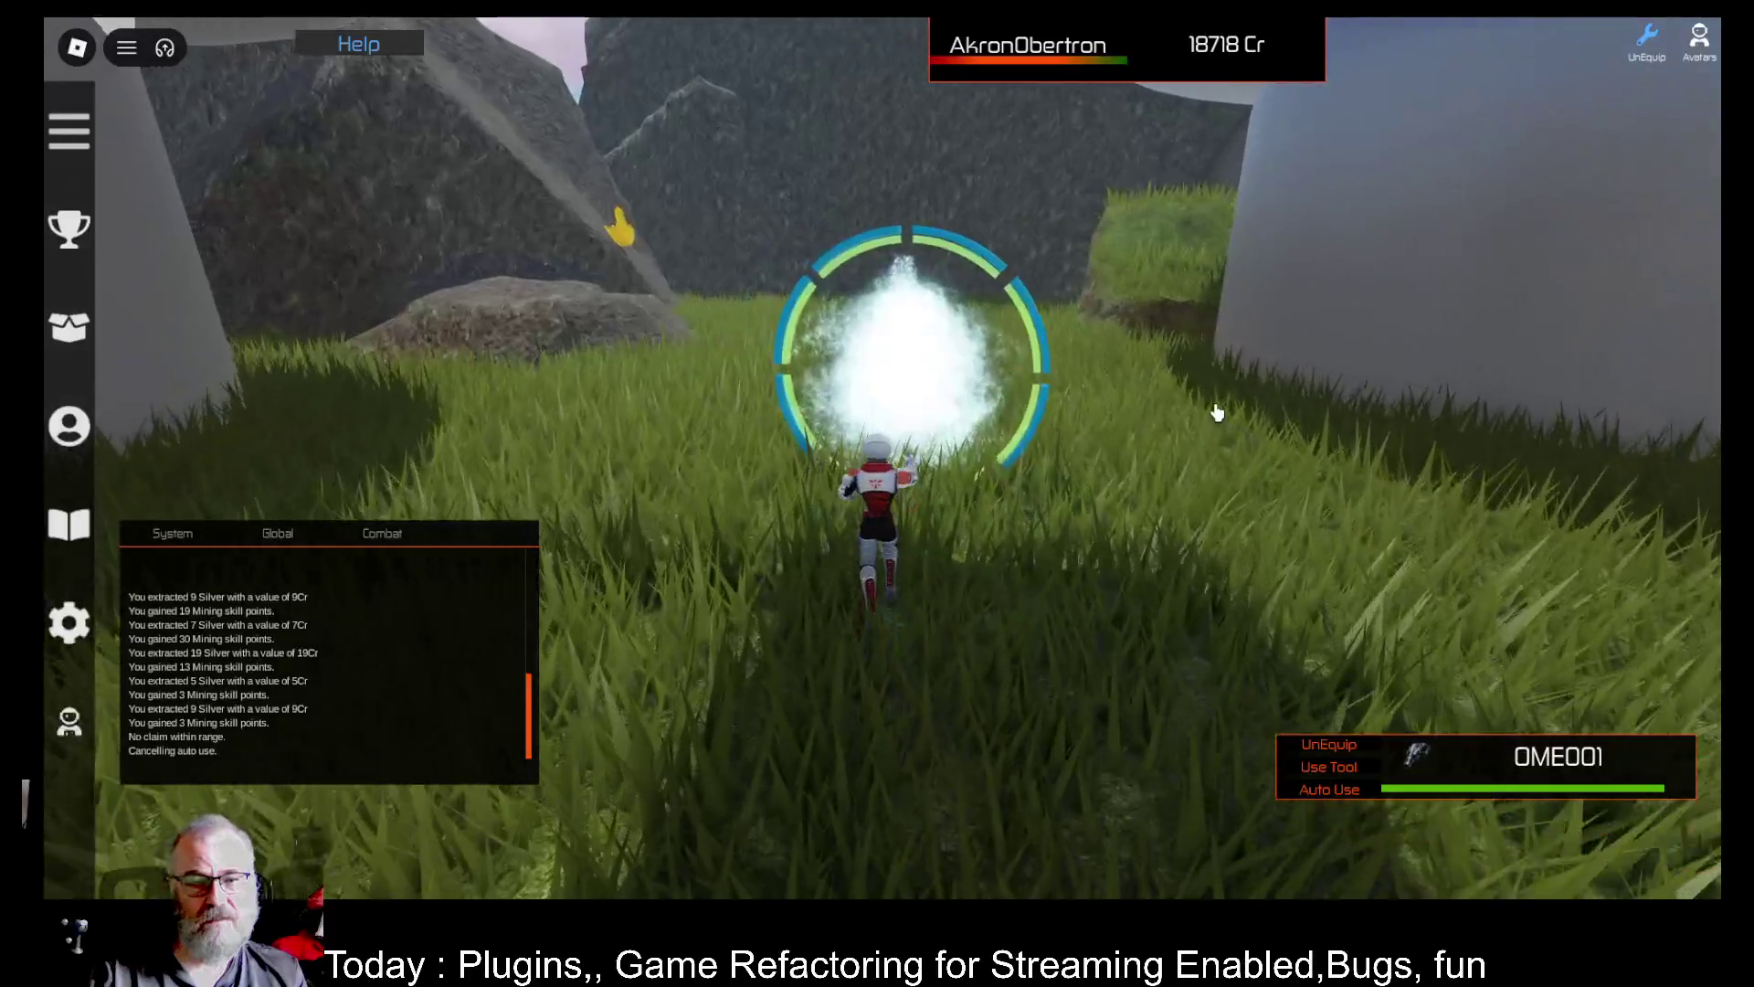
Run the character forward through the portals and along the walkway to the round platform
{"action": "key", "text": "w"}
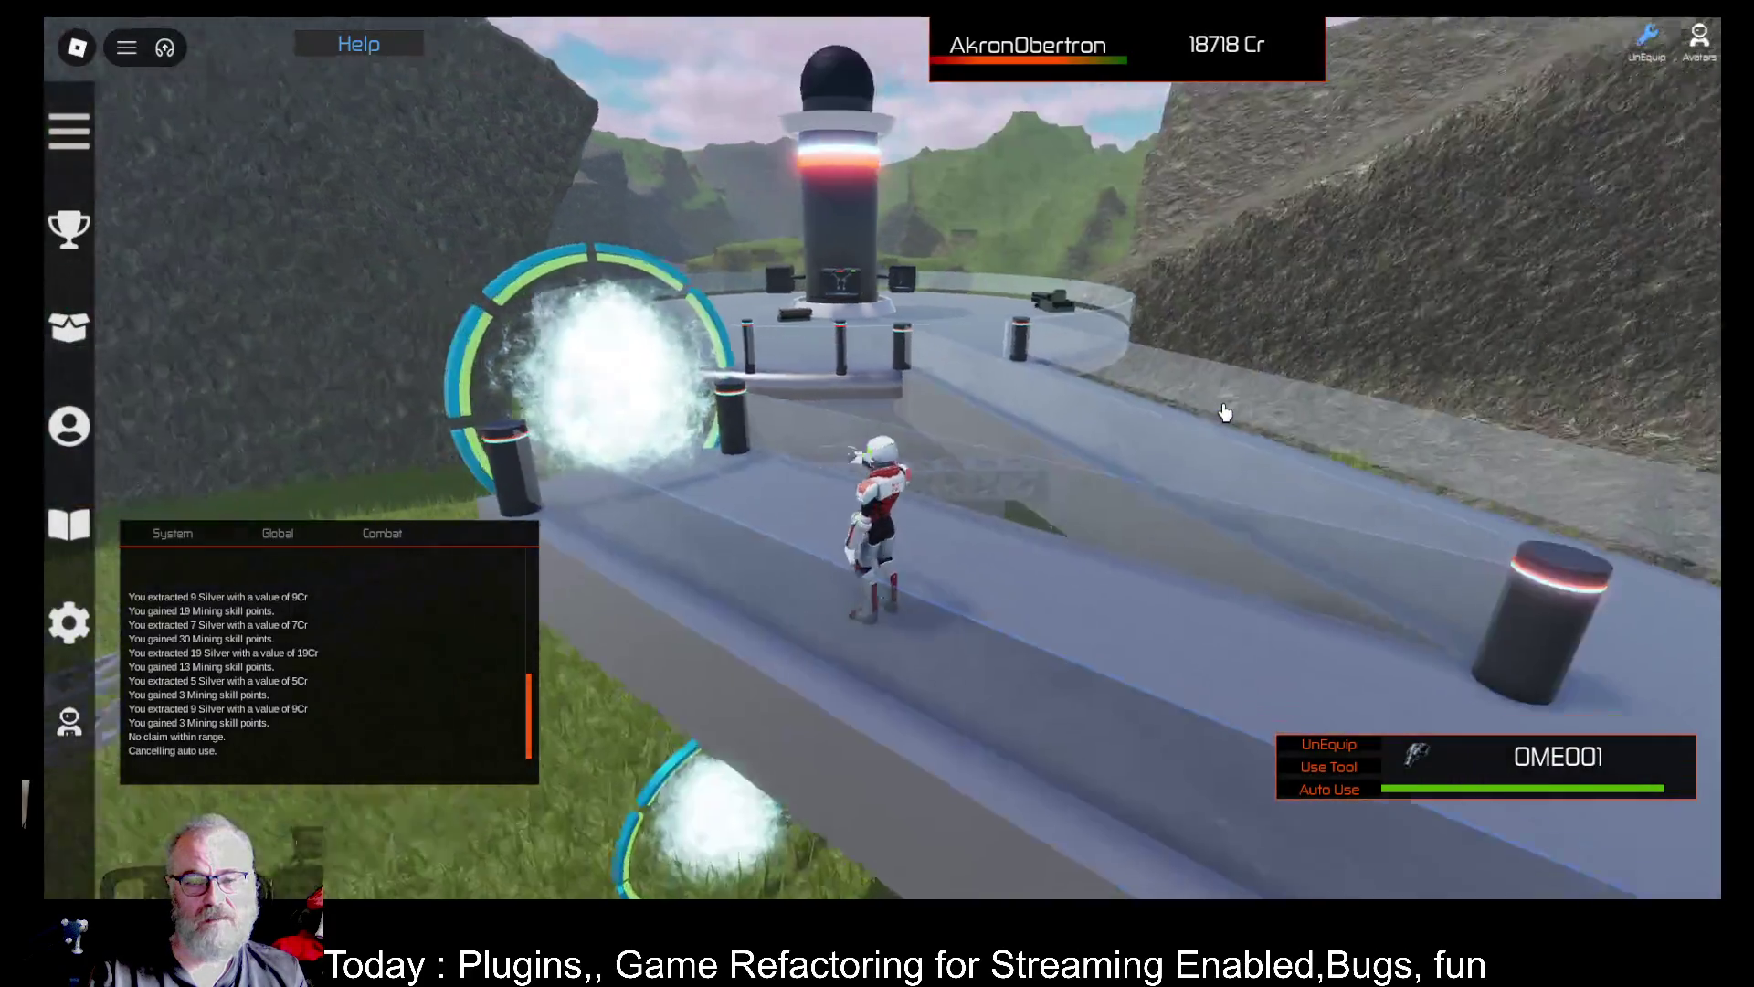
{"action": "key", "text": "w"}
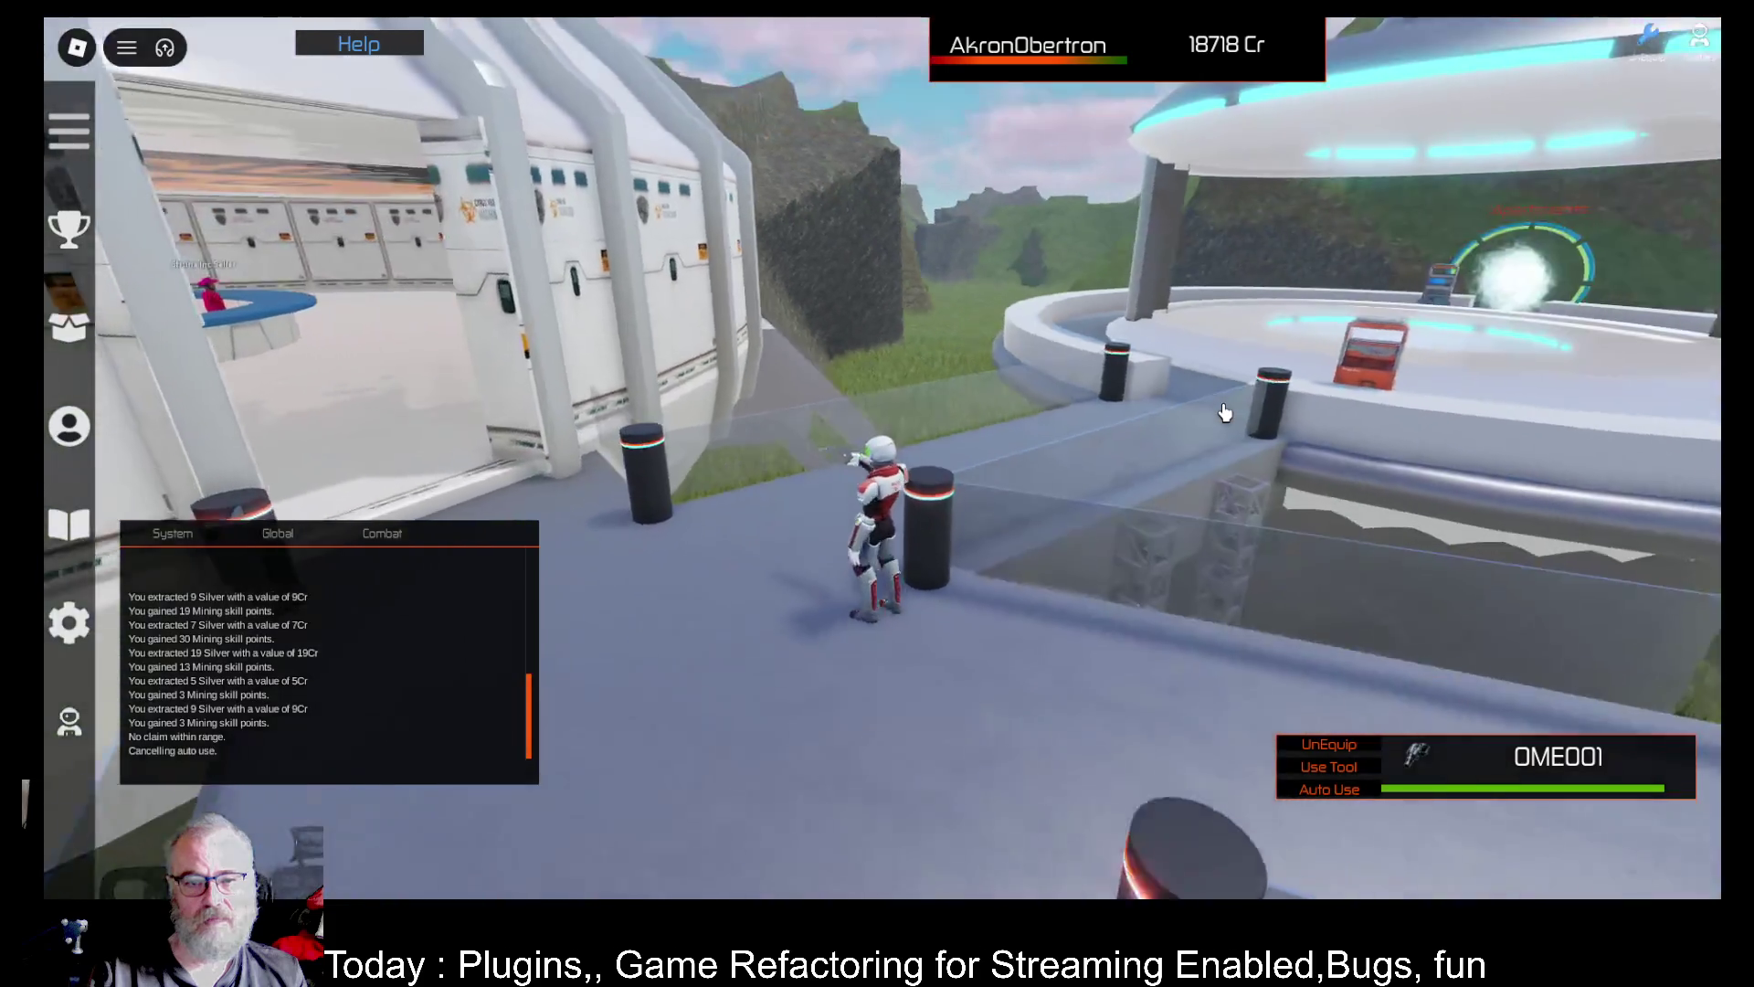
{"action": "key", "text": "w"}
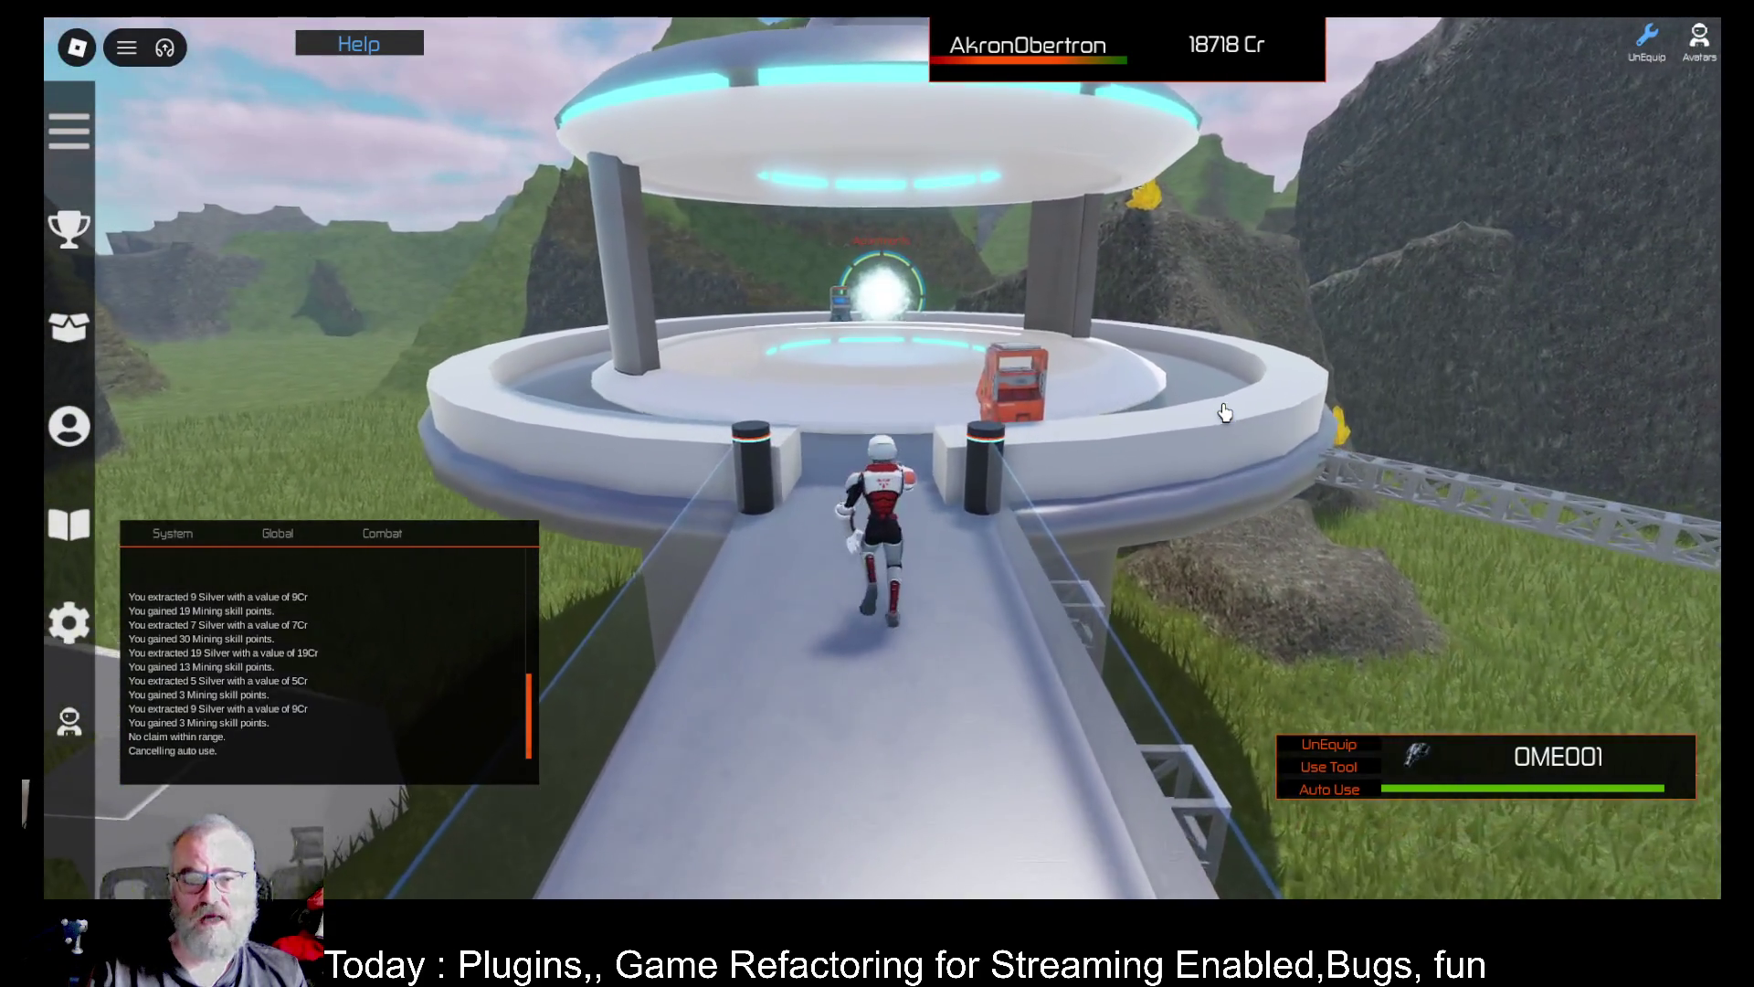
{"action": "key", "text": "w"}
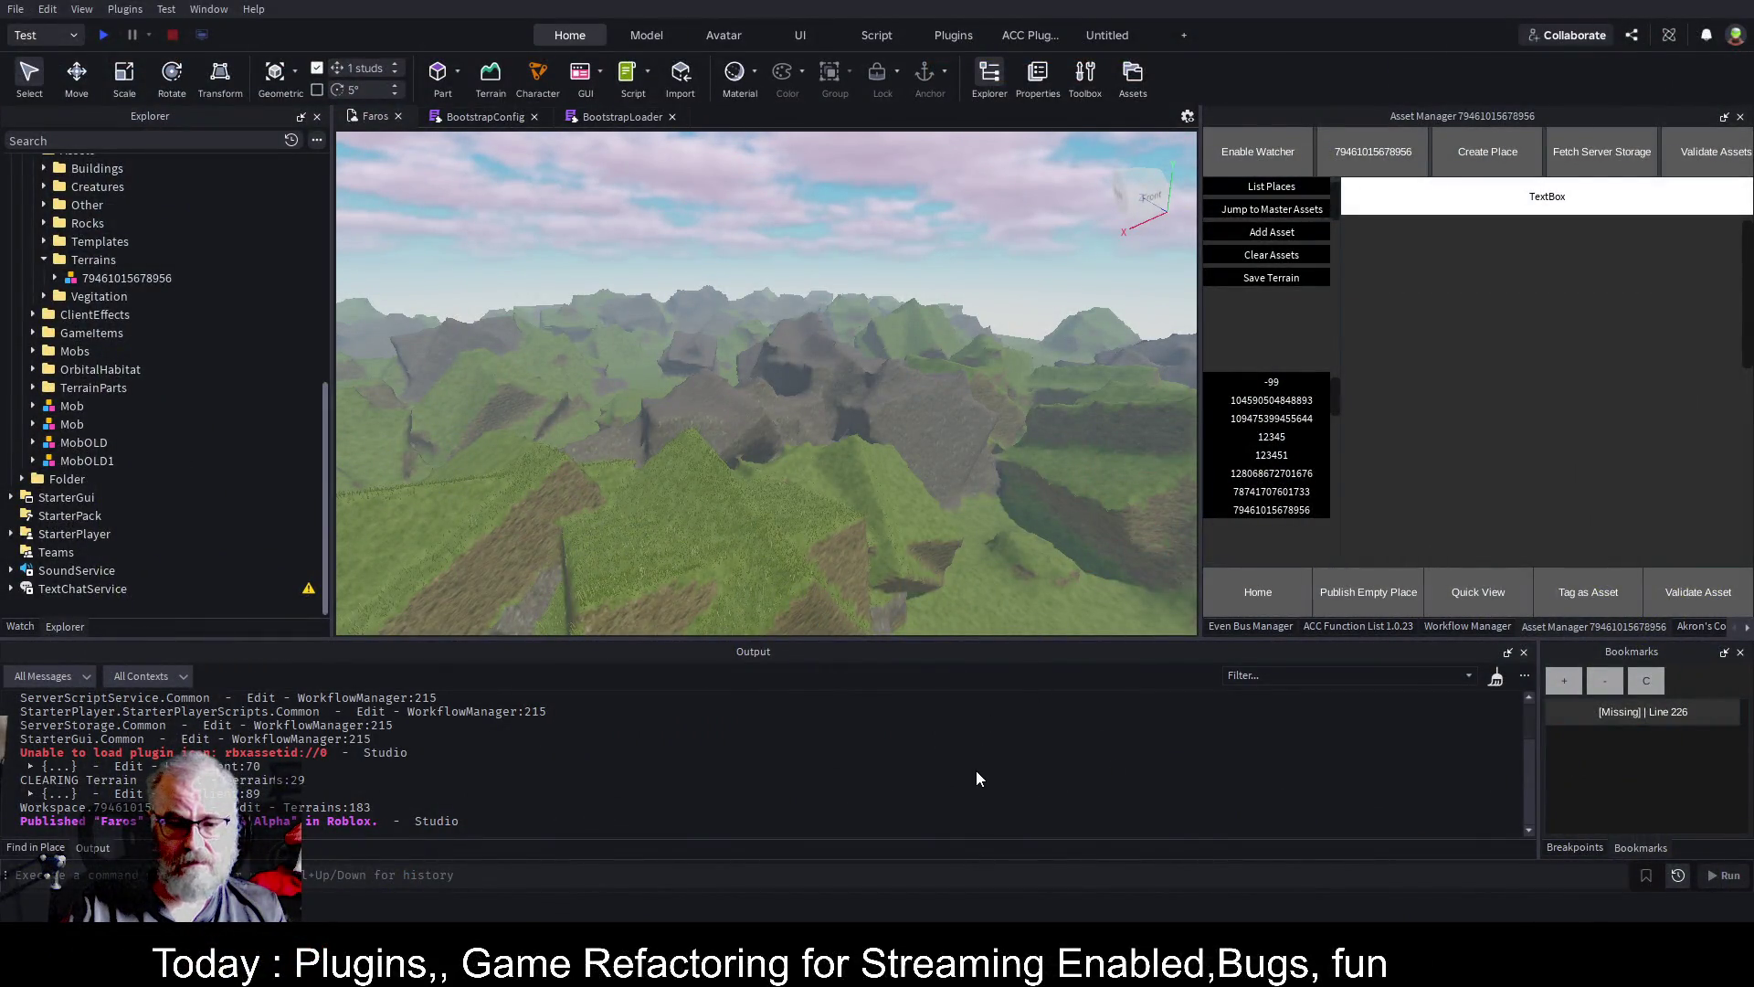
Reload the saved terrain from Asset Manager's terrain ID entry so the rocky grass-and-mud Faros hills return
{"action": "mouse_move", "coordinate": [1185, 299]}
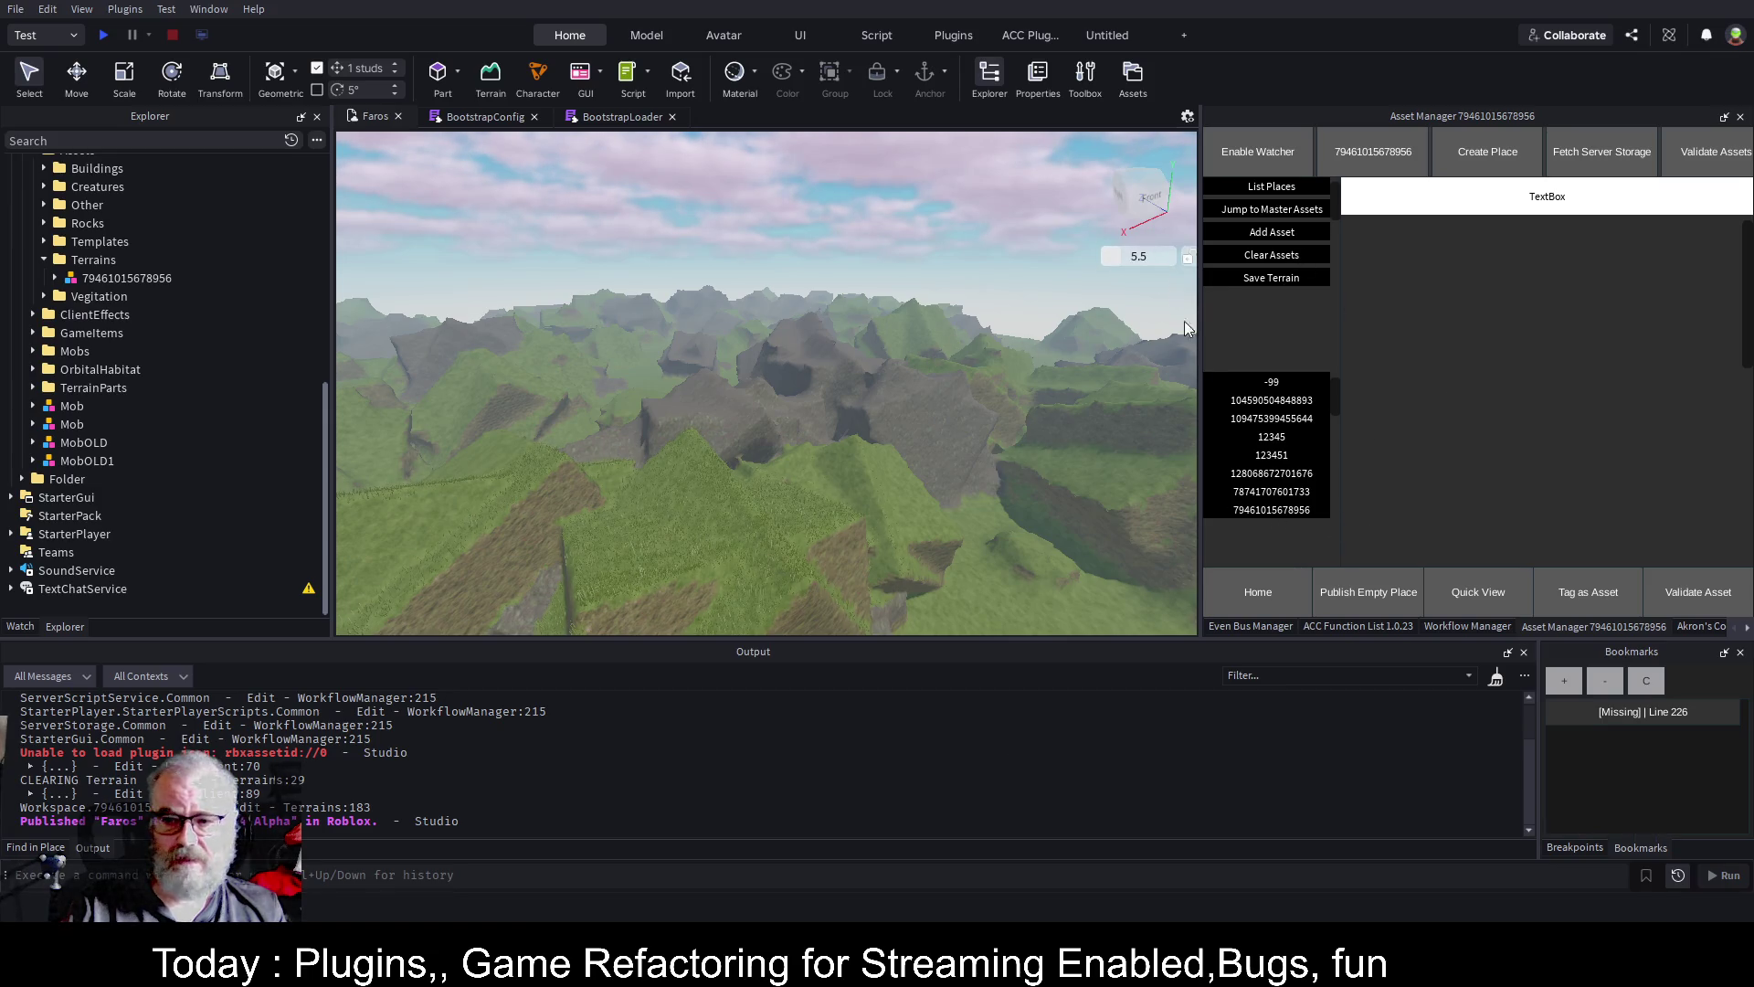
{"action": "scroll", "coordinate": [924, 460], "scroll_direction": "up", "scroll_amount": 3}
{"action": "scroll", "coordinate": [924, 460], "scroll_direction": "up", "scroll_amount": 2}
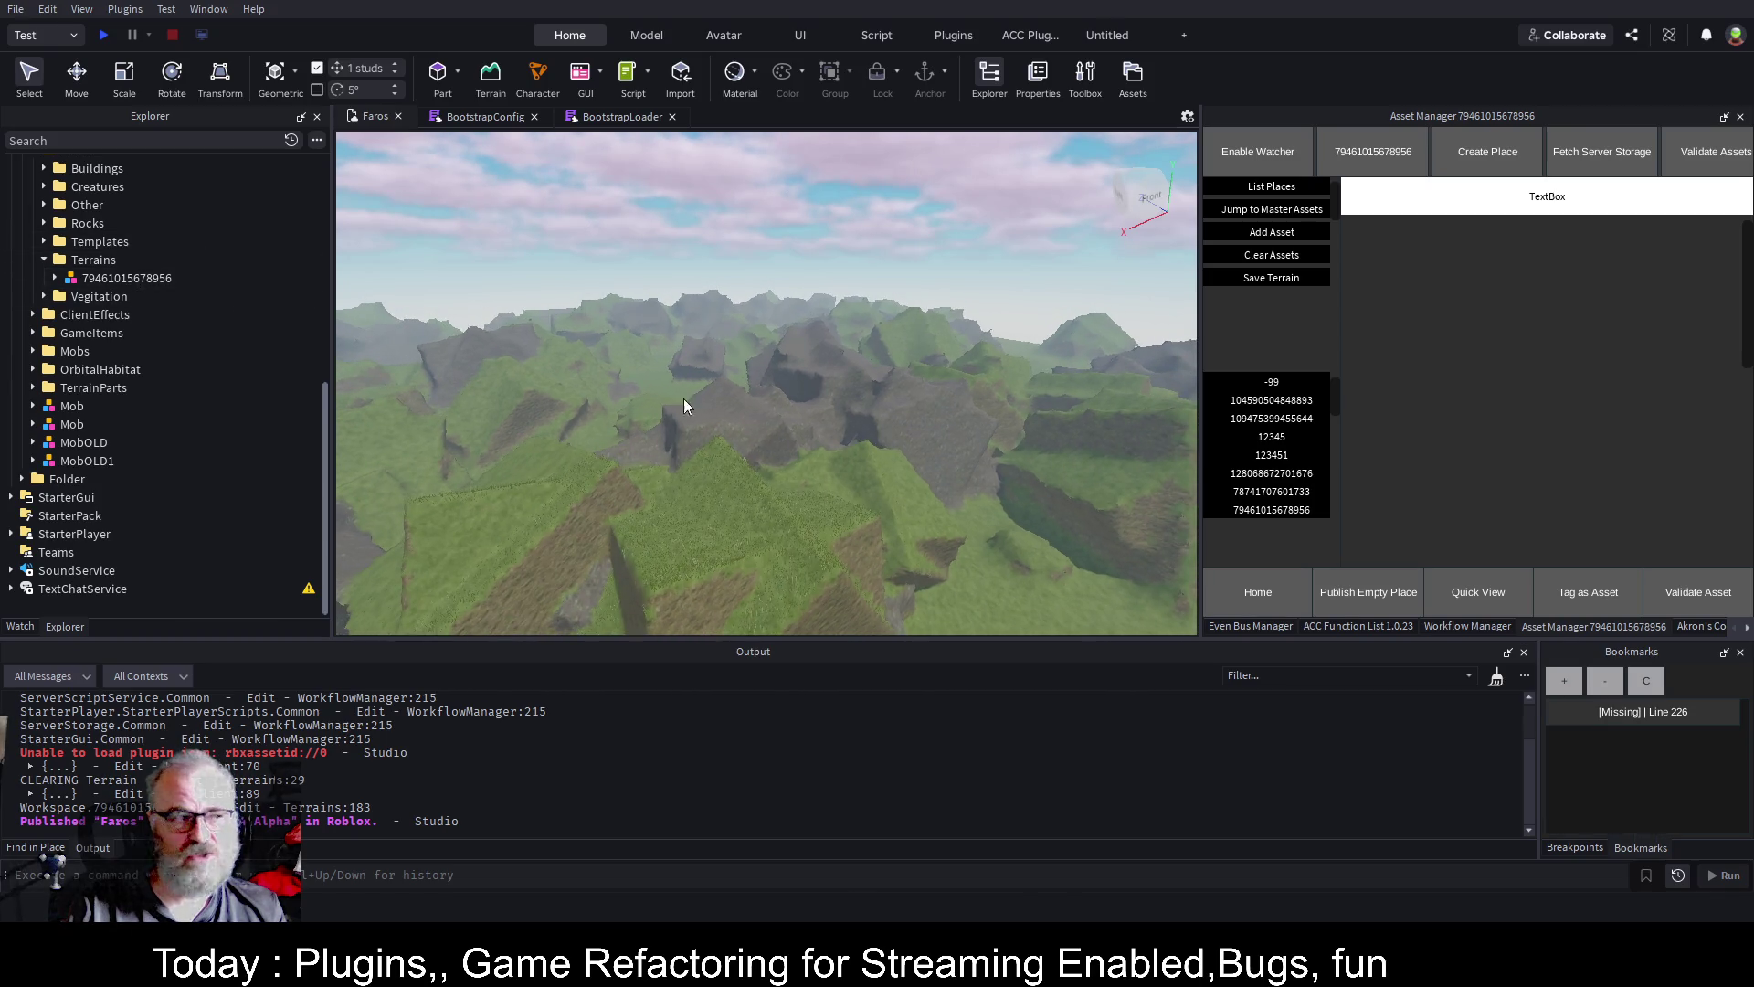
{"action": "left_click_drag", "start_coordinate": [326, 406], "coordinate": [360, 188]}
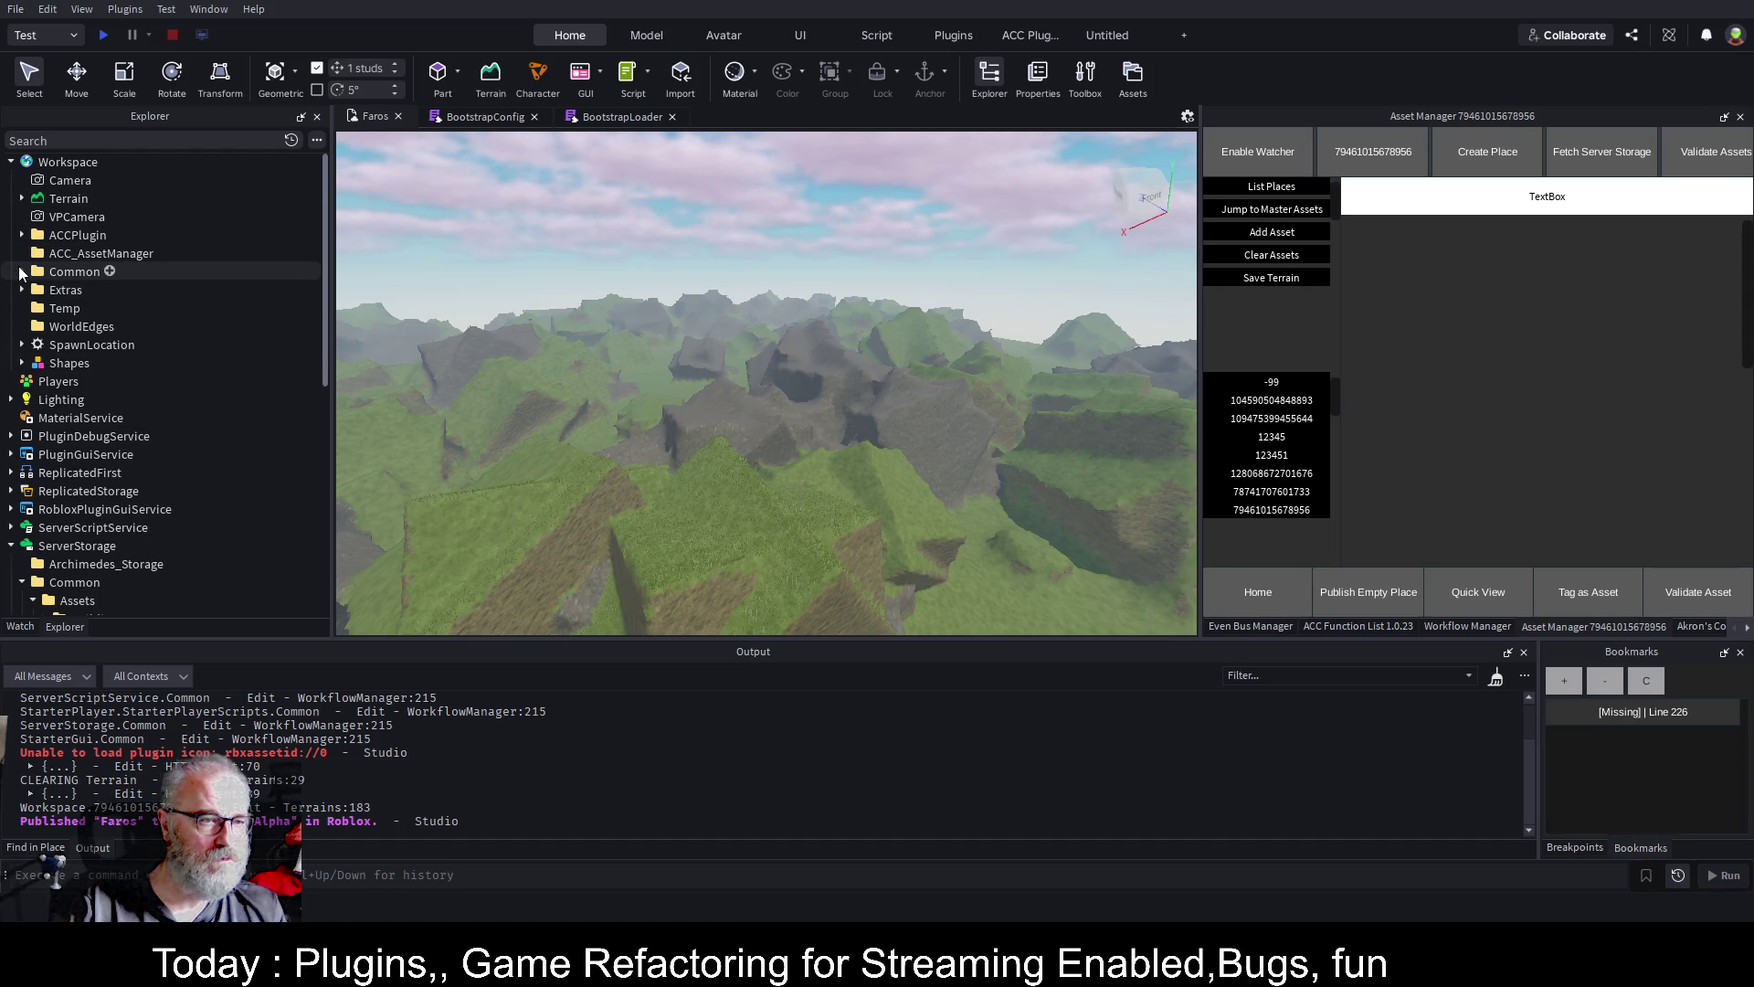
{"action": "left_click", "coordinate": [1294, 515]}
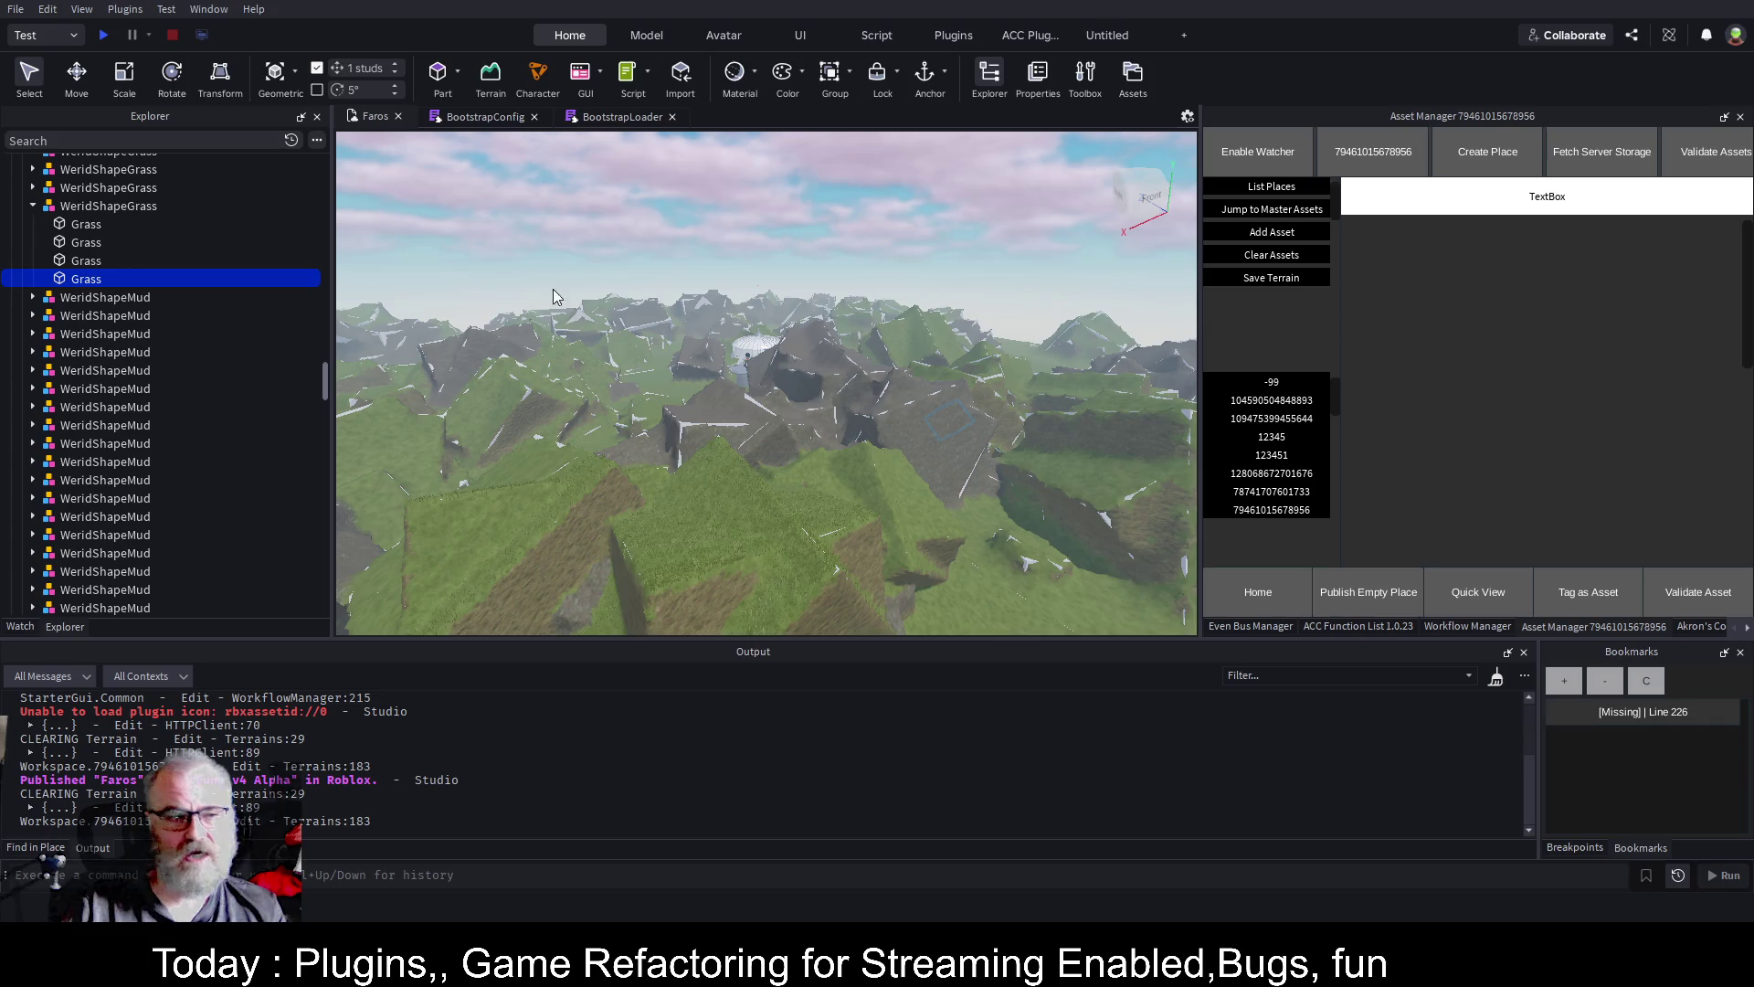
Expand ACC_AssetManager > OutpostWithApartments and focus the view on Replicator001
{"action": "left_click_drag", "start_coordinate": [325, 384], "coordinate": [337, 167]}
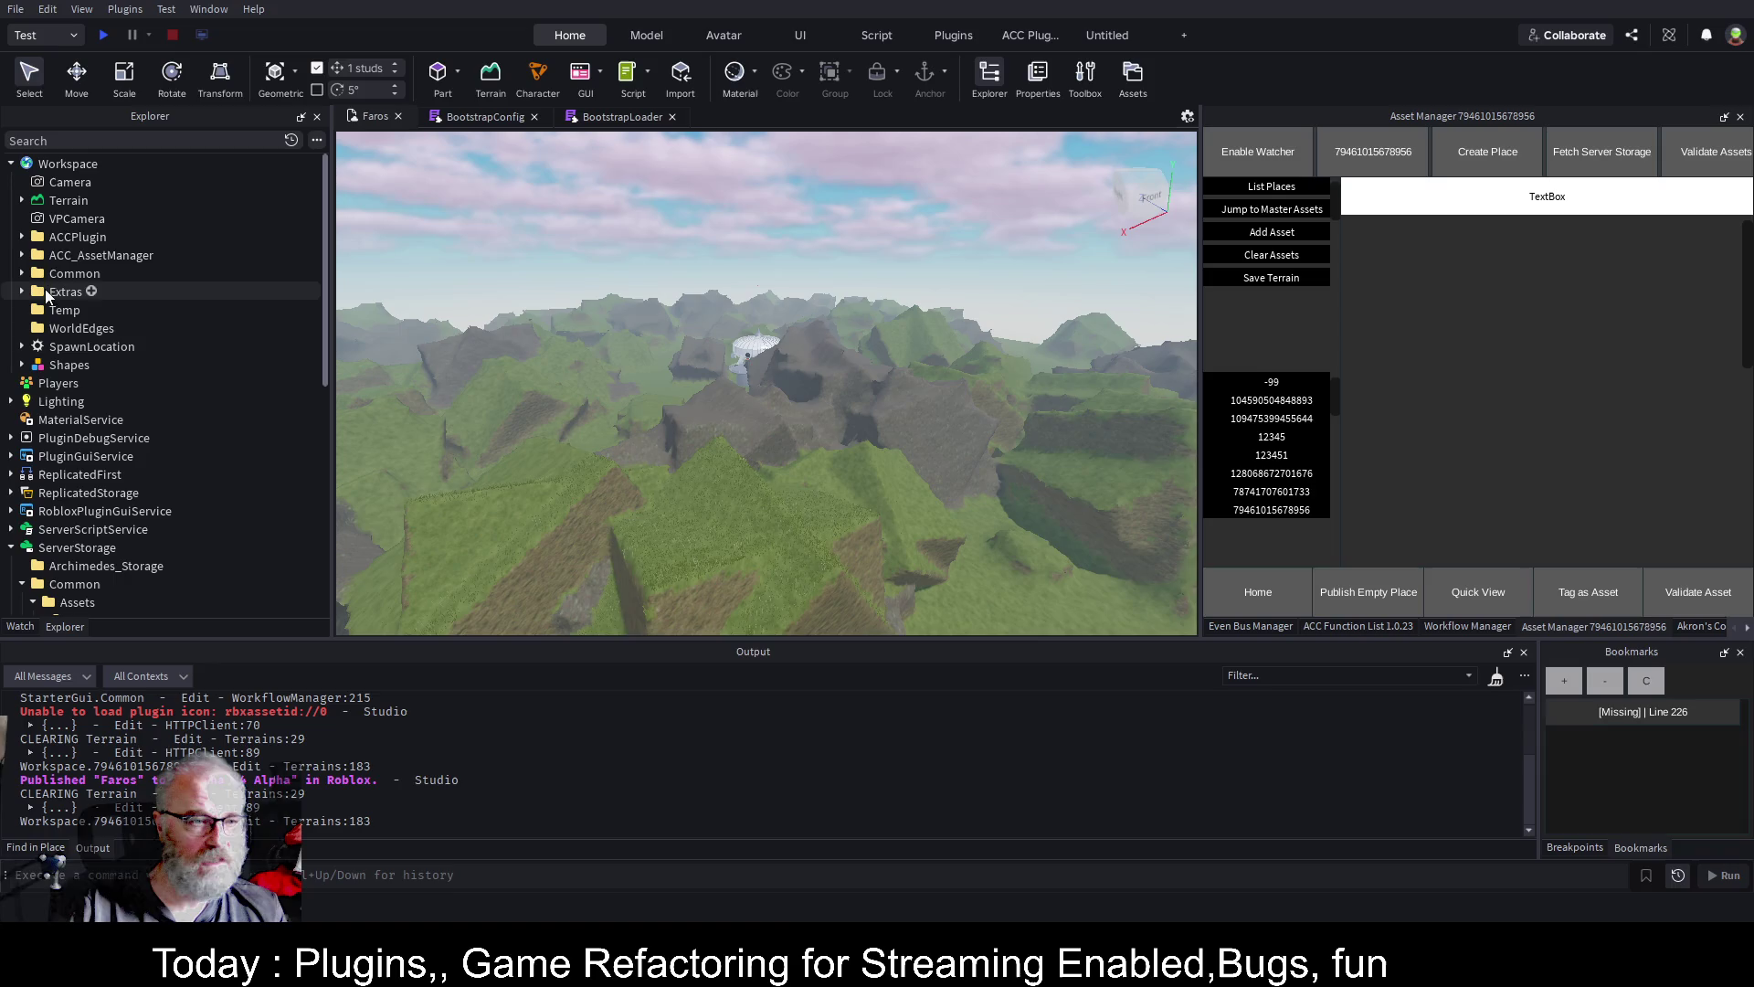
{"action": "left_click", "coordinate": [21, 255]}
{"action": "left_click", "coordinate": [100, 272]}
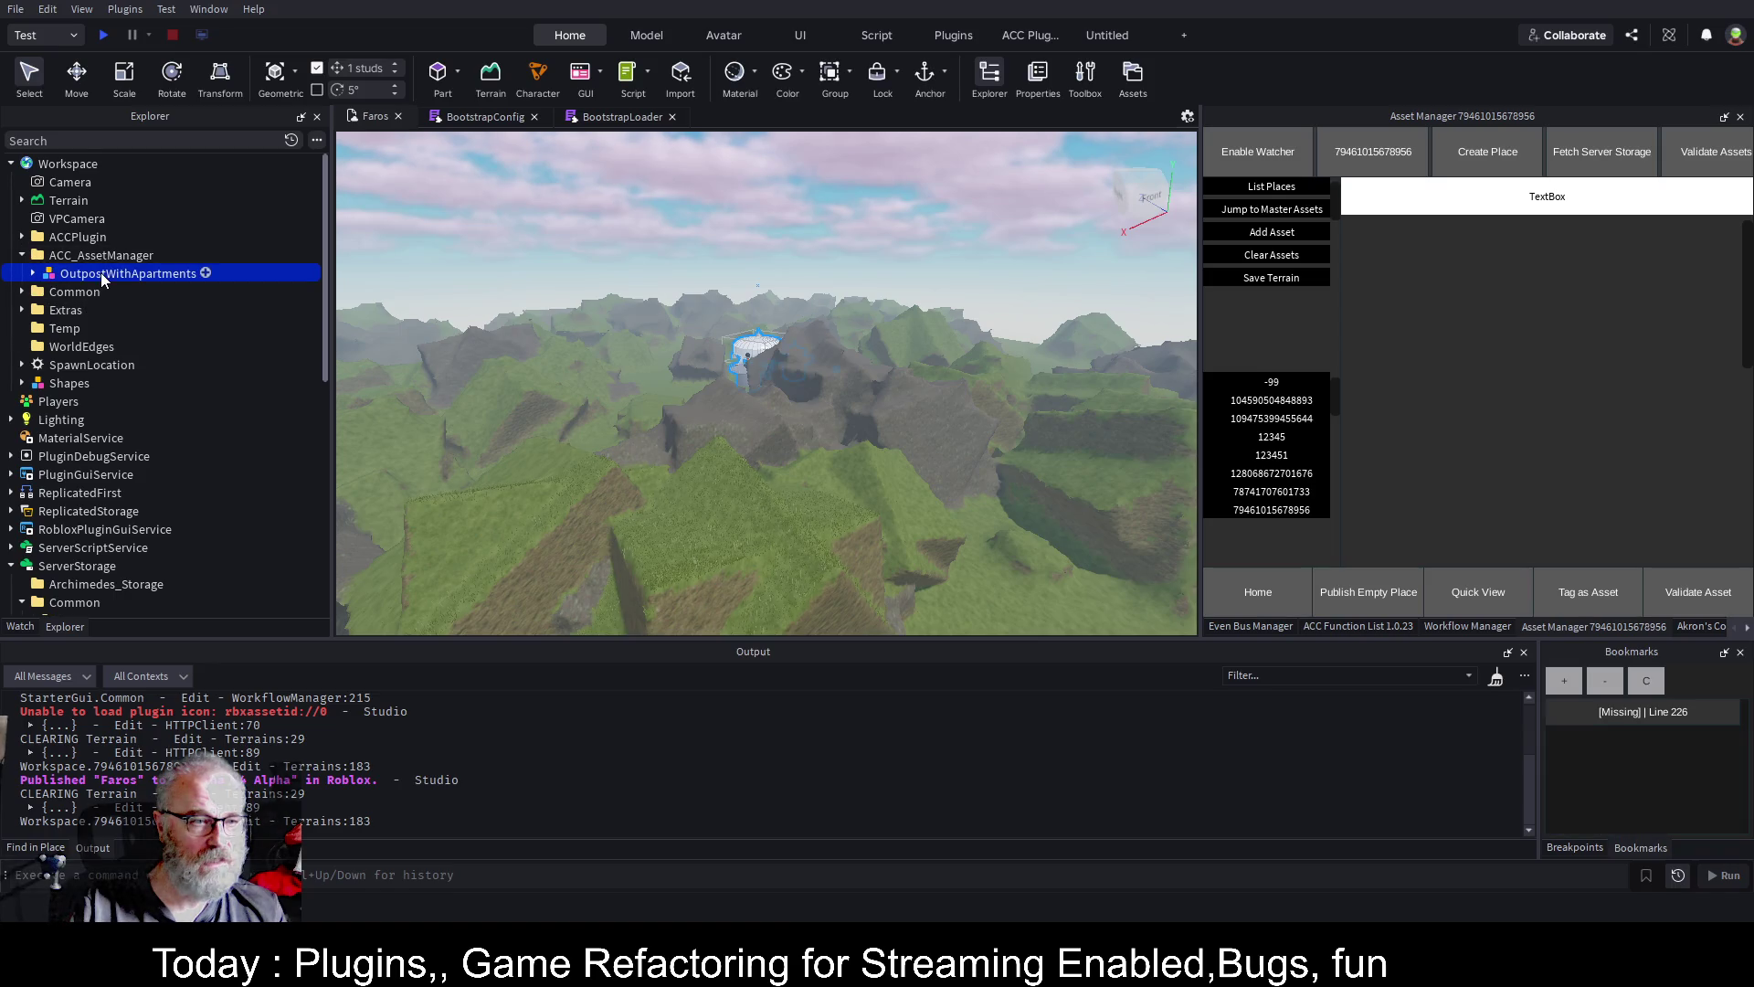
{"action": "left_click", "coordinate": [42, 273]}
{"action": "left_click", "coordinate": [95, 509]}
{"action": "key", "text": "f"}
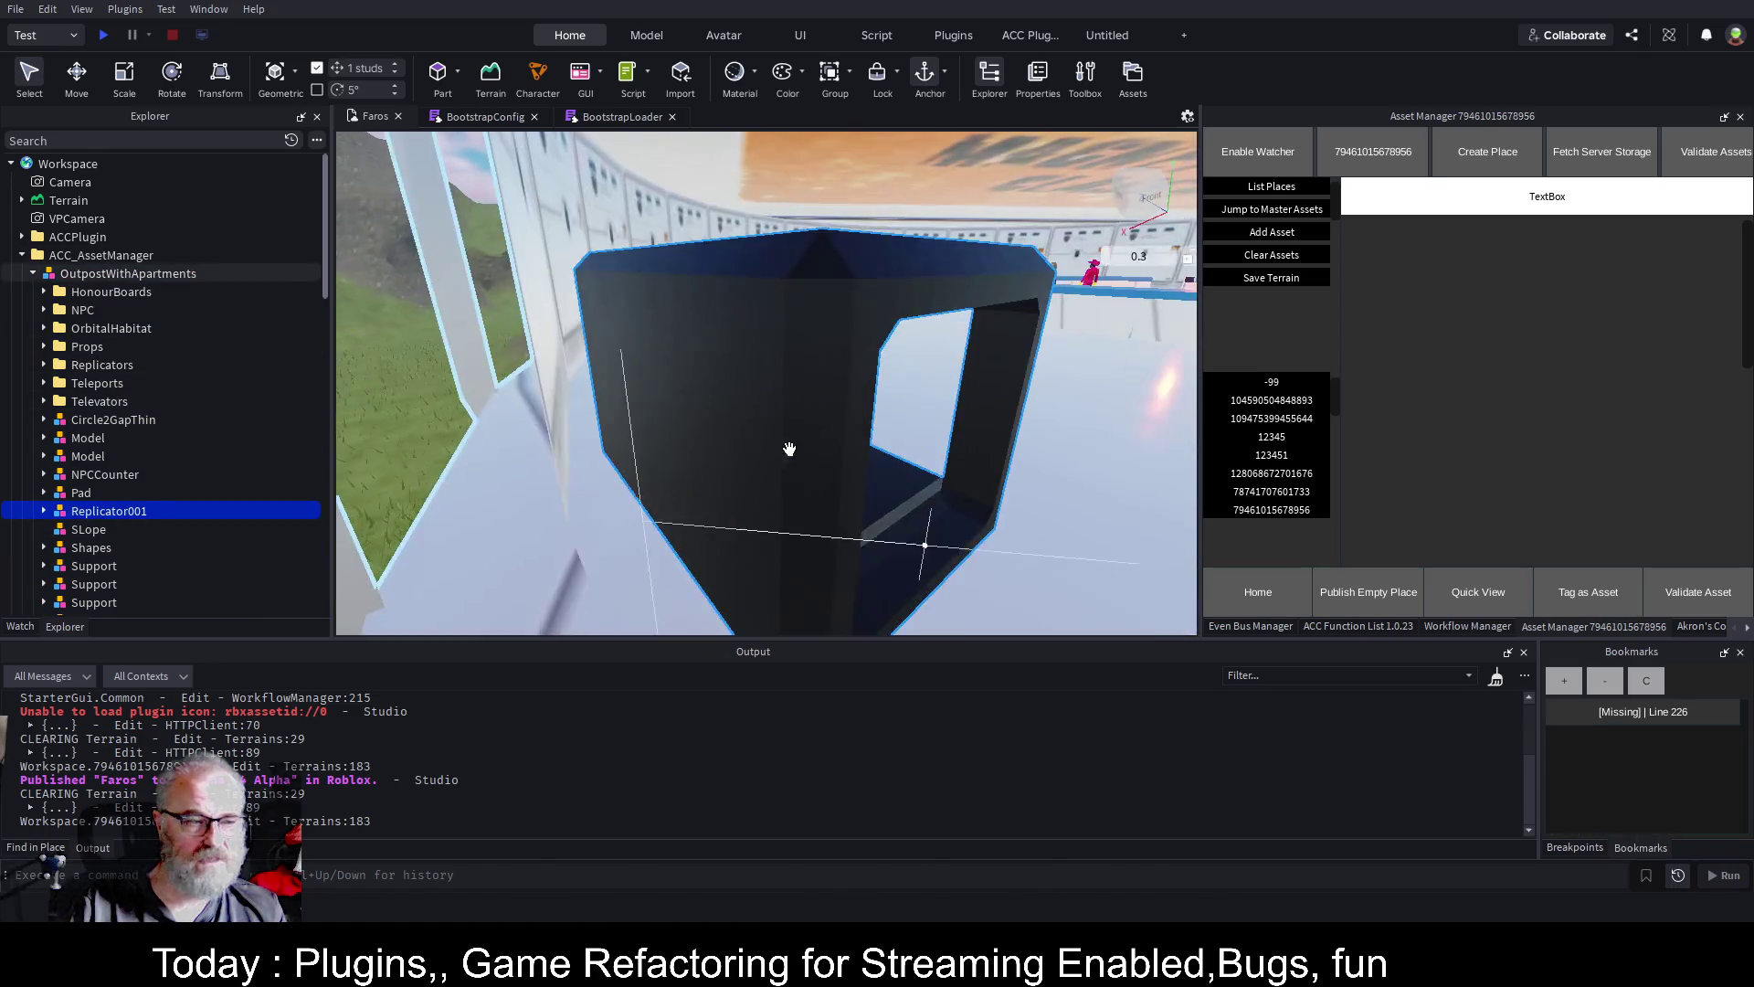
Fly the camera around the station and select its circular floor pad CirclePad_002
{"action": "key", "text": "a"}
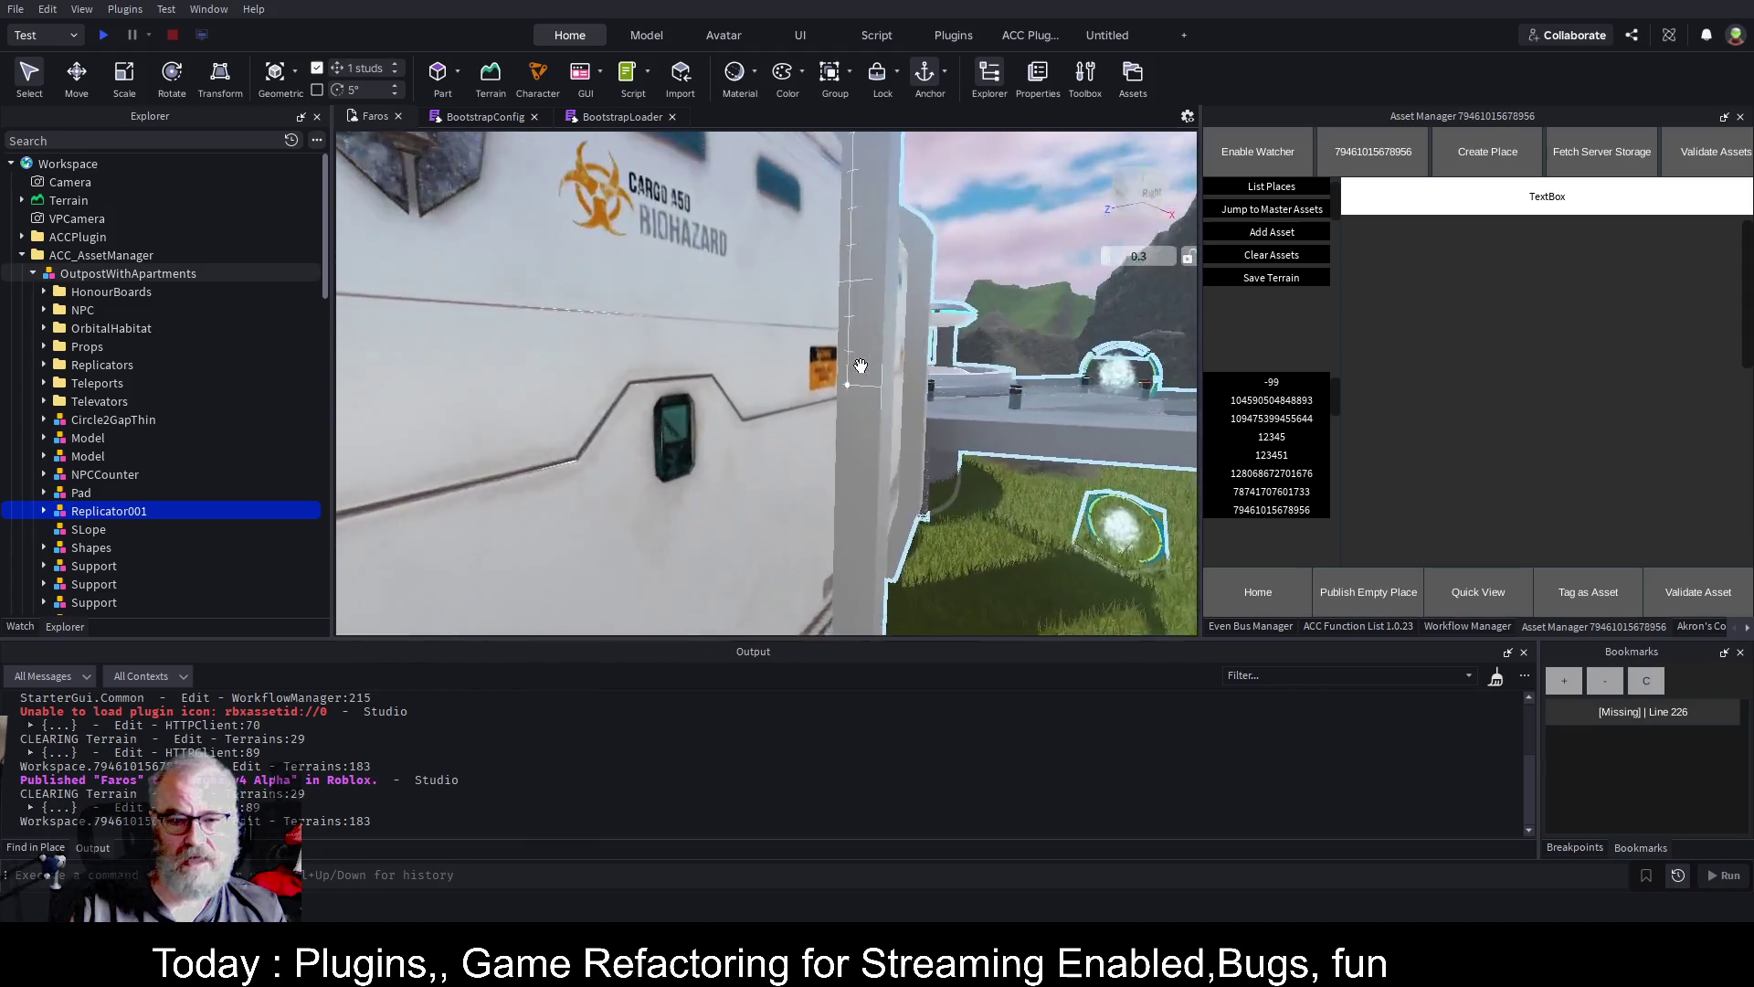
{"action": "key", "text": "a"}
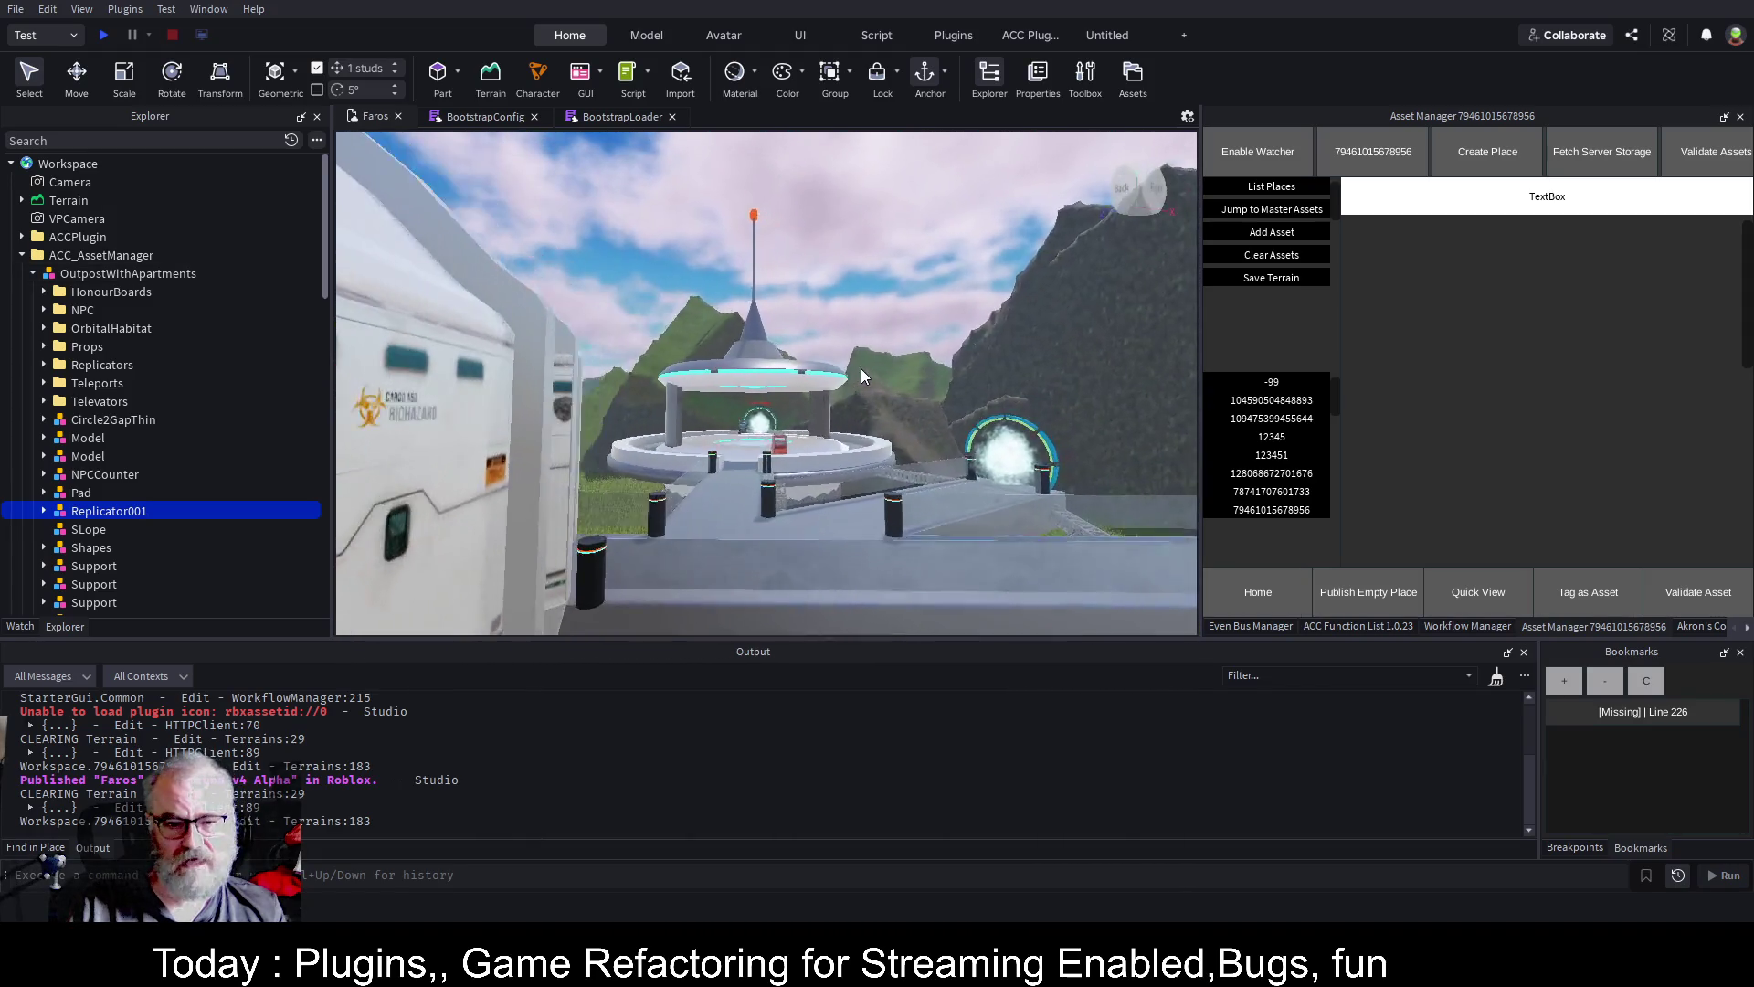
{"action": "scroll", "coordinate": [860, 369], "scroll_direction": "up", "scroll_amount": 5}
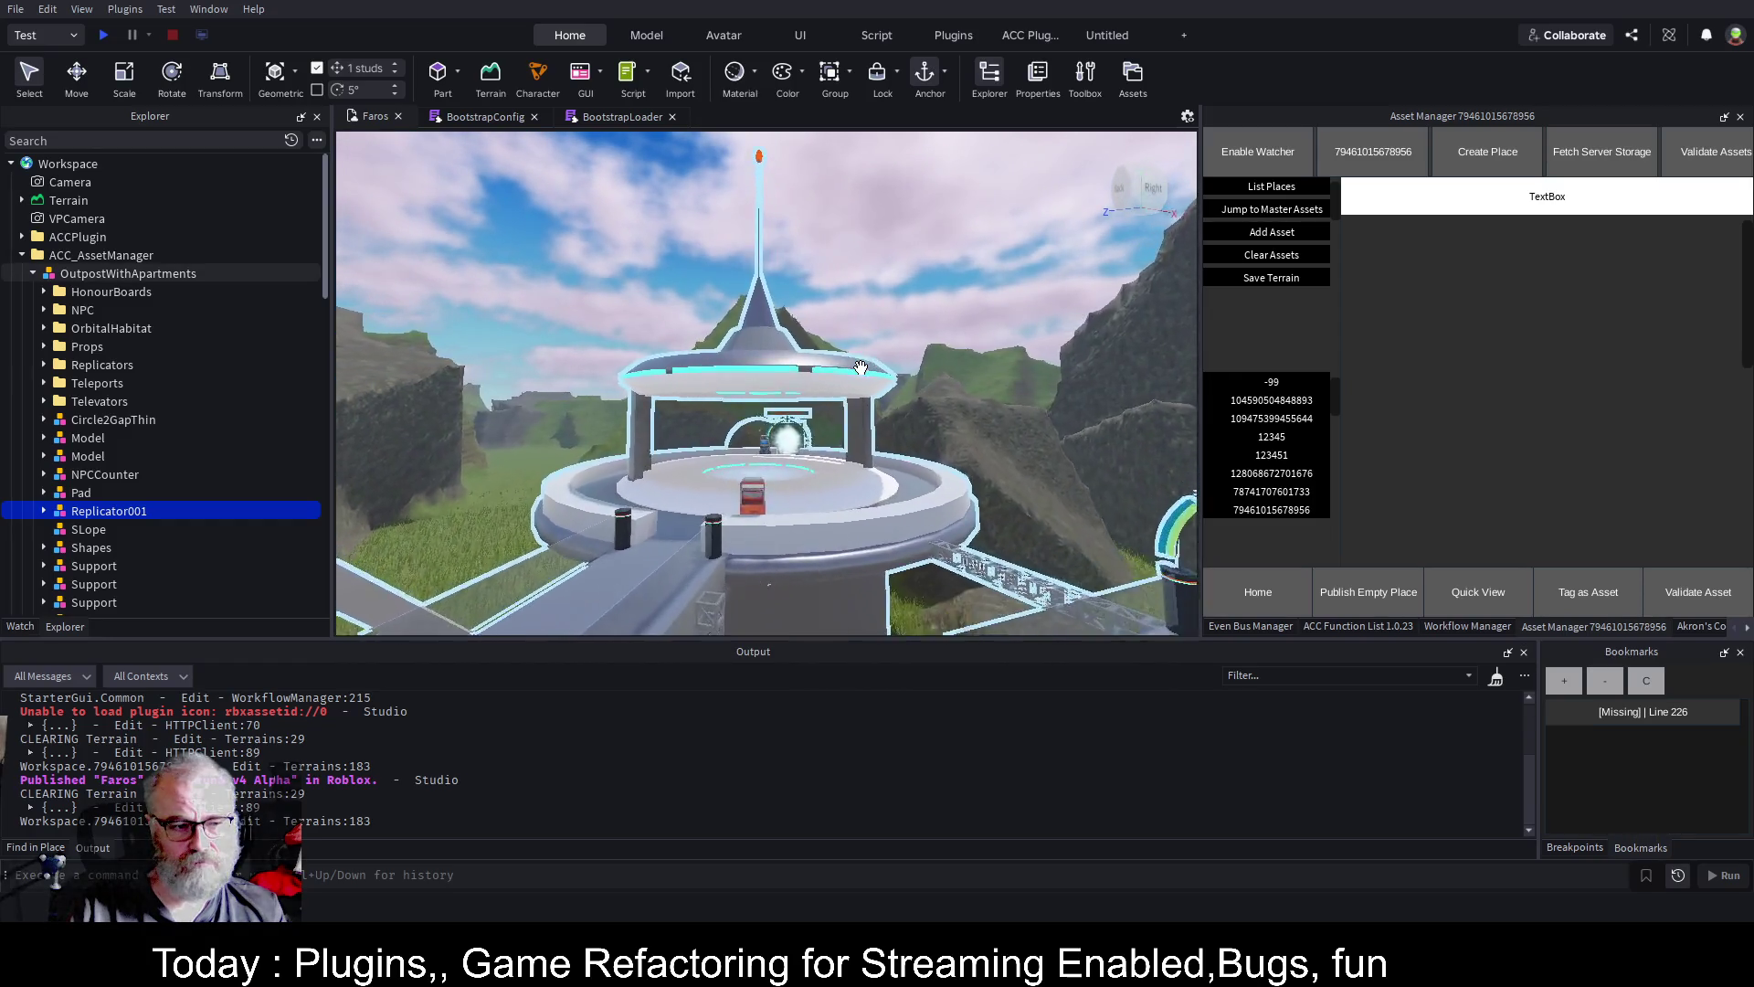
{"action": "scroll", "coordinate": [861, 369], "scroll_direction": "up", "scroll_amount": 10}
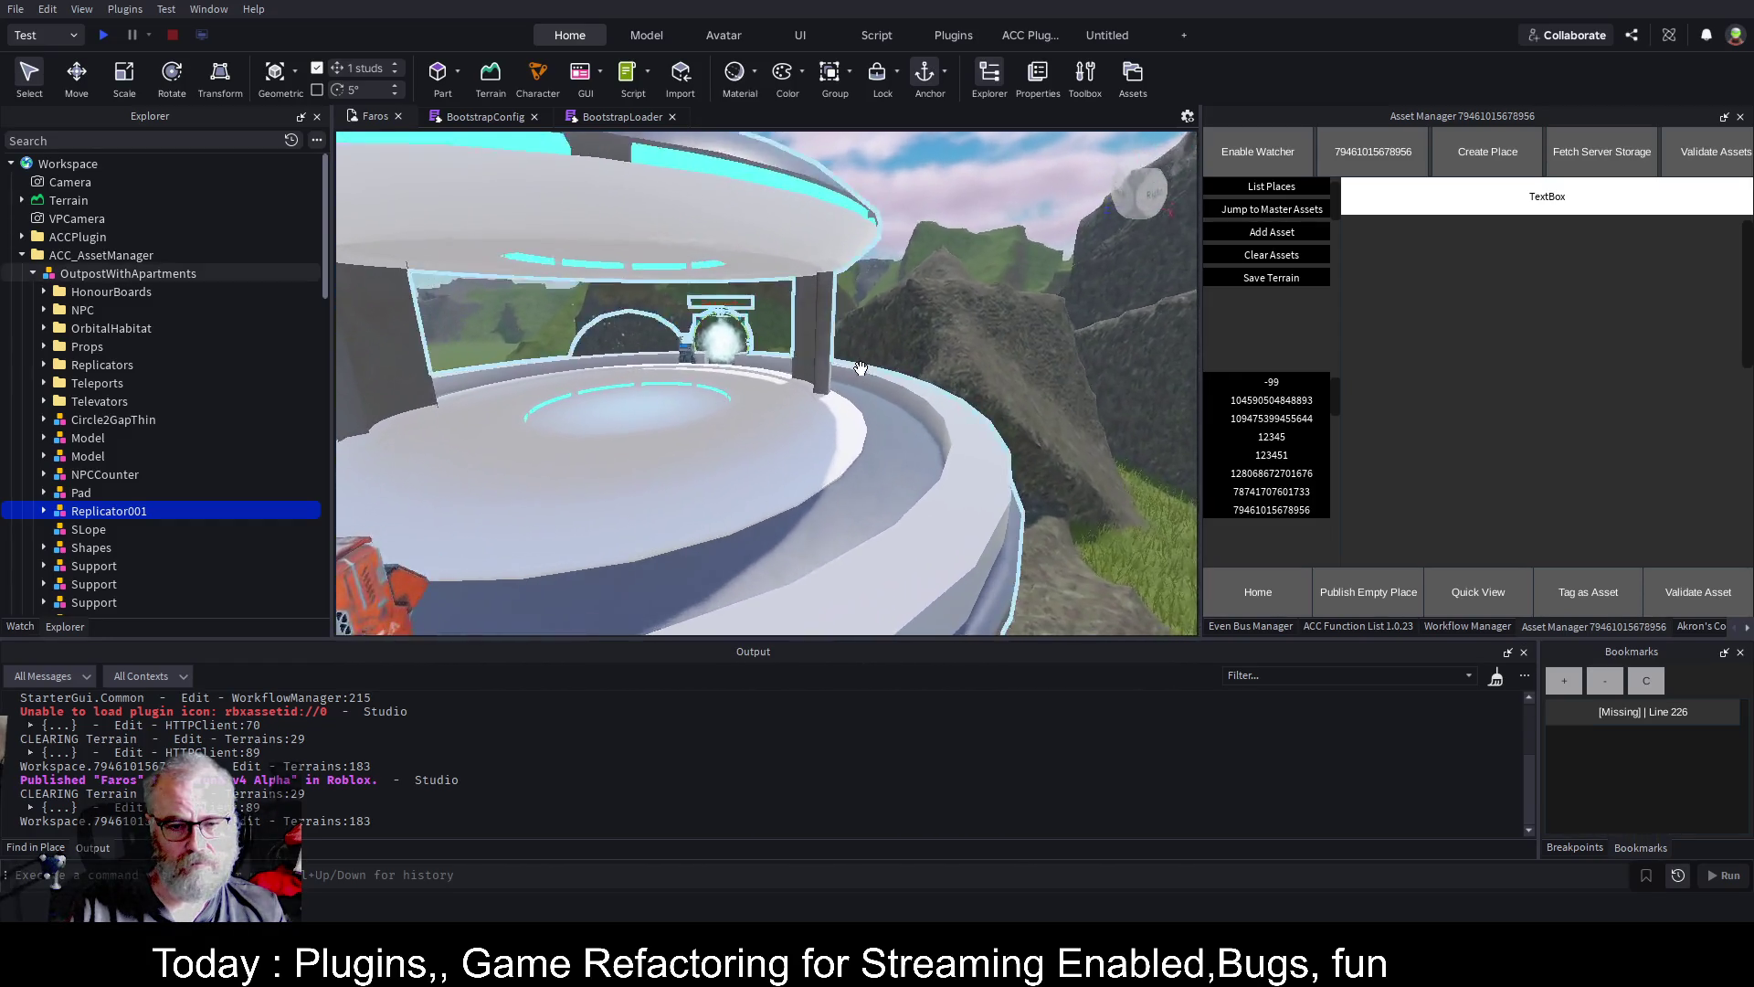
{"action": "scroll", "coordinate": [859, 369], "scroll_direction": "up", "scroll_amount": 2}
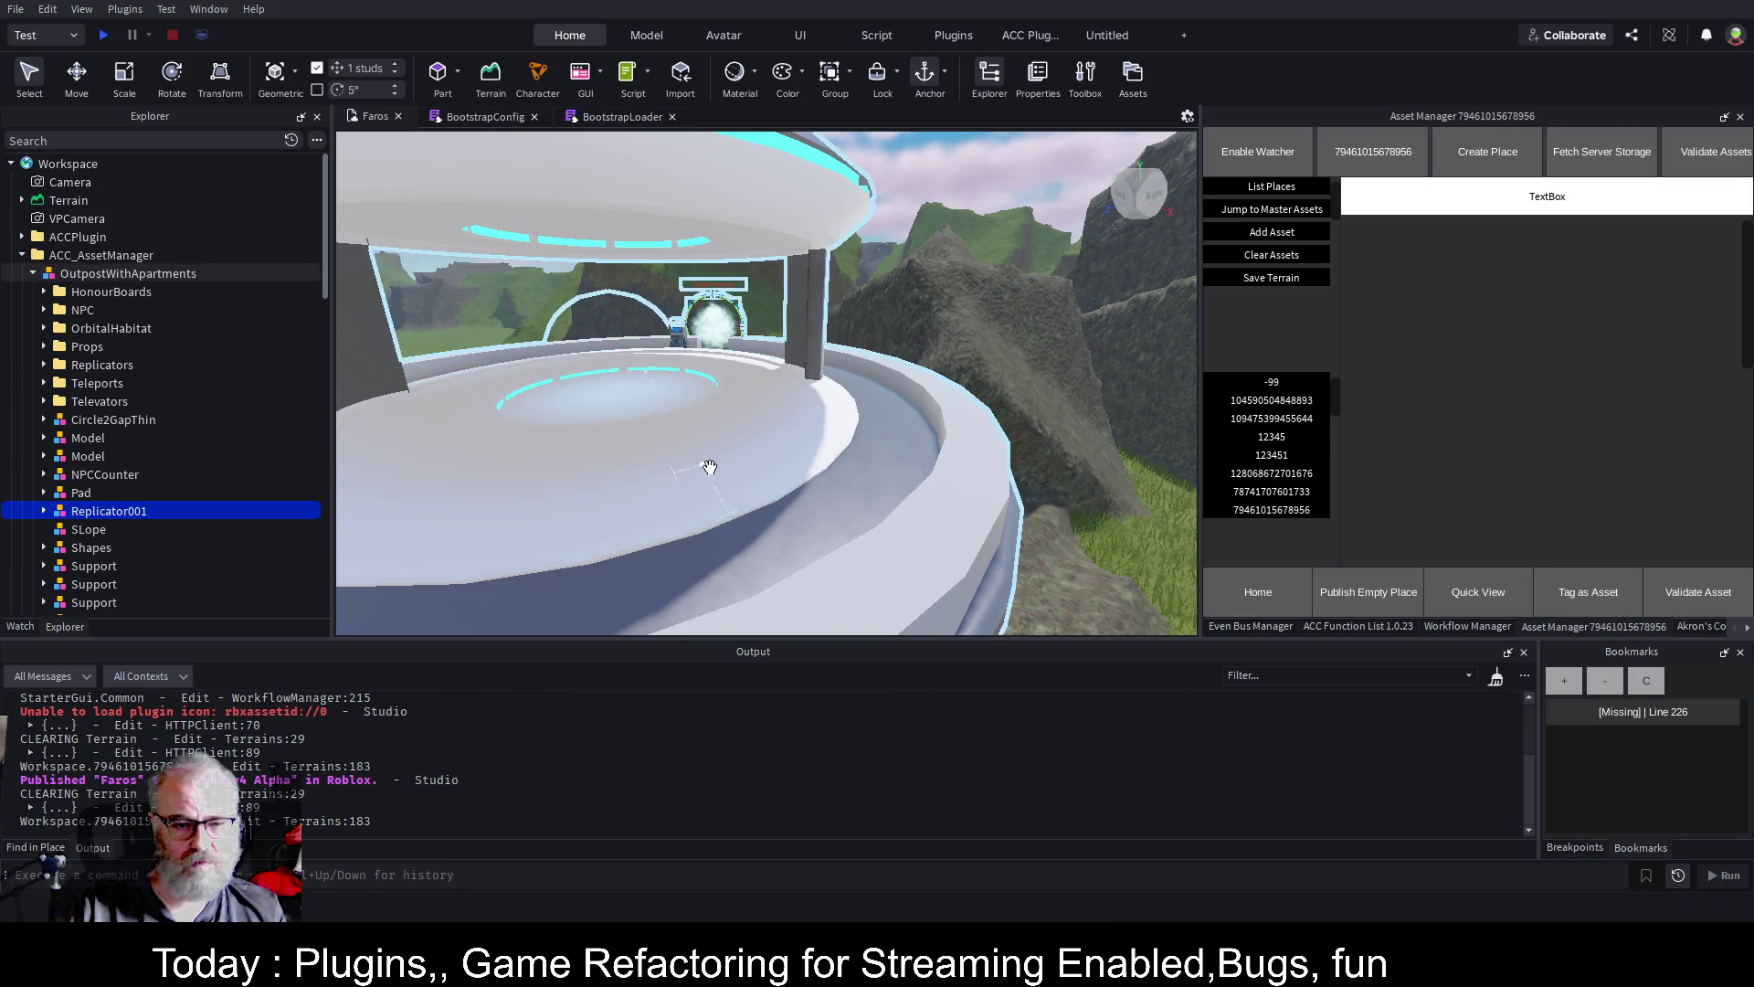
{"action": "left_click", "coordinate": [803, 480]}
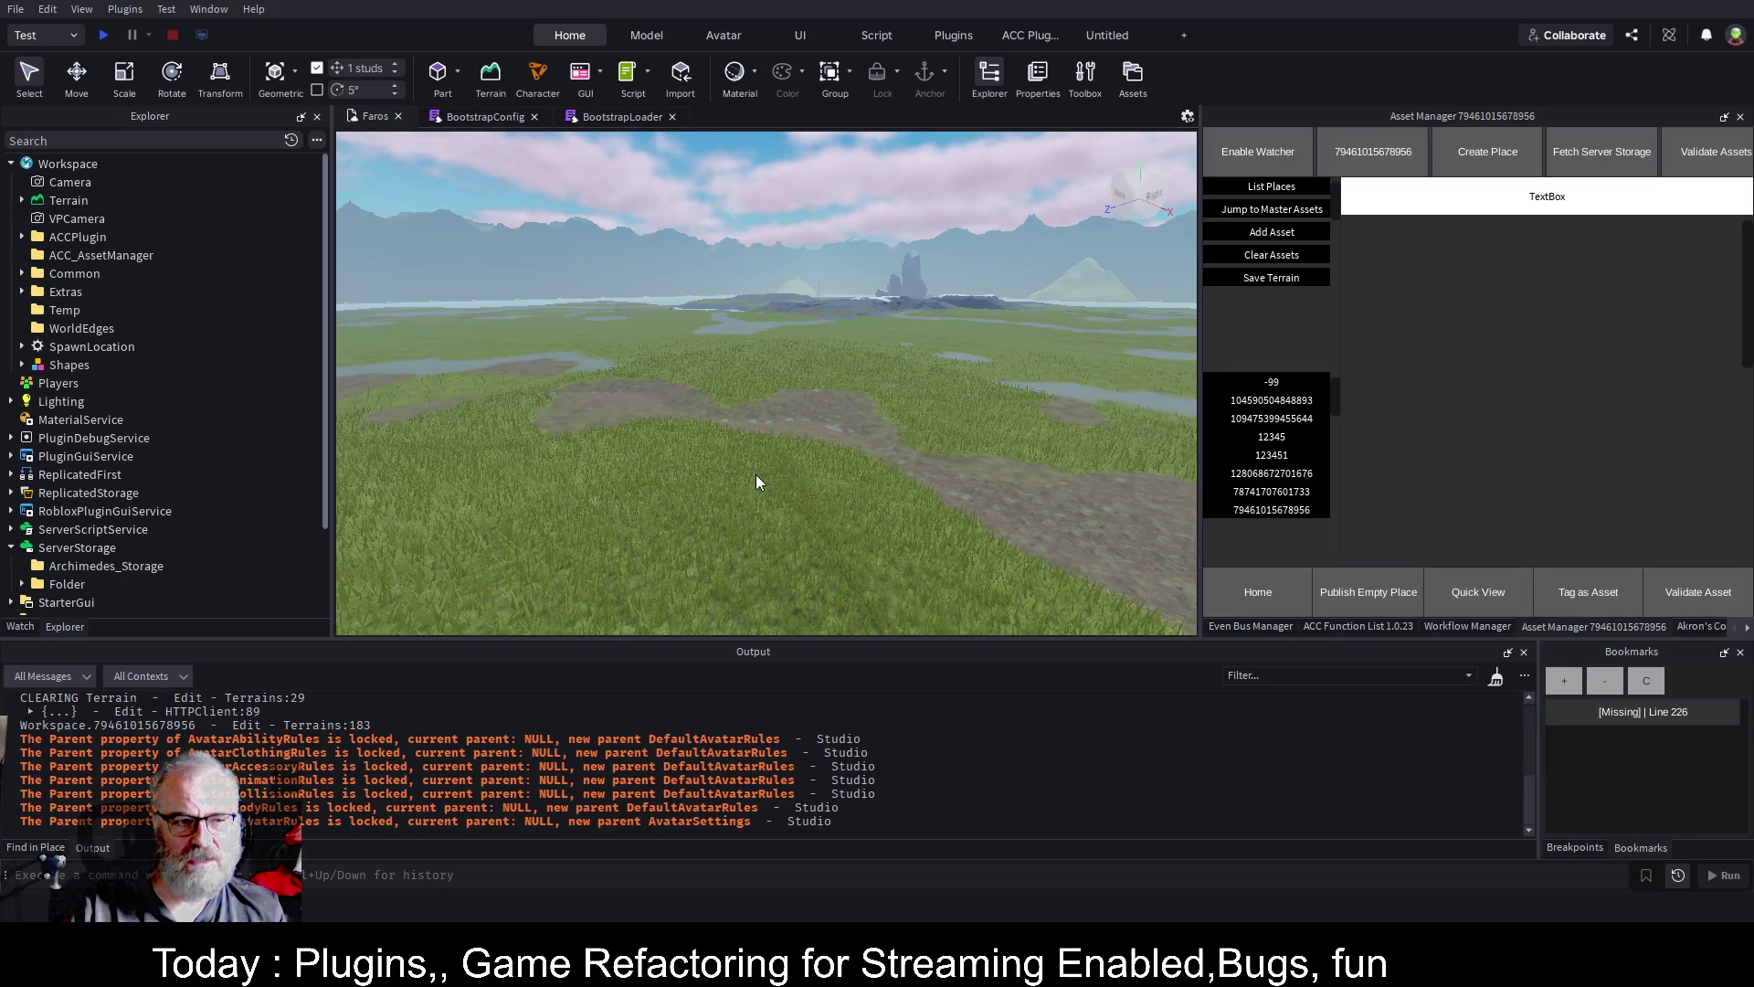
Clear the grassland terrain, then try loading place 12345, which fails on missing Common in ServerStorage
{"action": "left_click", "coordinate": [1230, 508]}
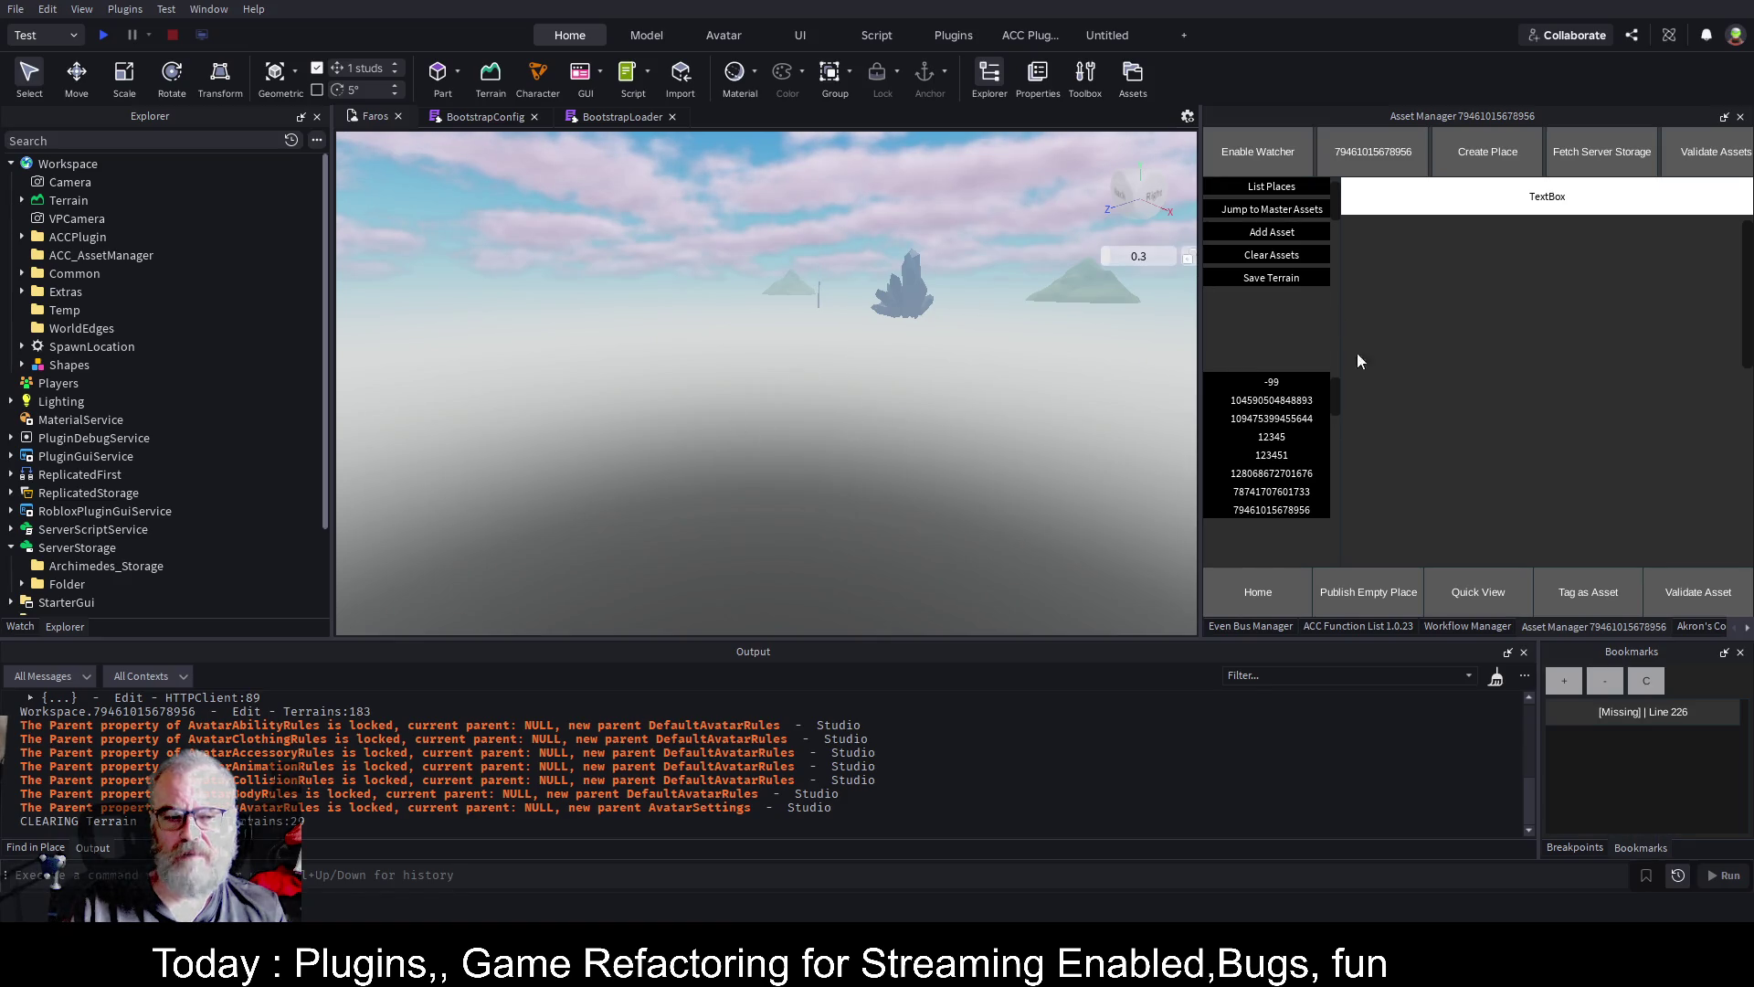
{"action": "left_click", "coordinate": [1304, 438]}
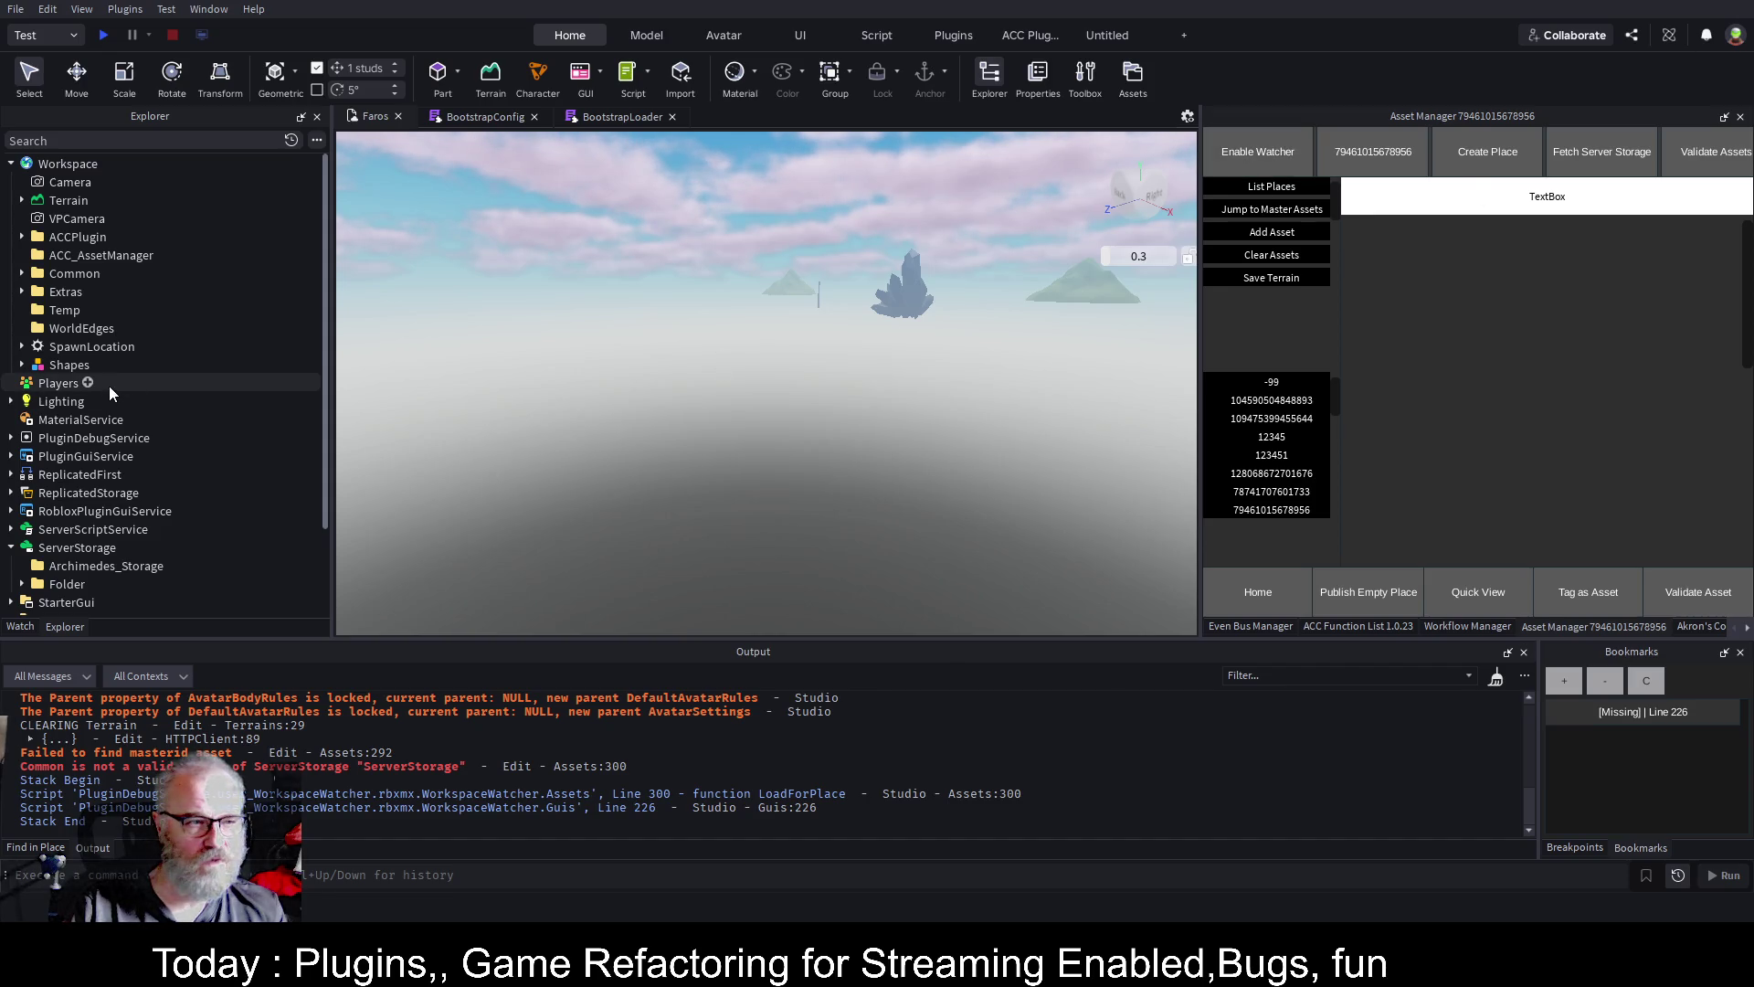
{"action": "scroll", "coordinate": [194, 309], "scroll_direction": "down", "scroll_amount": 3}
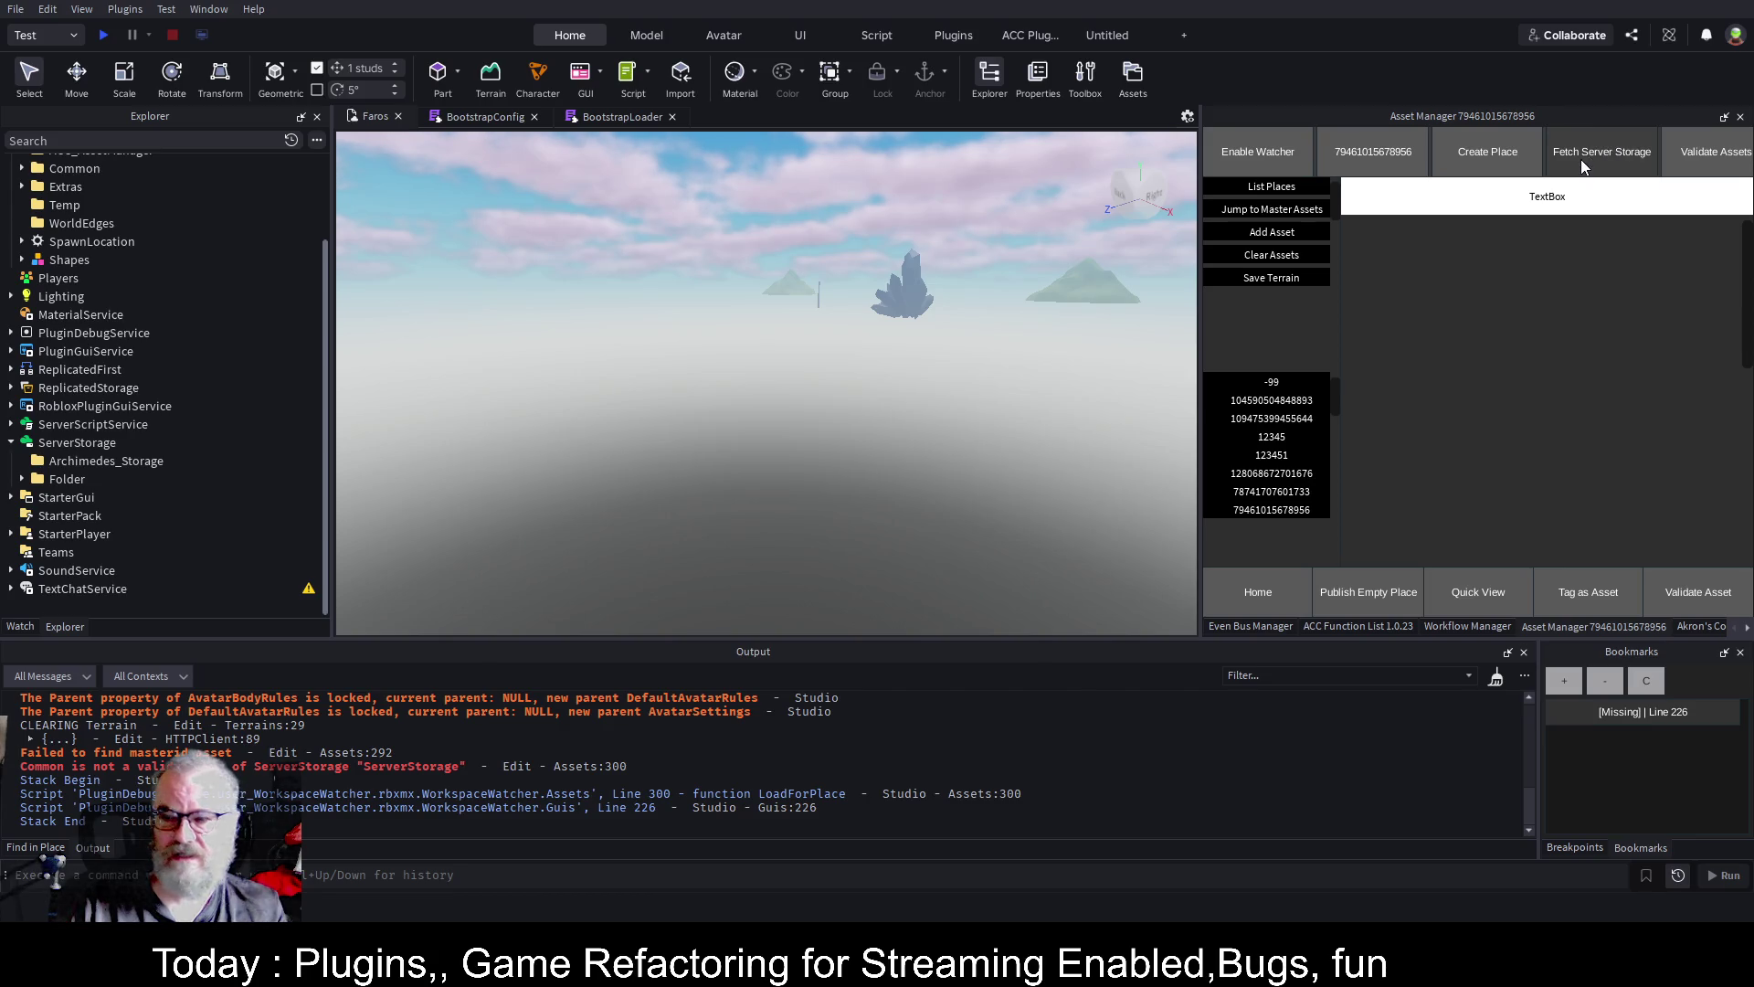
Empty the Output log and reload the saved rocky grassland terrain
{"action": "left_click", "coordinate": [1490, 681]}
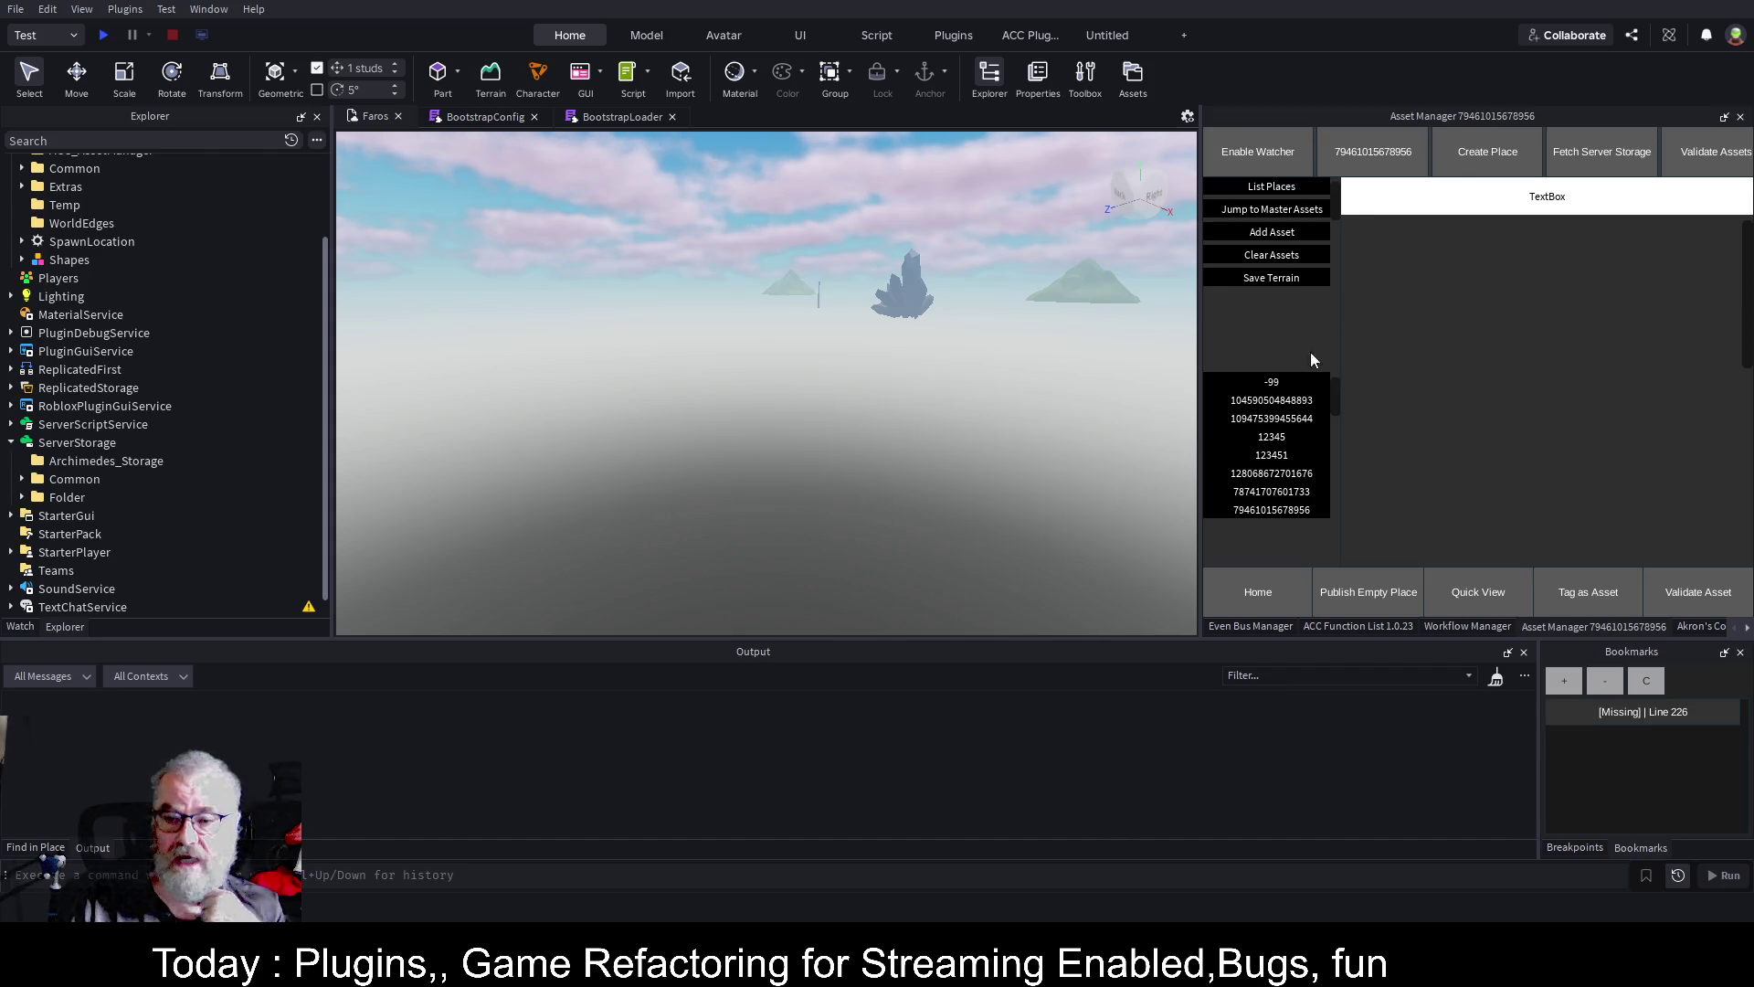
{"action": "left_click", "coordinate": [1255, 515]}
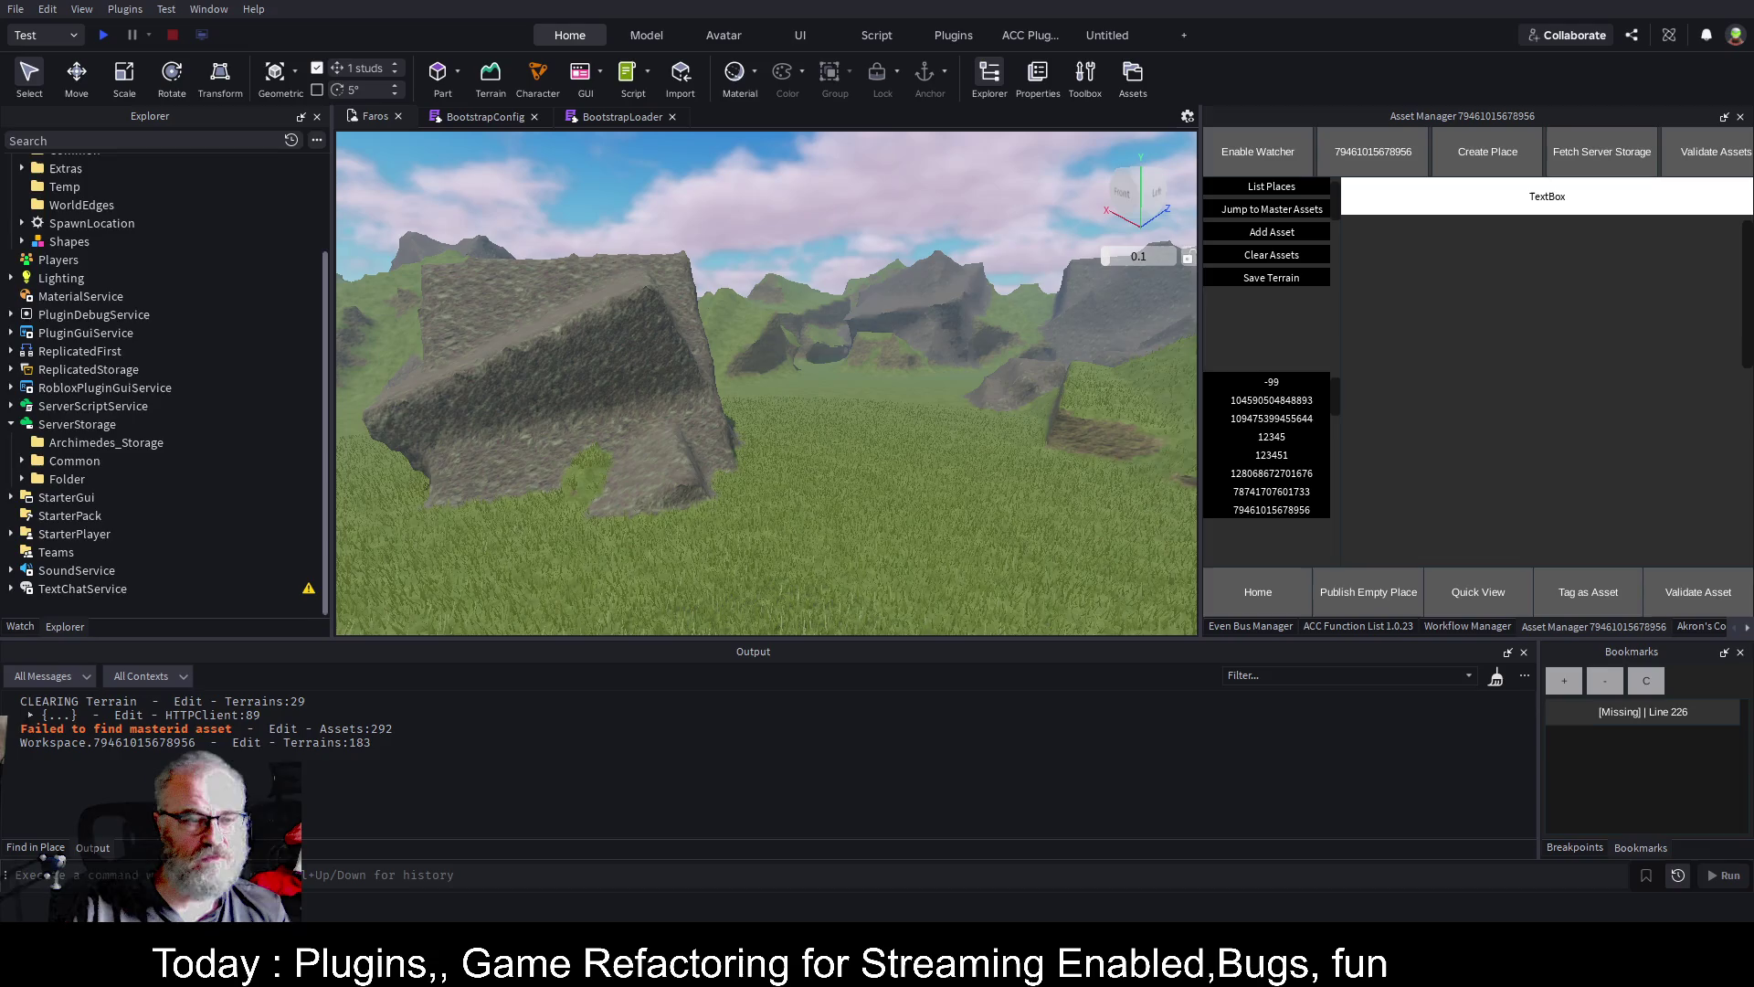
Refresh Asset Manager's places list, then reload the rocky terrain with its grass and mud parts
{"action": "scroll", "coordinate": [18, 293], "scroll_direction": "up", "scroll_amount": 3}
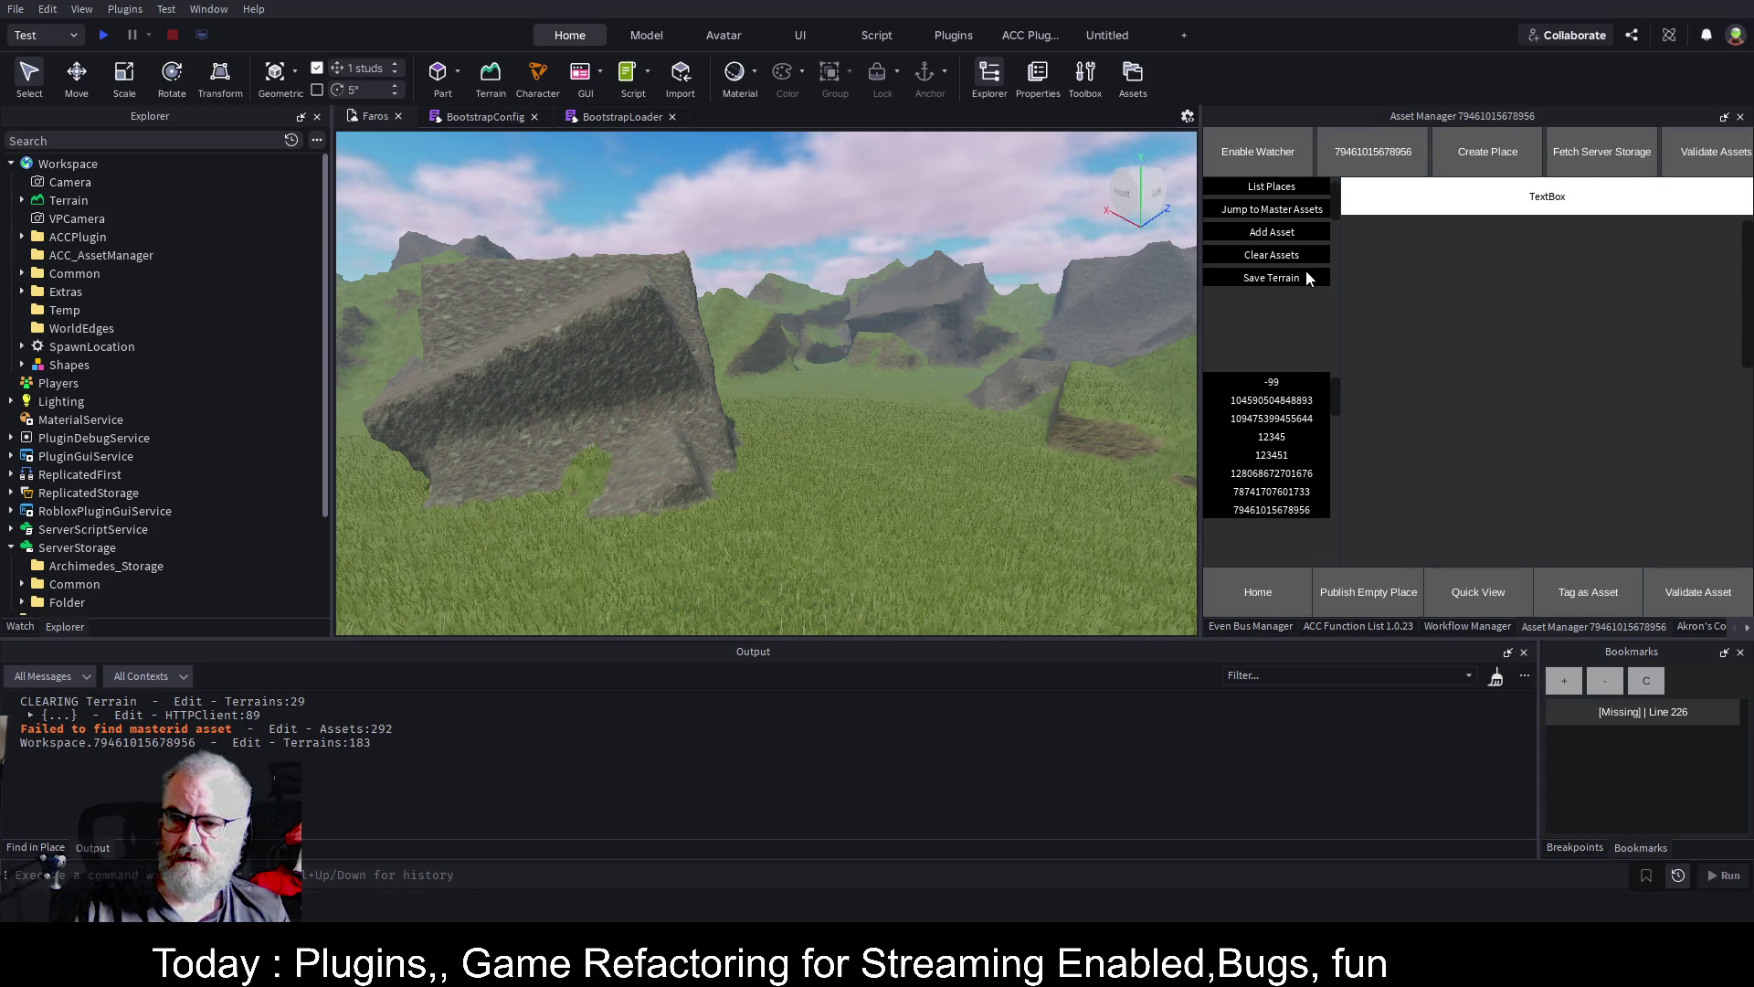
{"action": "left_click", "coordinate": [1291, 188]}
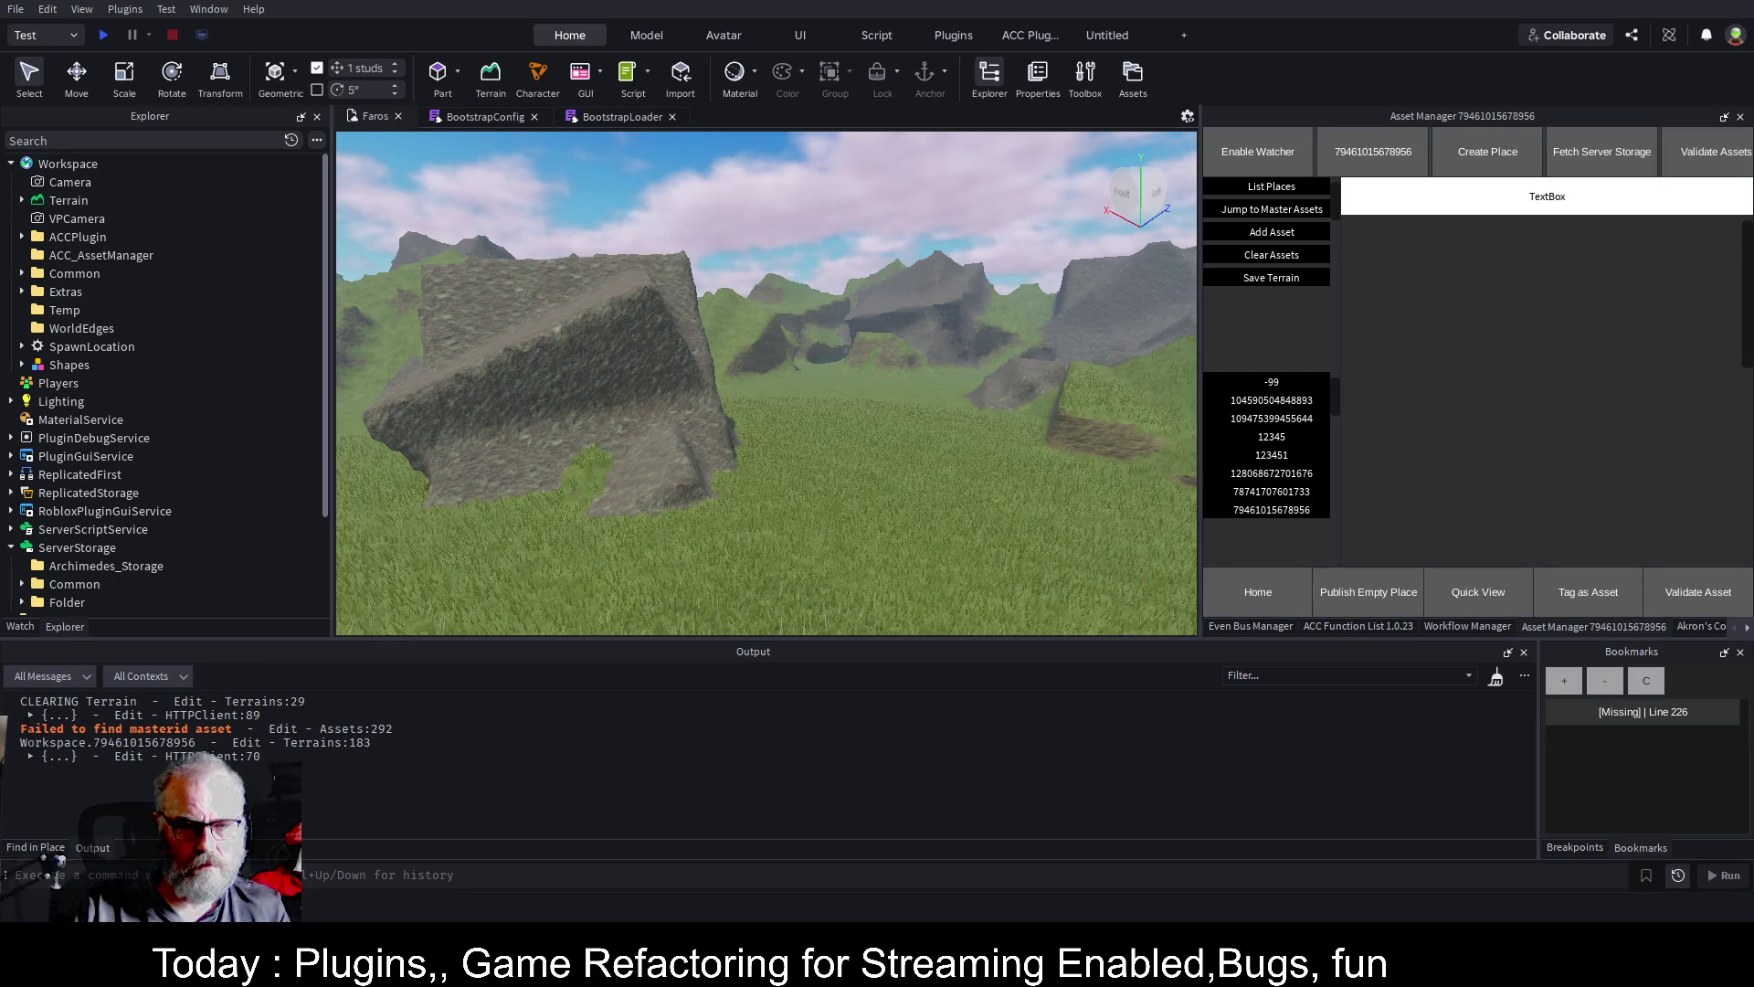
{"action": "left_click", "coordinate": [1272, 508]}
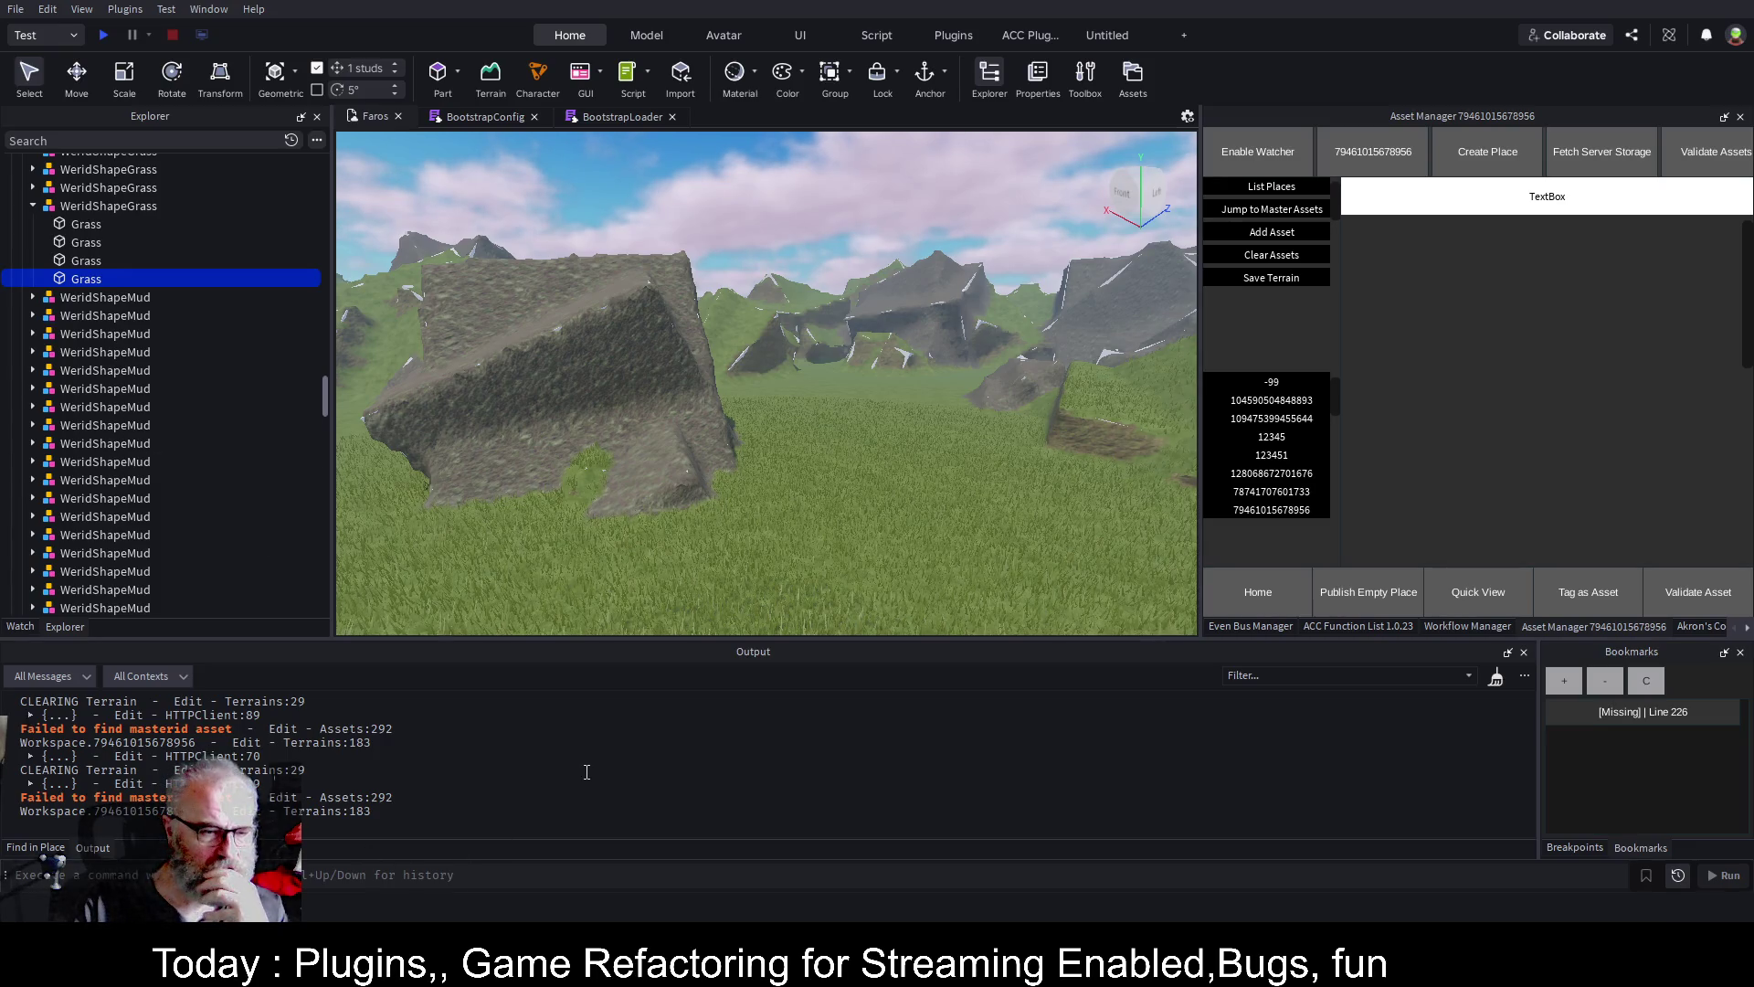
{"action": "left_click_drag", "start_coordinate": [326, 404], "coordinate": [327, 156]}
Collapse Shapes and expand ServerStorage's Common > Assets > Terrains and Buildings folders
{"action": "left_click", "coordinate": [22, 365]}
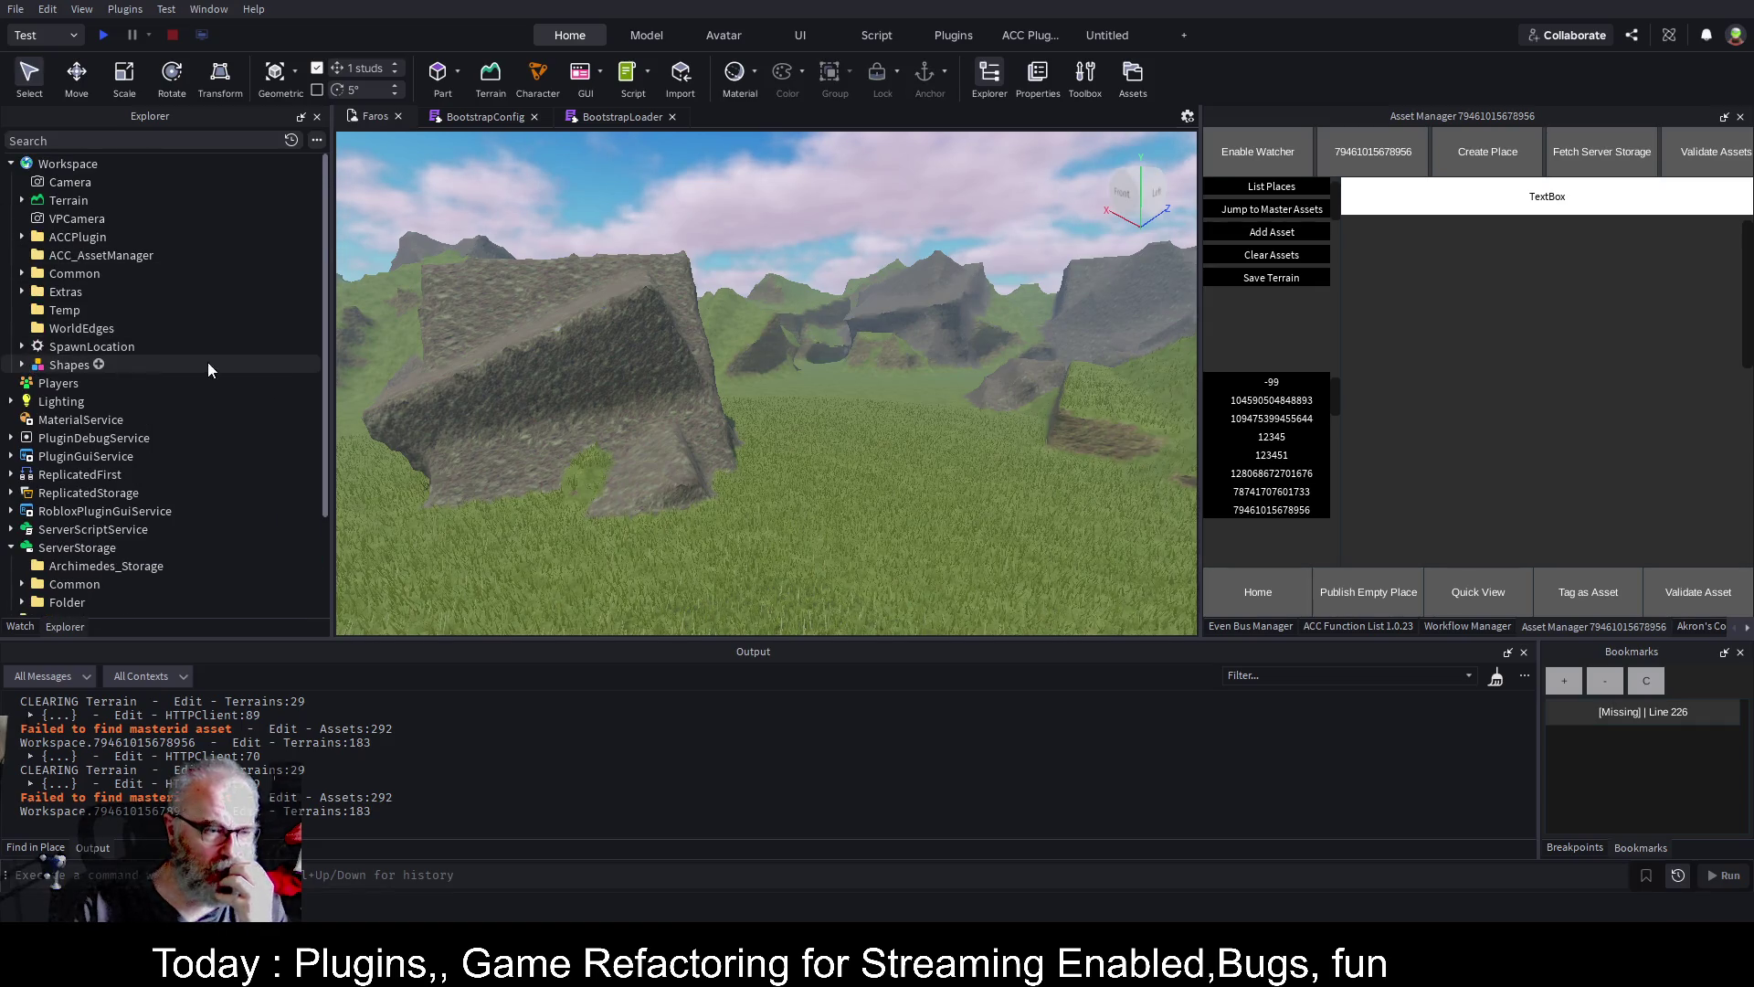
{"action": "scroll", "coordinate": [207, 362], "scroll_direction": "down", "scroll_amount": 3}
{"action": "left_click", "coordinate": [20, 460]}
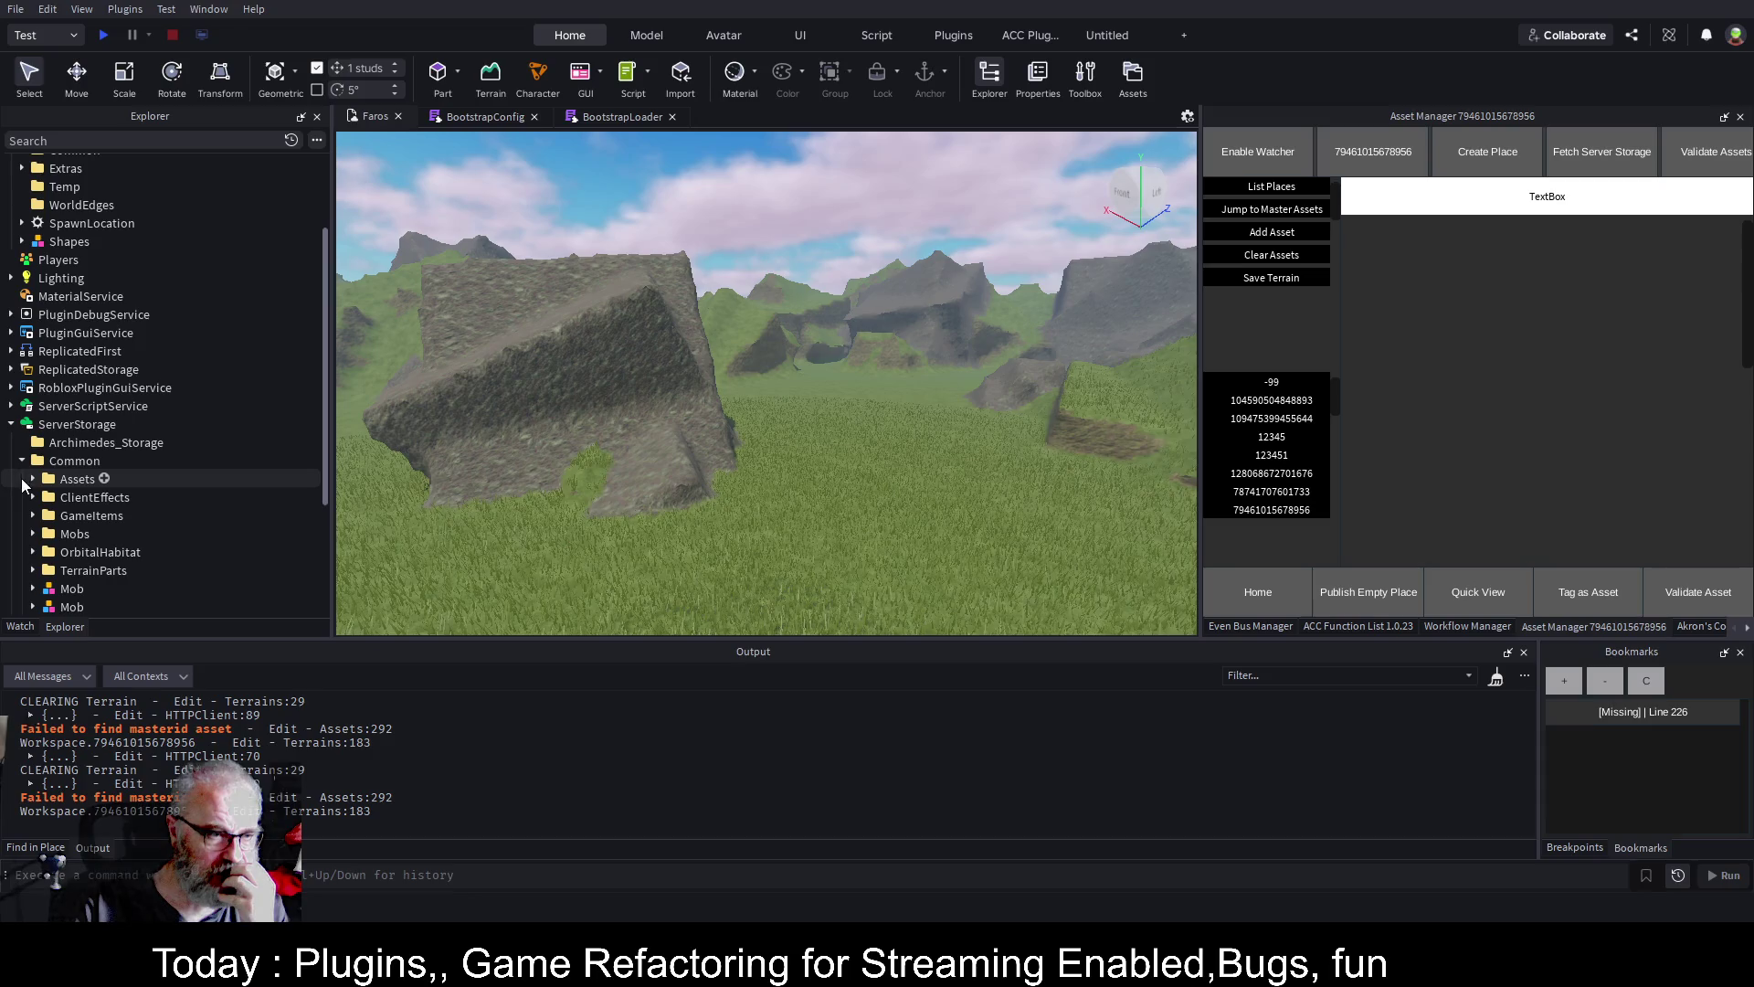
{"action": "left_click", "coordinate": [33, 478]}
{"action": "left_click", "coordinate": [44, 588]}
{"action": "scroll", "coordinate": [178, 407], "scroll_direction": "down", "scroll_amount": 1}
{"action": "scroll", "coordinate": [179, 407], "scroll_direction": "down", "scroll_amount": 1}
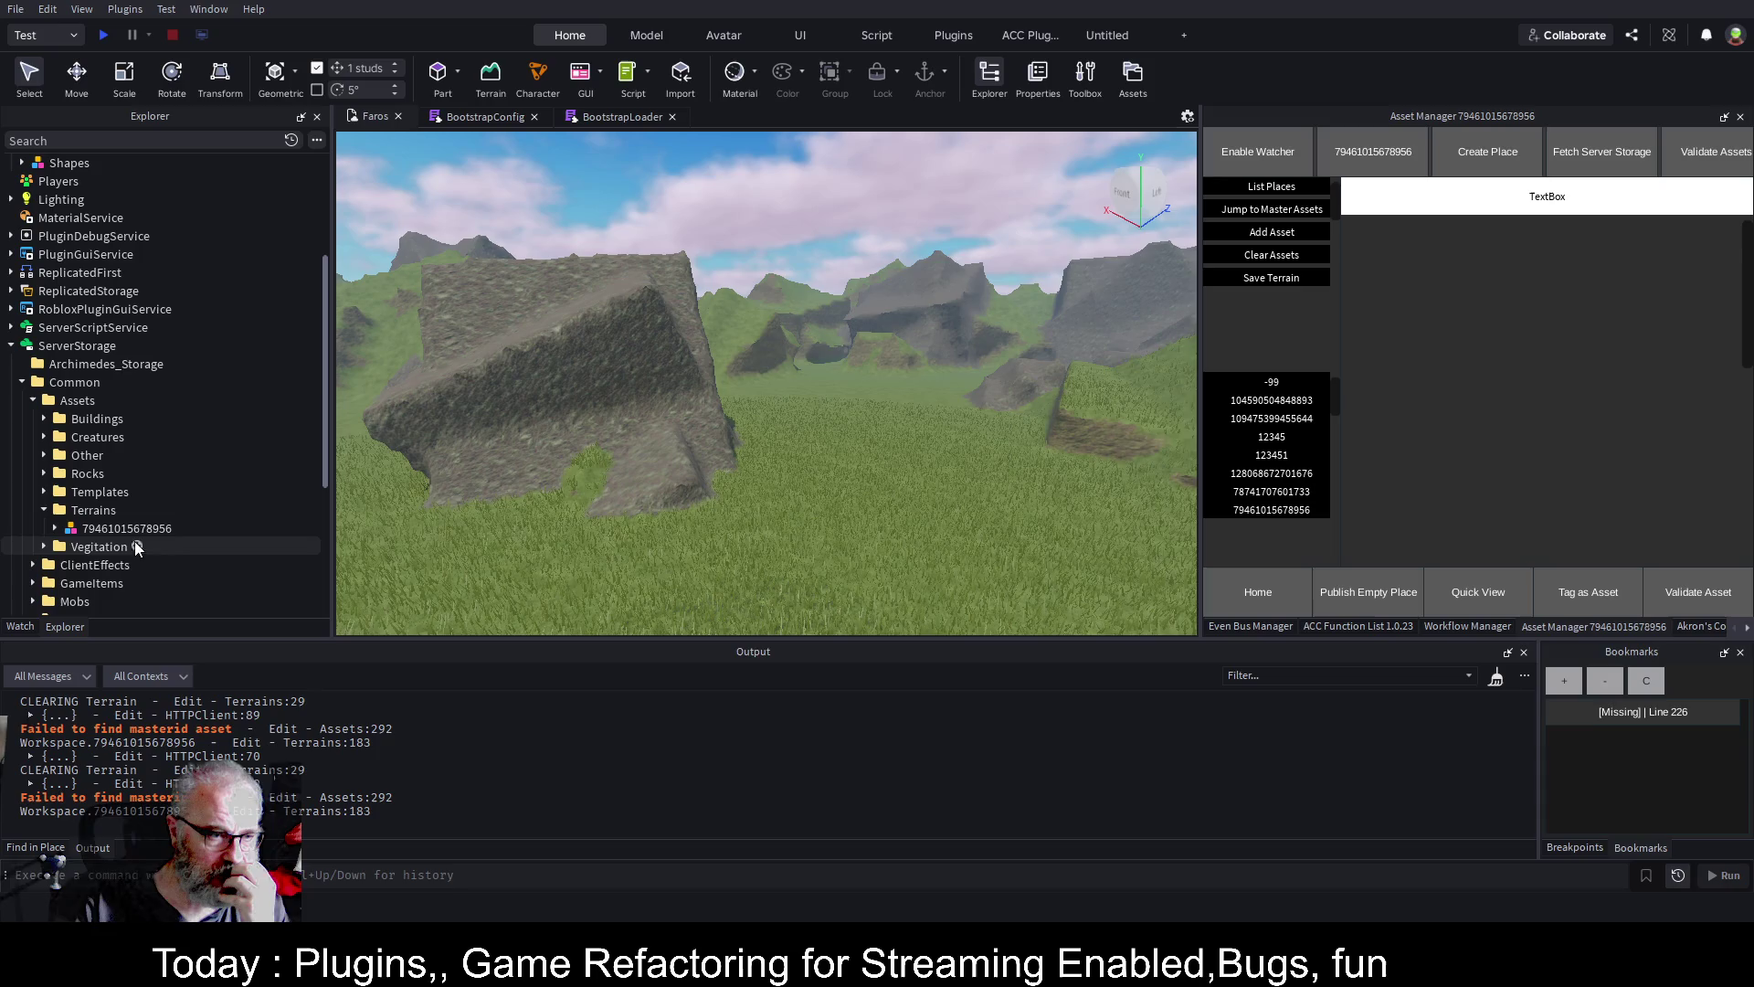
{"action": "left_click", "coordinate": [43, 419]}
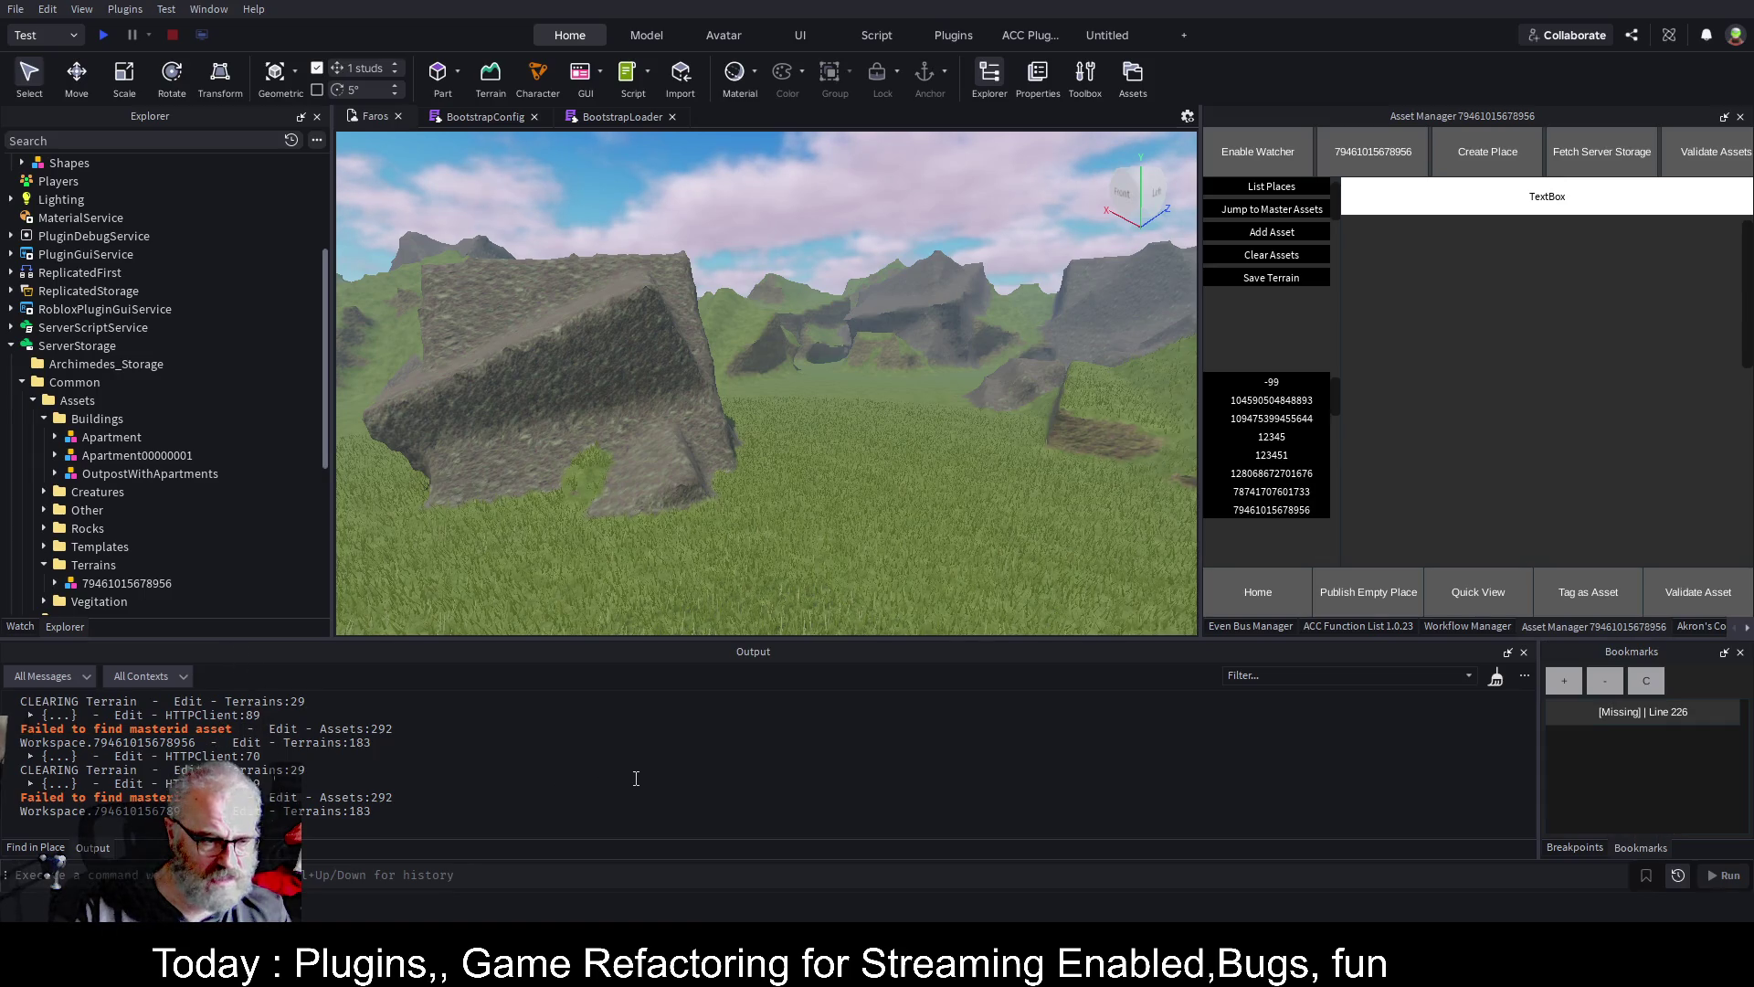
Empty the Output log and save the Faros place to Roblox
{"action": "left_click", "coordinate": [1493, 678]}
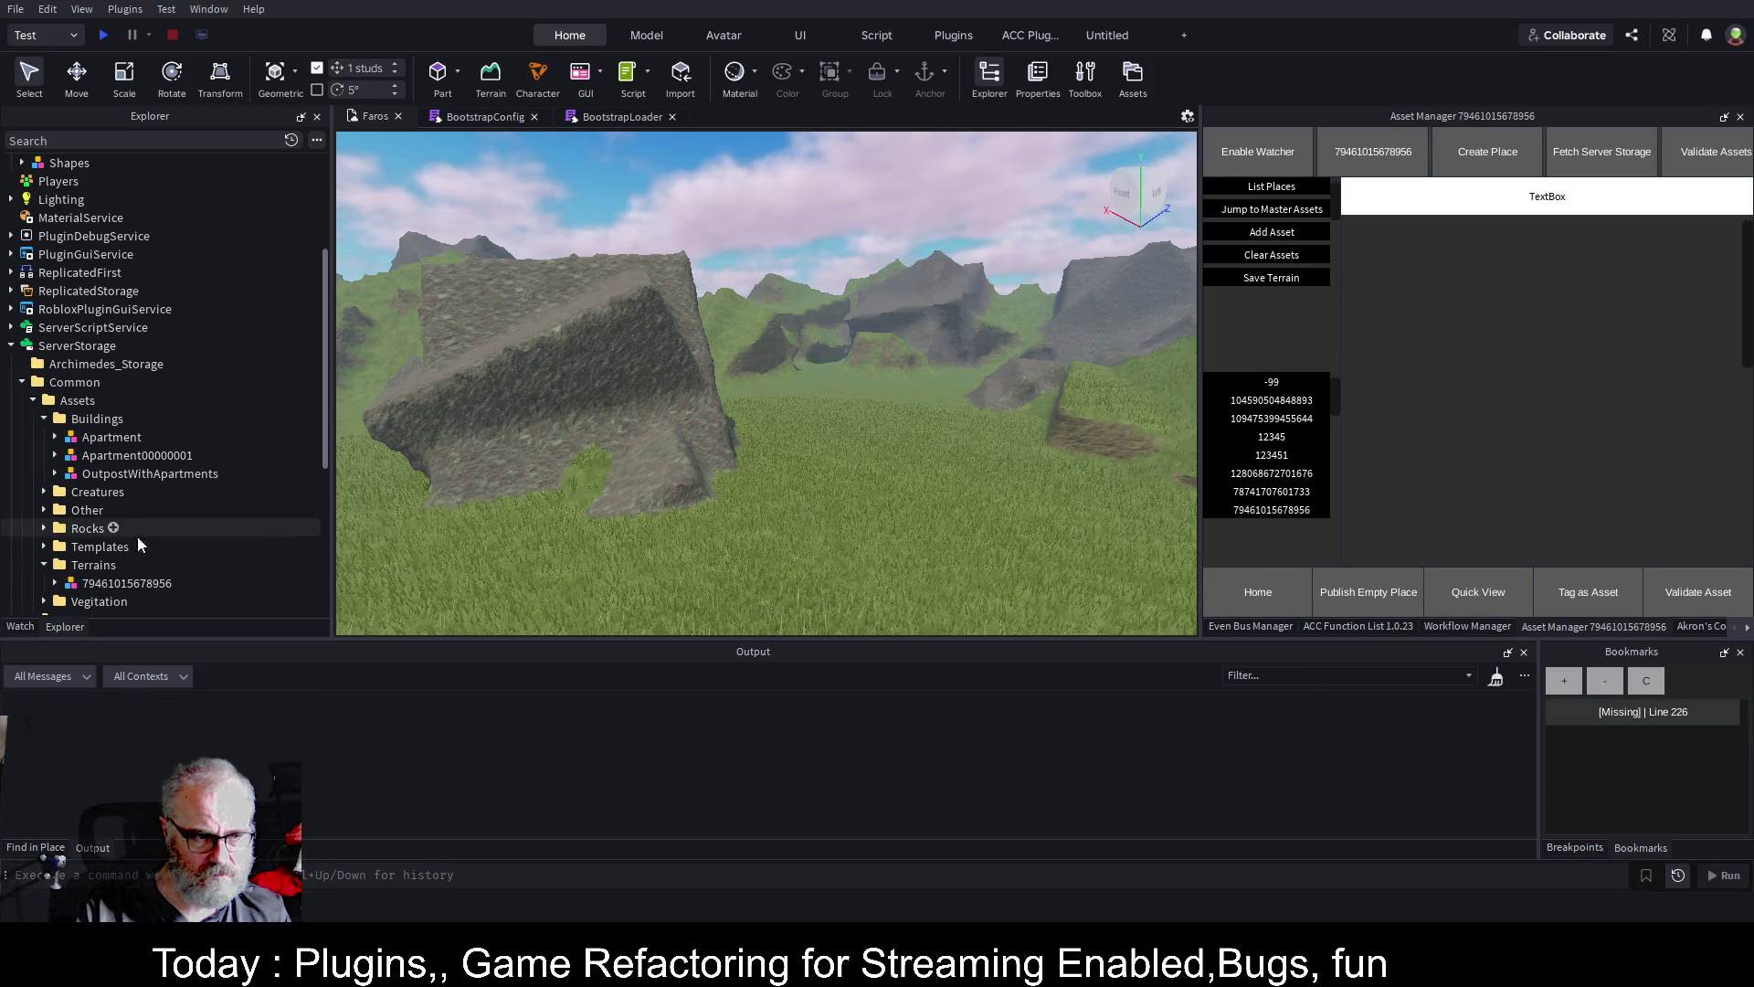
{"action": "scroll", "coordinate": [255, 426], "scroll_direction": "down", "scroll_amount": 1}
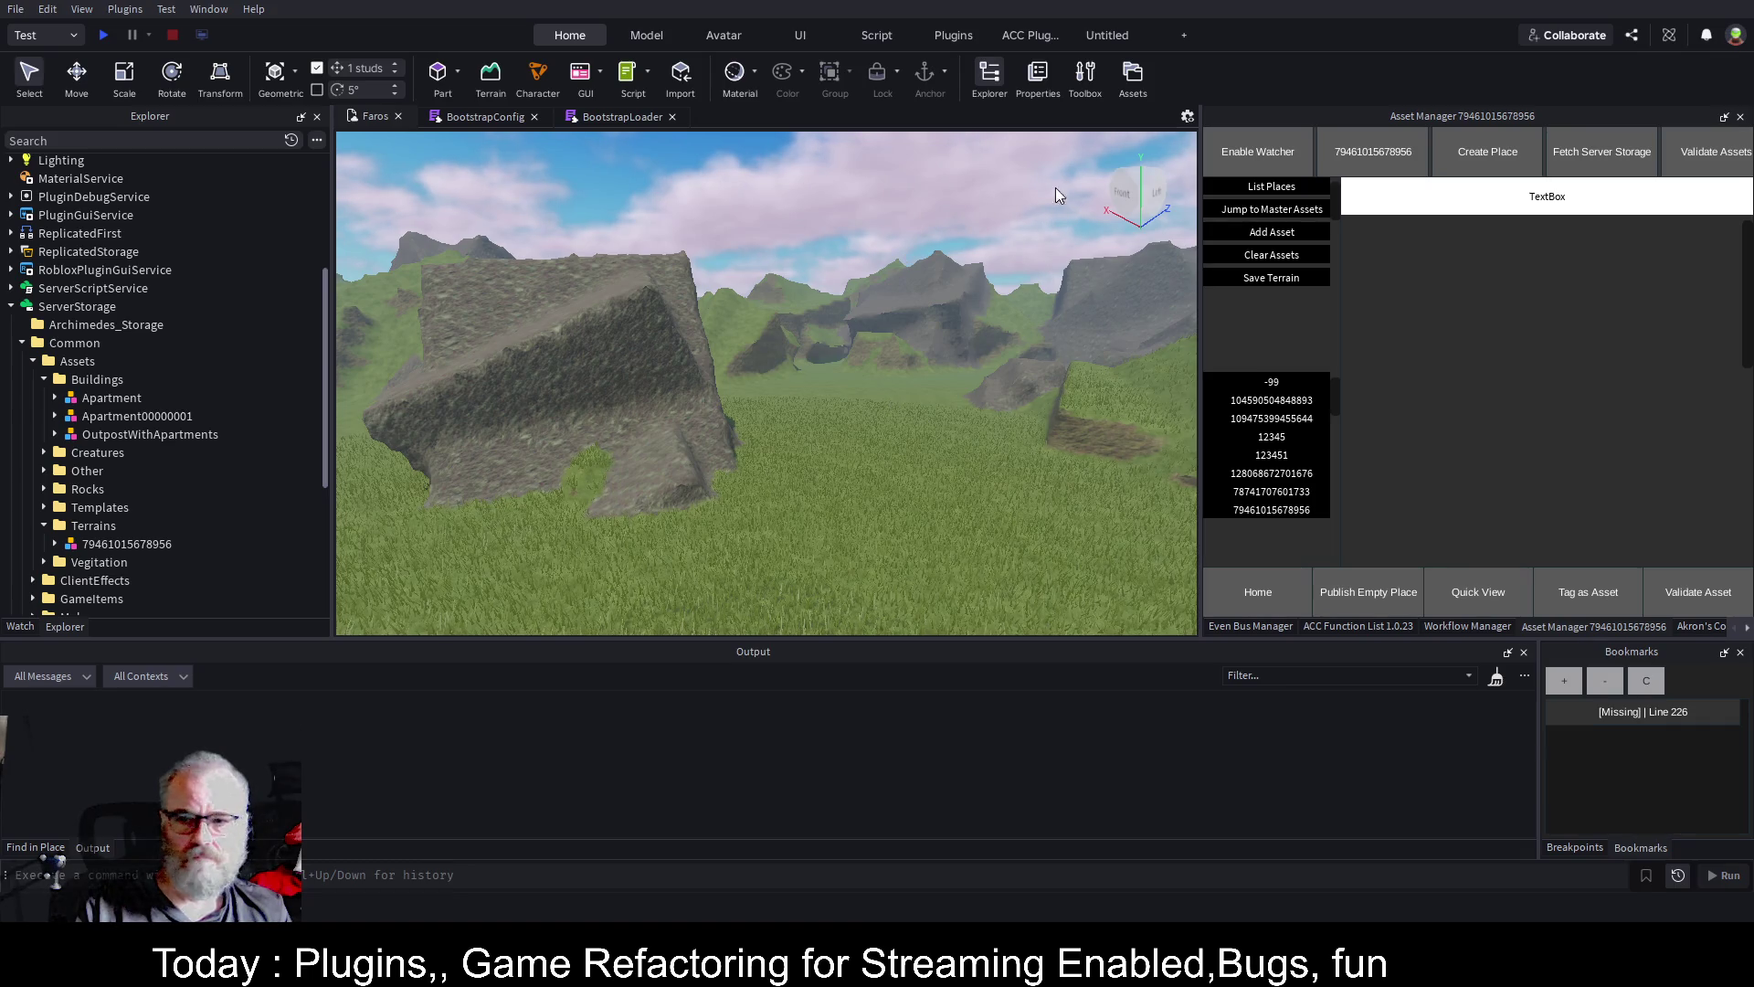
{"action": "key", "text": "ctrl+s"}
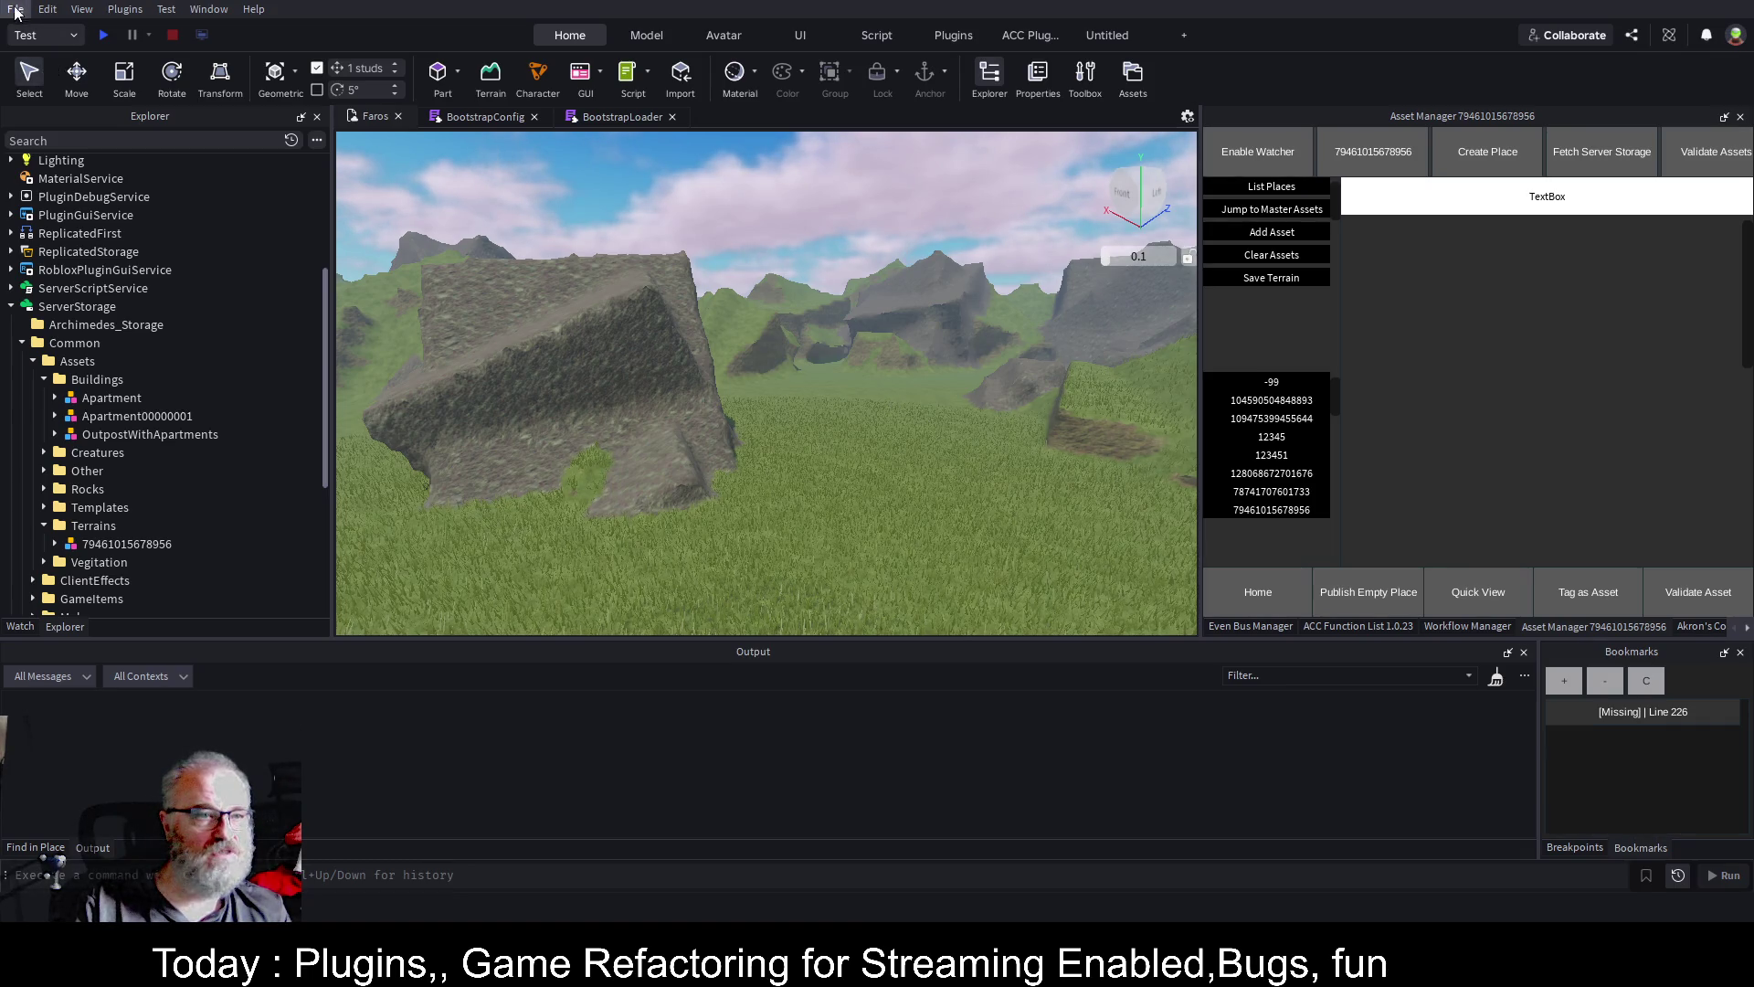
Close the Faros place with Alt+F4
{"action": "key", "text": "alt+F4"}
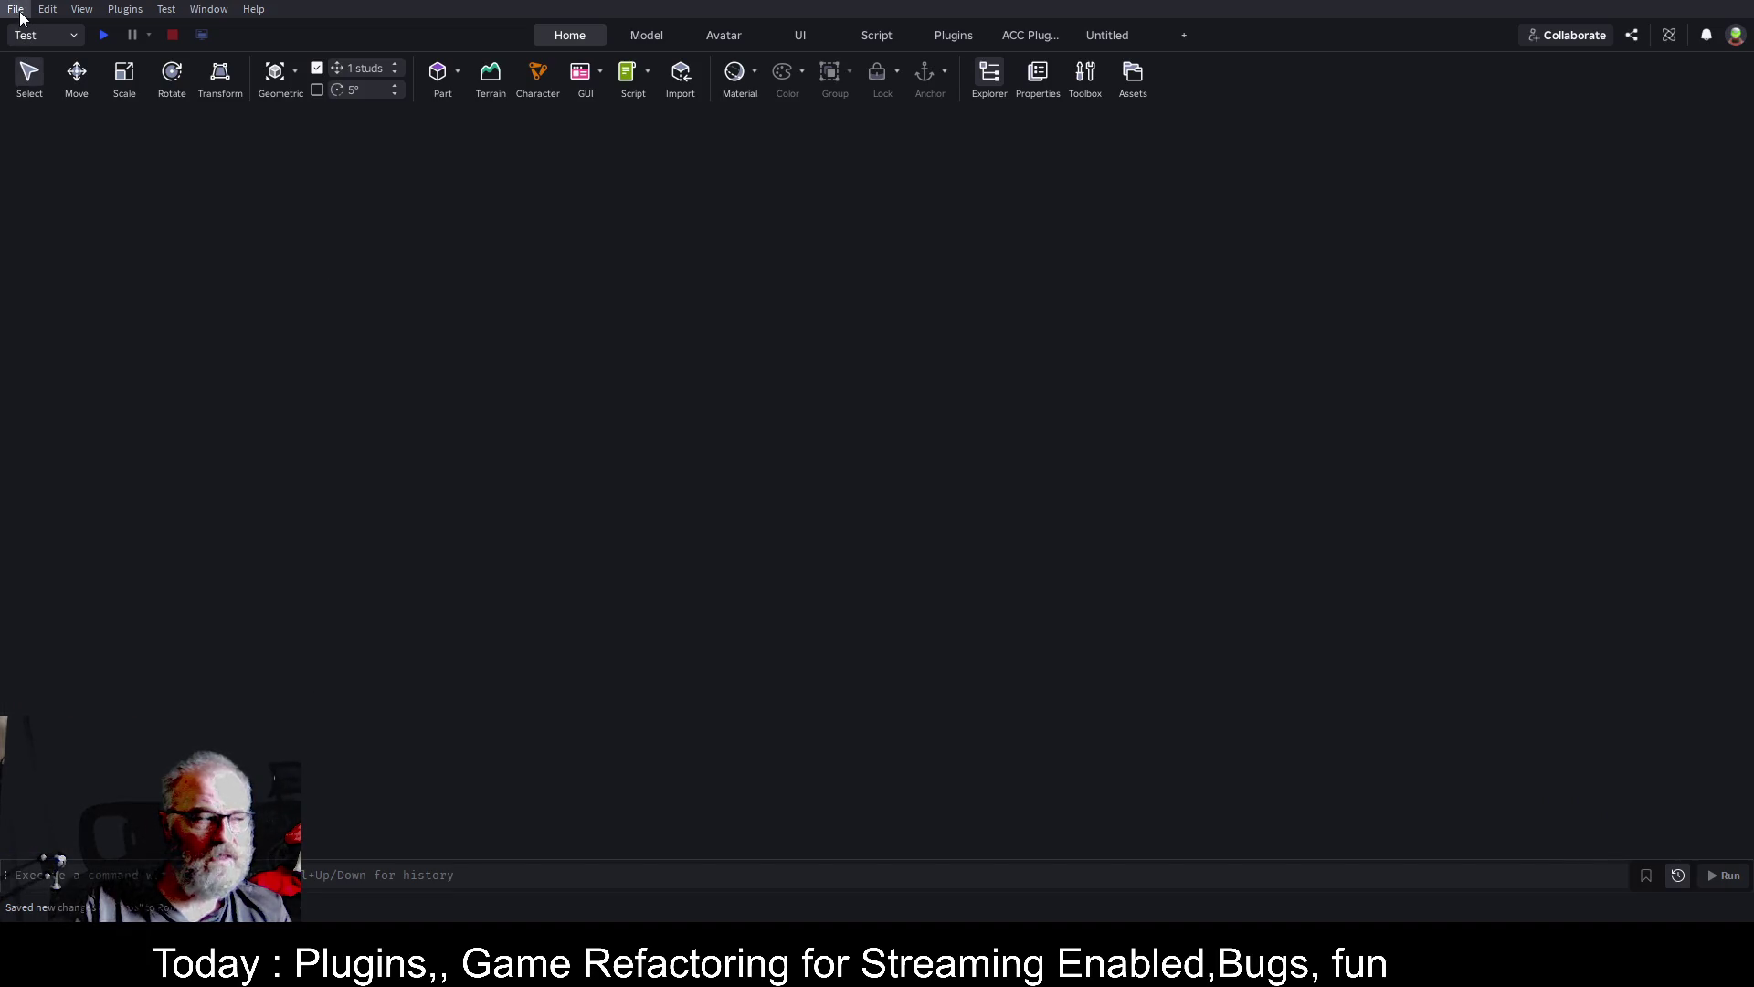
{"action": "key", "text": "alt"}
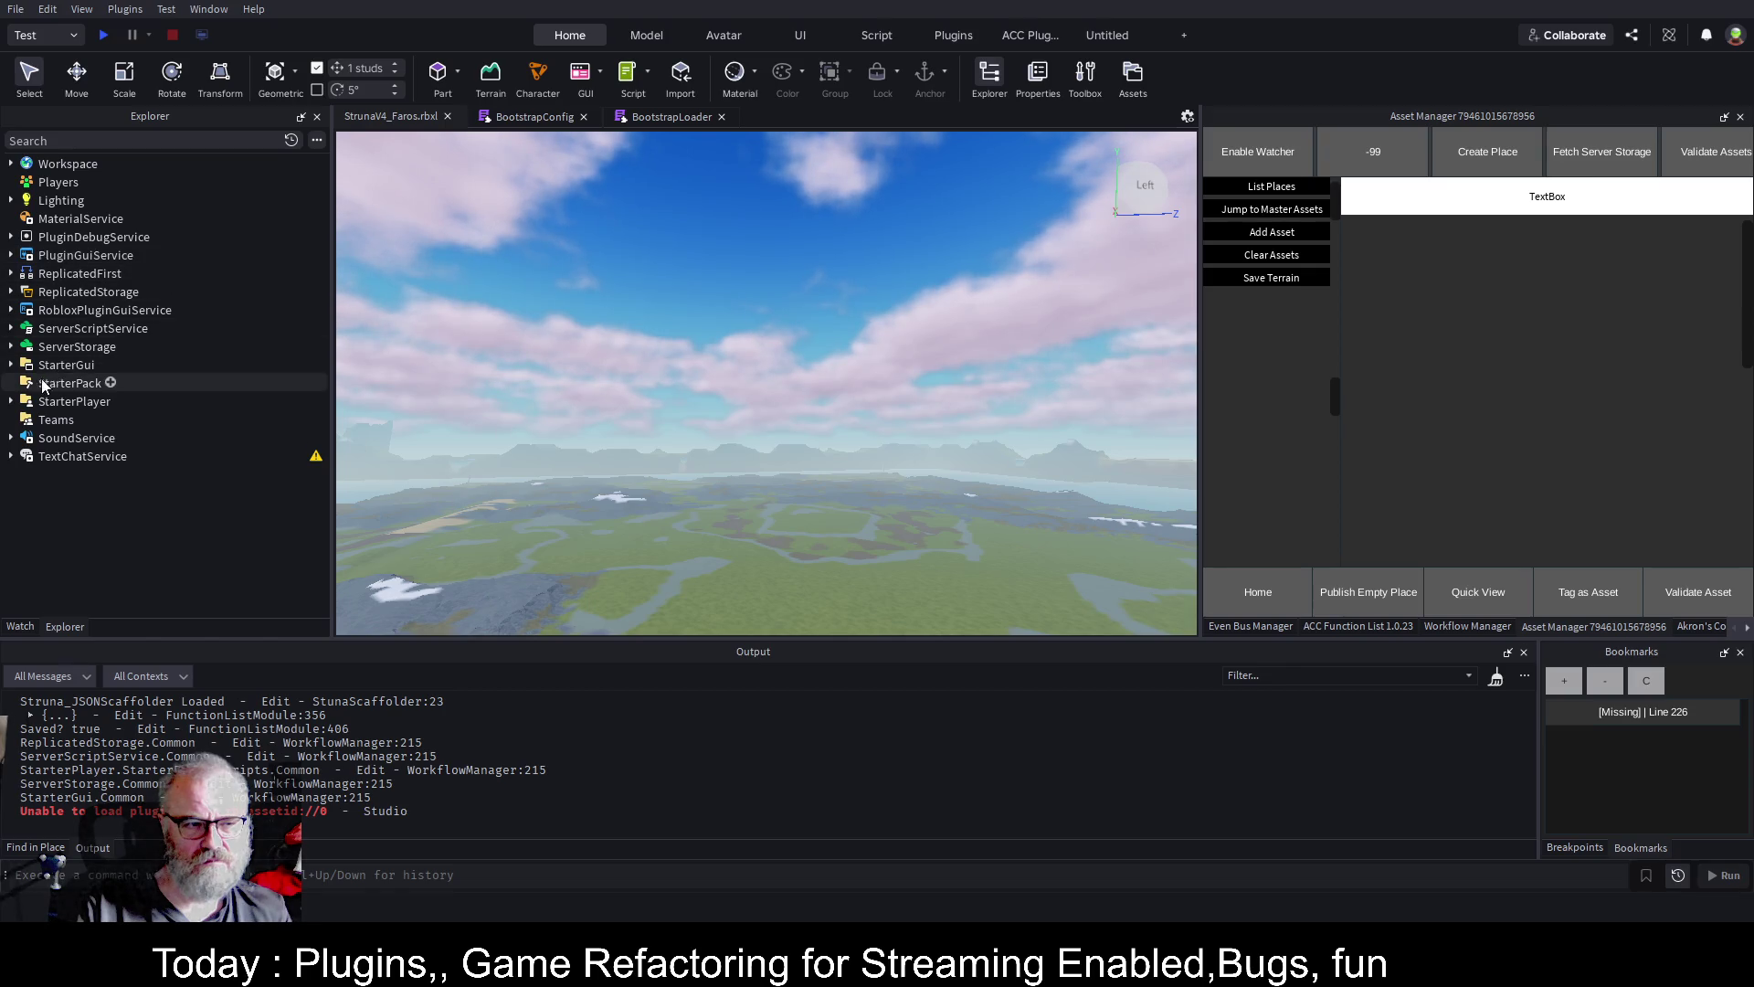
Expand ServerStorage > Common > Assets, Terrains and Buildings, select OutpostWithApartments, and list places
{"action": "left_click", "coordinate": [11, 347]}
{"action": "left_click", "coordinate": [52, 384]}
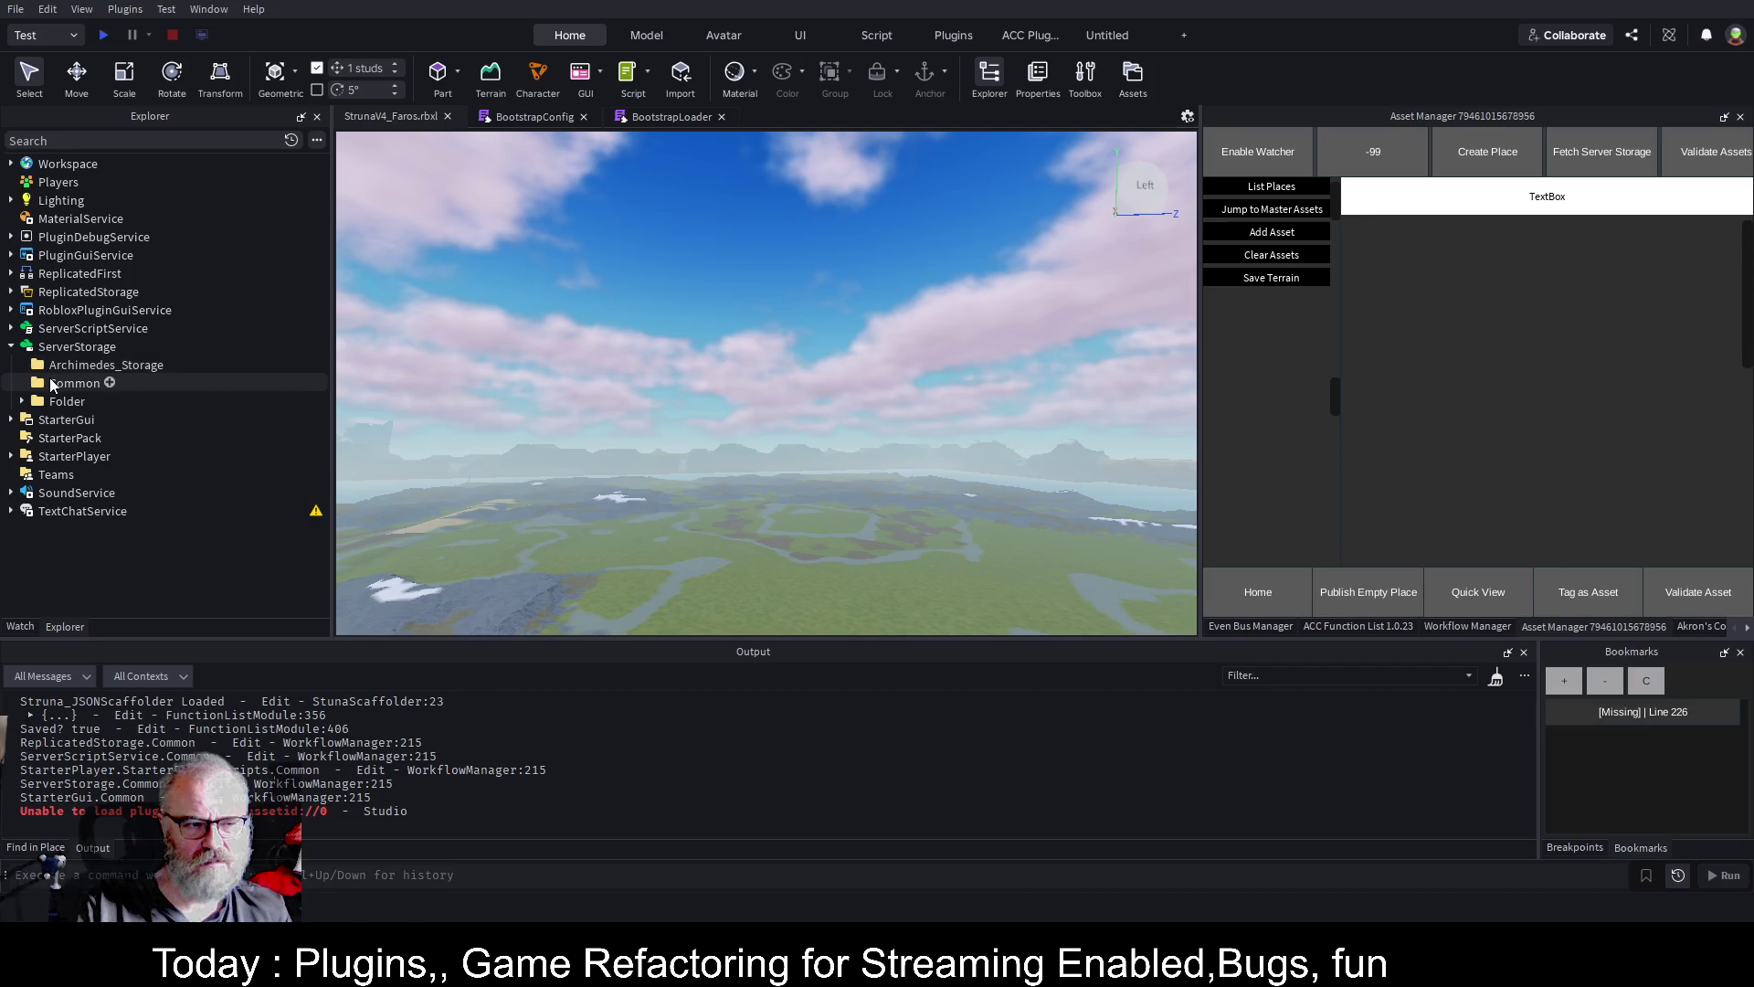
{"action": "key", "text": "Delete"}
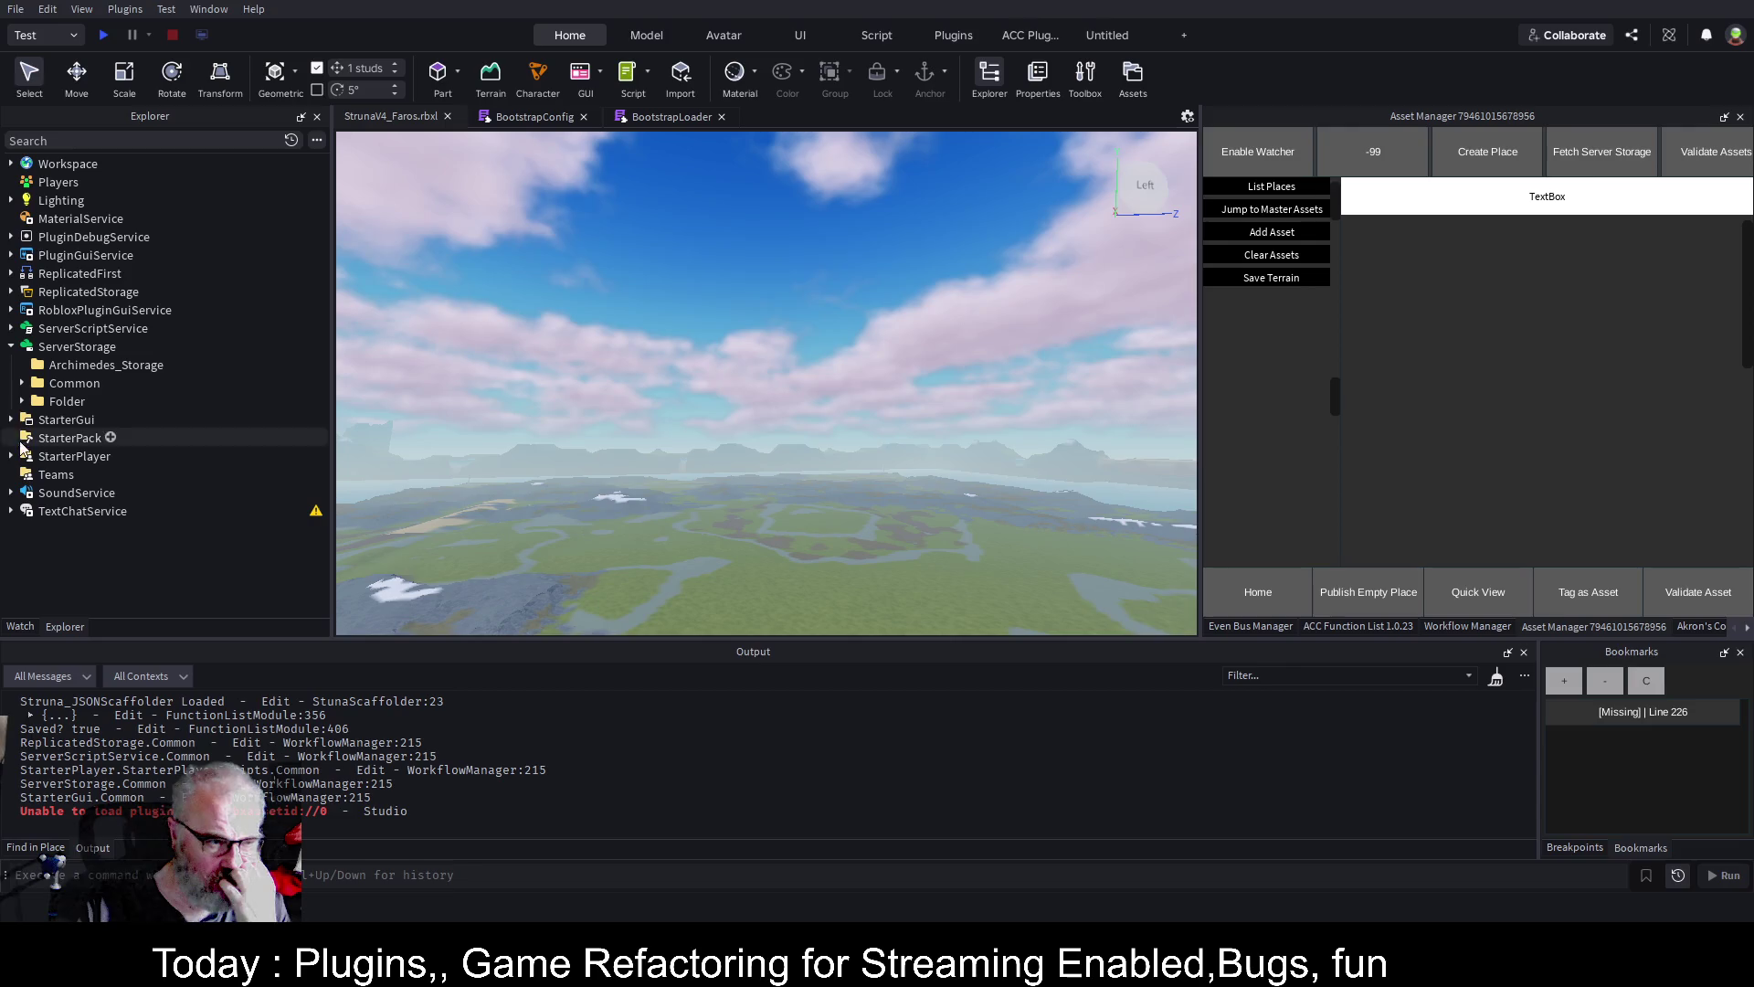
{"action": "left_click", "coordinate": [23, 384]}
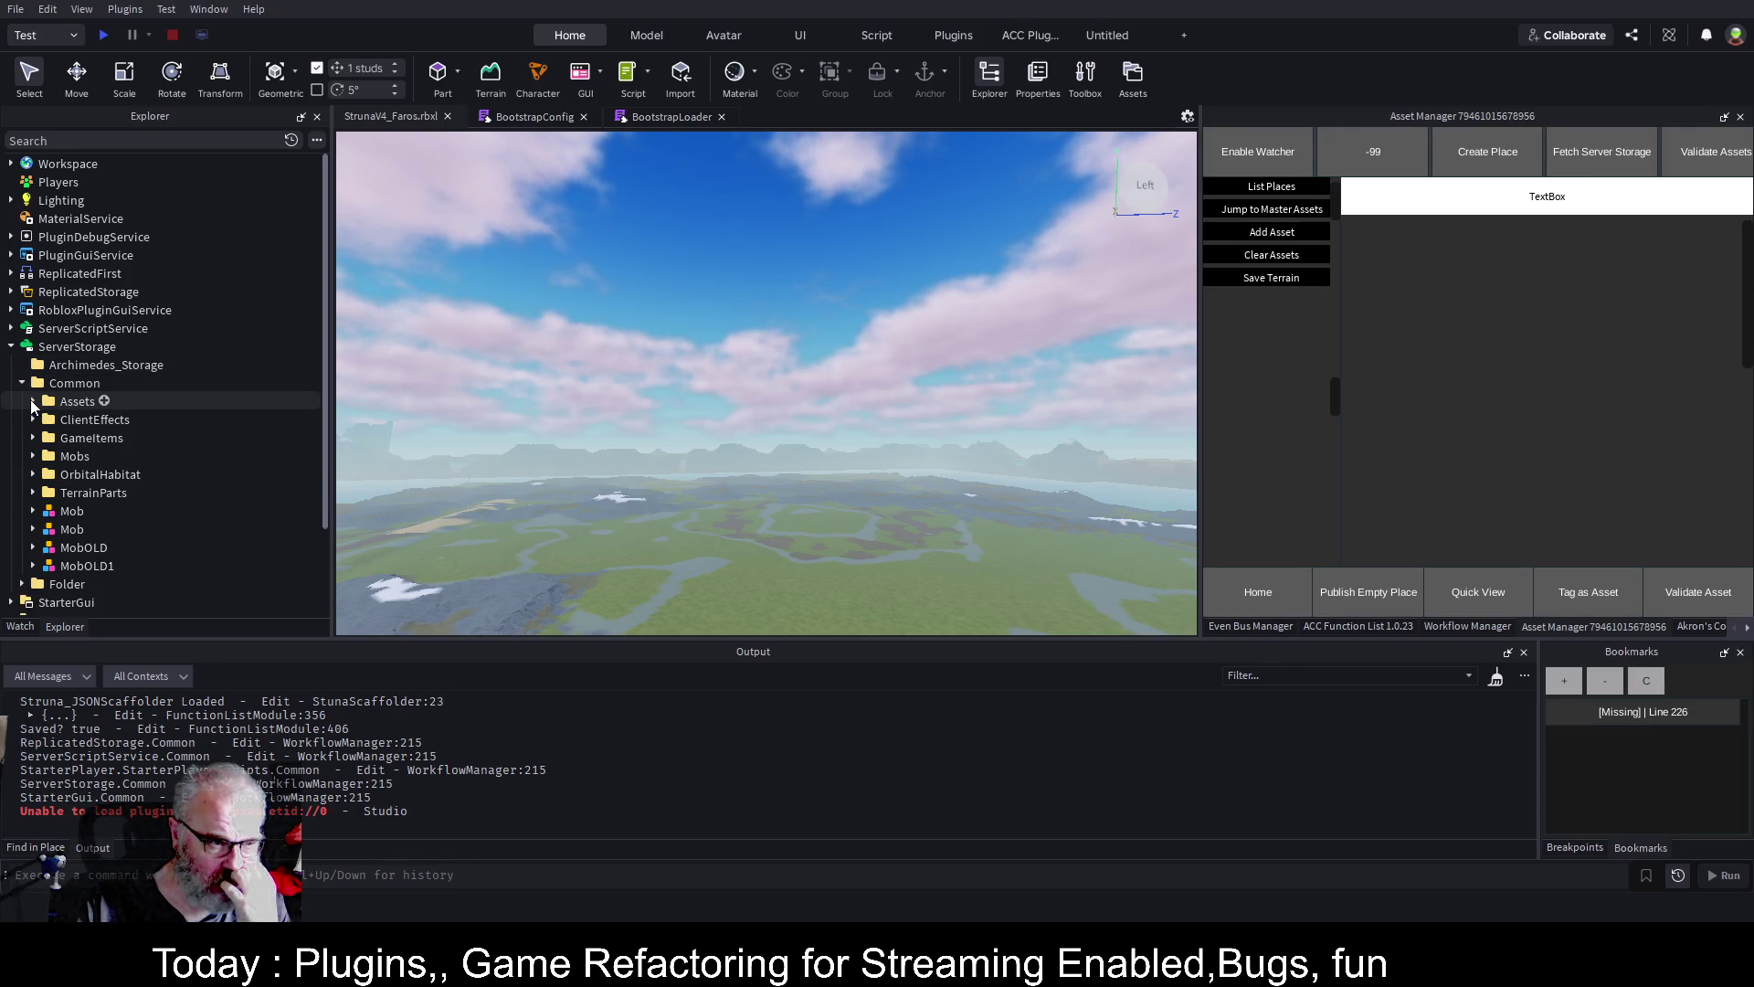
{"action": "left_click", "coordinate": [33, 402]}
{"action": "left_click", "coordinate": [43, 510]}
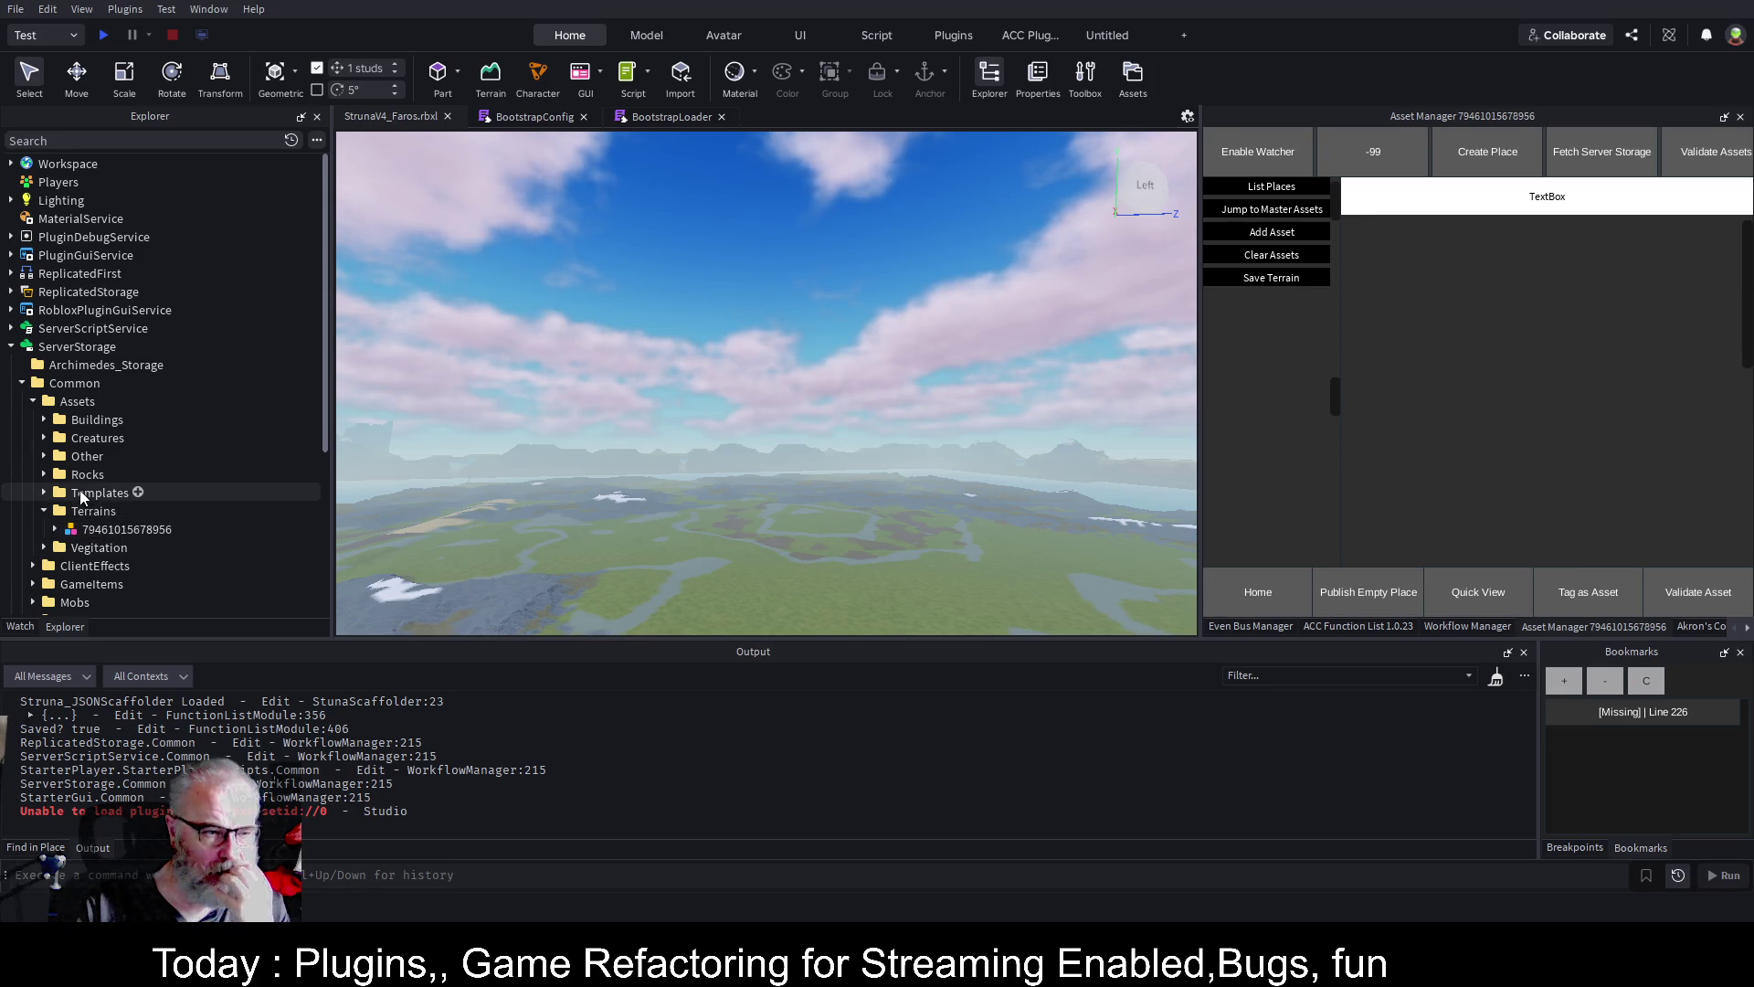
{"action": "left_click", "coordinate": [43, 419]}
{"action": "left_click", "coordinate": [150, 475]}
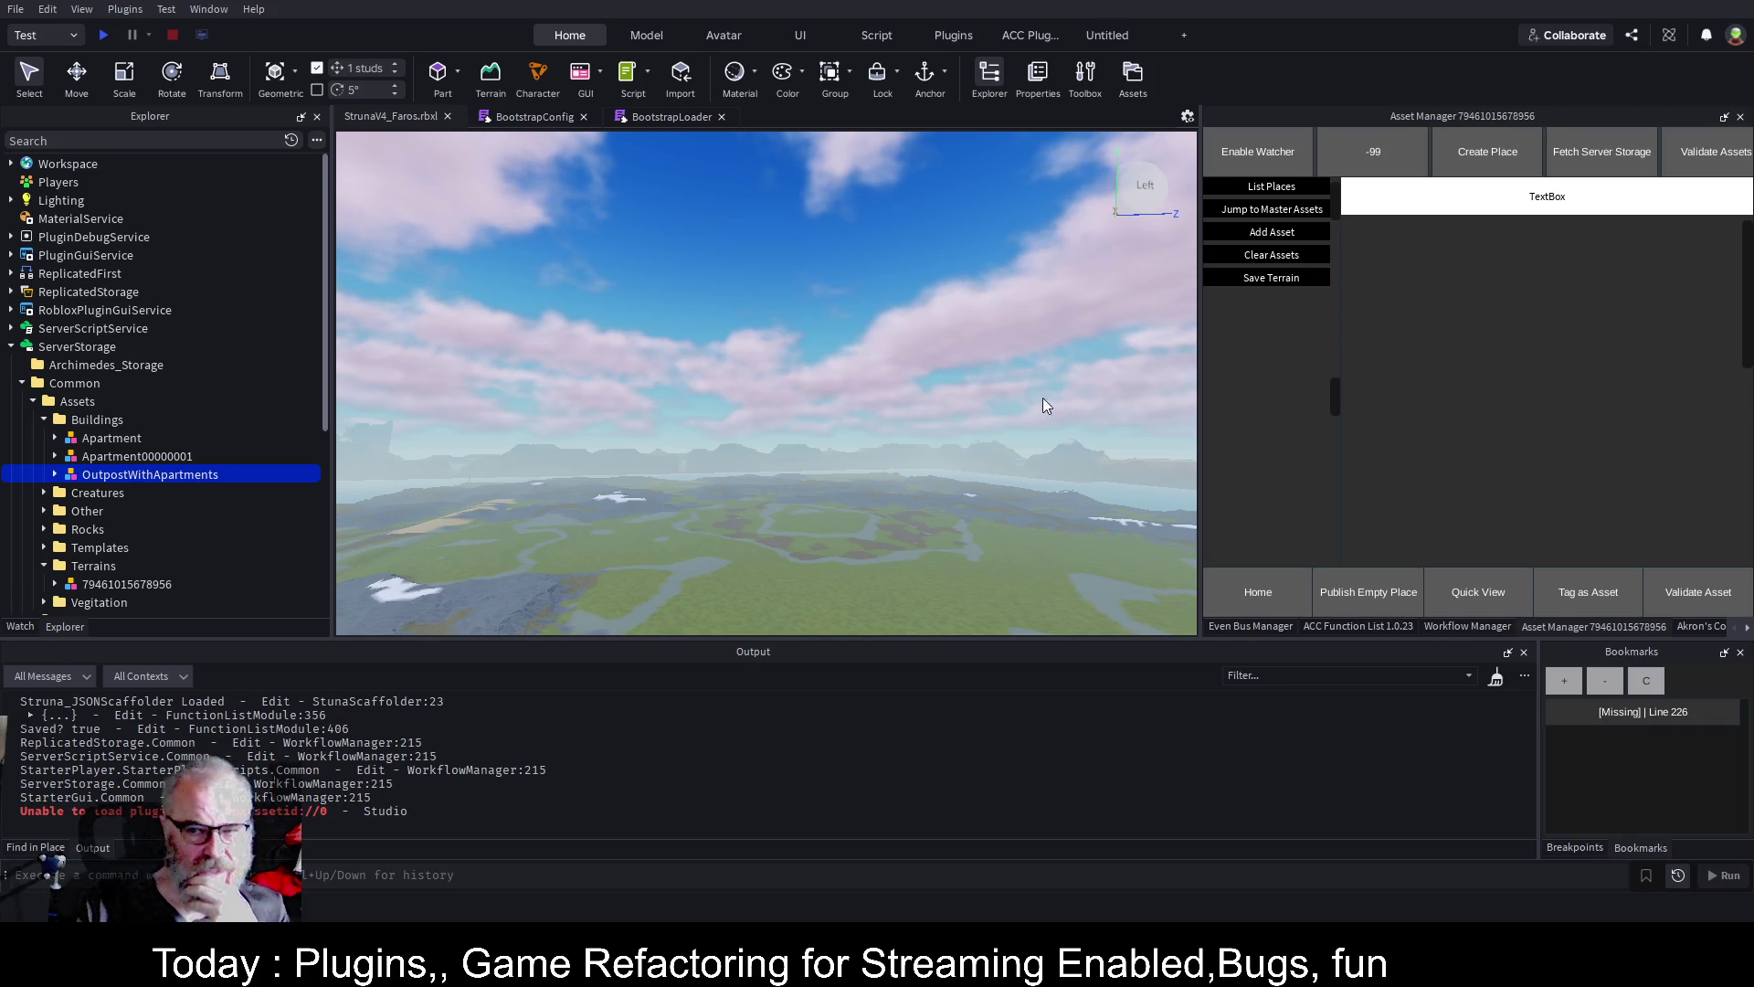
{"action": "left_click", "coordinate": [1261, 190]}
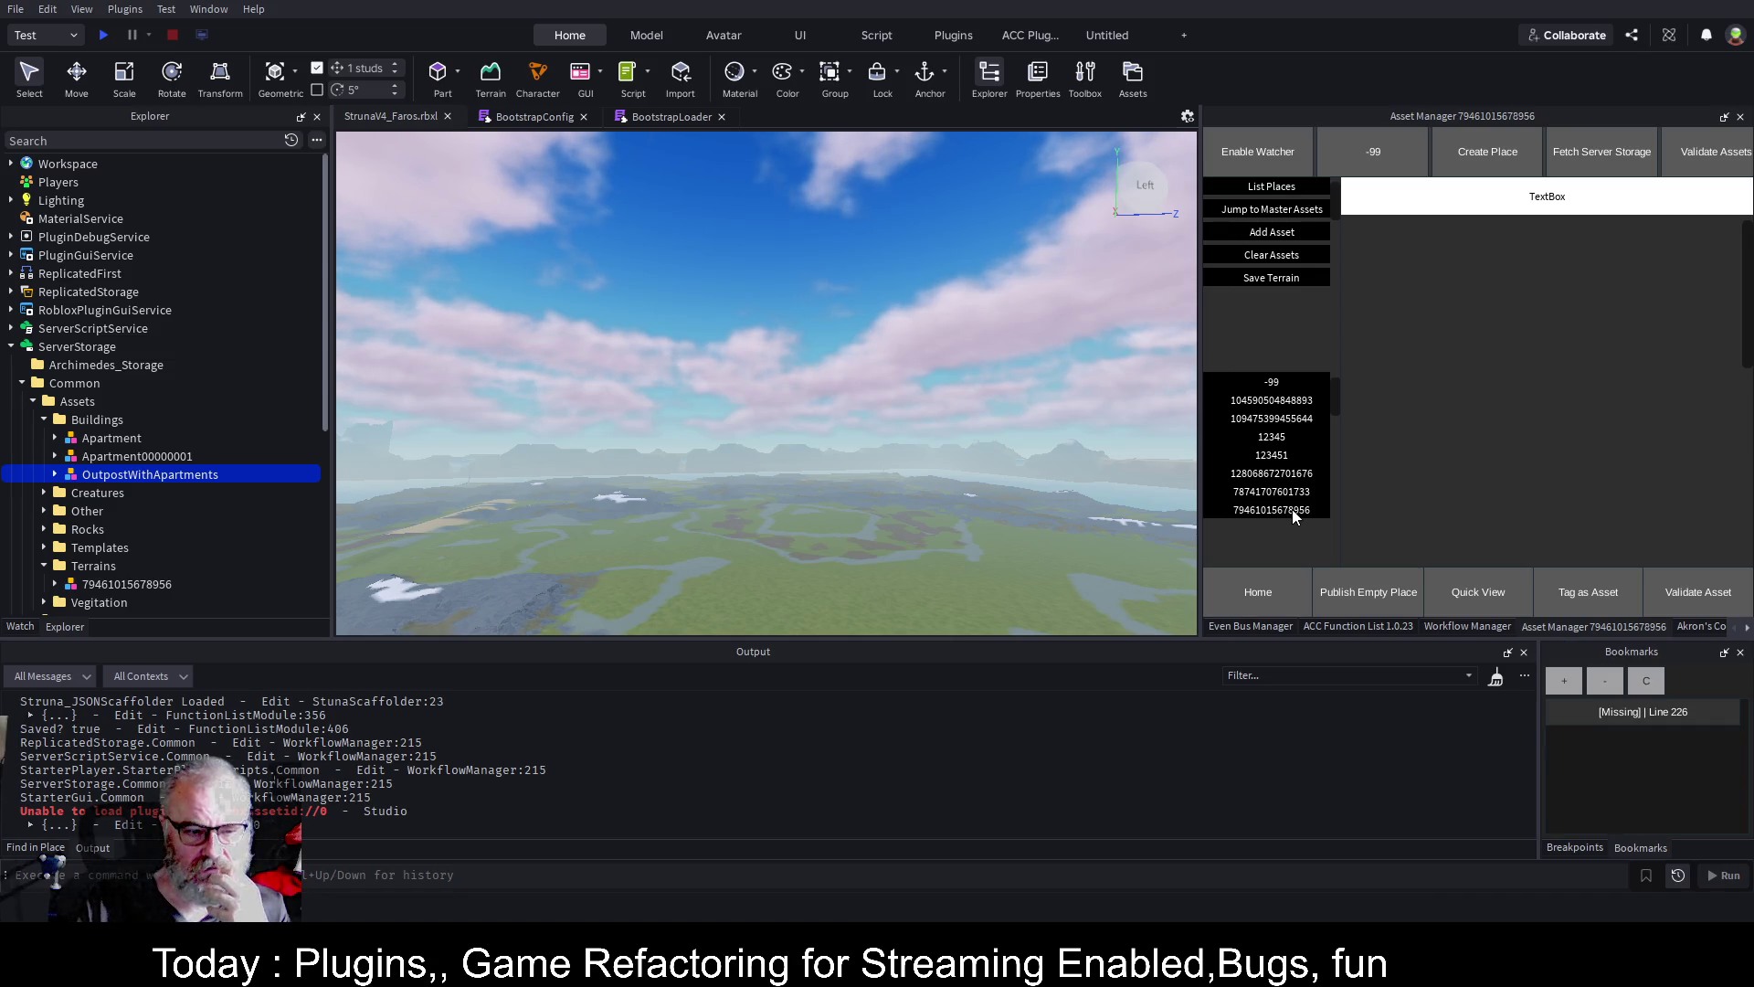
{"action": "left_click", "coordinate": [1495, 679]}
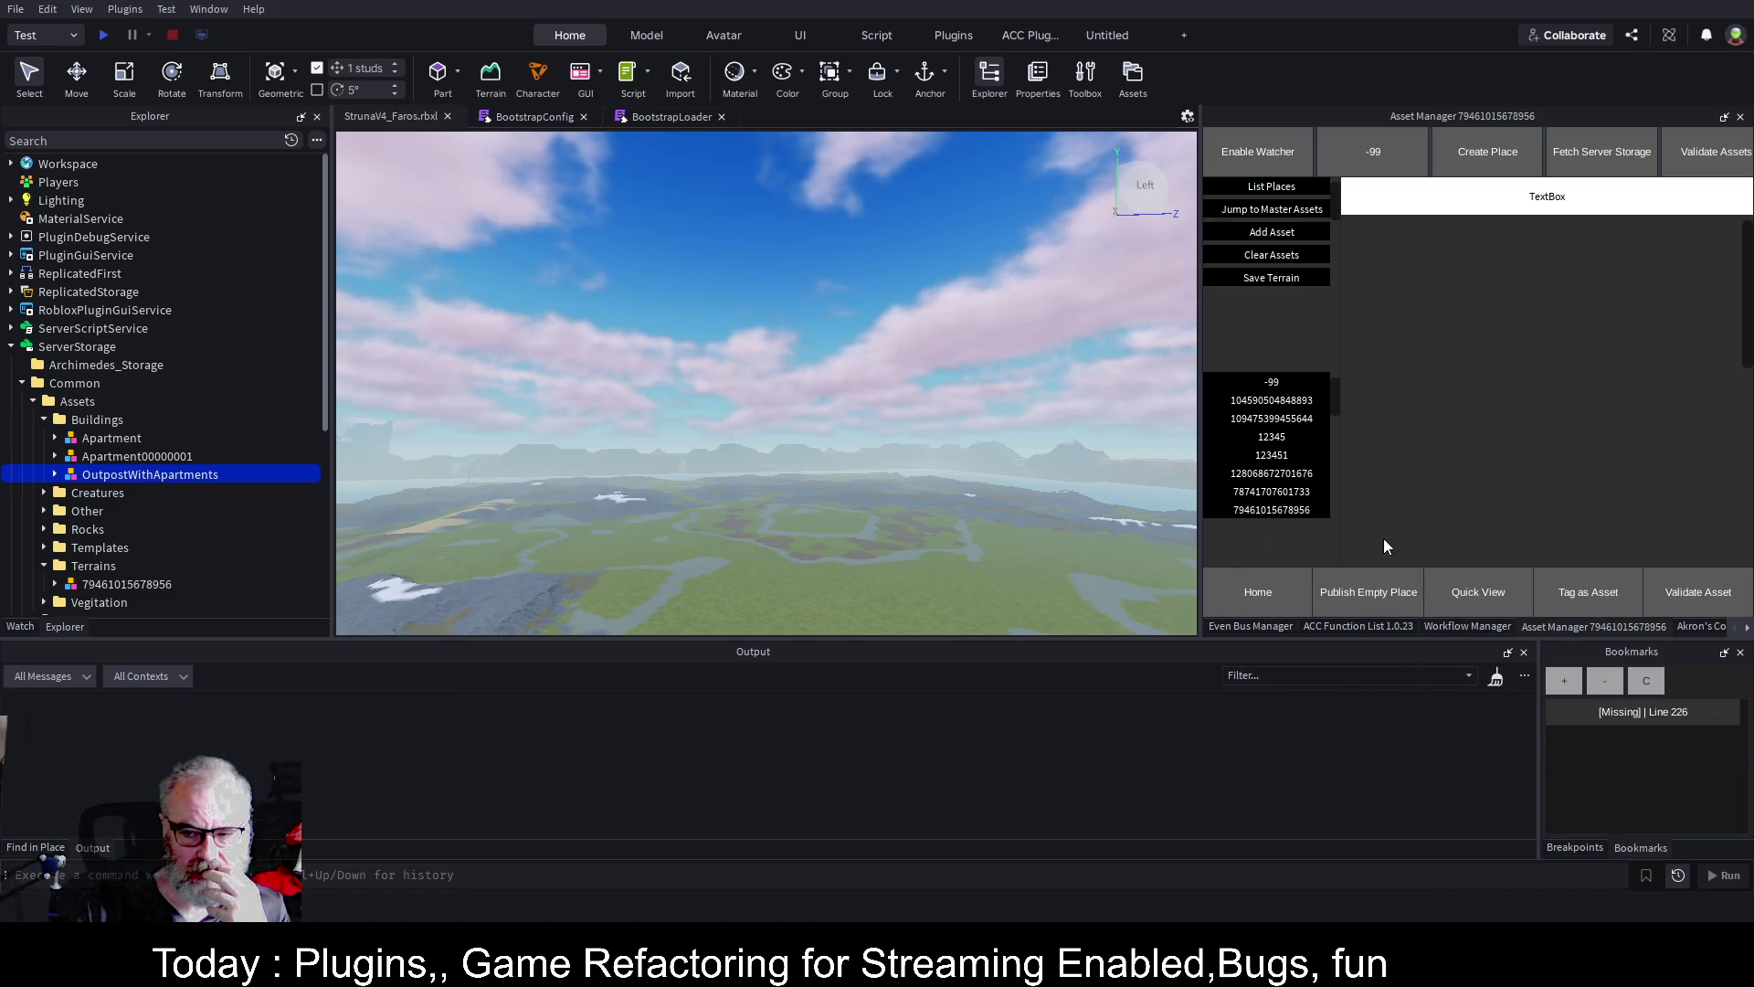
{"action": "left_click", "coordinate": [1301, 512]}
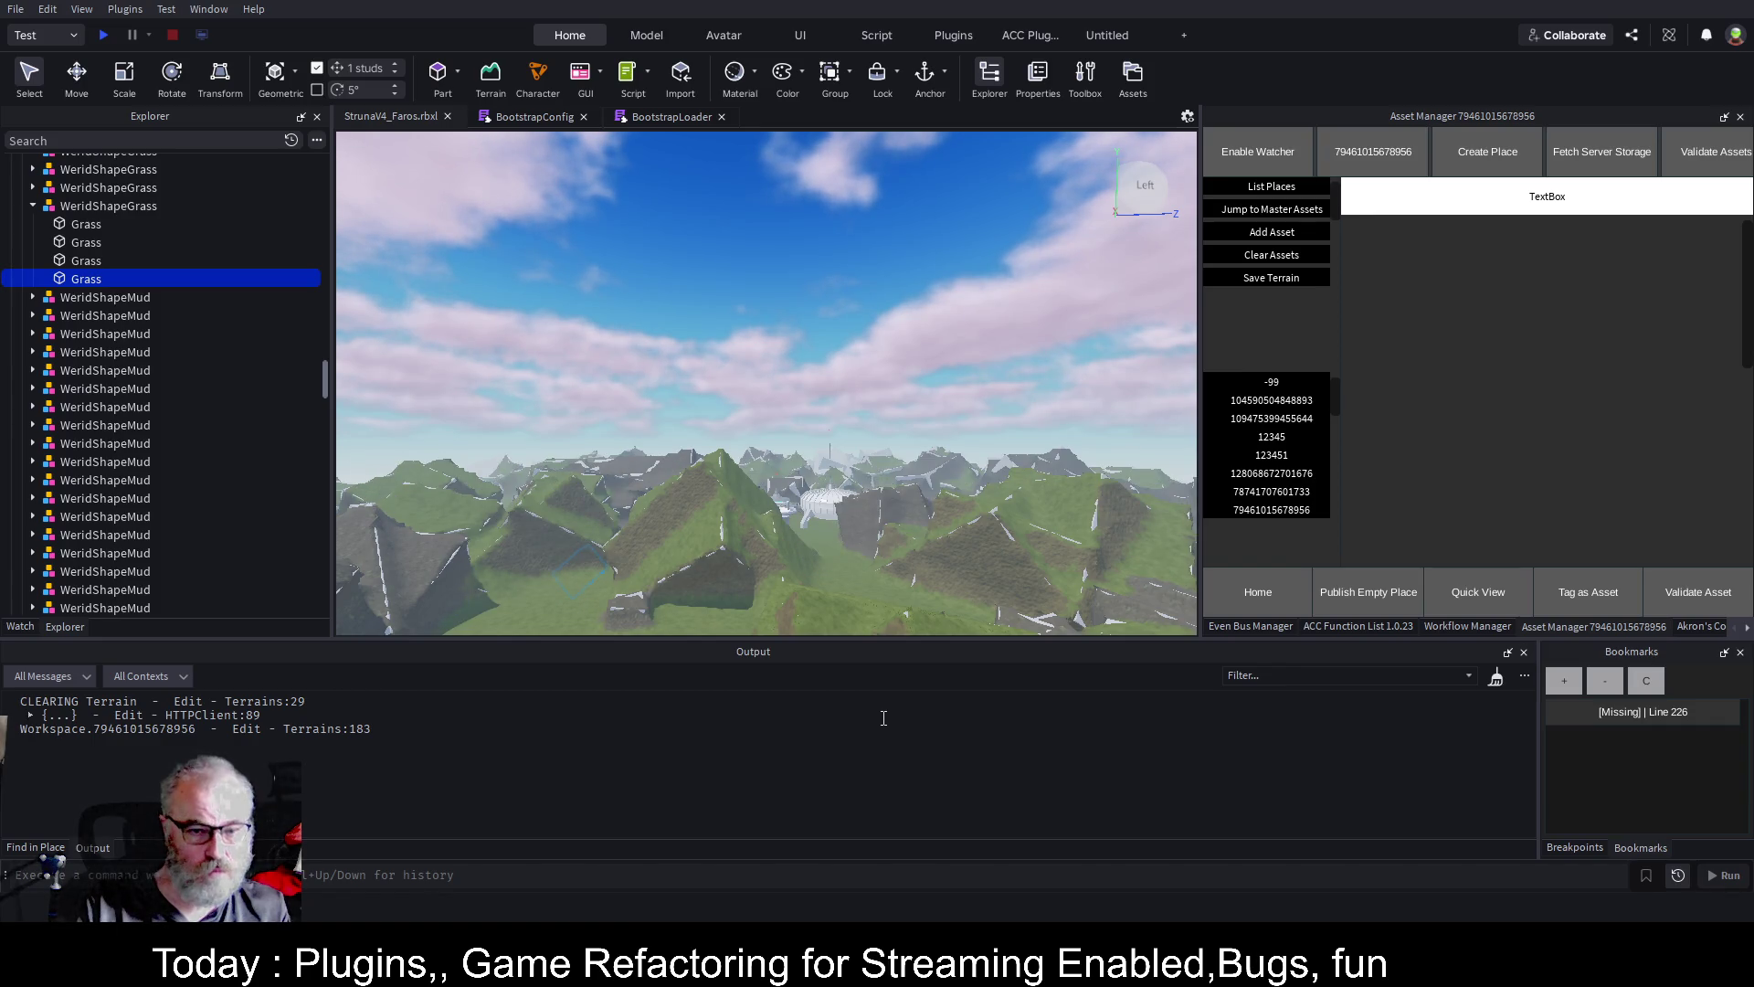
{"action": "left_click", "coordinate": [818, 501]}
{"action": "left_click", "coordinate": [33, 273]}
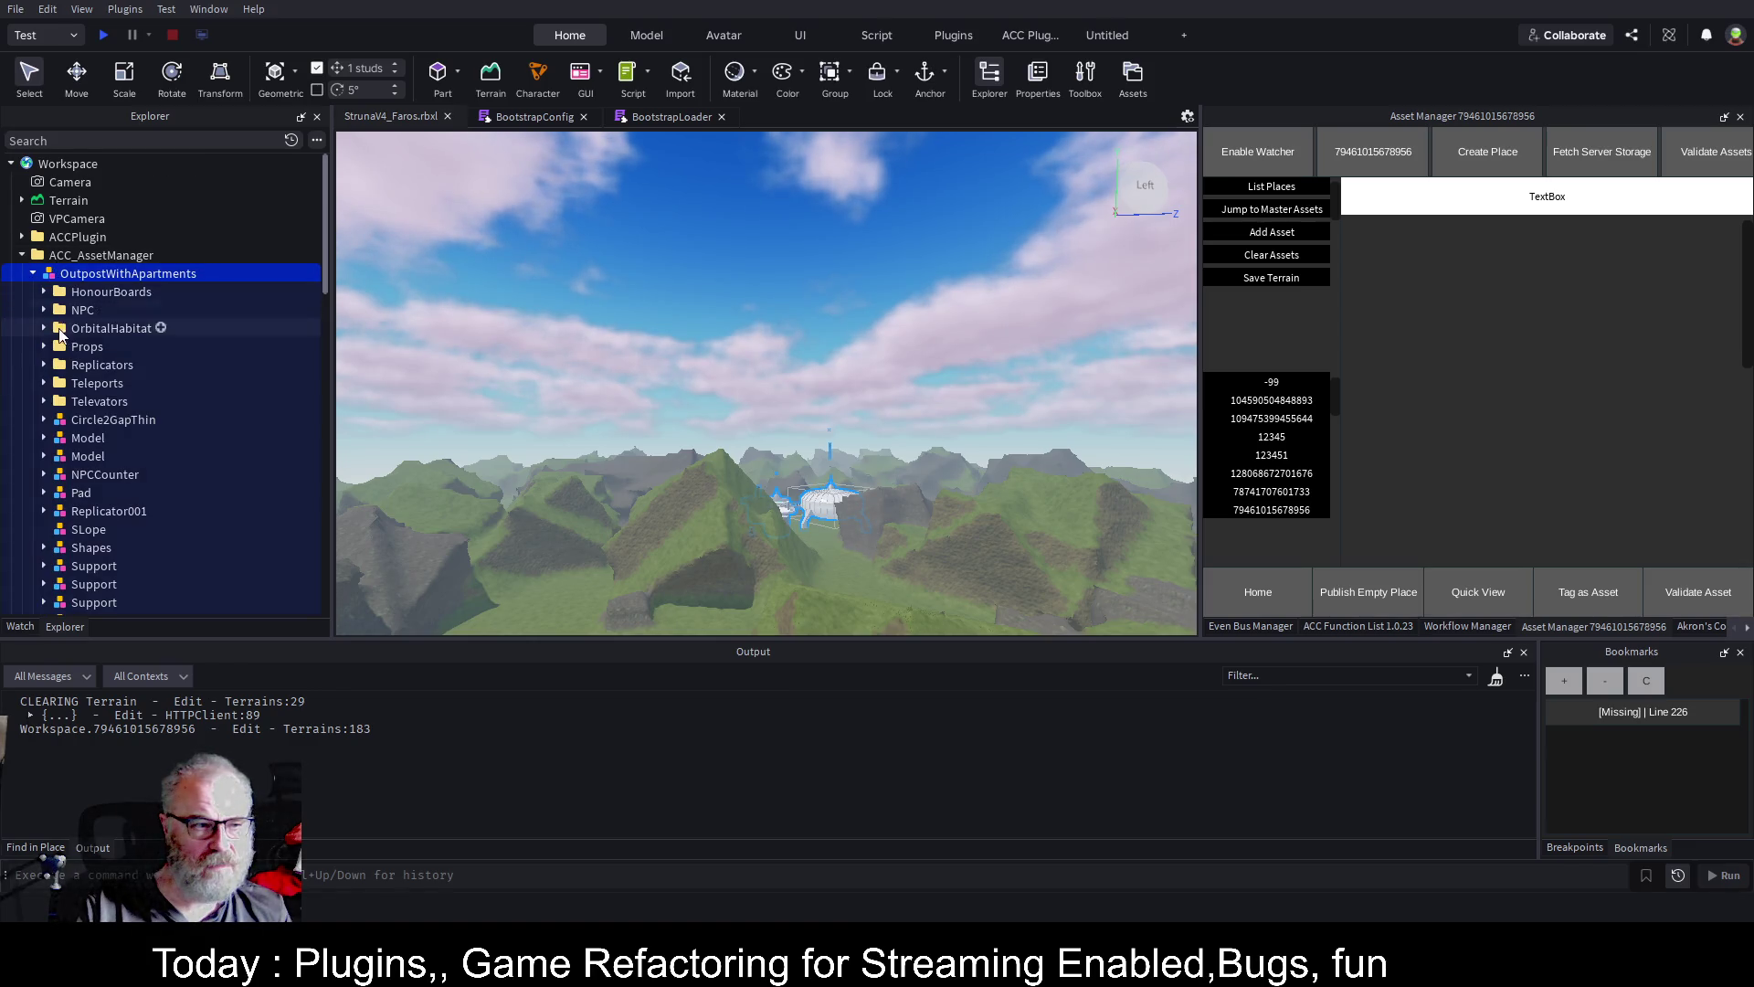
Select TPListener in OutpostWithApartments > Teleports and focus the view on it
{"action": "left_click", "coordinate": [86, 456]}
{"action": "left_click", "coordinate": [43, 383]}
{"action": "left_click", "coordinate": [106, 401]}
{"action": "key", "text": "f"}
{"action": "scroll", "coordinate": [963, 526], "scroll_direction": "up", "scroll_amount": 5}
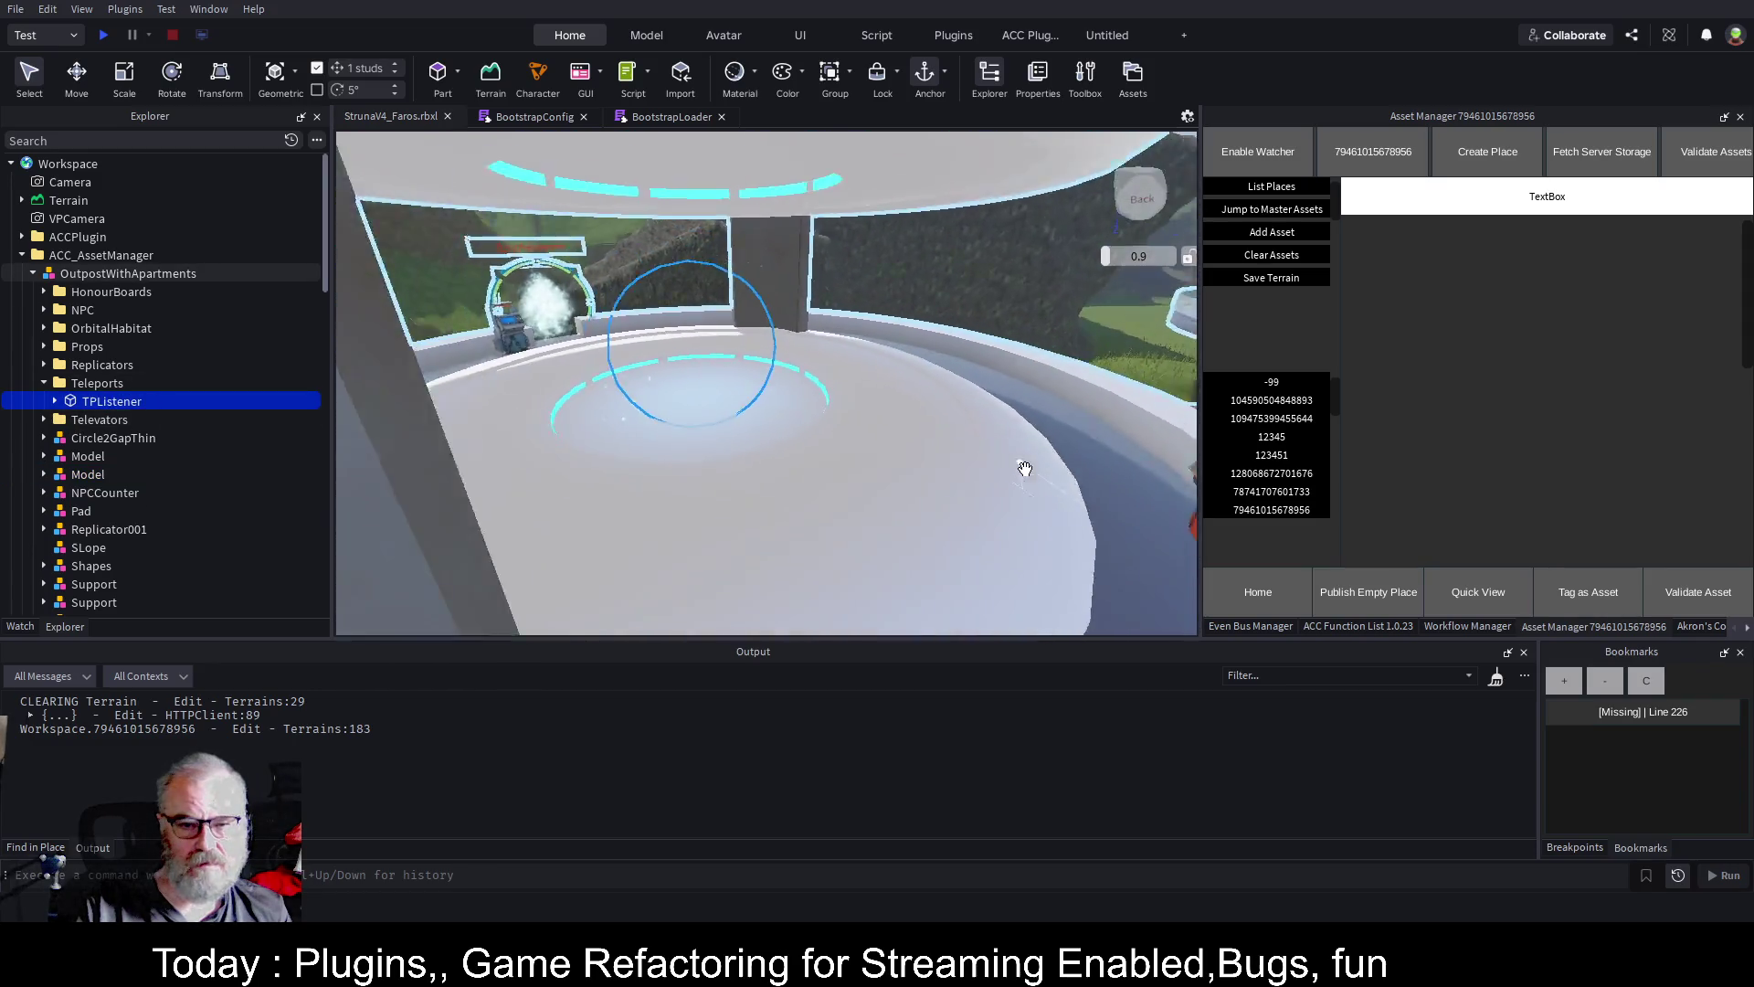
{"action": "scroll", "coordinate": [1025, 469], "scroll_direction": "down", "scroll_amount": 5}
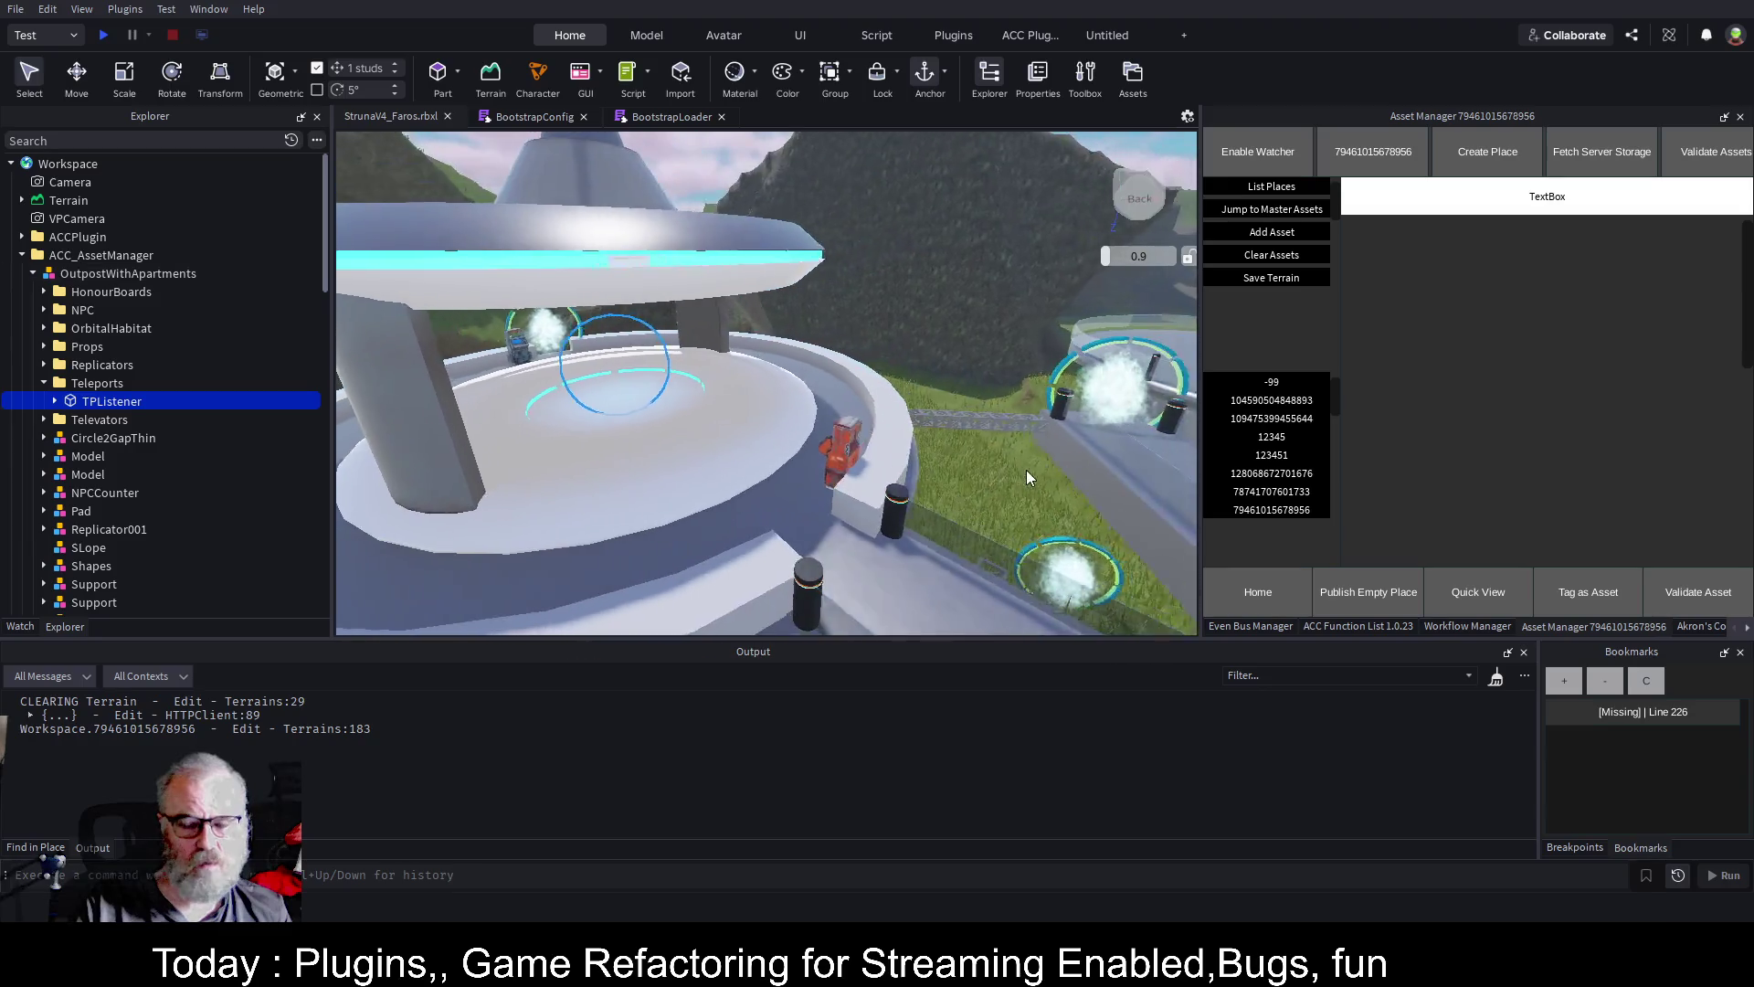
{"action": "scroll", "coordinate": [1026, 468], "scroll_direction": "down", "scroll_amount": 2}
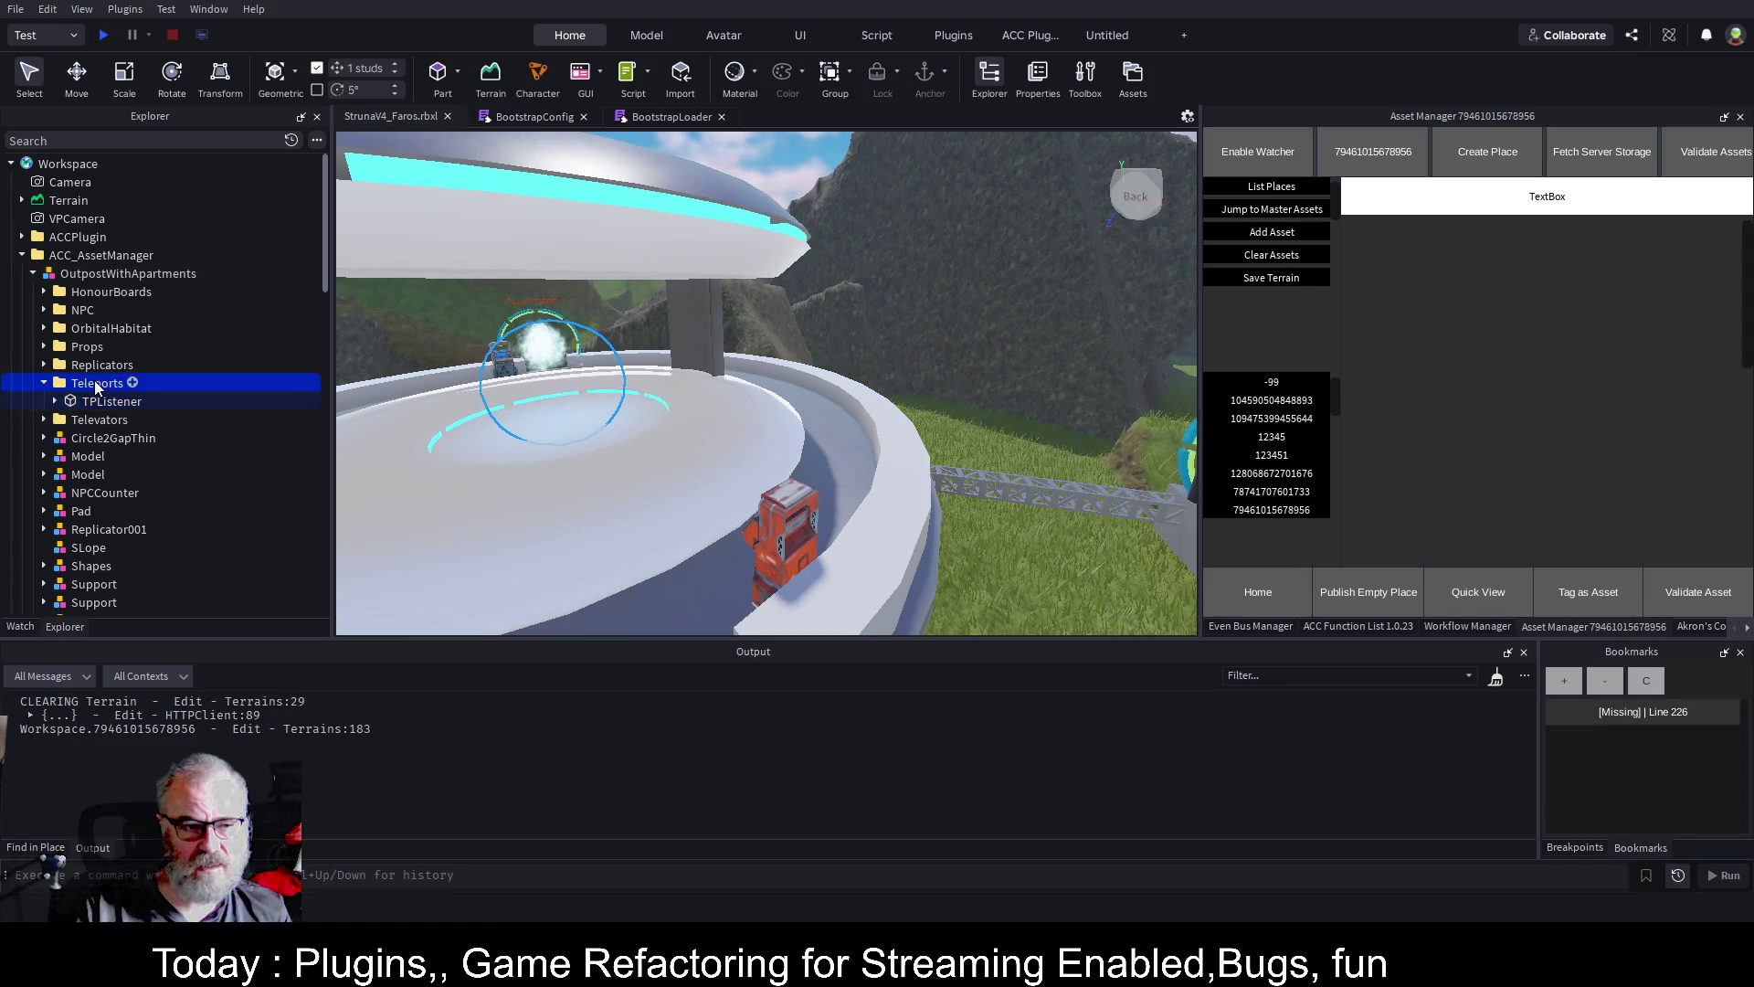
Duplicate TPListener and move the copy, TPListener1, along the ring walkway beside the robot
{"action": "key", "text": "ctrl+d"}
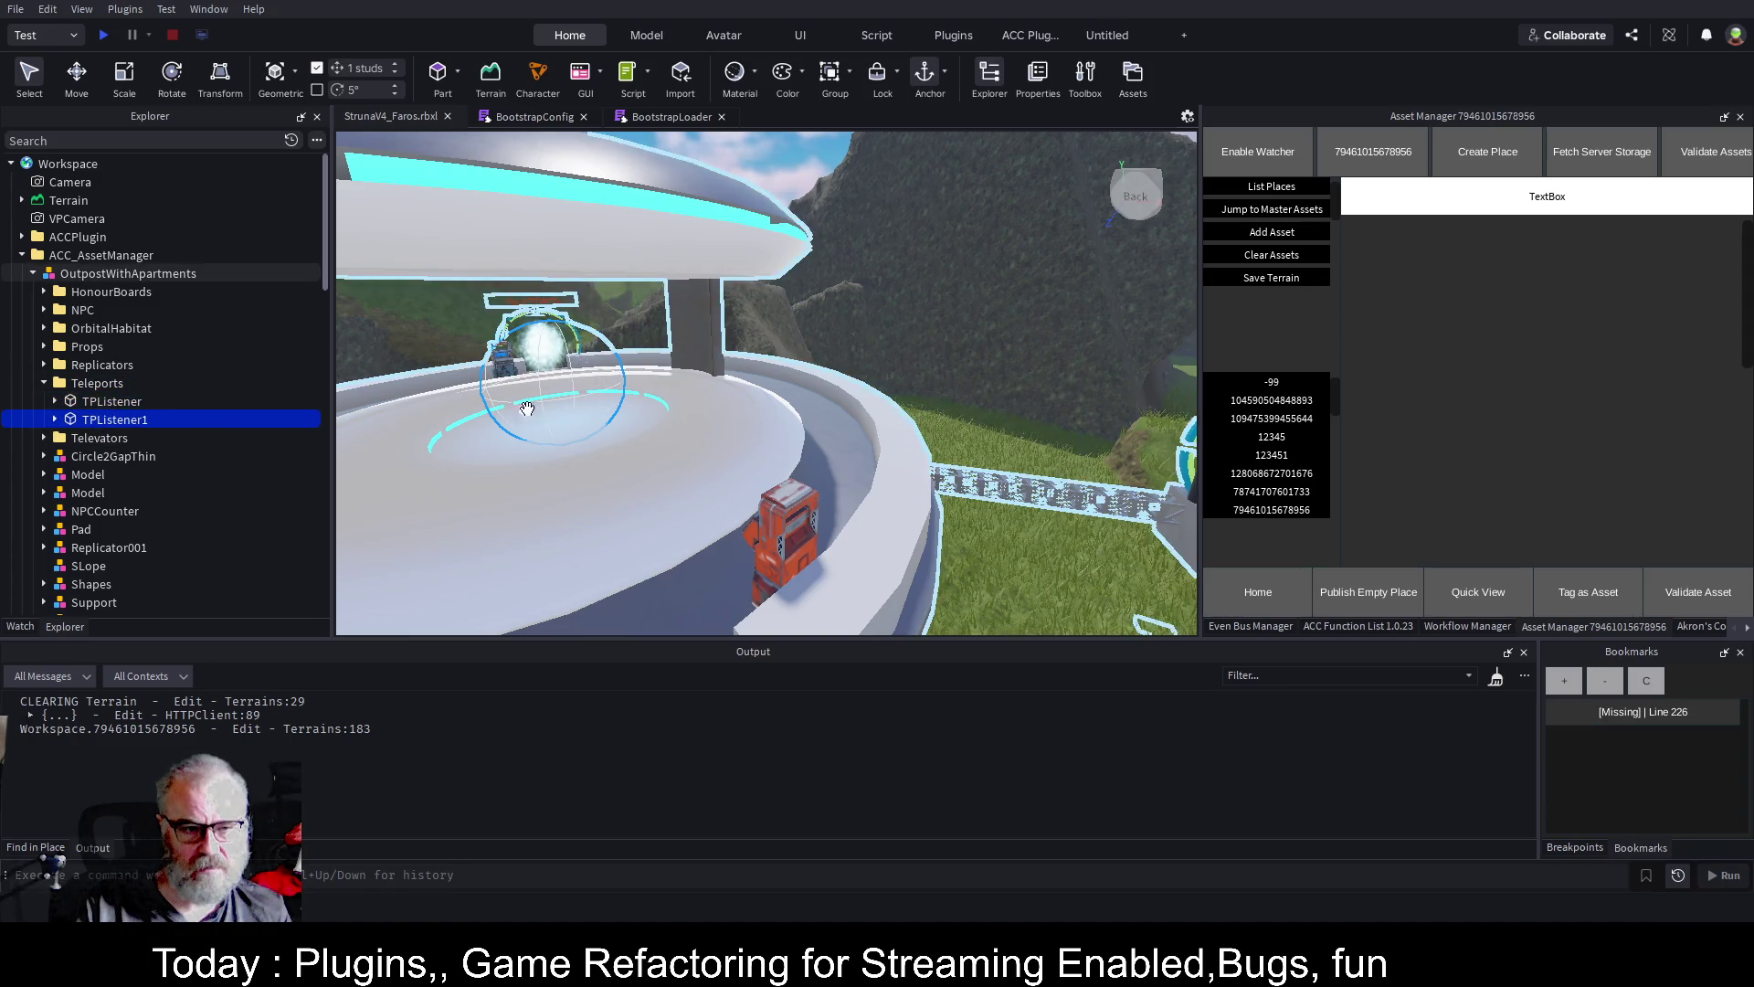
{"action": "key", "text": "ctrl+2"}
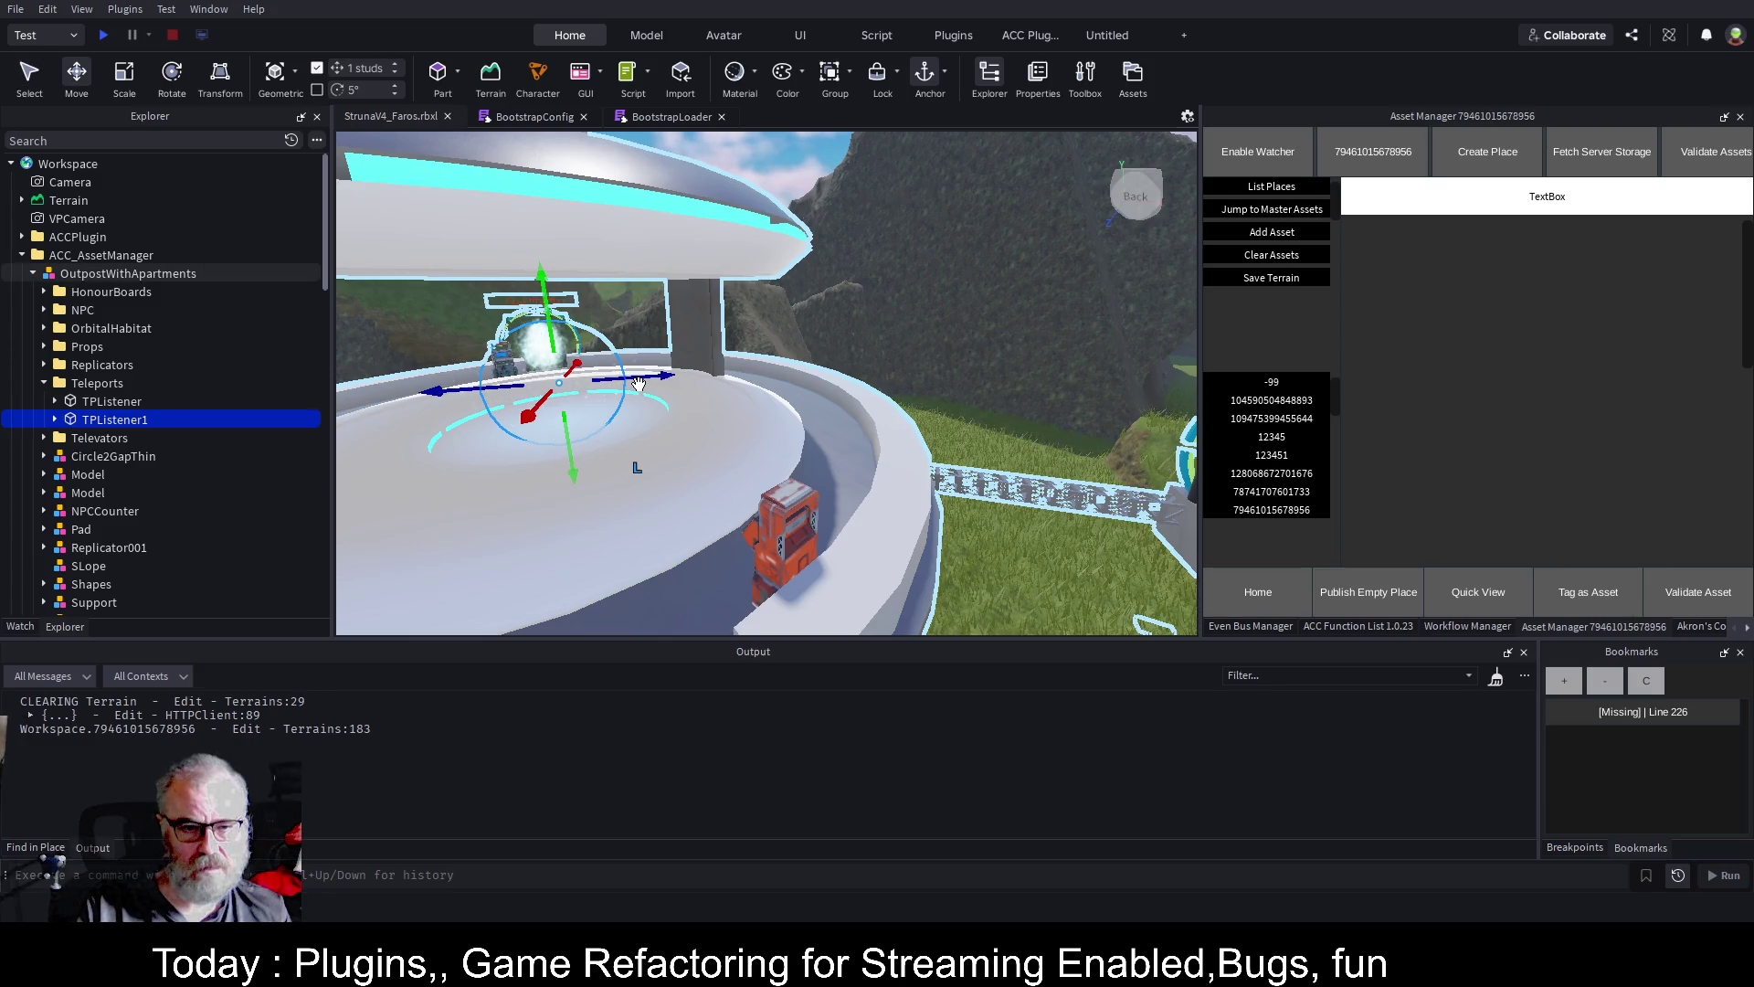
{"action": "mouse_move", "coordinate": [639, 383]}
{"action": "left_mouse_down"}
{"action": "mouse_move", "coordinate": [795, 388]}
{"action": "mouse_move", "coordinate": [882, 470]}
{"action": "left_mouse_up"}
{"action": "left_click_drag", "start_coordinate": [864, 398], "coordinate": [818, 408]}
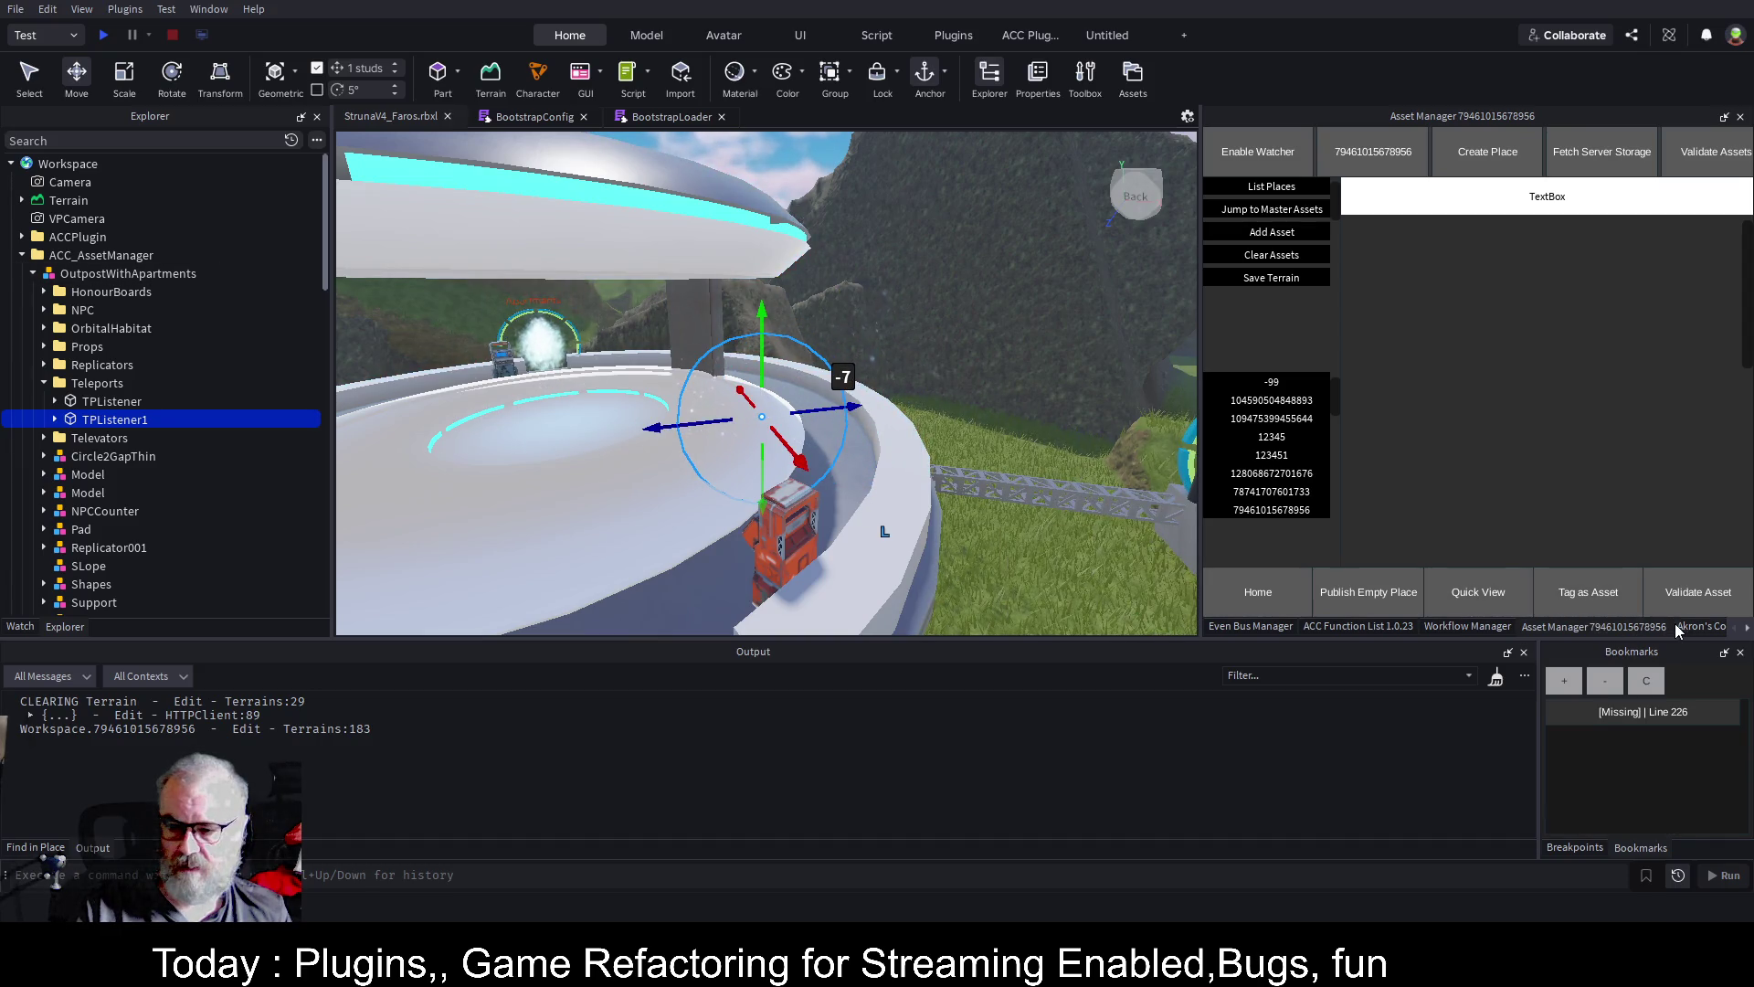
{"action": "left_click", "coordinate": [1475, 588]}
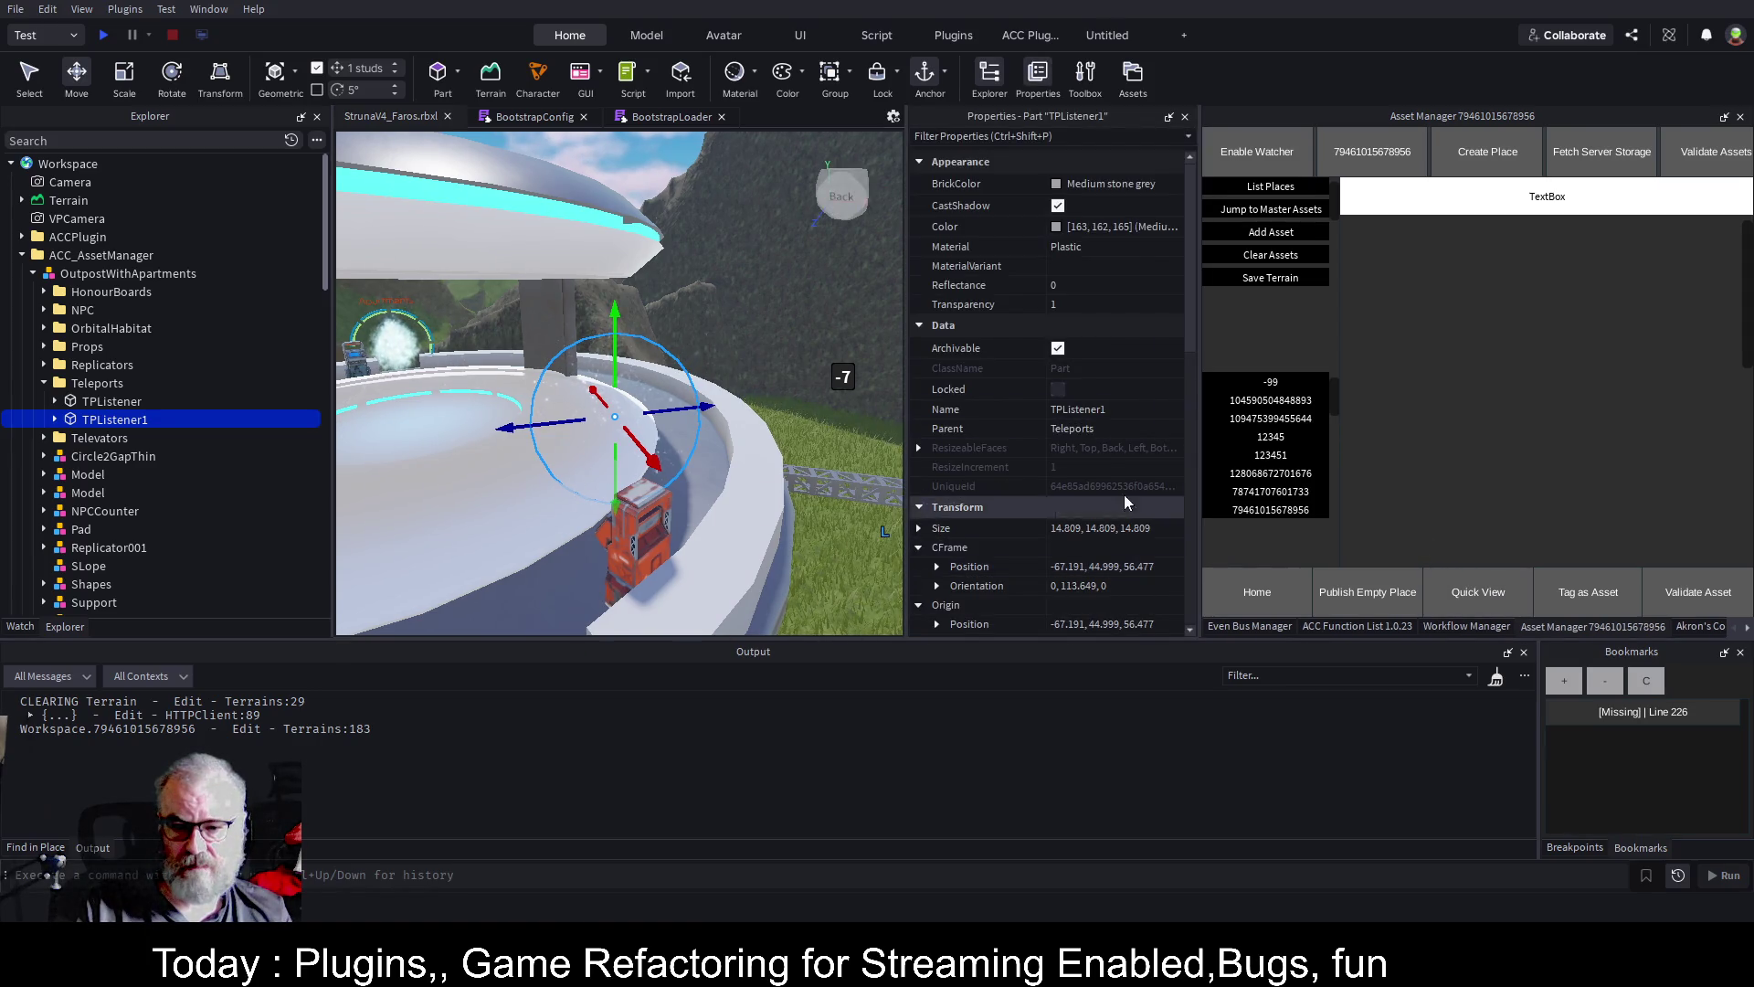
Read TPListener1's CFrame Position value -67.191, 44.999, 56.477 in Properties
{"action": "scroll", "coordinate": [1129, 483], "scroll_direction": "down", "scroll_amount": 3}
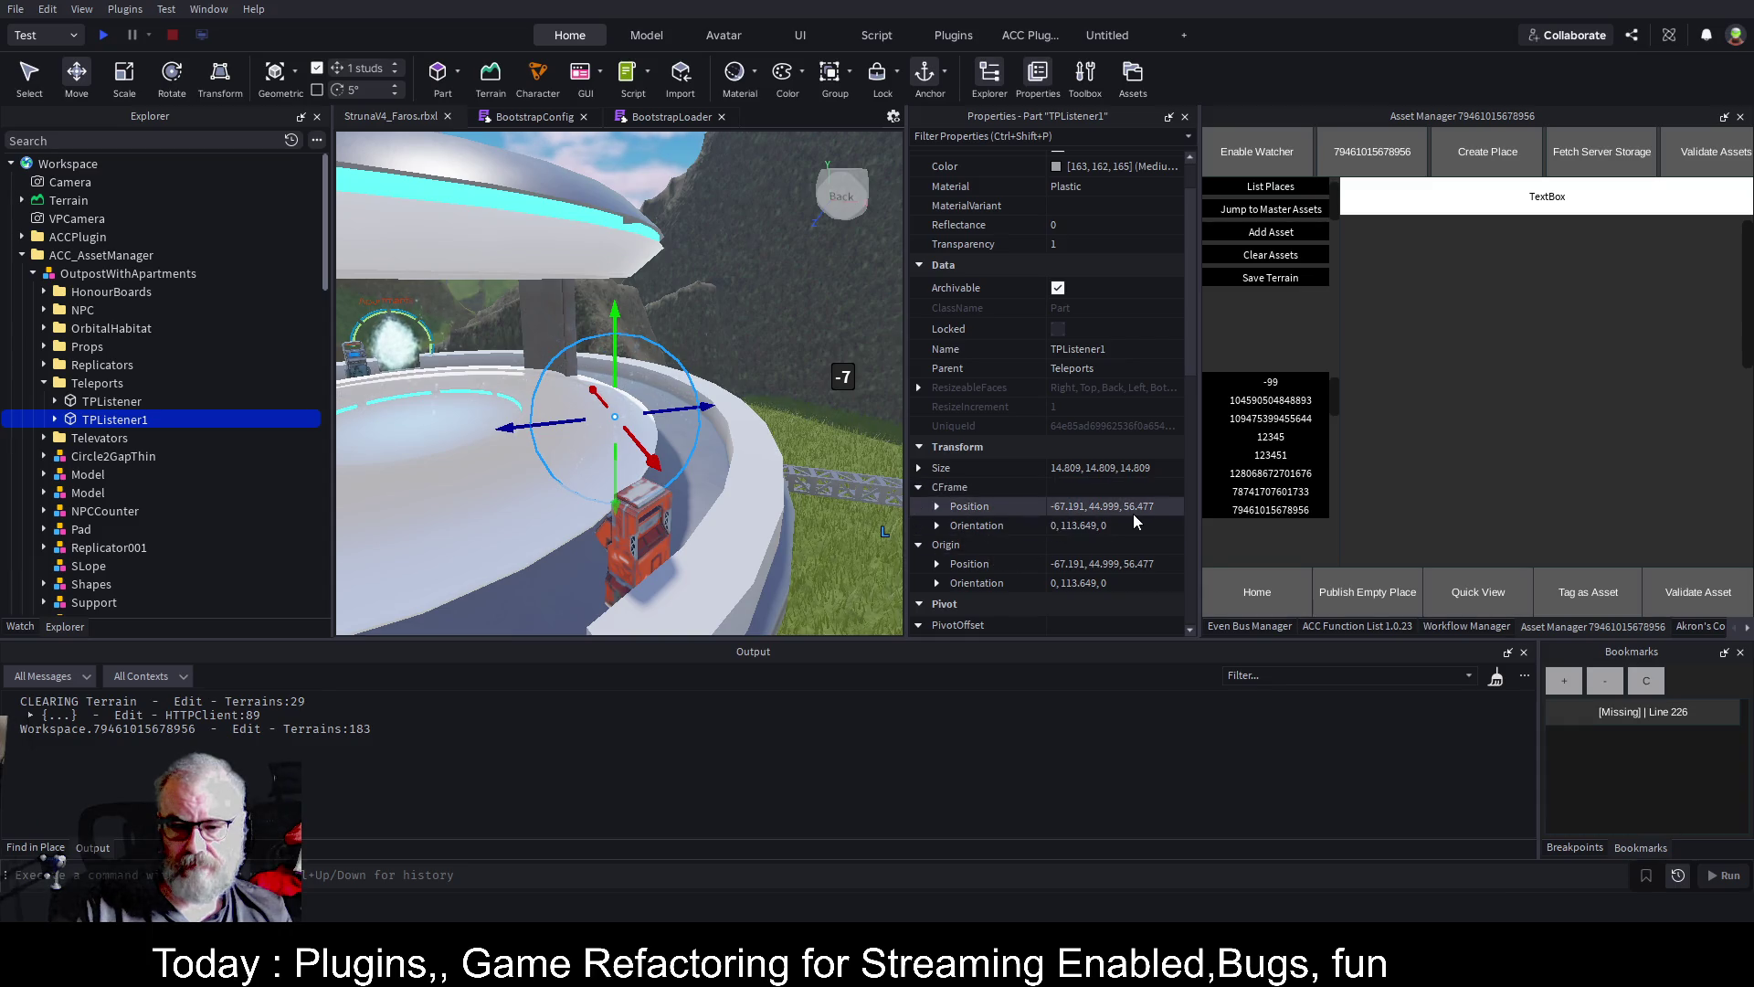
{"action": "left_click", "coordinate": [1164, 508]}
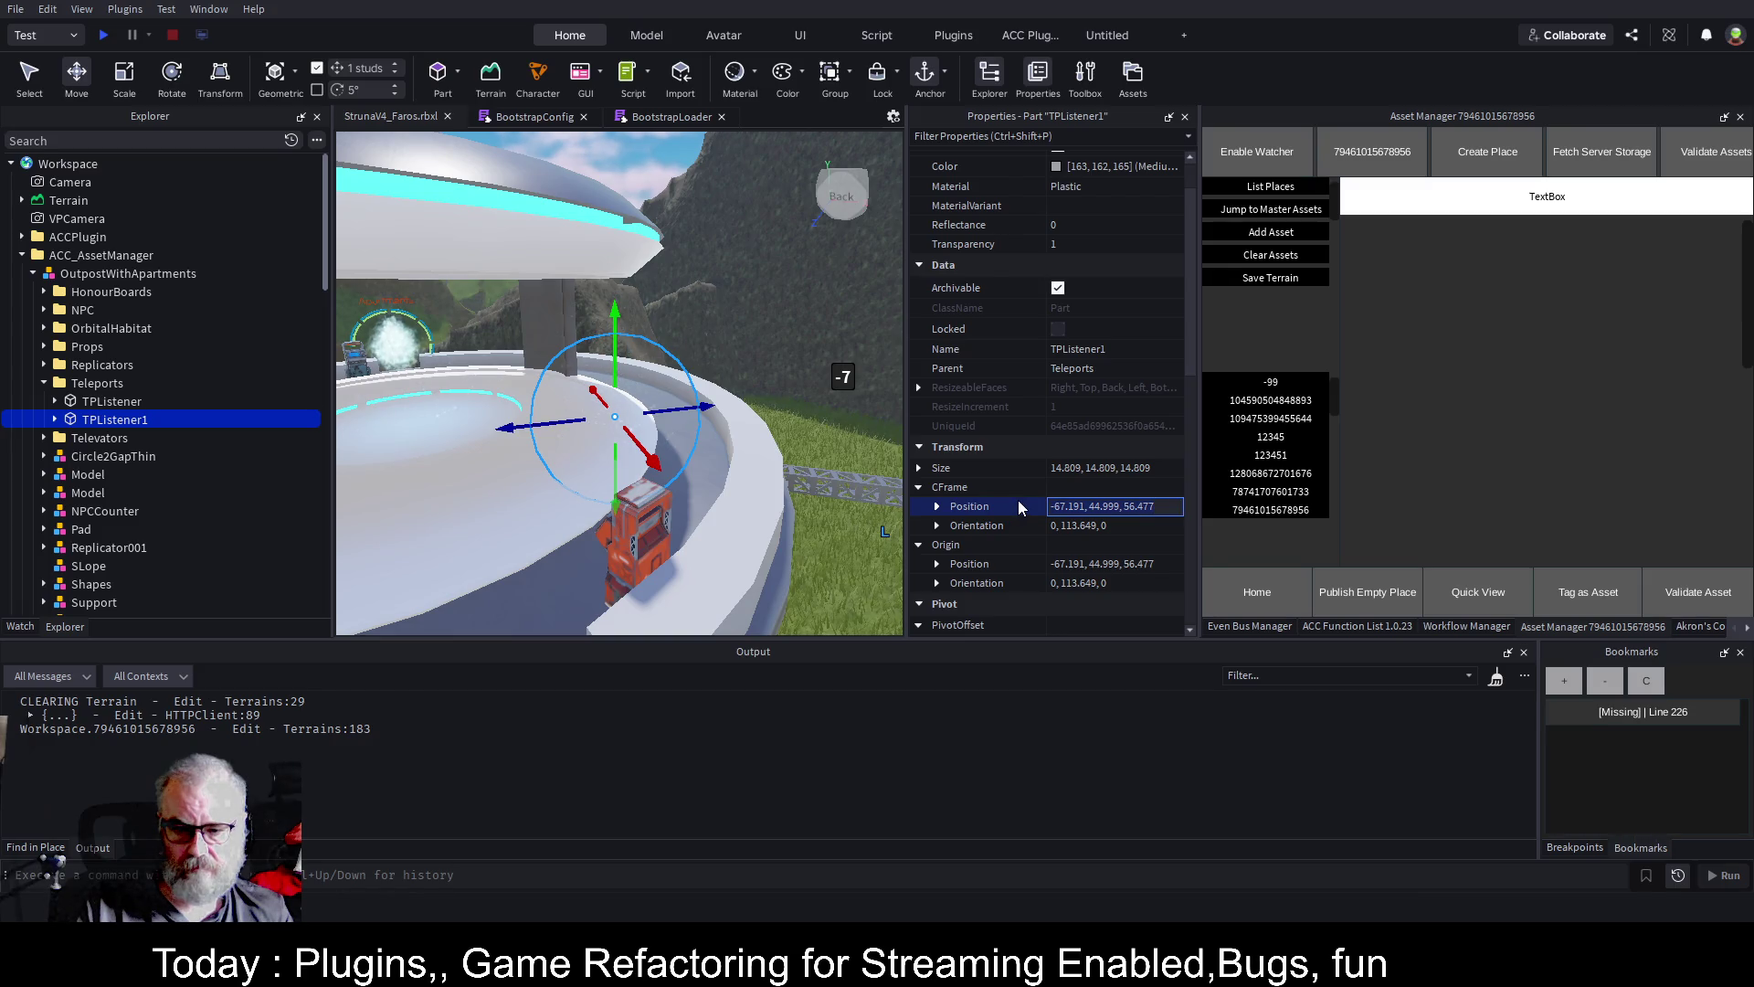
{"action": "key", "text": "Return"}
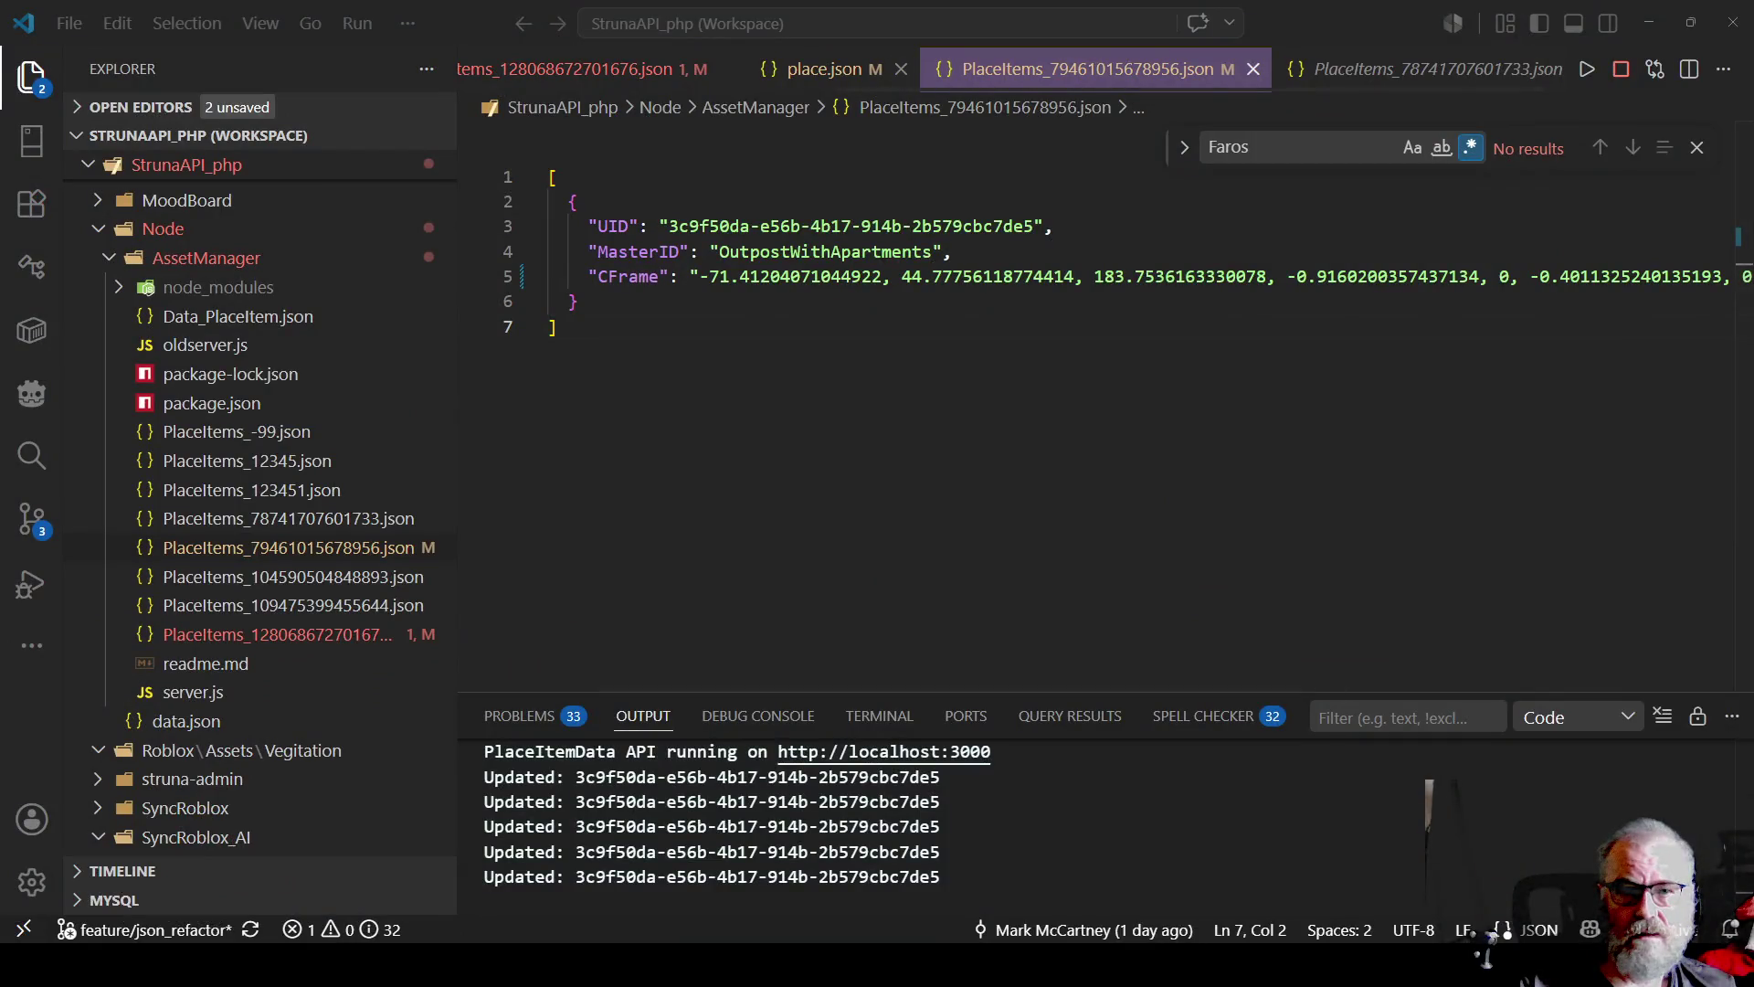
In place.json, expand RecoveryLocation and paste the copied coordinates on a new line below it
{"action": "left_click", "coordinate": [825, 72]}
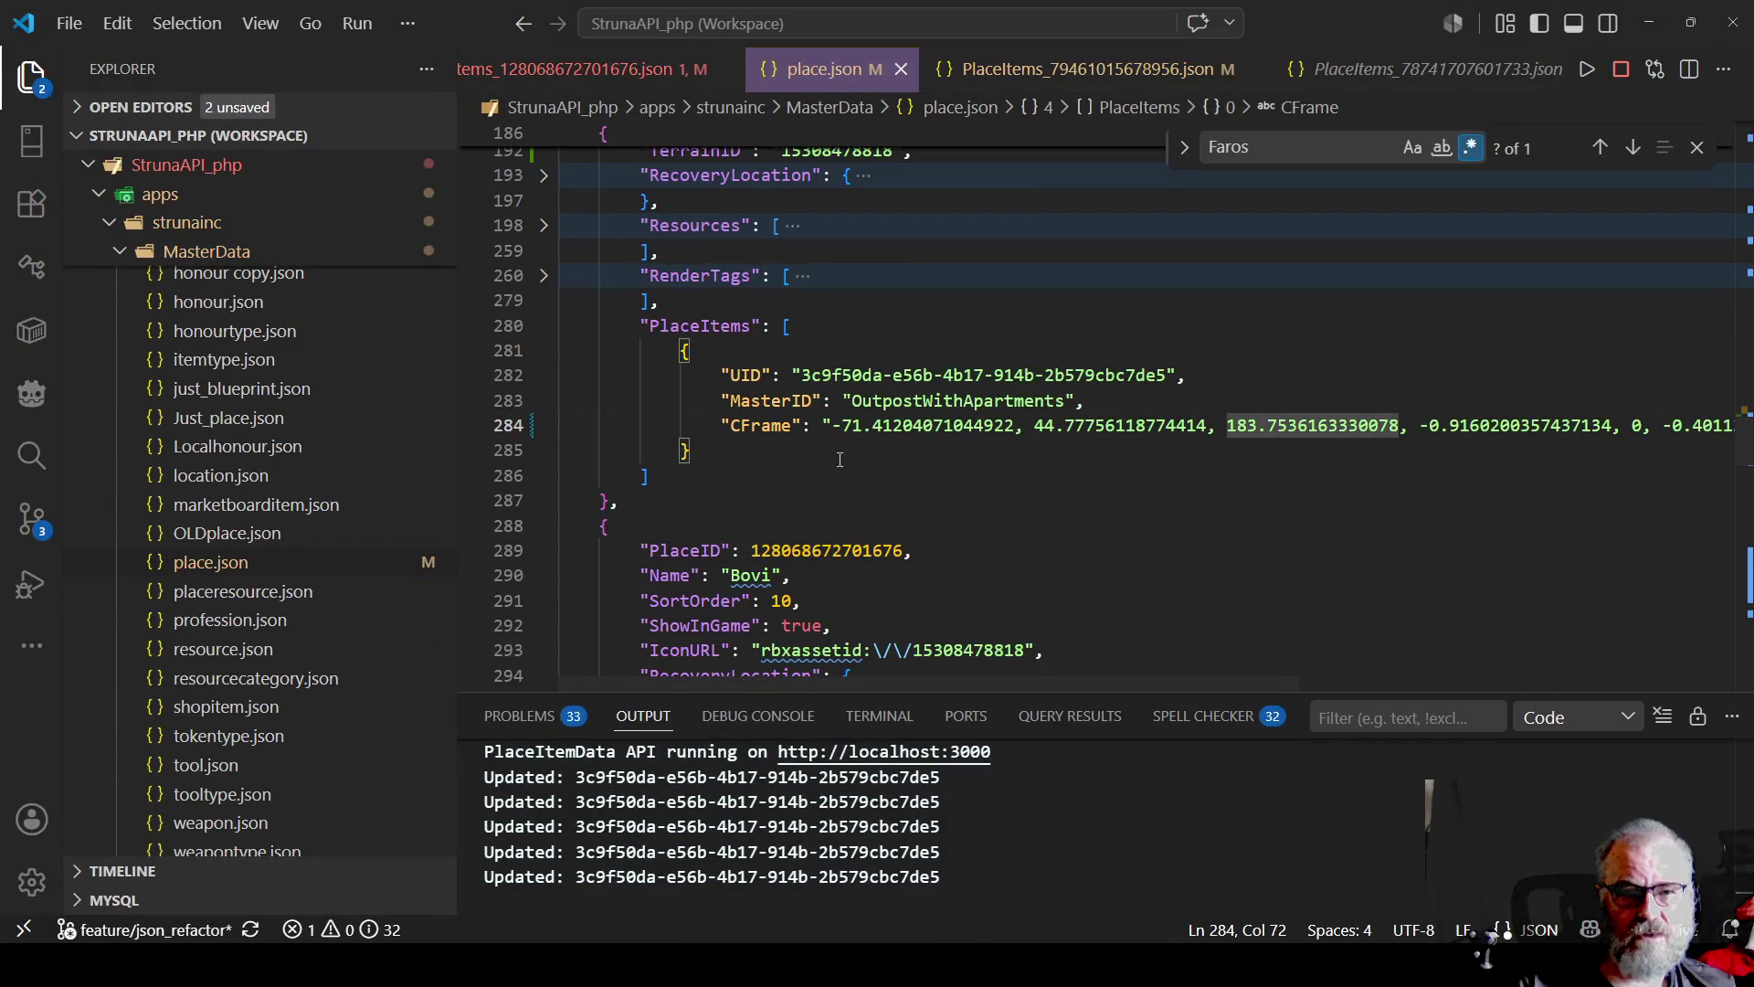
{"action": "scroll", "coordinate": [800, 422], "scroll_direction": "down", "scroll_amount": 1}
{"action": "scroll", "coordinate": [802, 428], "scroll_direction": "up", "scroll_amount": 3}
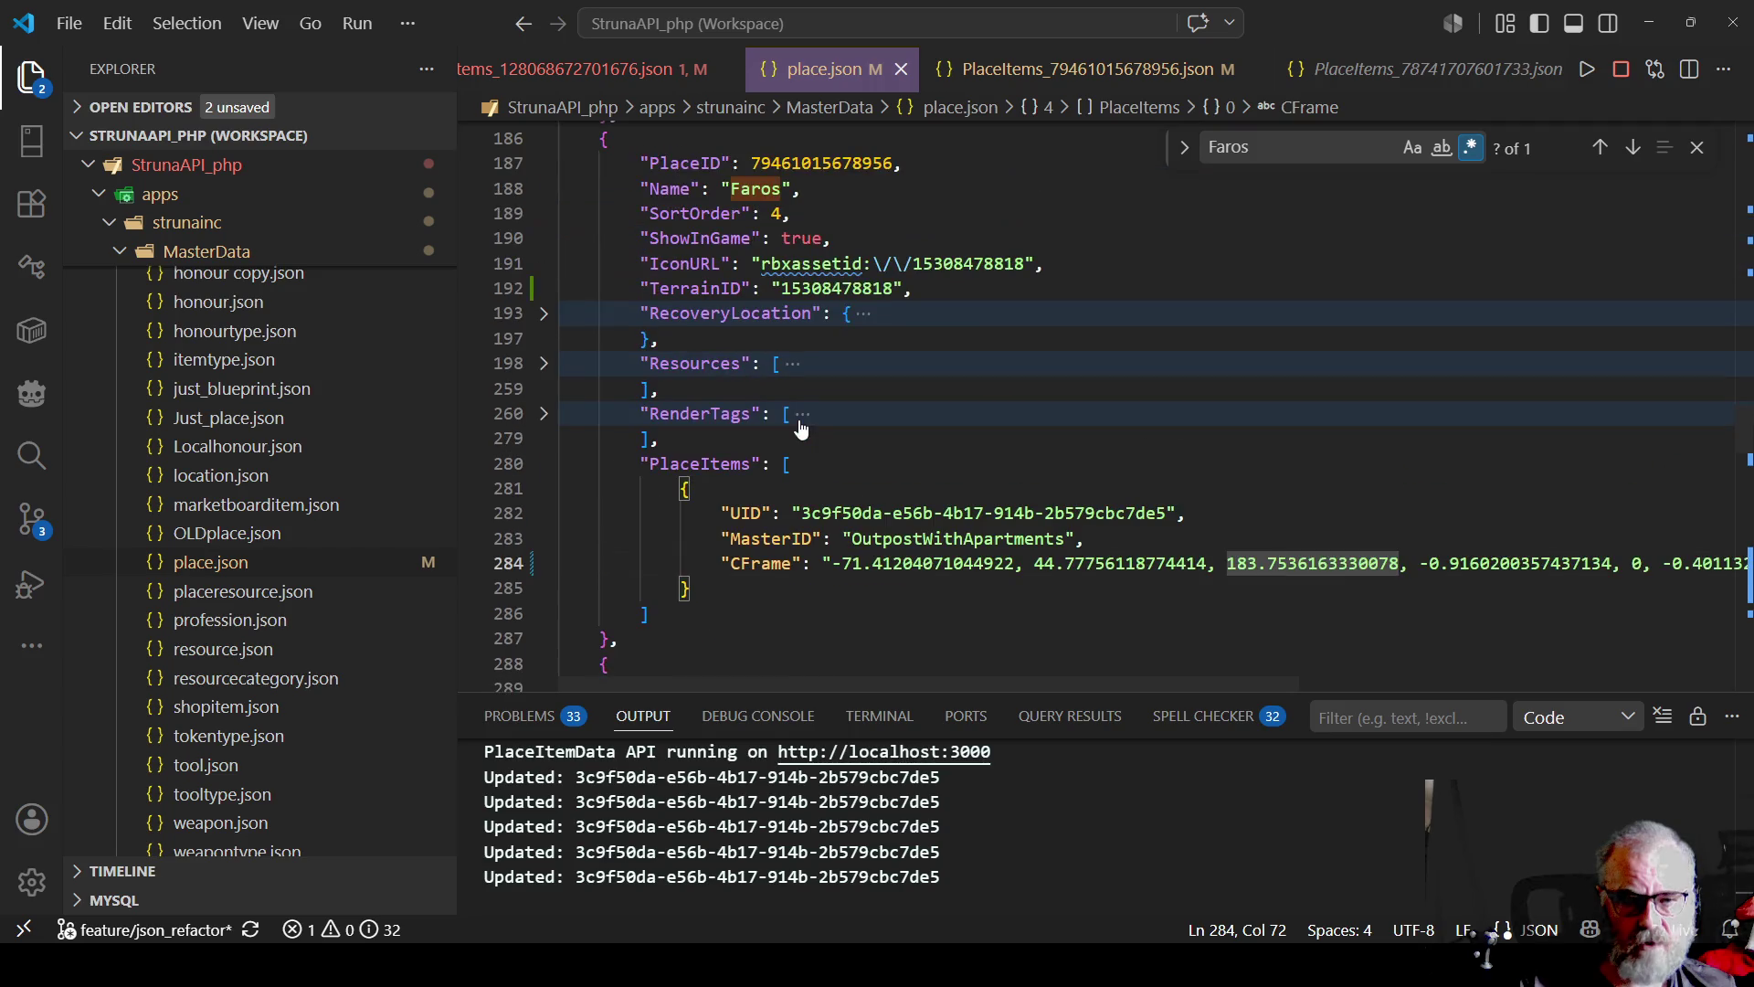
{"action": "scroll", "coordinate": [818, 347], "scroll_direction": "up", "scroll_amount": 2}
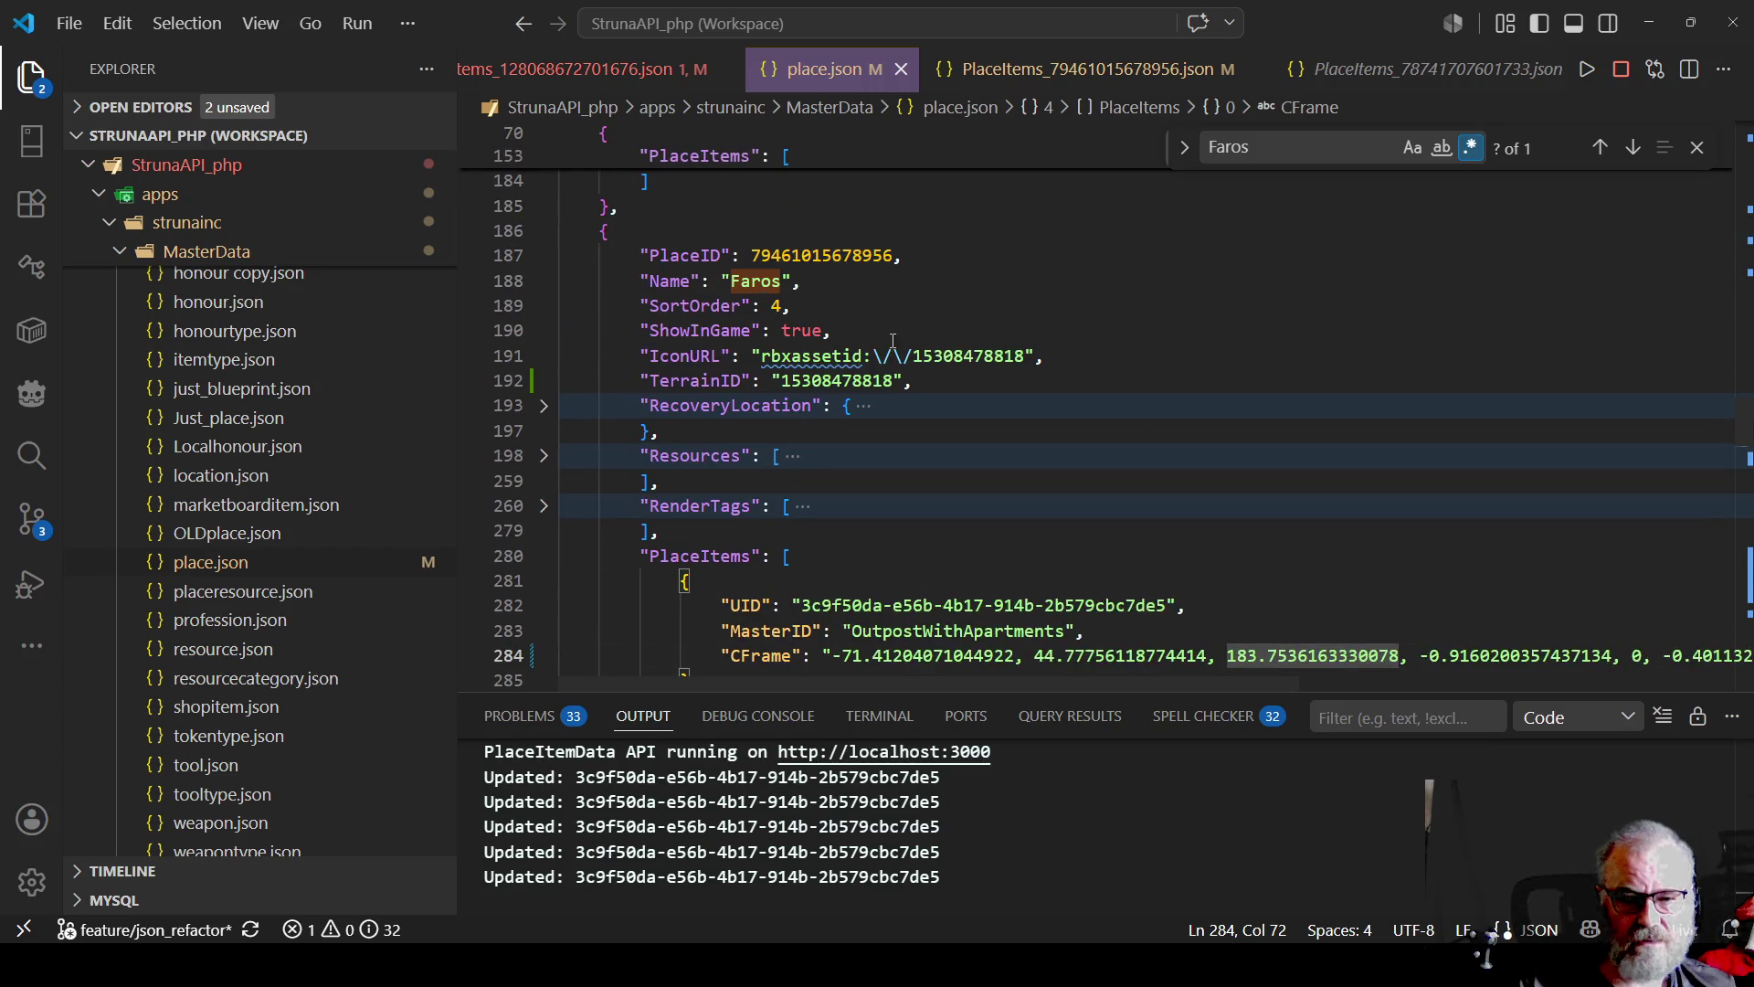
{"action": "left_click", "coordinate": [545, 405]}
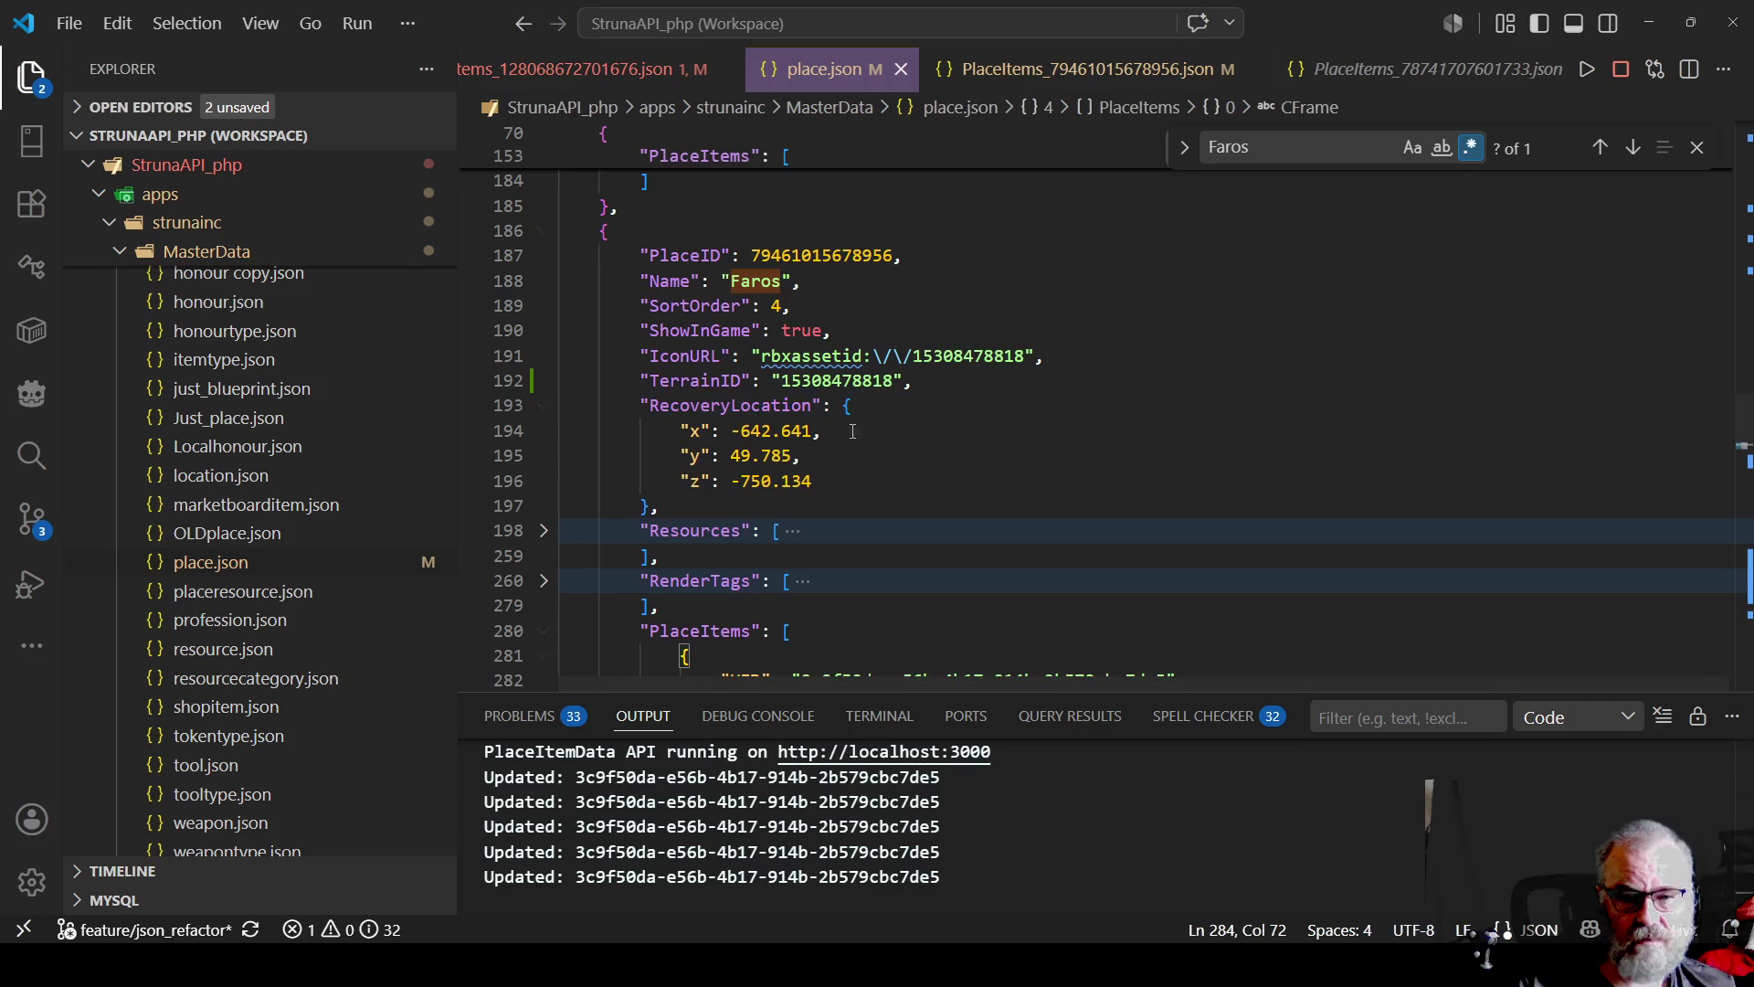
{"action": "left_click", "coordinate": [874, 482]}
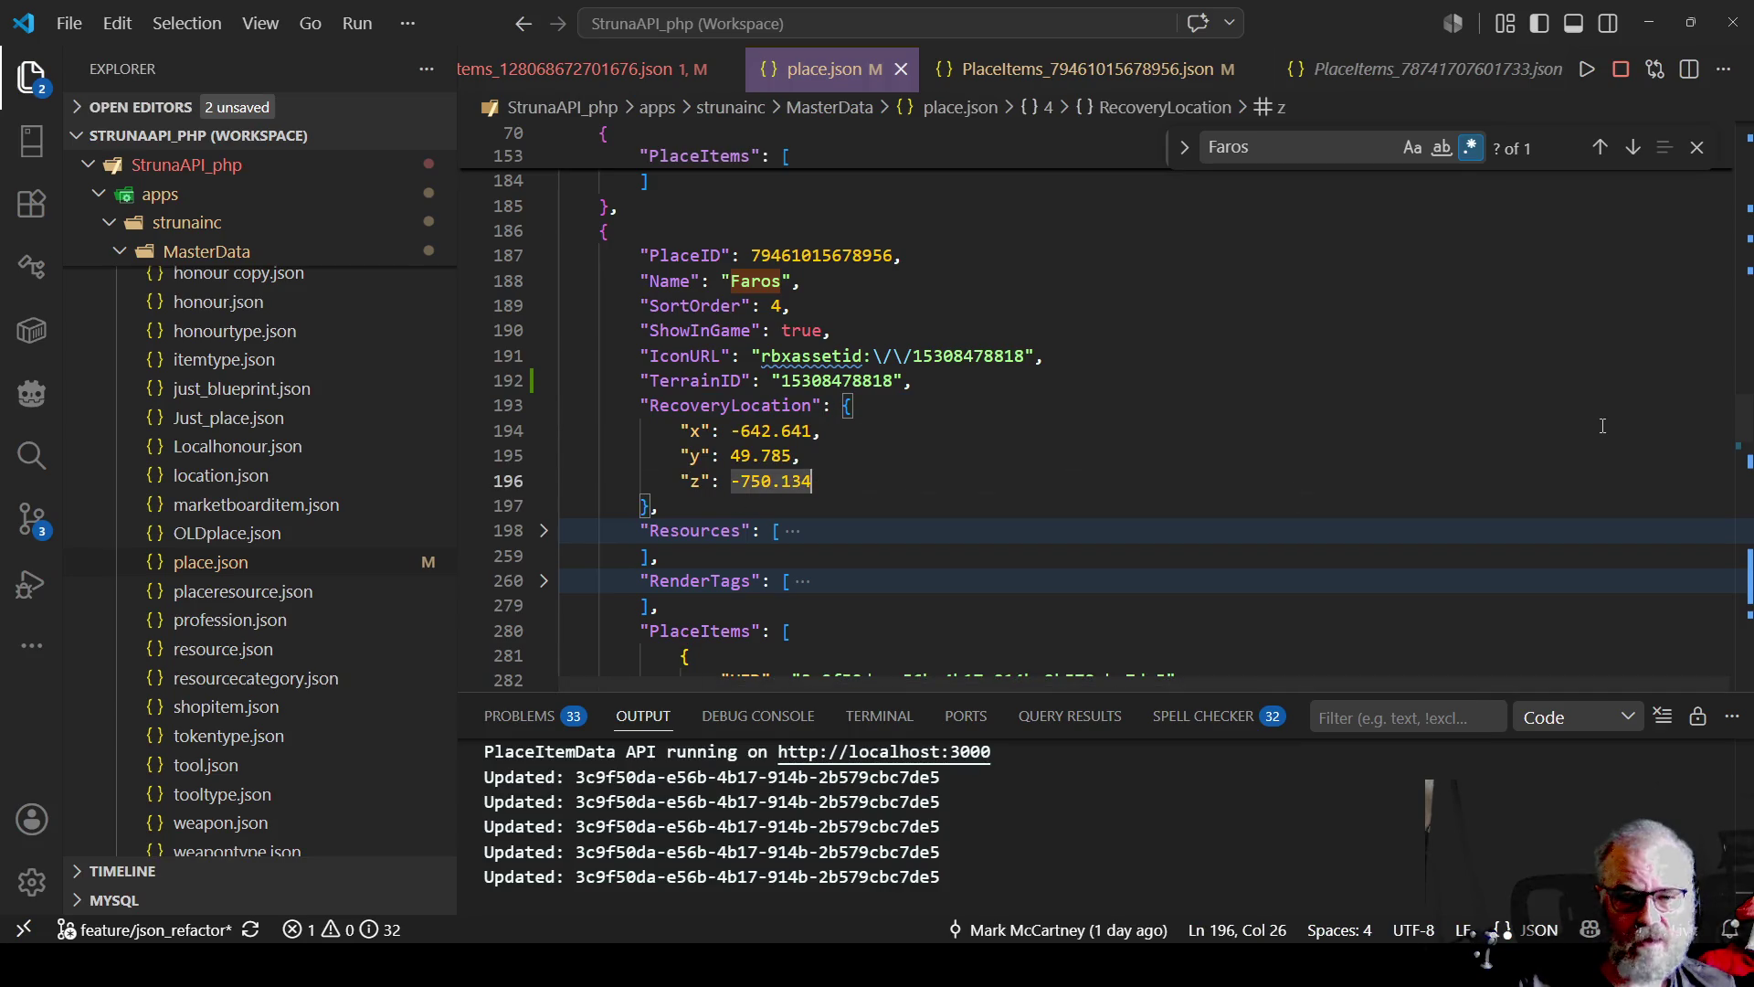
{"action": "key", "text": "Return"}
{"action": "key", "text": "Return"}
{"action": "type", "text": "-67.191, 44.999, 56.477"}
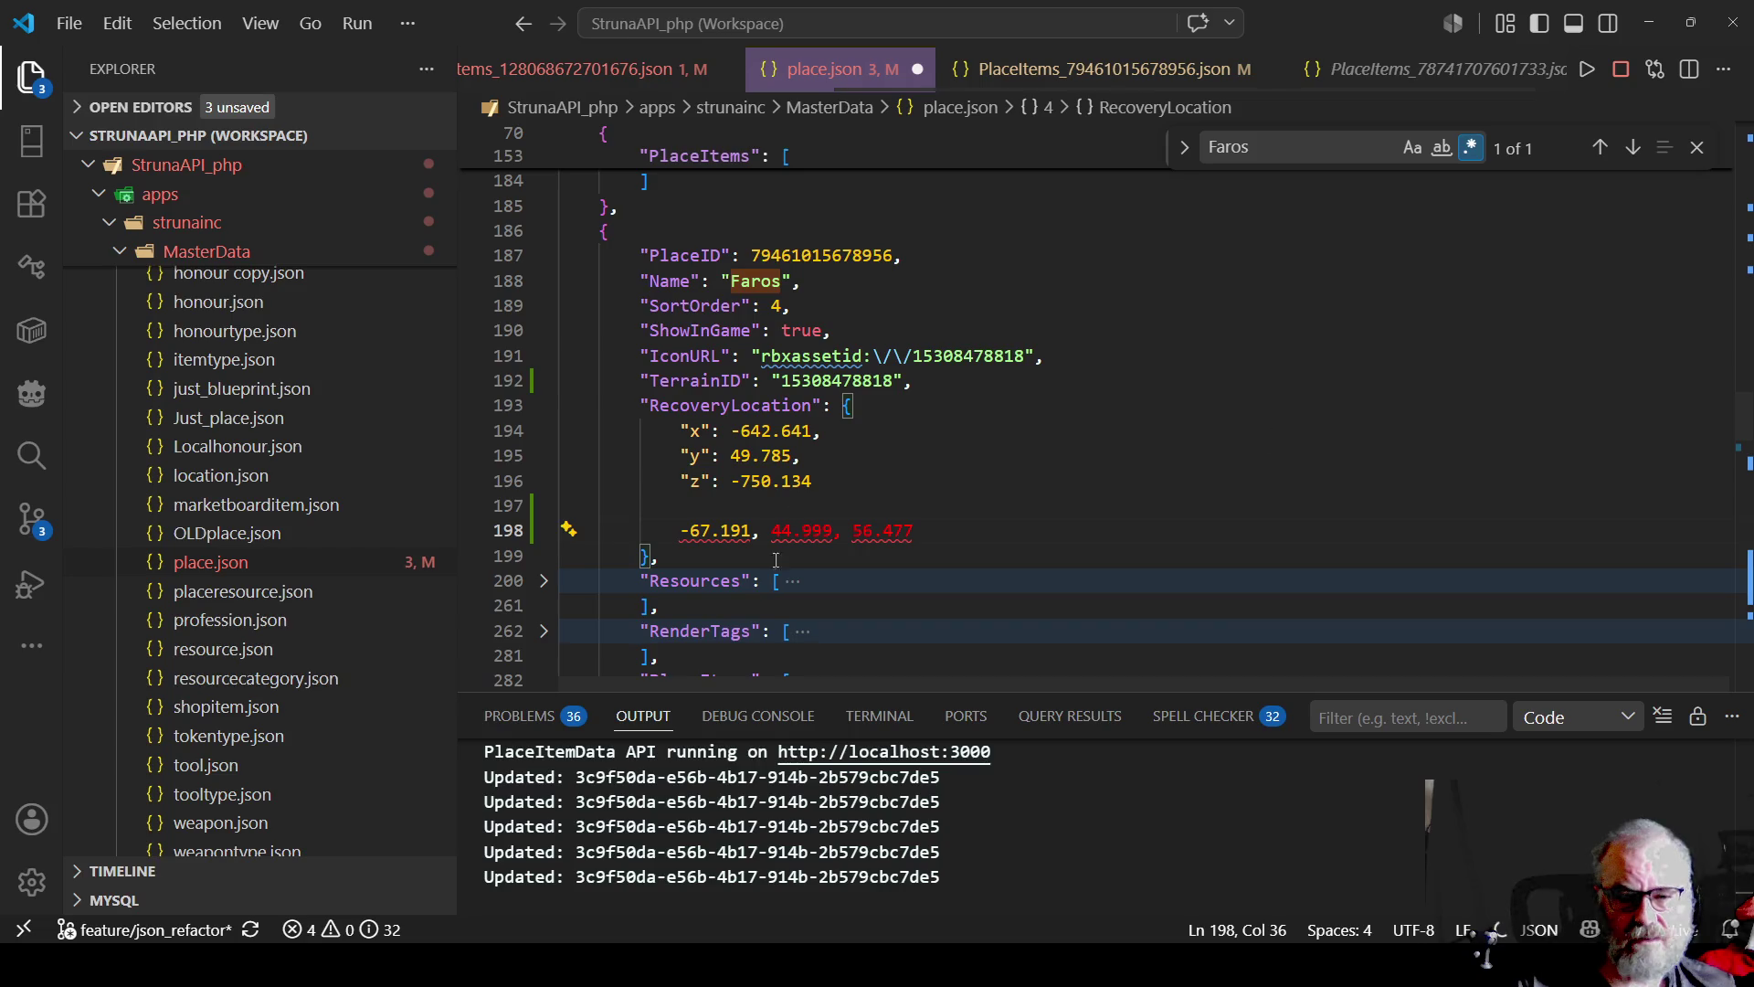
Replace RecoveryLocation's x with -67.191 and y with 4.9994
{"action": "double_click", "coordinate": [719, 530]}
{"action": "left_click_drag", "start_coordinate": [719, 530], "coordinate": [751, 530]}
{"action": "key", "text": "ctrl+c"}
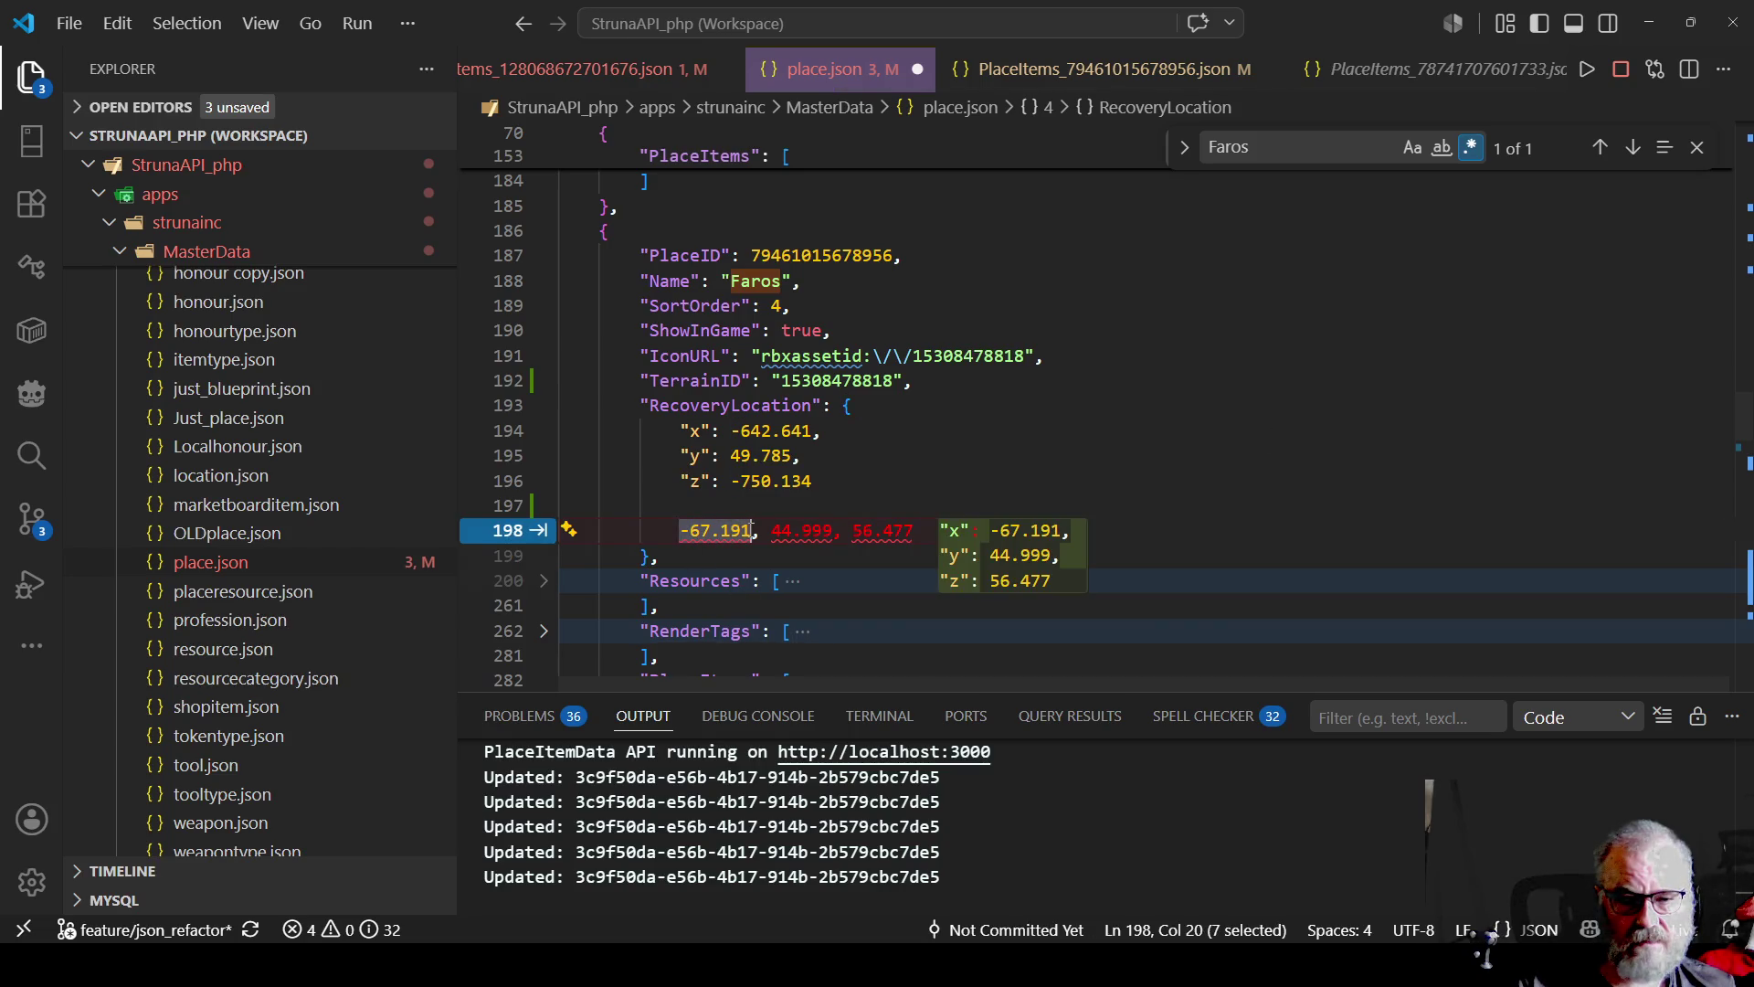
{"action": "key", "text": "BackSpace"}
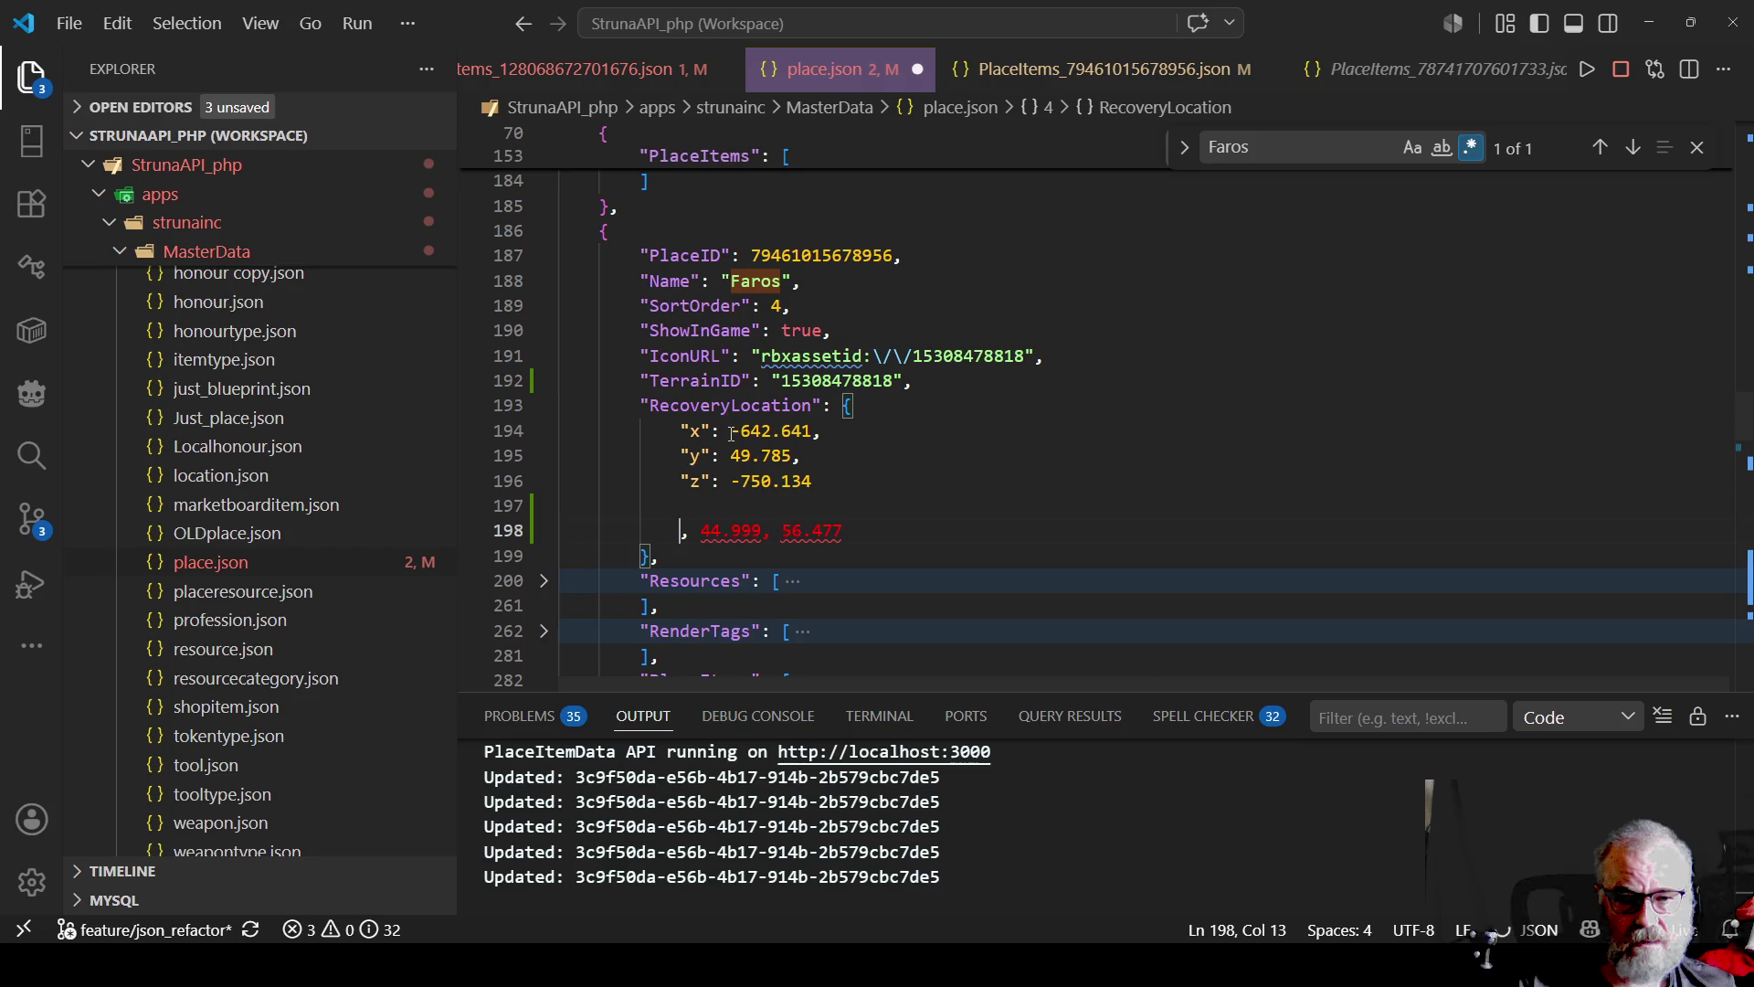
{"action": "left_click_drag", "start_coordinate": [732, 434], "coordinate": [812, 431]}
{"action": "key", "text": "ctrl+v"}
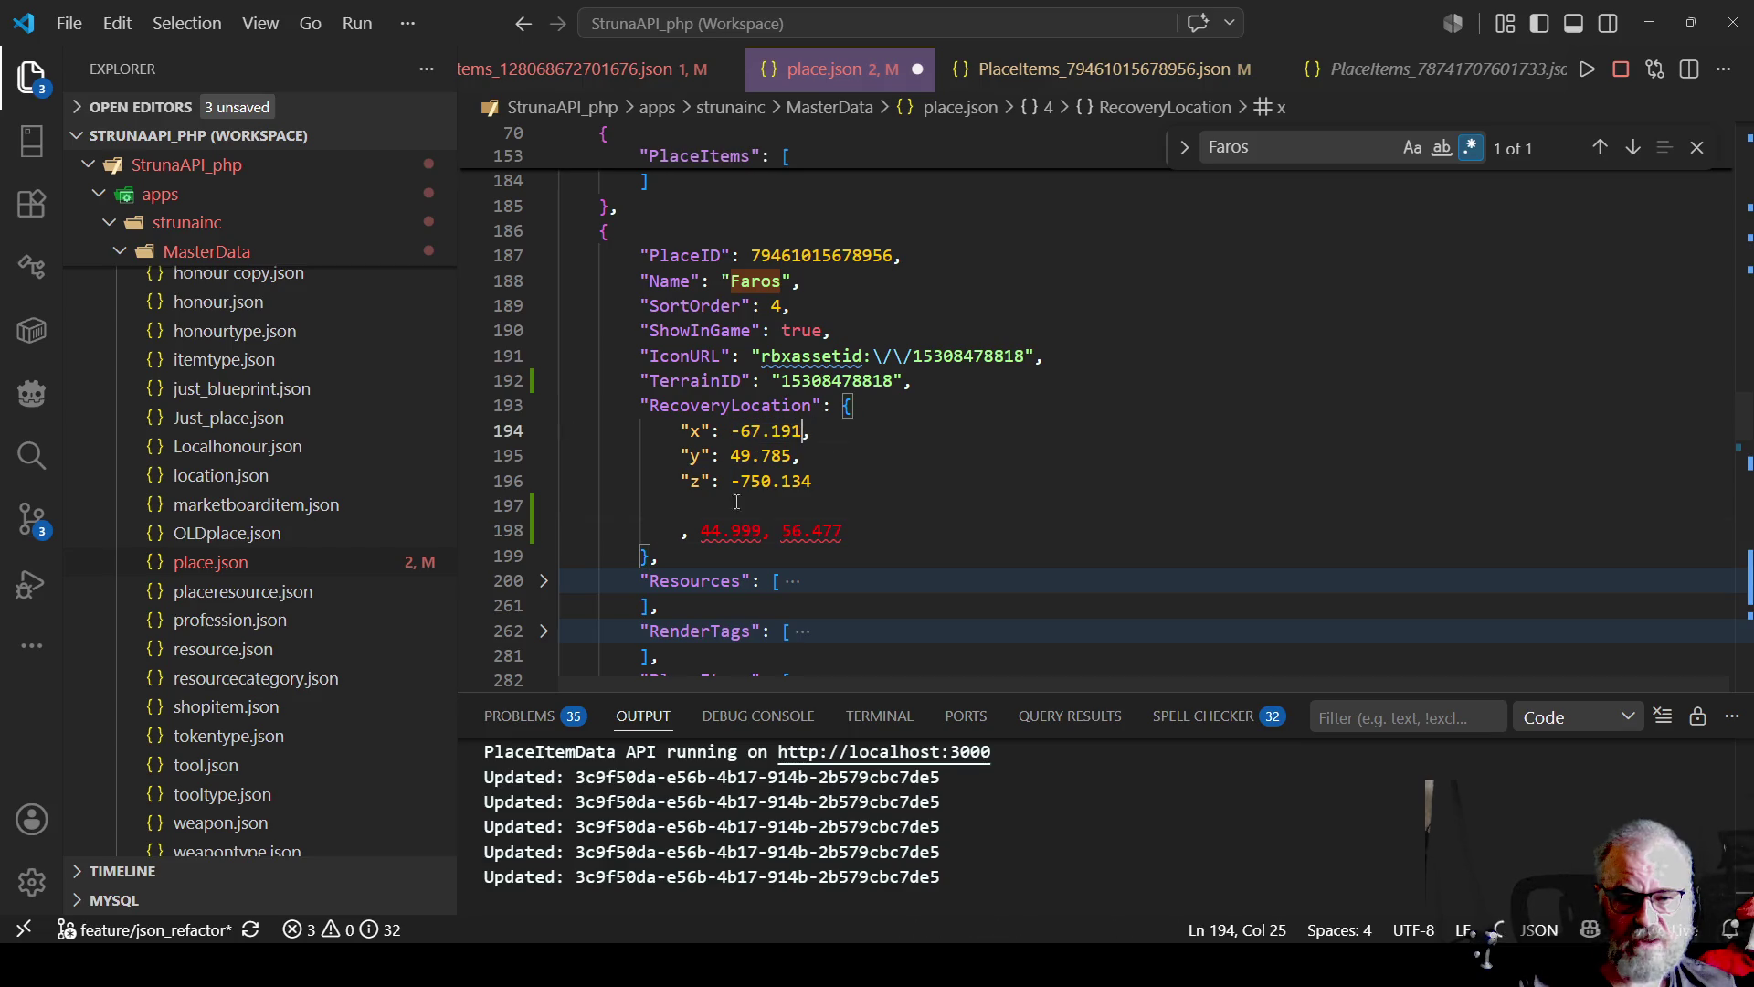
{"action": "left_click_drag", "start_coordinate": [704, 533], "coordinate": [764, 533]}
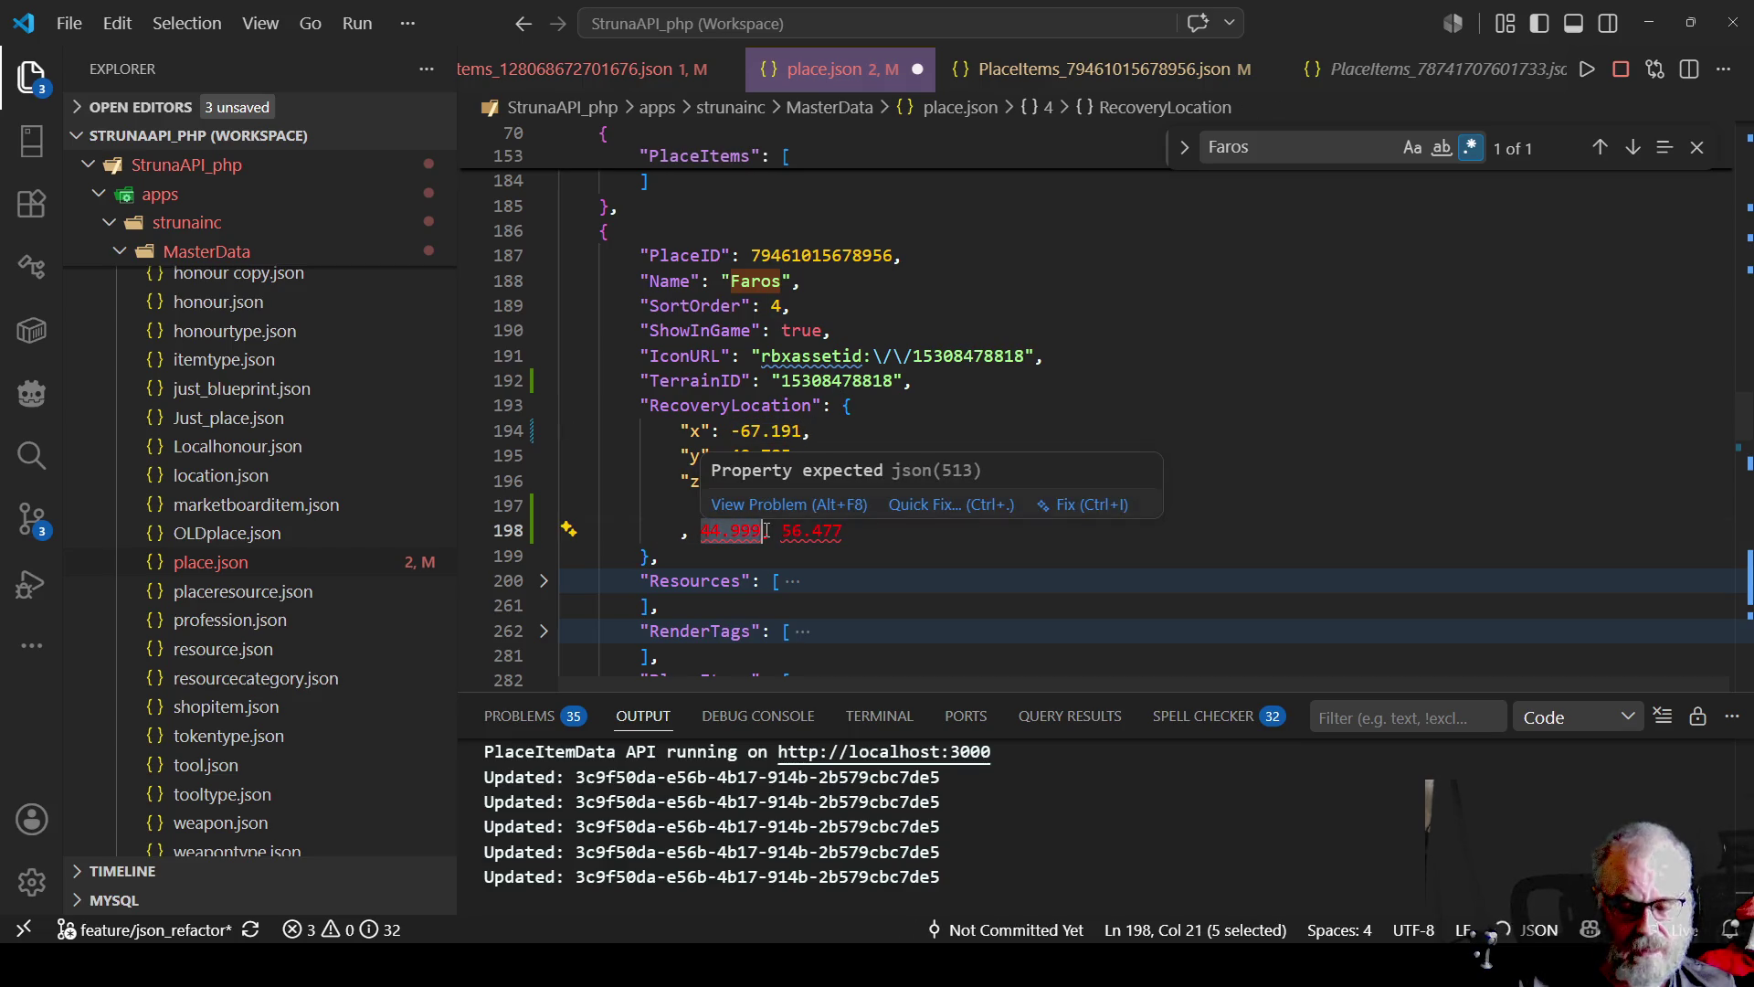
{"action": "type", "text": "4"}
{"action": "left_click_drag", "start_coordinate": [732, 456], "coordinate": [794, 456]}
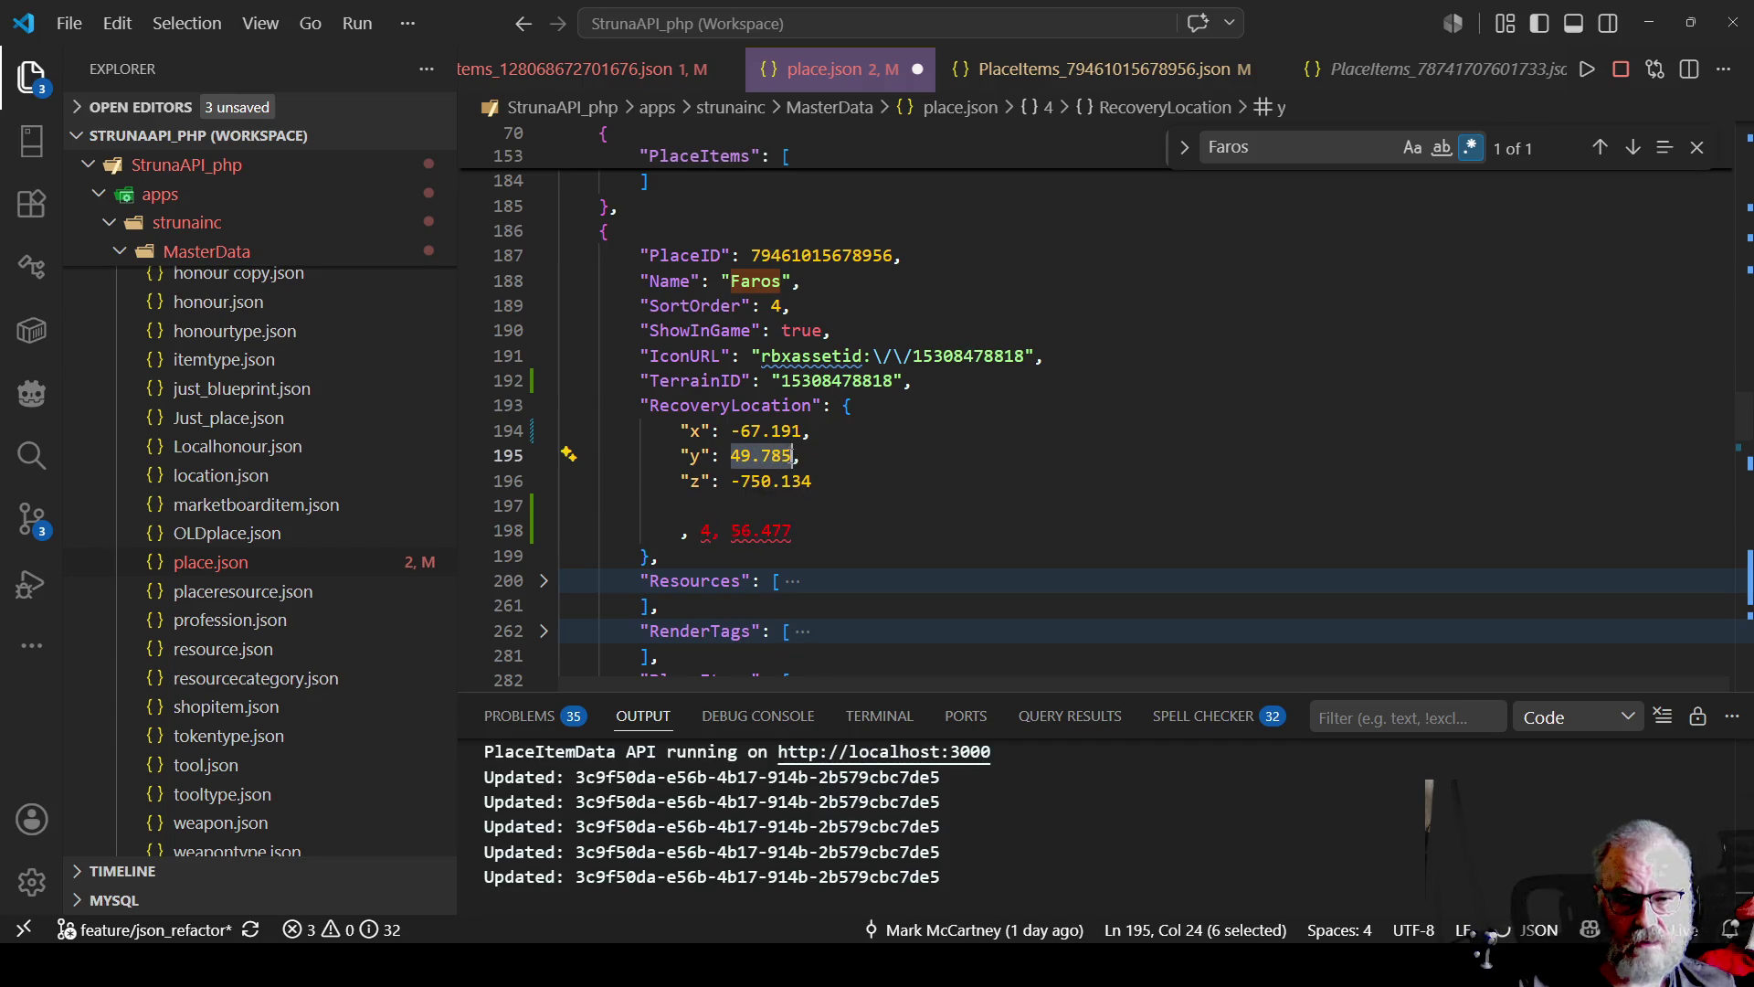
{"action": "type", "text": "4.999"}
{"action": "mouse_move", "coordinate": [733, 526]}
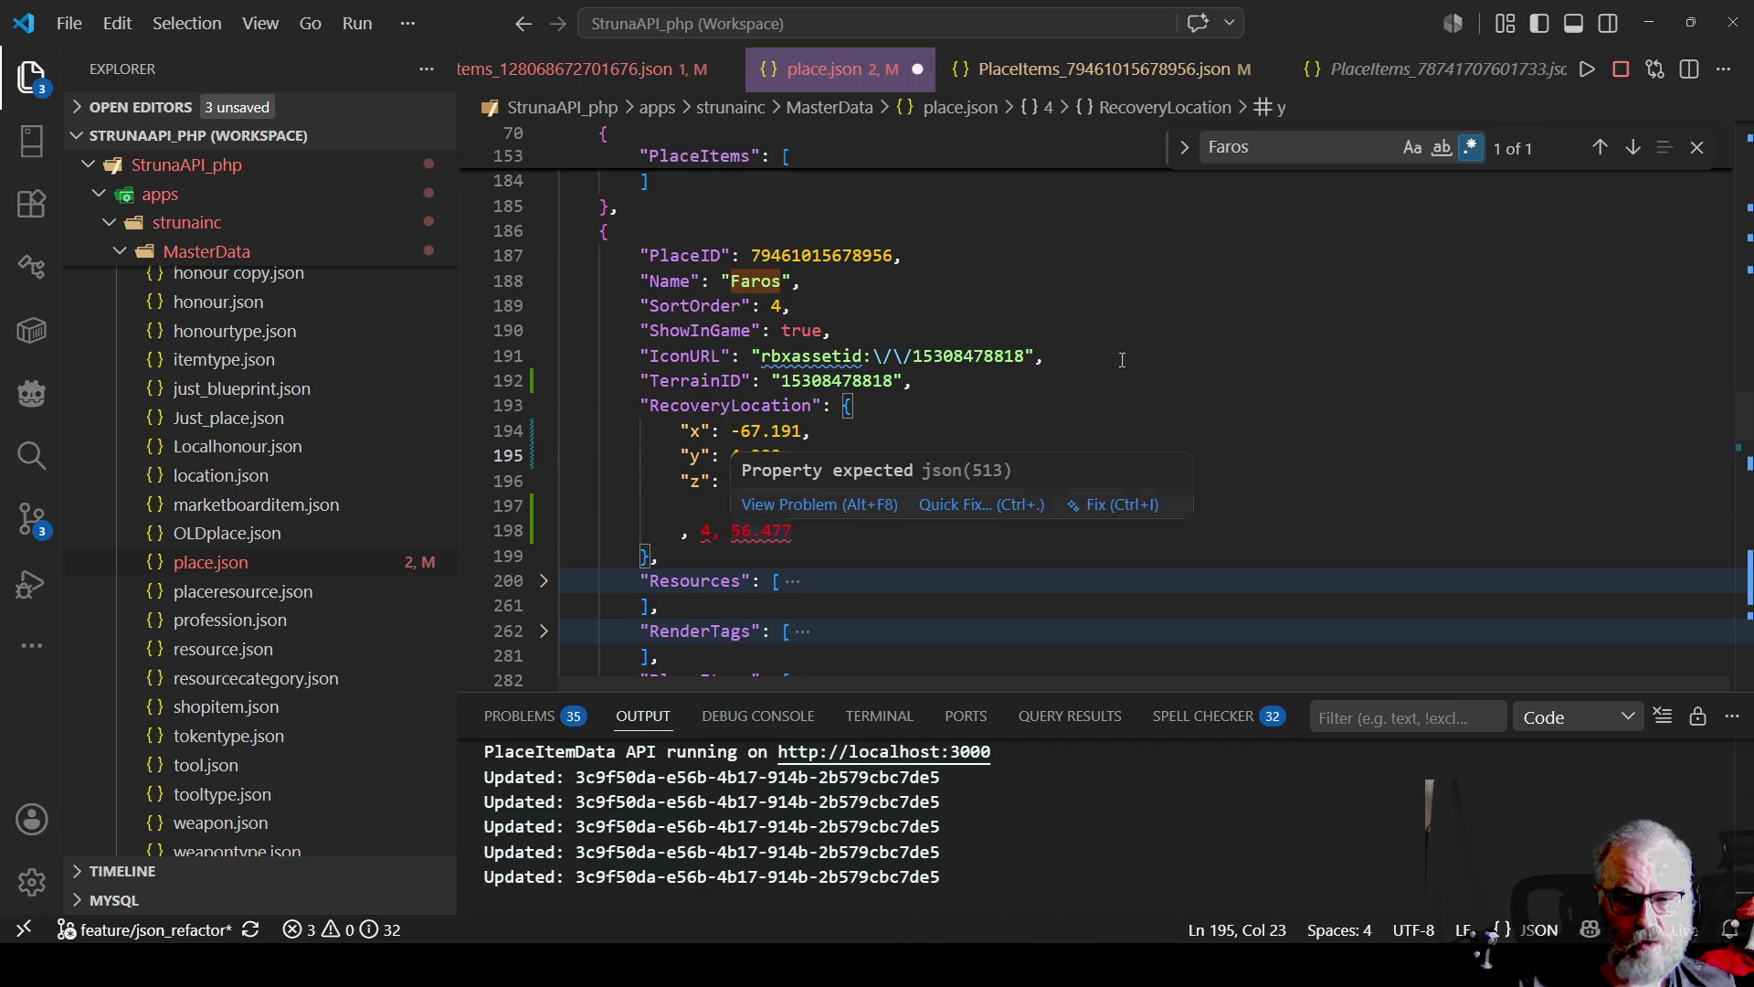
{"action": "type", "text": "4"}
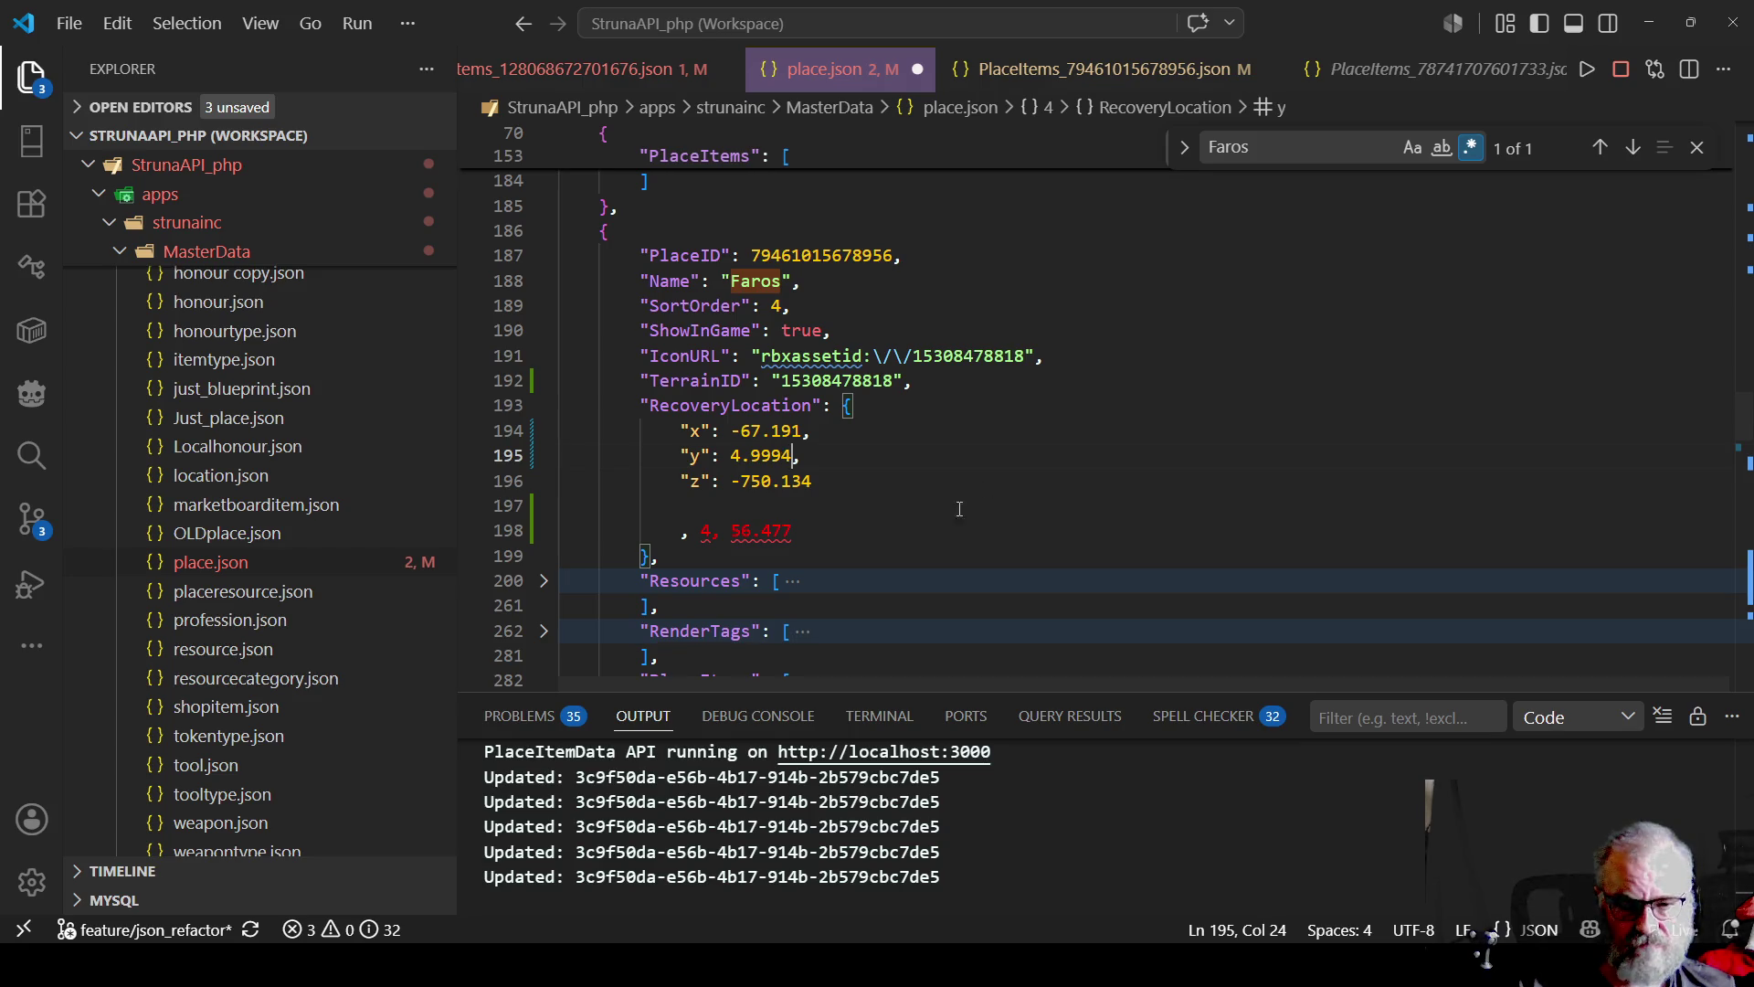
Set z to 56.477, delete the leftover pasted line, and save place.json
{"action": "mouse_move", "coordinate": [731, 530]}
{"action": "left_mouse_down"}
{"action": "mouse_move", "coordinate": [795, 529]}
{"action": "mouse_move", "coordinate": [813, 482]}
{"action": "left_mouse_up"}
{"action": "key", "text": "ctrl+c"}
{"action": "key", "text": "BackSpace"}
{"action": "key", "text": "ctrl+v"}
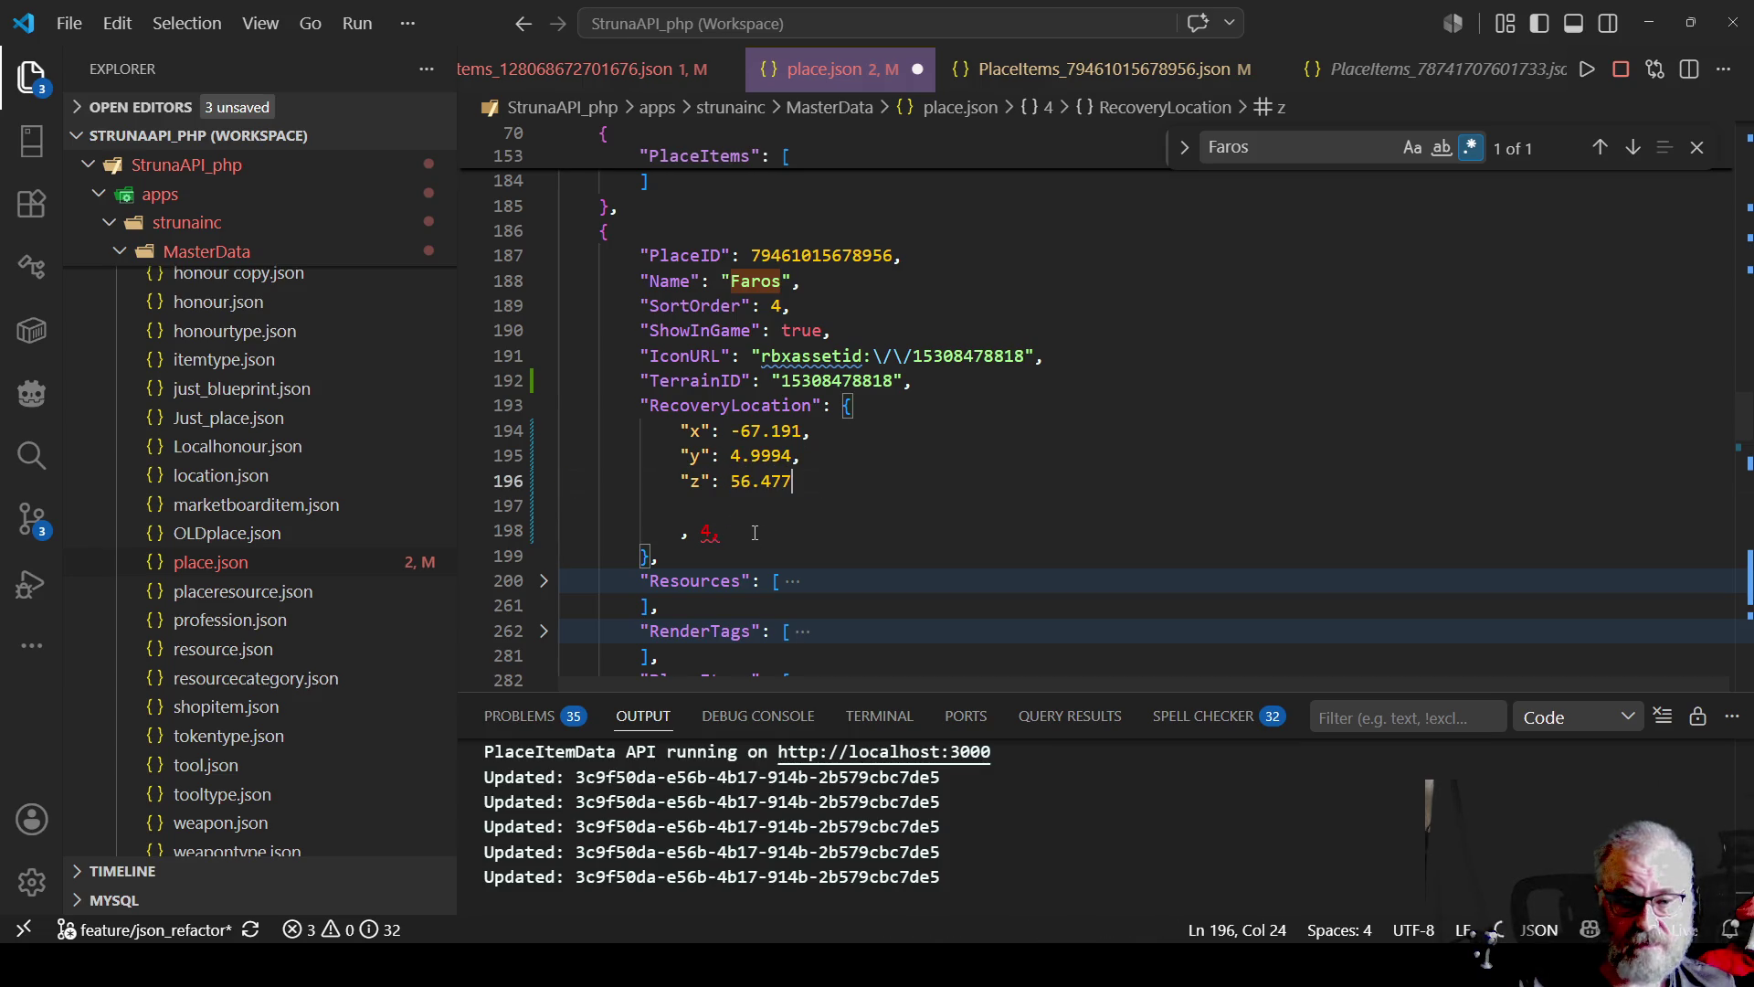
{"action": "left_click_drag", "start_coordinate": [755, 533], "coordinate": [578, 502]}
{"action": "key", "text": "BackSpace"}
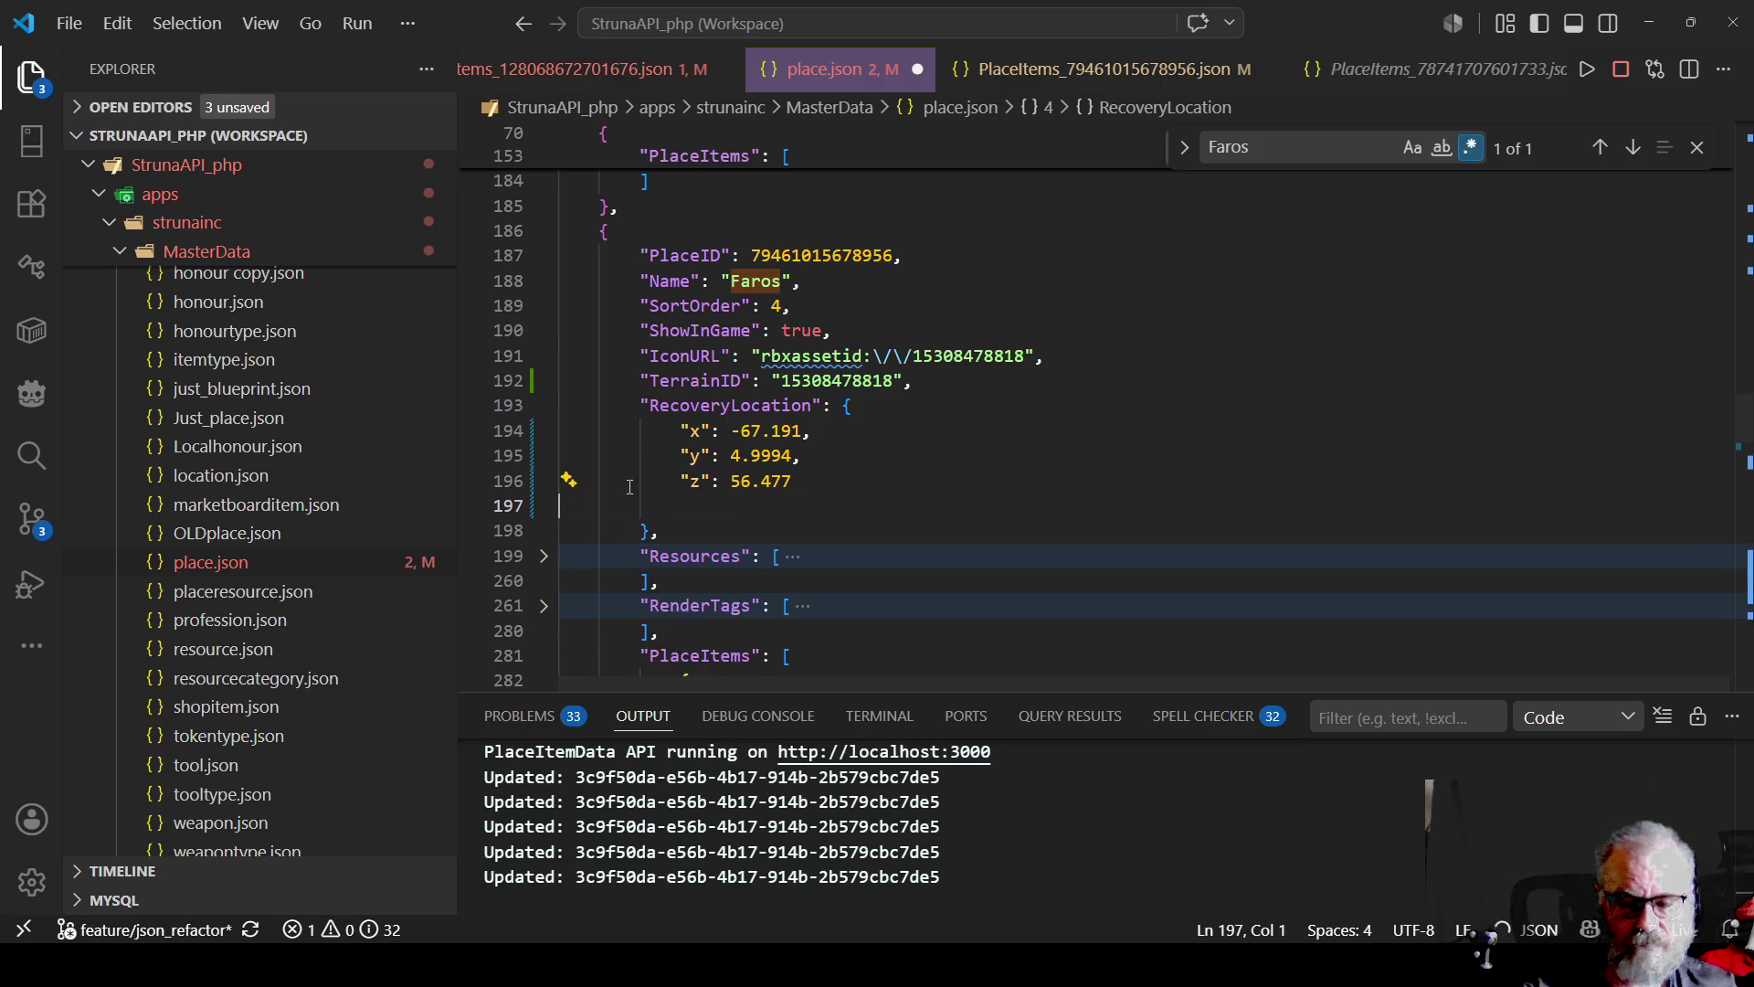
{"action": "key", "text": "ctrl+s"}
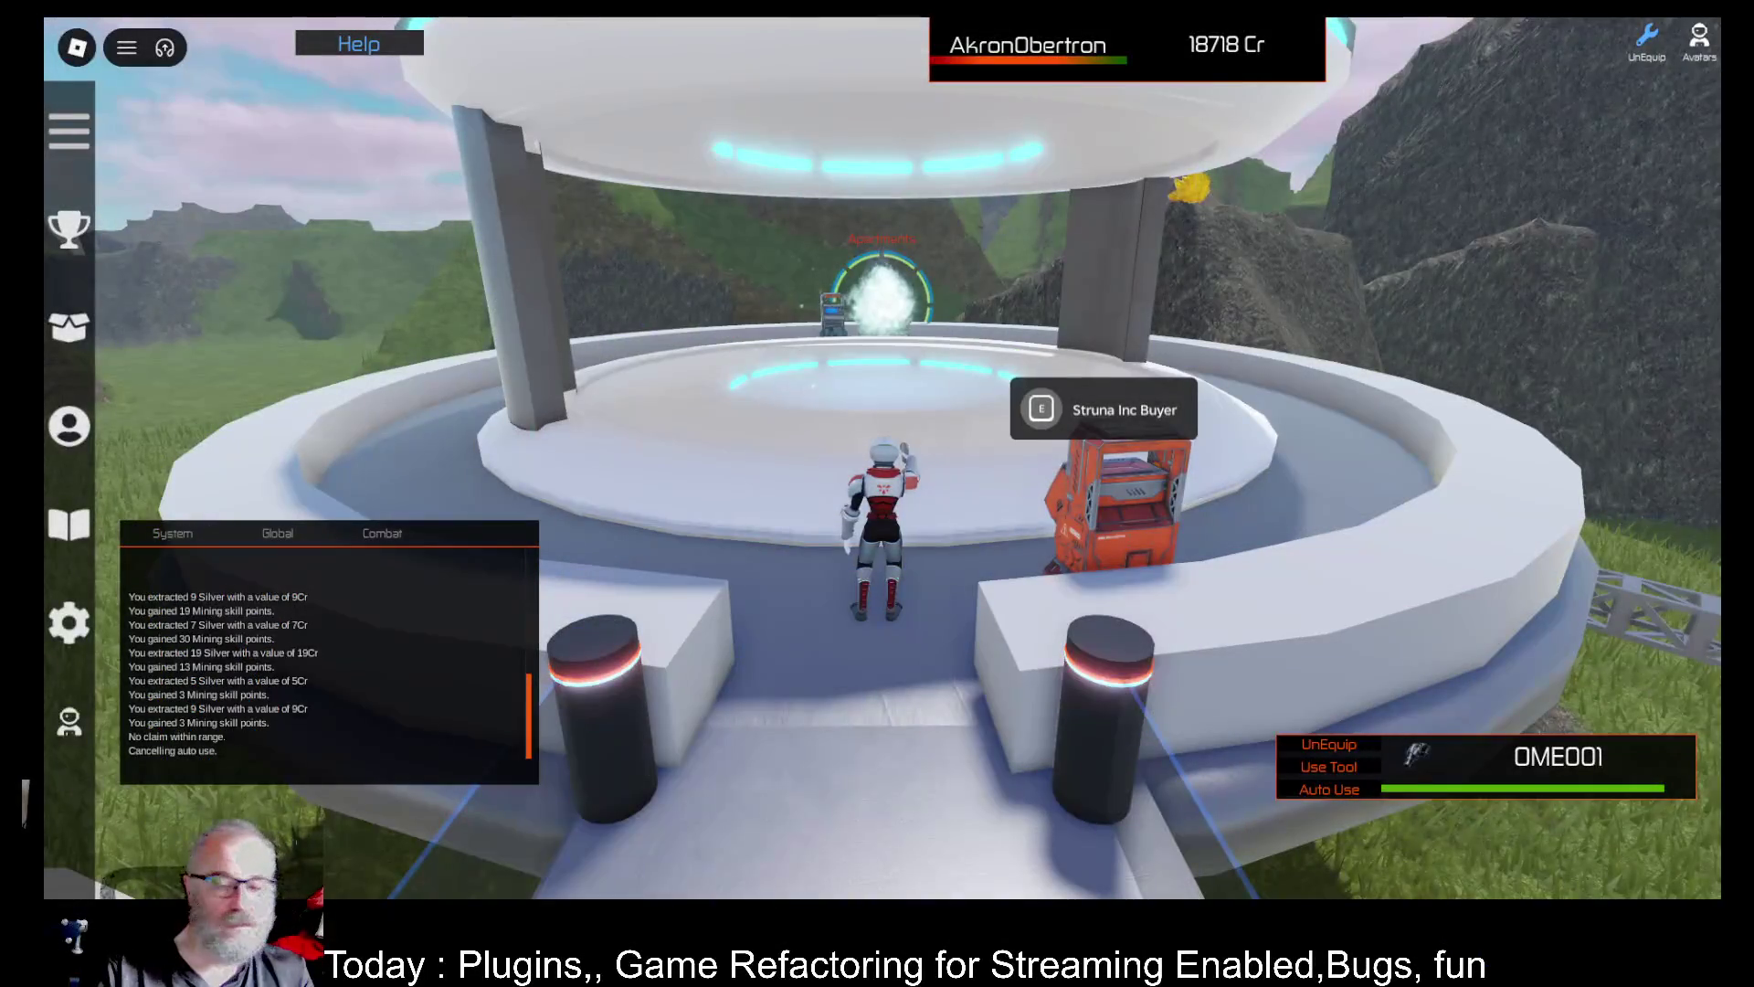
Walk onto the teleport portal and teleport to Bovi from the Destinations menu
{"action": "key", "text": "Left"}
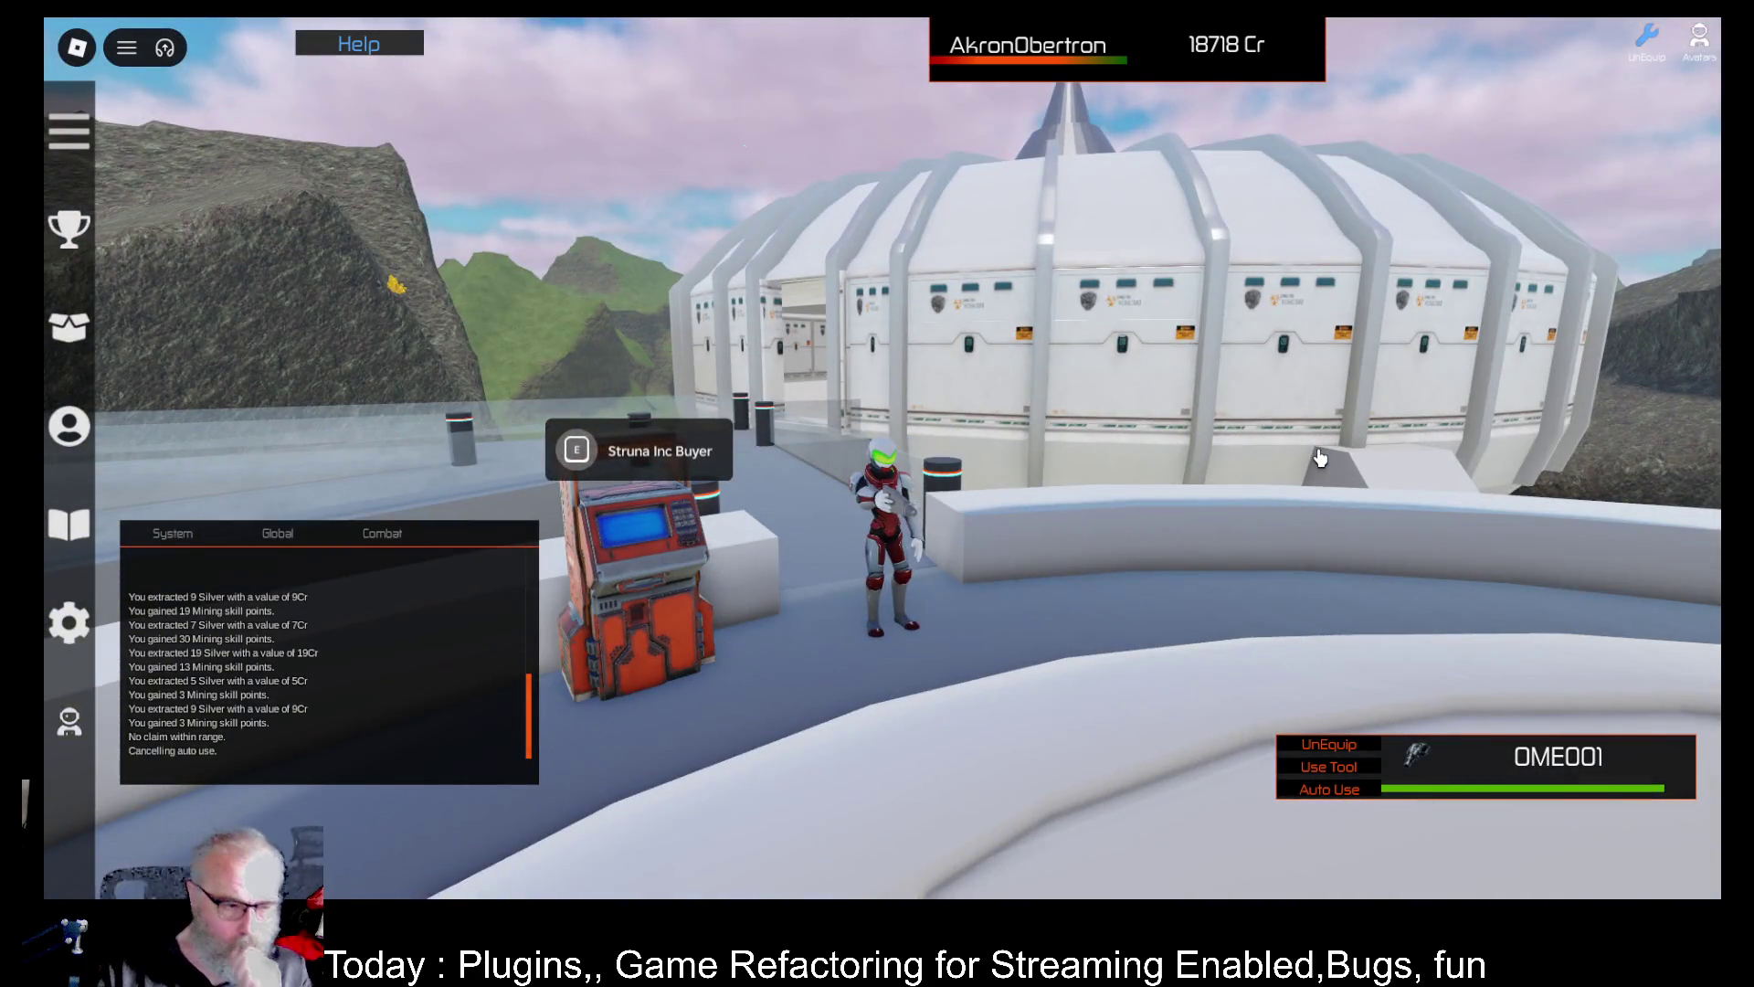
{"action": "key", "text": "Left"}
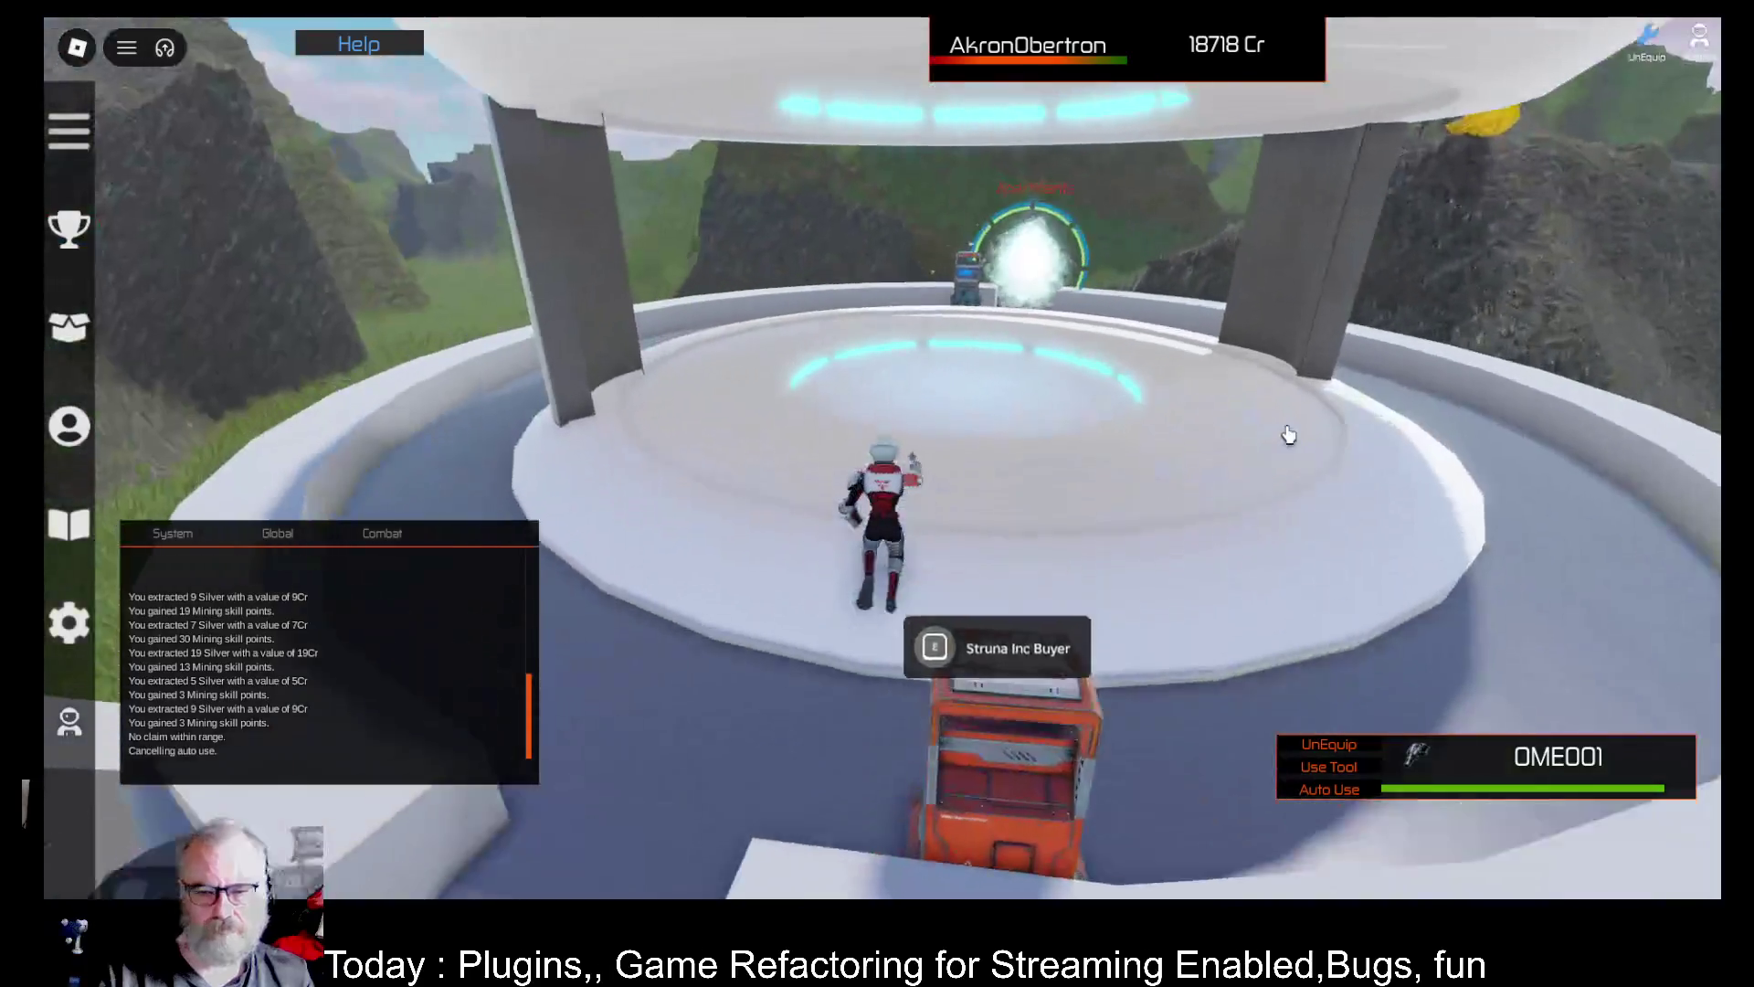
{"action": "key", "text": "w"}
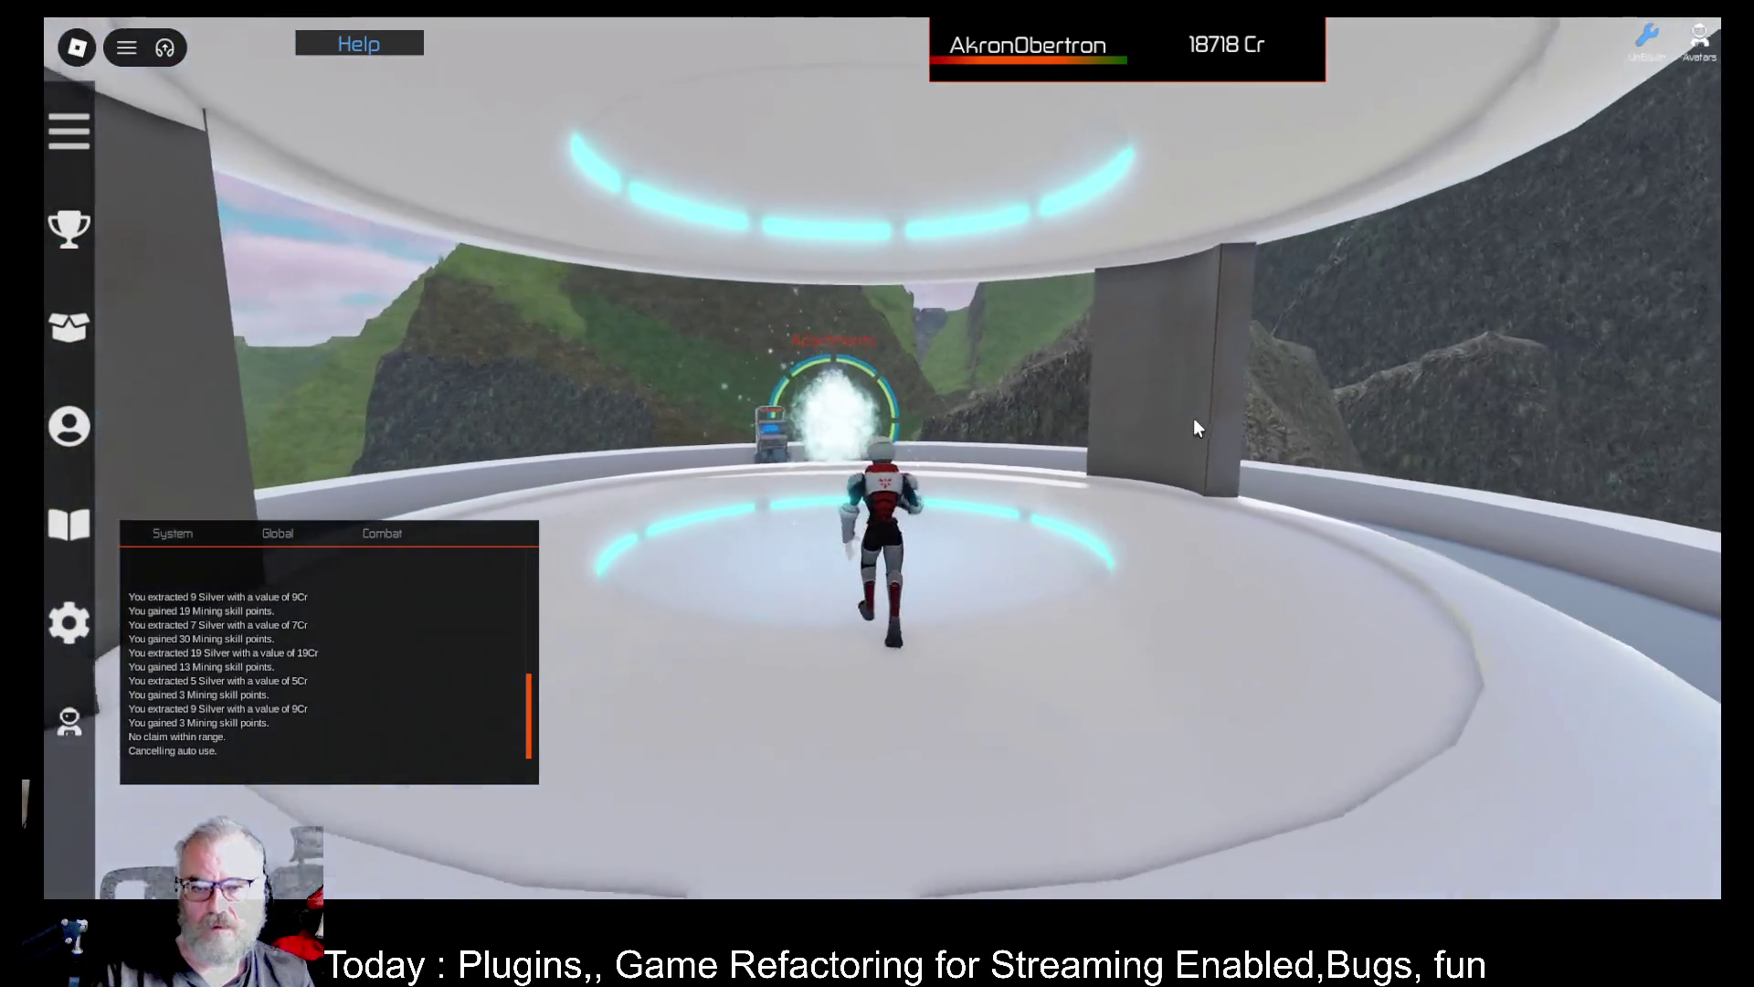
{"action": "key", "text": "e"}
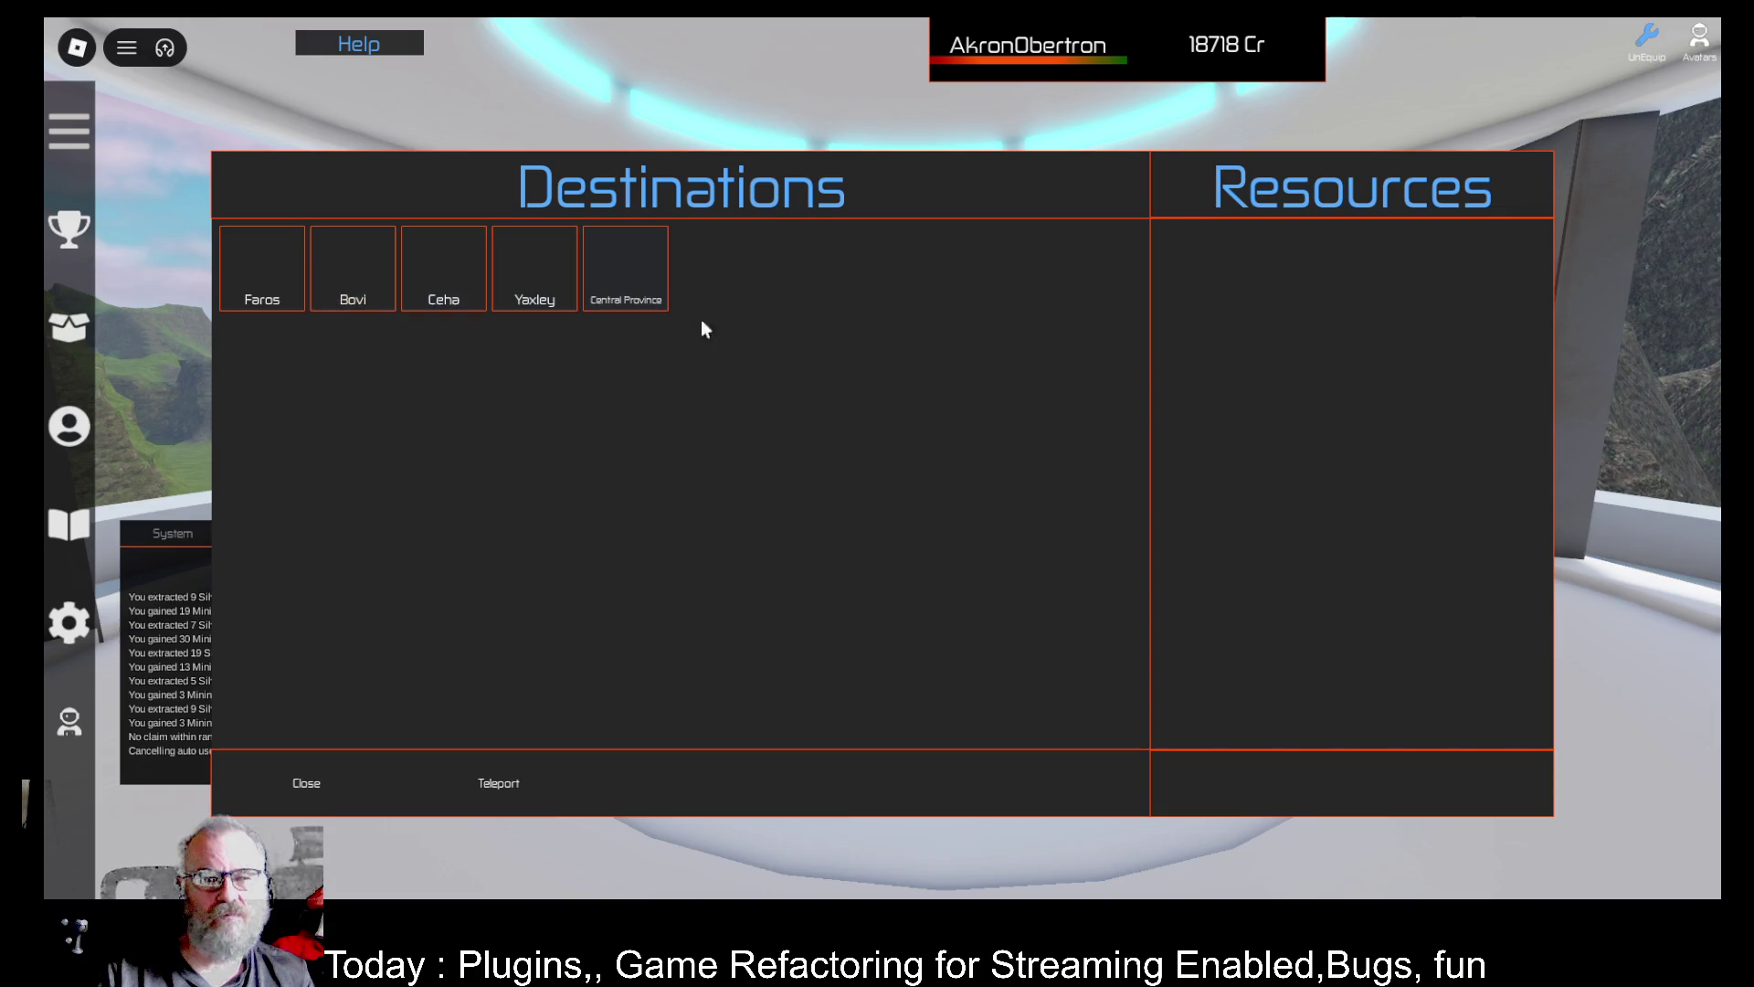
{"action": "left_click", "coordinate": [365, 274]}
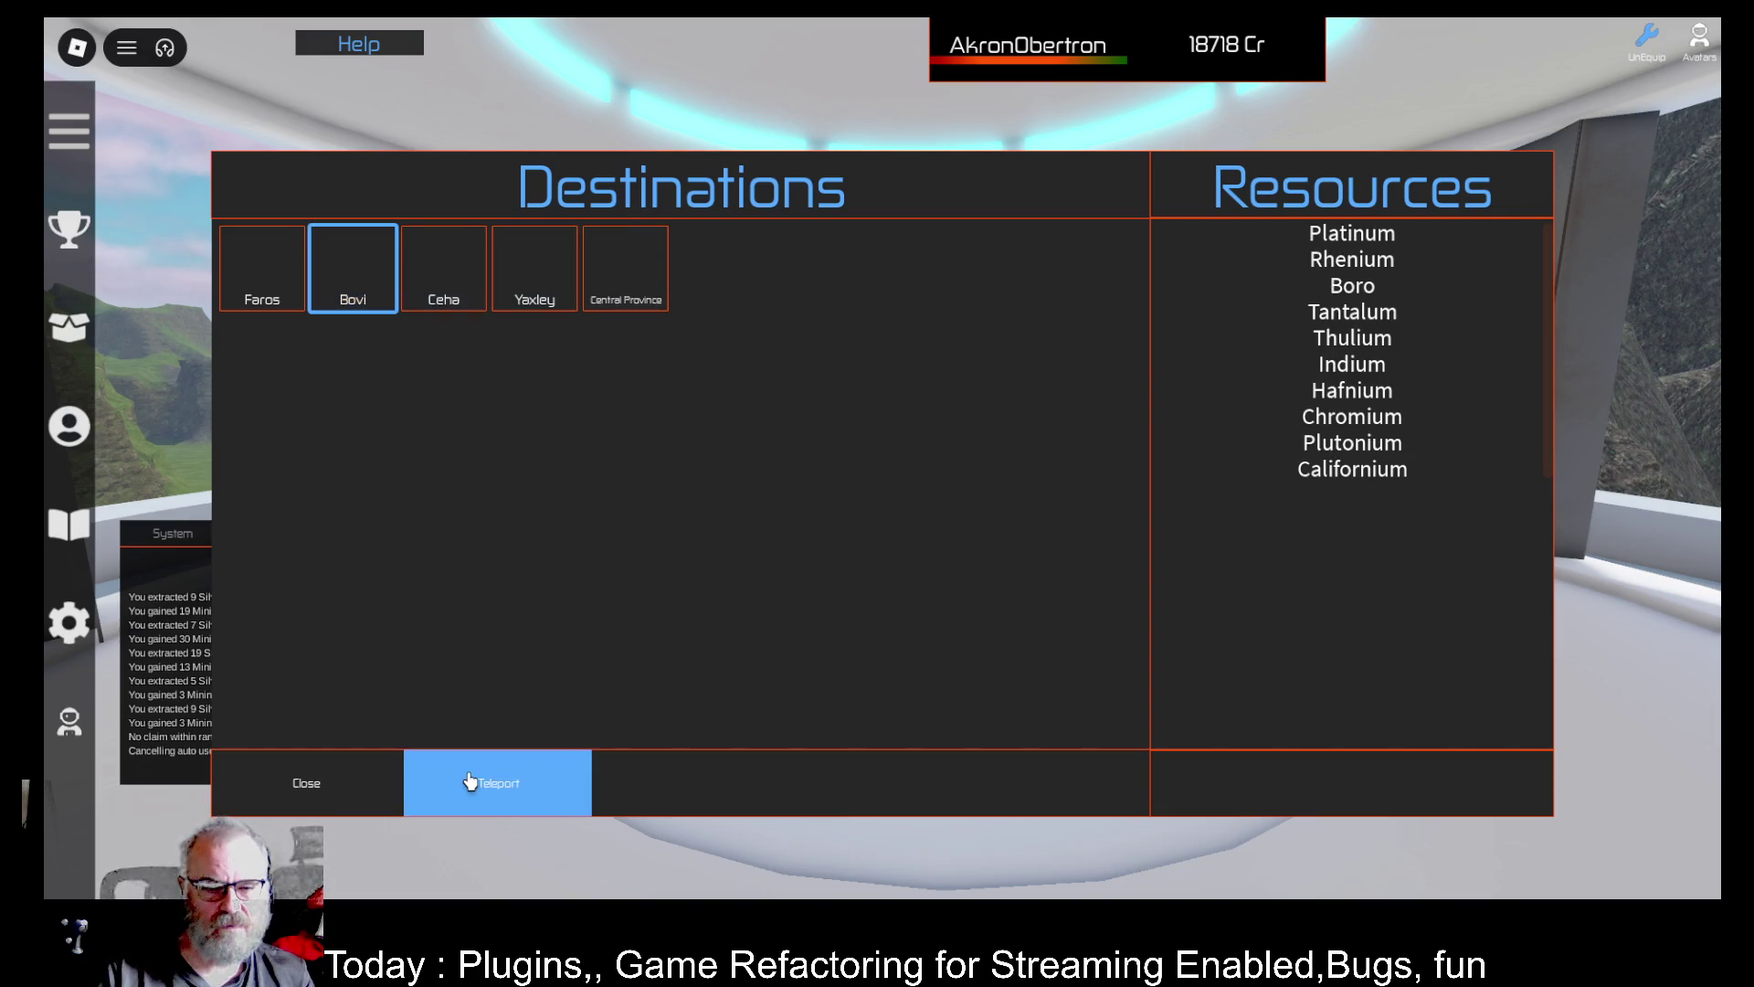
{"action": "left_click", "coordinate": [470, 780]}
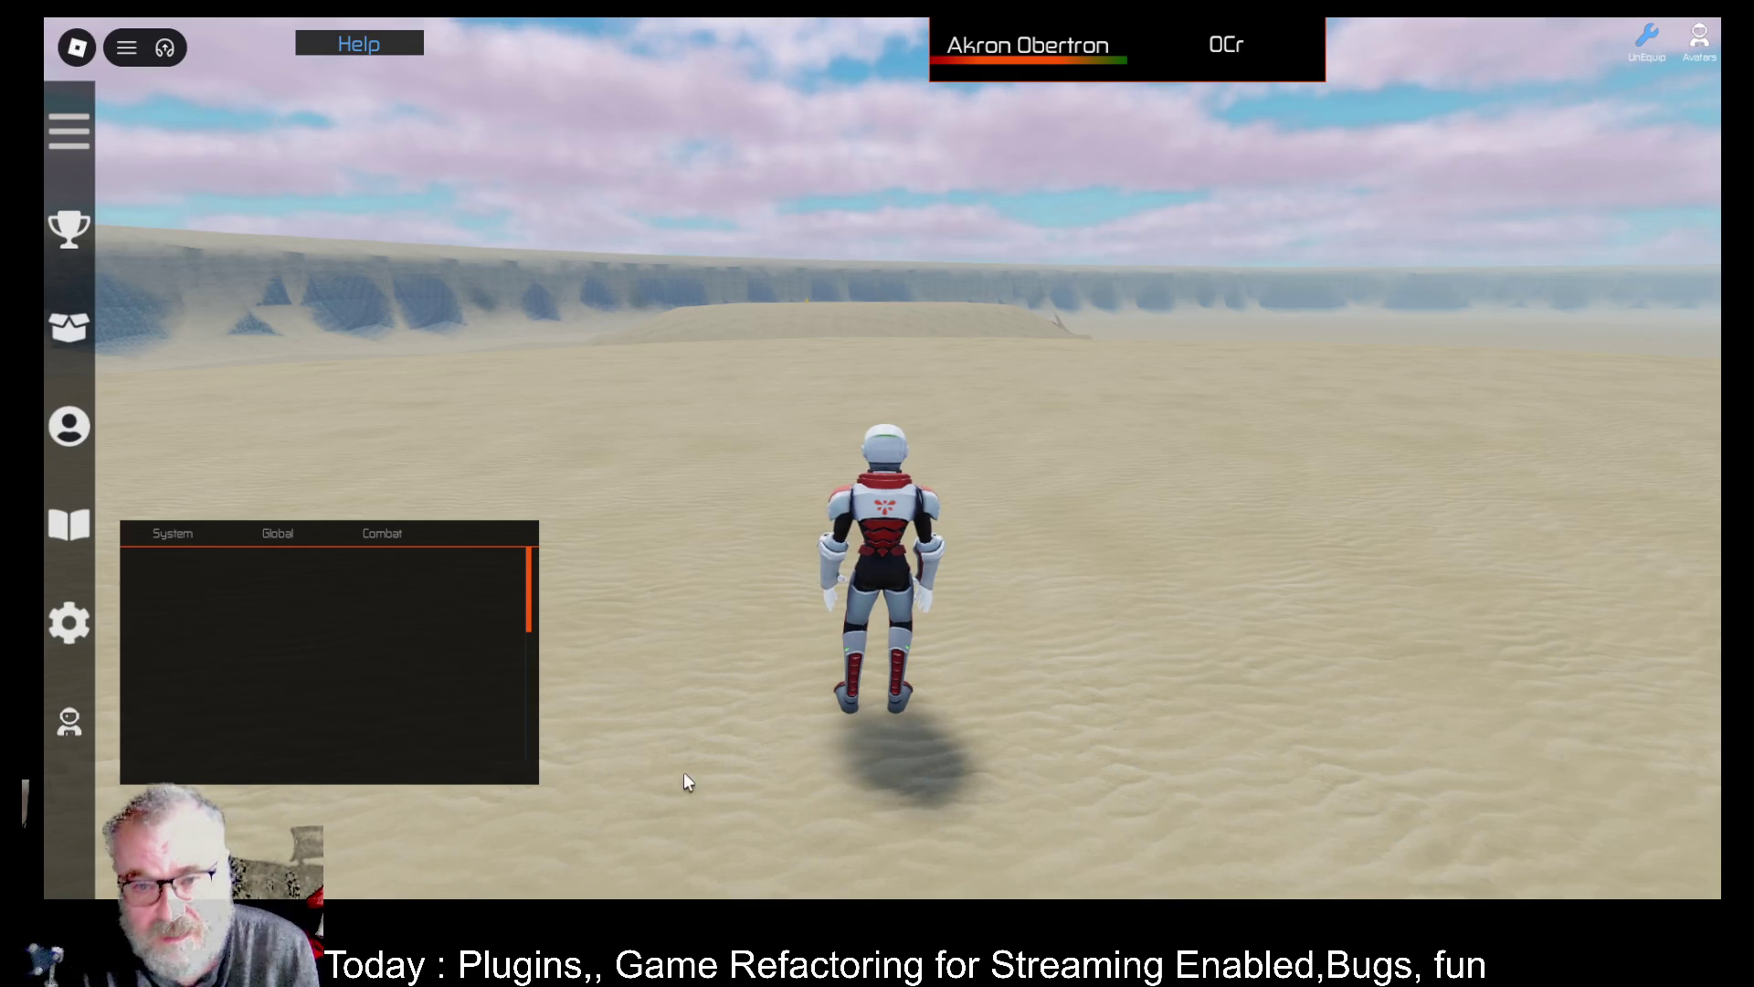
Run toward the dome base, jumping once, and wade into the water channel
{"action": "key", "text": "Left"}
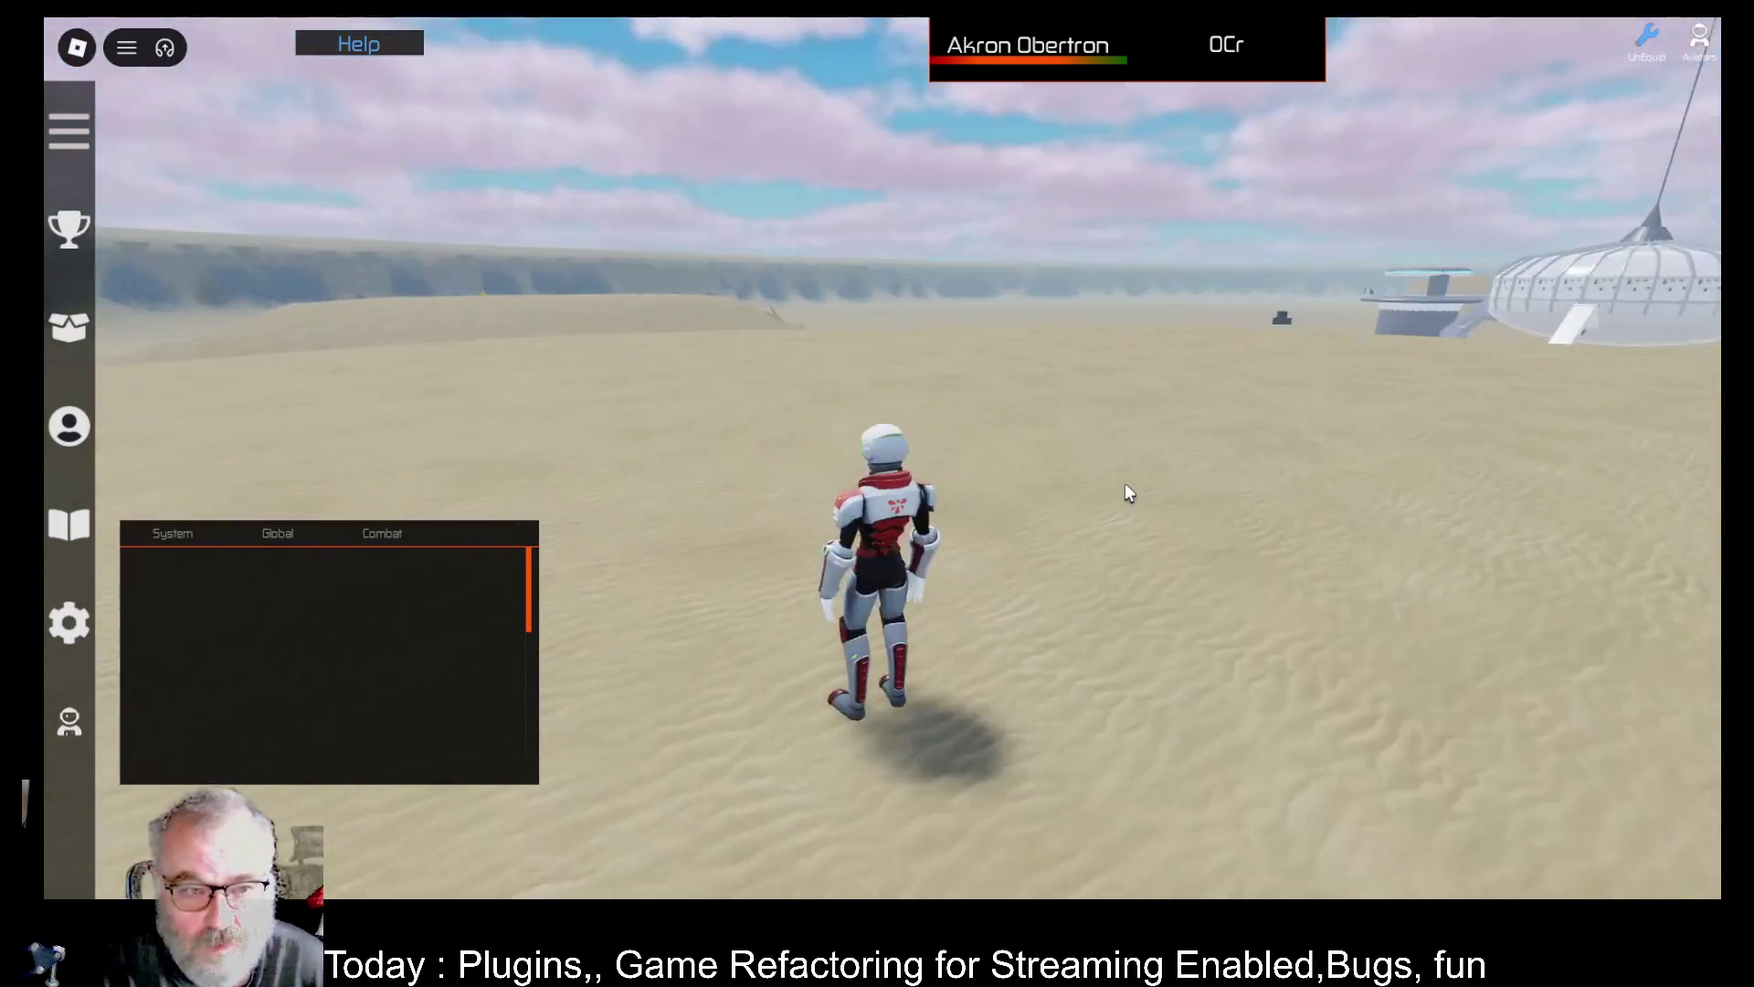
{"action": "key", "text": "w"}
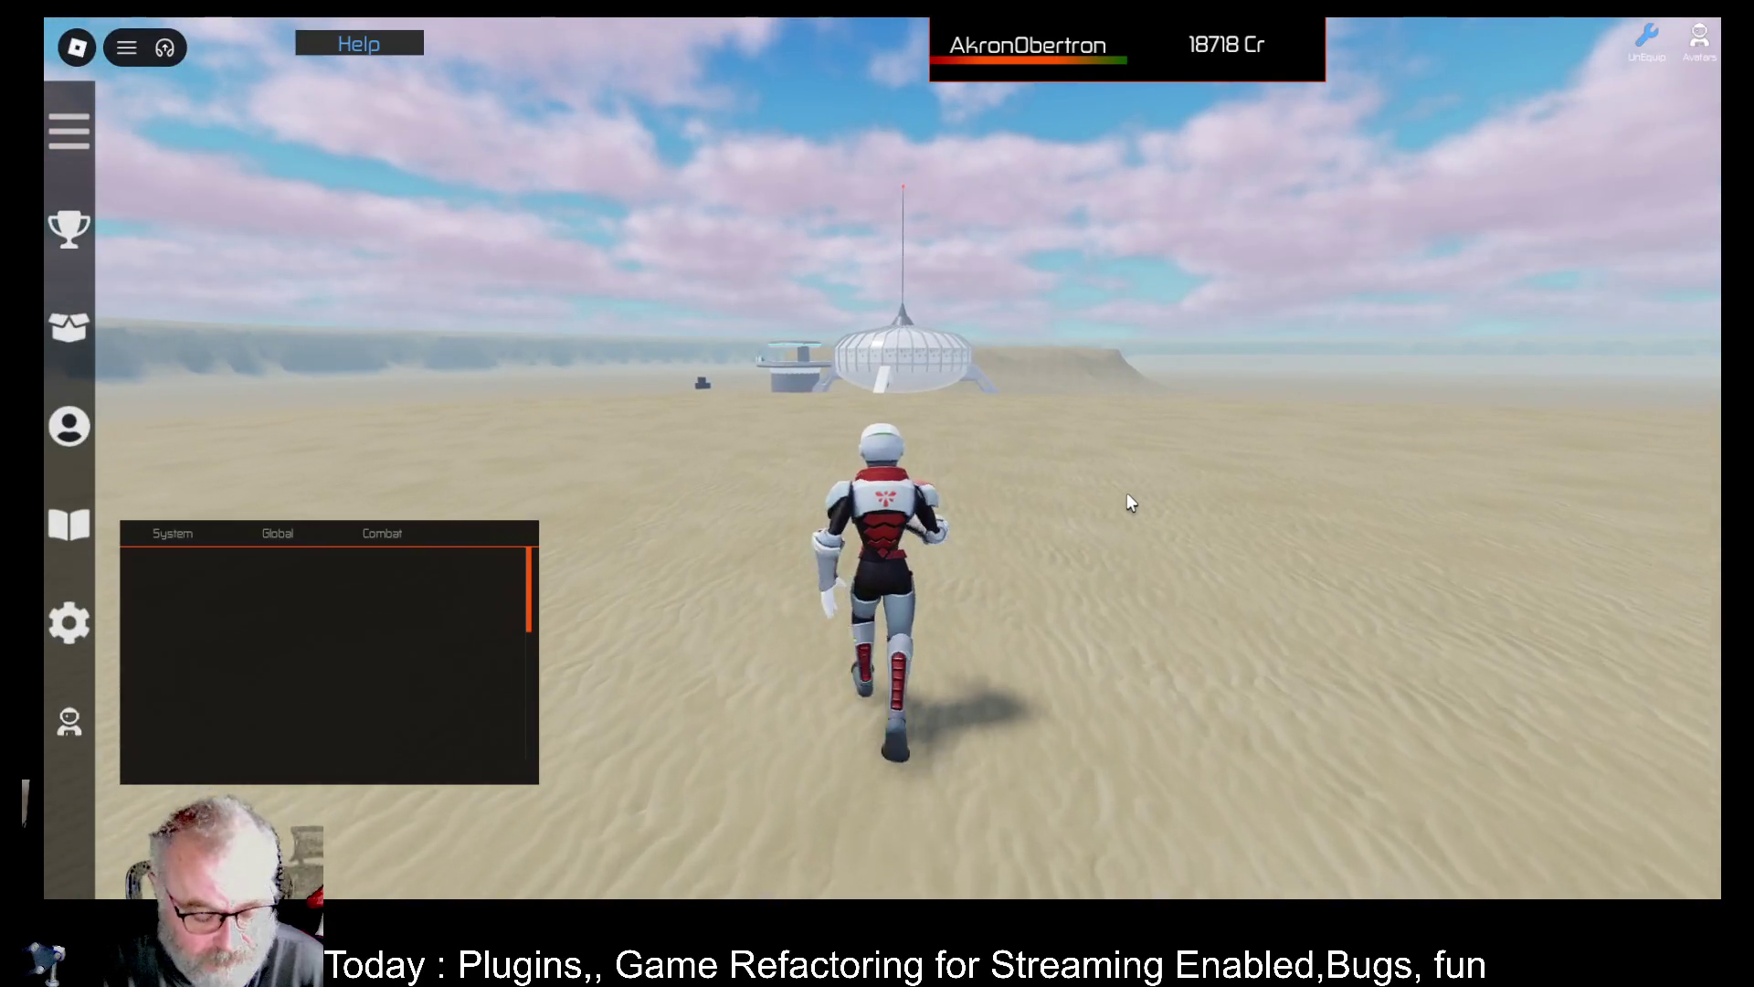
{"action": "key", "text": "w"}
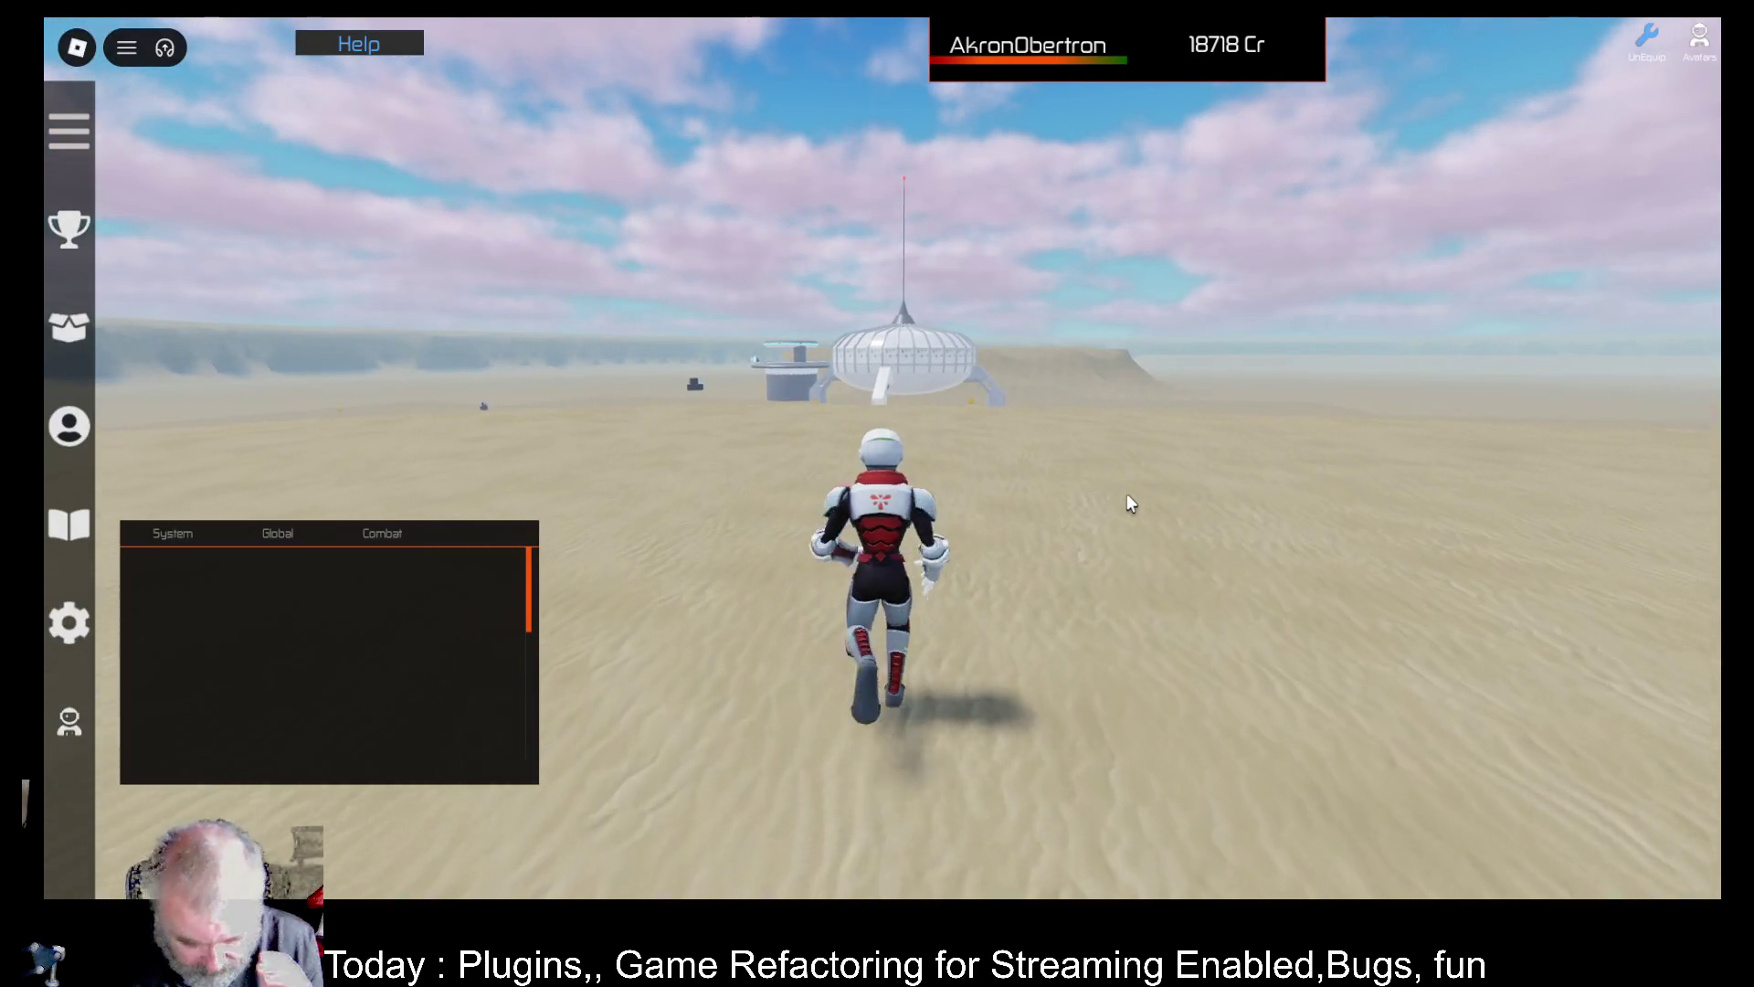
{"action": "key", "text": "space"}
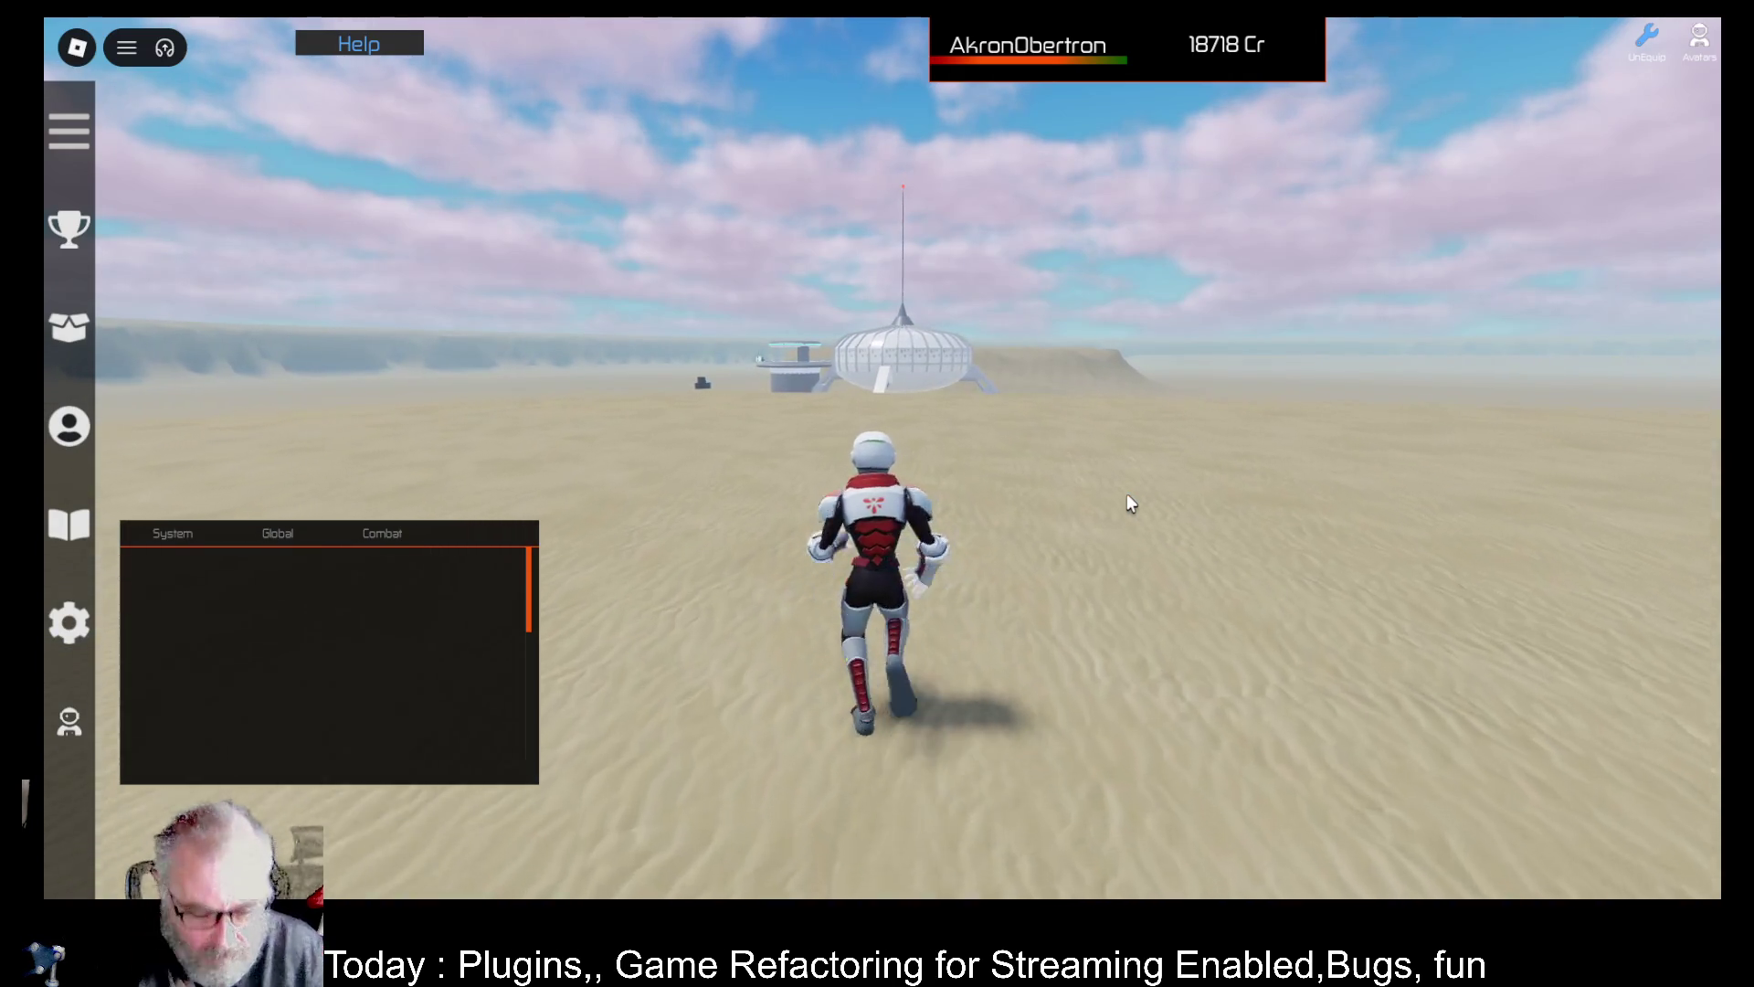
{"action": "key", "text": "w"}
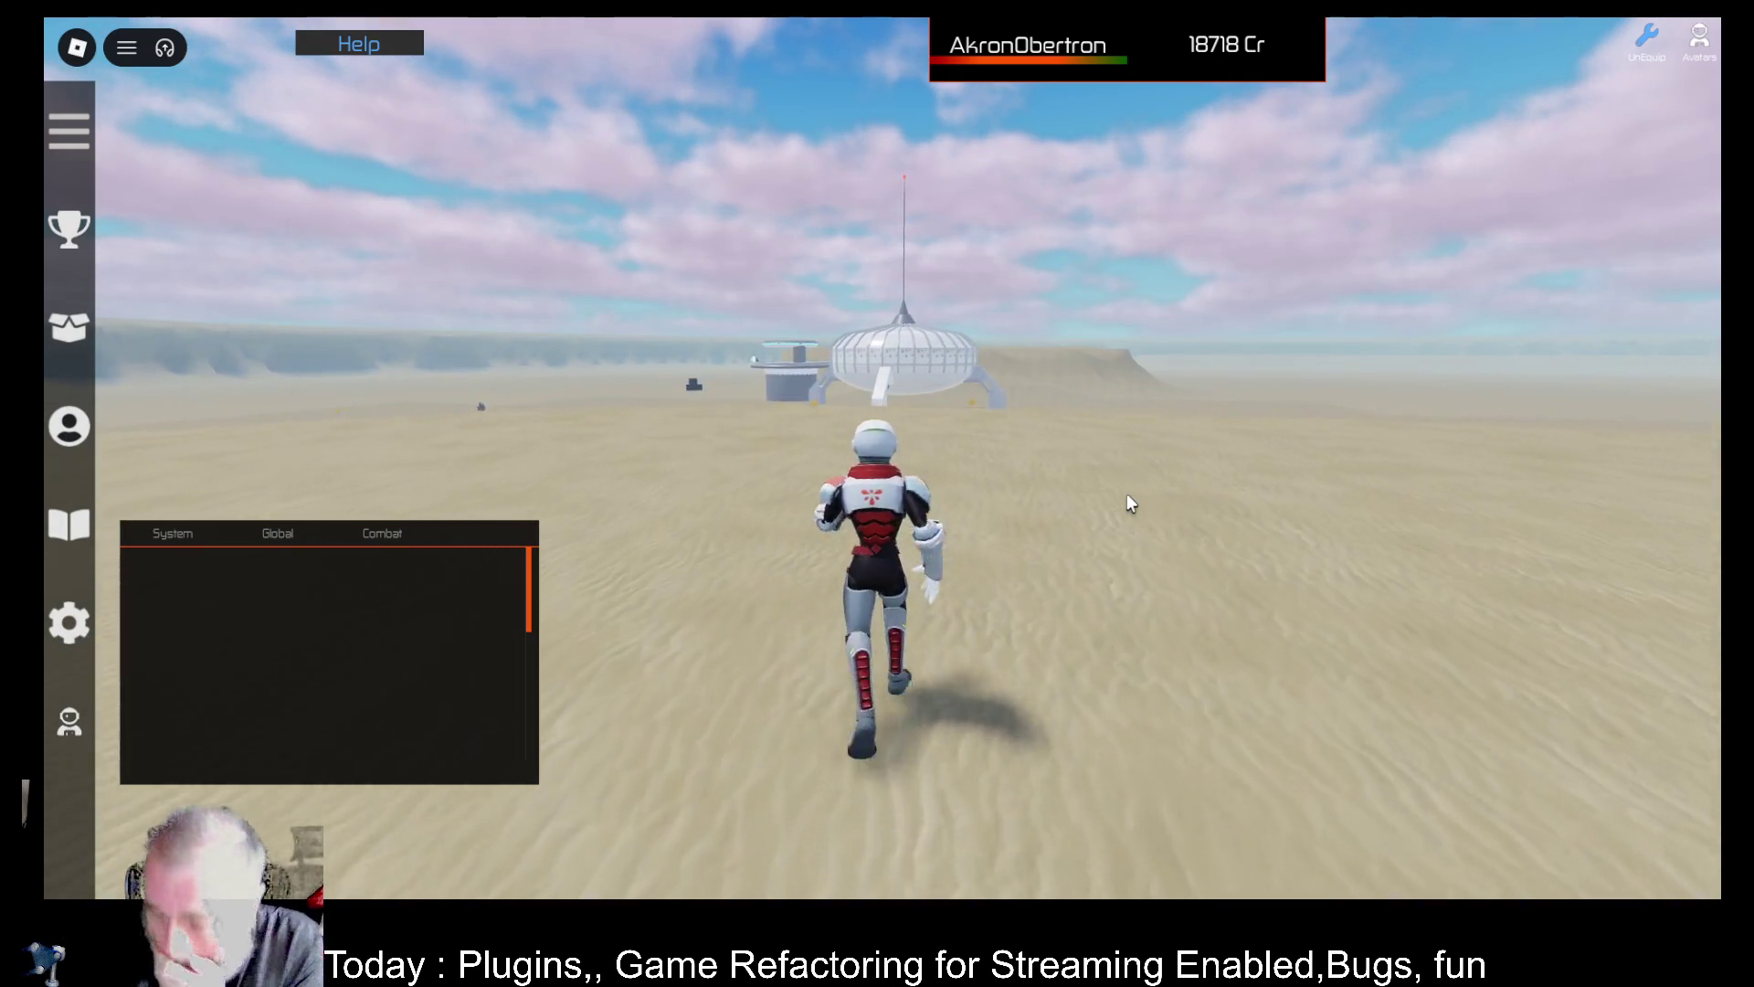
{"action": "key", "text": "w"}
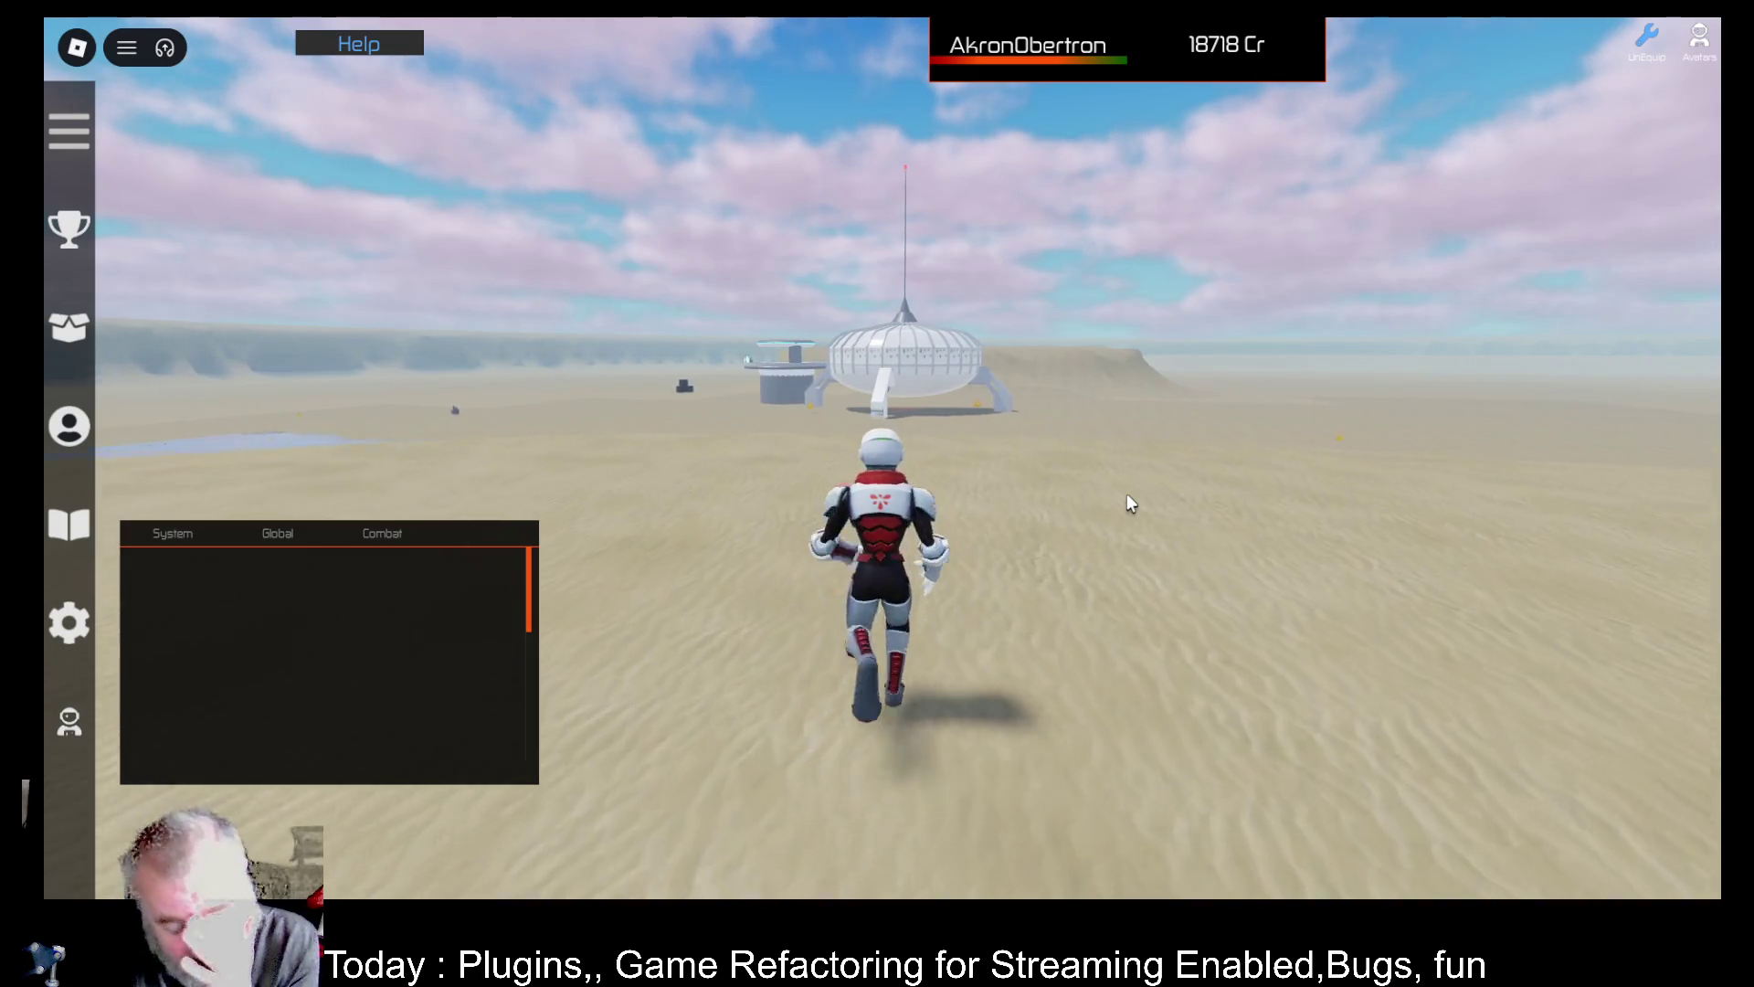
{"action": "key", "text": "w"}
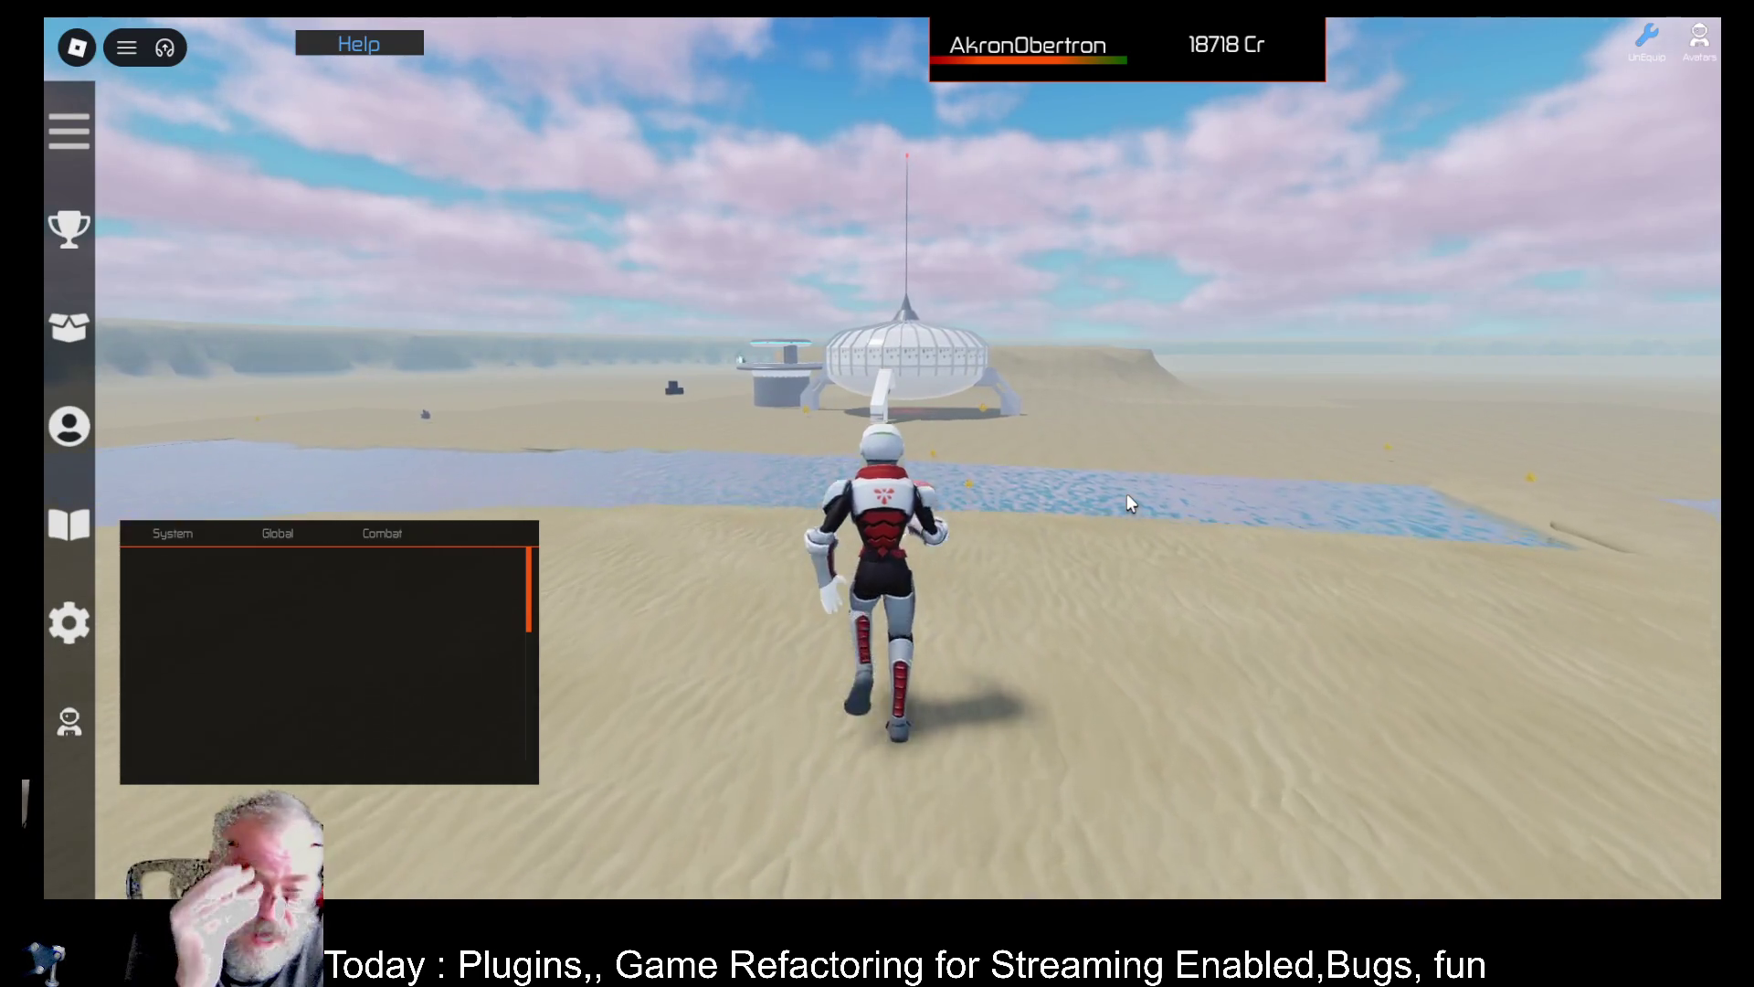
{"action": "key", "text": "w"}
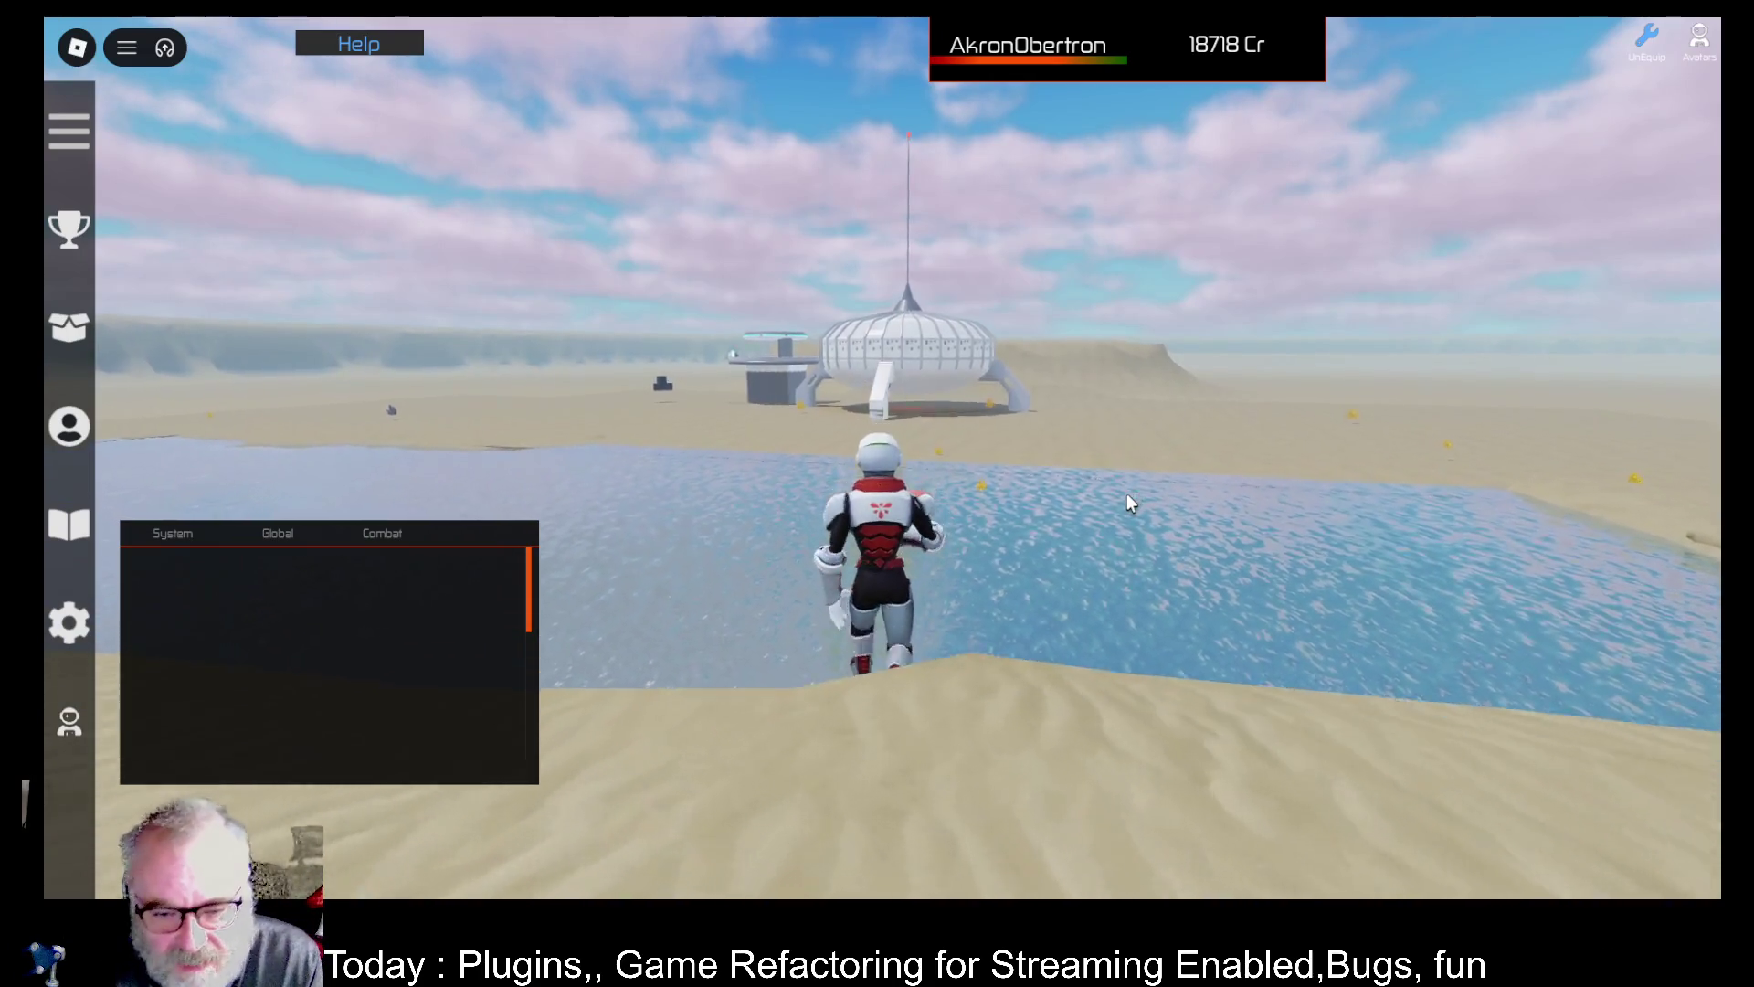
{"action": "scroll", "coordinate": [1126, 493], "scroll_direction": "up", "scroll_amount": 3}
{"action": "key", "text": "w"}
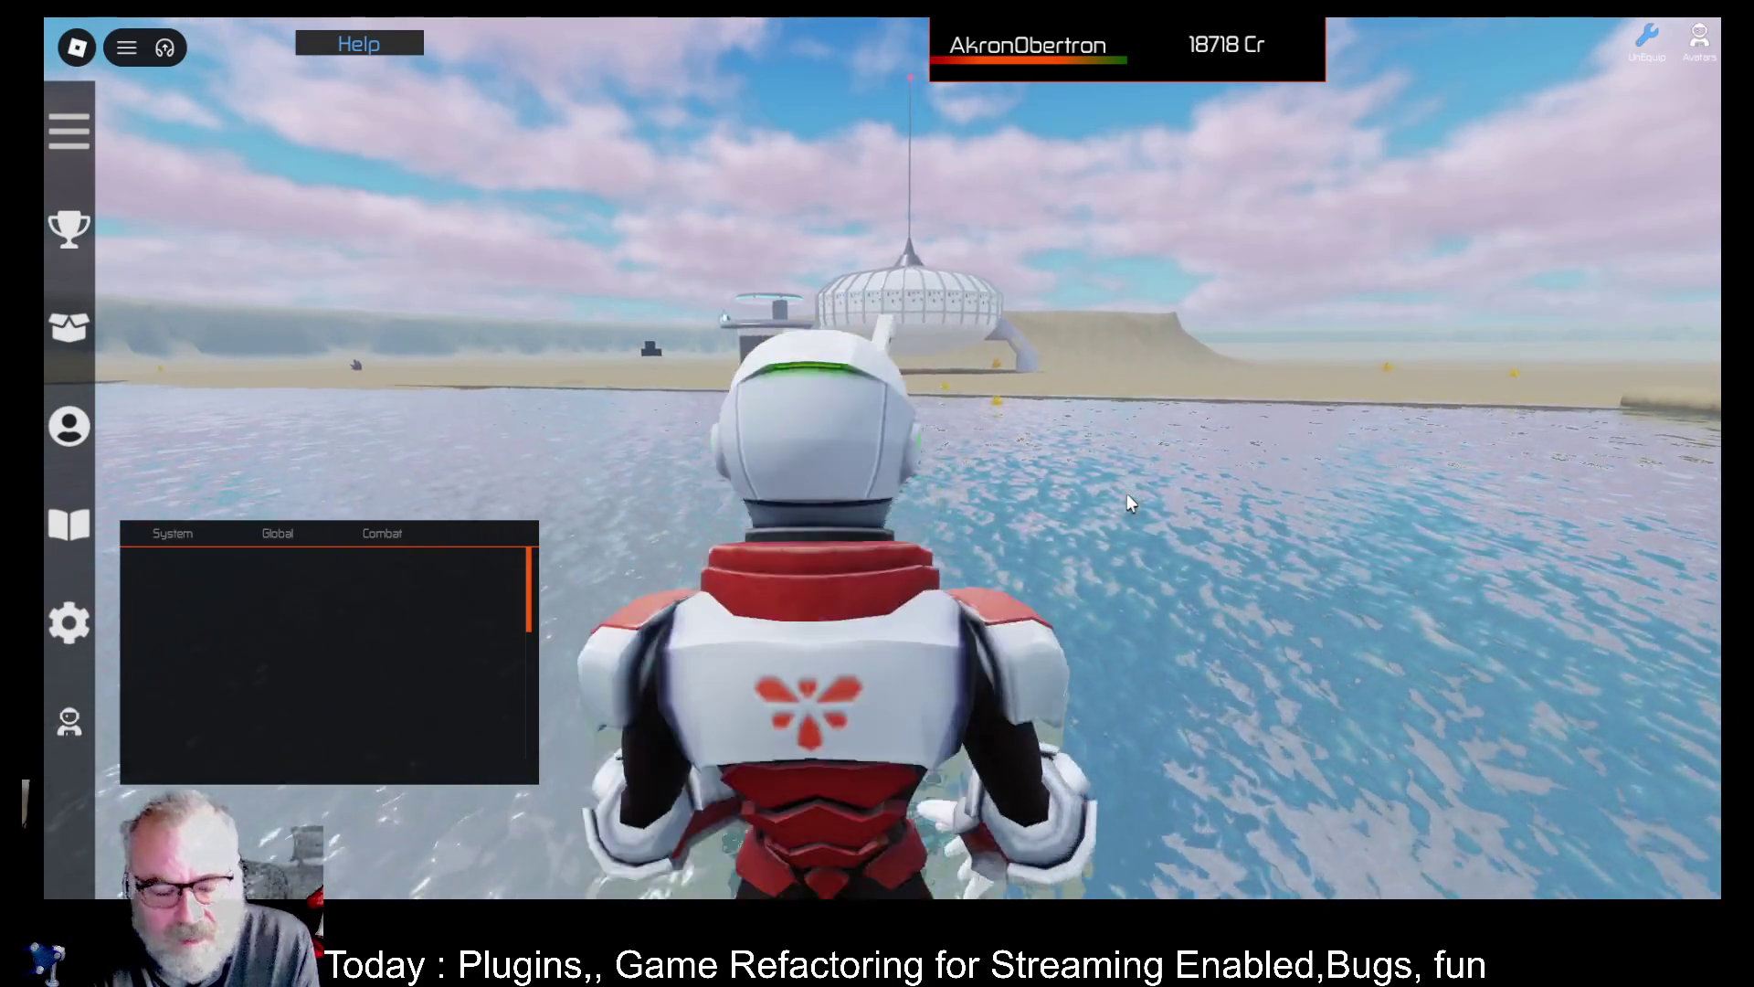
{"action": "scroll", "coordinate": [1126, 493], "scroll_direction": "down", "scroll_amount": 4}
Swim through the water toward the dome and wade out onto the sand
{"action": "key", "text": "w"}
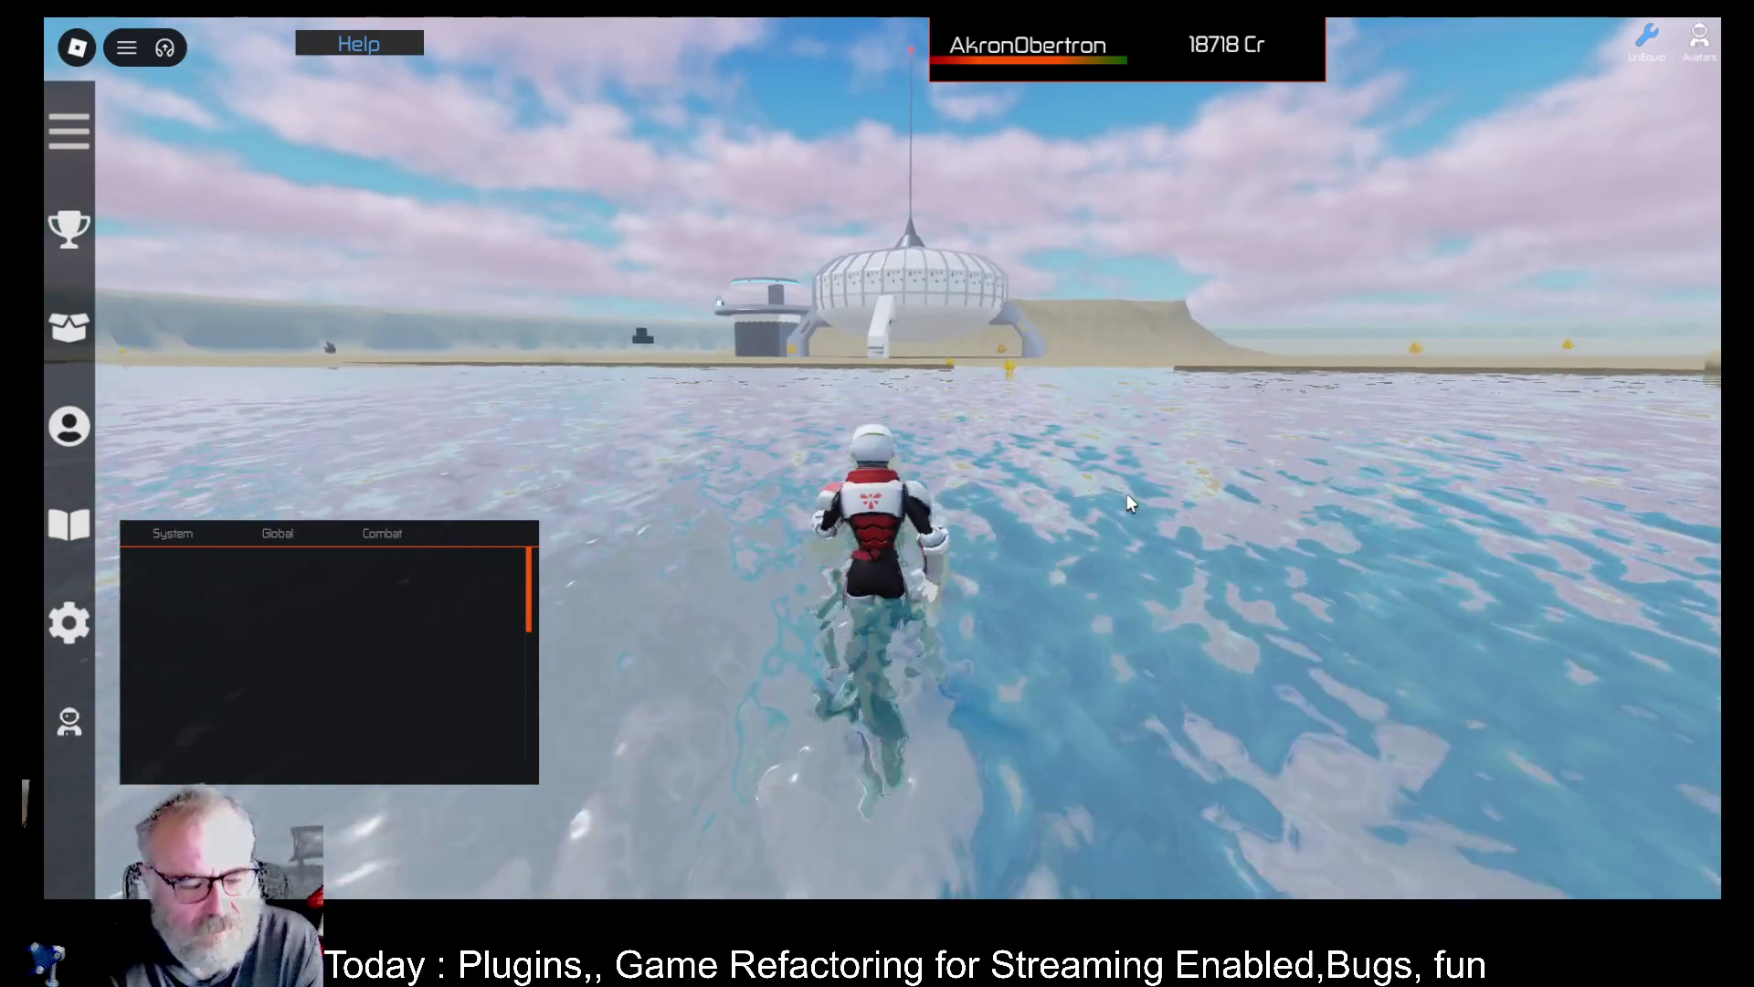
{"action": "key", "text": "w"}
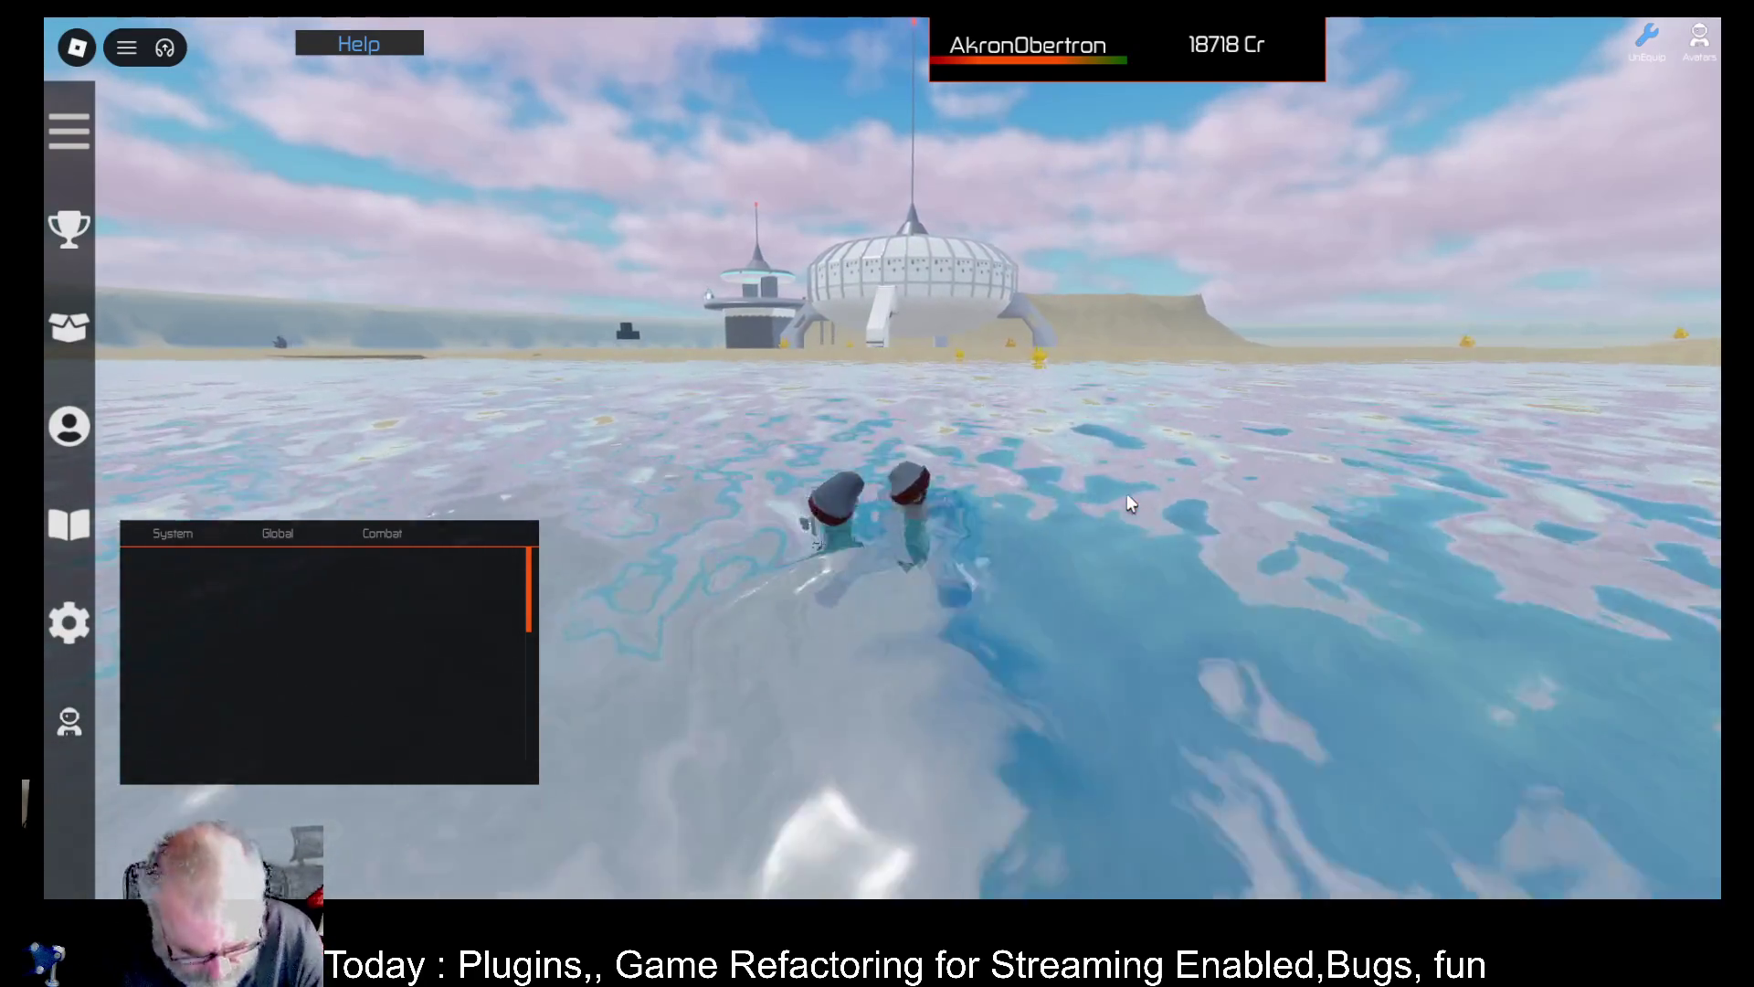
{"action": "key", "text": "w"}
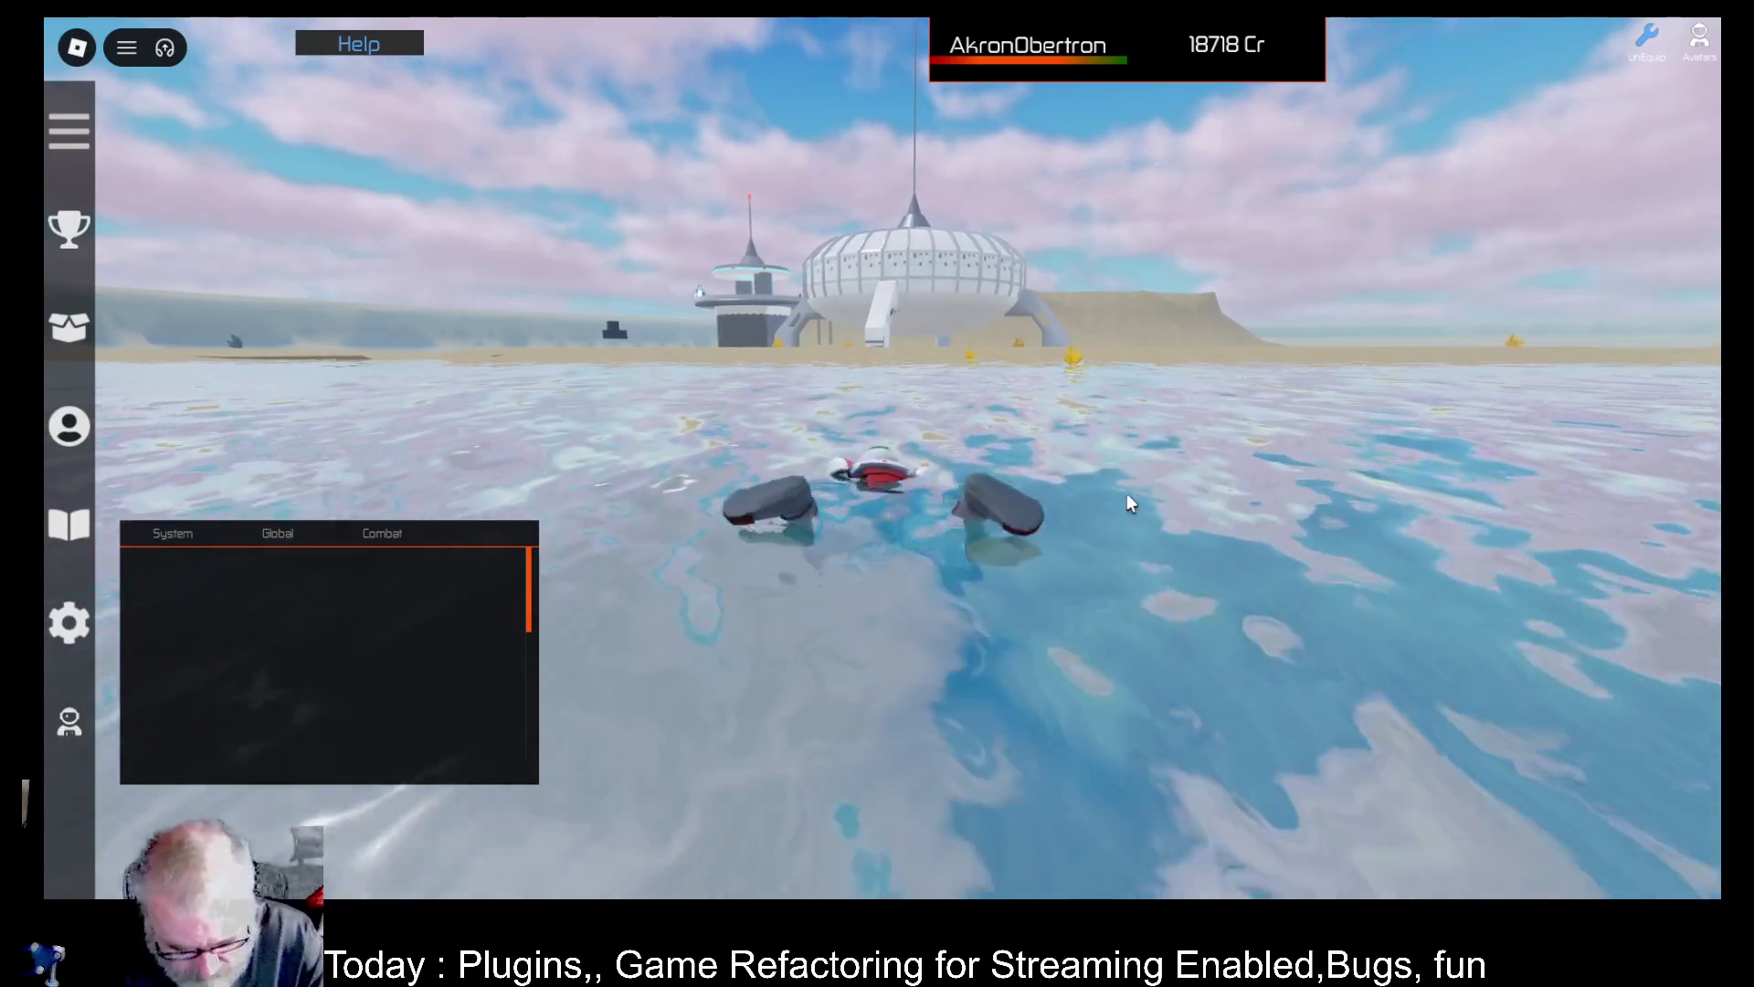
{"action": "key", "text": "w"}
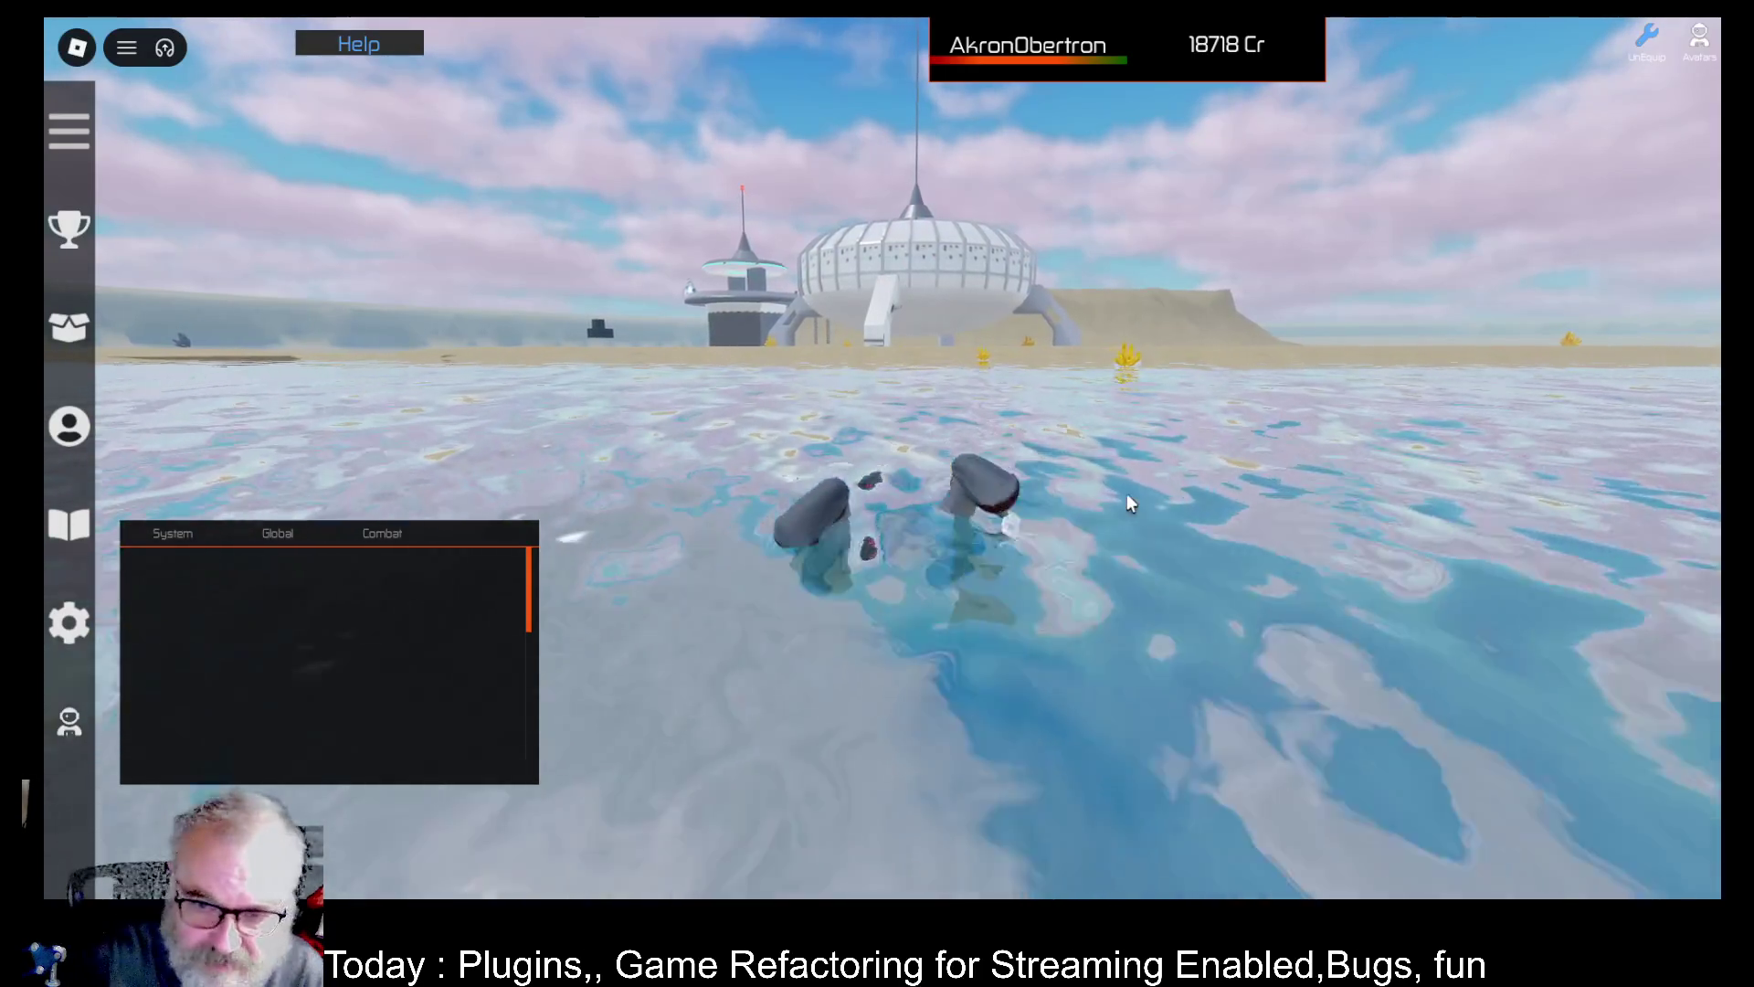
{"action": "key", "text": "w"}
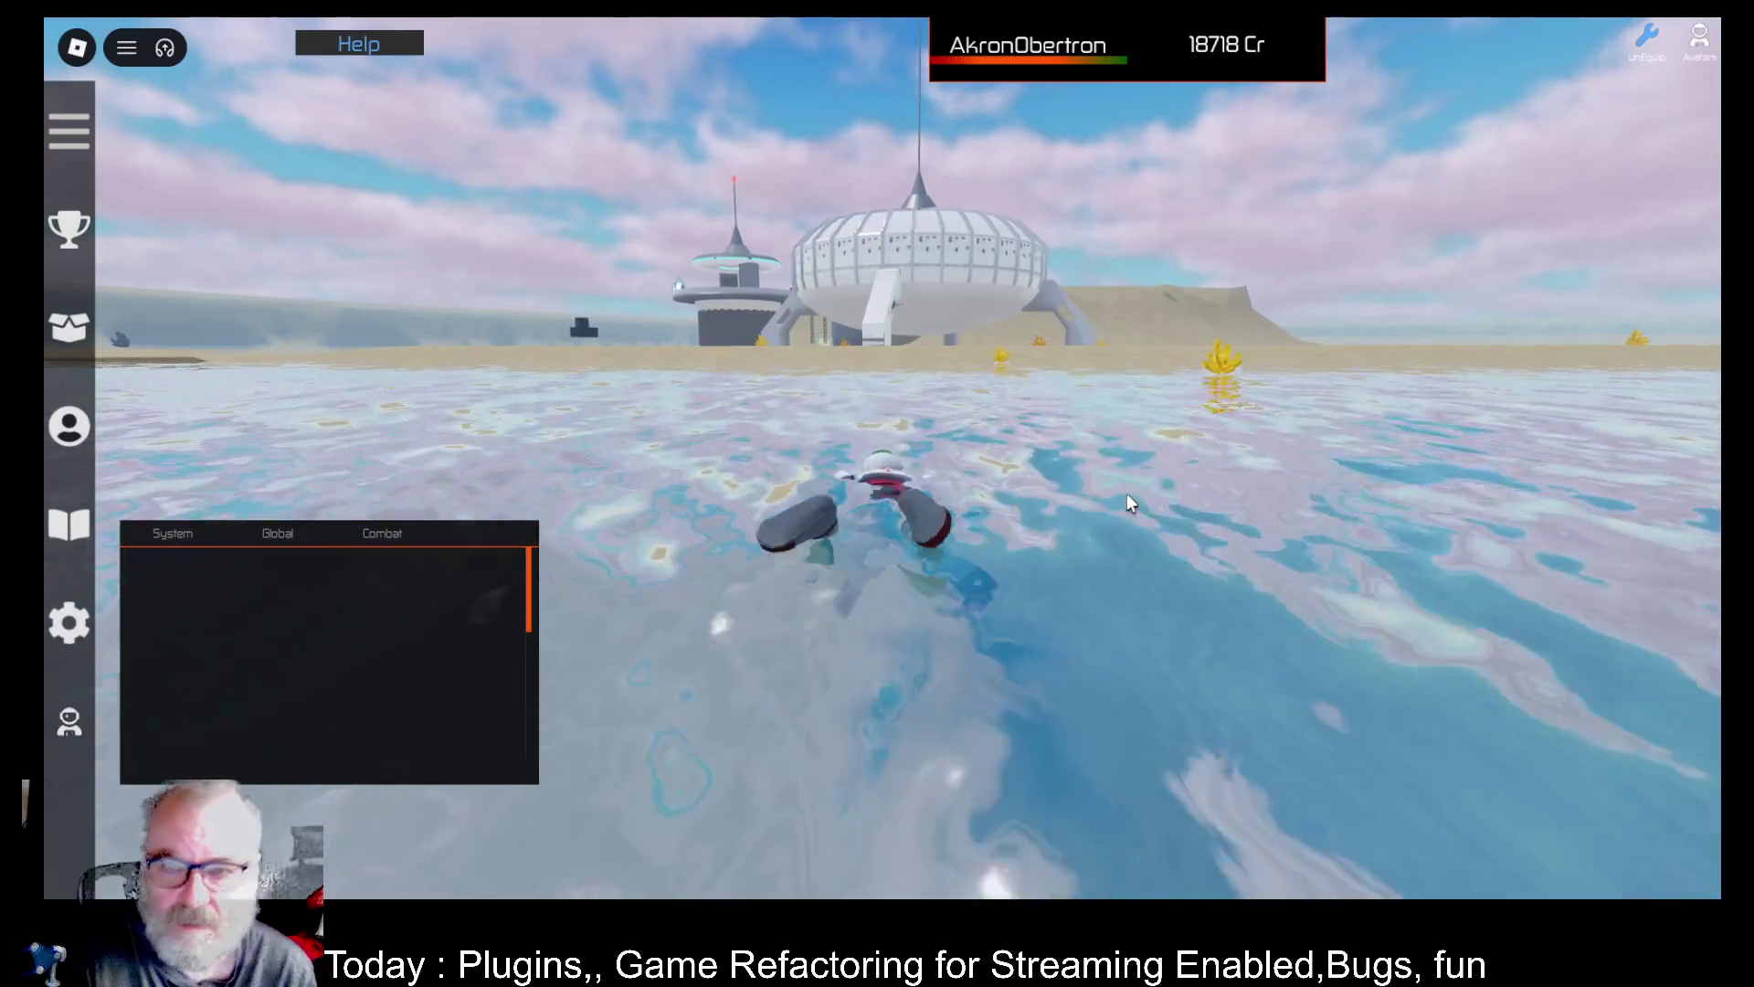
{"action": "key", "text": "w"}
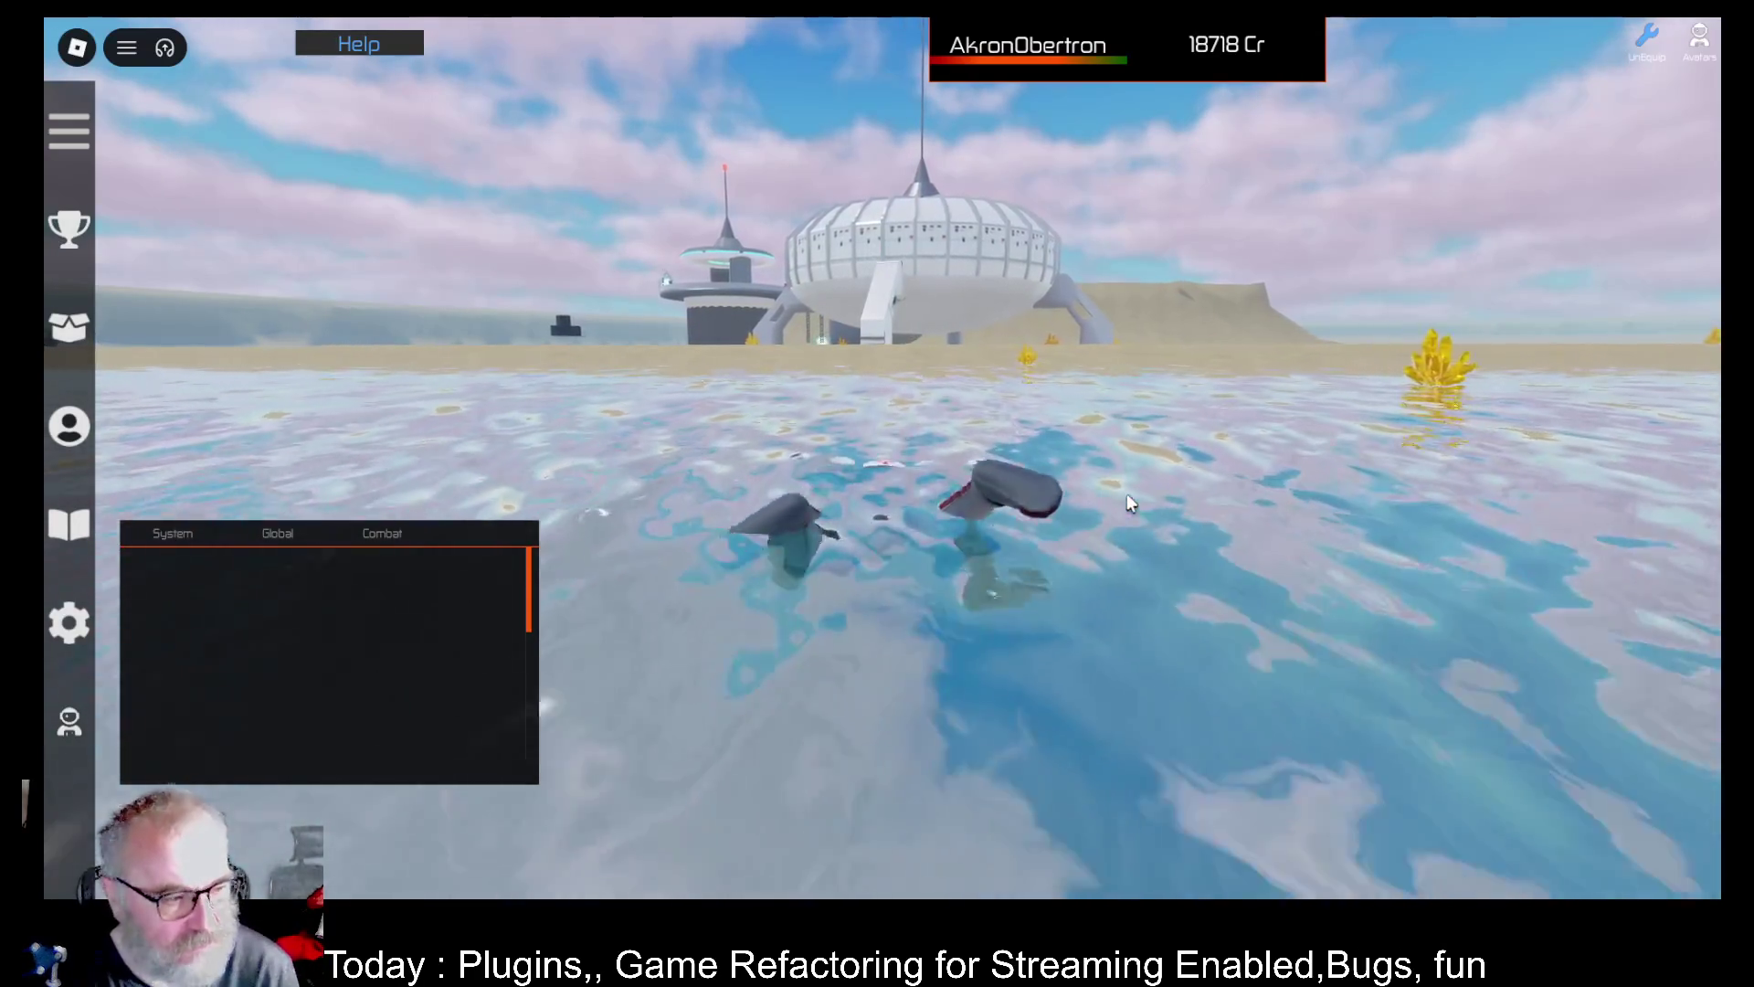
{"action": "key", "text": "w"}
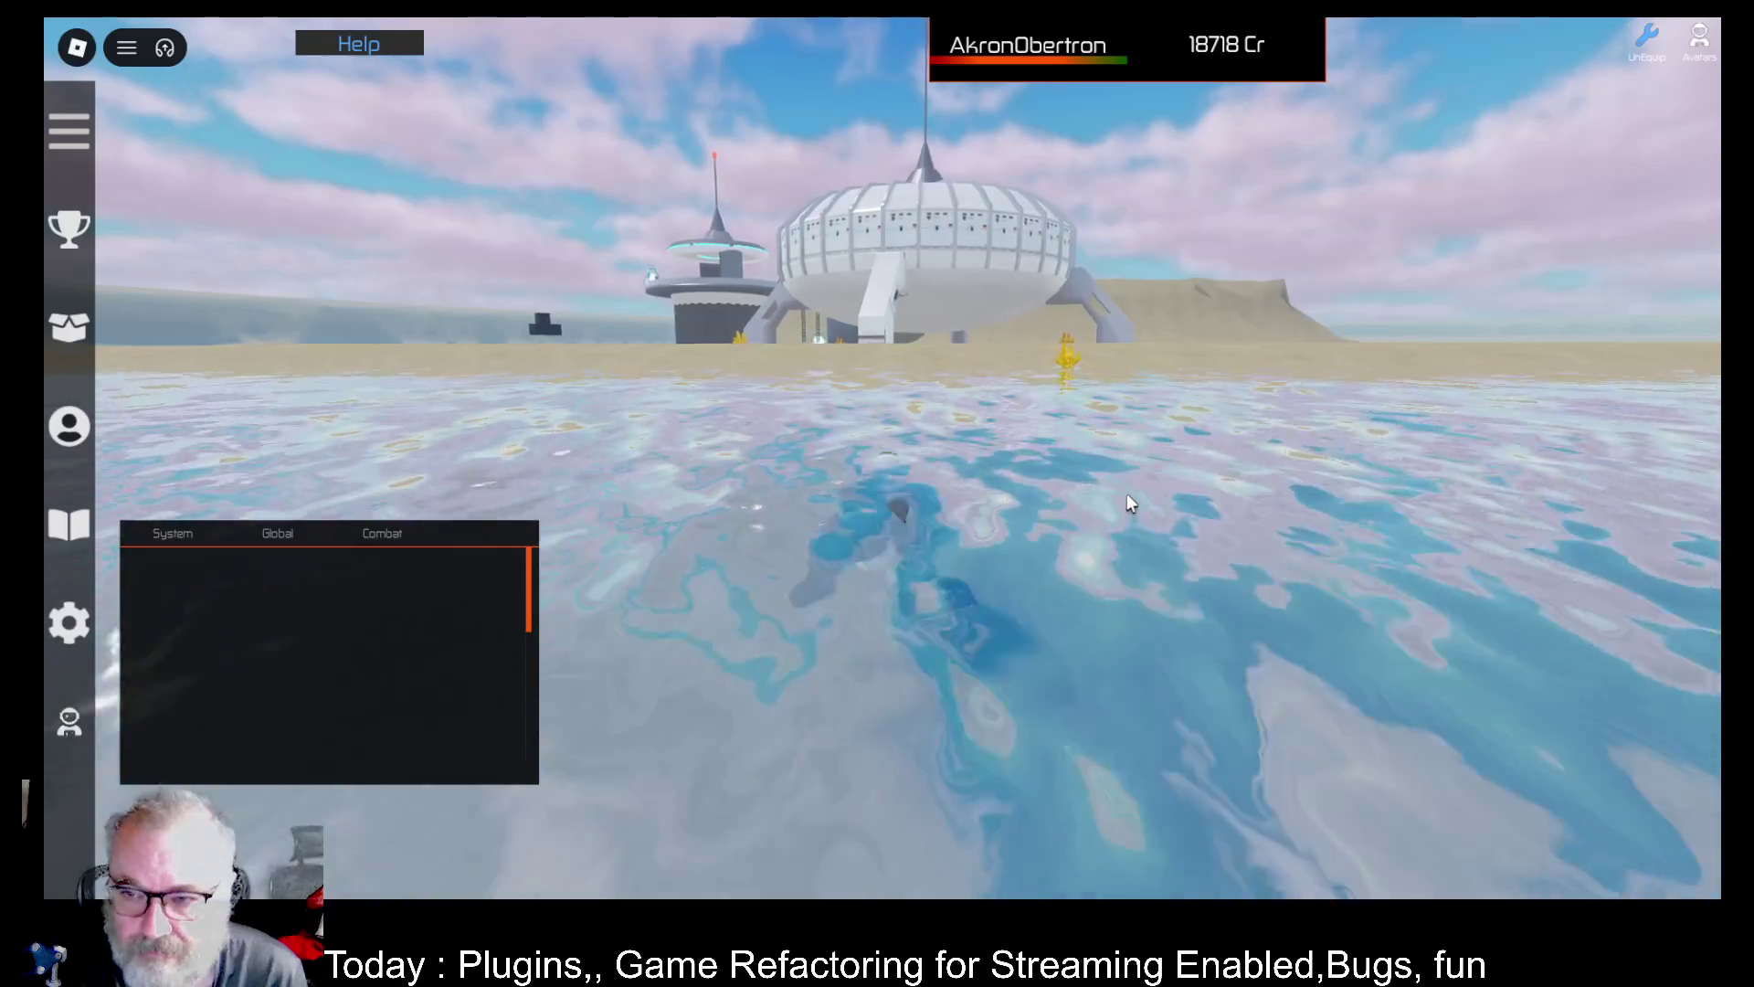
{"action": "key", "text": "w"}
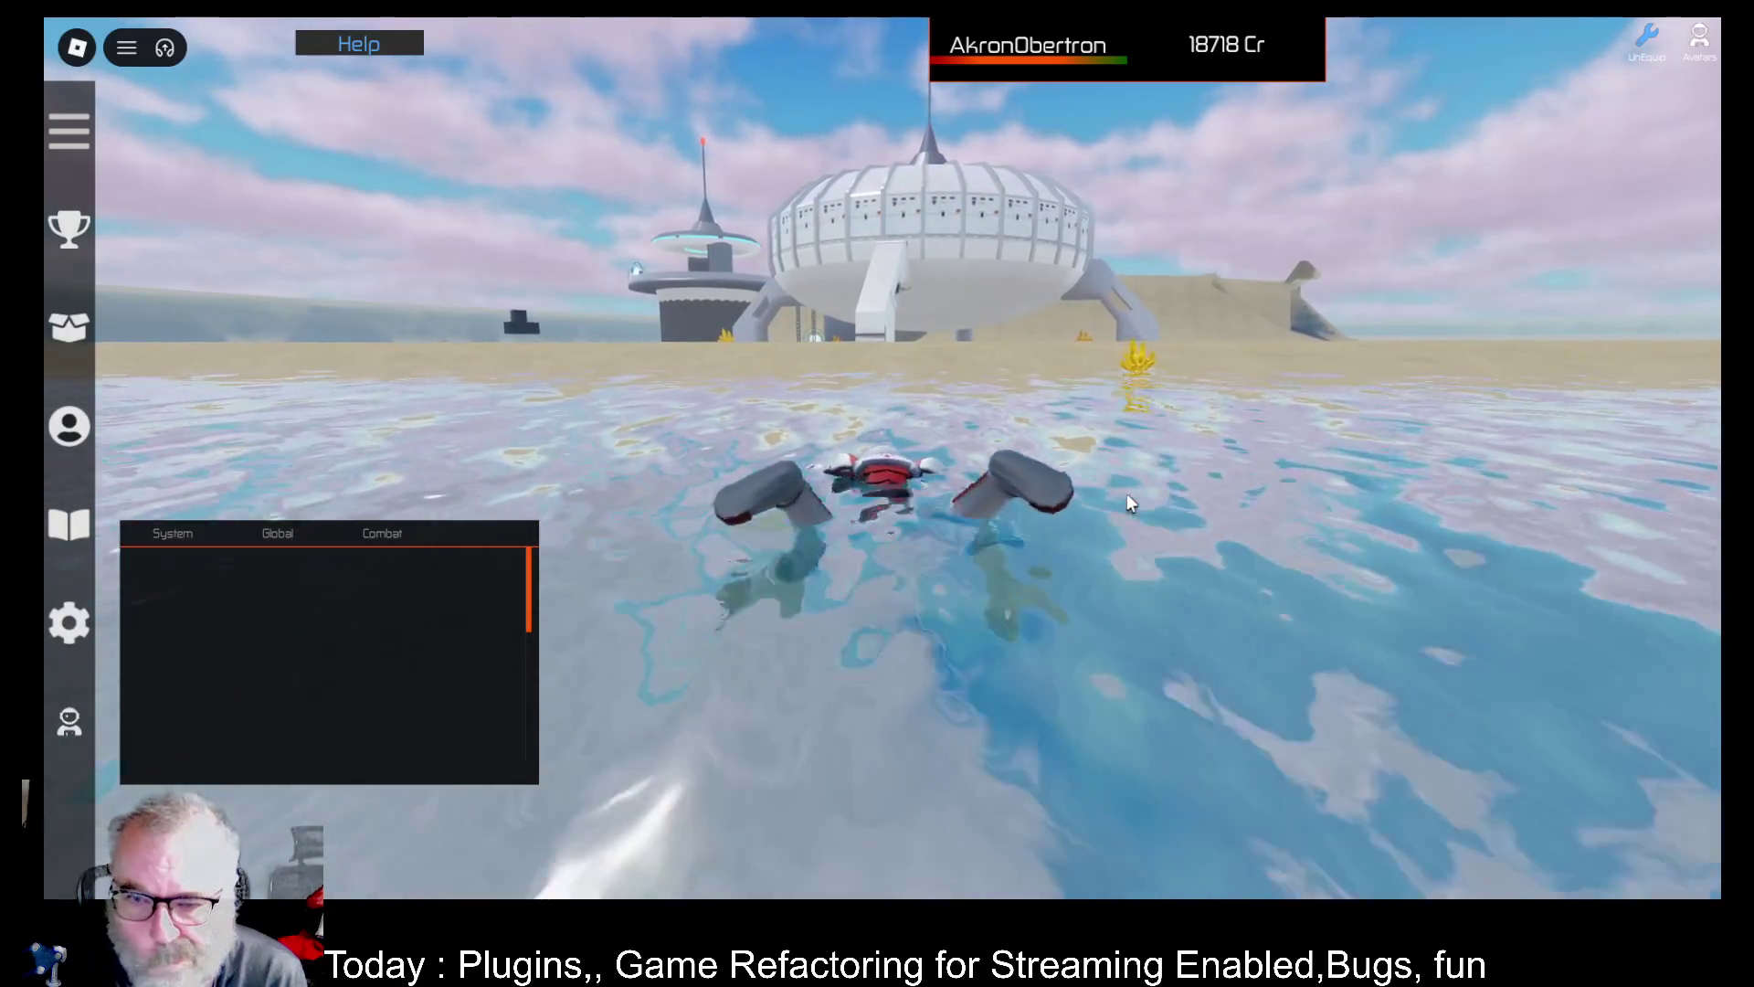
{"action": "key", "text": "w"}
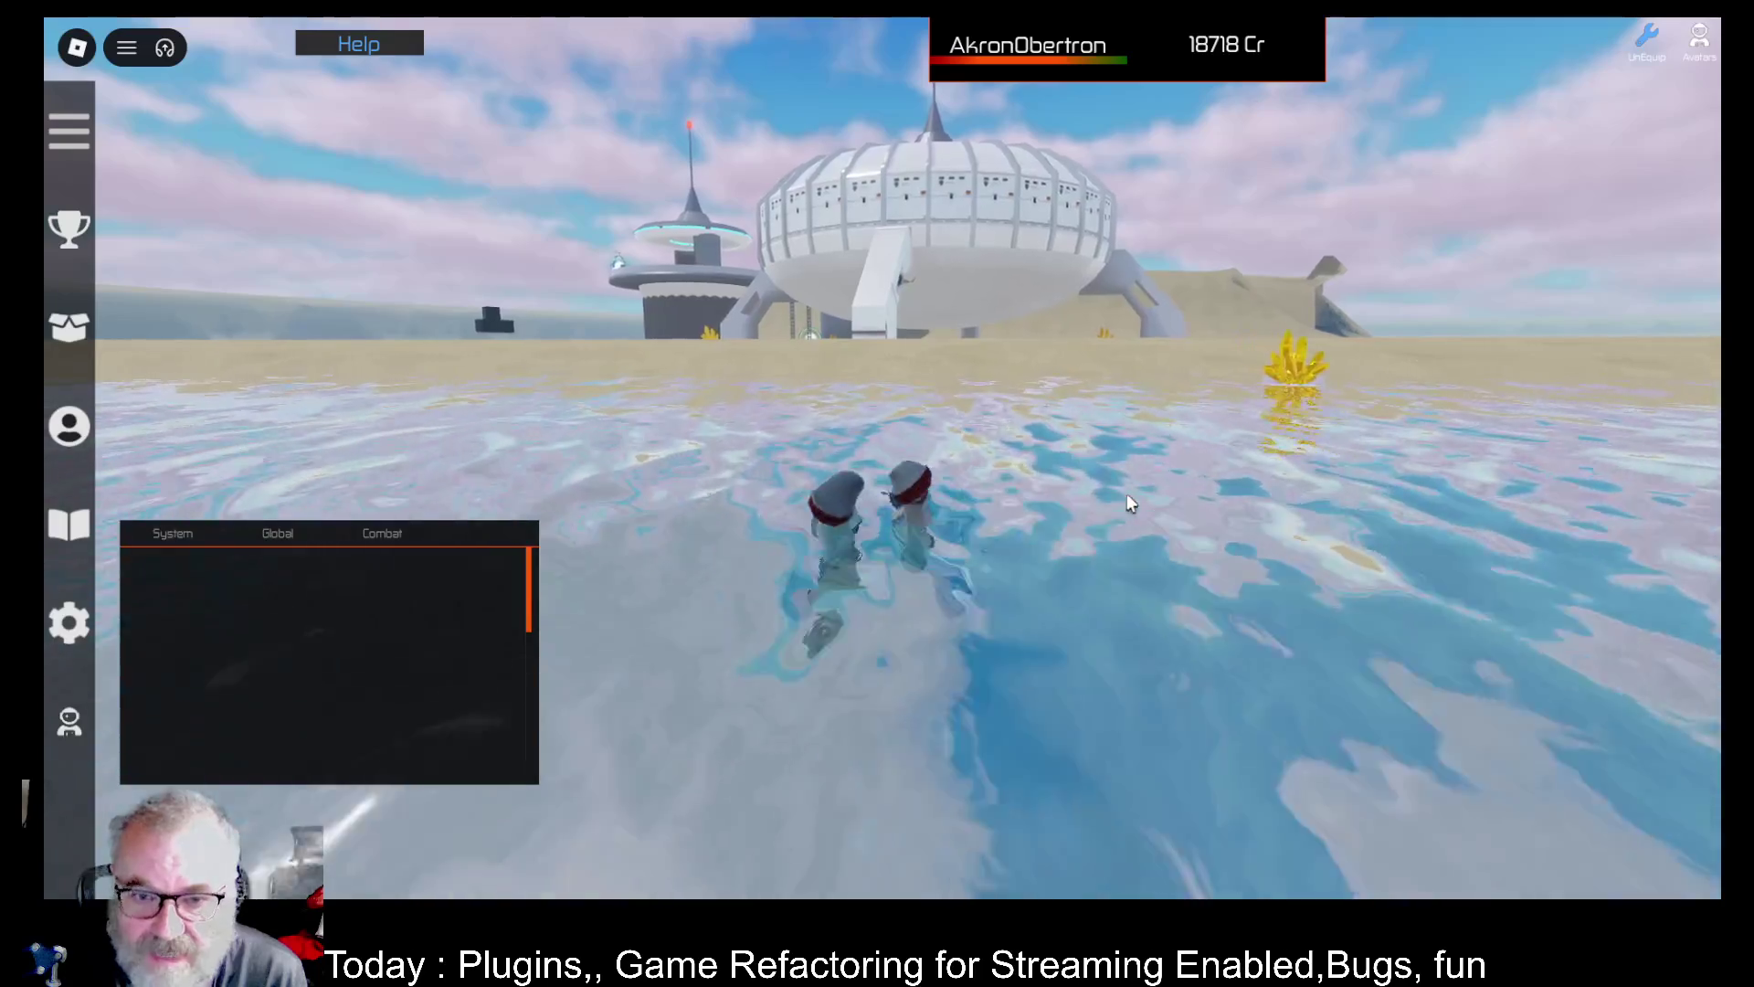
{"action": "key", "text": "w"}
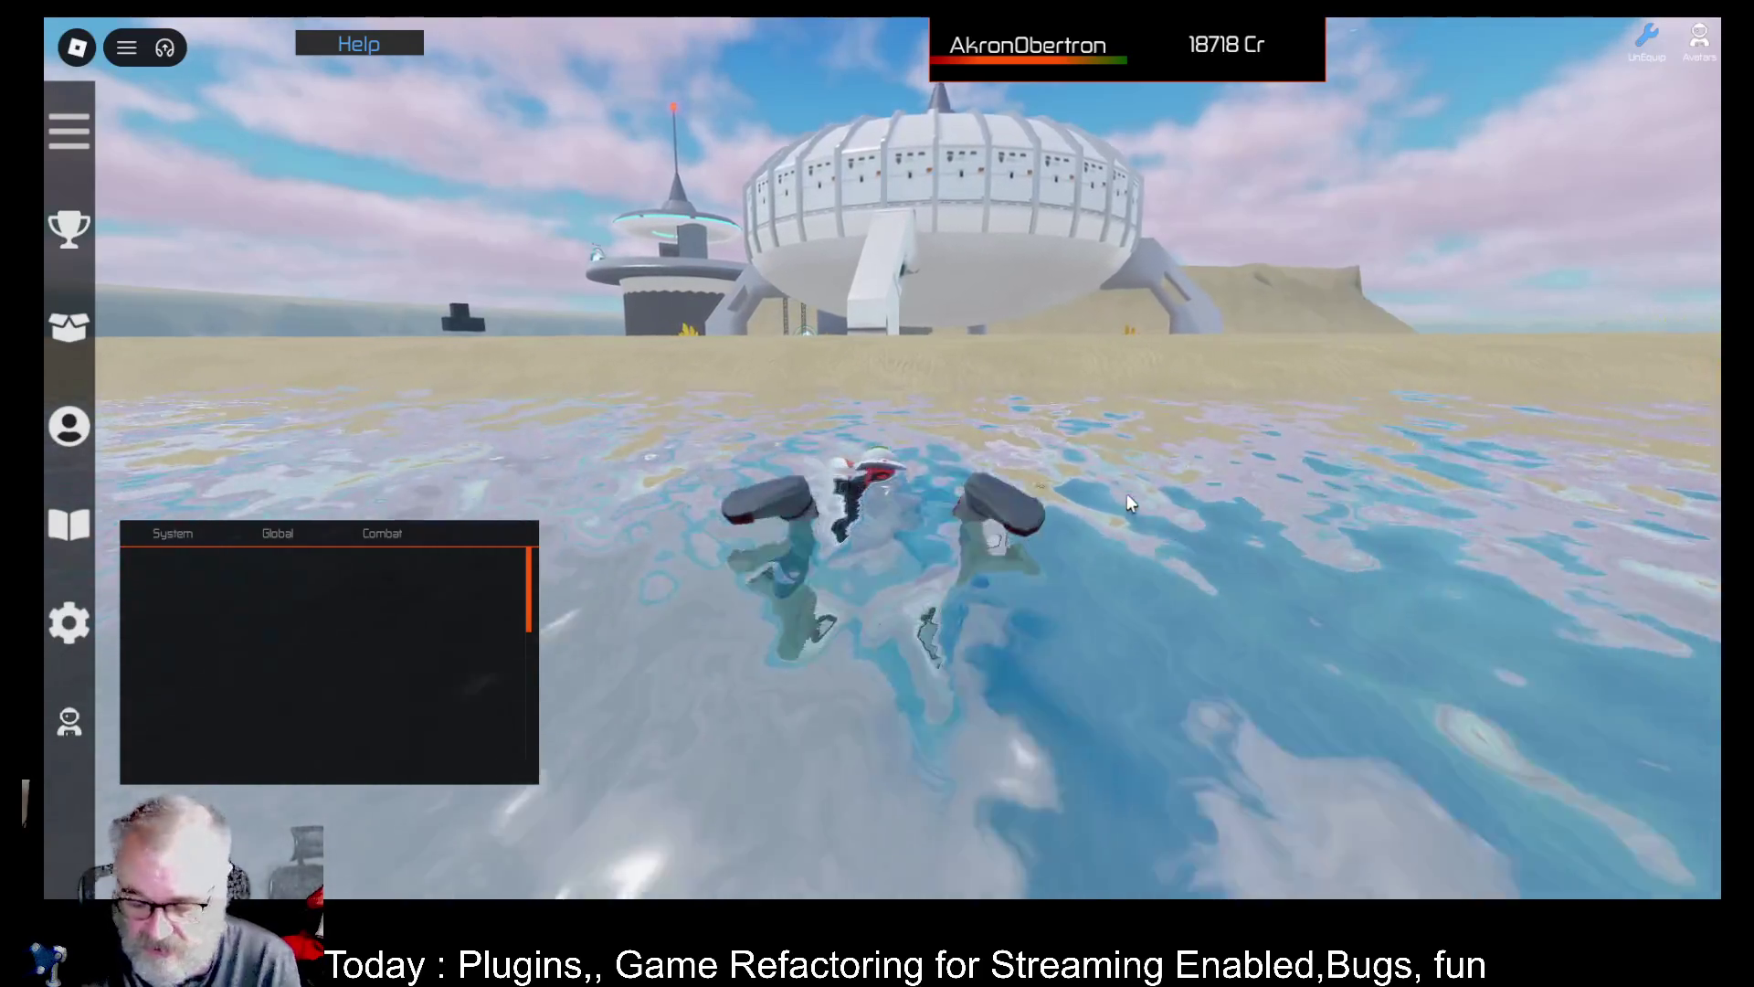
{"action": "key", "text": "w"}
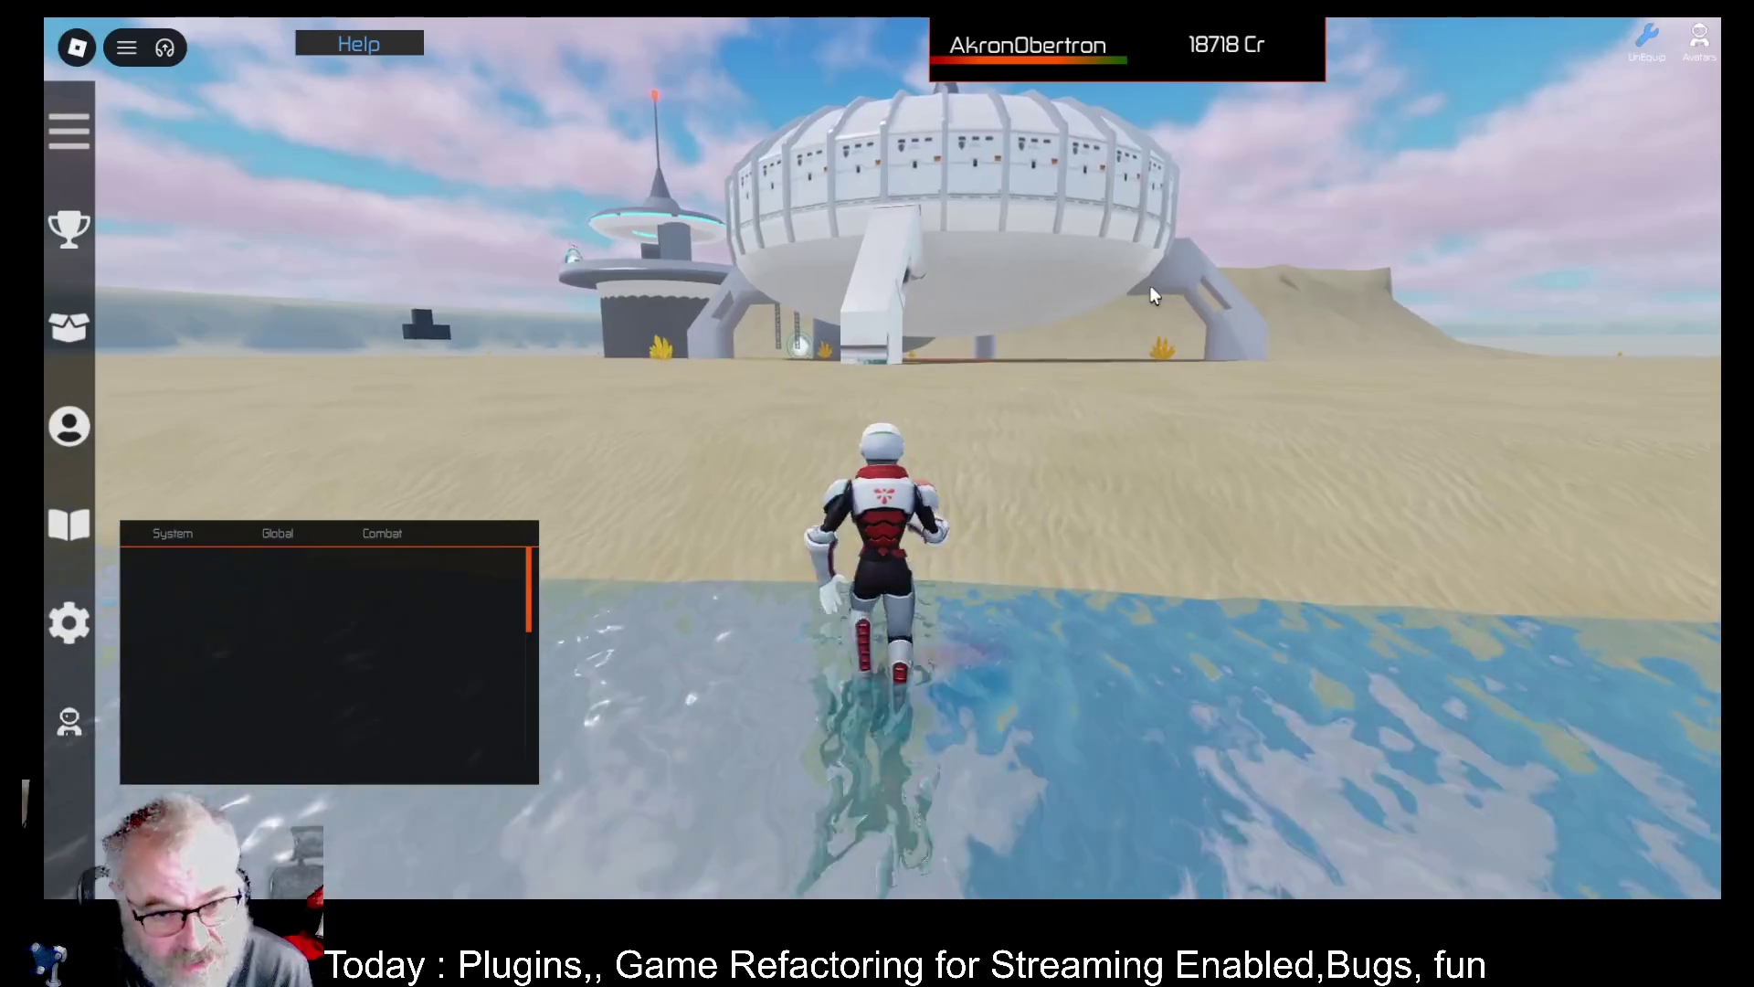
Run across the sand past the dome and into the portal between the pylons
{"action": "key", "text": "w"}
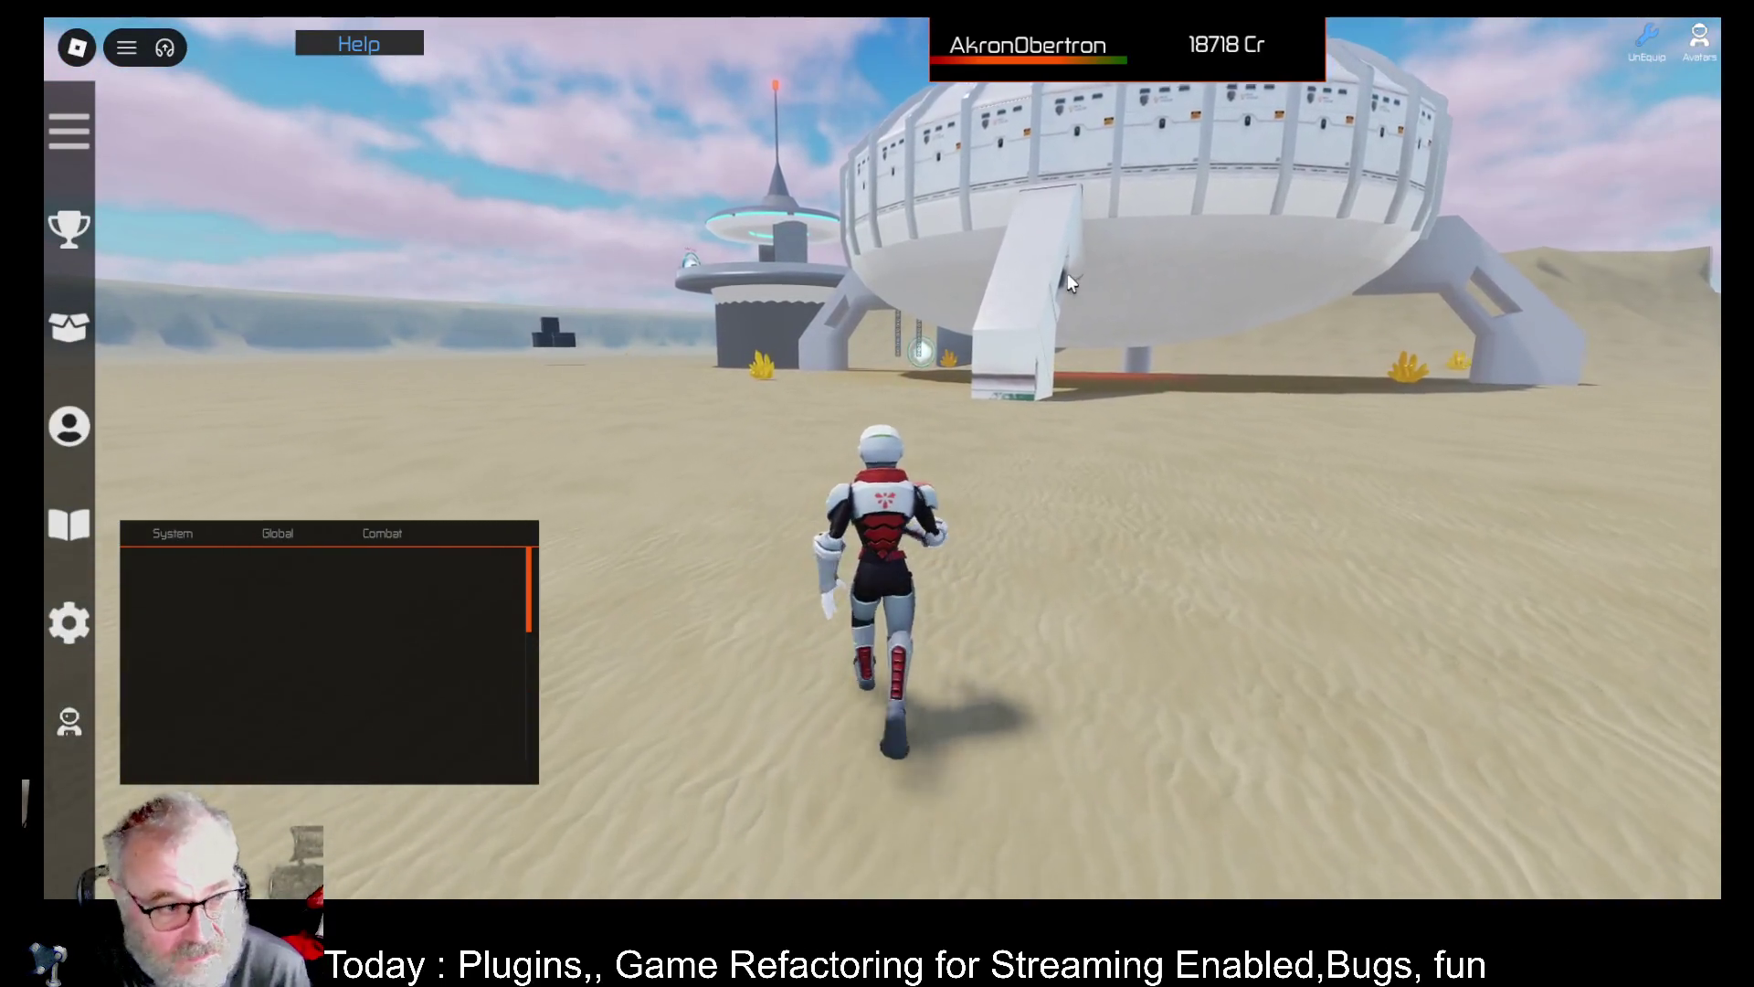
{"action": "key", "text": "w"}
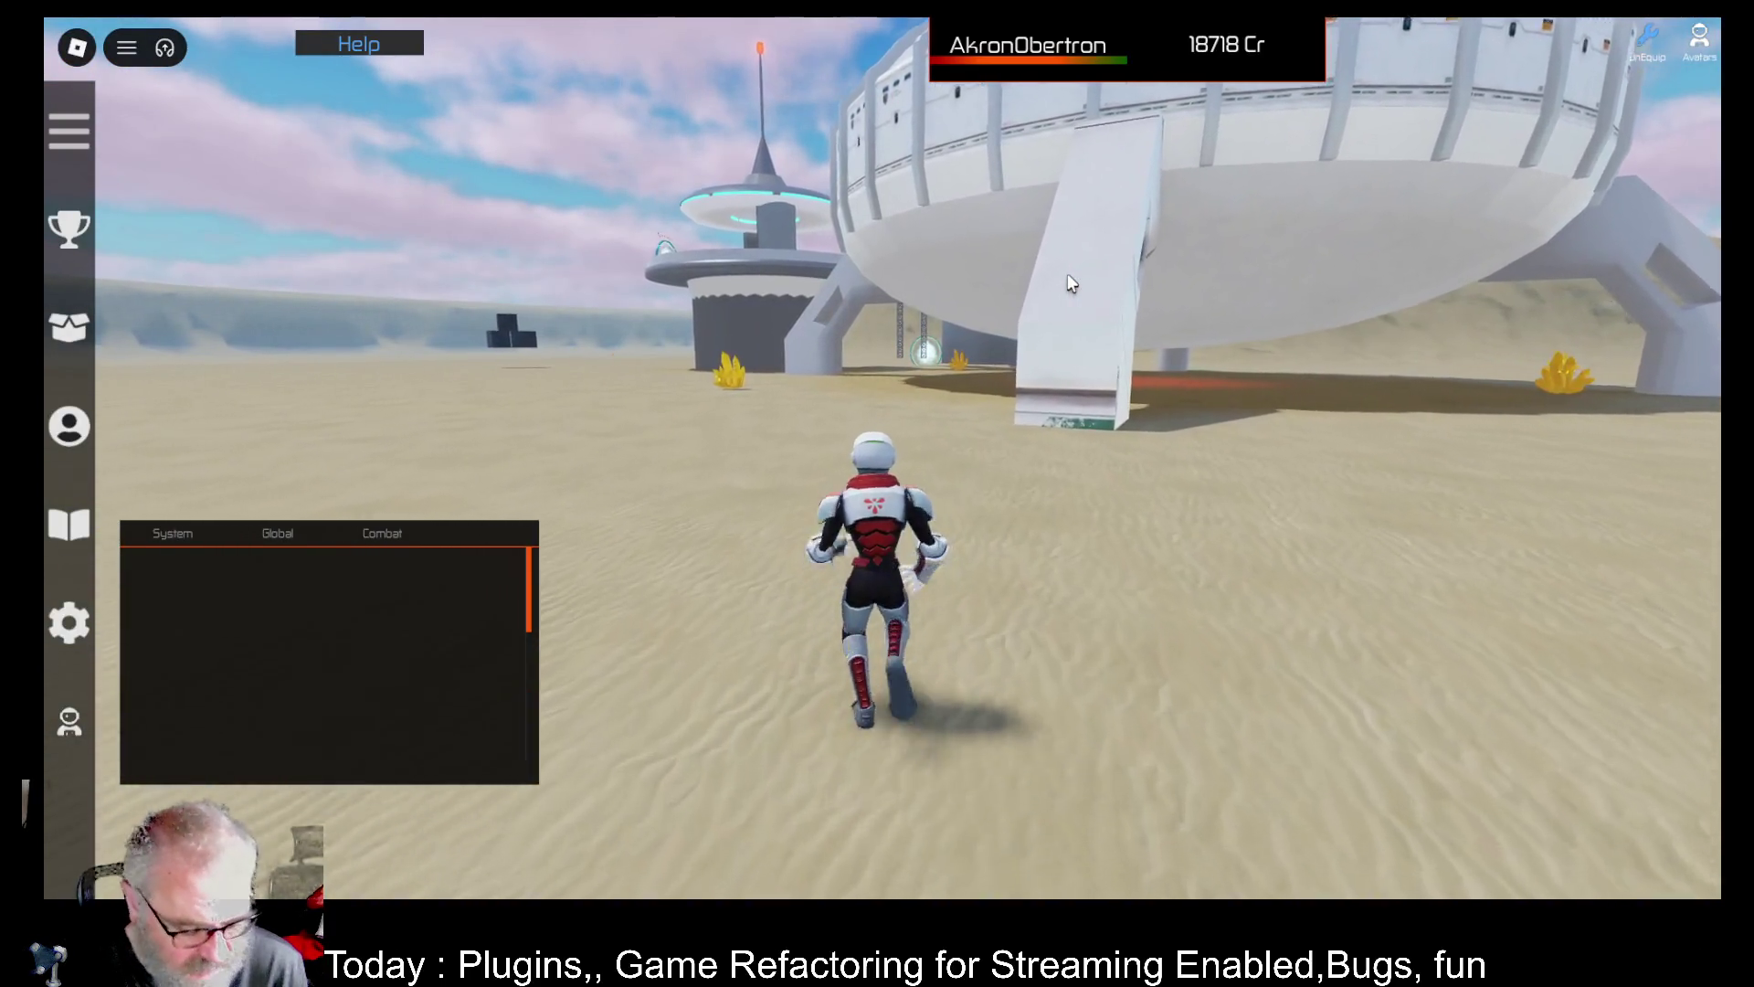
{"action": "key", "text": "w"}
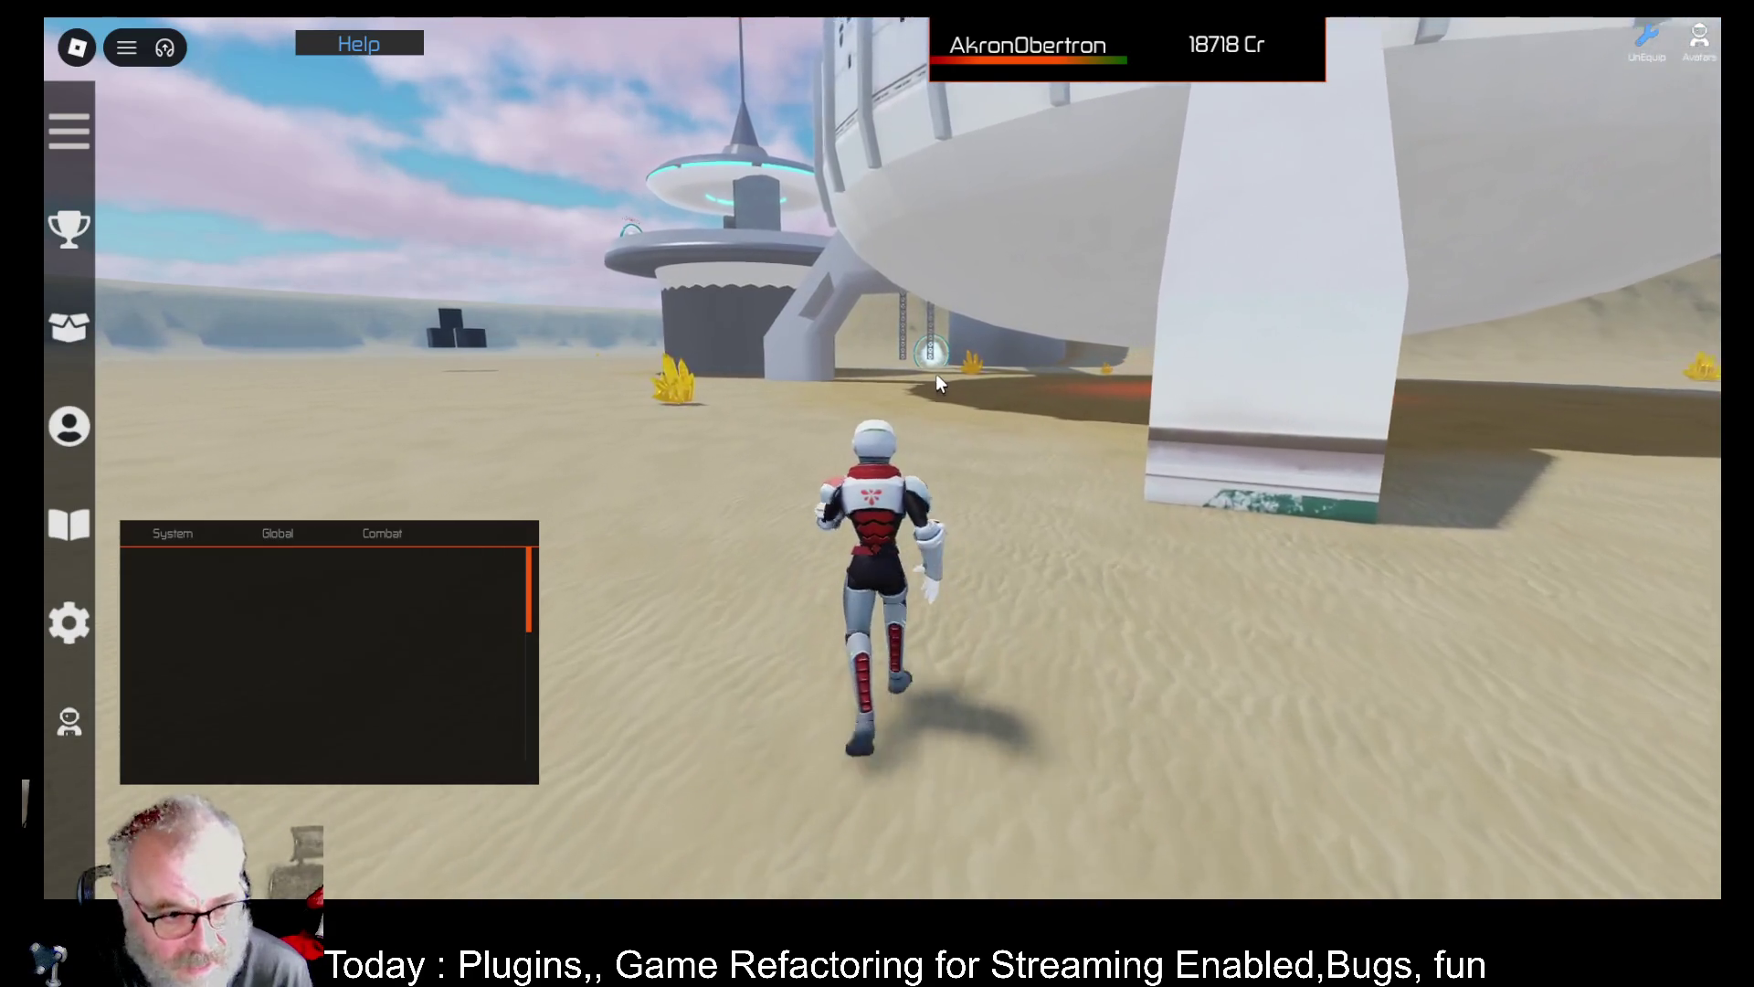
{"action": "key", "text": "w"}
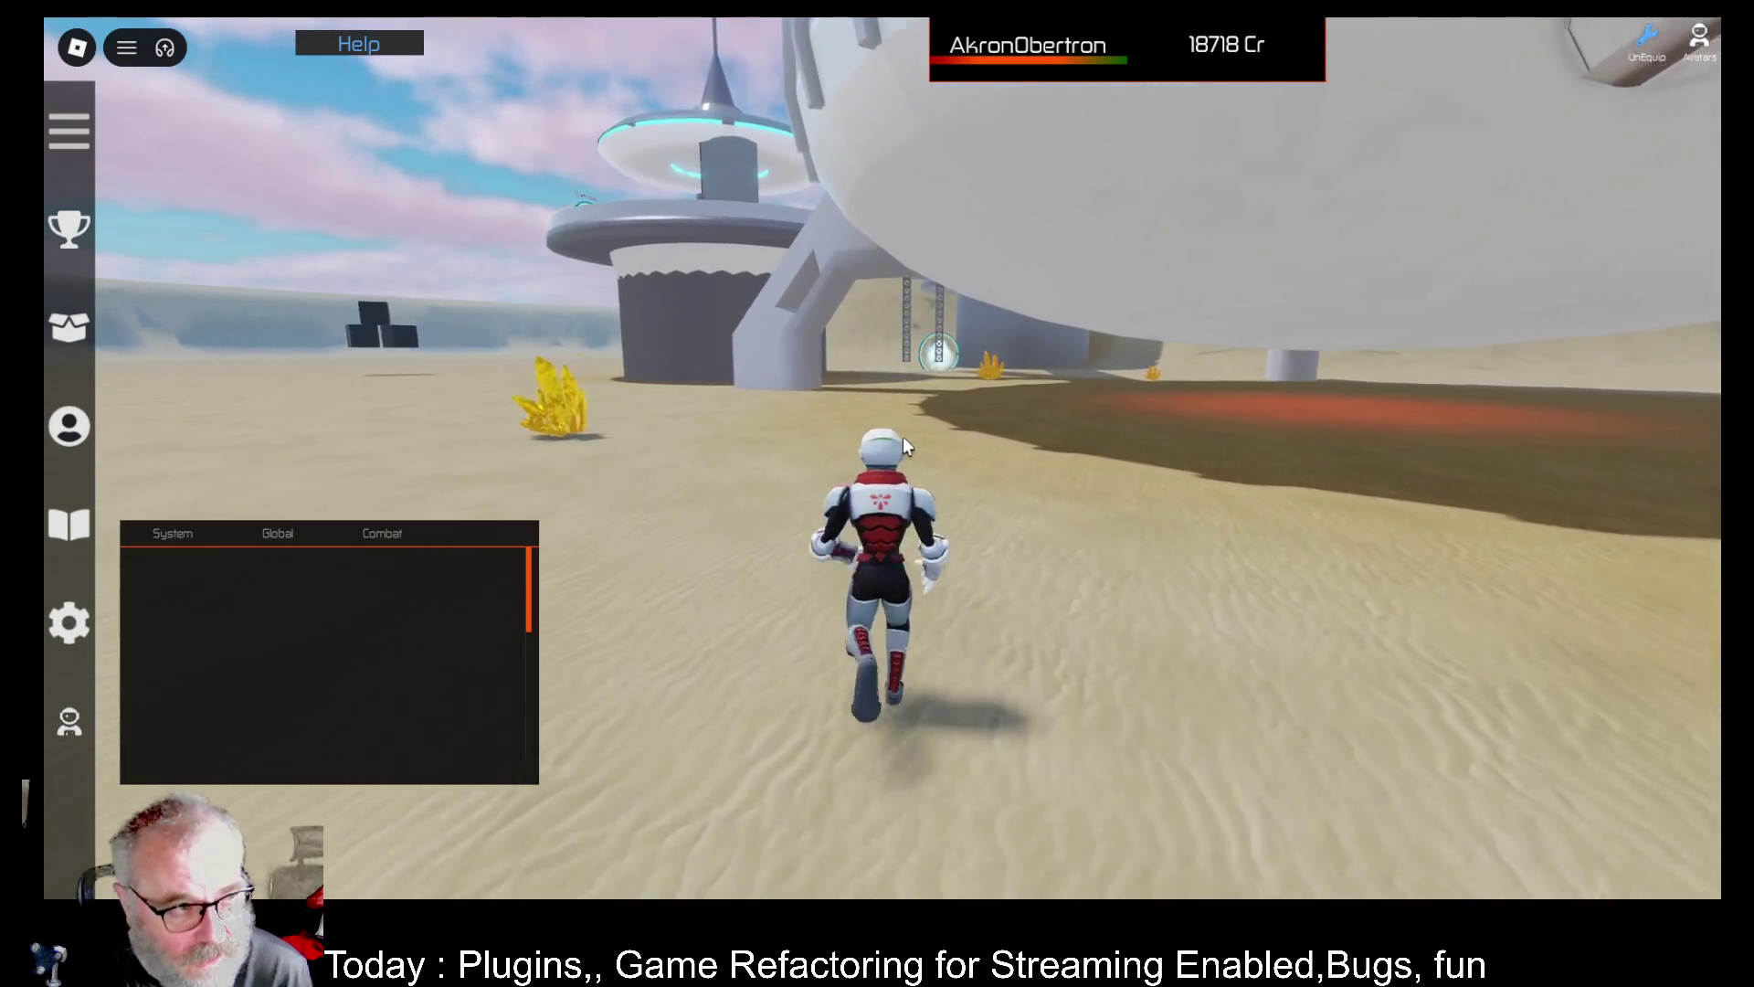
{"action": "key", "text": "w"}
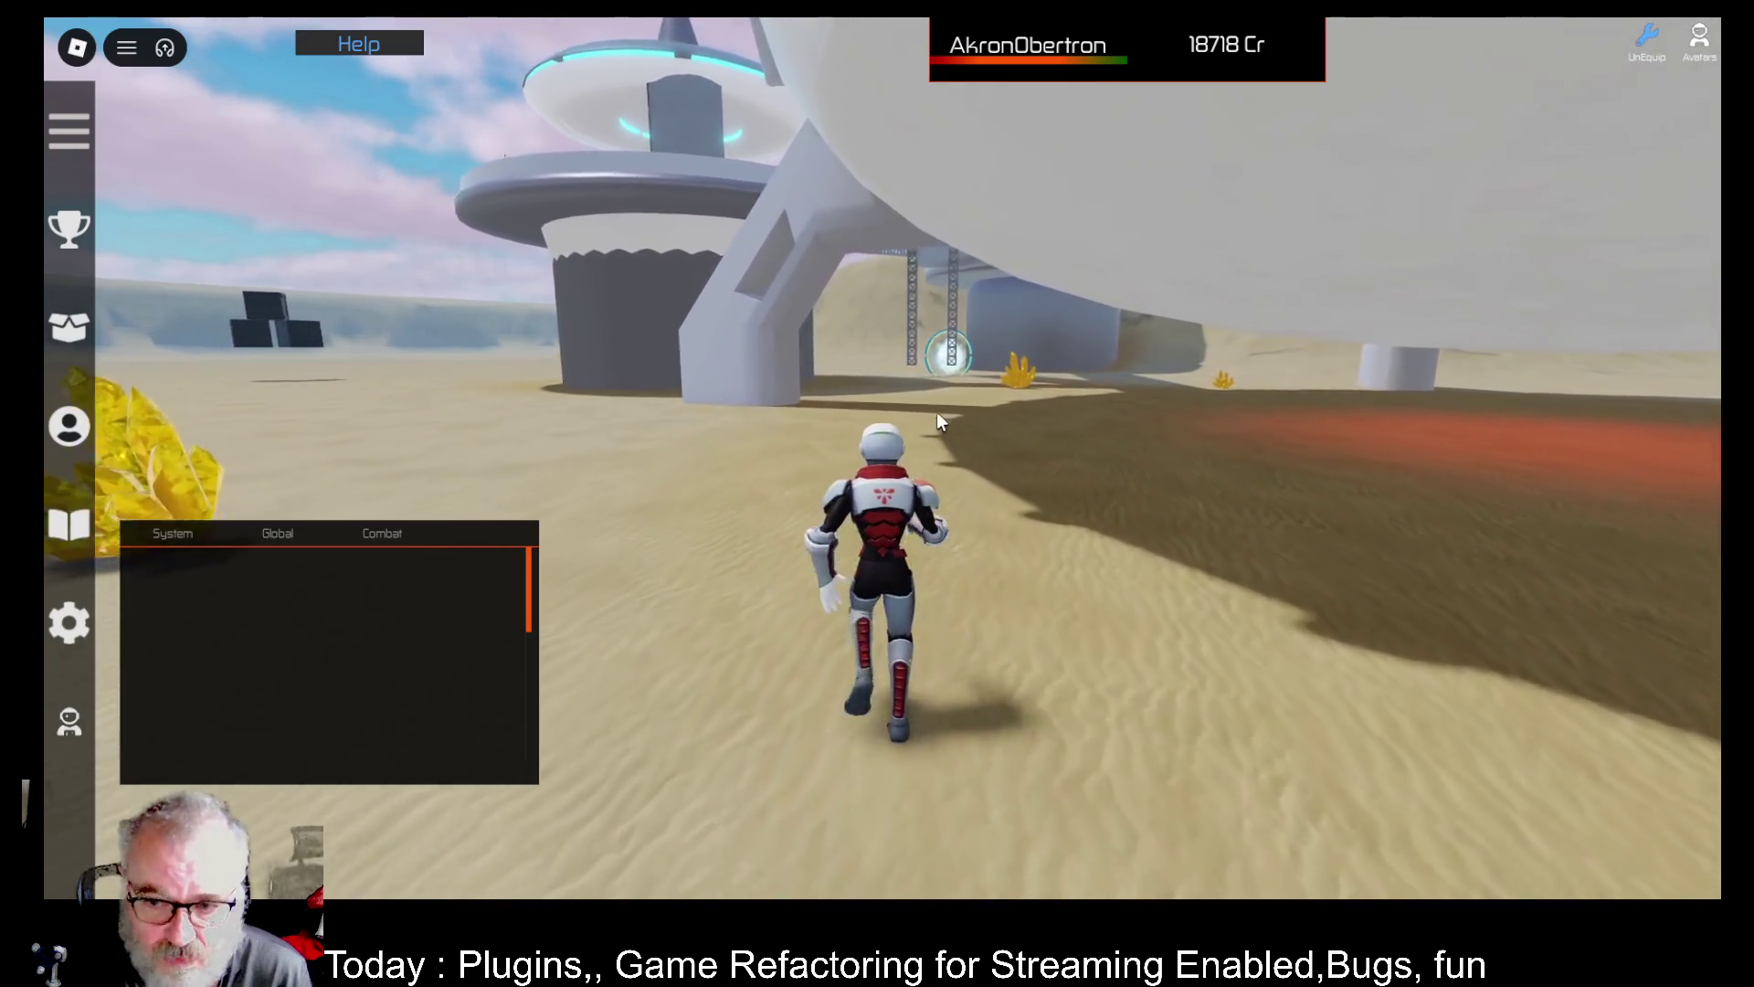
{"action": "key", "text": "w"}
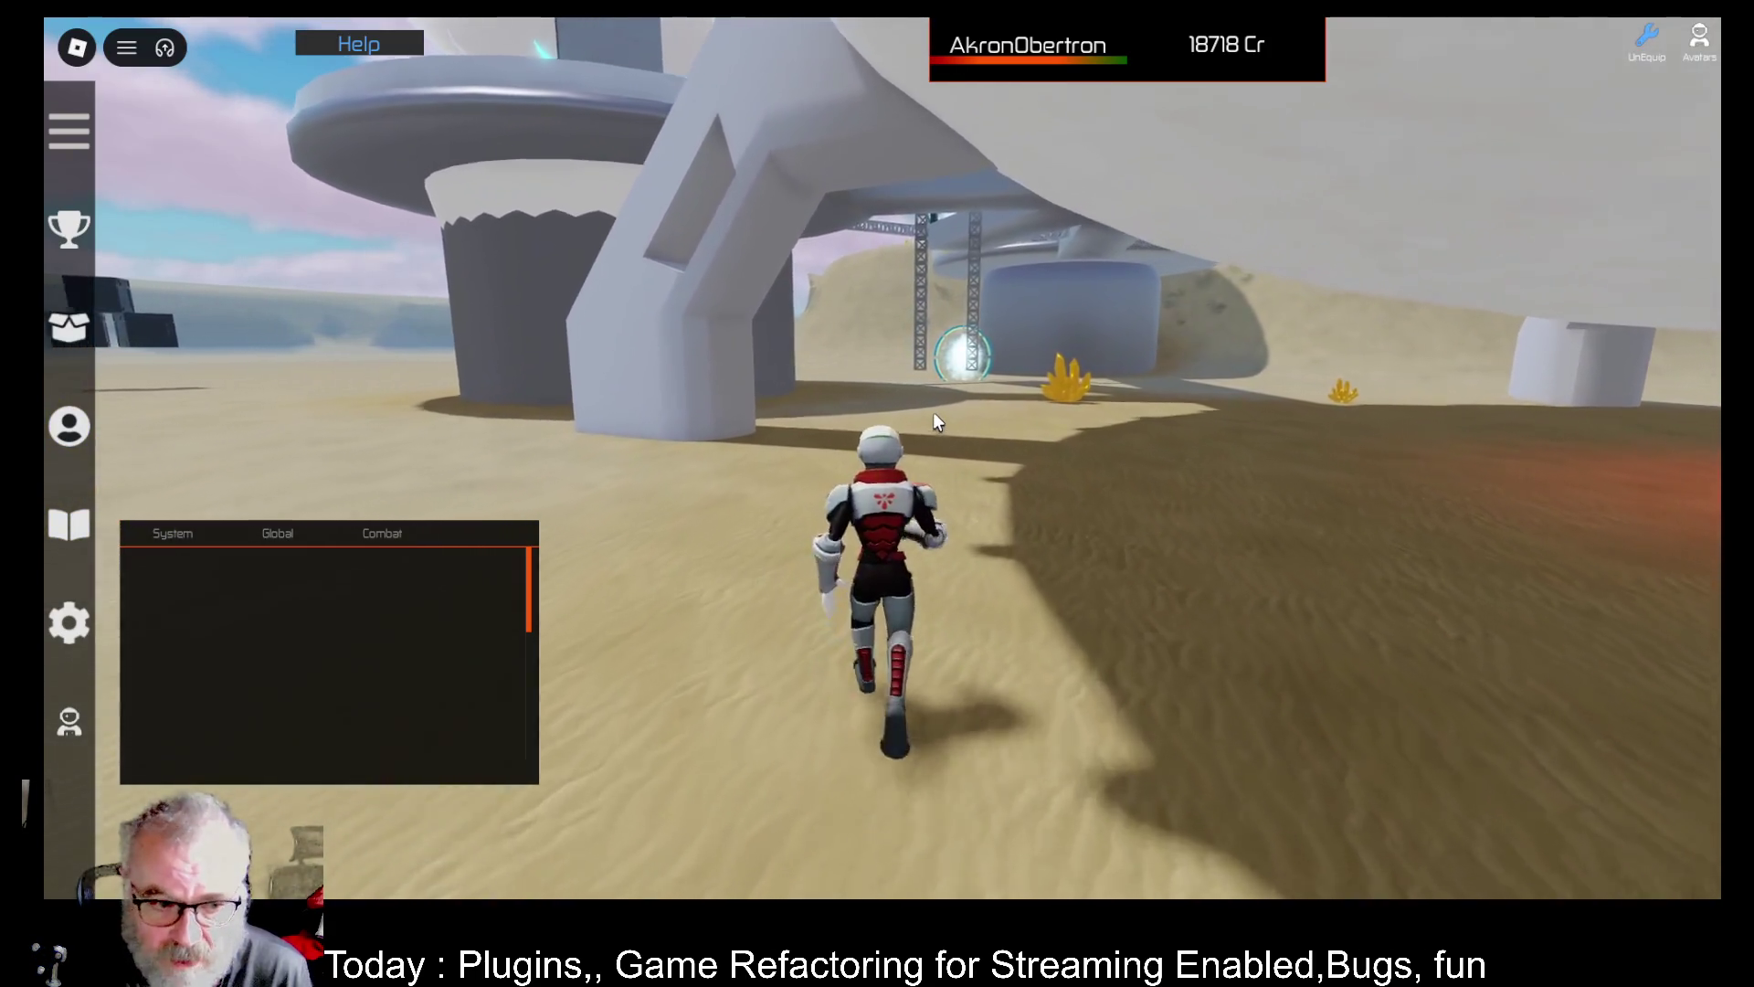
{"action": "key", "text": "w"}
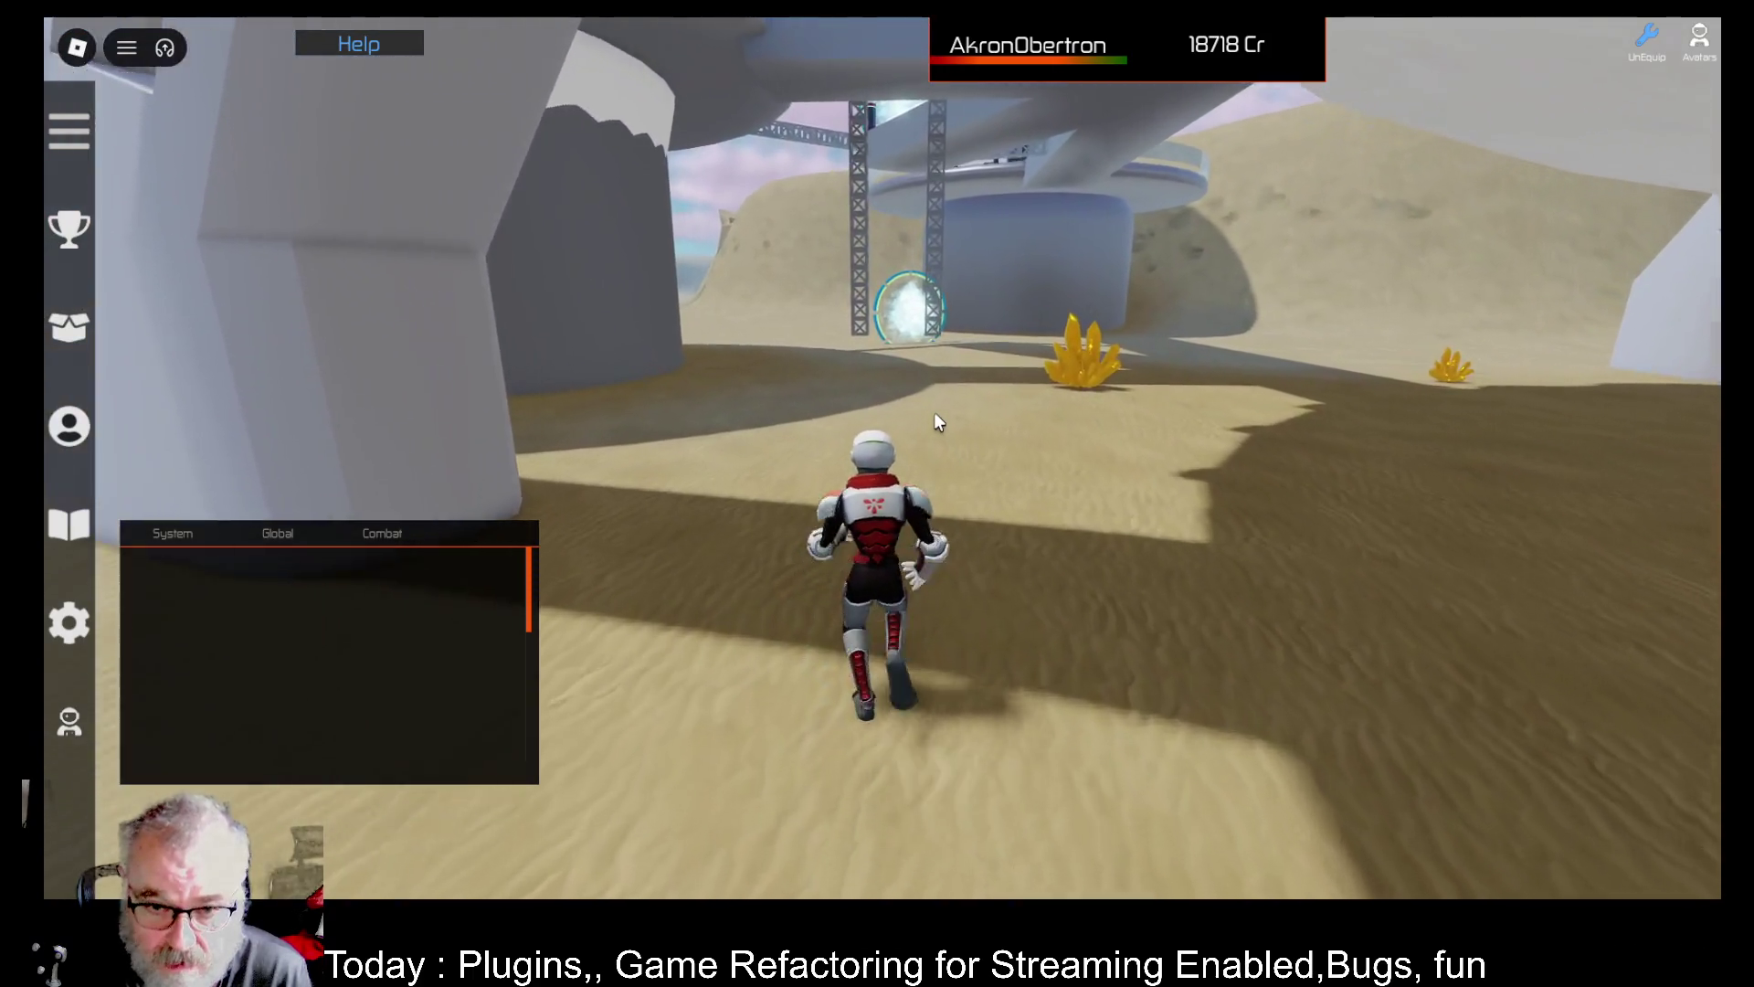
{"action": "key", "text": "w"}
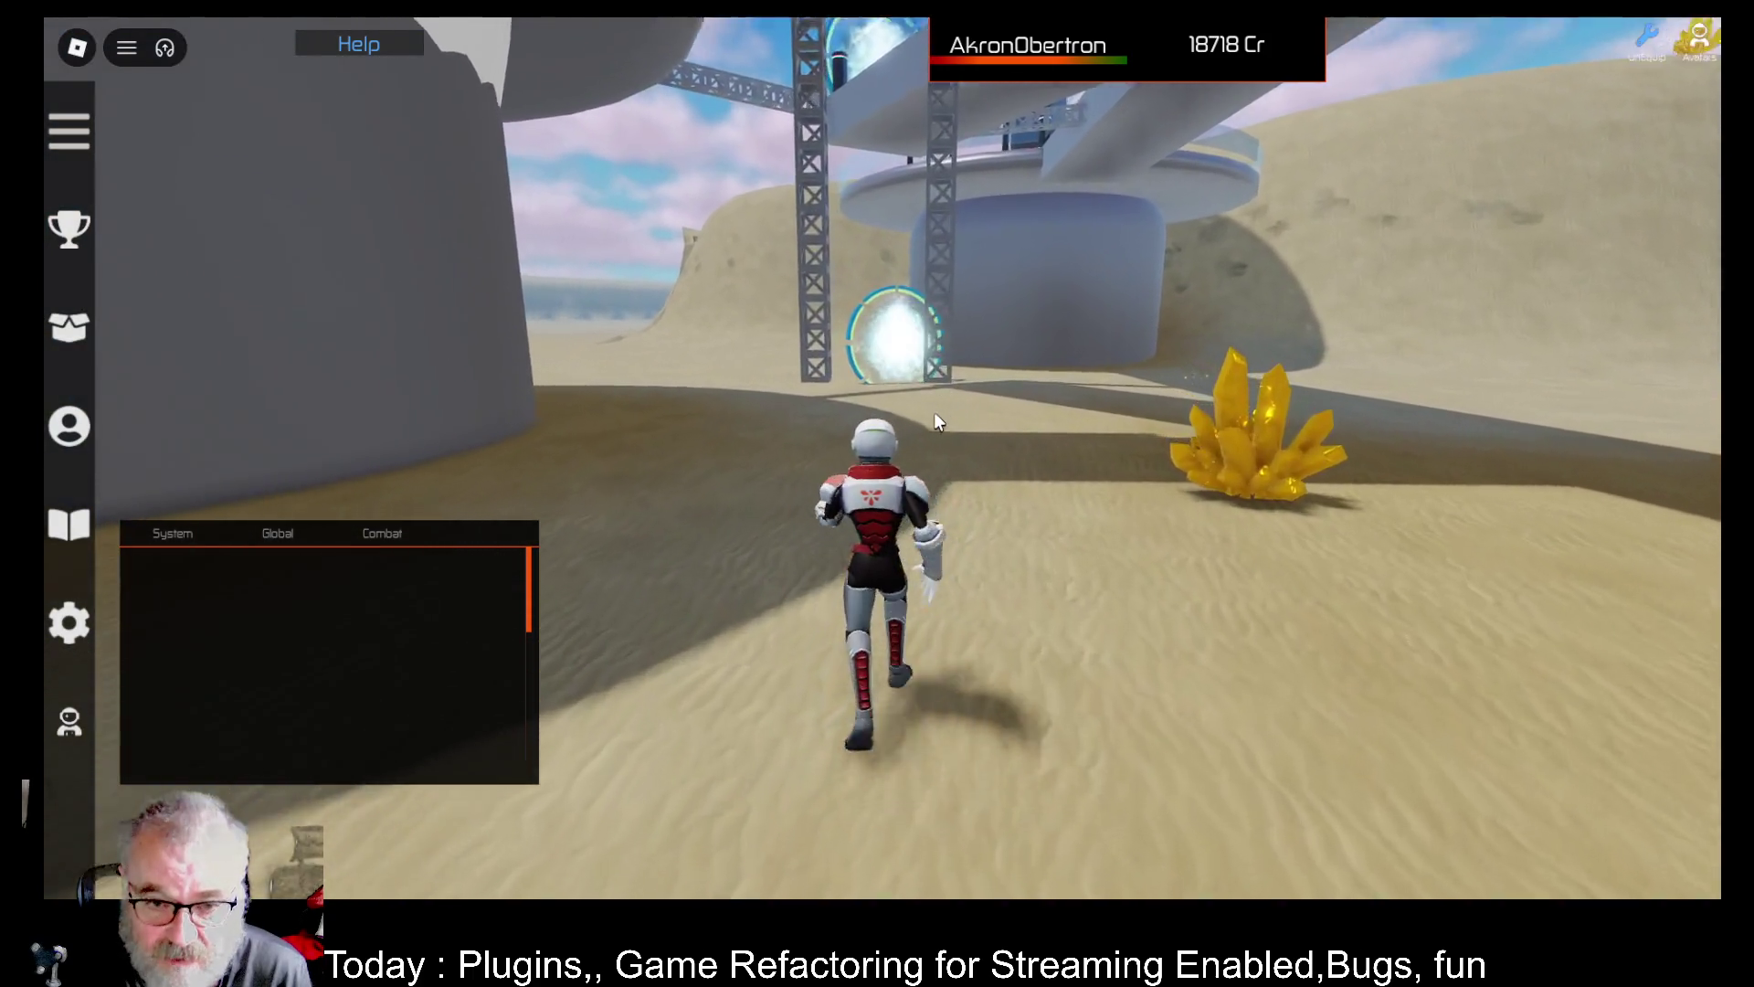
{"action": "key", "text": "w"}
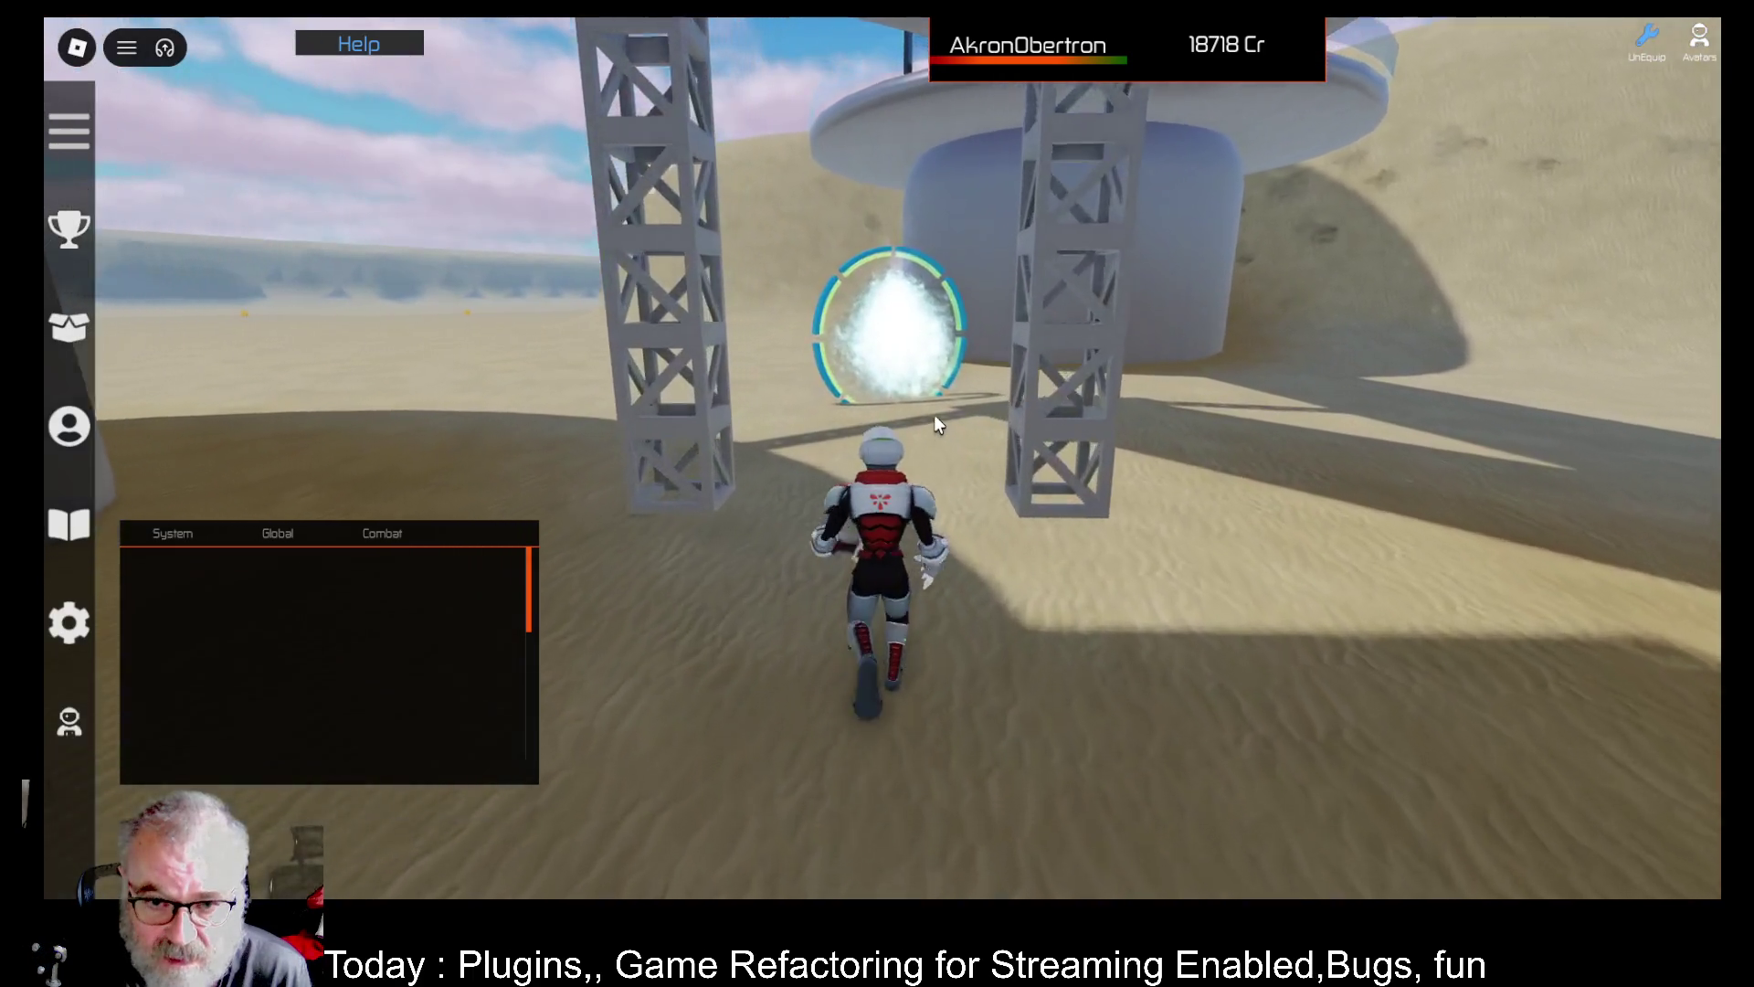
{"action": "key", "text": "w"}
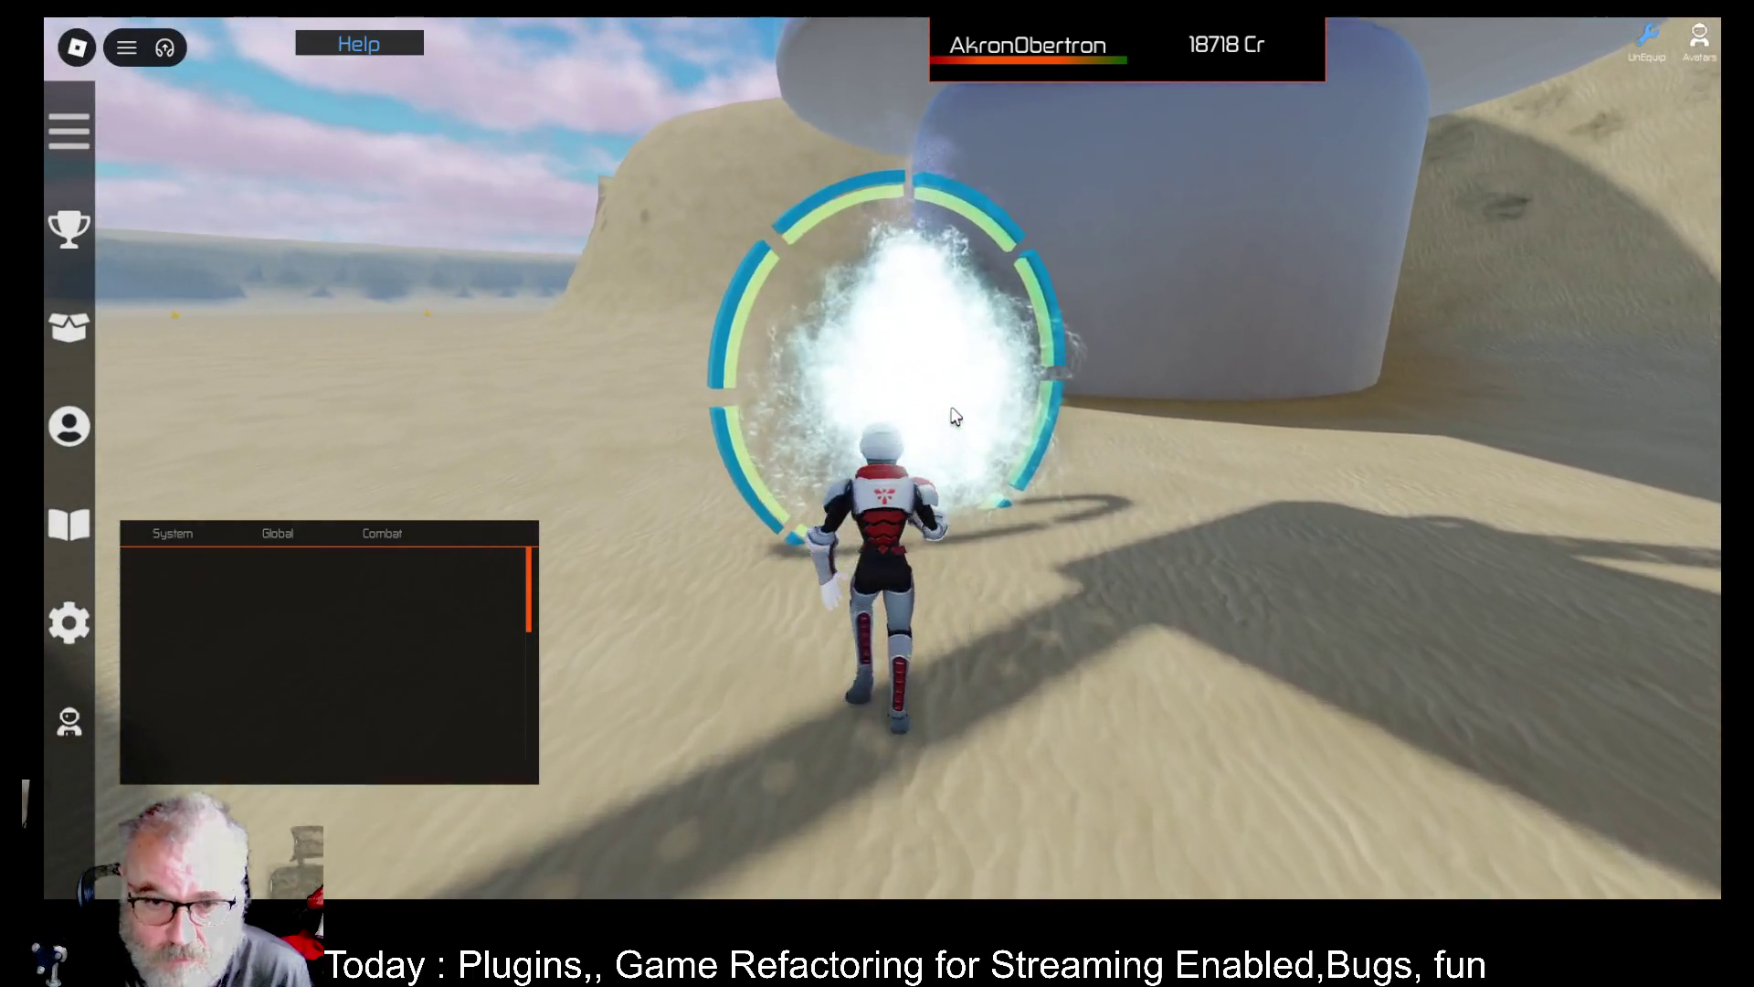
Run along the walkway to the Apartments portal and teleport to Faros
{"action": "key", "text": "s"}
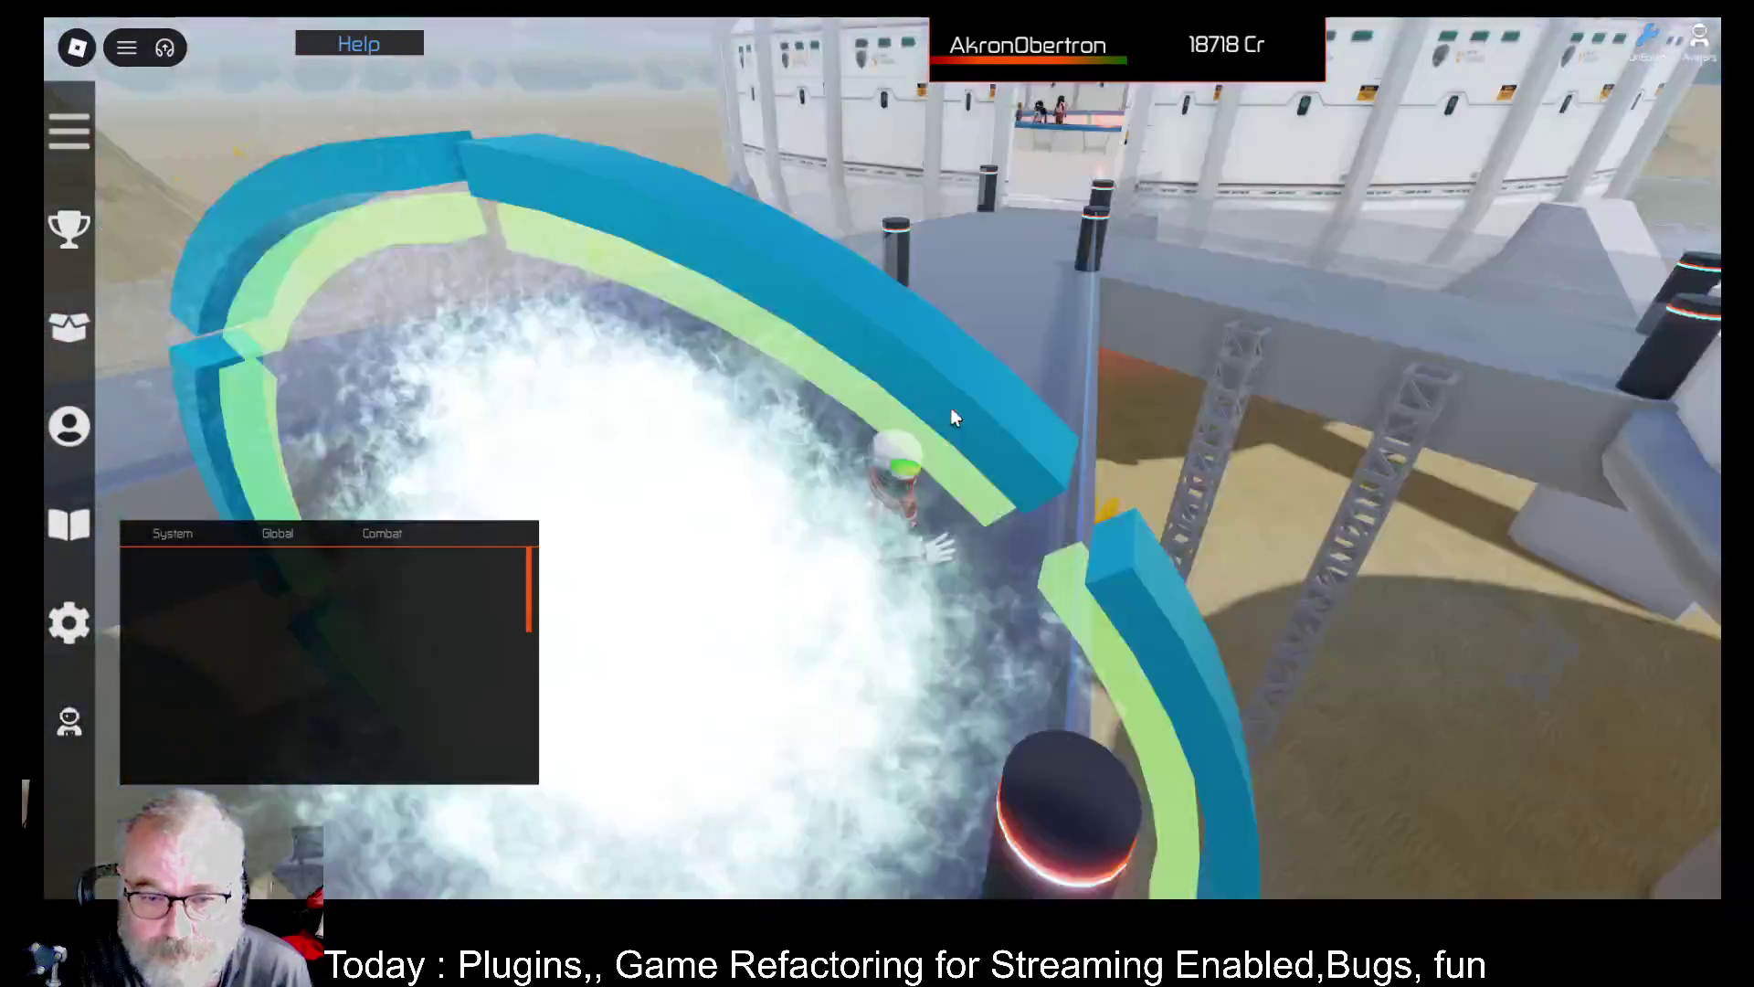
{"action": "key", "text": "w"}
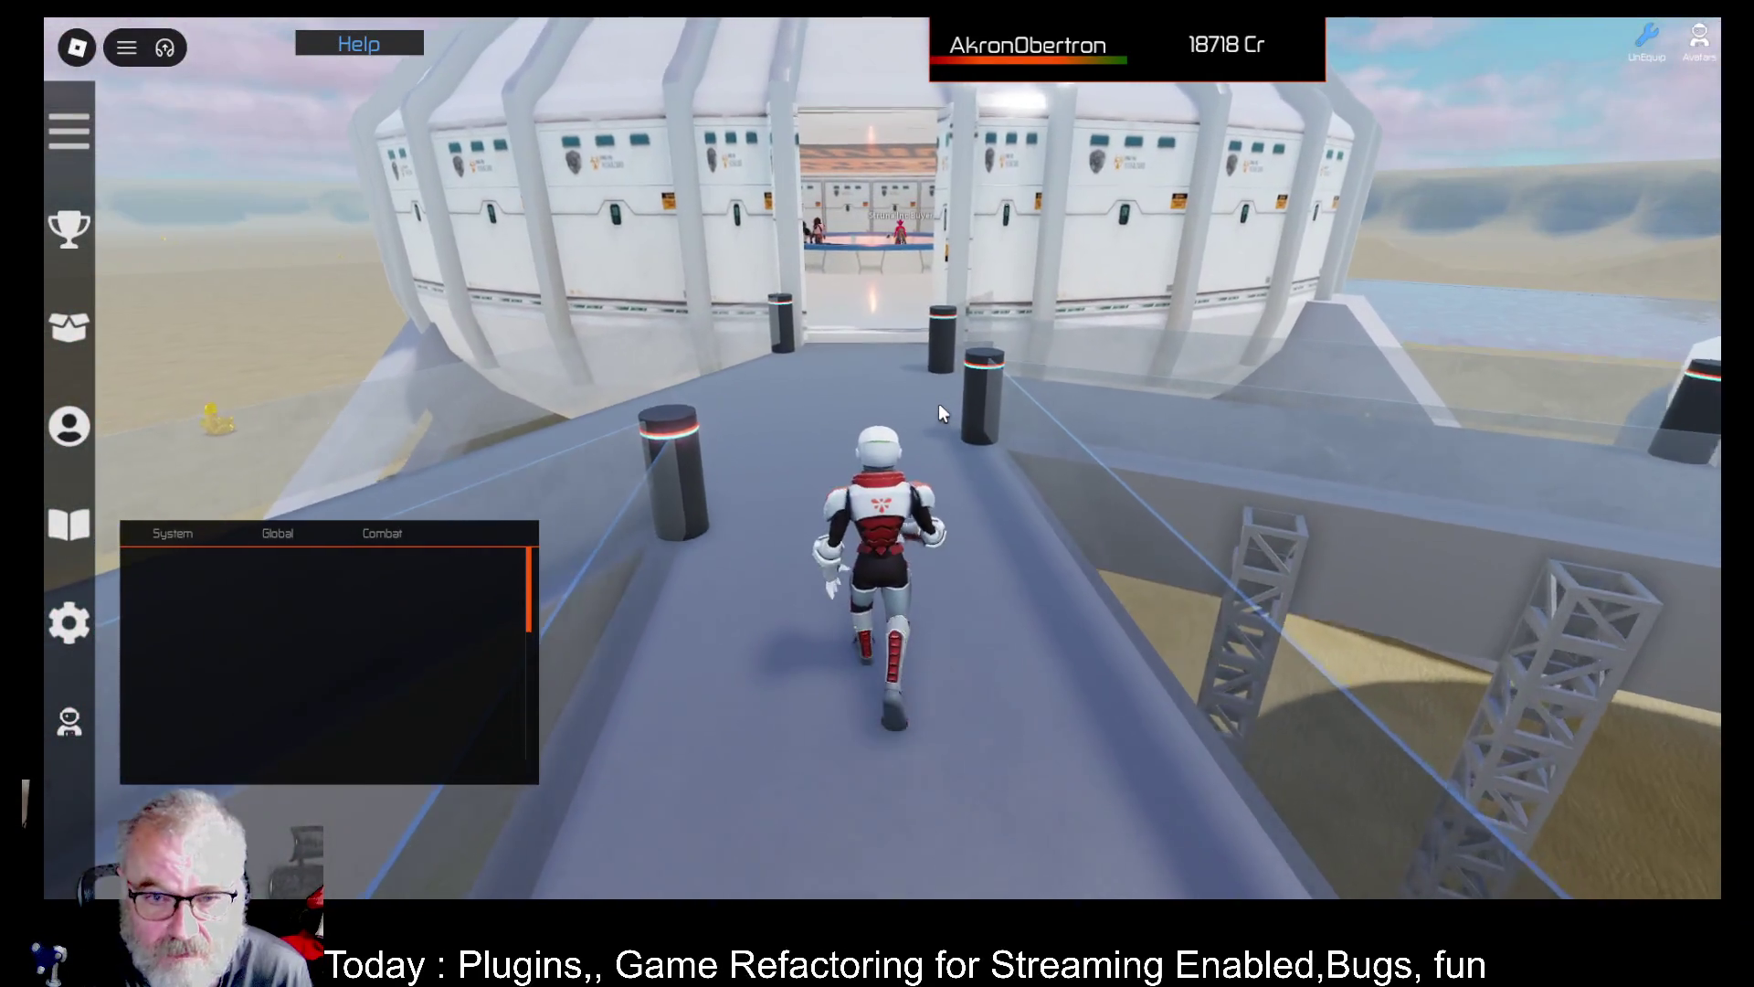
{"action": "key", "text": "w"}
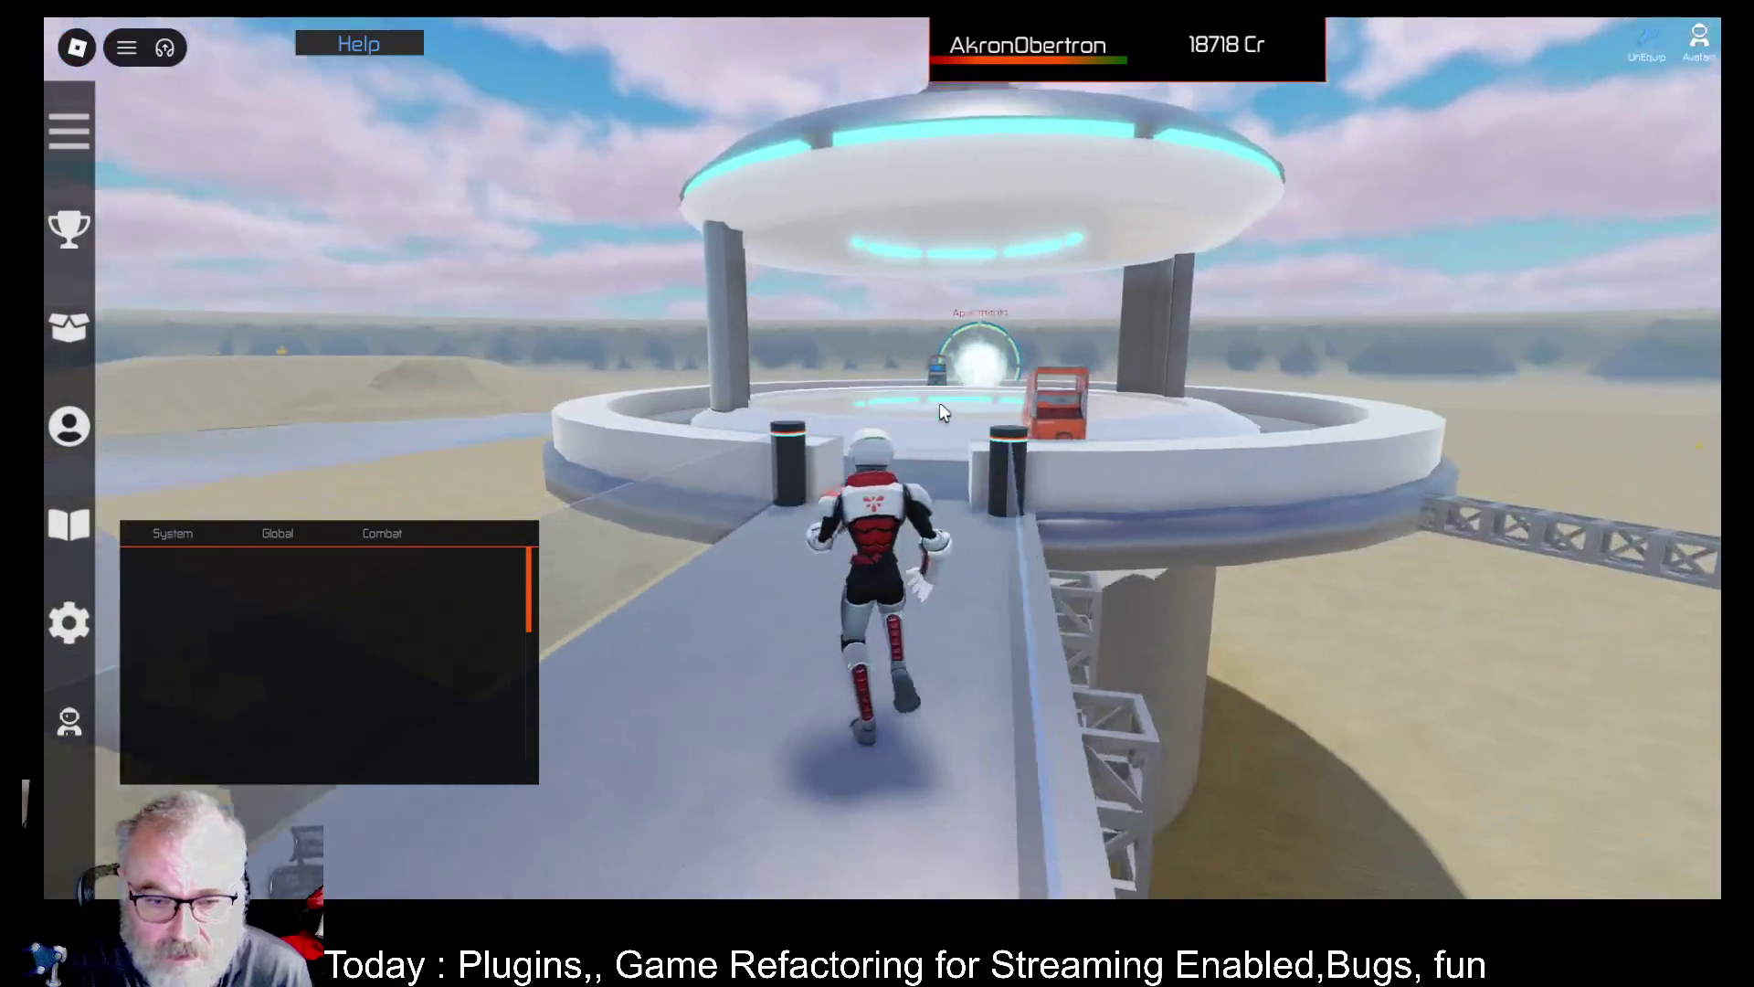
{"action": "key", "text": "w"}
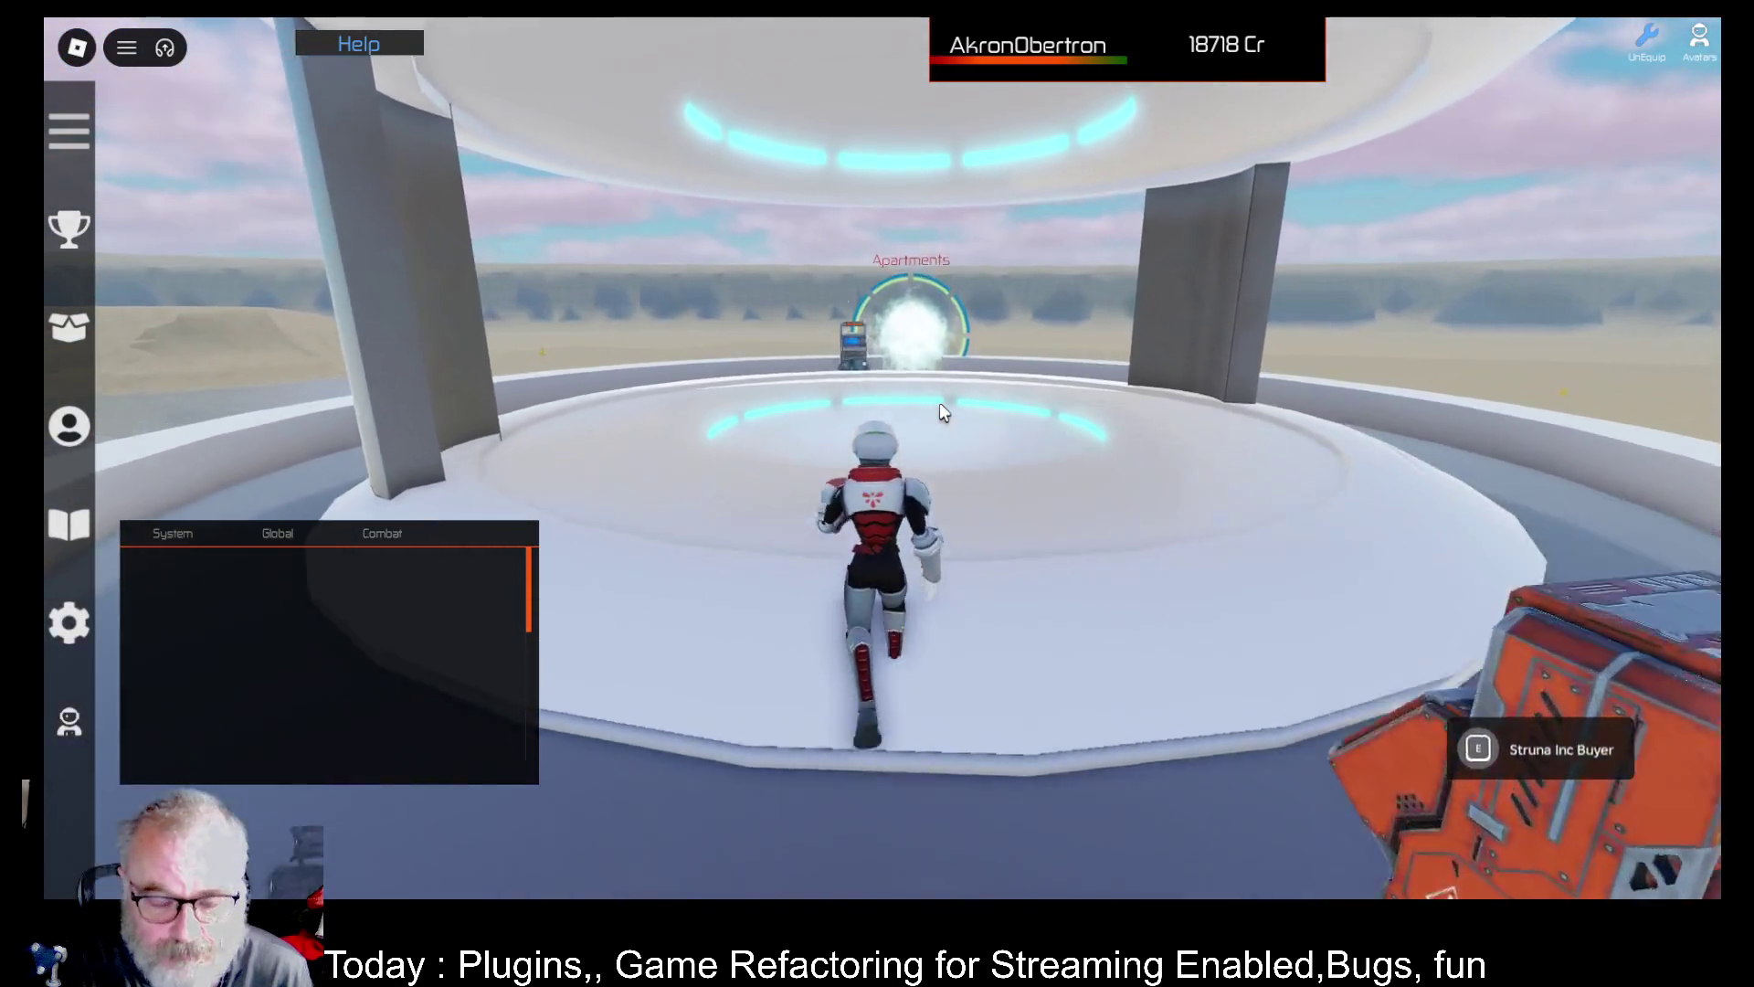
{"action": "key", "text": "w"}
{"action": "key", "text": "e"}
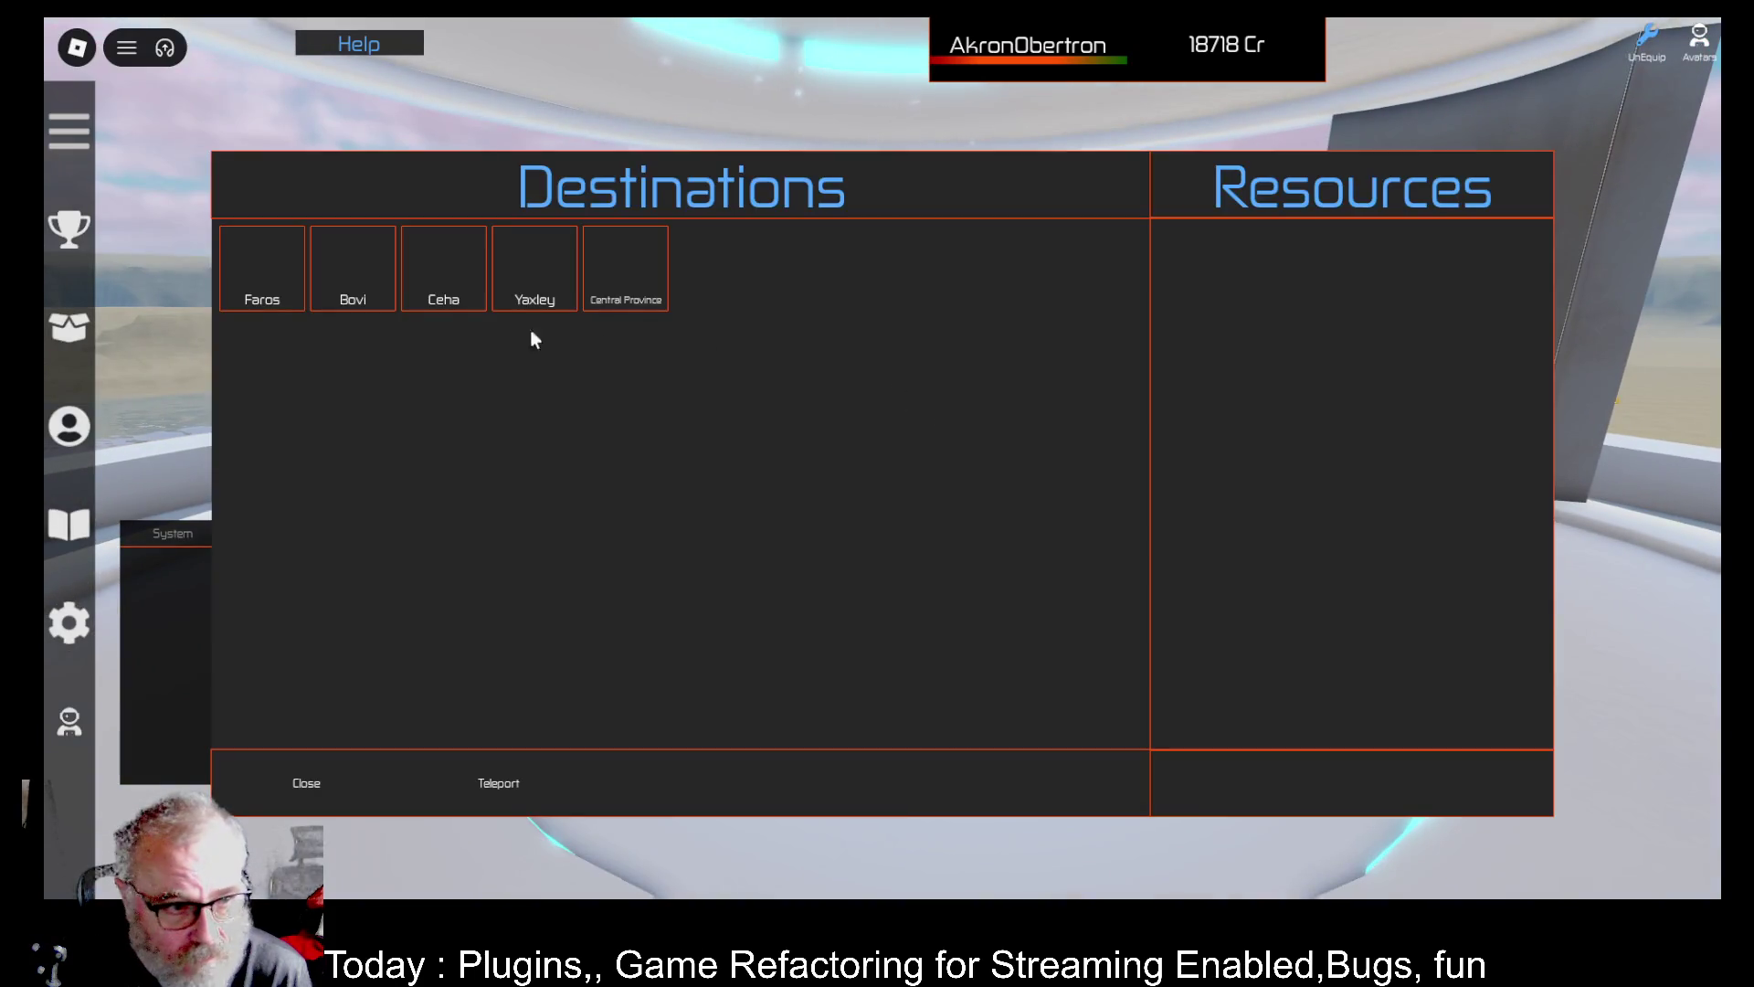
{"action": "left_click", "coordinate": [261, 279]}
{"action": "left_click", "coordinate": [508, 777]}
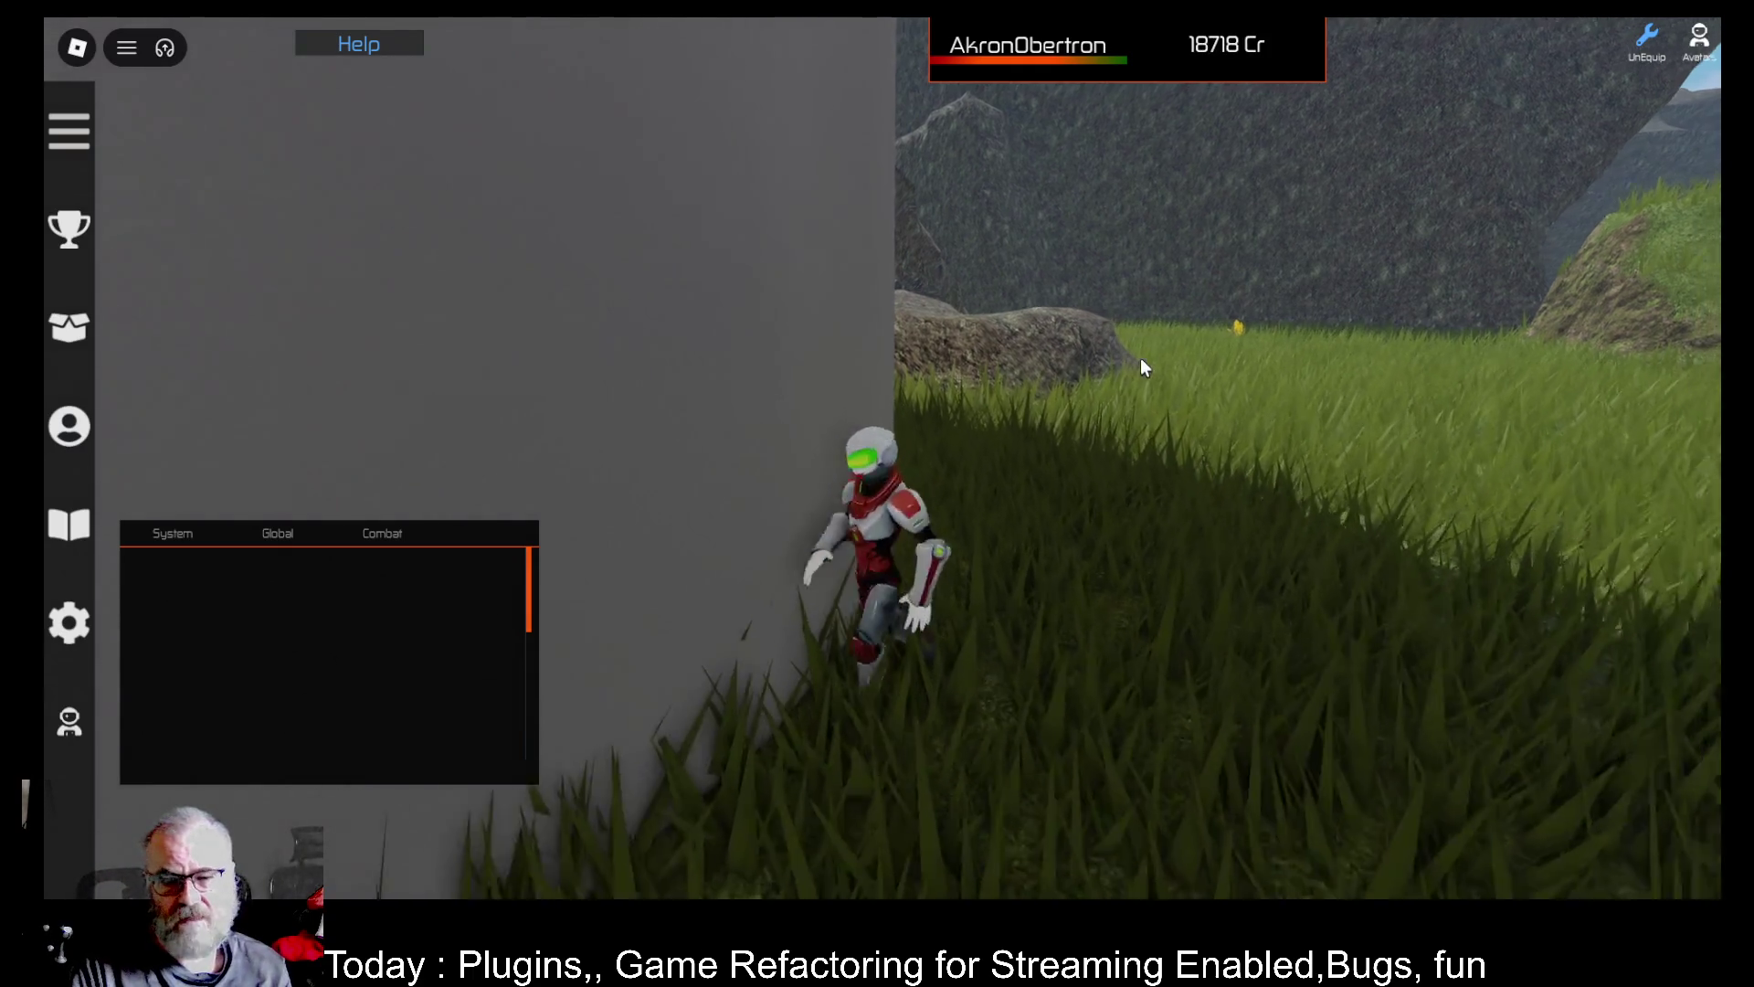
Run through the grass between the grey walls and turn toward the portal
{"action": "key", "text": "w"}
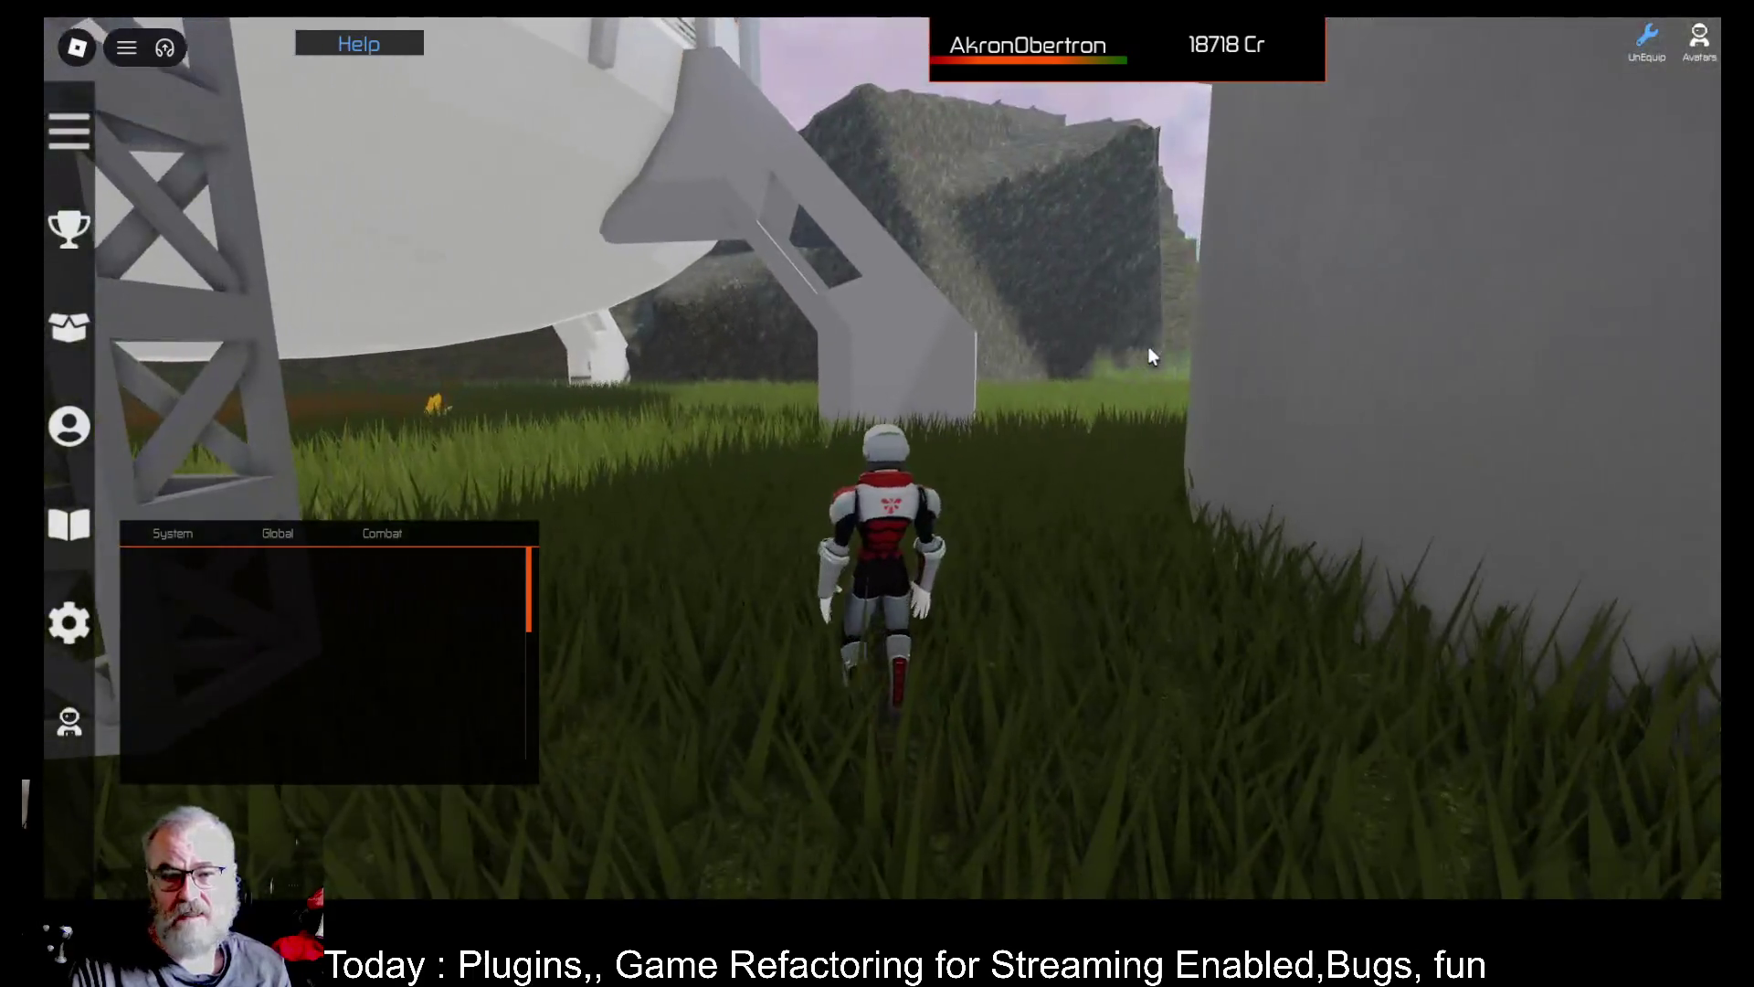
{"action": "key", "text": "d"}
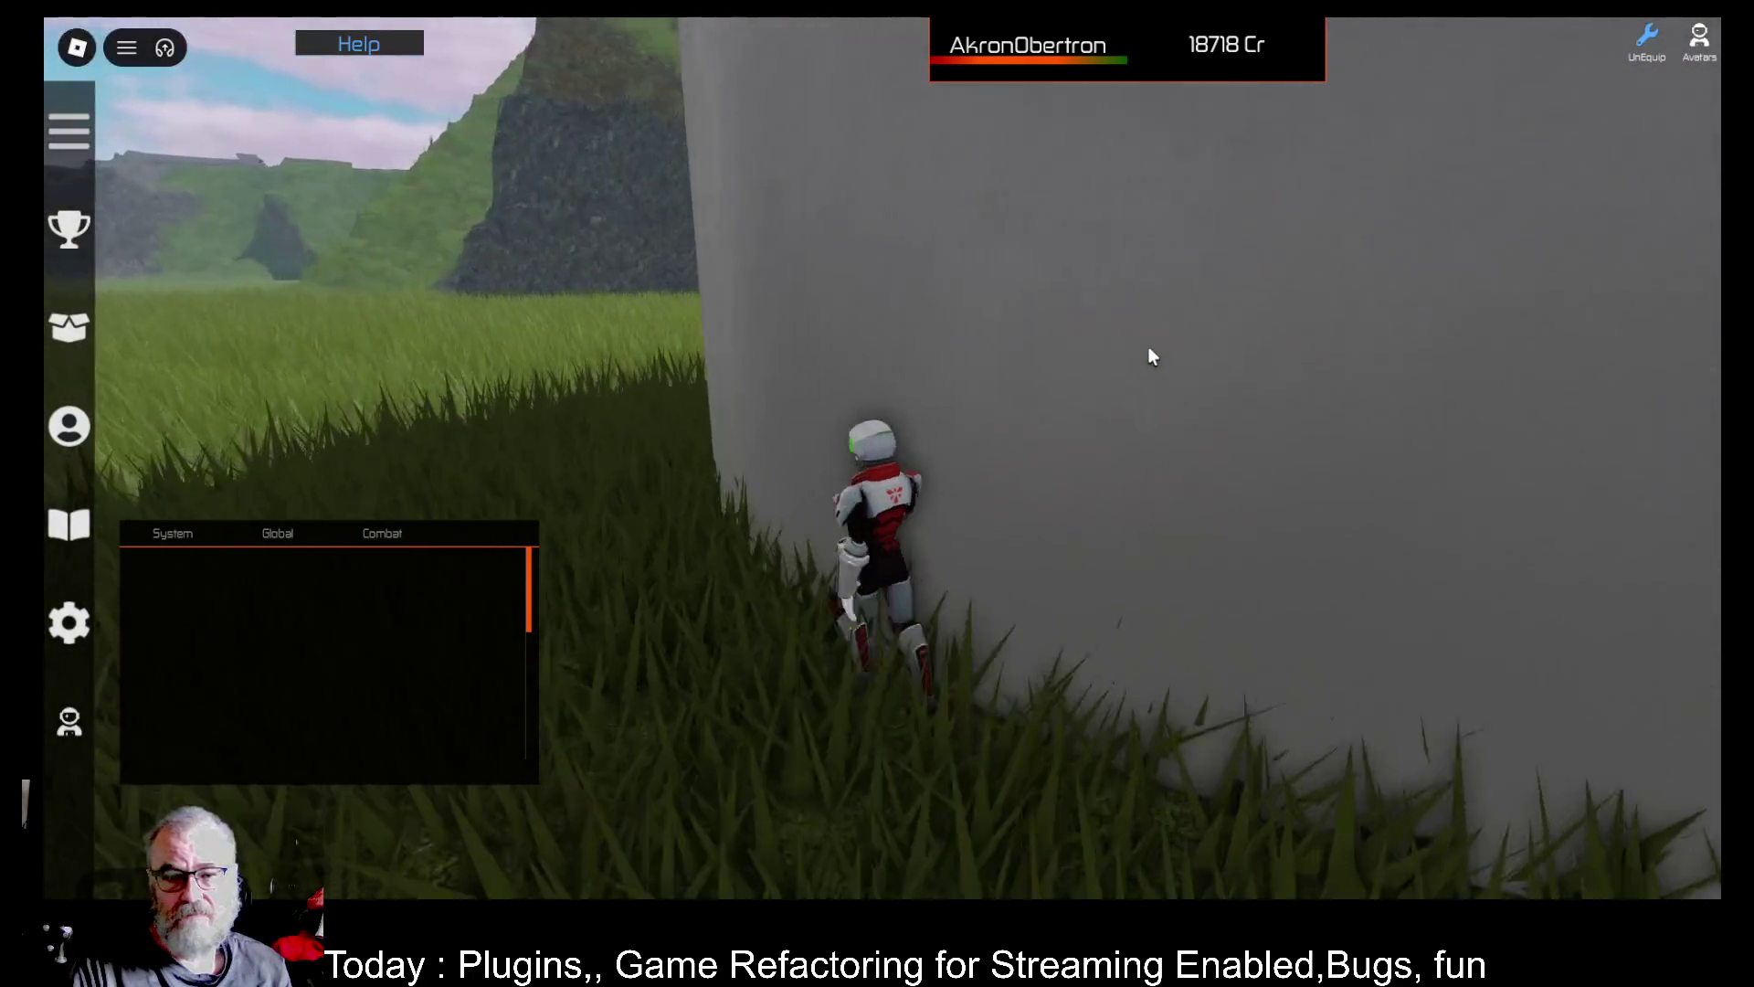
{"action": "key", "text": "a"}
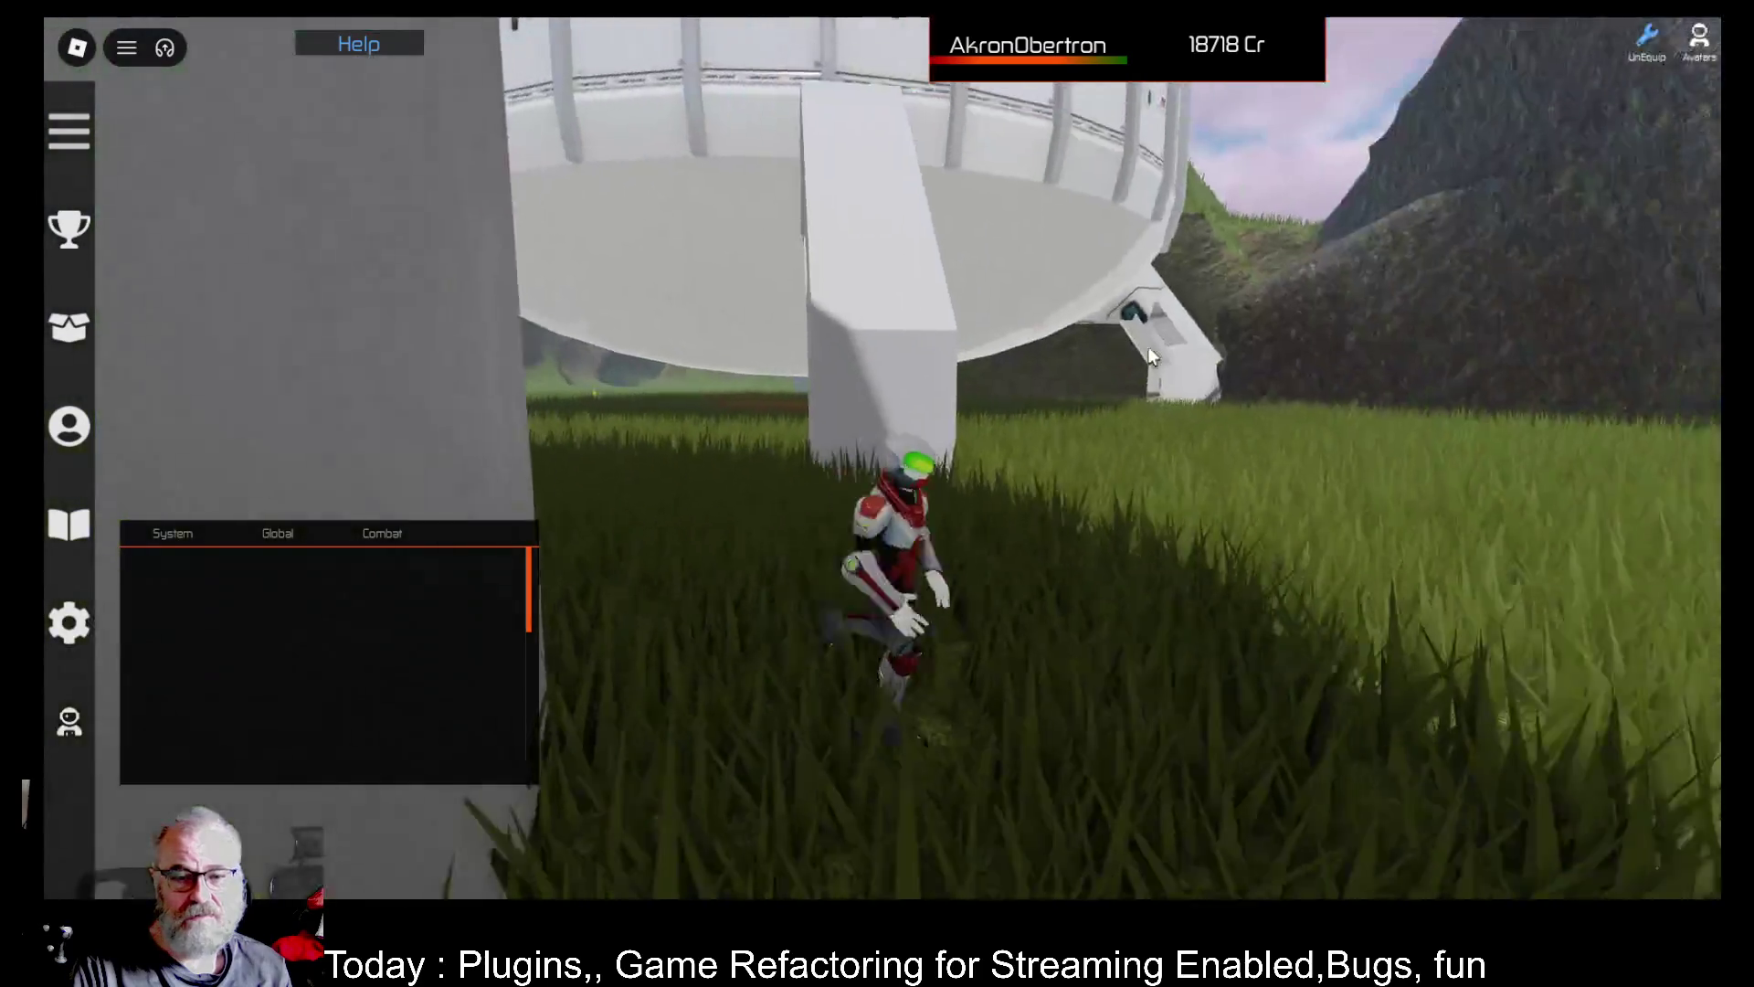
{"action": "key", "text": "w"}
{"action": "key", "text": "a"}
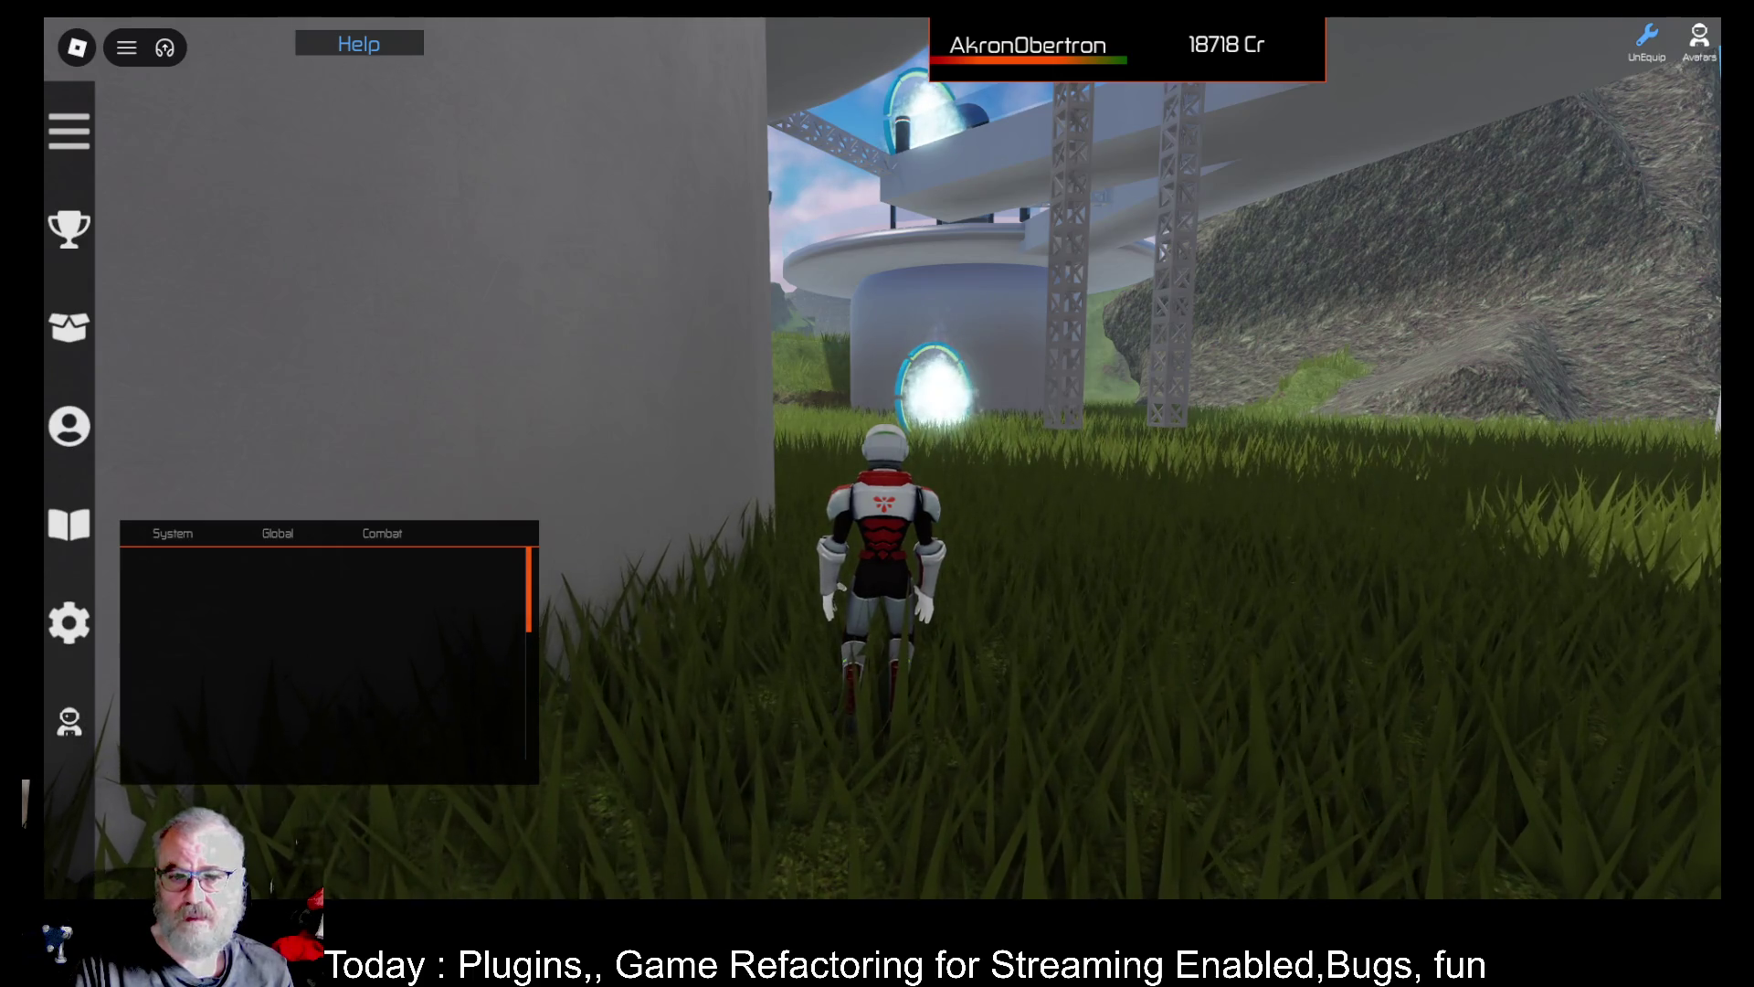
Walk through the portal onto the domed platform's Apartments pad and teleport to Ceha
{"action": "key", "text": "w"}
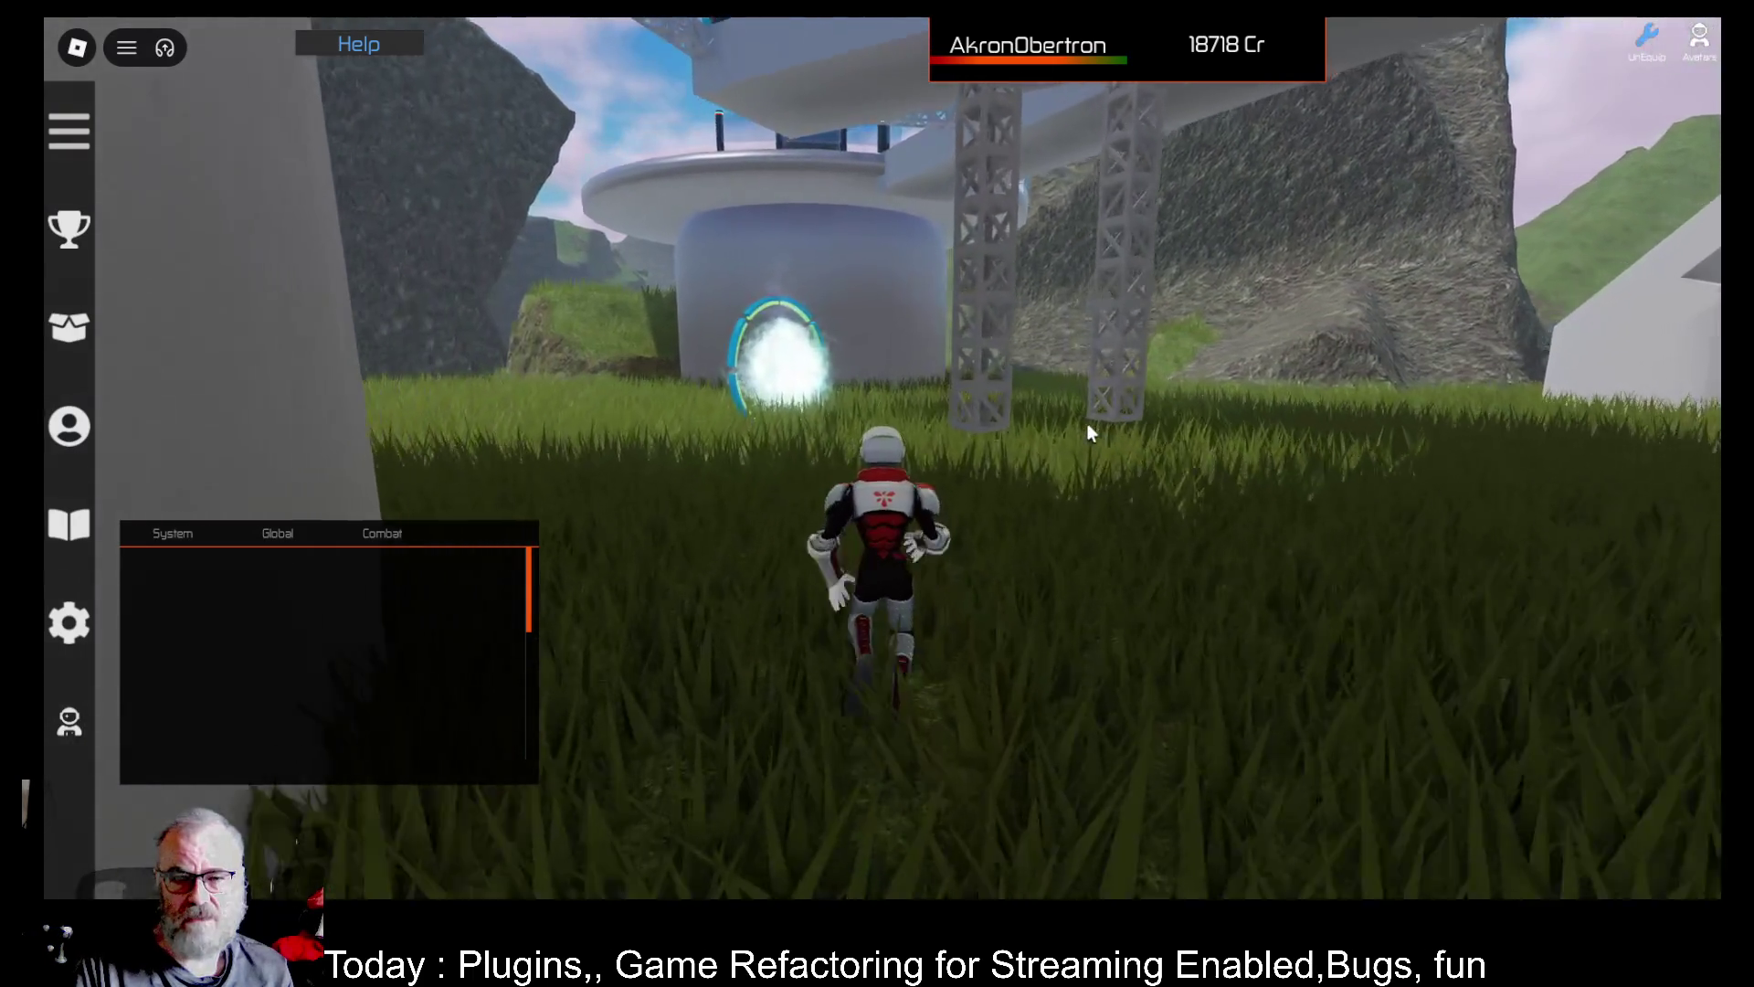
{"action": "key", "text": "w"}
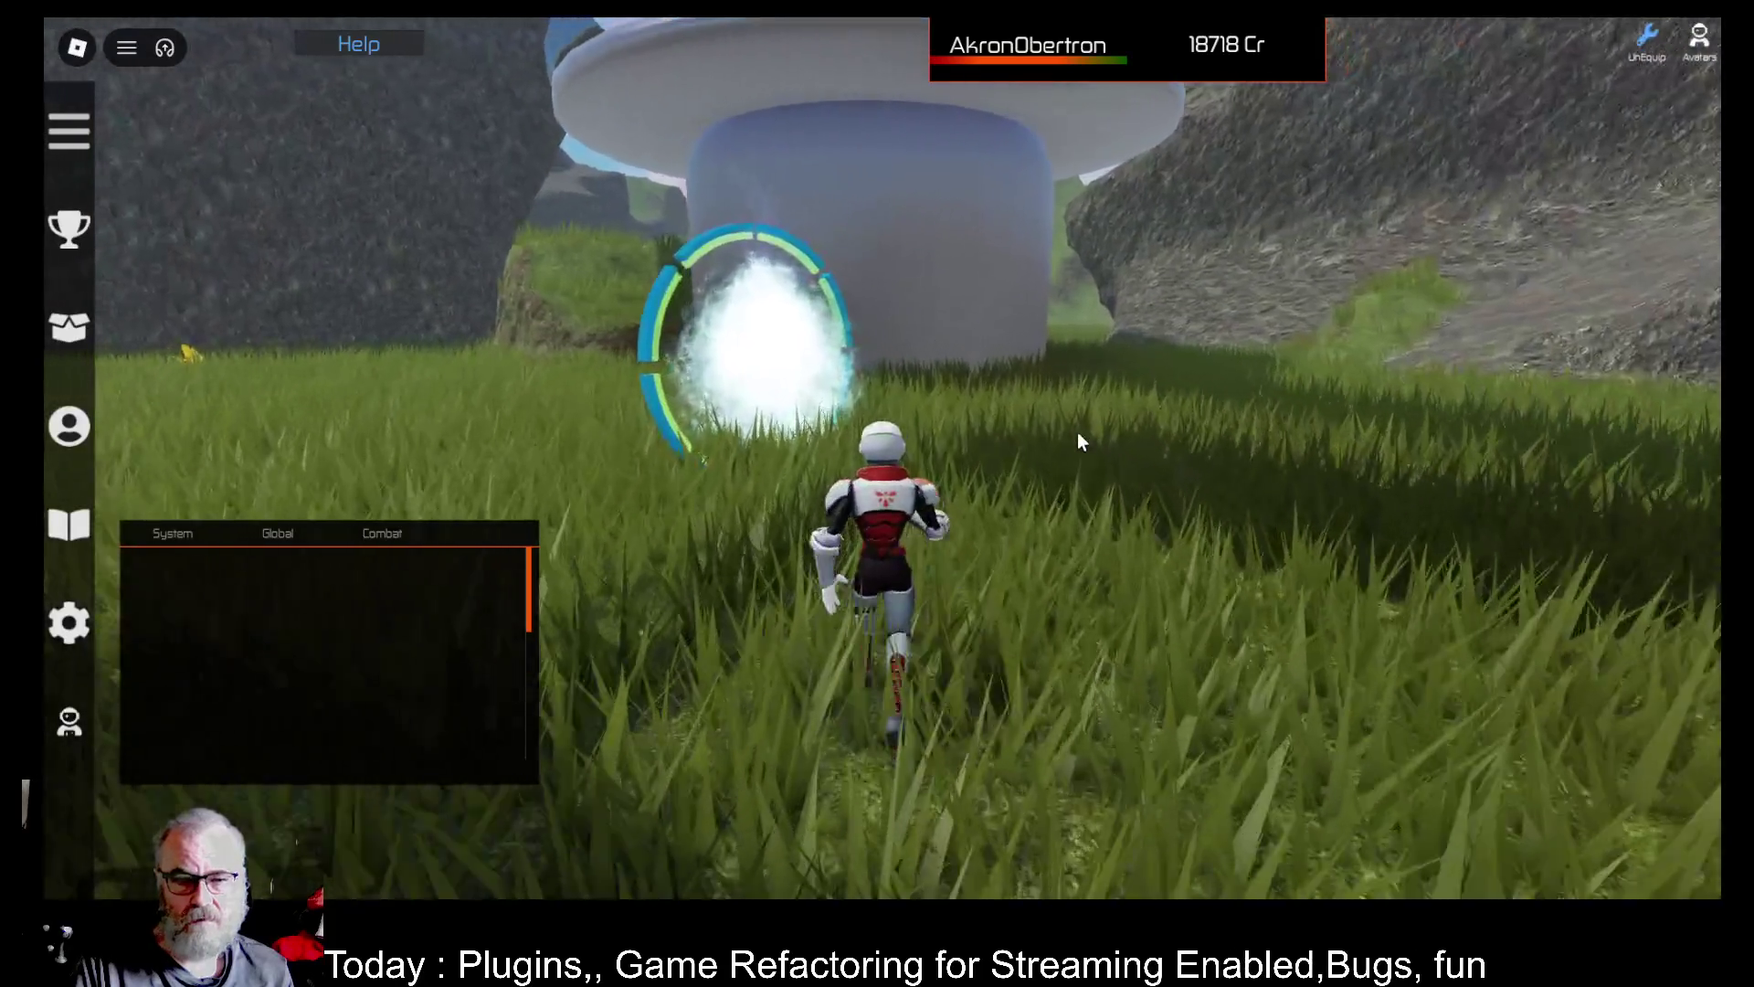
{"action": "key", "text": "w"}
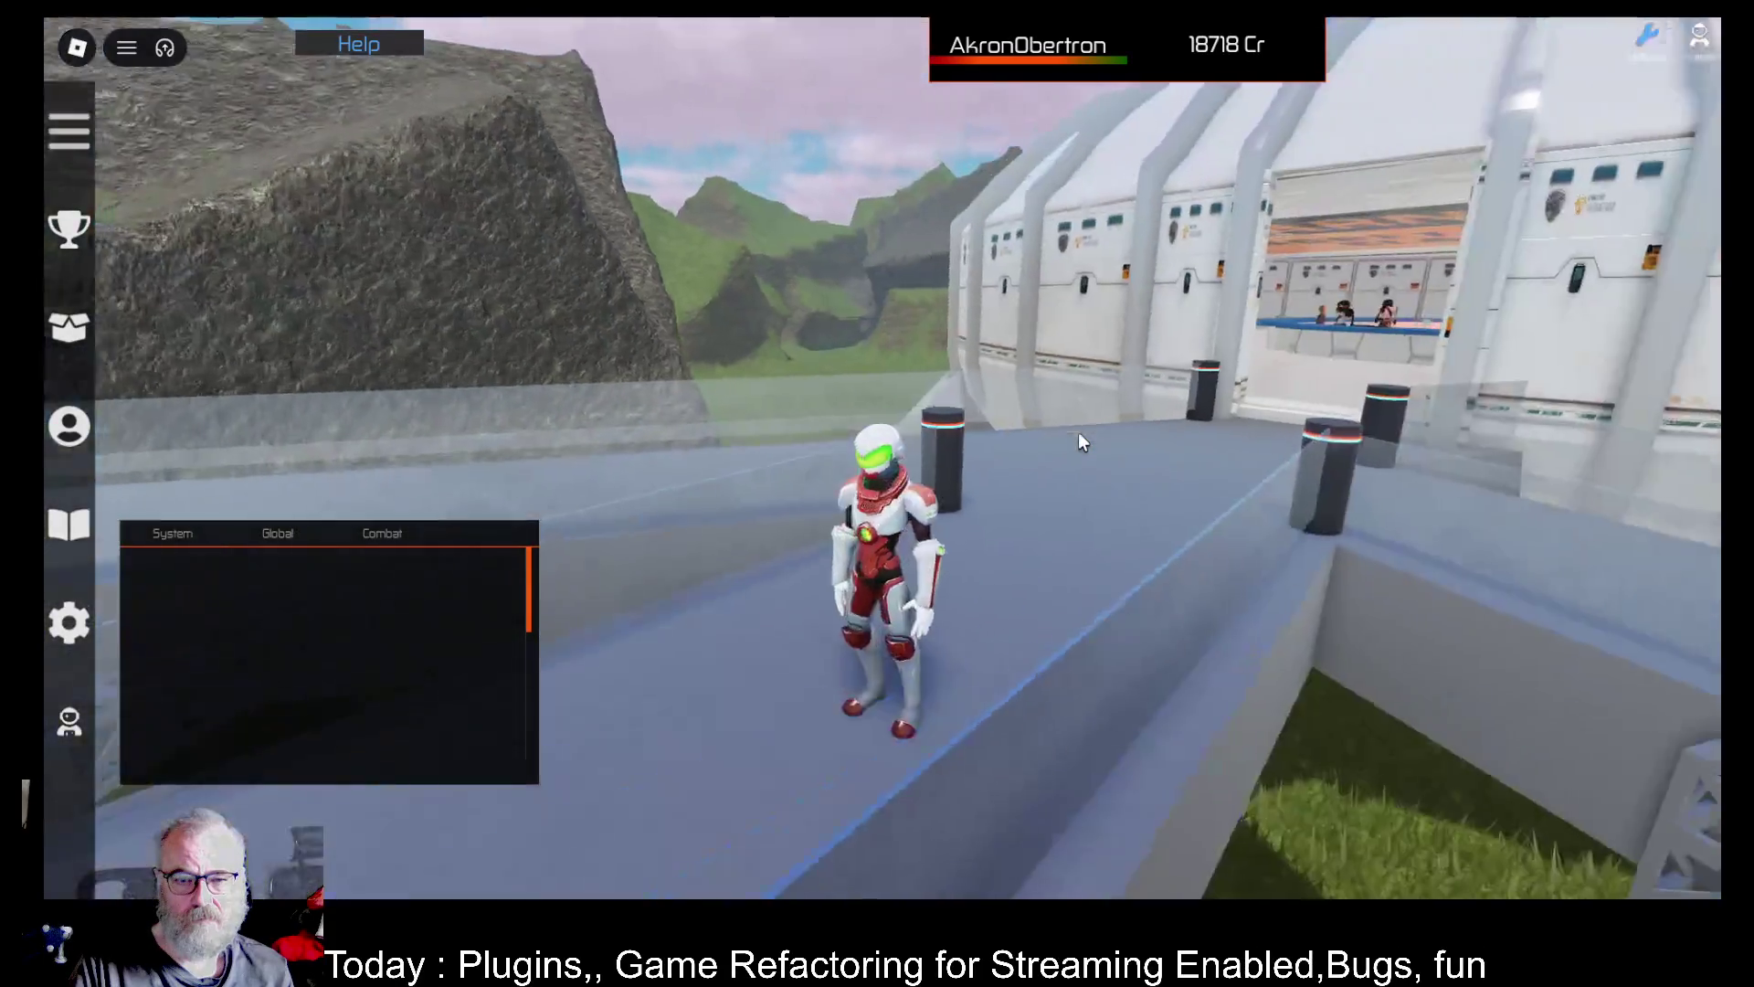
{"action": "key", "text": "w"}
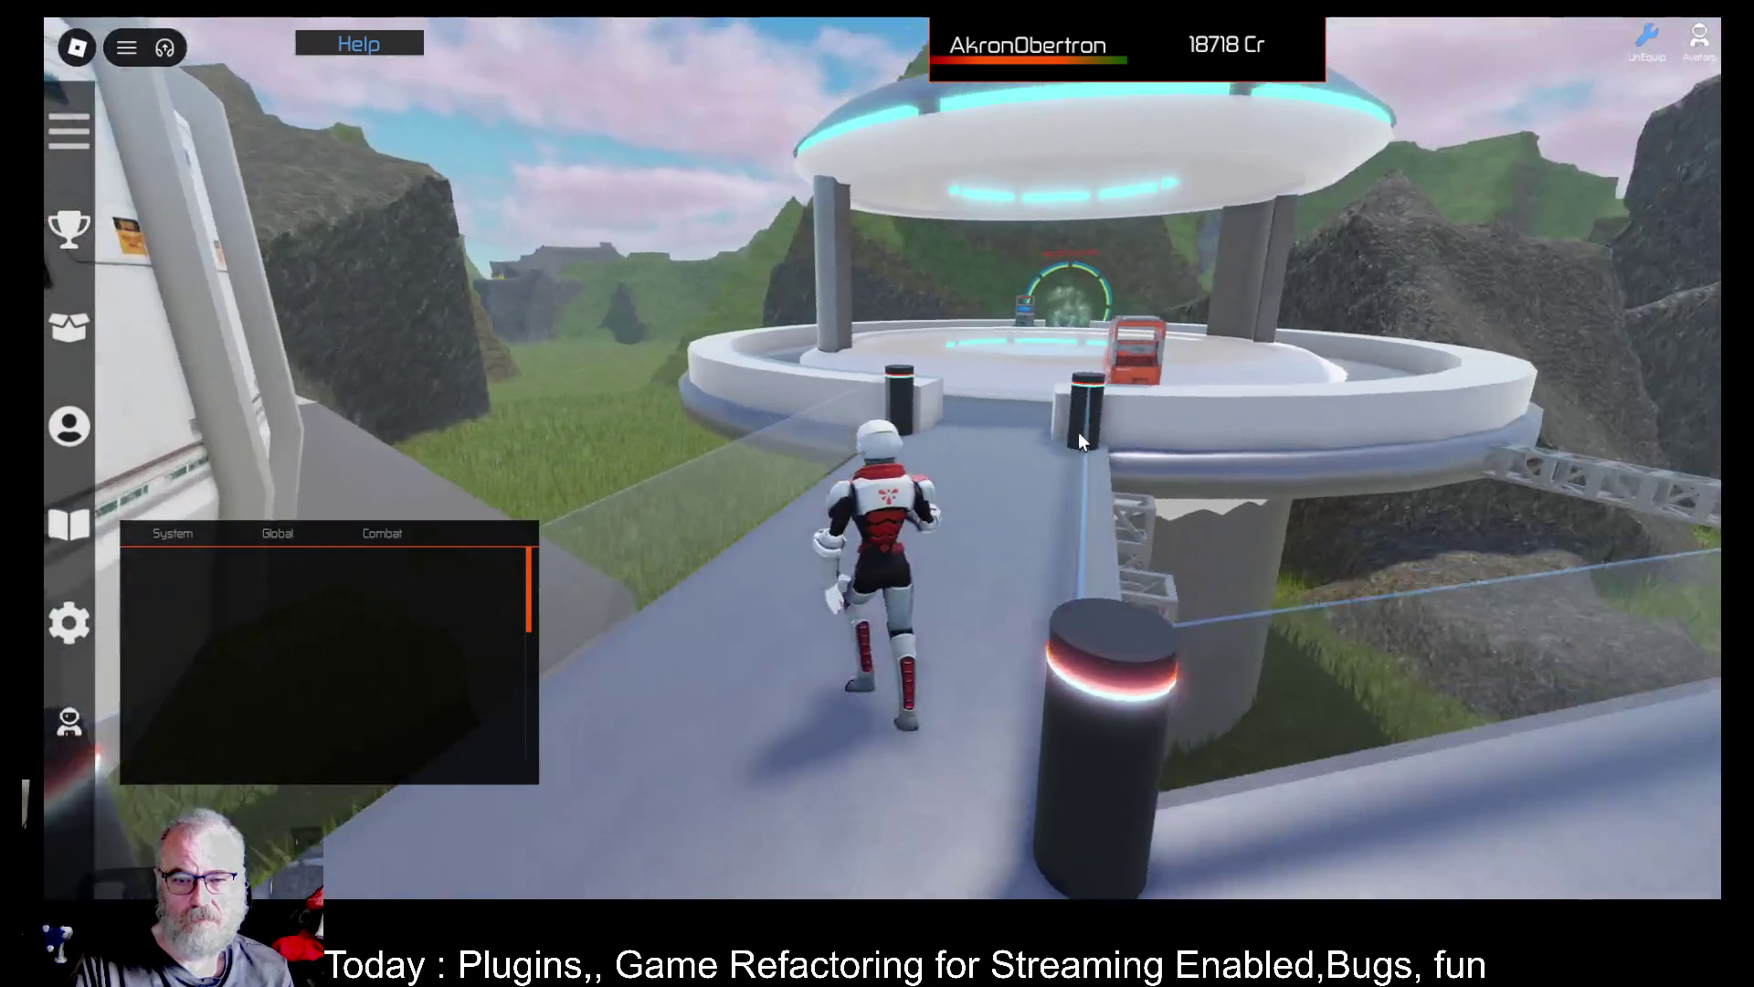
{"action": "key", "text": "w"}
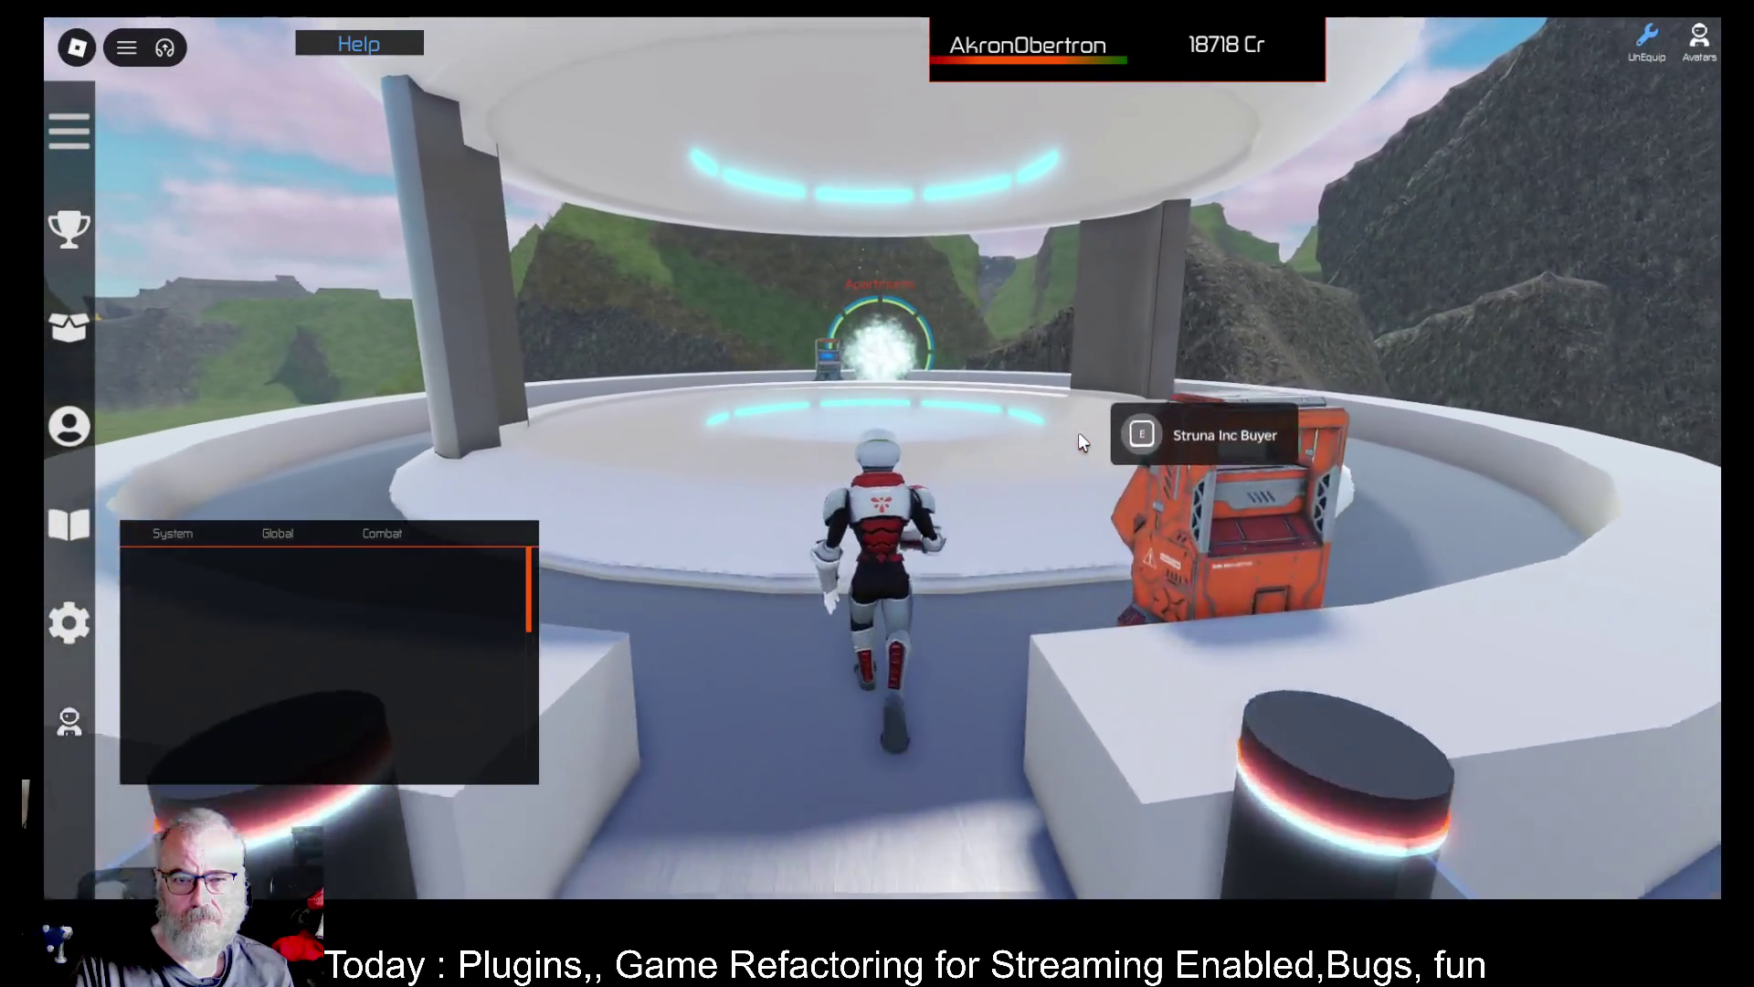
{"action": "key", "text": "w"}
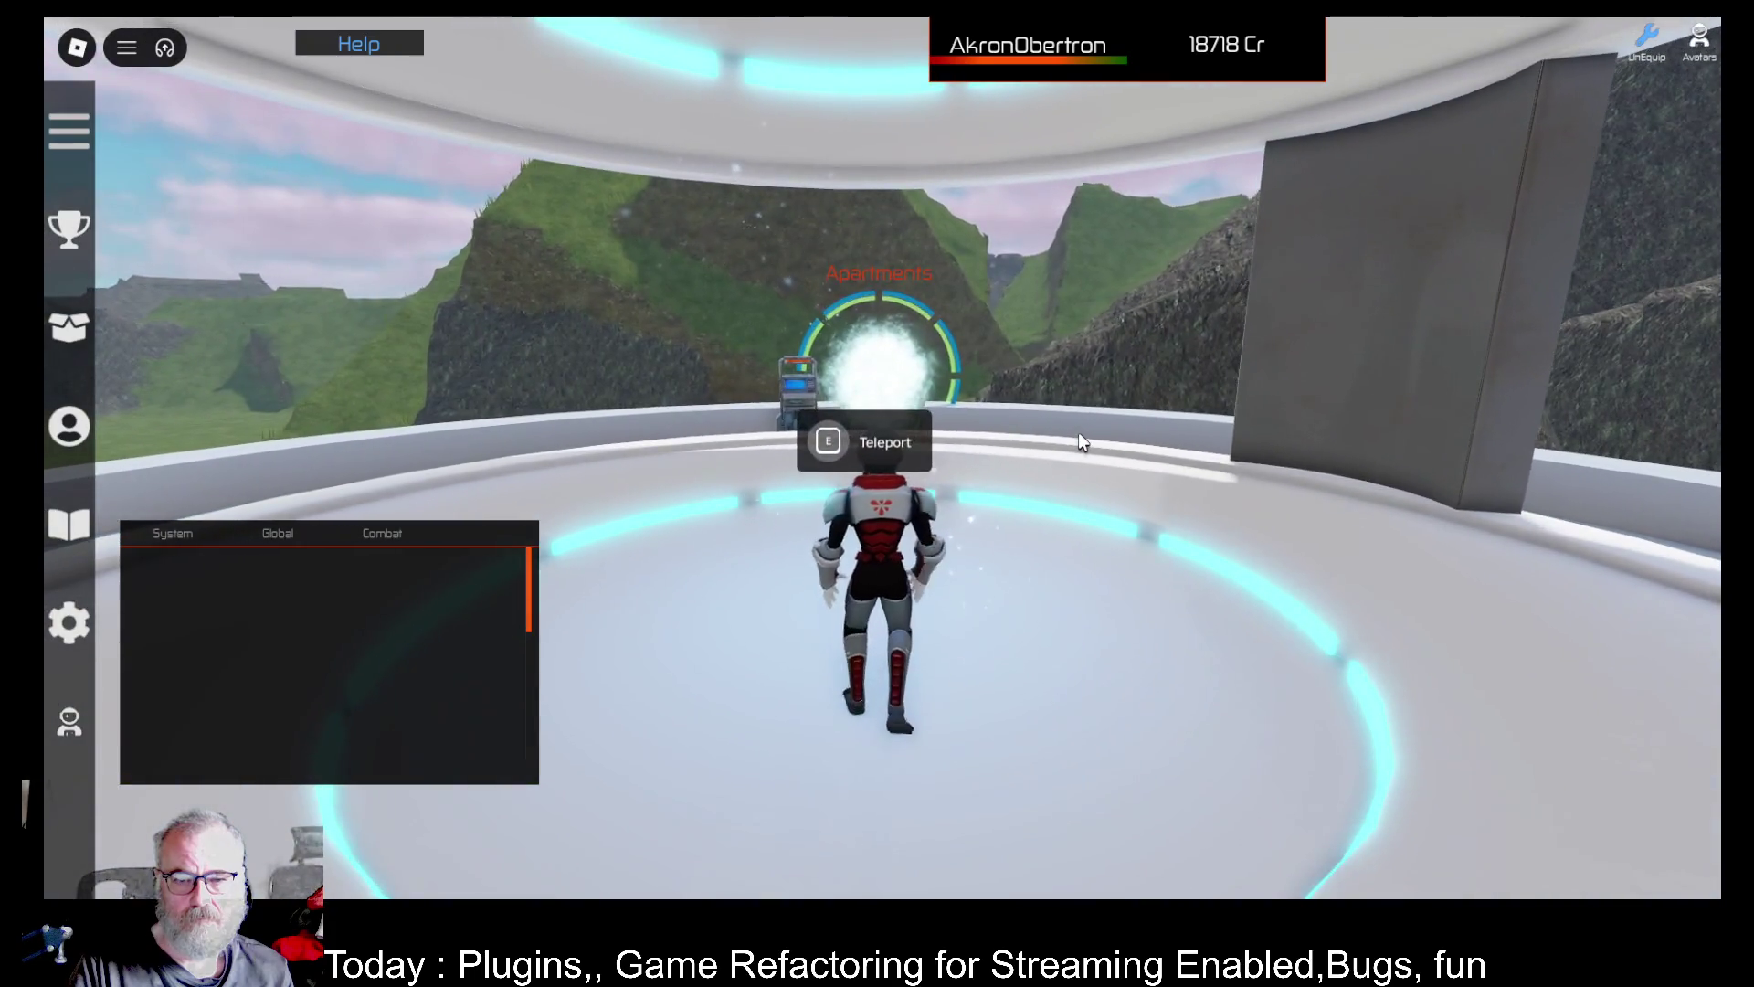
{"action": "key", "text": "e"}
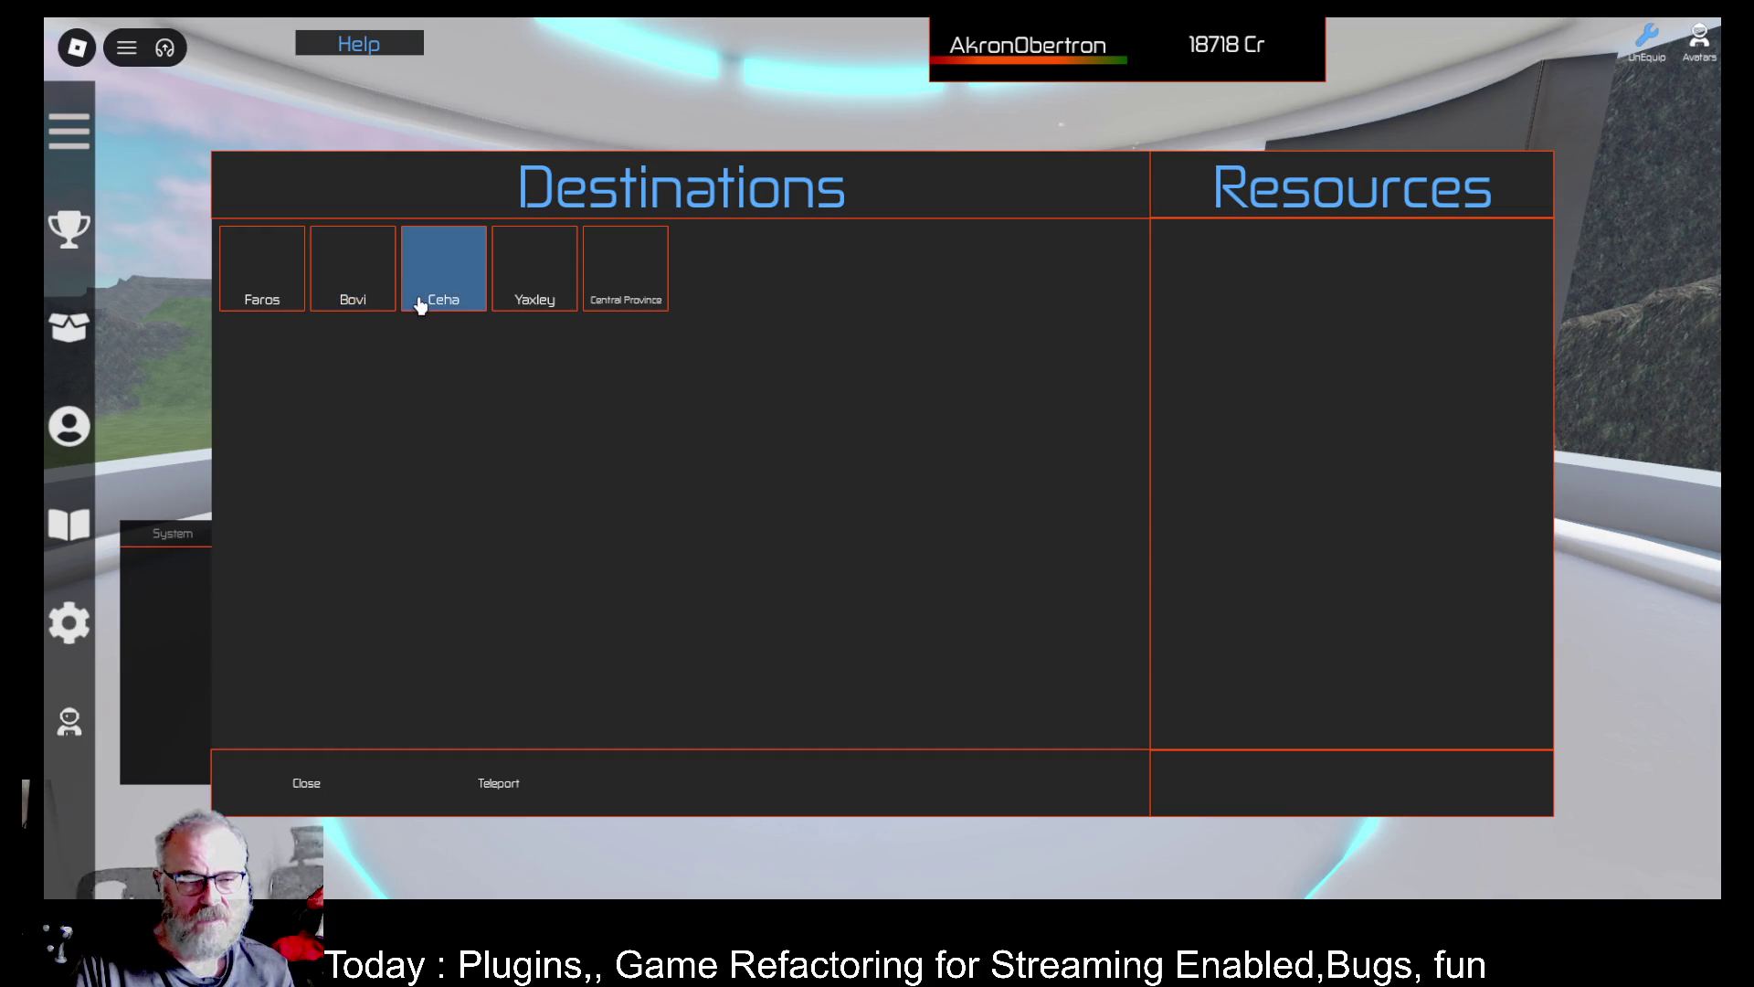
{"action": "left_click", "coordinate": [470, 305]}
{"action": "left_click", "coordinate": [516, 797]}
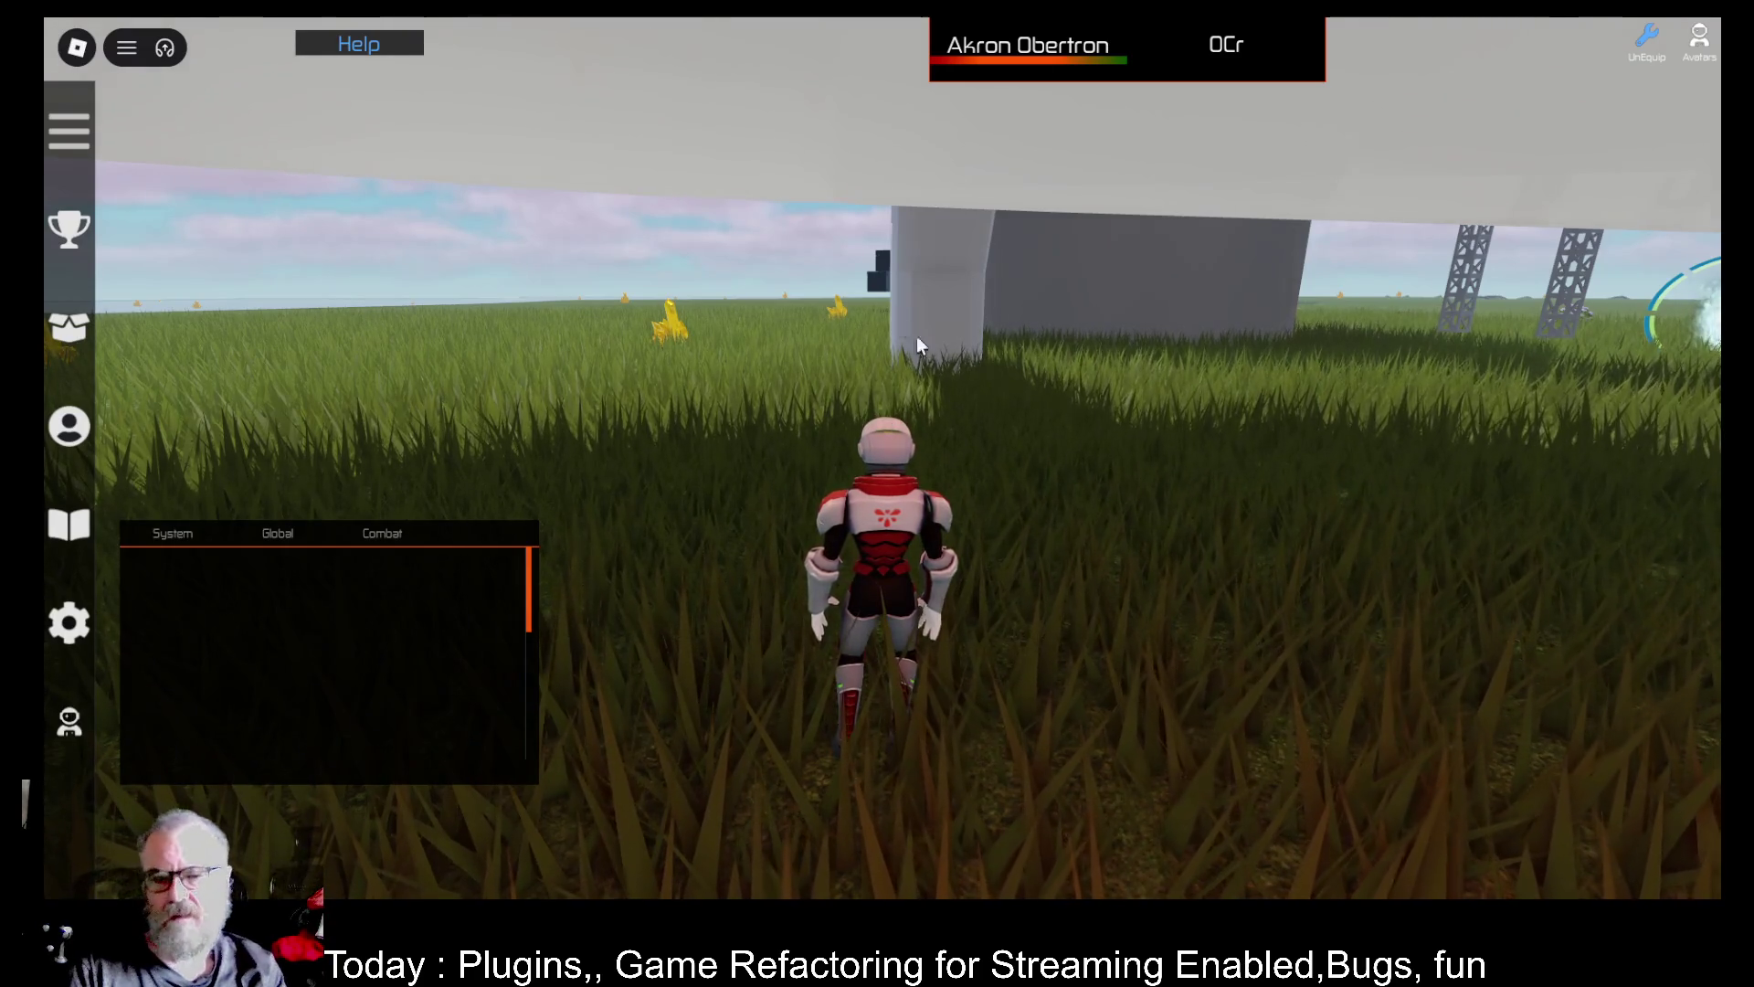
Run into the portal and along the walkway onto the Apartments teleport pad
{"action": "key", "text": "w"}
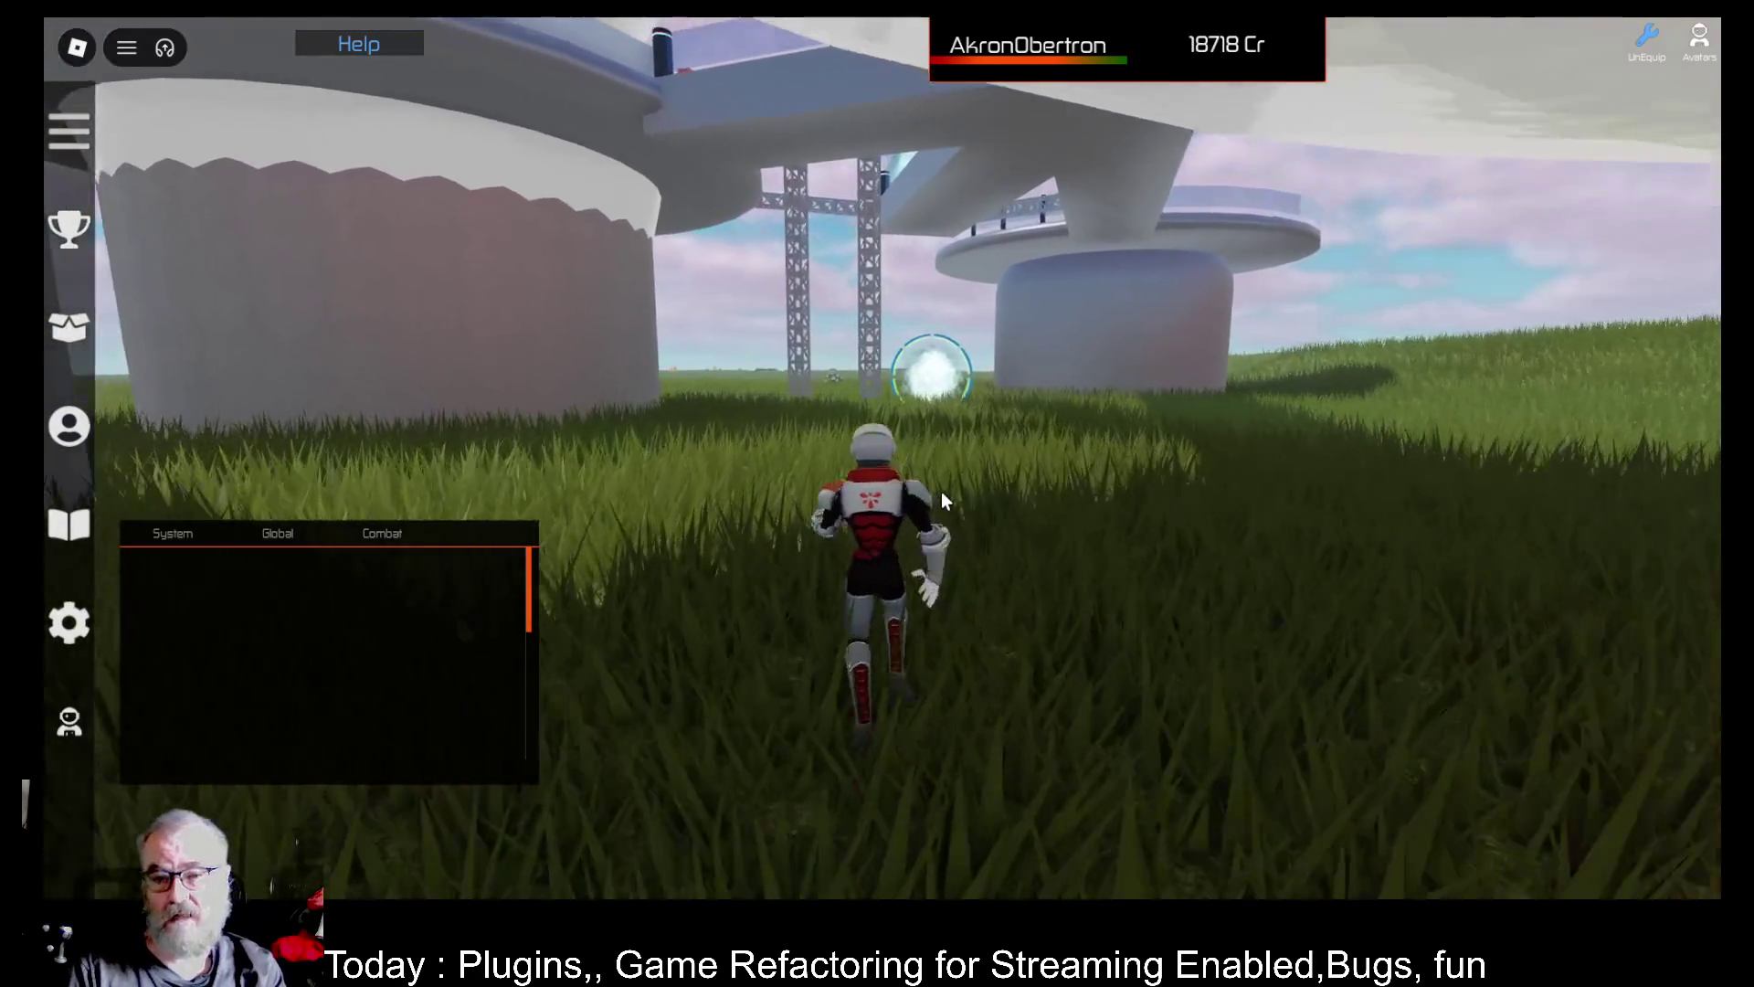
{"action": "key", "text": "w"}
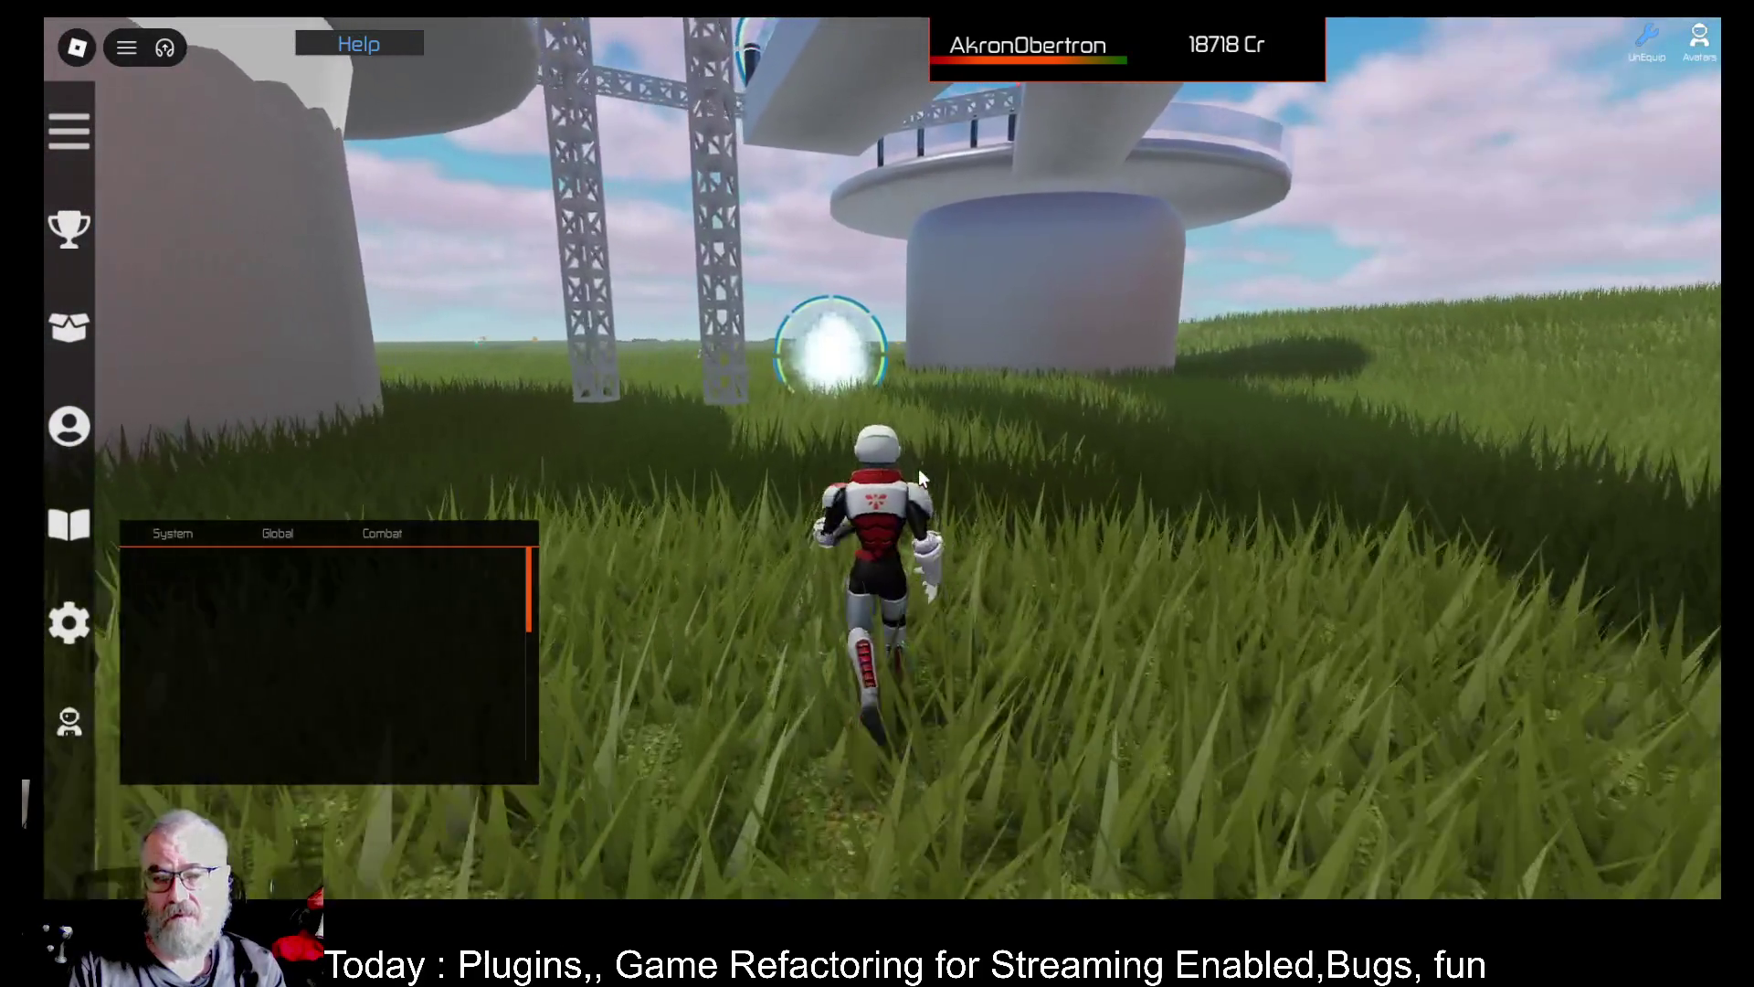
{"action": "key", "text": "w"}
{"action": "key", "text": "w"}
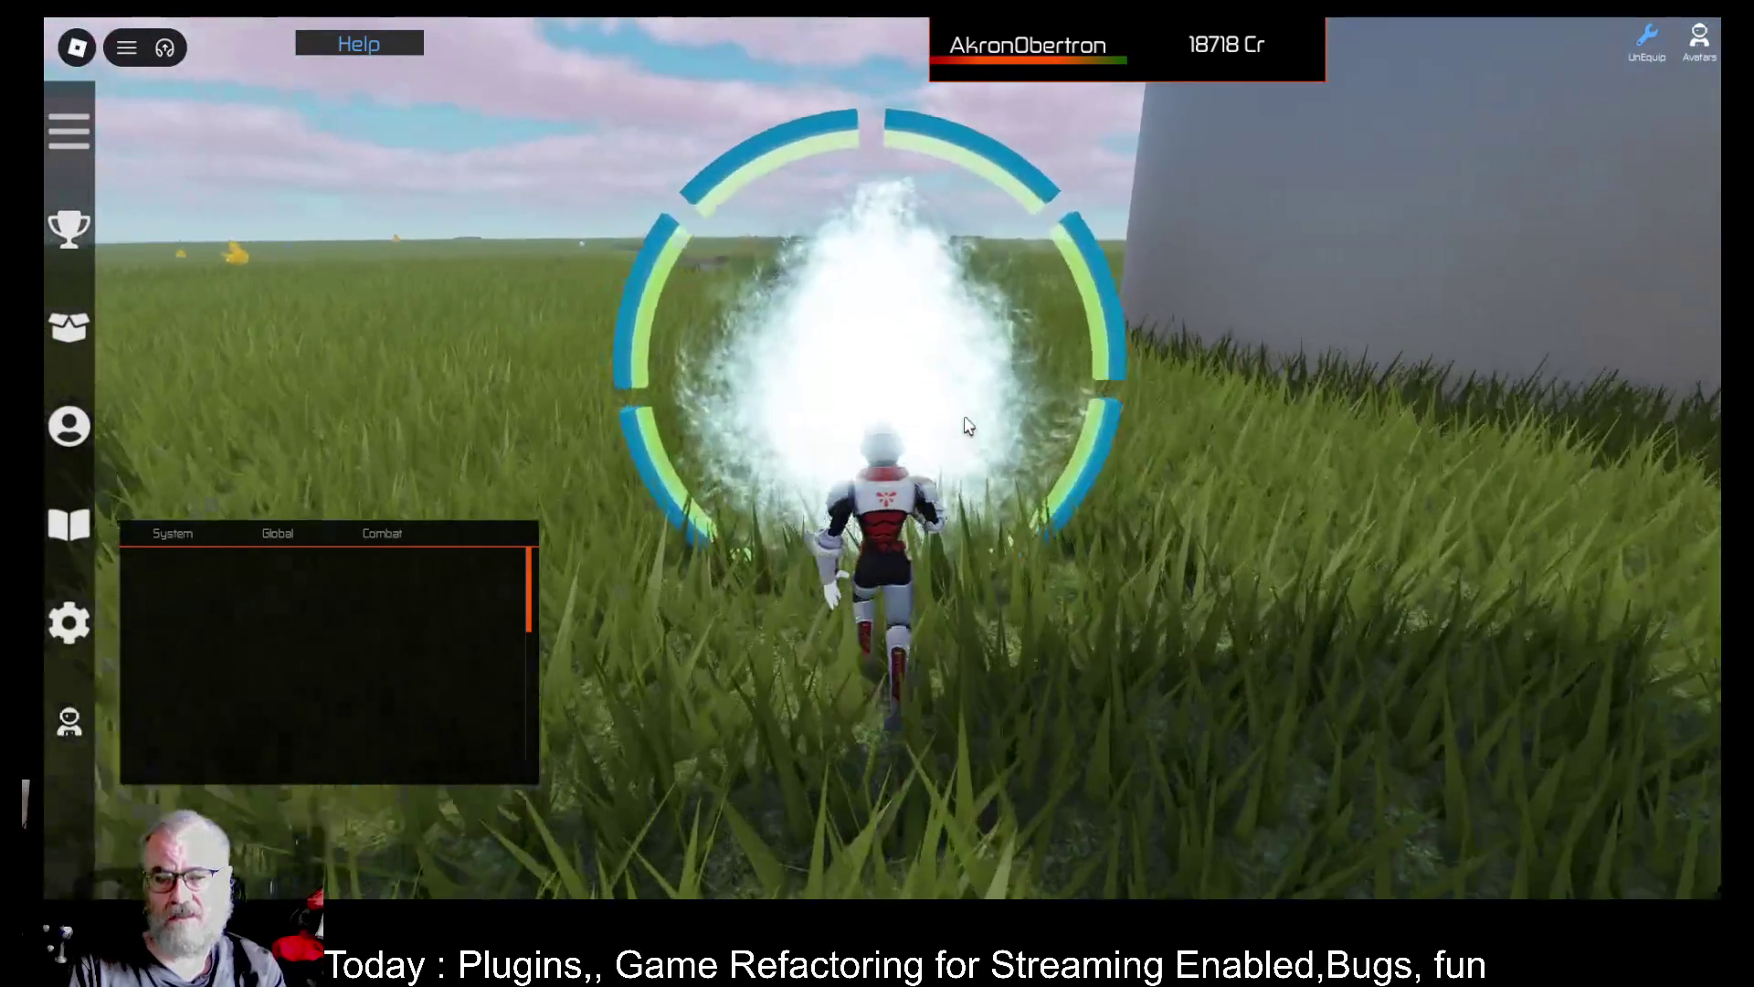
{"action": "key", "text": "w"}
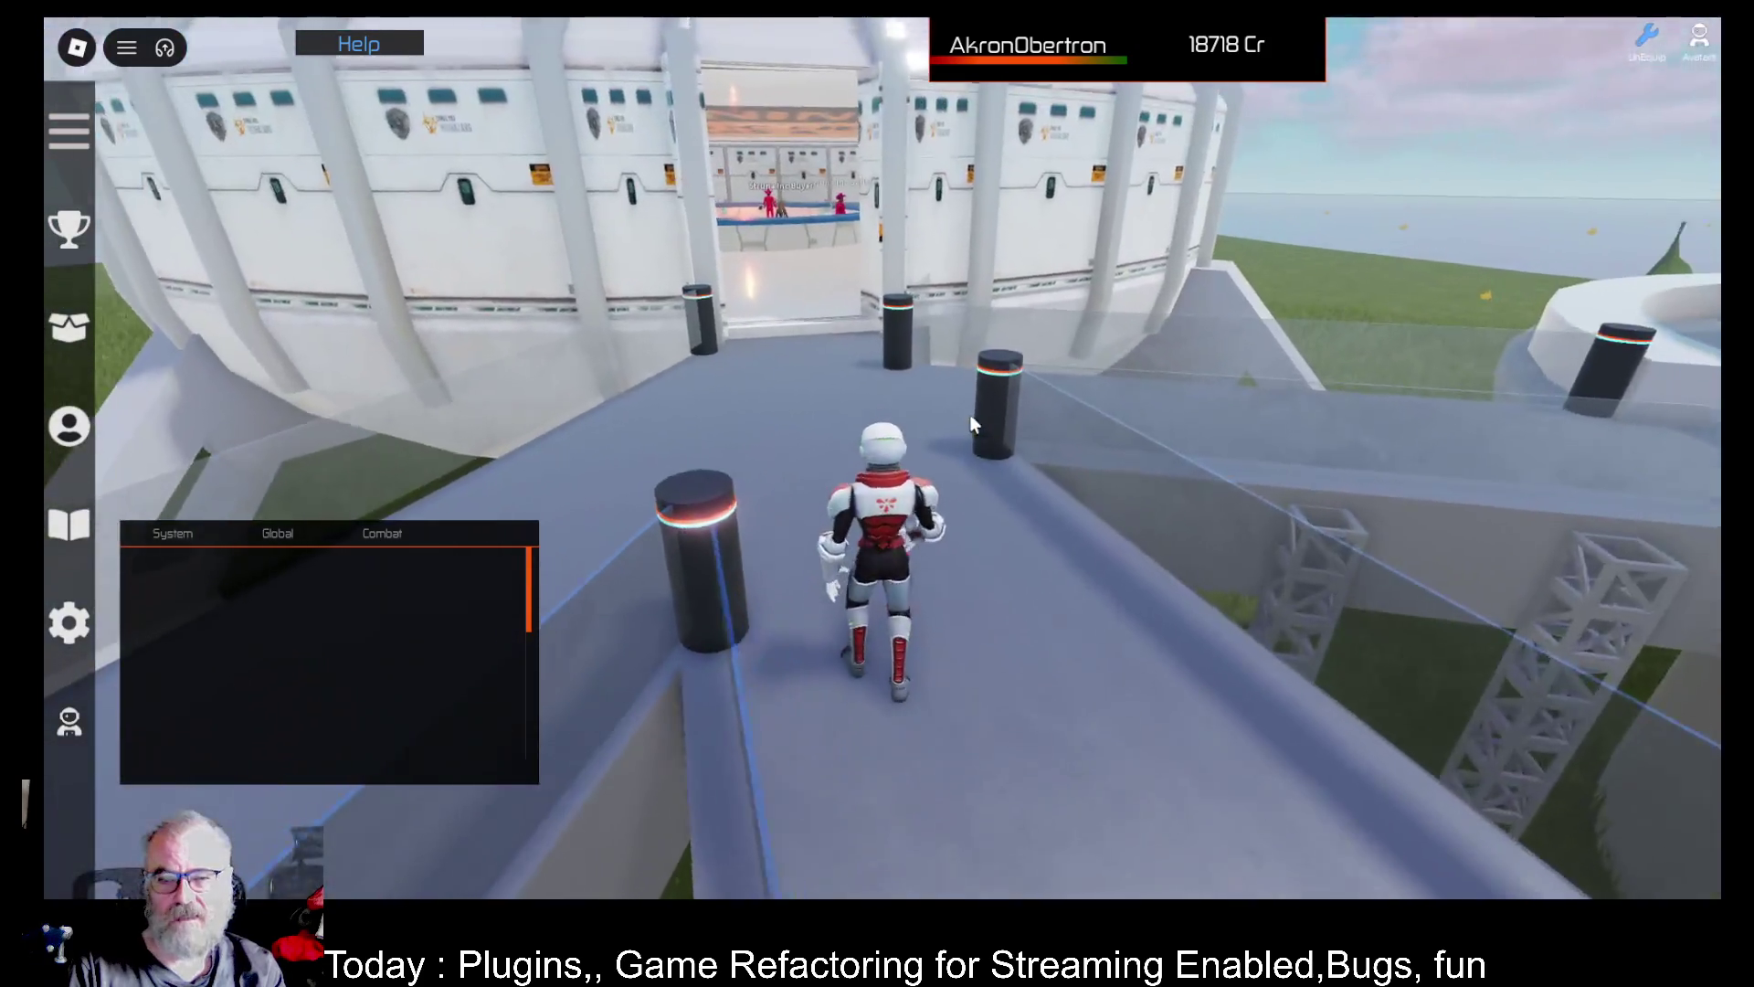
{"action": "key", "text": "w"}
{"action": "key", "text": "d"}
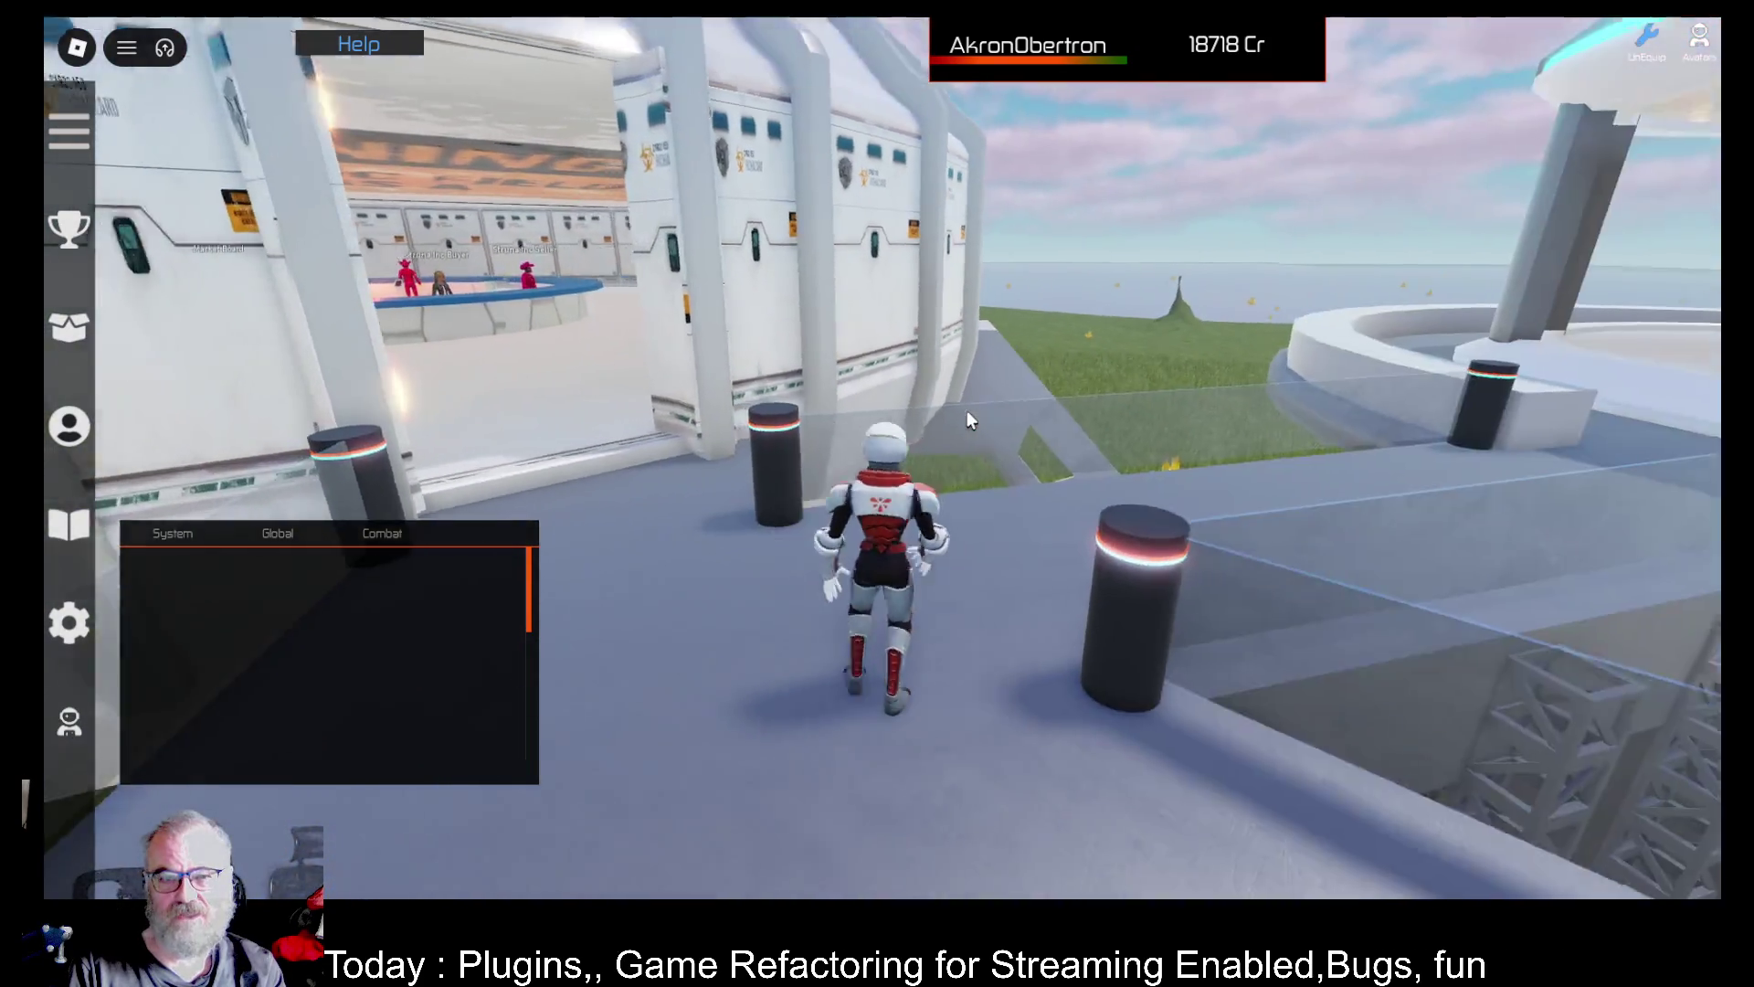
{"action": "key", "text": "a"}
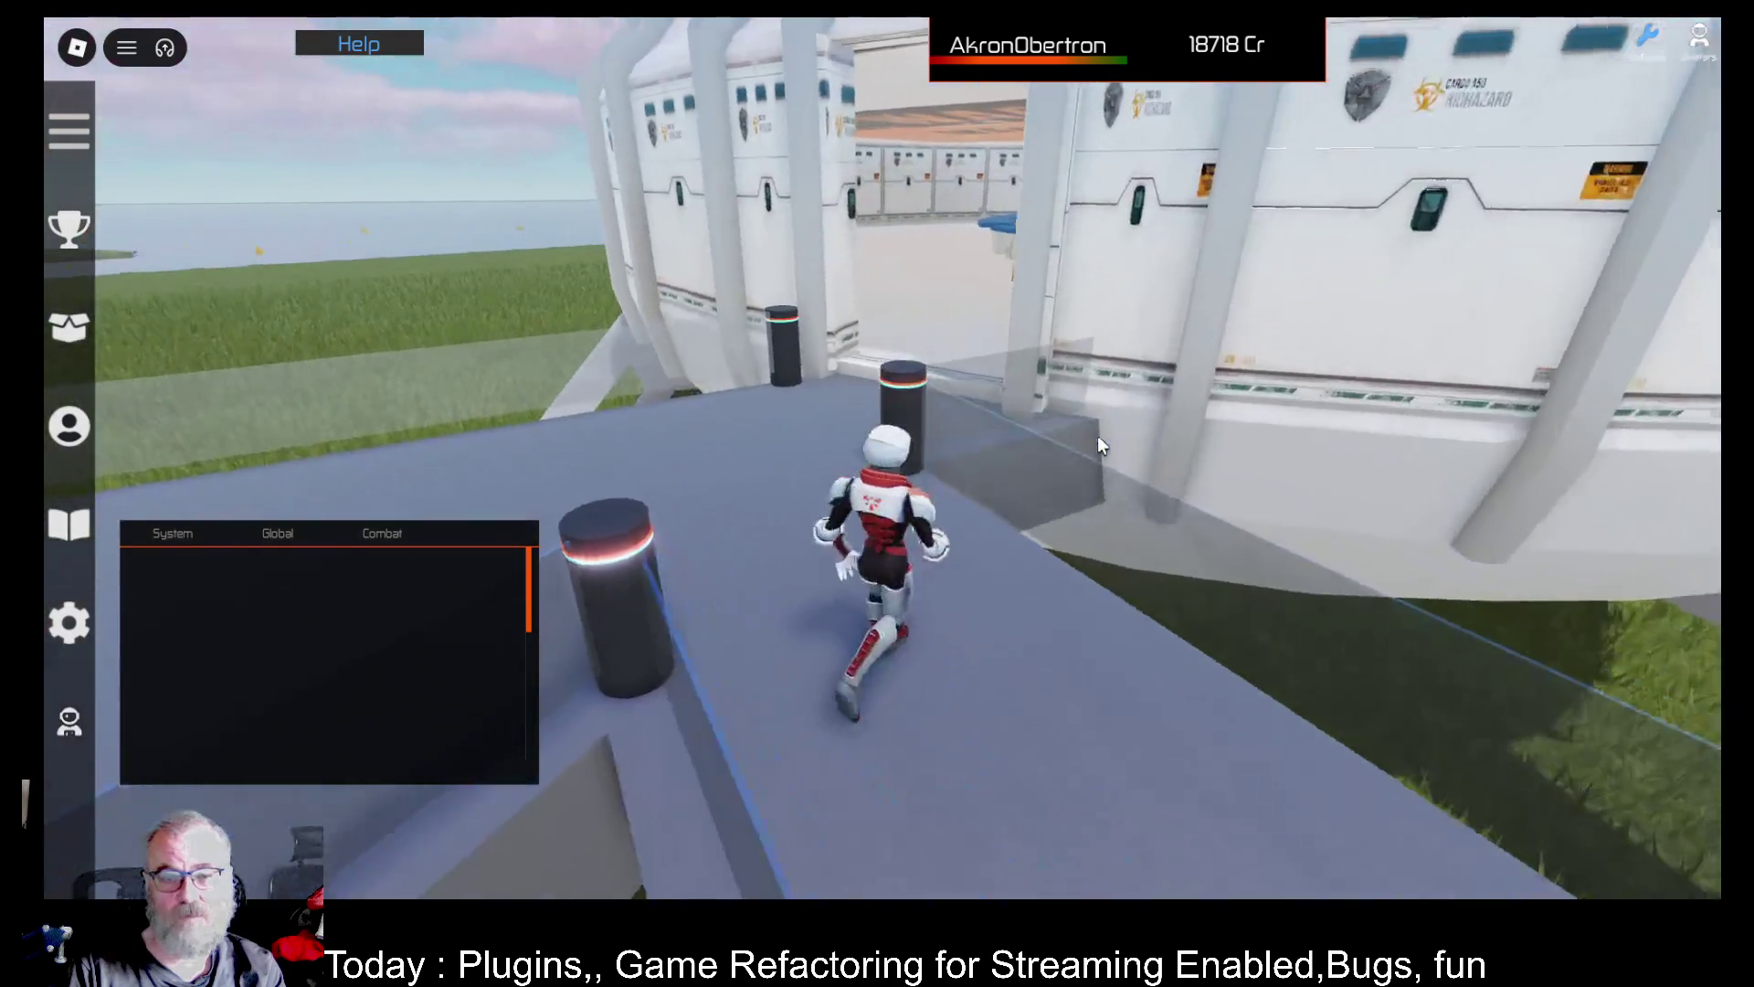
{"action": "key", "text": "w"}
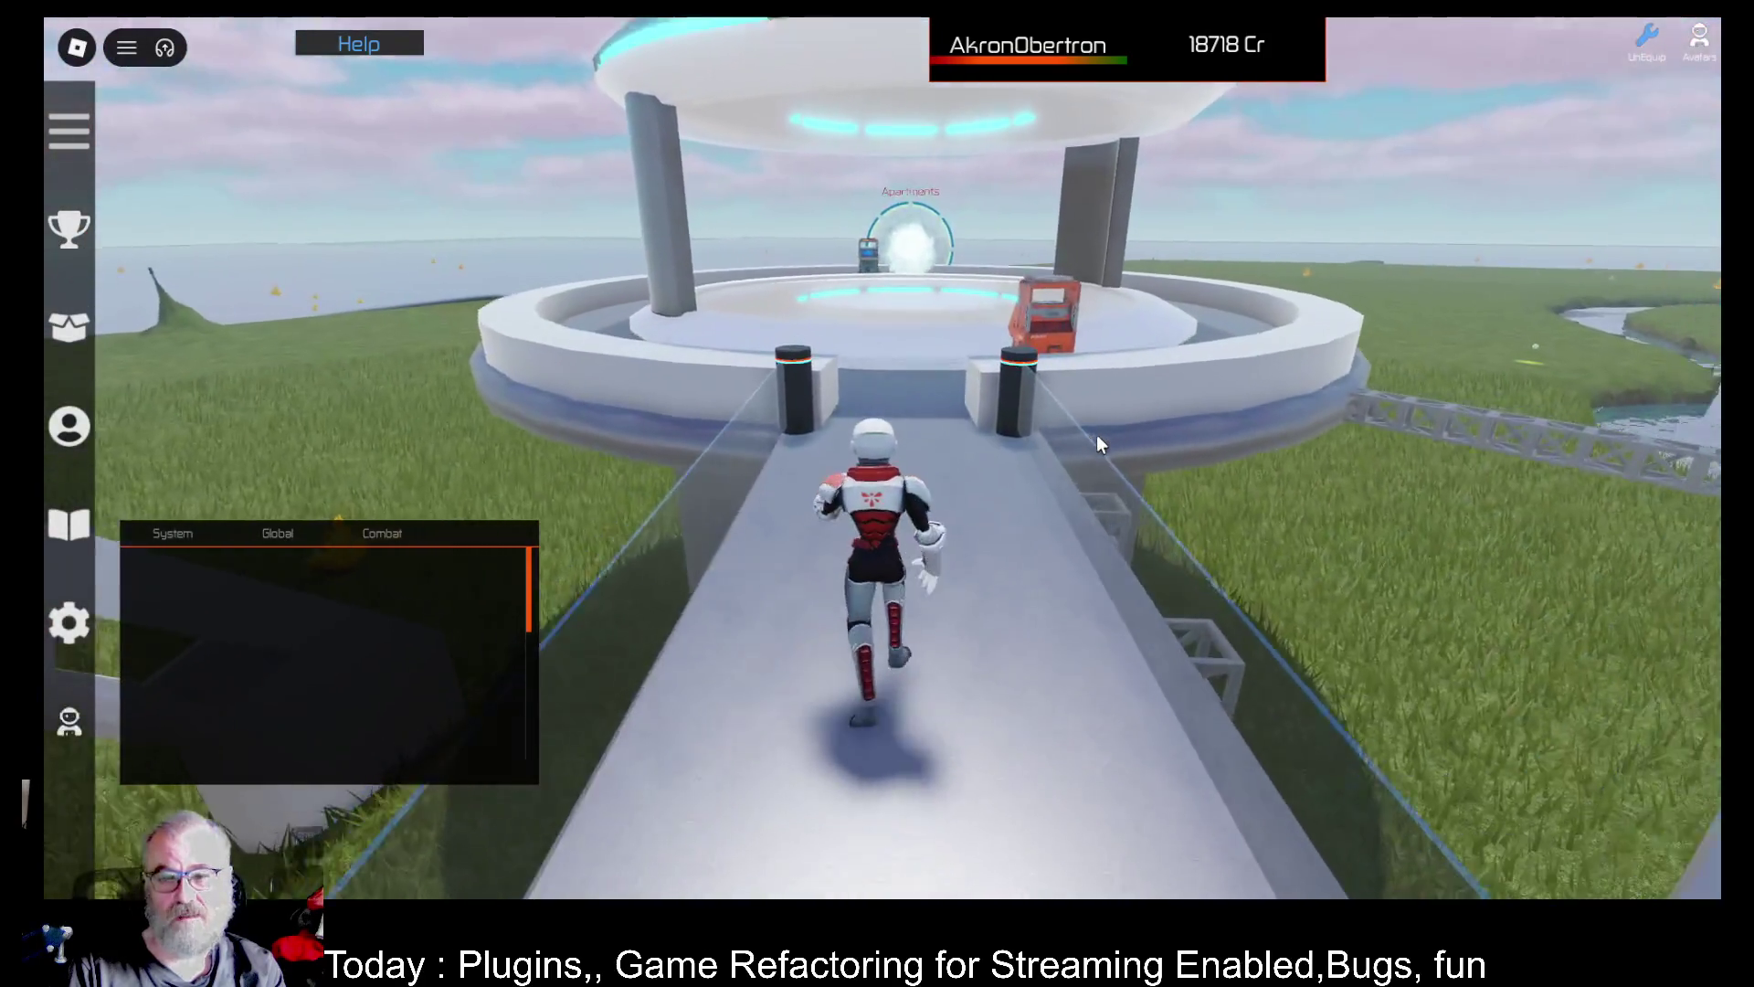
{"action": "key", "text": "w"}
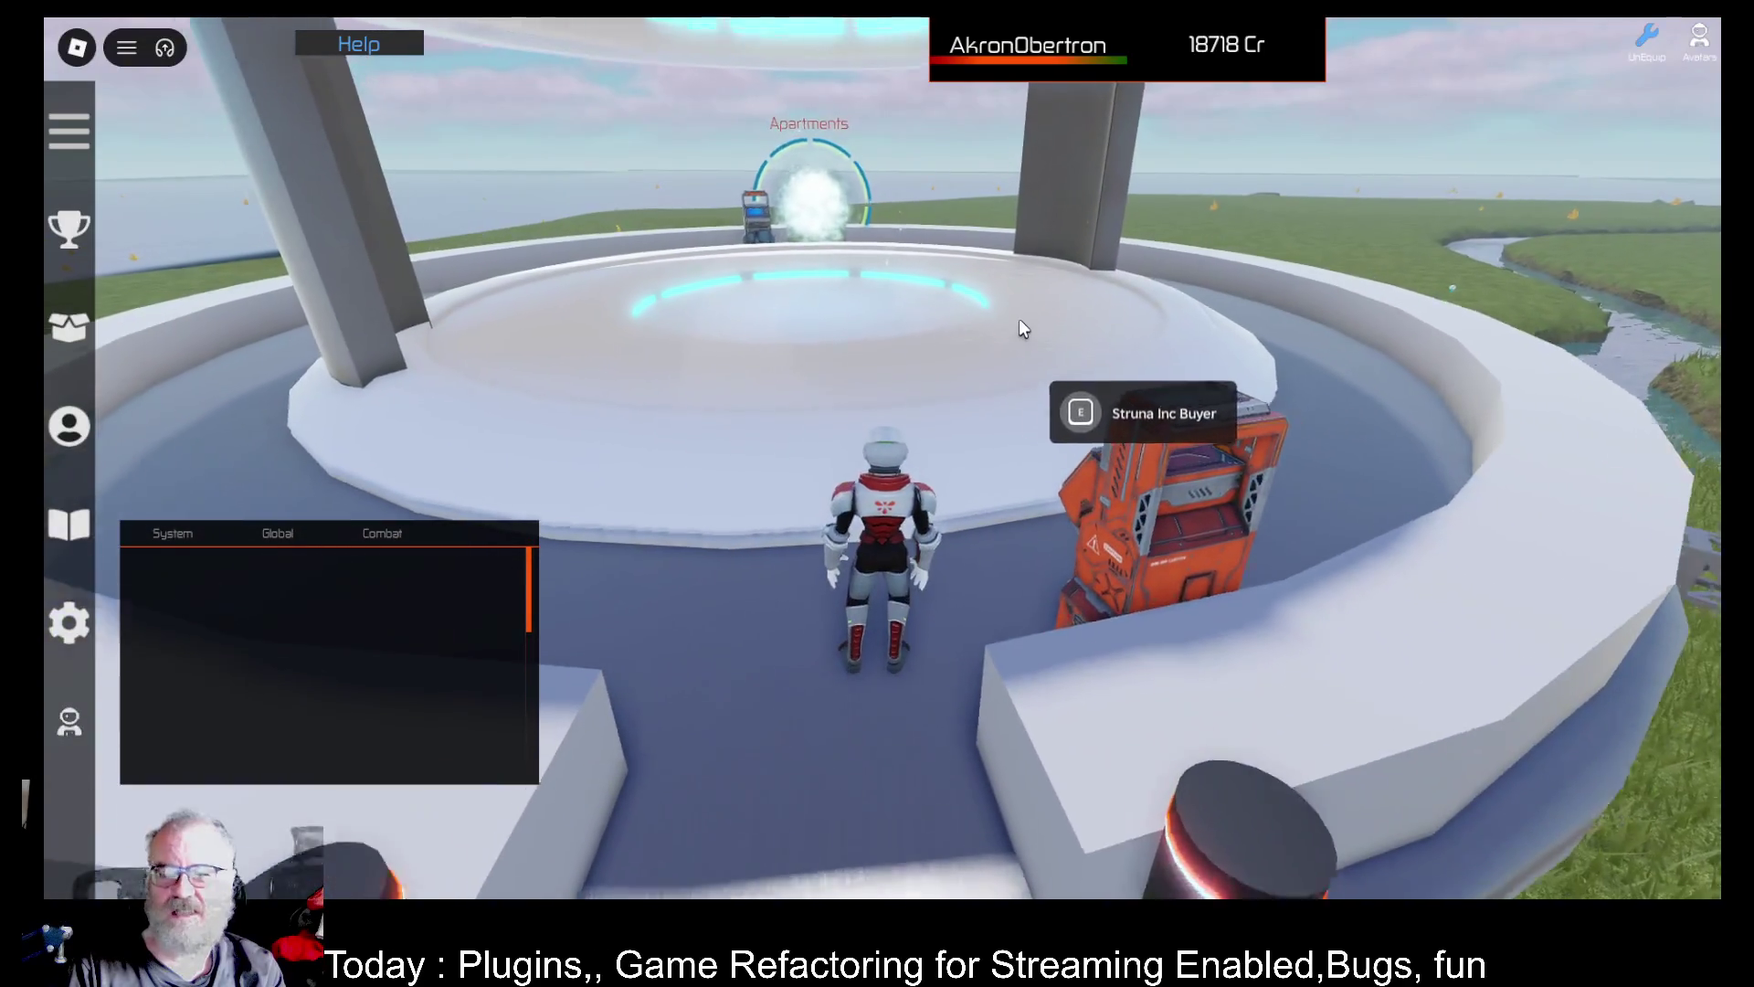
{"action": "key", "text": "w"}
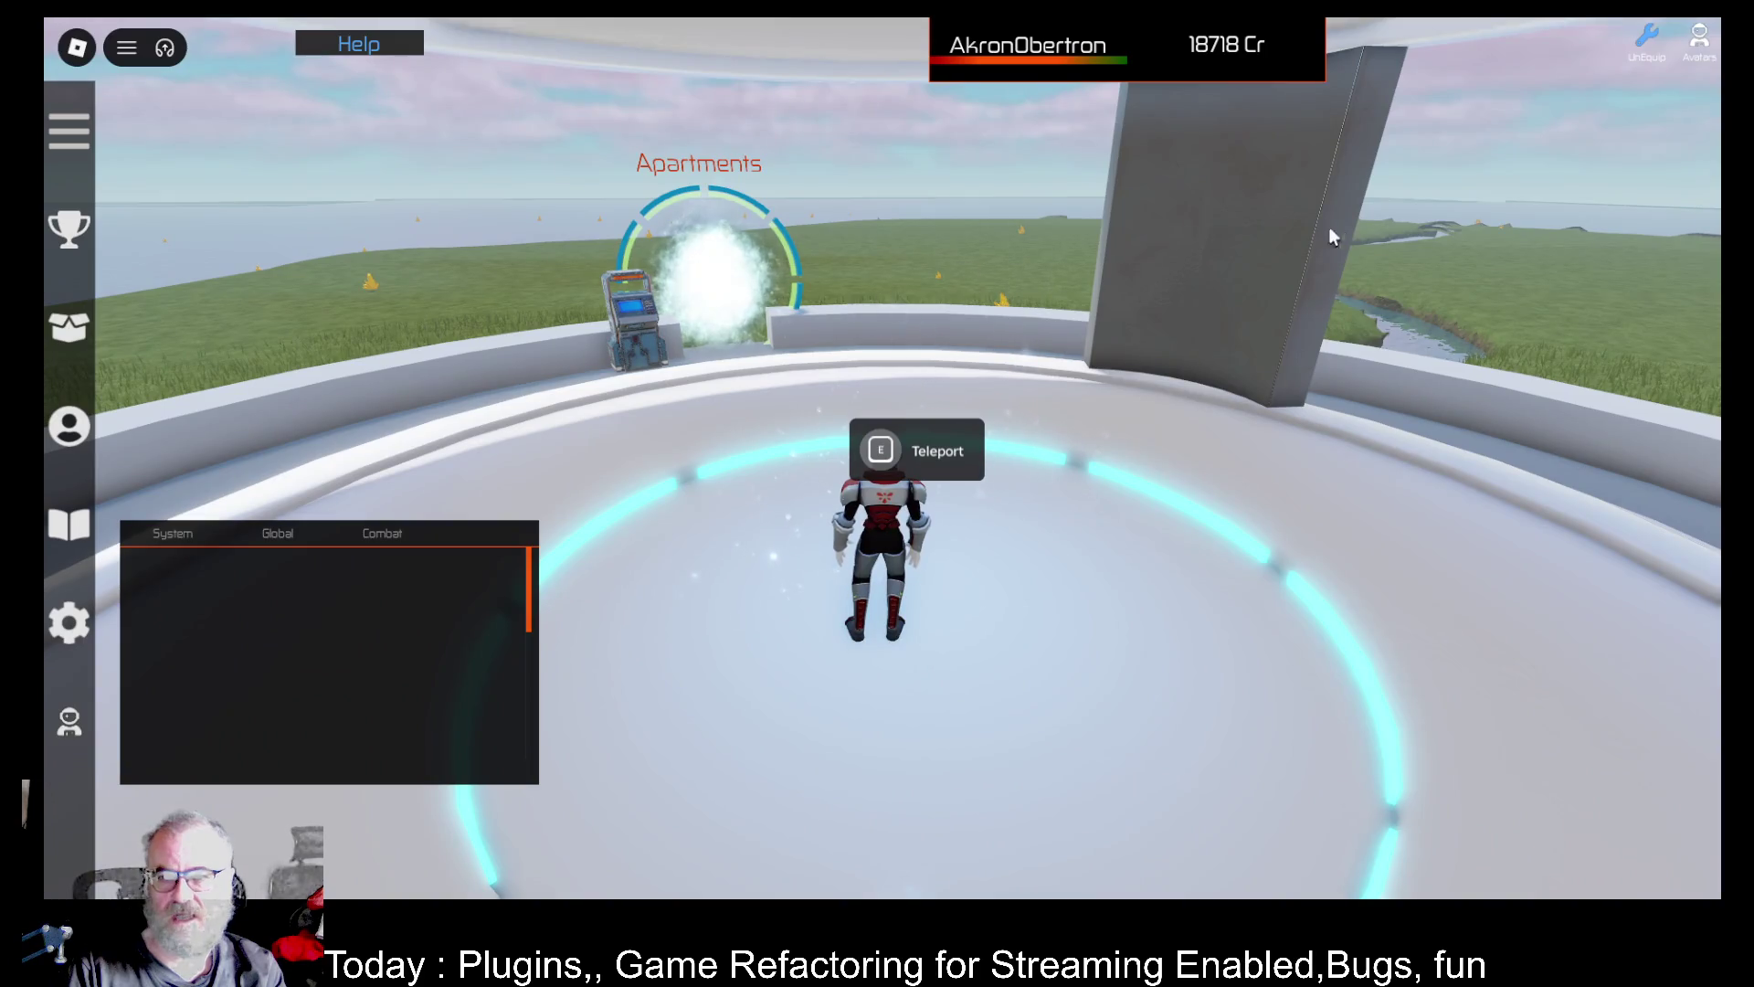
Teleport to Faros from the Destinations menu
{"action": "key", "text": "e"}
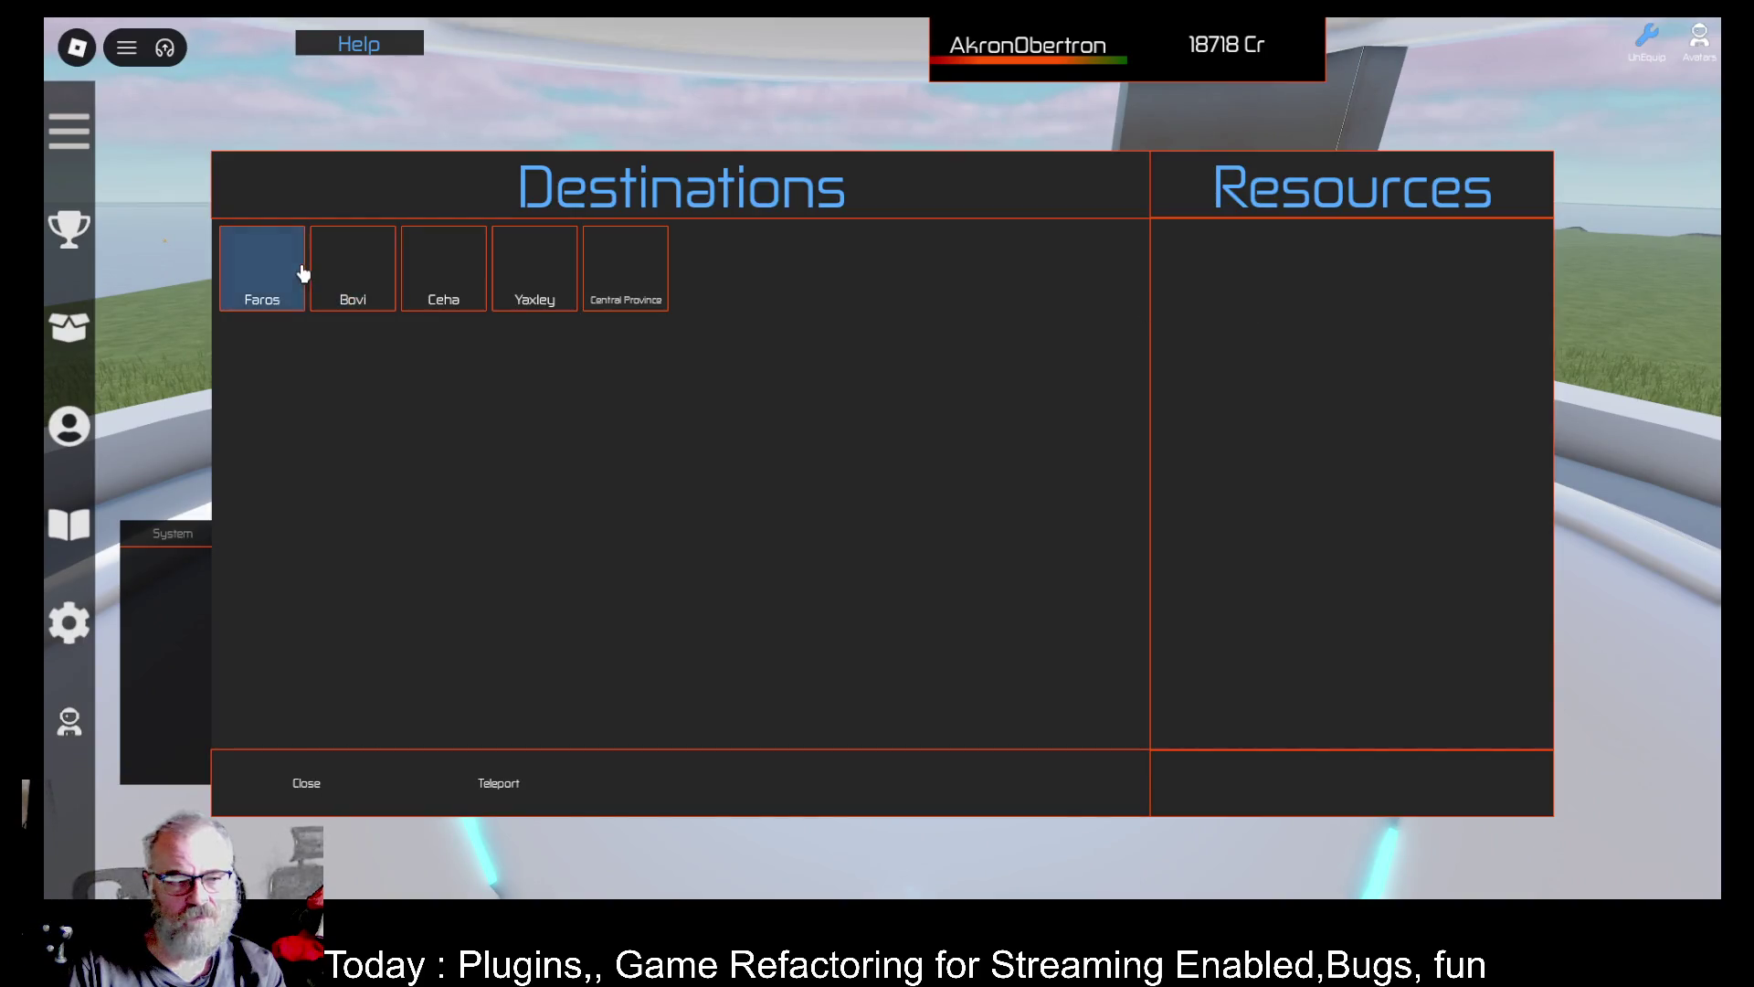
{"action": "left_click", "coordinate": [298, 271]}
{"action": "left_click", "coordinate": [524, 787]}
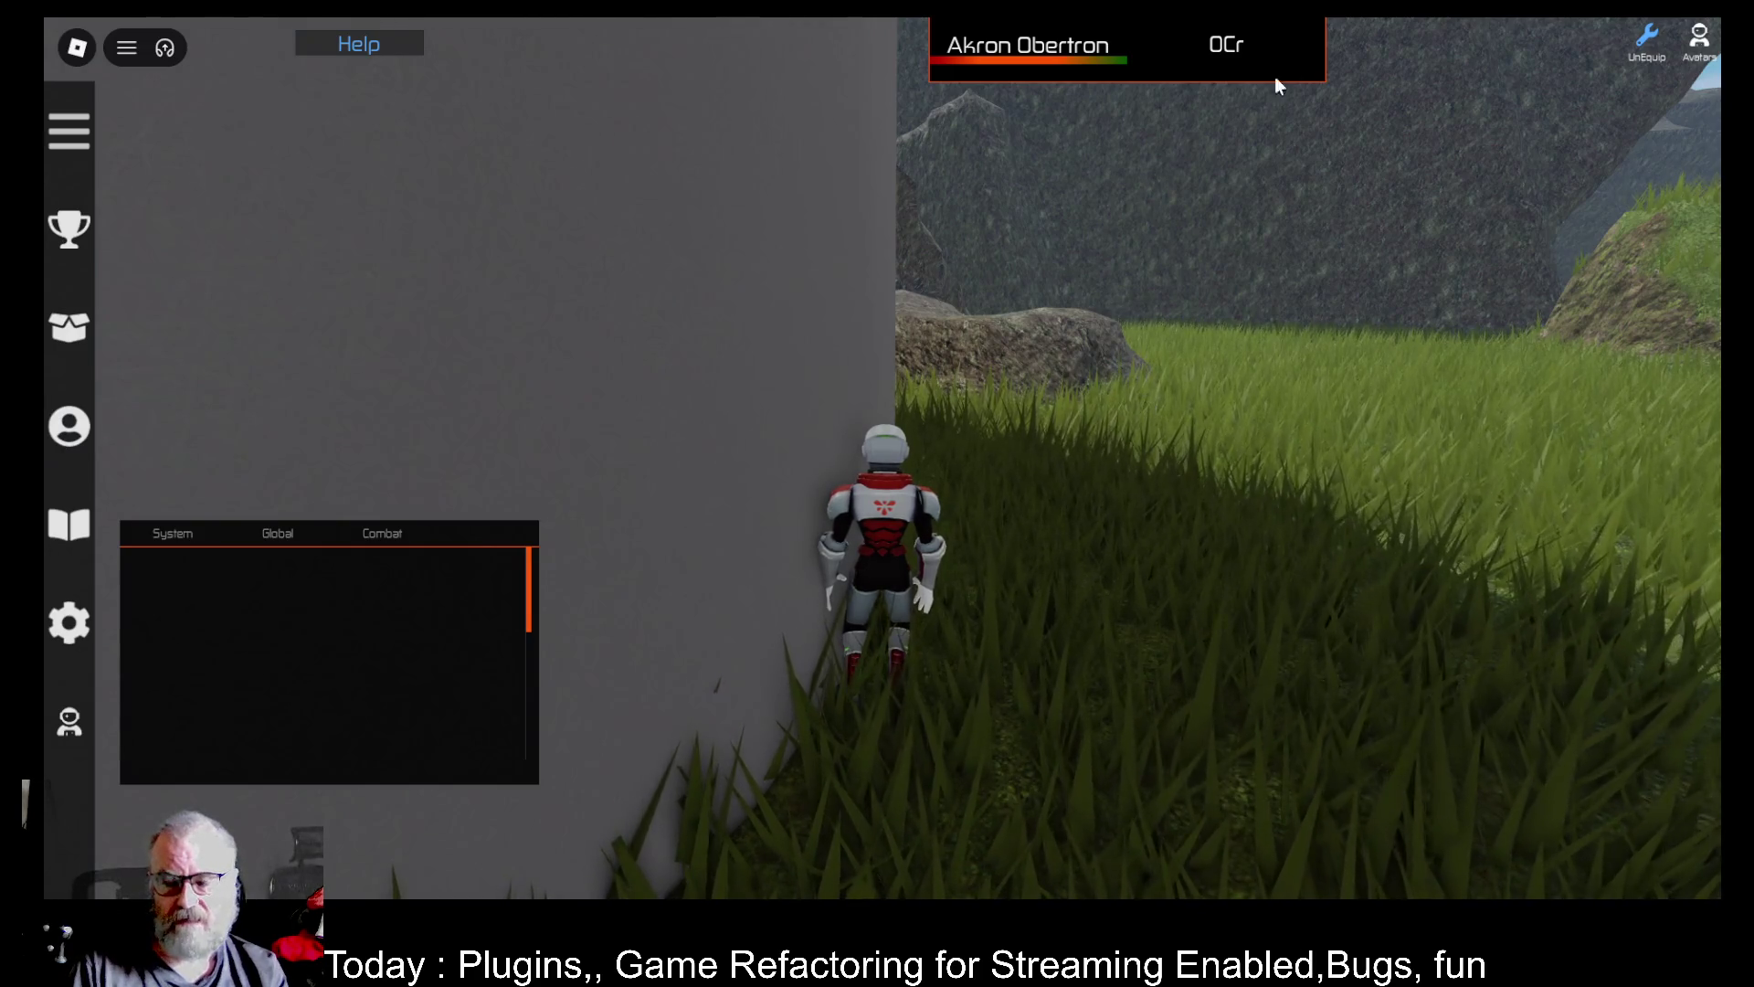
Walk the avatar along the grey wall, through the tall grass and past the towers
{"action": "key", "text": "d"}
{"action": "key", "text": "s"}
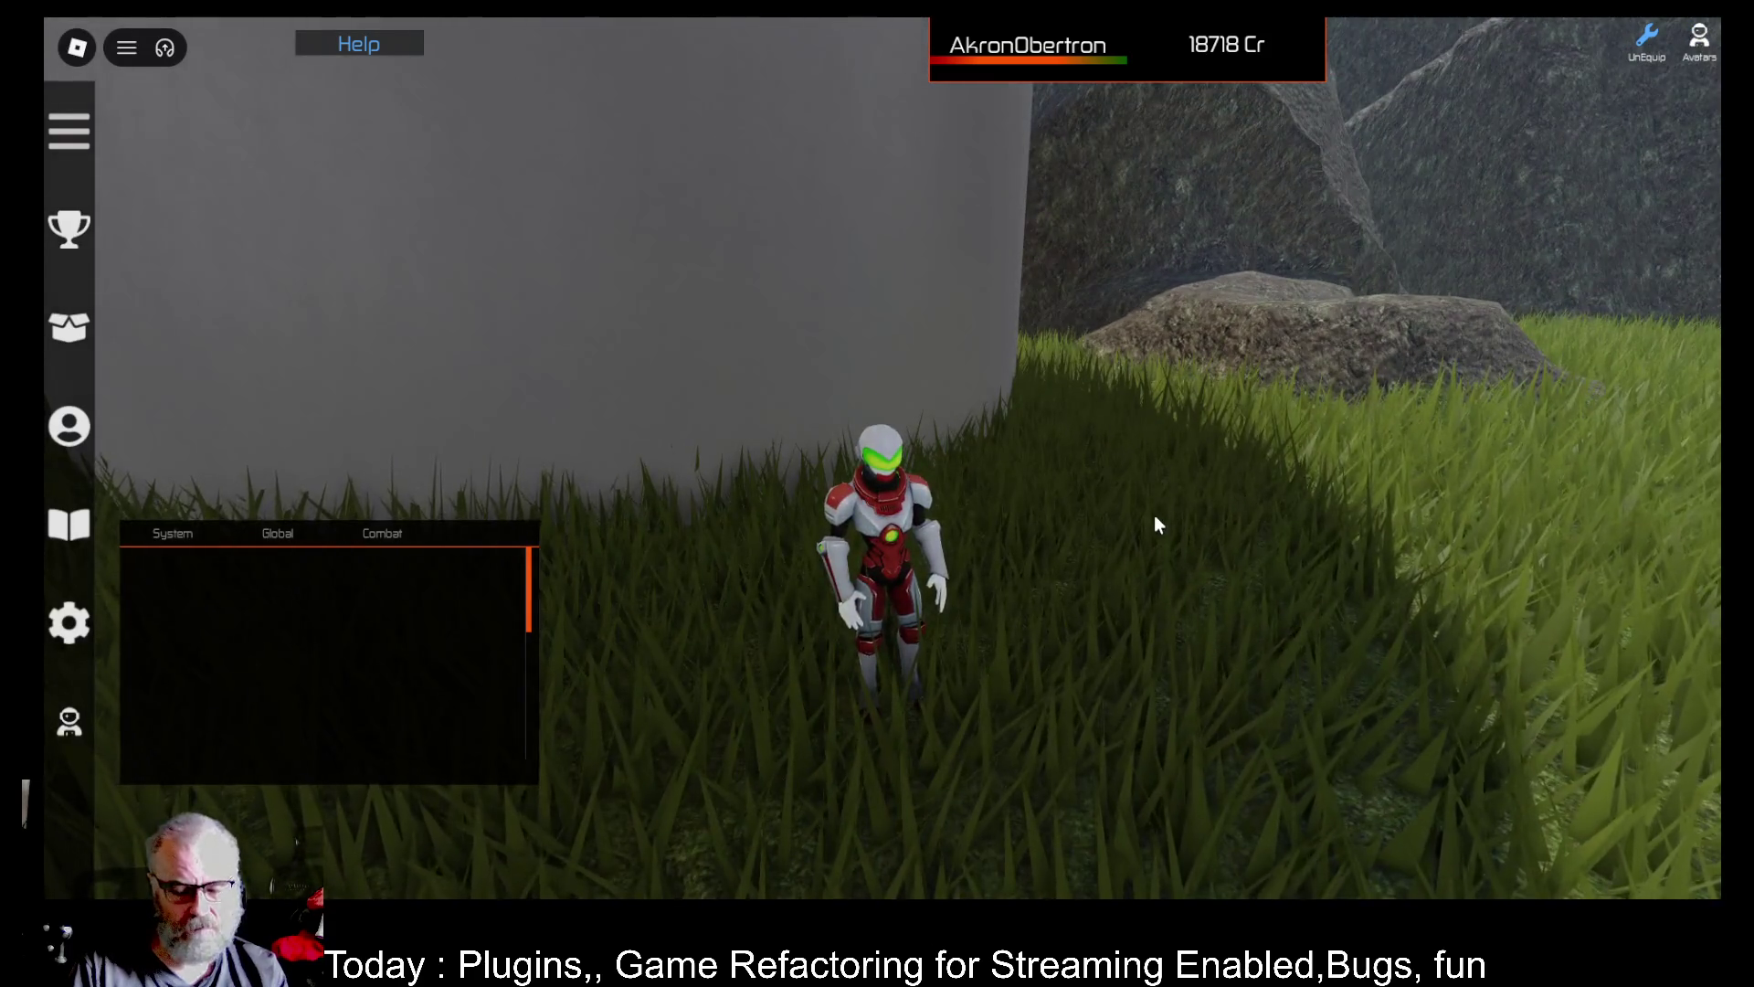
{"action": "key", "text": "a"}
{"action": "key", "text": "s"}
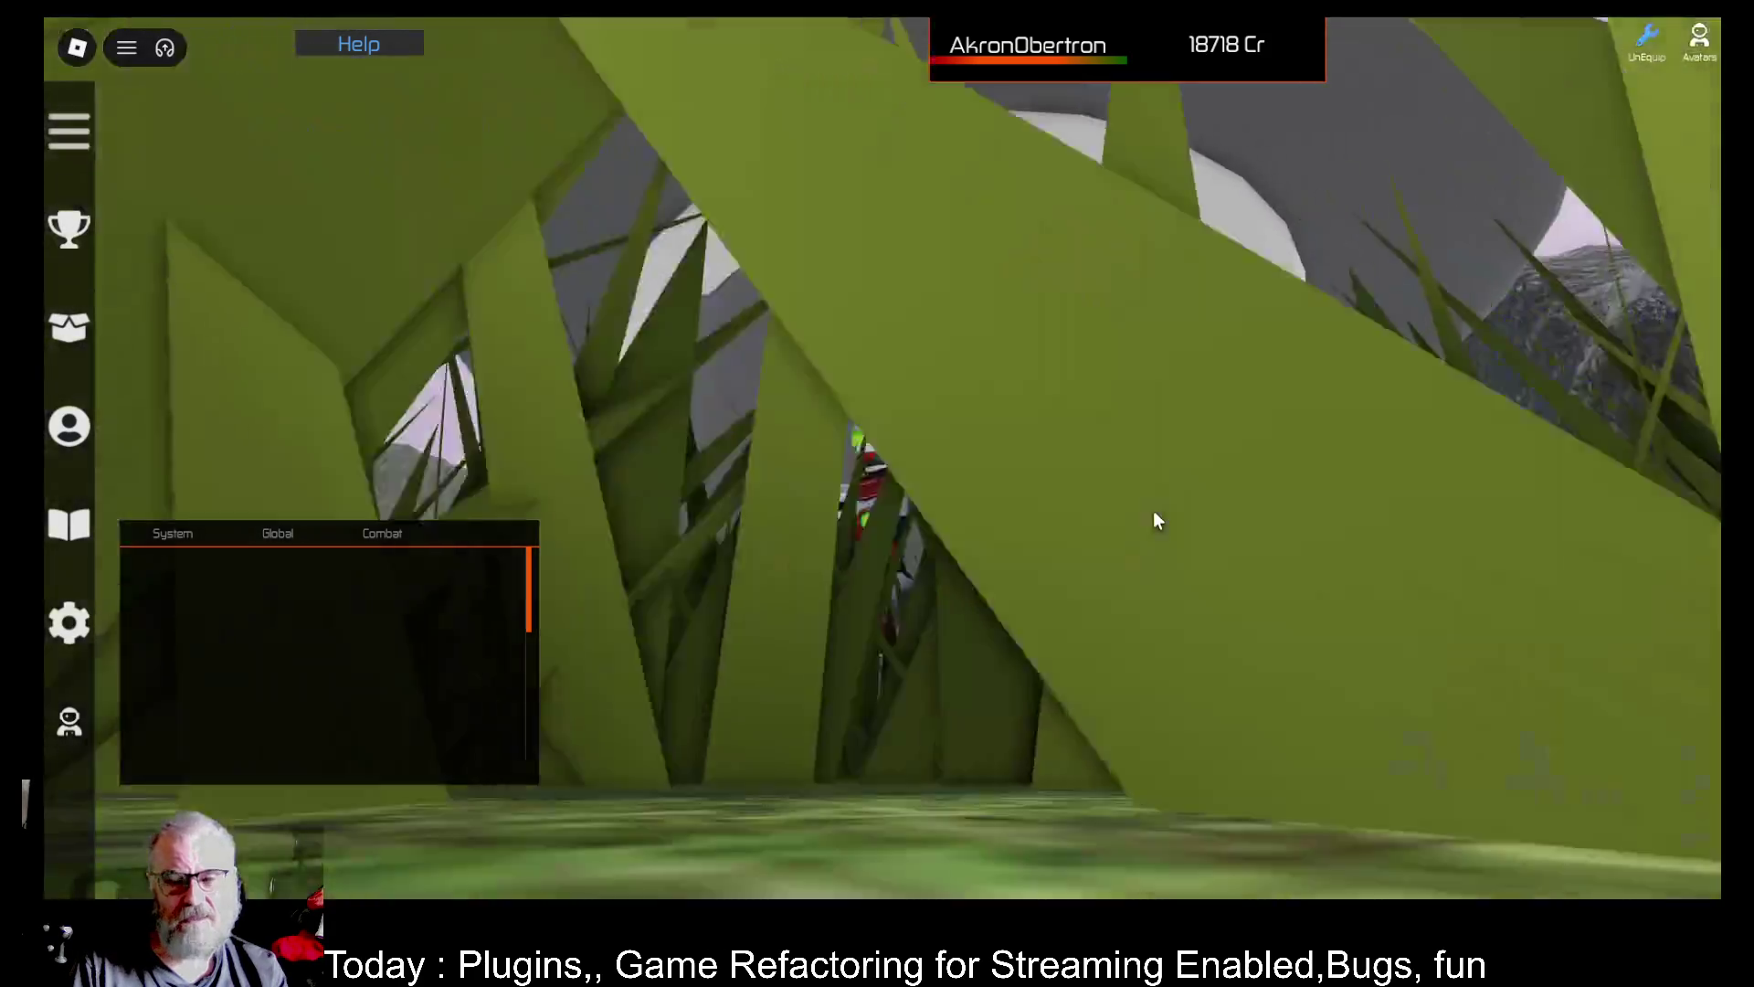
{"action": "scroll", "coordinate": [1168, 462], "scroll_direction": "down", "scroll_amount": 5}
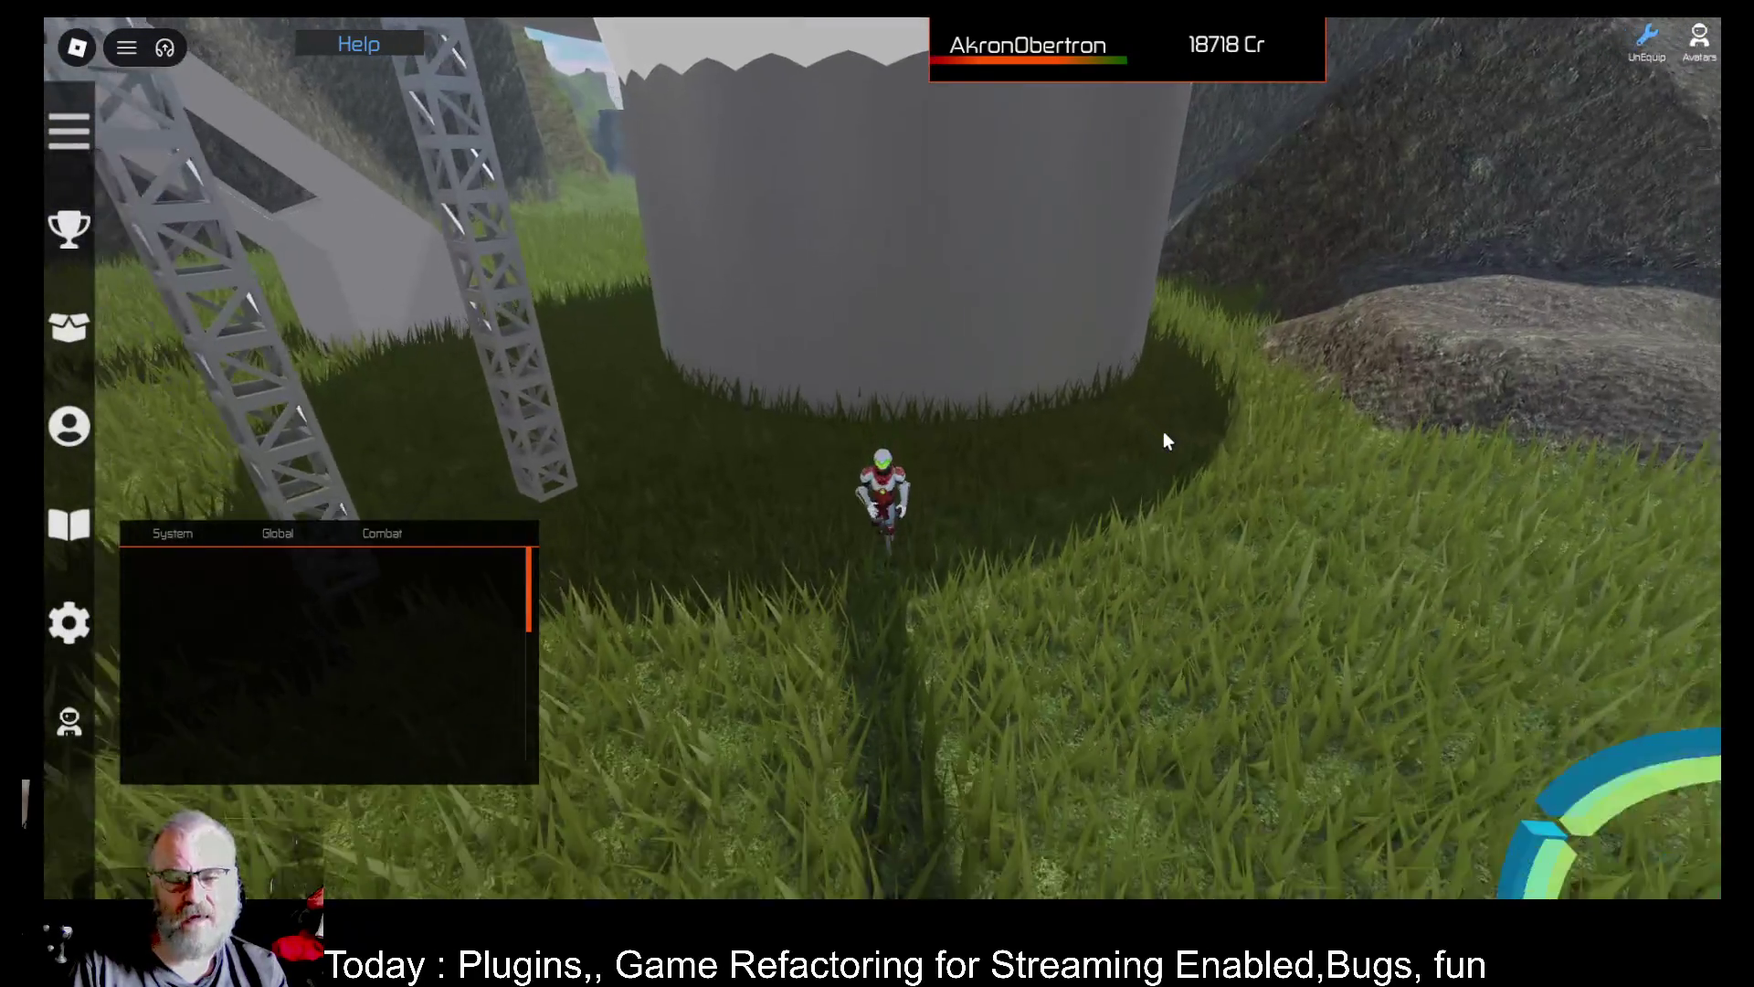
{"action": "key", "text": "a"}
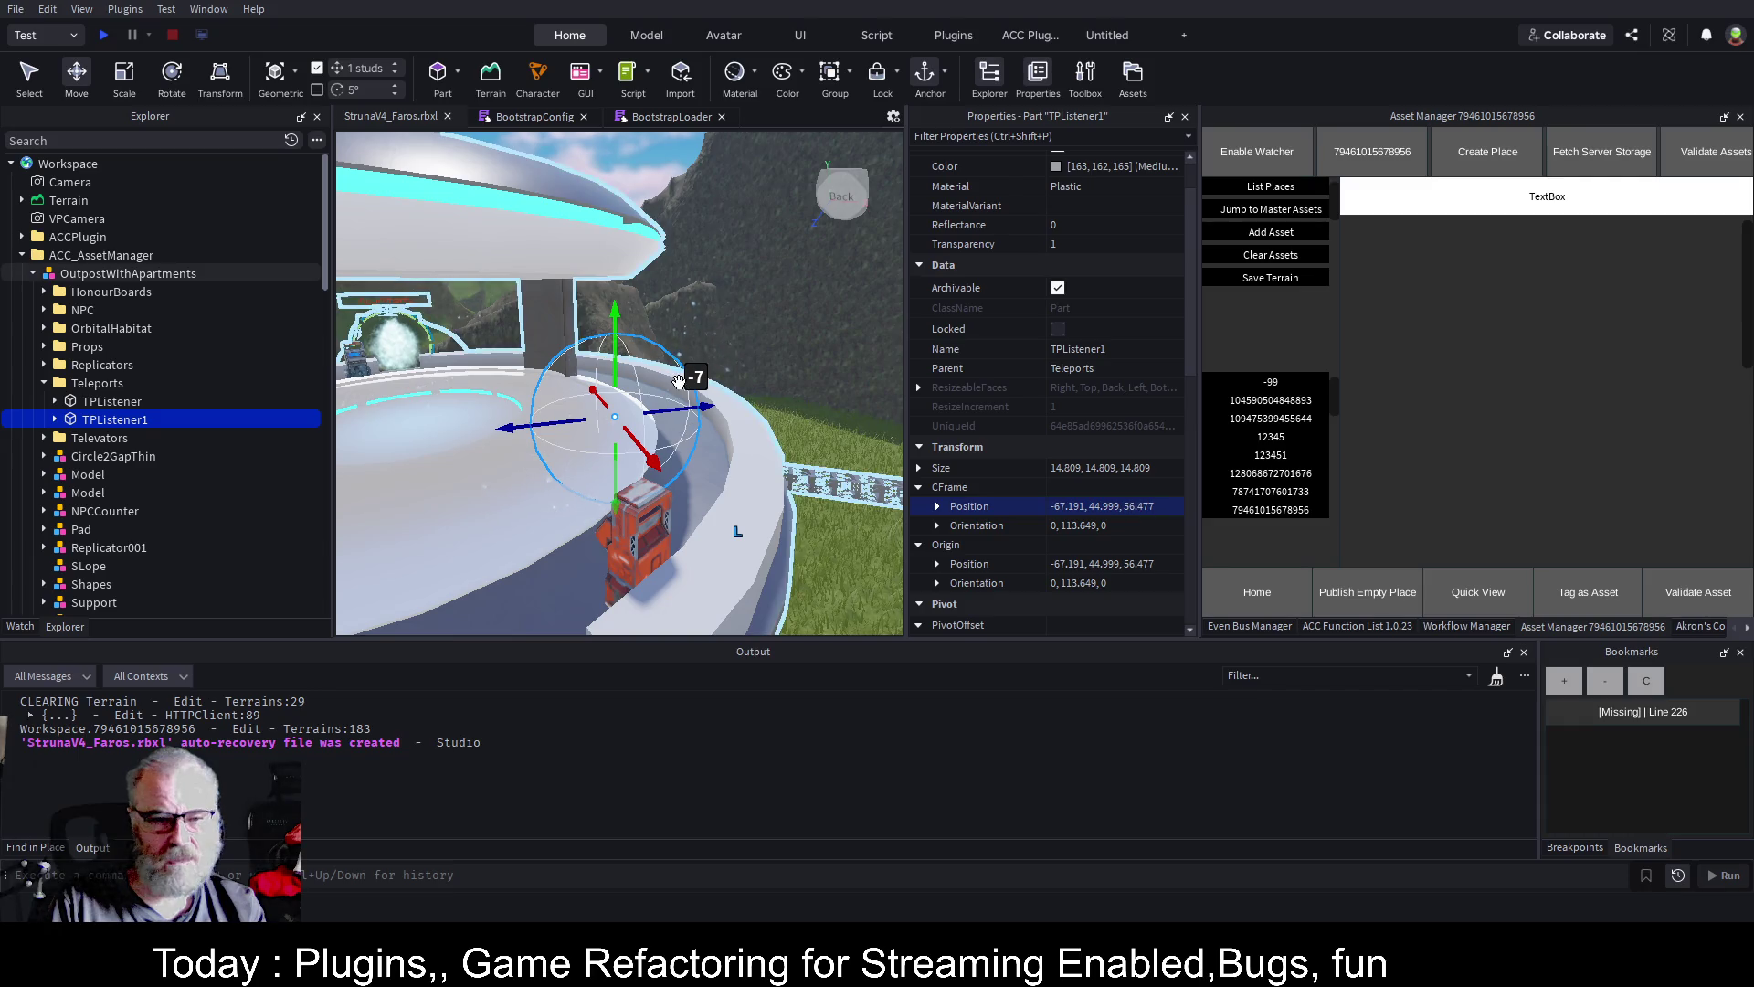
Drag TPListener1 up 4 studs so its Position reads -67.191, 48.999, 56.477
{"action": "scroll", "coordinate": [759, 403], "scroll_direction": "up", "scroll_amount": 8}
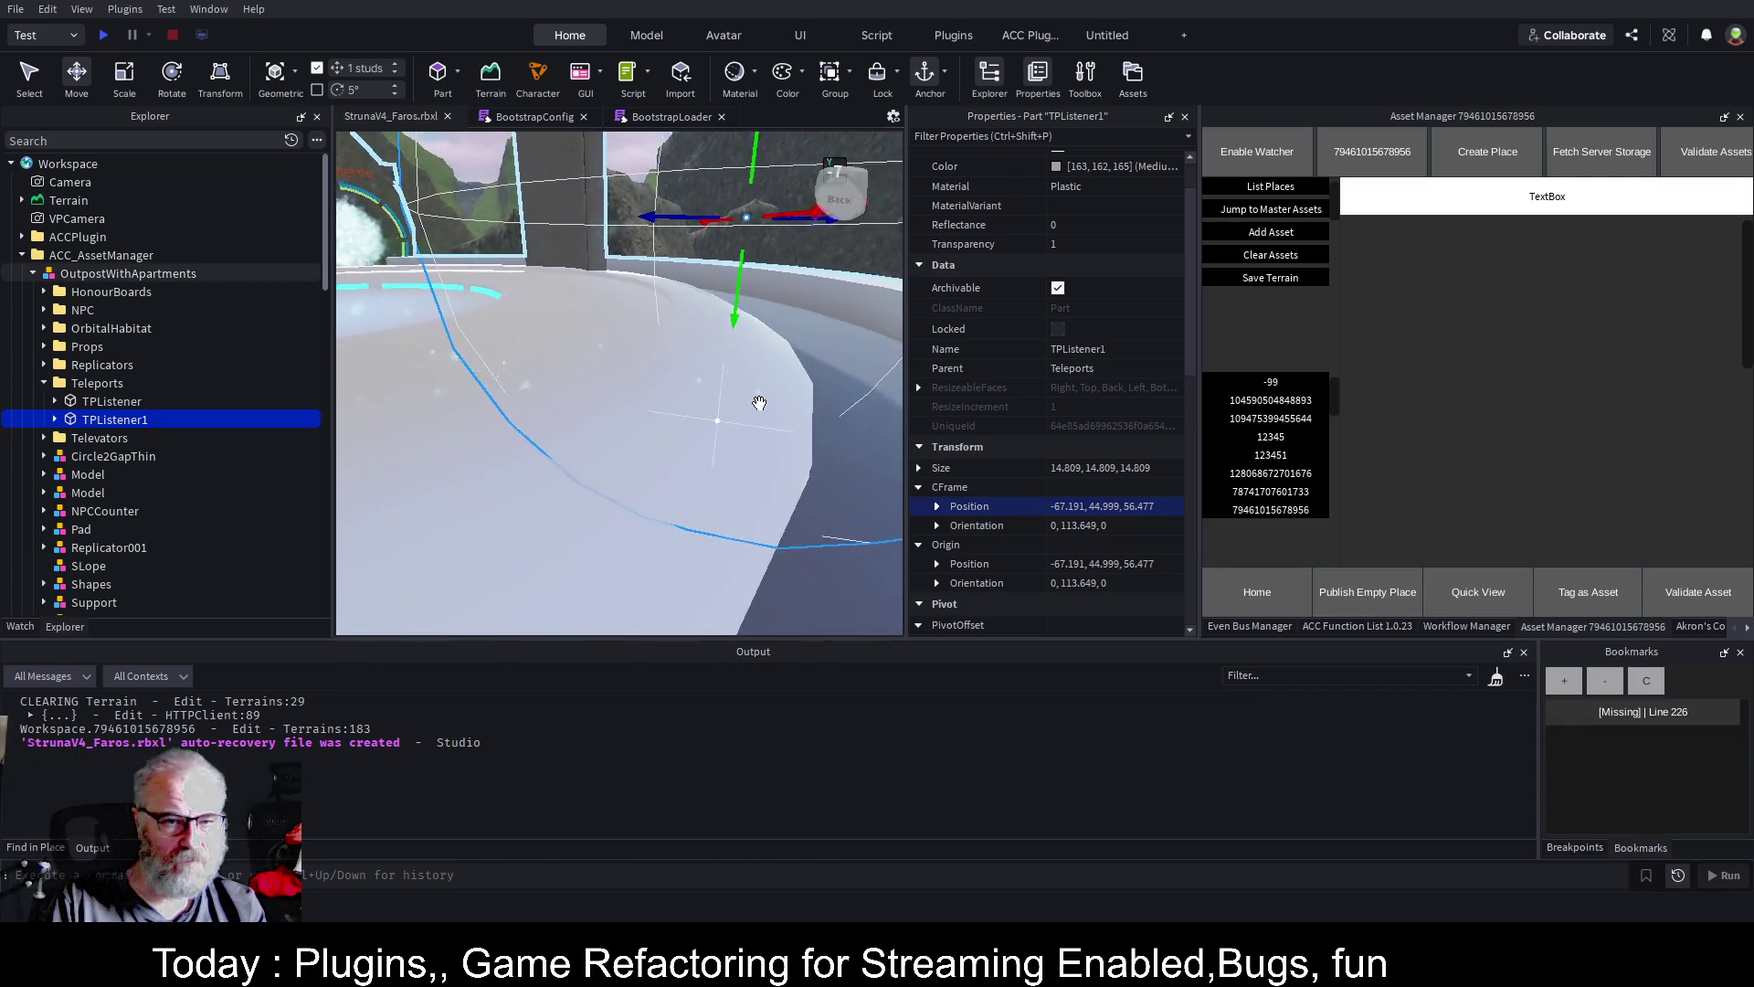
{"action": "scroll", "coordinate": [759, 403], "scroll_direction": "down", "scroll_amount": 10}
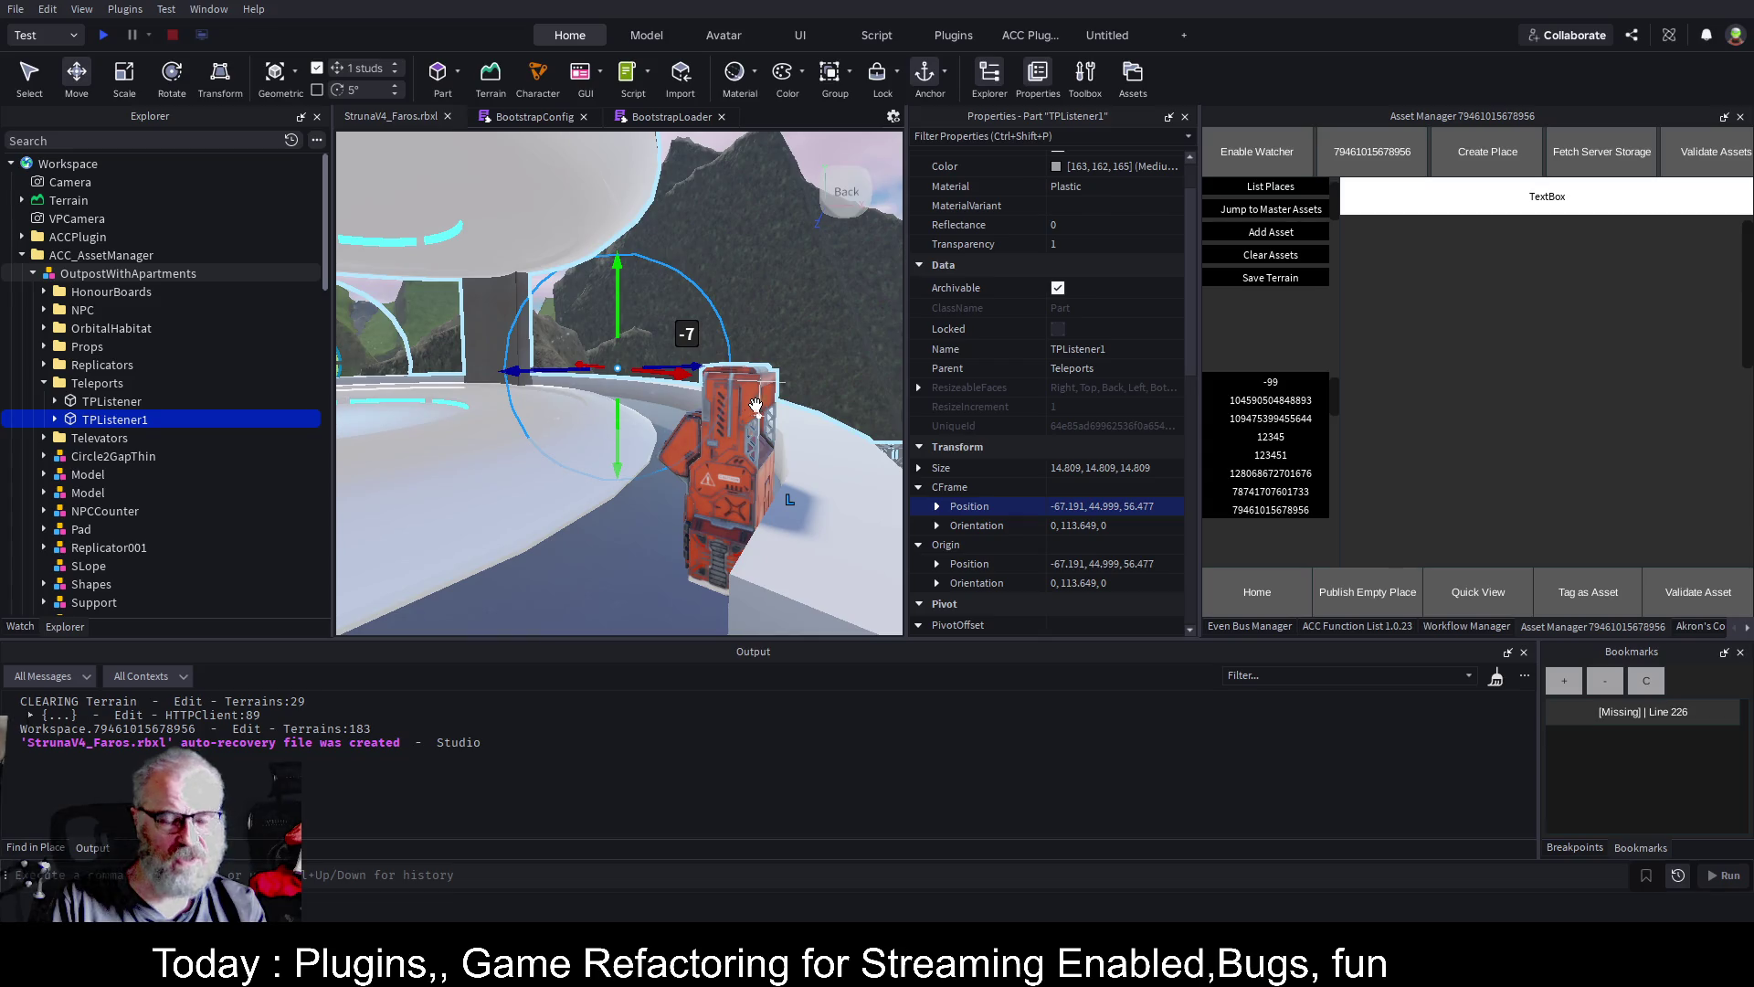
{"action": "left_click_drag", "start_coordinate": [642, 313], "coordinate": [645, 243]}
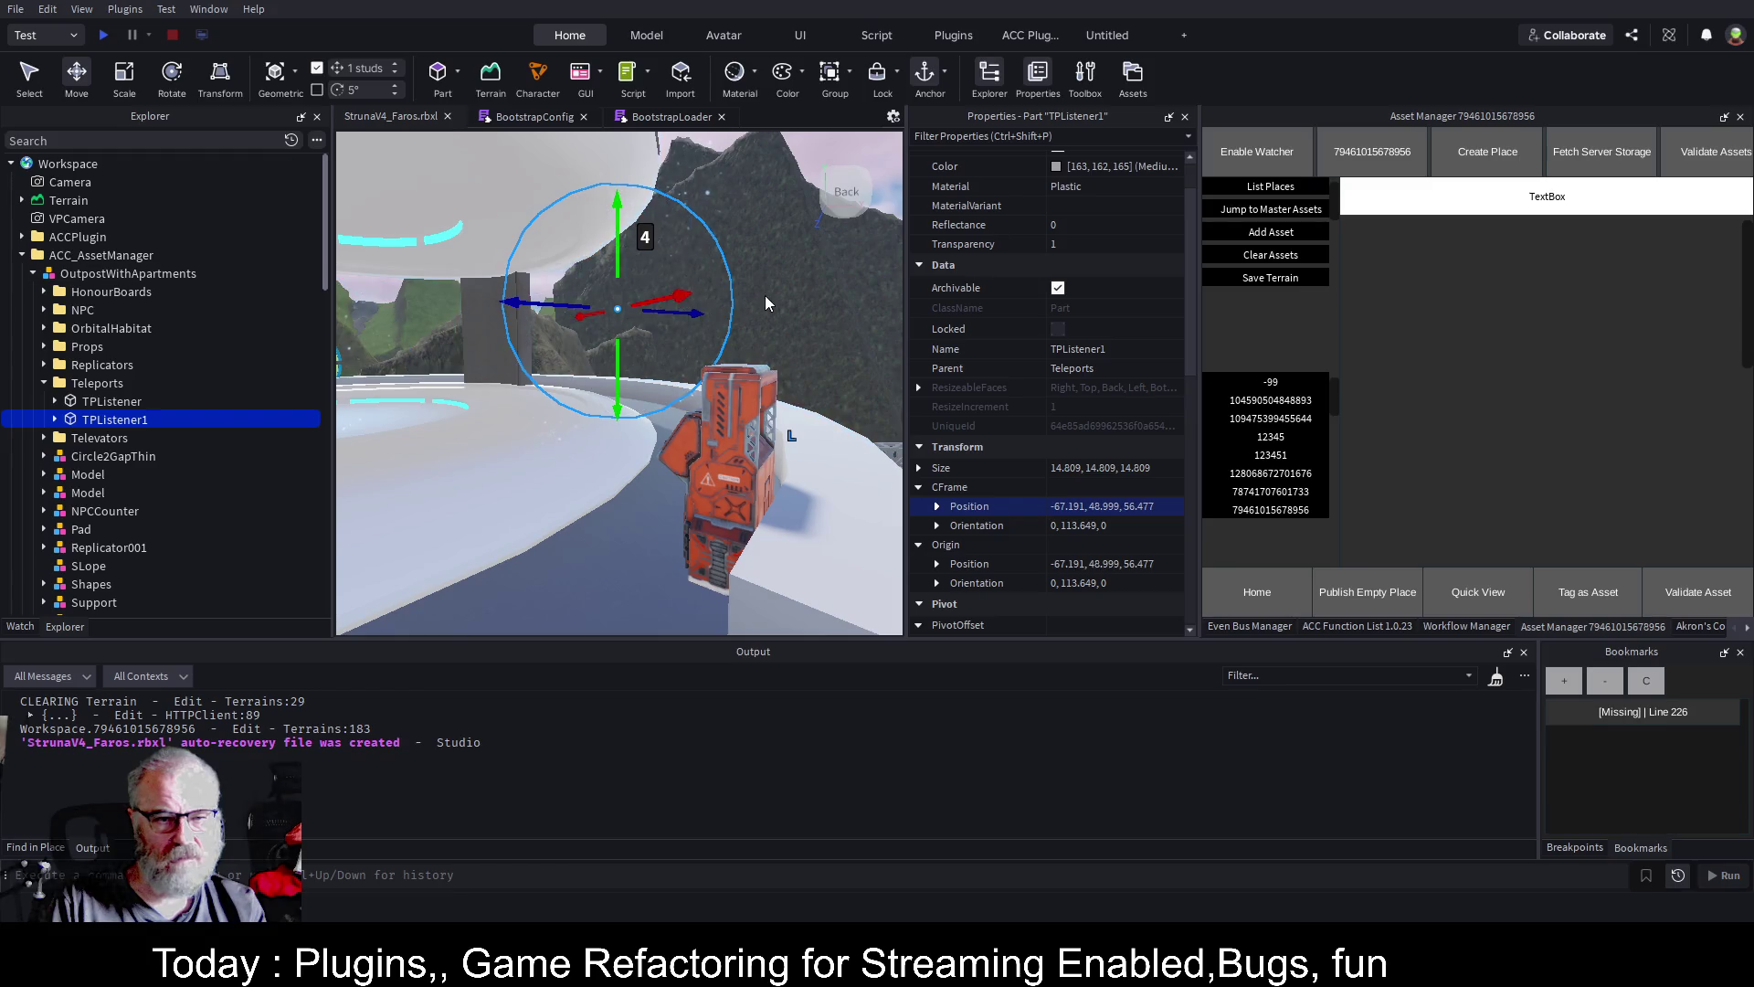
{"action": "scroll", "coordinate": [1097, 384], "scroll_direction": "down", "scroll_amount": 4}
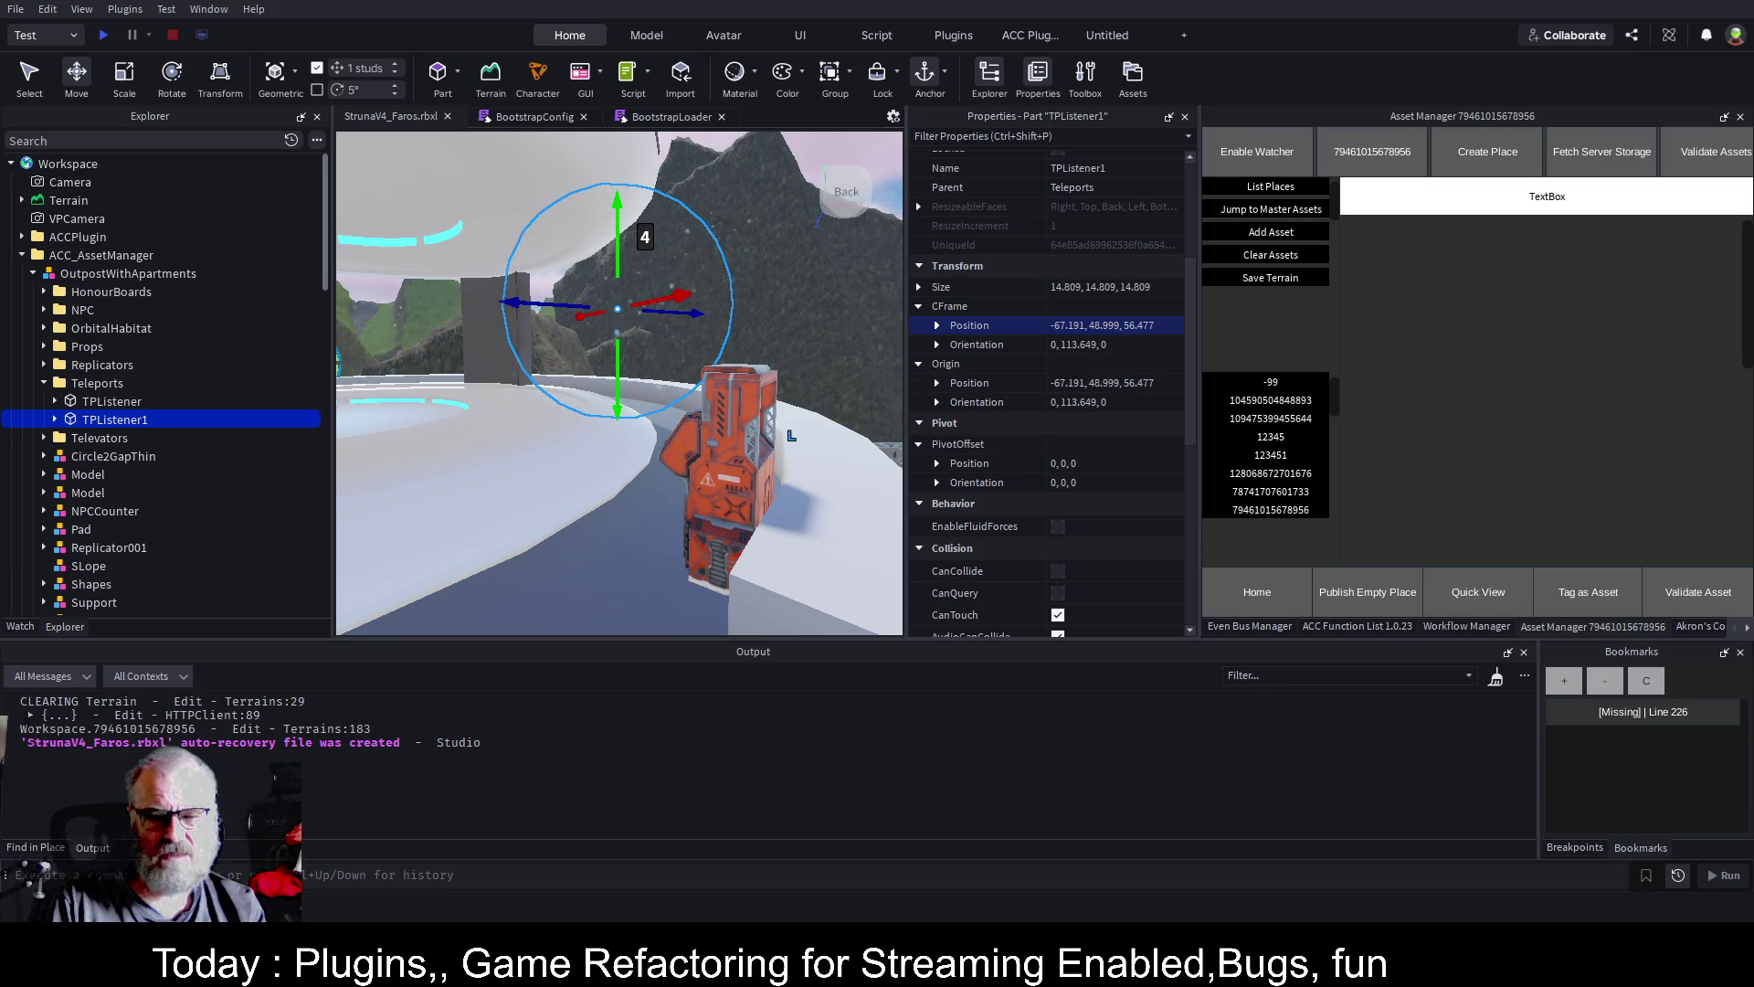
Close the Properties and Explorer panels to widen the 3D view of the AssetManager terrain
{"action": "left_click", "coordinate": [1101, 386]}
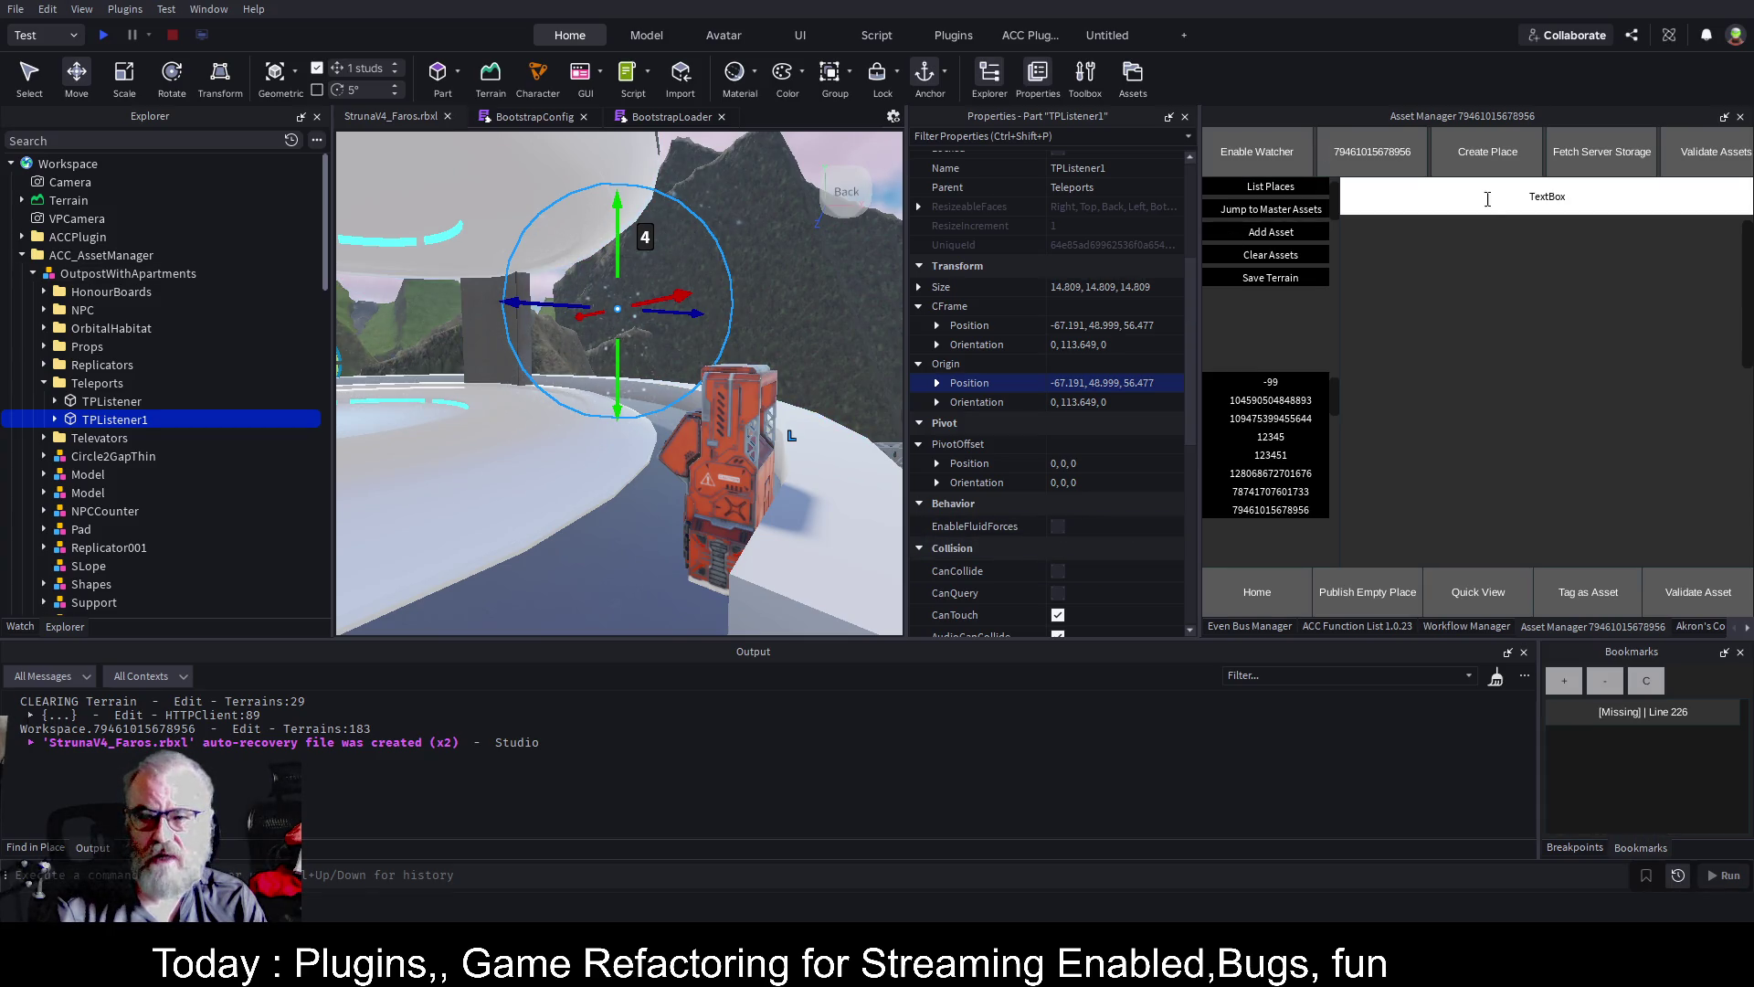
{"action": "left_click", "coordinate": [1185, 116]}
{"action": "key", "text": "d"}
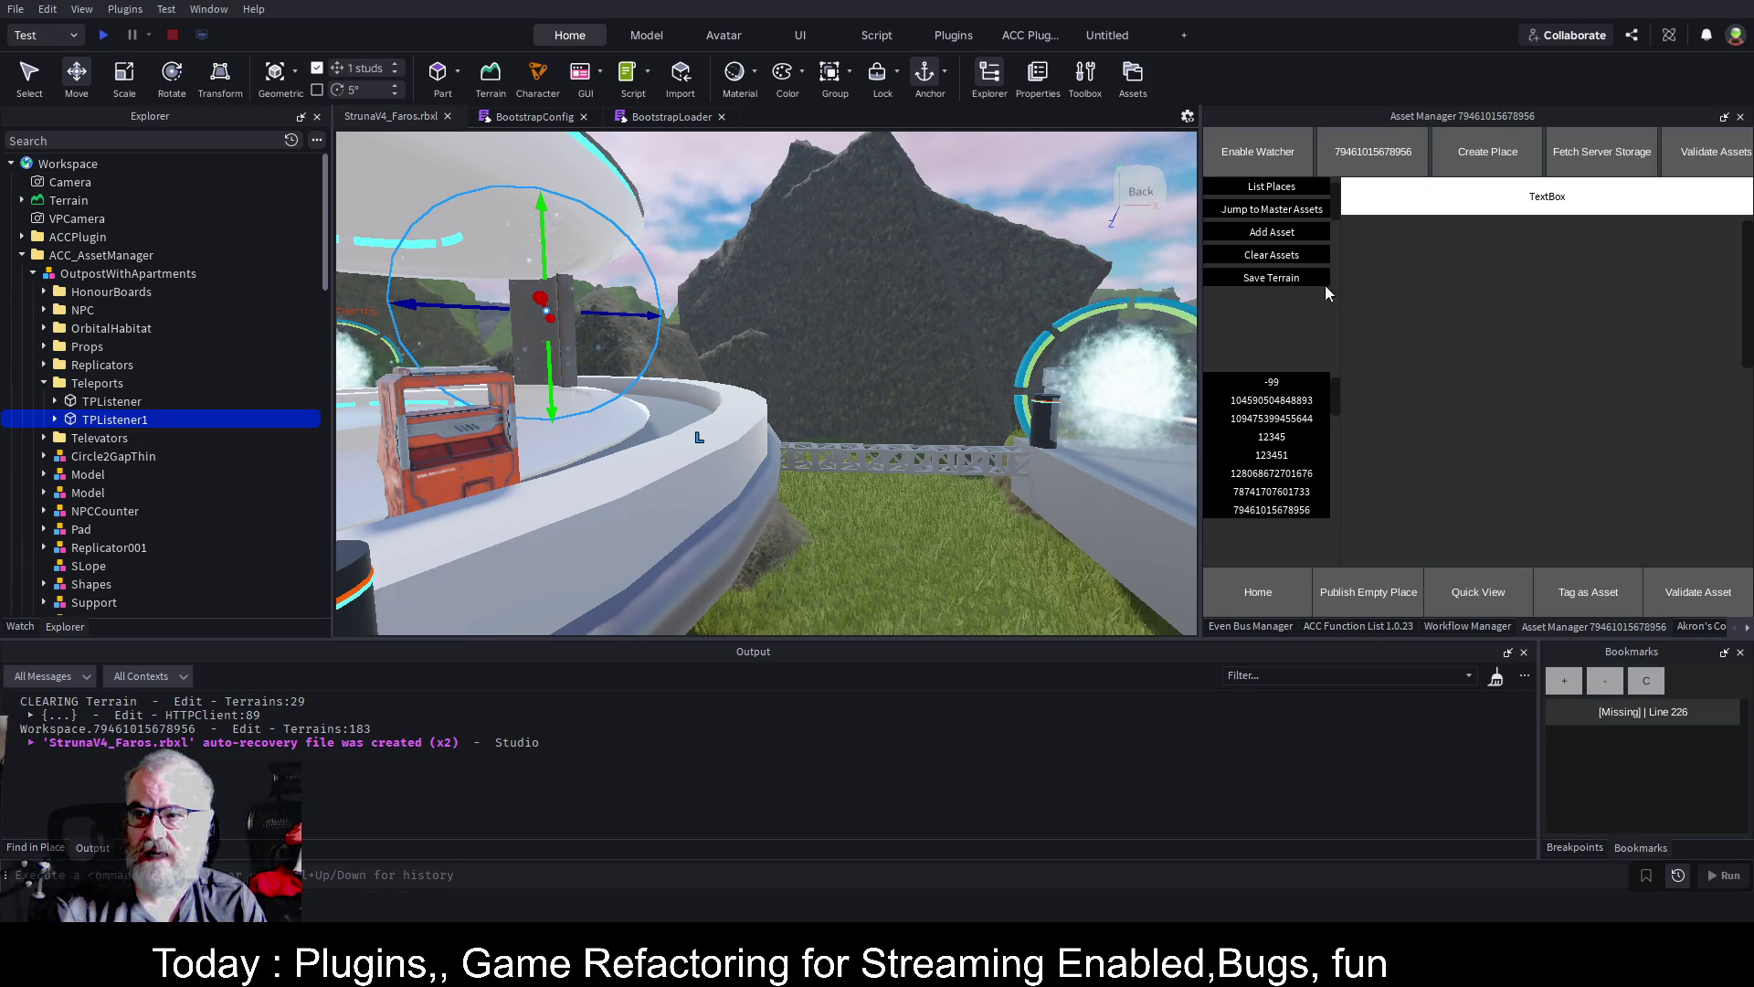
{"action": "key", "text": "alt+x"}
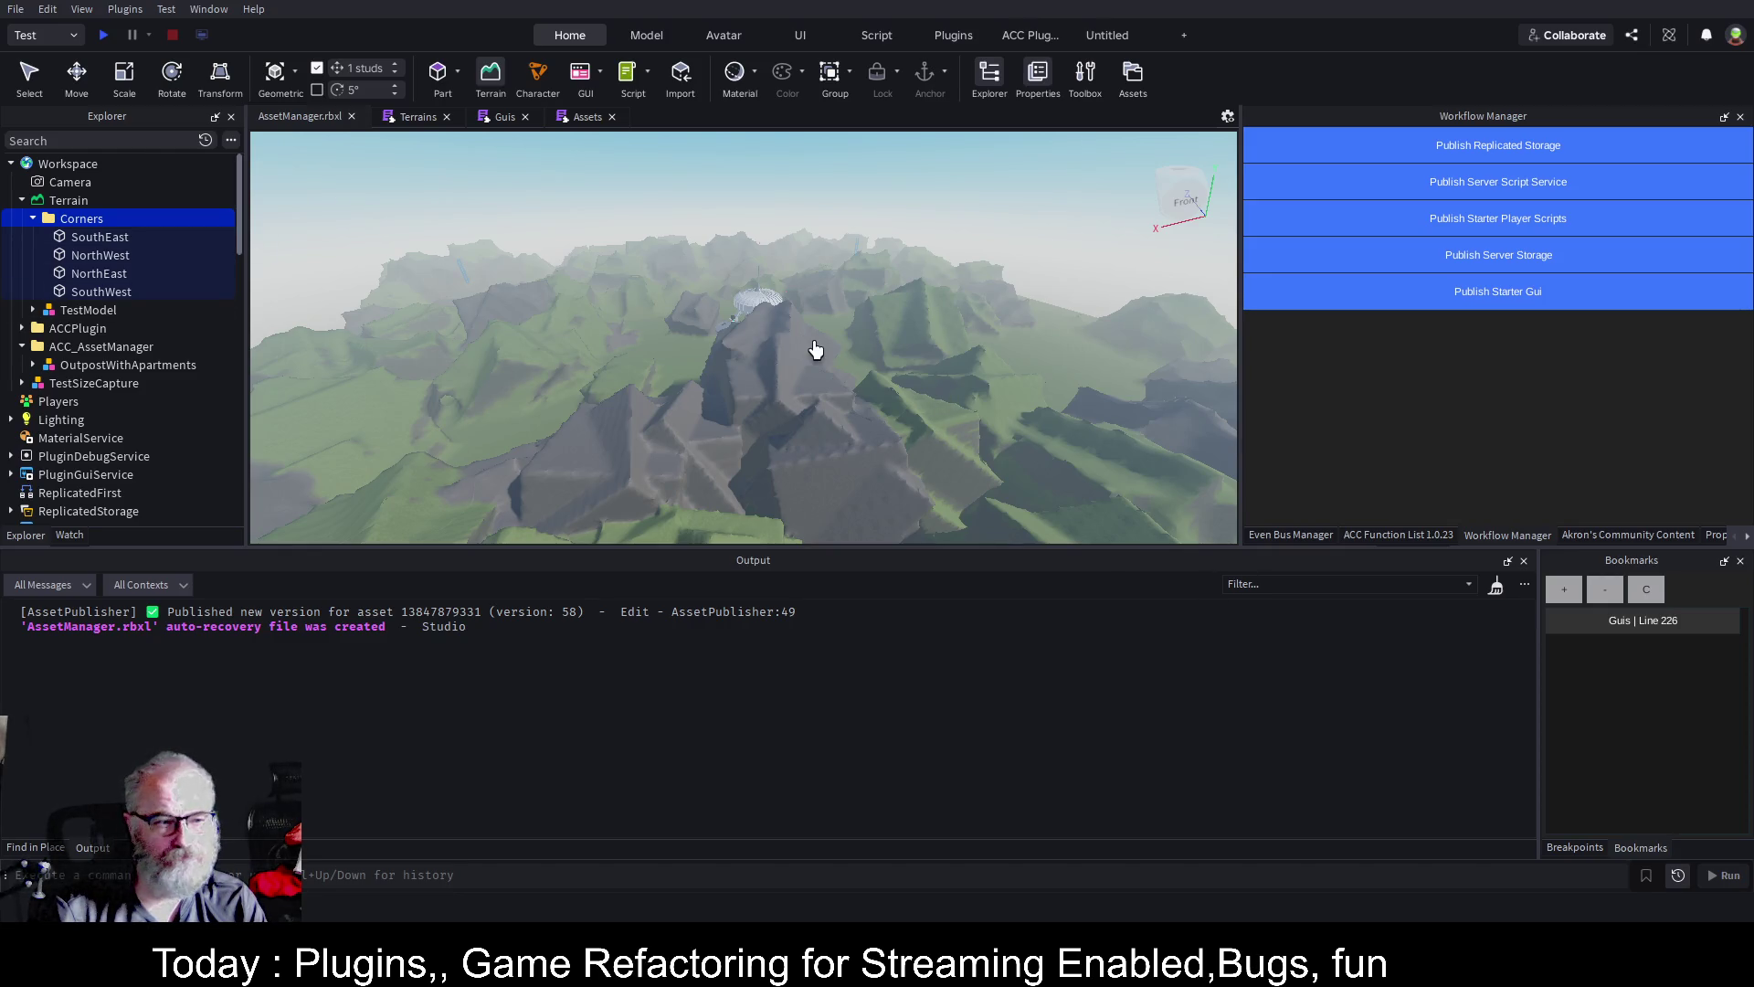
Clear the Asset Manager's assets, removing OutpostWithApartments from ACC_AssetManager
{"action": "scroll", "coordinate": [816, 350], "scroll_direction": "up", "scroll_amount": 1}
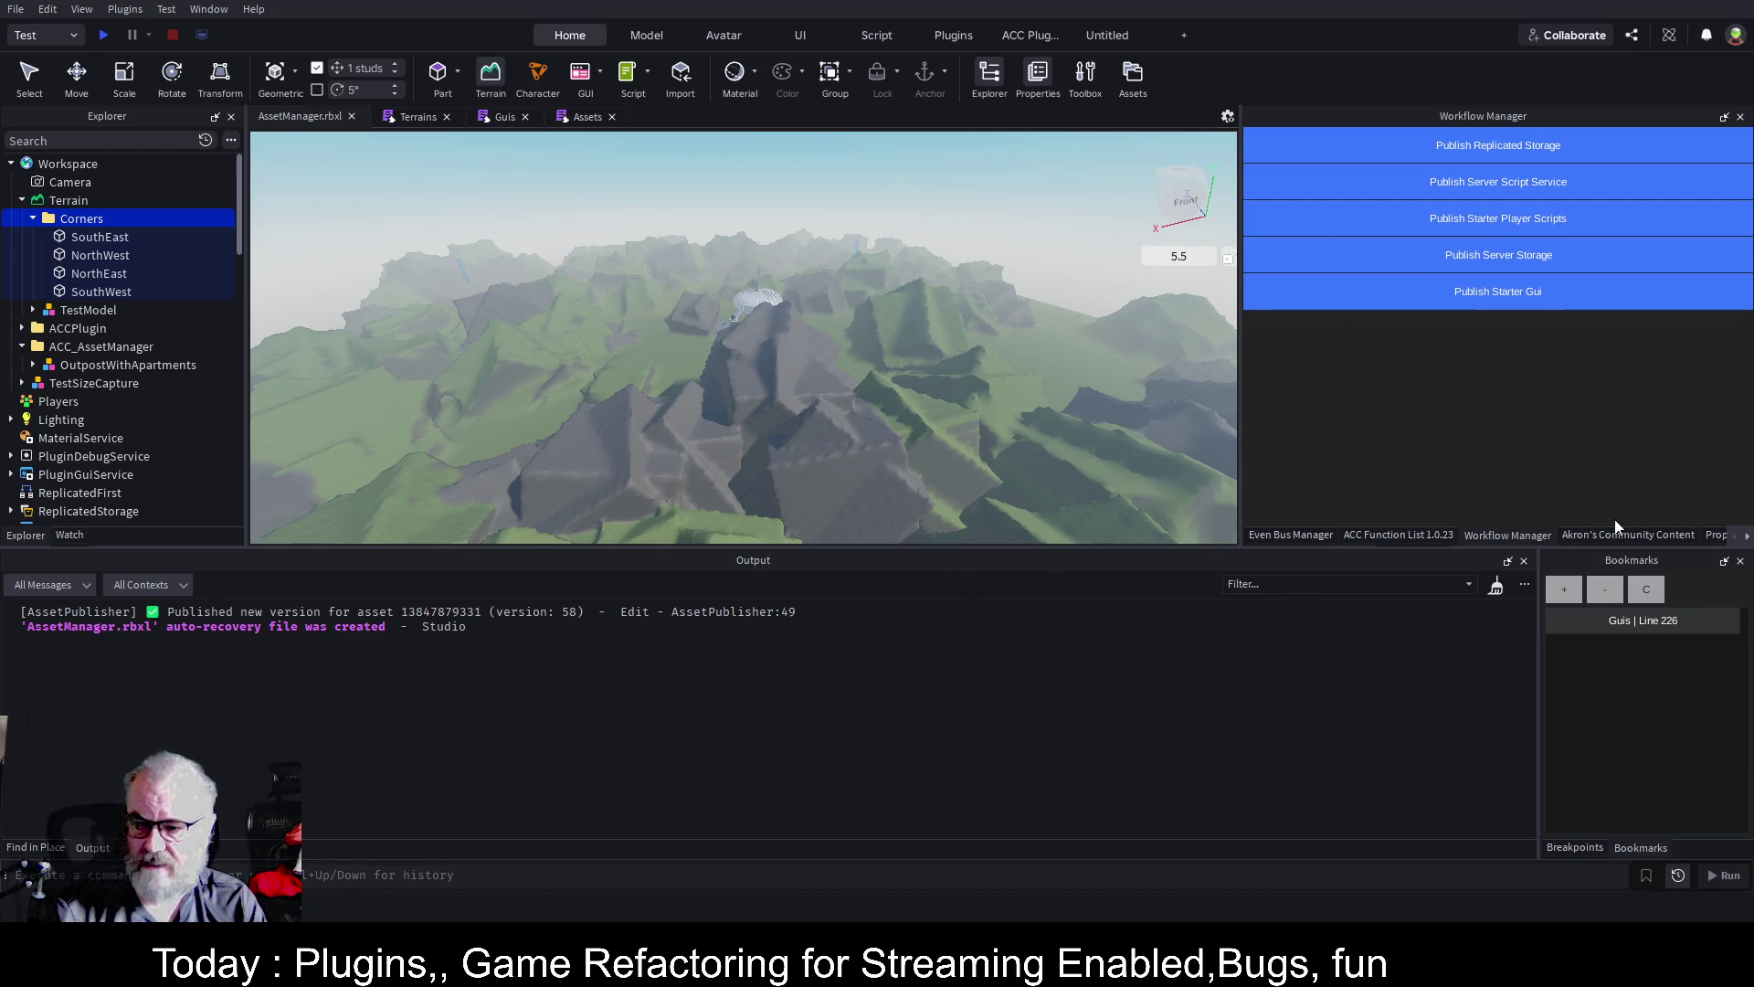
{"action": "left_click", "coordinate": [1747, 535]}
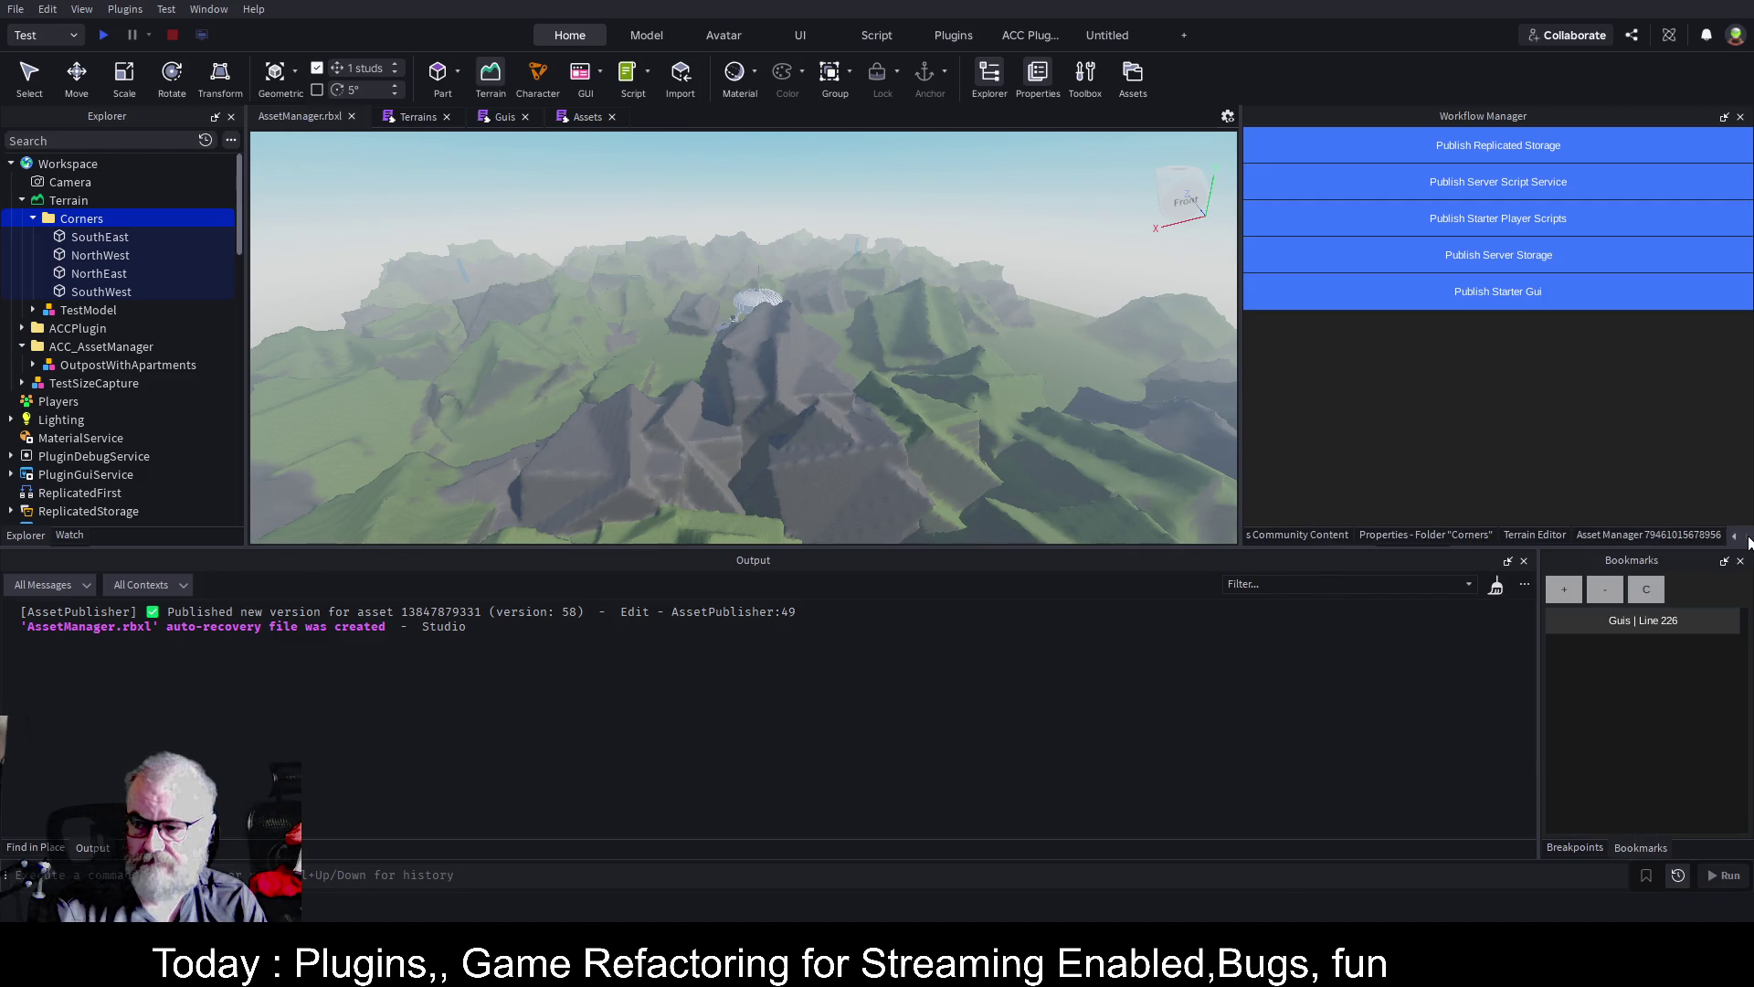
{"action": "left_click", "coordinate": [1613, 536]}
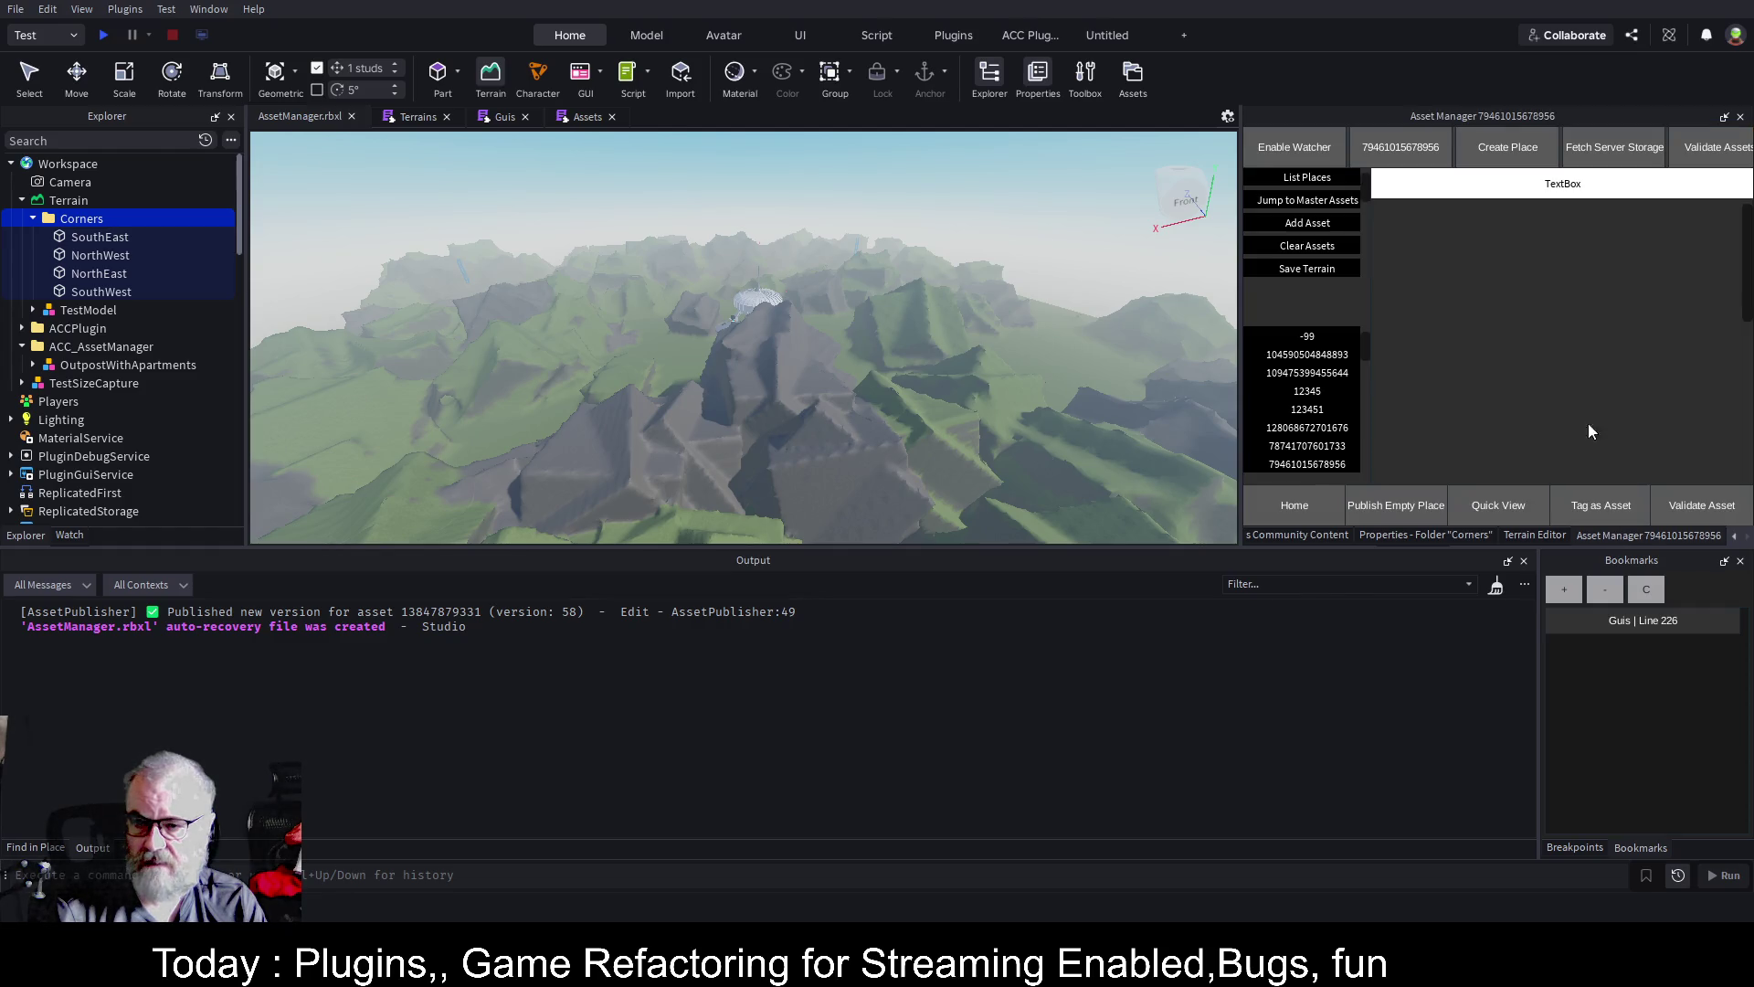
{"action": "left_click", "coordinate": [1318, 247]}
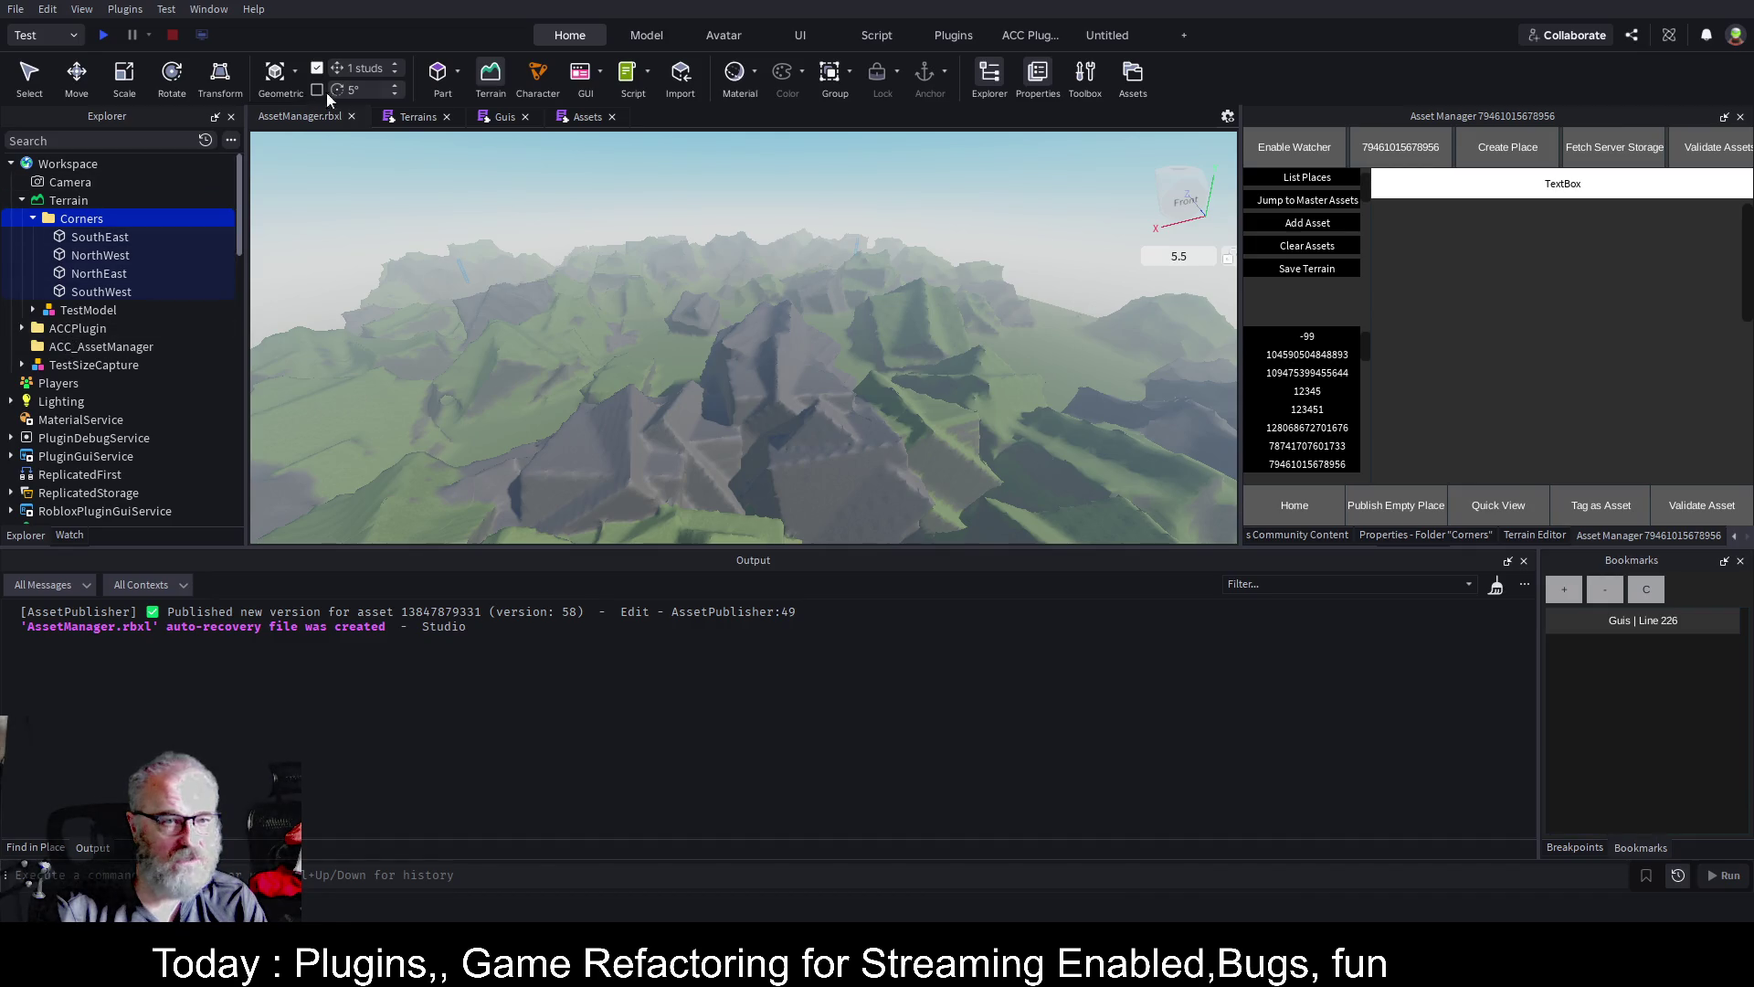
{"action": "left_click", "coordinate": [490, 77]}
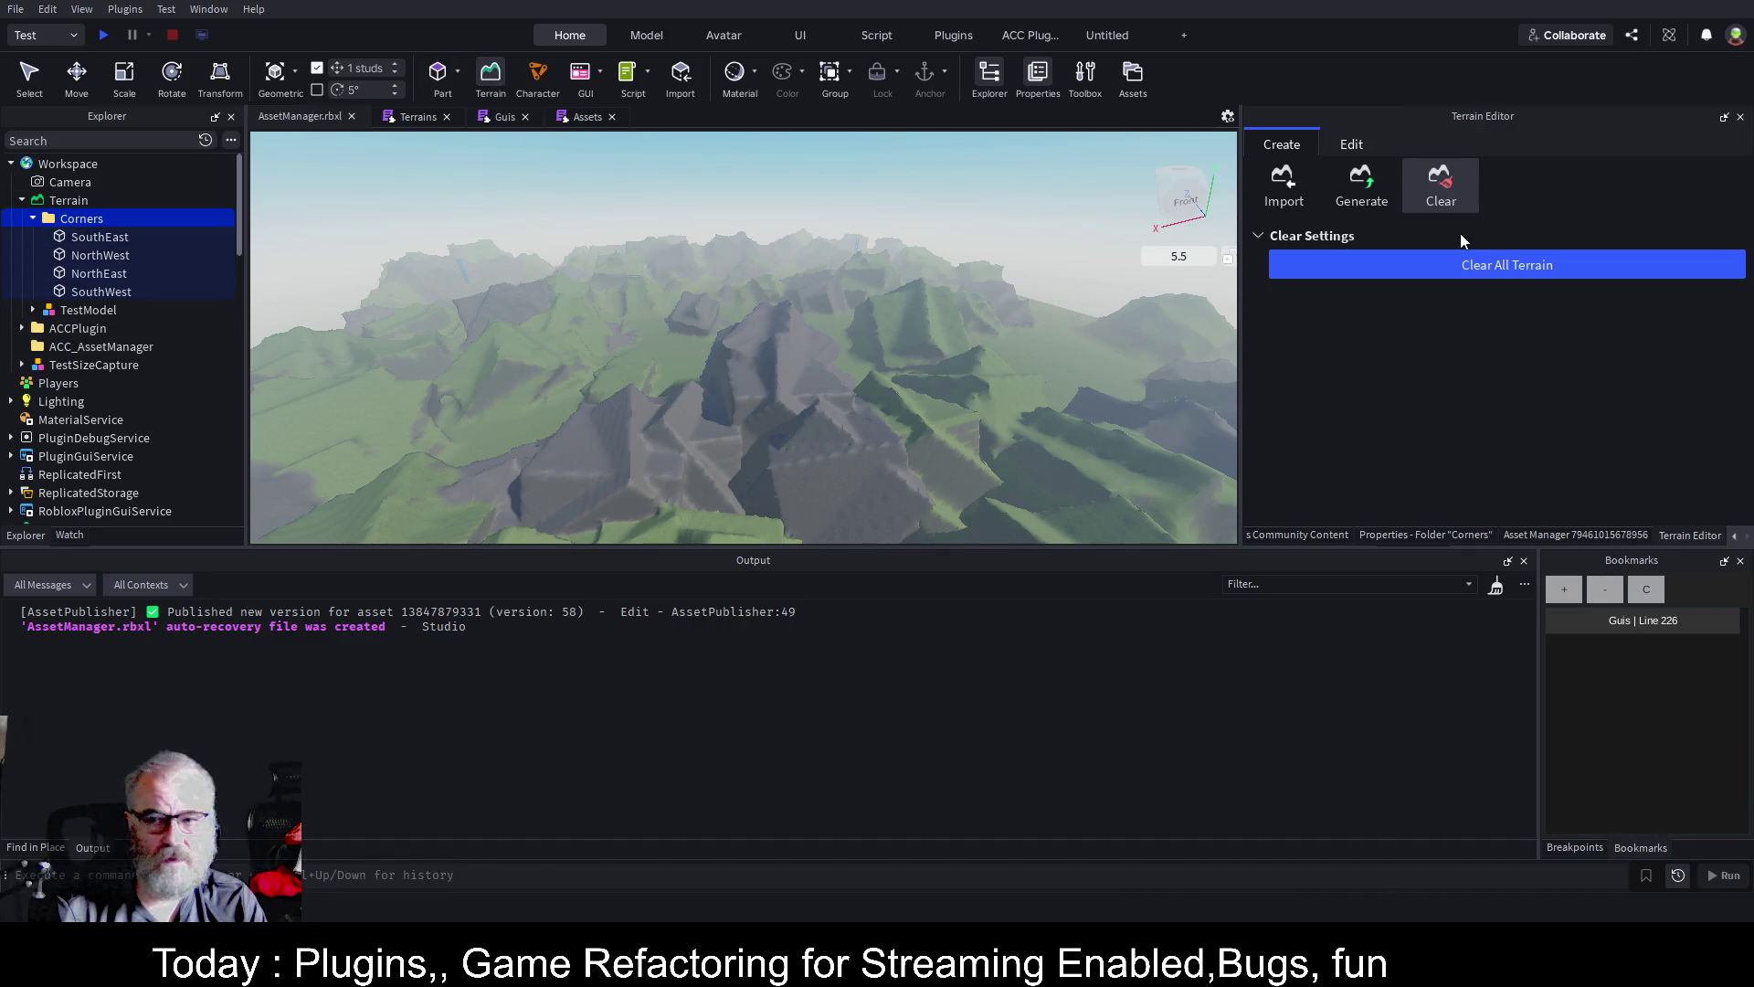
Clear all existing terrain and reset the heightmap image on the Import page
{"action": "left_click", "coordinate": [1572, 264]}
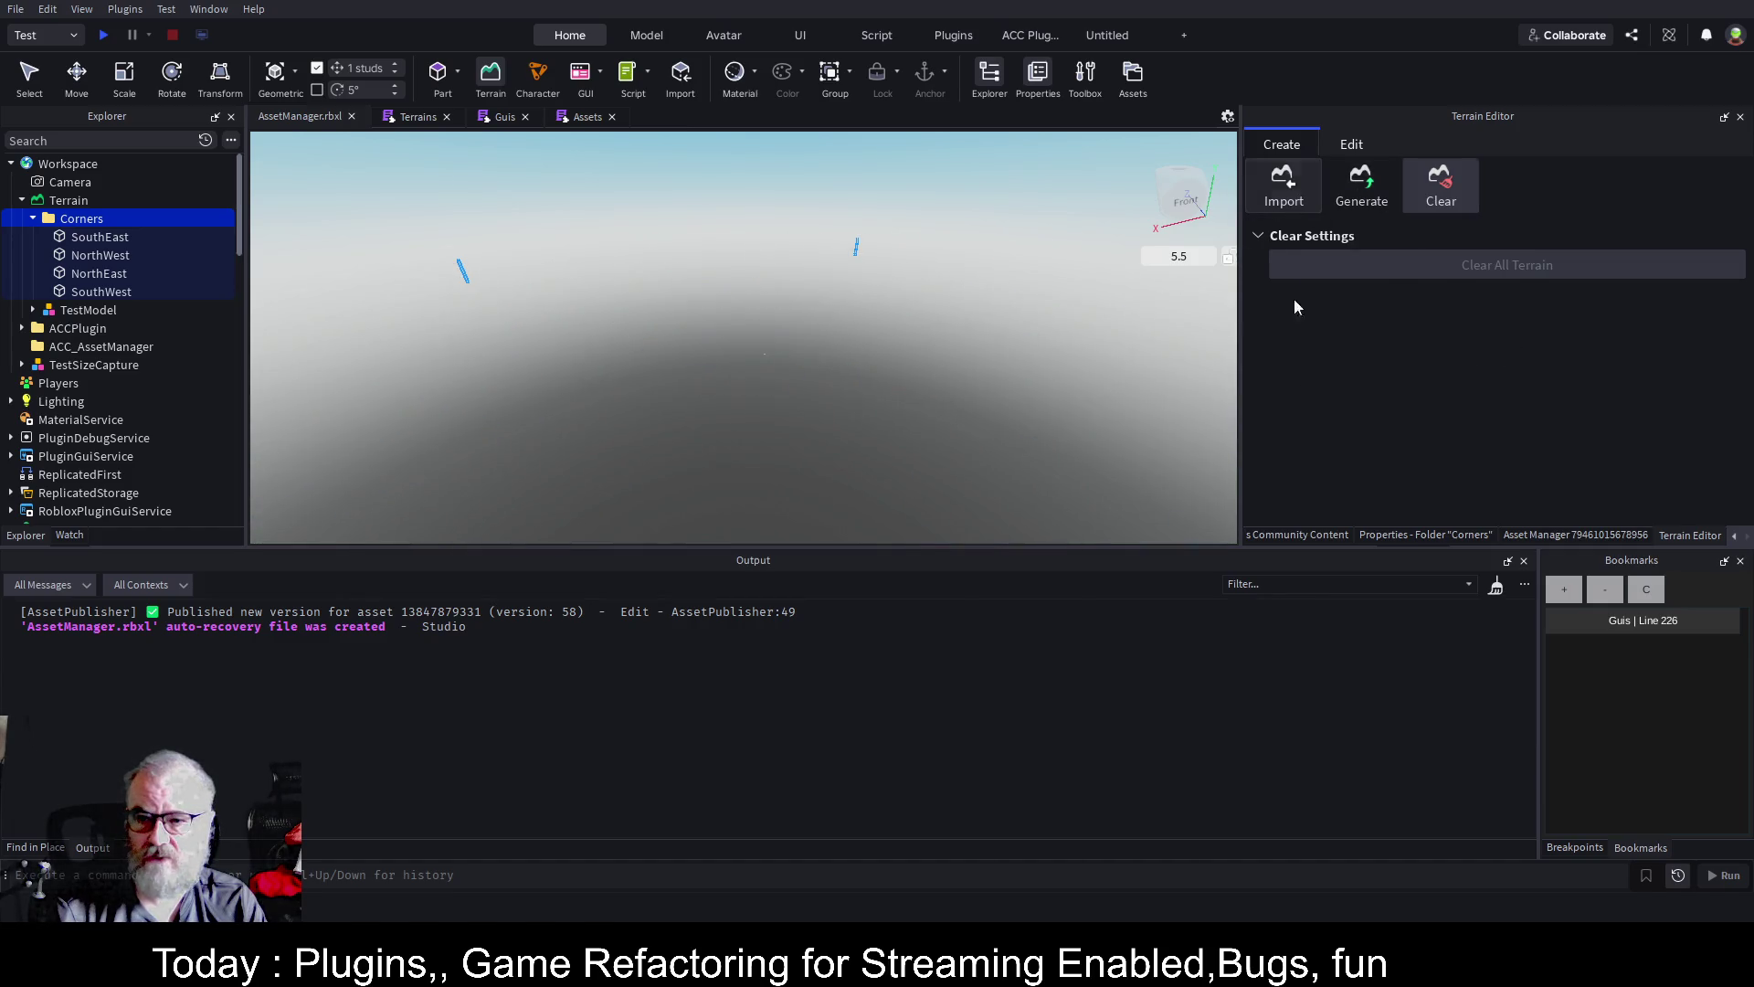
{"action": "left_click", "coordinate": [1284, 183]}
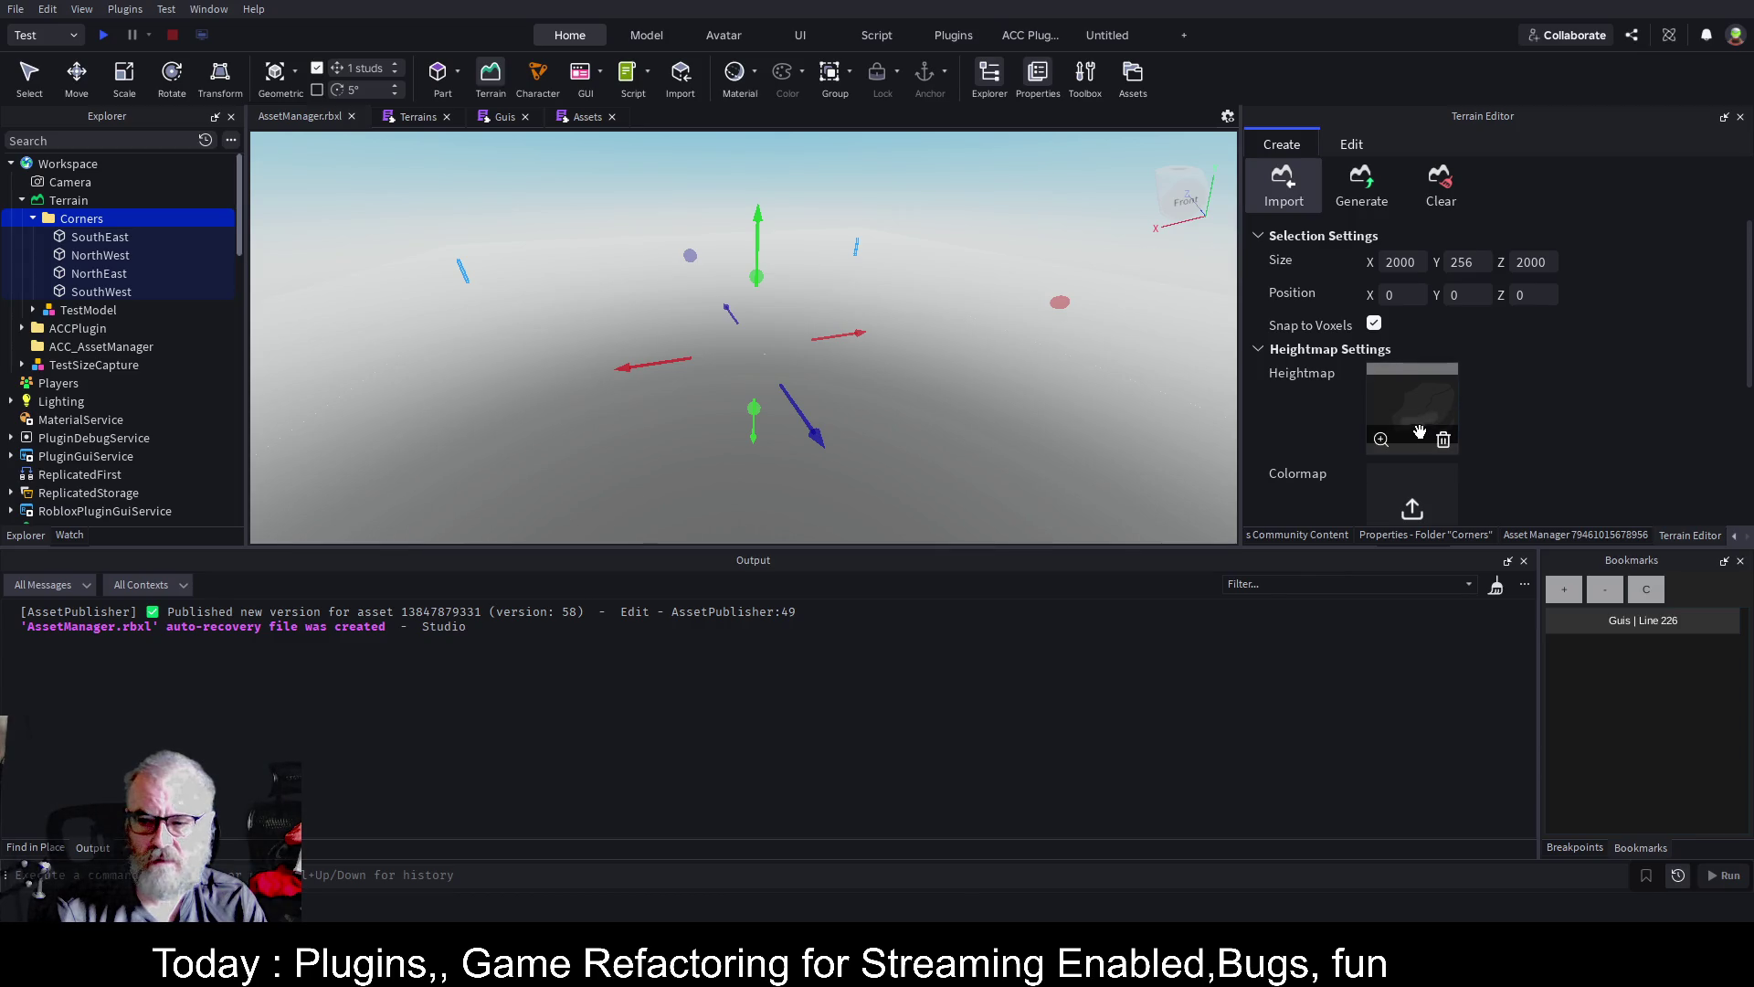
{"action": "left_click", "coordinate": [1443, 440]}
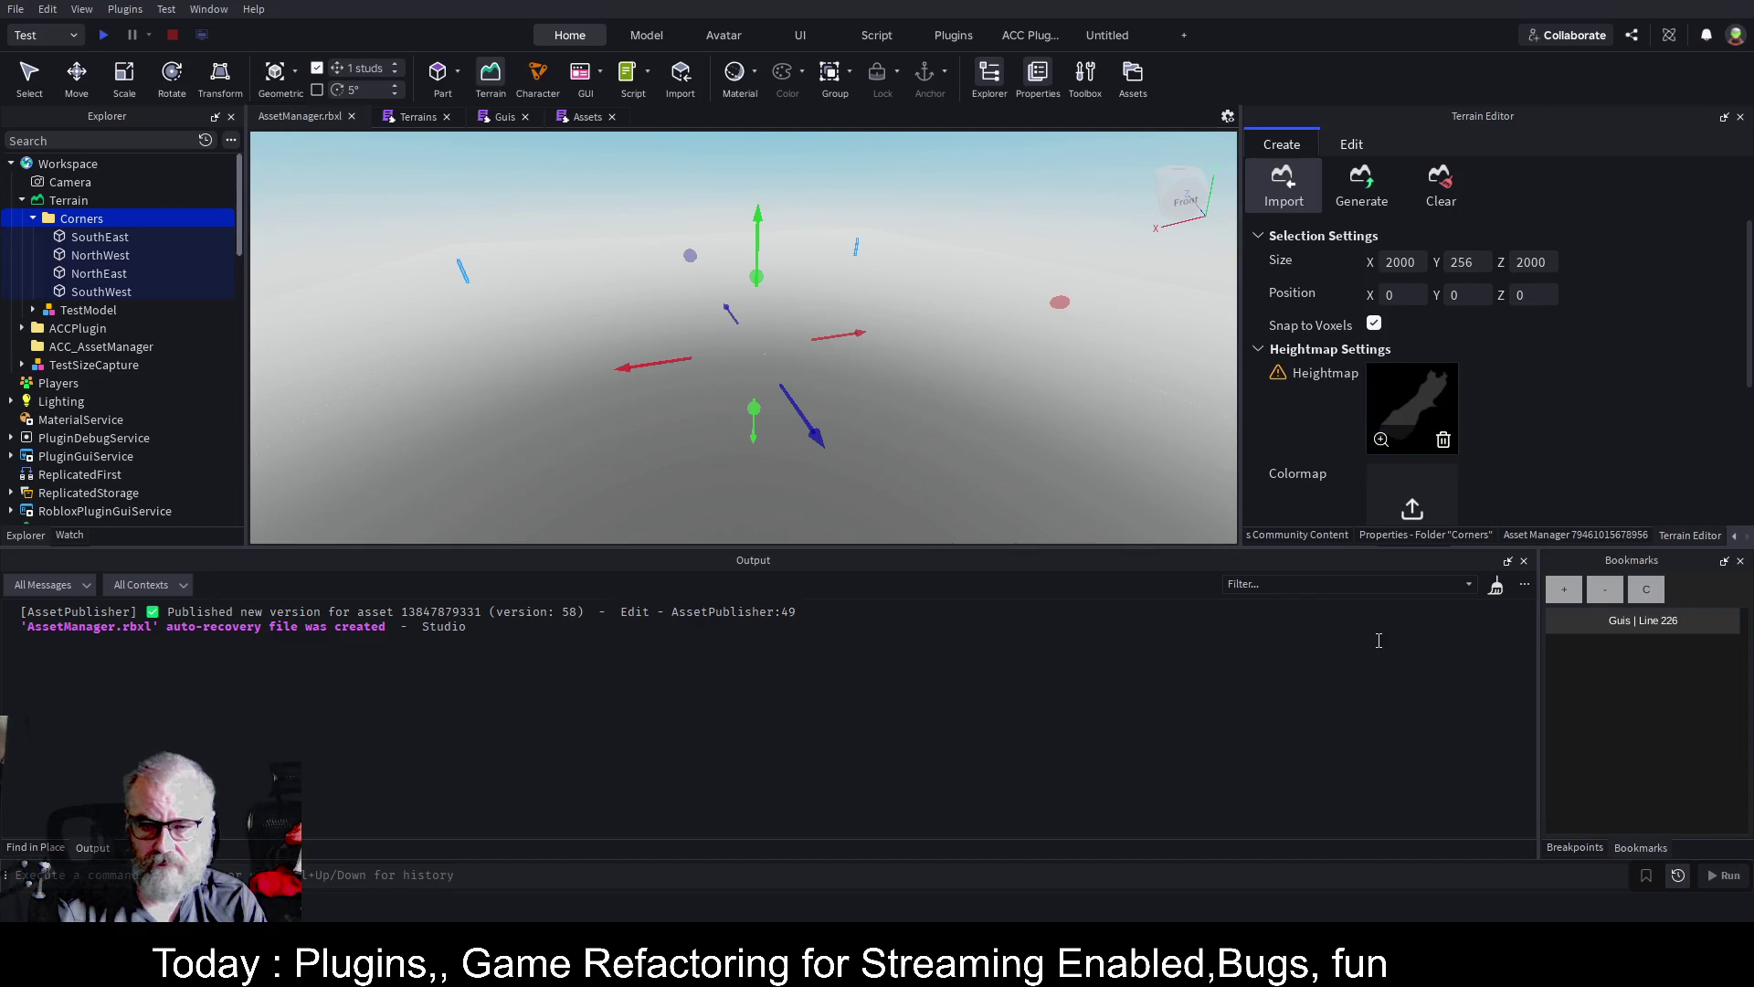
{"action": "scroll", "coordinate": [1547, 372], "scroll_direction": "down", "scroll_amount": 3}
{"action": "scroll", "coordinate": [1547, 366], "scroll_direction": "up", "scroll_amount": 3}
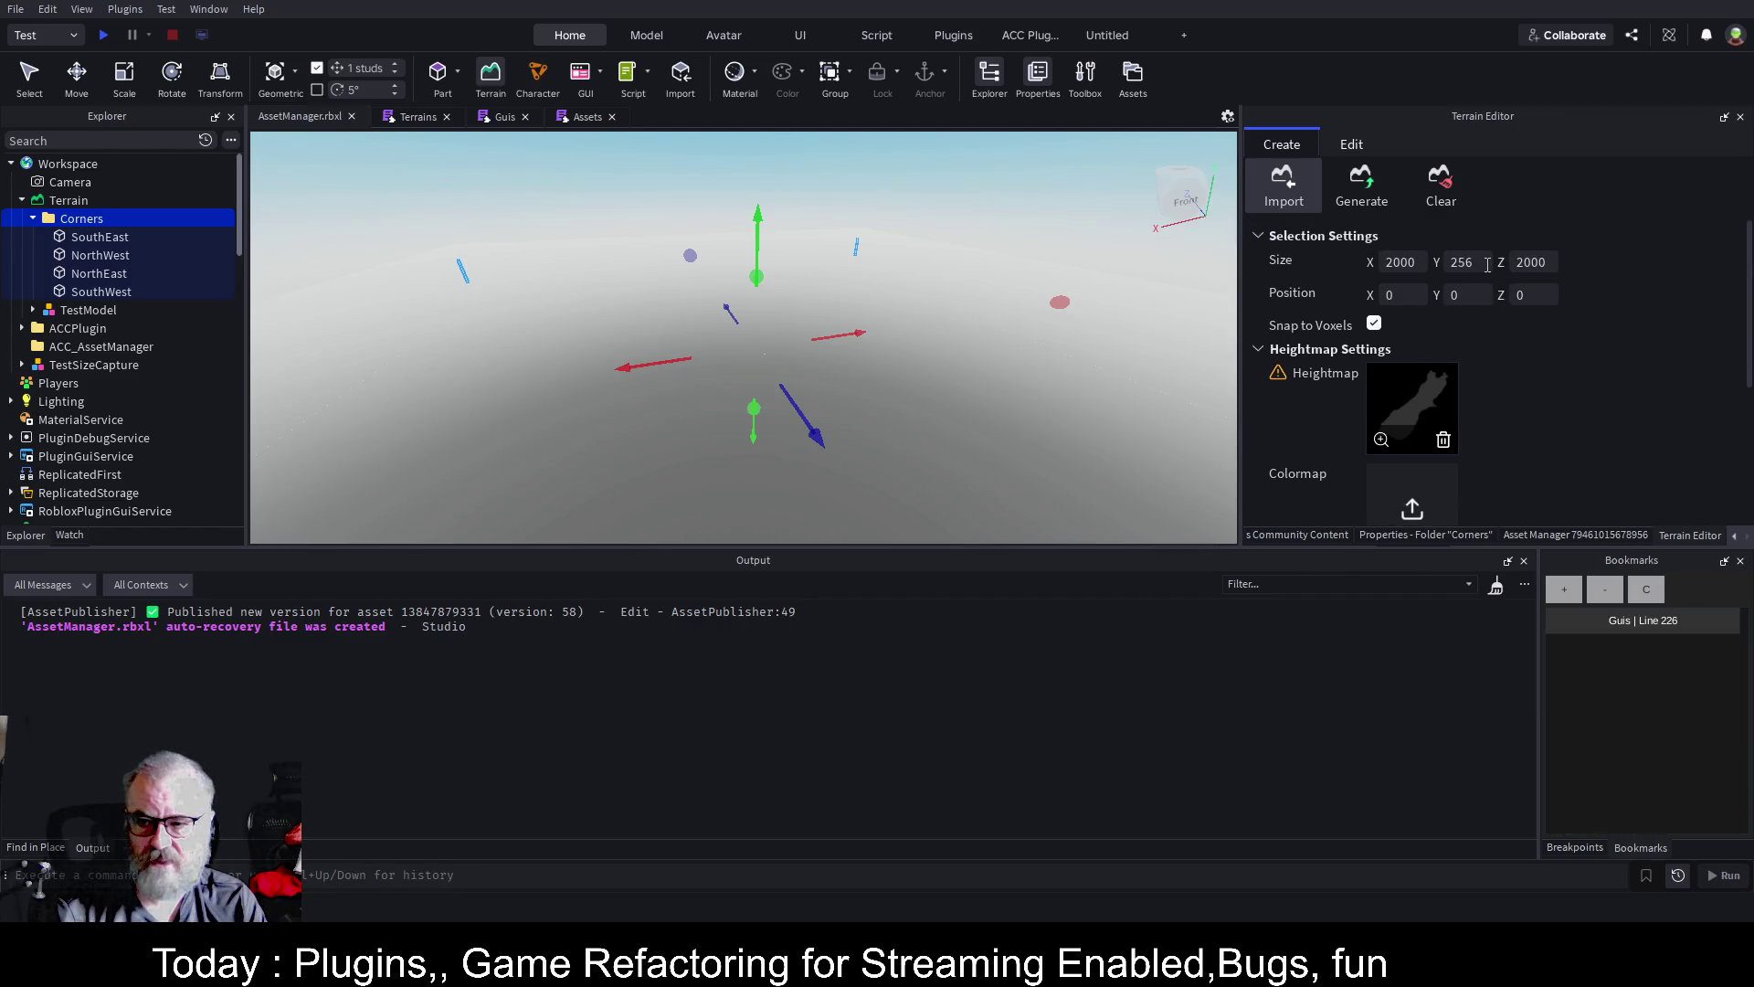
{"action": "scroll", "coordinate": [1535, 331], "scroll_direction": "down", "scroll_amount": 5}
{"action": "scroll", "coordinate": [1535, 331], "scroll_direction": "up", "scroll_amount": 5}
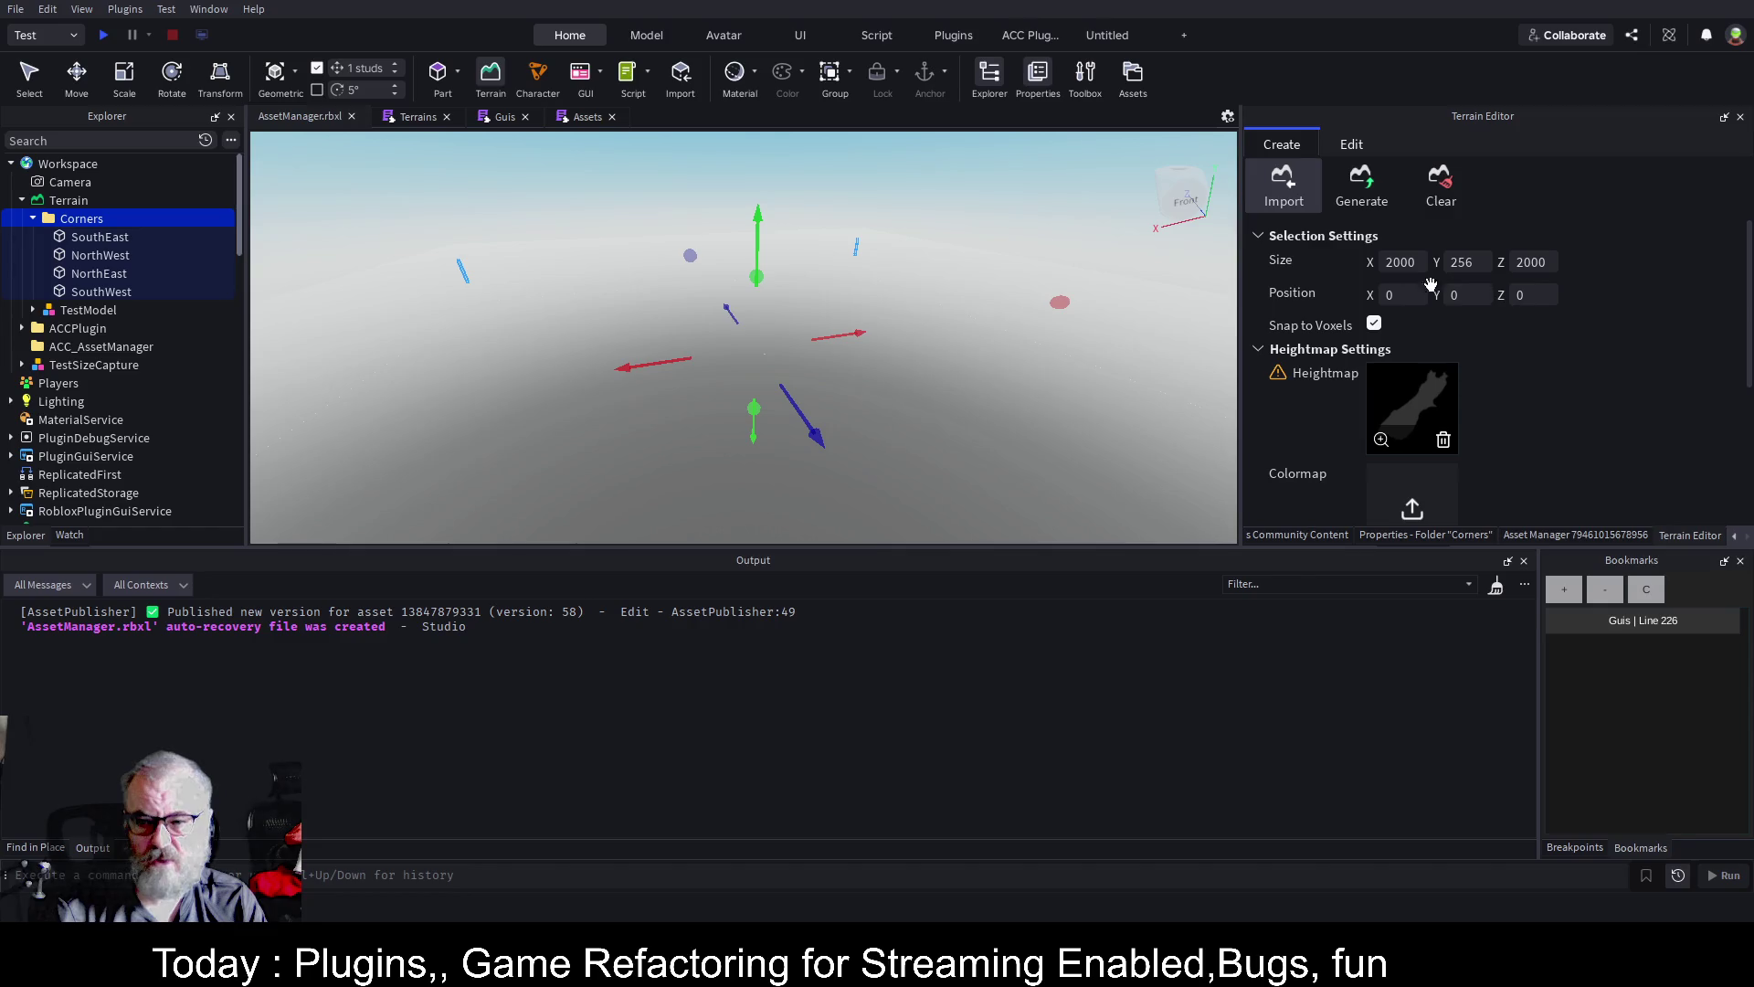
Set the import region size to X 500, Y 128, Z 500
{"action": "left_click", "coordinate": [1419, 263]}
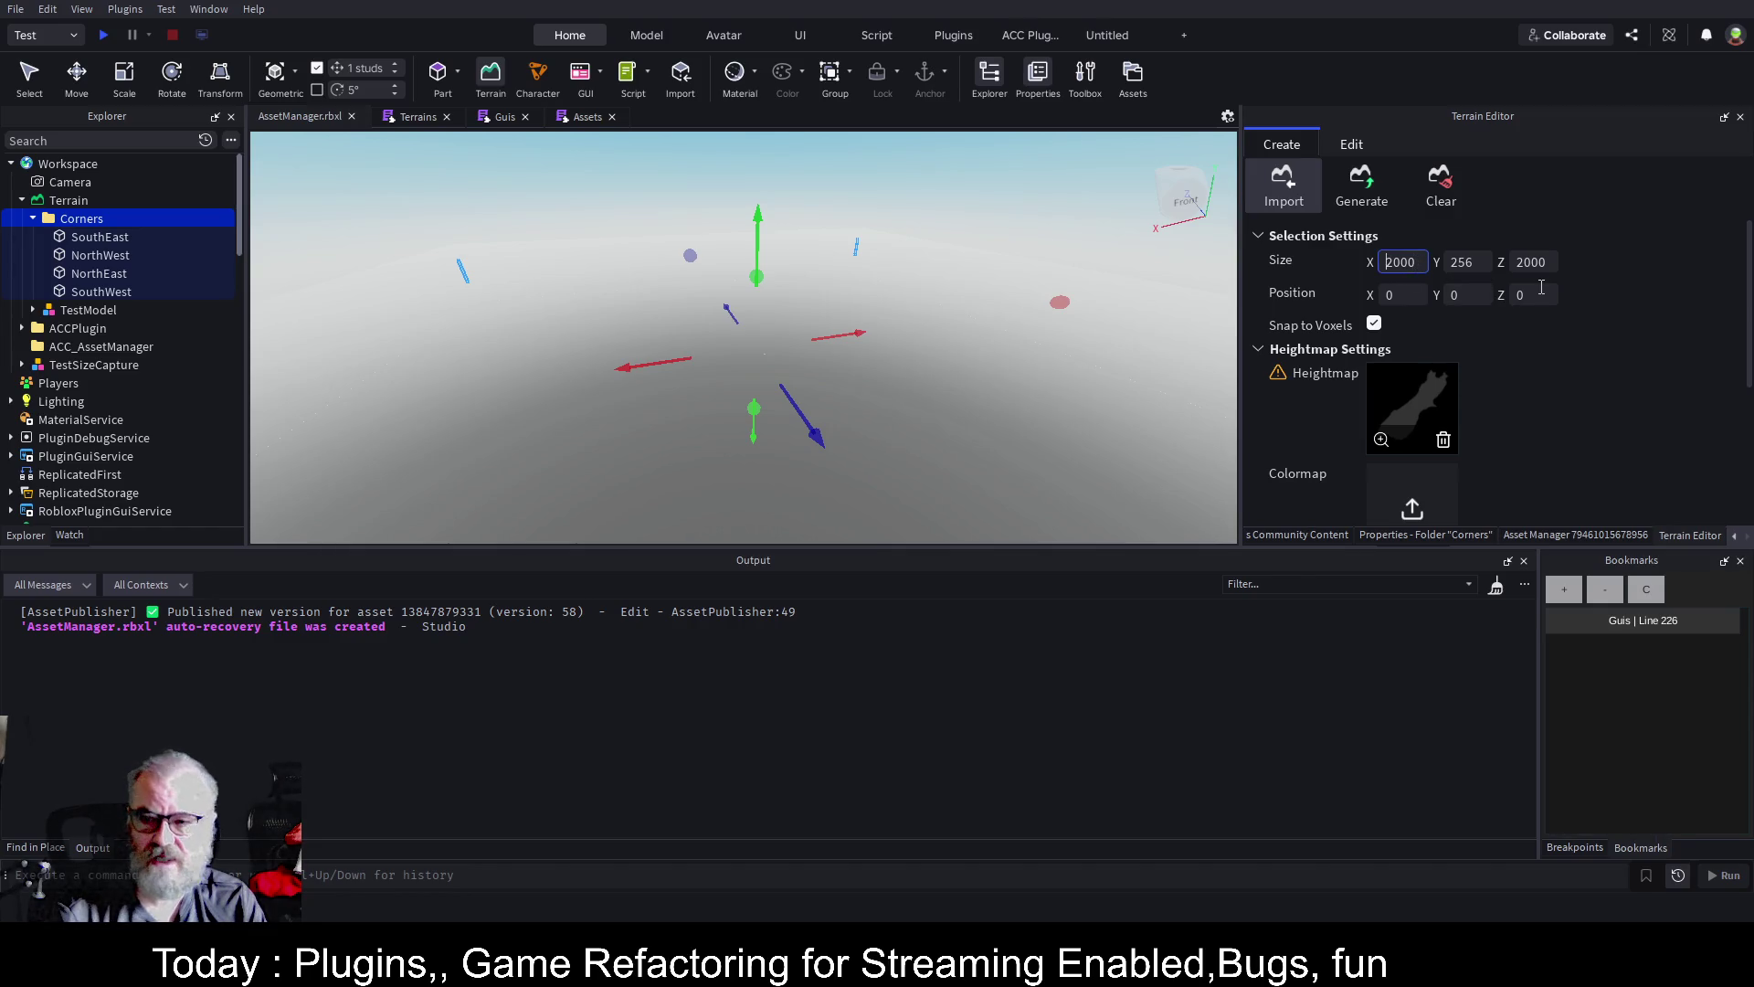
{"action": "key", "text": "ctrl+a"}
{"action": "key", "text": "BackSpace"}
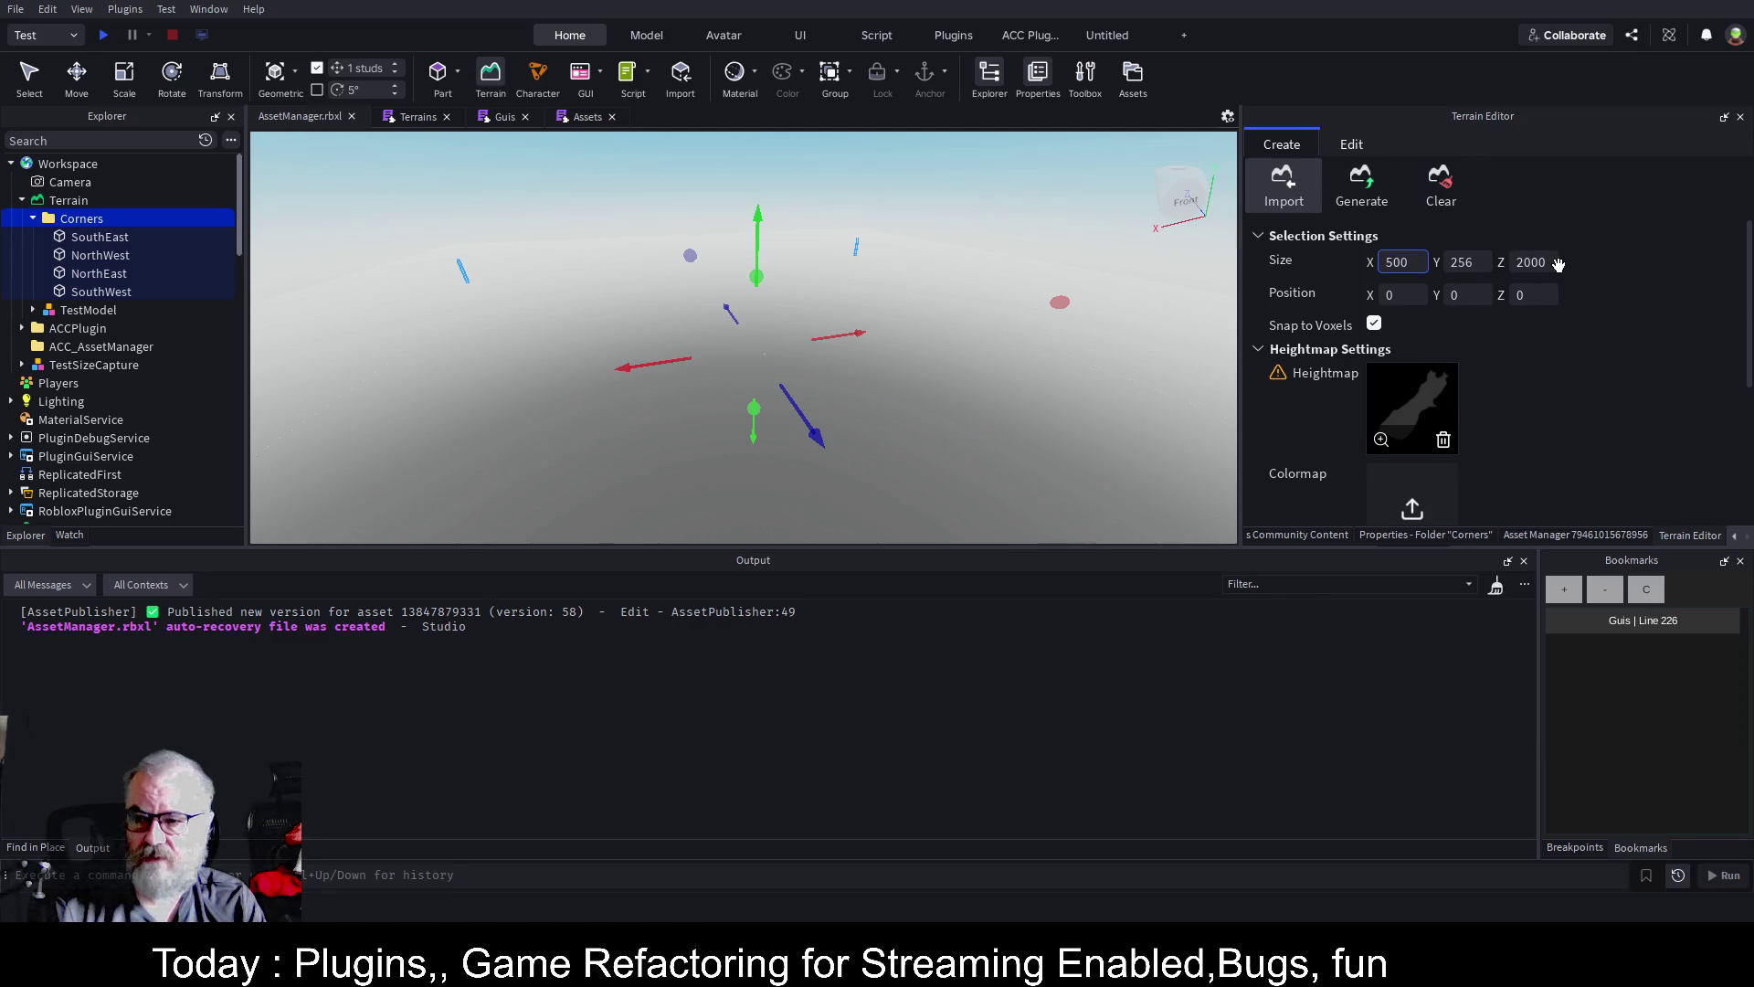
{"action": "left_click", "coordinate": [1548, 263]}
{"action": "type", "text": "50"}
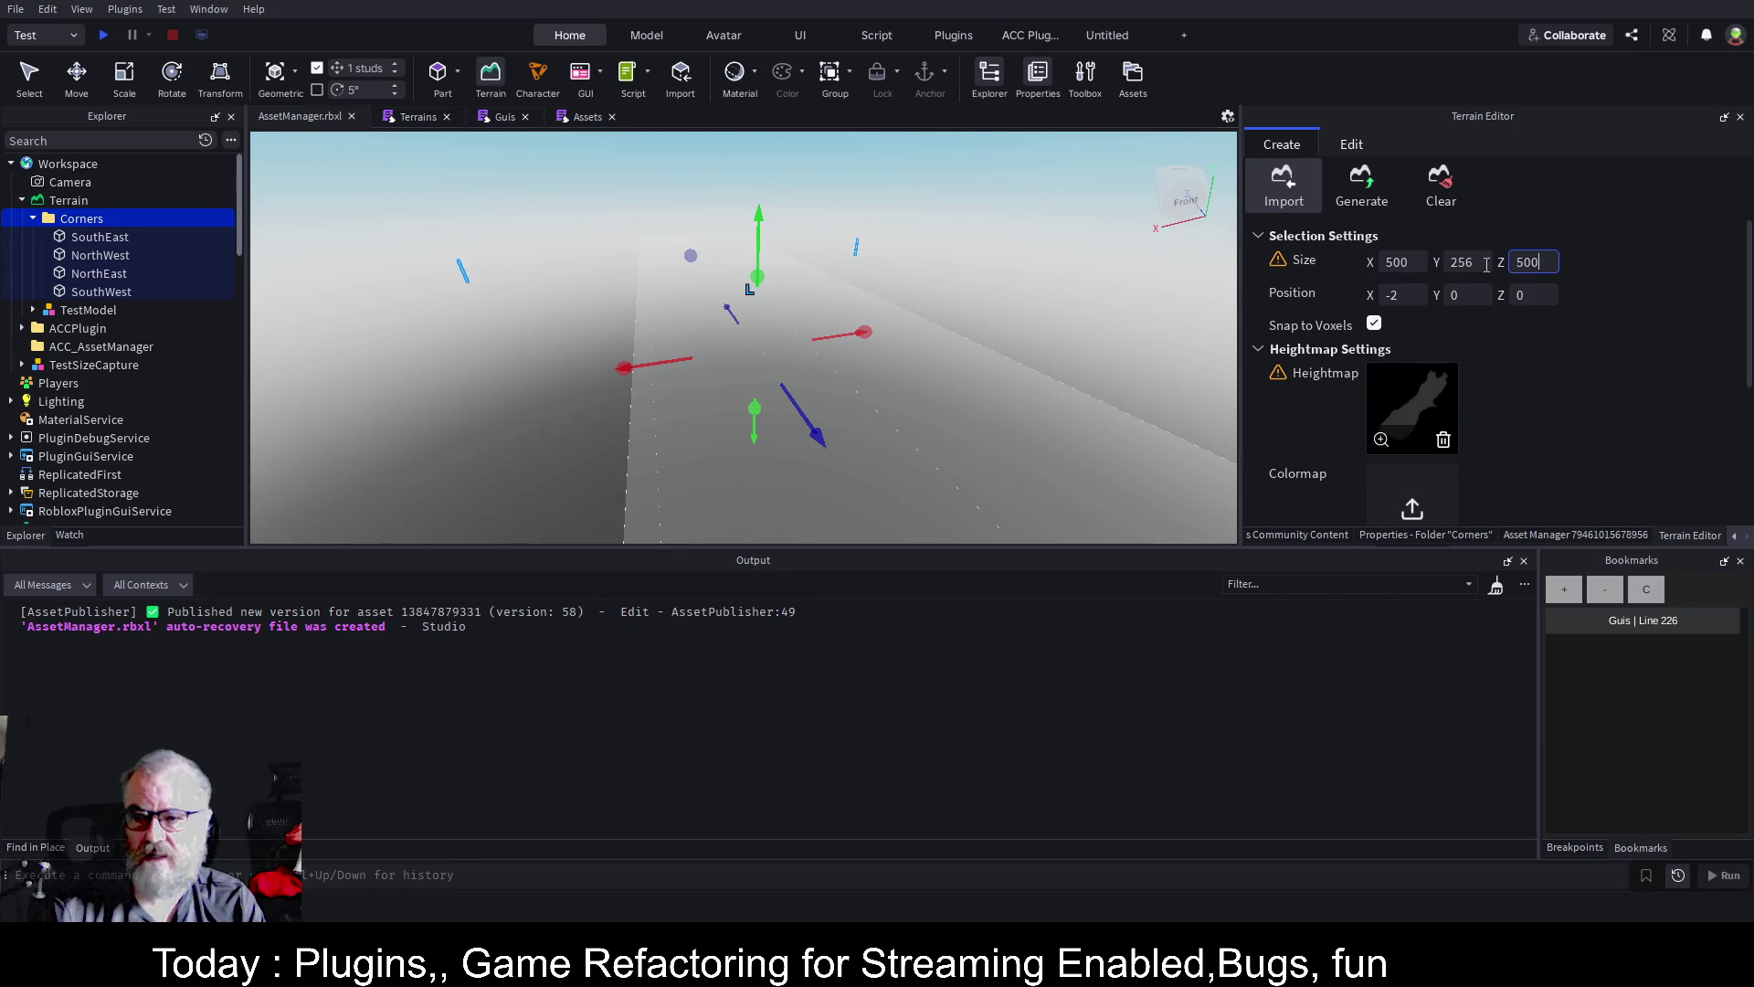
{"action": "left_click", "coordinate": [1485, 264]}
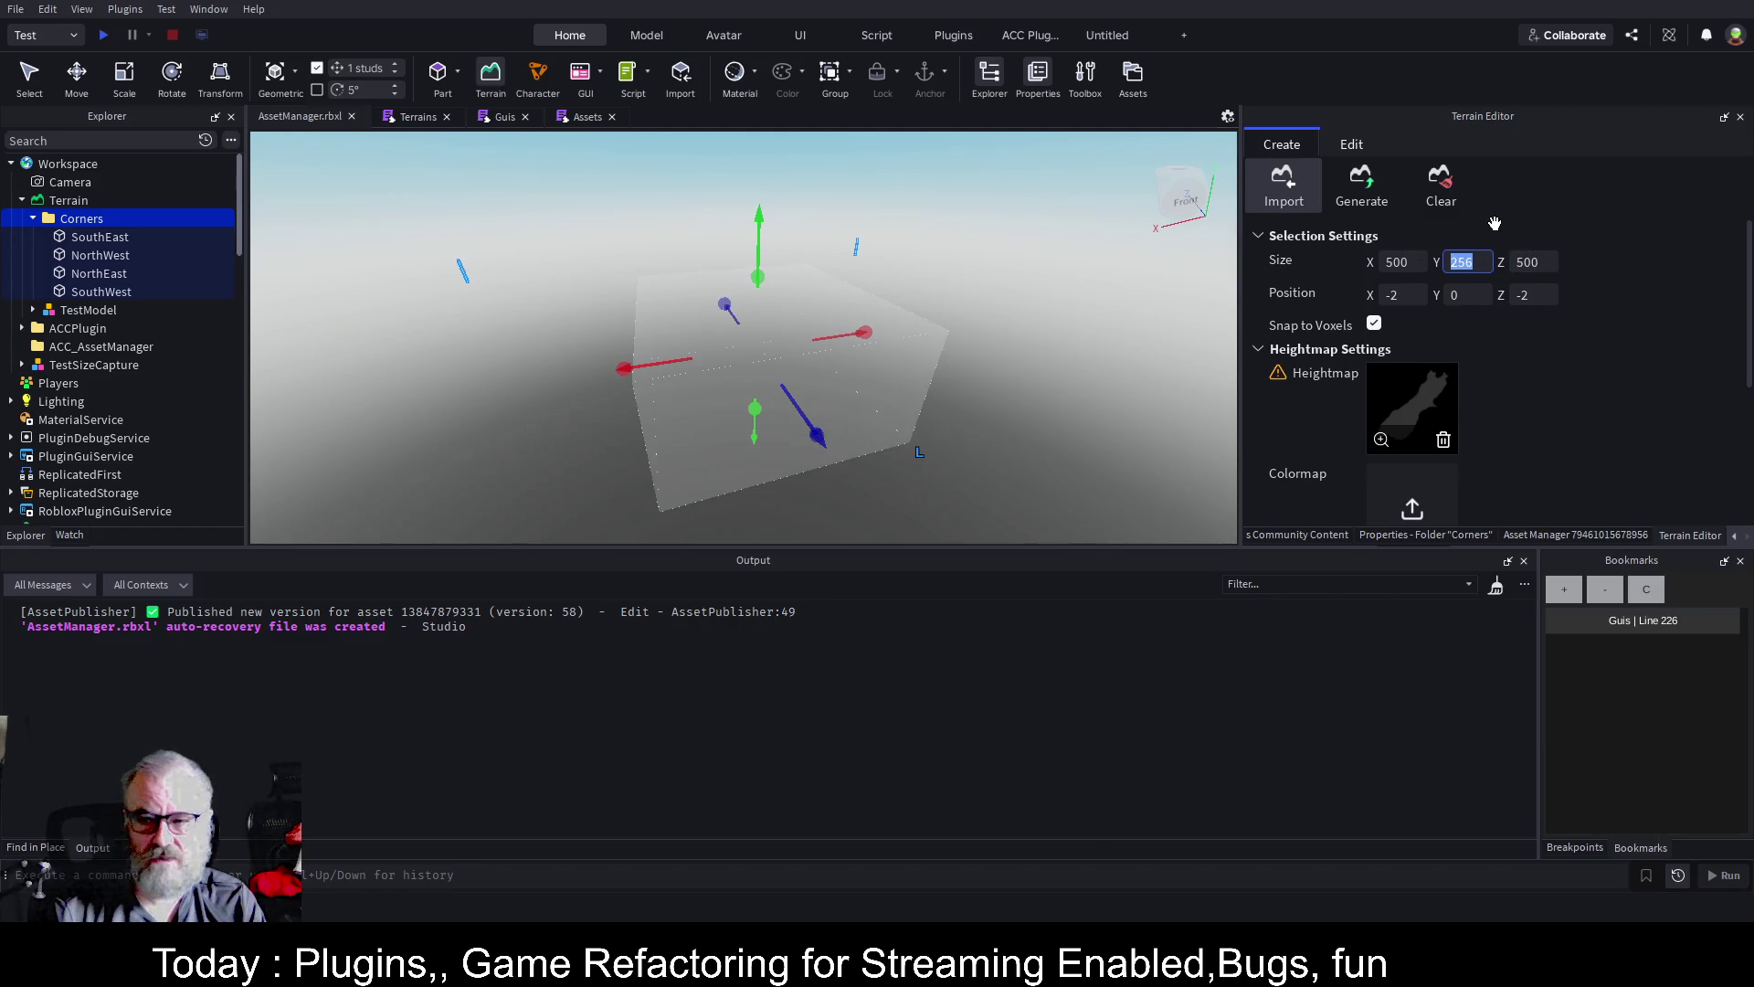
{"action": "type", "text": "128"}
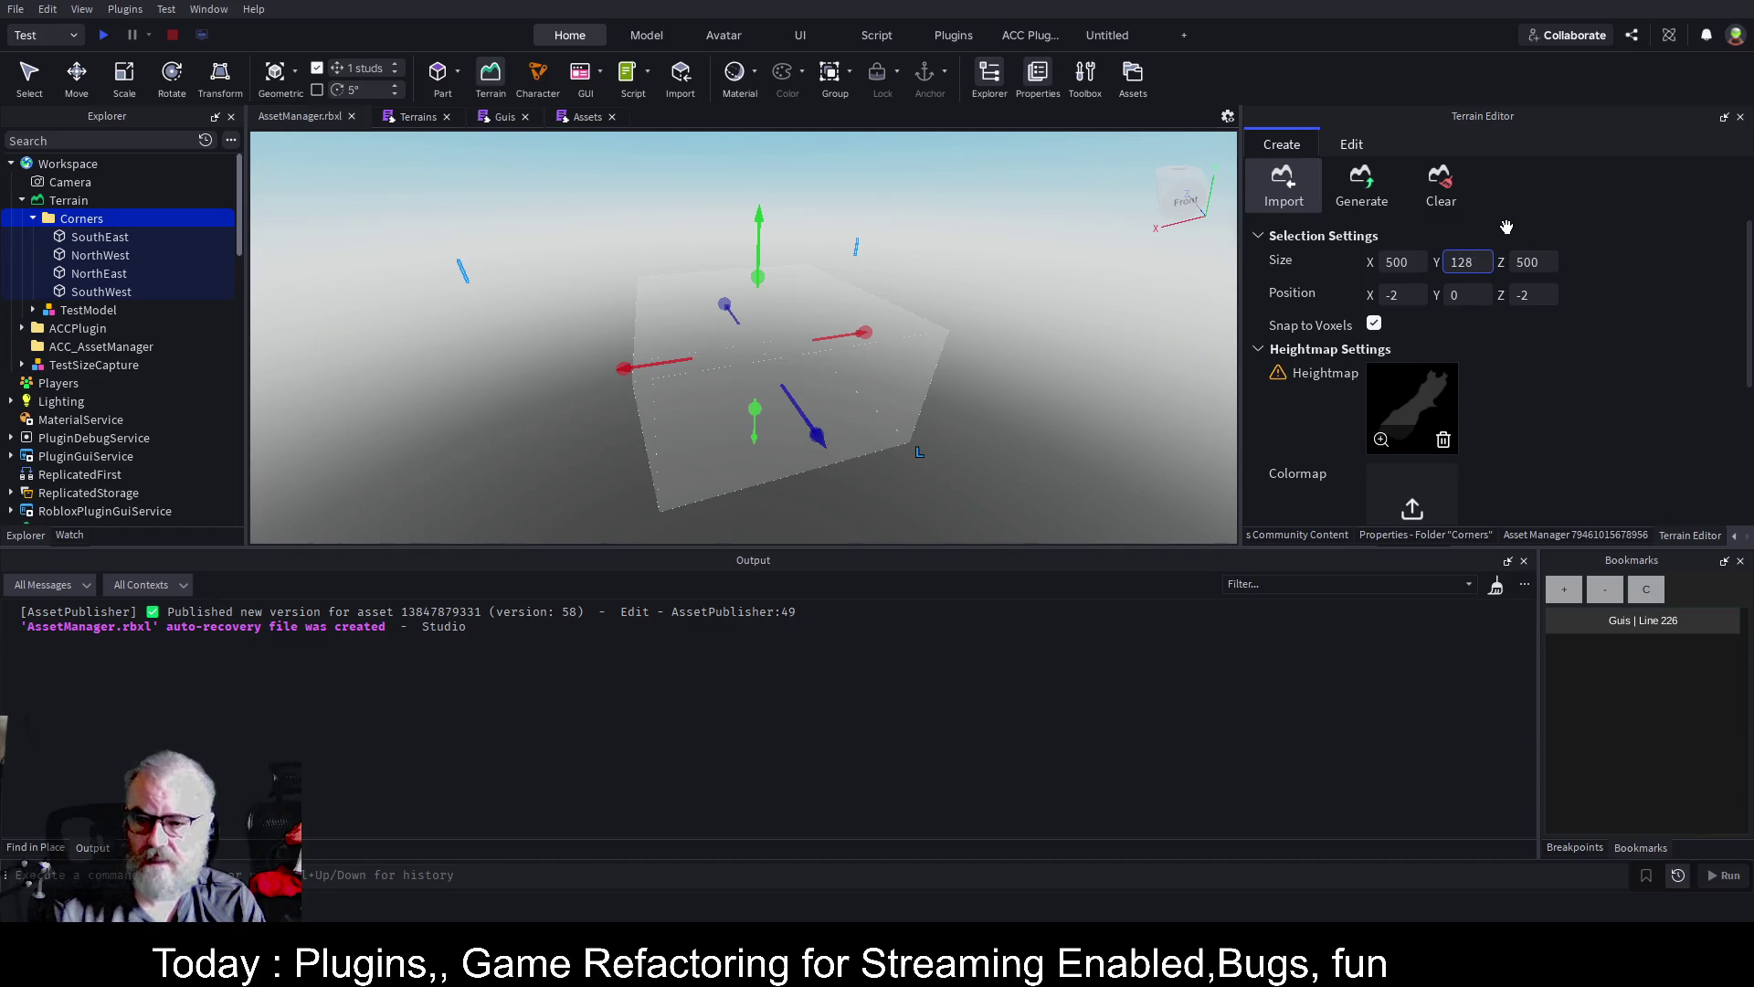
{"action": "key", "text": "Return"}
{"action": "scroll", "coordinate": [1626, 384], "scroll_direction": "down", "scroll_amount": 3}
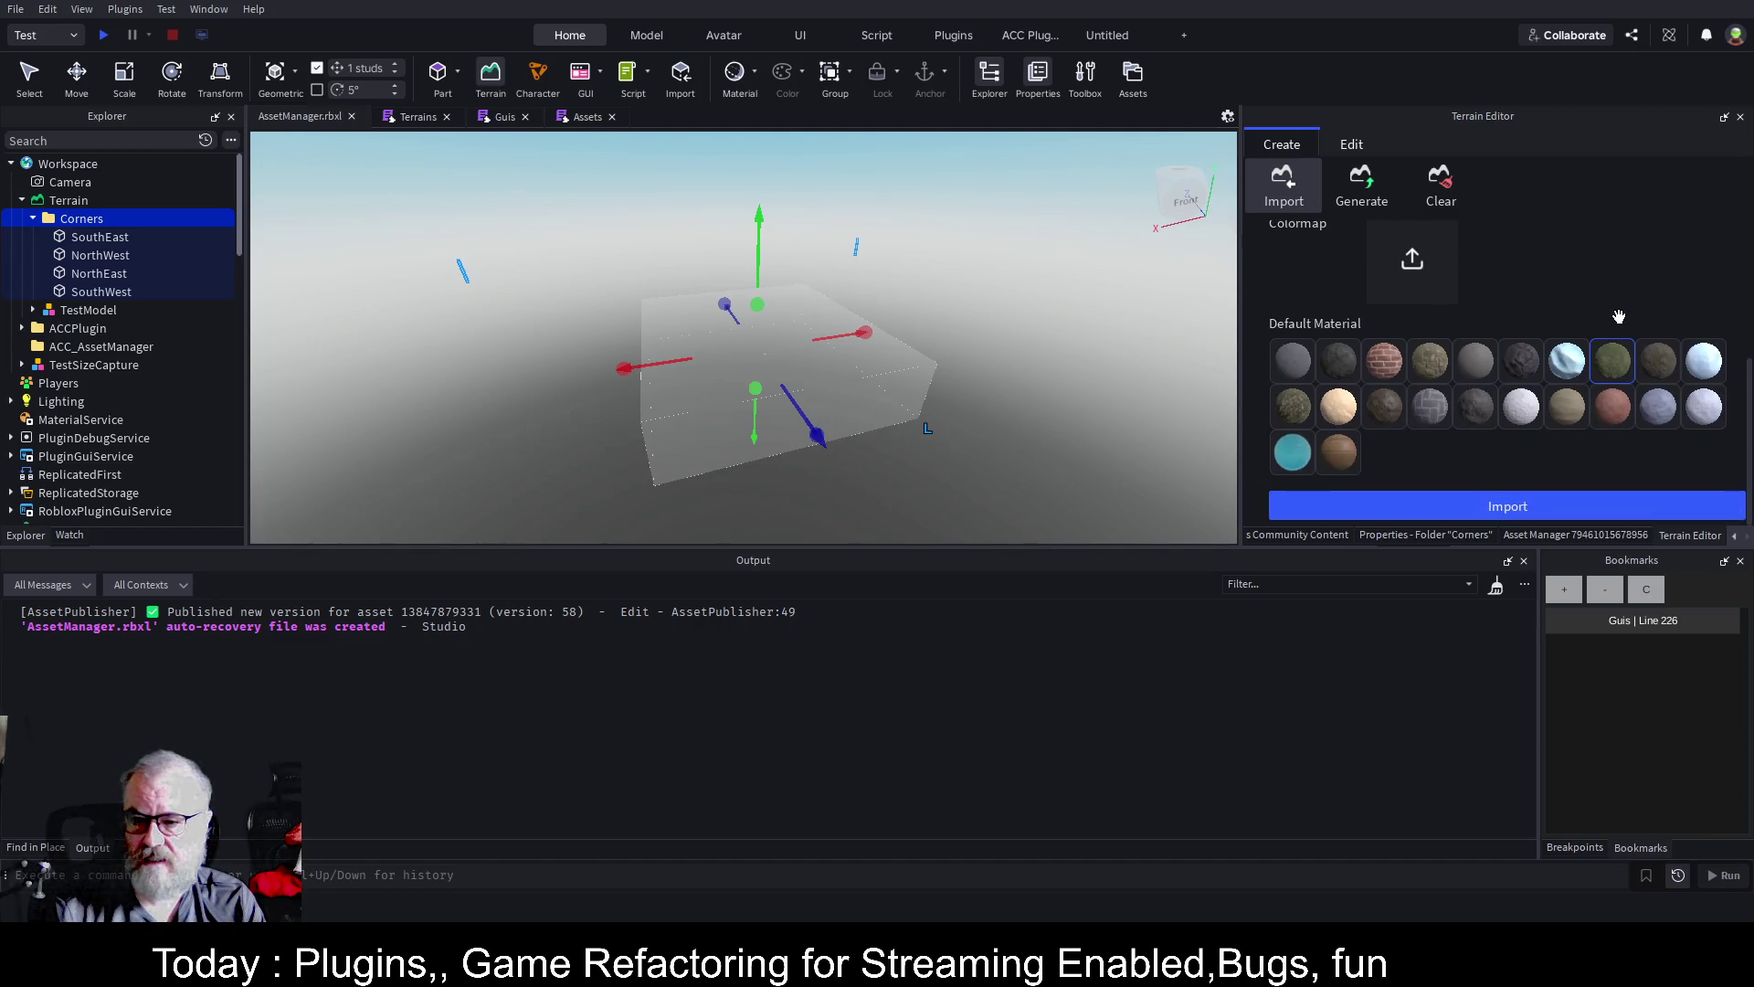
Import the heightmap with Sand as the default material and select the Terrain object
{"action": "left_click", "coordinate": [1336, 408]}
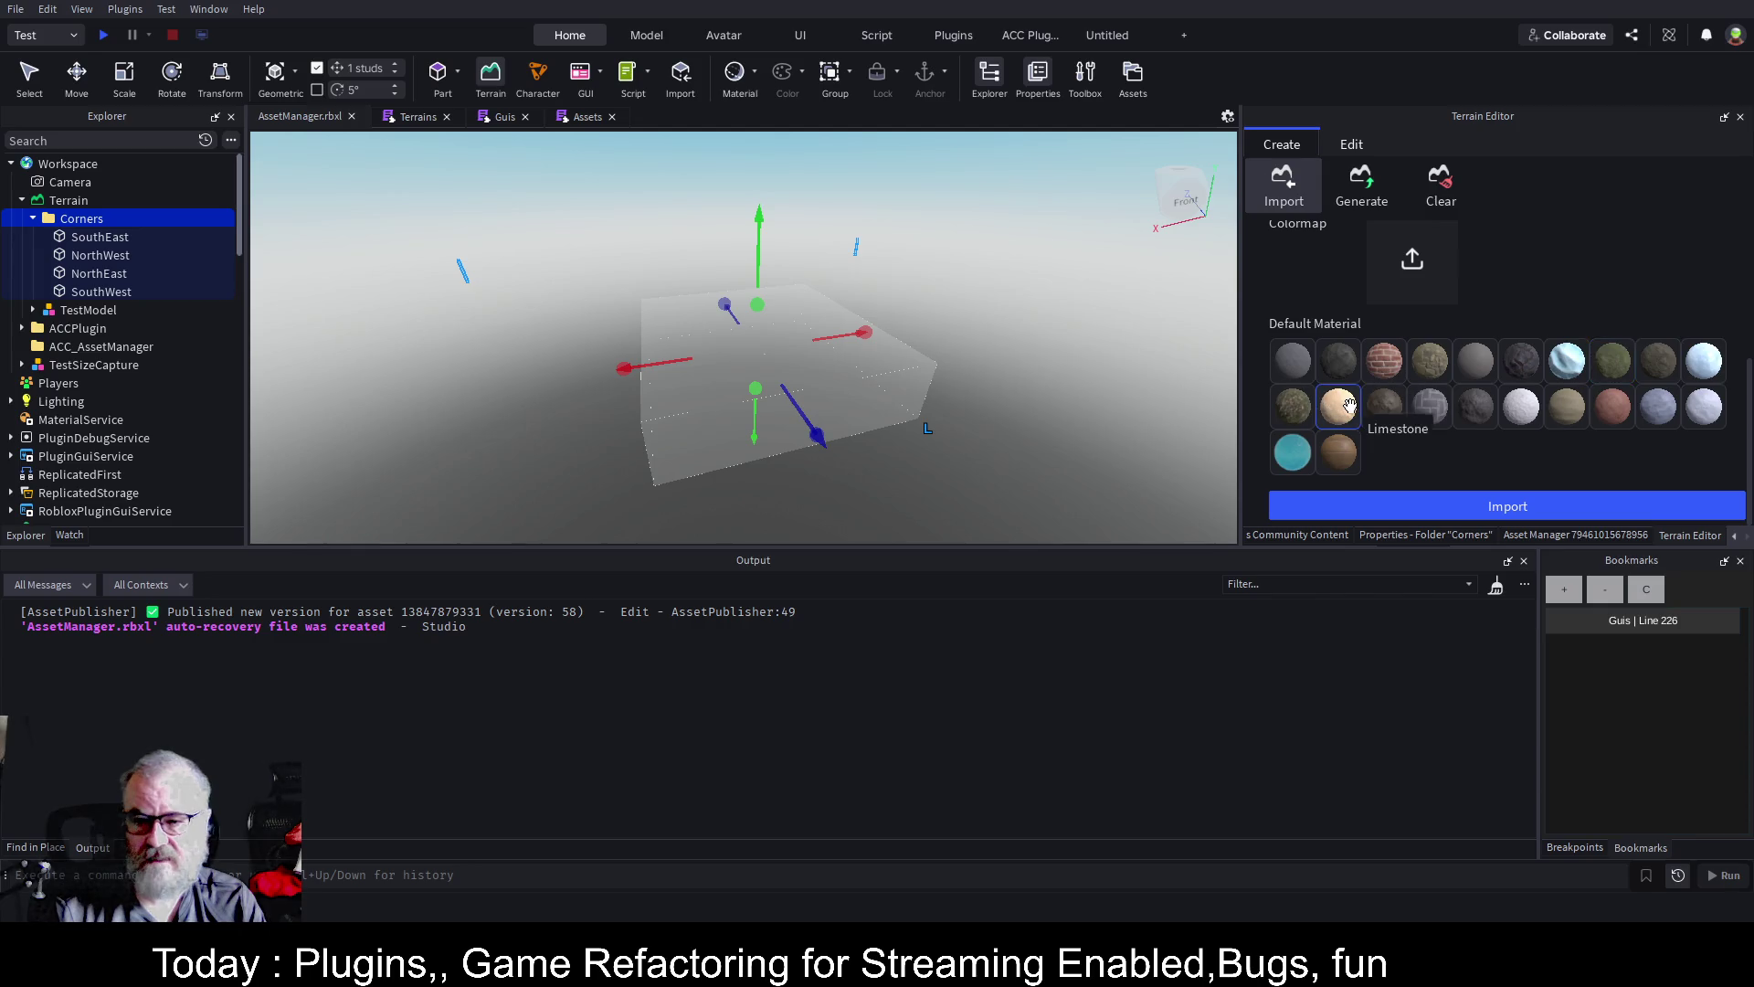
{"action": "left_click", "coordinate": [1459, 497]}
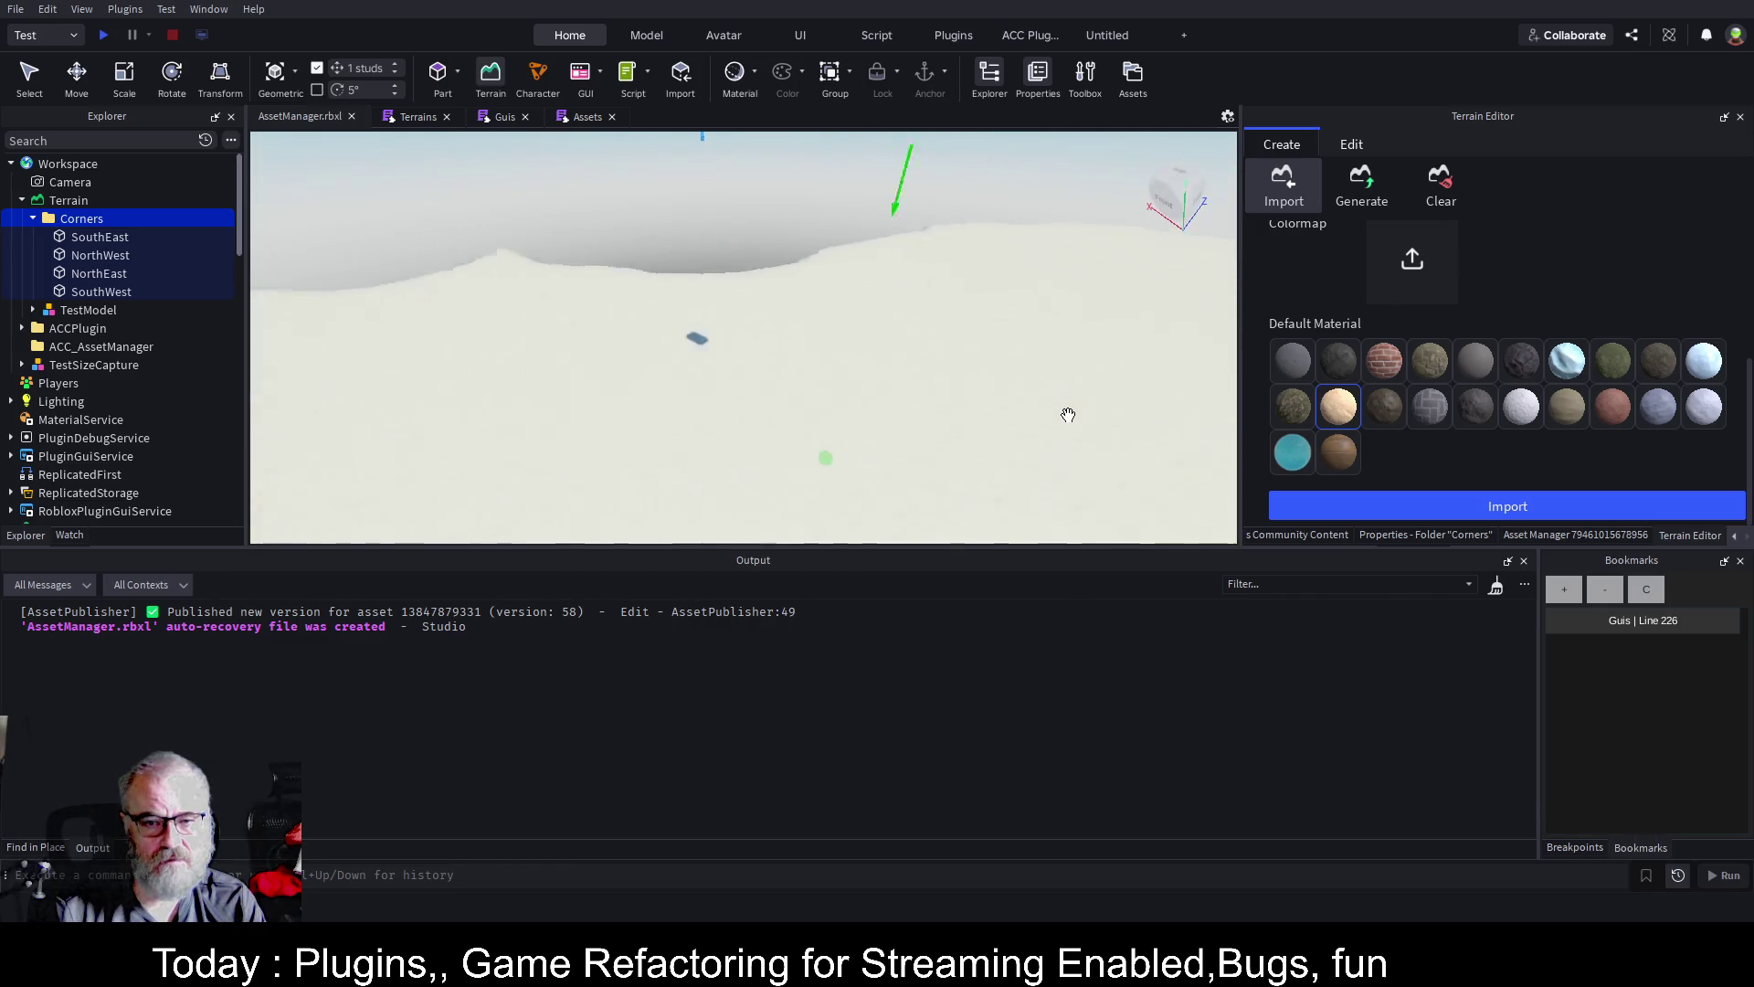
{"action": "scroll", "coordinate": [1069, 414], "scroll_direction": "down", "scroll_amount": 10}
{"action": "scroll", "coordinate": [1067, 415], "scroll_direction": "up", "scroll_amount": 5}
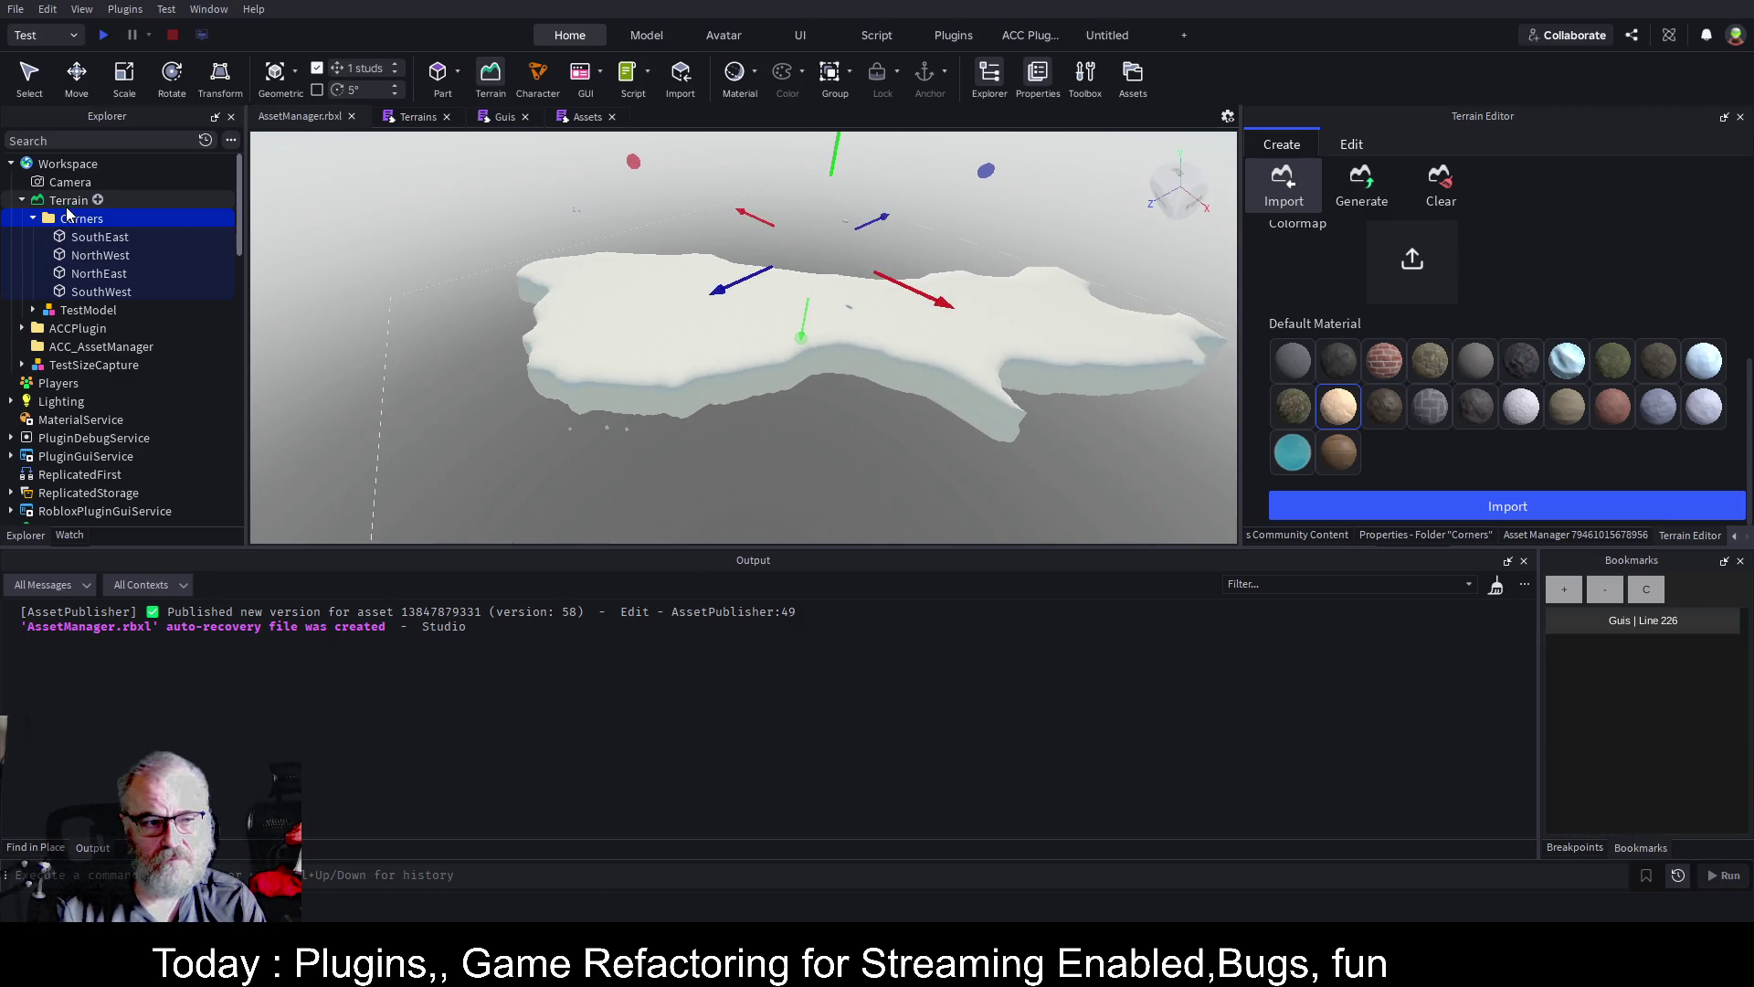
{"action": "left_click", "coordinate": [69, 202]}
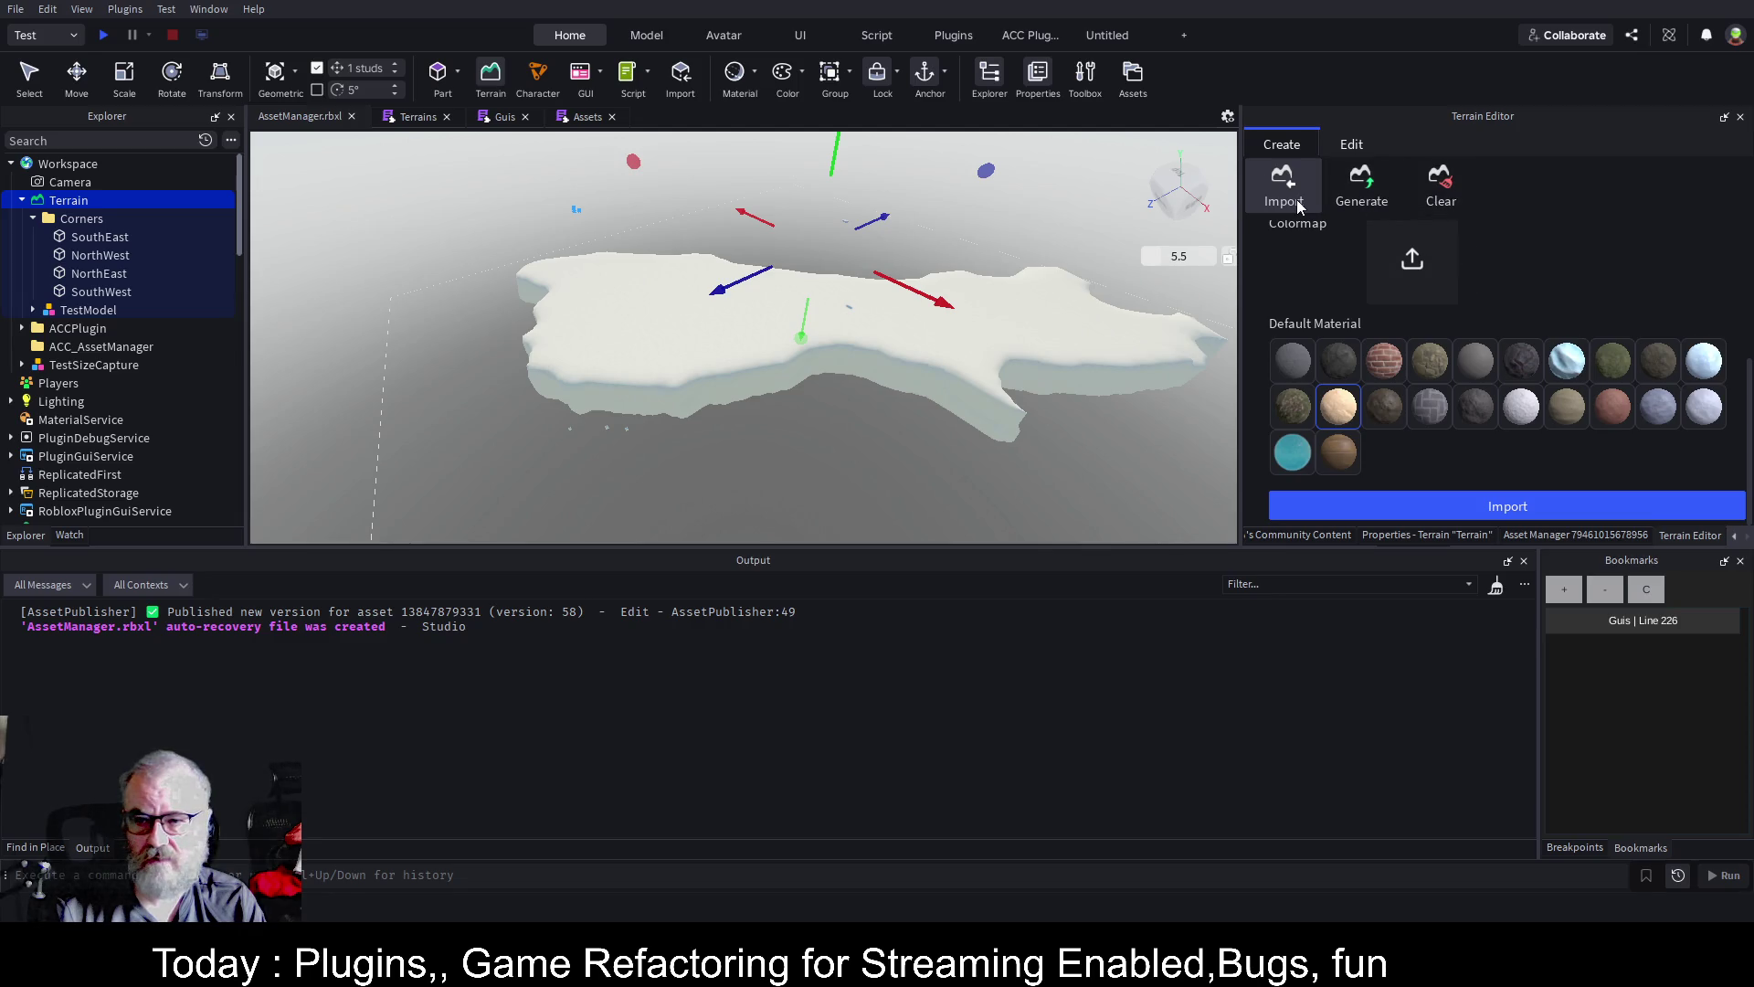
{"action": "left_click", "coordinate": [1352, 144]}
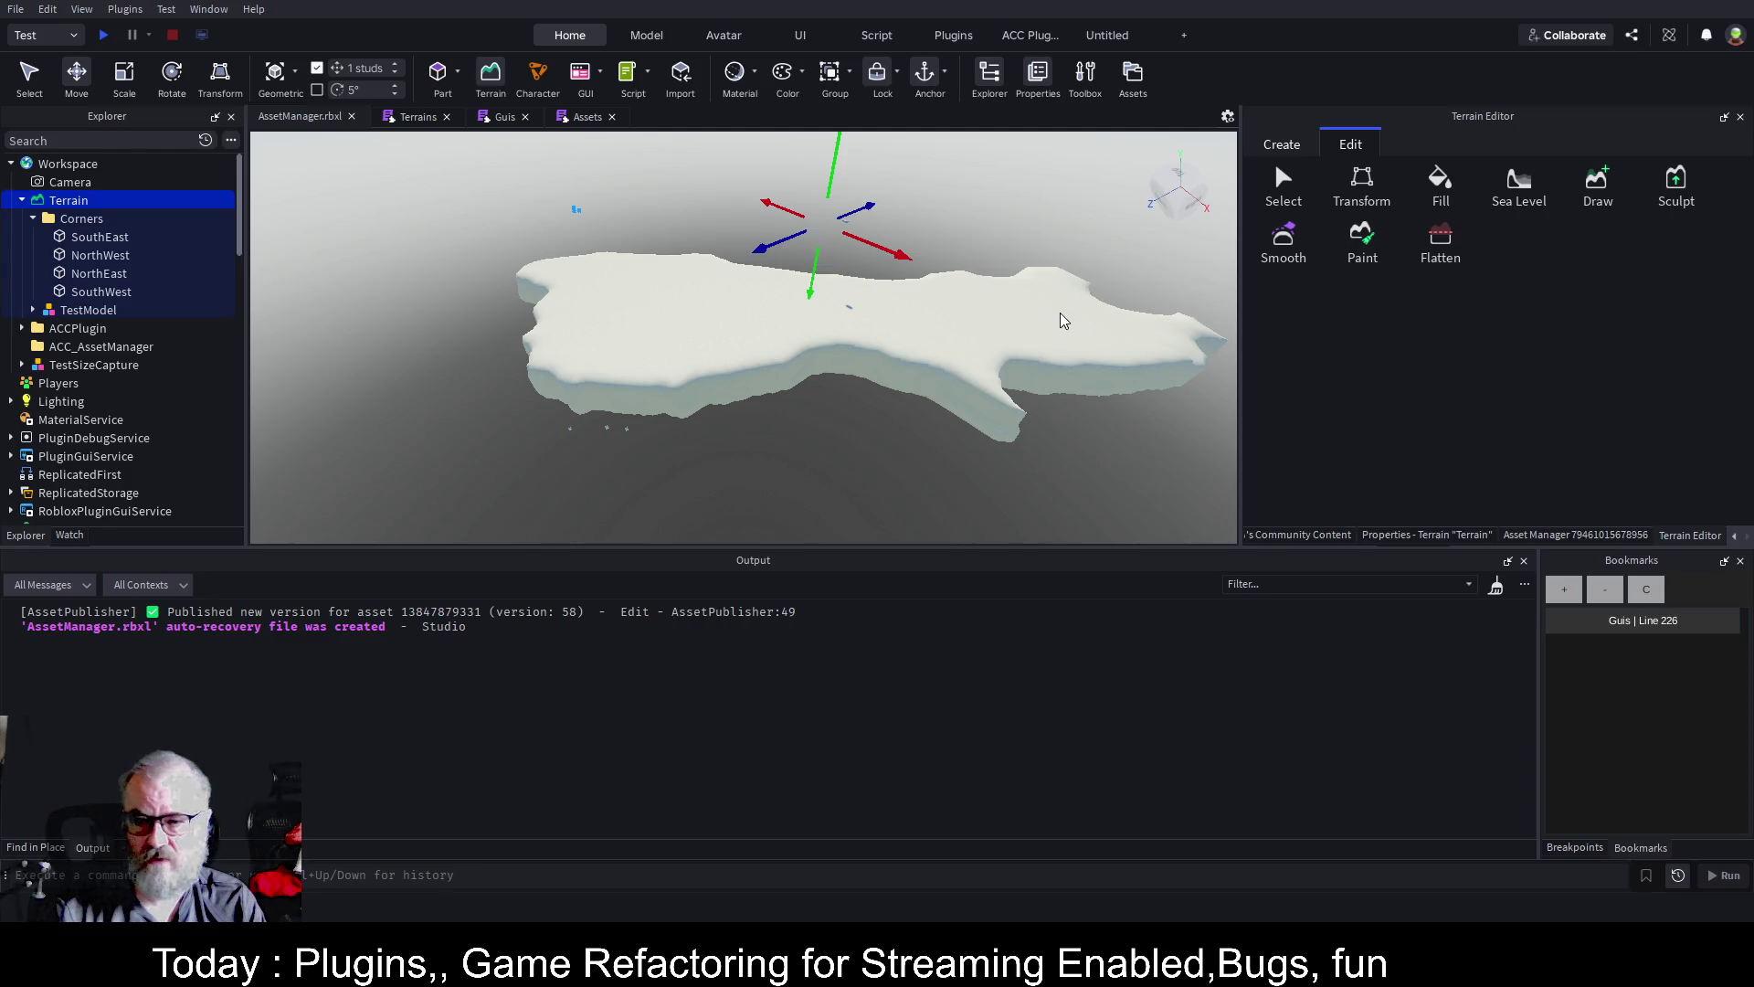
Paint a Grass patch near the centre of the terrain slab
{"action": "scroll", "coordinate": [1063, 317], "scroll_direction": "up", "scroll_amount": 5}
{"action": "scroll", "coordinate": [1065, 319], "scroll_direction": "down", "scroll_amount": 4}
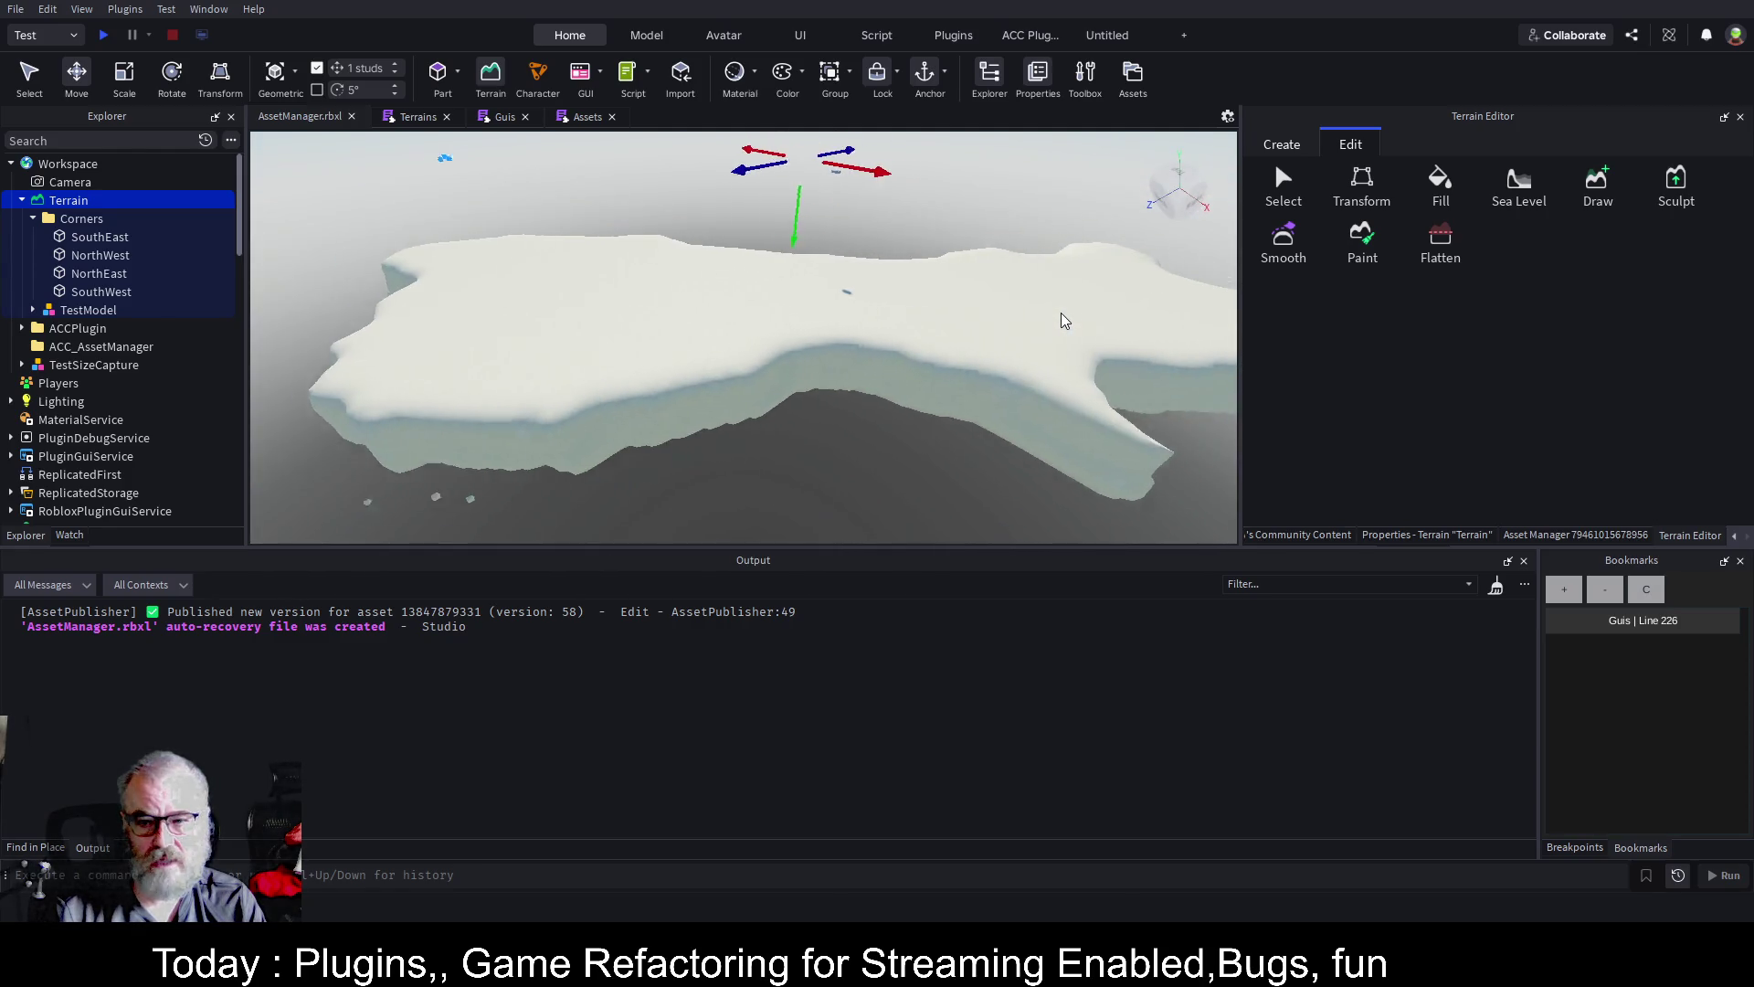
{"action": "scroll", "coordinate": [1065, 320], "scroll_direction": "up", "scroll_amount": 2}
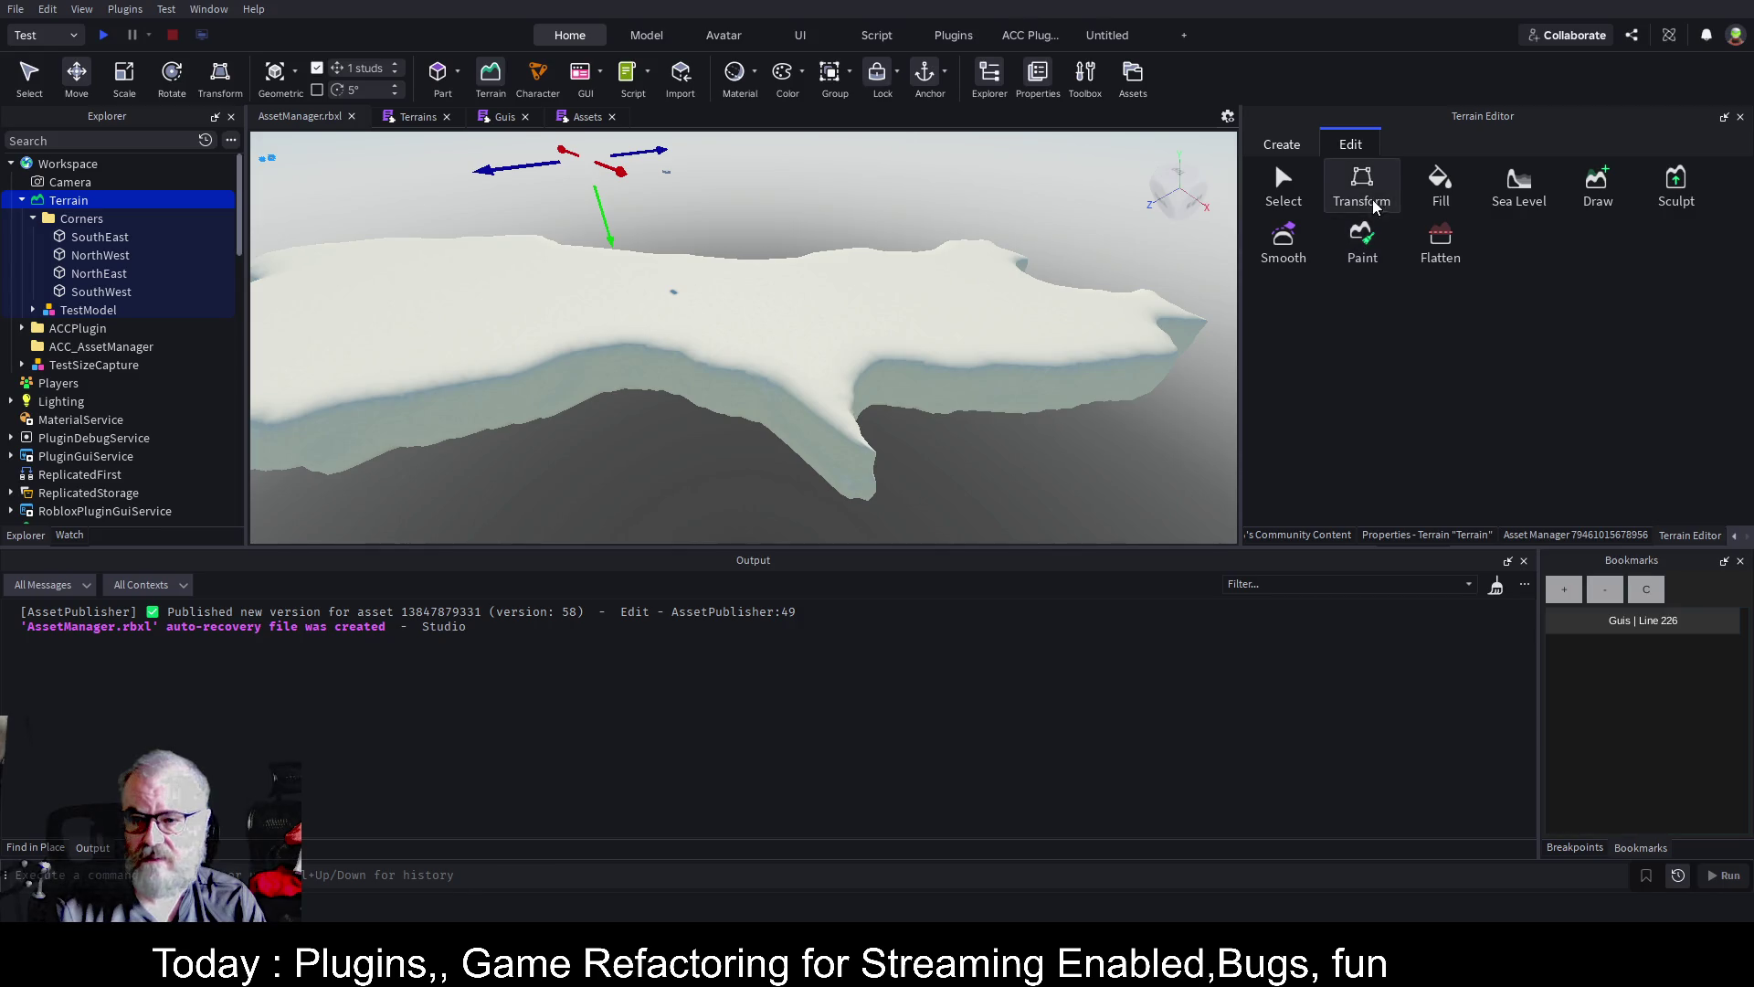
{"action": "left_click", "coordinate": [1364, 249]}
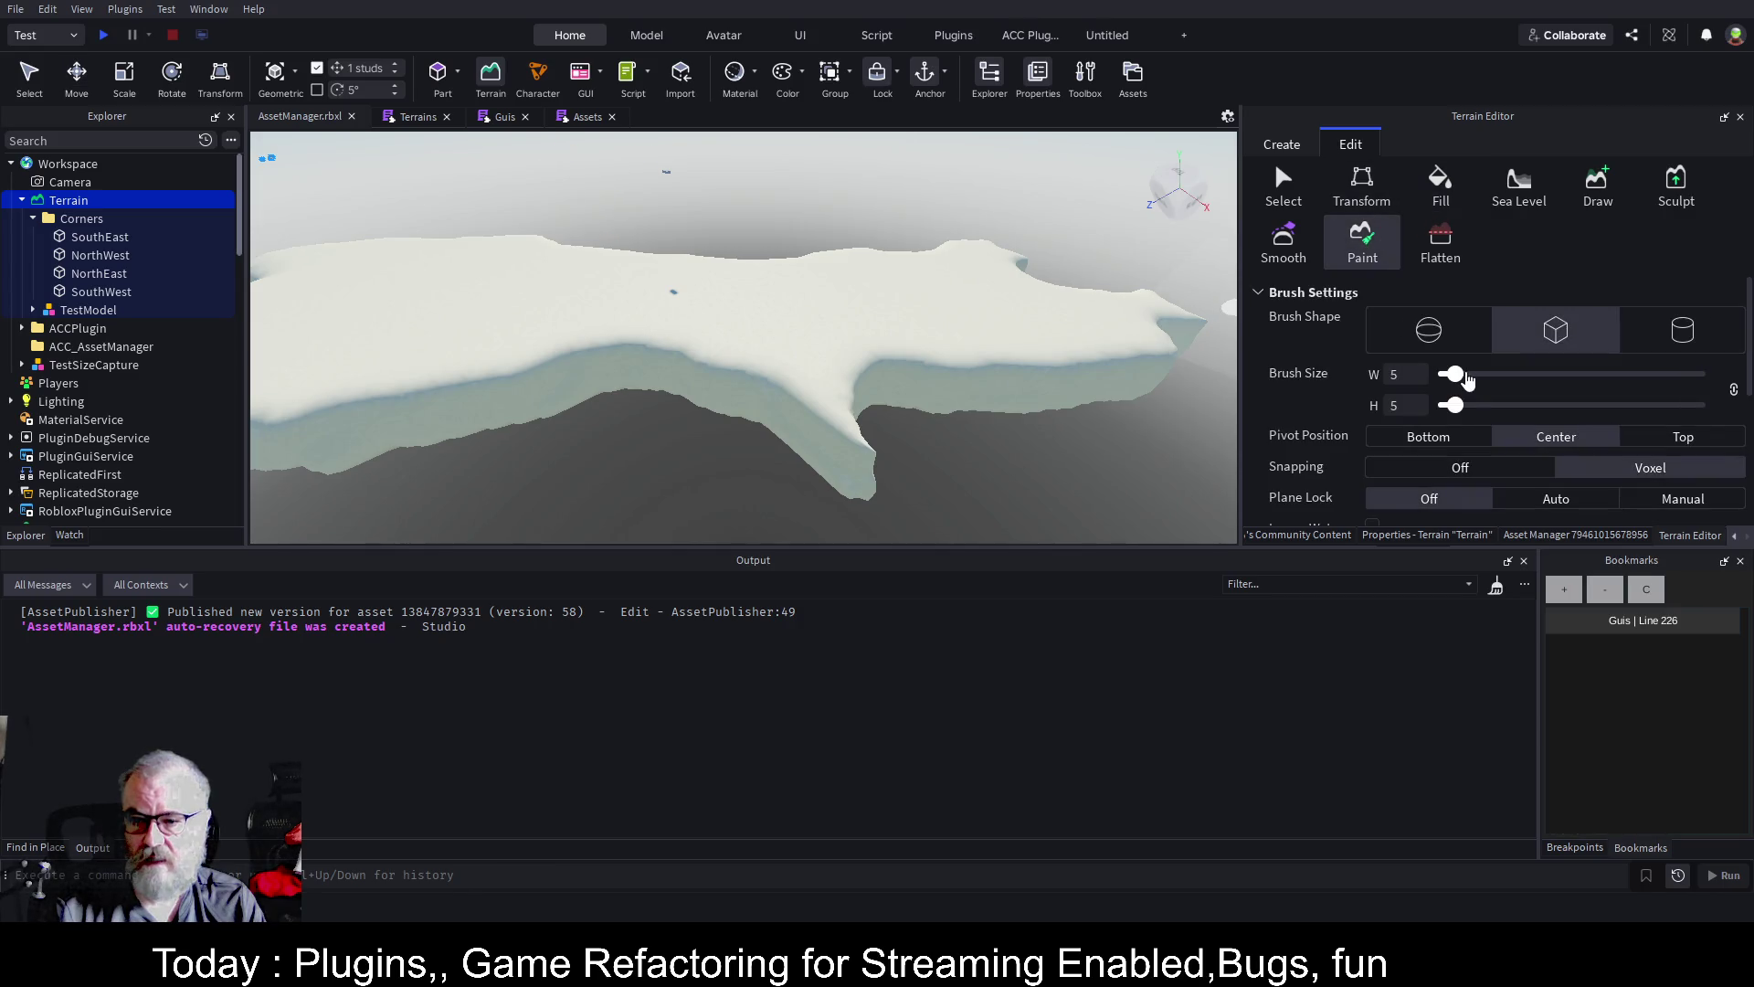
{"action": "scroll", "coordinate": [1462, 375], "scroll_direction": "down", "scroll_amount": 3}
{"action": "left_click", "coordinate": [1622, 402]}
{"action": "mouse_move", "coordinate": [831, 307]}
{"action": "left_mouse_down"}
{"action": "mouse_move", "coordinate": [807, 314]}
{"action": "mouse_move", "coordinate": [825, 308]}
{"action": "left_mouse_up"}
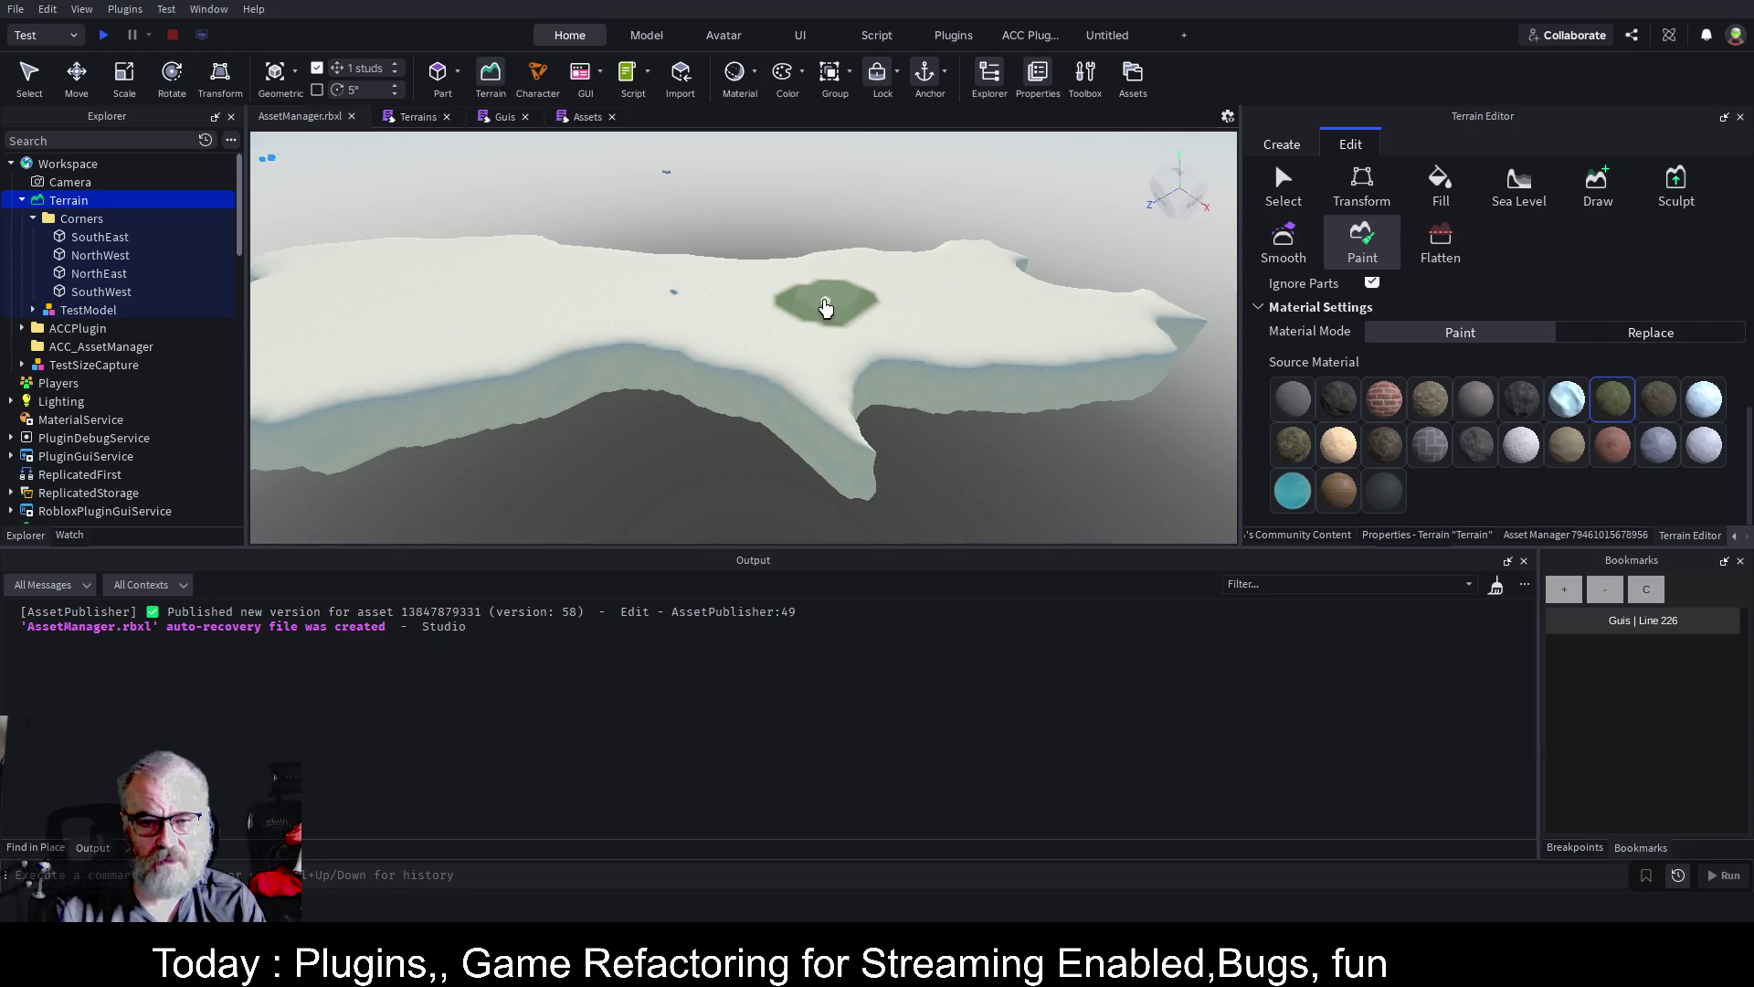
Paint a bluish slate patch on the slab's left side
{"action": "left_click", "coordinate": [1521, 445]}
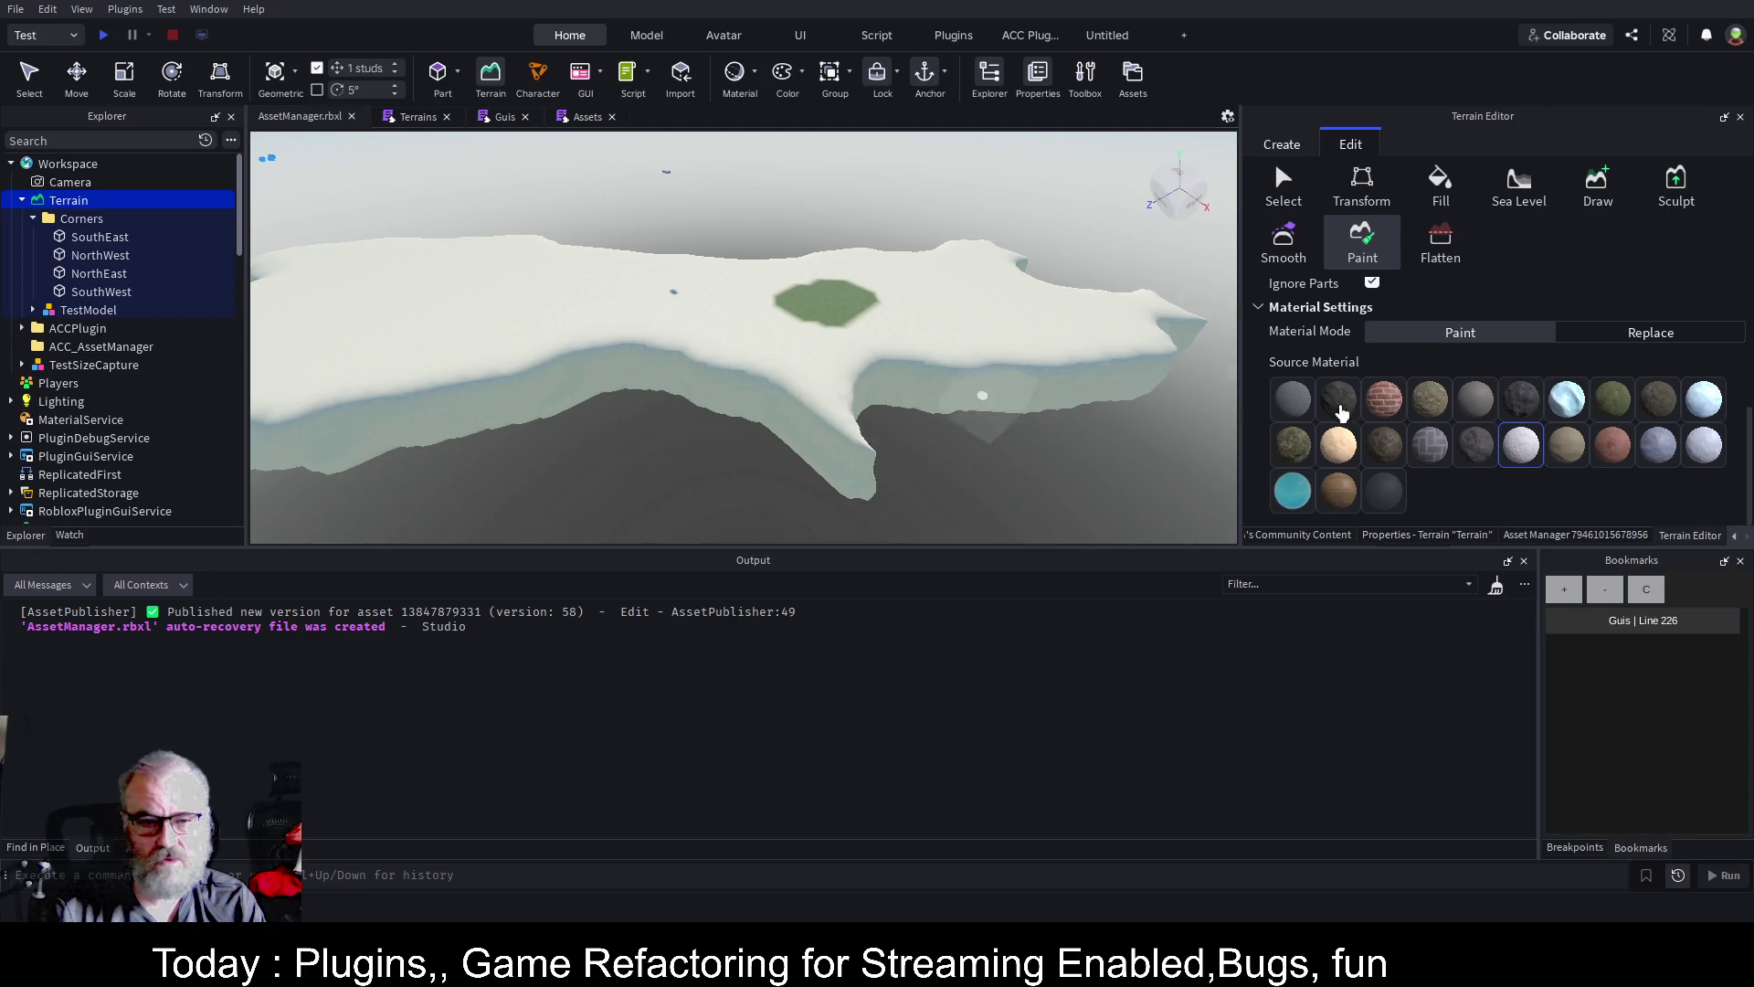
{"action": "left_click", "coordinate": [1430, 445]}
{"action": "mouse_move", "coordinate": [381, 282]}
{"action": "left_mouse_down"}
{"action": "mouse_move", "coordinate": [434, 297]}
{"action": "mouse_move", "coordinate": [357, 310]}
{"action": "mouse_move", "coordinate": [358, 286]}
{"action": "left_mouse_up"}
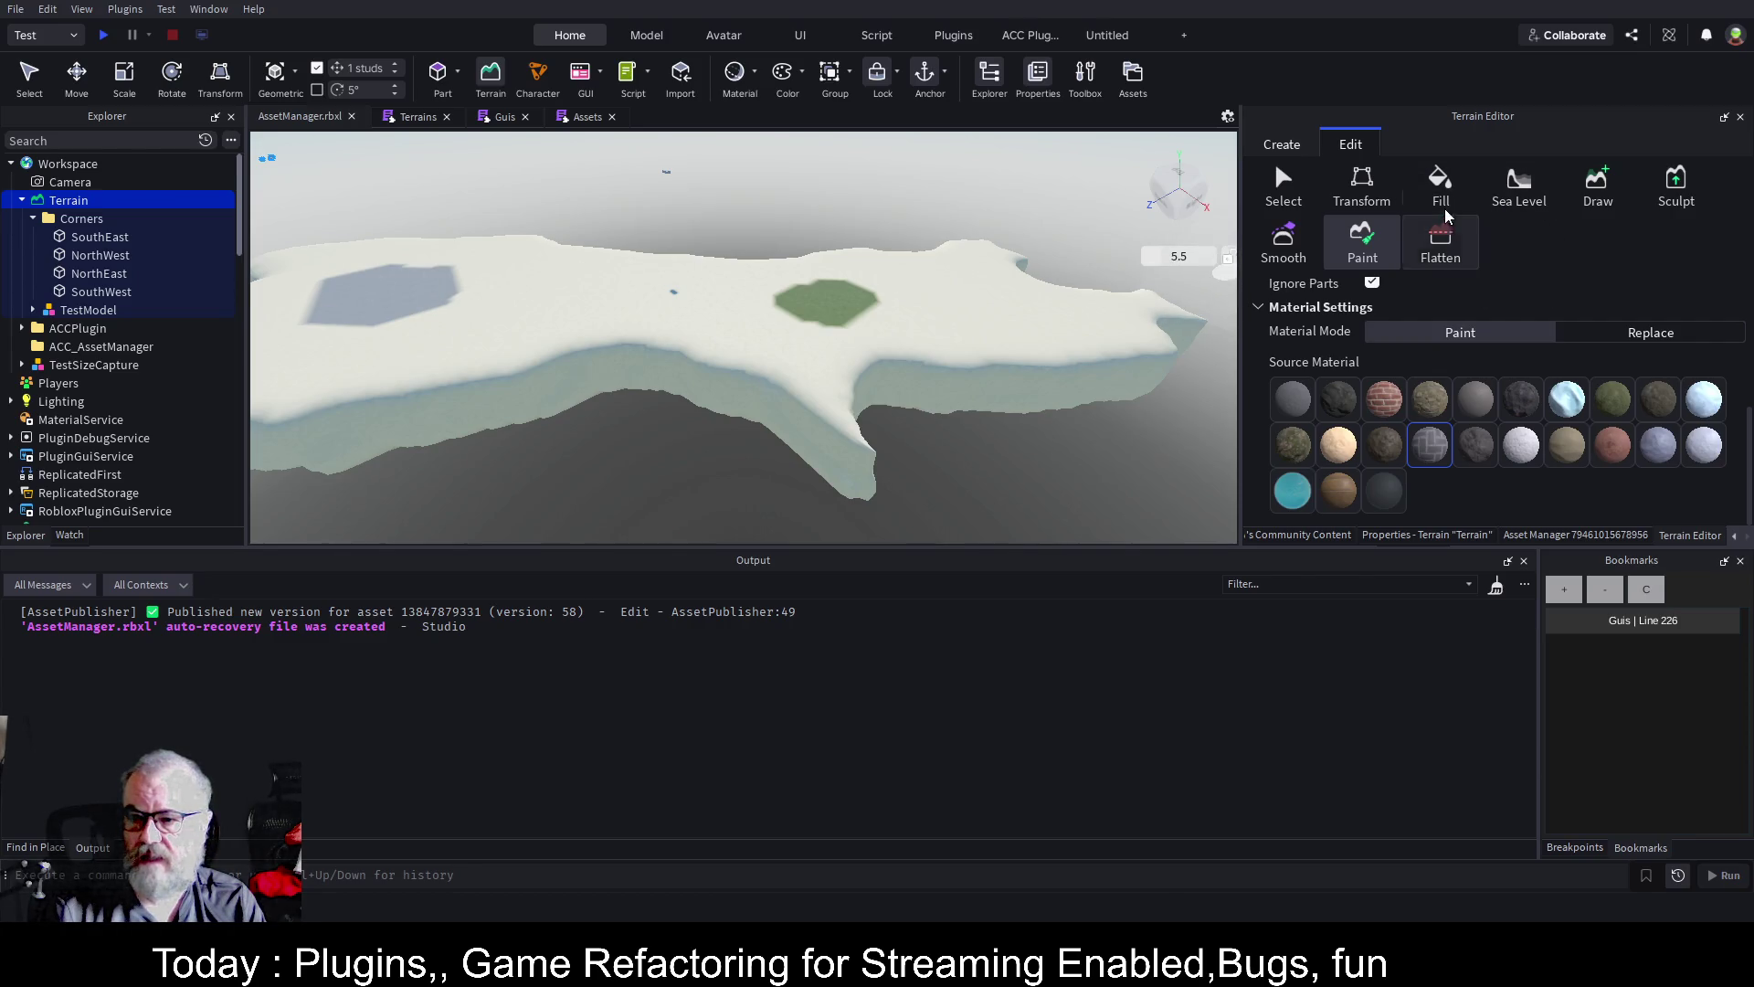
{"action": "left_click", "coordinate": [1684, 201]}
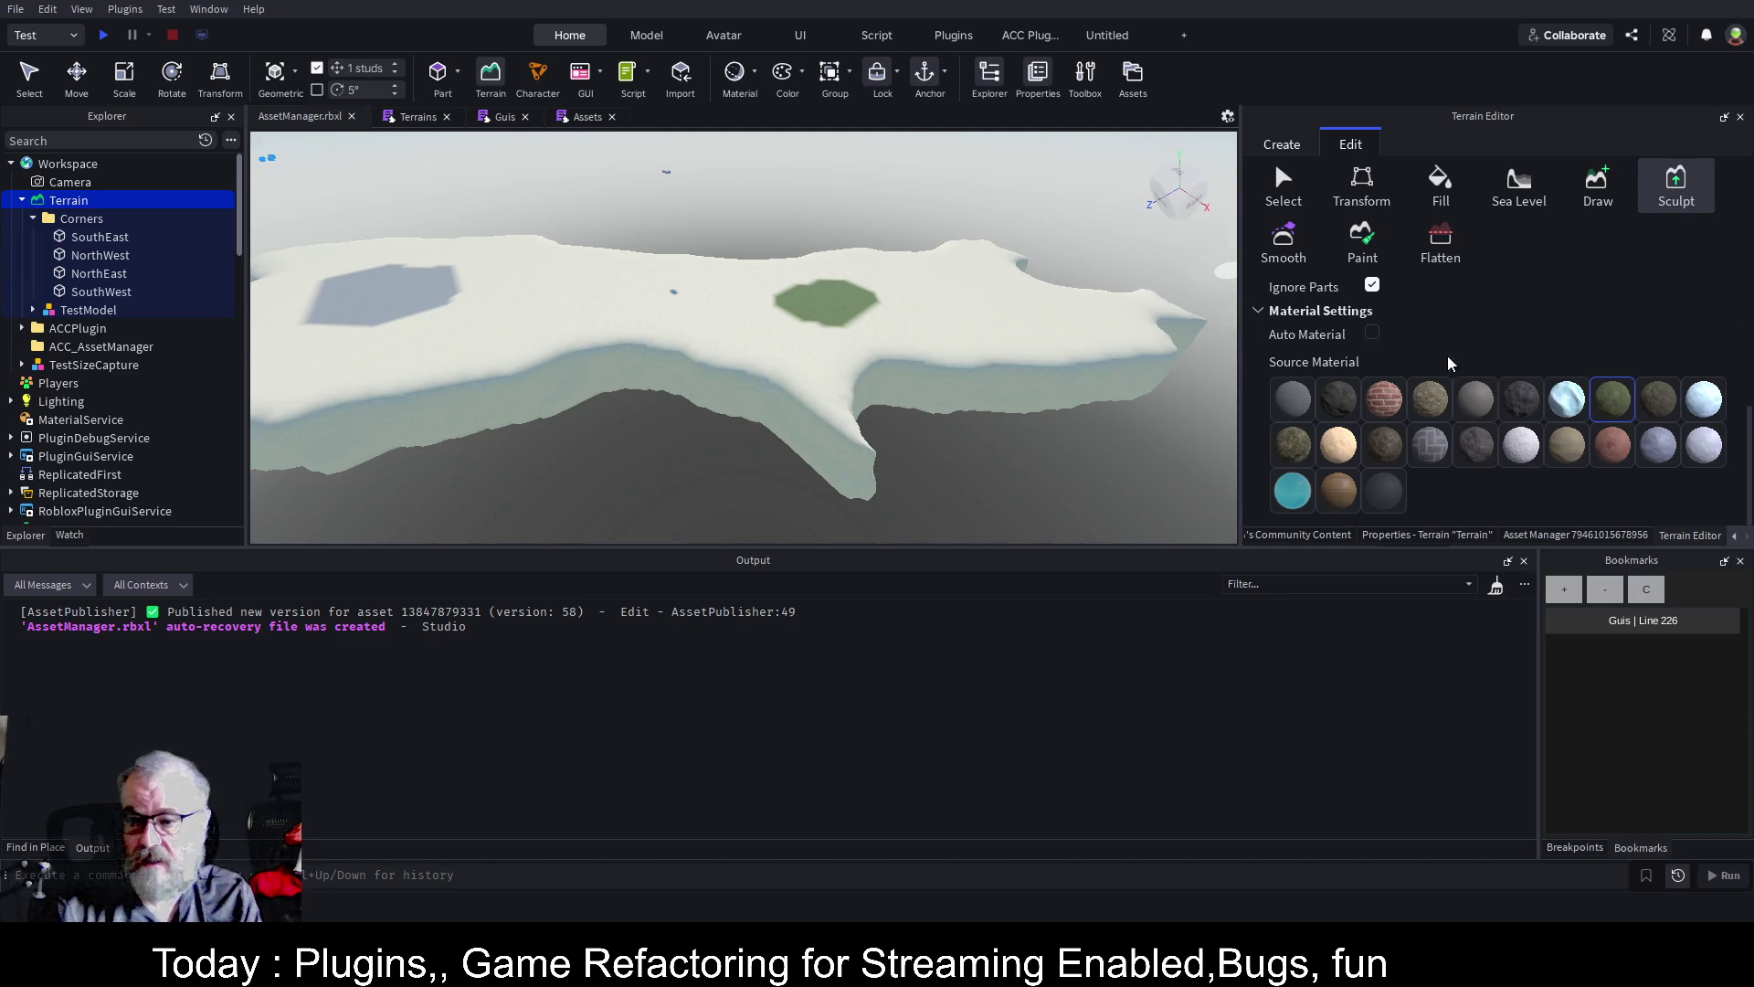
Sculpt a raised lump and a ridge extending down-left using Add brush mode
{"action": "left_click", "coordinate": [1473, 407]}
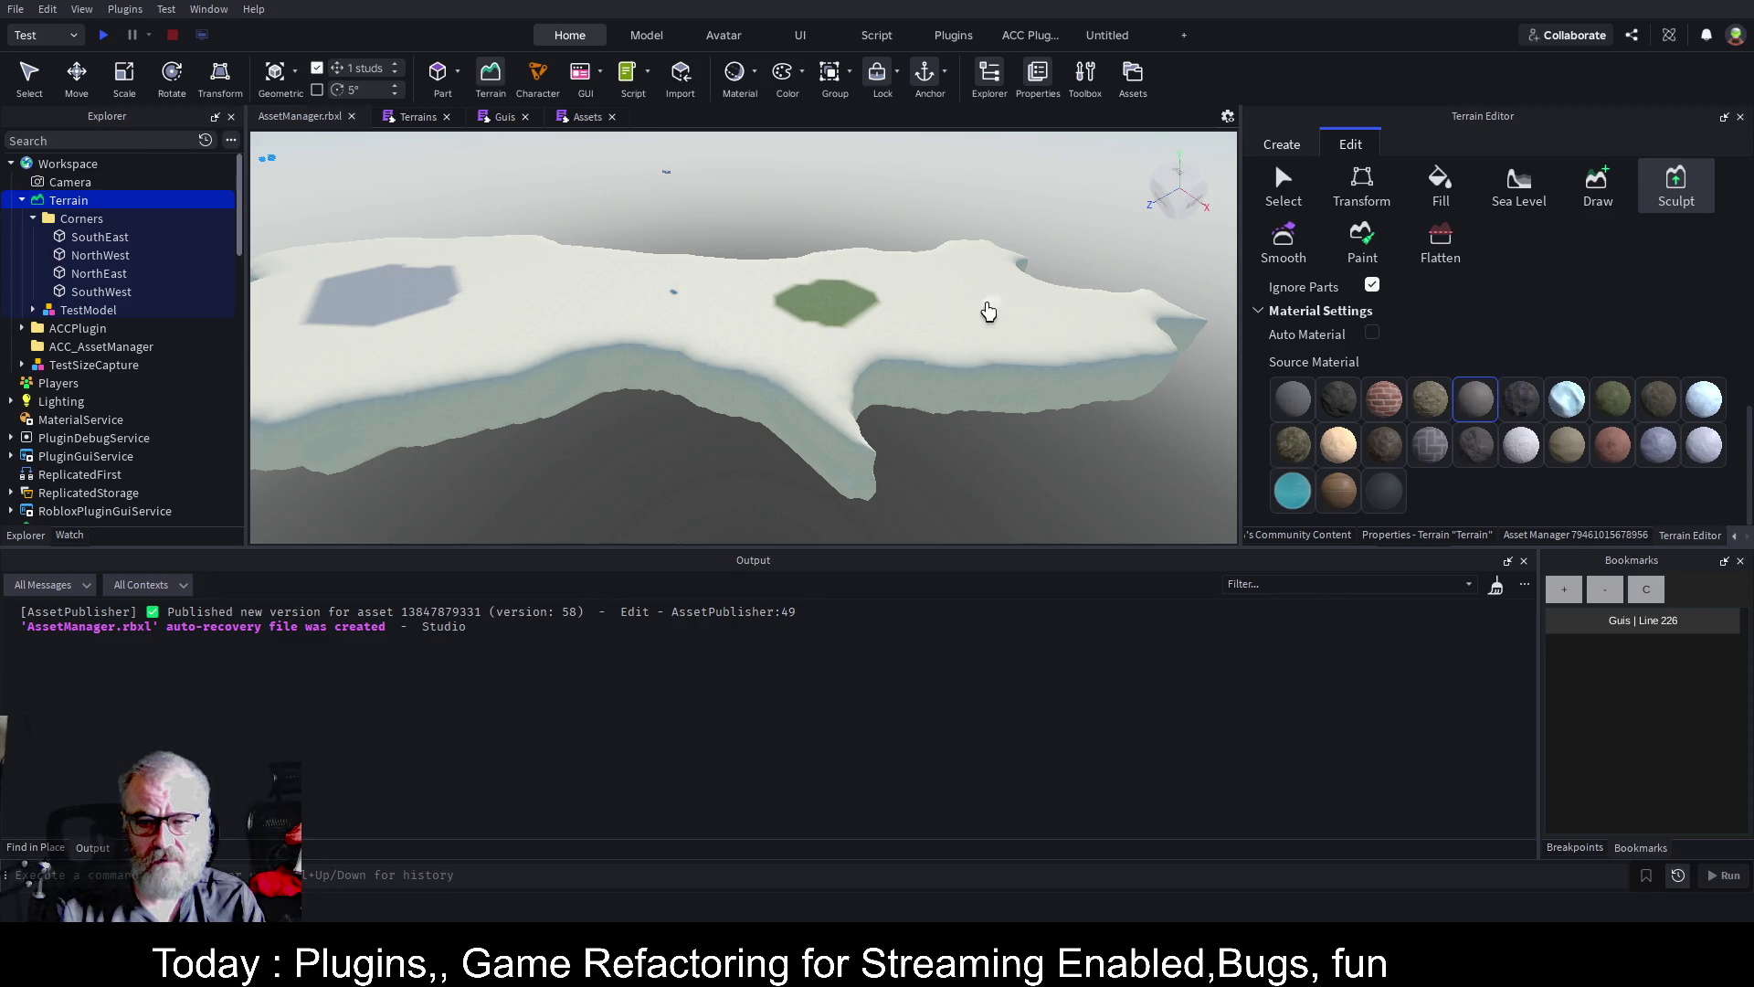
{"action": "scroll", "coordinate": [1077, 314], "scroll_direction": "up", "scroll_amount": 5}
{"action": "scroll", "coordinate": [1098, 305], "scroll_direction": "down", "scroll_amount": 3}
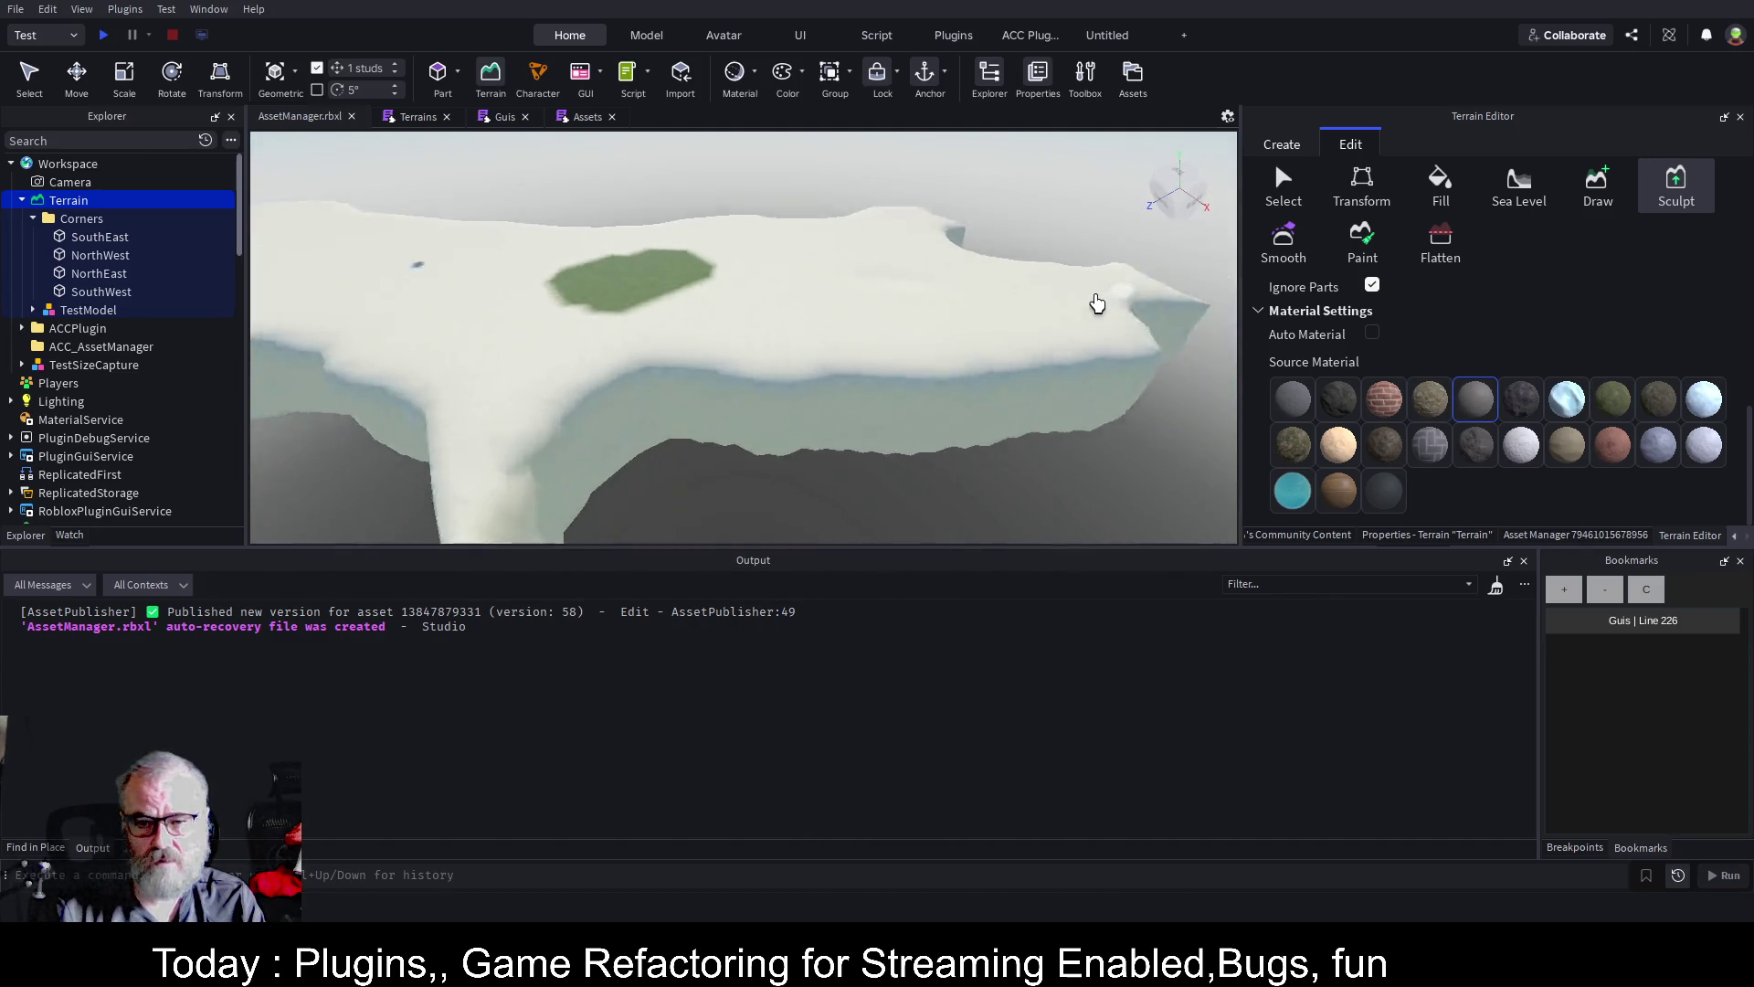
{"action": "scroll", "coordinate": [1097, 305], "scroll_direction": "up", "scroll_amount": 5}
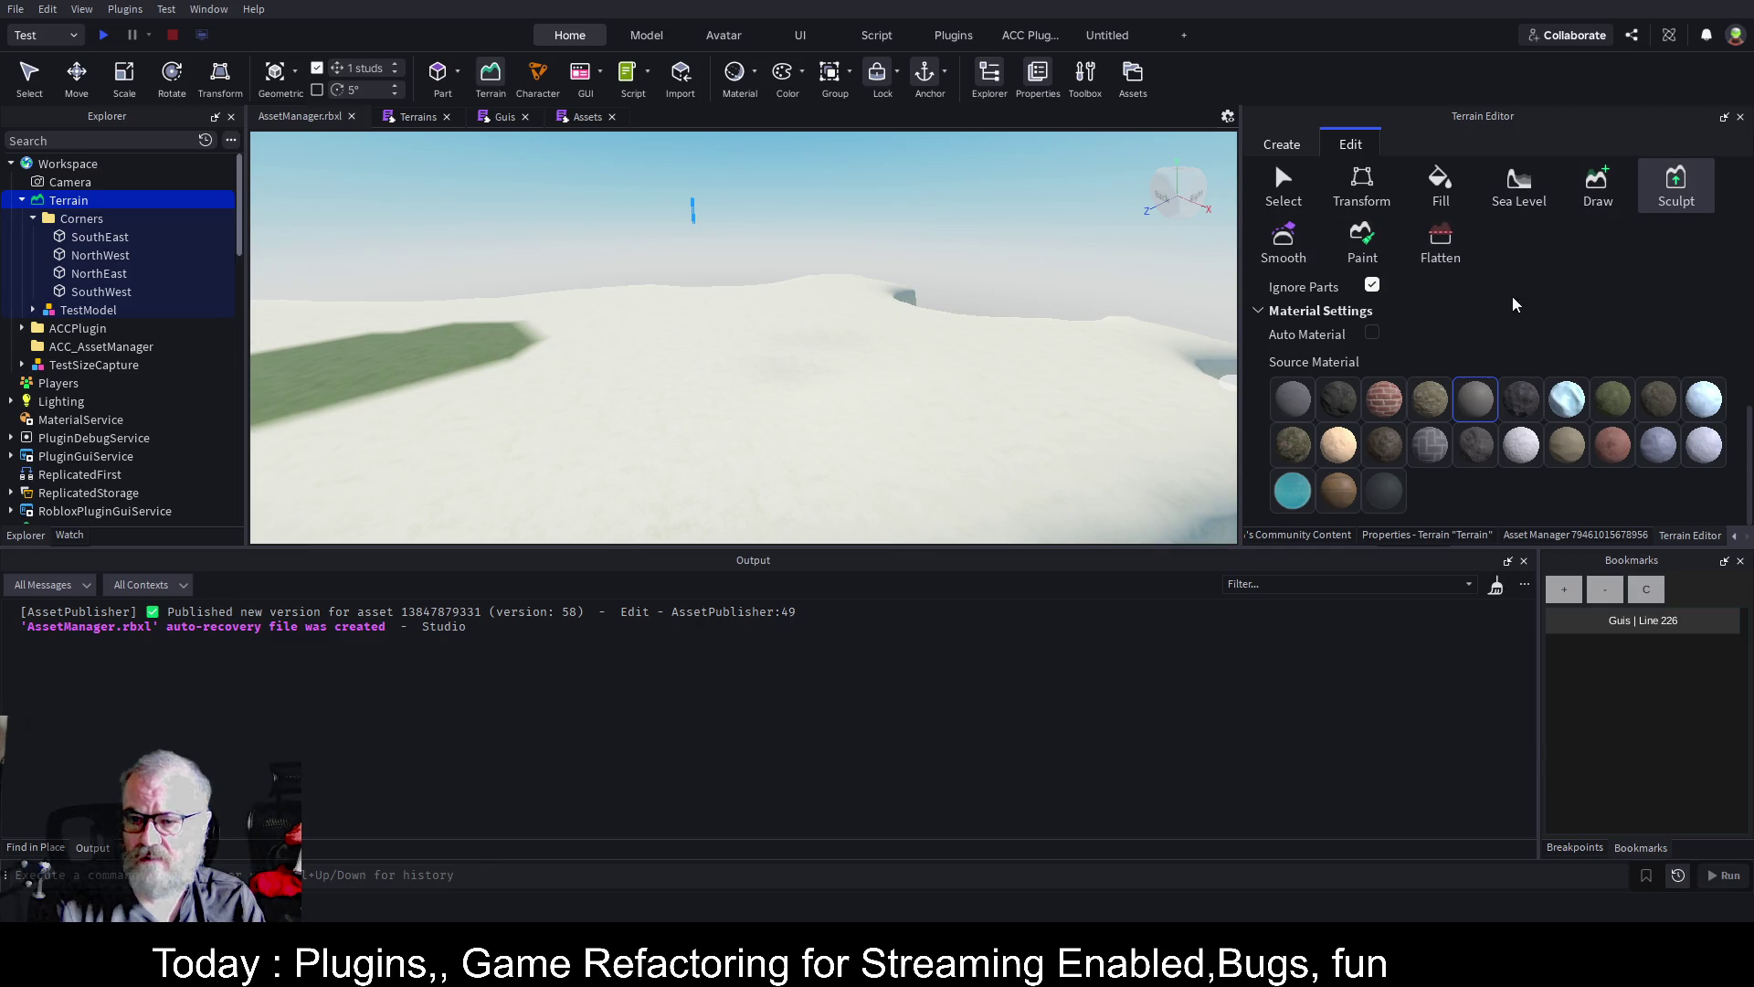
{"action": "scroll", "coordinate": [1536, 301], "scroll_direction": "up", "scroll_amount": 3}
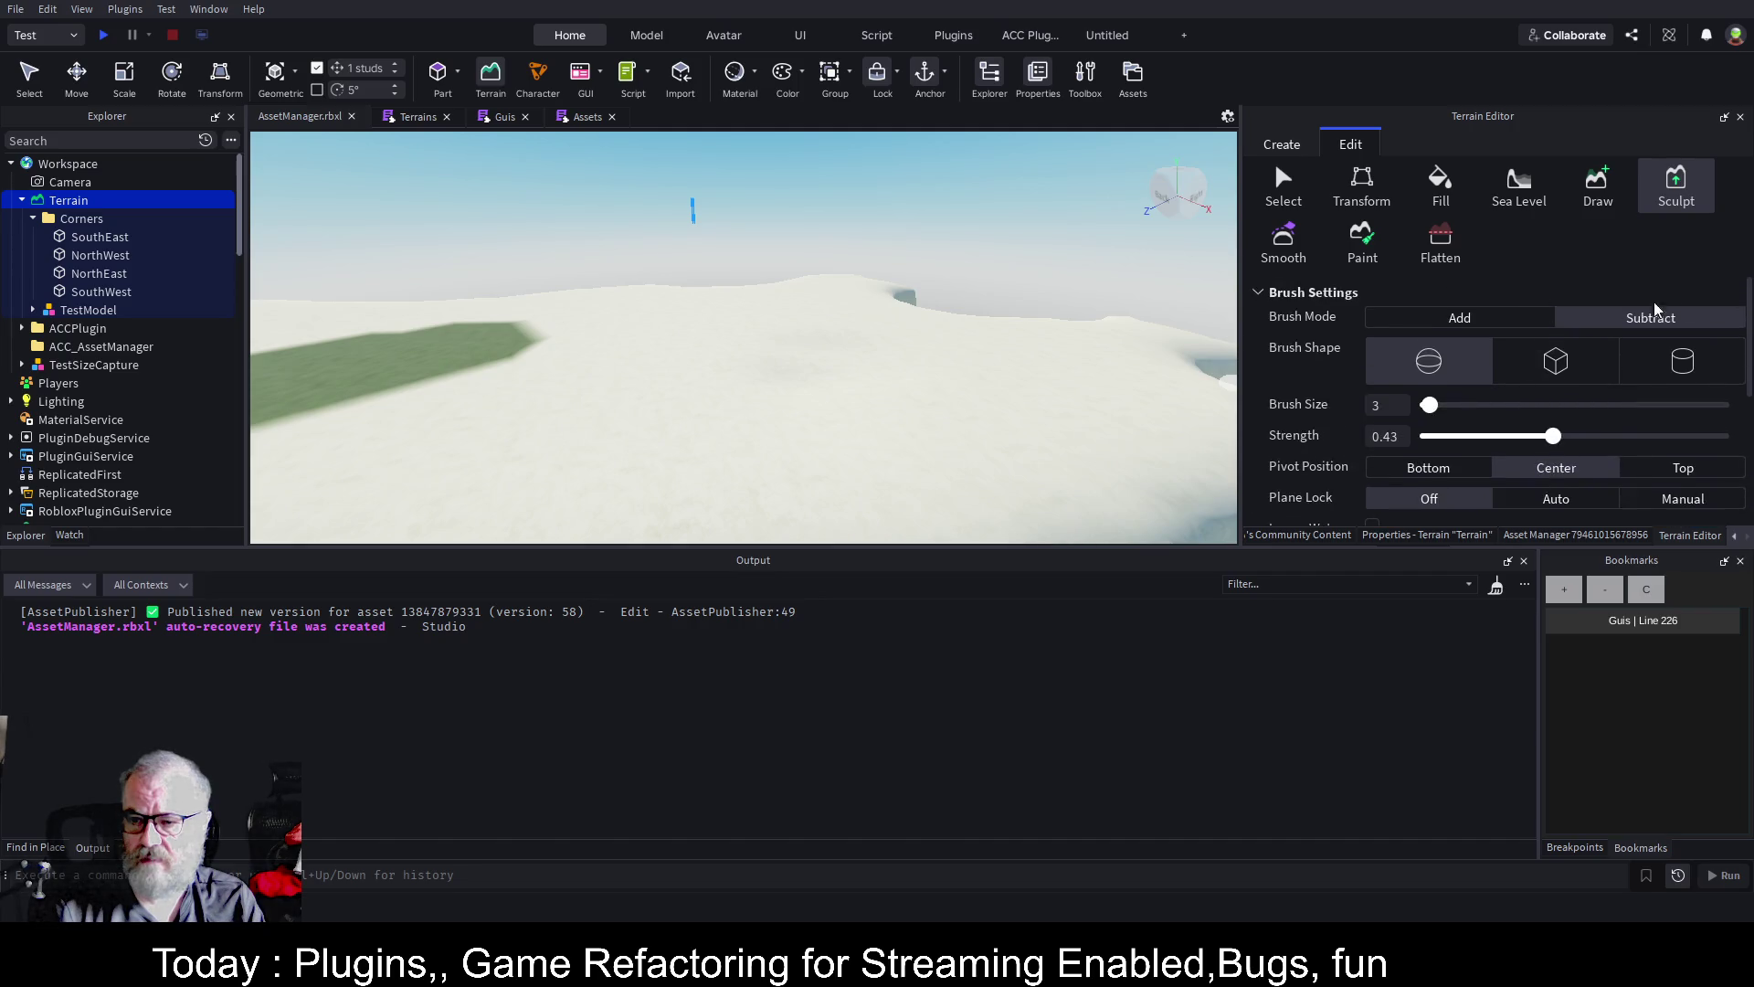
{"action": "left_click", "coordinate": [1460, 320]}
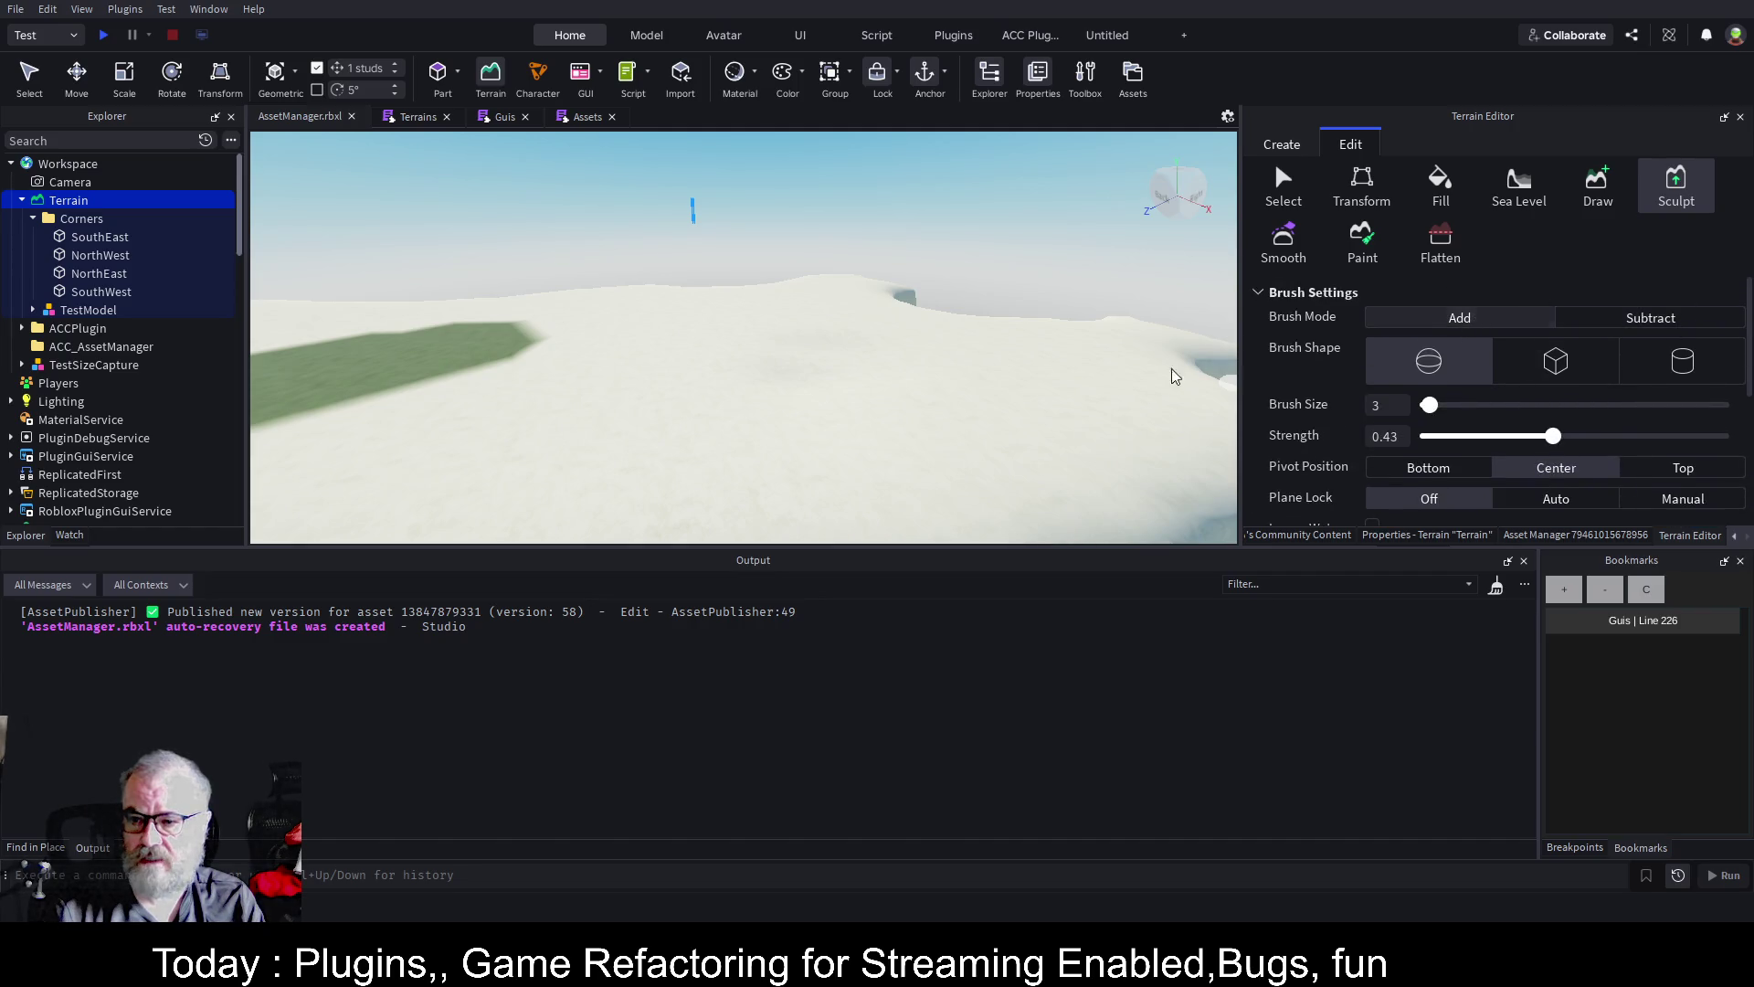
{"action": "mouse_move", "coordinate": [810, 380]}
{"action": "left_mouse_down"}
{"action": "mouse_move", "coordinate": [889, 384]}
{"action": "mouse_move", "coordinate": [835, 380]}
{"action": "mouse_move", "coordinate": [858, 418]}
{"action": "mouse_move", "coordinate": [977, 442]}
{"action": "mouse_move", "coordinate": [803, 466]}
{"action": "mouse_move", "coordinate": [1011, 490]}
{"action": "left_mouse_up"}
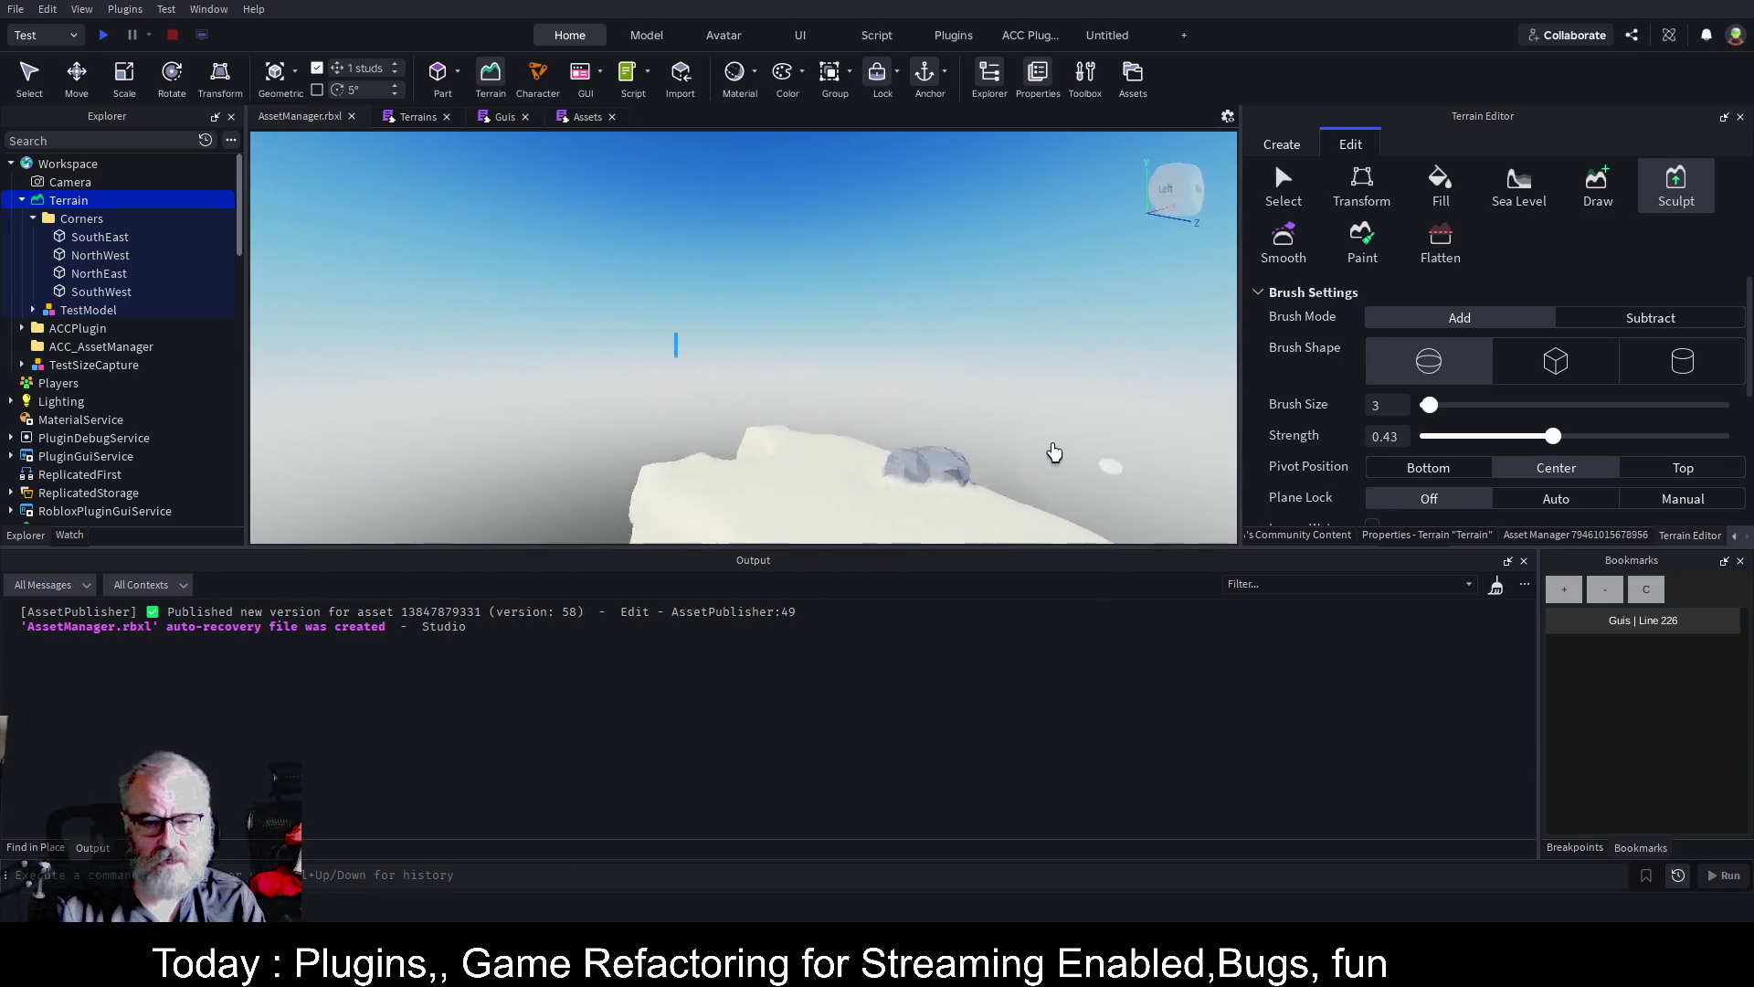
{"action": "mouse_move", "coordinate": [752, 412]}
{"action": "left_mouse_down"}
{"action": "mouse_move", "coordinate": [546, 530]}
{"action": "mouse_move", "coordinate": [845, 389]}
{"action": "mouse_move", "coordinate": [728, 408]}
{"action": "left_mouse_up"}
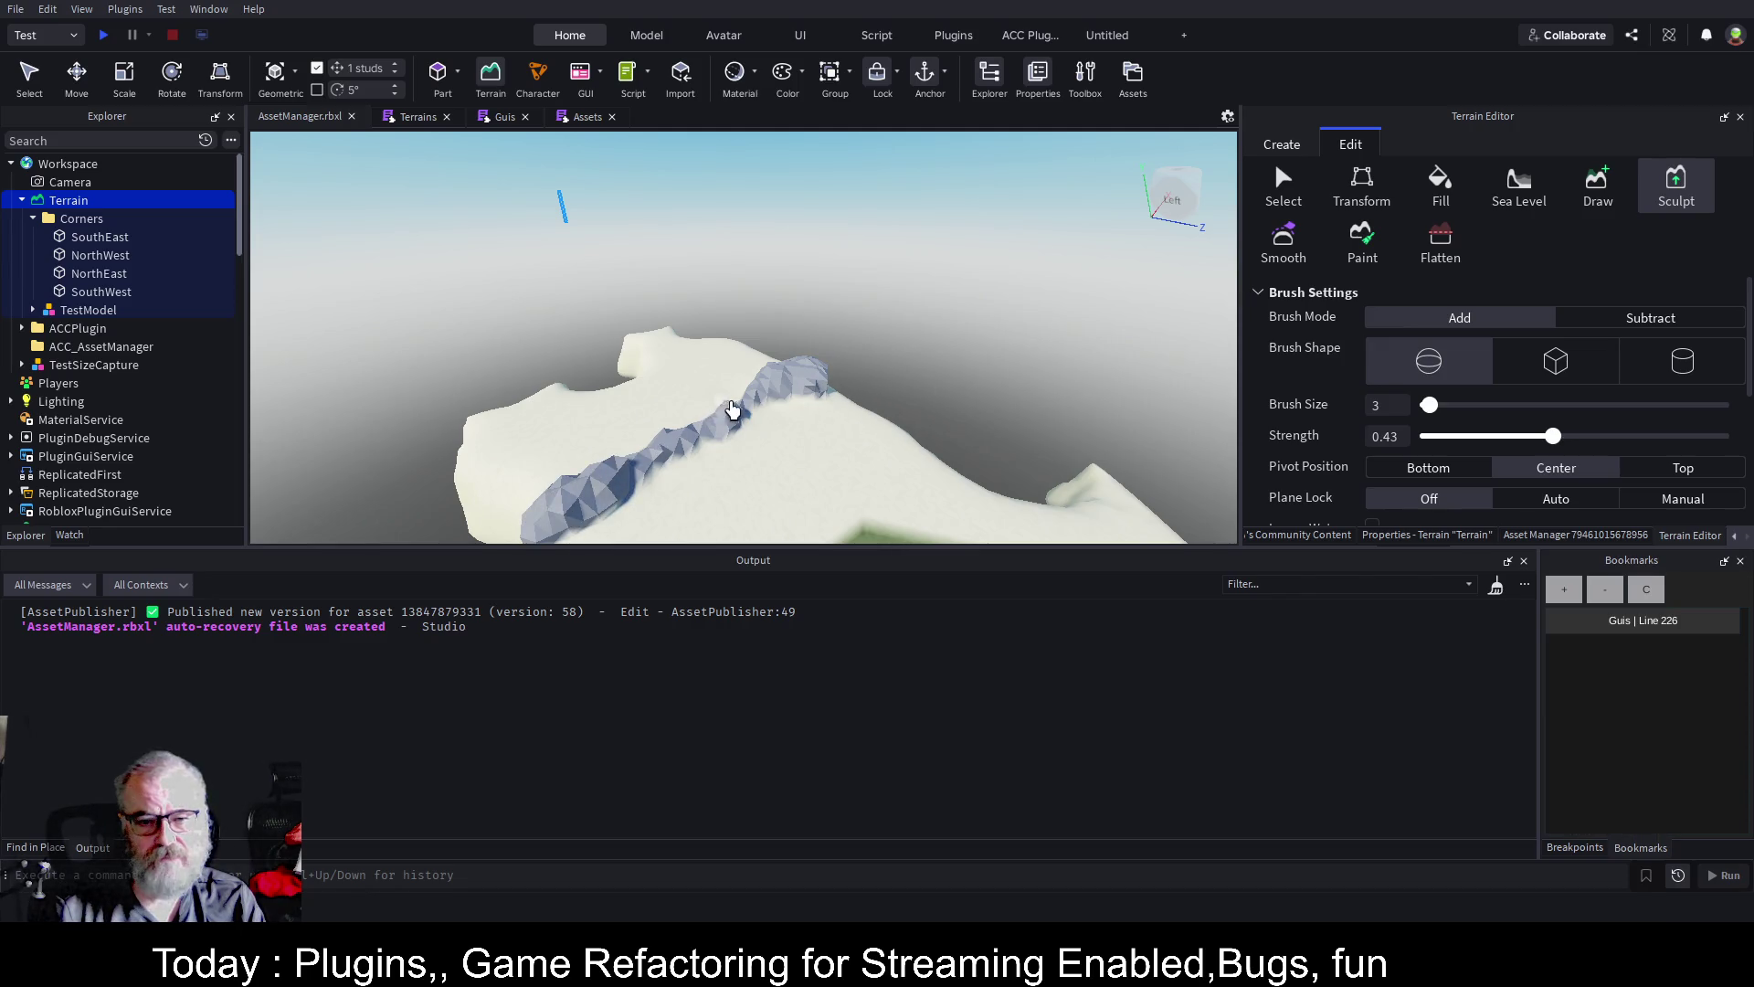
Save AssetManager.rbxl and switch to the Terrains script
{"action": "key", "text": "d"}
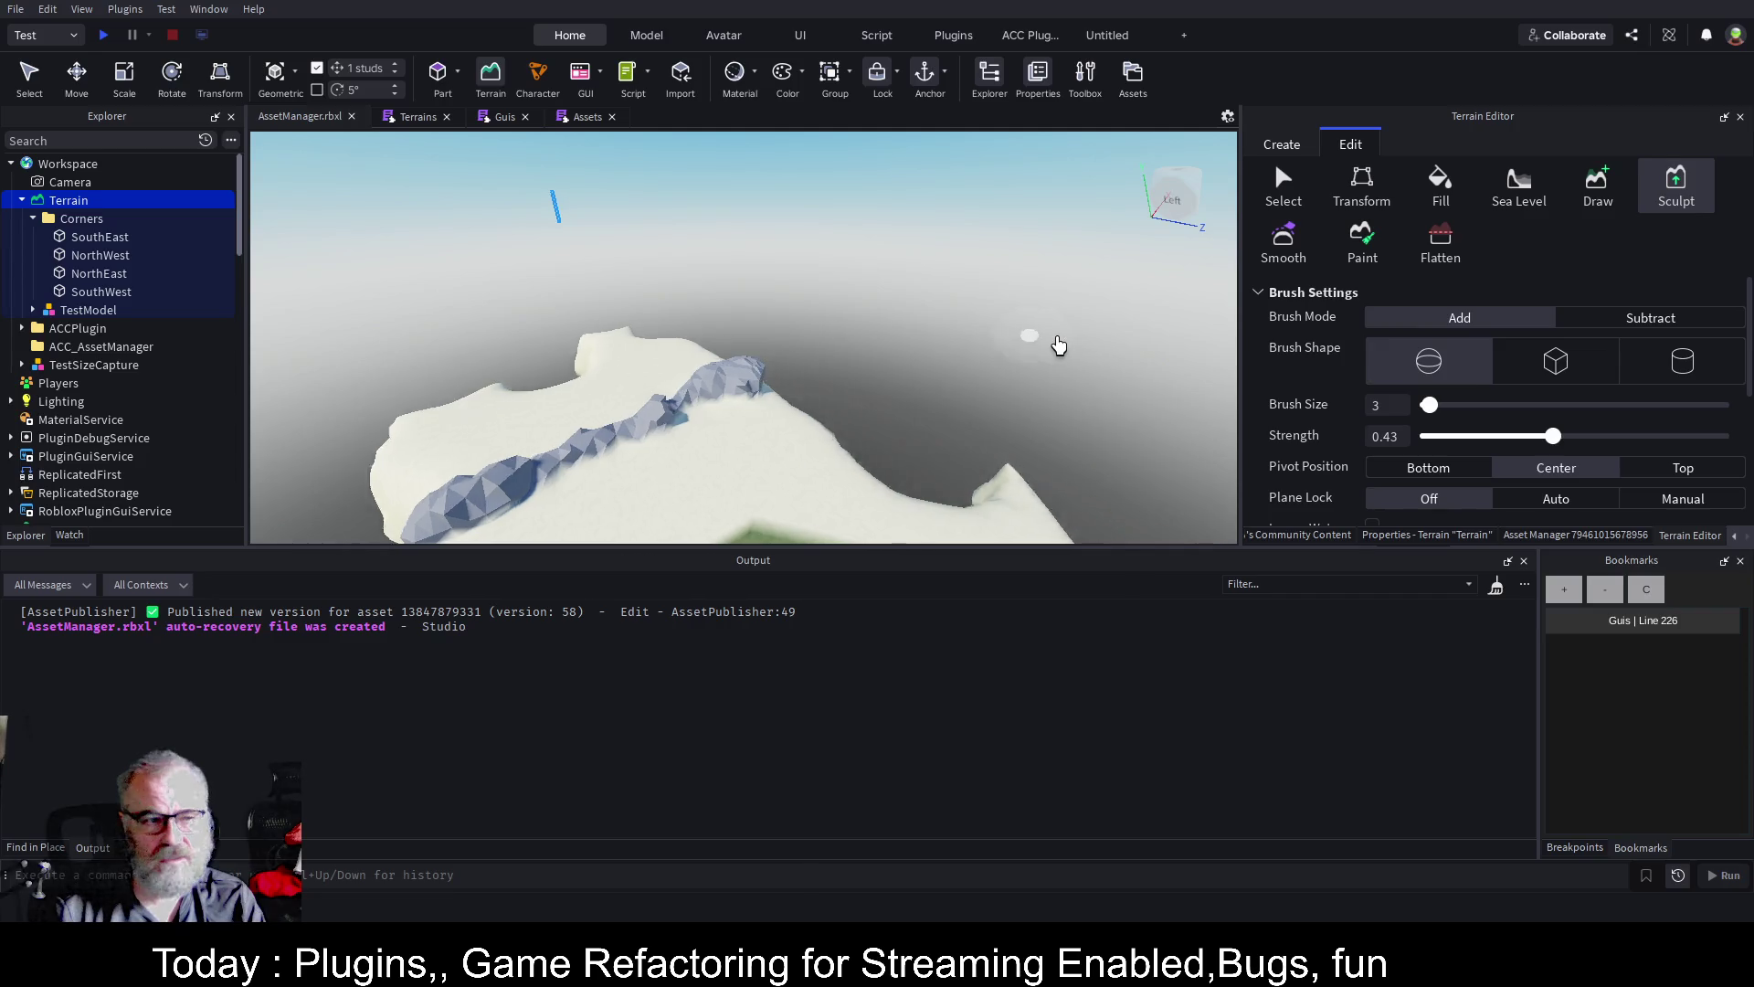
{"action": "key", "text": "ctrl+s"}
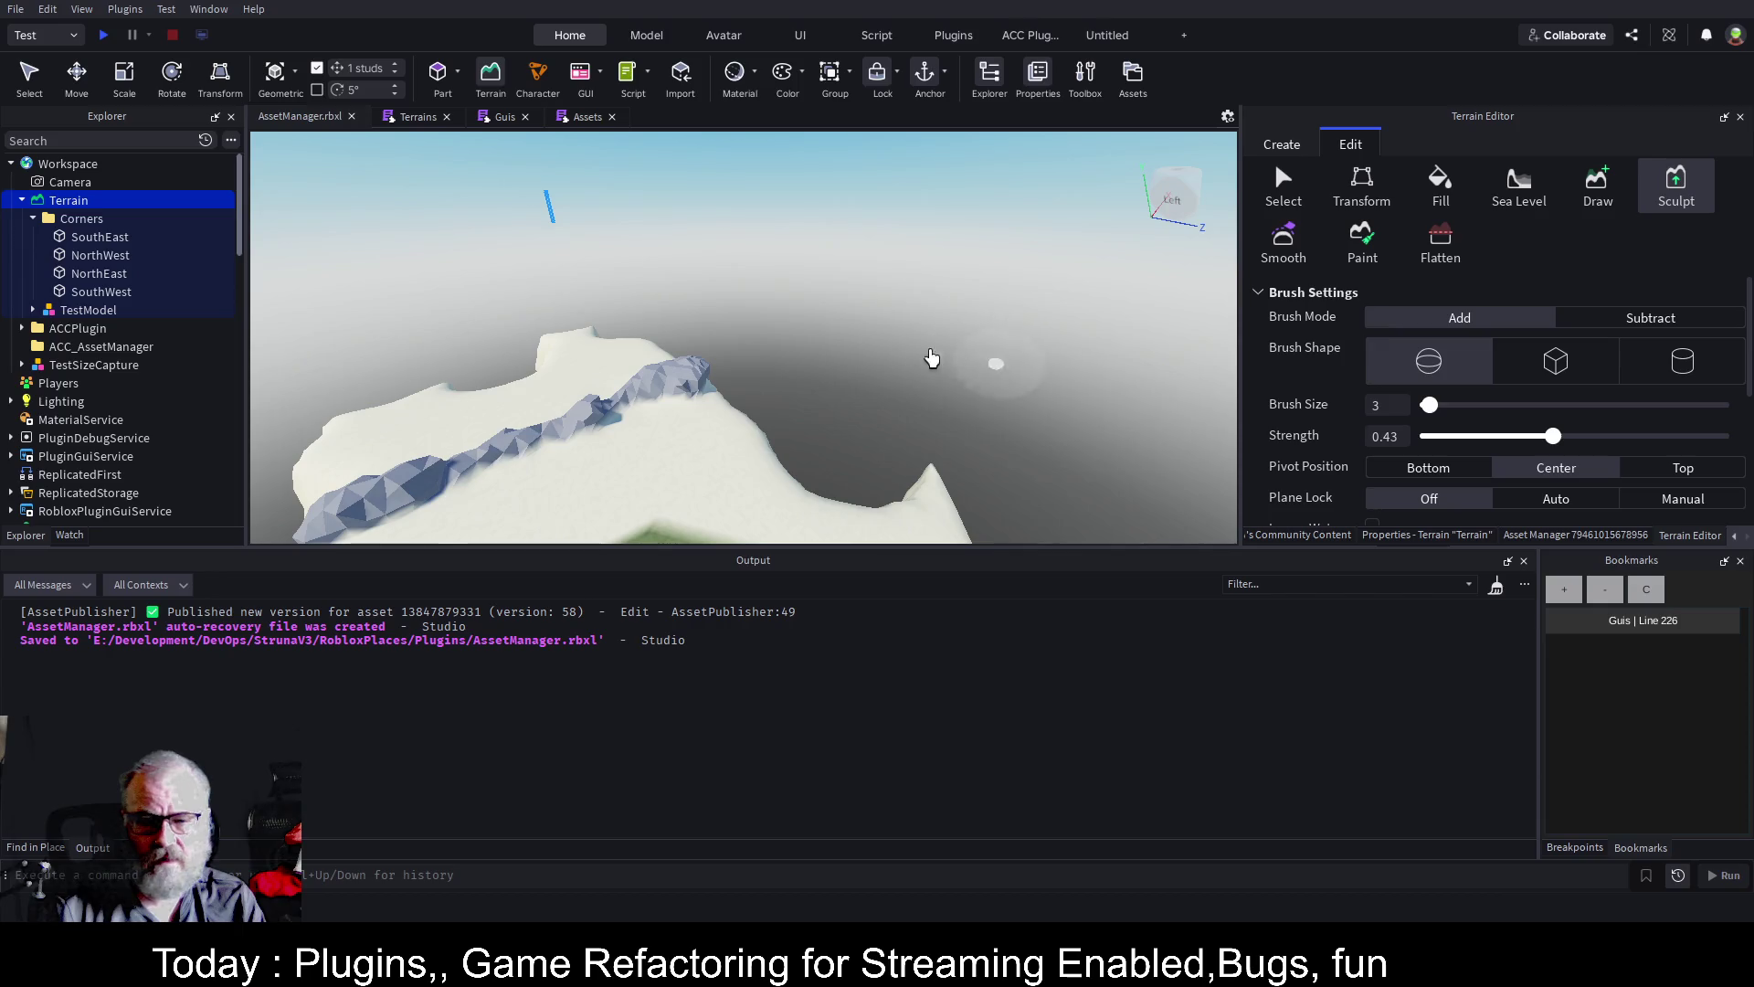
{"action": "left_click", "coordinate": [419, 117]}
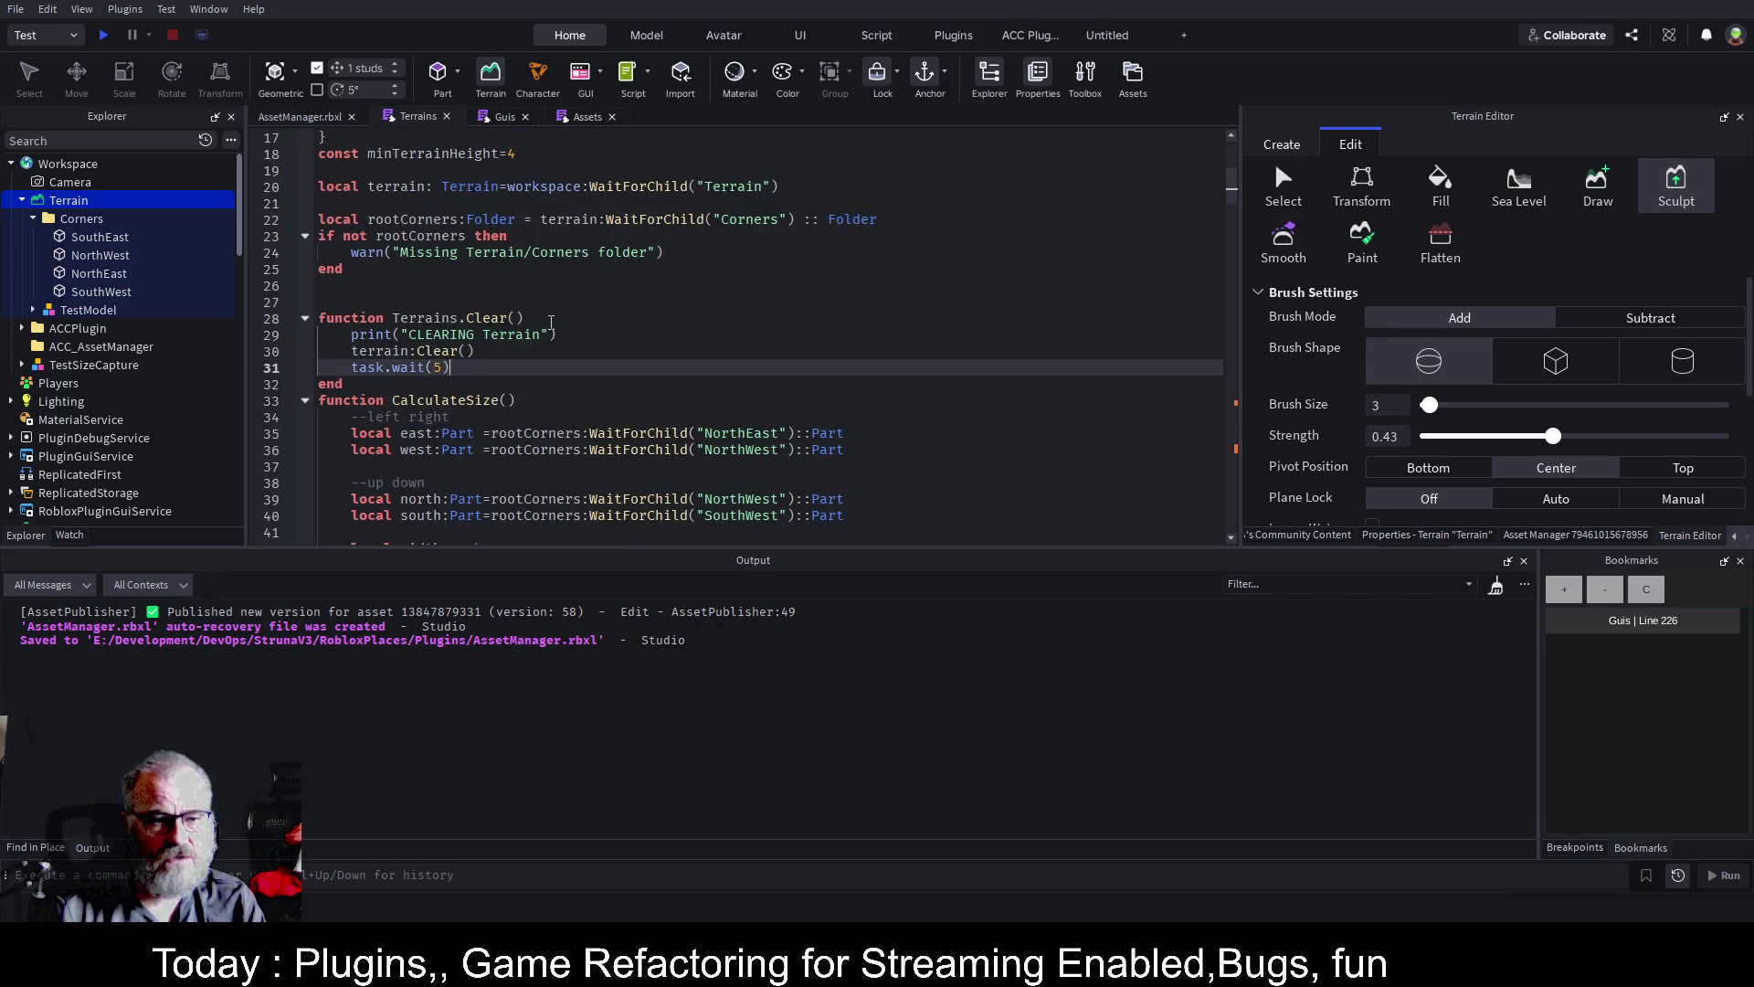
Collapse CalculateSize, MakeBase, SpawnRandomStuff, SpawnRandomPrefabs, NormaliseMaterialName and both ConvertToTerrain functions
{"action": "left_click", "coordinate": [305, 400]}
{"action": "left_click", "coordinate": [305, 466]}
{"action": "scroll", "coordinate": [315, 411], "scroll_direction": "down", "scroll_amount": 5}
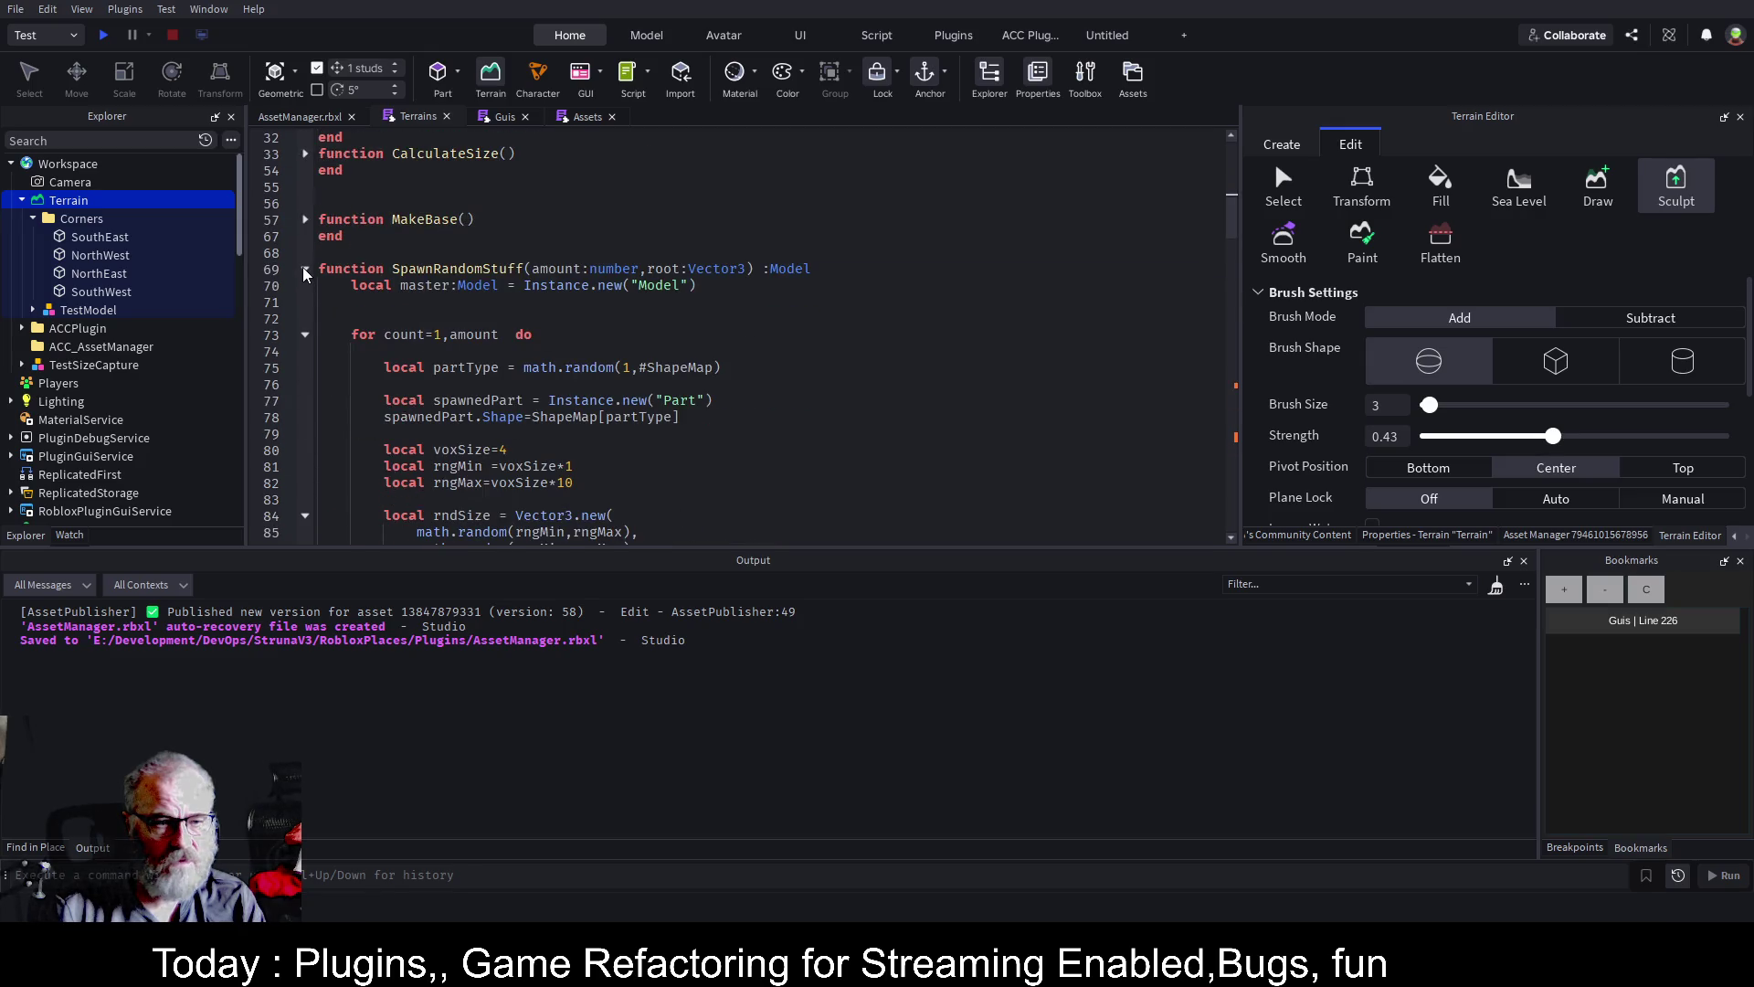
{"action": "left_click", "coordinate": [305, 268]}
{"action": "left_click", "coordinate": [305, 302]}
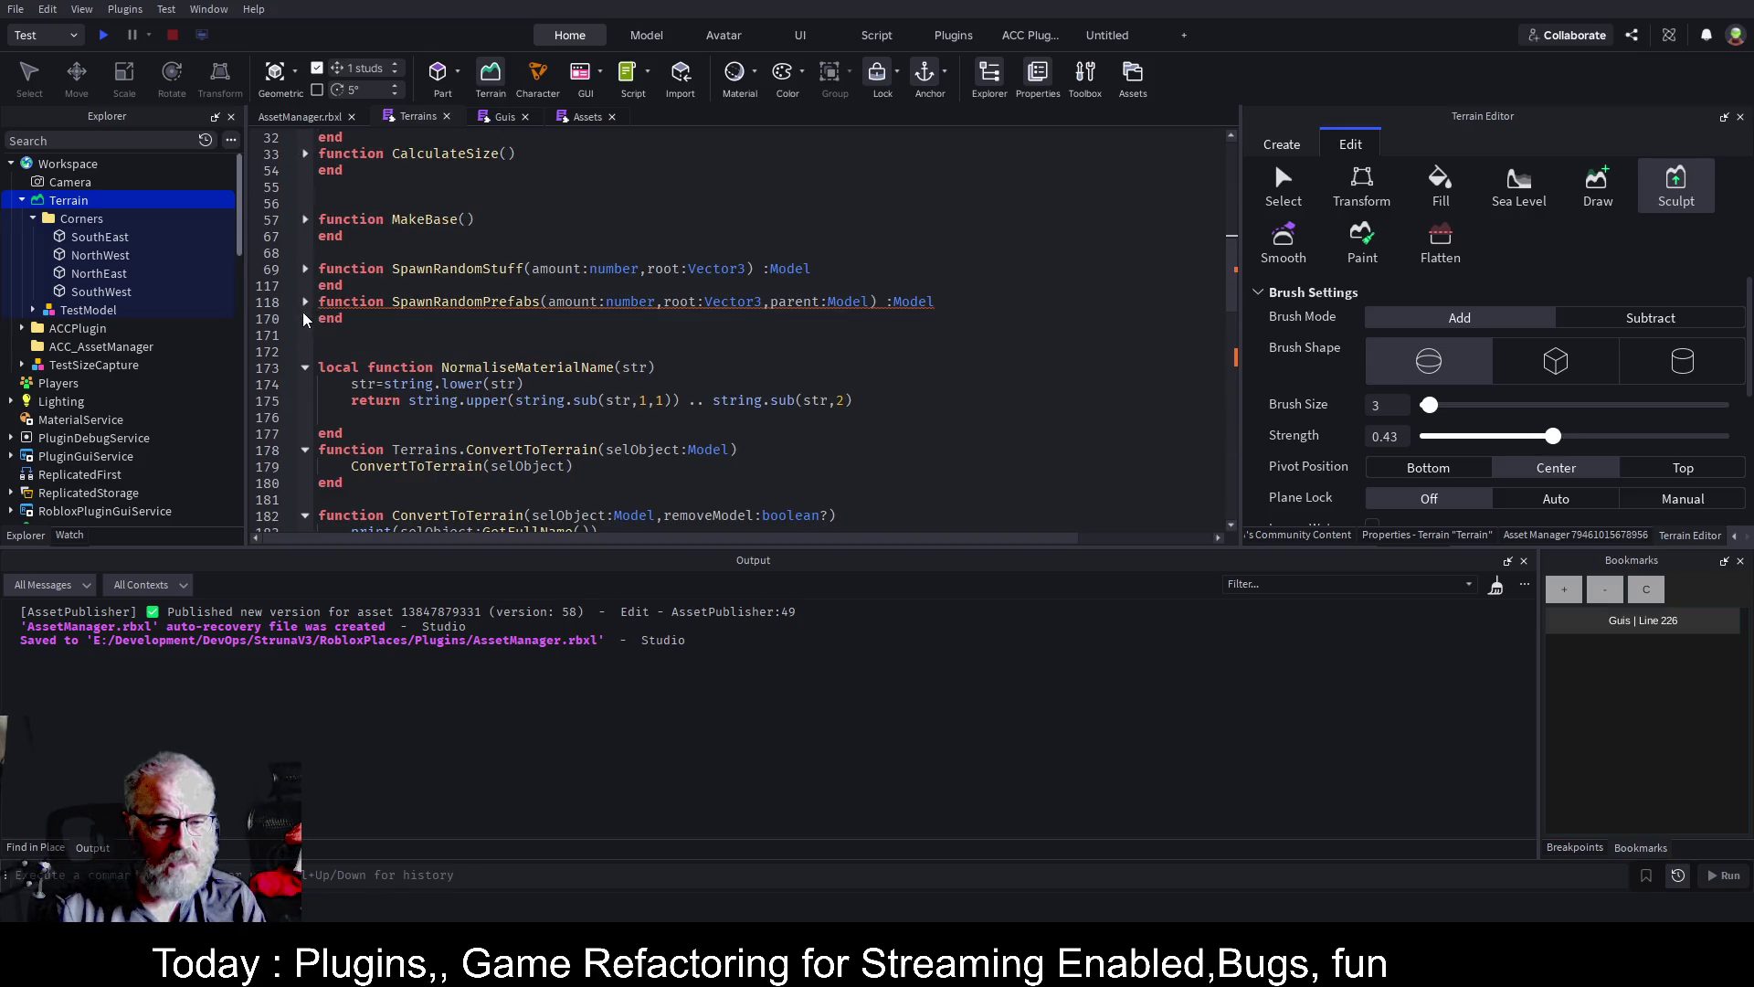
{"action": "left_click", "coordinate": [305, 367]}
{"action": "left_click", "coordinate": [305, 400]}
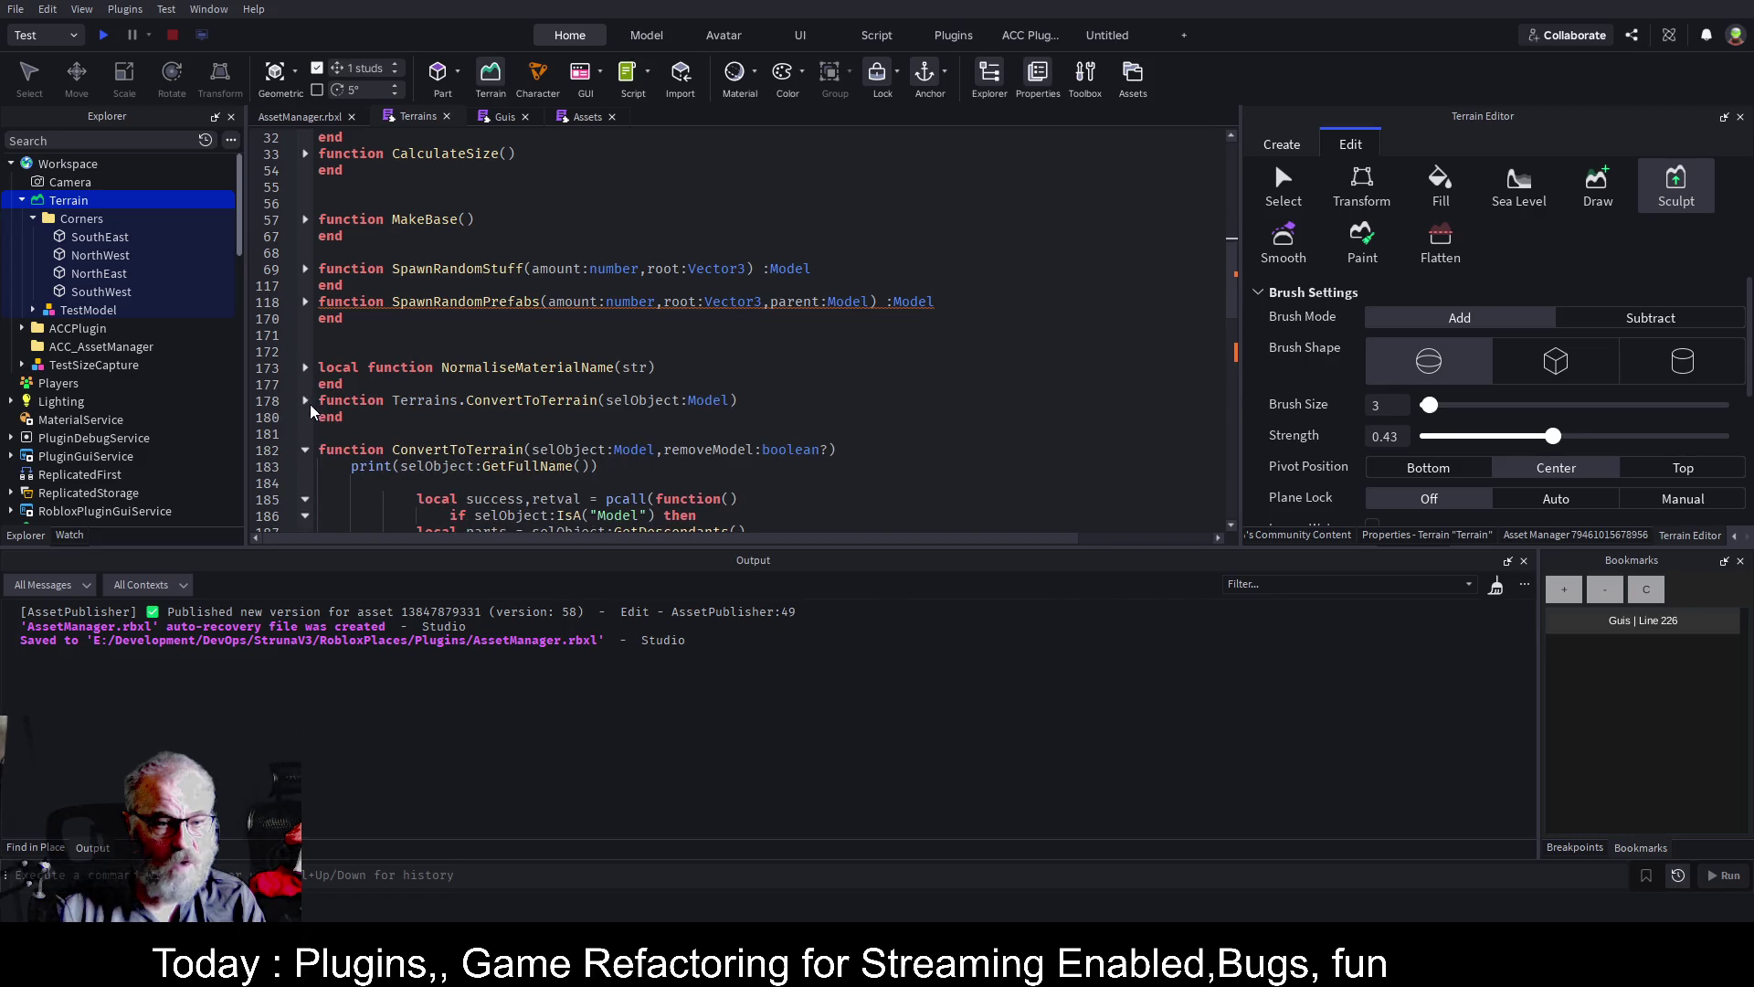
{"action": "left_click", "coordinate": [305, 450]}
{"action": "scroll", "coordinate": [491, 395], "scroll_direction": "up", "scroll_amount": 10}
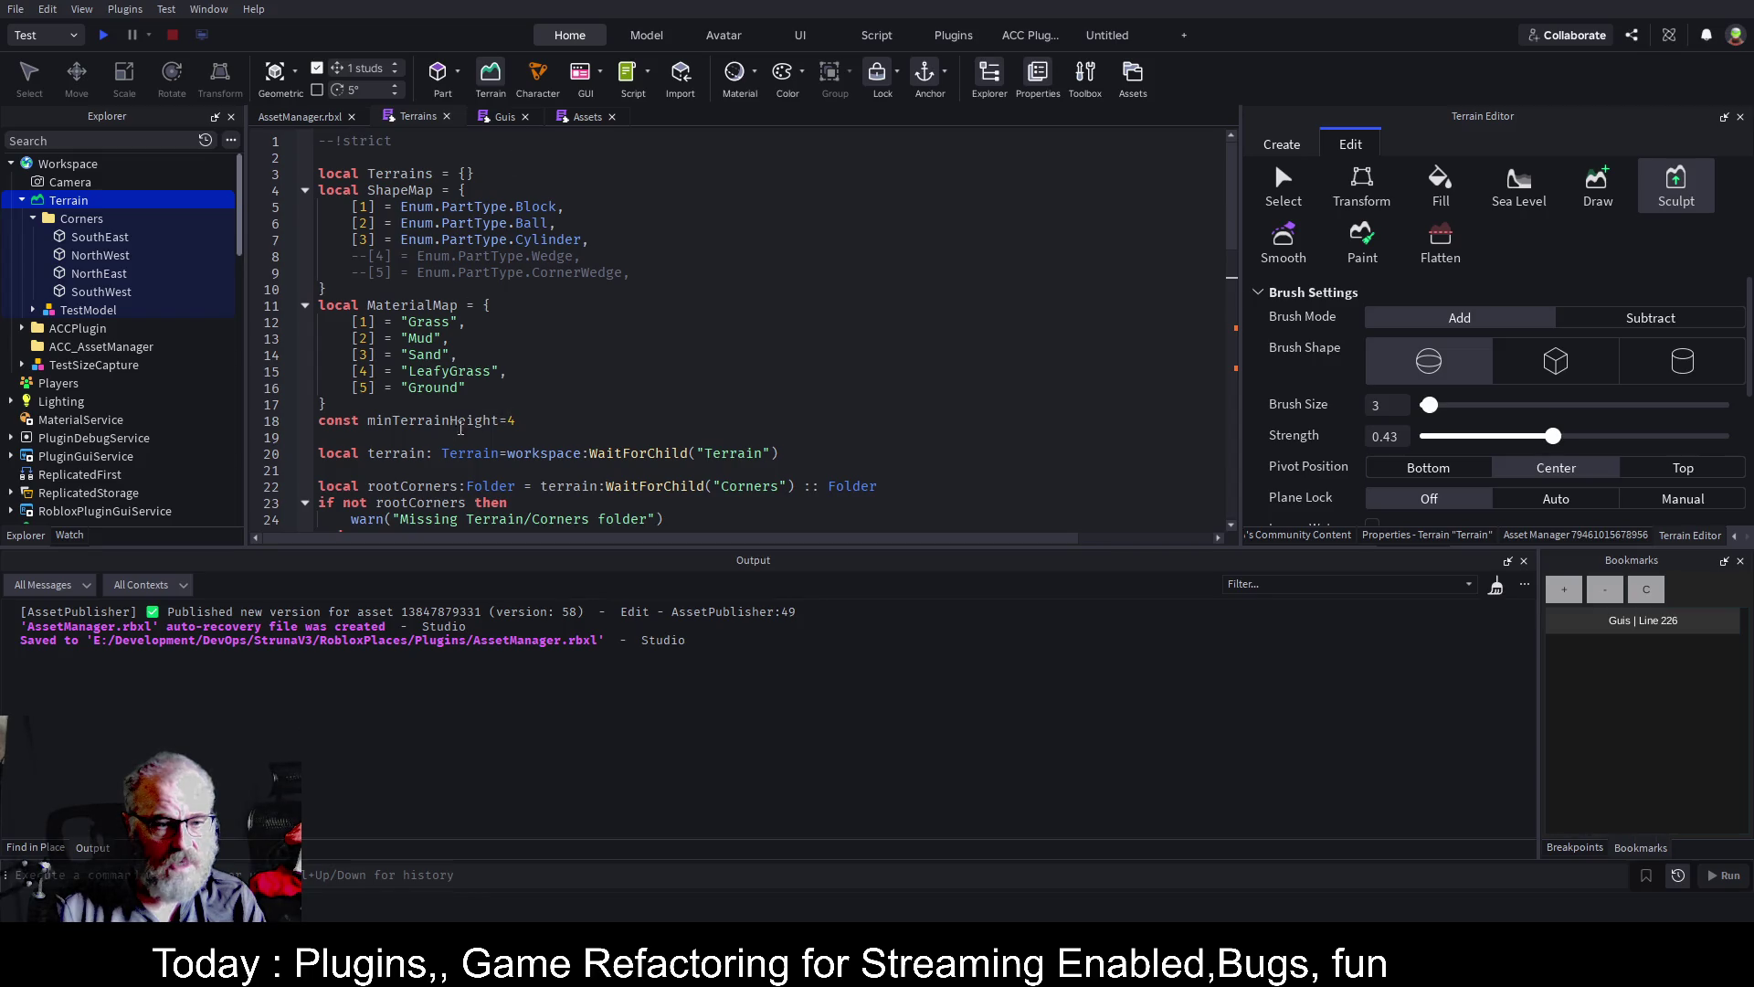
{"action": "scroll", "coordinate": [464, 429], "scroll_direction": "down", "scroll_amount": 1}
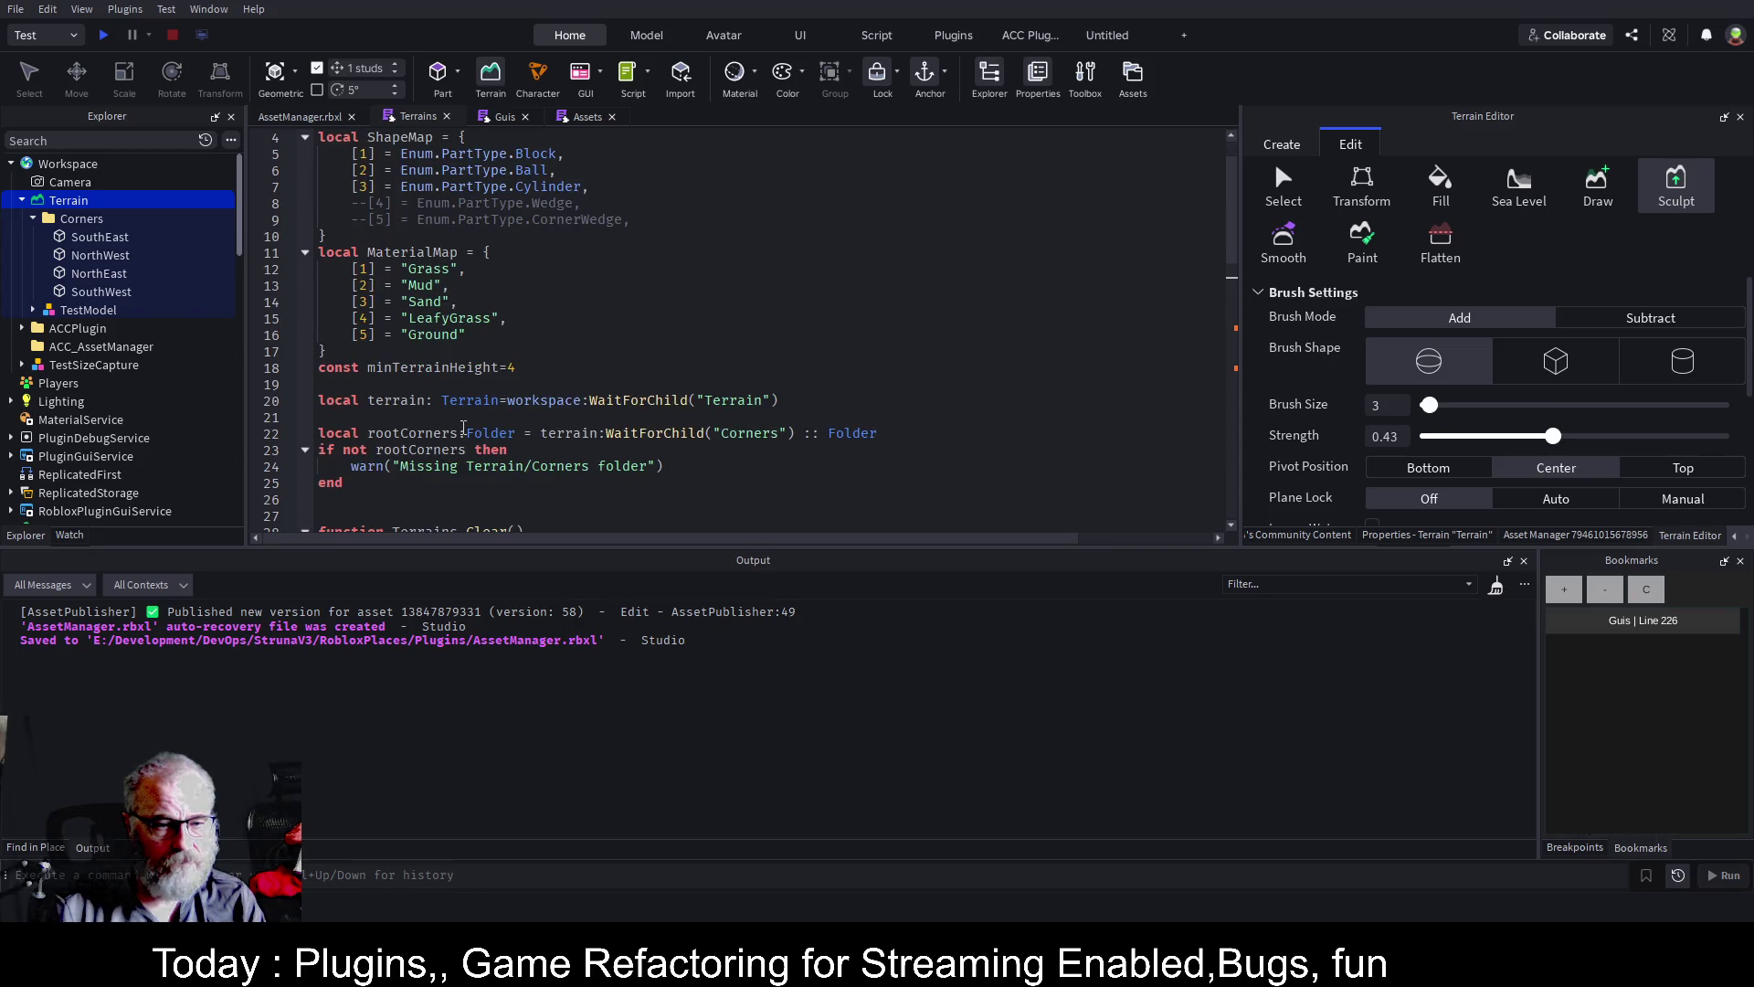
Paste the ConvertTerrainToParts function at empty line 26, after the rootCorners check
{"action": "left_click", "coordinate": [403, 503]}
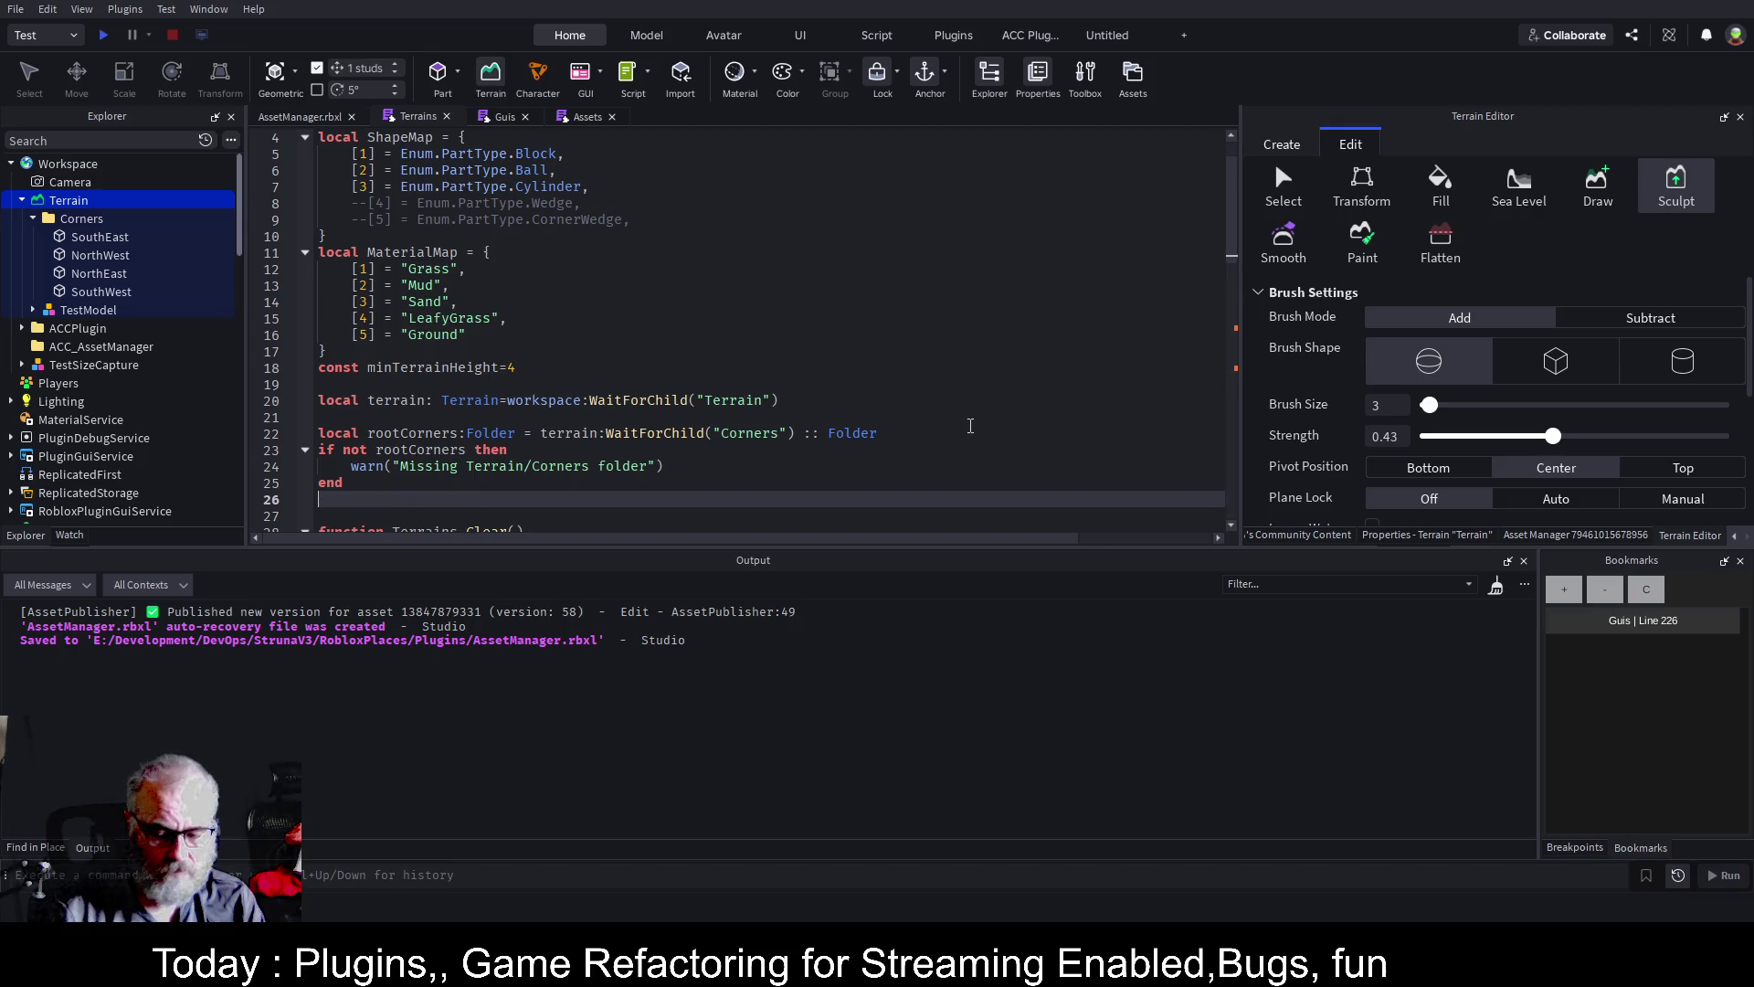
{"action": "key", "text": "Down"}
{"action": "key", "text": "Down"}
{"action": "key", "text": "Down"}
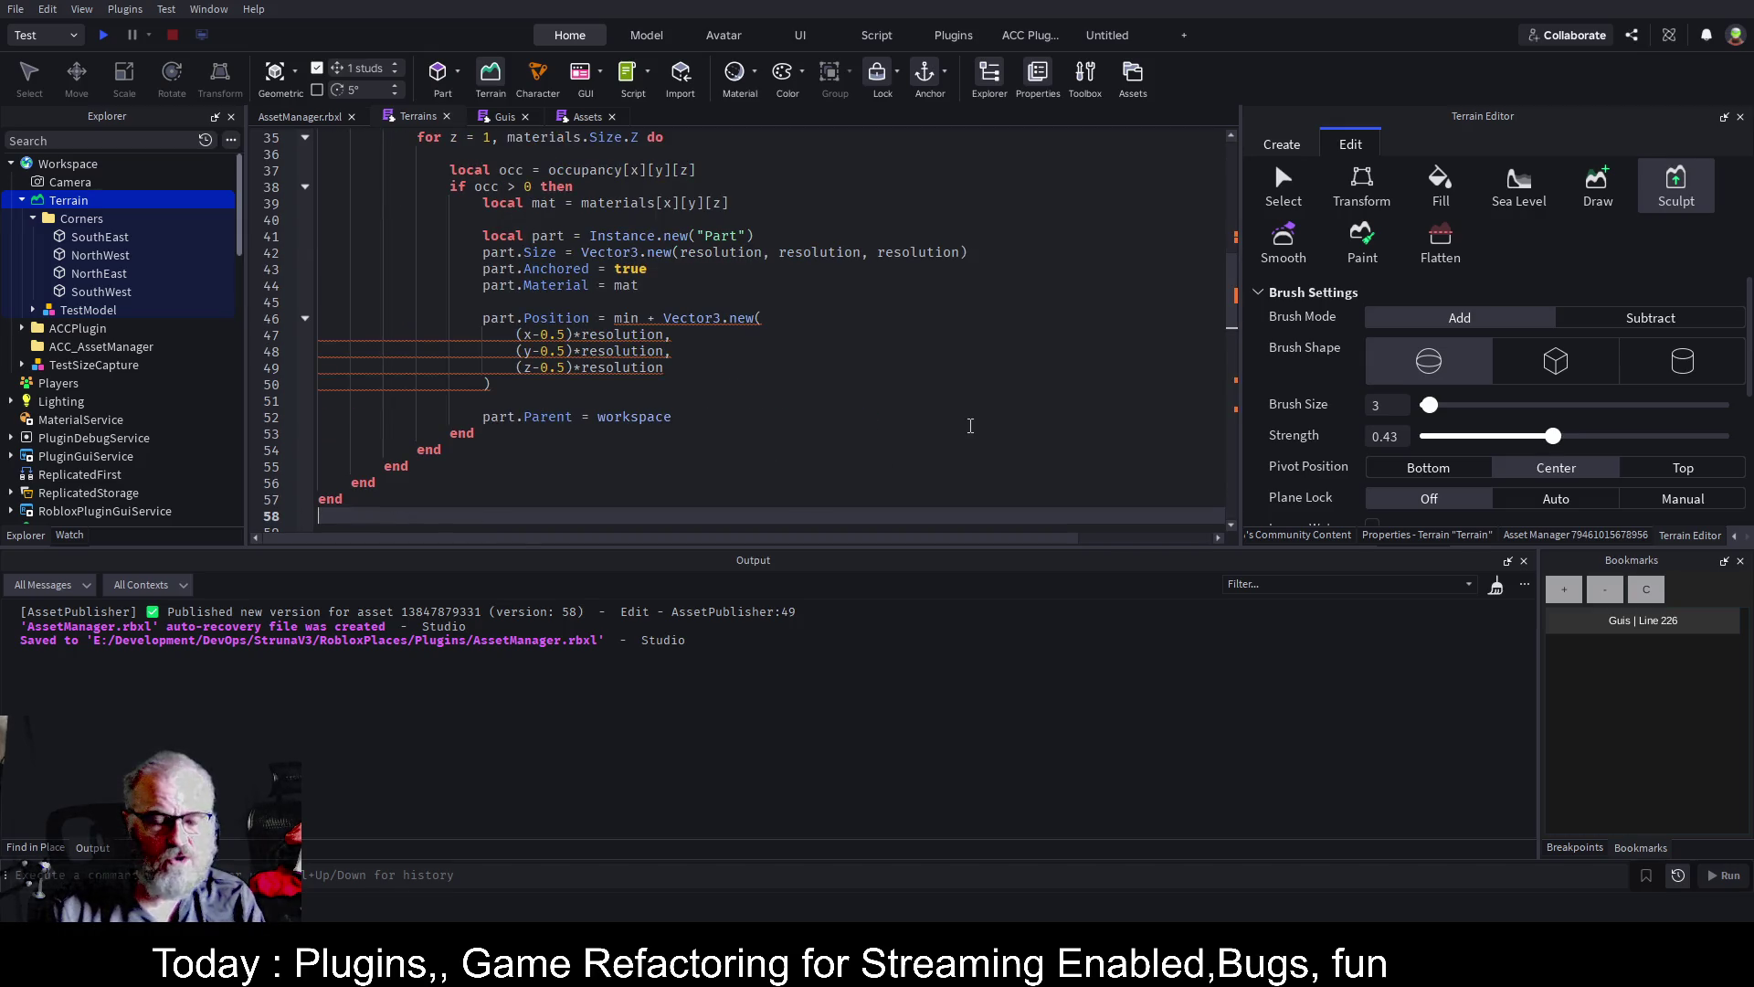
{"action": "scroll", "coordinate": [814, 363], "scroll_direction": "up", "scroll_amount": 3}
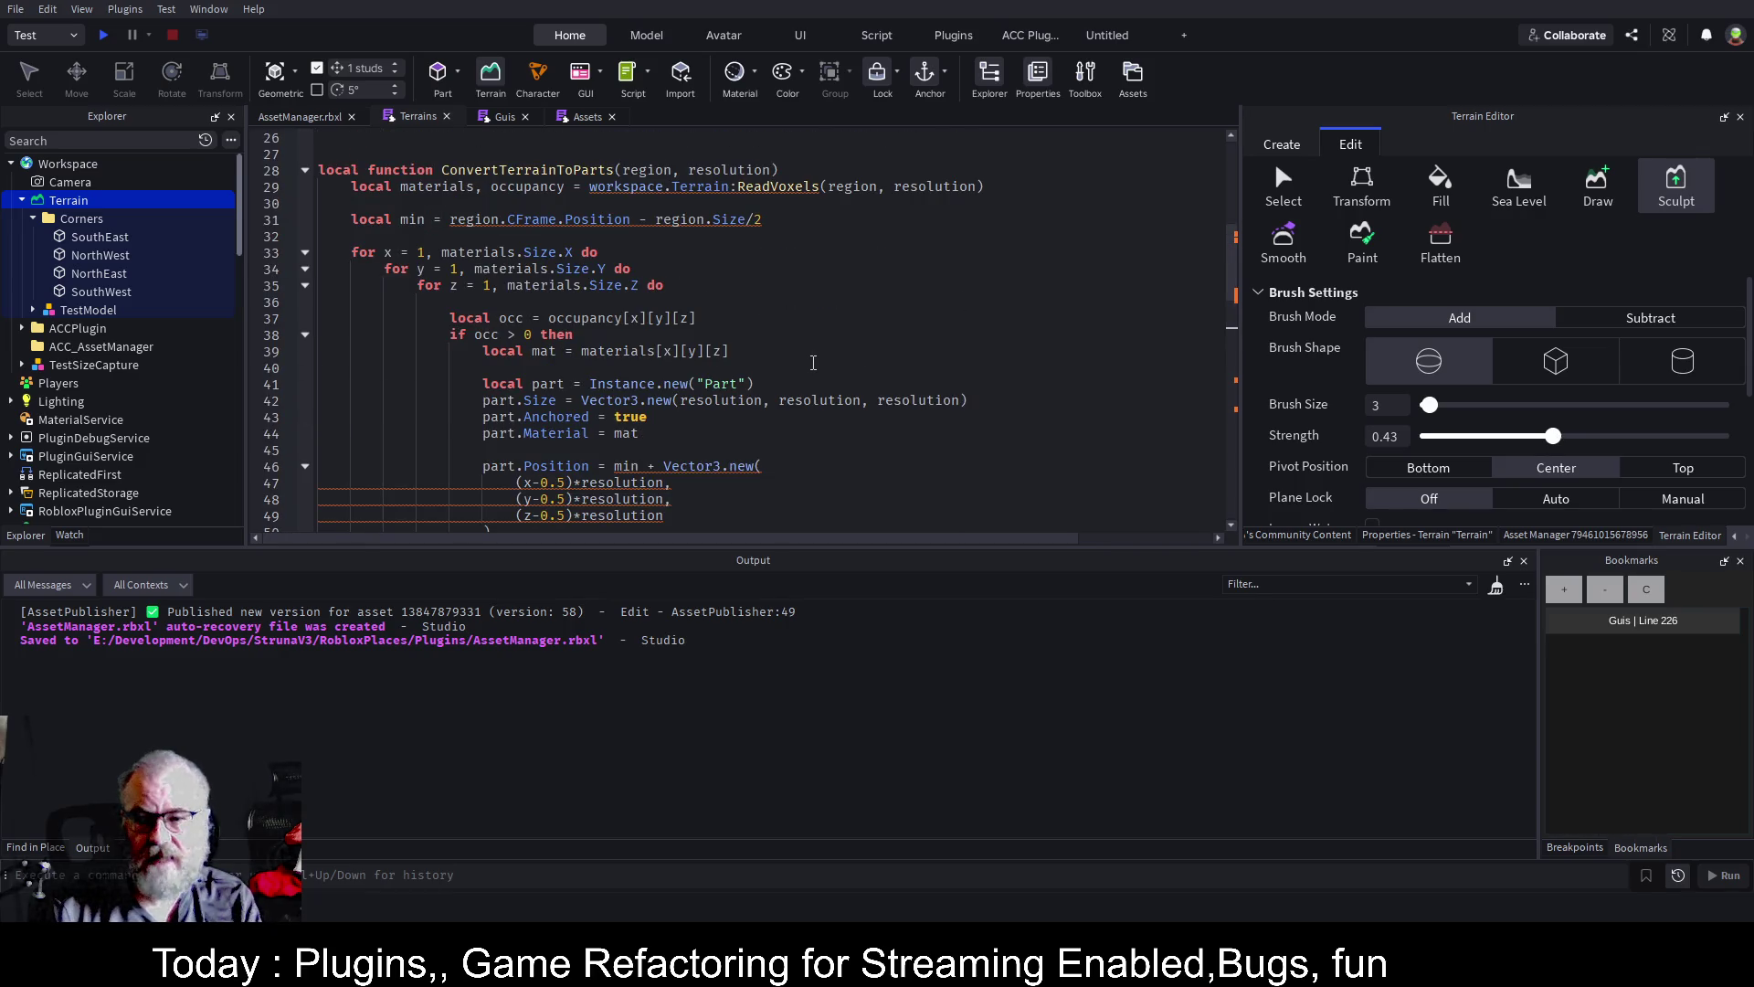
{"action": "scroll", "coordinate": [813, 362], "scroll_direction": "up", "scroll_amount": 1}
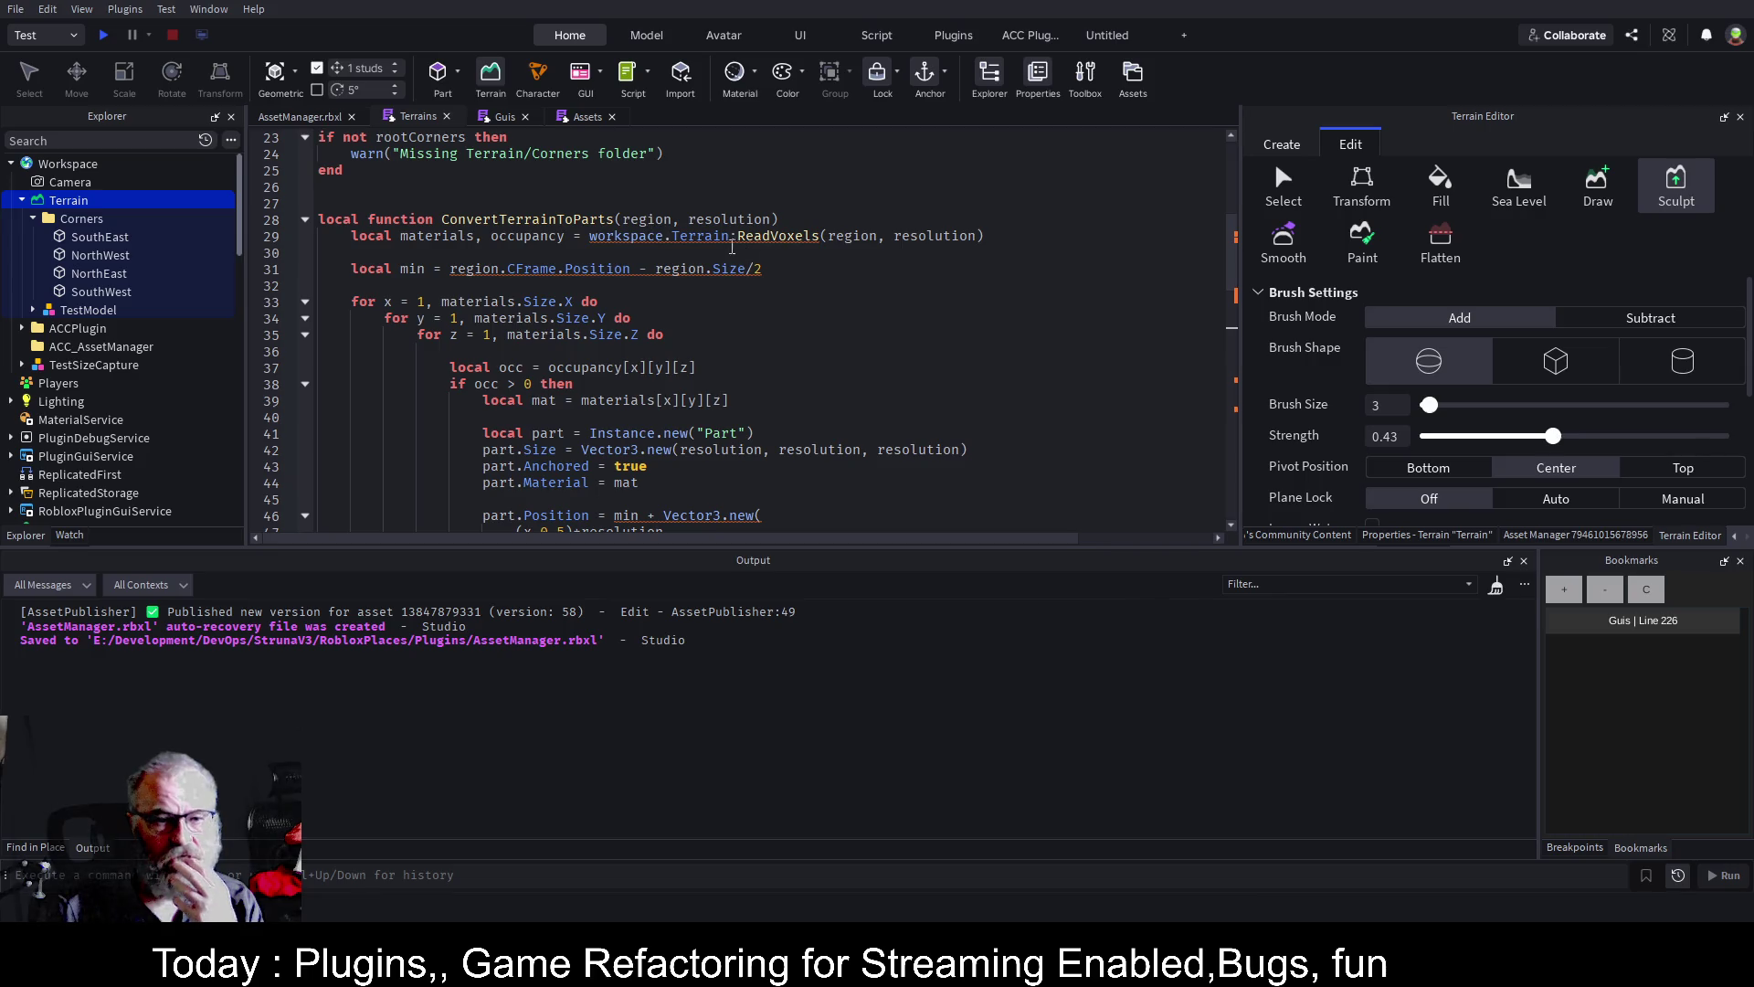
Add a Folder under Workspace and name it Bob
{"action": "double_click", "coordinate": [658, 221]}
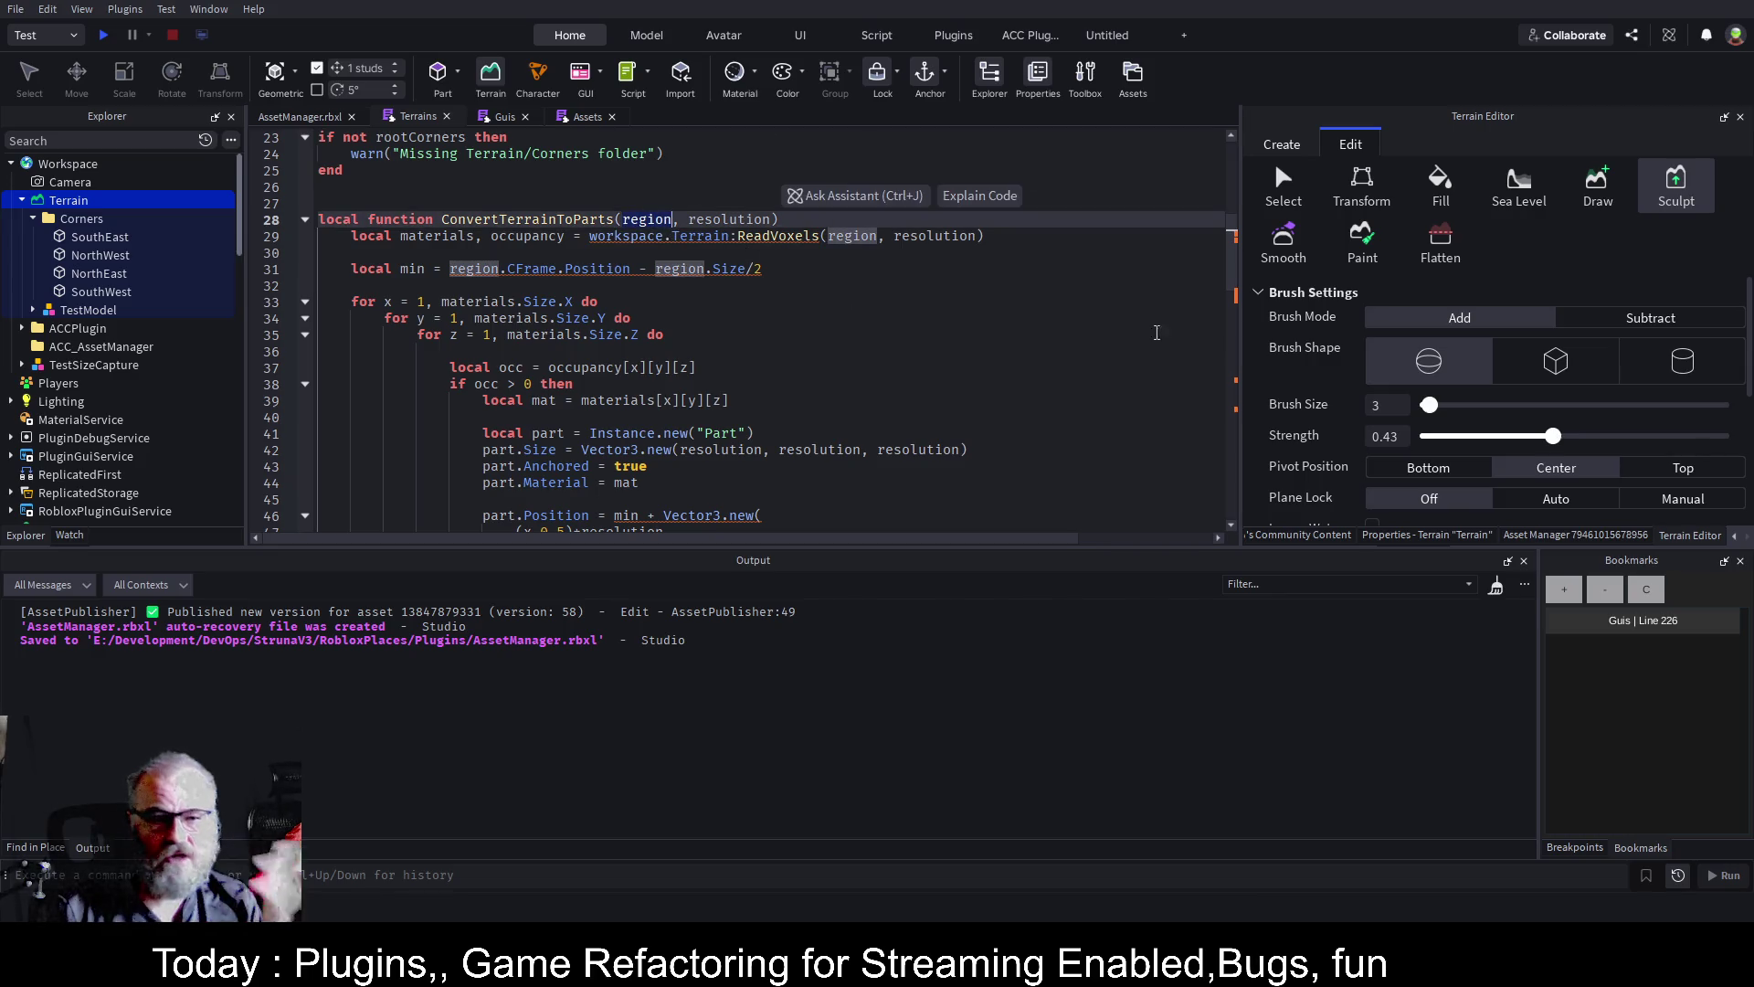
{"action": "left_click", "coordinate": [914, 352]}
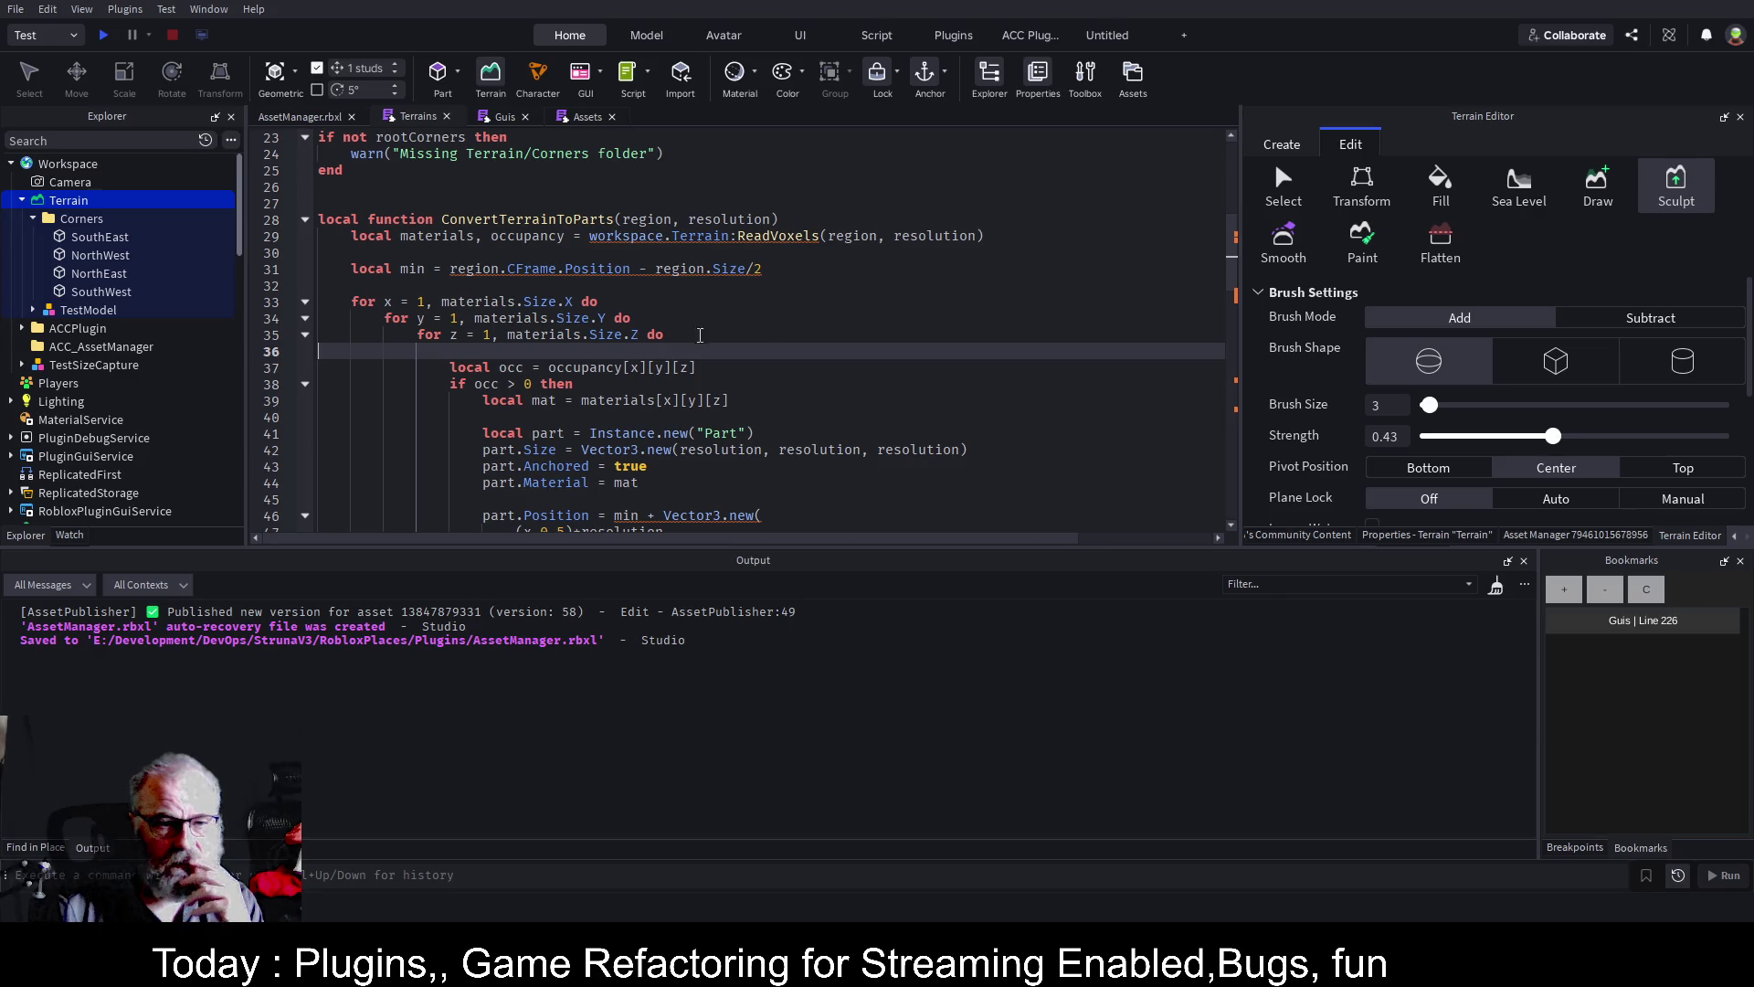
{"action": "scroll", "coordinate": [701, 340], "scroll_direction": "down", "scroll_amount": 5}
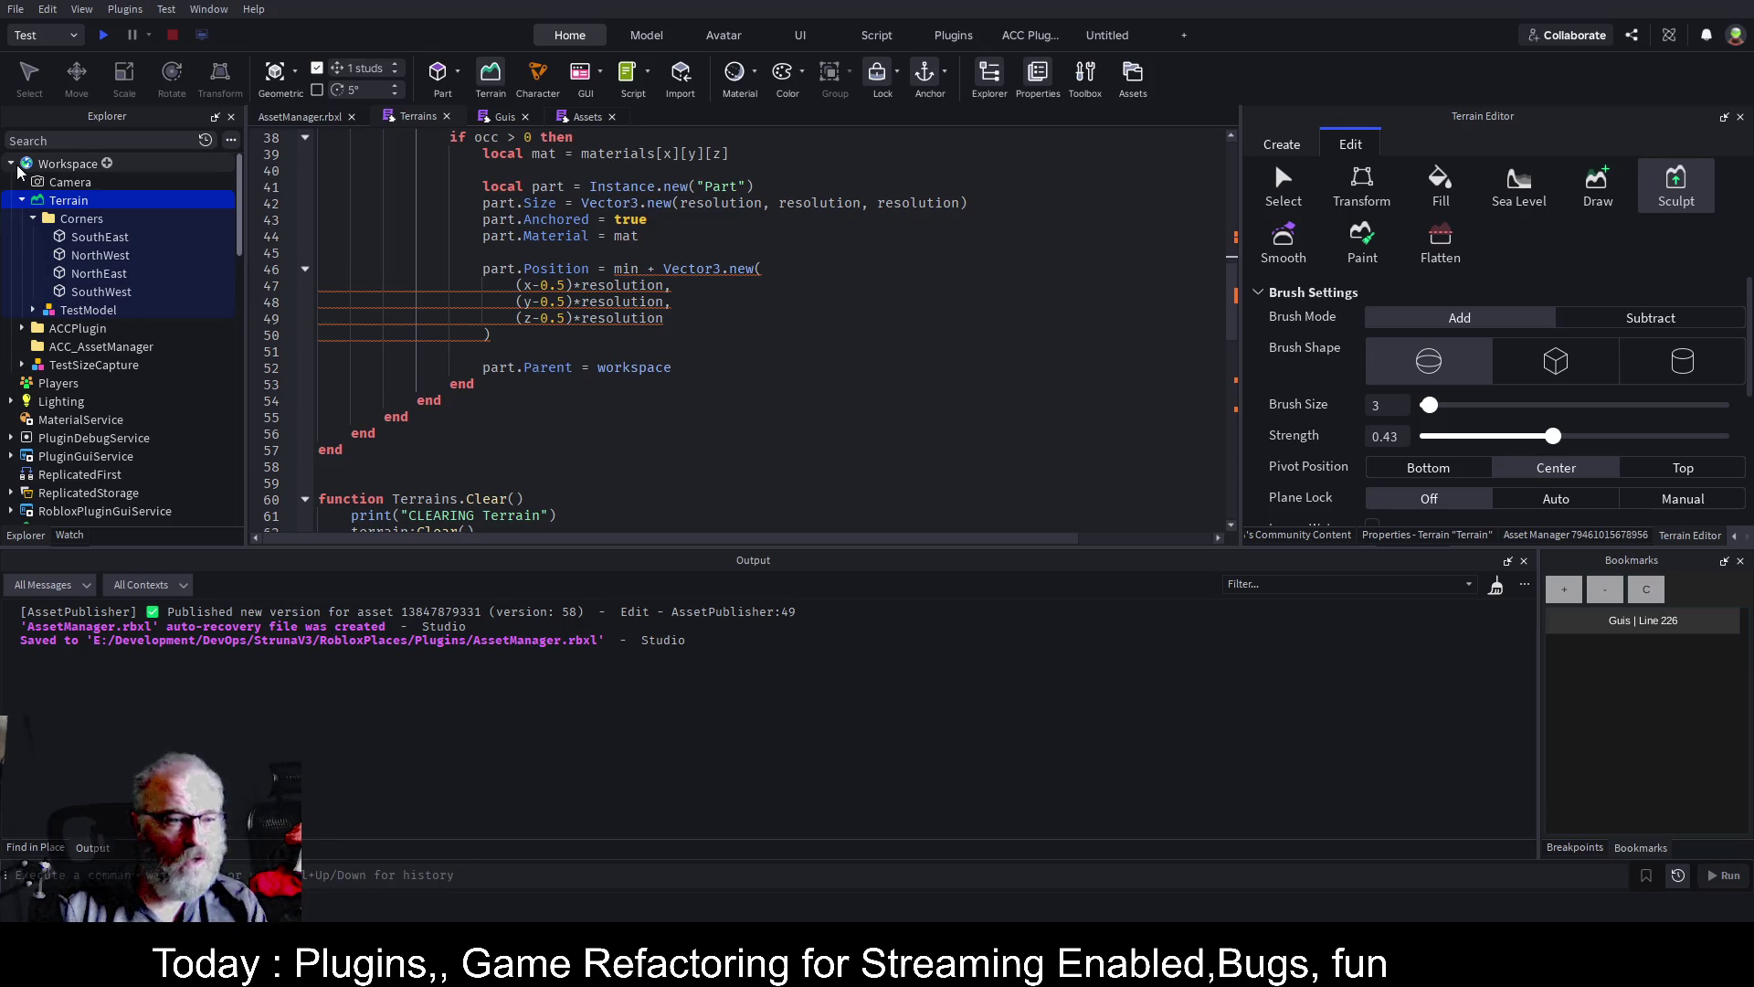
{"action": "left_click", "coordinate": [109, 164]}
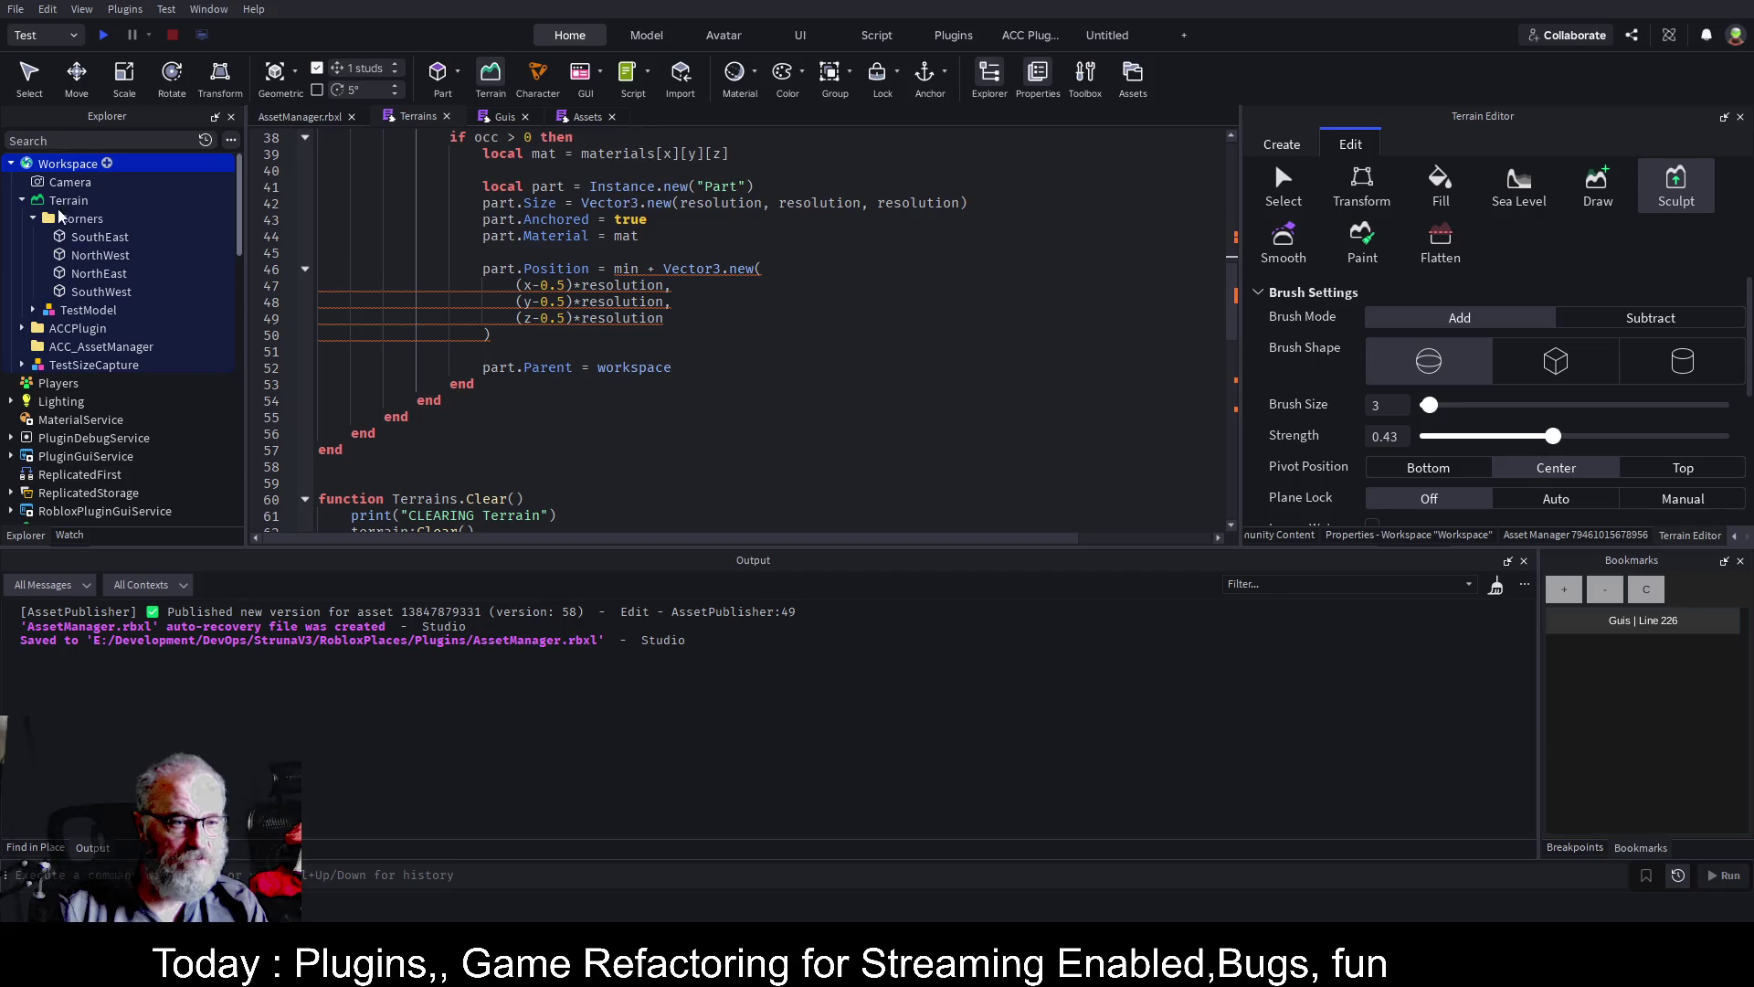
{"action": "left_click", "coordinate": [128, 365]}
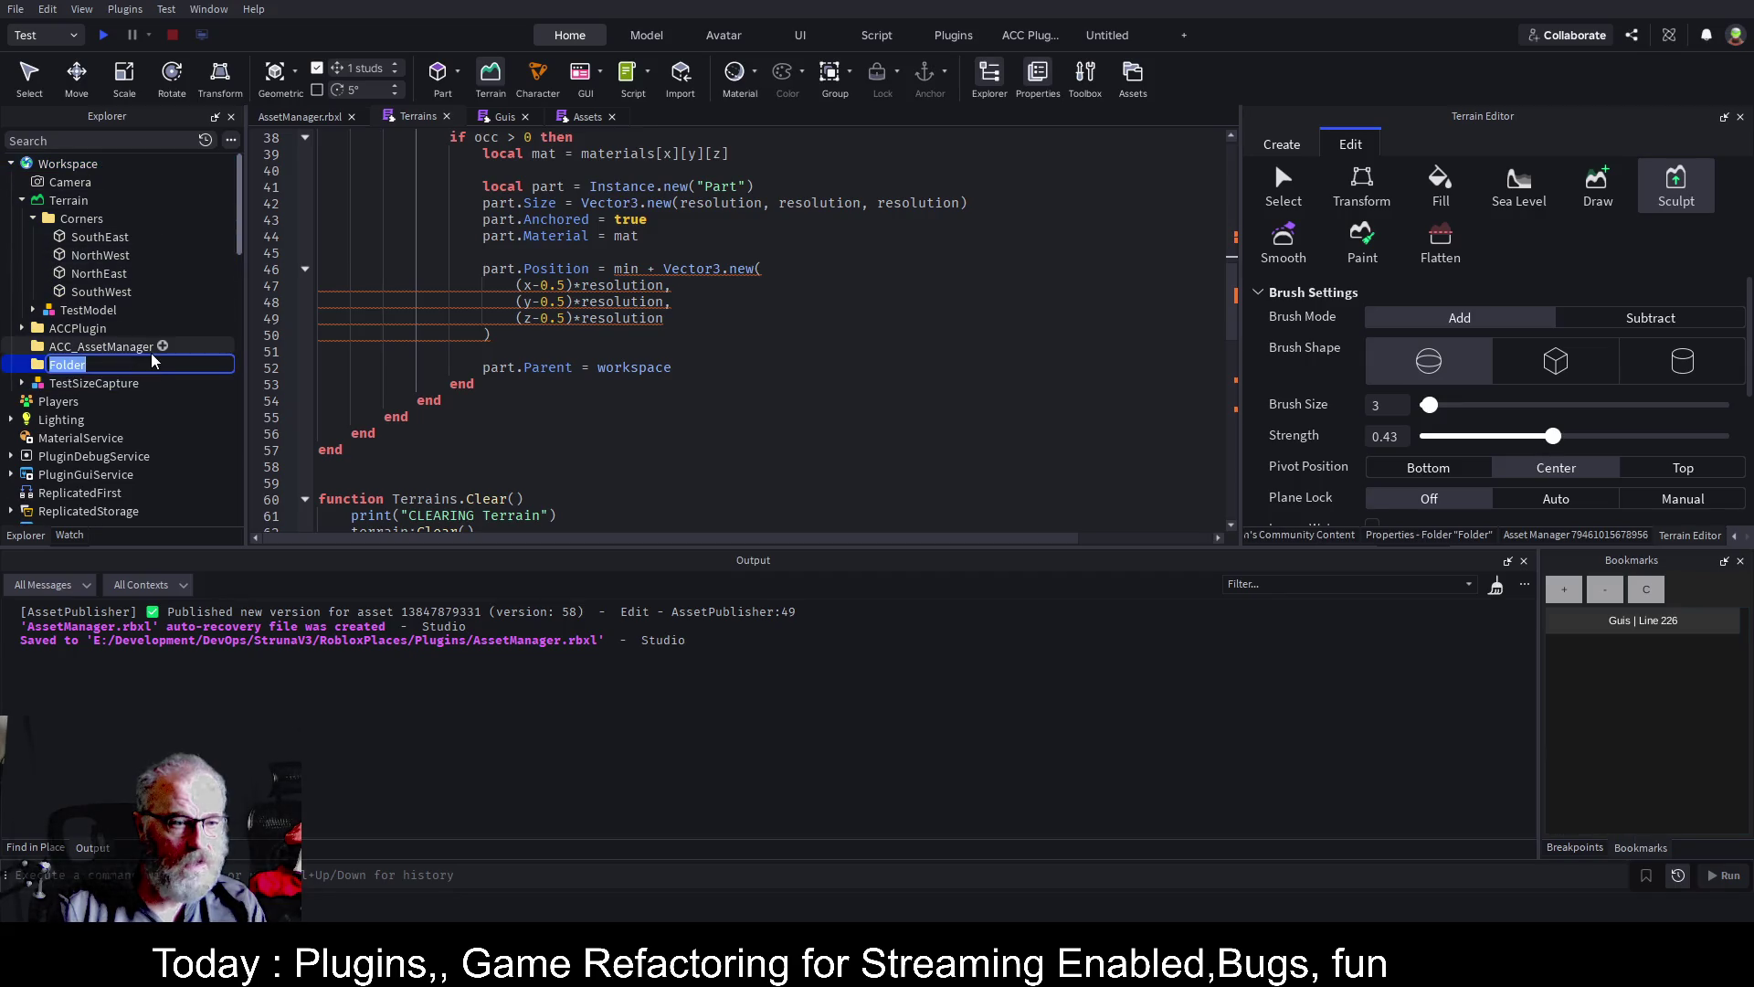
{"action": "type", "text": "Bob"}
{"action": "key", "text": "Return"}
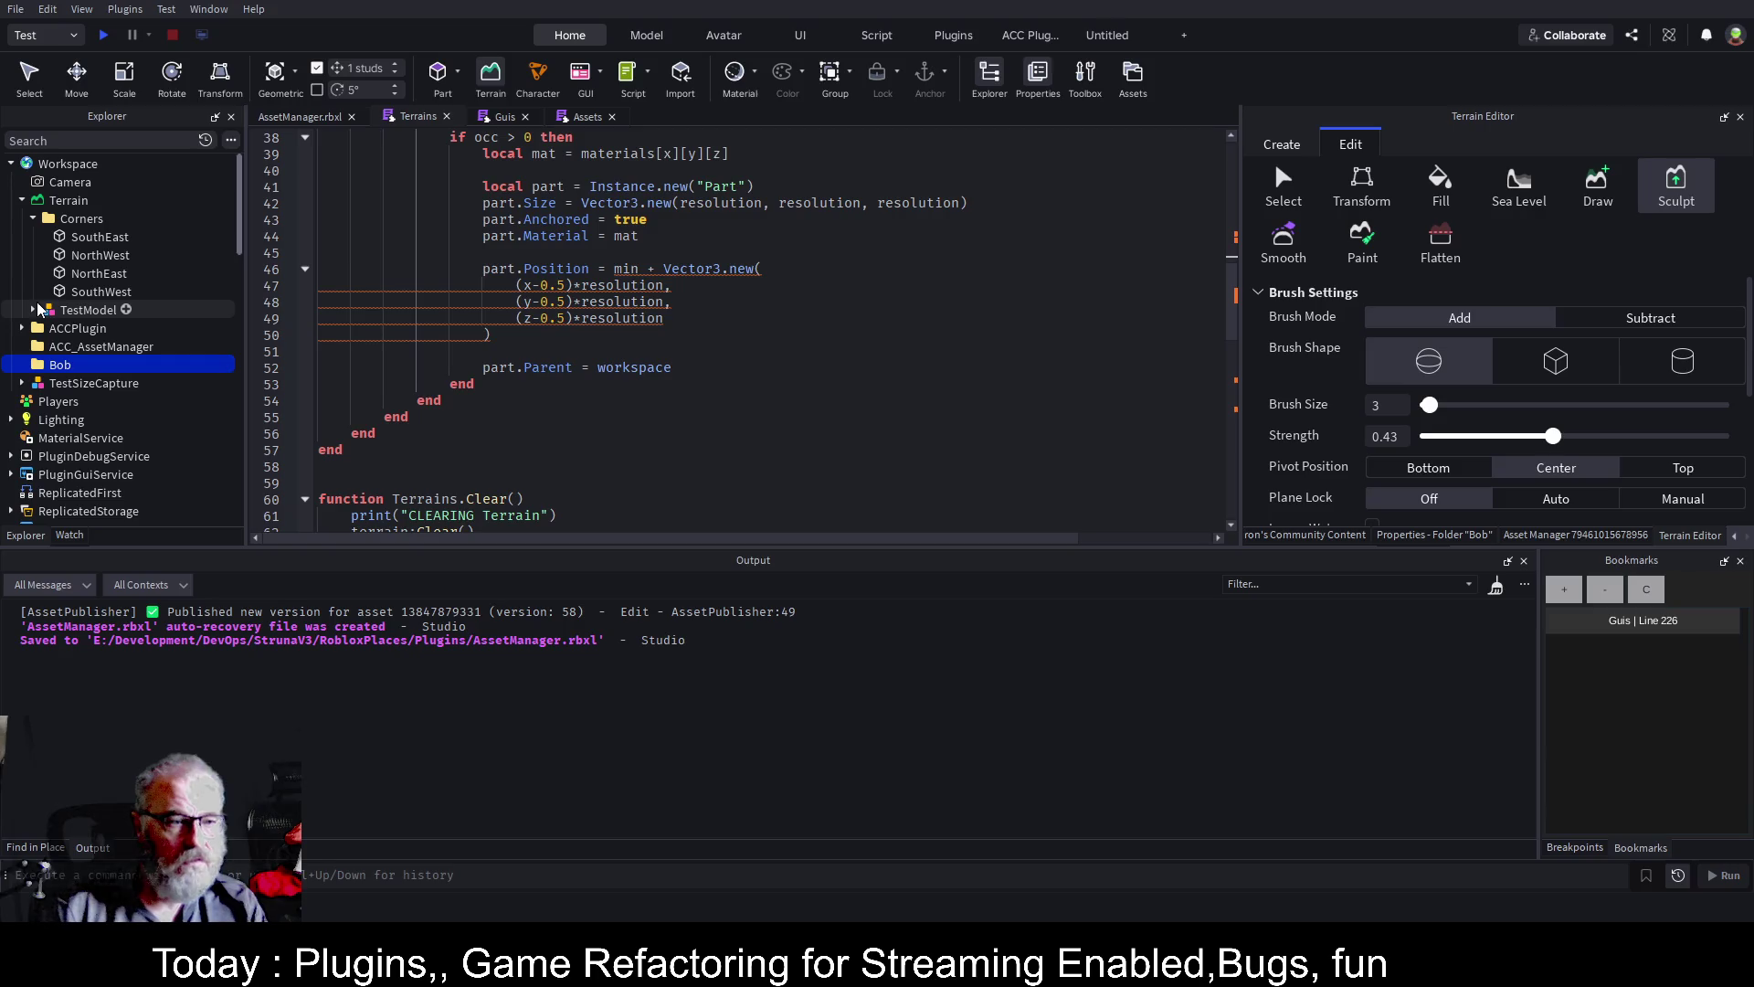
Parent each generated part to workspace.Bob on line 52 and save the place
{"action": "left_click", "coordinate": [714, 368]}
{"action": "type", "text": ".Bob"}
{"action": "key", "text": "Return"}
{"action": "key", "text": "ctrl+s"}
{"action": "scroll", "coordinate": [643, 370], "scroll_direction": "up", "scroll_amount": 7}
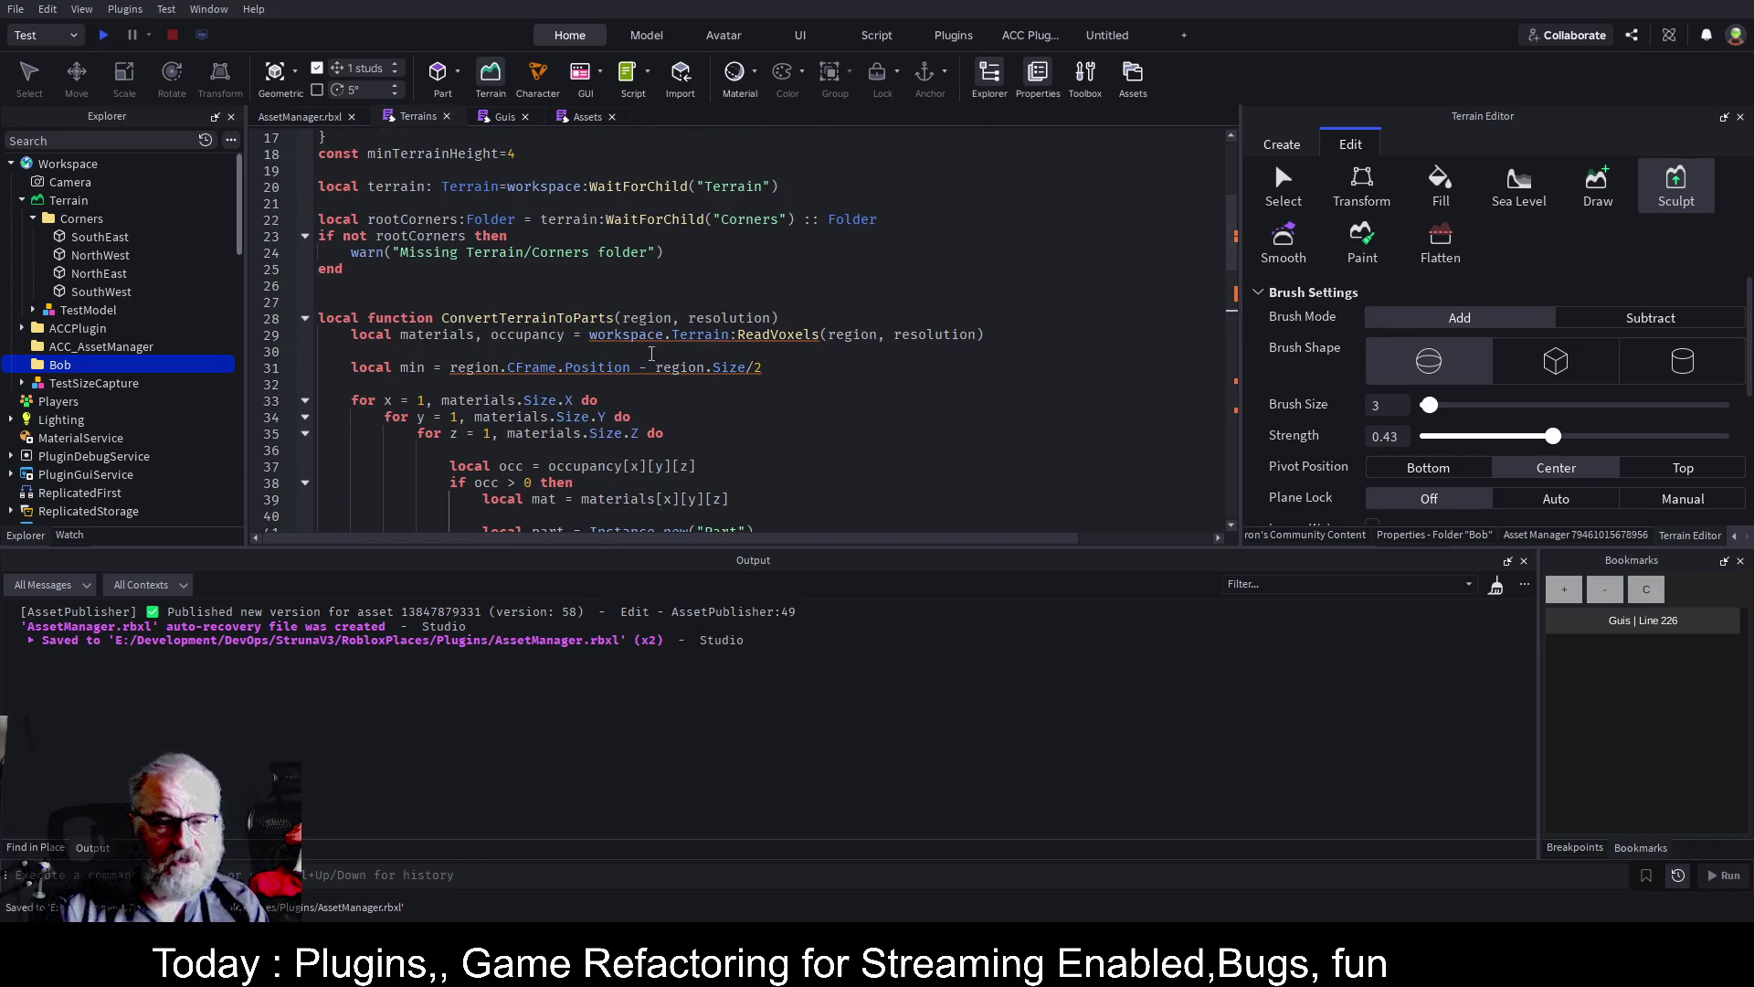
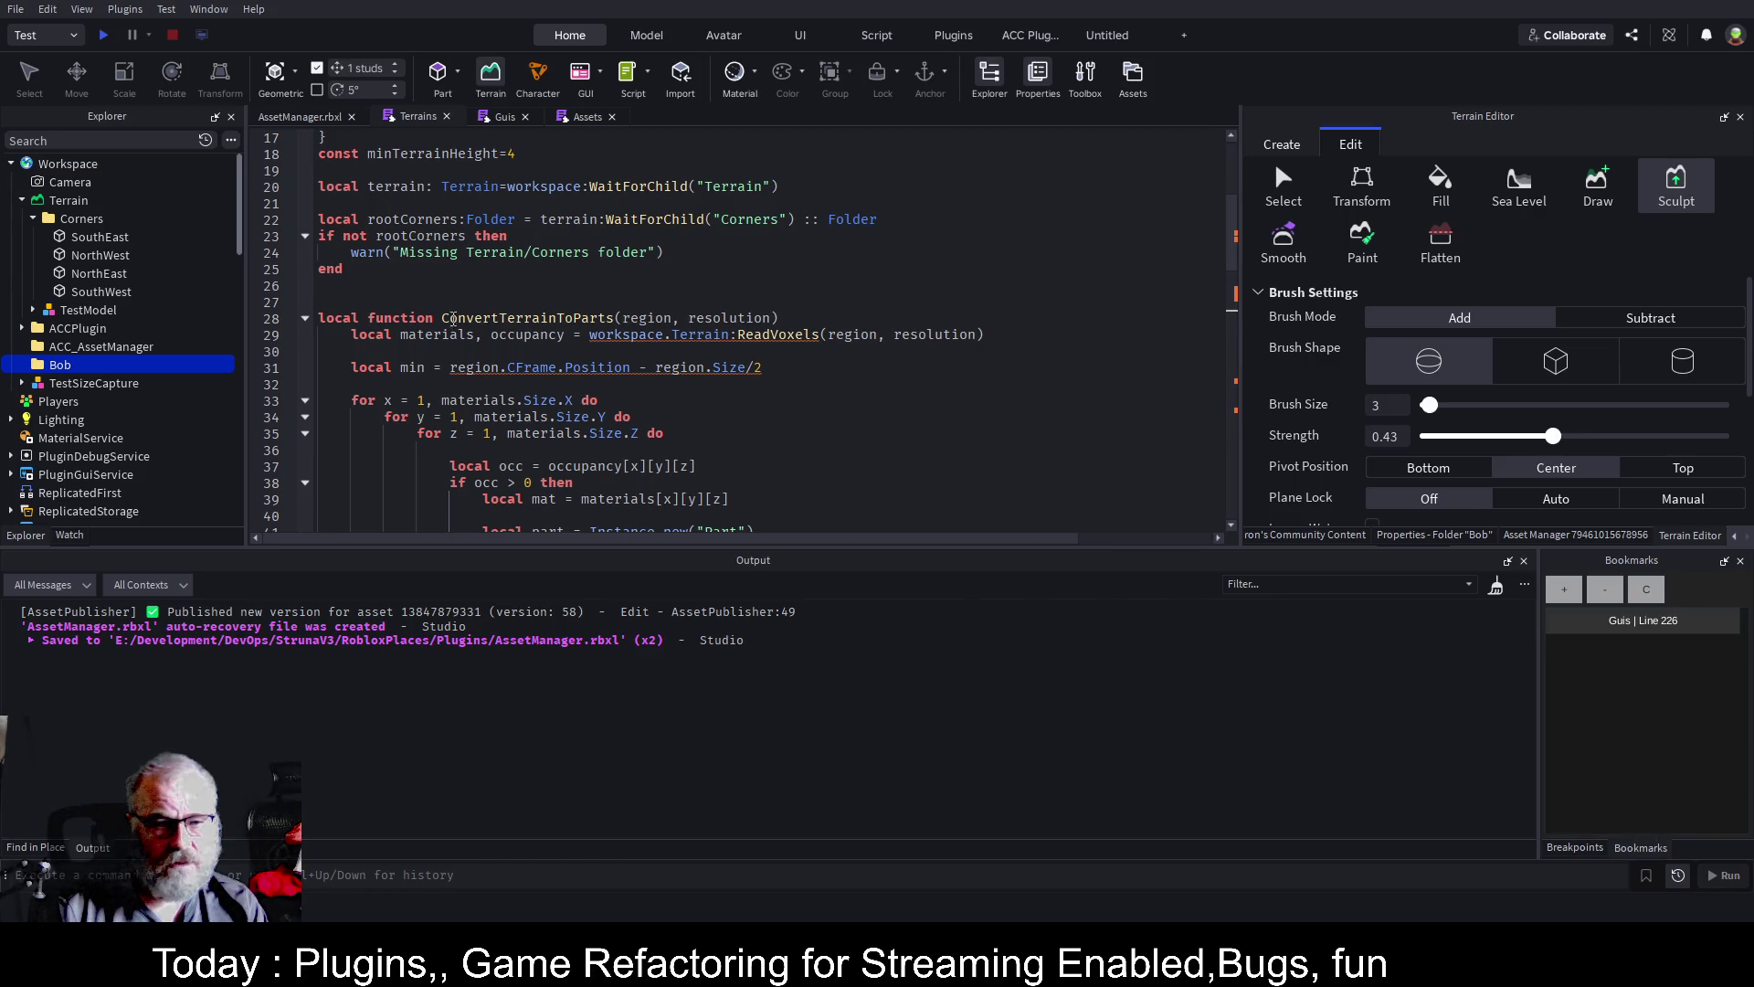
Fold the ConvertTerrainToParts function in Terrains and the btnGetPlaces click handler in Guis
{"action": "left_click", "coordinate": [305, 318]}
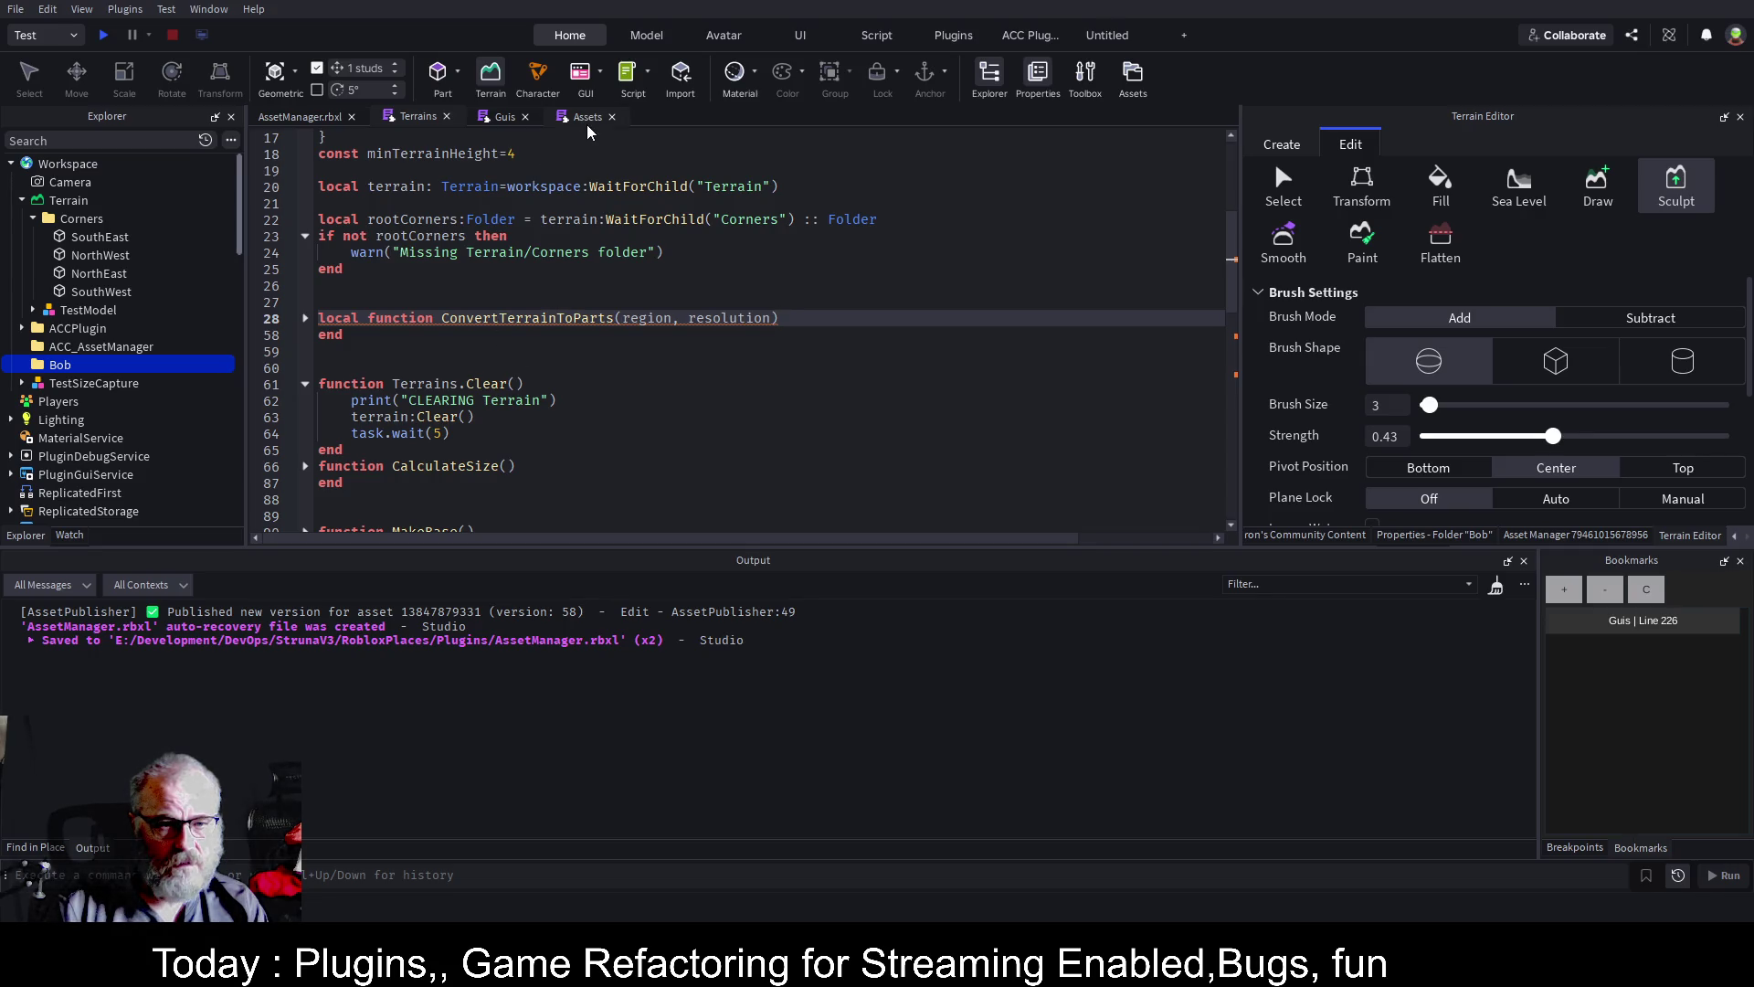
{"action": "left_click", "coordinate": [505, 119]}
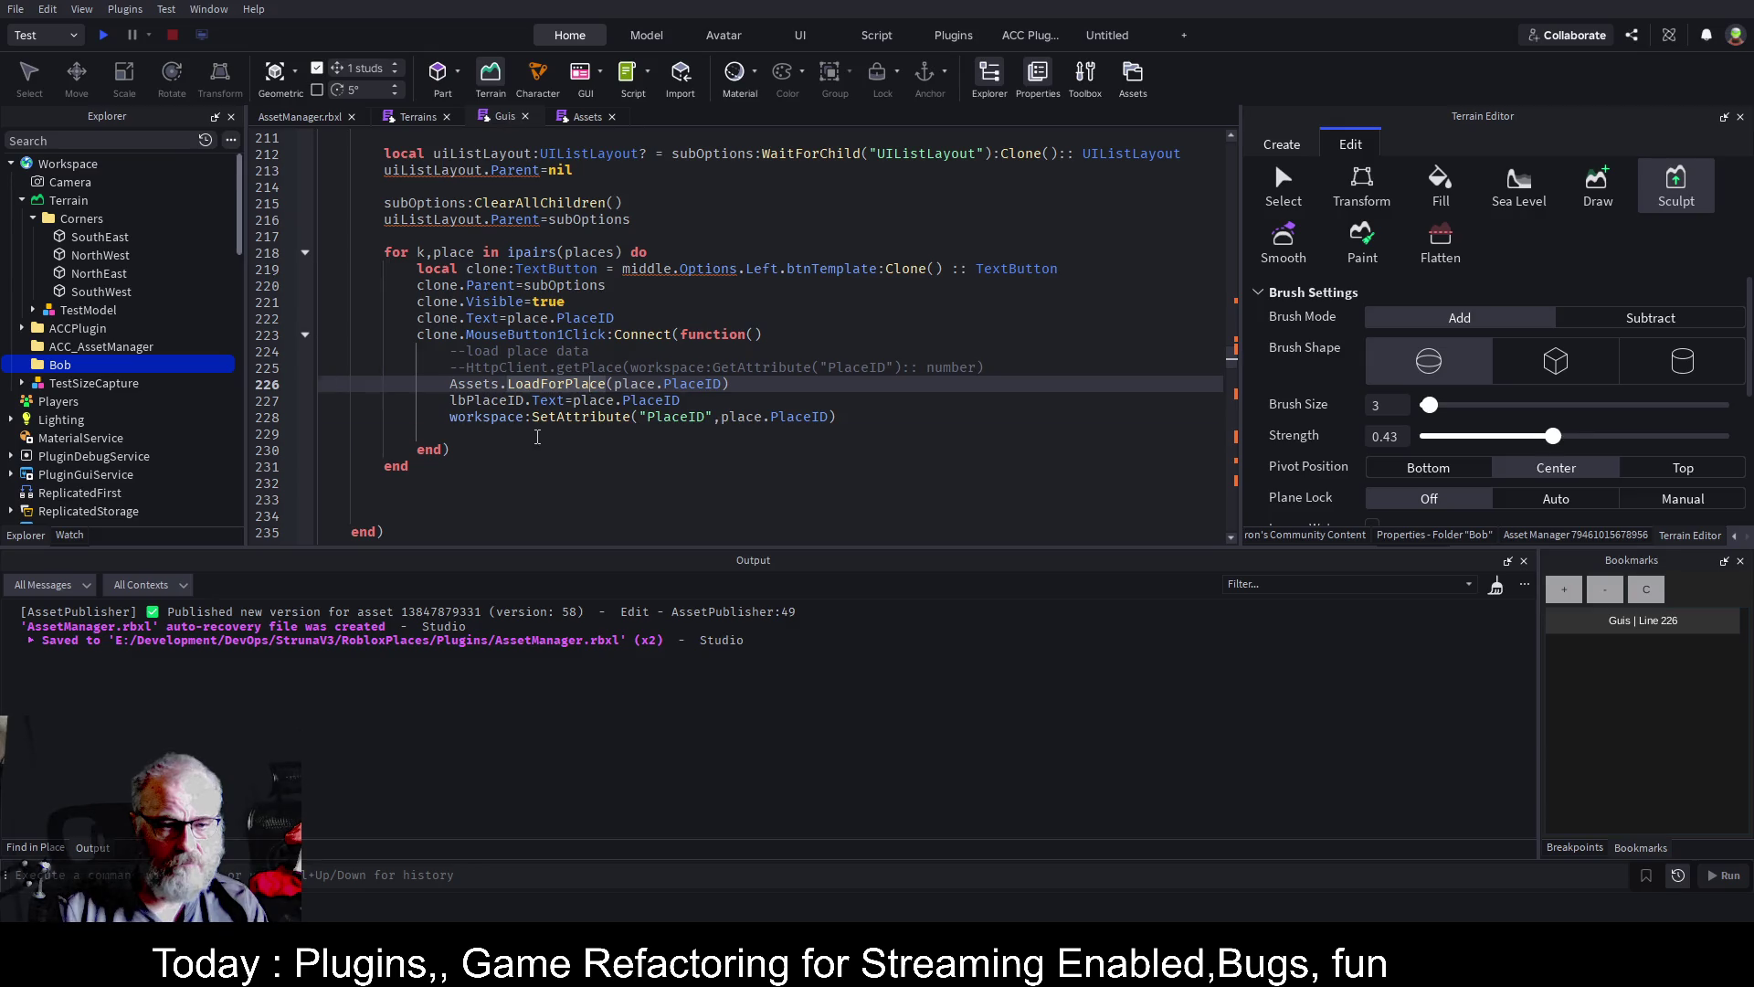
{"action": "left_click", "coordinate": [910, 435]}
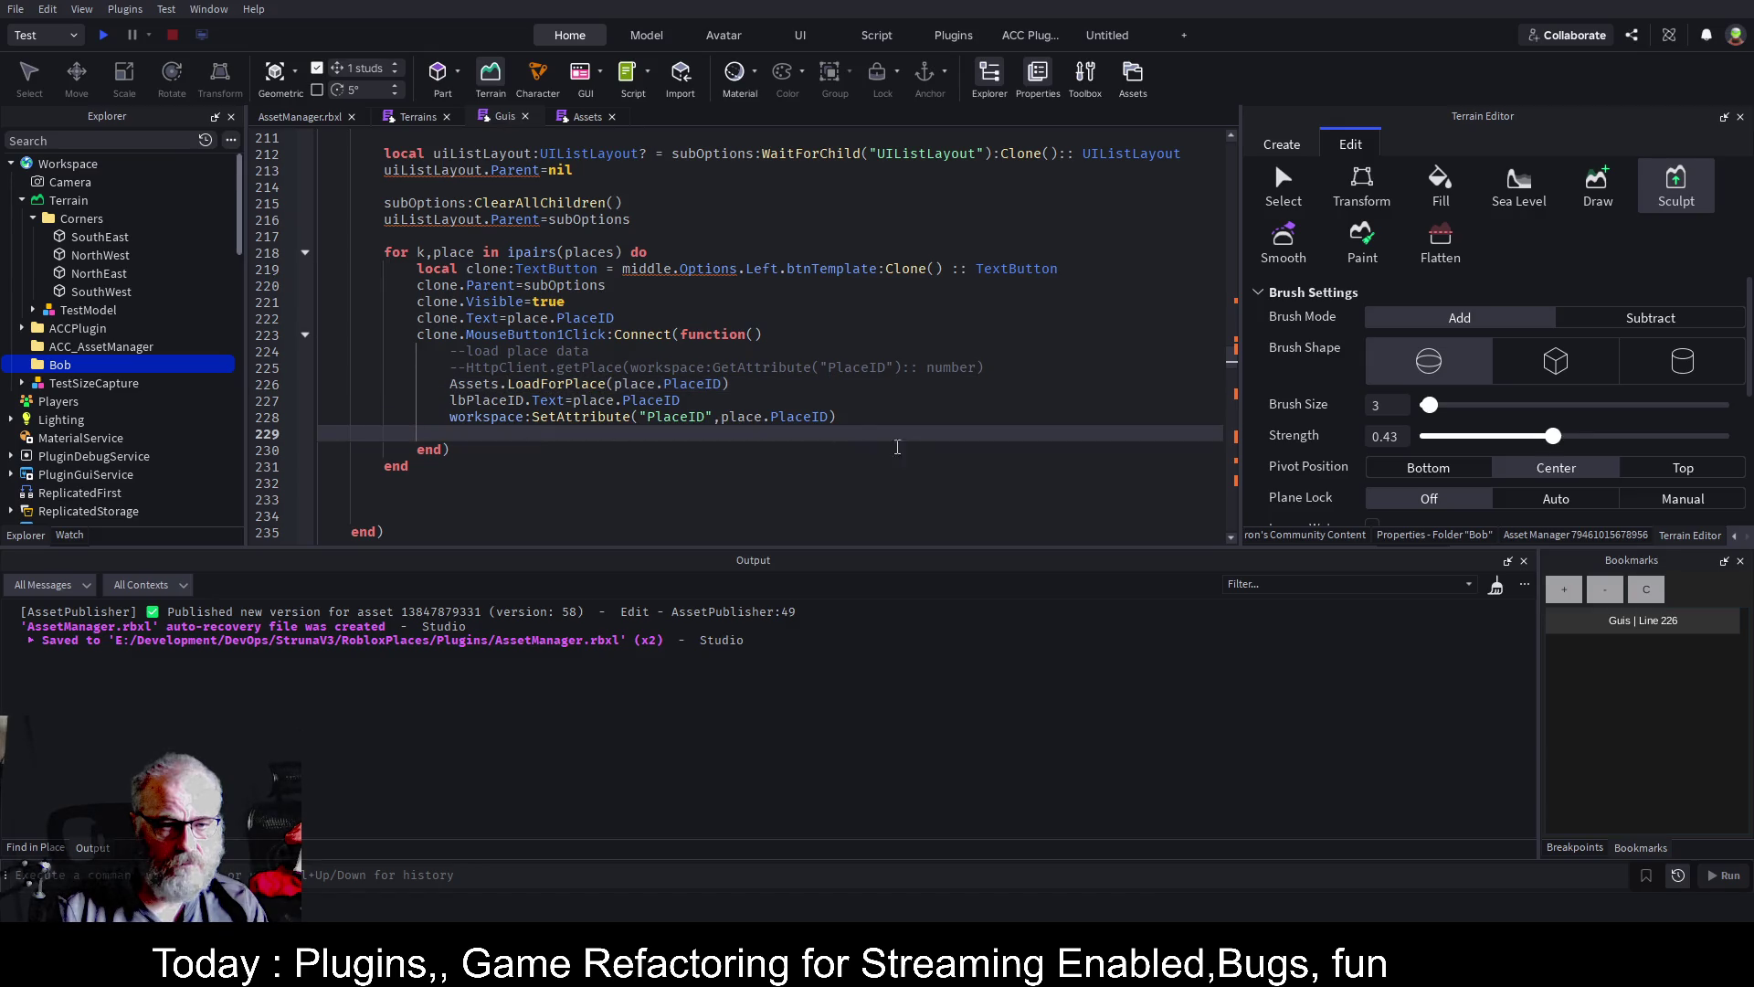
{"action": "scroll", "coordinate": [536, 308], "scroll_direction": "up", "scroll_amount": 5}
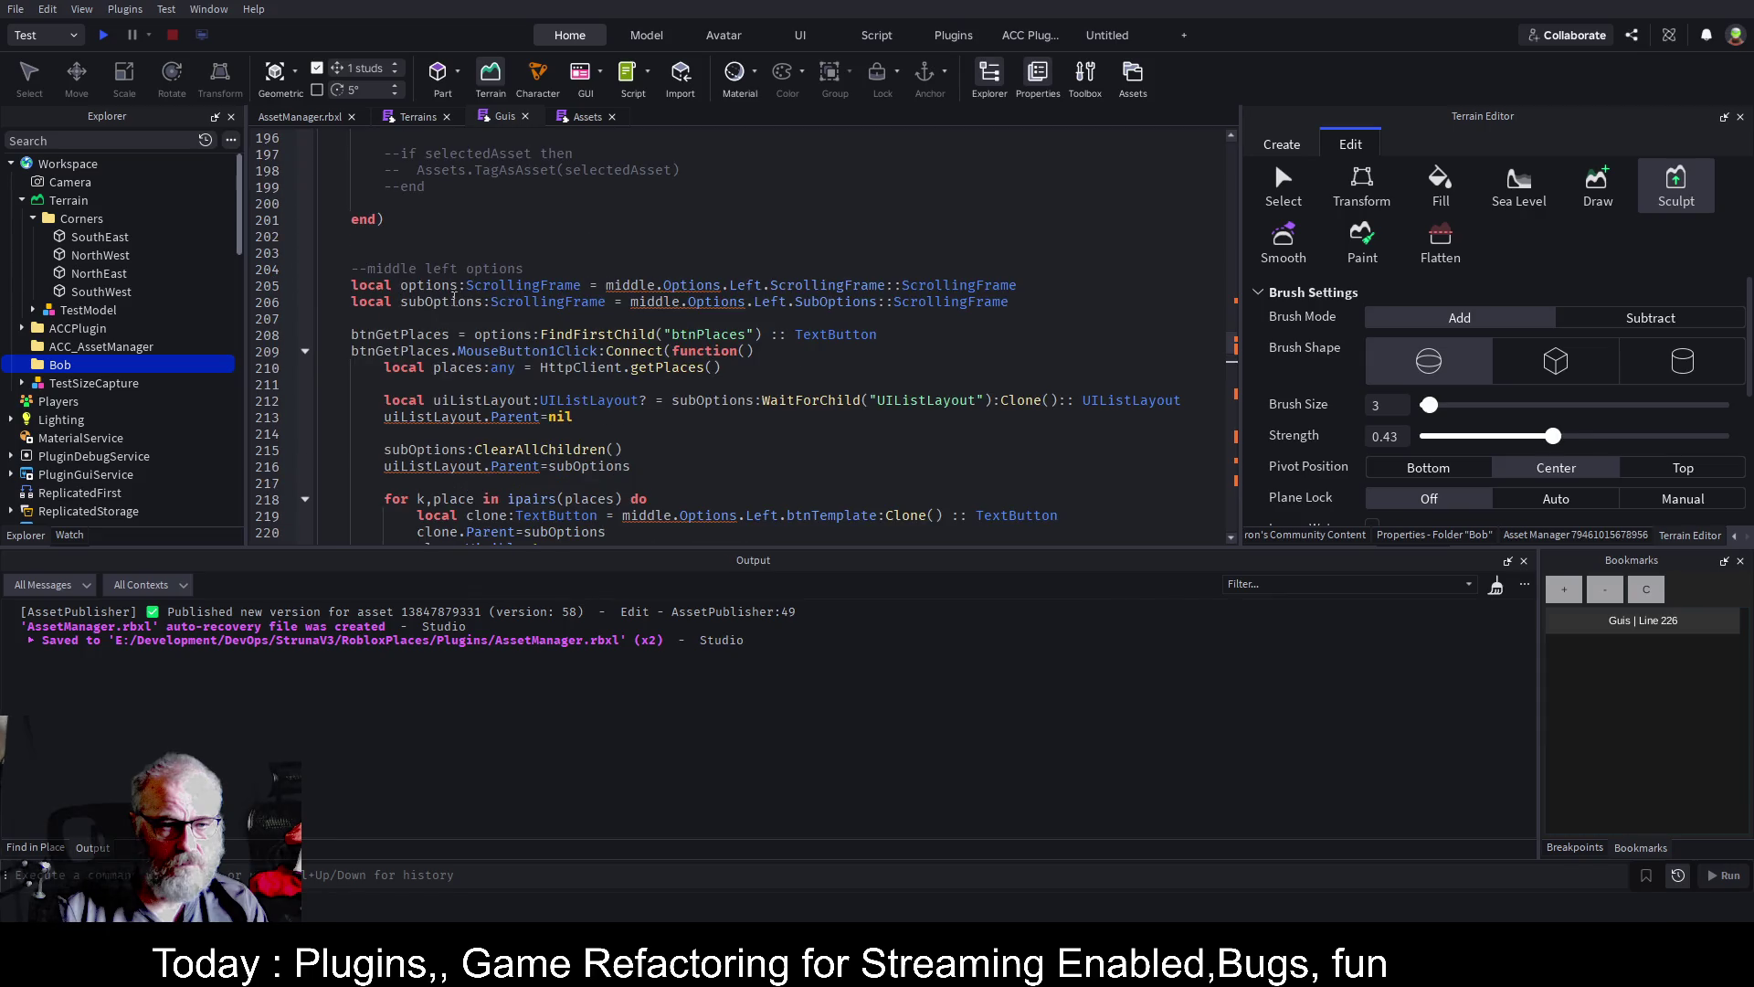
{"action": "left_click", "coordinate": [307, 352]}
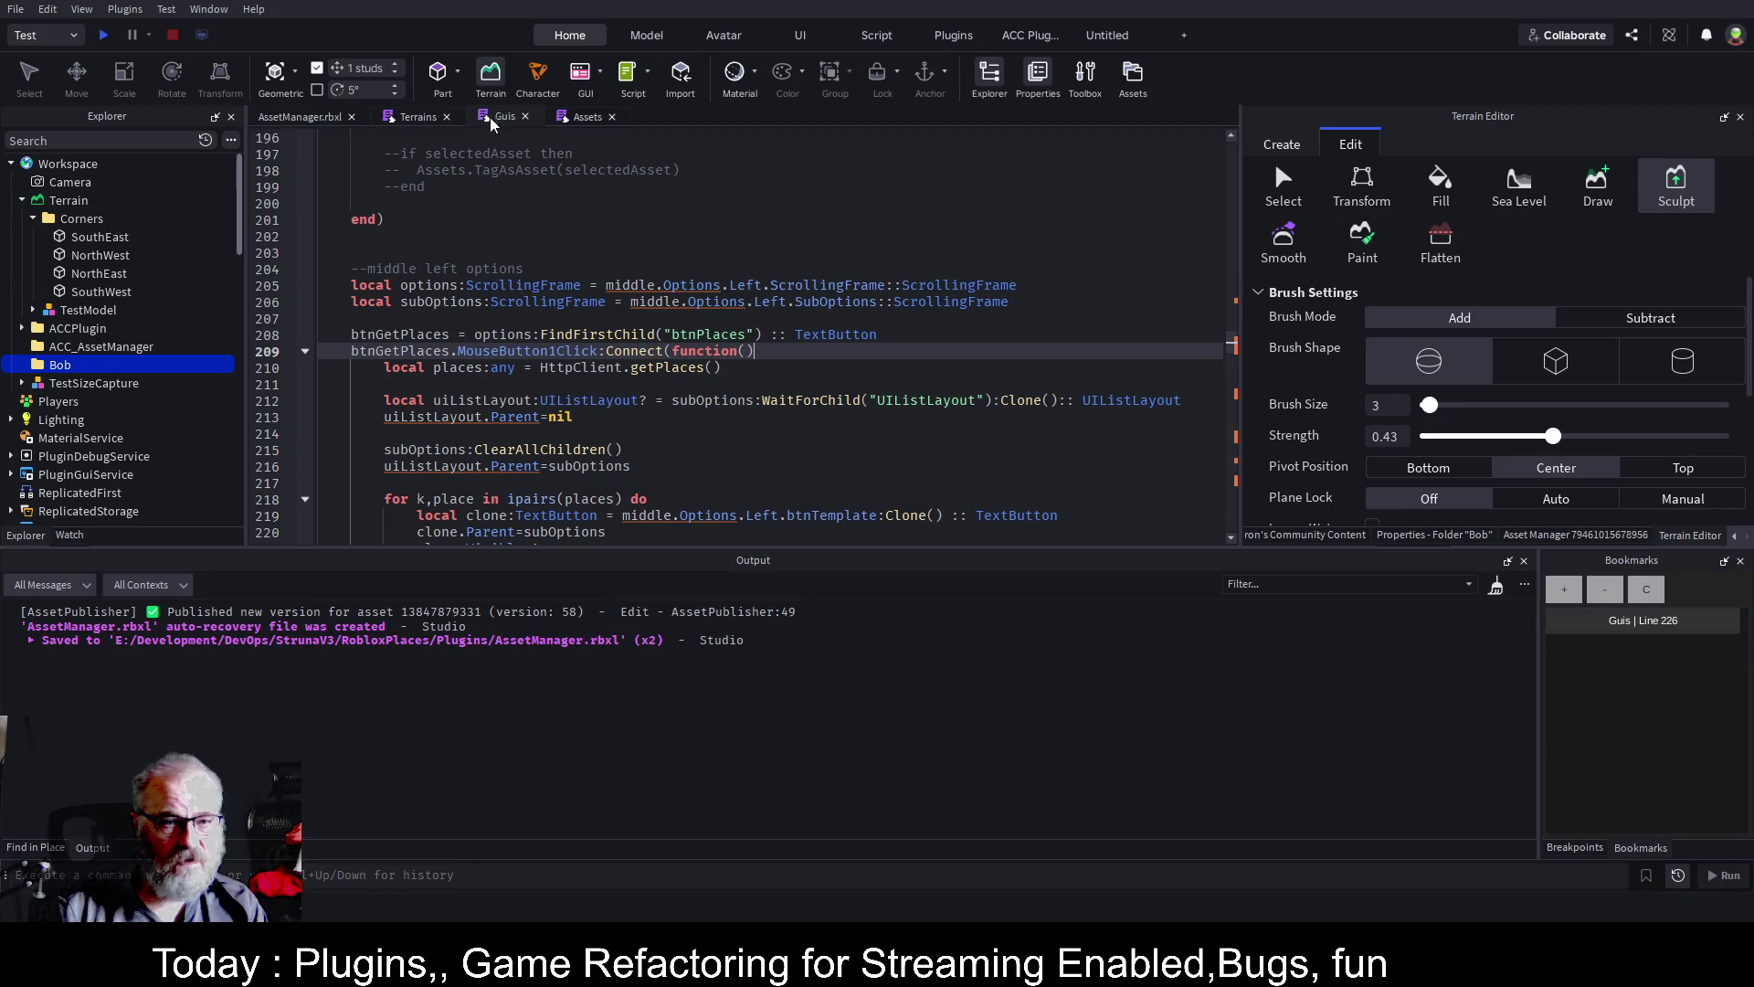
{"action": "scroll", "coordinate": [159, 381], "scroll_direction": "down", "scroll_amount": 15}
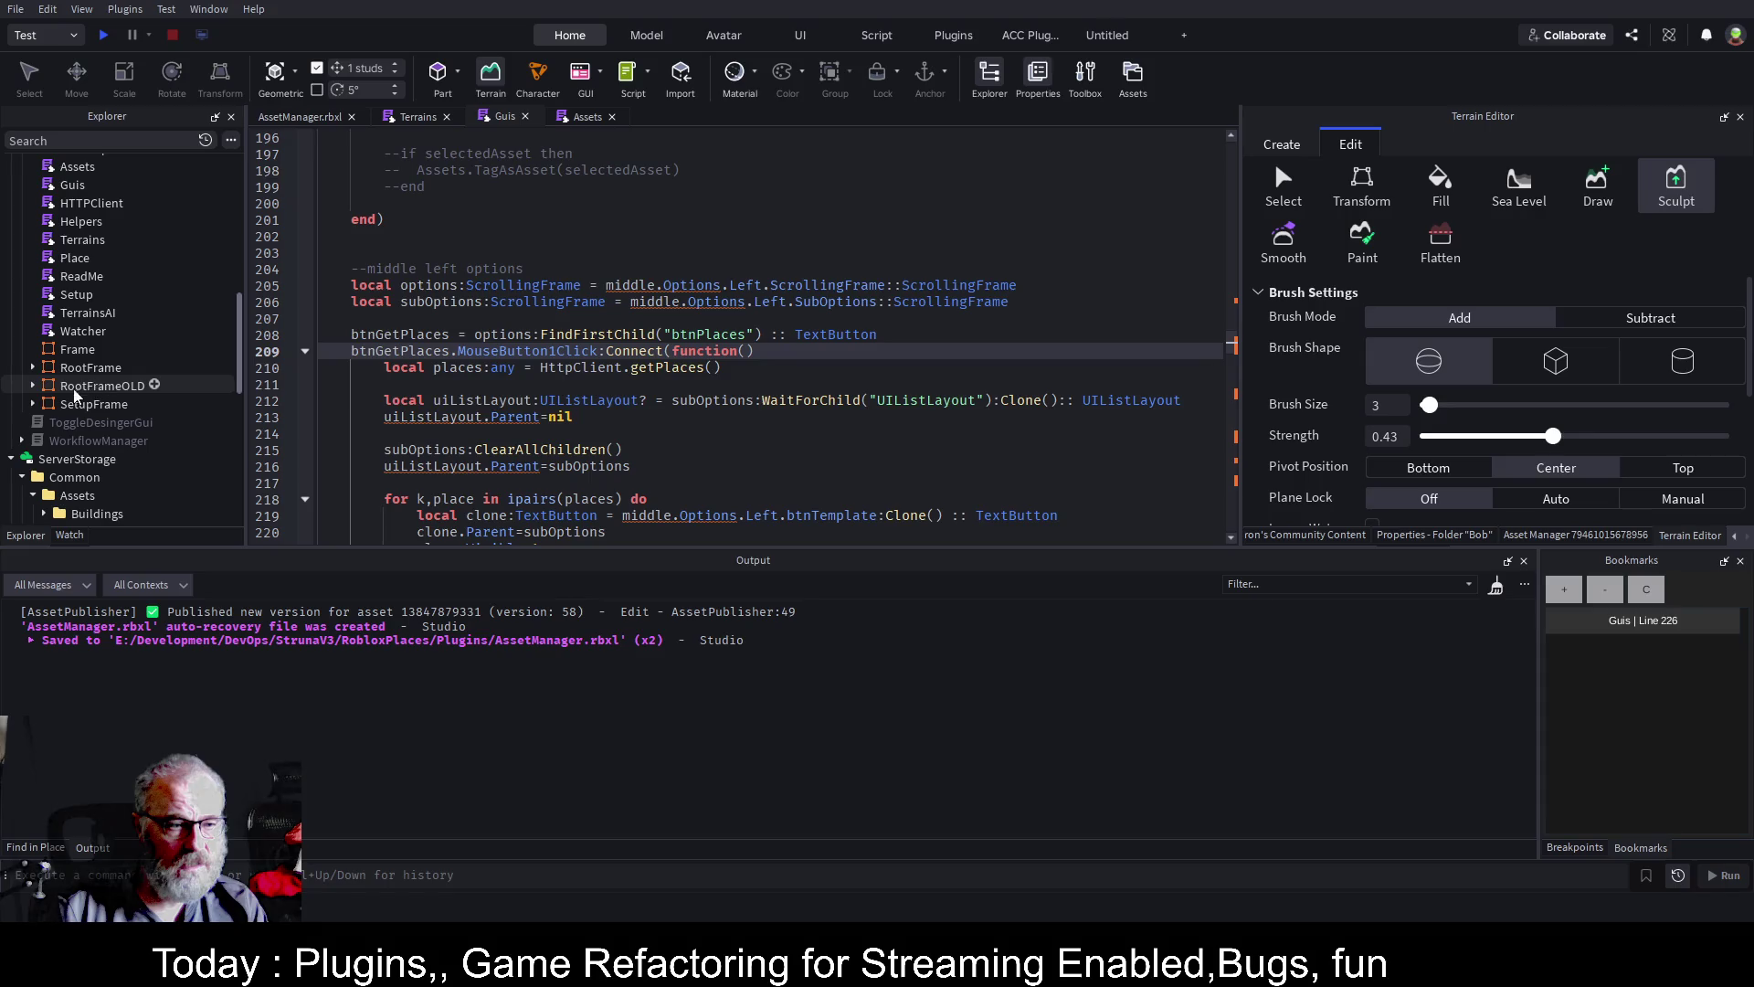
Bring up the Asset Manager plugin panel
{"action": "left_click", "coordinate": [1602, 537]}
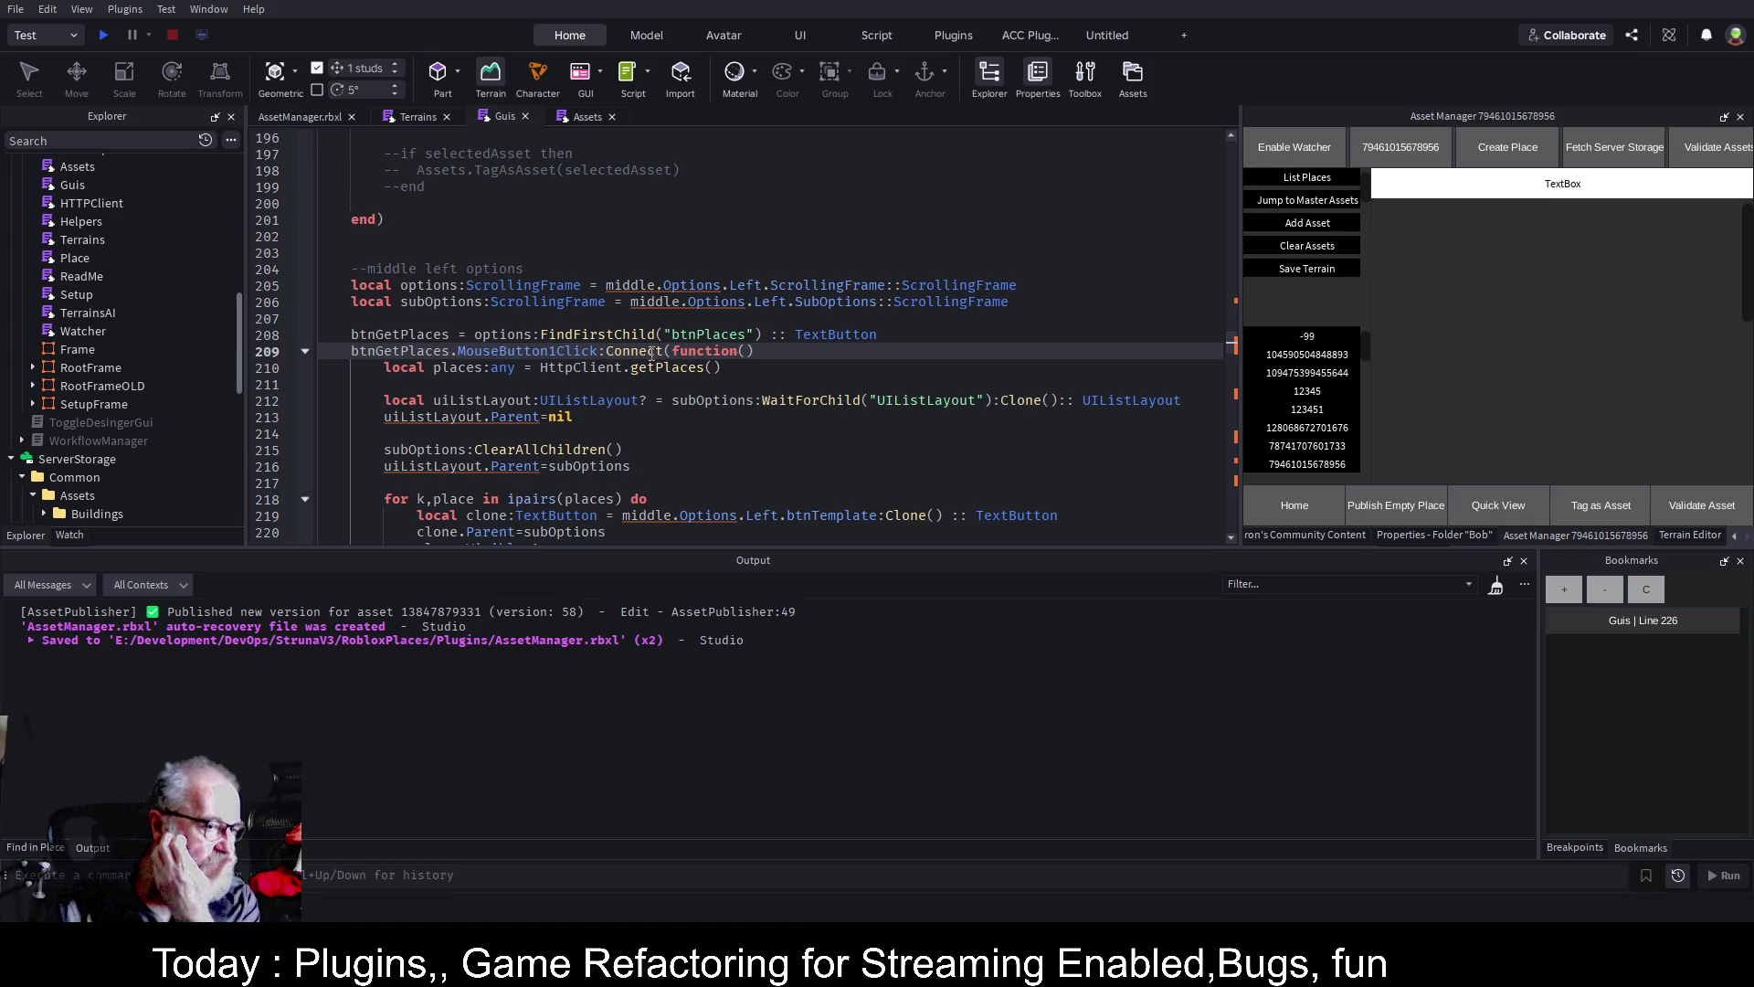
{"action": "scroll", "coordinate": [113, 315], "scroll_direction": "down", "scroll_amount": 5}
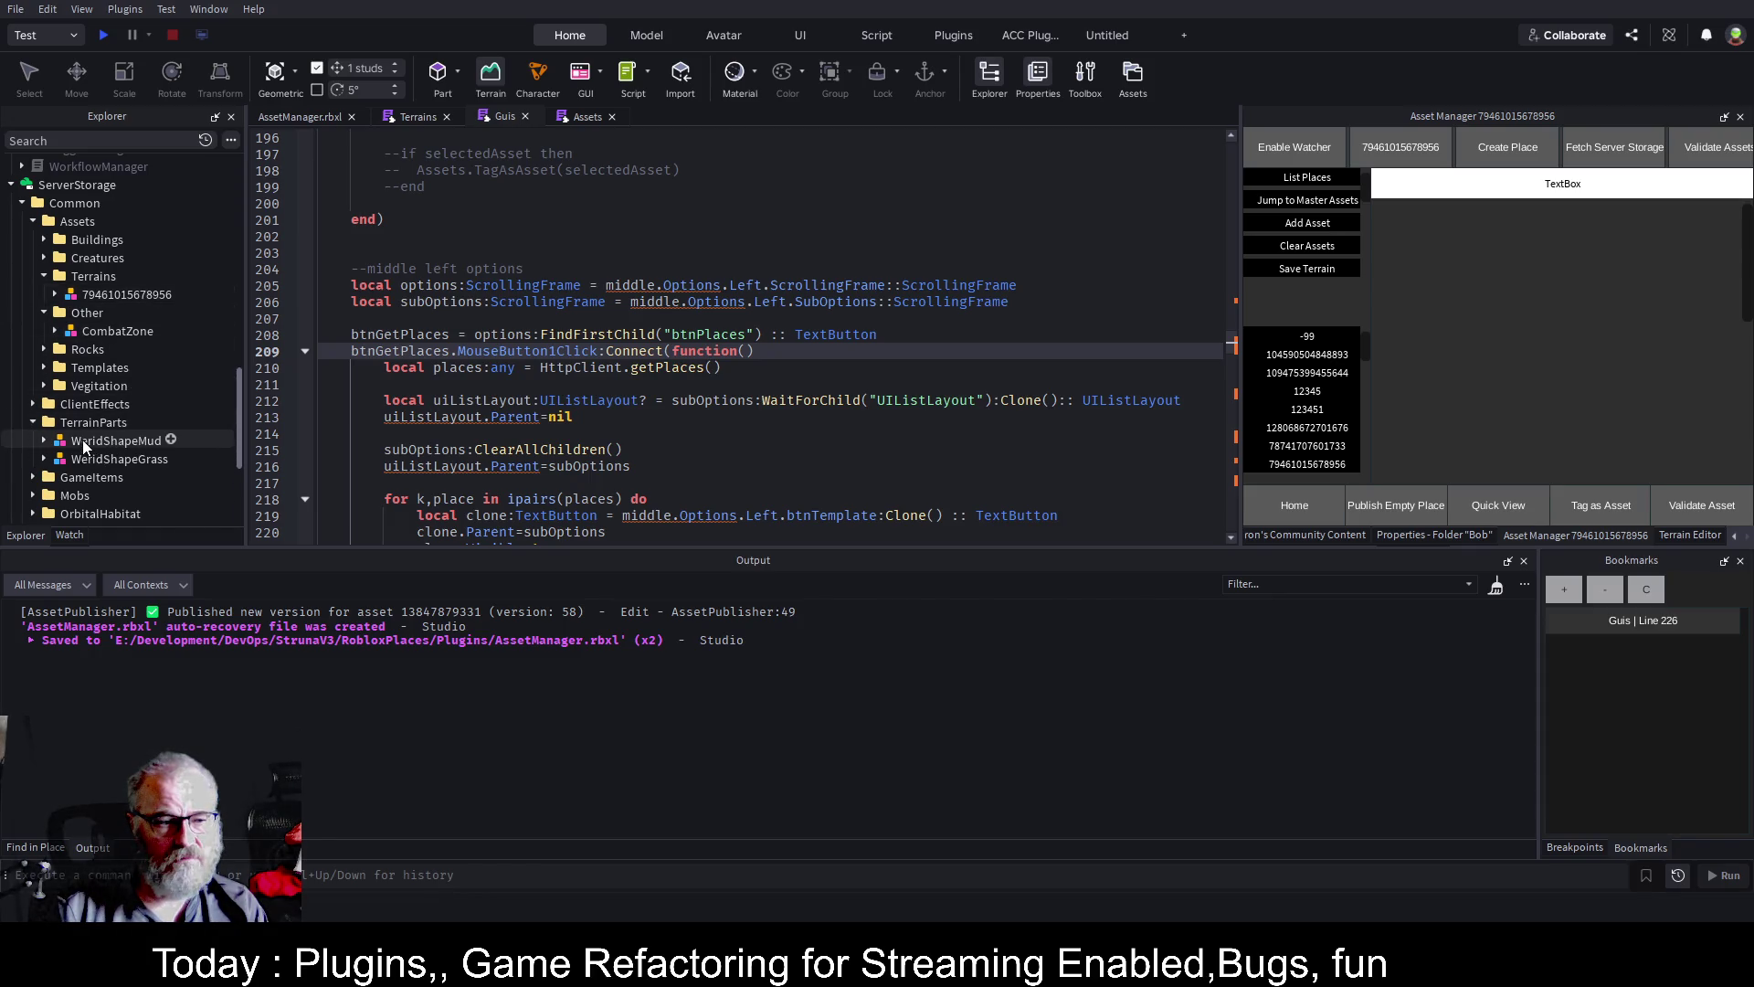
{"action": "scroll", "coordinate": [77, 352], "scroll_direction": "down", "scroll_amount": 3}
{"action": "scroll", "coordinate": [76, 347], "scroll_direction": "up", "scroll_amount": 7}
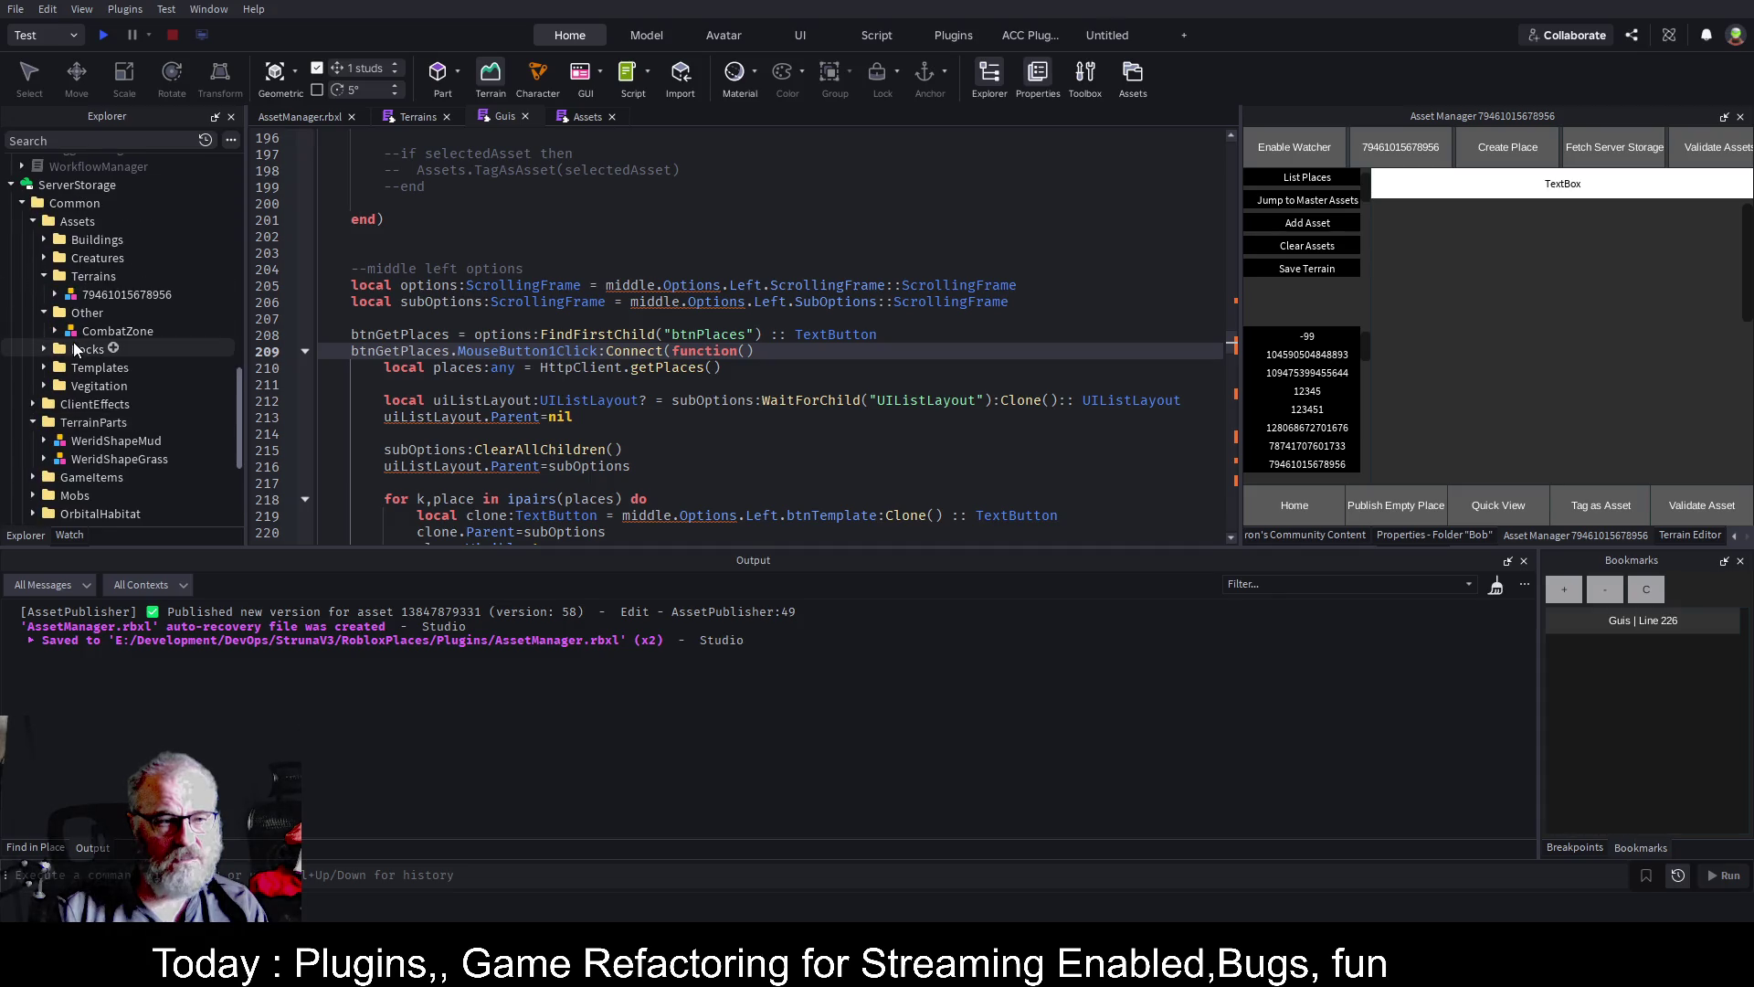
{"action": "scroll", "coordinate": [75, 345], "scroll_direction": "up", "scroll_amount": 2}
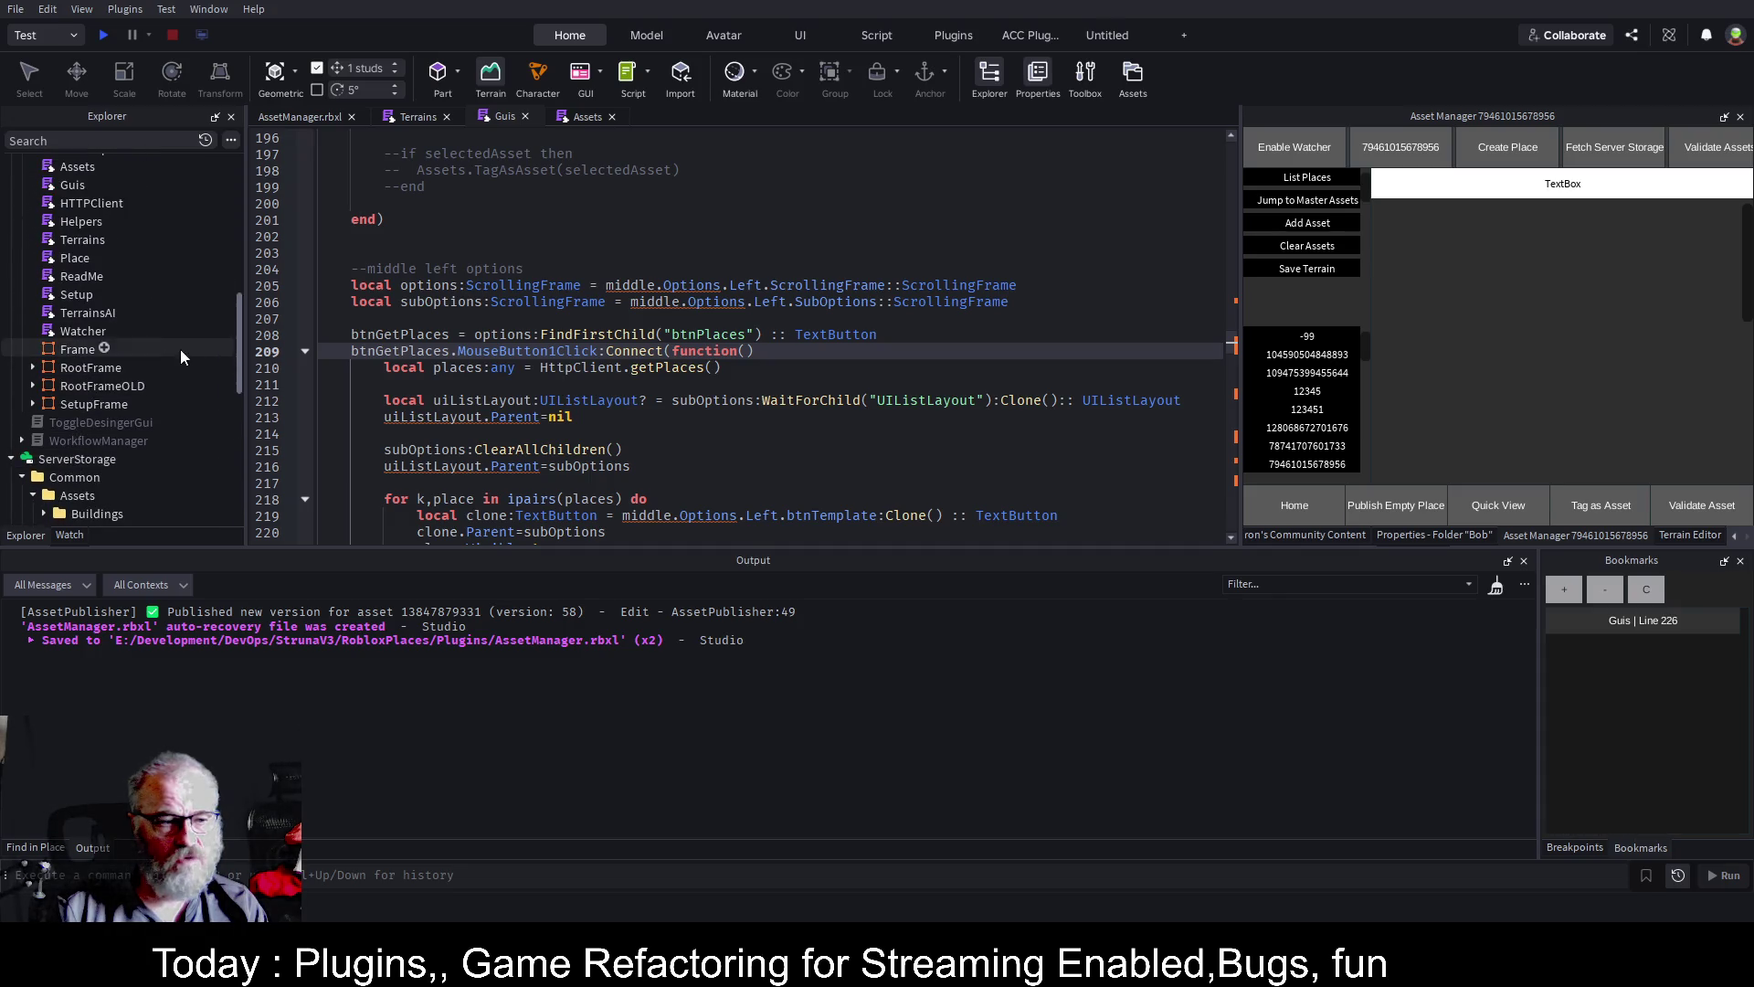
Expand RootFrame > MiddleFrame > Options > Left > ScrollingFrame and show btnSaveTerrain's properties
{"action": "left_click", "coordinate": [33, 368]}
{"action": "left_click", "coordinate": [44, 422]}
{"action": "left_click", "coordinate": [55, 459]}
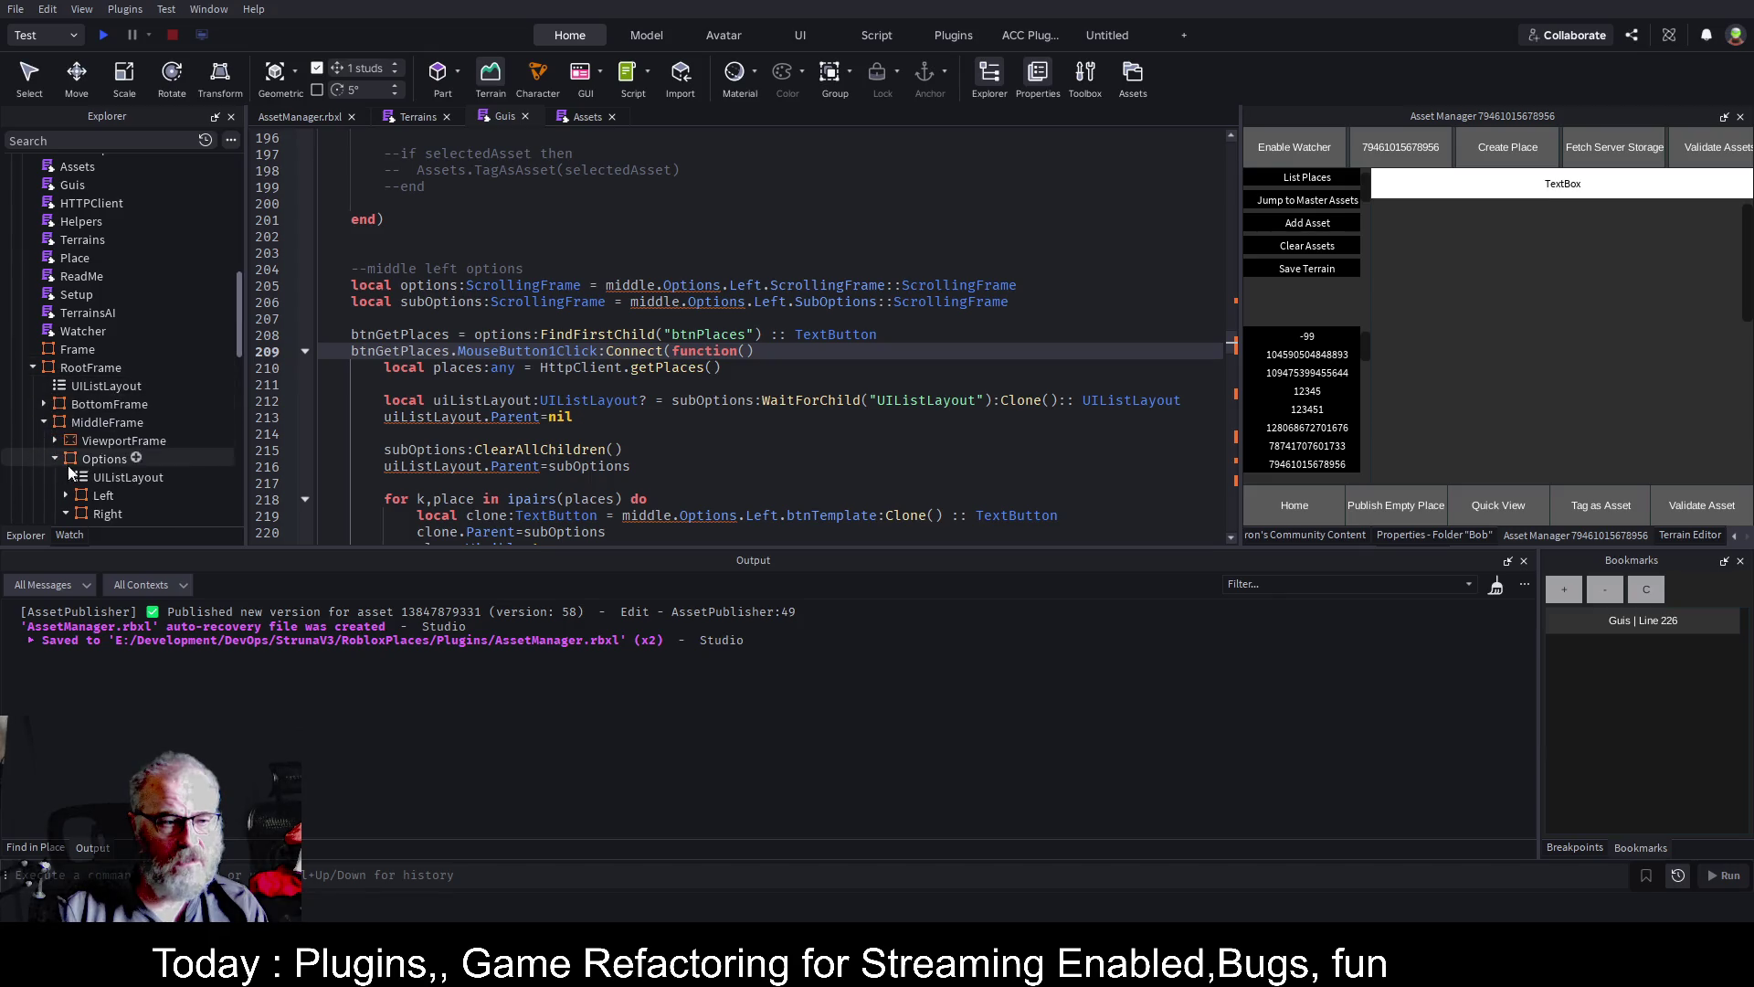
{"action": "left_click", "coordinate": [66, 514]}
{"action": "scroll", "coordinate": [83, 400], "scroll_direction": "down", "scroll_amount": 4}
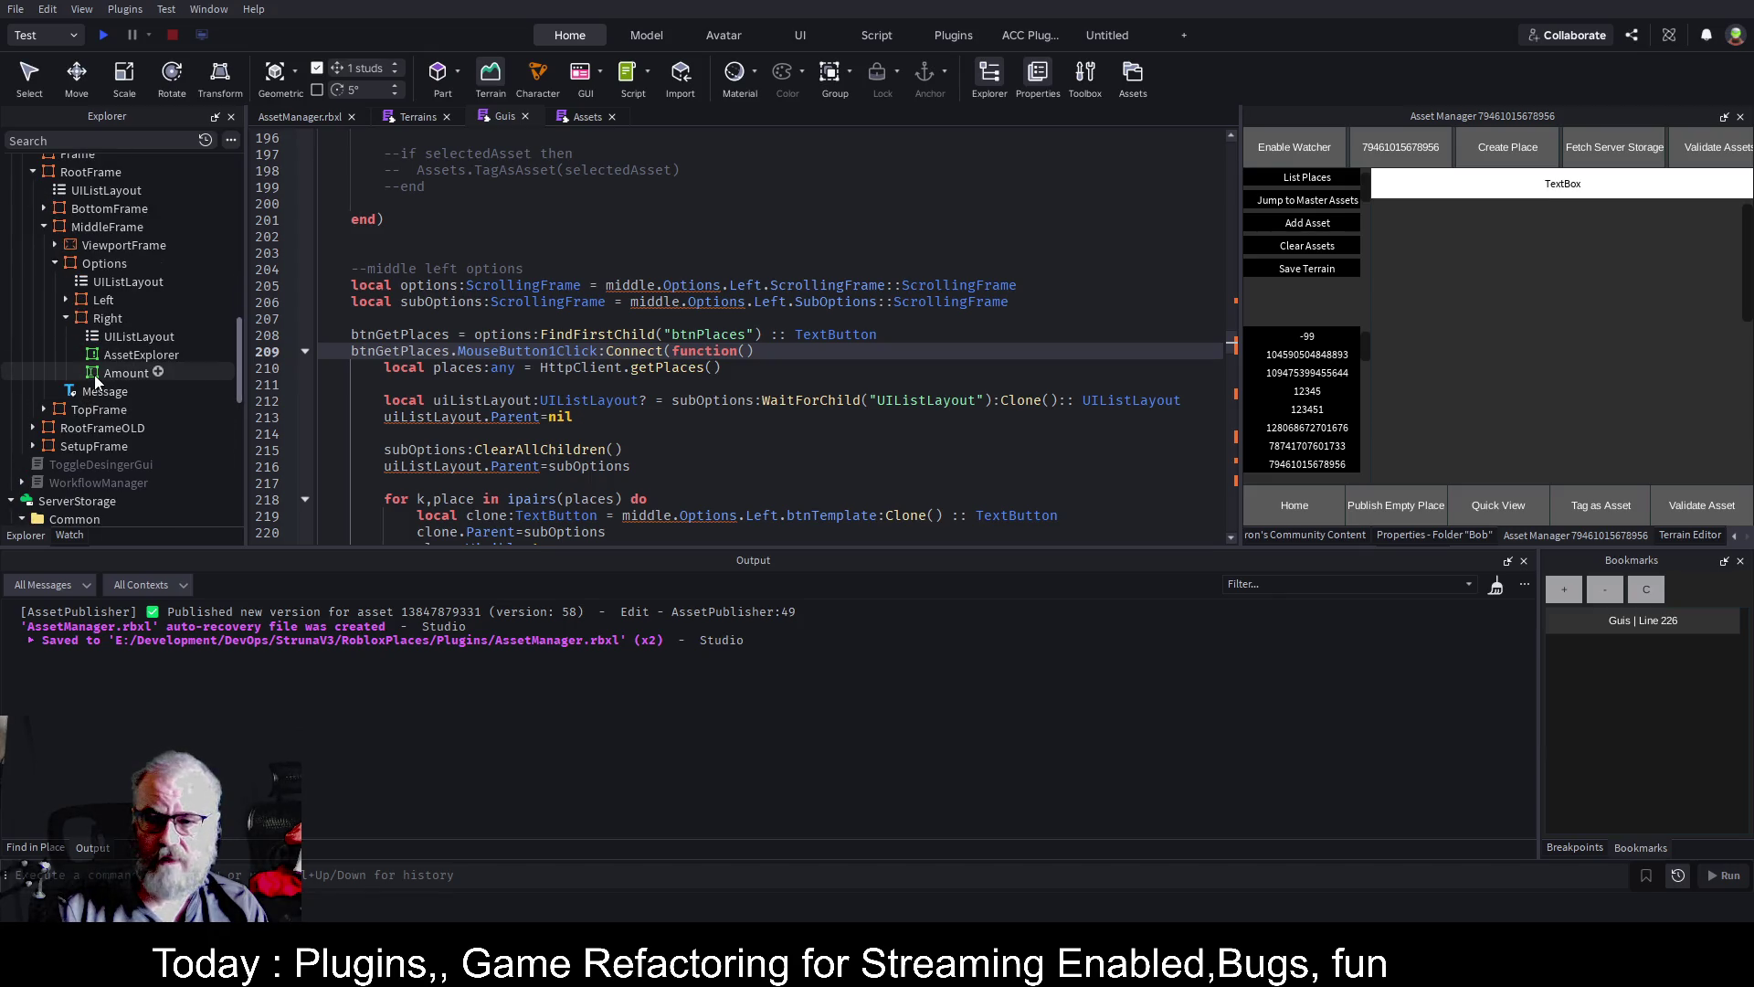
{"action": "left_click", "coordinate": [66, 300]}
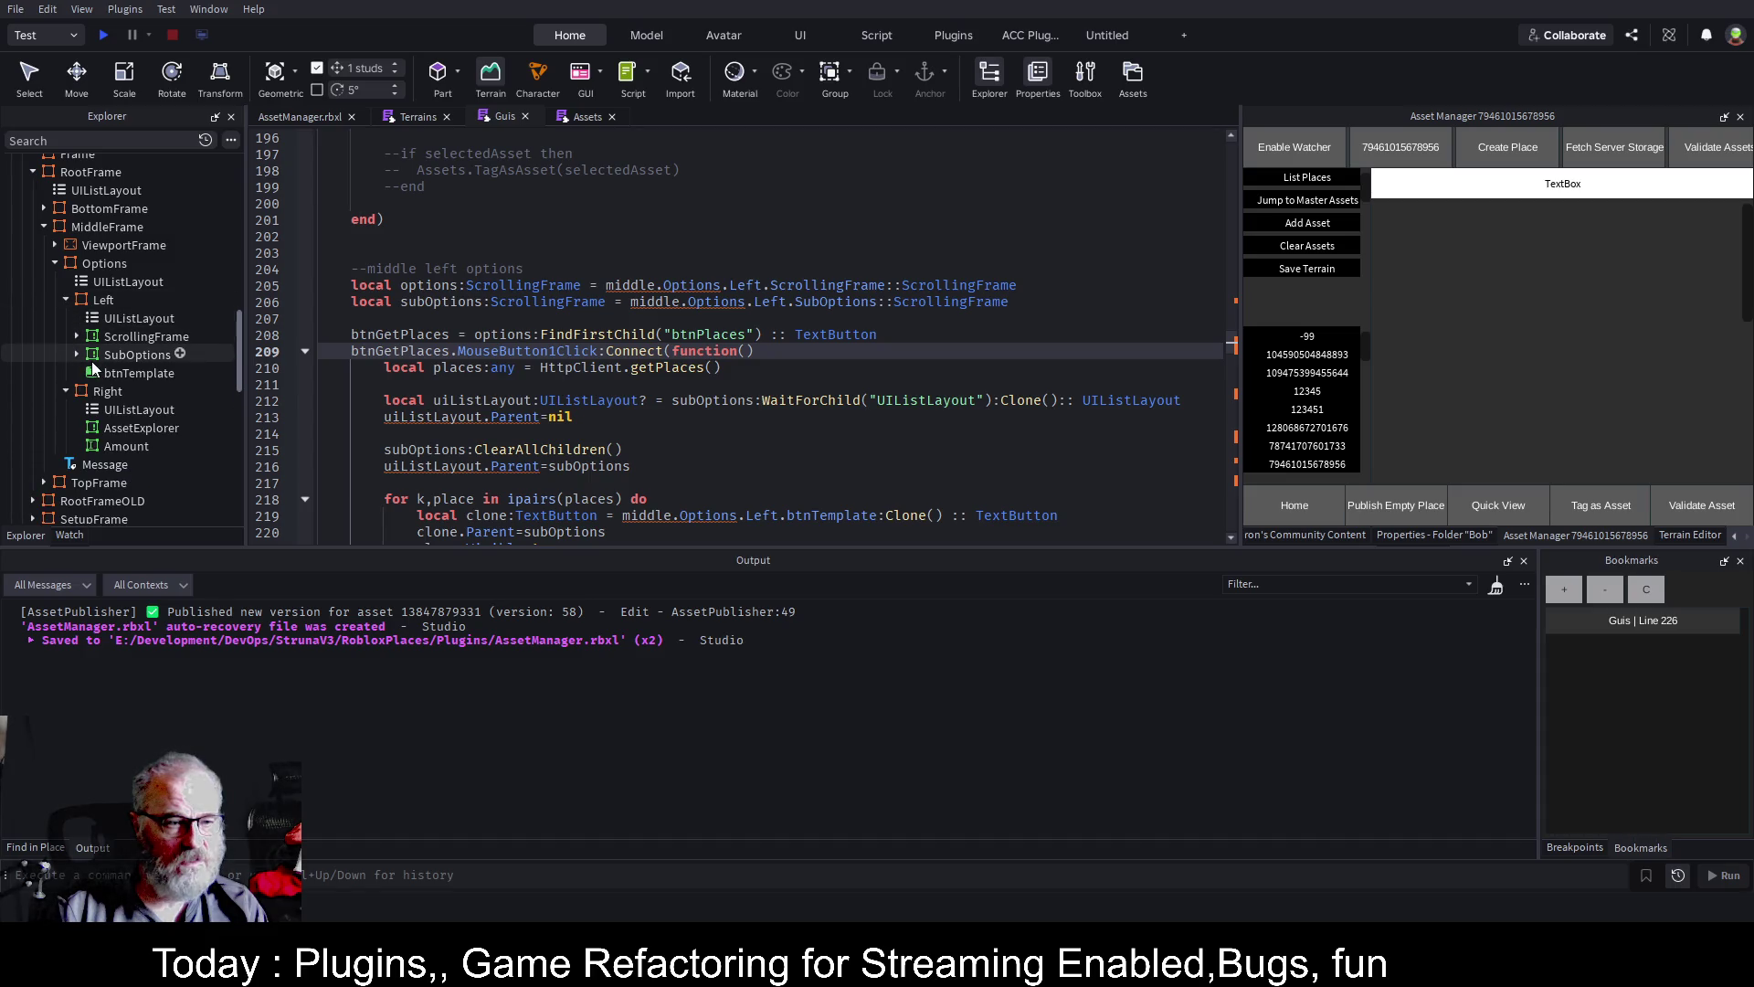
{"action": "left_click", "coordinate": [77, 336]}
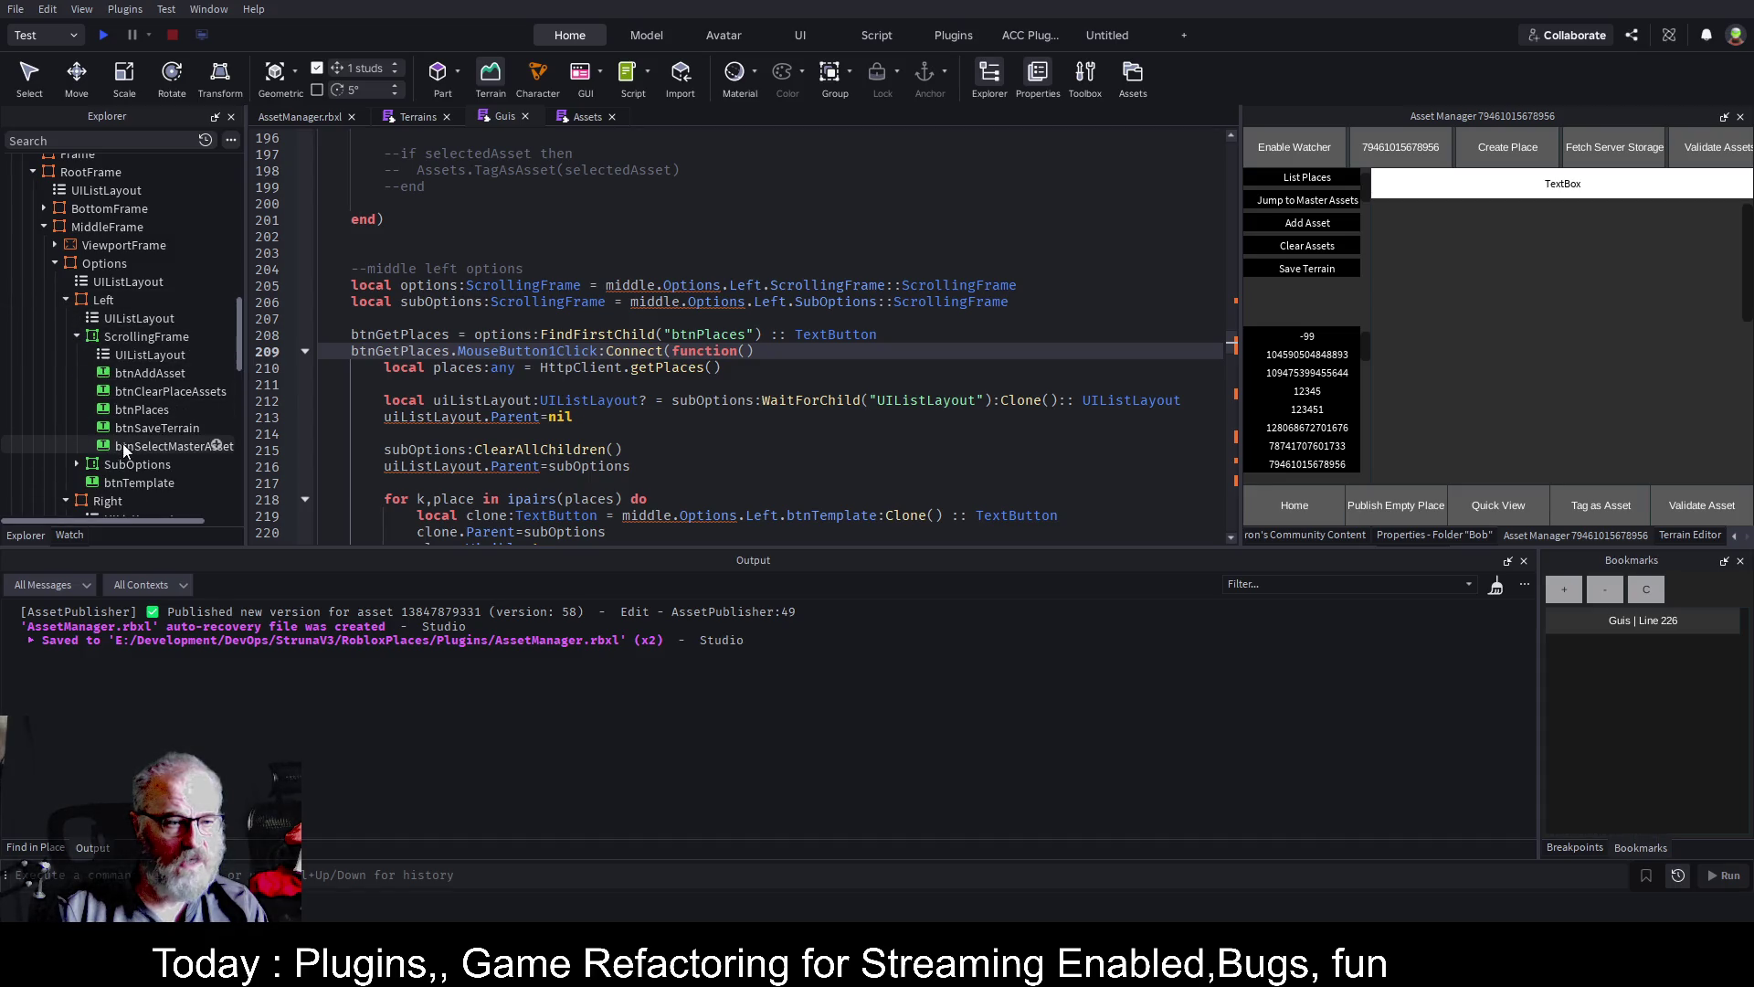
{"action": "double_click", "coordinate": [141, 426]}
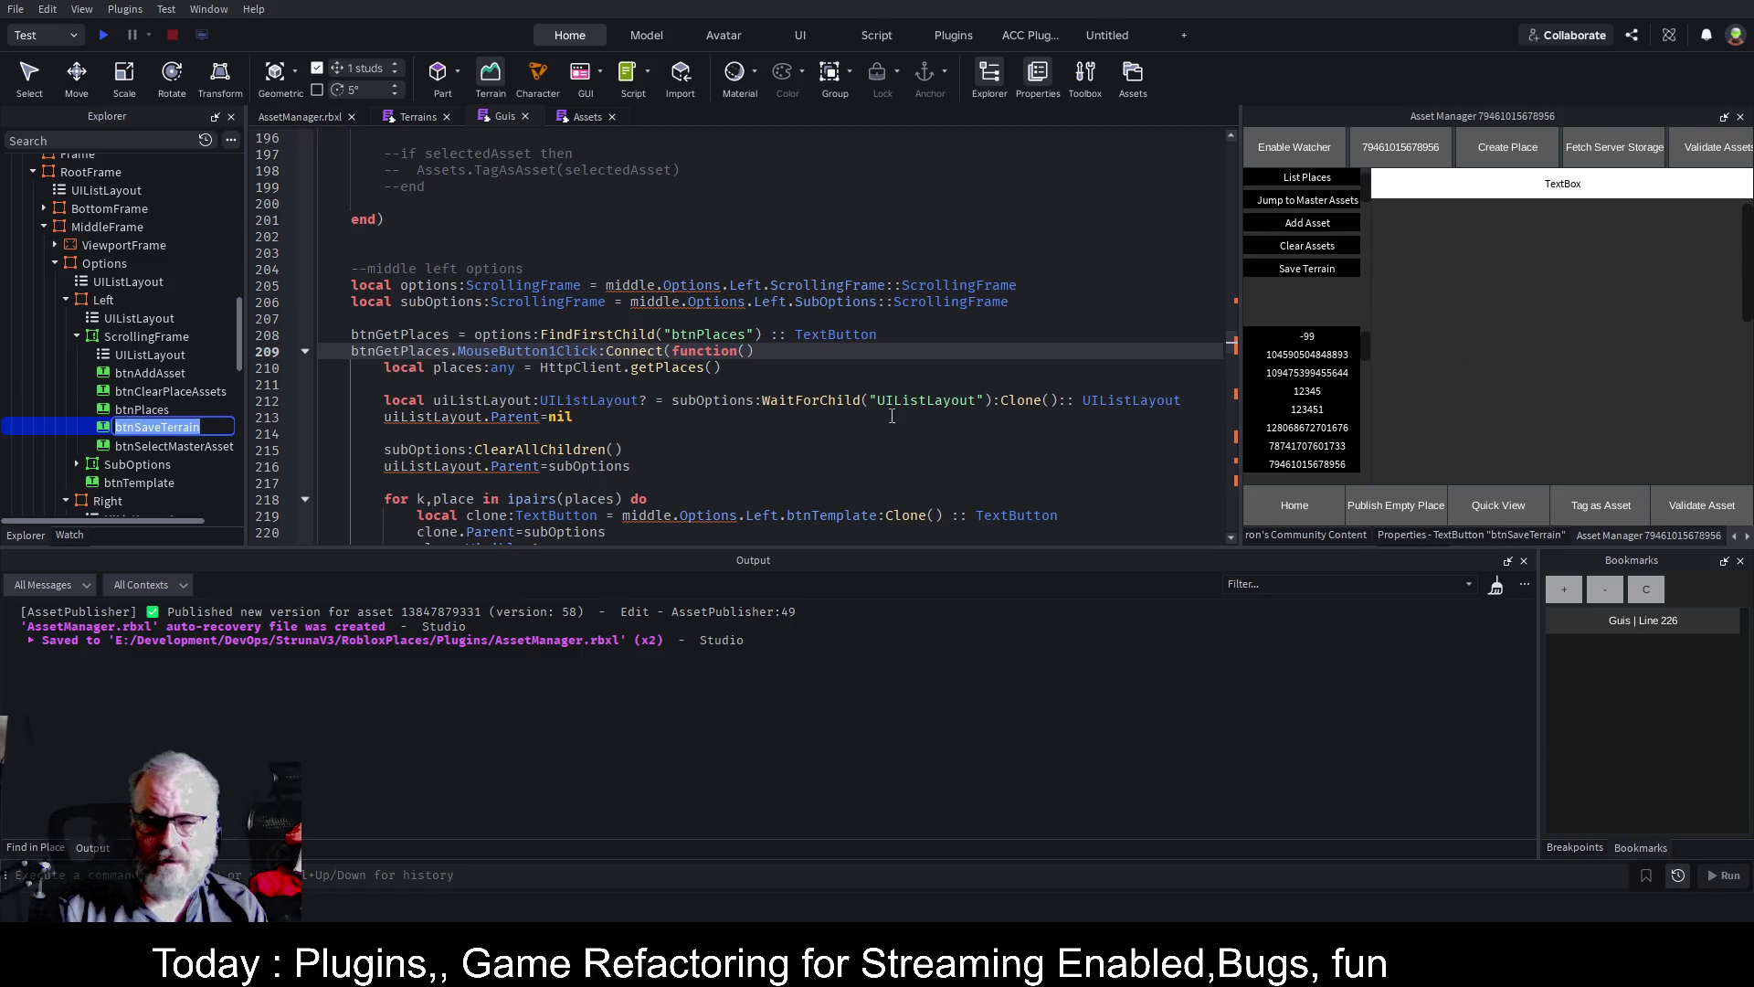
{"action": "key", "text": "Return"}
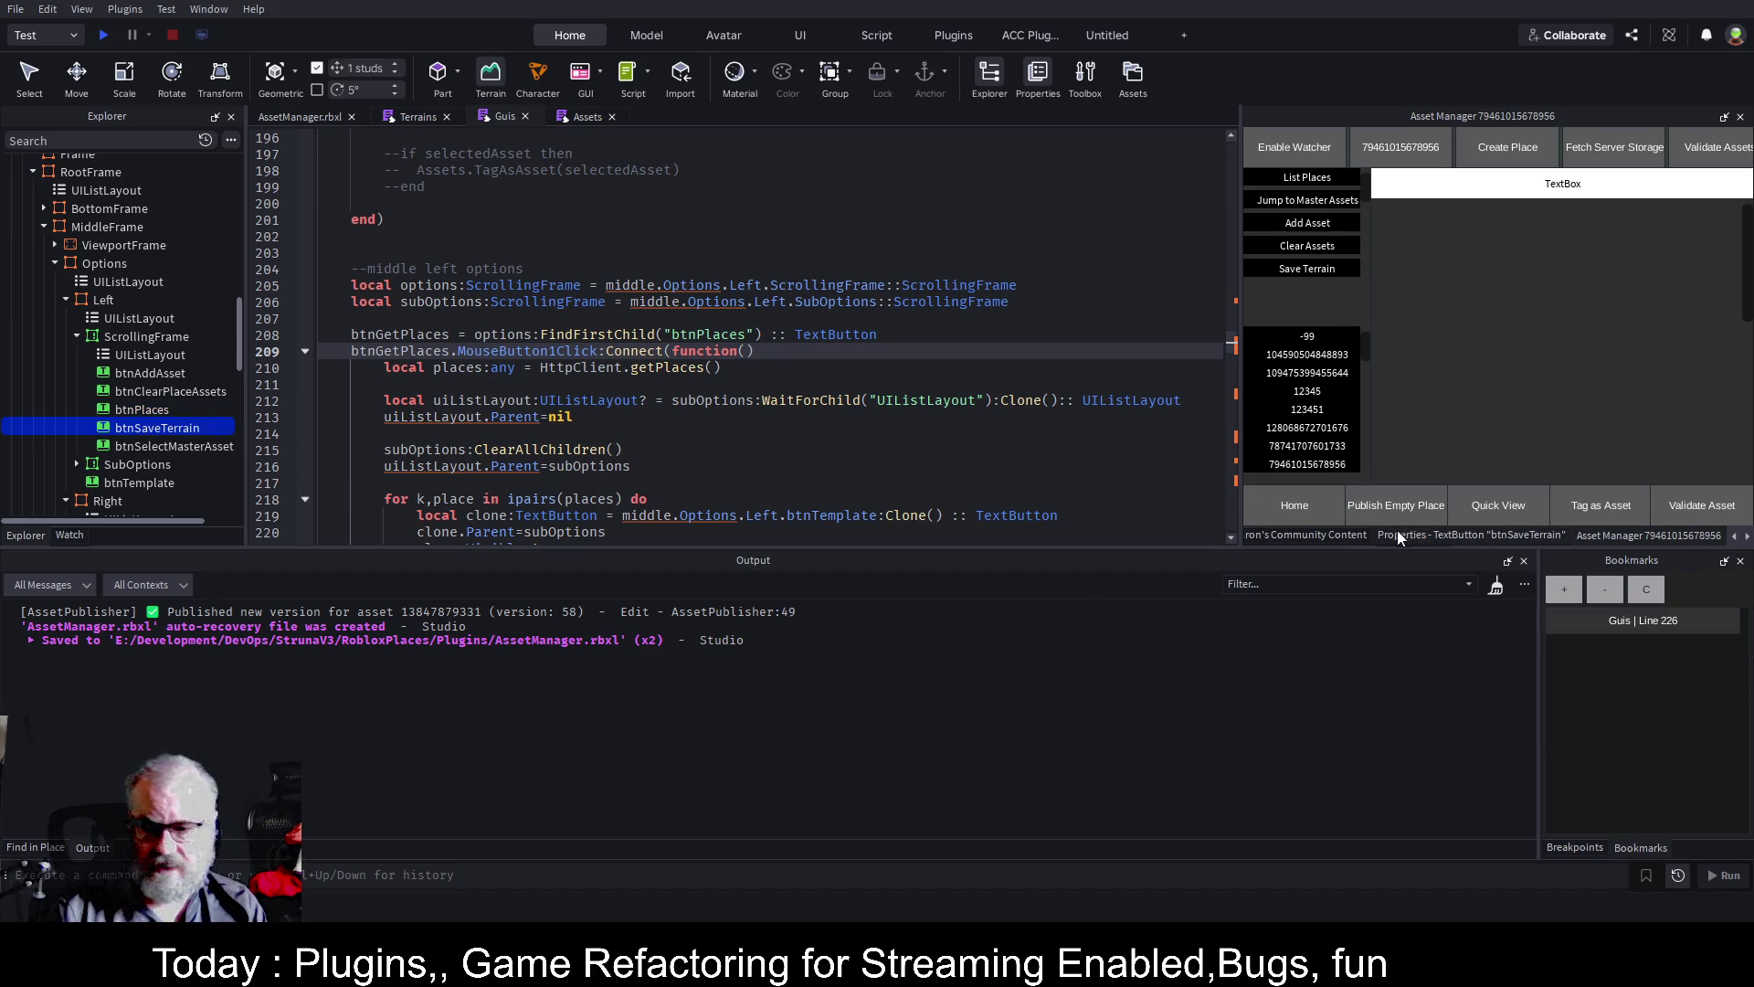
{"action": "left_click", "coordinate": [1433, 539]}
Change btnSaveTerrain's Text property from 'Save Terrain' to 'Create Terrain'
{"action": "scroll", "coordinate": [1603, 398], "scroll_direction": "down", "scroll_amount": 10}
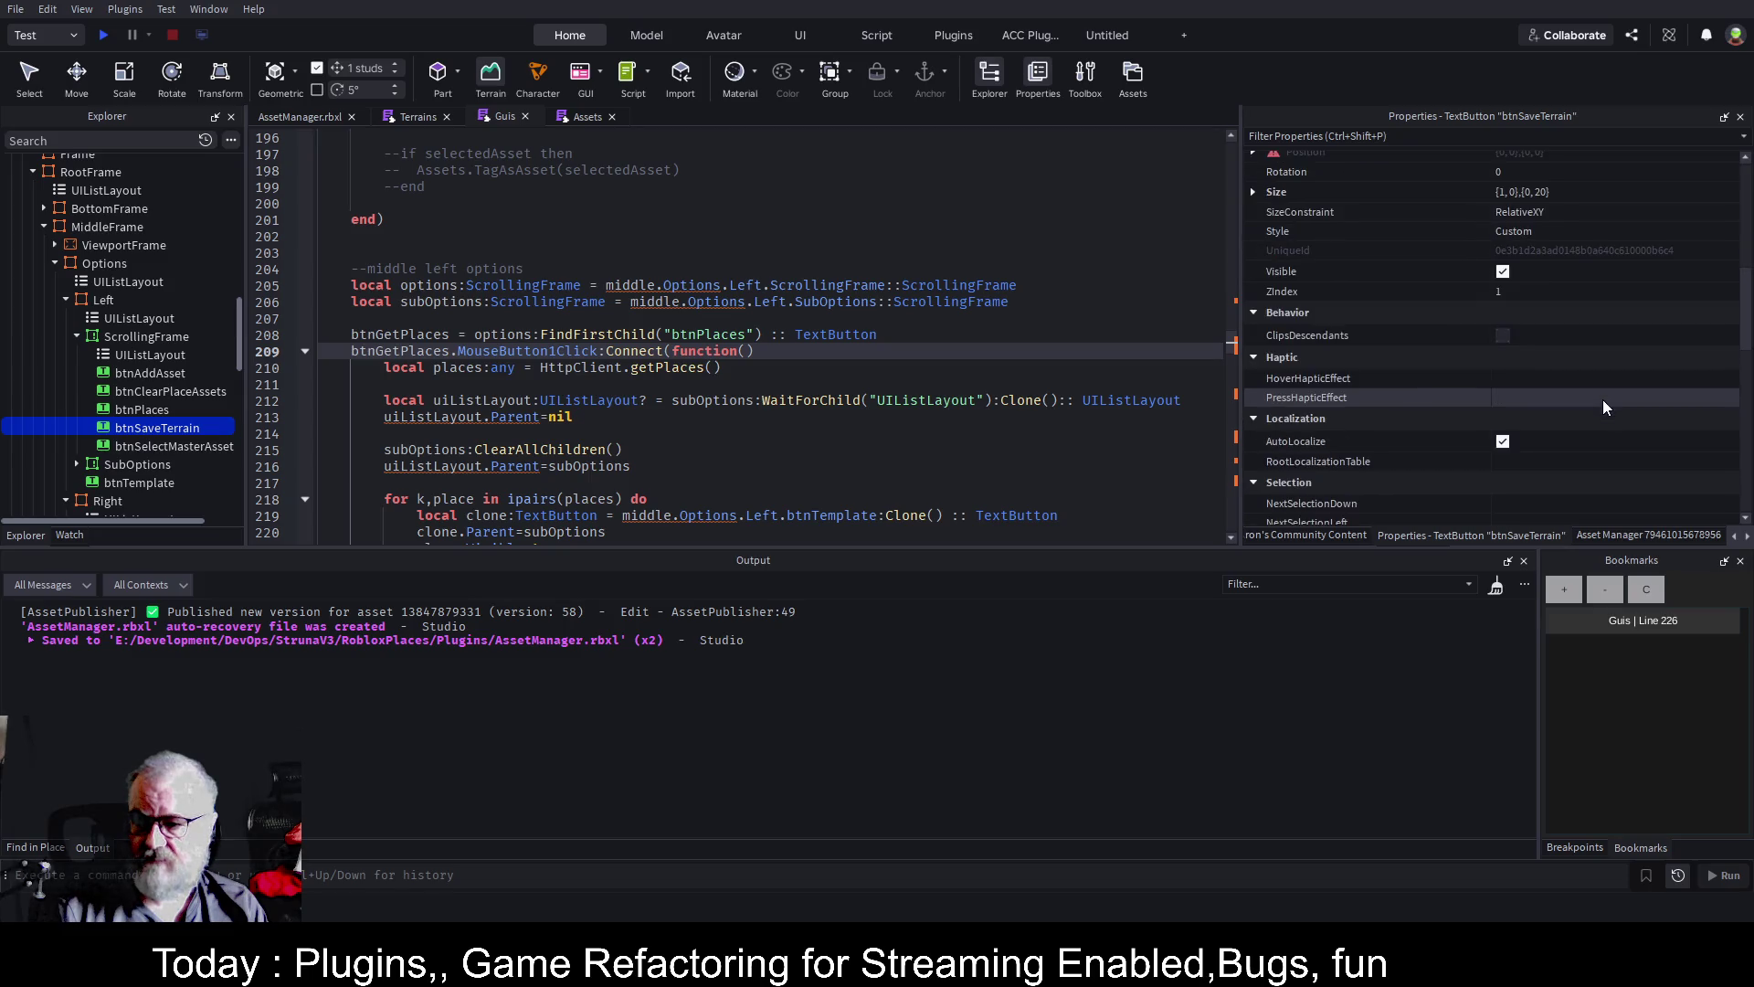
{"action": "scroll", "coordinate": [1603, 399], "scroll_direction": "down", "scroll_amount": 3}
{"action": "left_click", "coordinate": [1571, 428]}
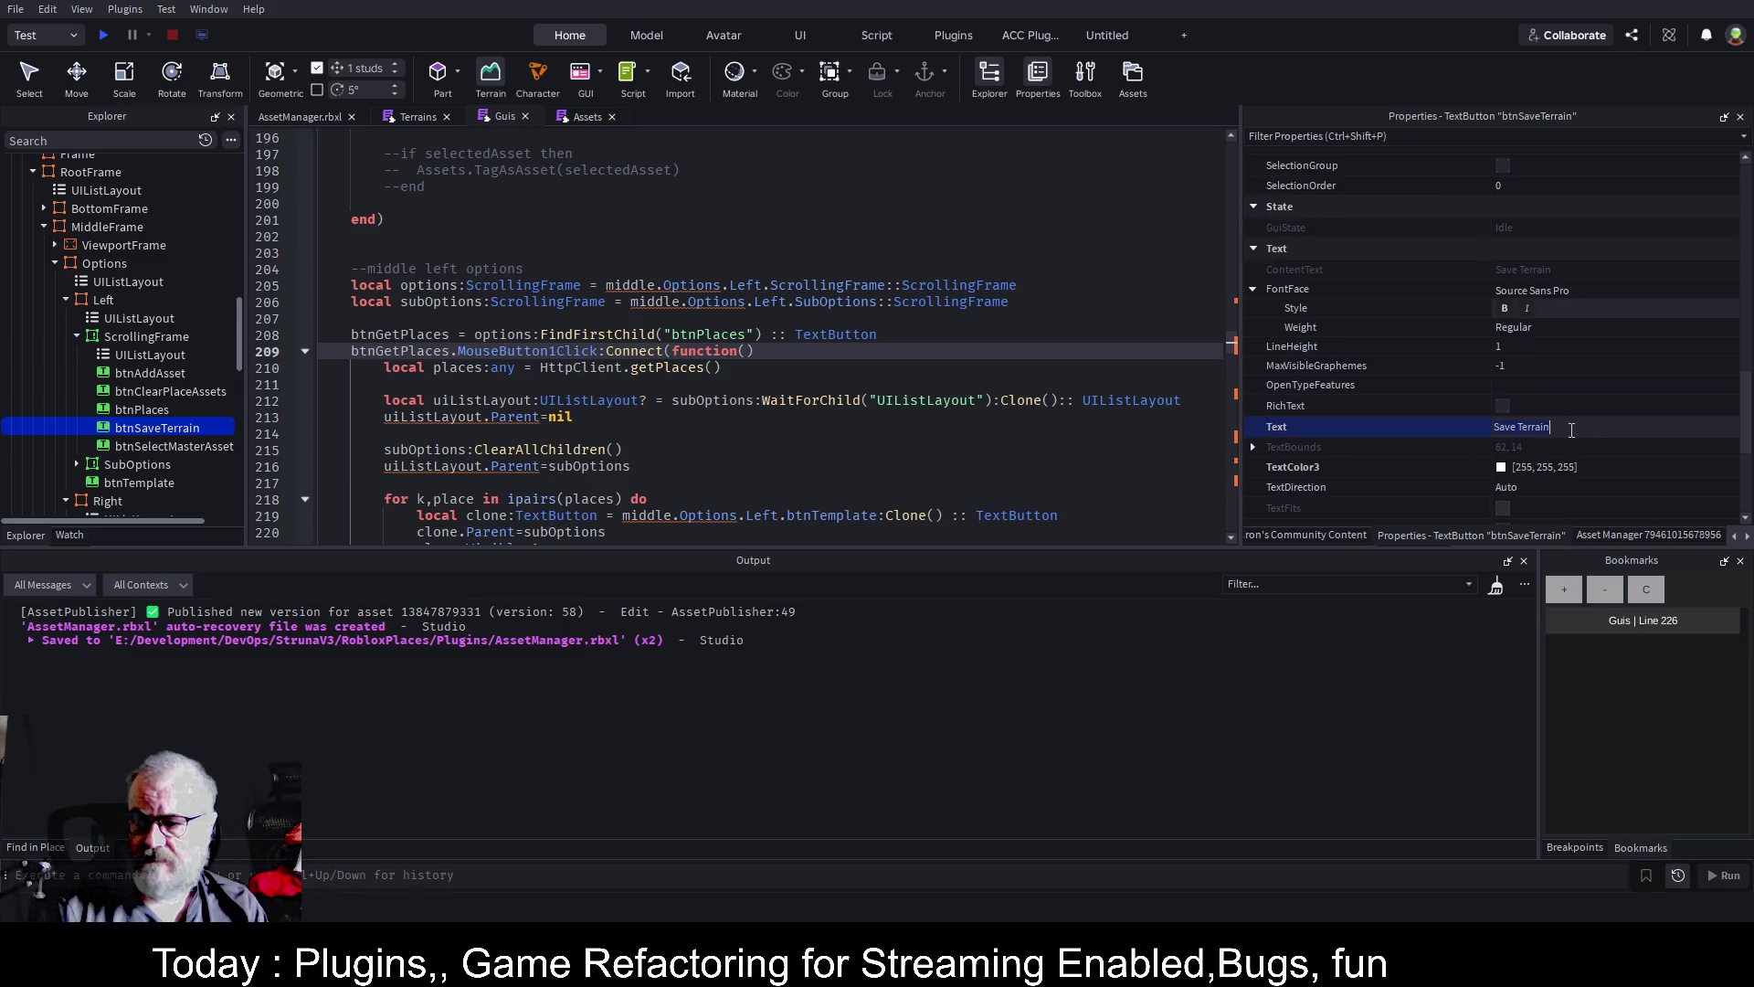
{"action": "key", "text": "ctrl+a"}
{"action": "key", "text": "BackSpace"}
{"action": "type", "text": "Crea"}
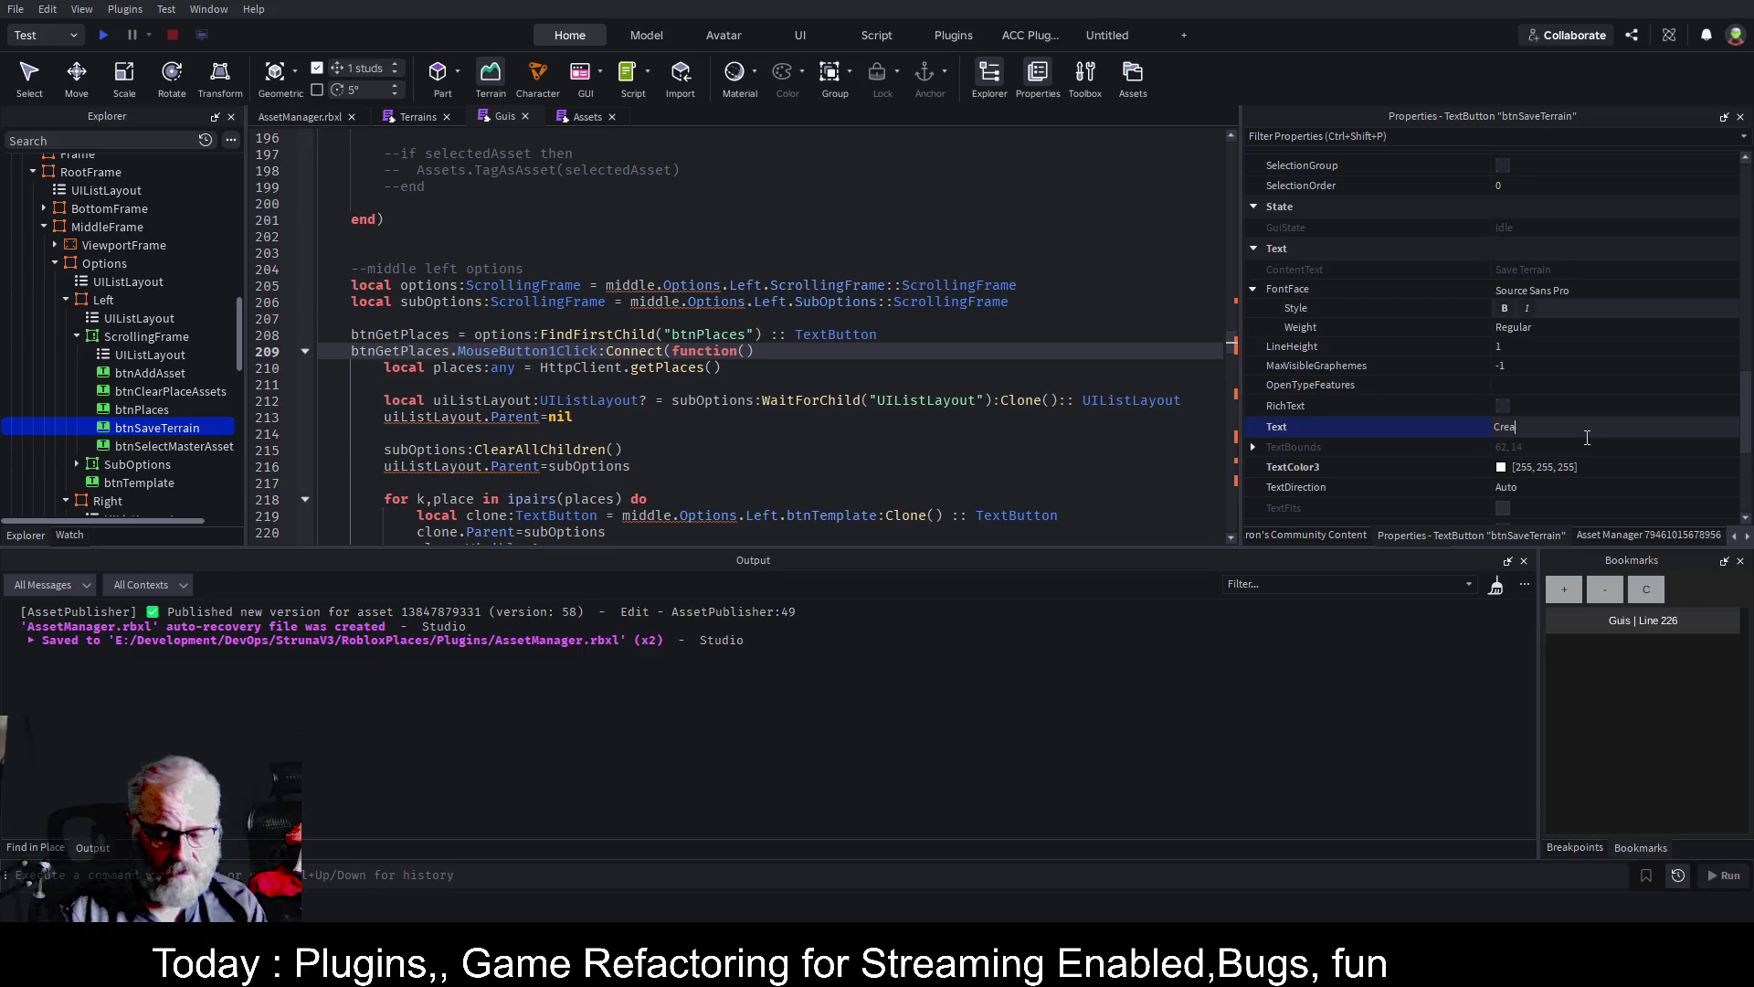
{"action": "type", "text": "te Terrasin"}
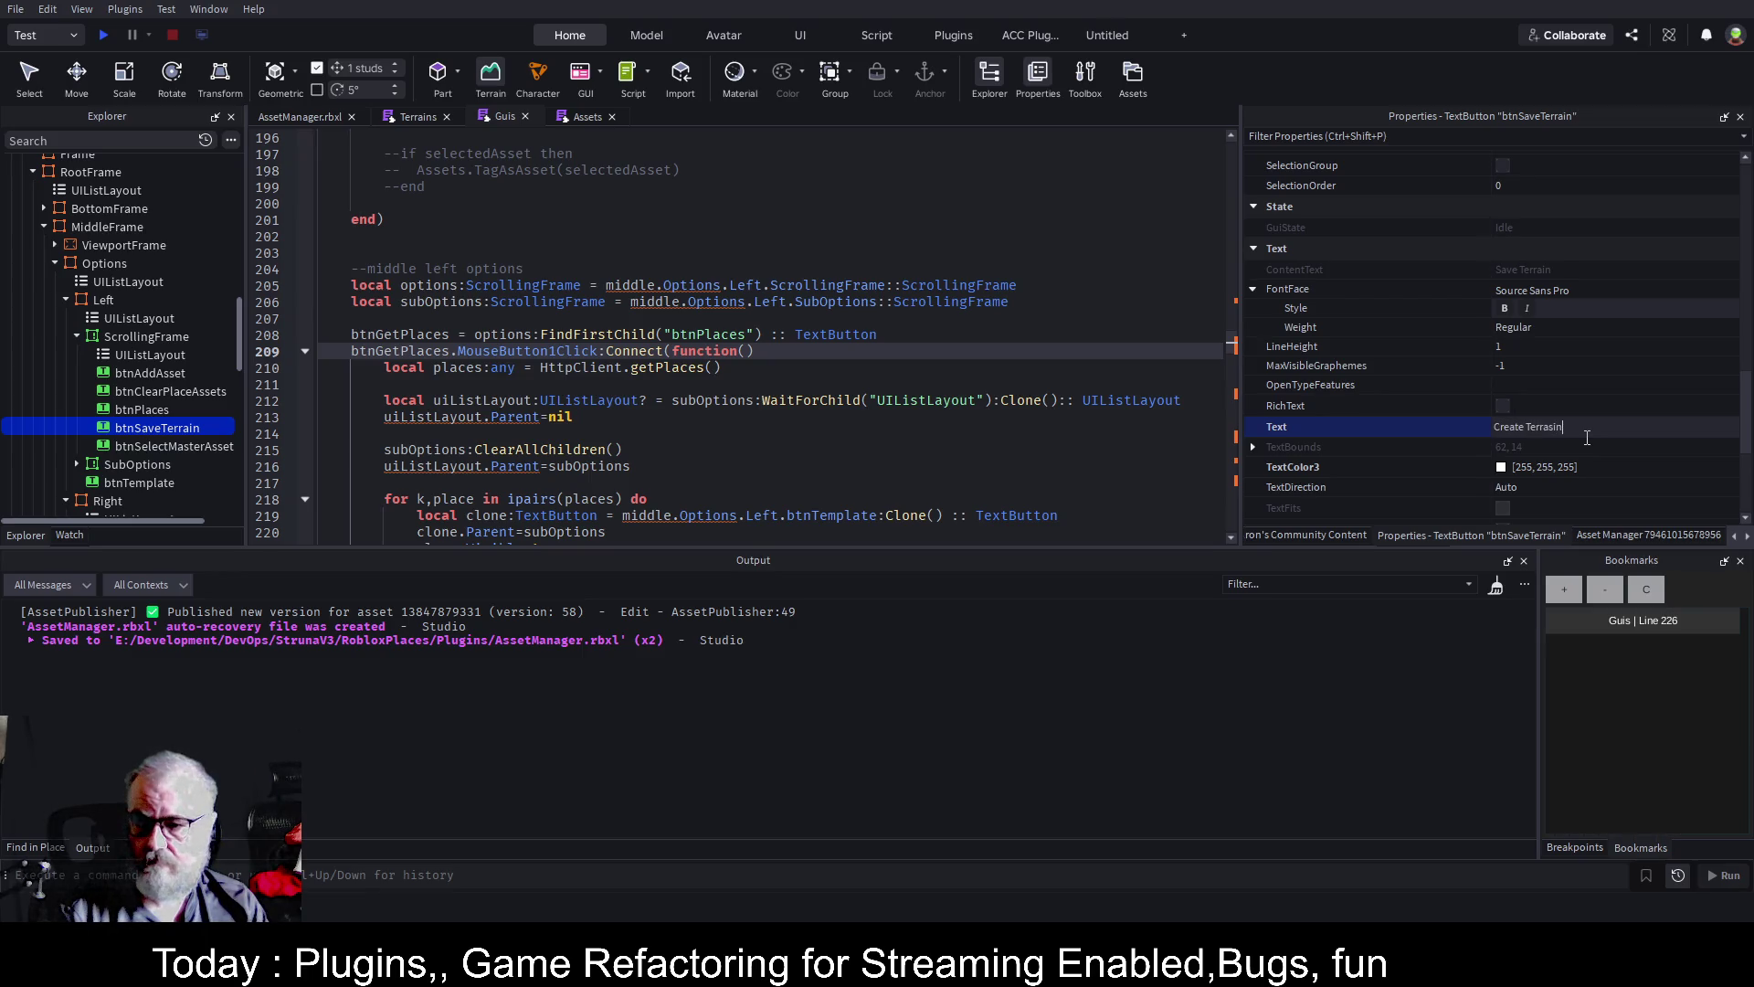
{"action": "key", "text": "Return"}
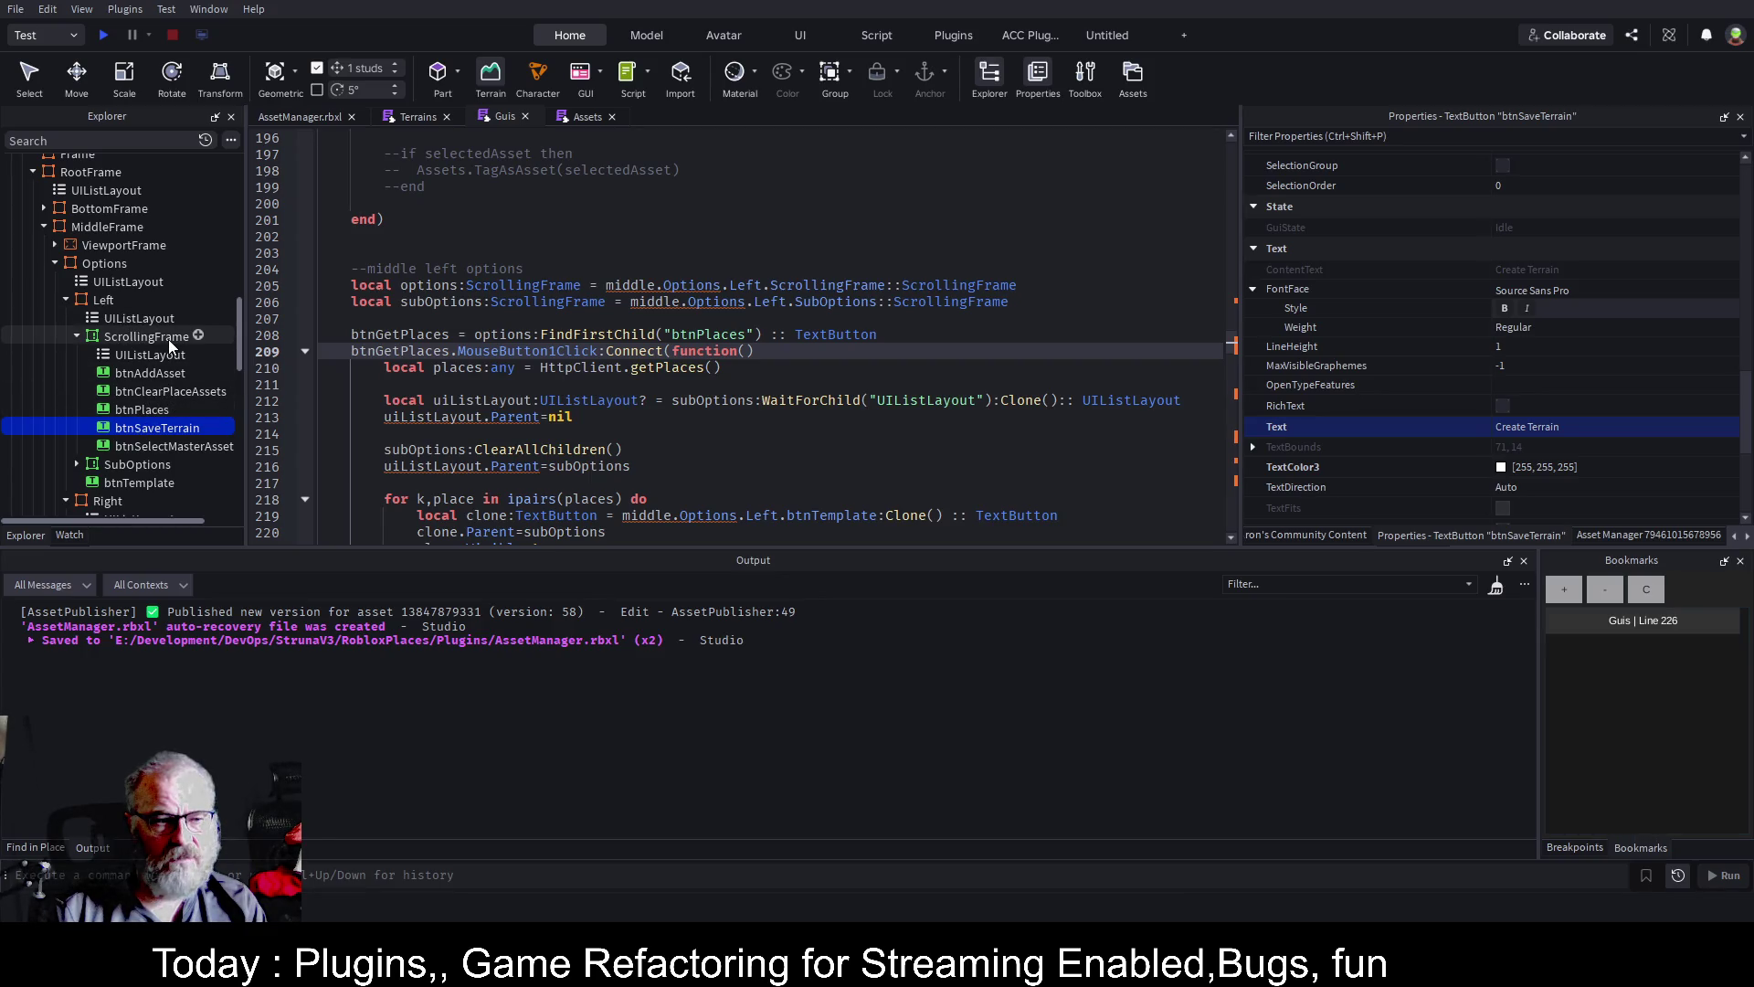
Duplicate btnSaveTerrain and rename the copy btnTerrainToParts
{"action": "left_click", "coordinate": [151, 431]}
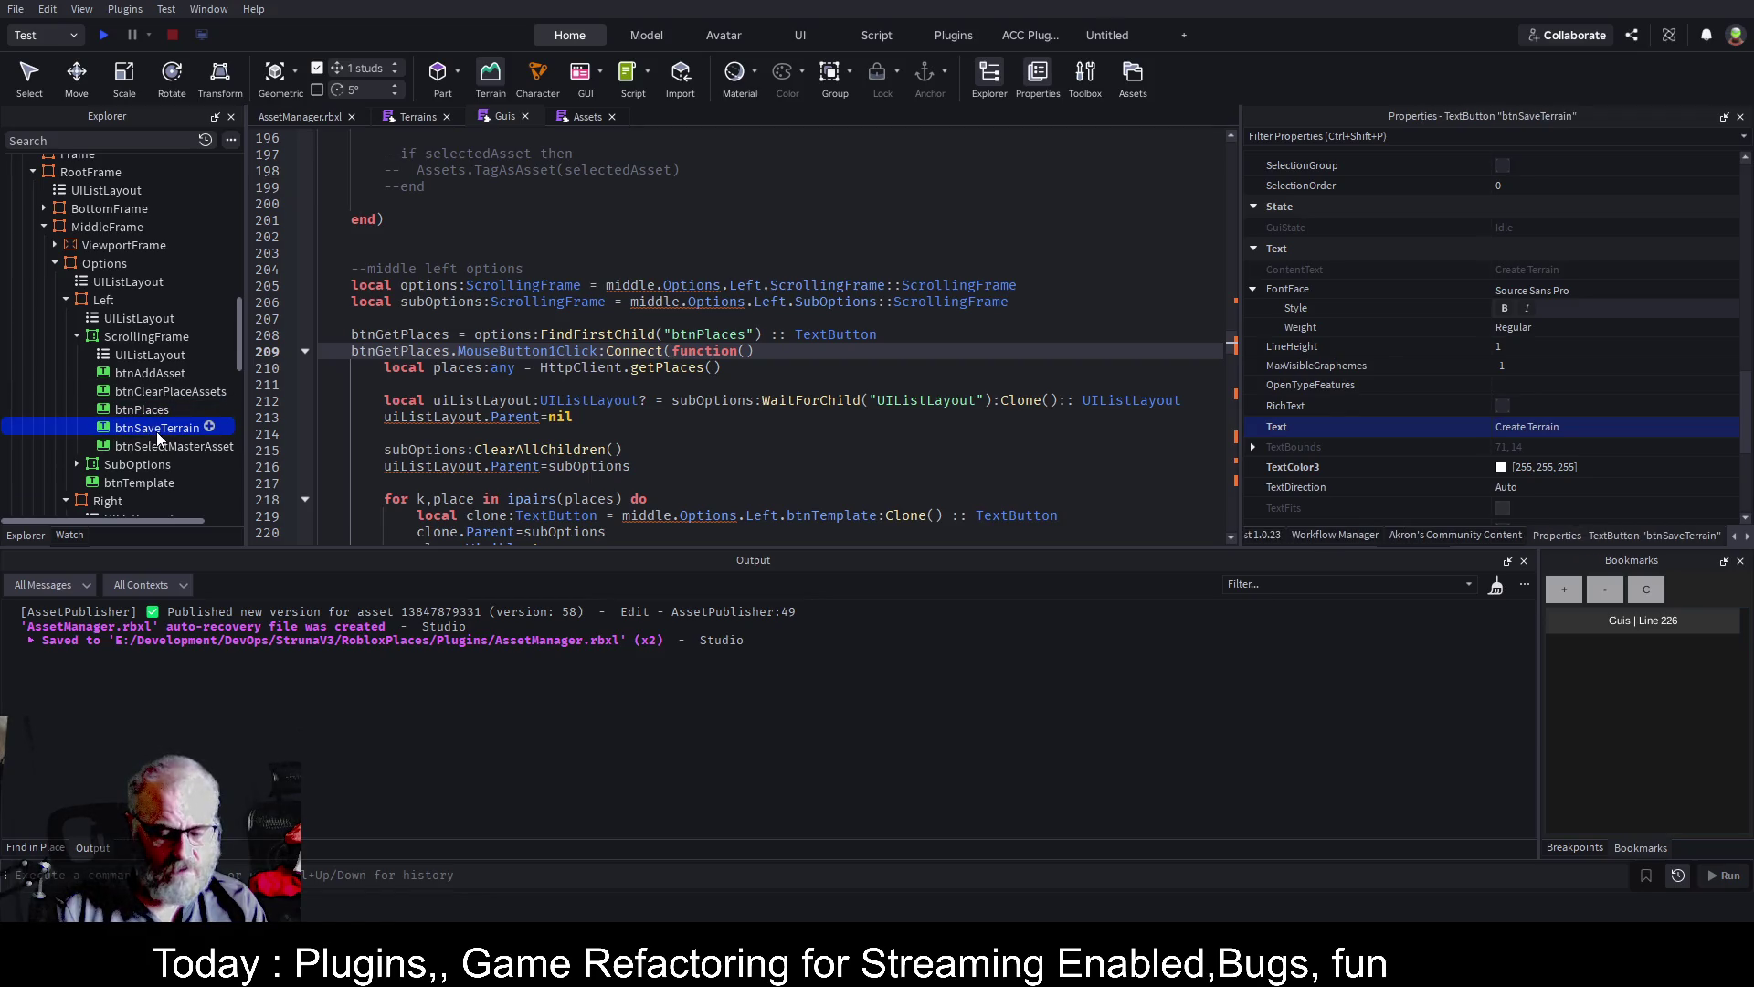
{"action": "key", "text": "ctrl+d"}
{"action": "key", "text": "F2"}
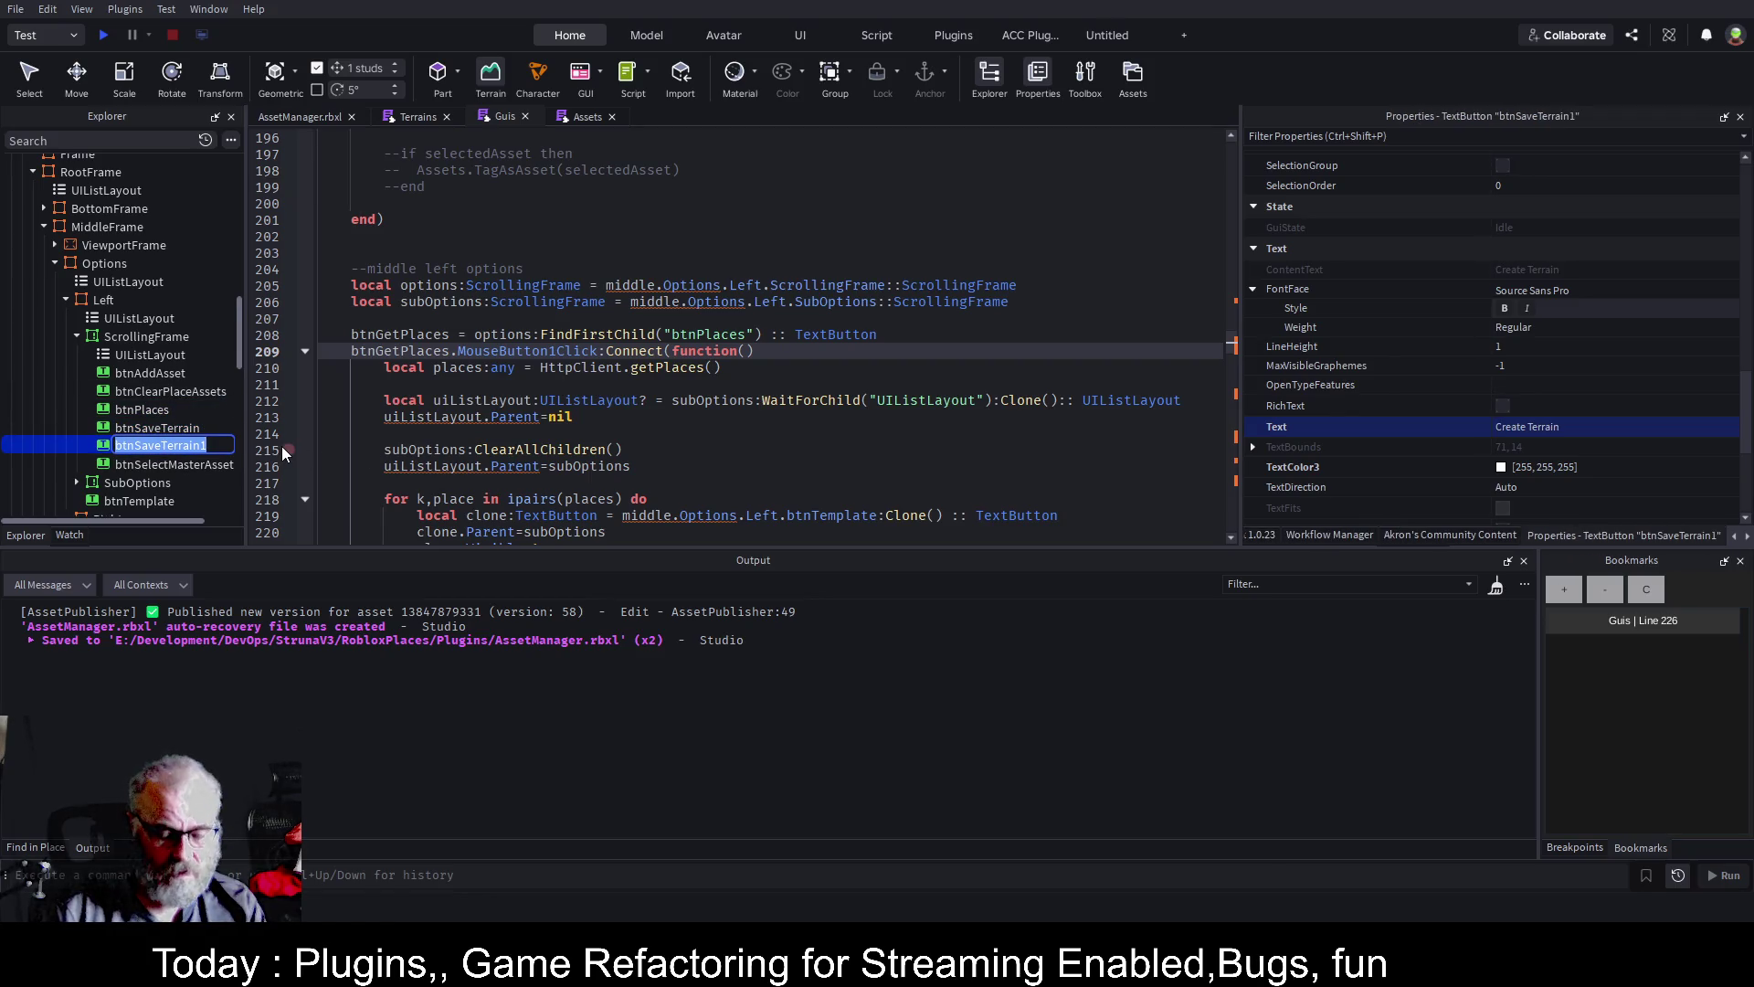
{"action": "type", "text": "btnExport"}
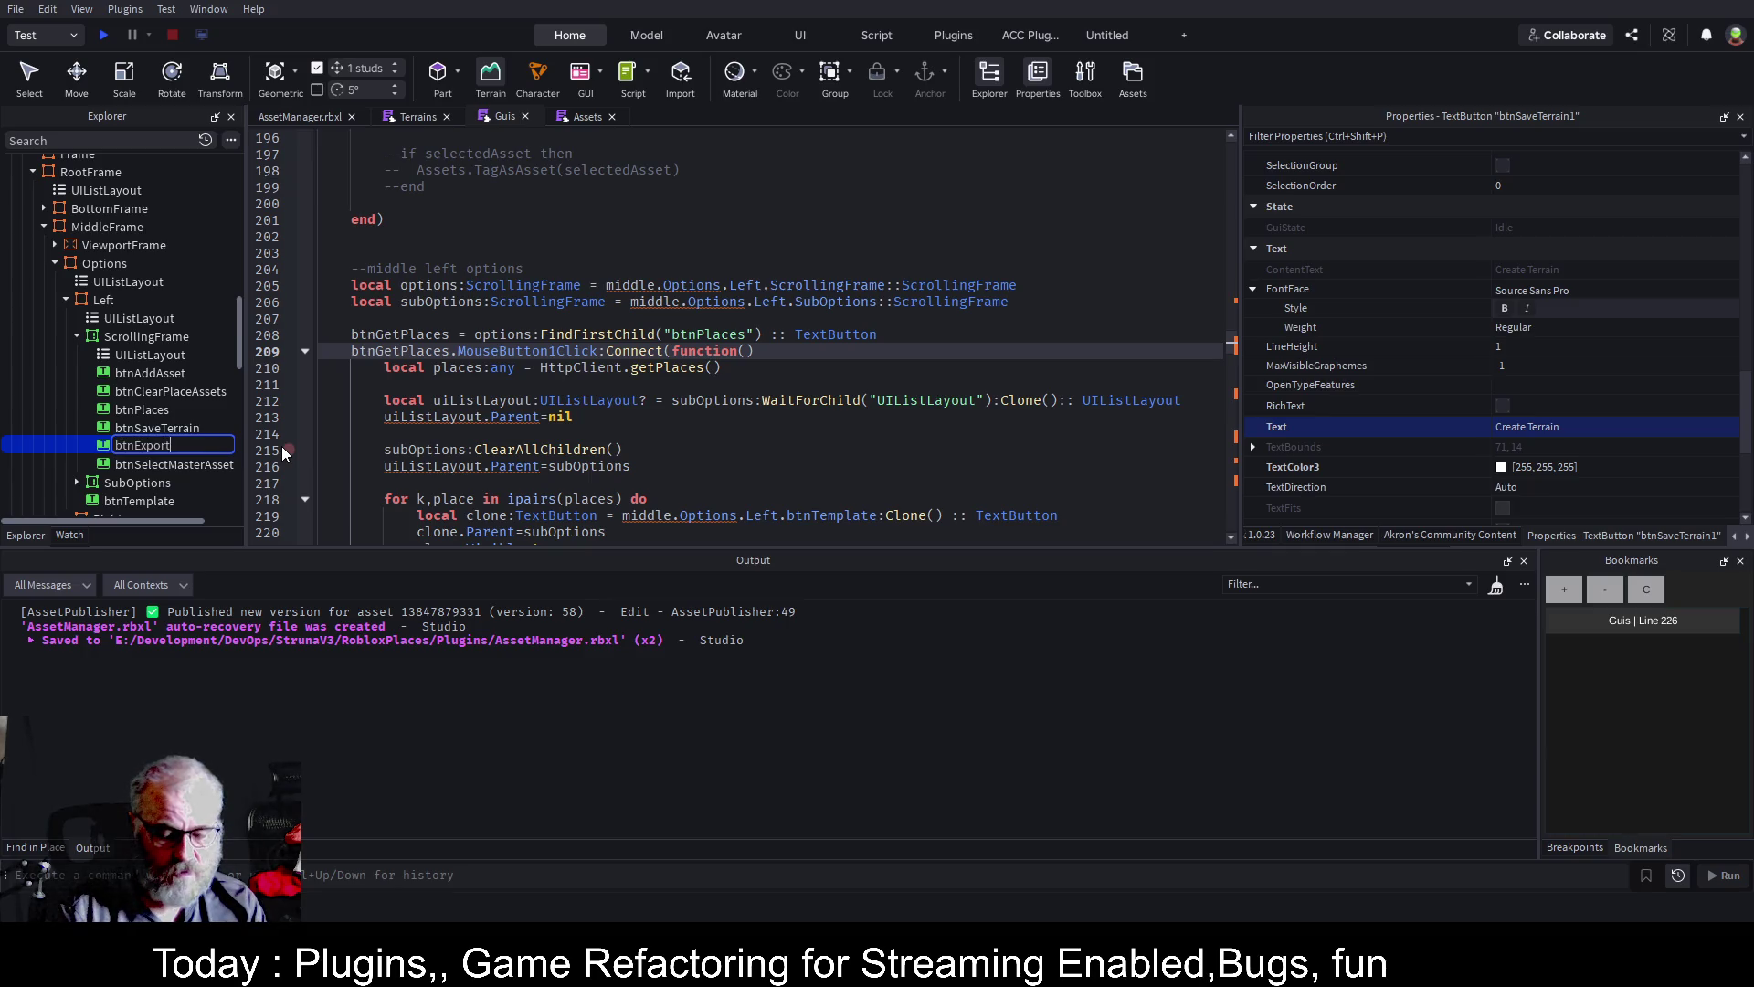
{"action": "type", "text": "Terrai"}
{"action": "key", "text": "BackSpace"}
{"action": "key", "text": "BackSpace"}
{"action": "key", "text": "BackSpace"}
{"action": "type", "text": "TerrainTo"}
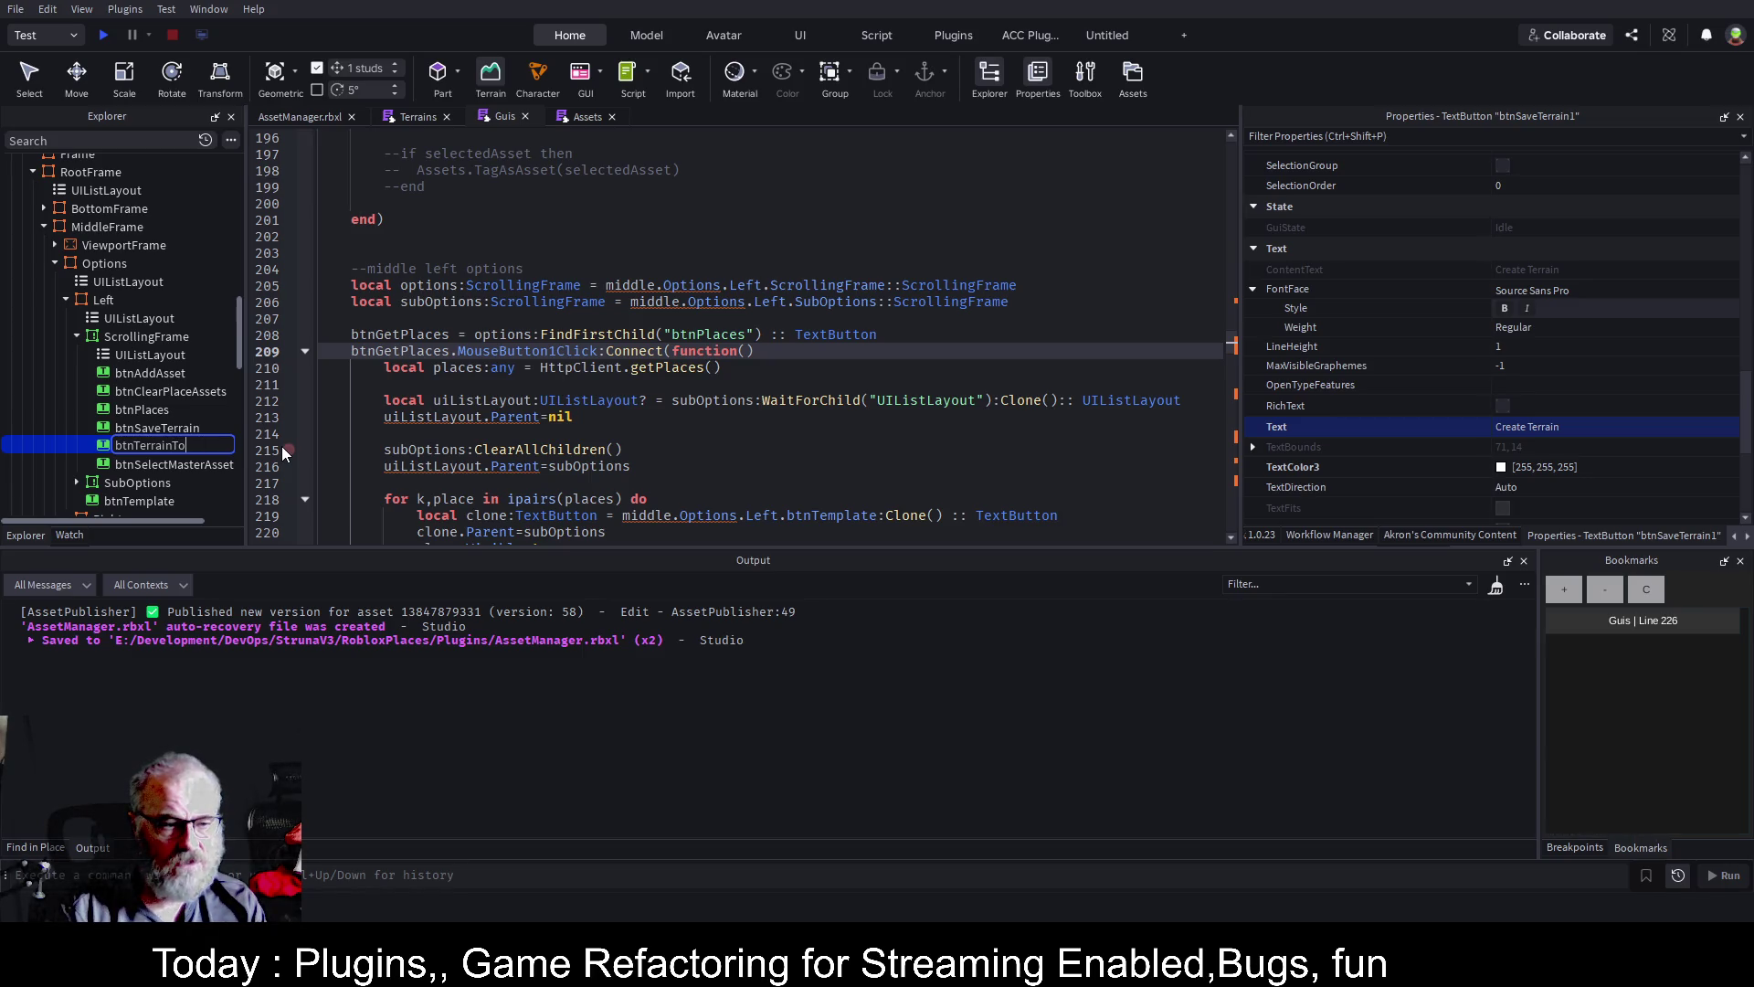
{"action": "type", "text": "Parts"}
{"action": "key", "text": "Return"}
Set the copy's Text to 'Terrain 2 Parts', save the place, and refold btnGetPlaces handler
{"action": "left_click", "coordinate": [1667, 430]}
{"action": "key", "text": "ctrl+Left"}
{"action": "key", "text": "BackSpace"}
{"action": "key", "text": "BackSpace"}
{"action": "key", "text": "BackSpace"}
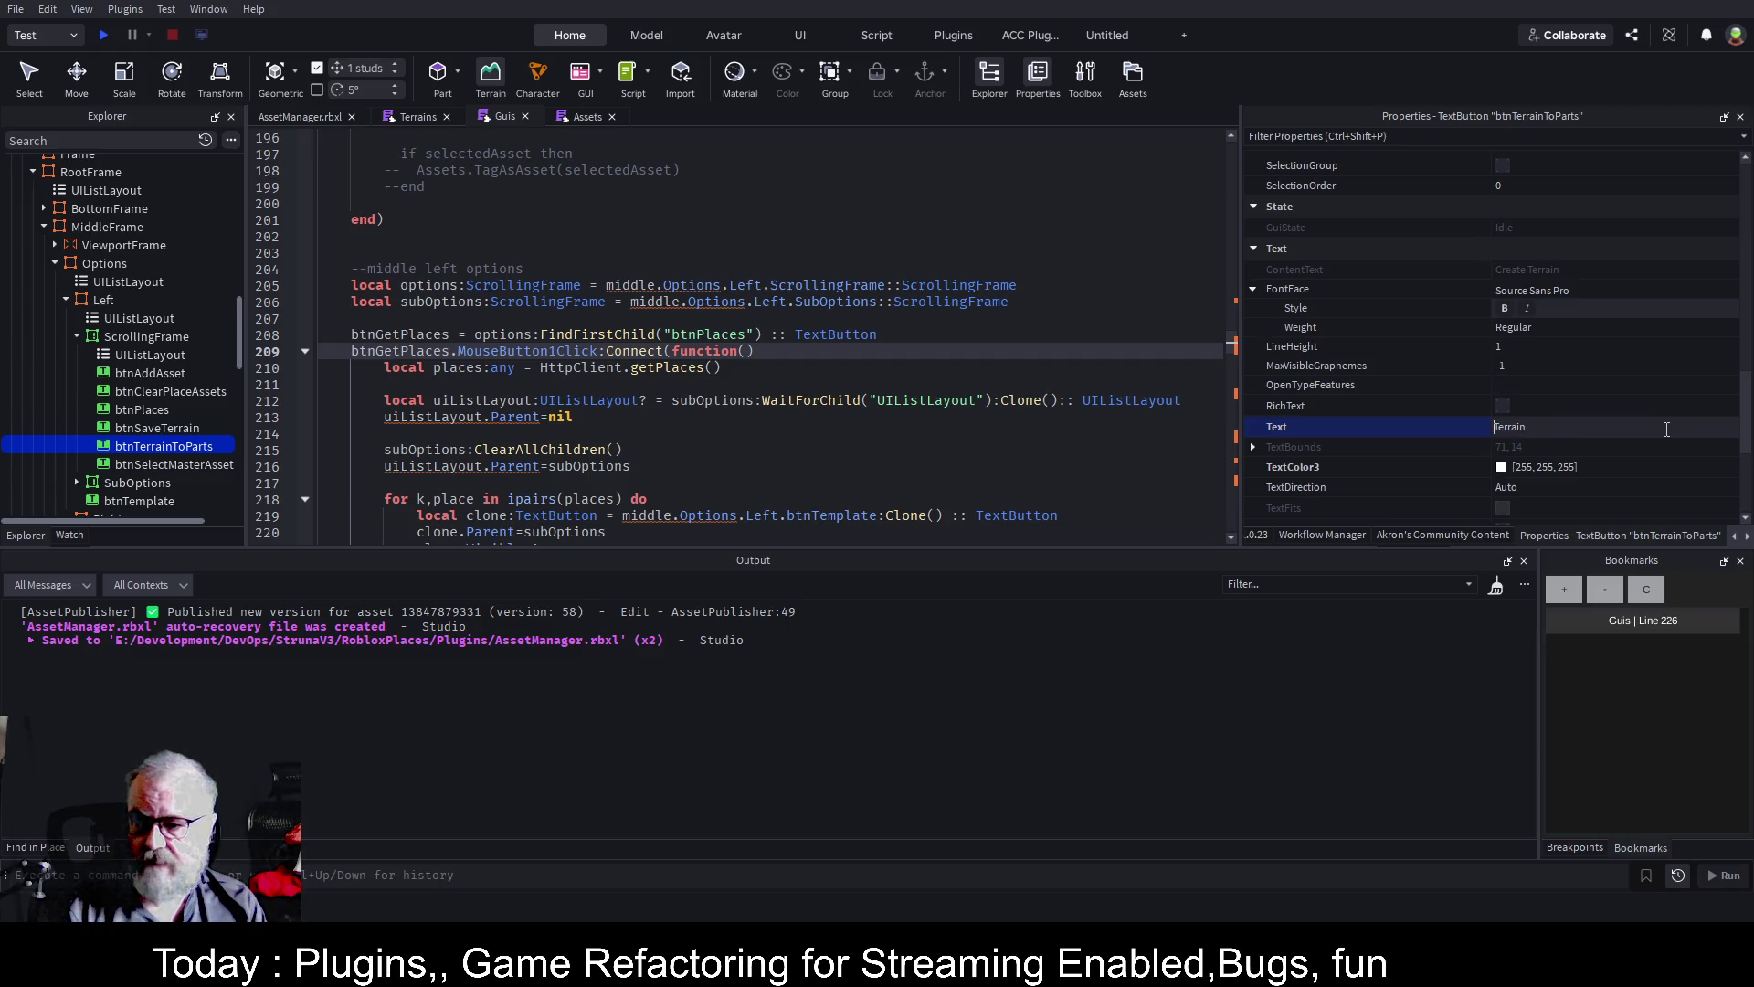
{"action": "type", "text": "2 Parts"}
{"action": "key", "text": "Return"}
{"action": "key", "text": "ctrl+s"}
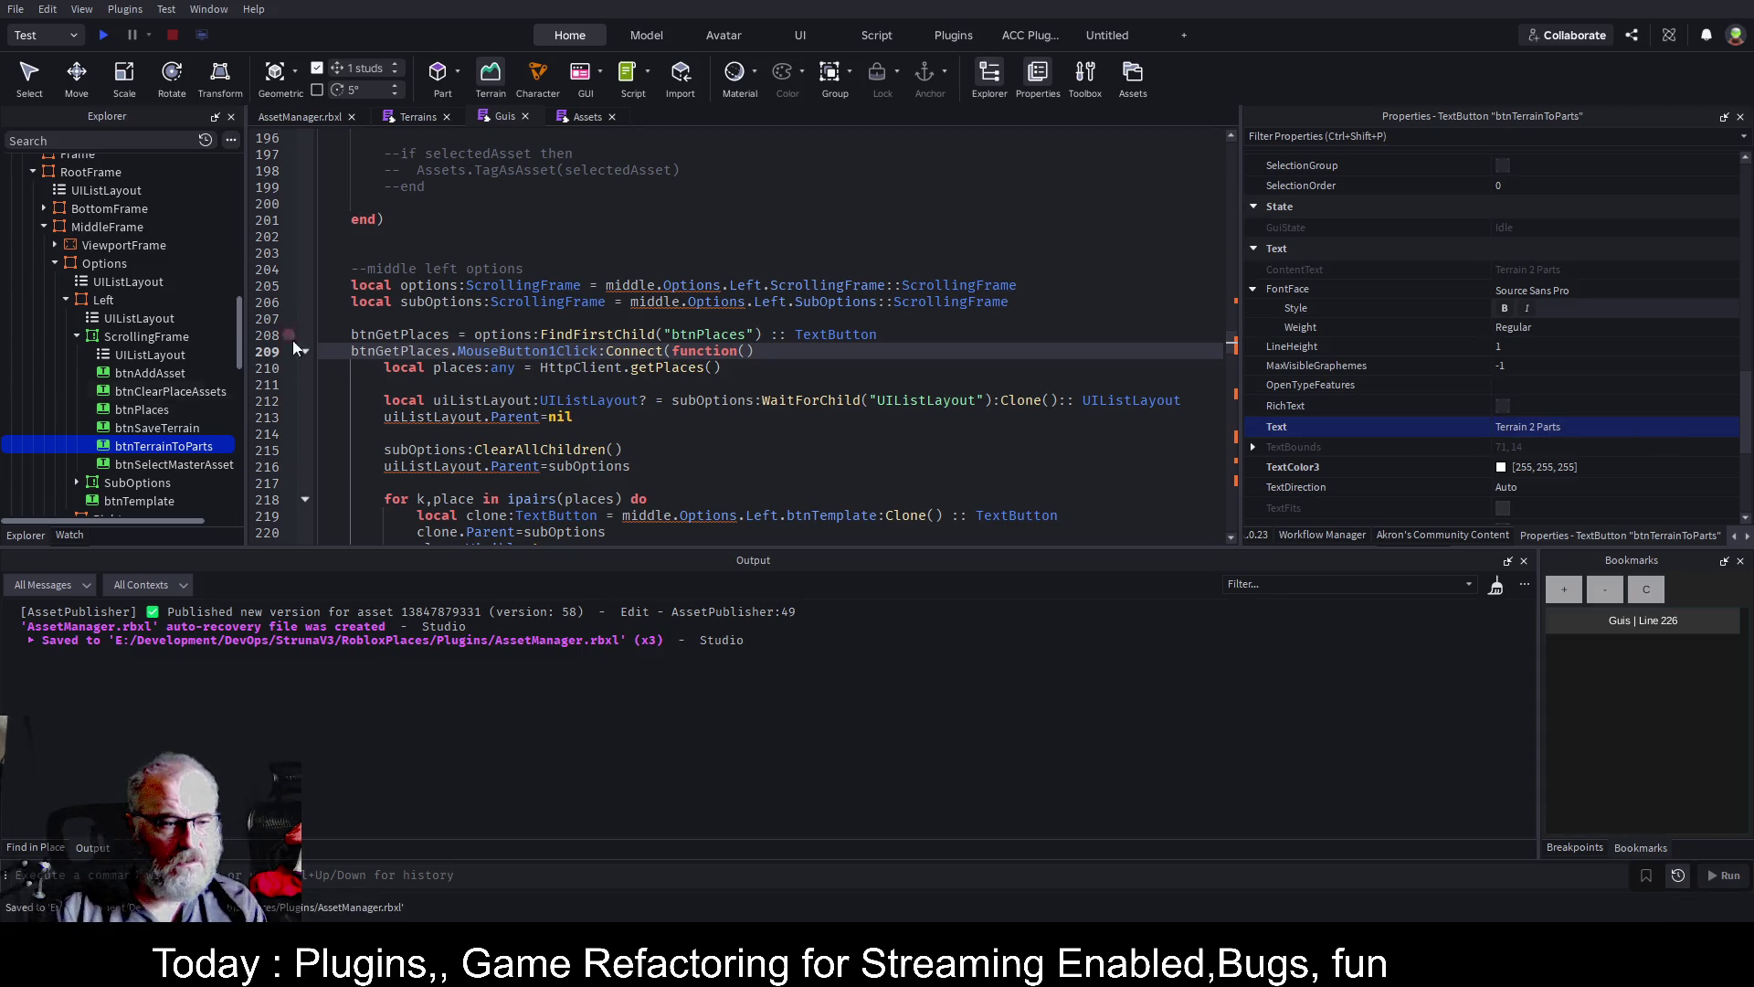
{"action": "left_click", "coordinate": [306, 351]}
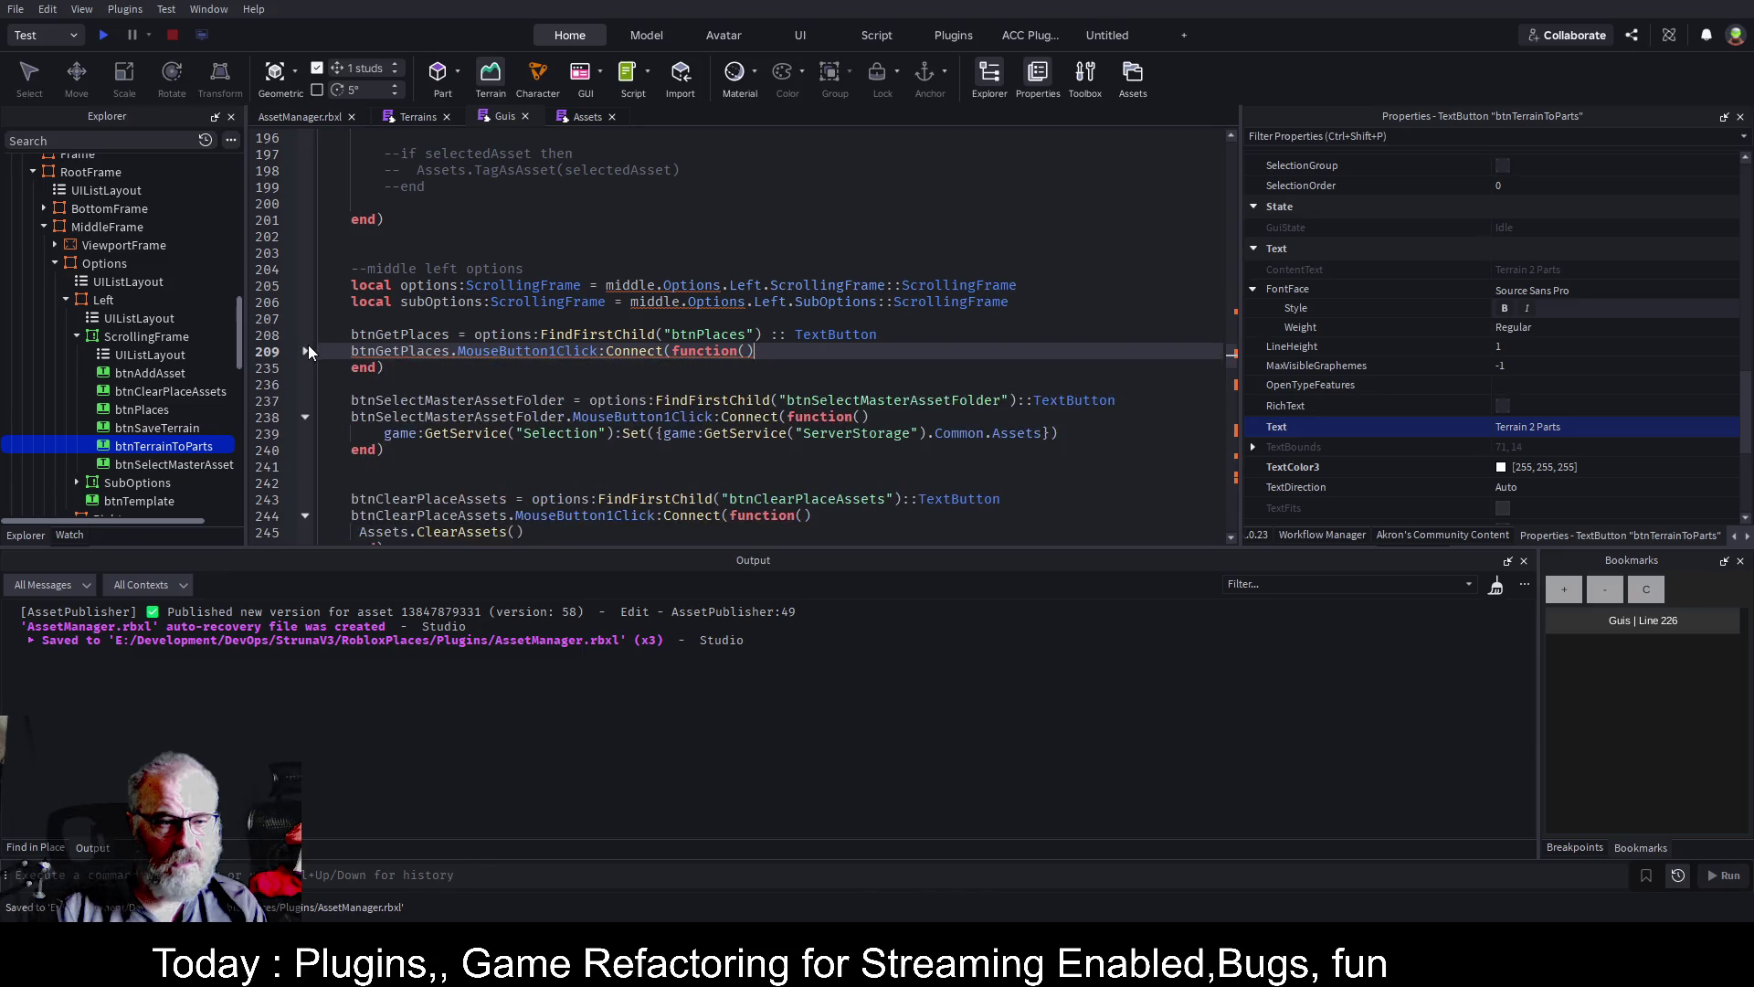
On line 316 declare btnTerrainToParts as a TextButton via WaitForChild on the Left ScrollingFrame
{"action": "left_click", "coordinate": [374, 475]}
{"action": "scroll", "coordinate": [386, 462], "scroll_direction": "down", "scroll_amount": 2}
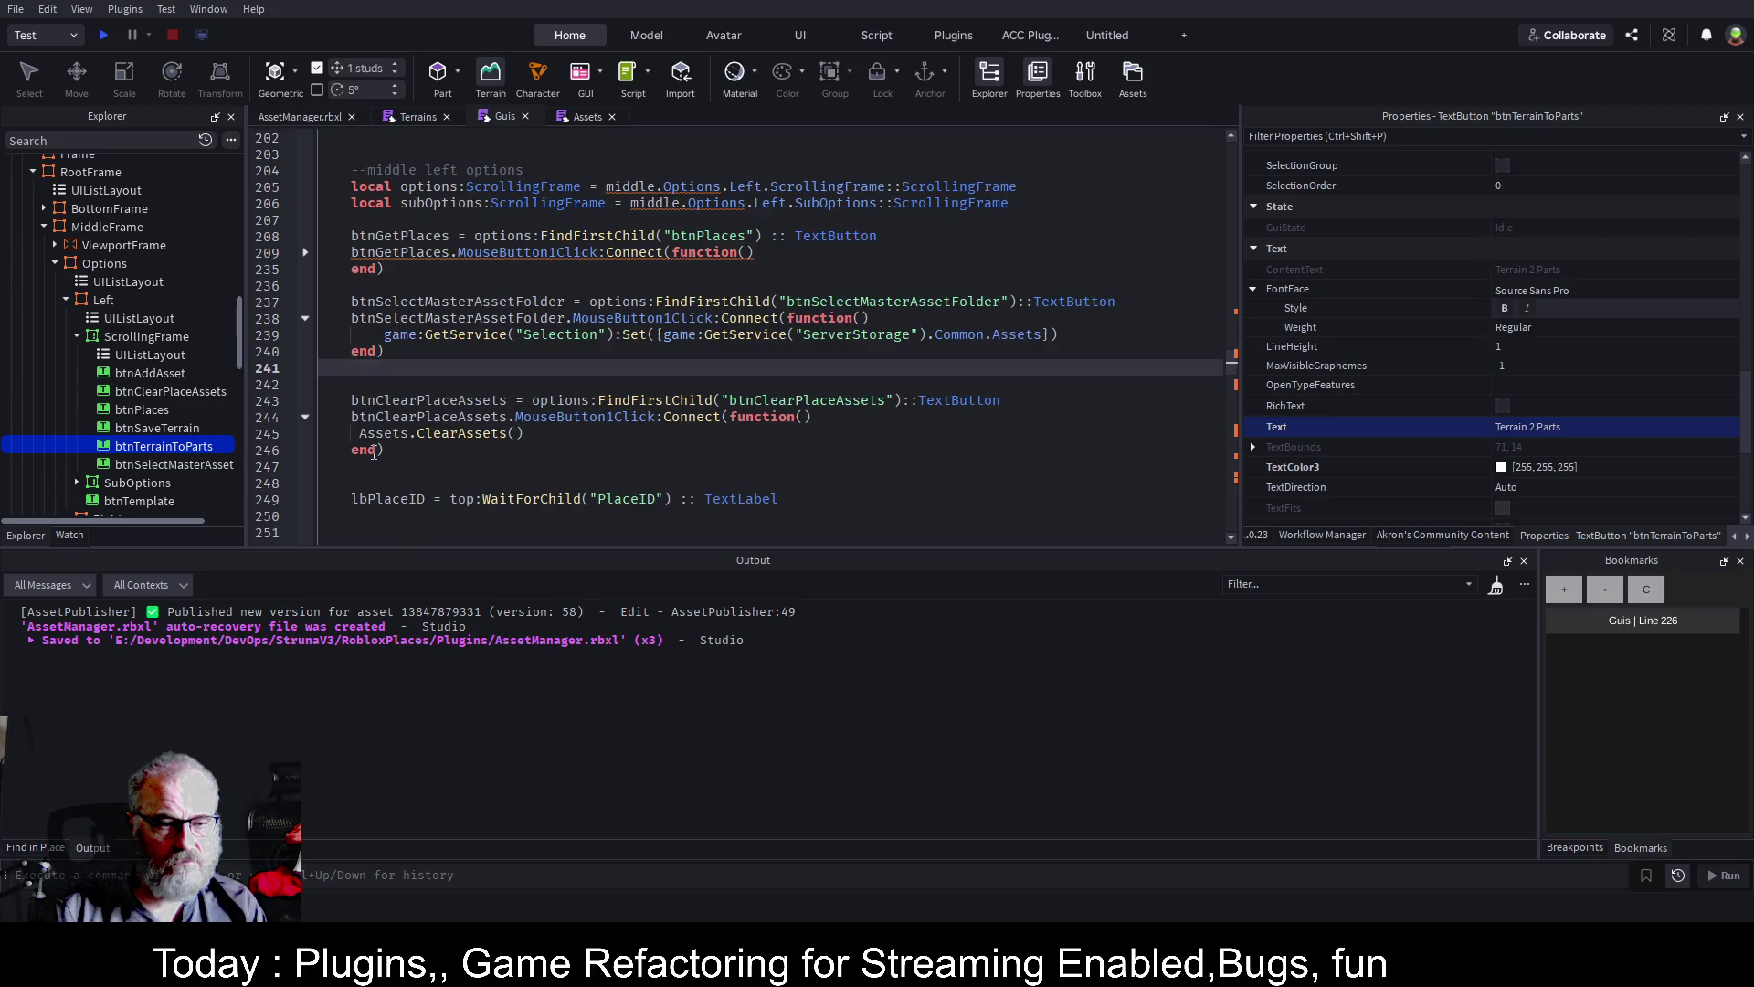
{"action": "scroll", "coordinate": [371, 424], "scroll_direction": "down", "scroll_amount": 15}
{"action": "scroll", "coordinate": [368, 395], "scroll_direction": "down", "scroll_amount": 10}
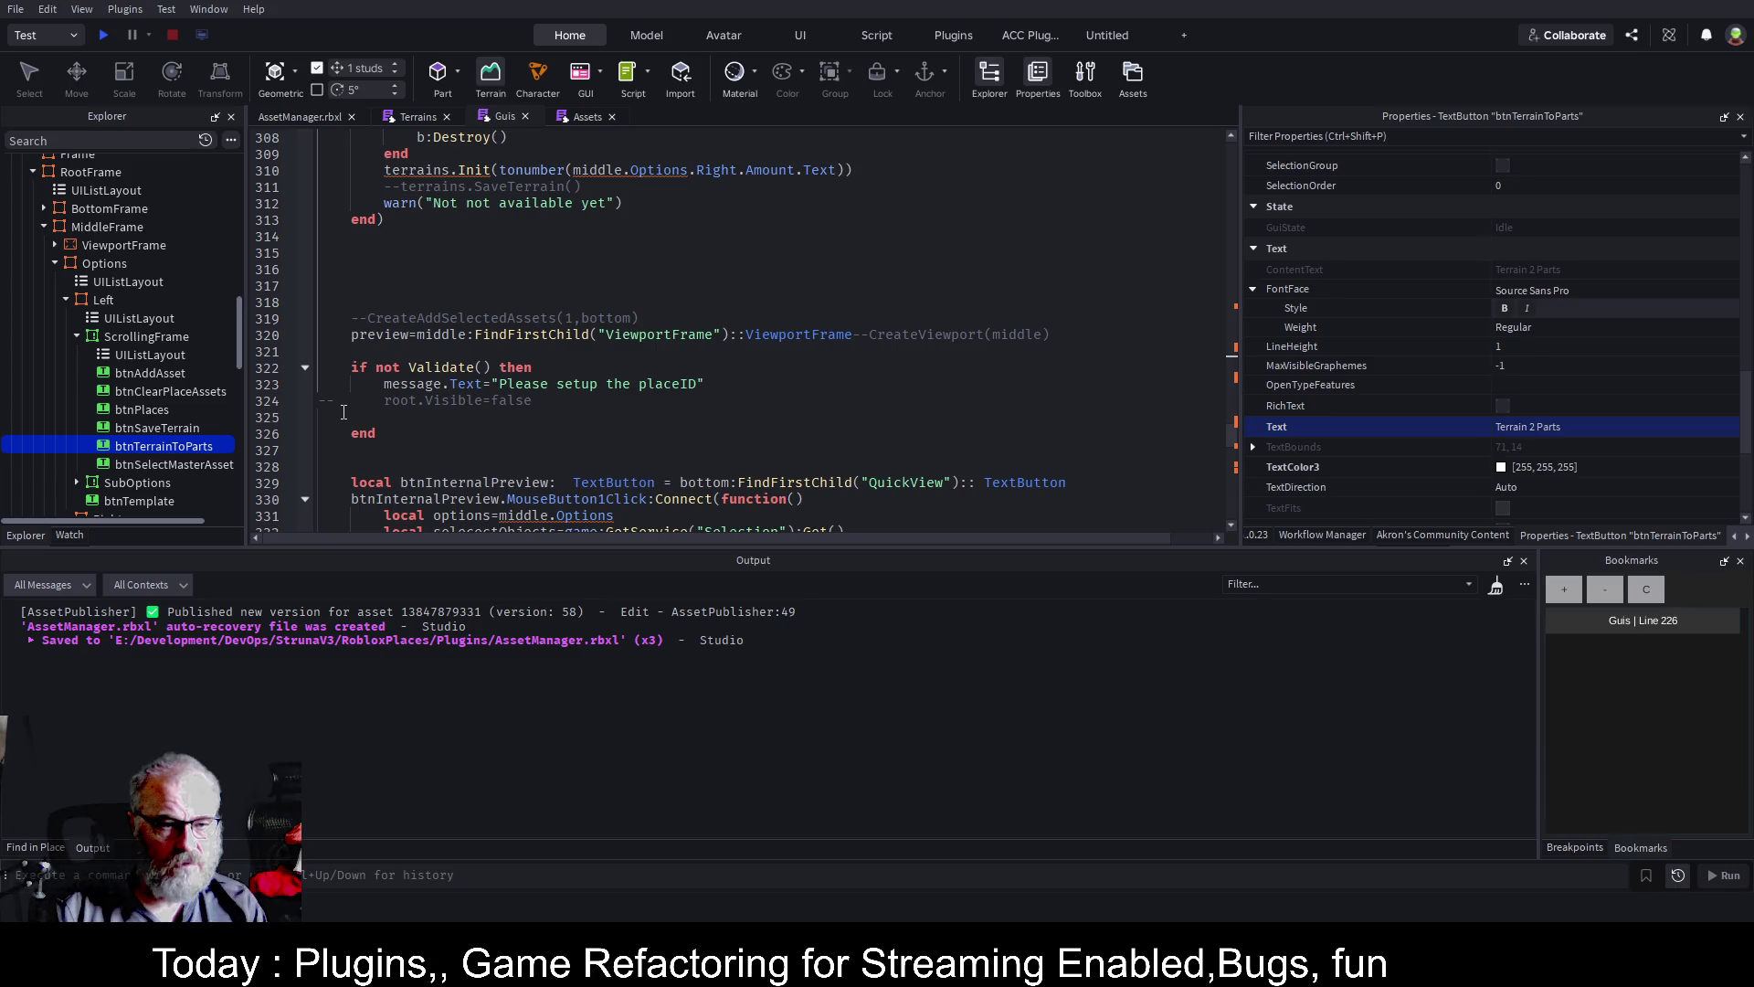
{"action": "left_click", "coordinate": [380, 267]}
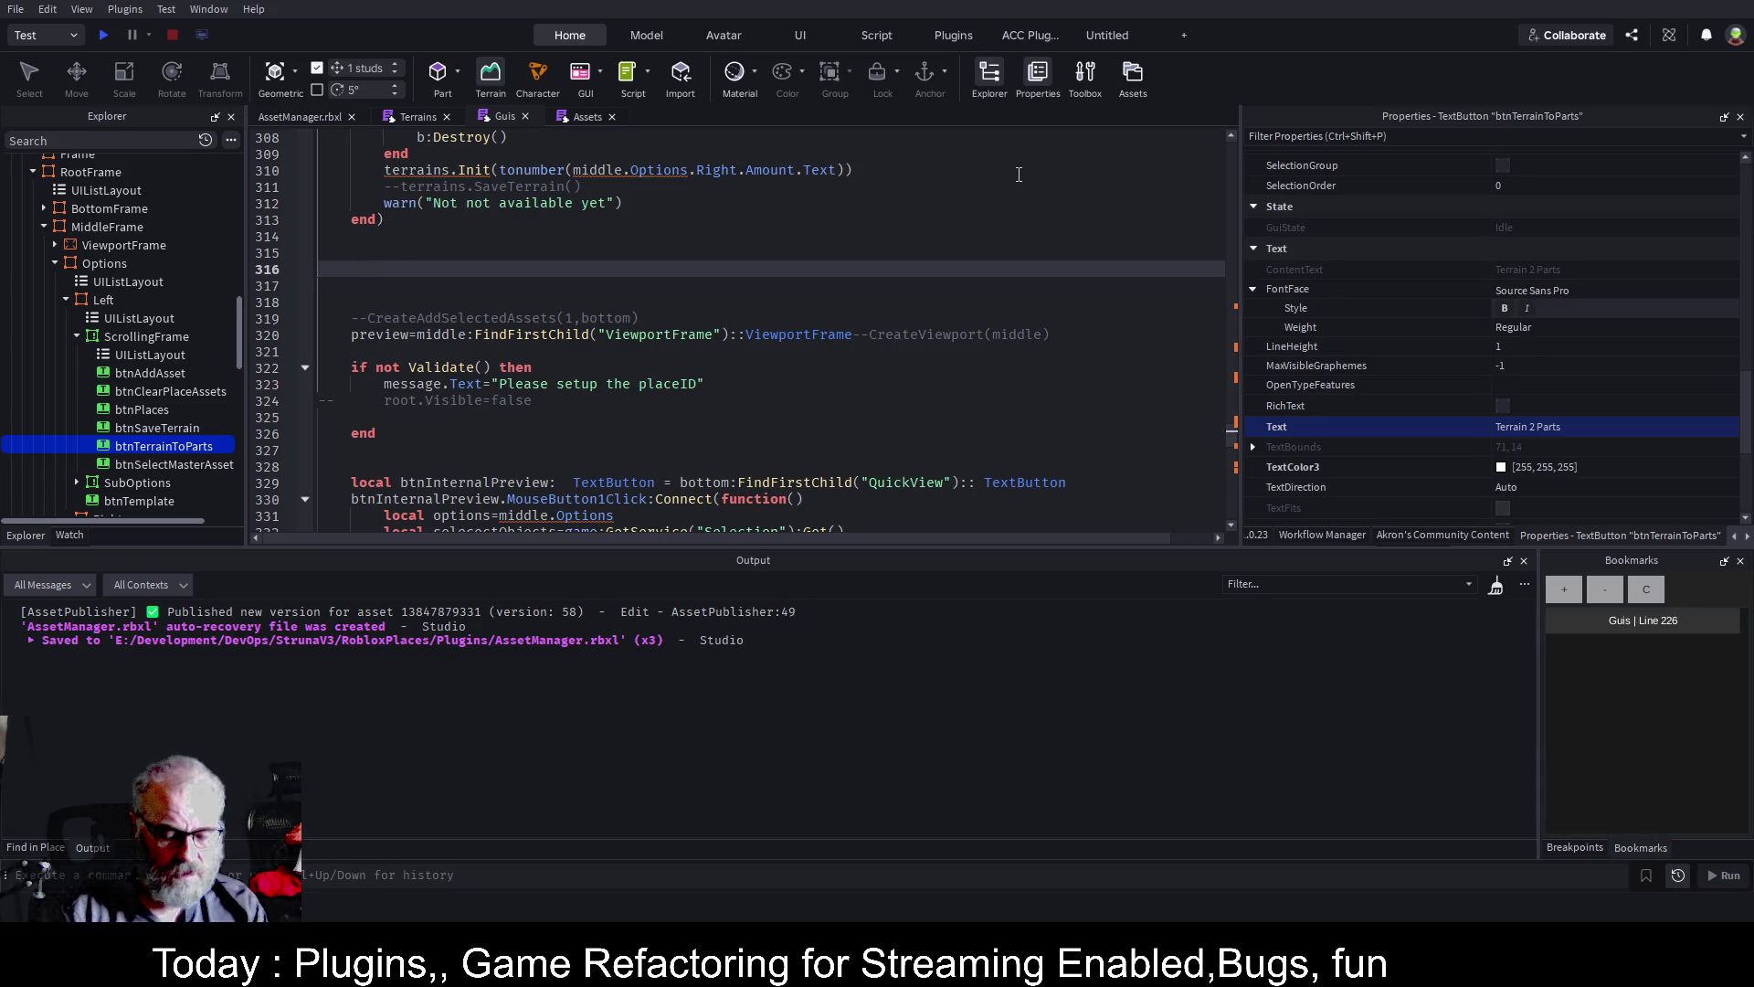
{"action": "type", "text": "local btnTerrainToParts"}
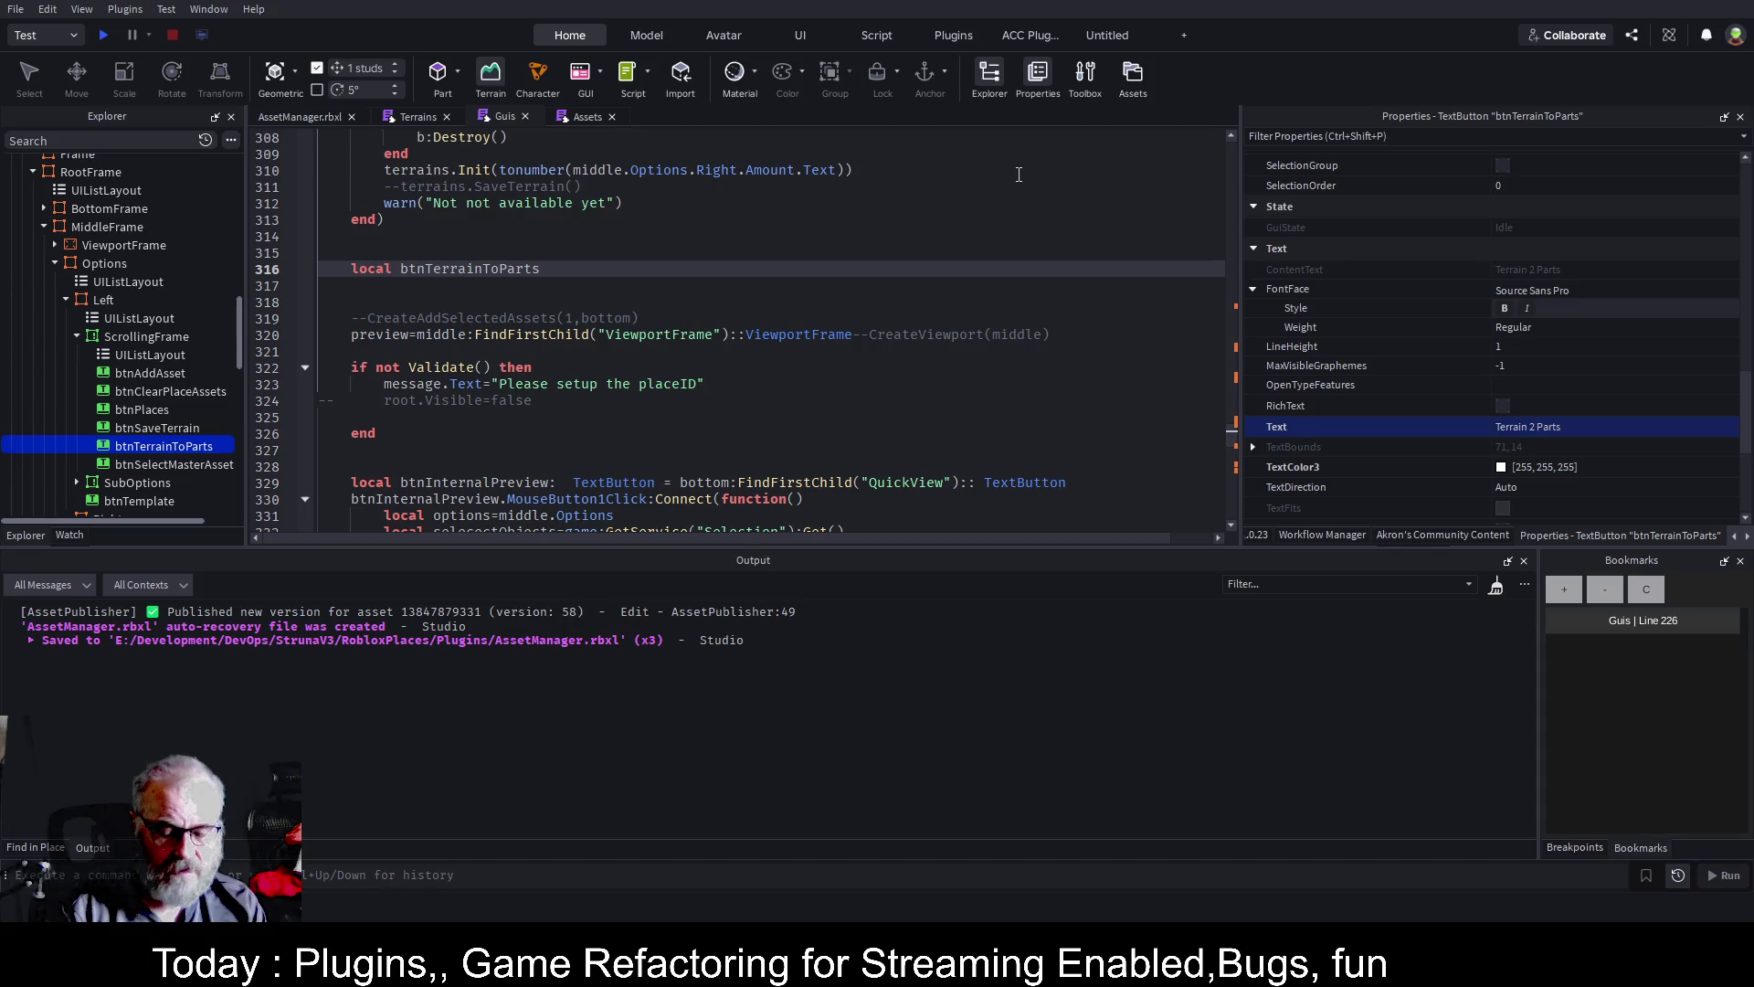
{"action": "type", "text": ":TextButton"}
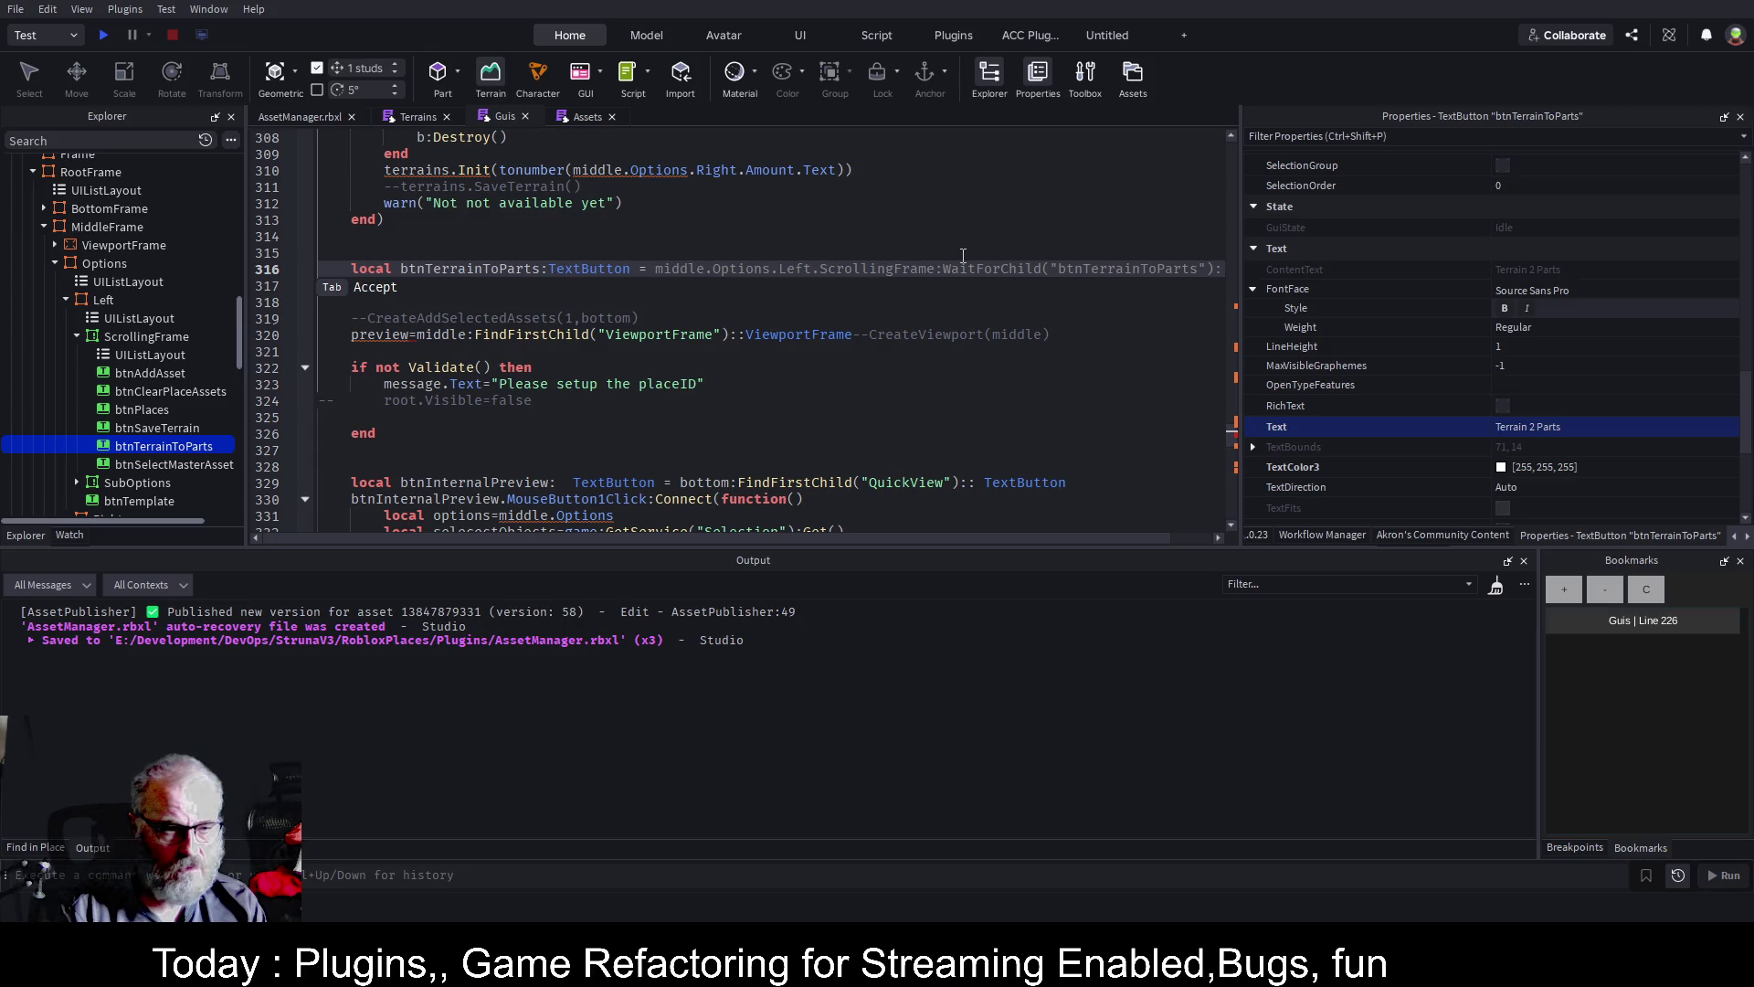
{"action": "type", "text": "middle"}
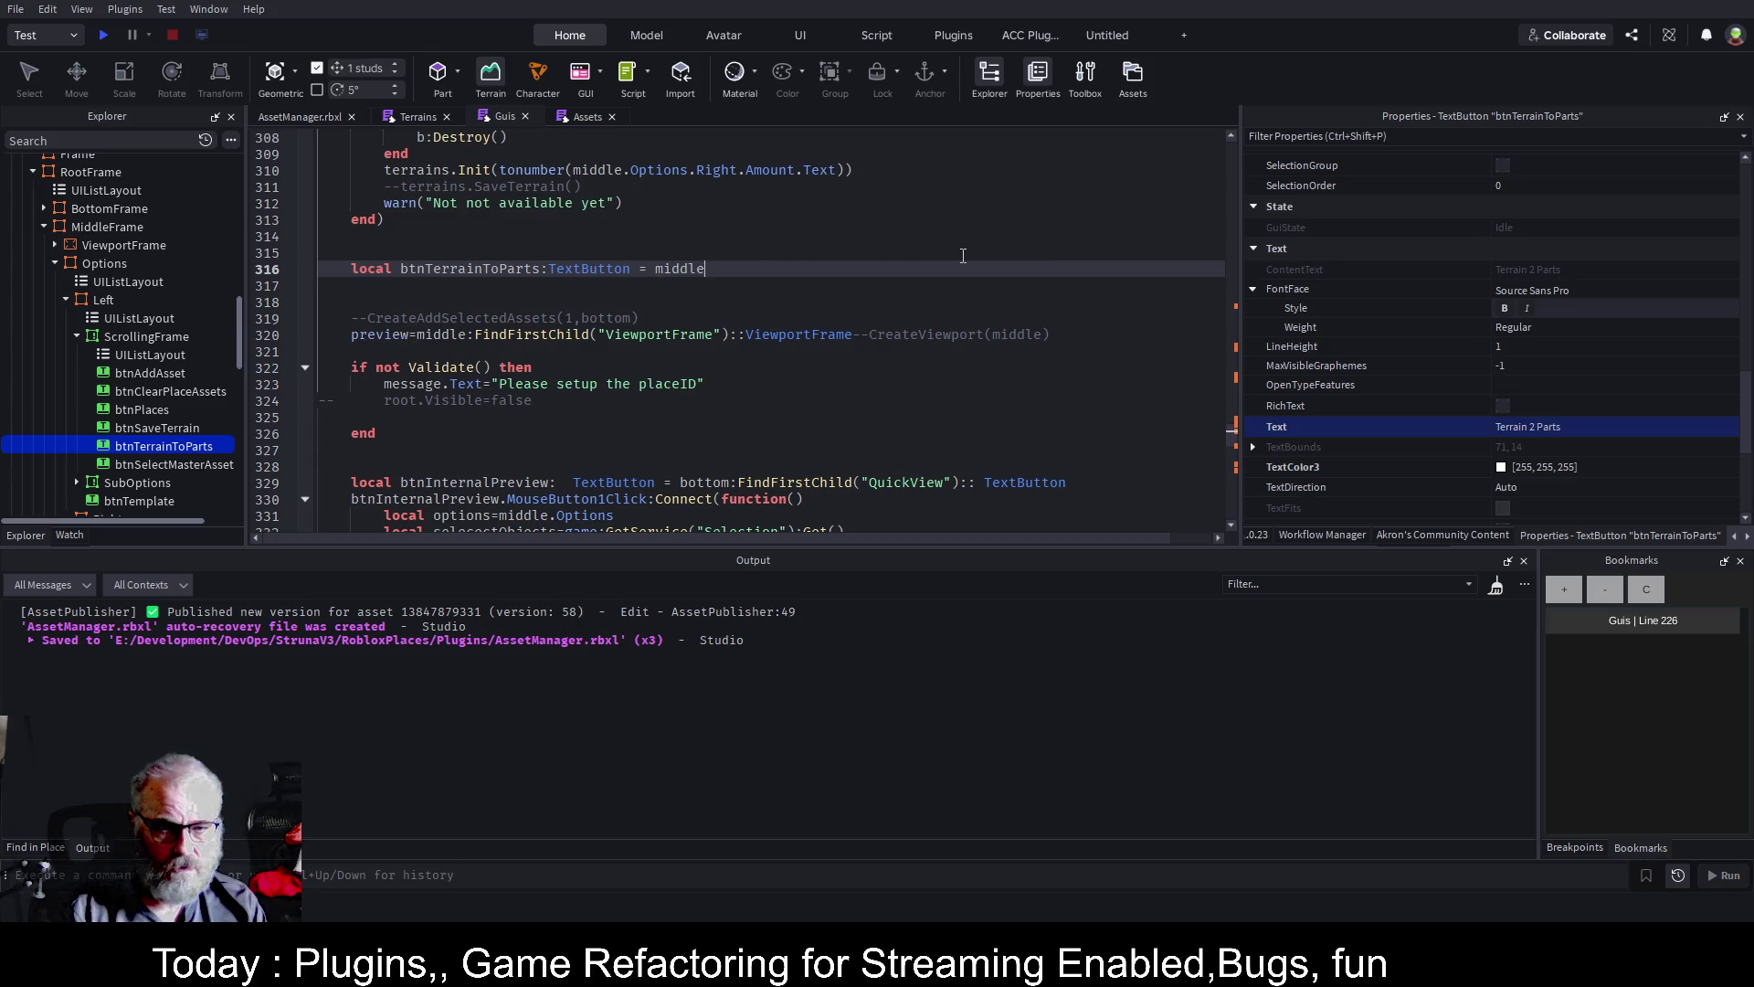
{"action": "type", "text": ".Opti"}
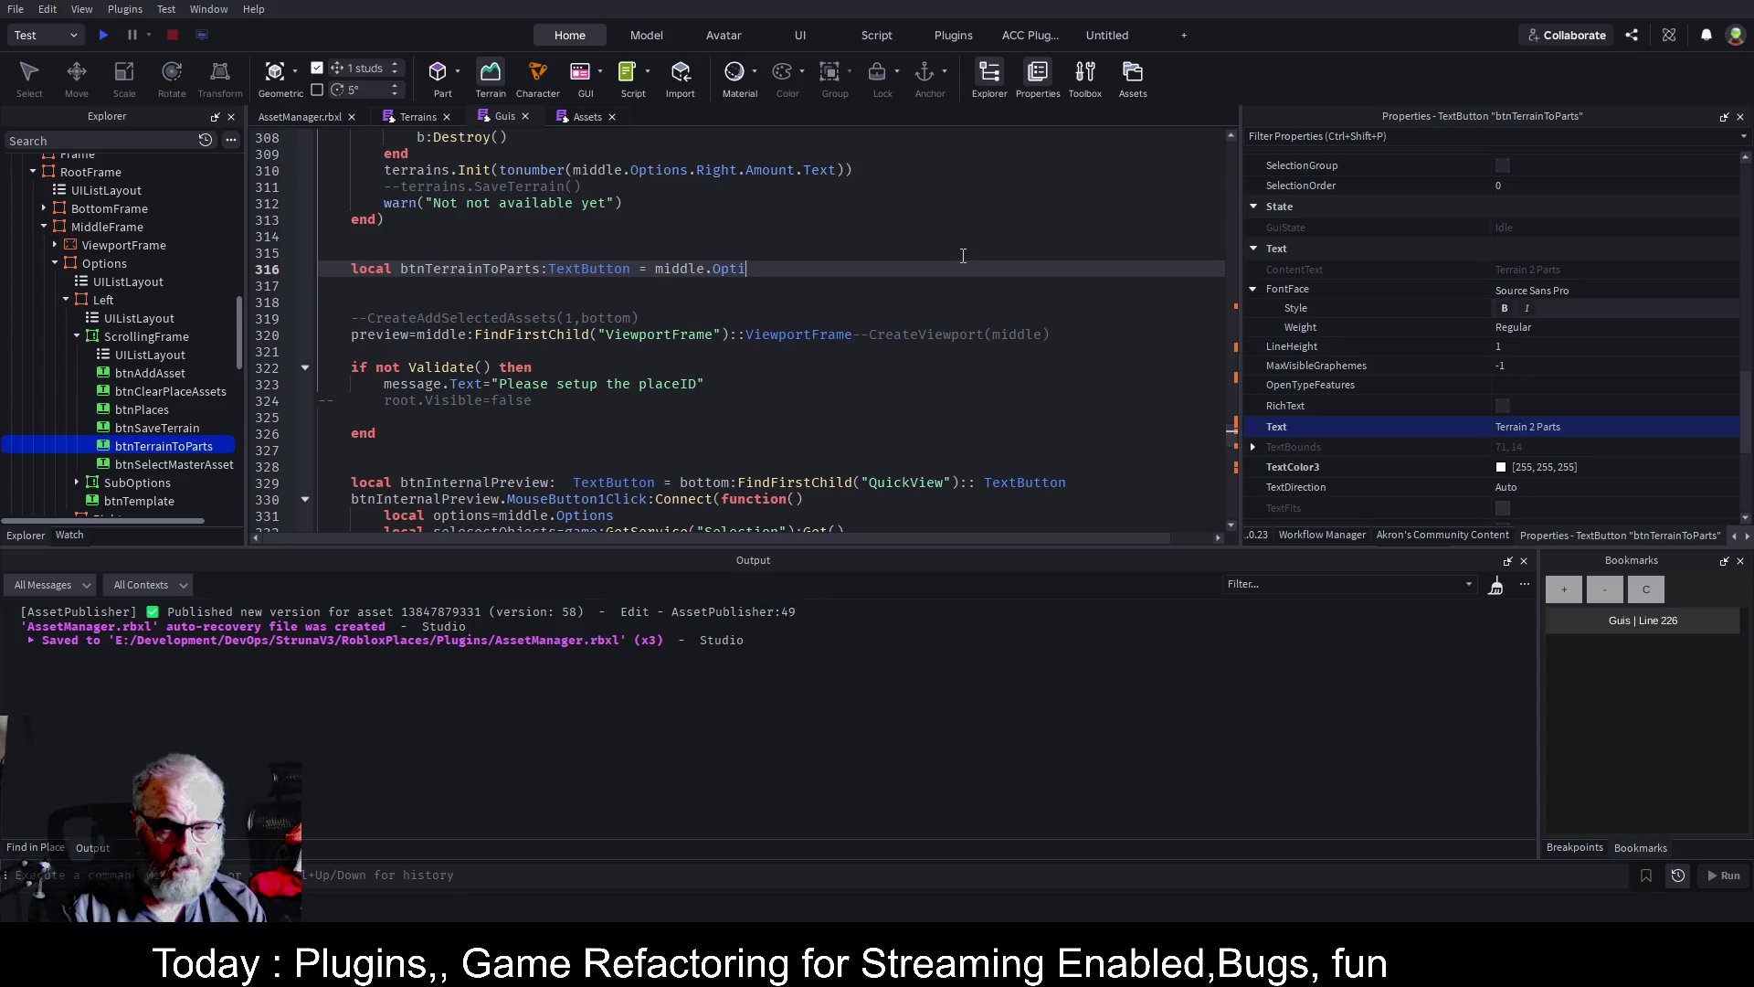
{"action": "type", "text": "ons."}
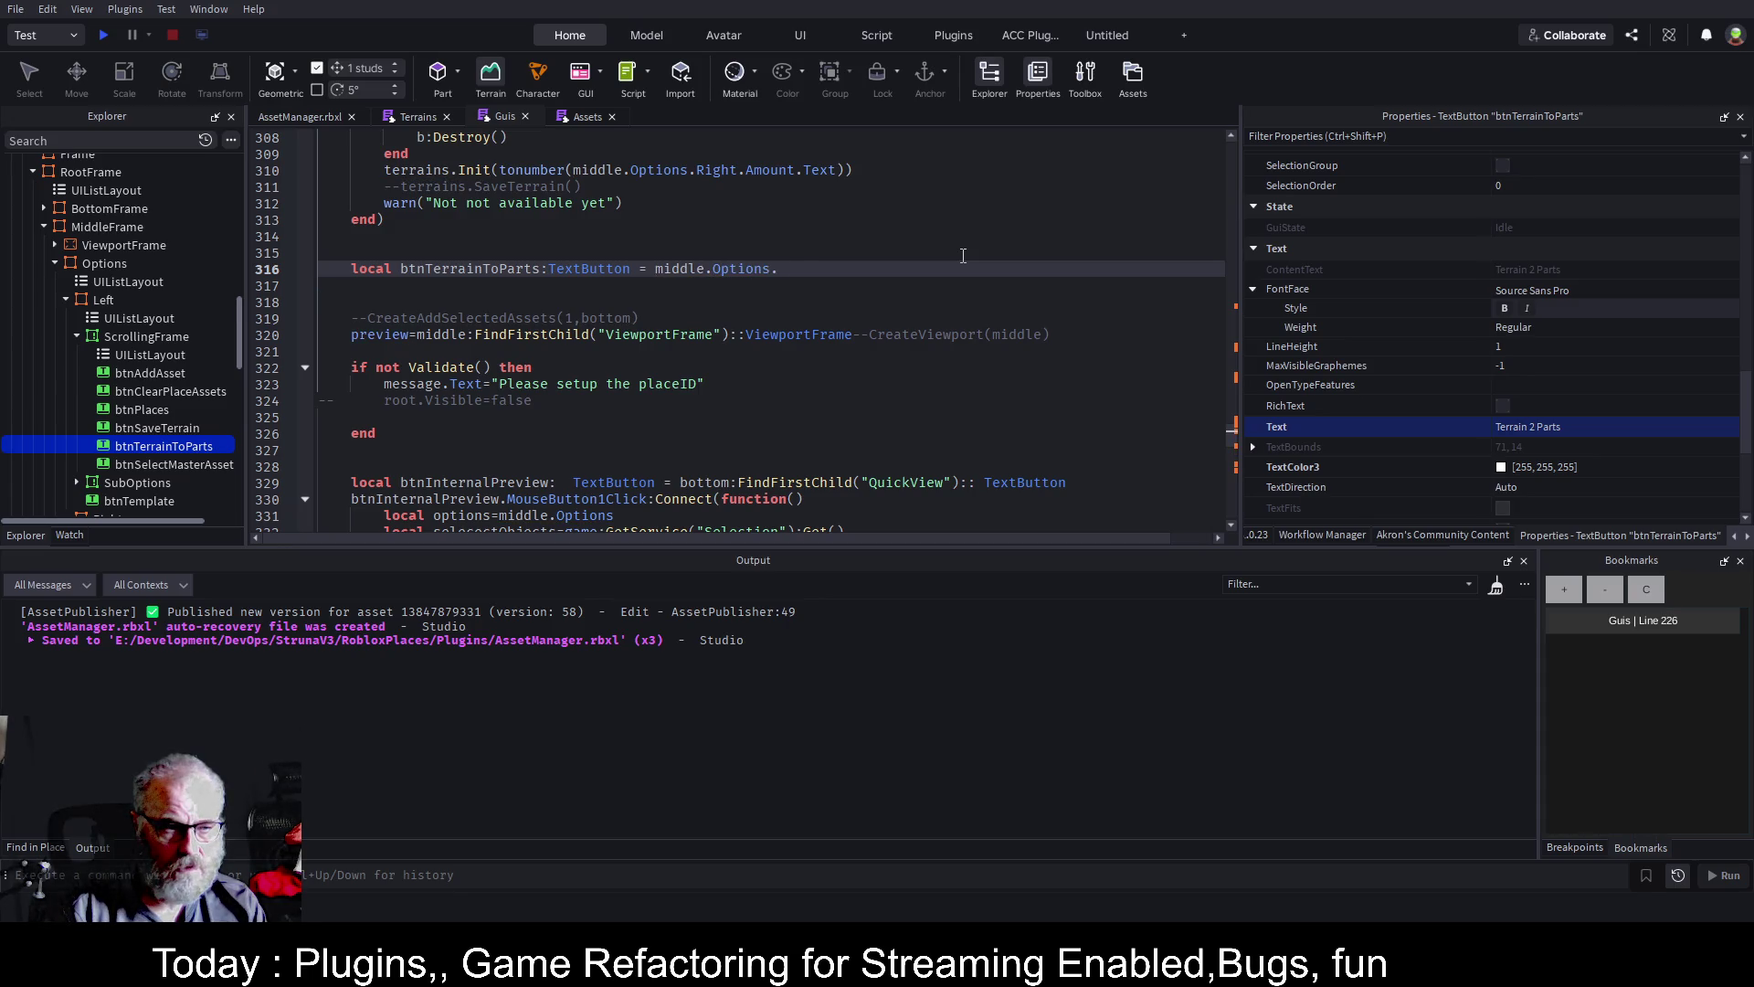
{"action": "type", "text": "Left.Scro"}
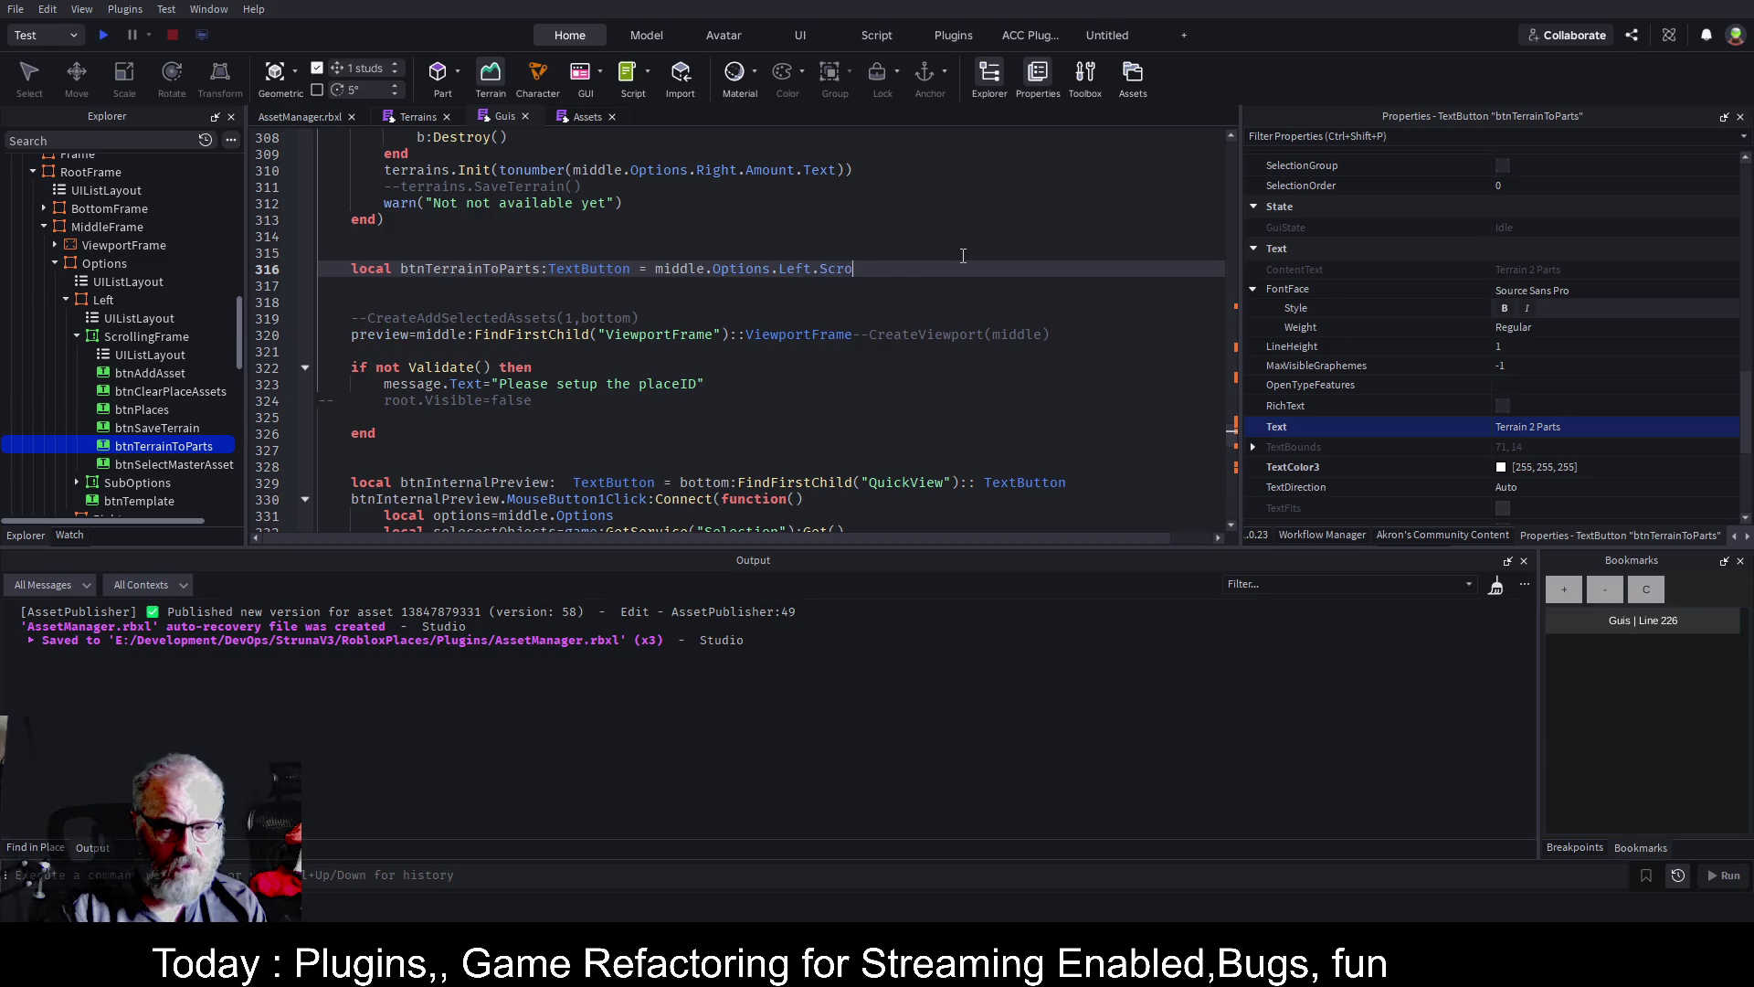
{"action": "type", "text": "llingFrame"}
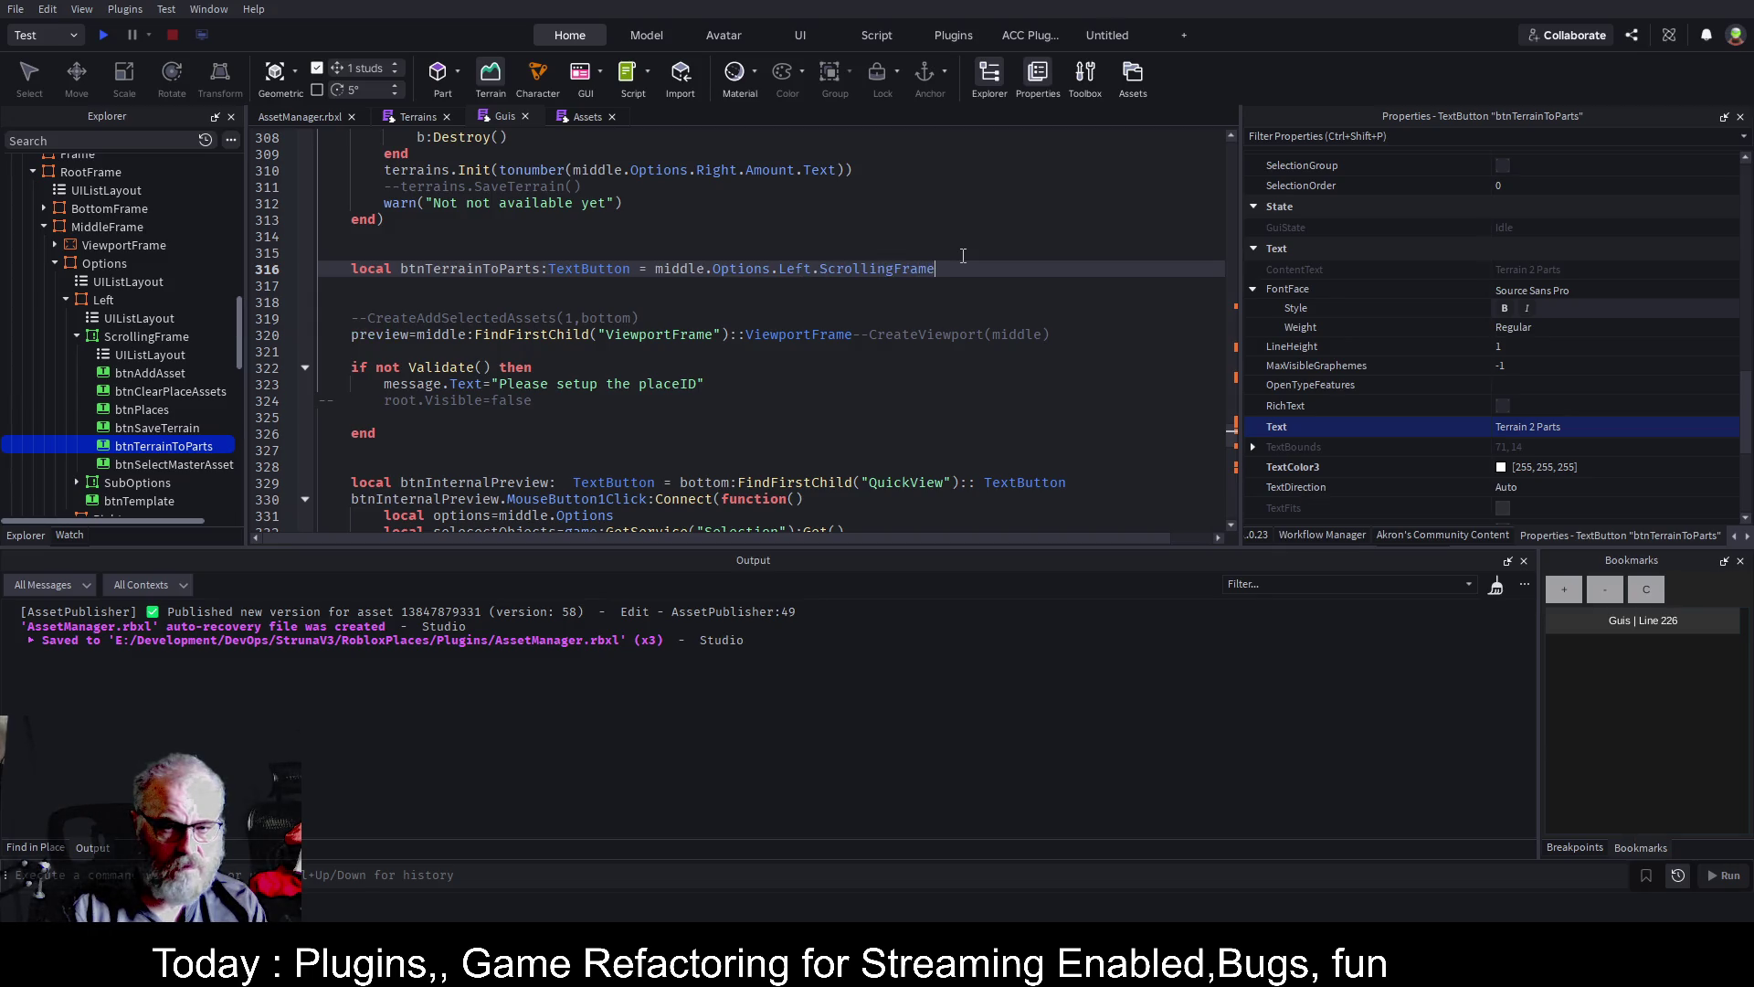
{"action": "type", "text": ":Wait"}
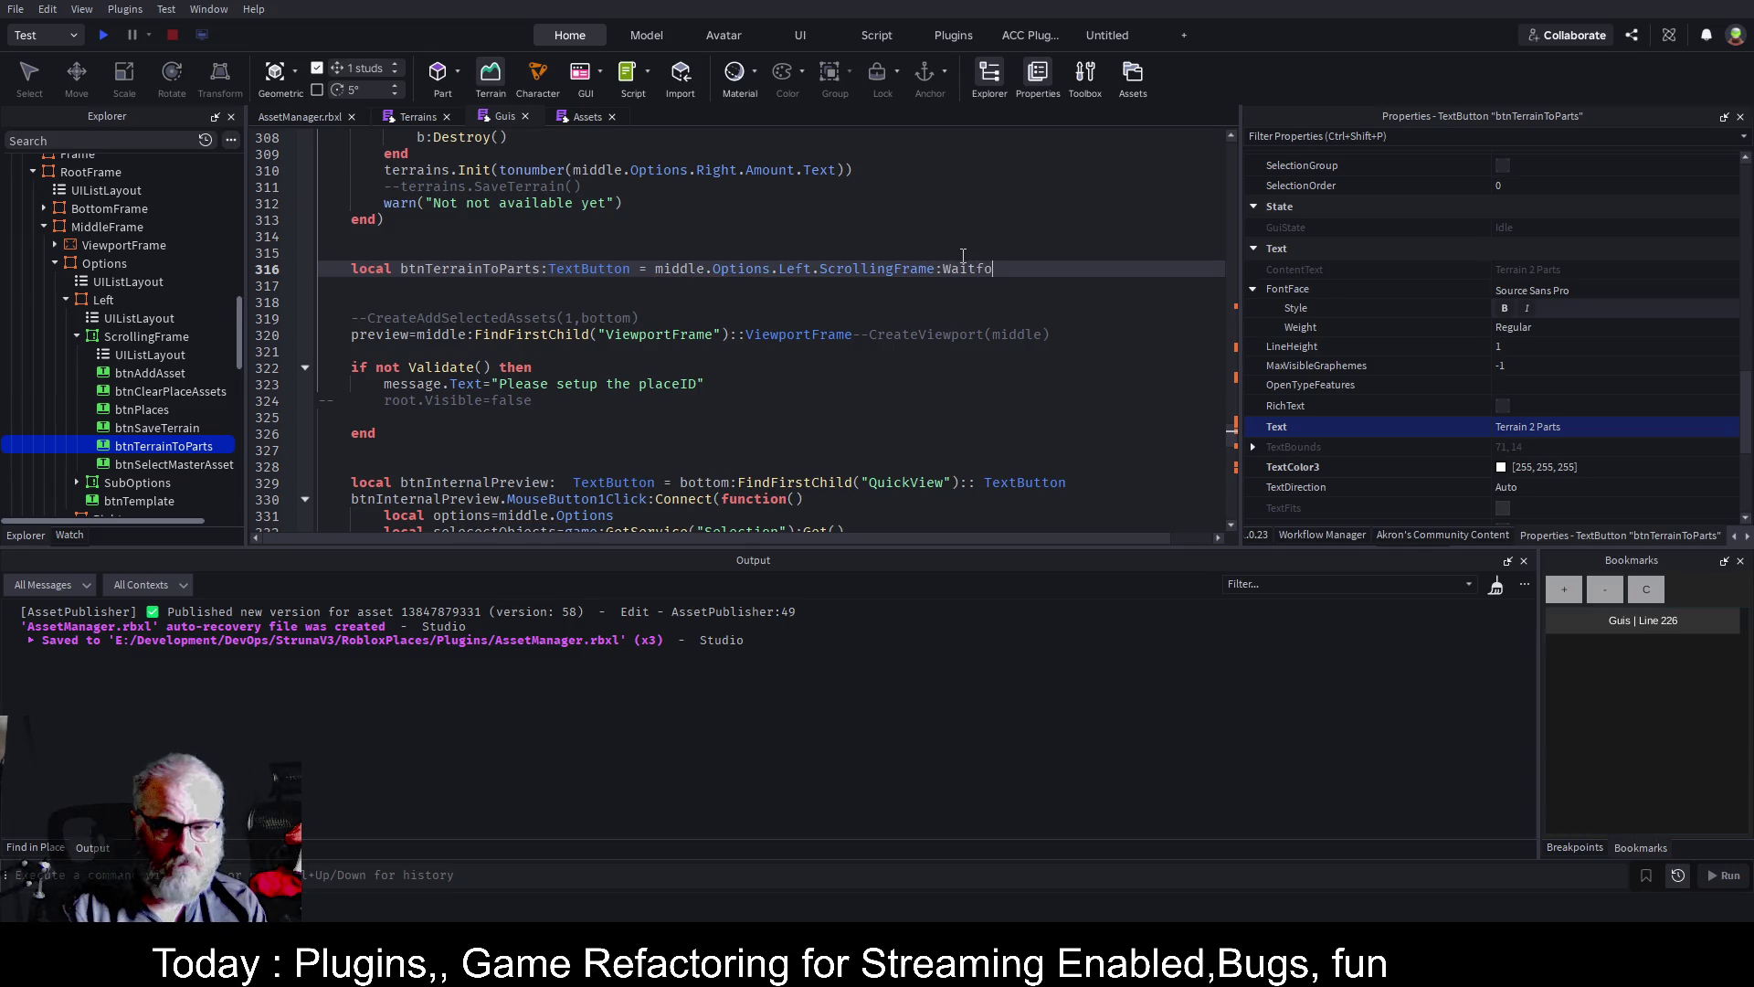
{"action": "type", "text": "Forchild"}
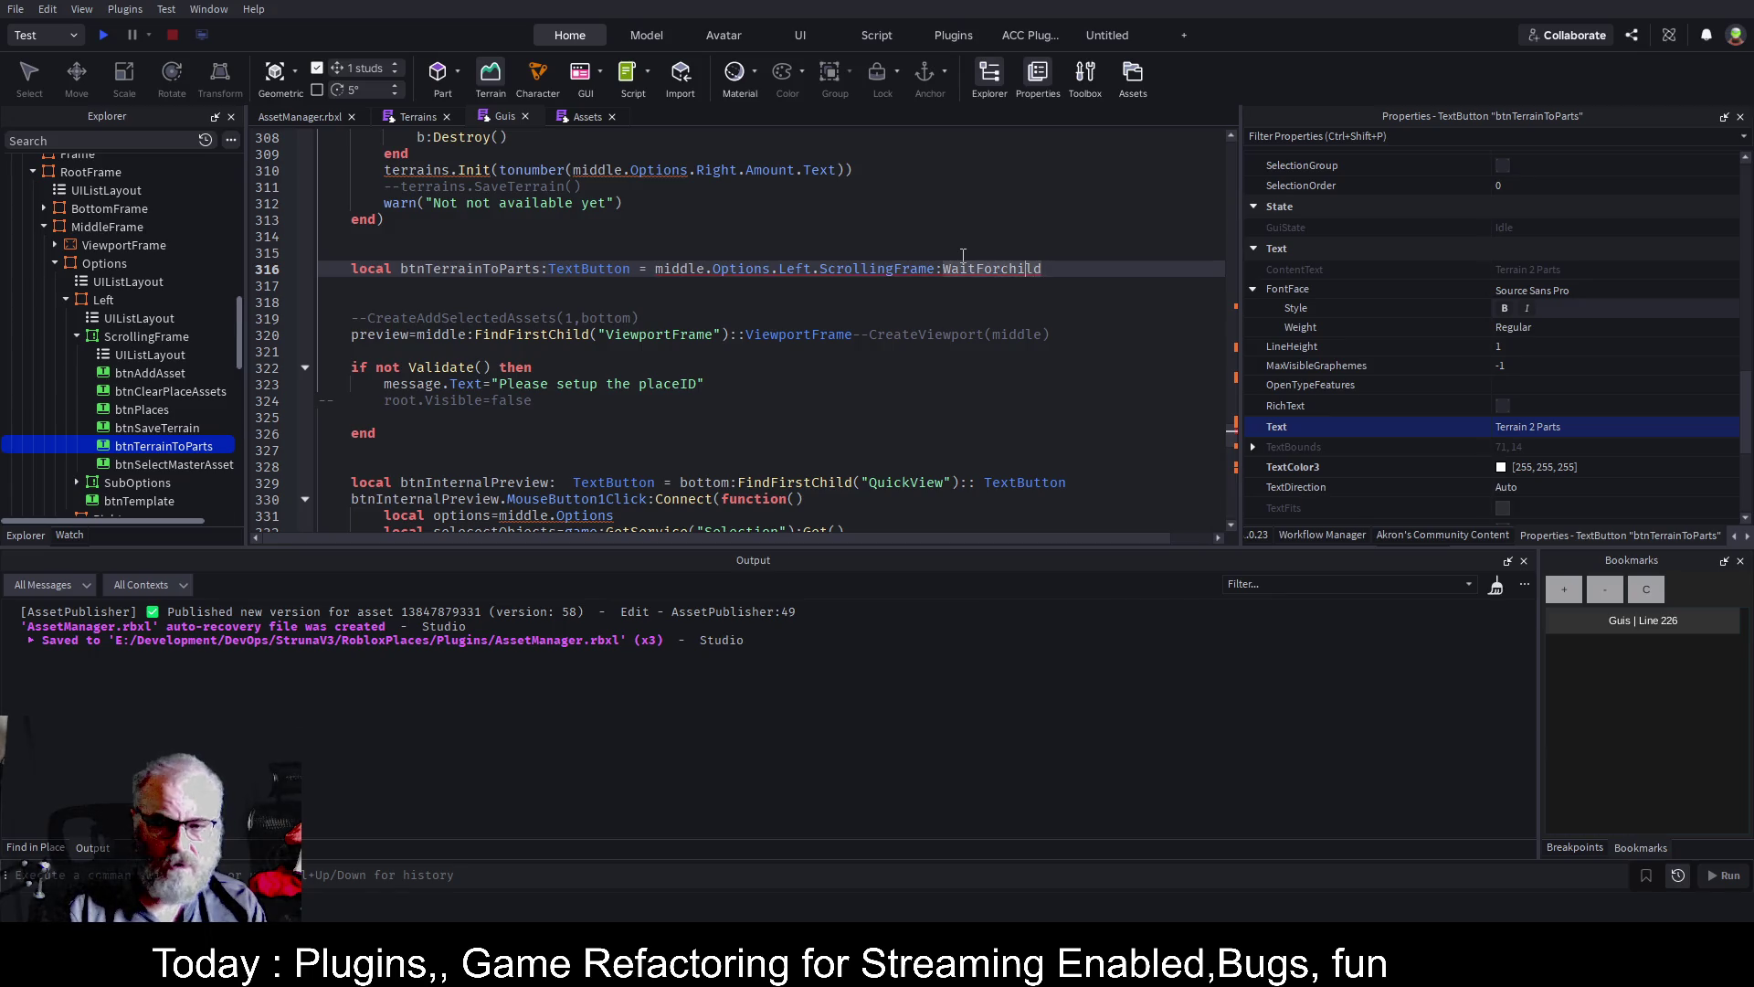
{"action": "key", "text": "Tab"}
{"action": "type", "text": "(\""}
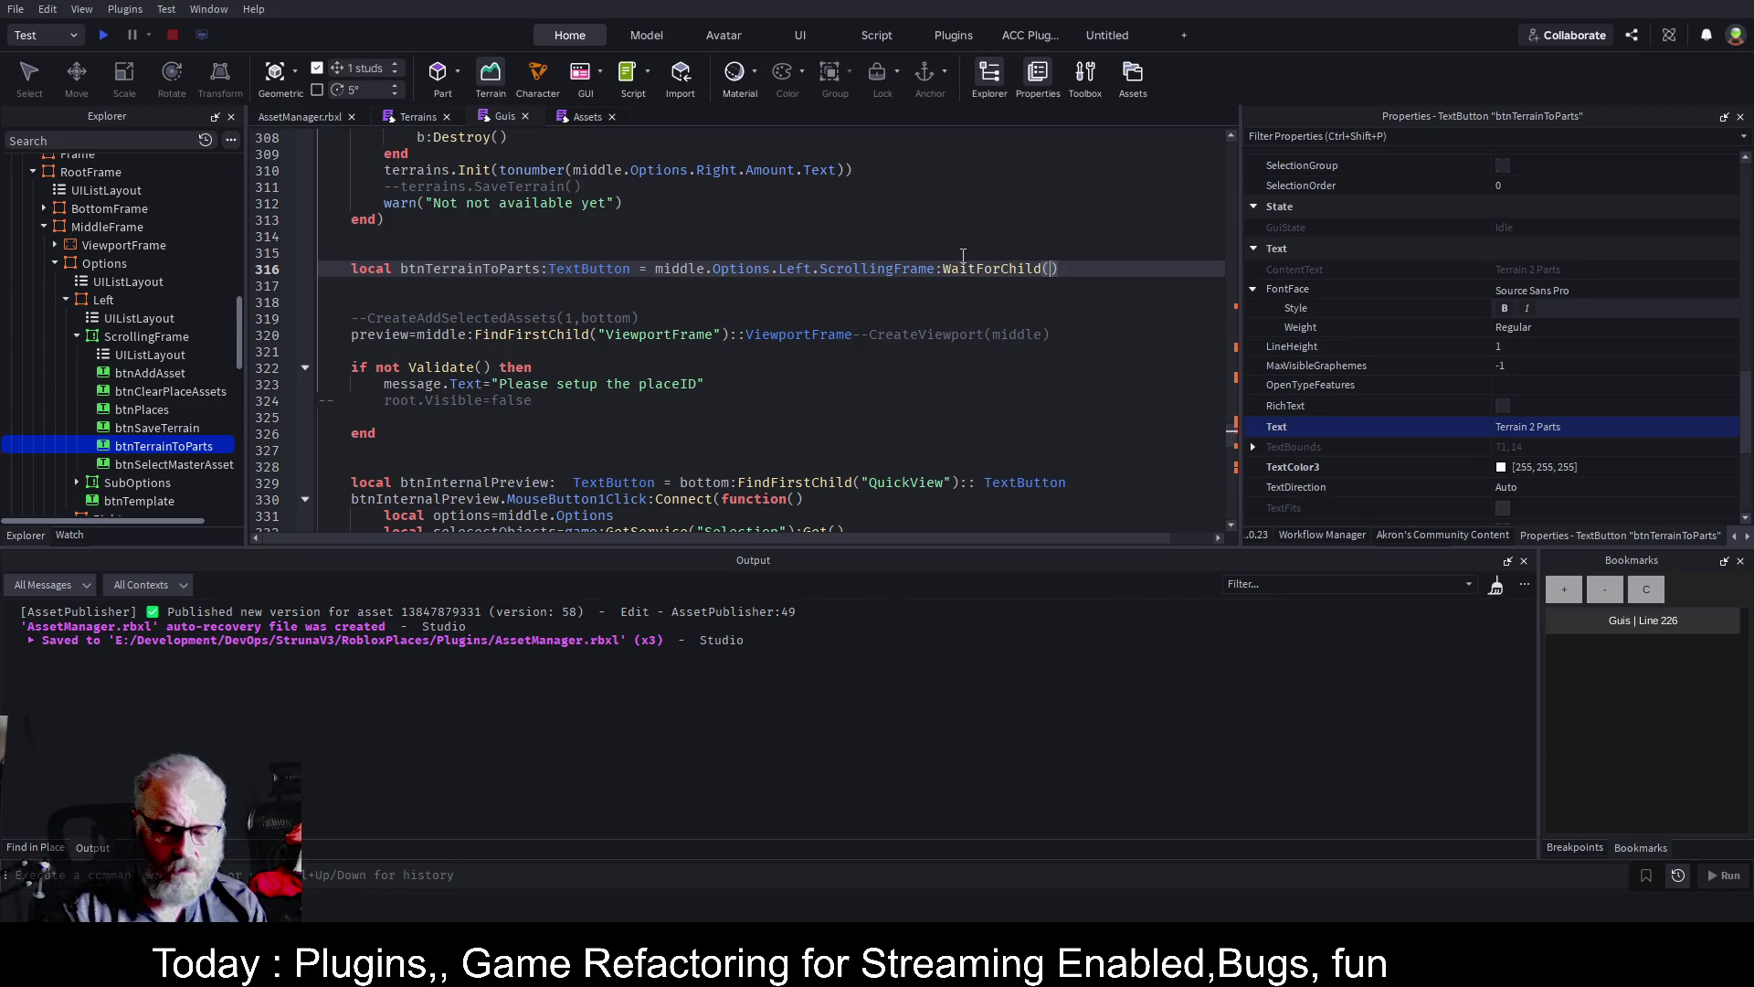
{"action": "type", "text": "btnTerrain"}
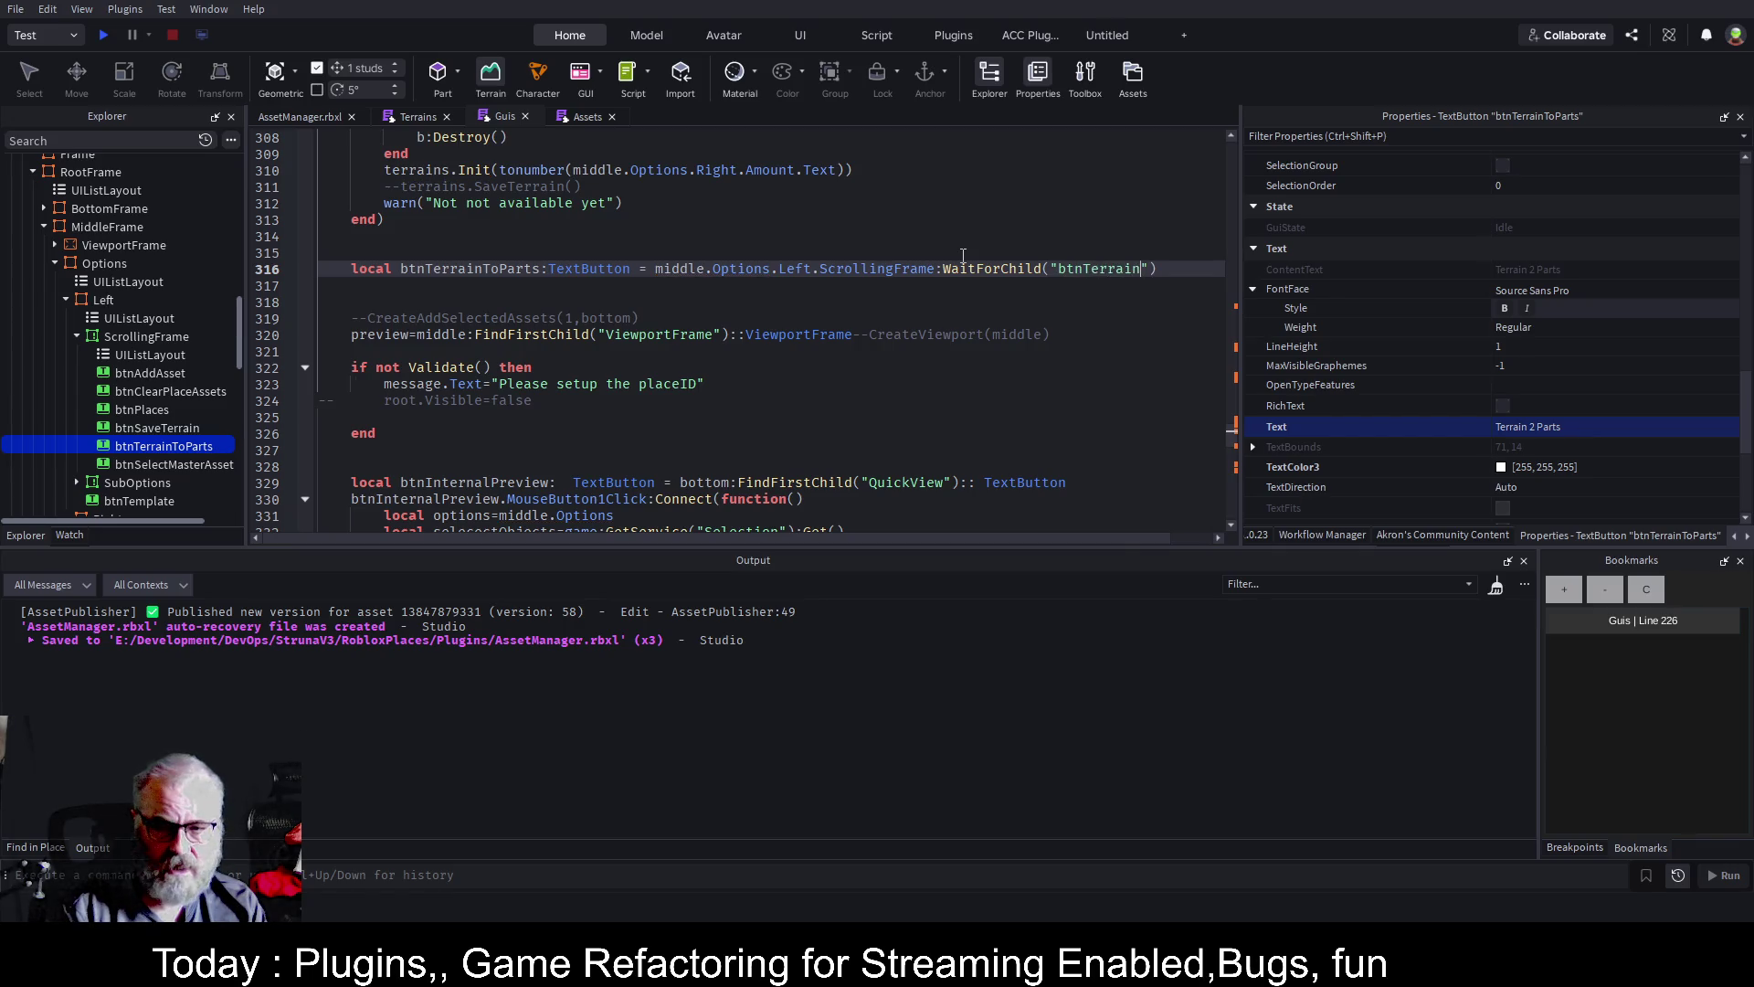
{"action": "type", "text": "ToPArts"}
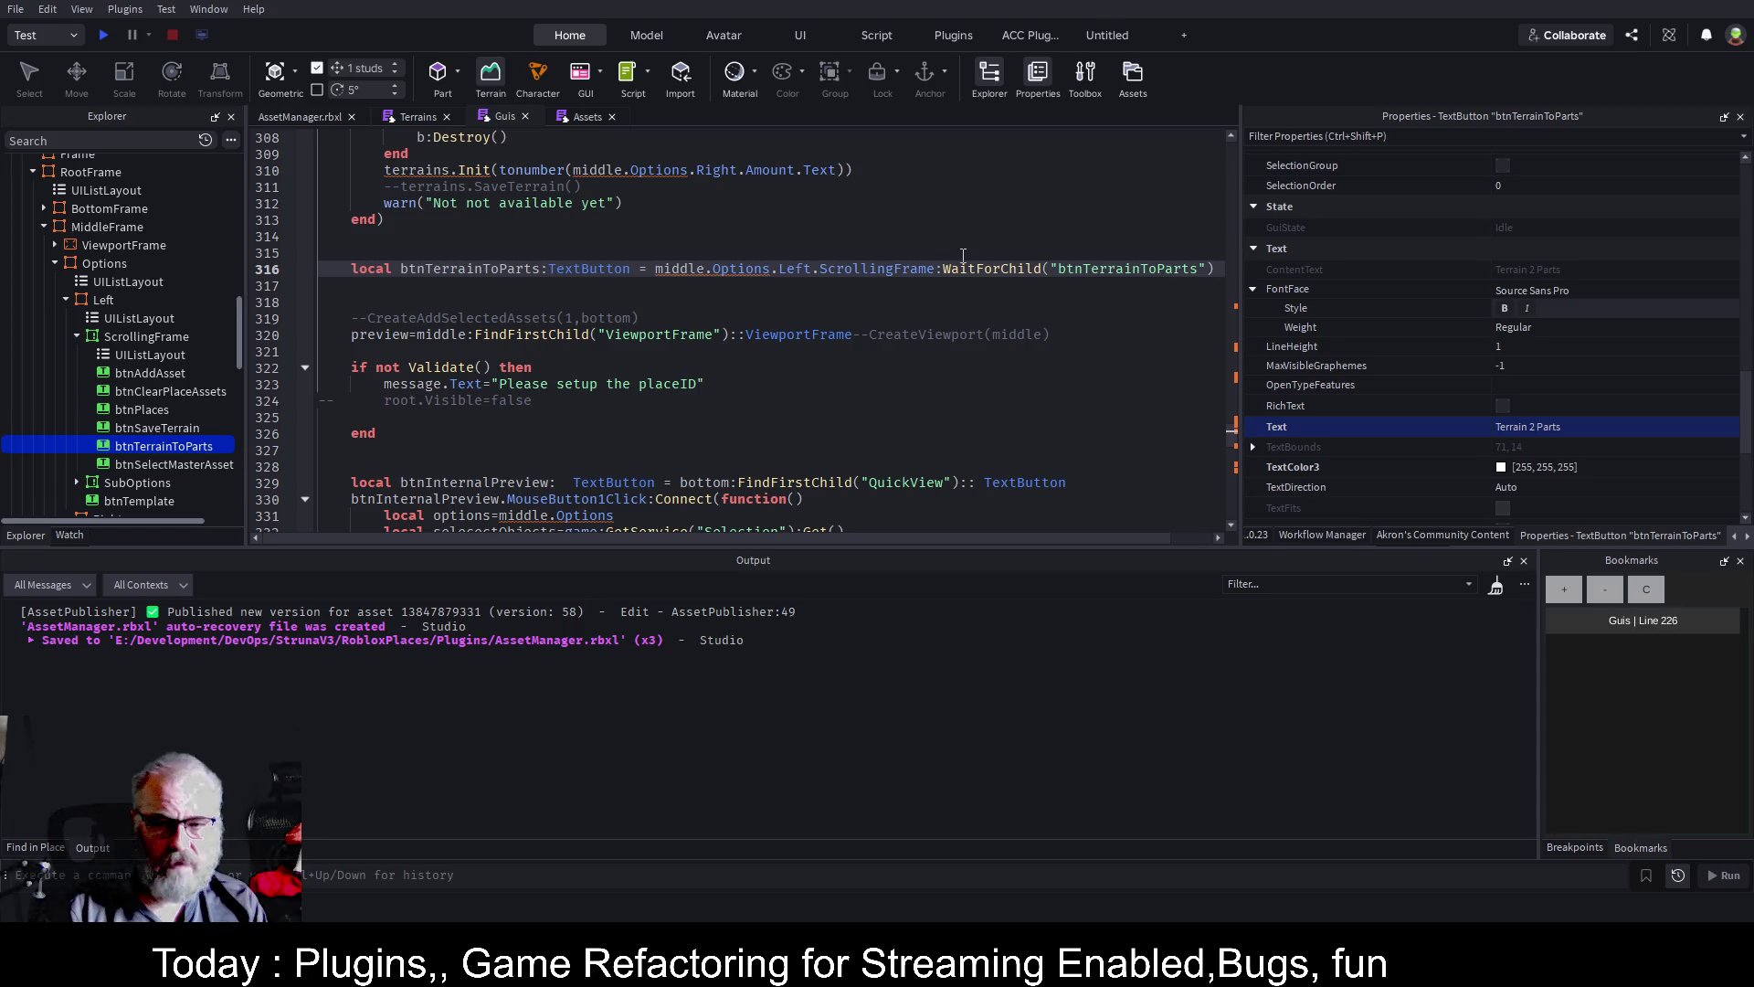
{"action": "key", "text": "Return"}
{"action": "key", "text": "Up"}
{"action": "type", "text": ":: TextButton"}
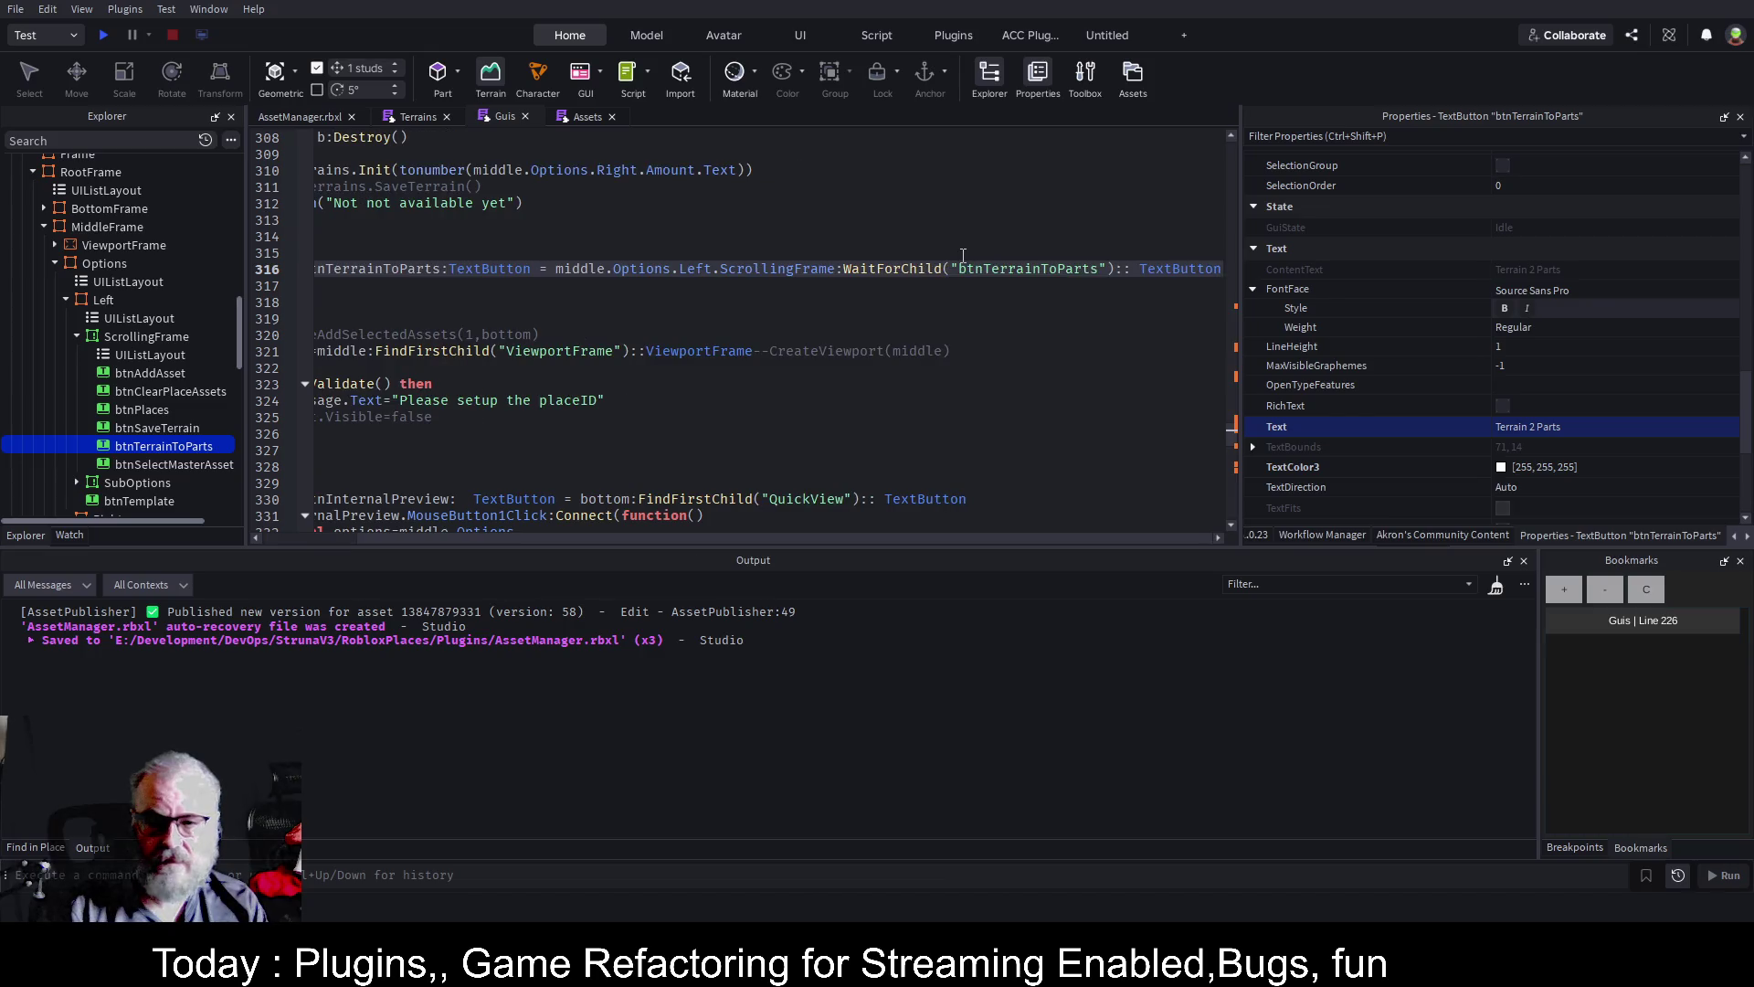
{"action": "key", "text": "Return"}
Add a btnTerrainToParts click handler calling ConvertTerrainToParts on a 0–128 Region3 at resolution 4
{"action": "type", "text": "btn"}
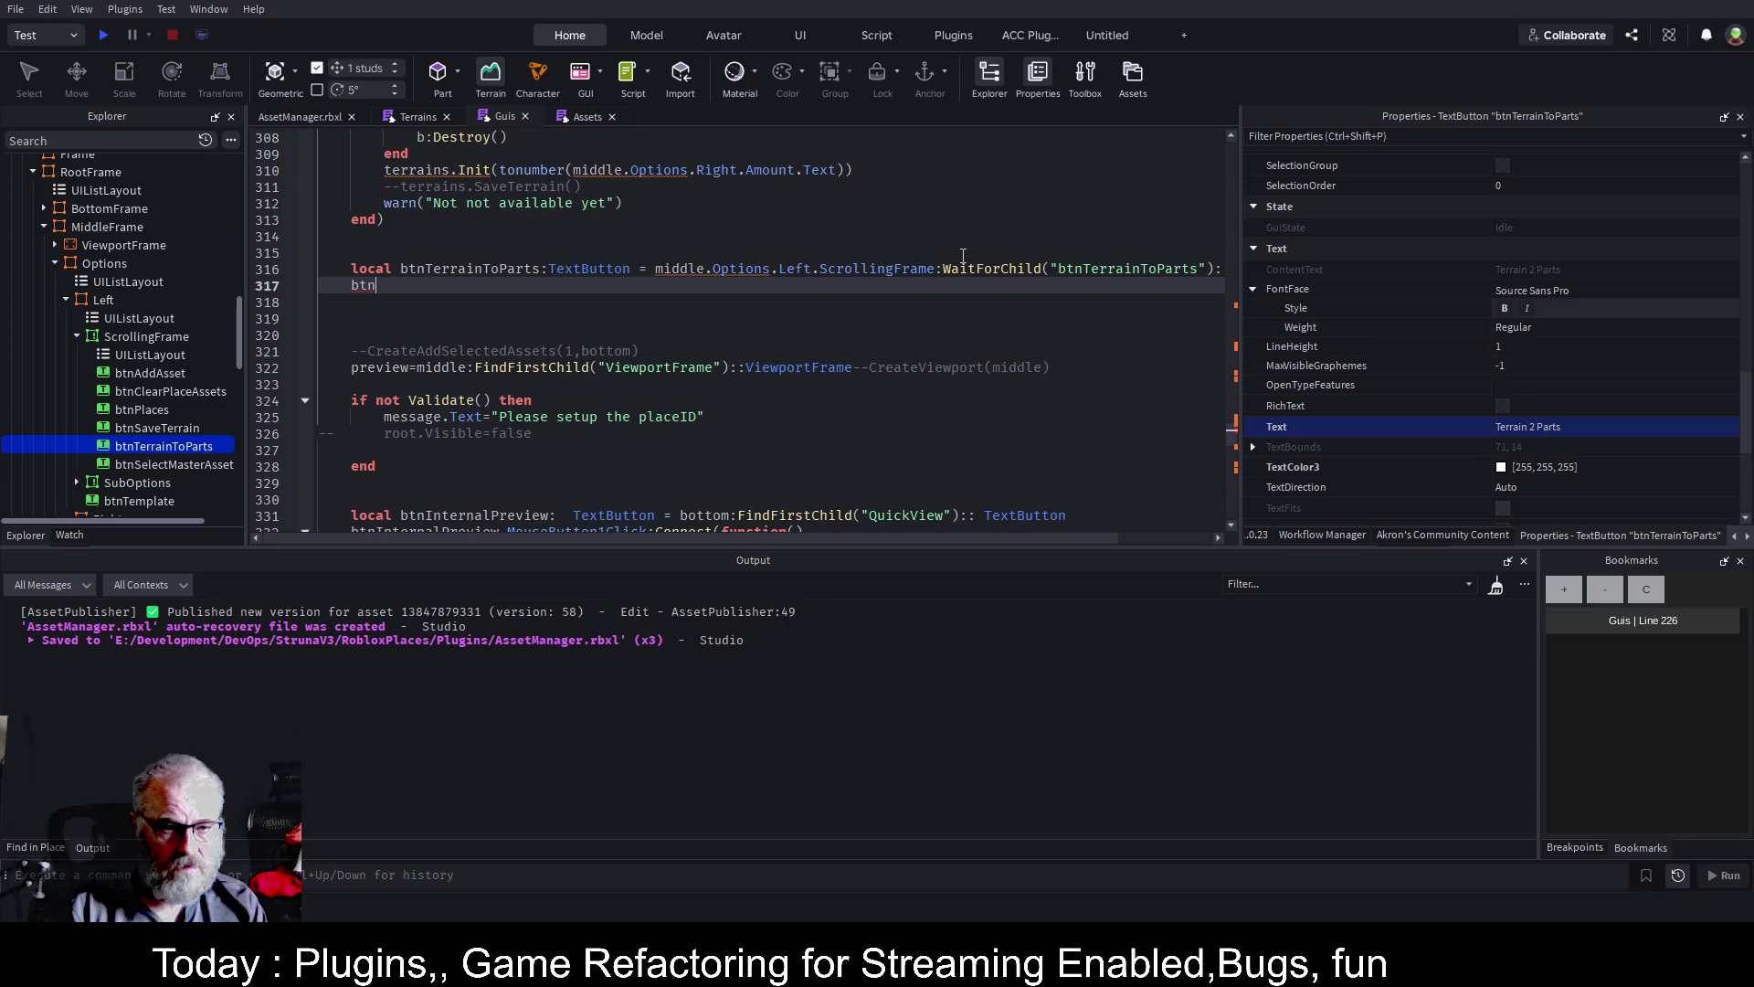
{"action": "type", "text": "TerrainToParts."}
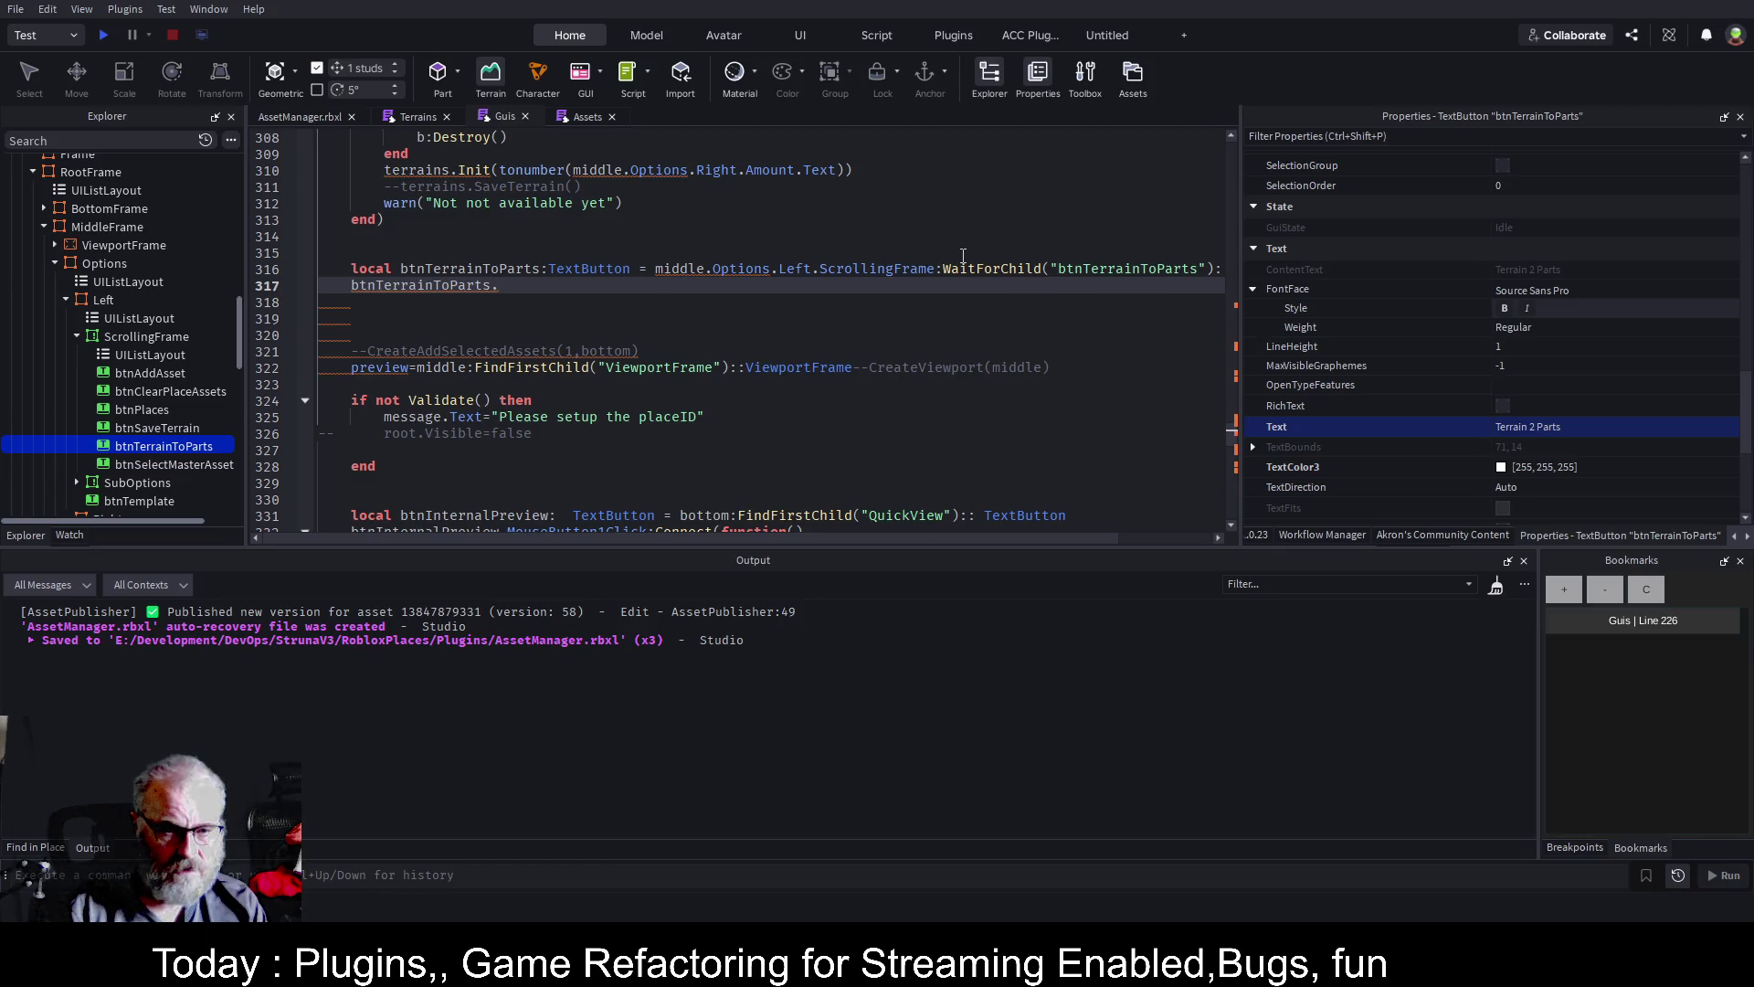
{"action": "type", "text": "MouseButton1Click:Connect(f"}
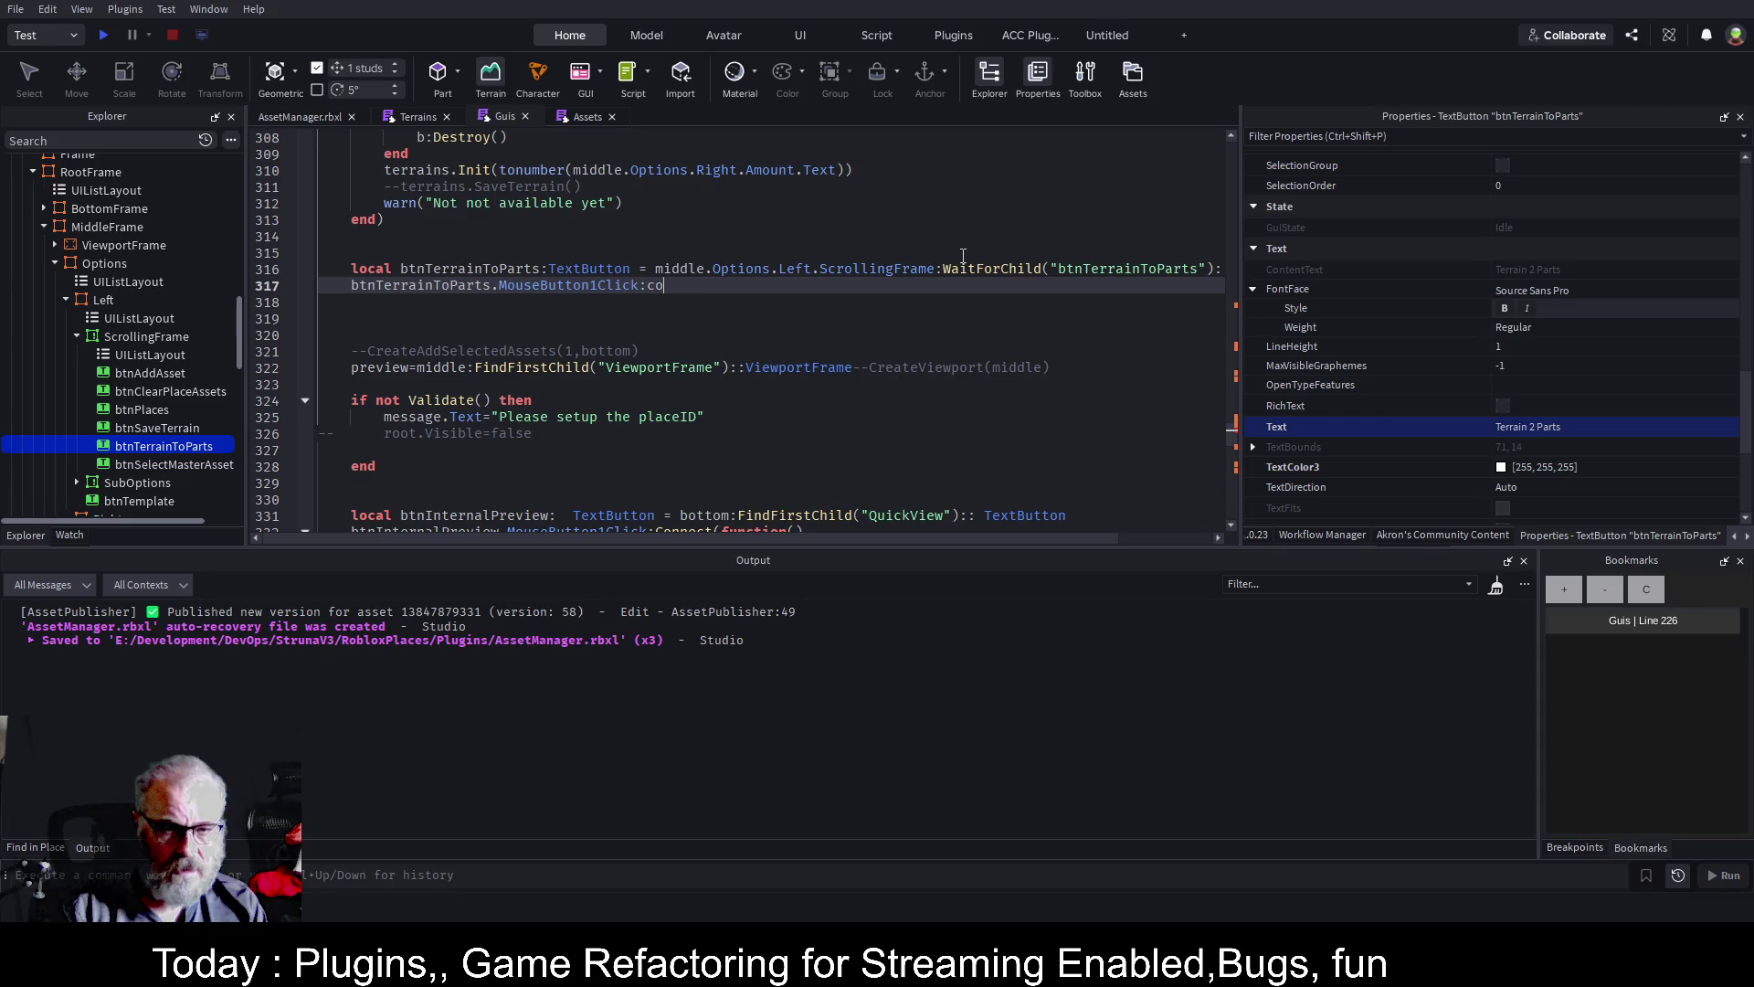
{"action": "type", "text": "unction"}
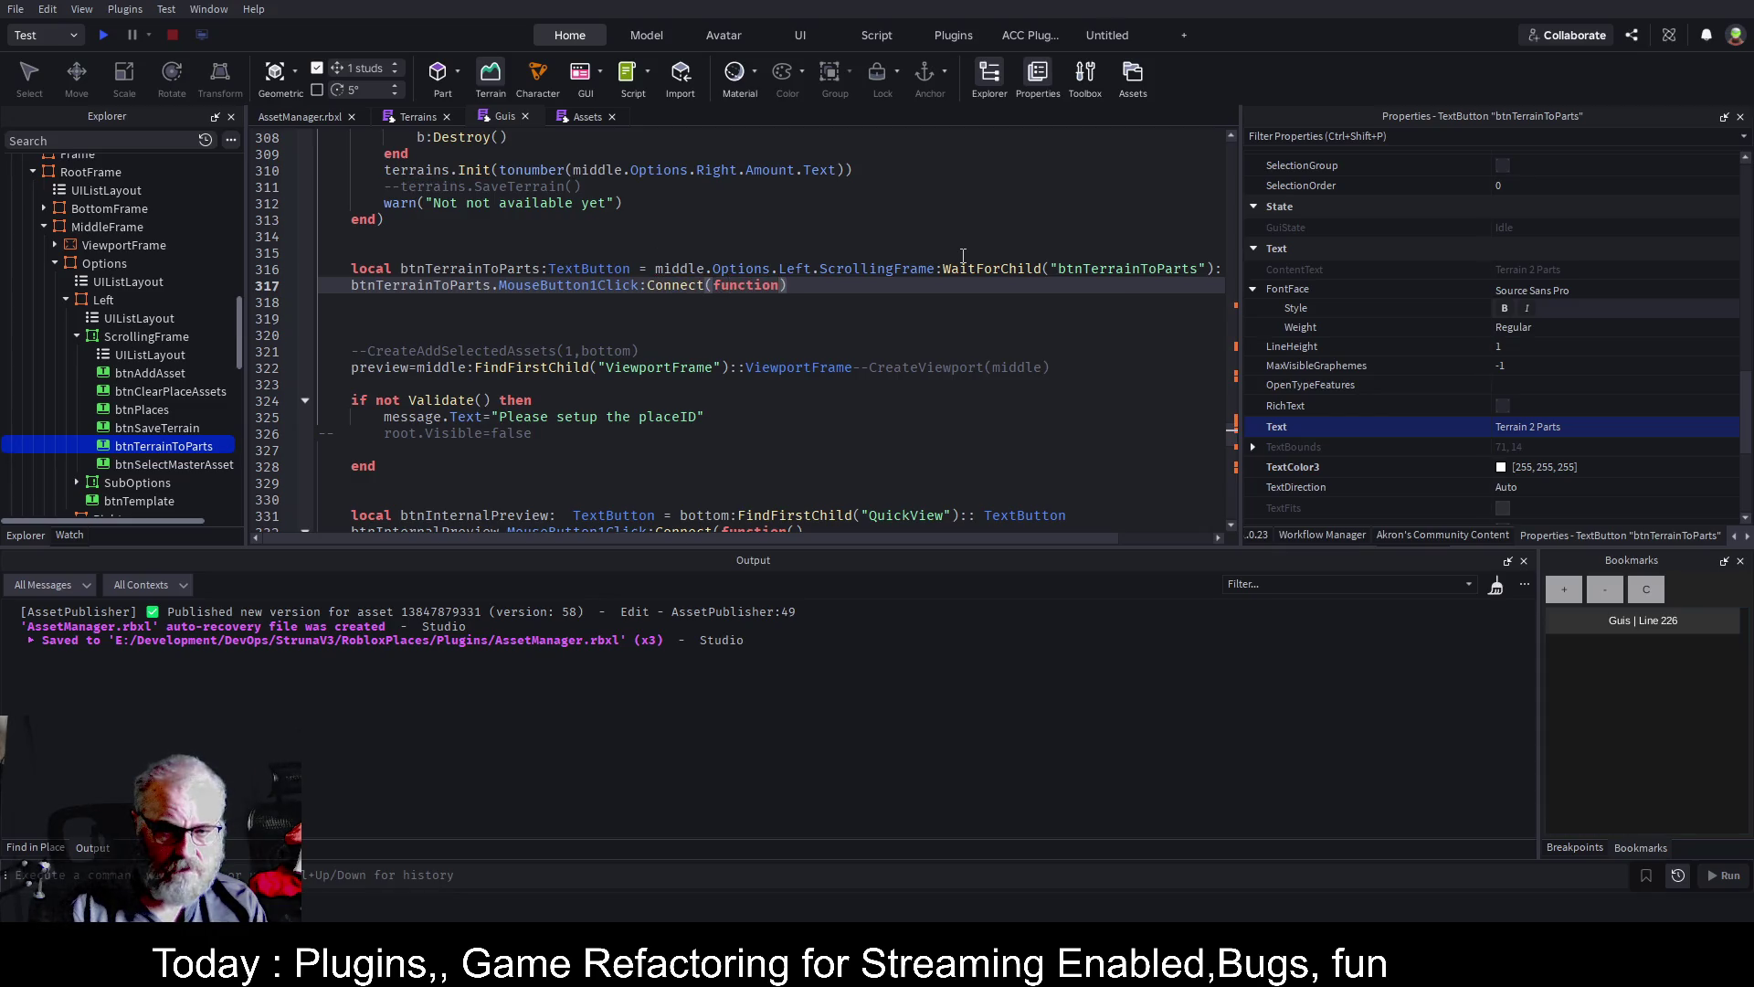
{"action": "key", "text": "Return"}
{"action": "key", "text": "Up"}
{"action": "key", "text": "End"}
{"action": "type", "text": "()"}
{"action": "key", "text": "Down"}
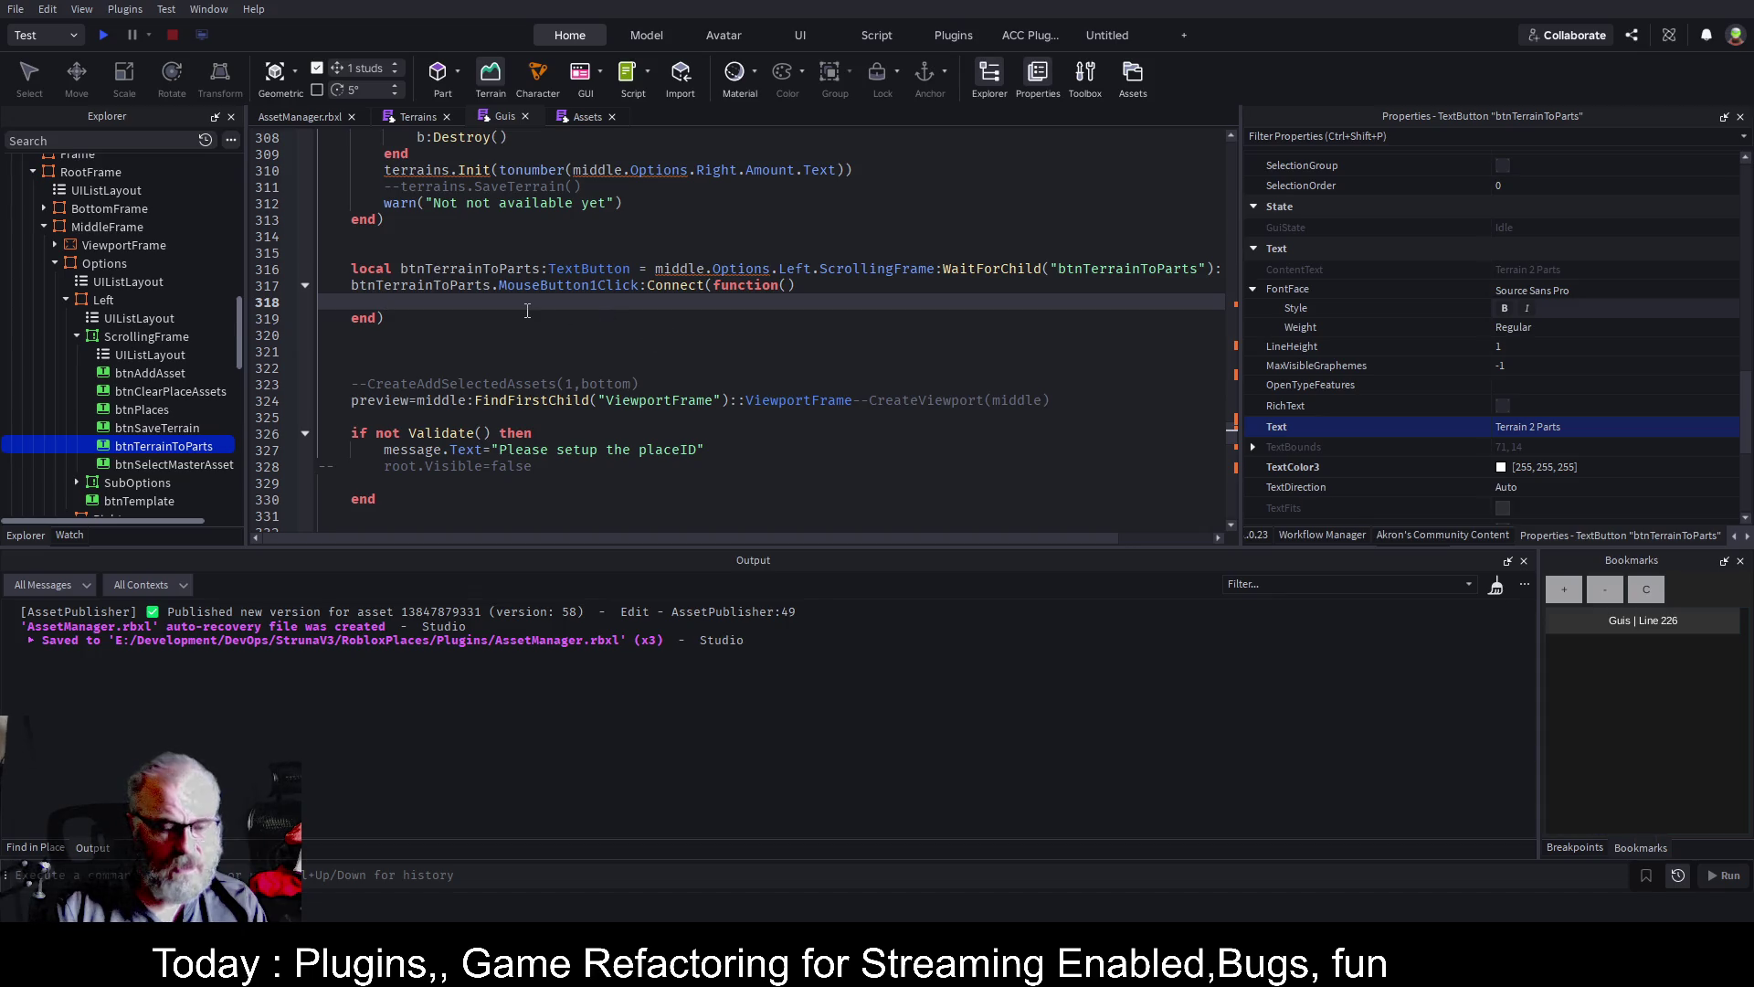
{"action": "type", "text": "ConvertTerrainToParts(Region3.new(Vector3.new(0,0,0), Vector3.new(128,128,128)):ExpandToGrid(4), 4)"}
{"action": "key", "text": "Down"}
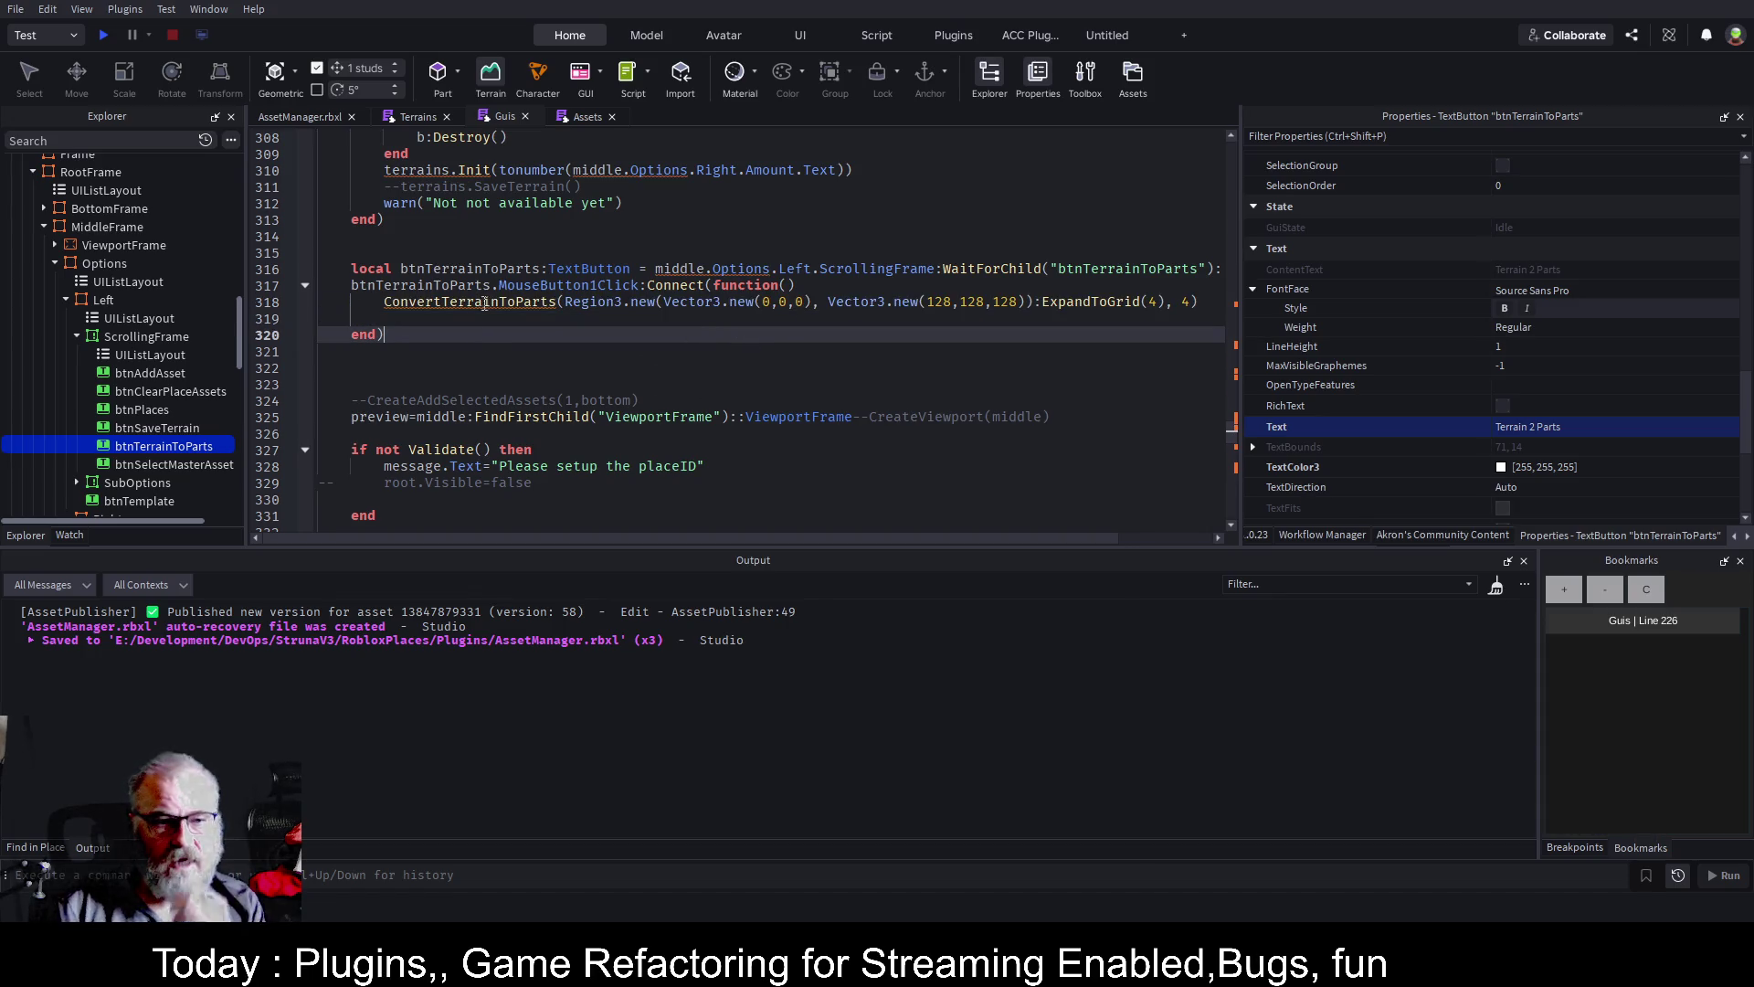
{"action": "double_click", "coordinate": [501, 302]}
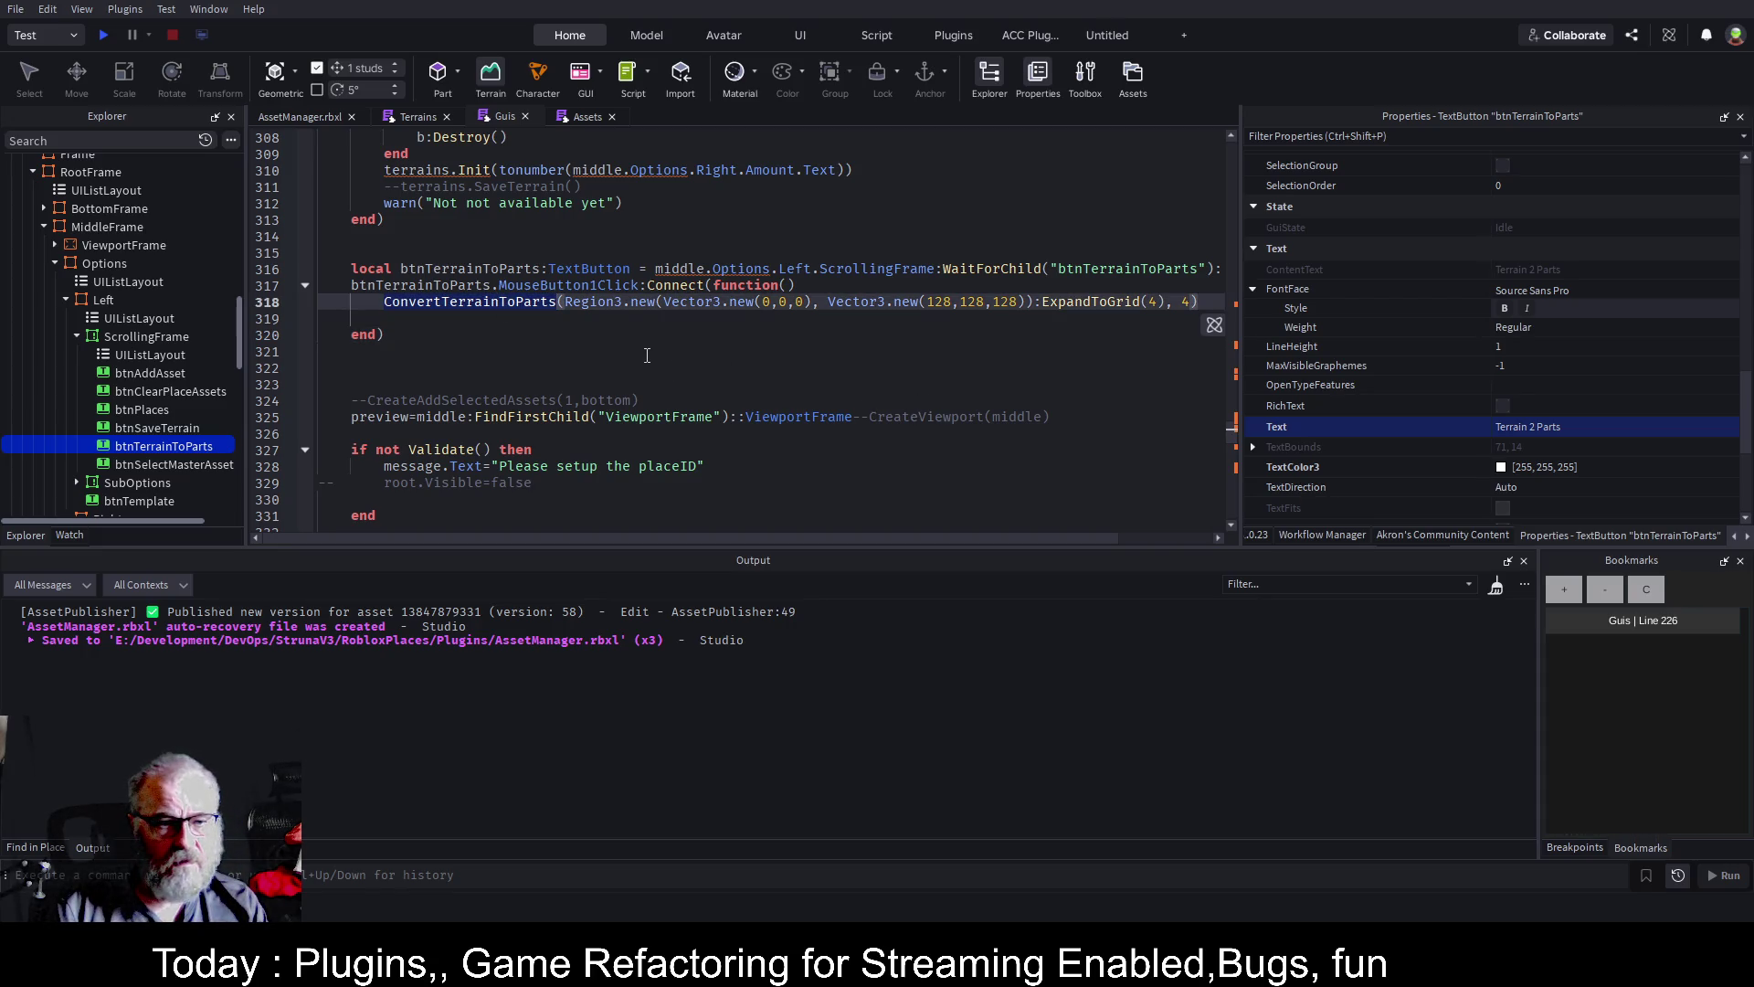
{"action": "scroll", "coordinate": [647, 355], "scroll_direction": "up", "scroll_amount": 5}
Search the Guis script for the ConvertTerrainToParts call
{"action": "scroll", "coordinate": [647, 355], "scroll_direction": "up", "scroll_amount": 18}
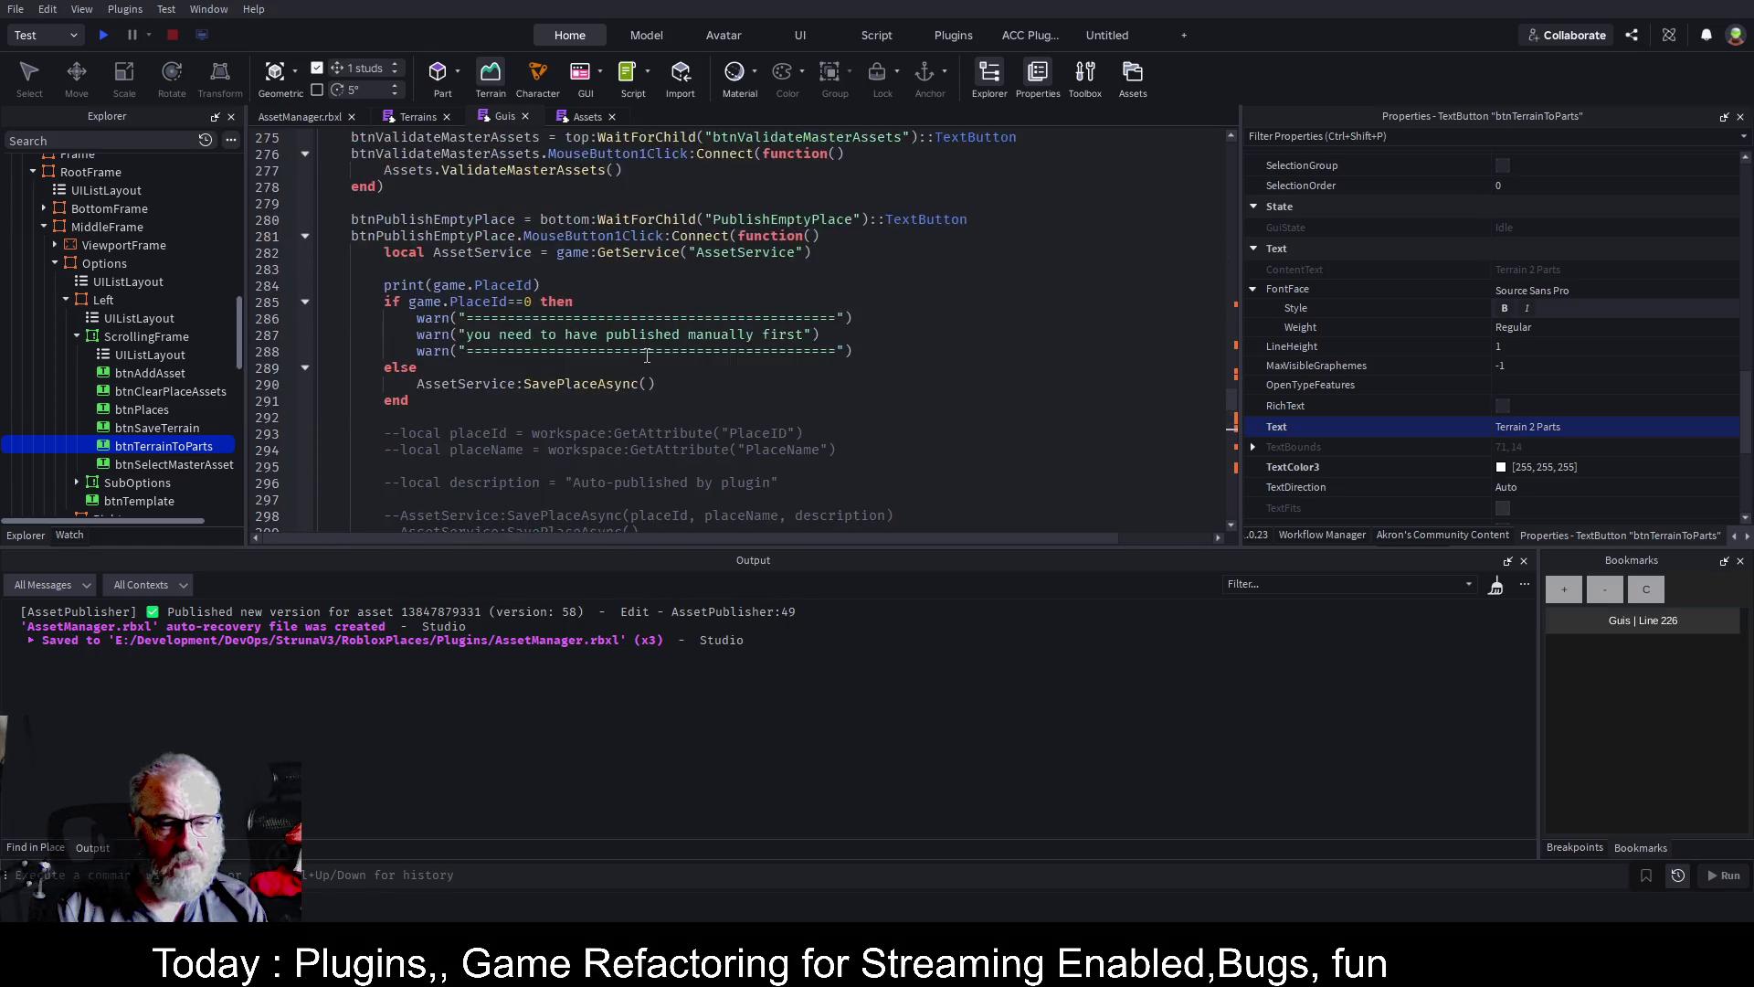
{"action": "scroll", "coordinate": [647, 356], "scroll_direction": "up", "scroll_amount": 20}
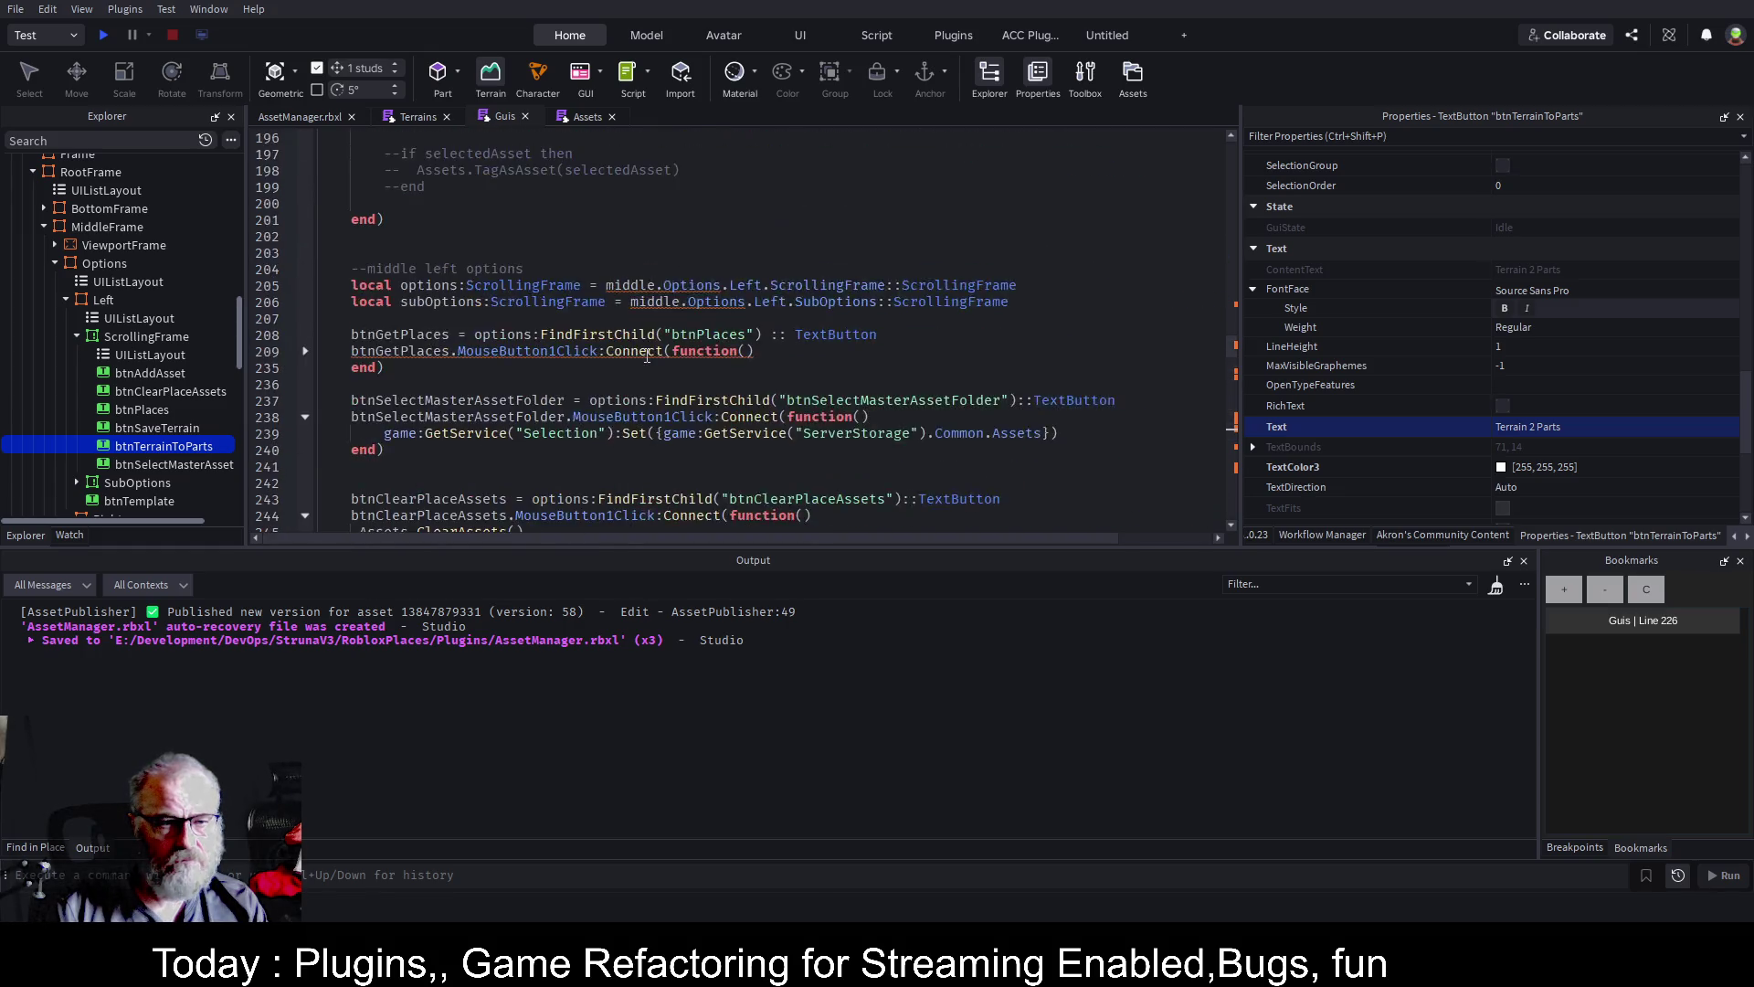
{"action": "scroll", "coordinate": [651, 355], "scroll_direction": "up", "scroll_amount": 6}
{"action": "left_click", "coordinate": [774, 252]}
{"action": "key", "text": "ctrl+f"}
{"action": "key", "text": "Return"}
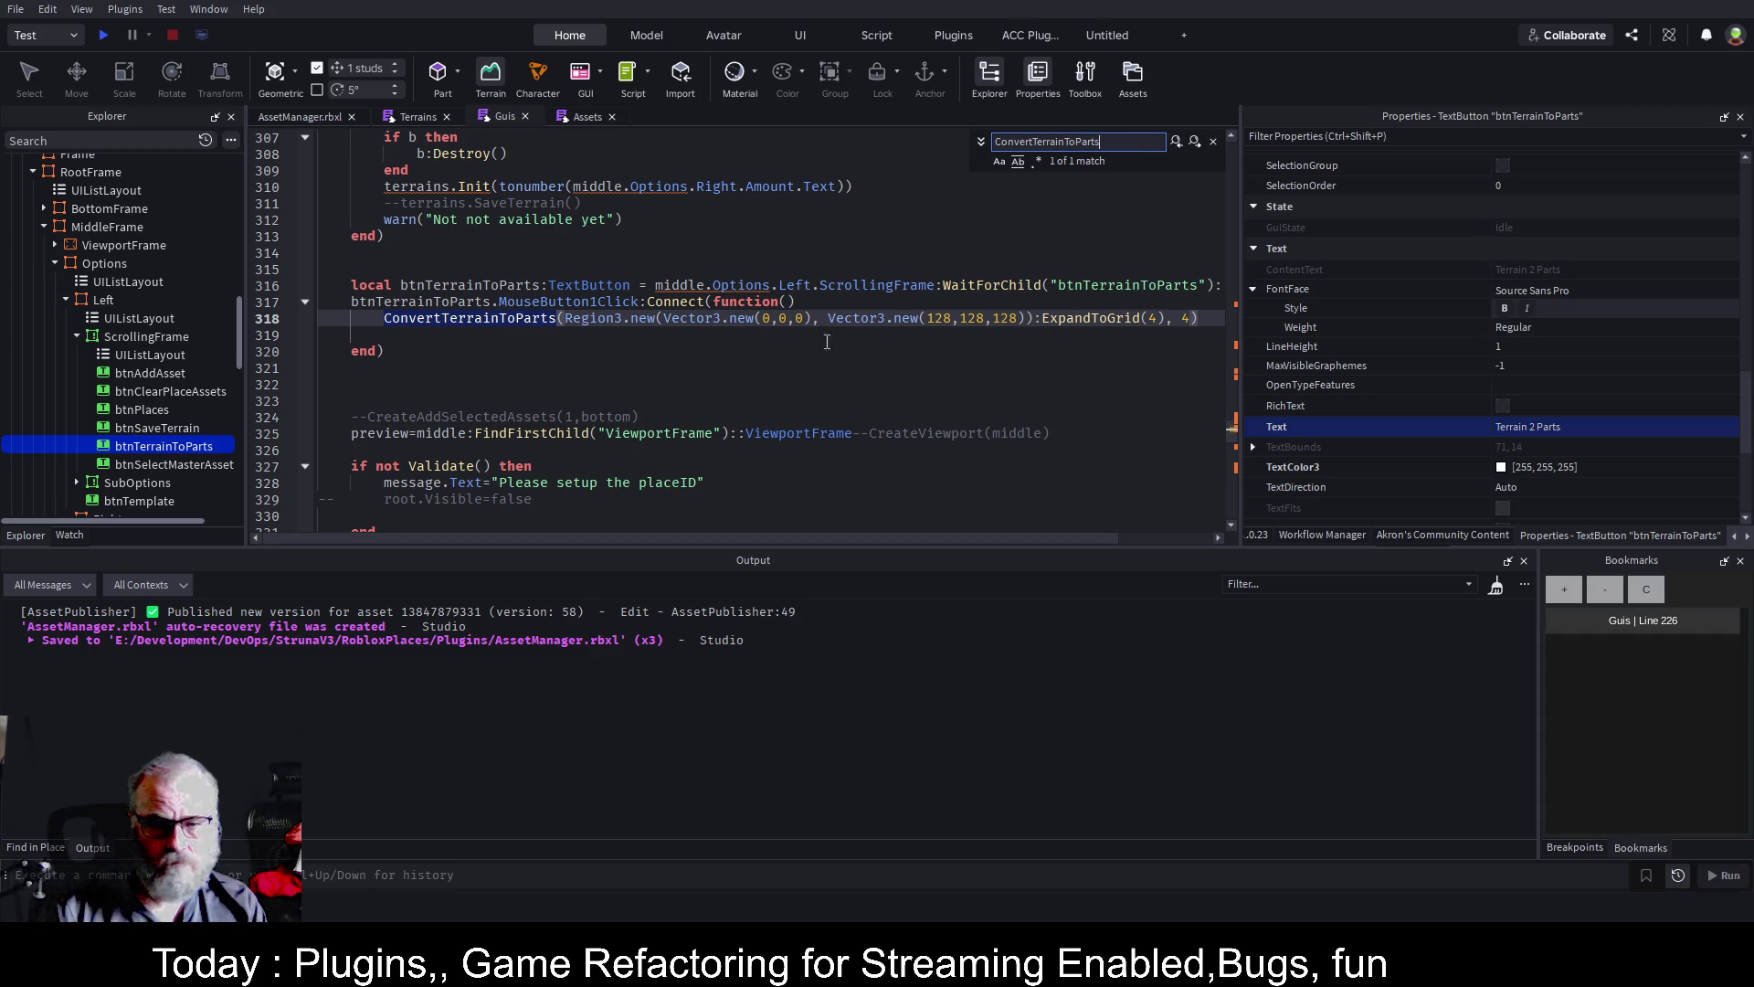
{"action": "left_click", "coordinate": [673, 368]}
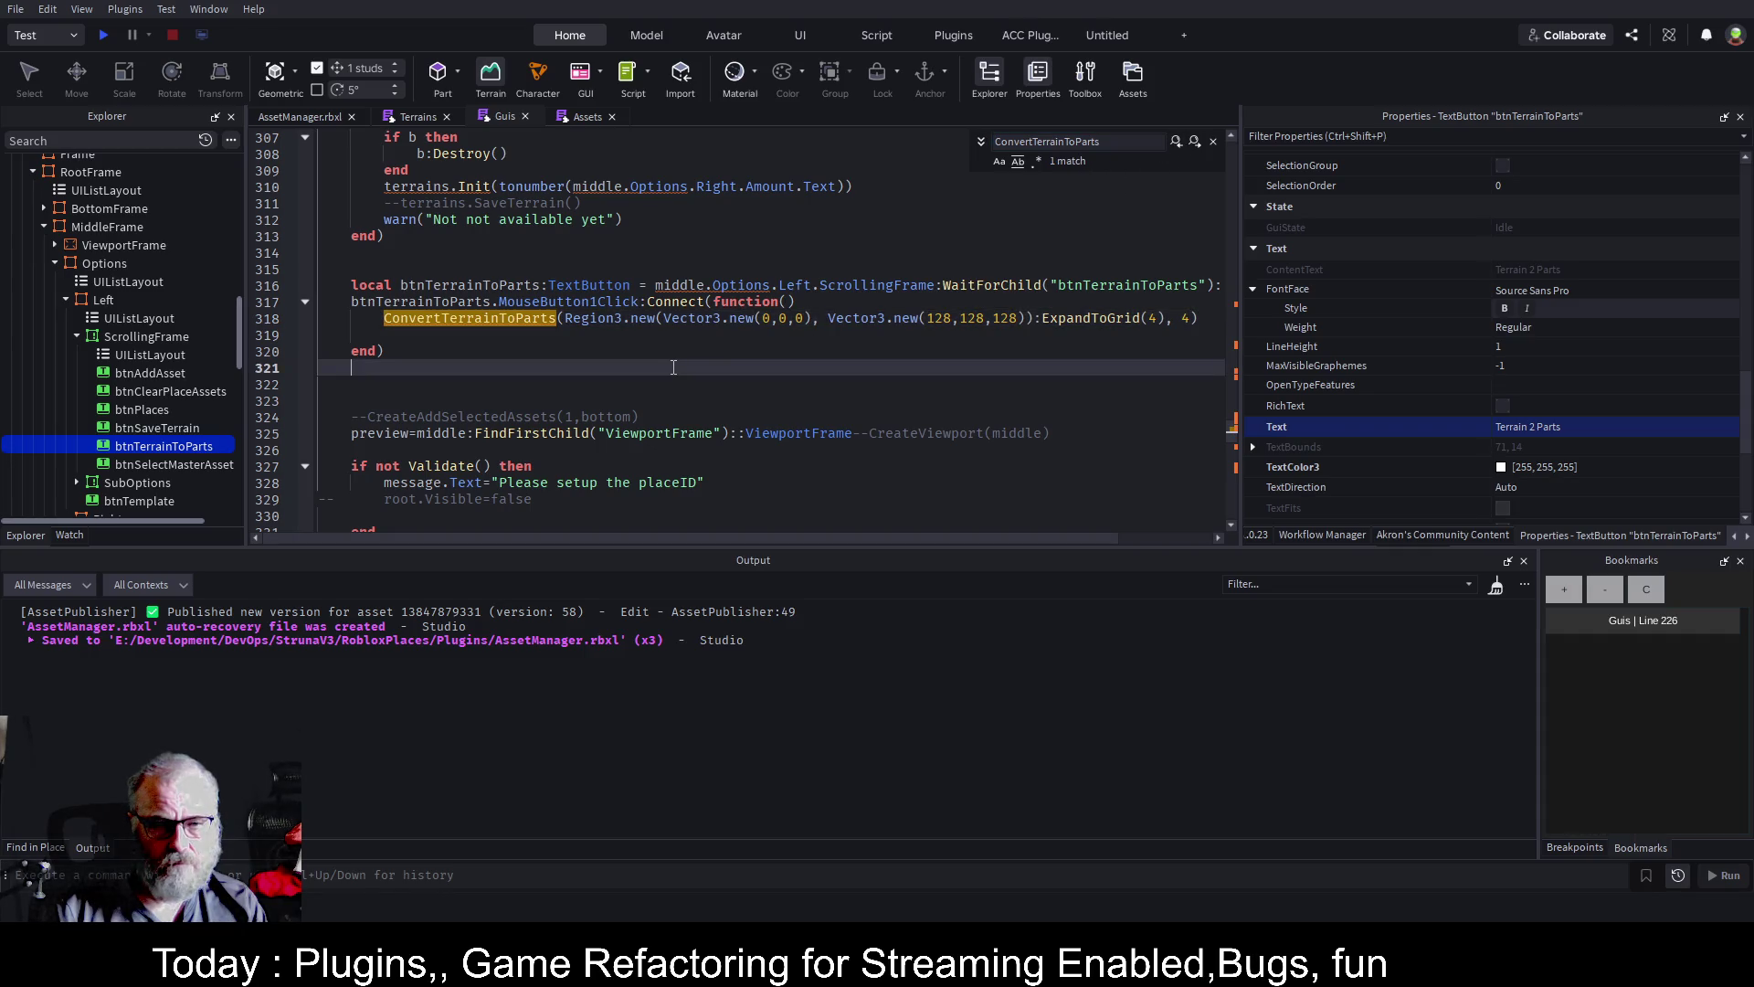
Insert a btnTerrainToParts reference on a new line above the ConvertTerrainToParts call
{"action": "left_click", "coordinate": [381, 320]}
{"action": "type", "text": "T"}
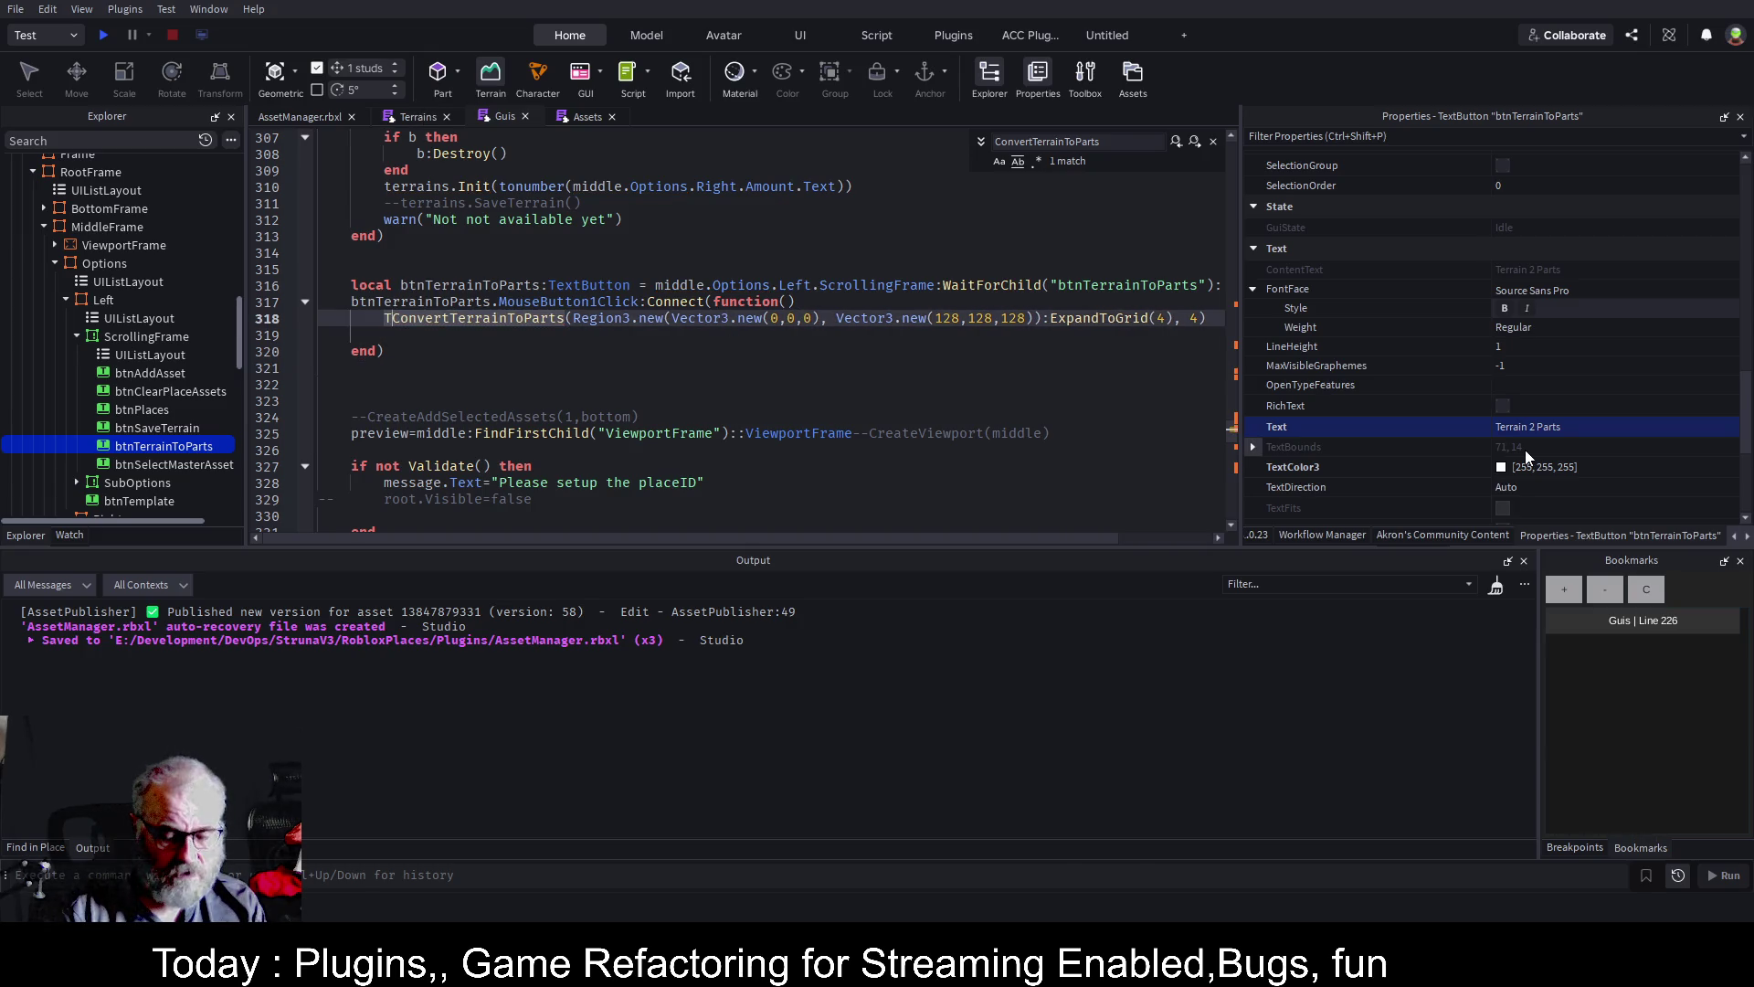
{"action": "type", "text": "er"}
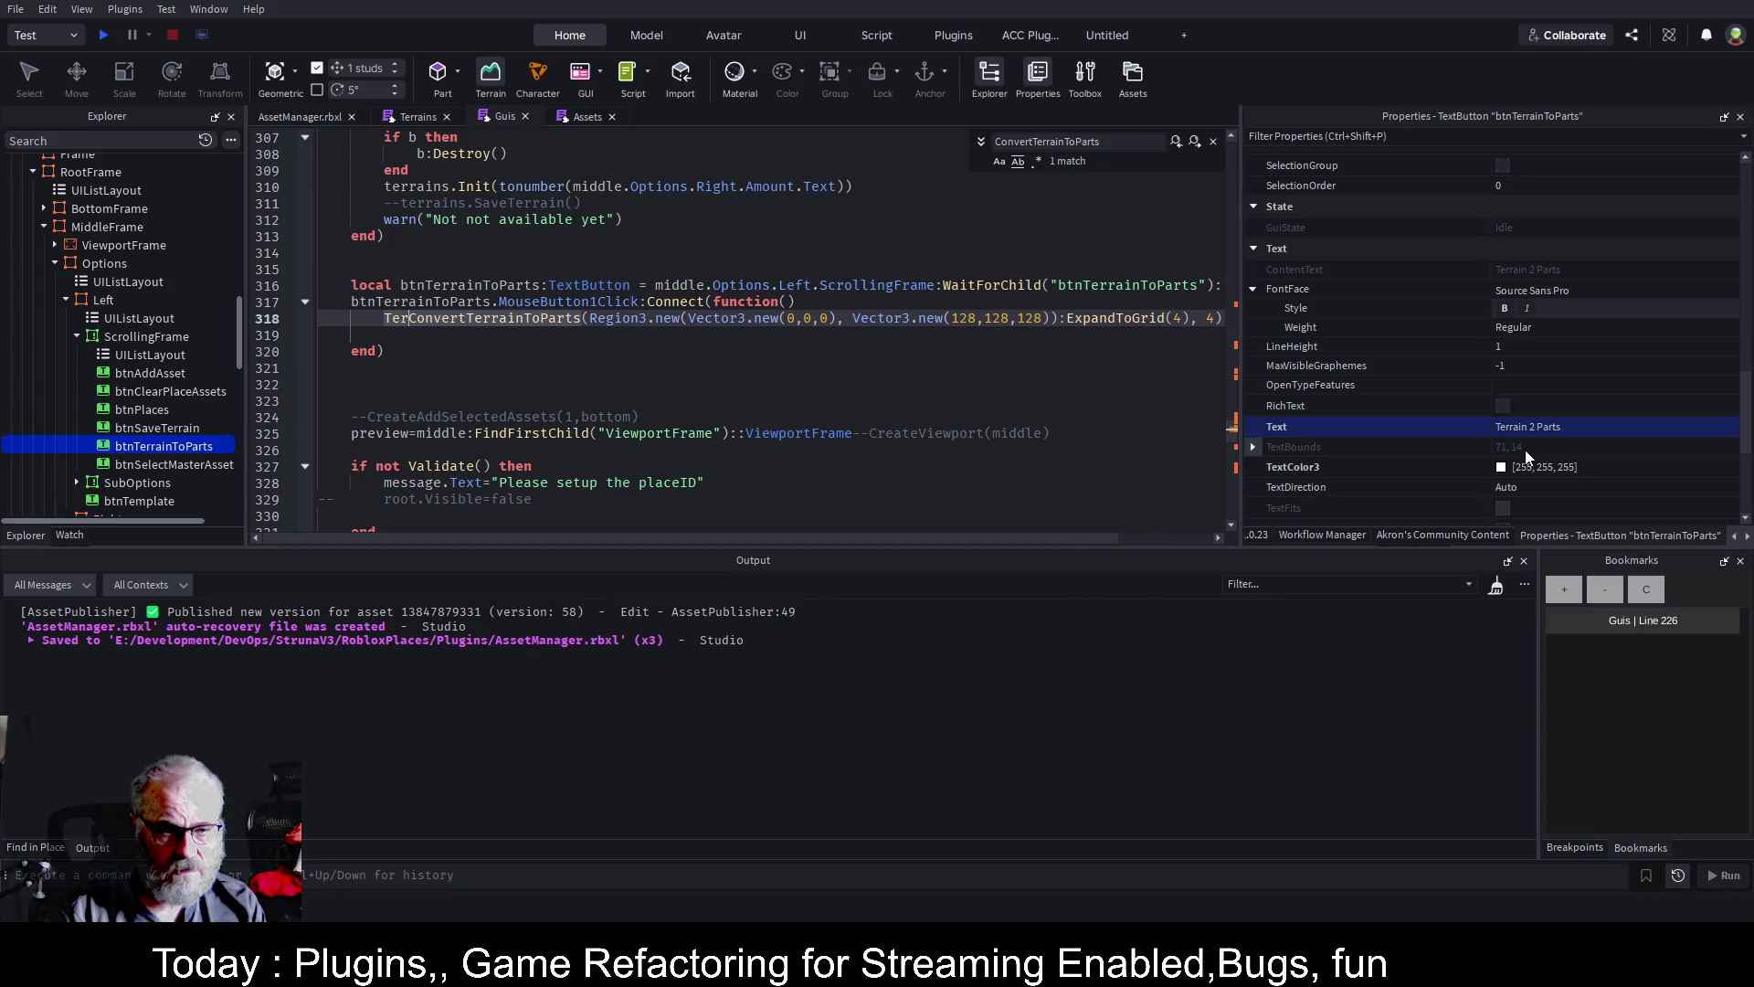
{"action": "type", "text": "rain"}
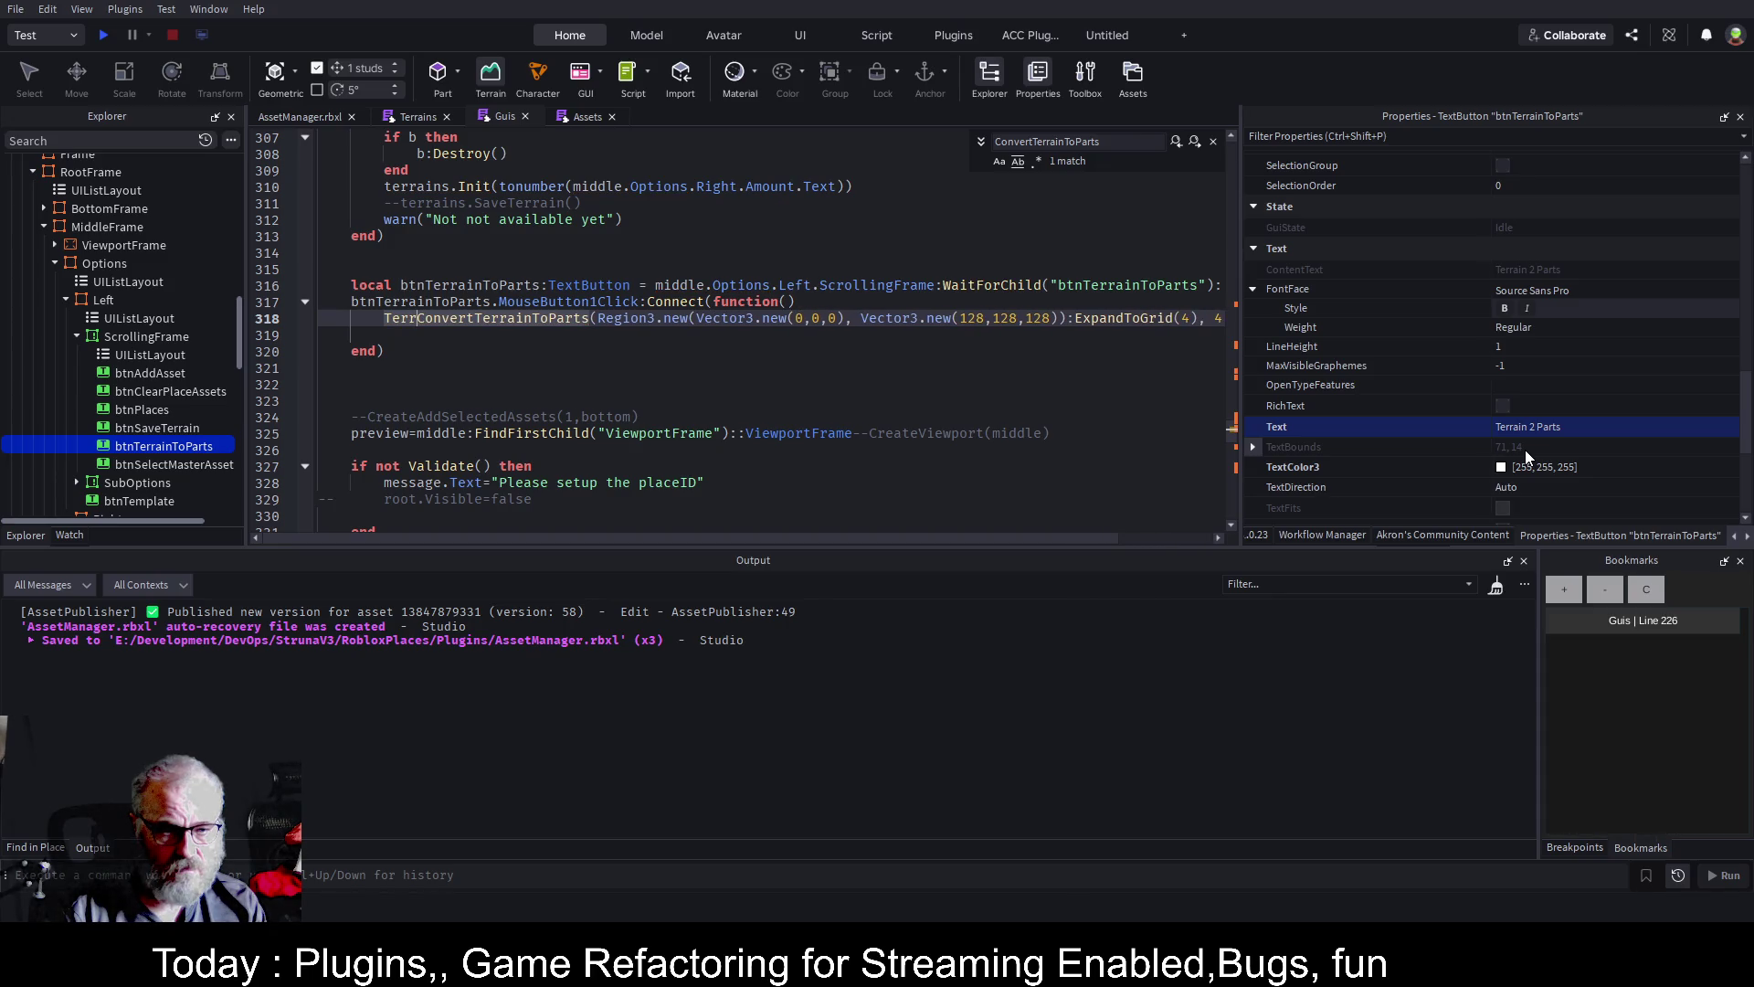
{"action": "key", "text": "BackSpace"}
{"action": "key", "text": "BackSpace"}
{"action": "key", "text": "BackSpace"}
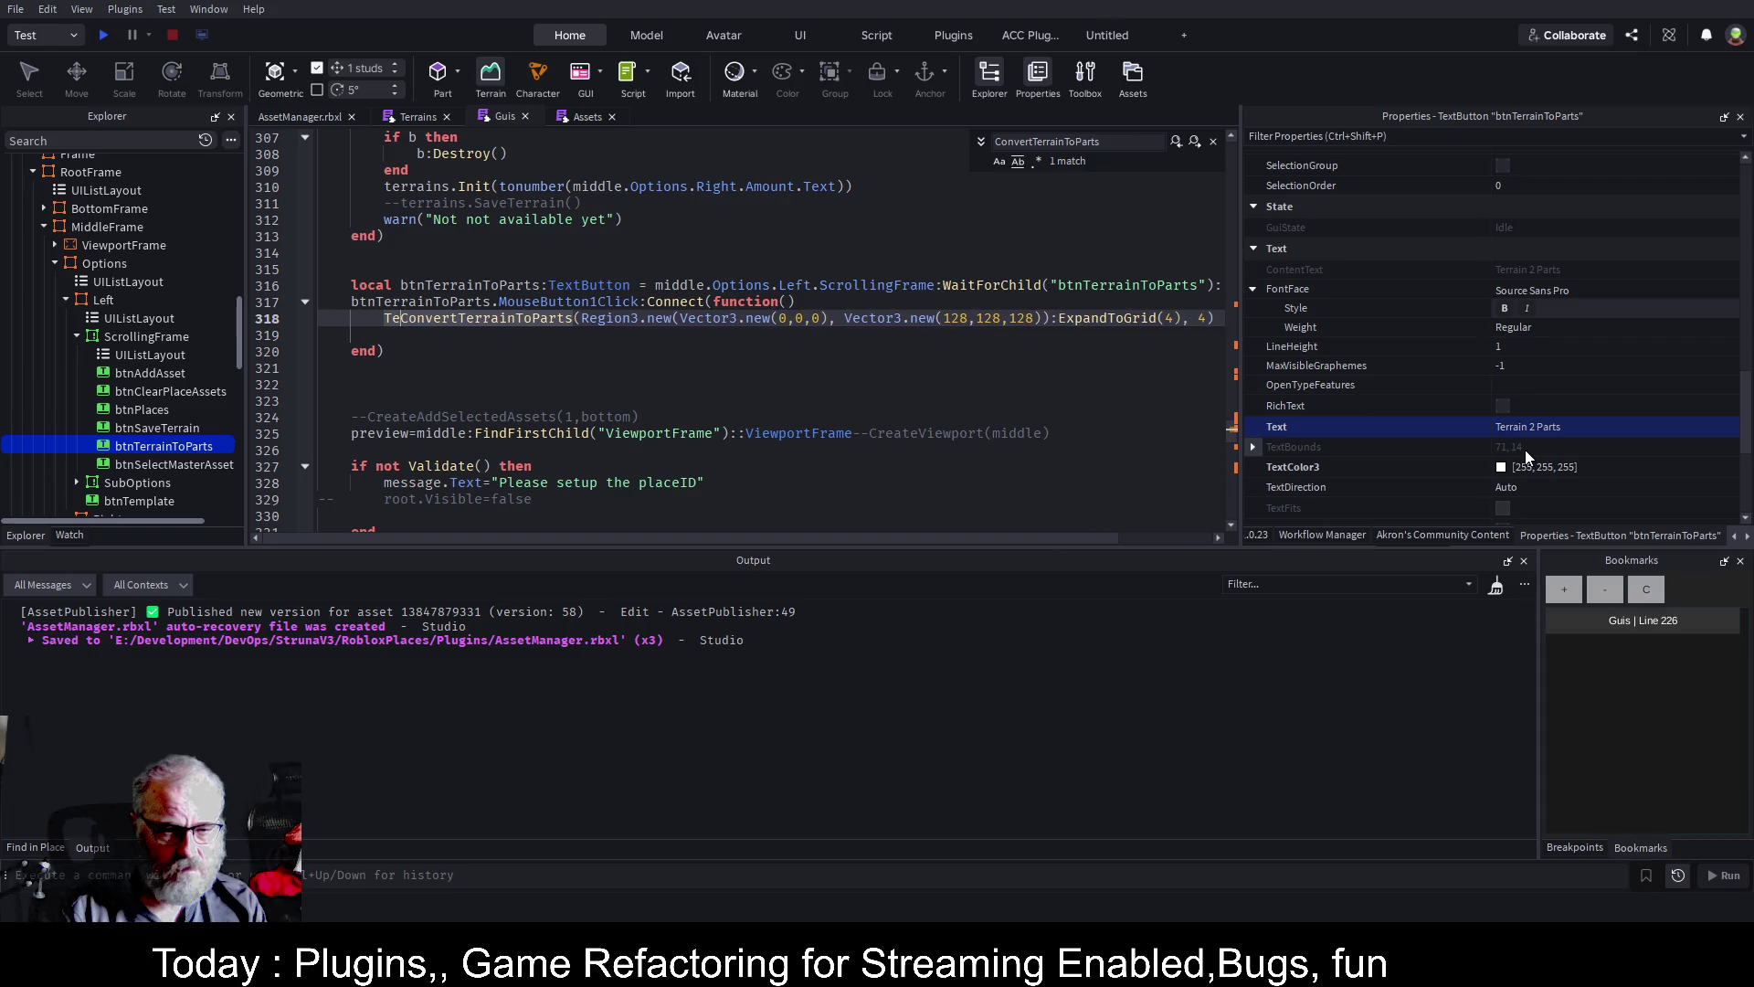
{"action": "key", "text": "Escape"}
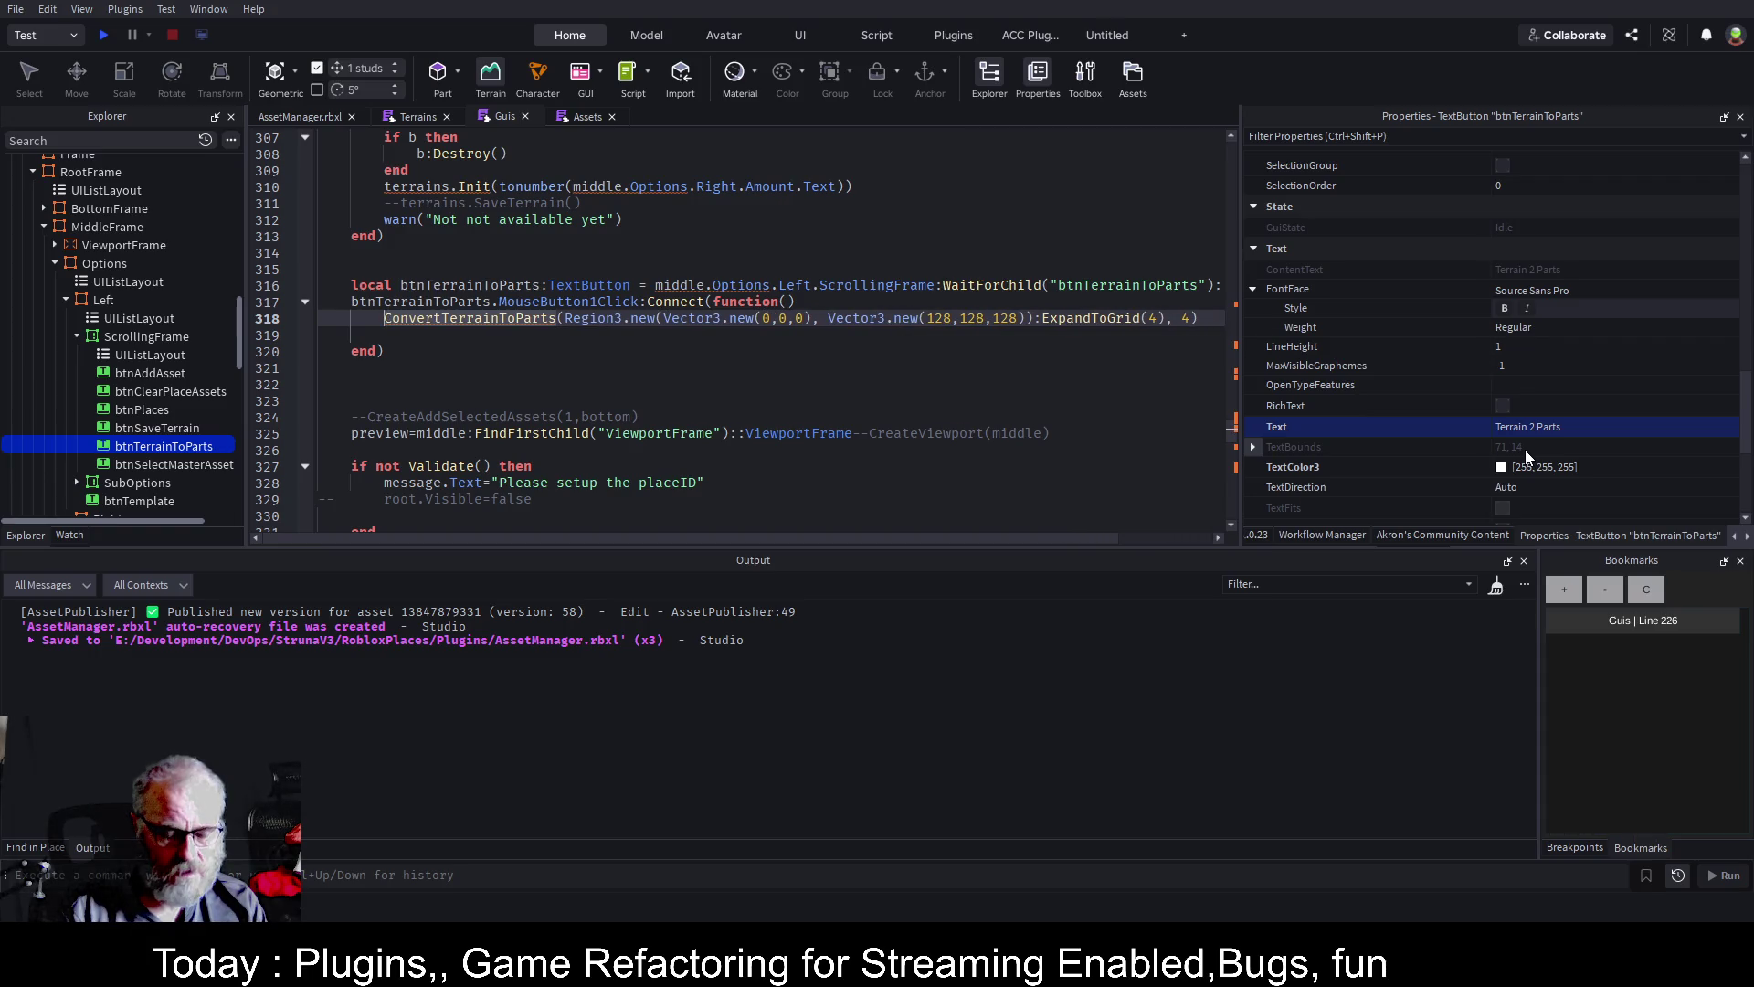
{"action": "type", "text": "TERERAINS"}
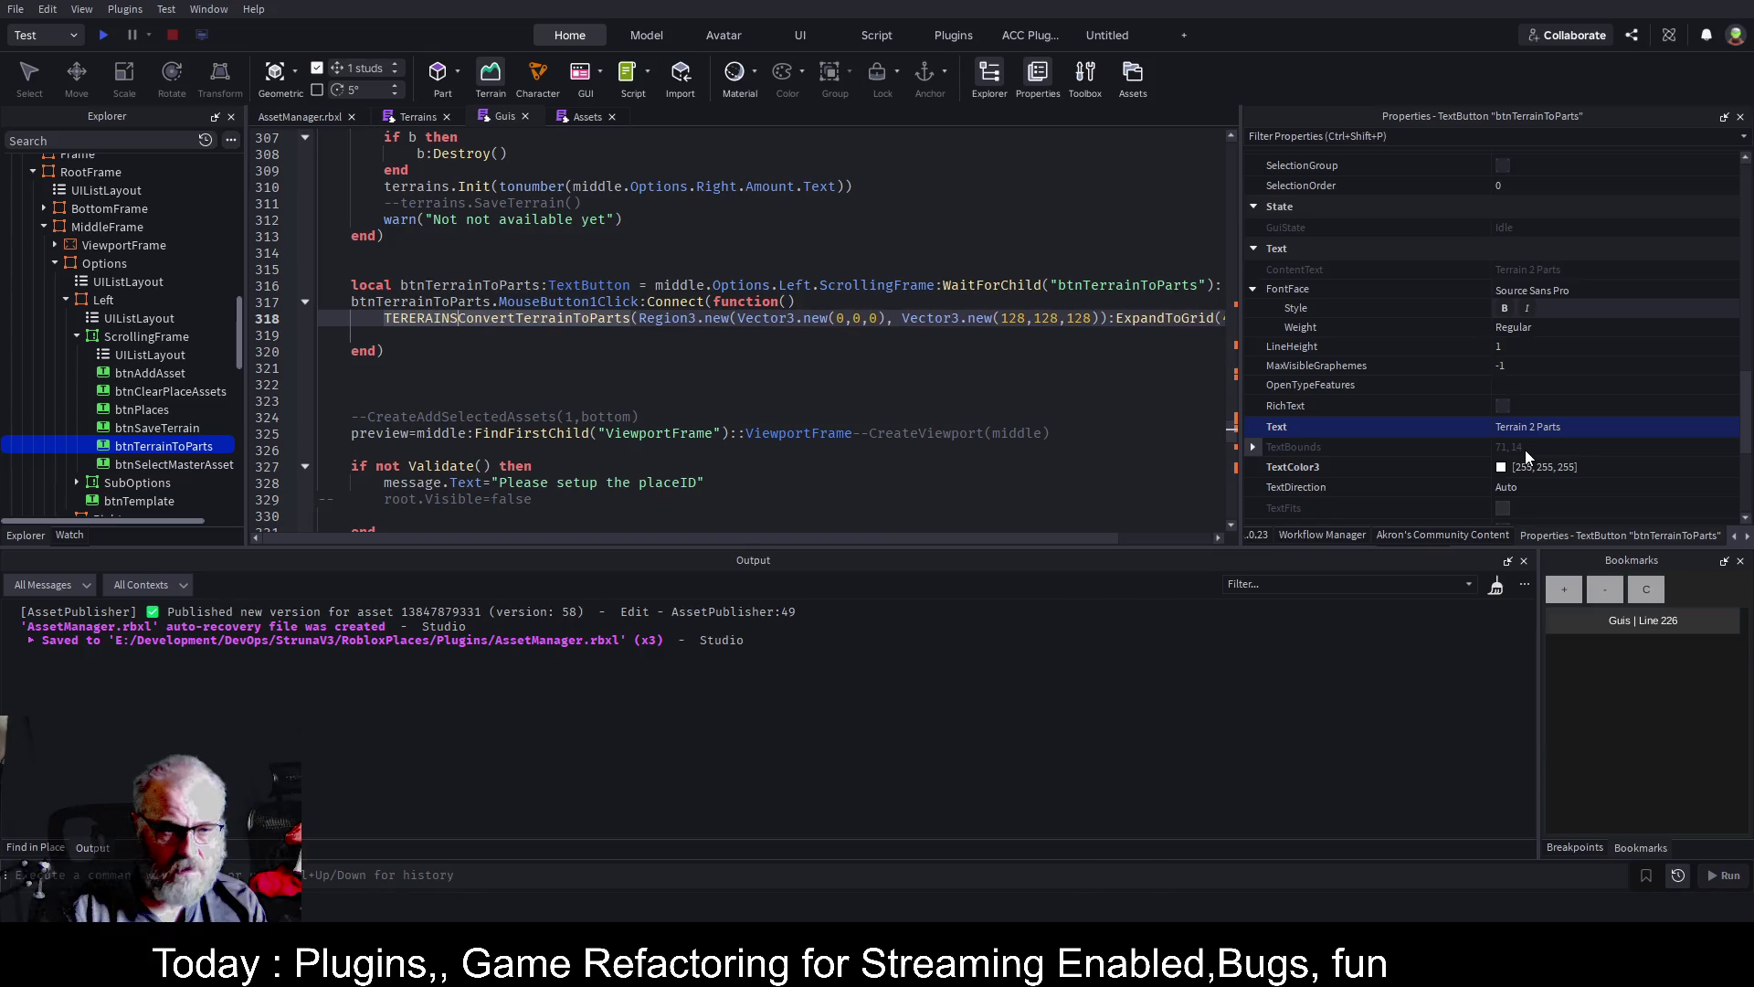
{"action": "key", "text": "BackSpace"}
{"action": "key", "text": "BackSpace"}
{"action": "key", "text": "BackSpace"}
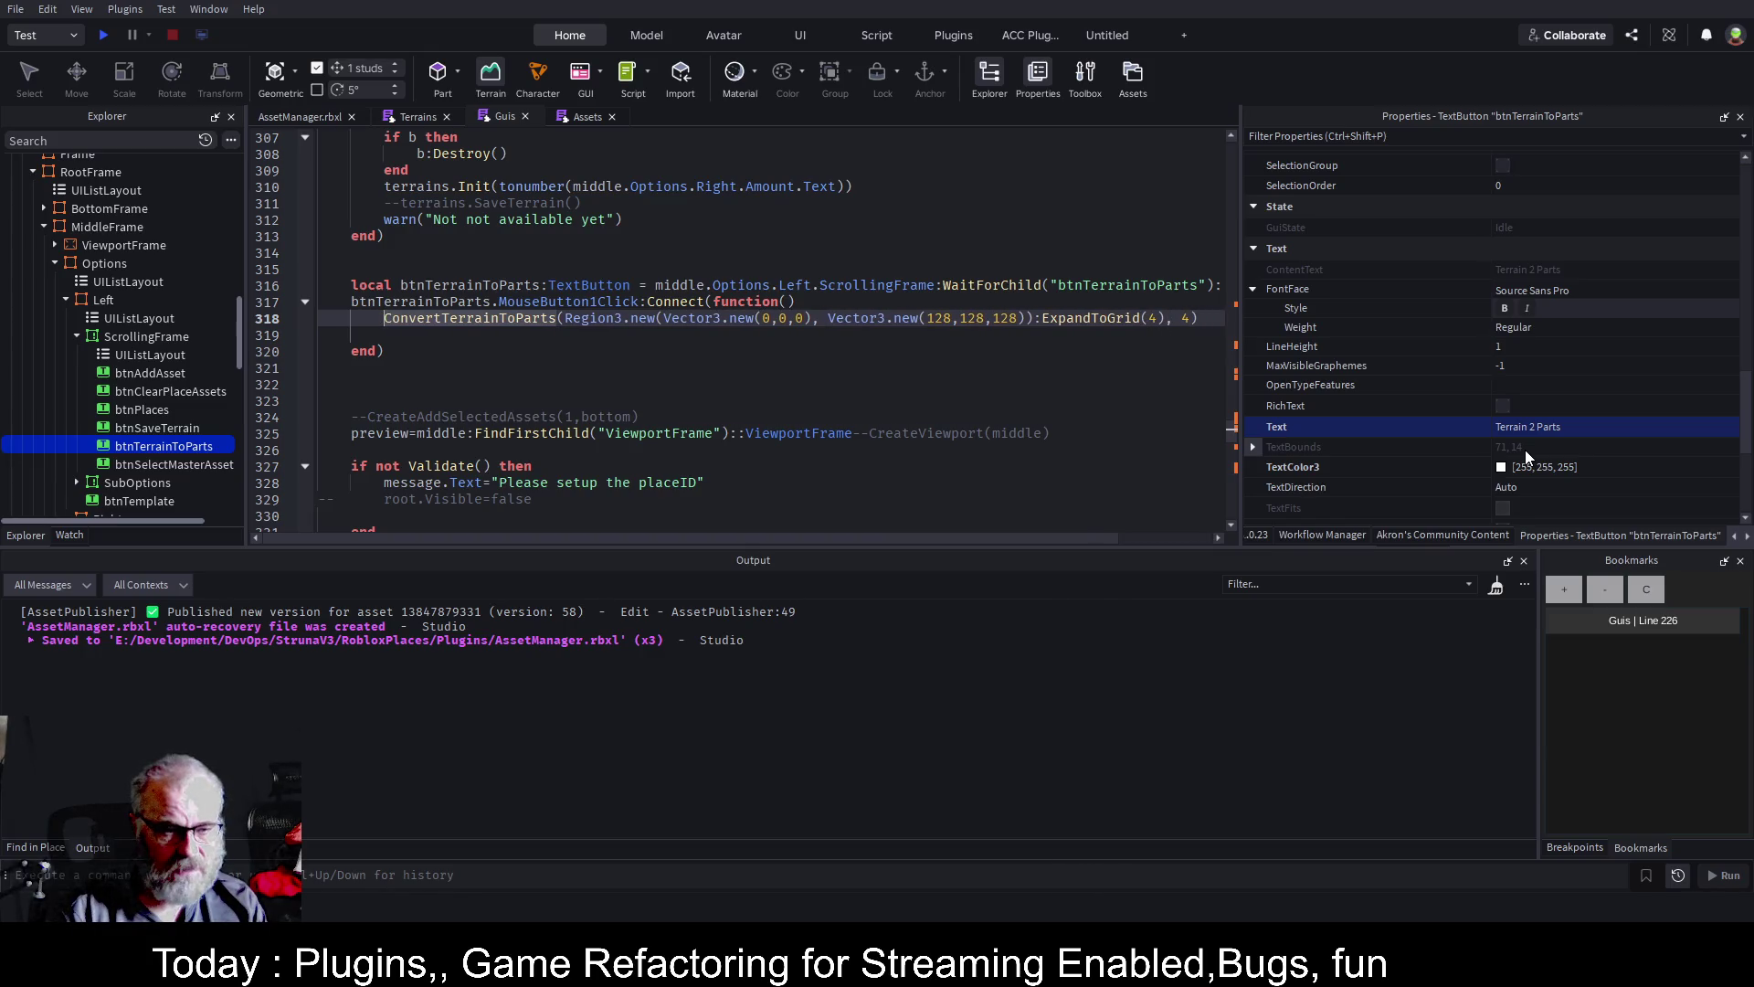
{"action": "key", "text": "Return"}
{"action": "key", "text": "Return"}
{"action": "key", "text": "Up"}
{"action": "type", "text": "t"}
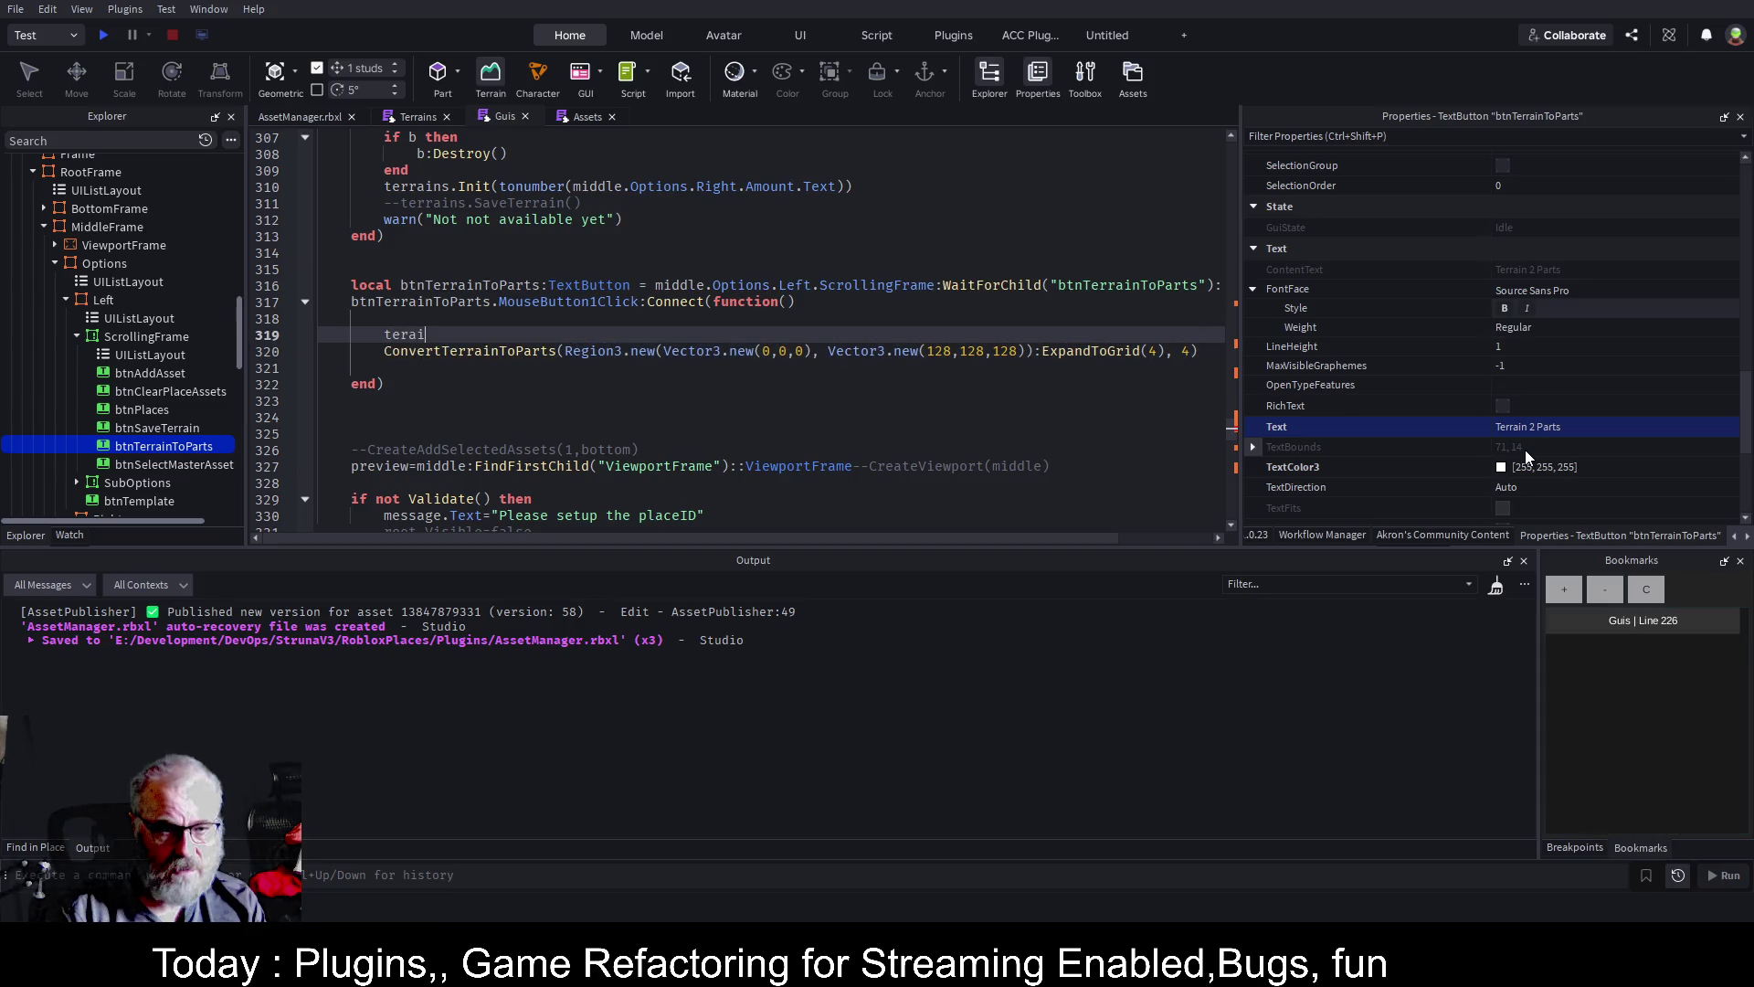
{"action": "key", "text": "Tab"}
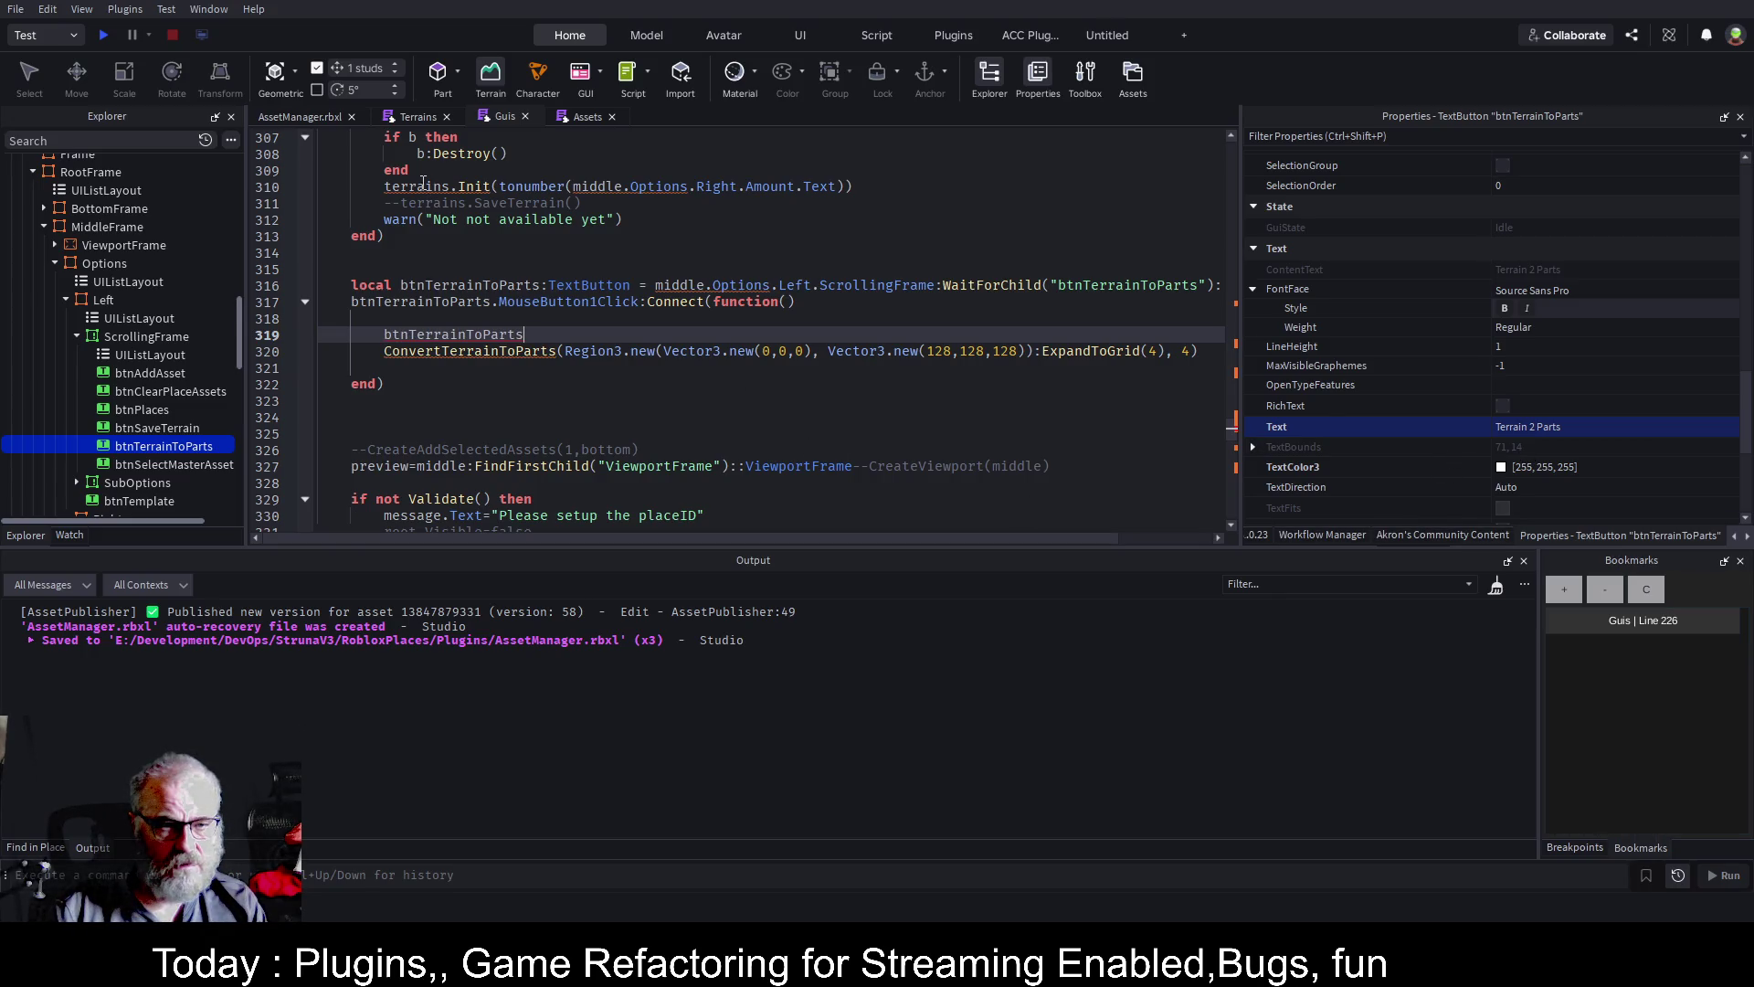
Cut the terrains require line from the save handler and jump to the script top
{"action": "scroll", "coordinate": [678, 300], "scroll_direction": "up", "scroll_amount": 2}
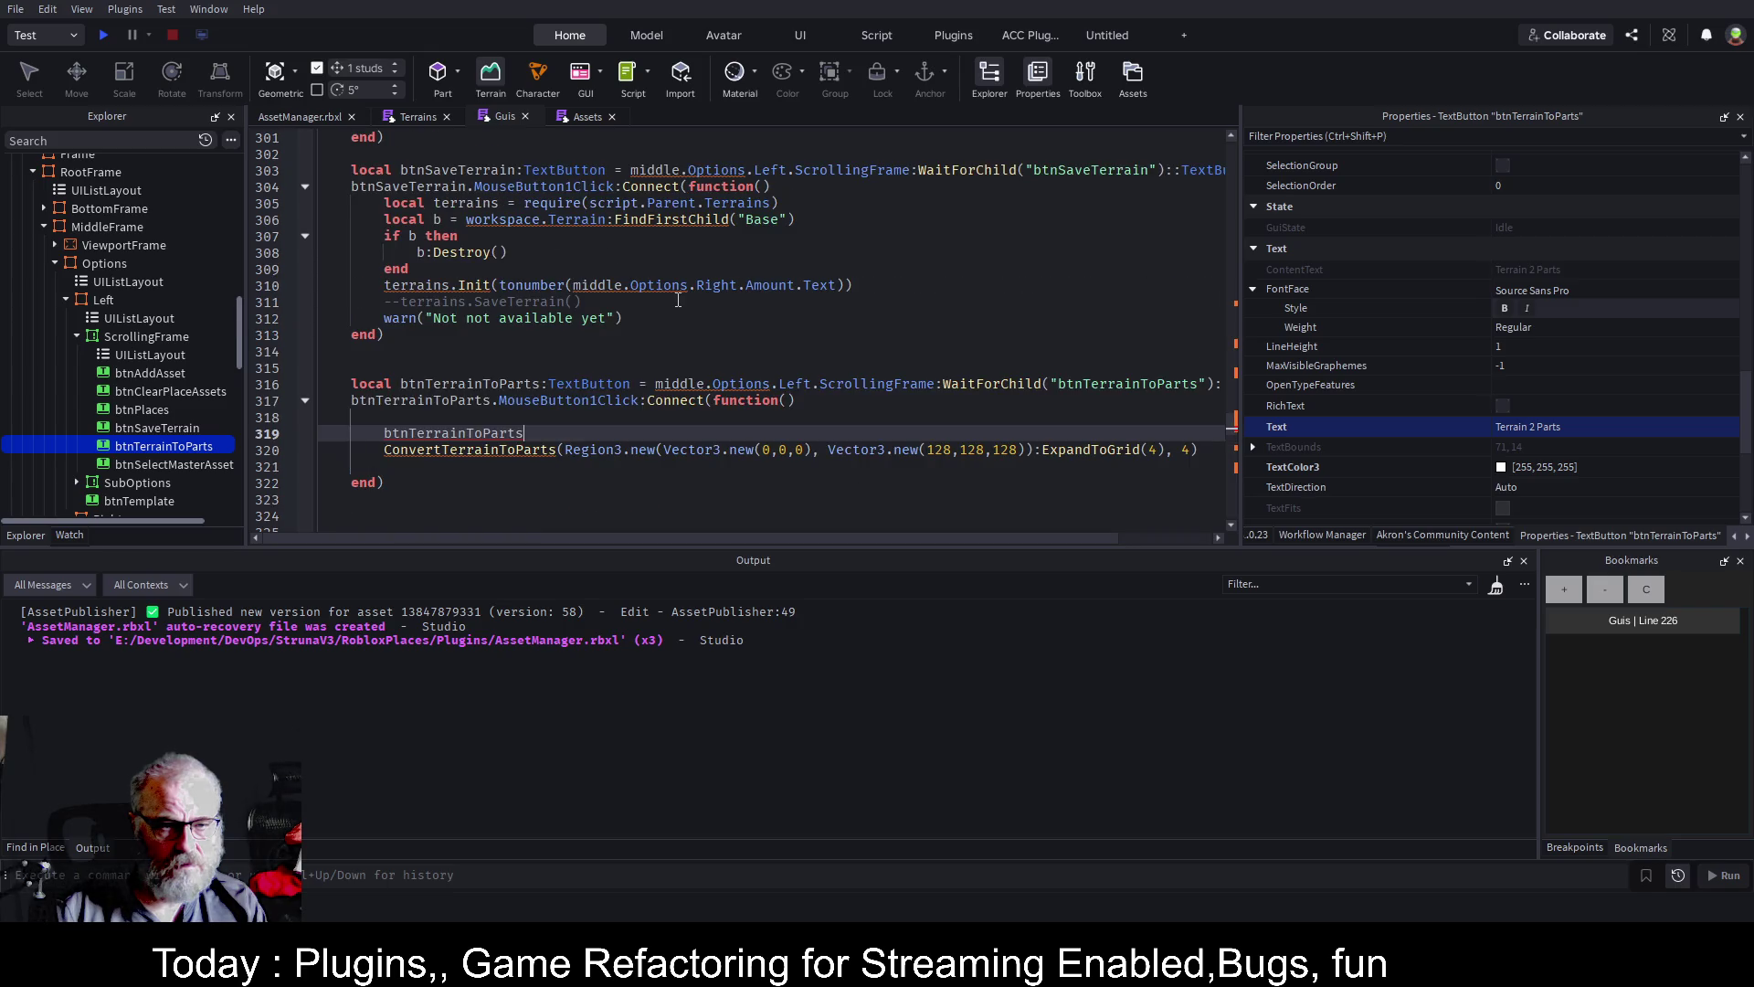
{"action": "left_click_drag", "start_coordinate": [796, 203], "coordinate": [359, 198]}
{"action": "key", "text": "ctrl+c"}
{"action": "key", "text": "ctrl+Home"}
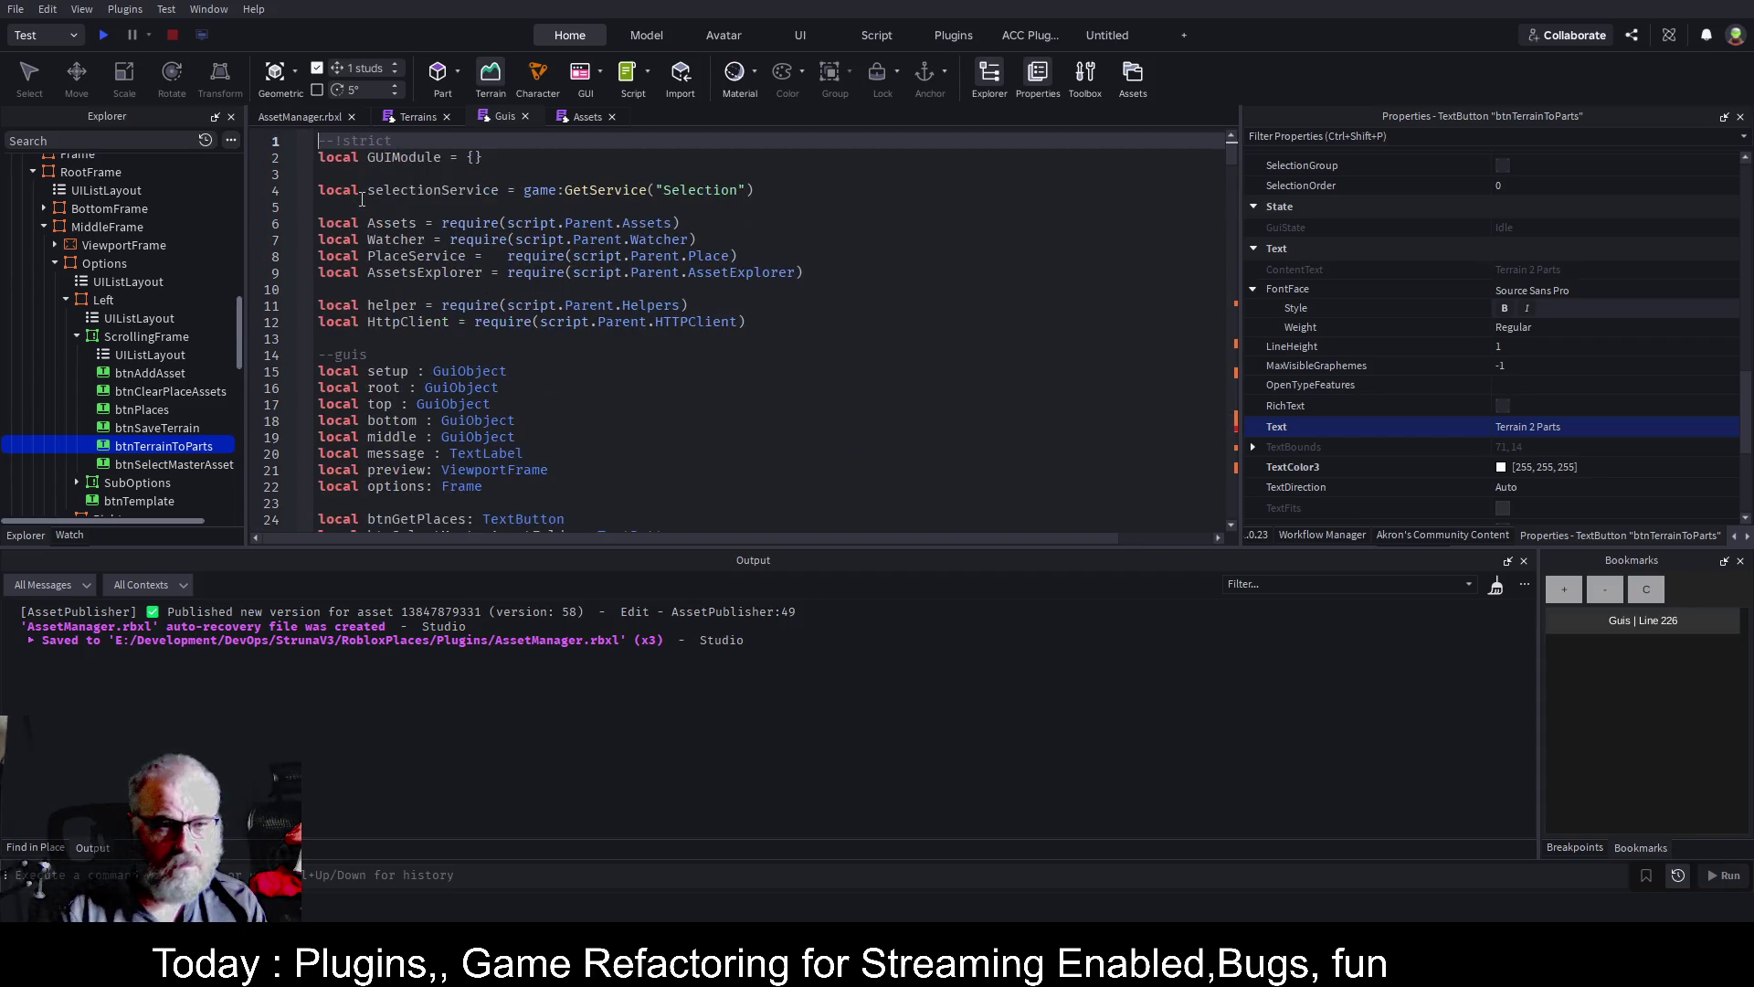
Paste the require as line 10, rename the variable to Terrains, and save
{"action": "left_click", "coordinate": [818, 273]}
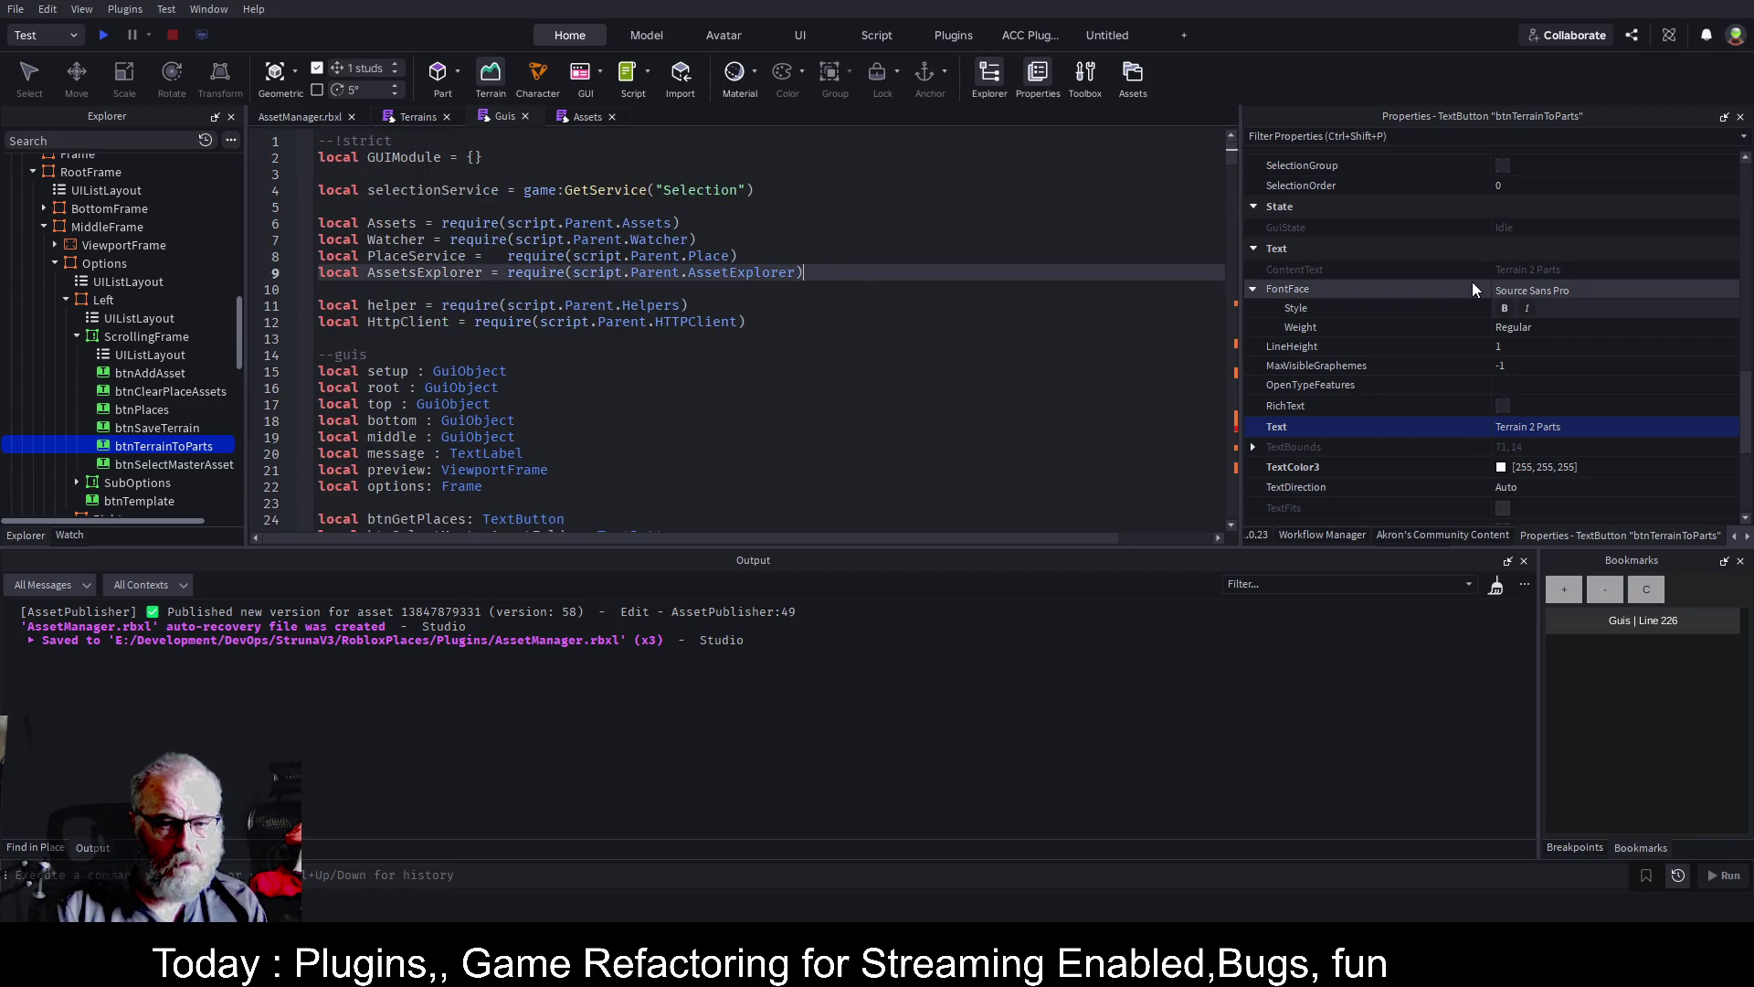
{"action": "key", "text": "Return"}
{"action": "key", "text": "ctrl+v"}
{"action": "key", "text": "ctrl+s"}
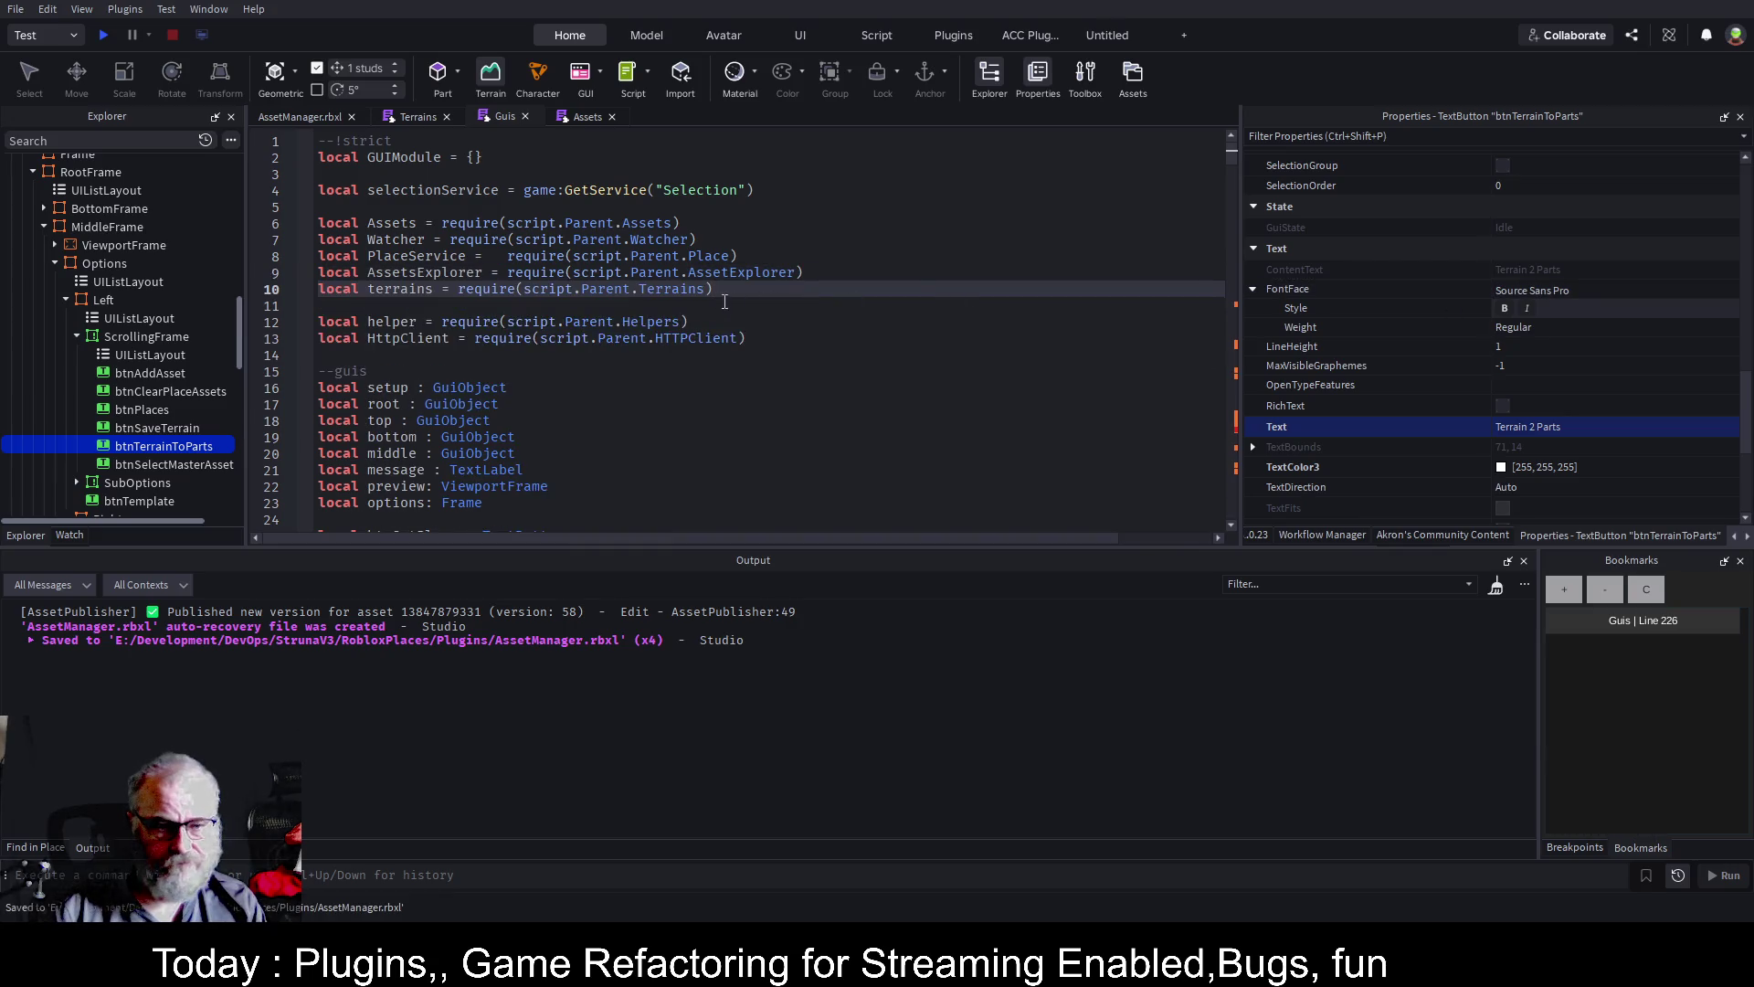
{"action": "left_click", "coordinate": [371, 289]}
{"action": "key", "text": "BackSpace"}
{"action": "type", "text": "T"}
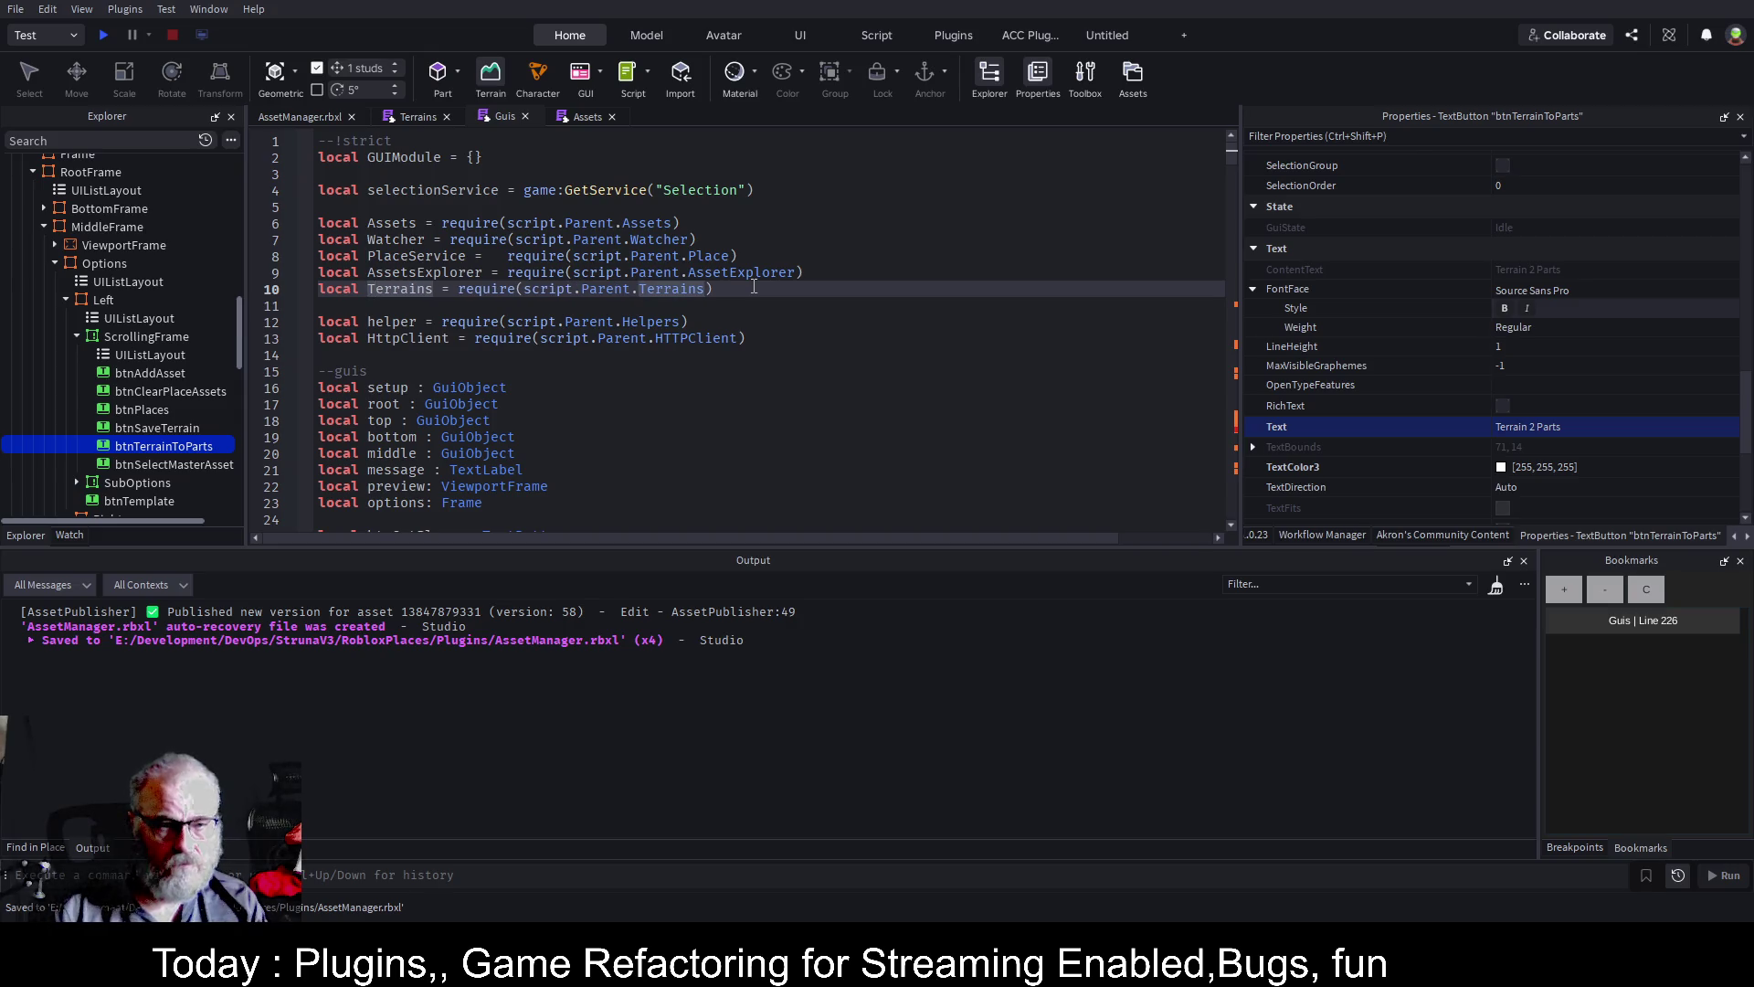
{"action": "key", "text": "ctrl+s"}
Search for 'terrains' and correct the init call to Terrains.Init
{"action": "scroll", "coordinate": [753, 289], "scroll_direction": "down", "scroll_amount": 20}
{"action": "key", "text": "ctrl+f"}
{"action": "type", "text": "terr"}
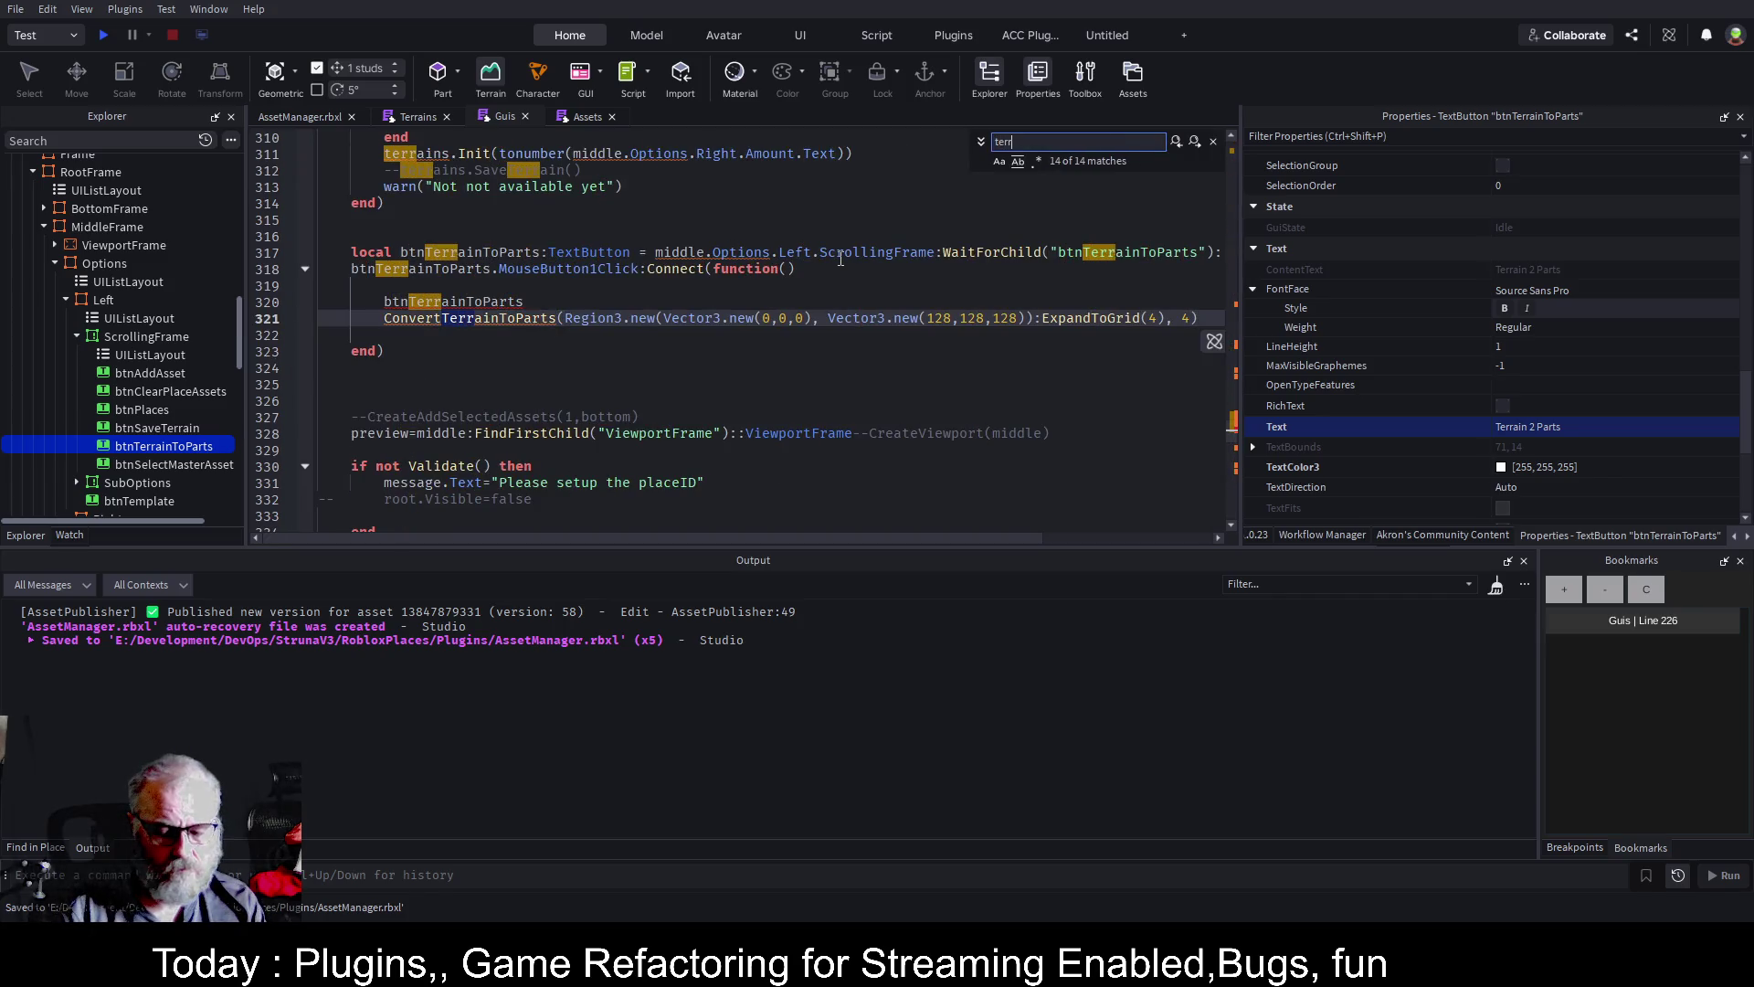
{"action": "type", "text": "ains"}
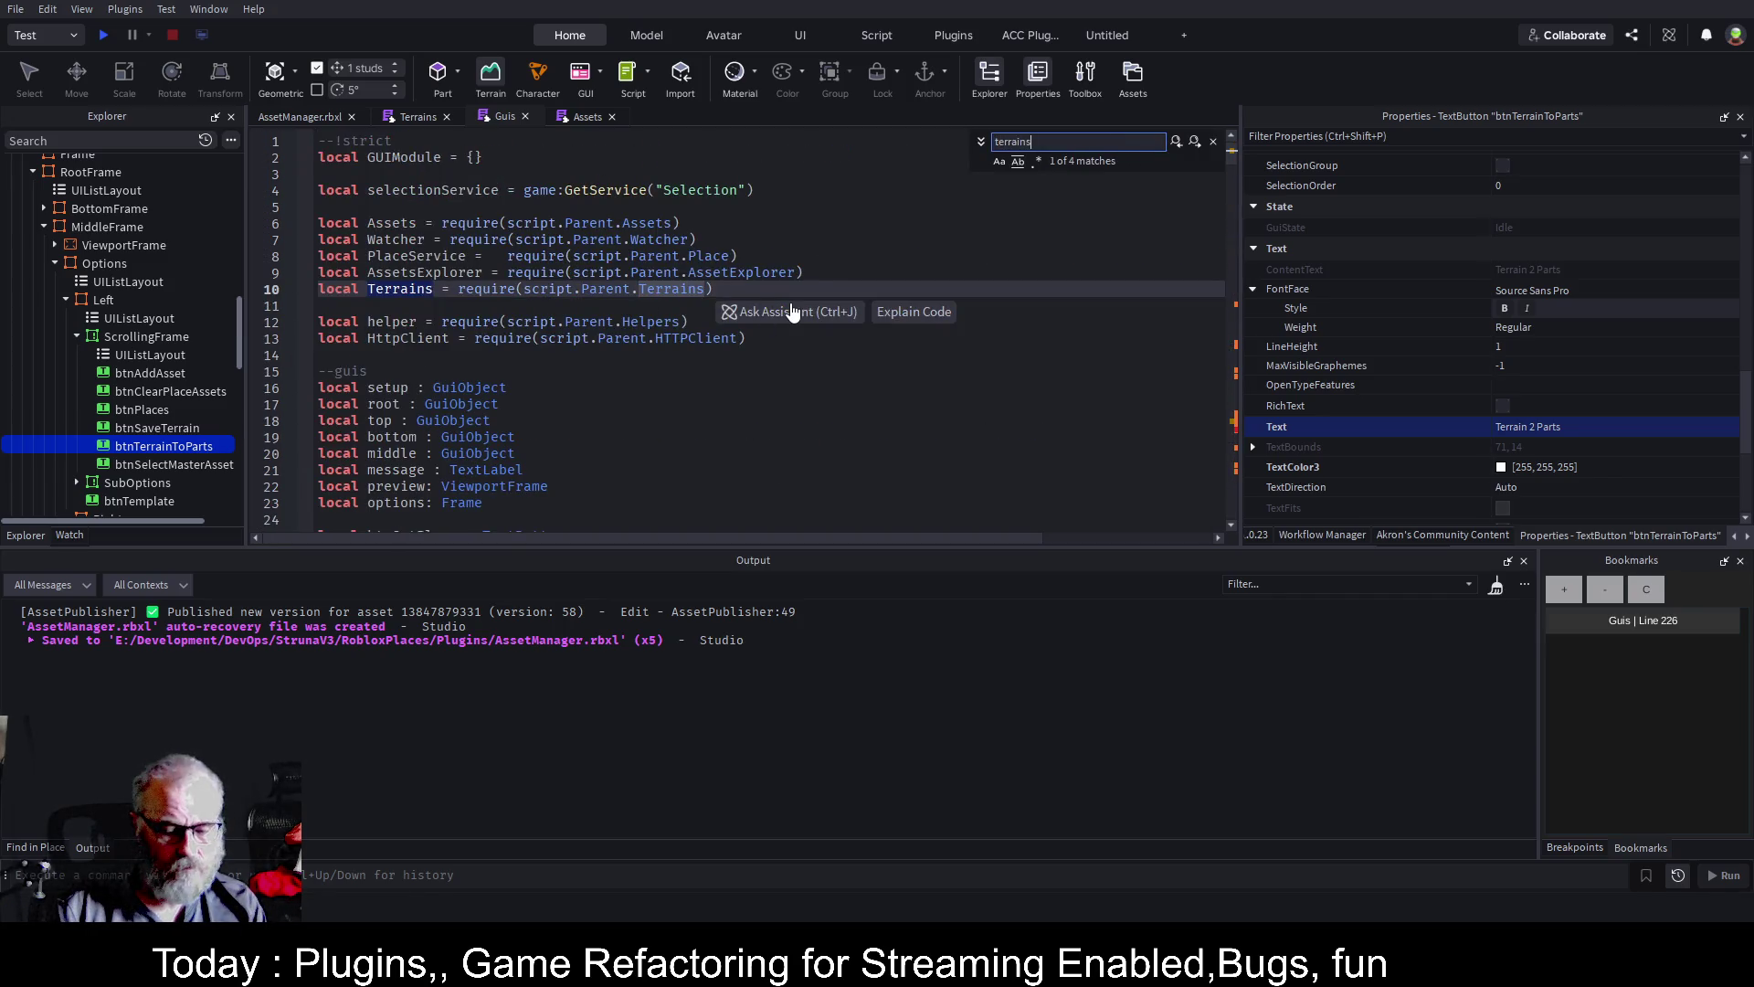
{"action": "left_click", "coordinate": [1196, 148]}
{"action": "left_click", "coordinate": [1196, 142]}
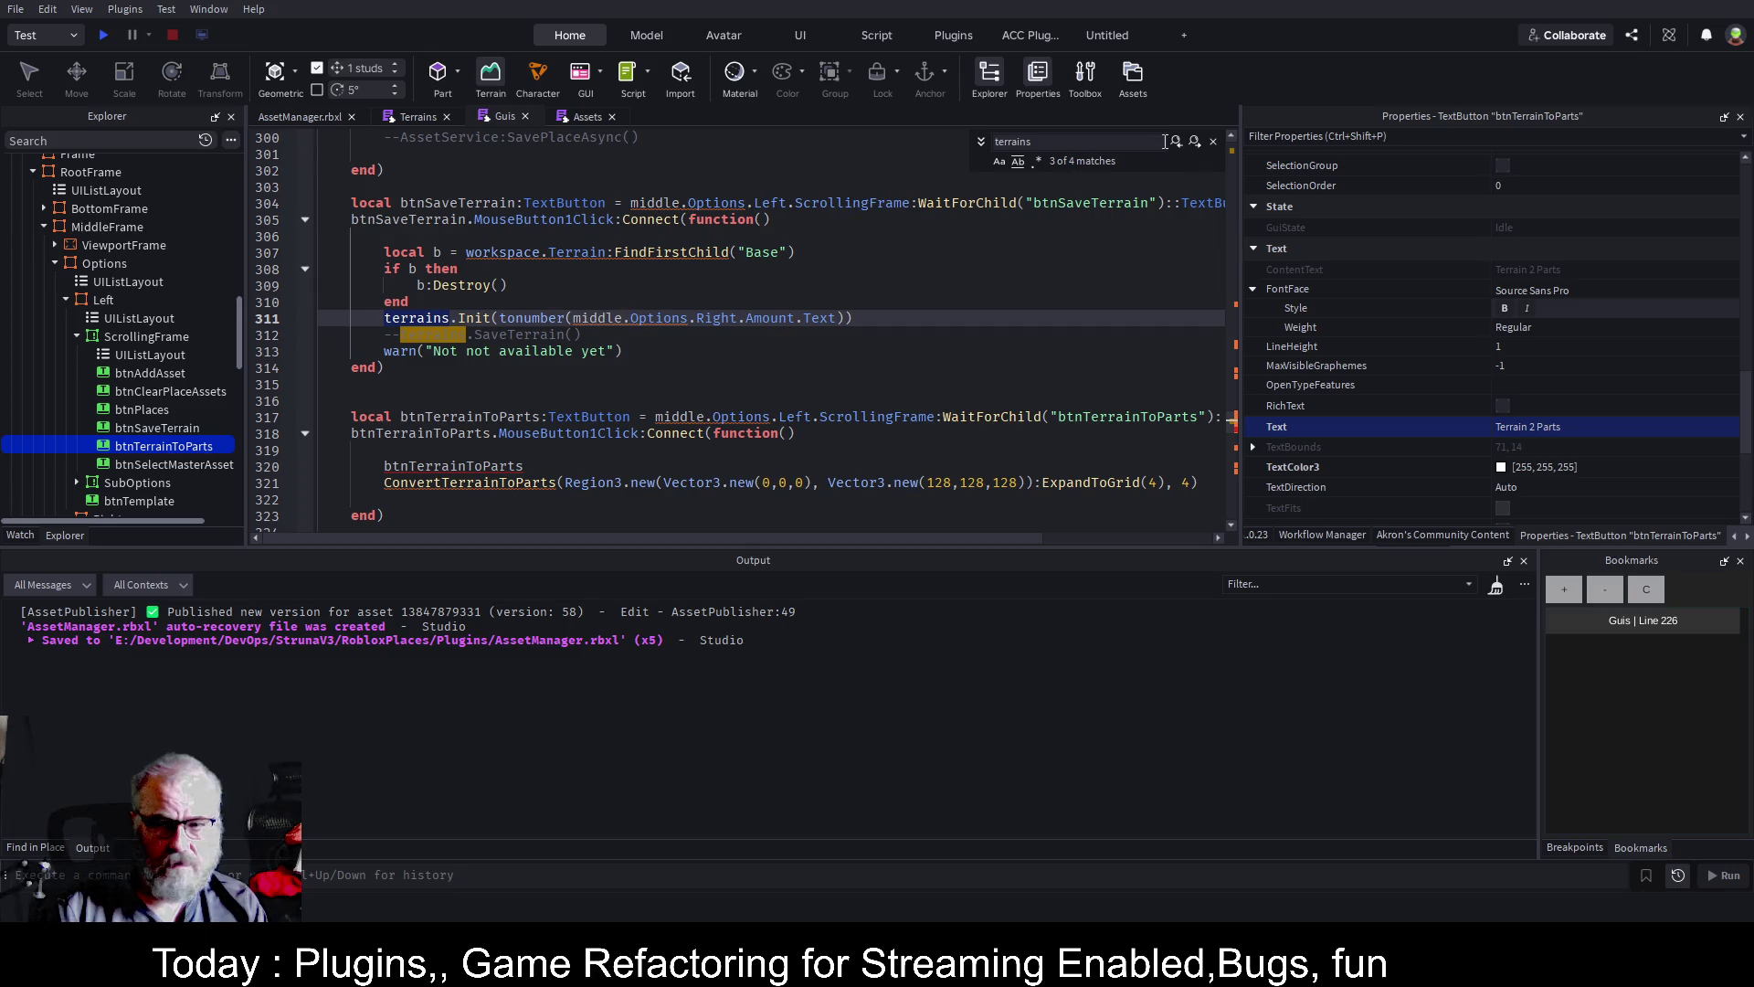
{"action": "left_click", "coordinate": [485, 364]}
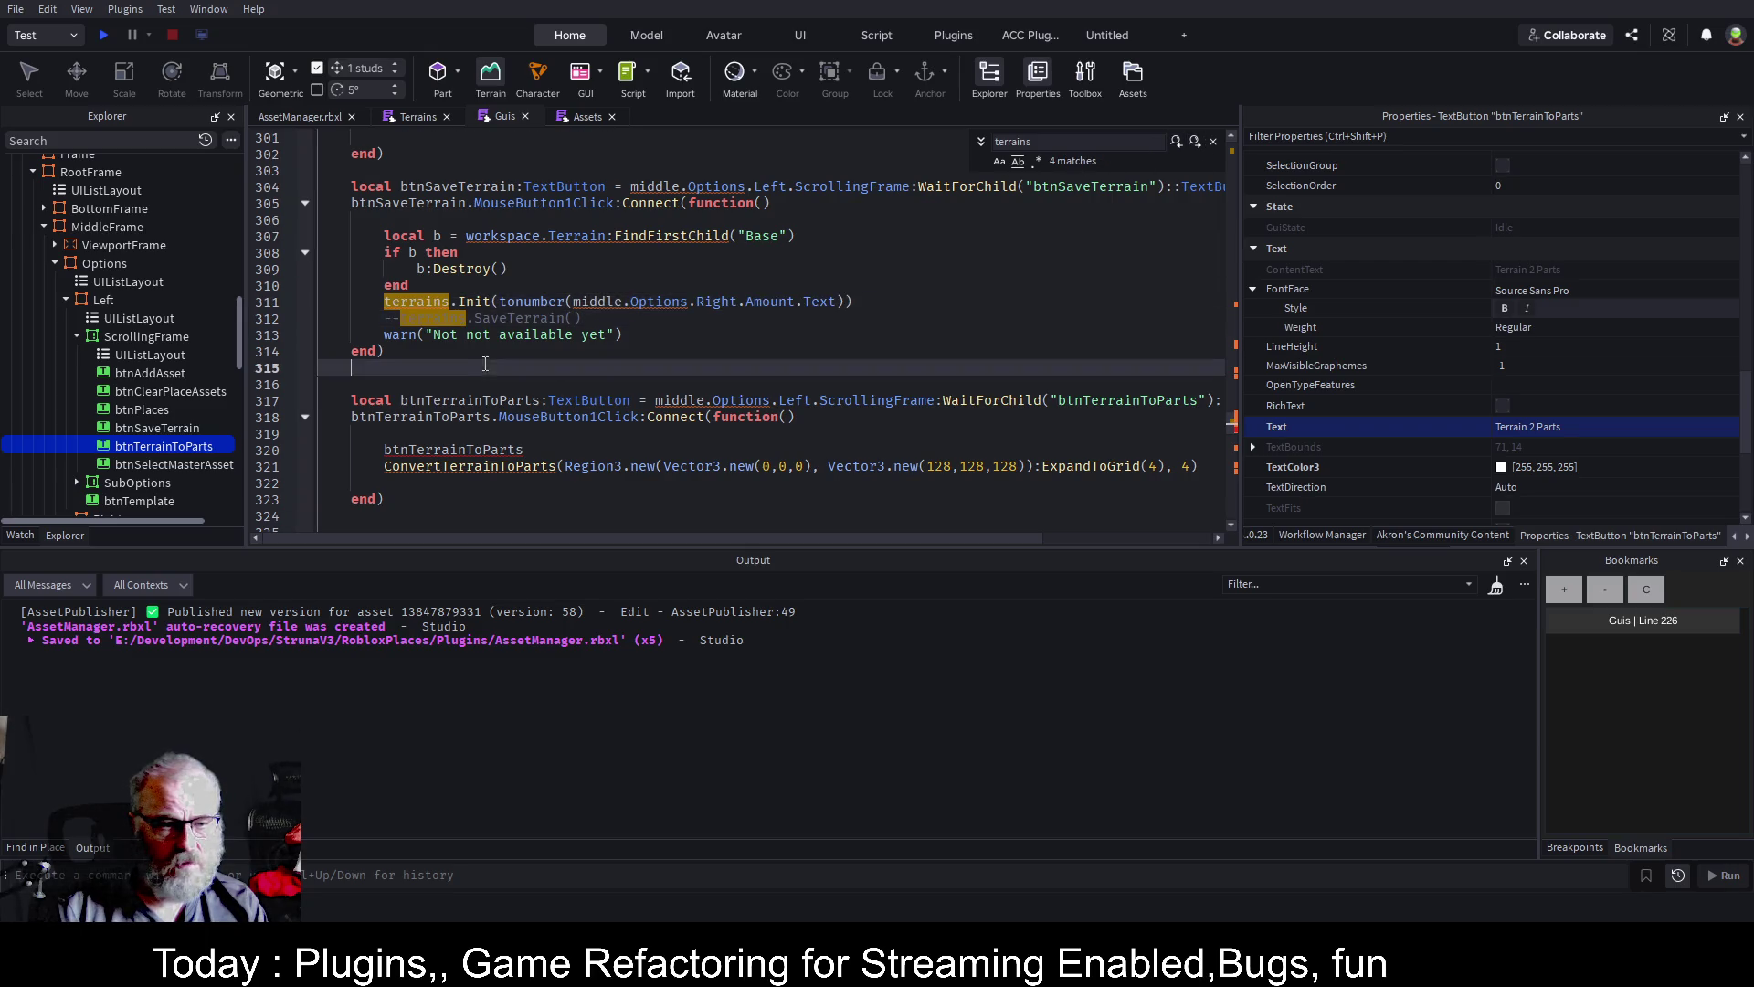
{"action": "left_click", "coordinate": [428, 285]}
{"action": "key", "text": "Down"}
{"action": "key", "text": "Home"}
{"action": "key", "text": "Delete"}
{"action": "type", "text": "T"}
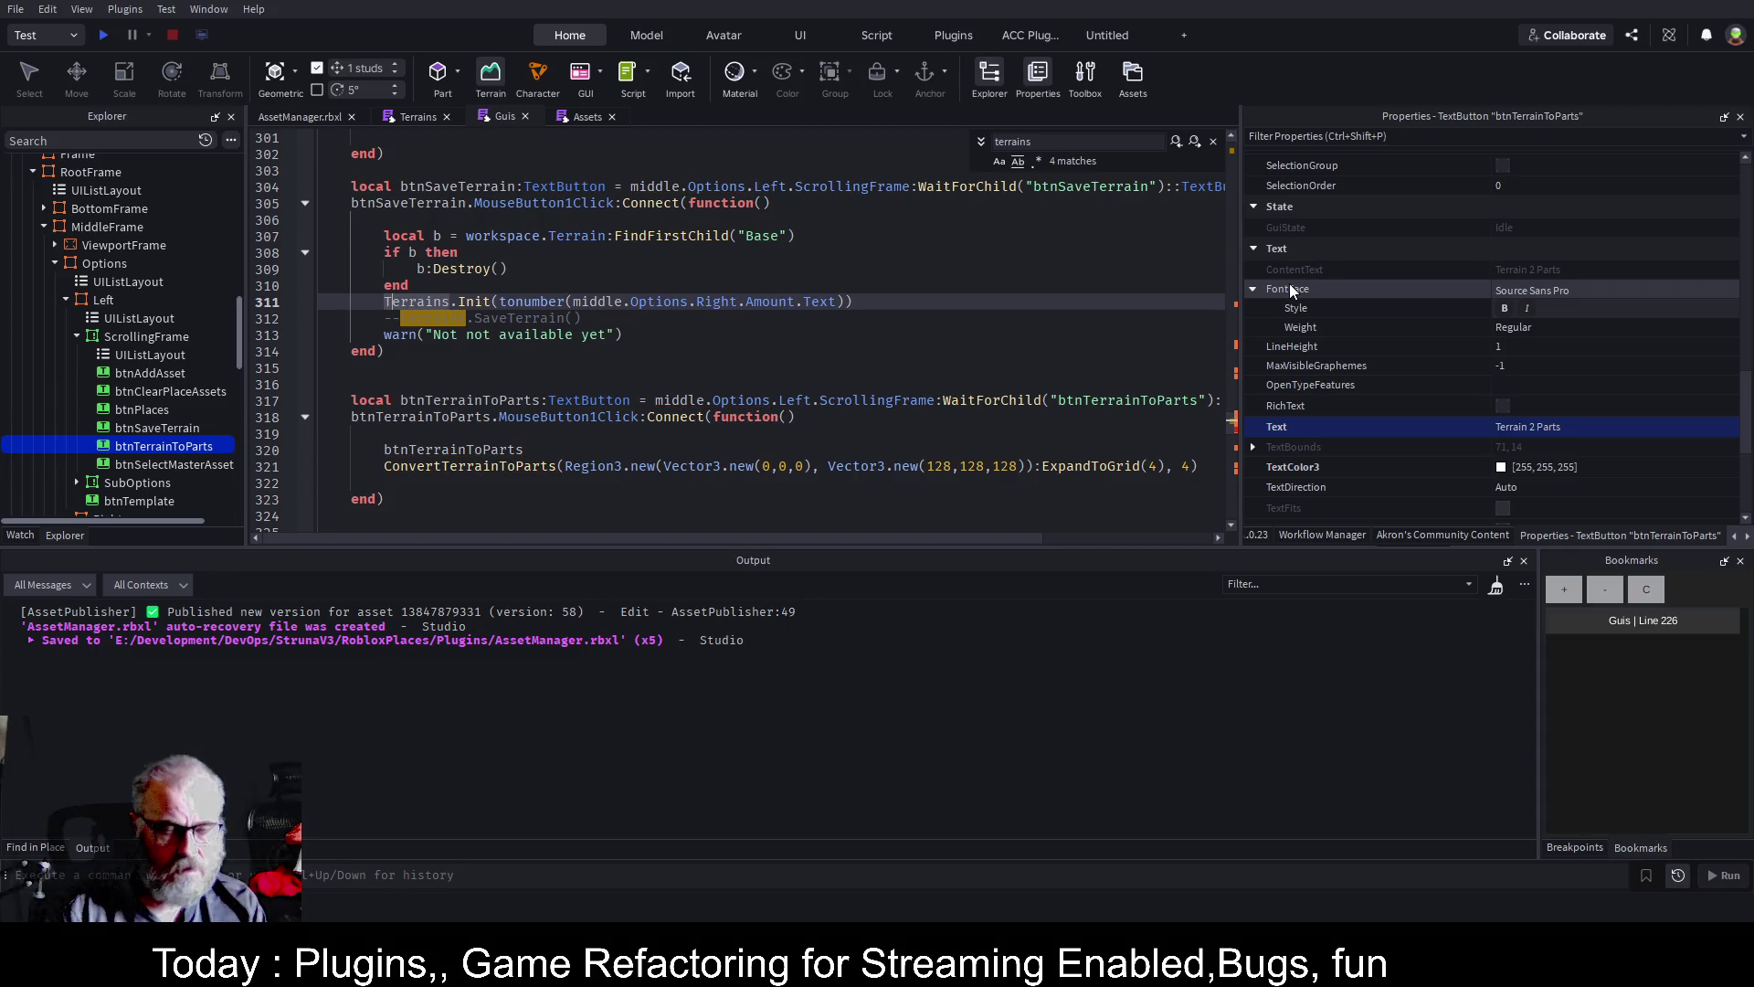
{"action": "key", "text": "Escape"}
Prefix the ConvertTerrainToParts call with 'Terrains.', clear the stray line, and save
{"action": "left_click", "coordinate": [682, 334]}
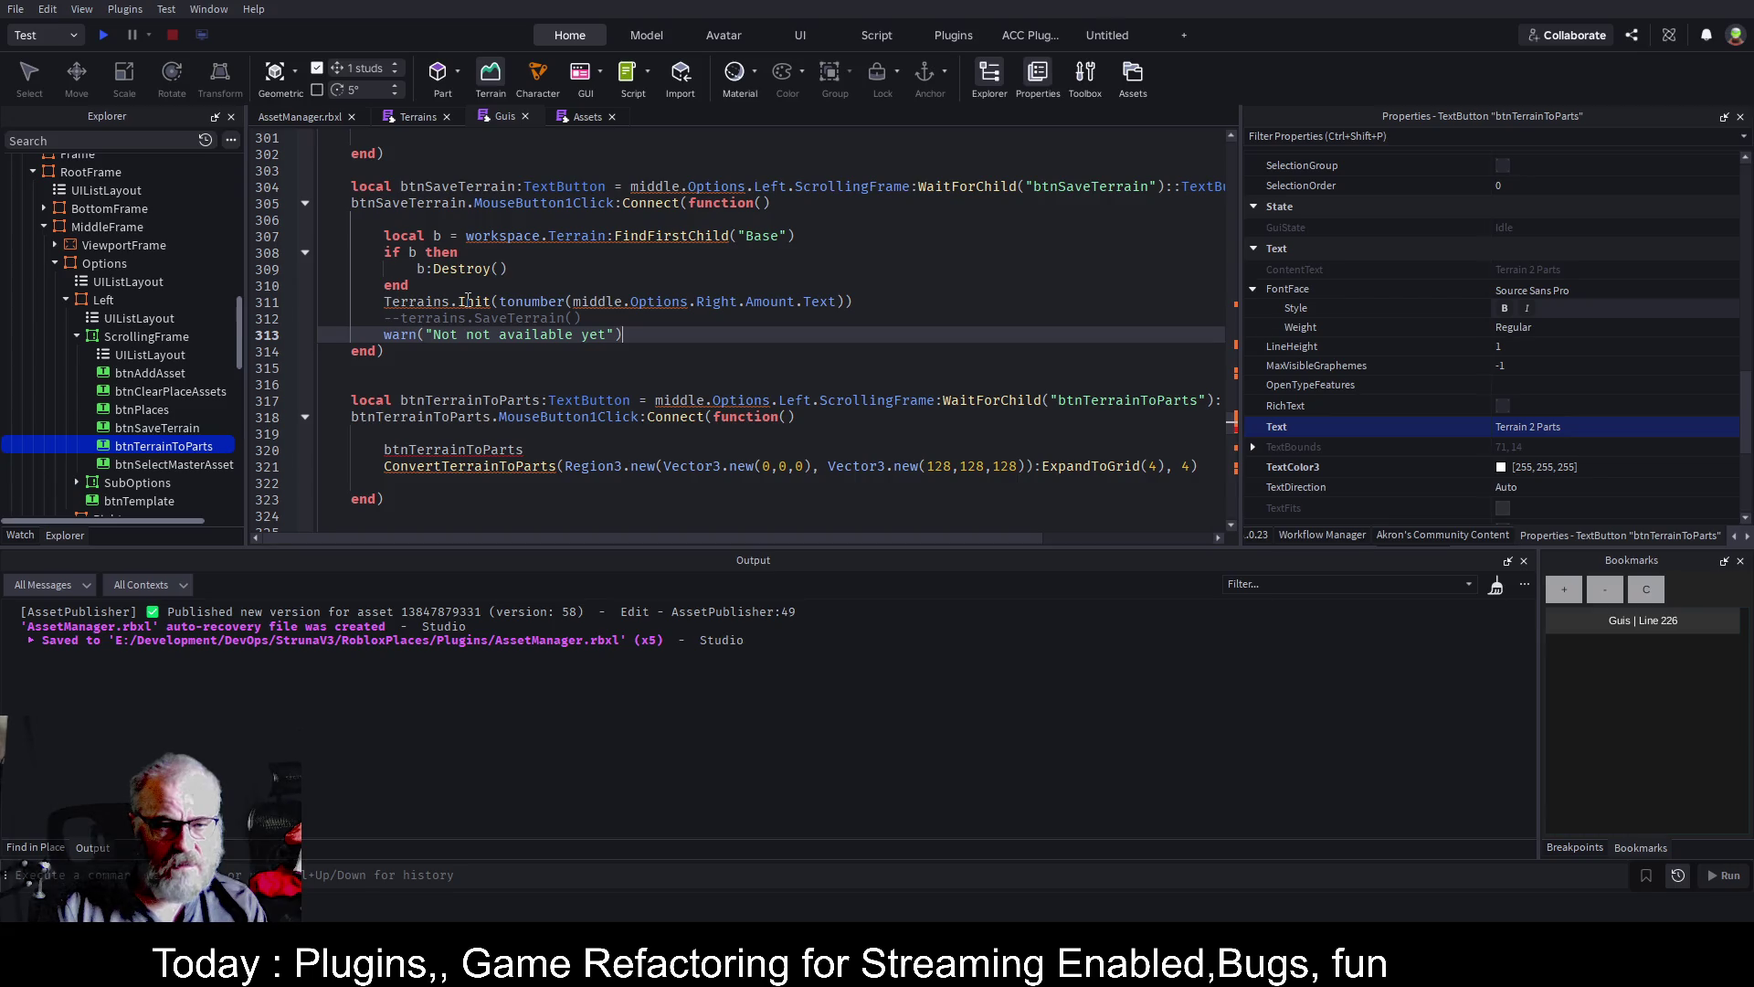
{"action": "scroll", "coordinate": [519, 380], "scroll_direction": "down", "scroll_amount": 1}
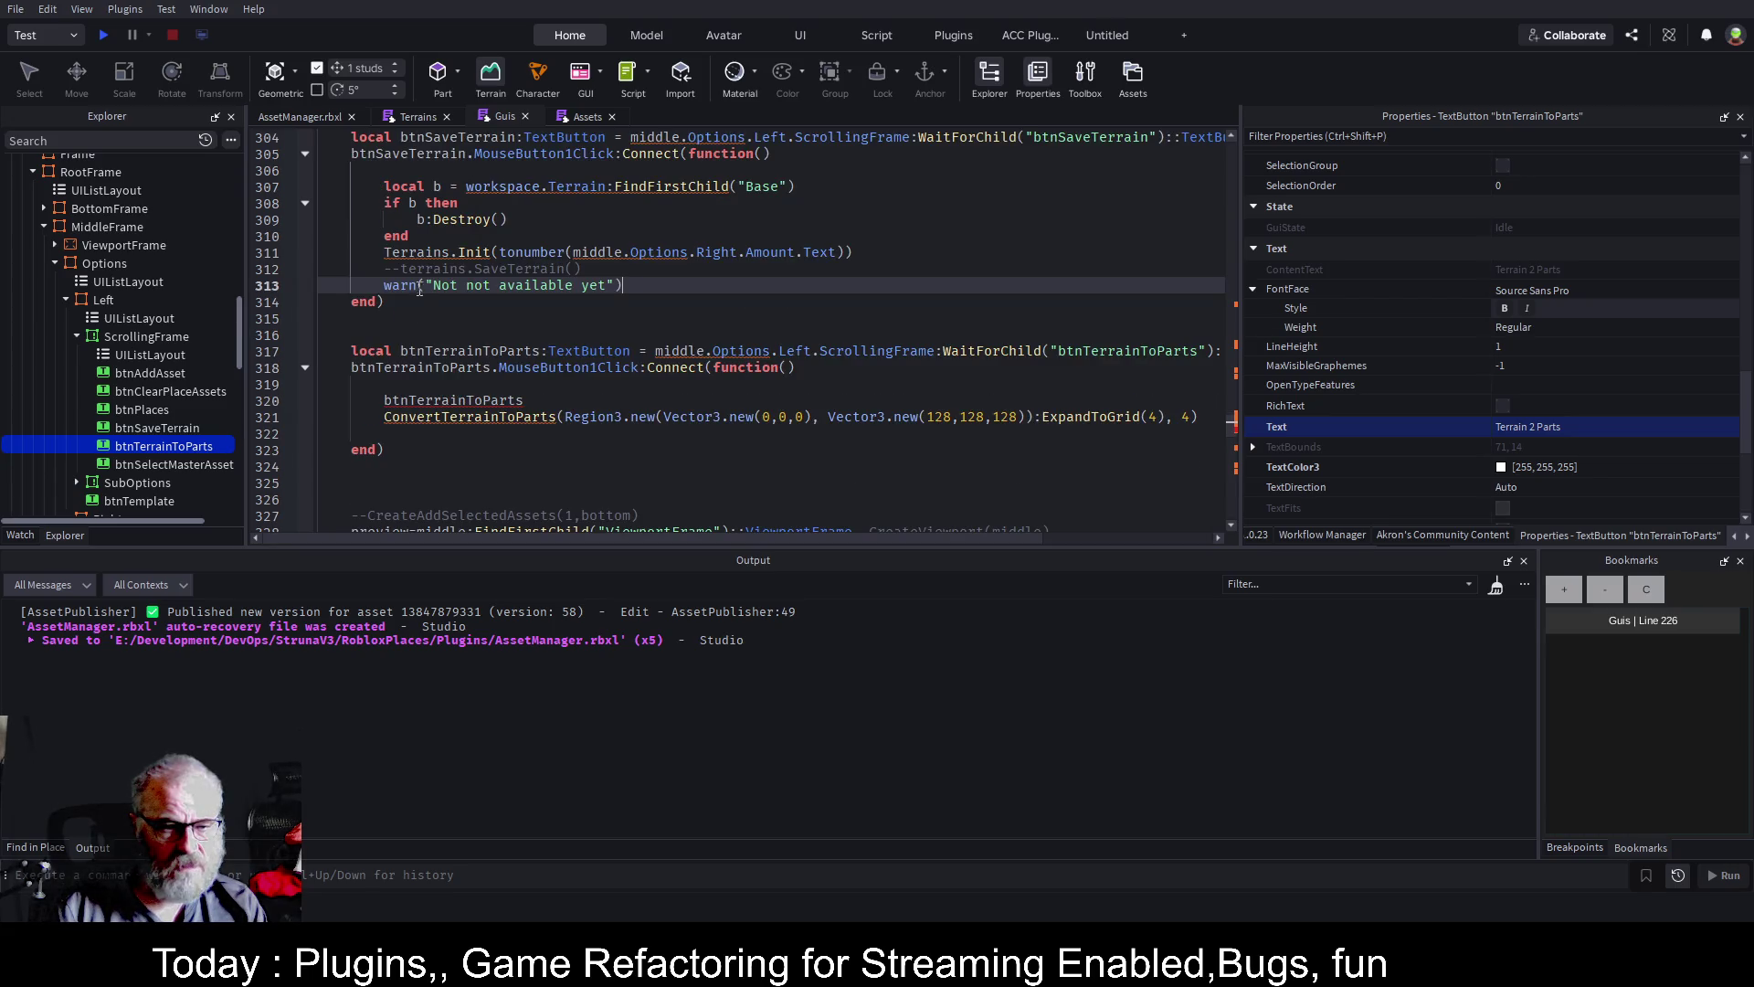
{"action": "double_click", "coordinate": [423, 254]}
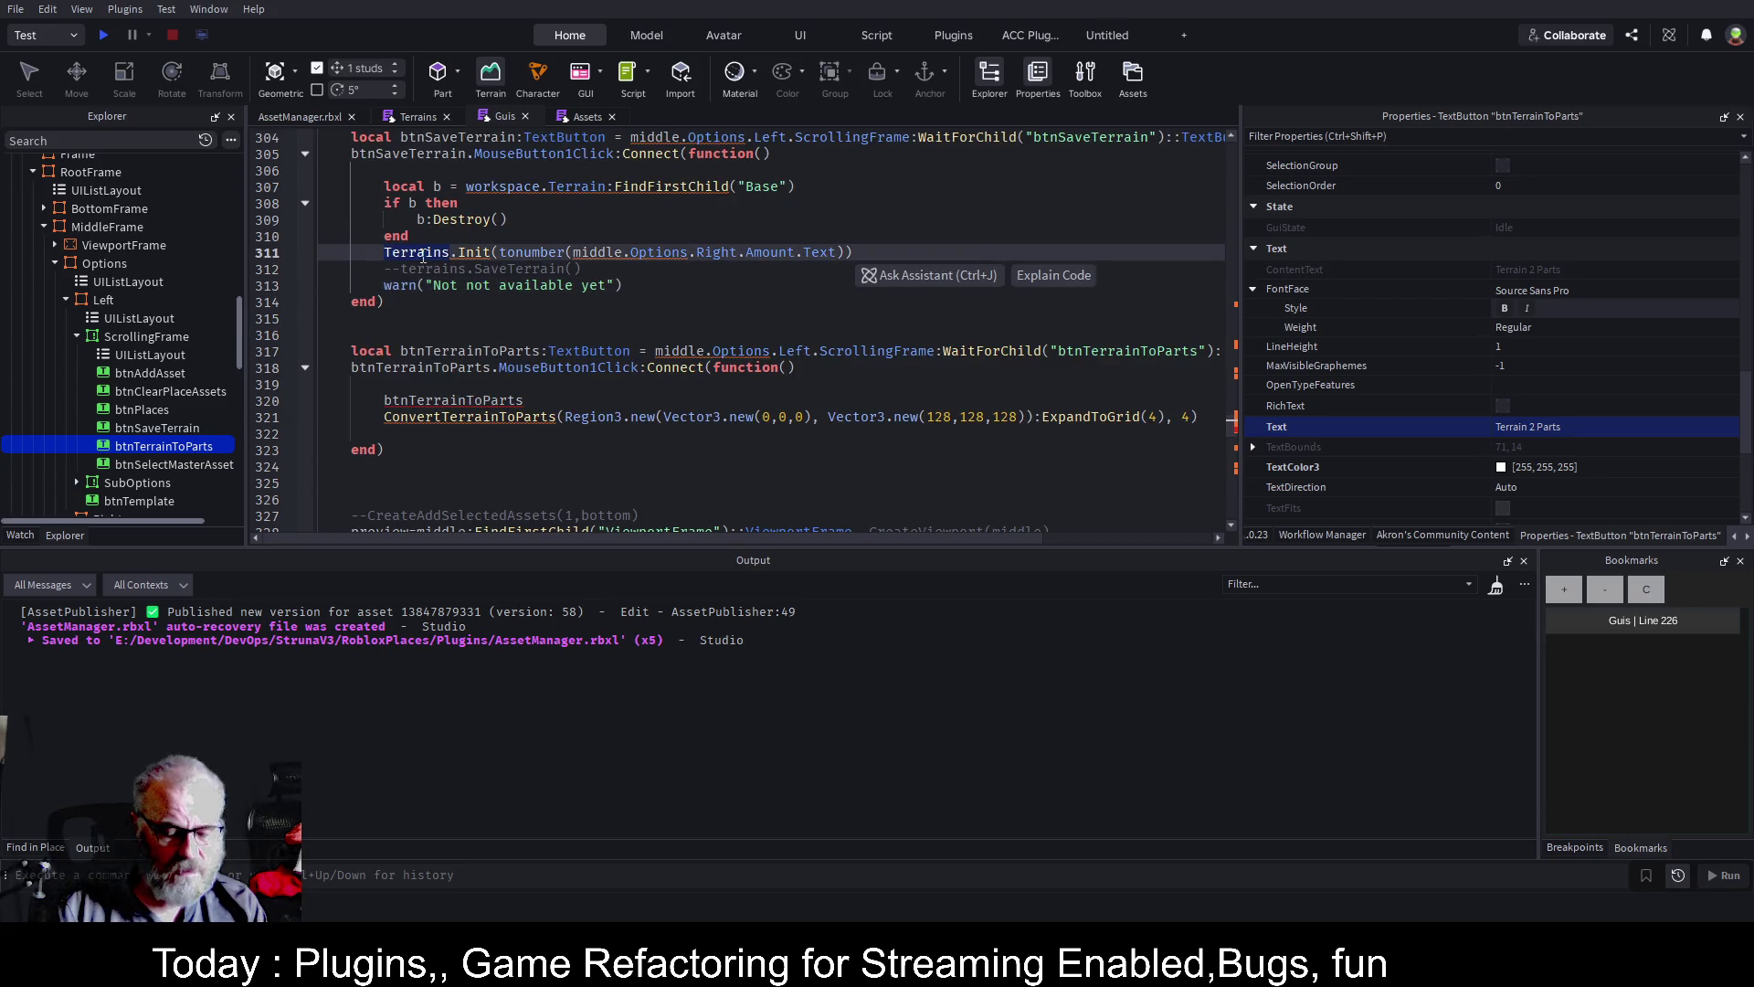
{"action": "left_click", "coordinate": [384, 420]}
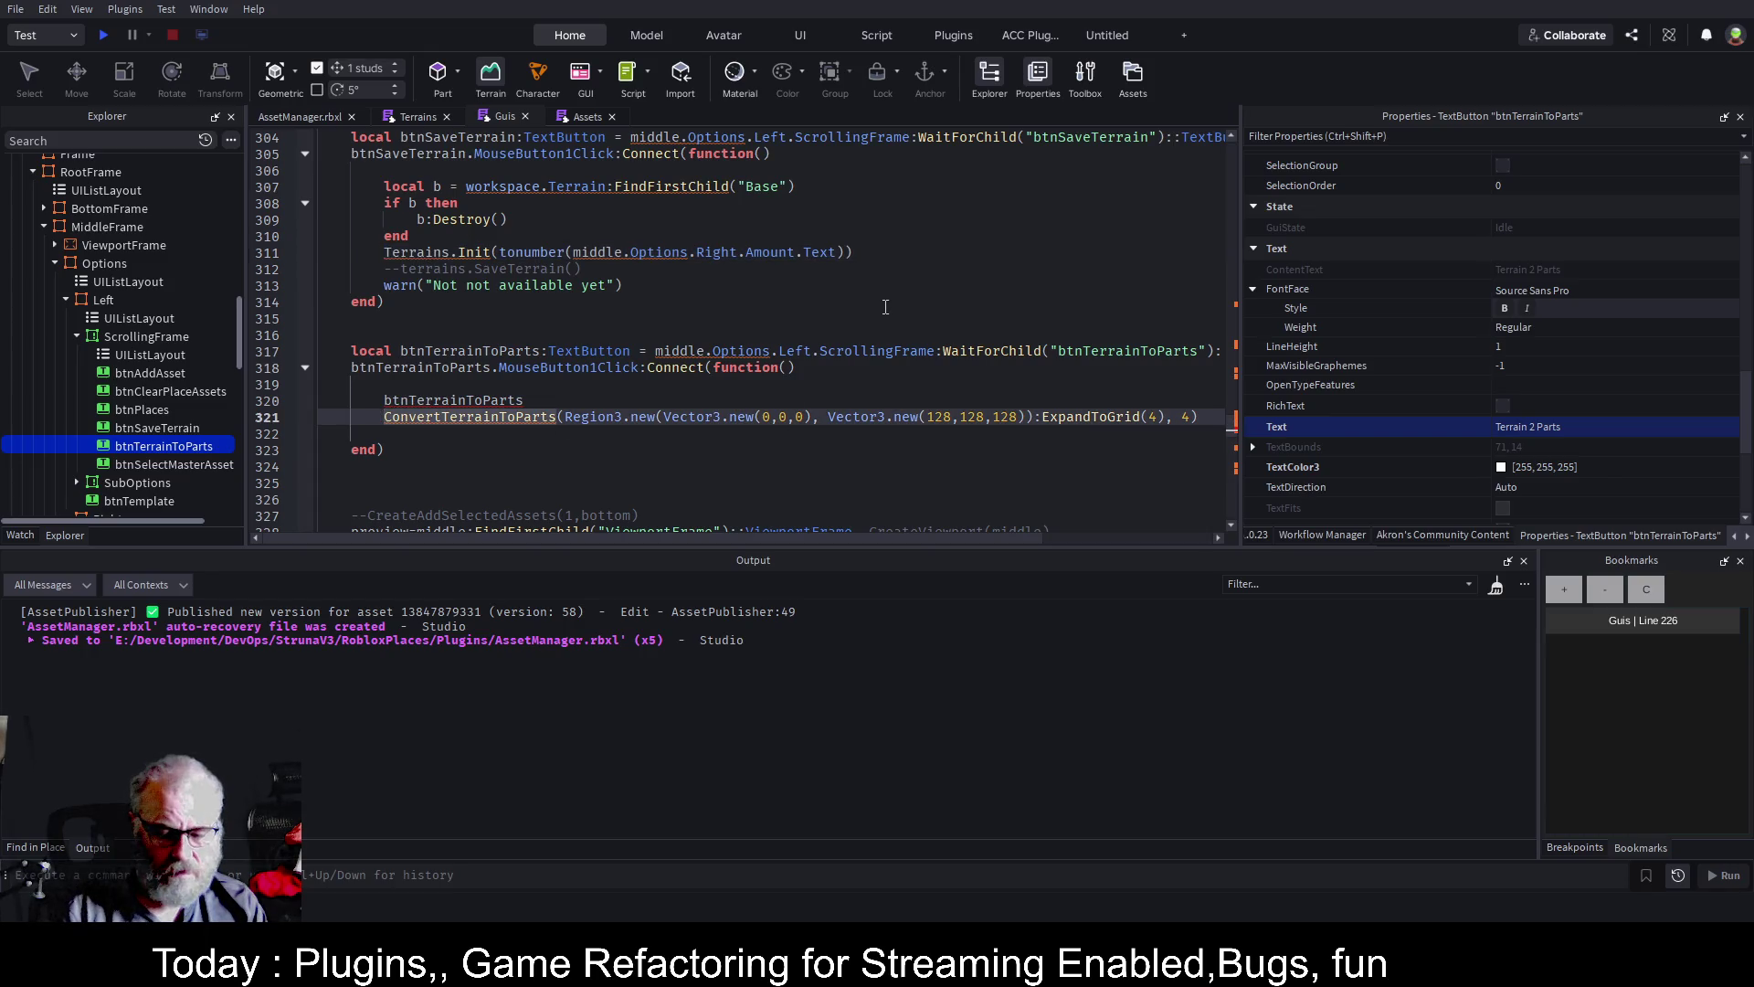
{"action": "type", "text": "Terrains."}
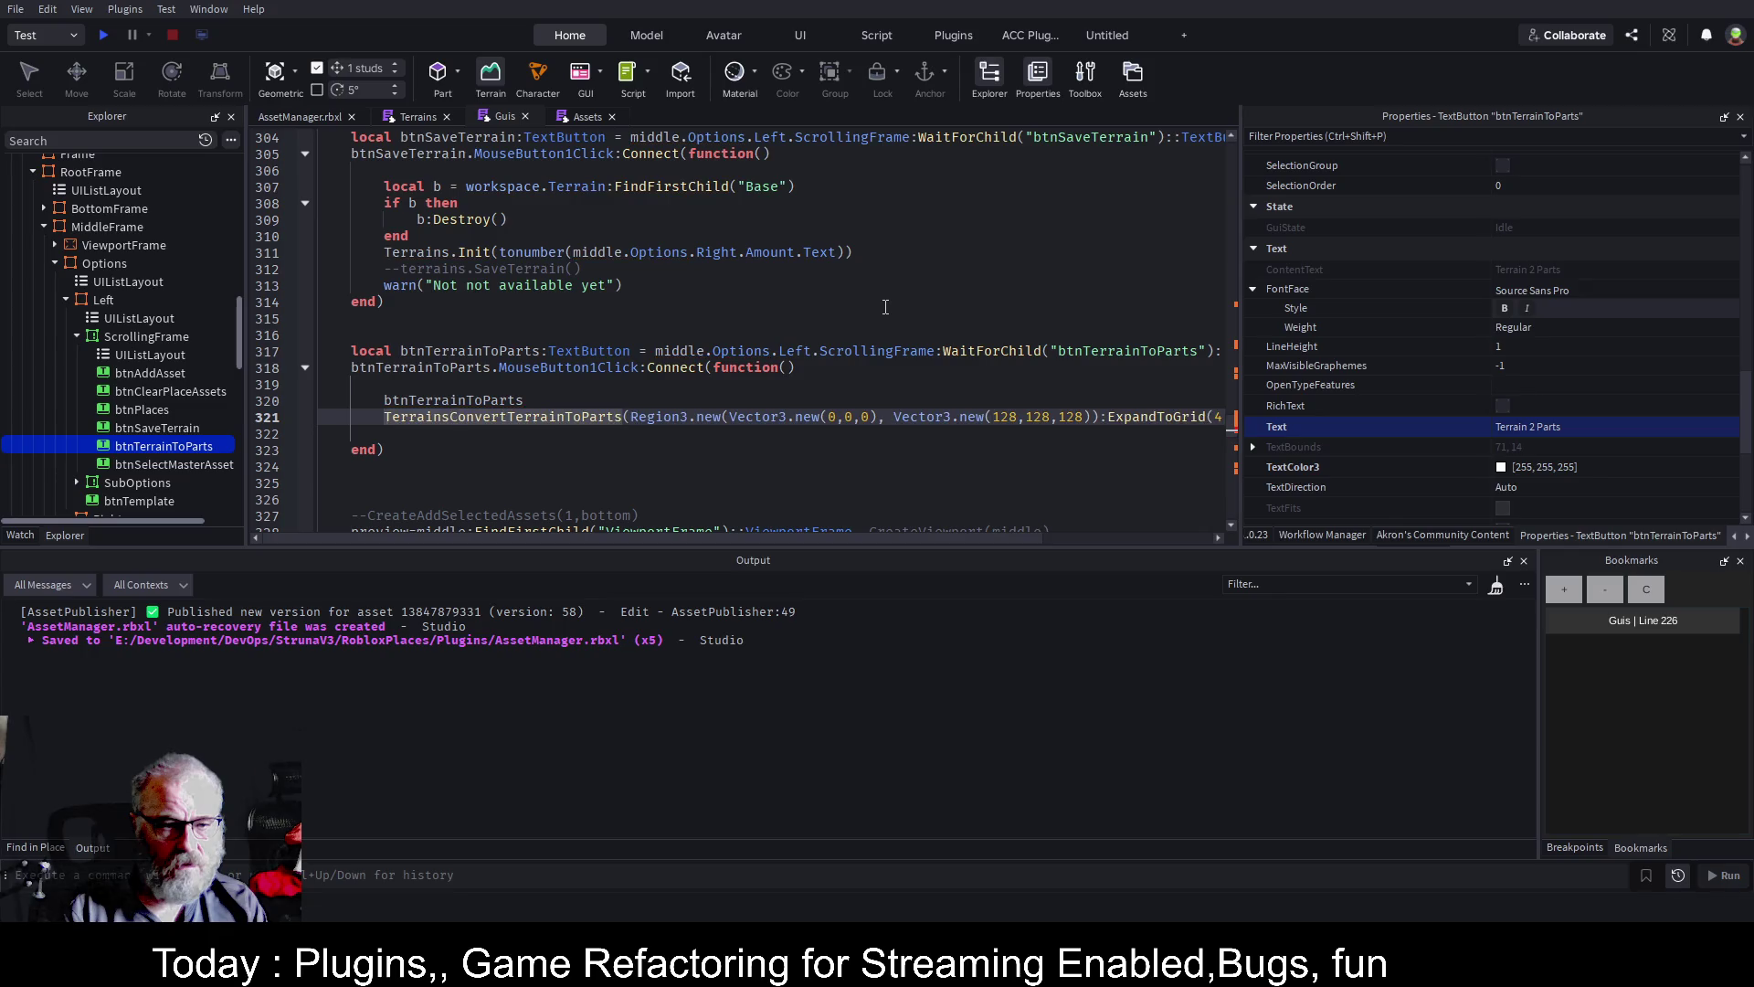
{"action": "key", "text": "Up"}
{"action": "key", "text": "Escape"}
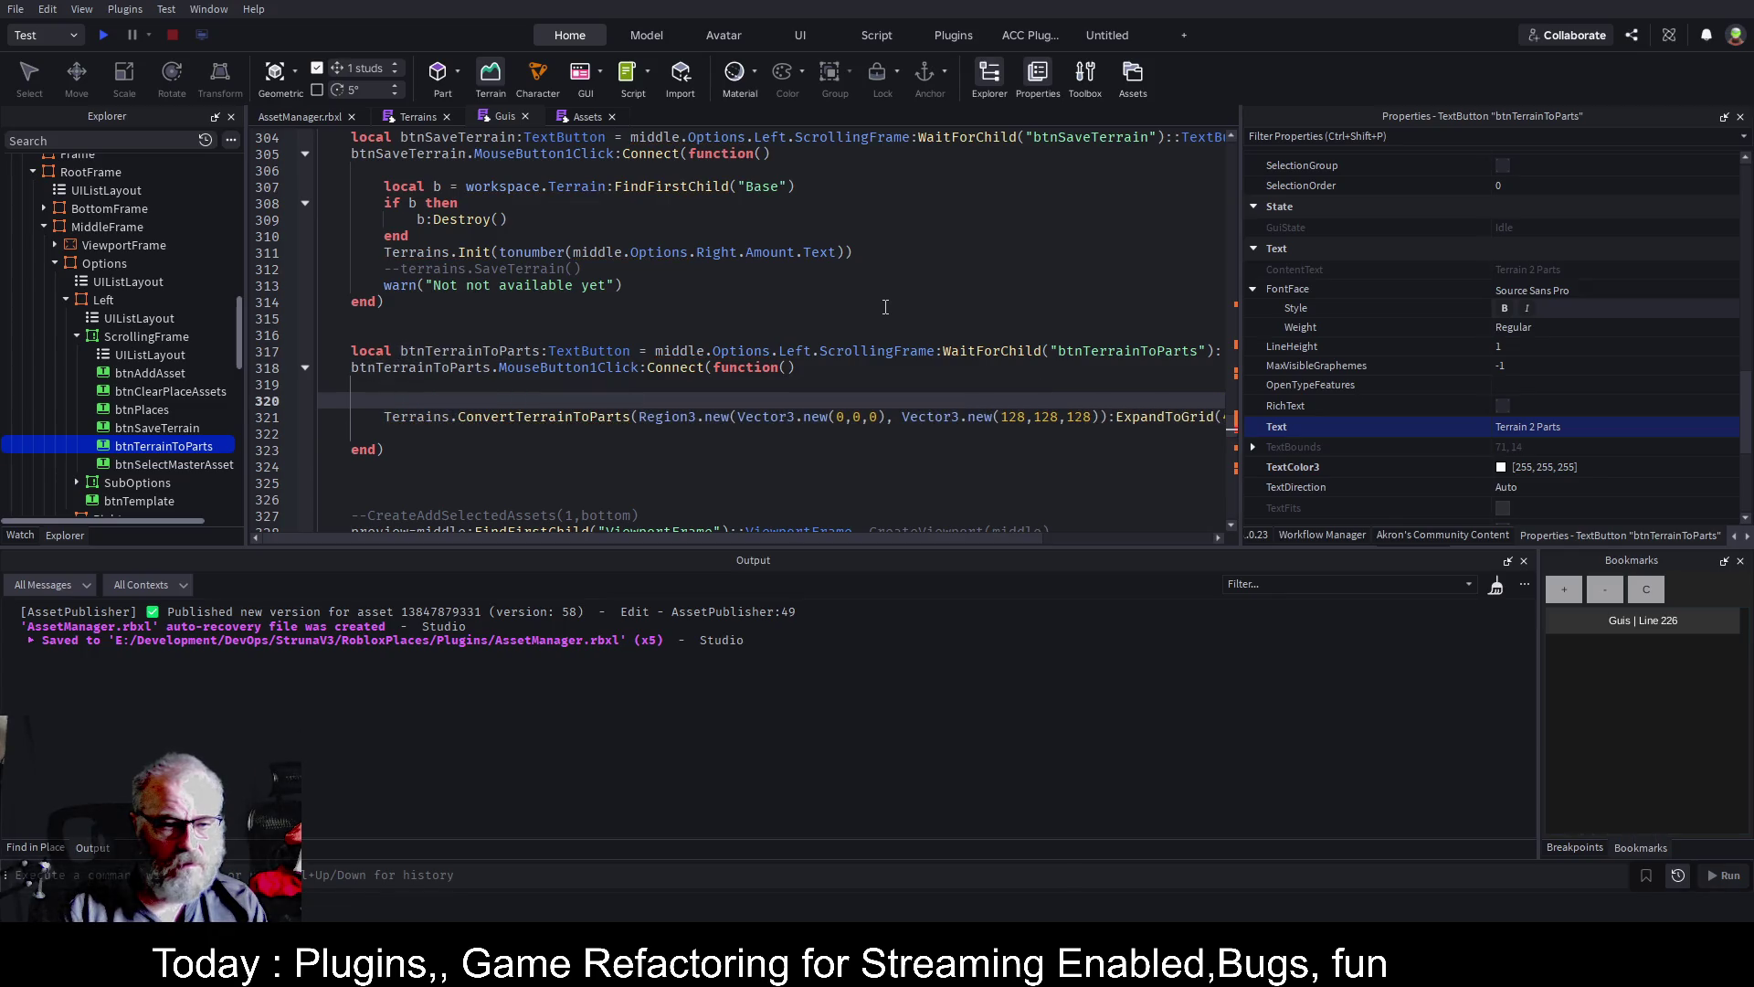
{"action": "key", "text": "ctrl+s"}
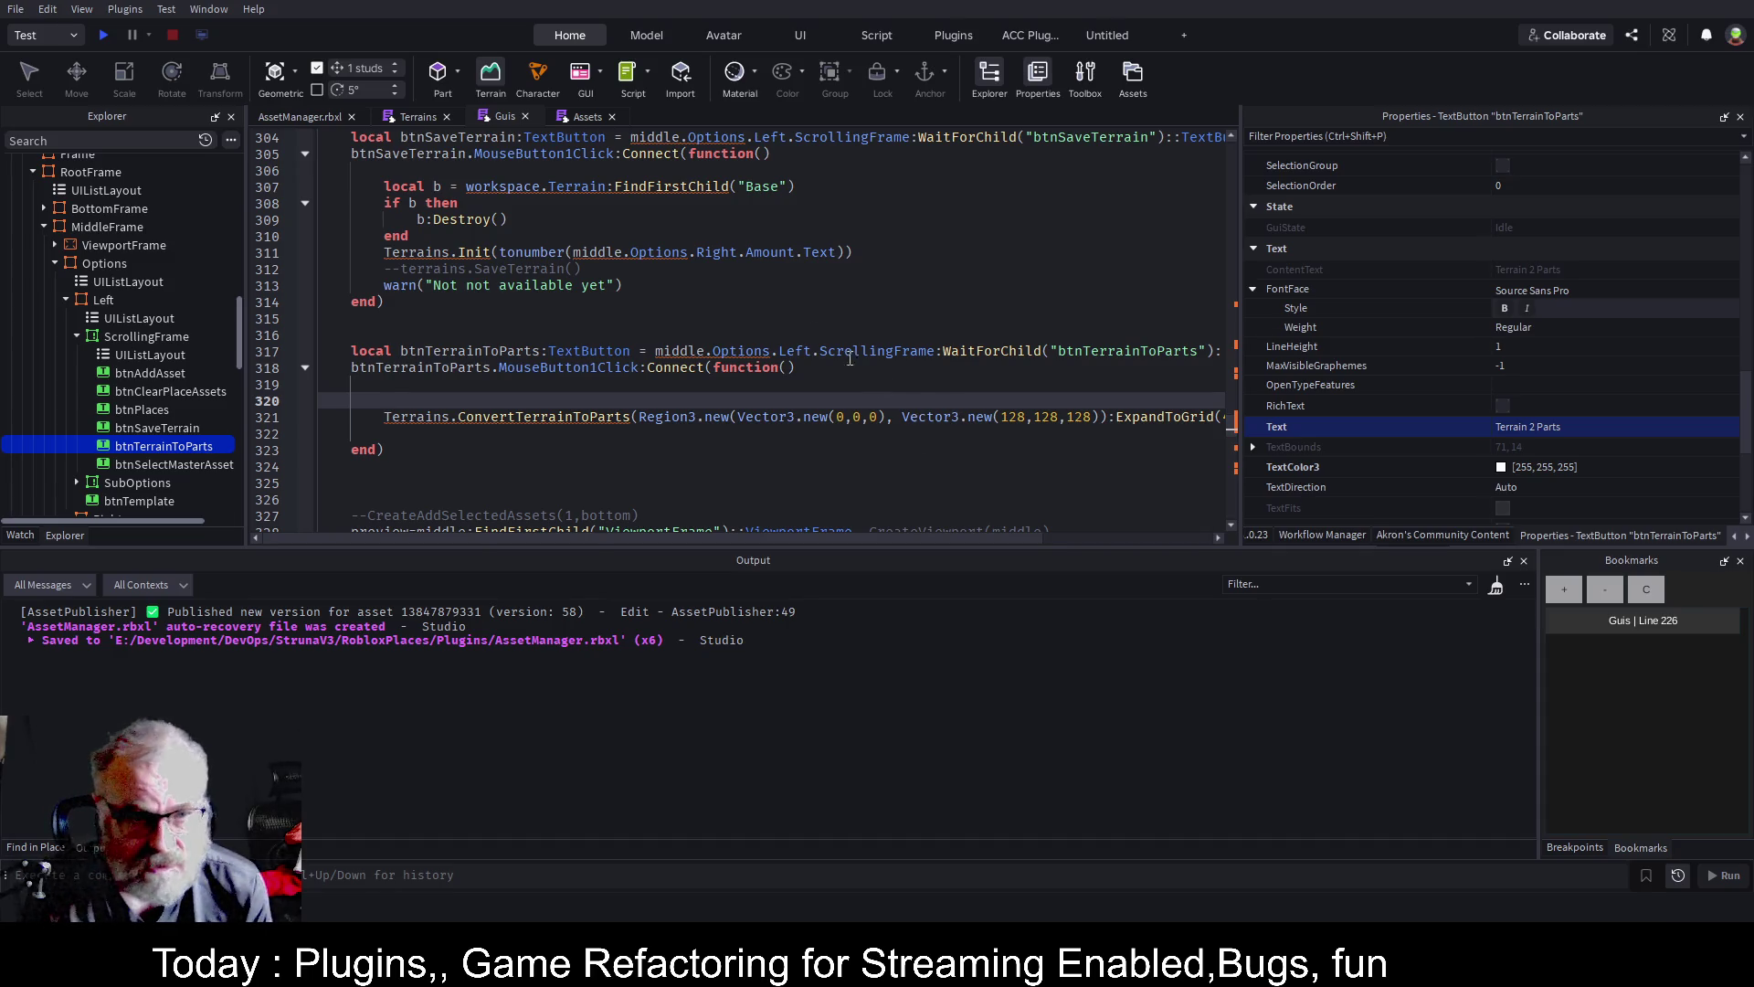
{"action": "left_click", "coordinate": [323, 116]}
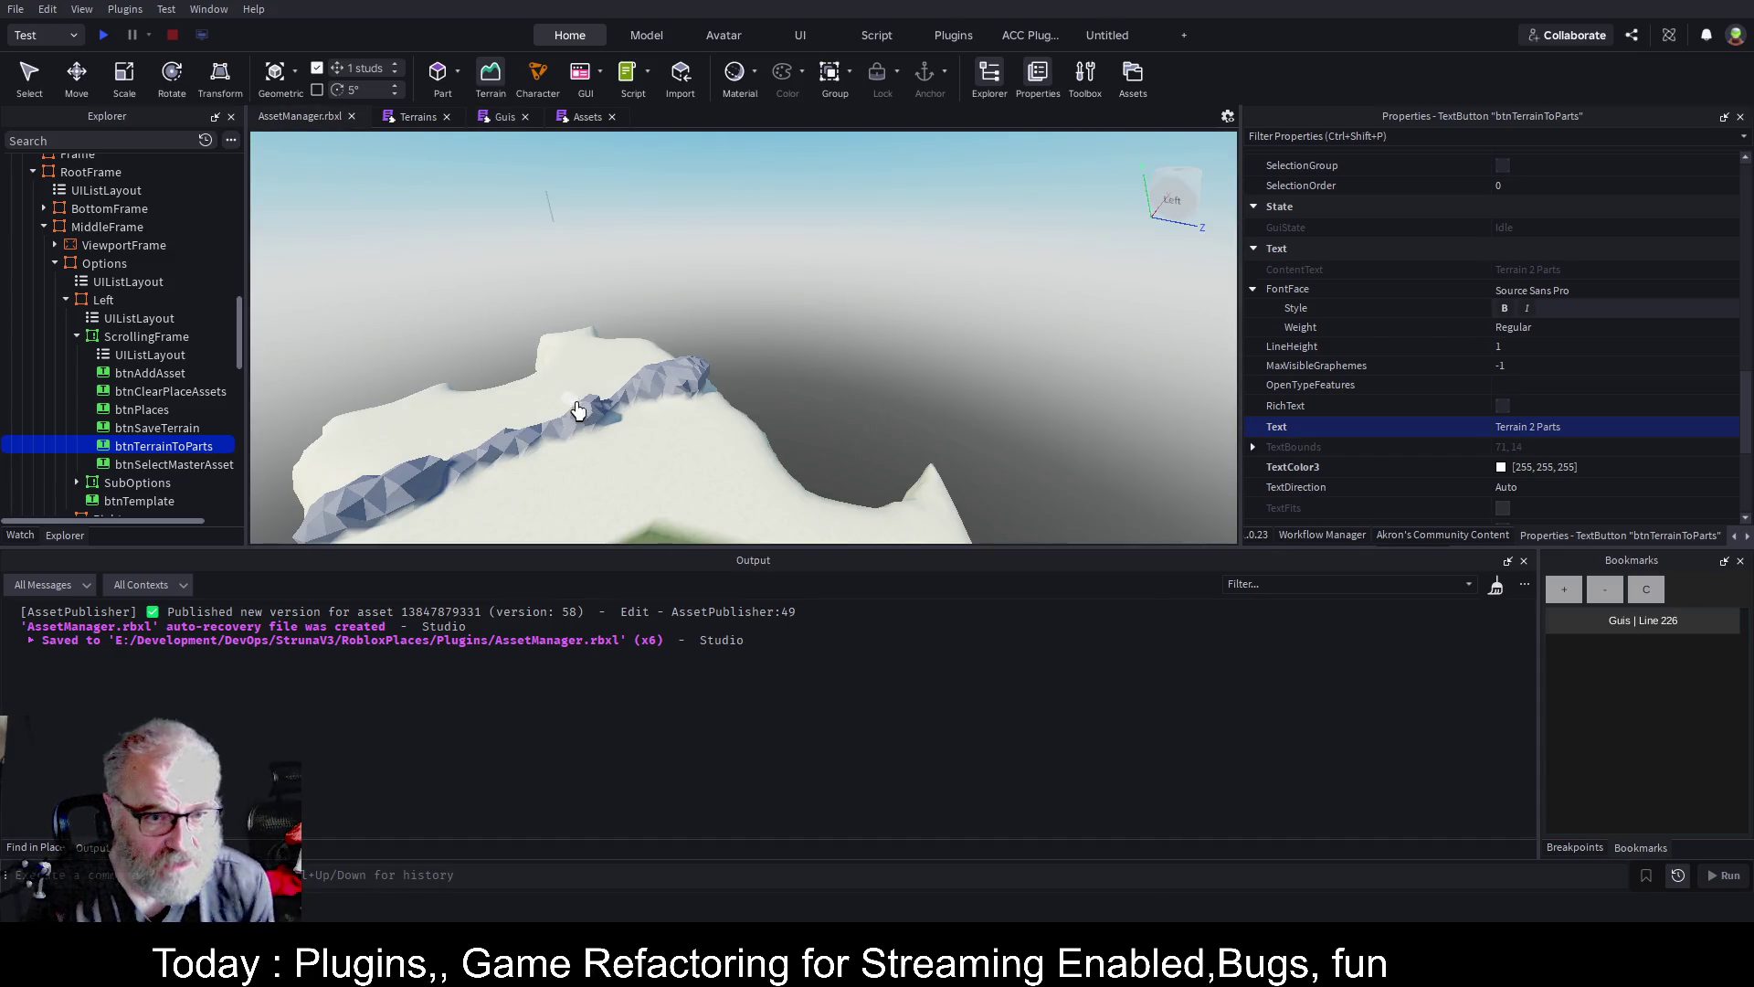
{"action": "scroll", "coordinate": [162, 229], "scroll_direction": "up", "scroll_amount": 1}
{"action": "scroll", "coordinate": [165, 224], "scroll_direction": "up", "scroll_amount": 10}
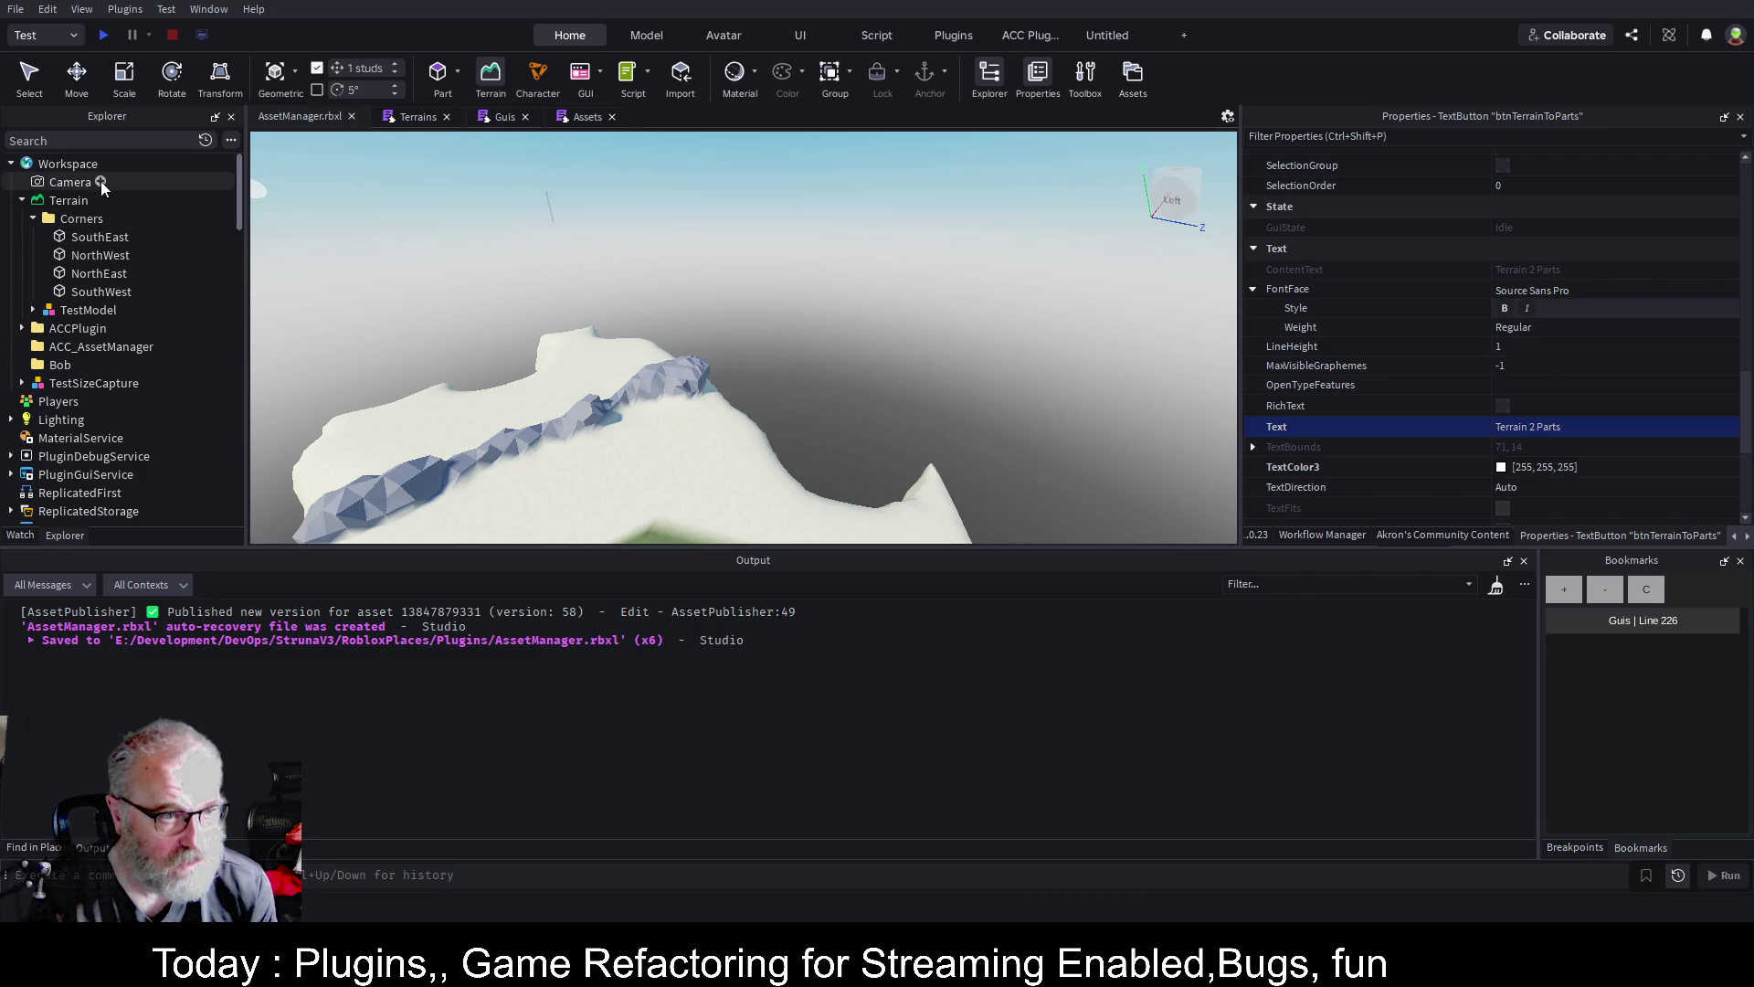
{"action": "left_click", "coordinate": [81, 219]}
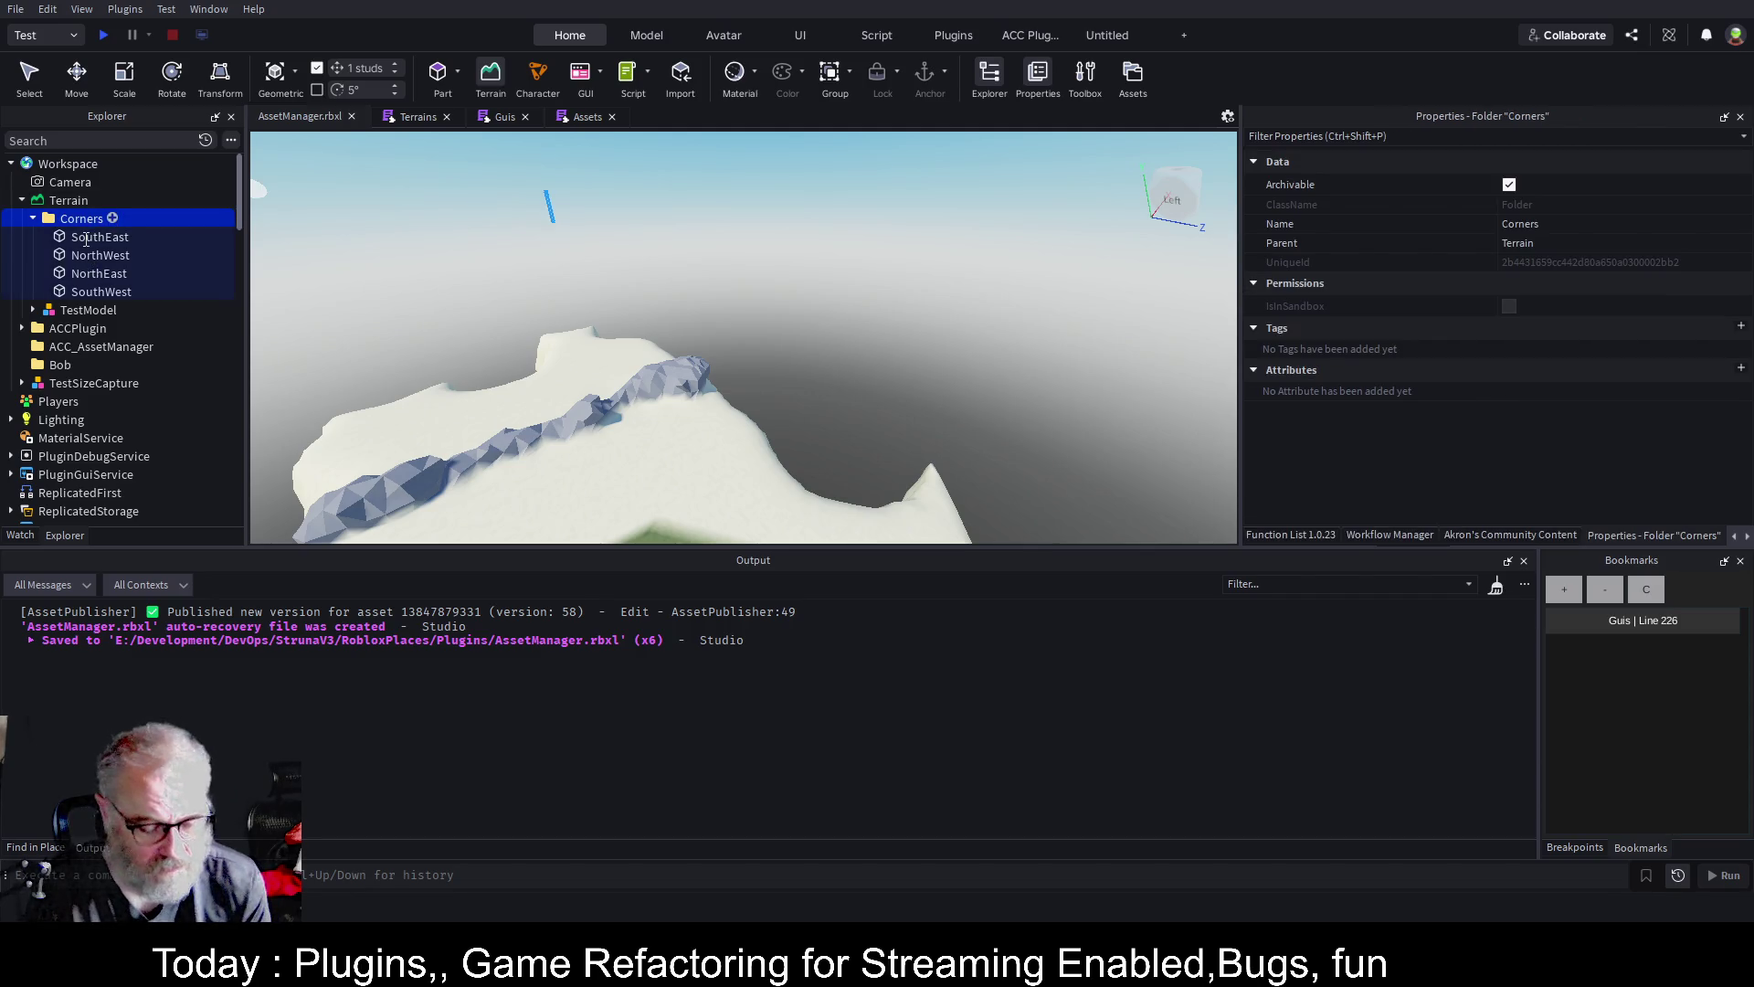
{"action": "key", "text": "ctrl+shift+v"}
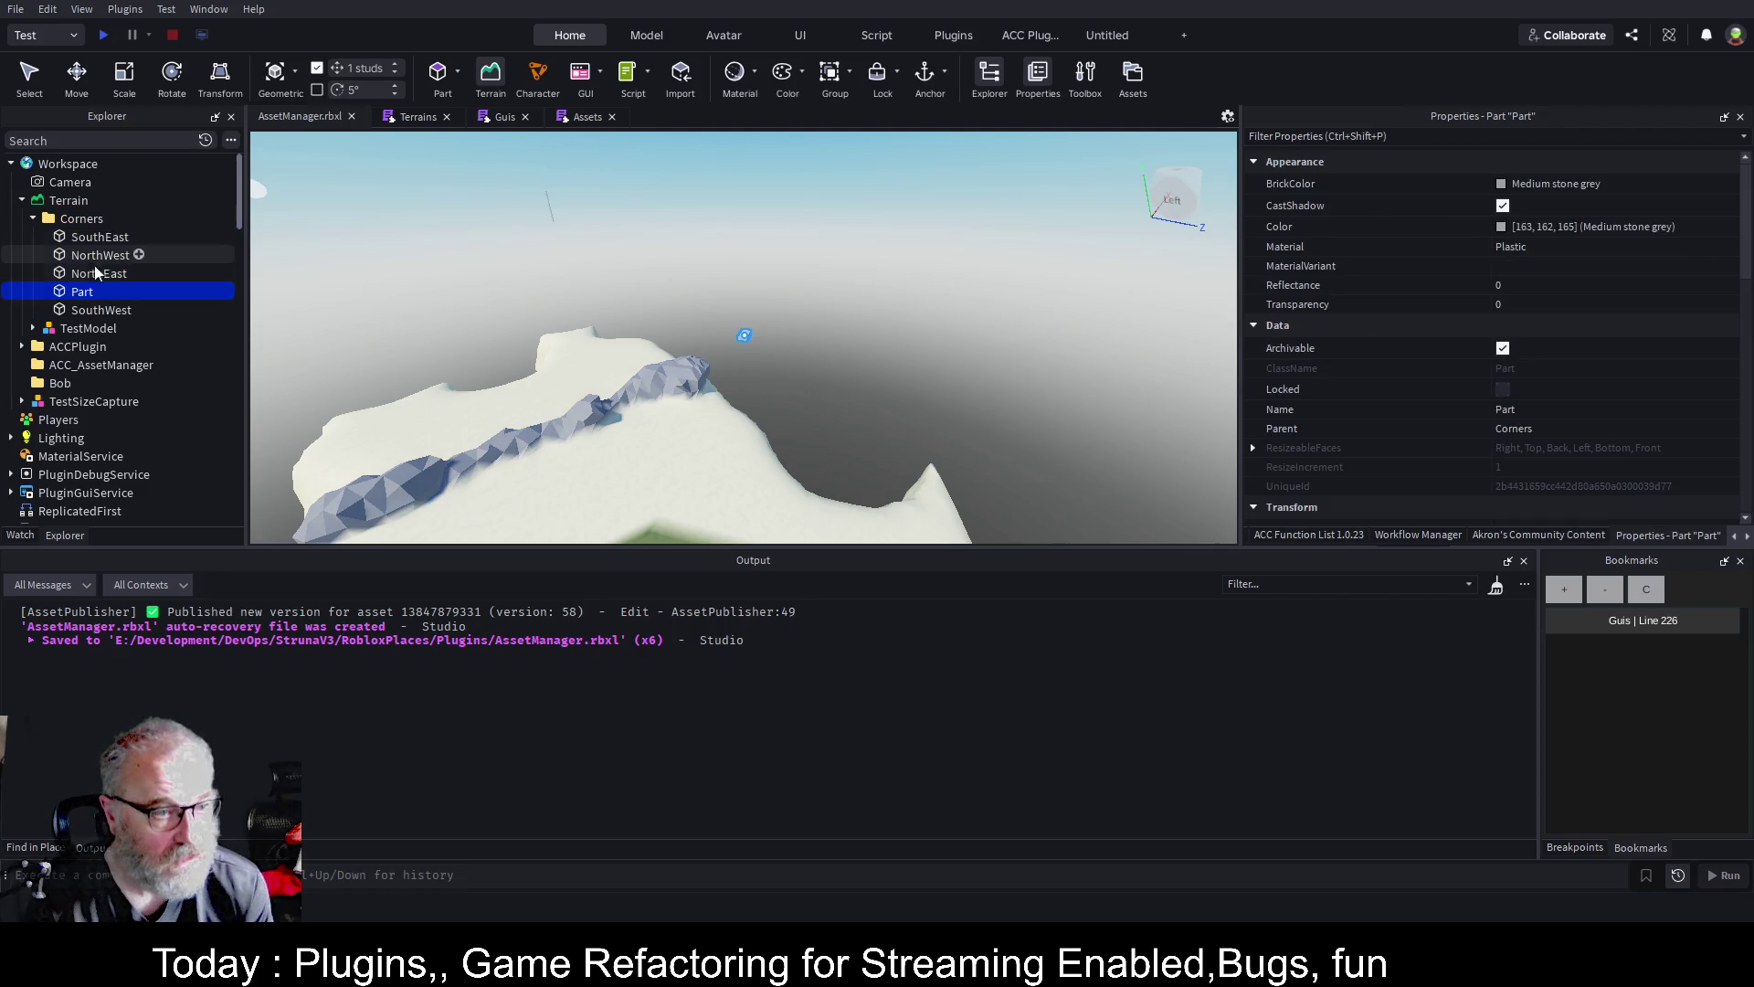
{"action": "left_click", "coordinate": [191, 290]}
{"action": "type", "text": "Region3"}
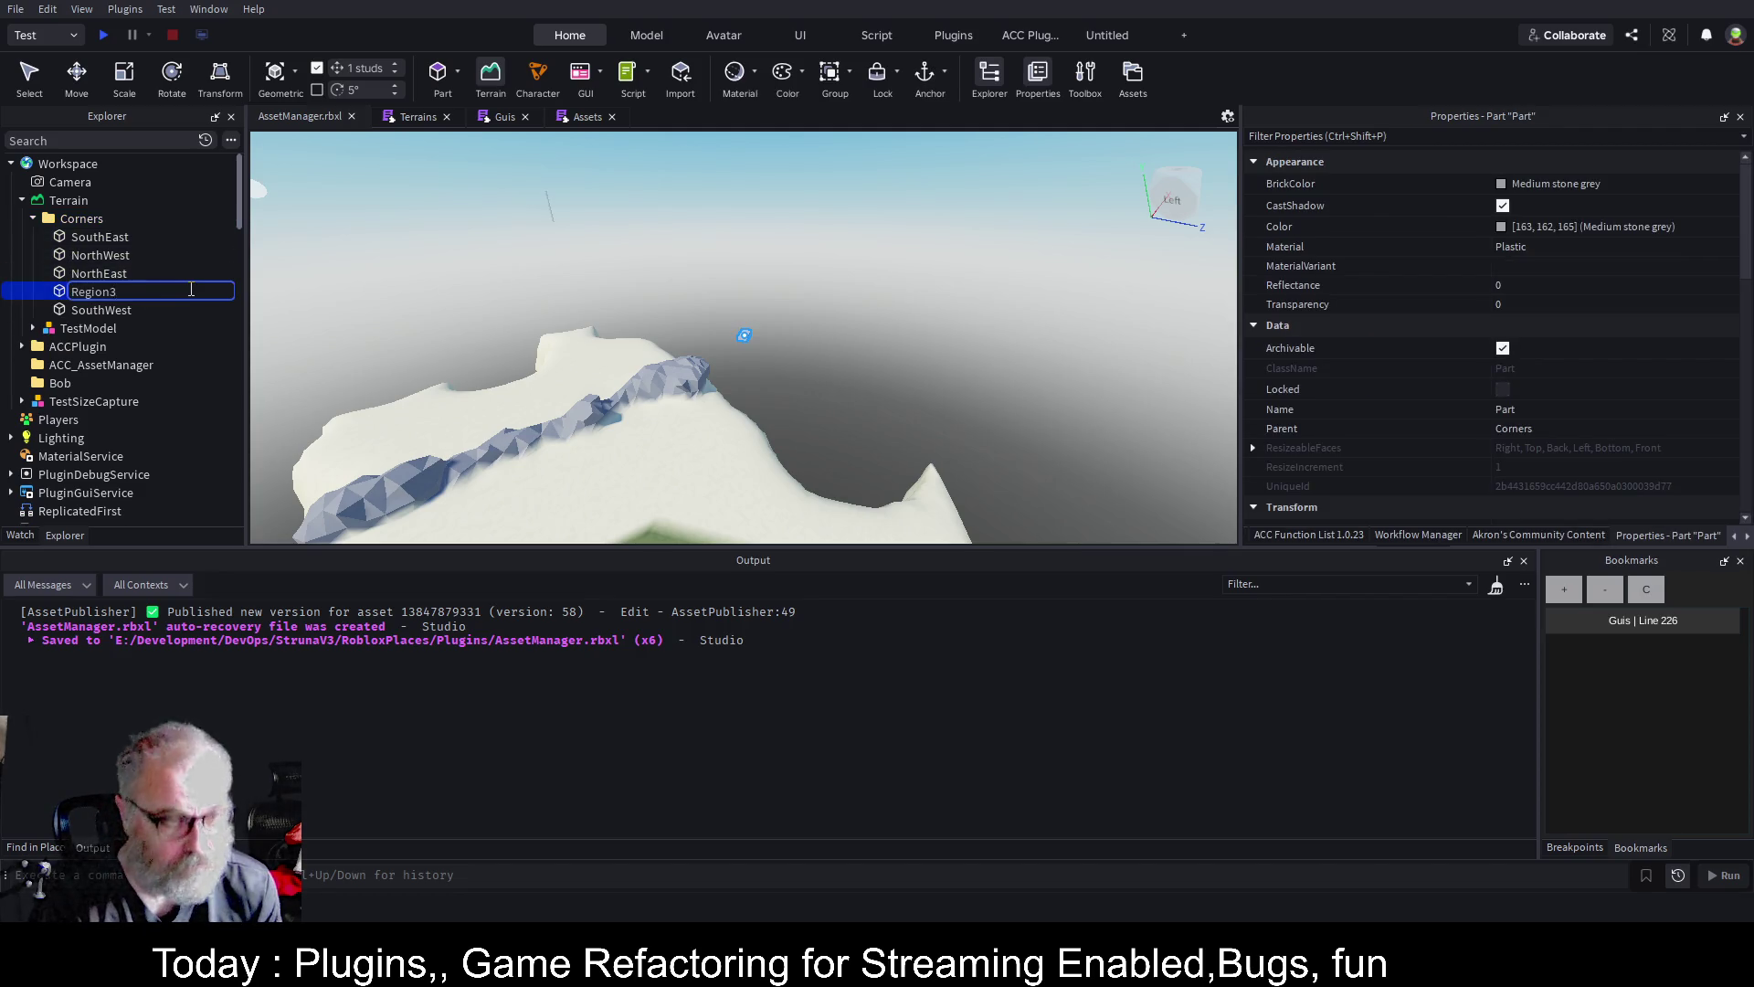
{"action": "key", "text": "Return"}
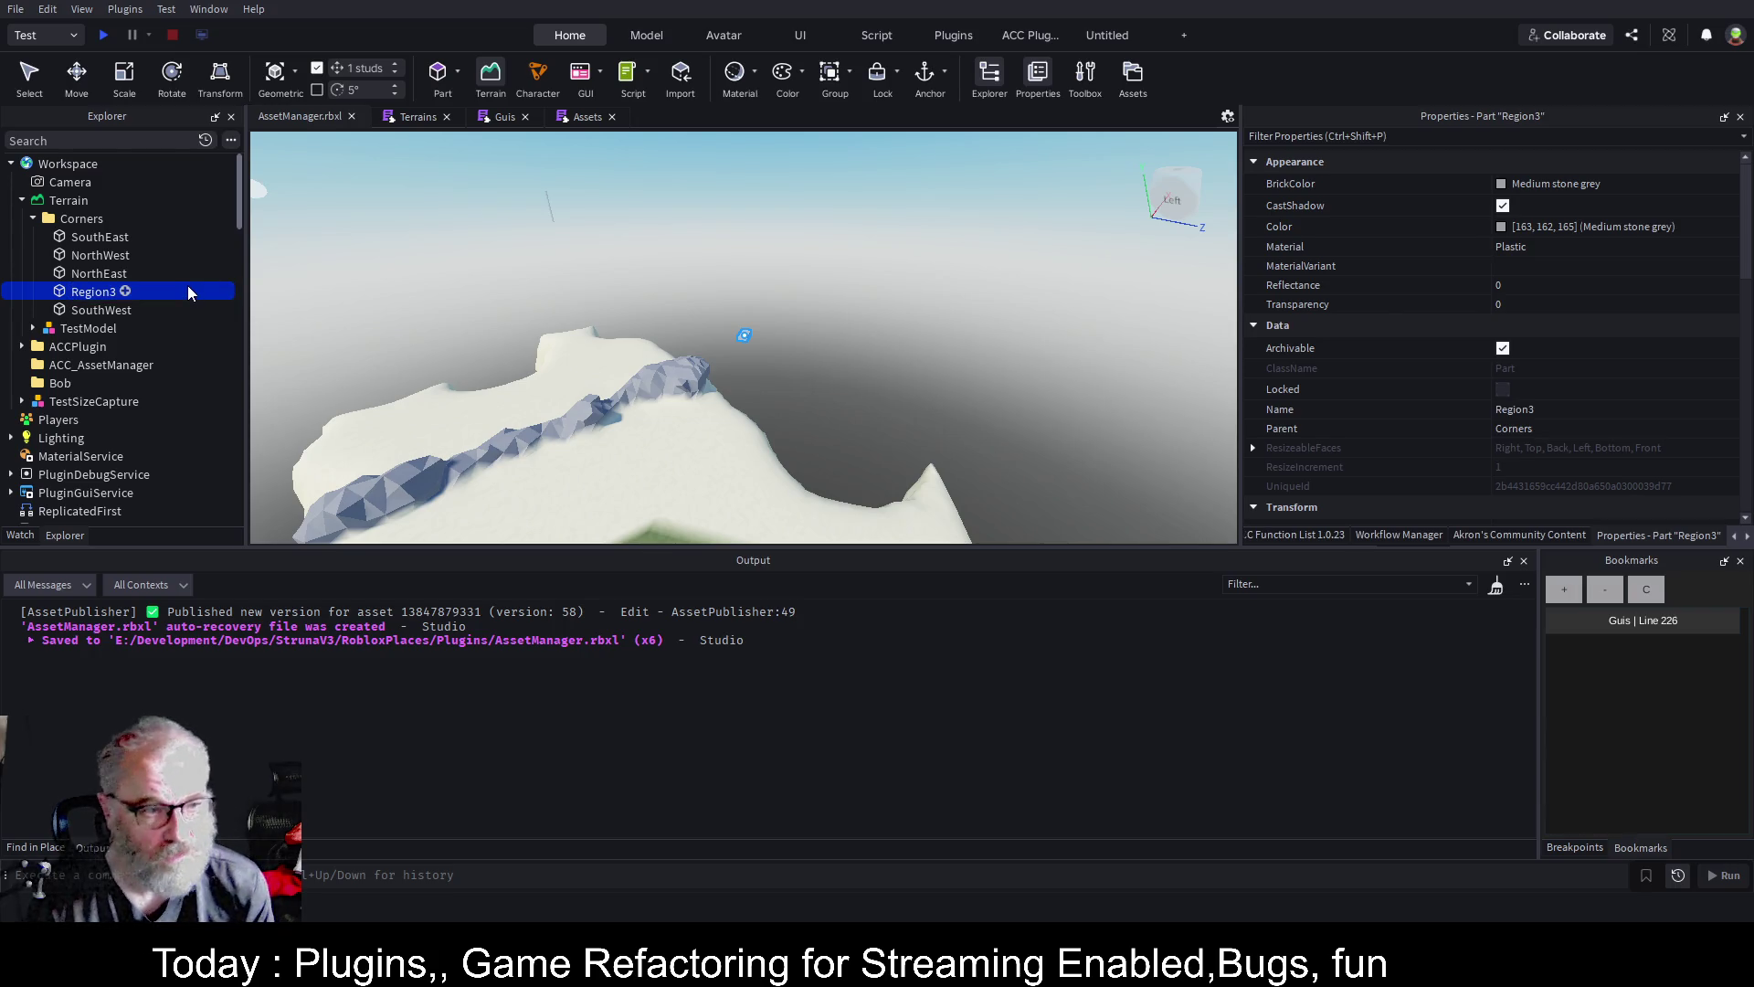
{"action": "scroll", "coordinate": [1553, 354], "scroll_direction": "down", "scroll_amount": 5}
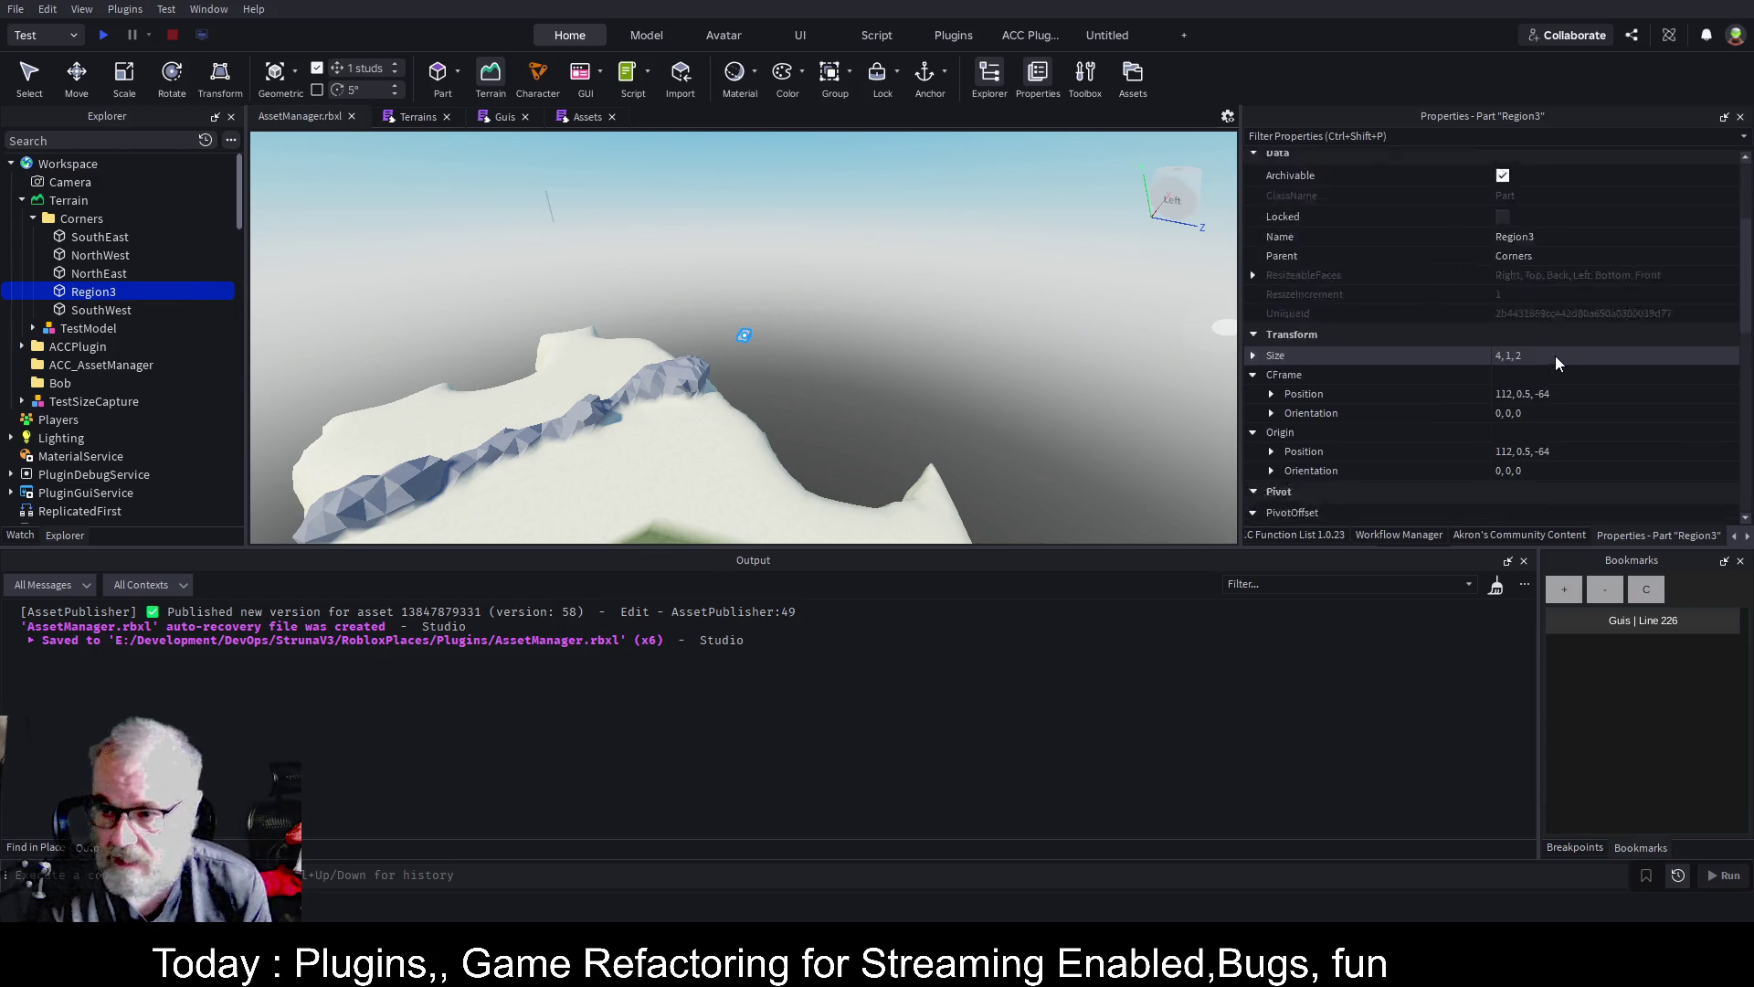
{"action": "left_click", "coordinate": [1578, 278]}
{"action": "type", "text": "0"}
{"action": "key", "text": "Return"}
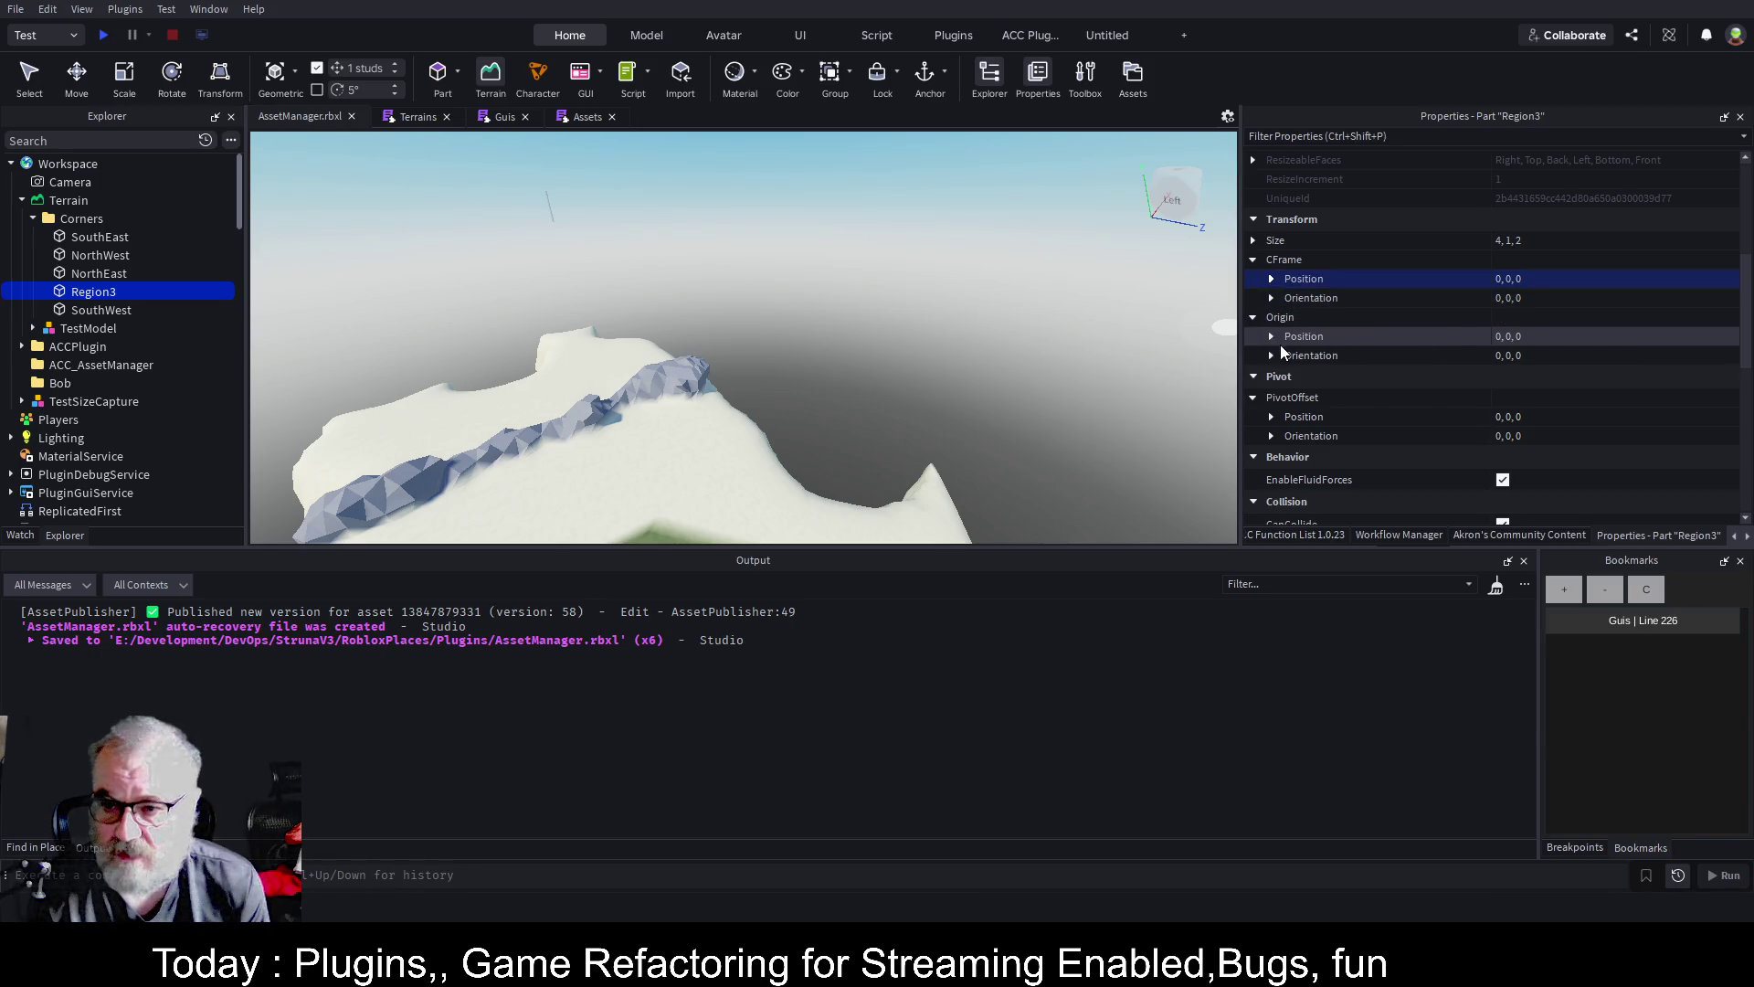
{"action": "scroll", "coordinate": [1280, 382], "scroll_direction": "up", "scroll_amount": 1}
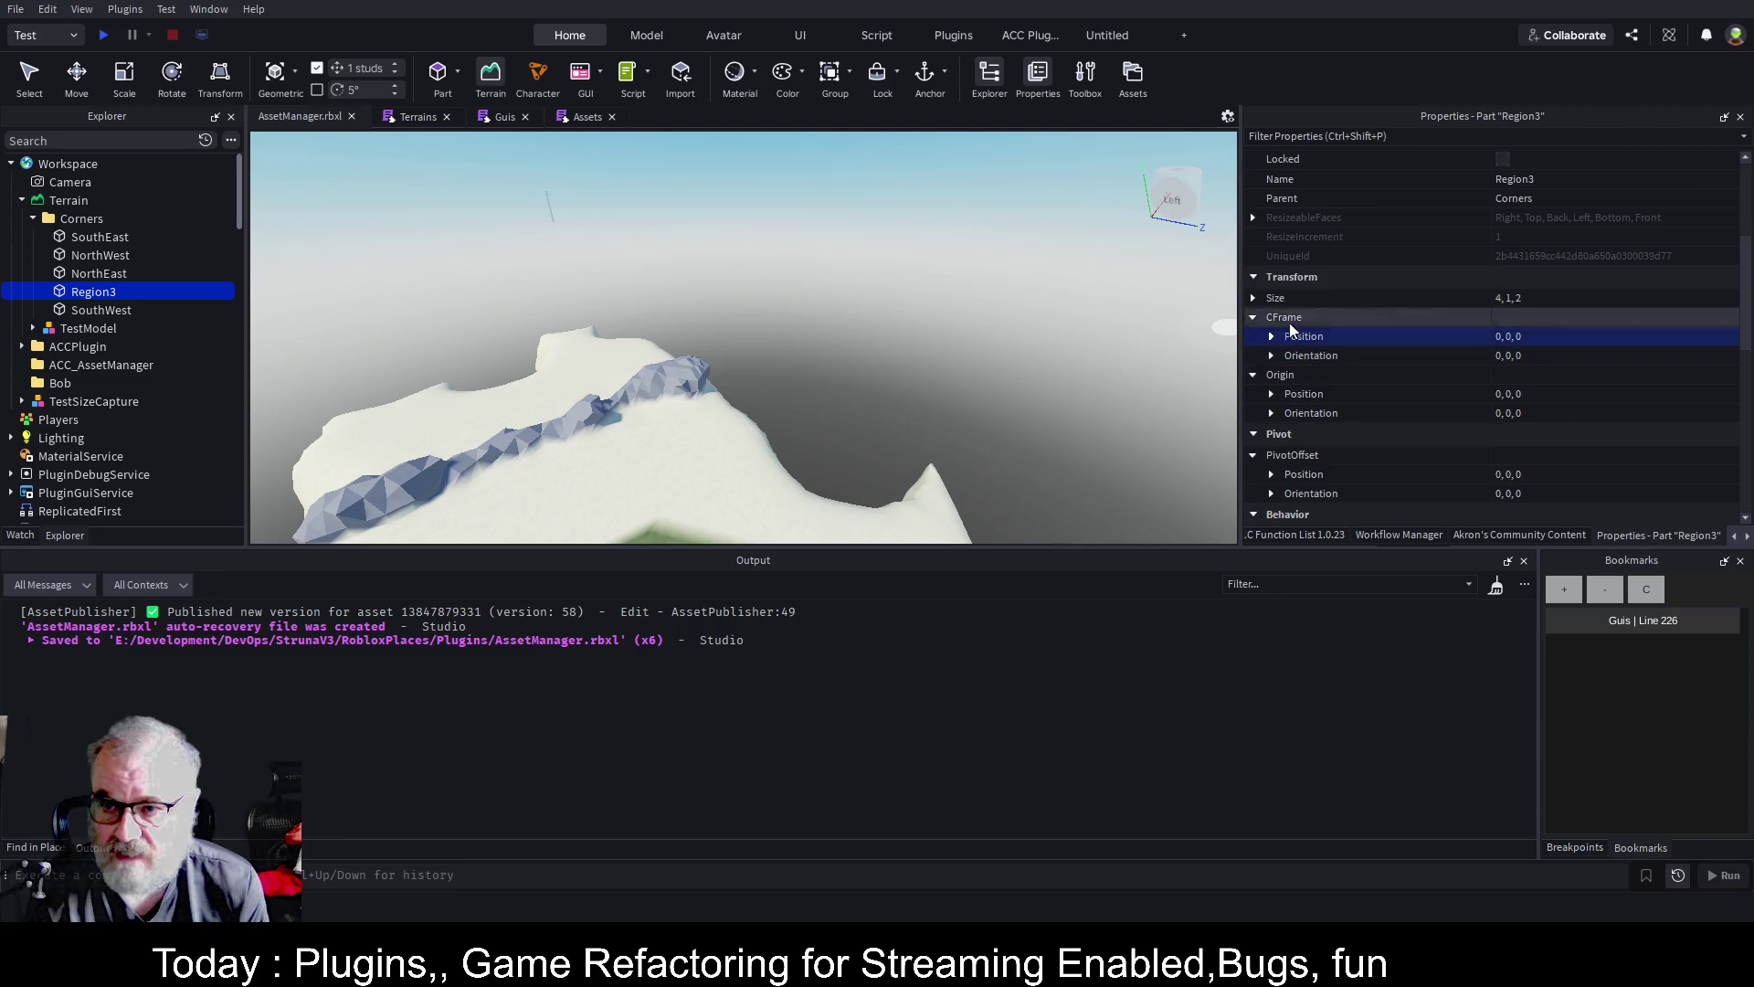
{"action": "left_click", "coordinate": [1253, 297]}
{"action": "left_click", "coordinate": [1529, 317]}
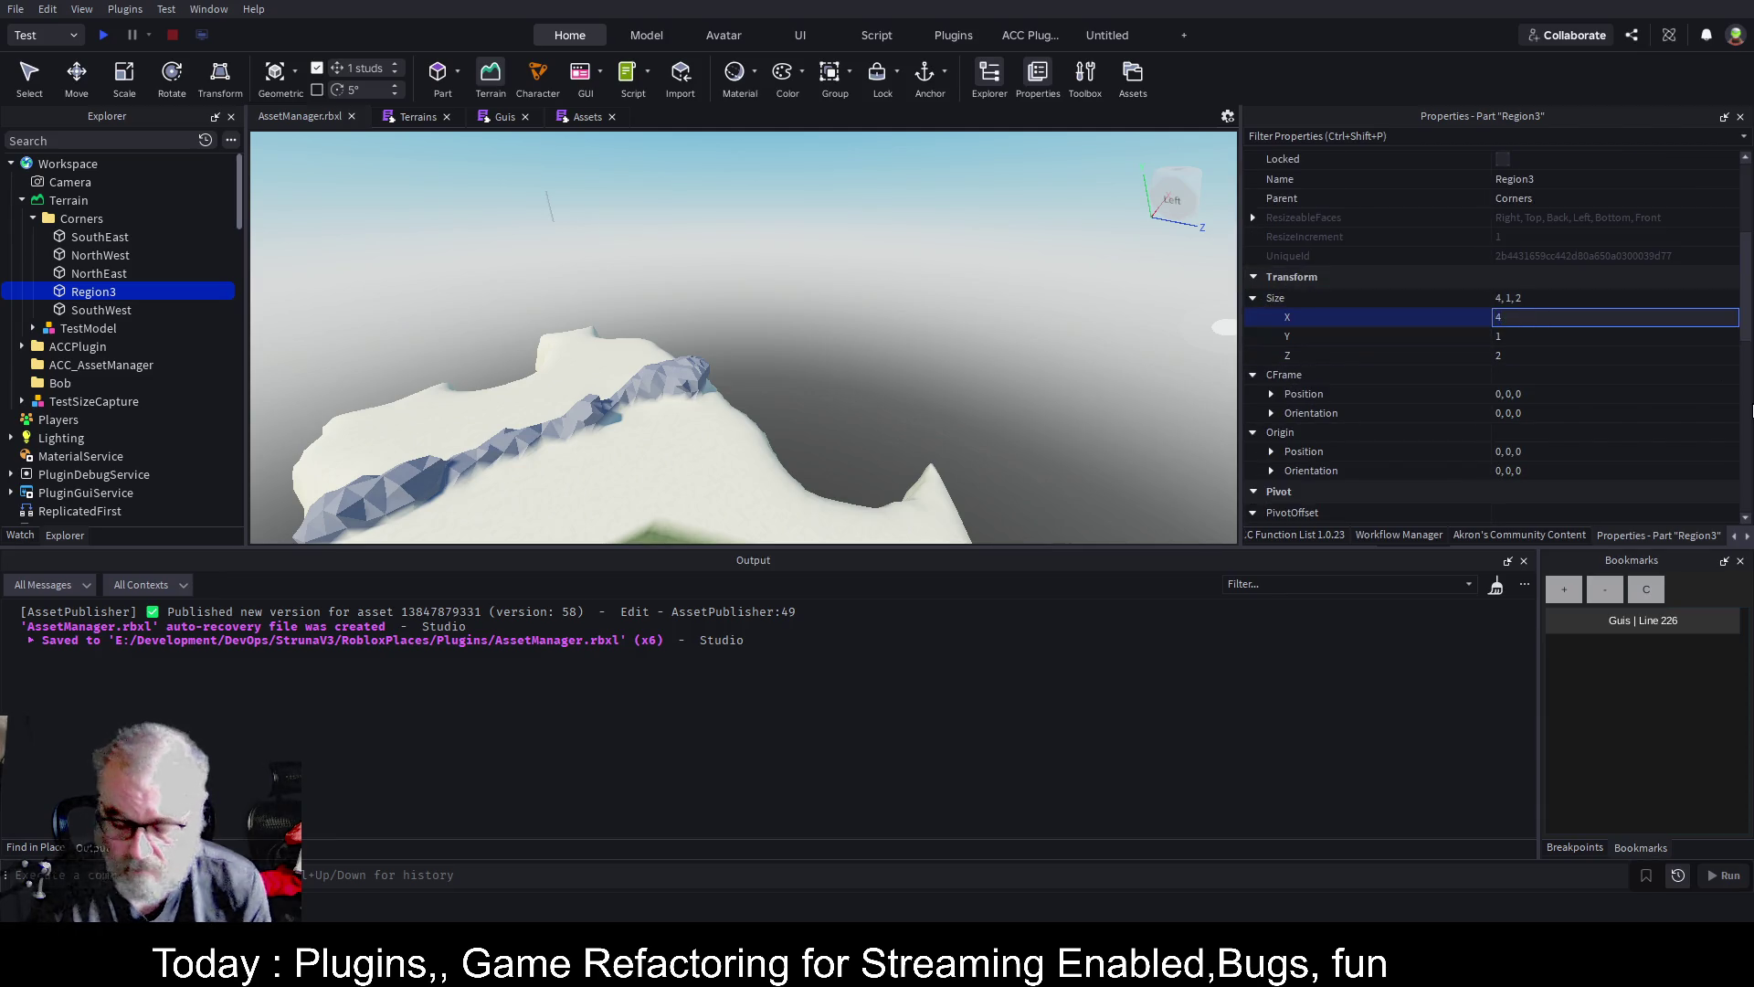
{"action": "key", "text": "Tab"}
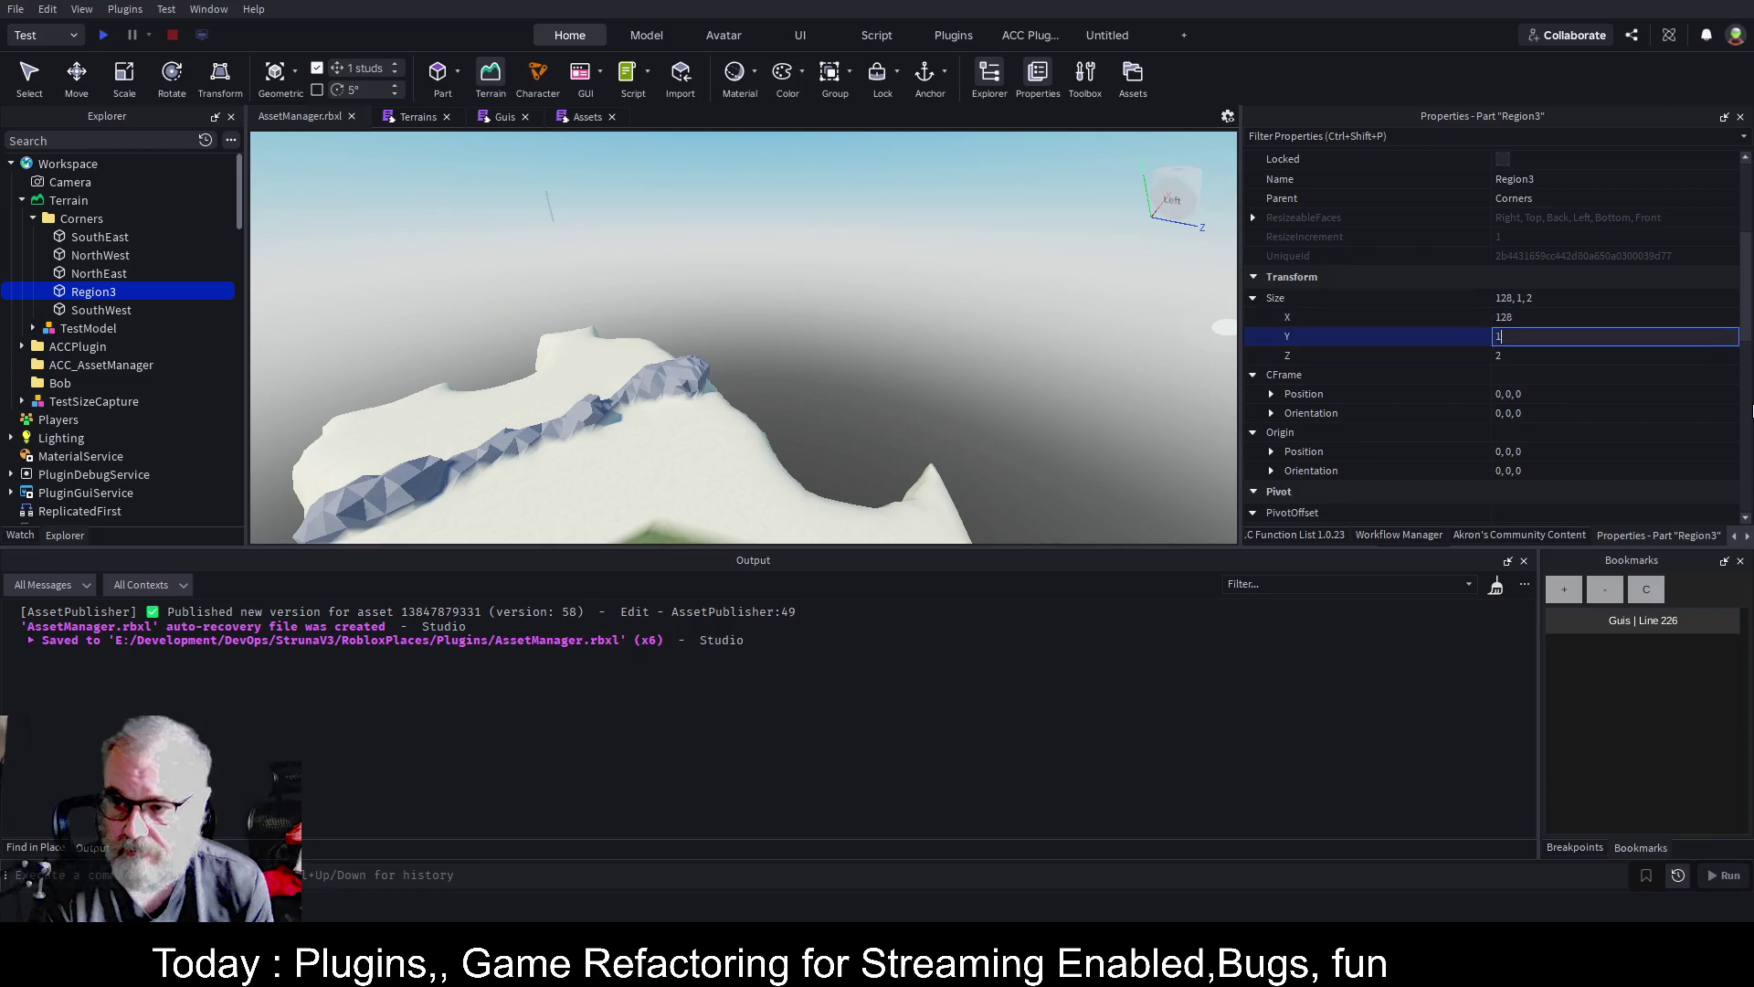
{"action": "type", "text": "28"}
{"action": "key", "text": "Tab"}
{"action": "type", "text": "12"}
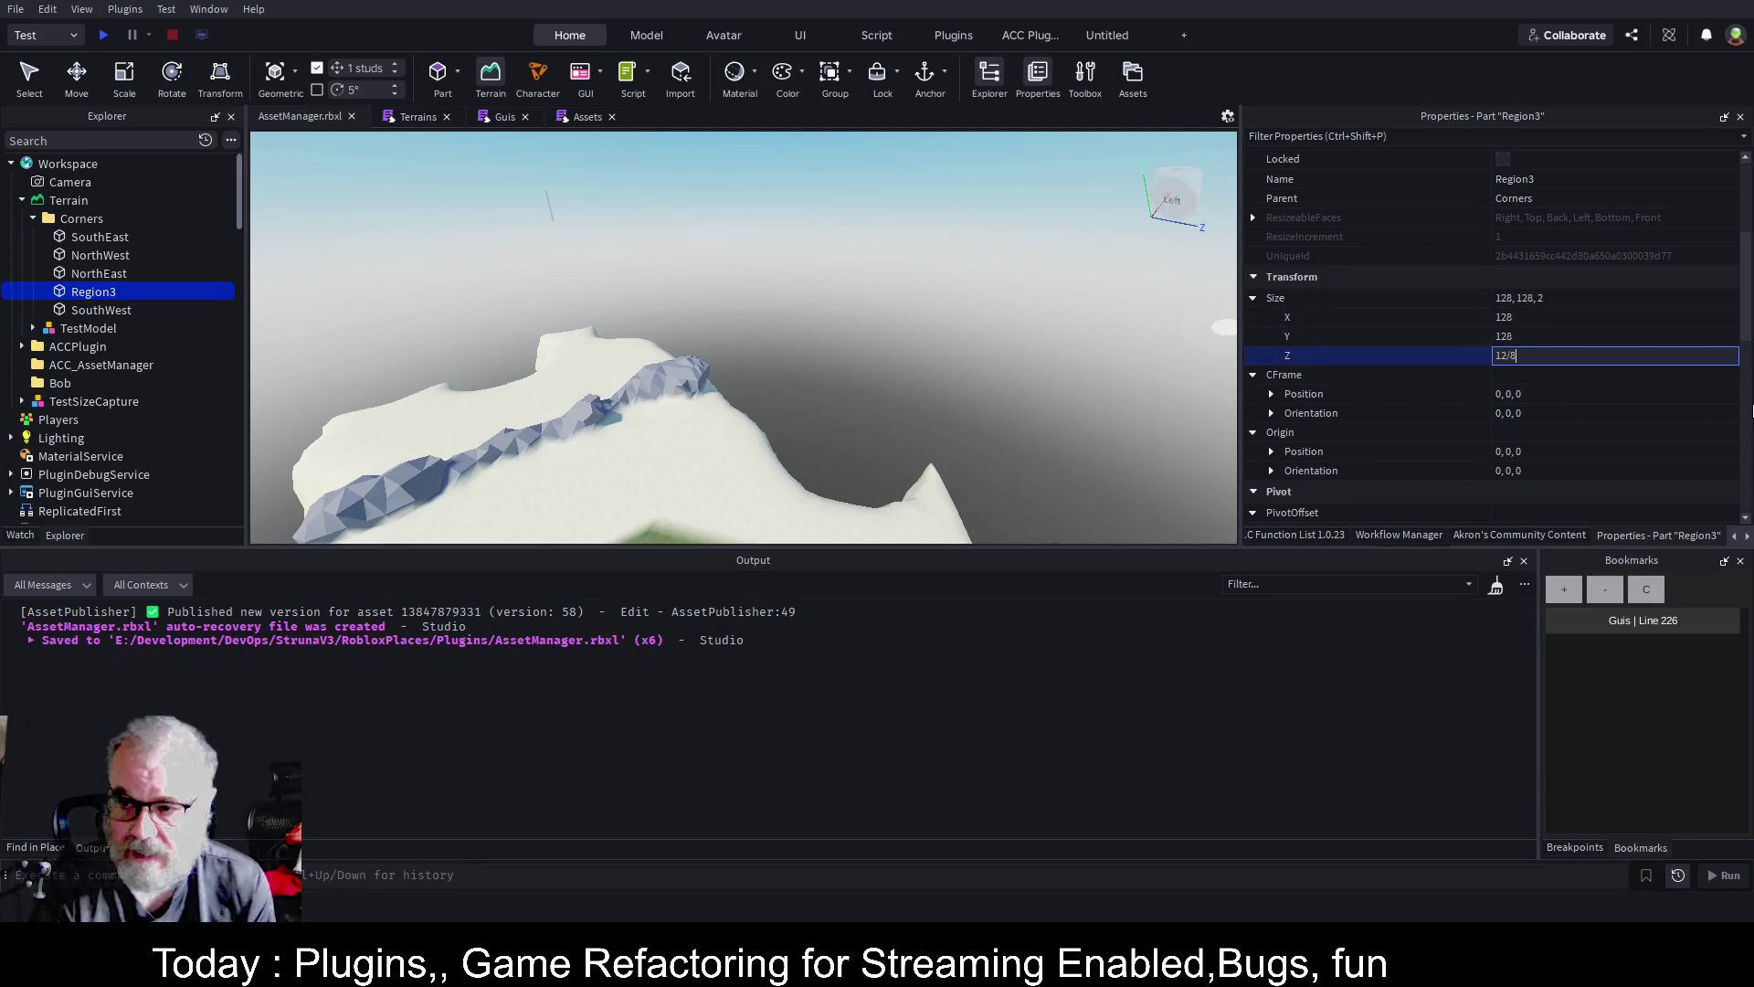
{"action": "key", "text": "Return"}
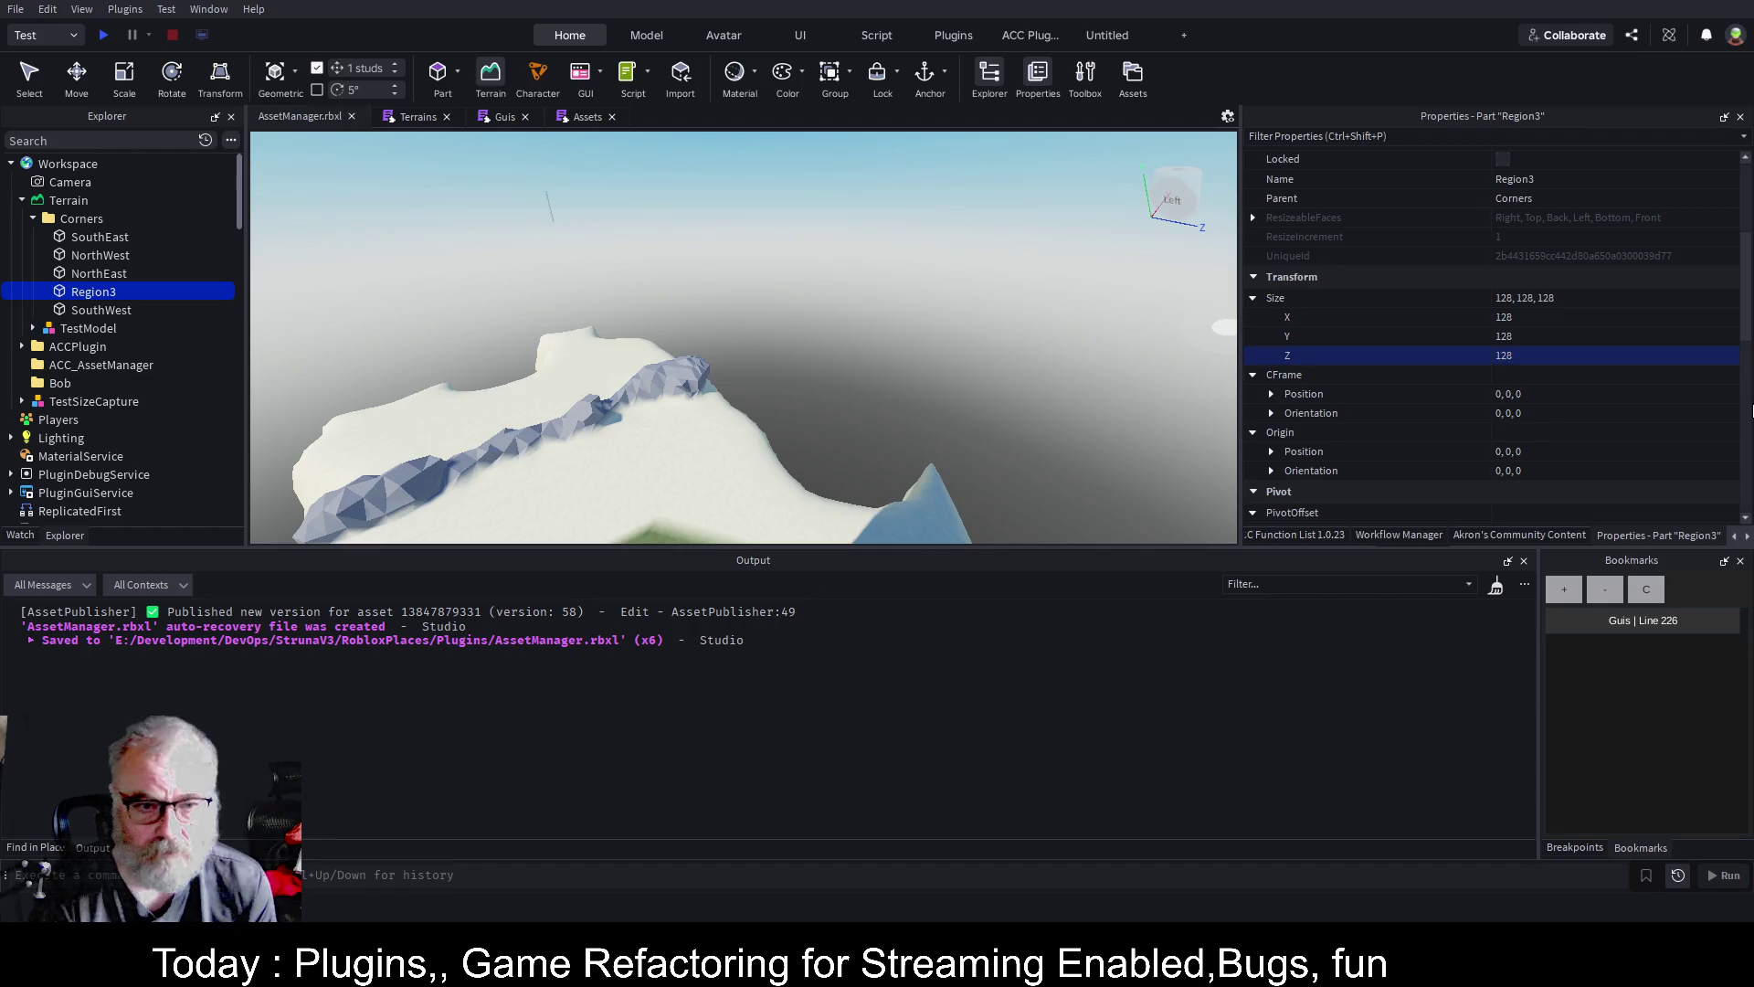
{"action": "scroll", "coordinate": [1029, 446], "scroll_direction": "down", "scroll_amount": 3}
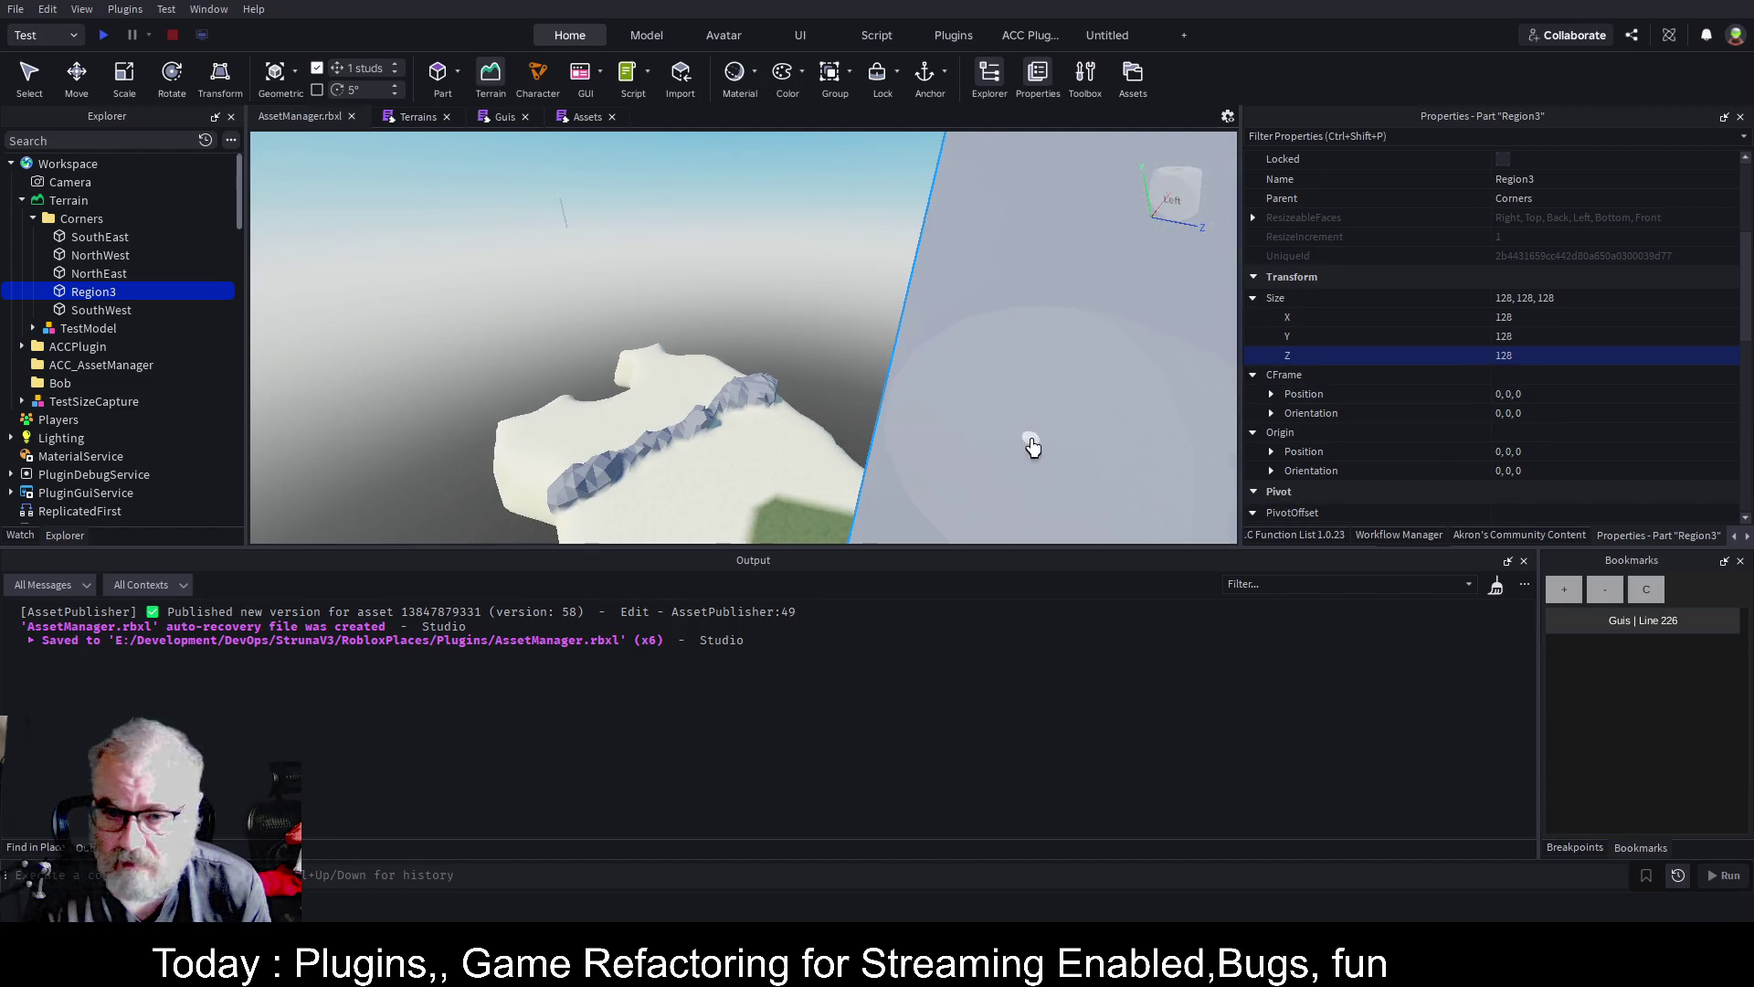
{"action": "scroll", "coordinate": [1050, 420], "scroll_direction": "down", "scroll_amount": 3}
{"action": "scroll", "coordinate": [918, 457], "scroll_direction": "up", "scroll_amount": 3}
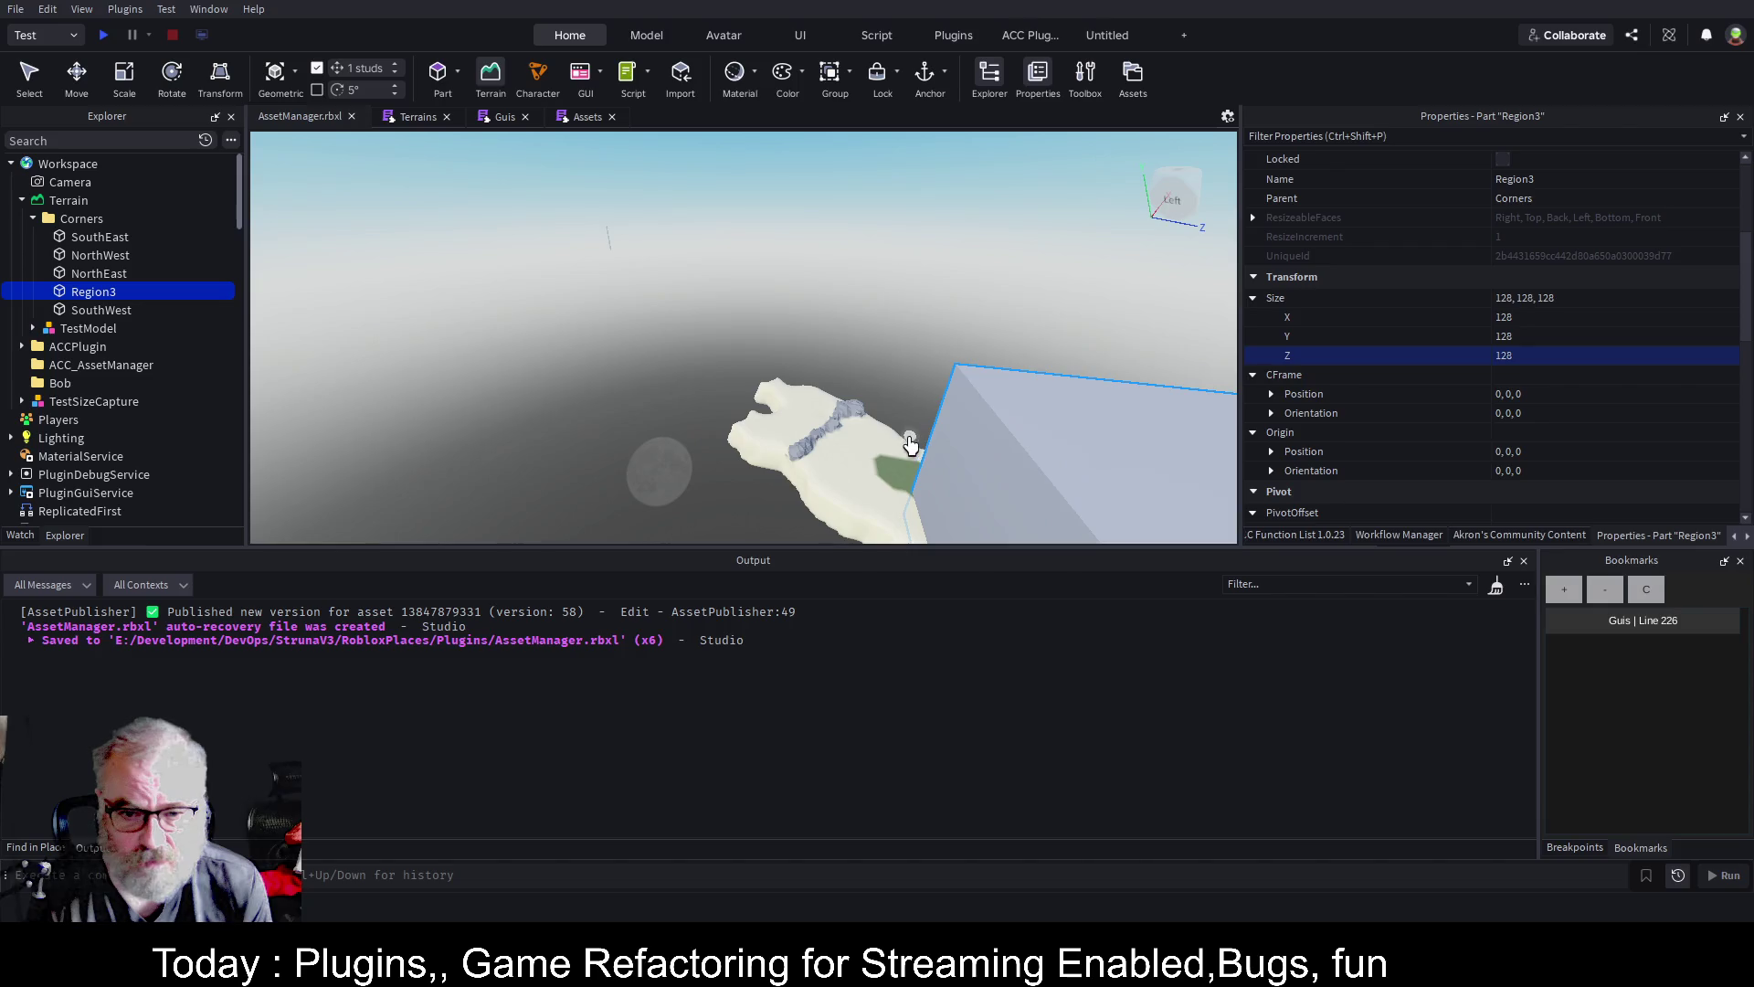
{"action": "key", "text": "f"}
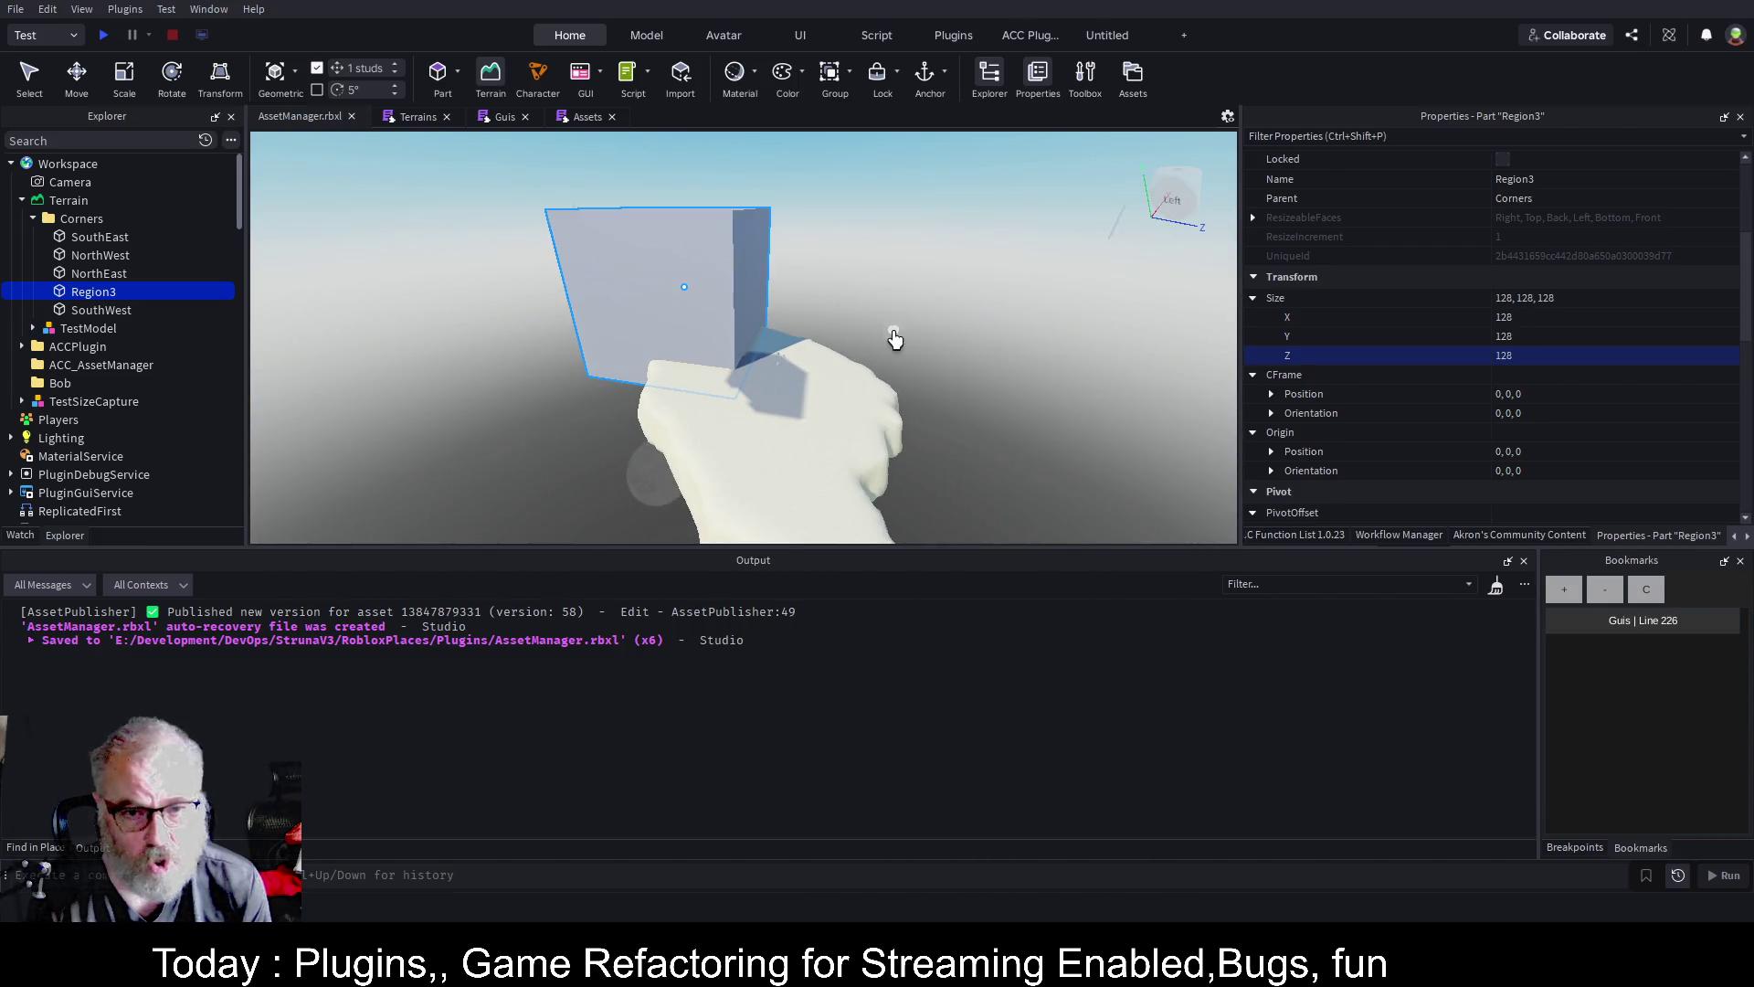
{"action": "scroll", "coordinate": [900, 329], "scroll_direction": "down", "scroll_amount": 3}
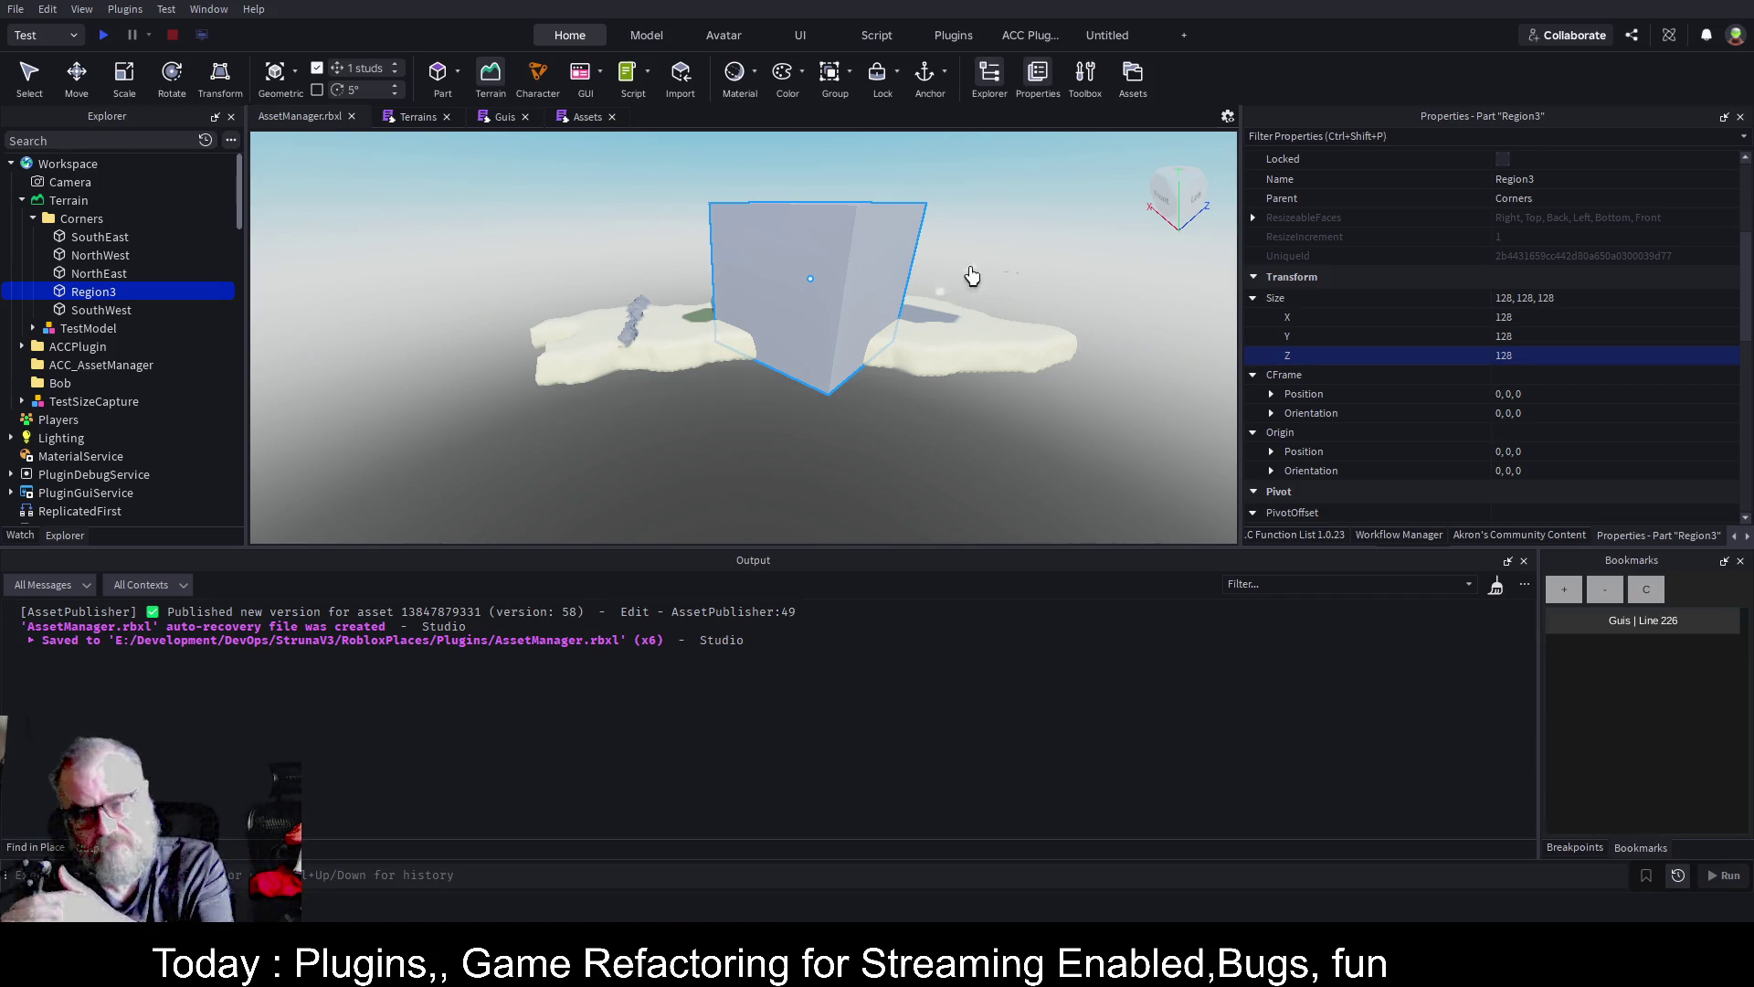
{"action": "scroll", "coordinate": [1028, 237], "scroll_direction": "up", "scroll_amount": 3}
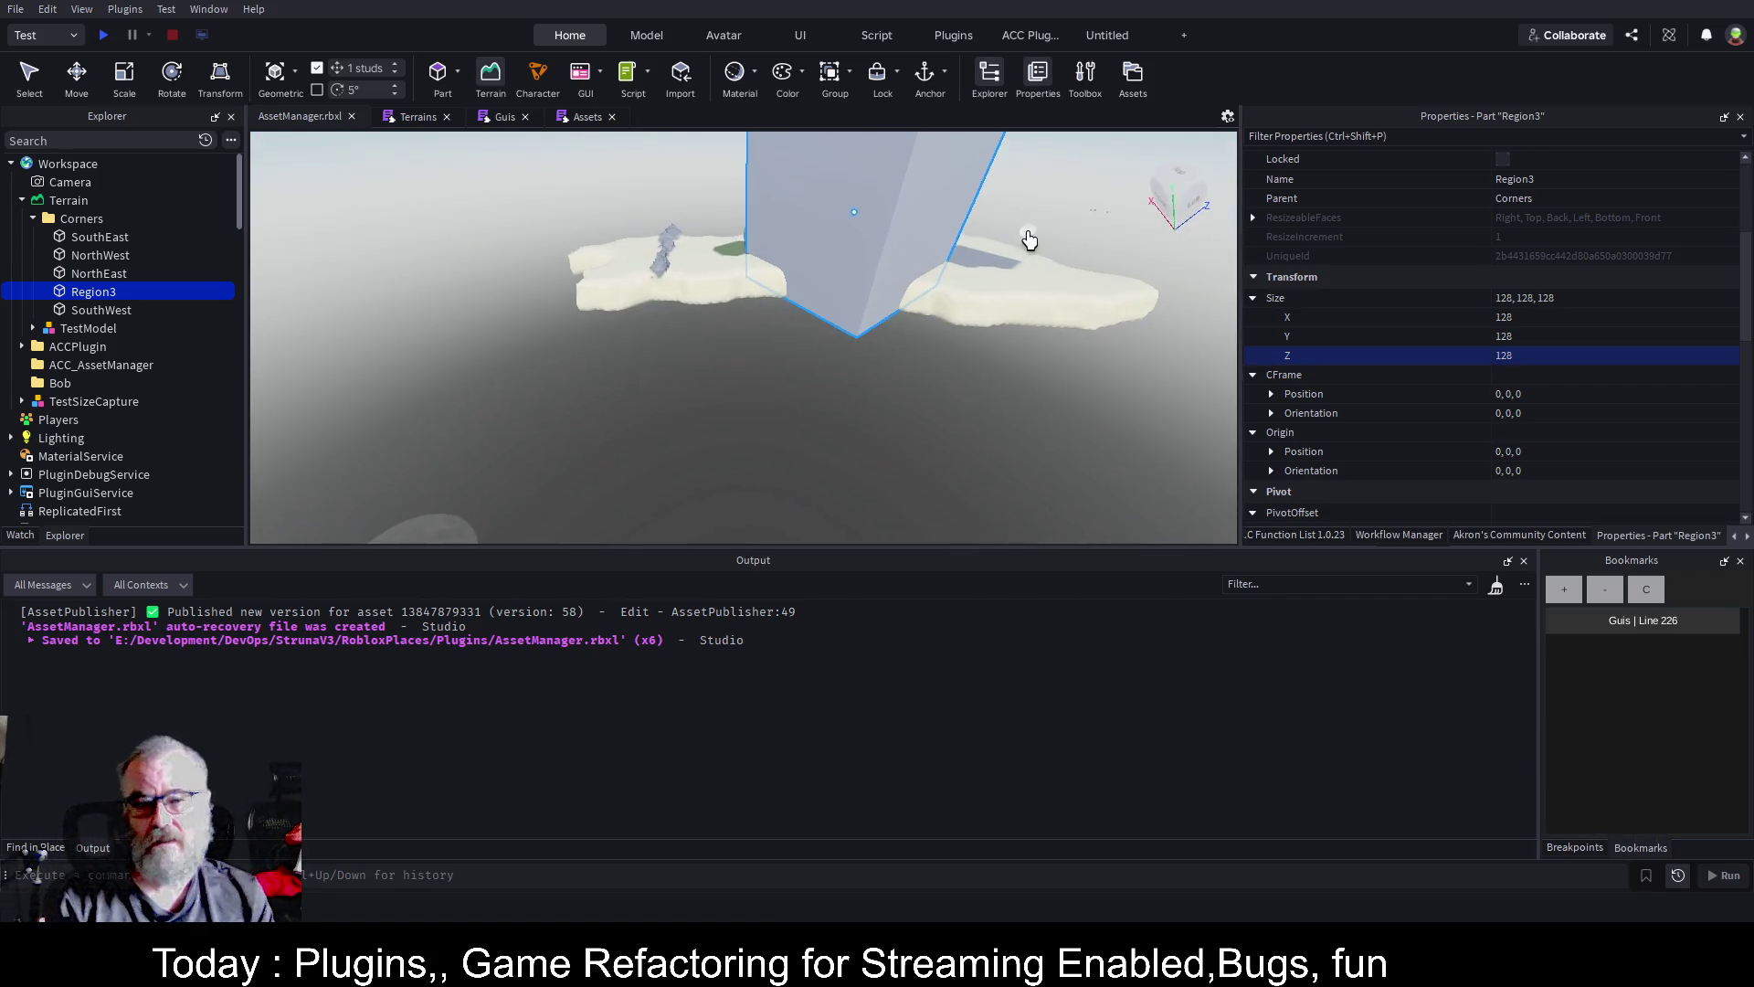
{"action": "scroll", "coordinate": [1028, 238], "scroll_direction": "down", "scroll_amount": 3}
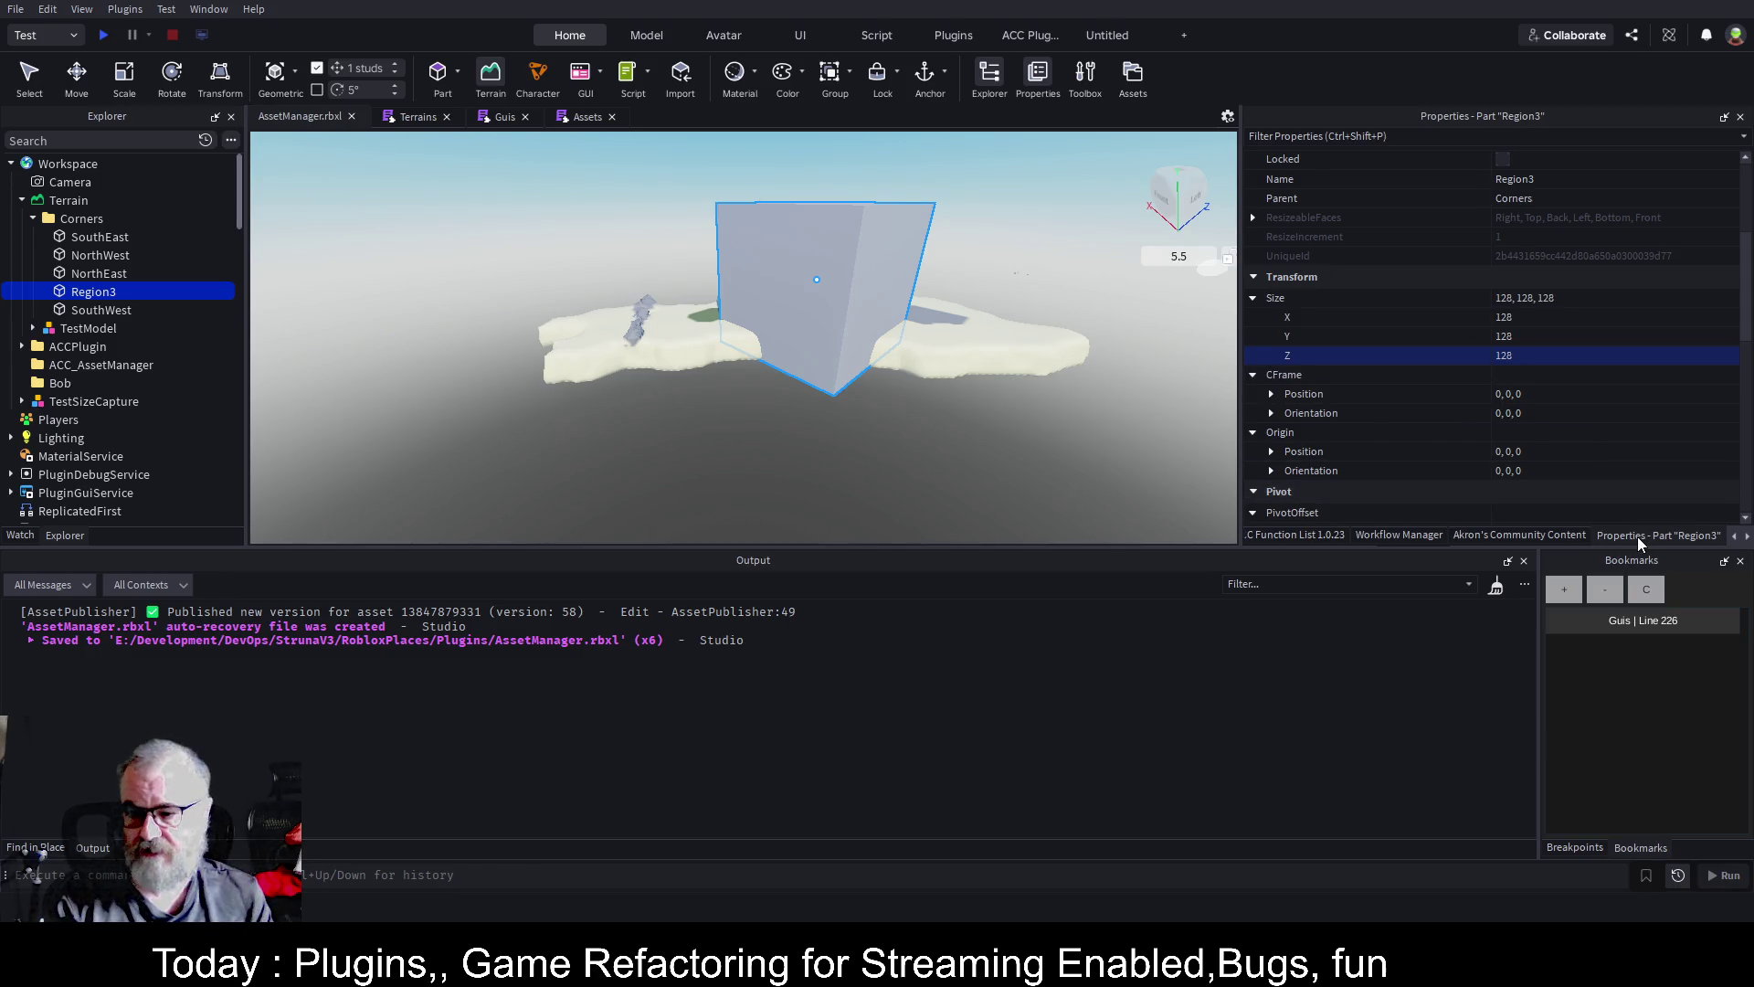
{"action": "scroll", "coordinate": [1616, 265], "scroll_direction": "up", "scroll_amount": 5}
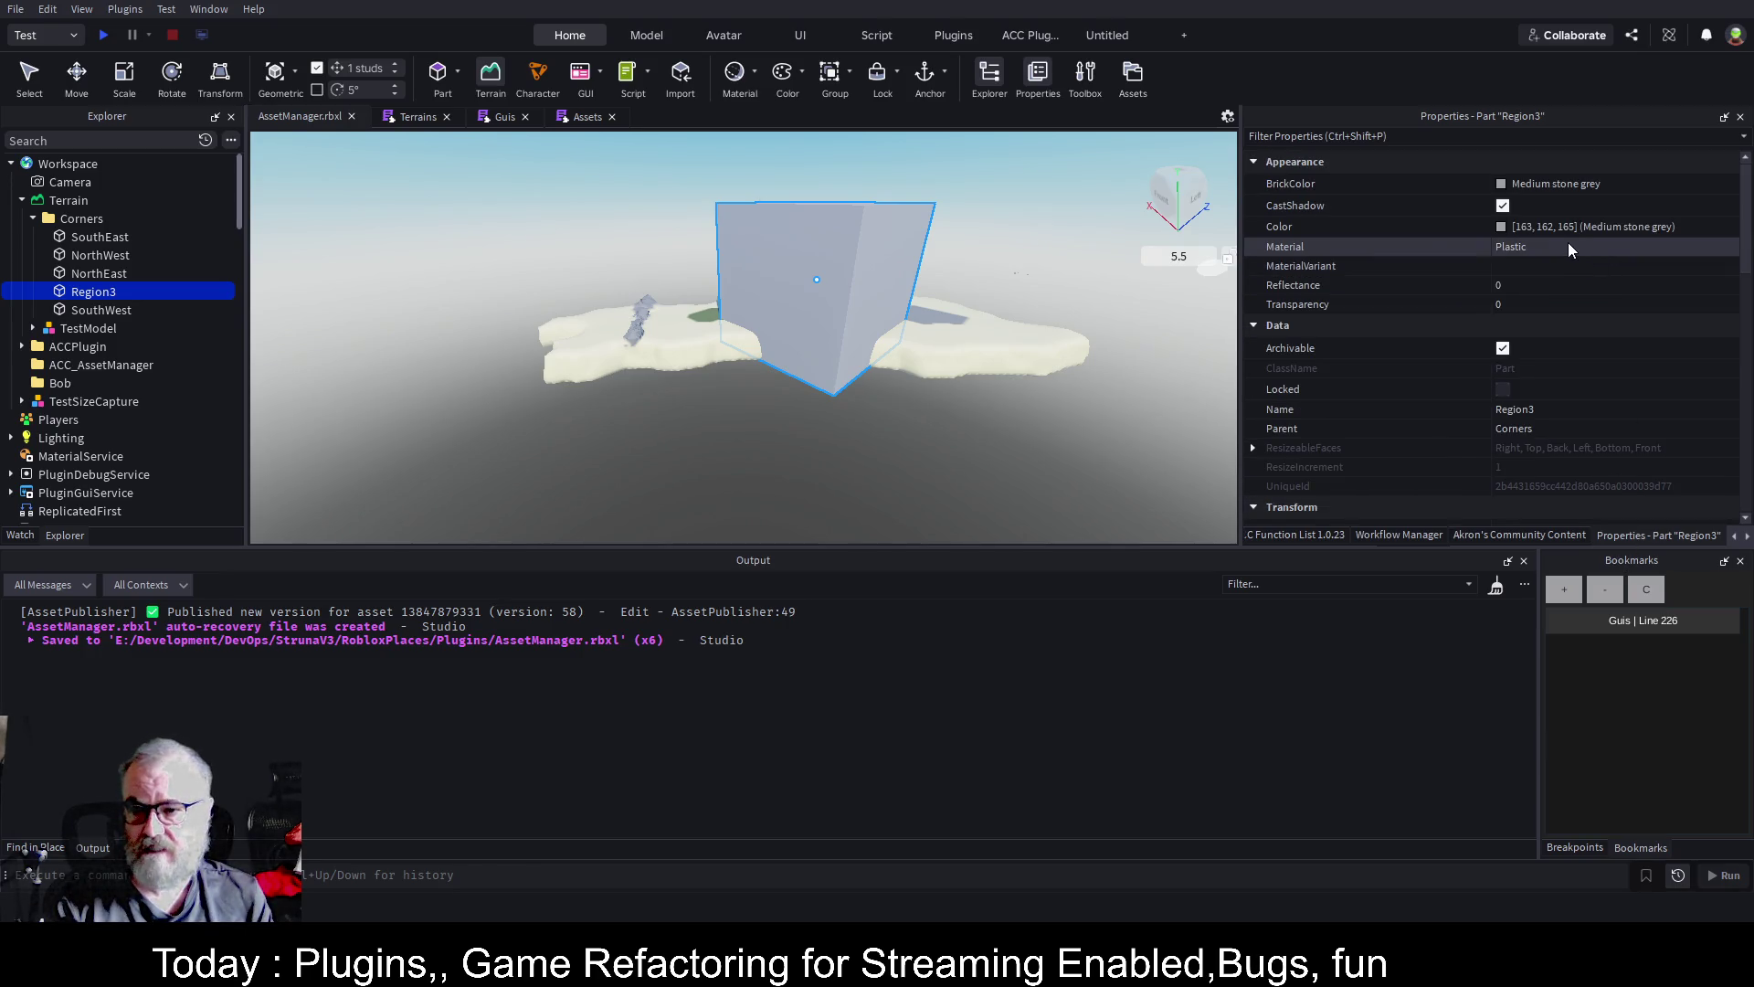
Set the Region3 part's Transparency to 0.5
{"action": "left_click", "coordinate": [1554, 304]}
{"action": "mouse_move", "coordinate": [1669, 311]}
{"action": "left_mouse_down"}
{"action": "mouse_move", "coordinate": [1636, 307]}
{"action": "mouse_move", "coordinate": [1735, 305]}
{"action": "left_mouse_up"}
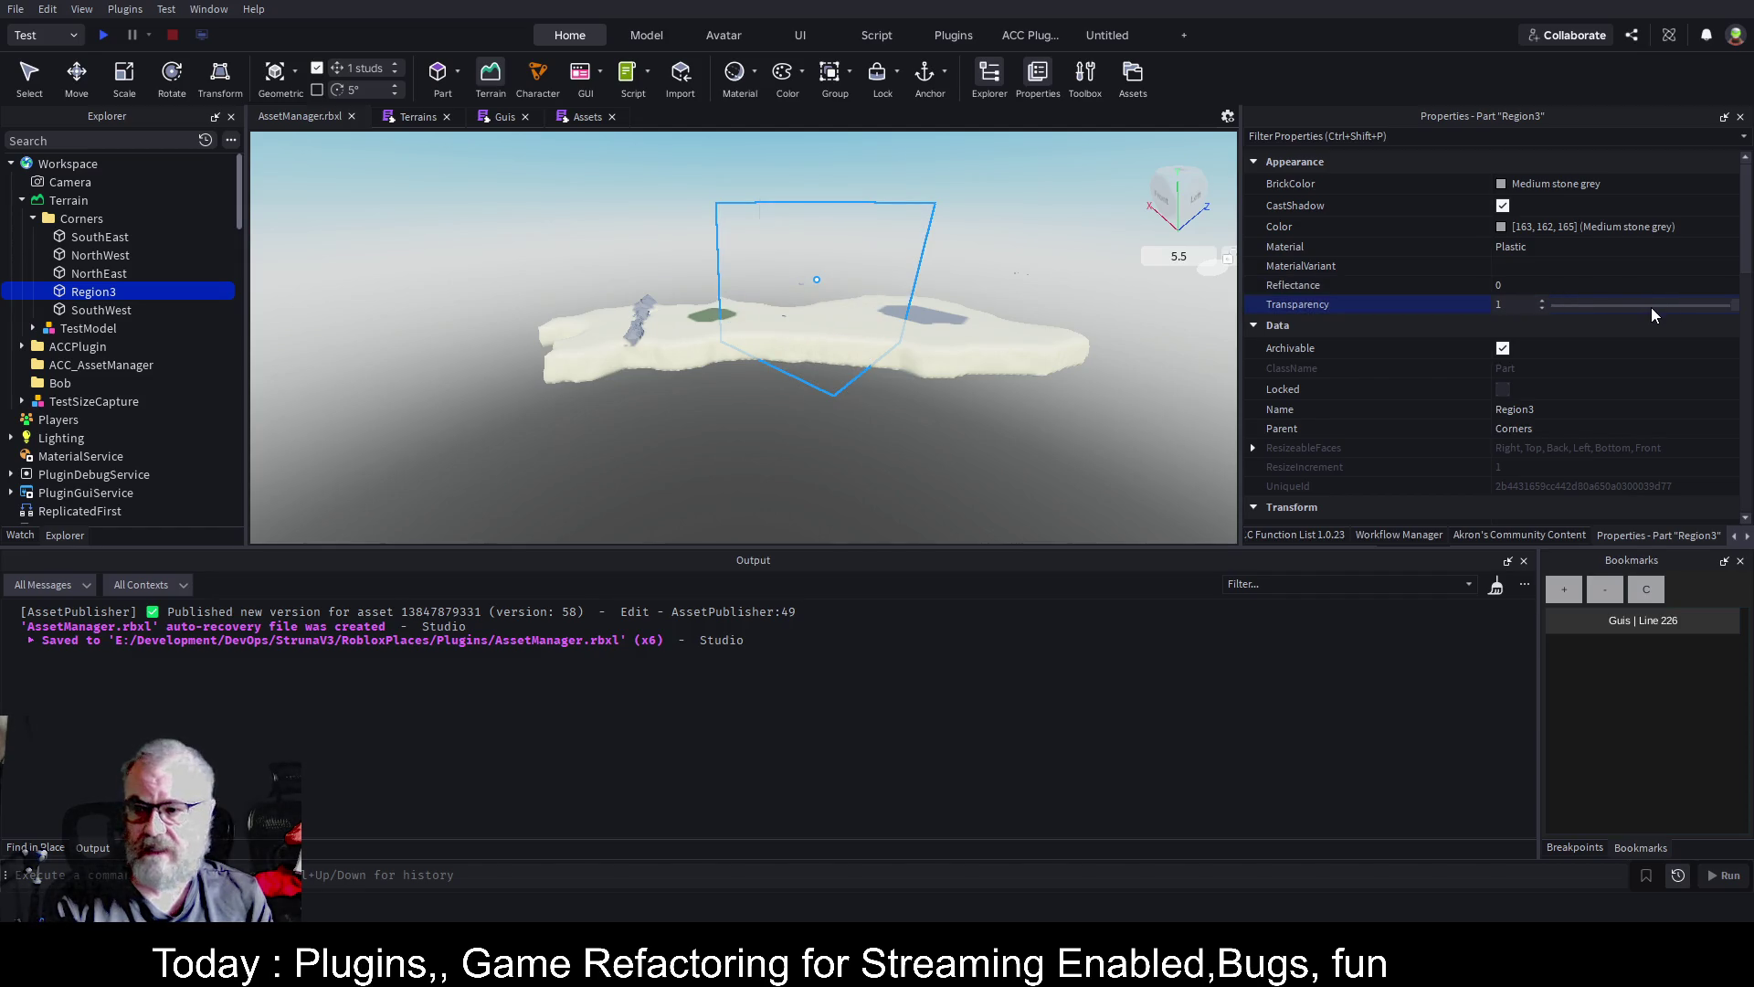
{"action": "left_click", "coordinate": [1652, 305]}
Inspect the terrain through the box, refocus on Region3, and save the place
{"action": "scroll", "coordinate": [1054, 356], "scroll_direction": "up", "scroll_amount": 3}
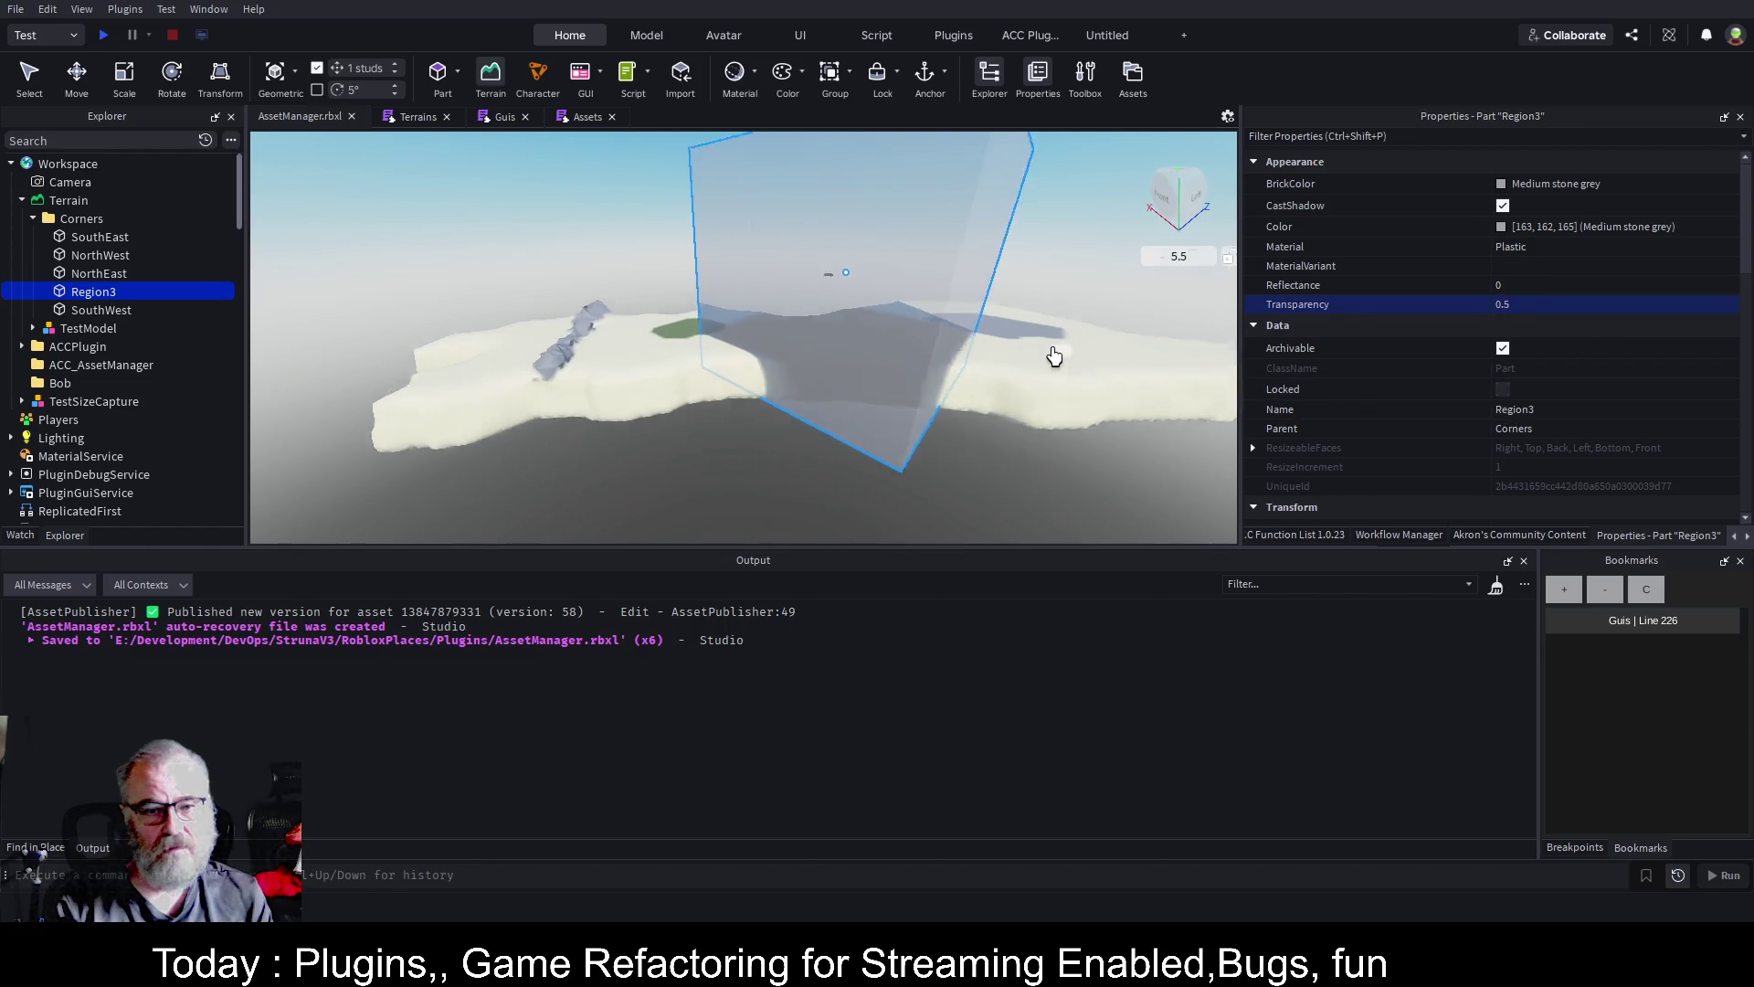
{"action": "scroll", "coordinate": [1054, 355], "scroll_direction": "up", "scroll_amount": 5}
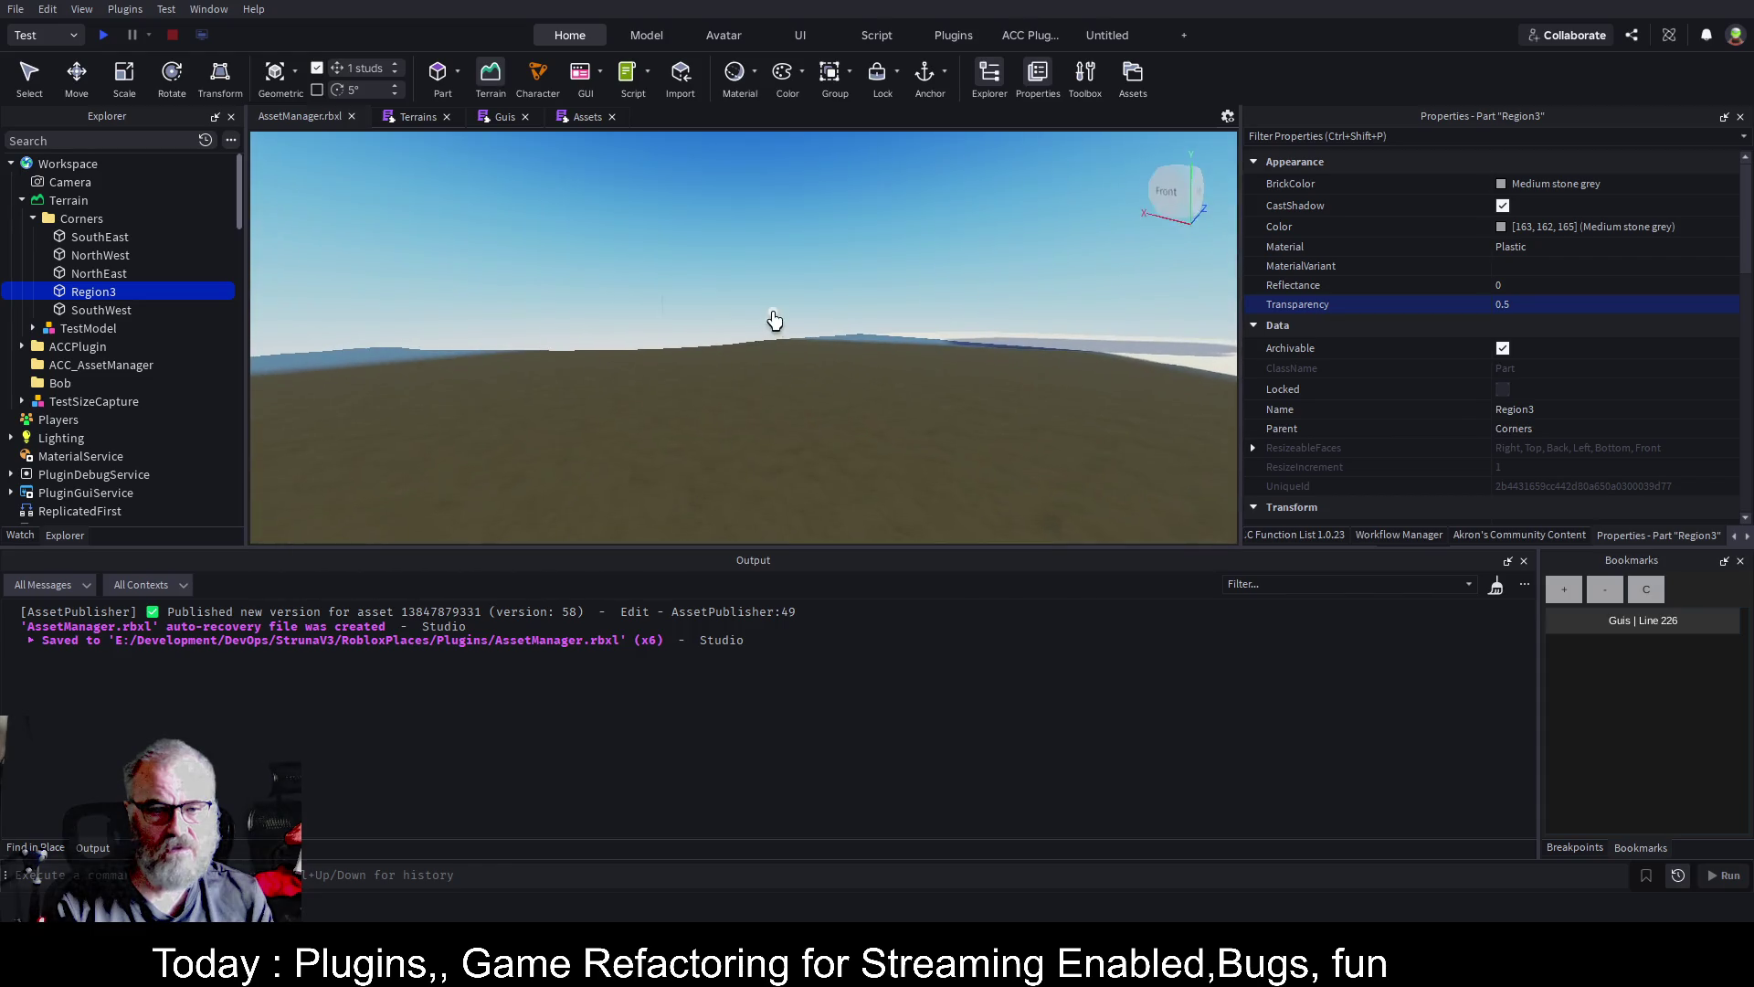
{"action": "mouse_move", "coordinate": [783, 344]}
{"action": "left_mouse_down"}
{"action": "mouse_move", "coordinate": [771, 403]}
{"action": "mouse_move", "coordinate": [871, 413]}
{"action": "mouse_move", "coordinate": [709, 329]}
{"action": "mouse_move", "coordinate": [615, 321]}
{"action": "mouse_move", "coordinate": [458, 411]}
{"action": "left_mouse_up"}
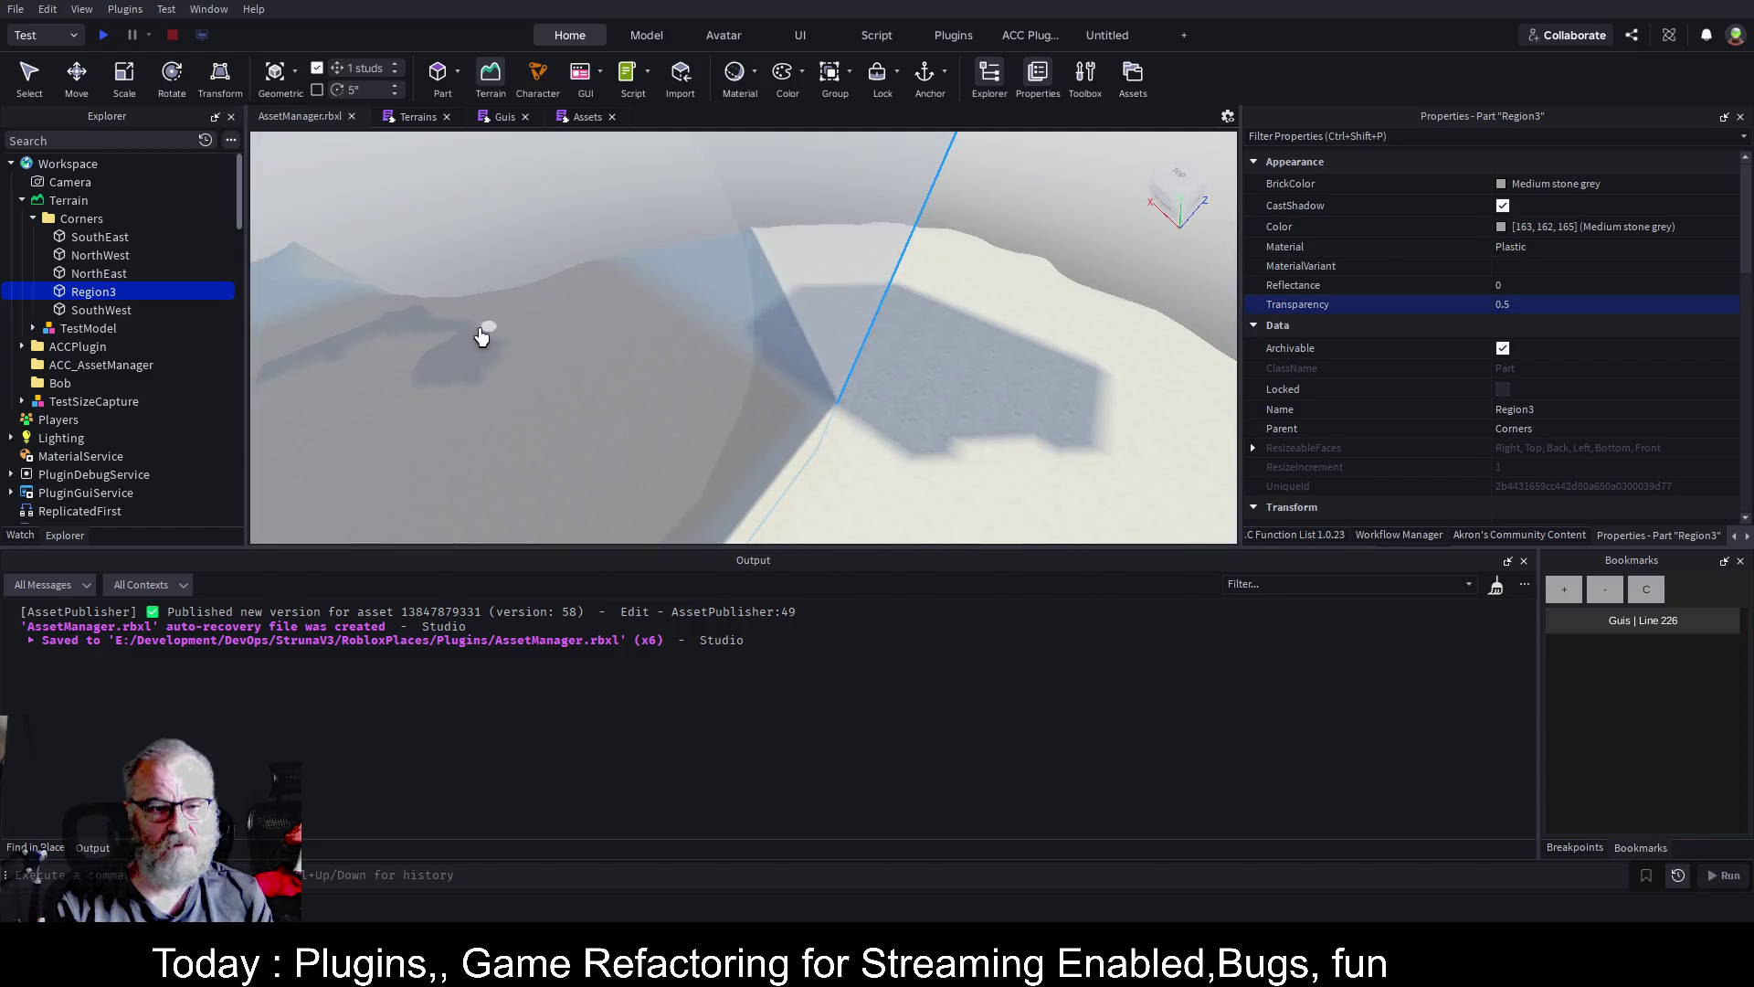
{"action": "mouse_move", "coordinate": [615, 344]}
{"action": "left_mouse_down"}
{"action": "mouse_move", "coordinate": [697, 353]}
{"action": "mouse_move", "coordinate": [896, 313]}
{"action": "mouse_move", "coordinate": [987, 329]}
{"action": "mouse_move", "coordinate": [1046, 388]}
{"action": "mouse_move", "coordinate": [1050, 448]}
{"action": "mouse_move", "coordinate": [1046, 372]}
{"action": "mouse_move", "coordinate": [1006, 325]}
{"action": "mouse_move", "coordinate": [932, 290]}
{"action": "mouse_move", "coordinate": [857, 300]}
{"action": "mouse_move", "coordinate": [951, 274]}
{"action": "mouse_move", "coordinate": [1023, 301]}
{"action": "mouse_move", "coordinate": [1078, 370]}
{"action": "mouse_move", "coordinate": [896, 274]}
{"action": "mouse_move", "coordinate": [730, 339]}
{"action": "left_mouse_up"}
{"action": "scroll", "coordinate": [1003, 345], "scroll_direction": "up", "scroll_amount": 10}
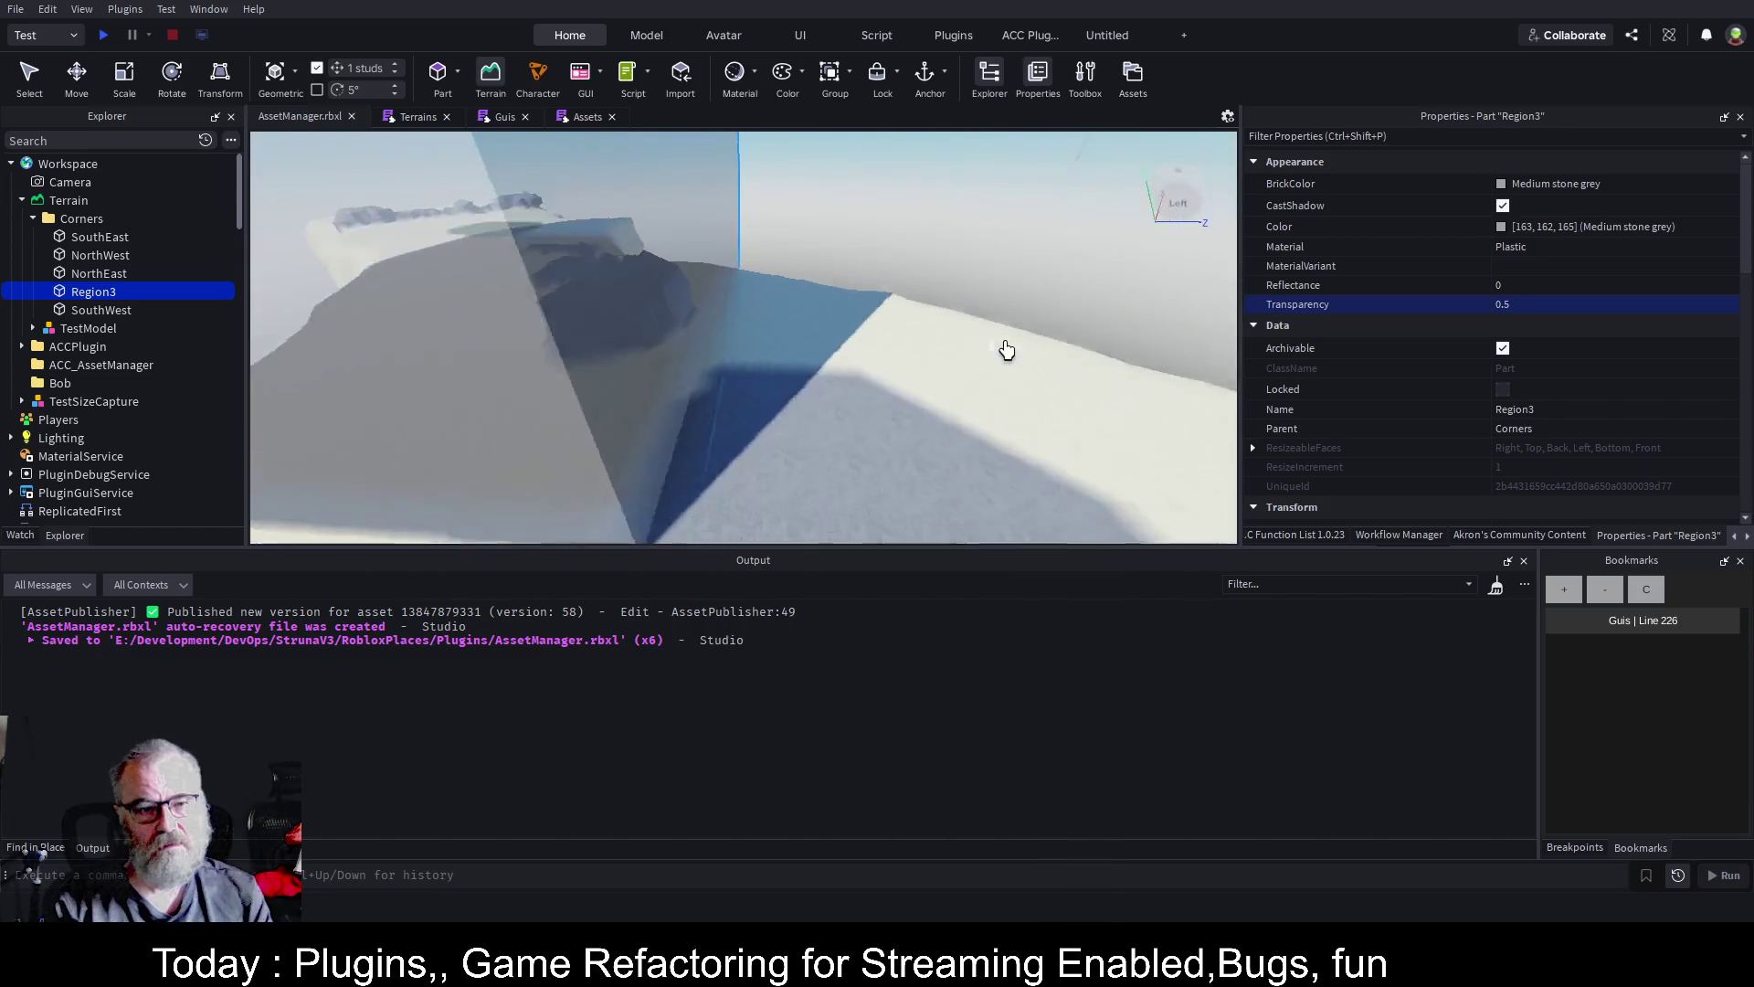
{"action": "key", "text": "f"}
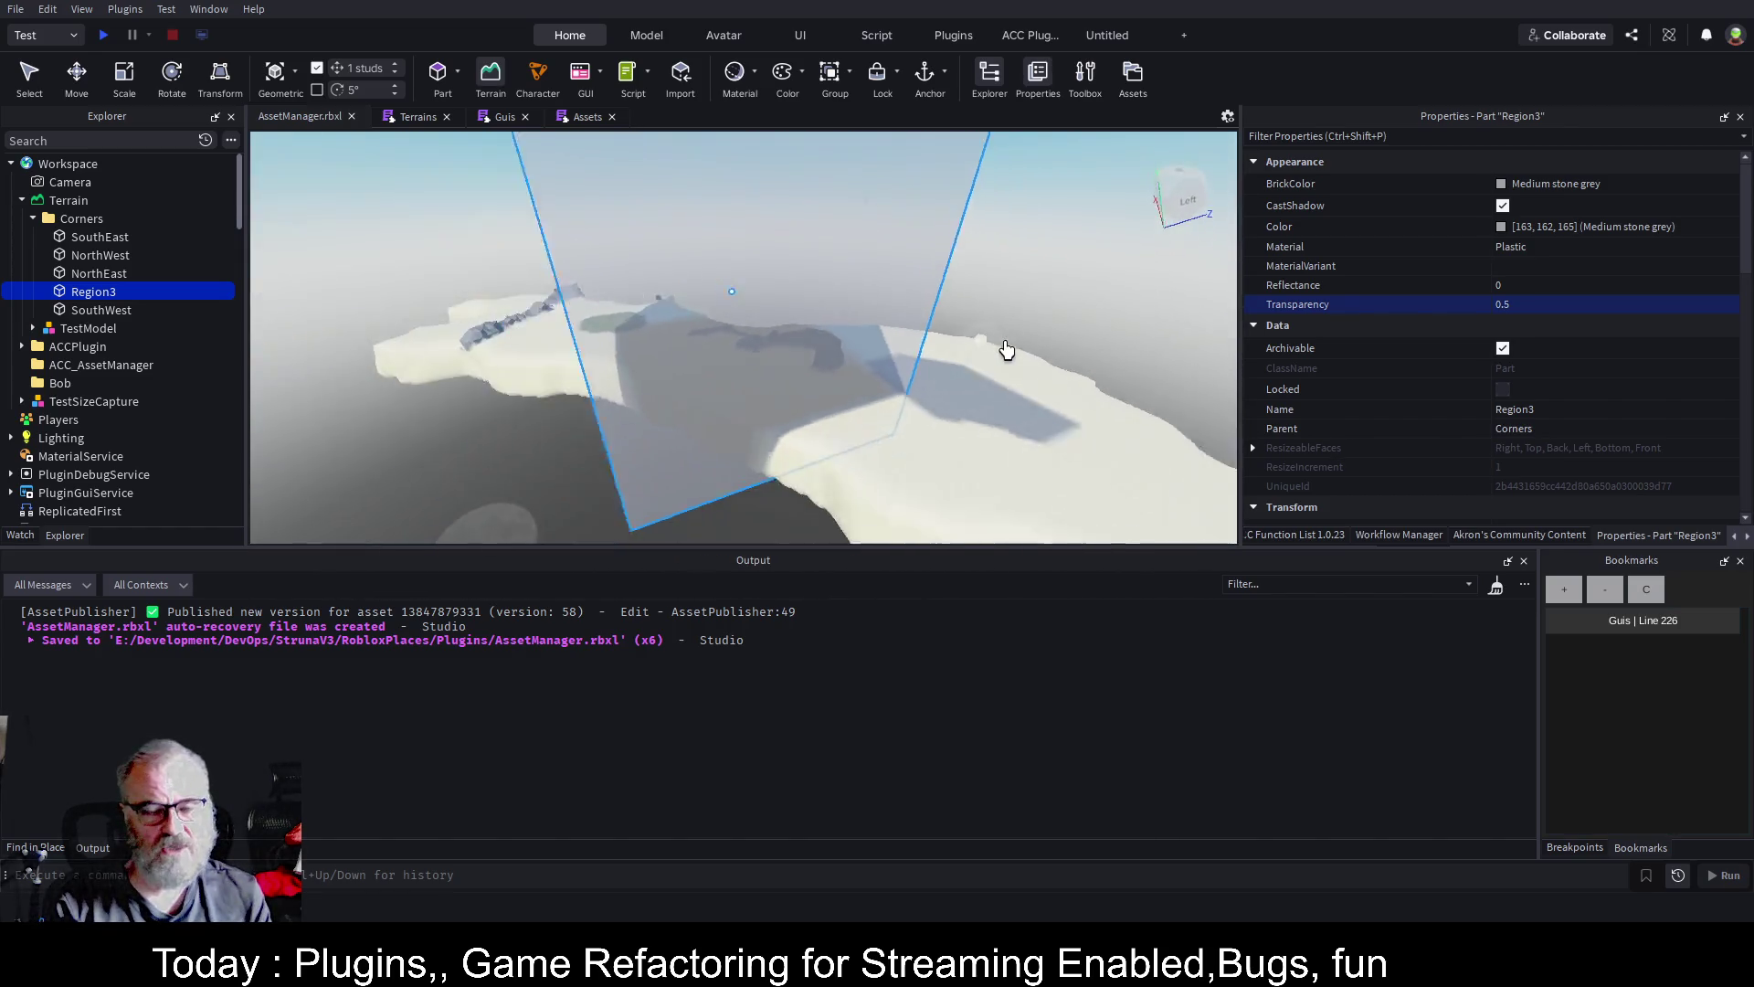
{"action": "key", "text": "ctrl+s"}
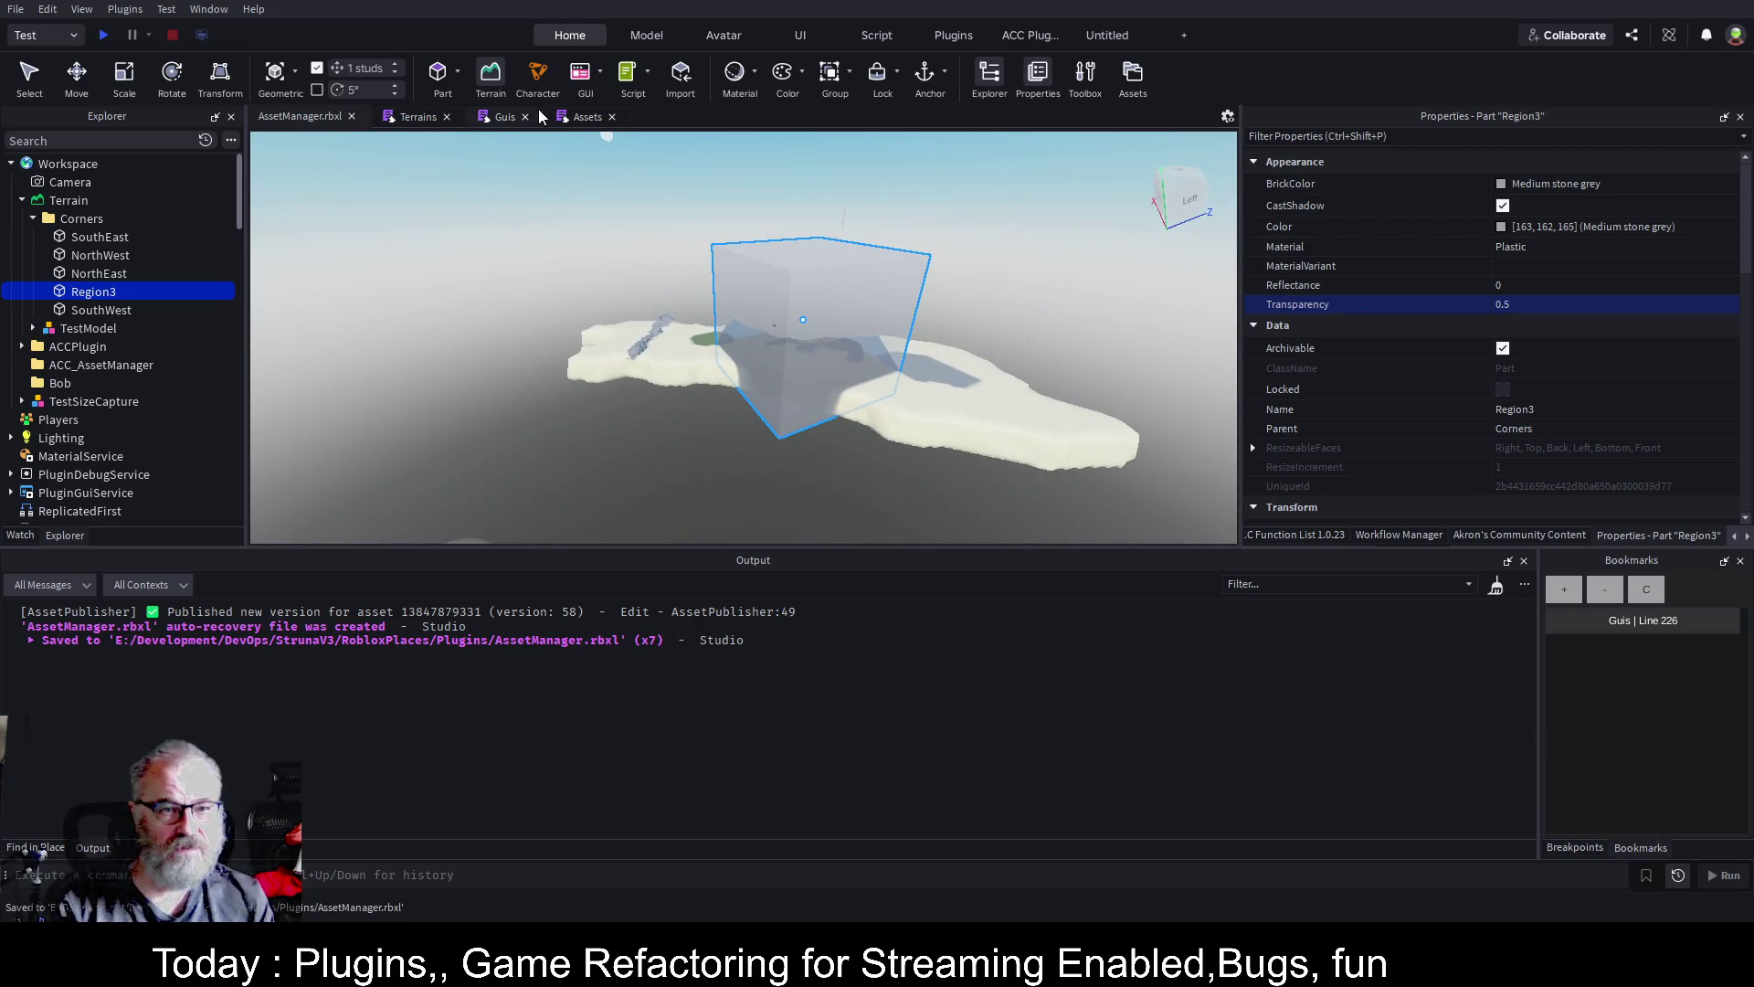
{"action": "left_click", "coordinate": [433, 118]}
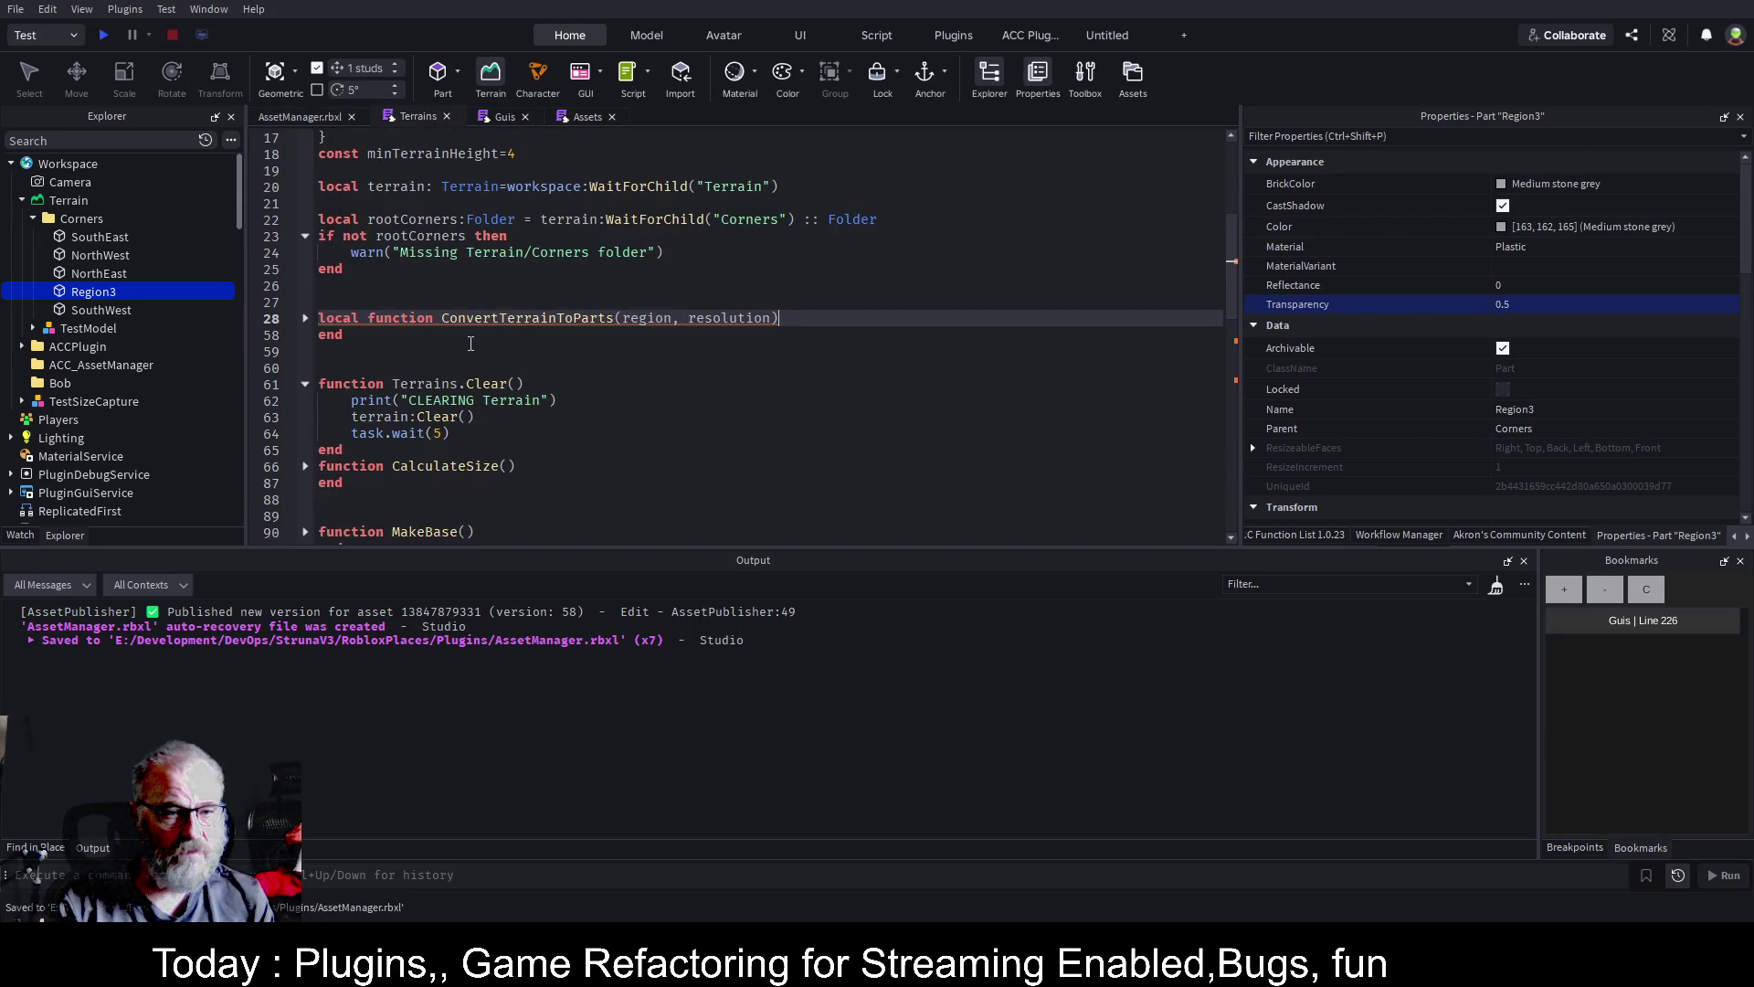
Unfold the ConvertTerrainToParts function in Terrains and return to Region3's properties
{"action": "left_click", "coordinate": [305, 318]}
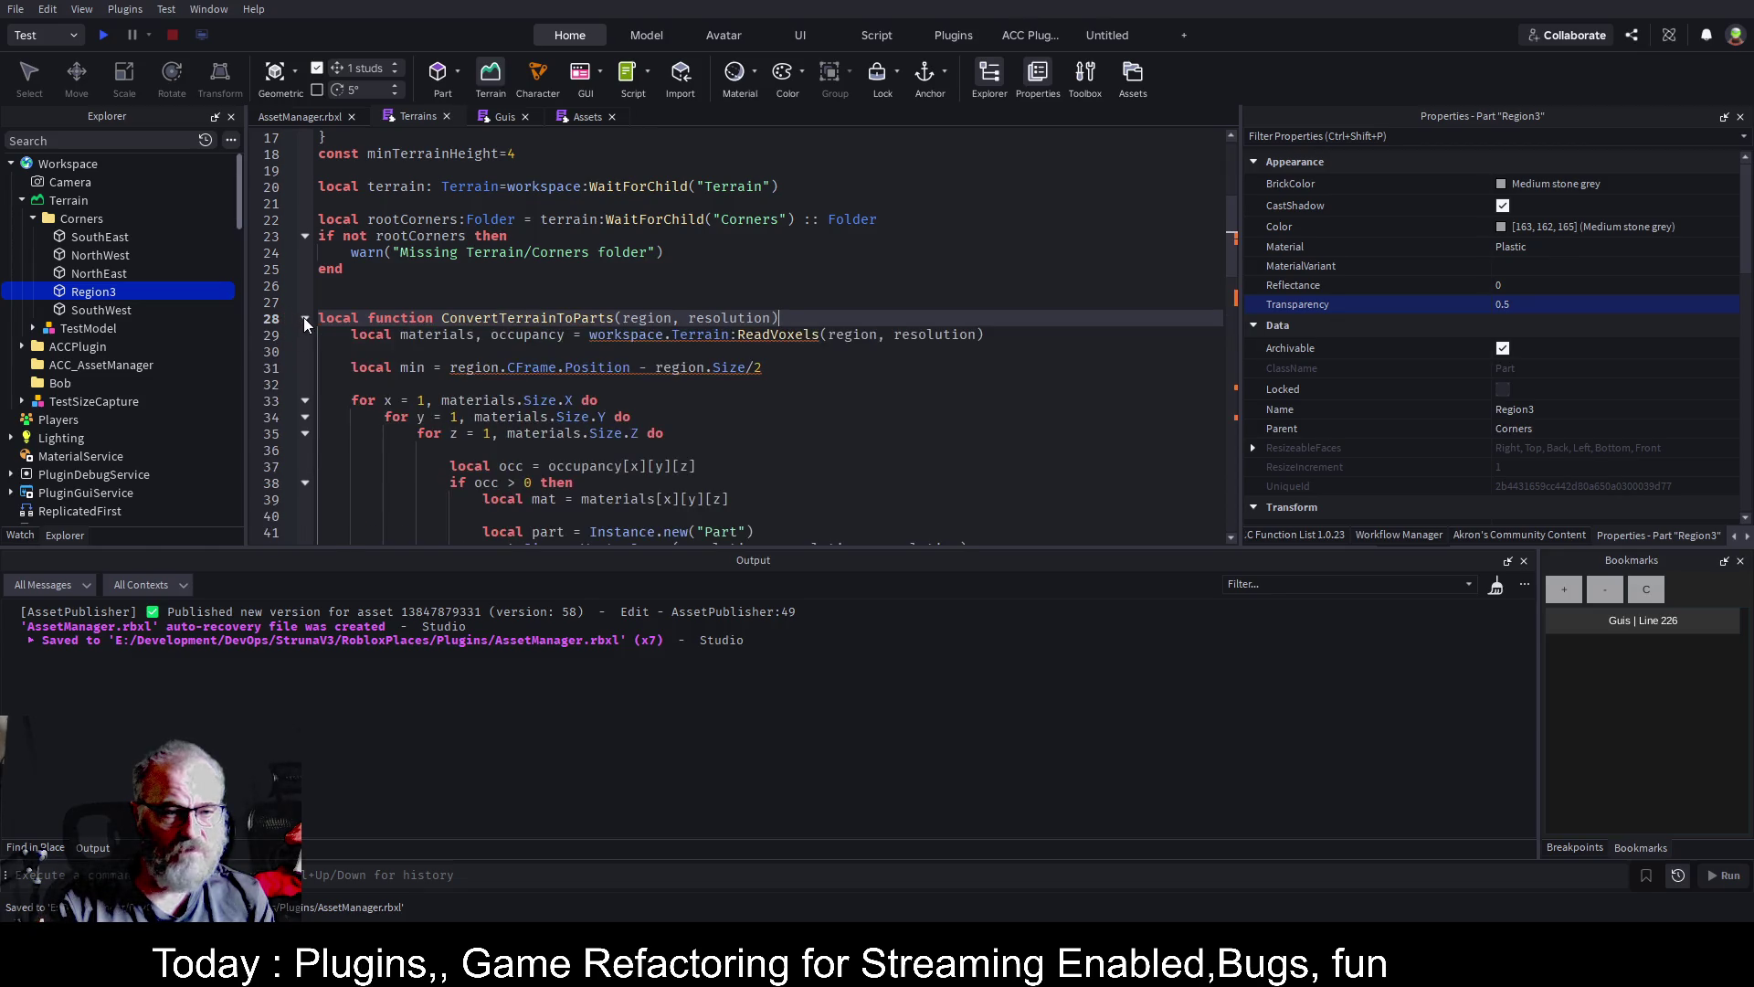
{"action": "left_click", "coordinate": [926, 400]}
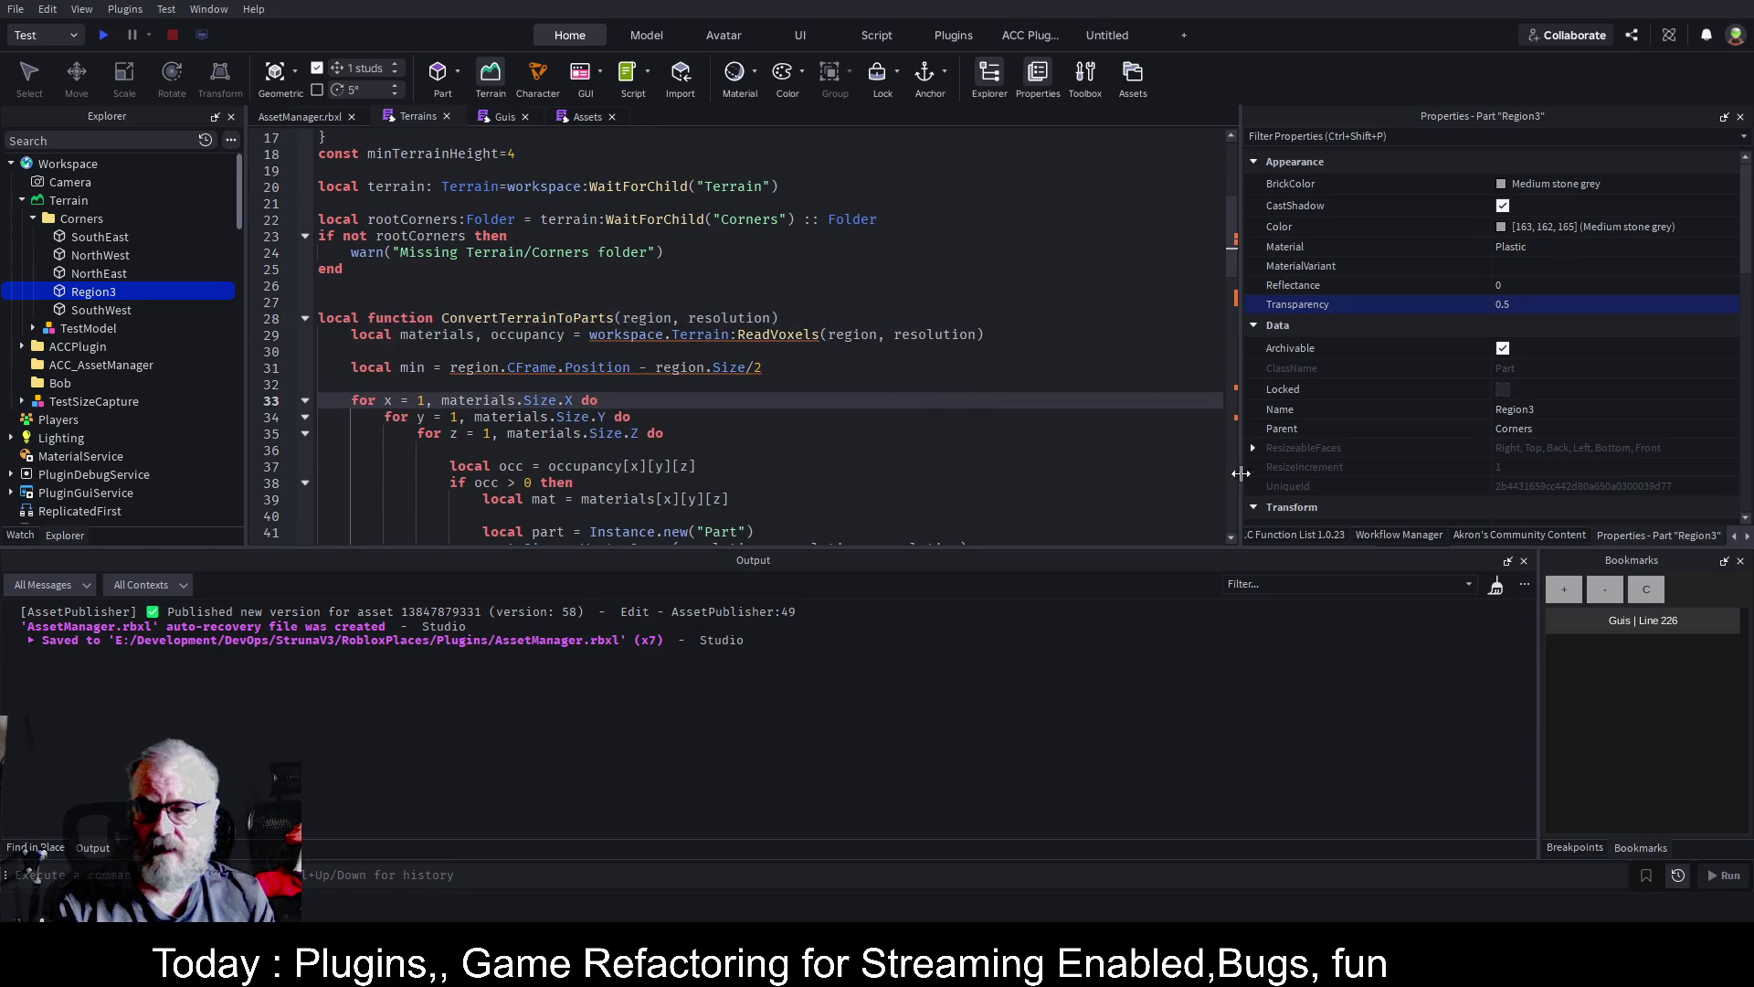
{"action": "left_click", "coordinate": [1541, 536]}
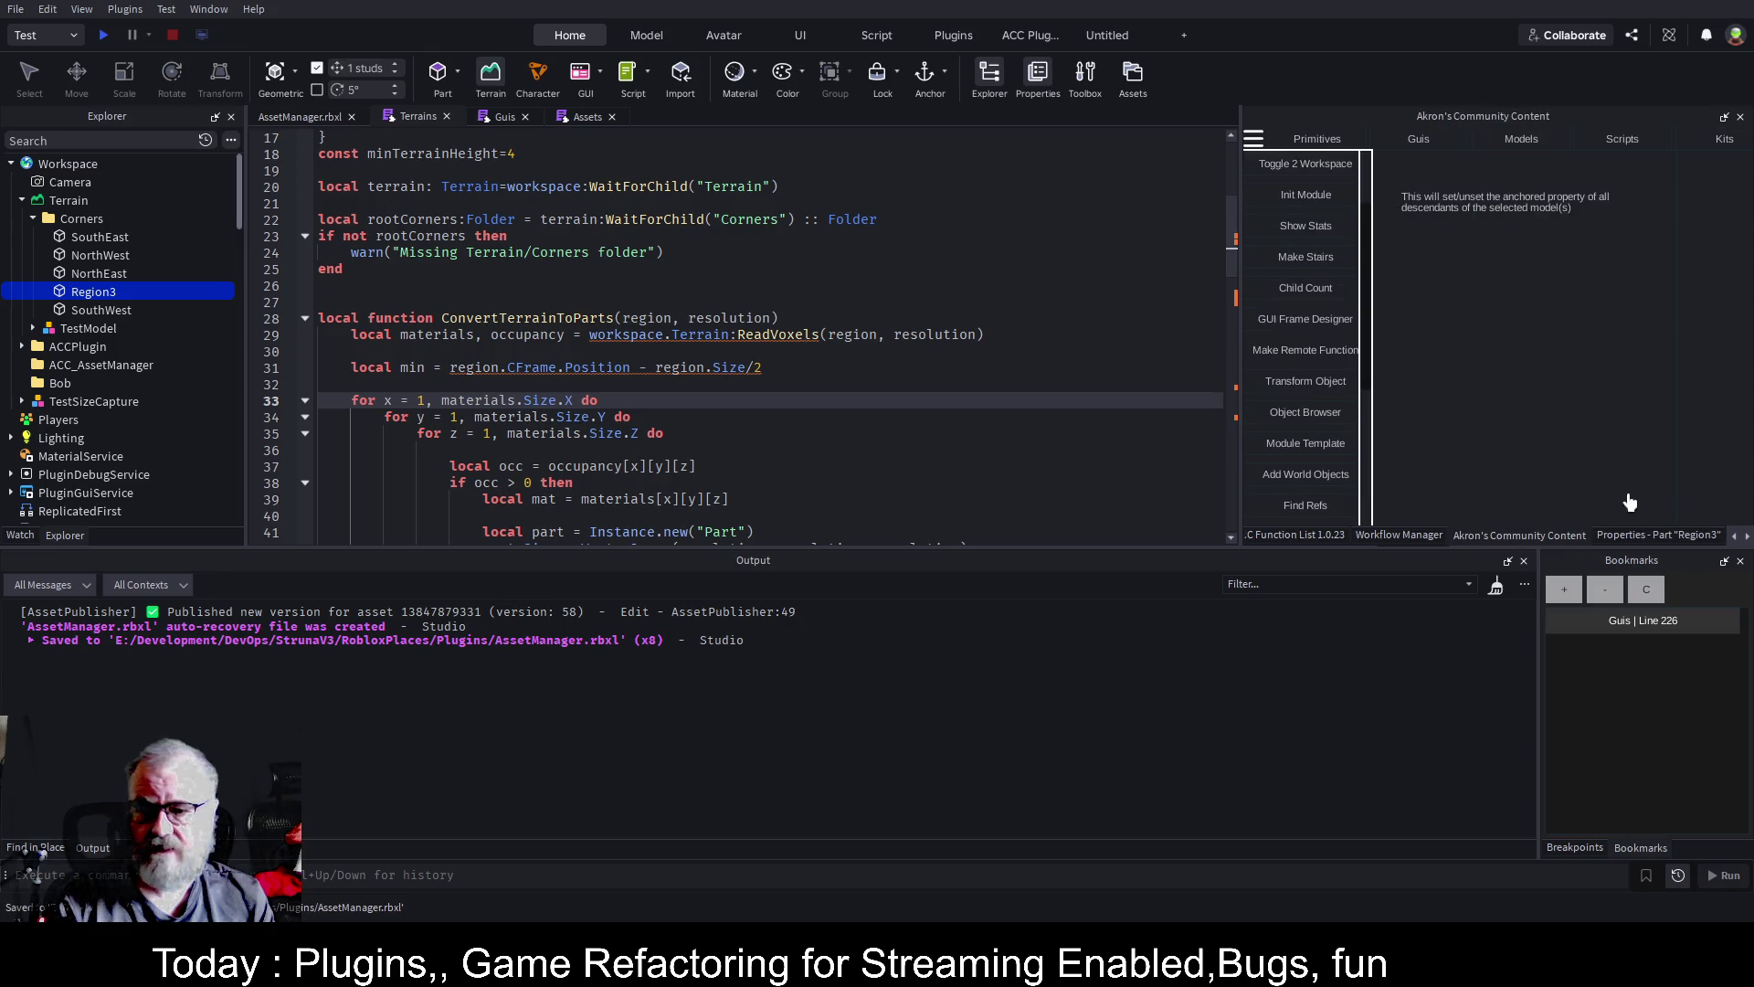
{"action": "left_click", "coordinate": [1658, 535]}
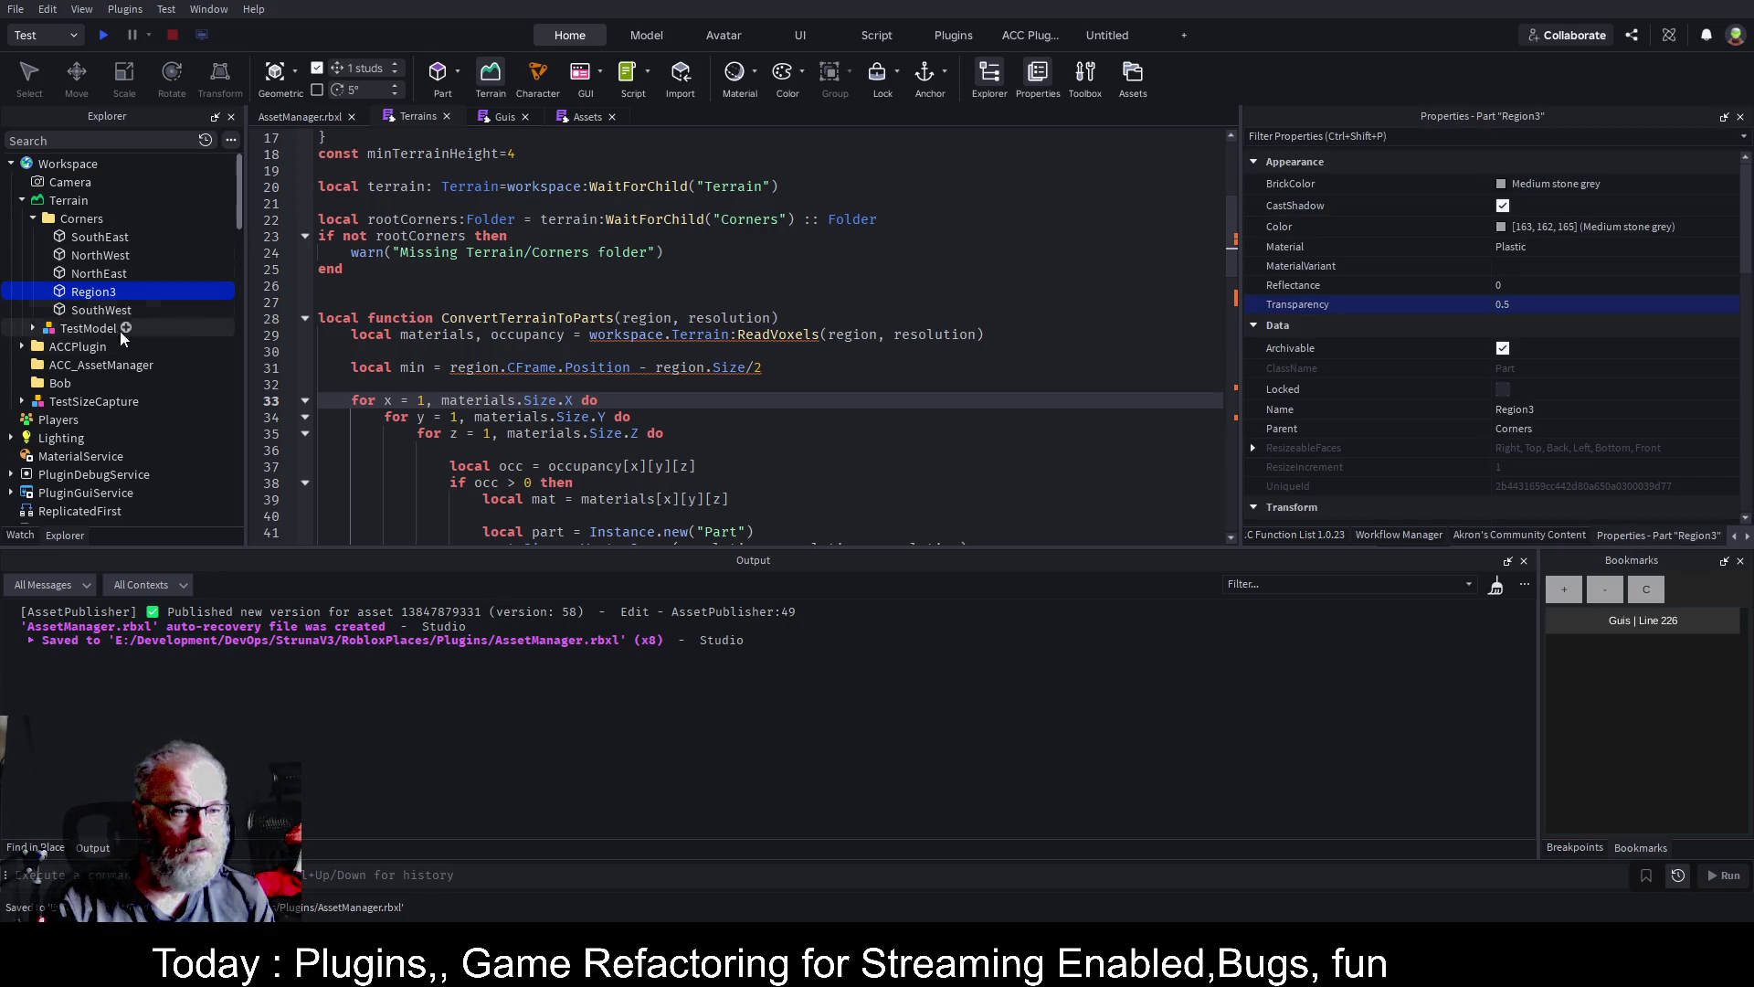
Save the Guis script at the btnTerrainToParts handler and select the WorkspaceWatcher folder
{"action": "left_click", "coordinate": [499, 116]}
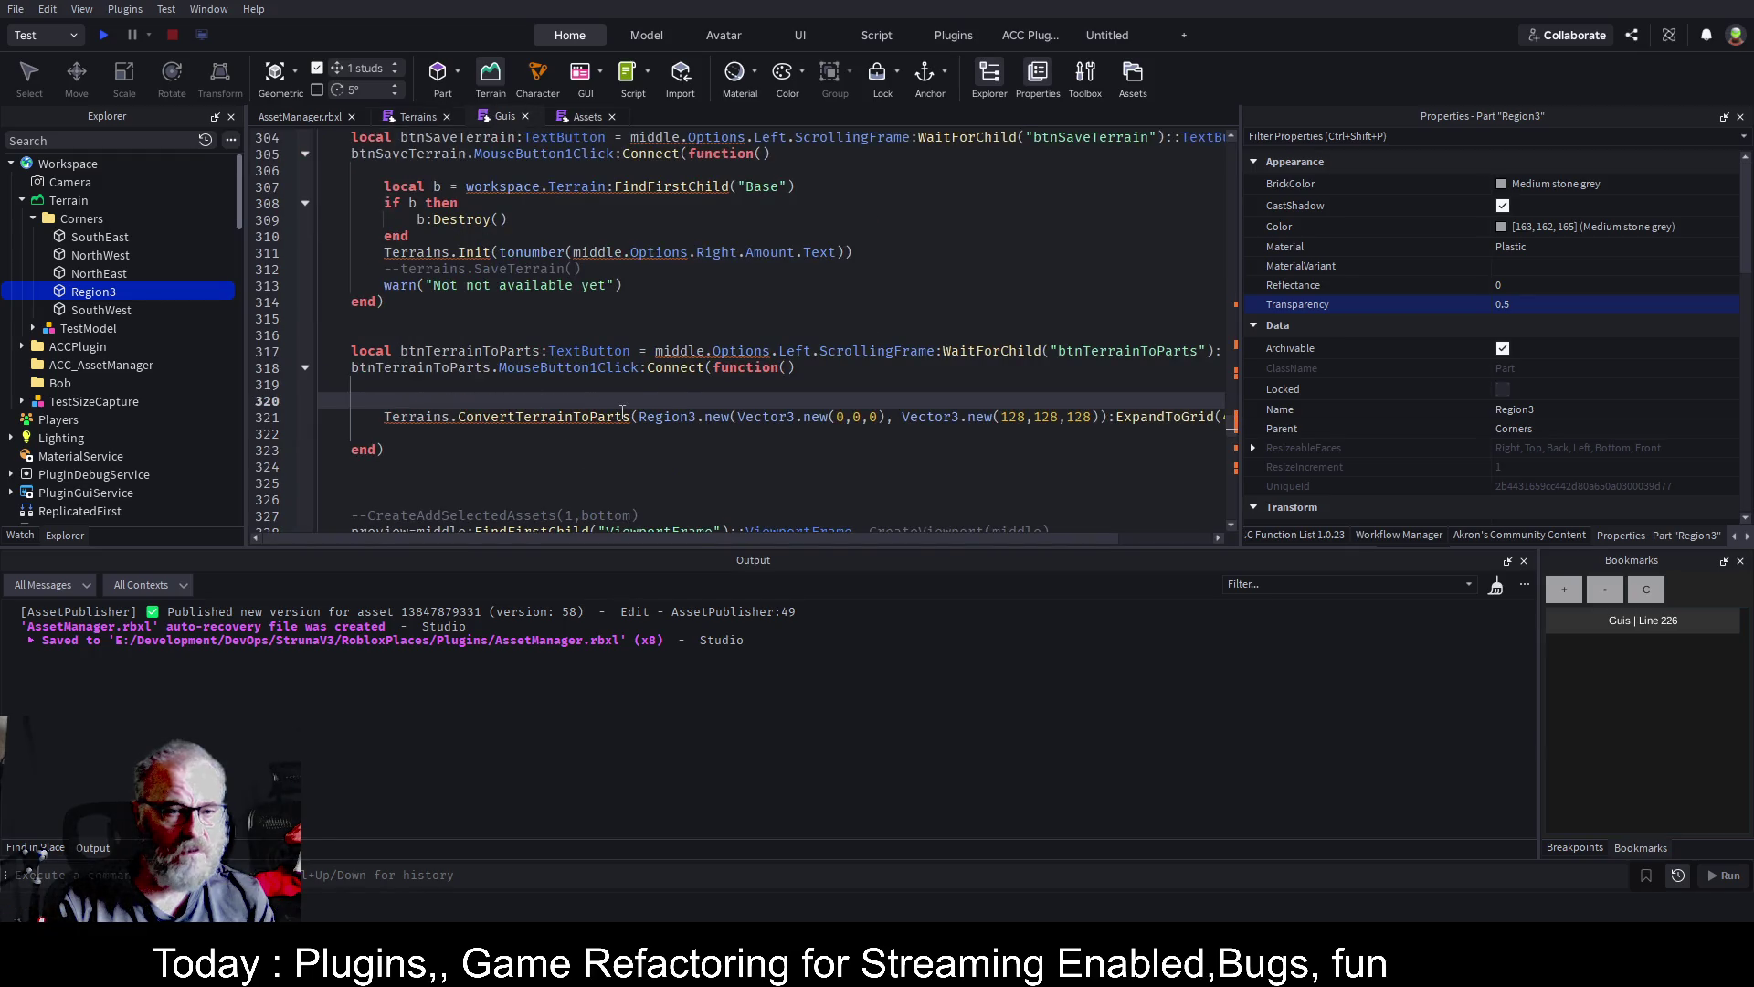
{"action": "key", "text": "ctrl+s"}
{"action": "scroll", "coordinate": [139, 322], "scroll_direction": "down", "scroll_amount": 3}
{"action": "left_click", "coordinate": [139, 465]}
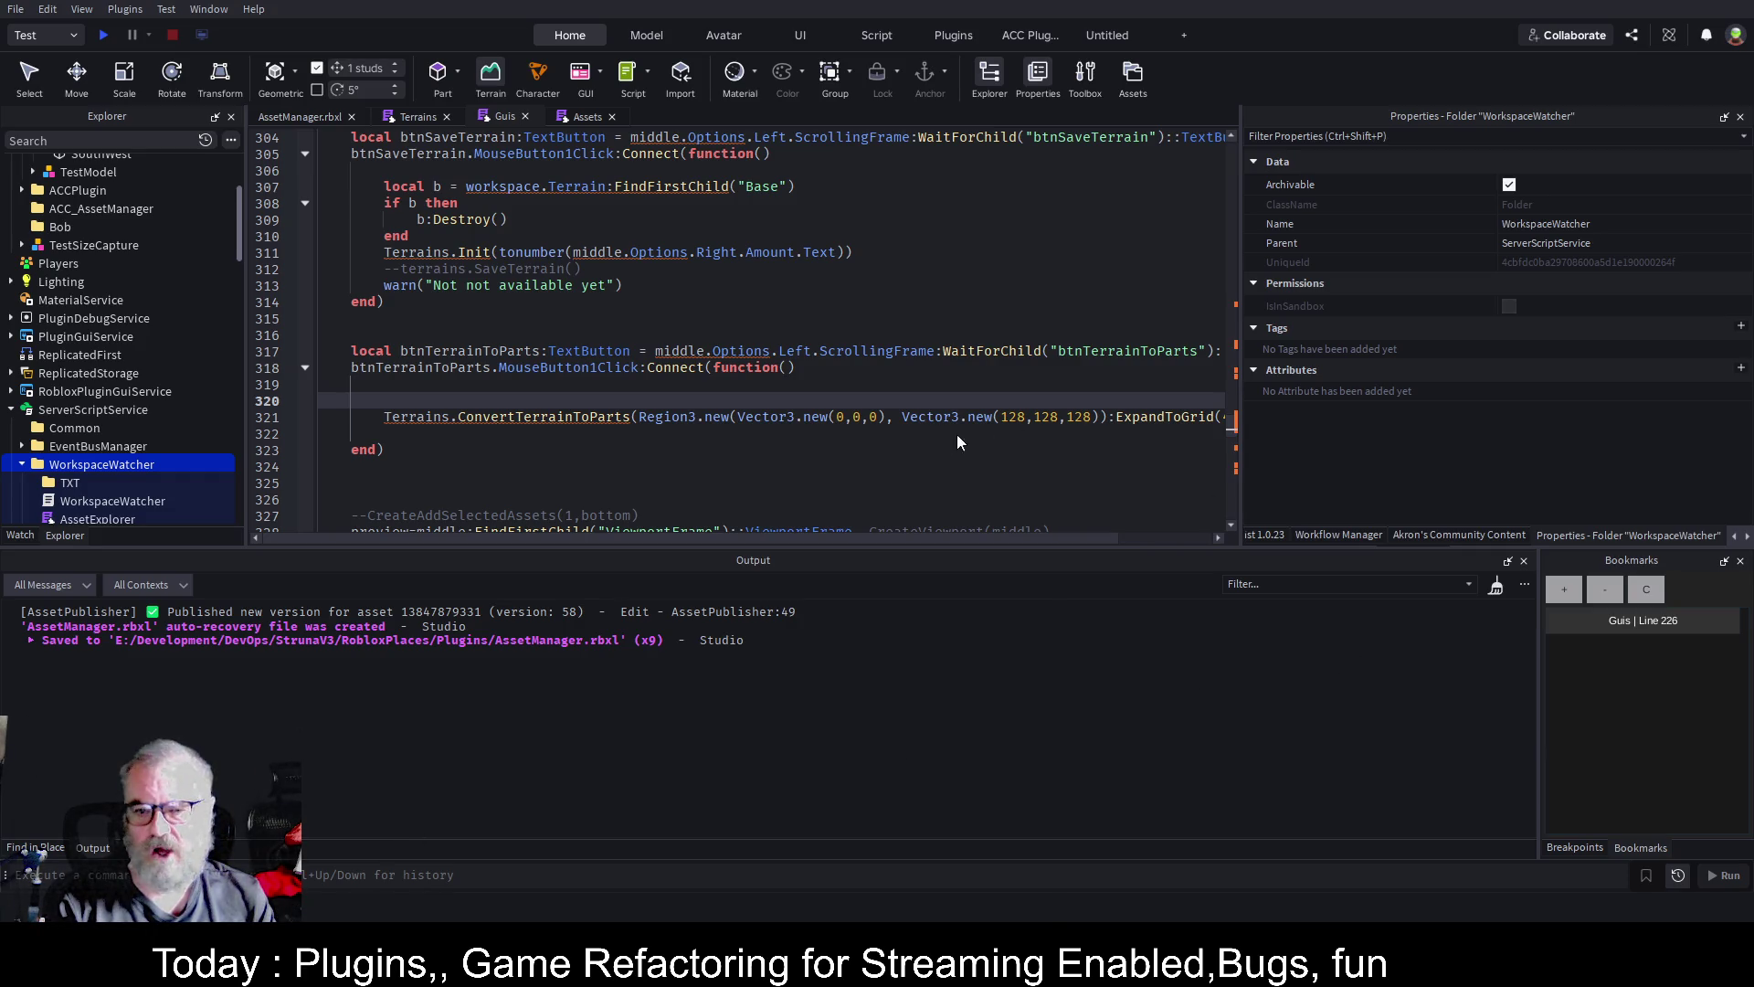
Reload the plugin, clear Output, and run Terrain 2 Parts, hitting a nil-call error at line 321
{"action": "key", "text": "ctrl+Tab"}
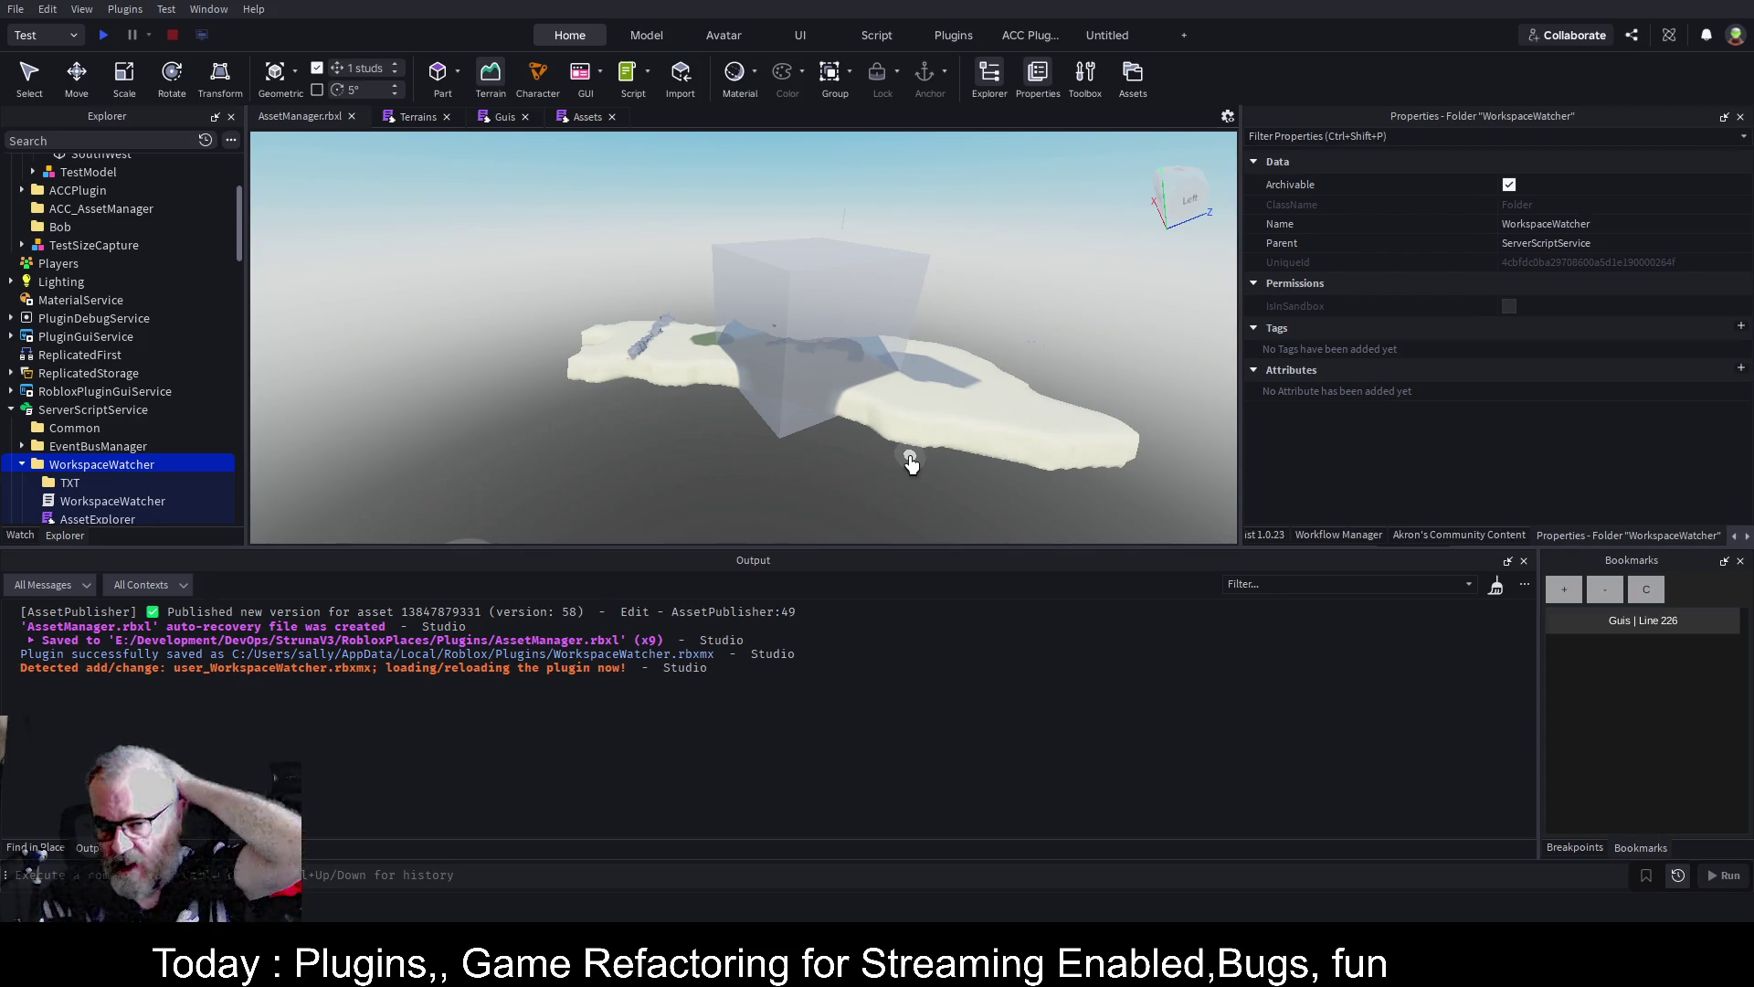
{"action": "left_click", "coordinate": [1495, 590]}
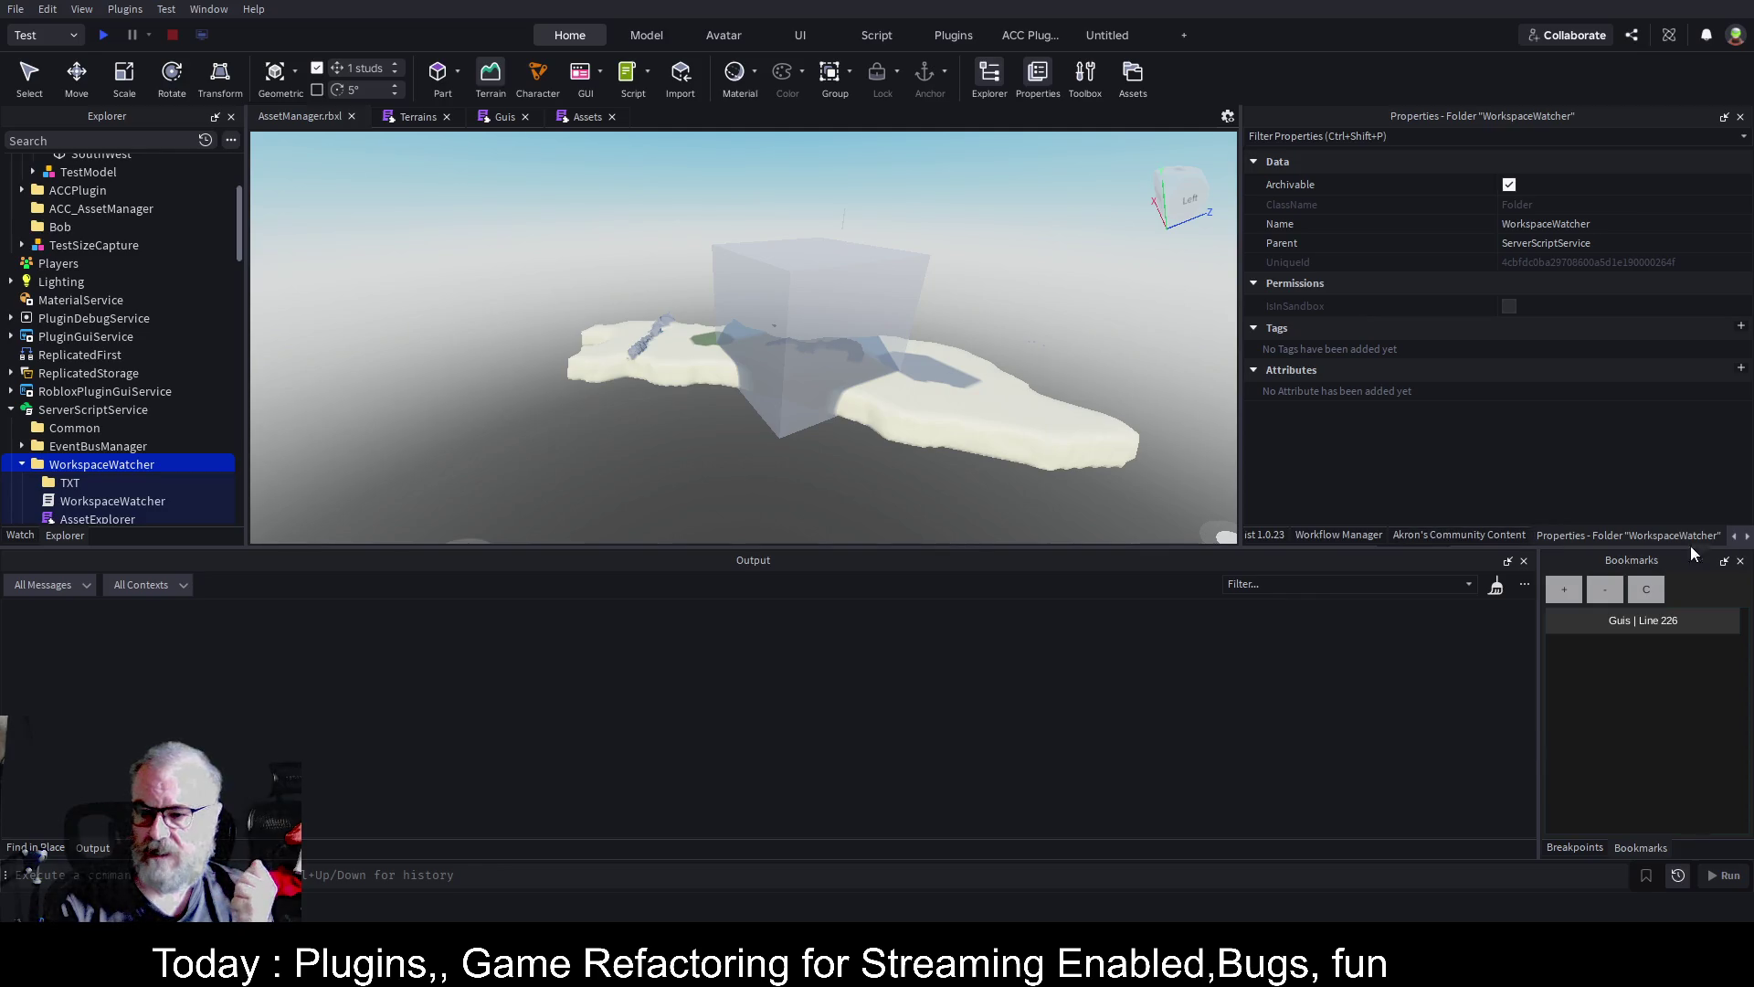
{"action": "left_click", "coordinate": [1746, 536]}
{"action": "left_click", "coordinate": [1746, 536]}
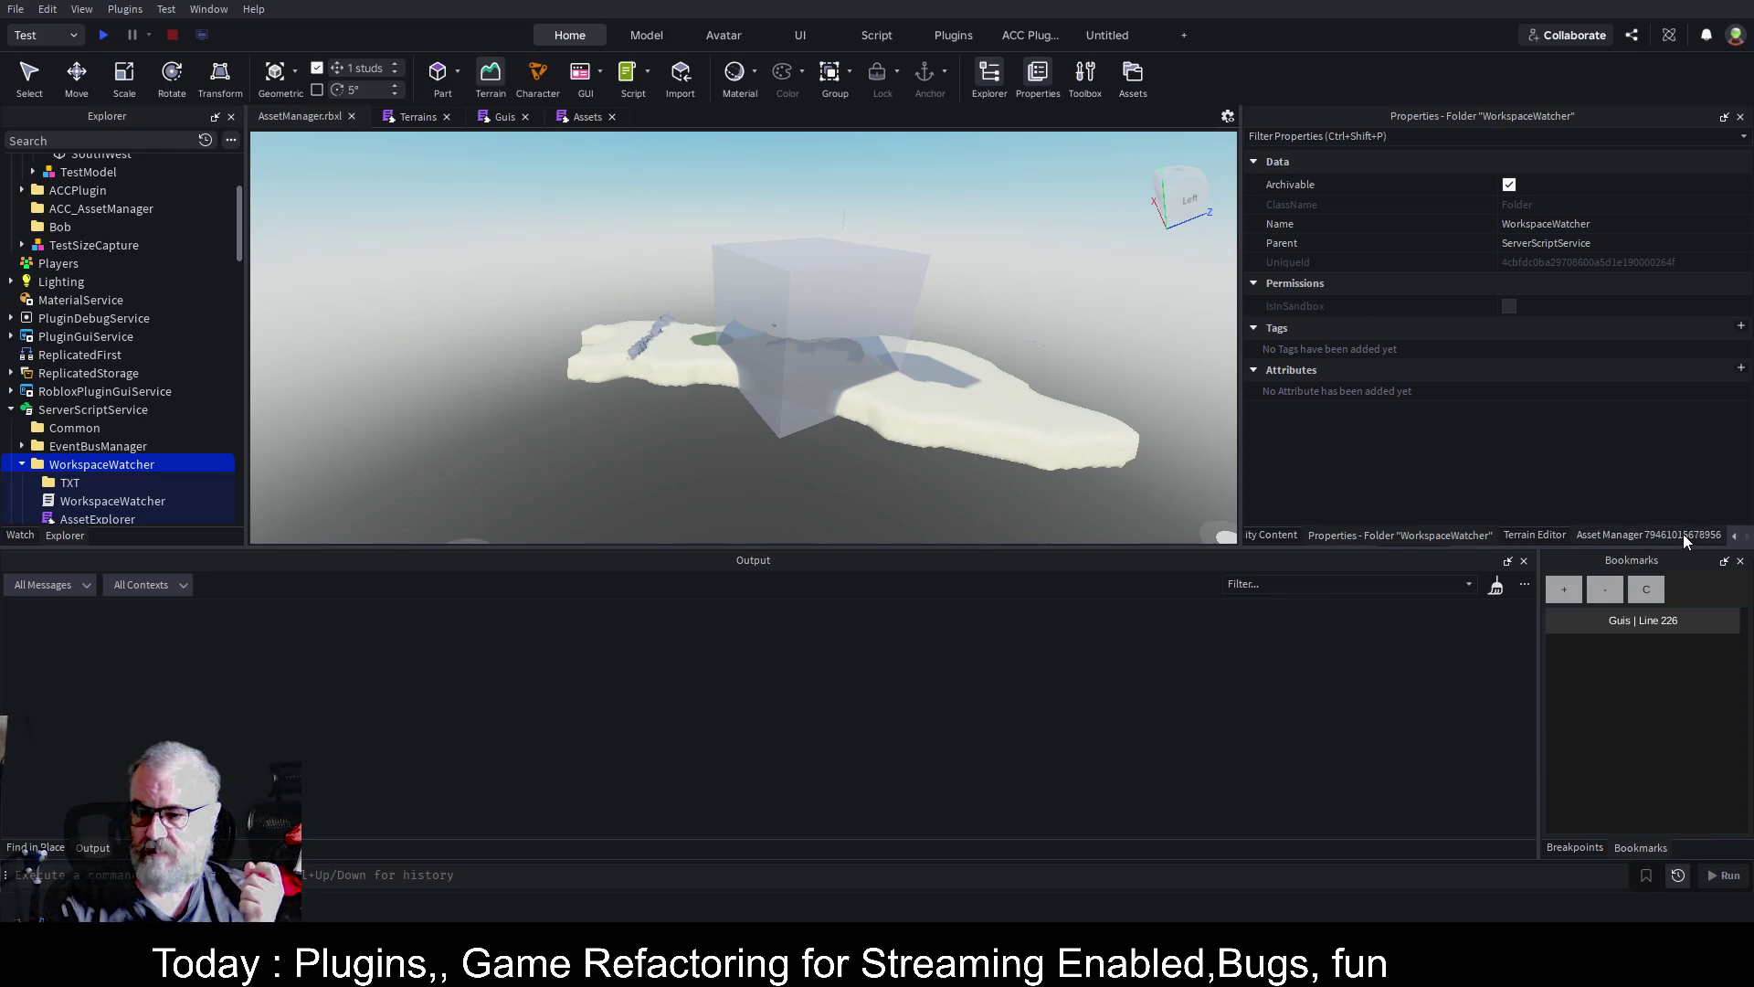
{"action": "left_click", "coordinate": [1683, 535]}
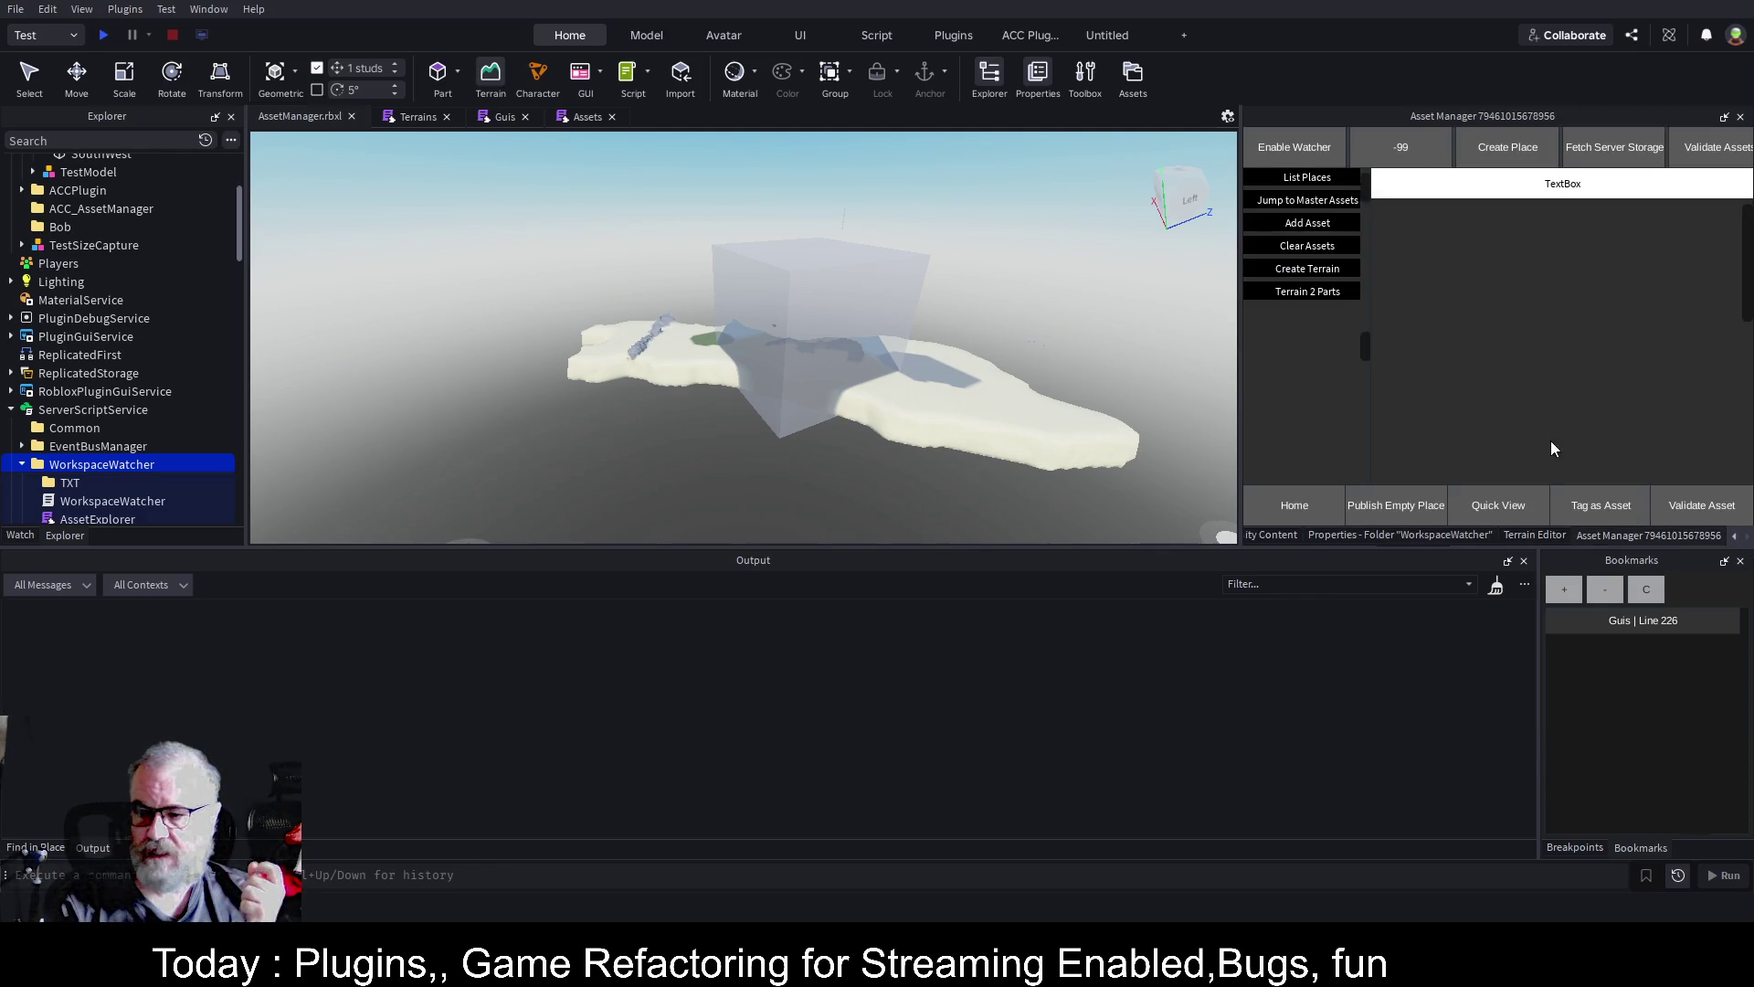
{"action": "left_click", "coordinate": [1329, 289]}
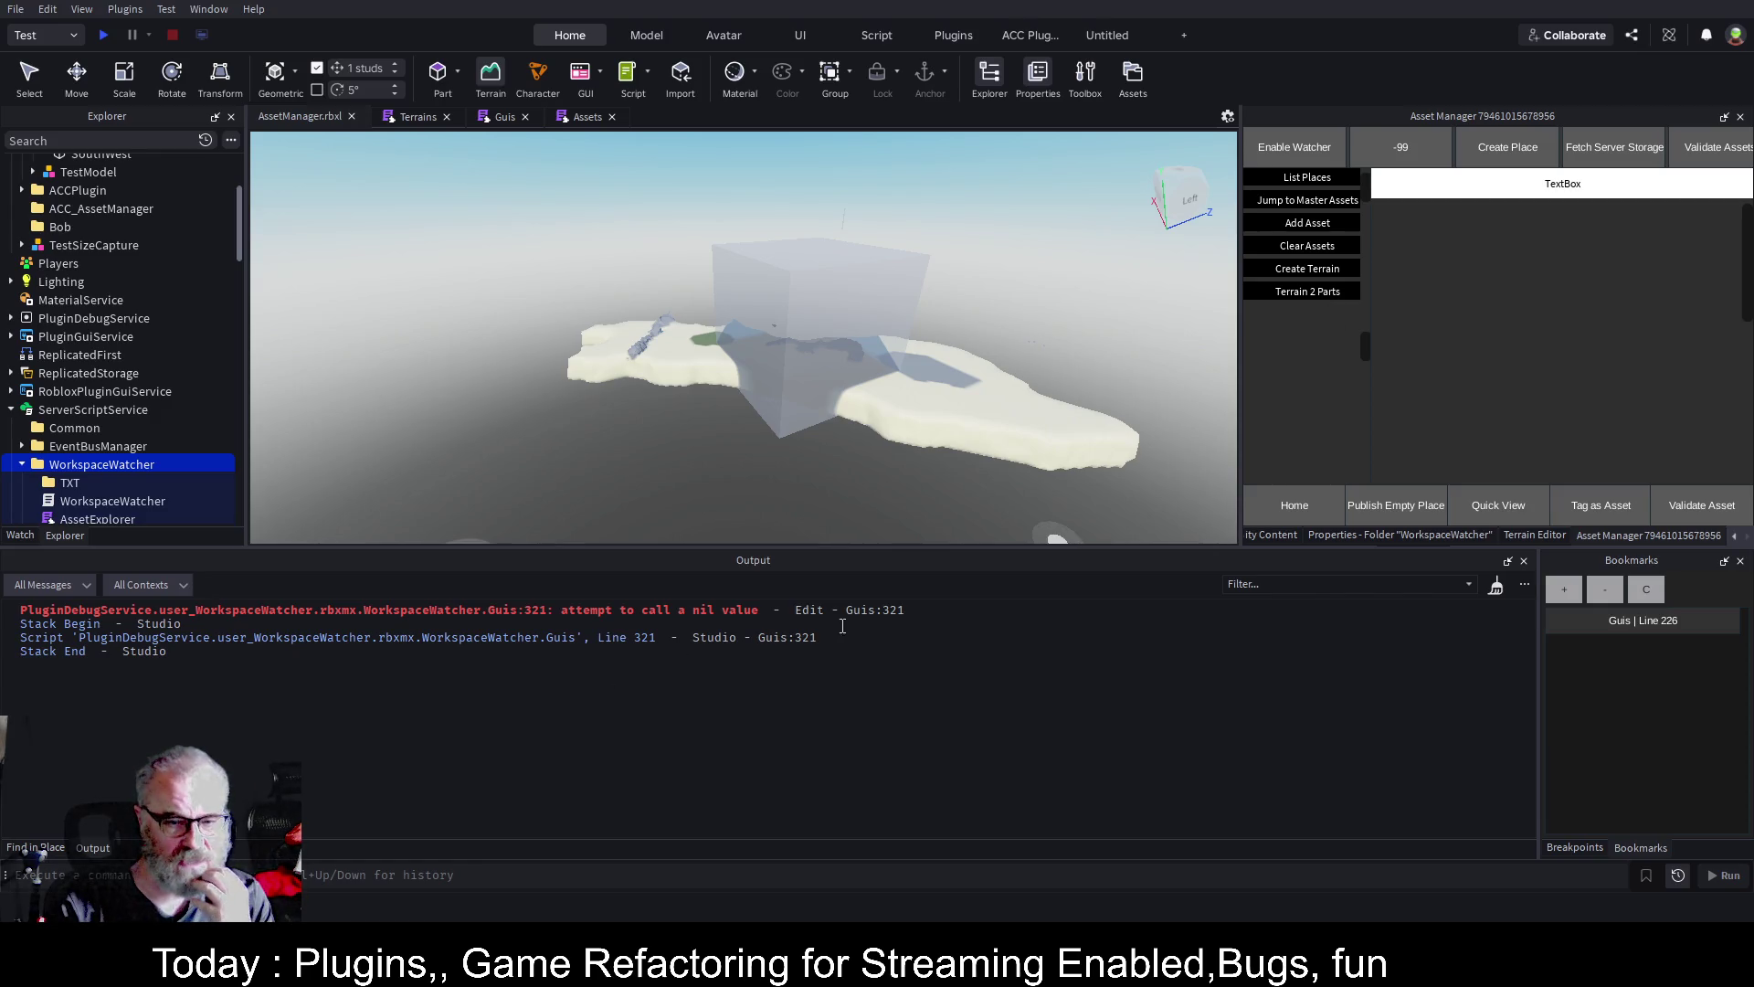
{"action": "left_click", "coordinate": [886, 611]}
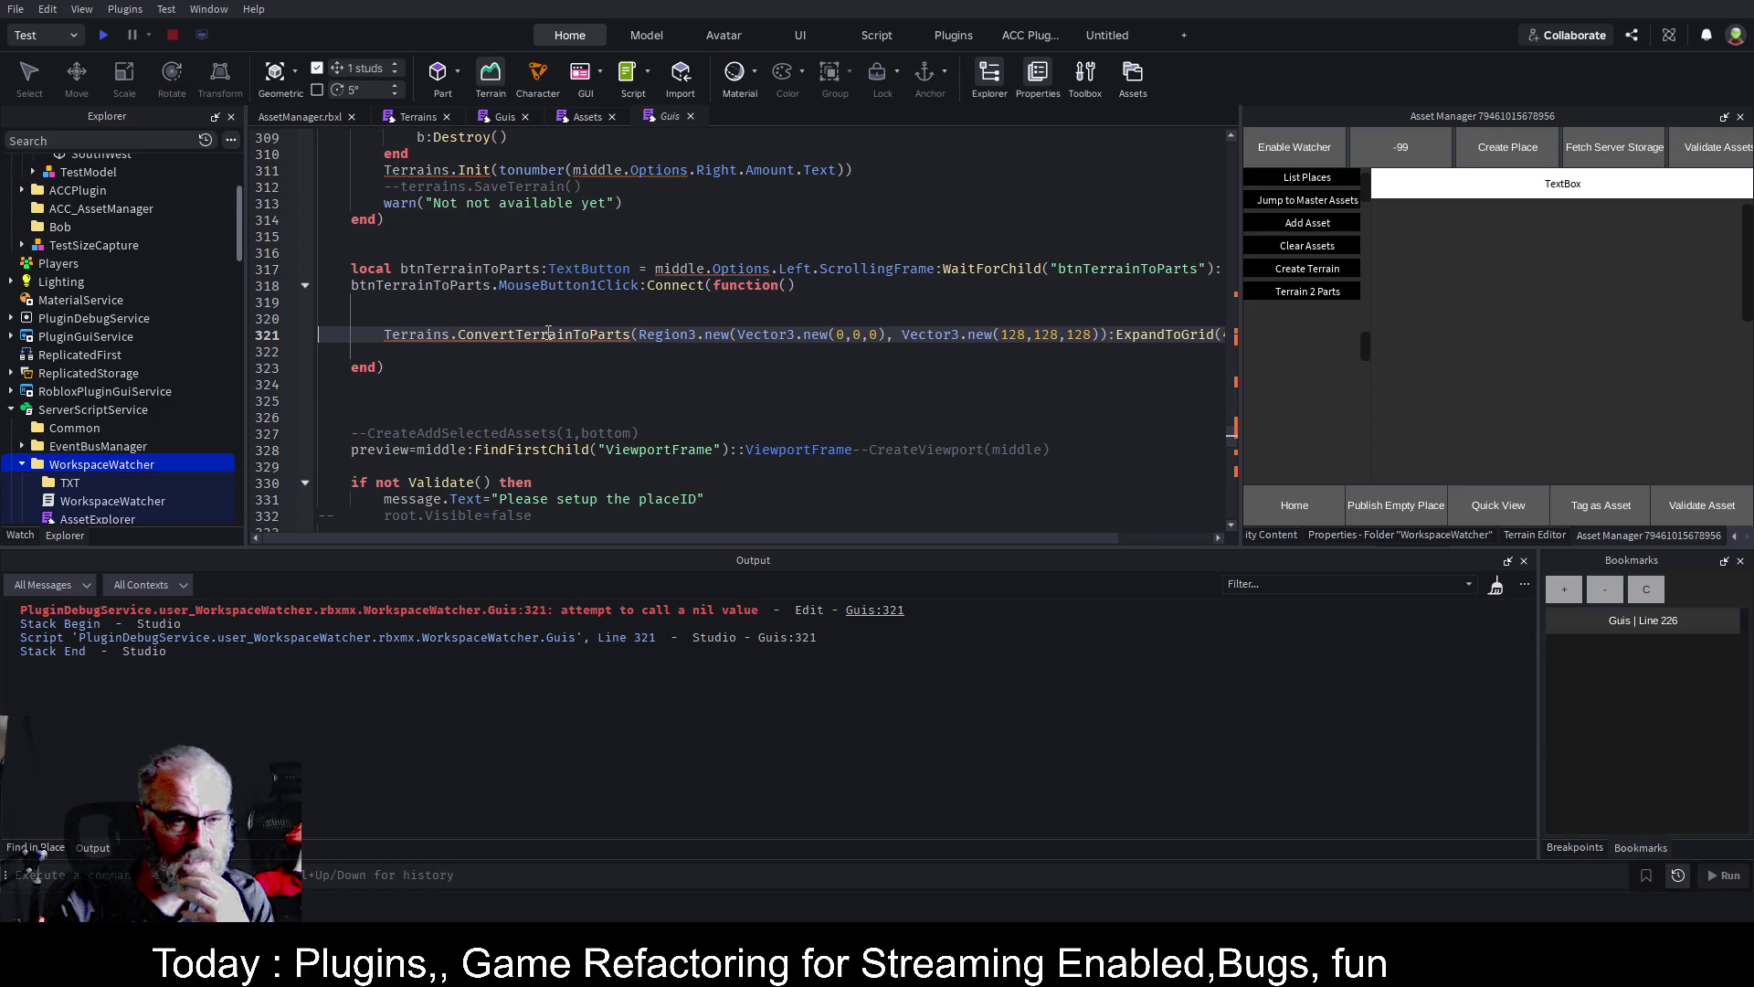
Go back to the erroring line 321 in the Guis script and bookmark it
{"action": "key", "text": "ctrl+Home"}
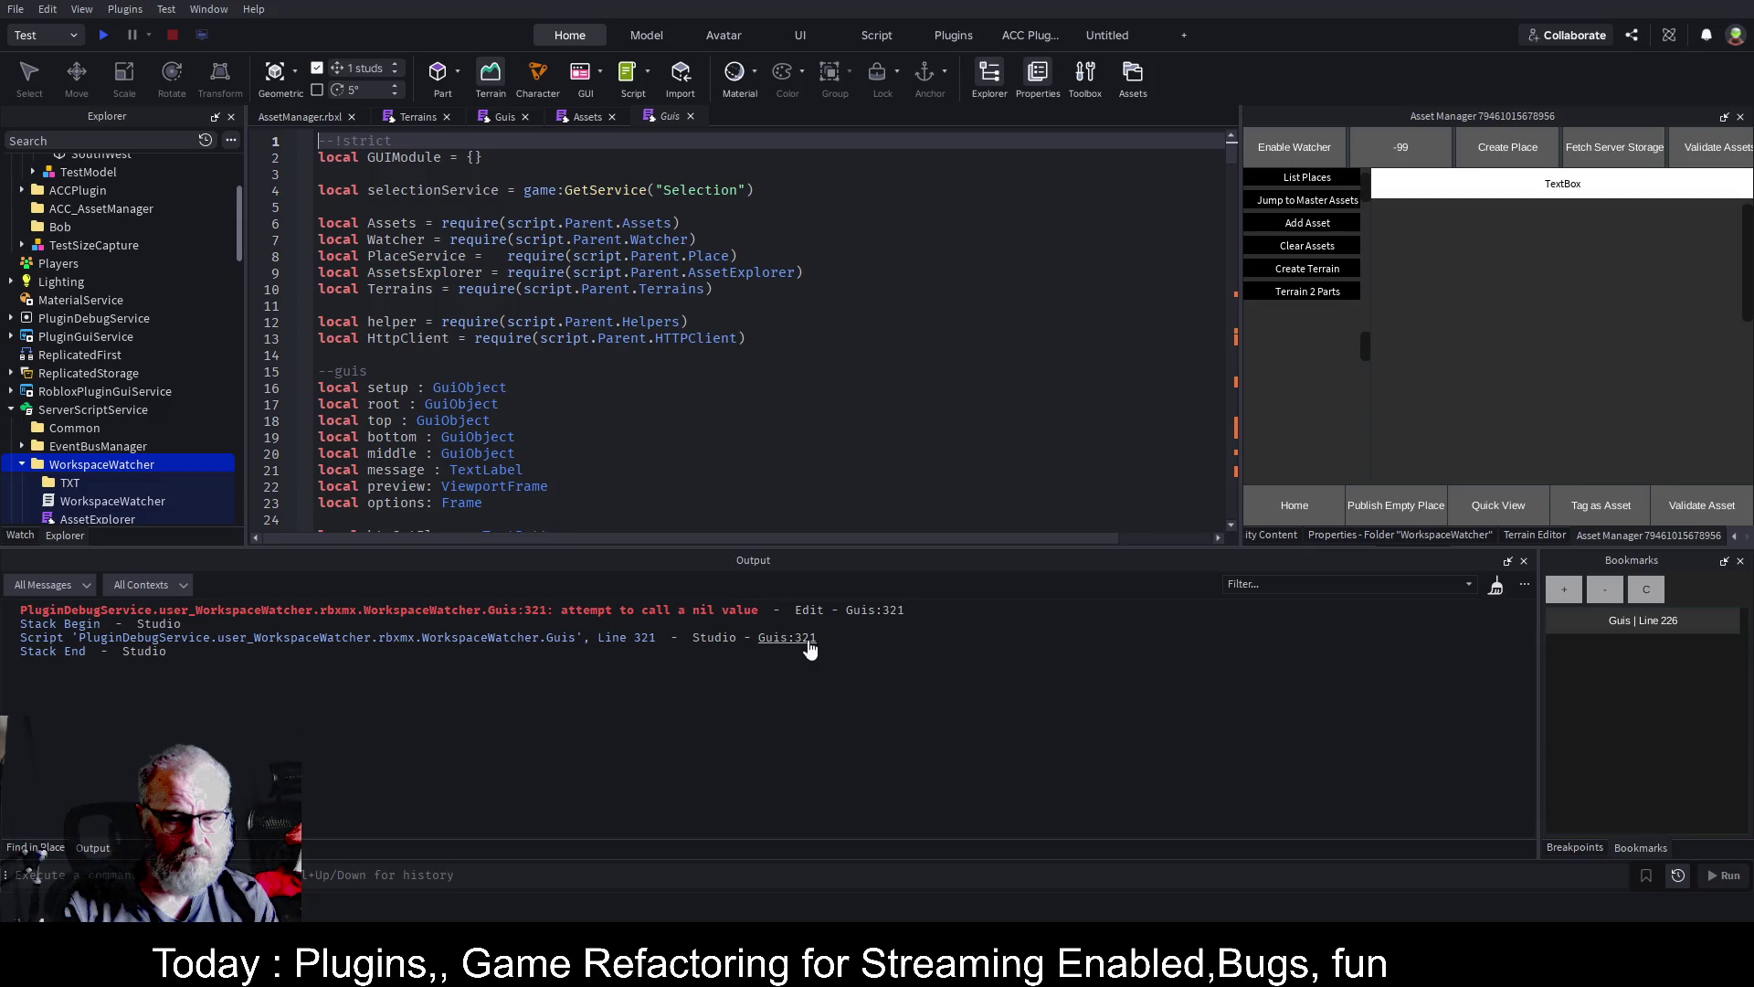
{"action": "left_click", "coordinate": [876, 611]}
{"action": "left_click", "coordinate": [1567, 625]}
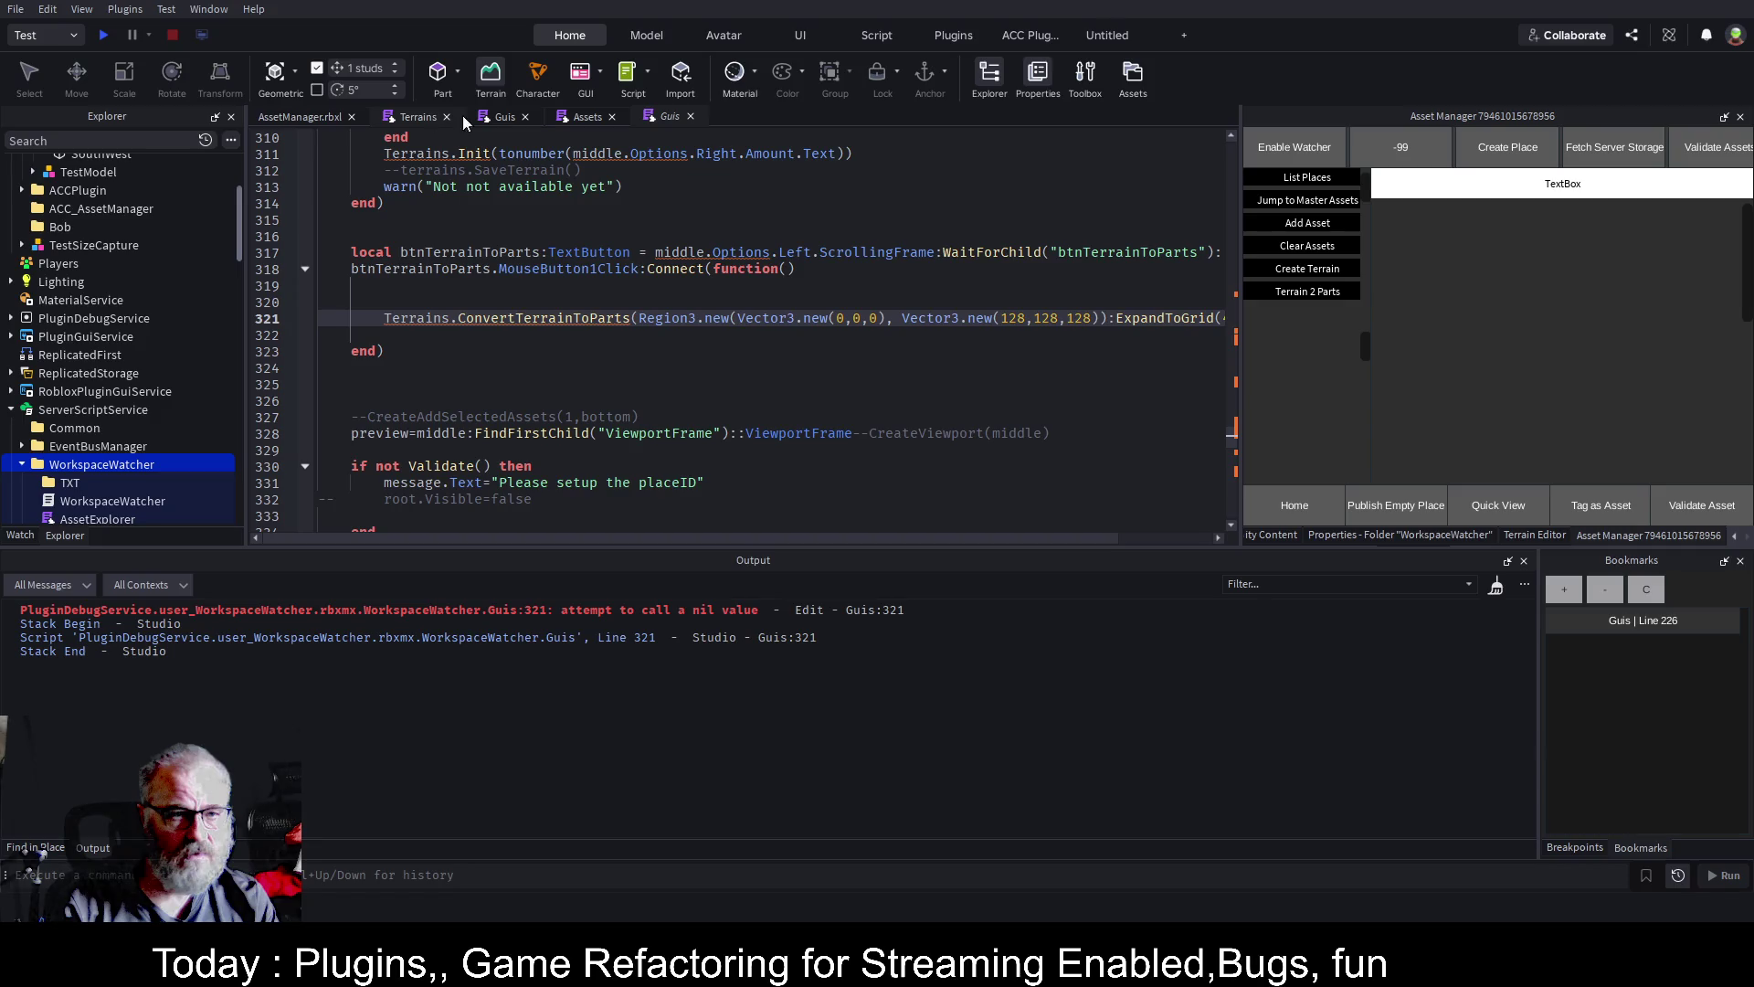
{"action": "scroll", "coordinate": [549, 201], "scroll_direction": "up", "scroll_amount": 2}
{"action": "left_click", "coordinate": [629, 335]}
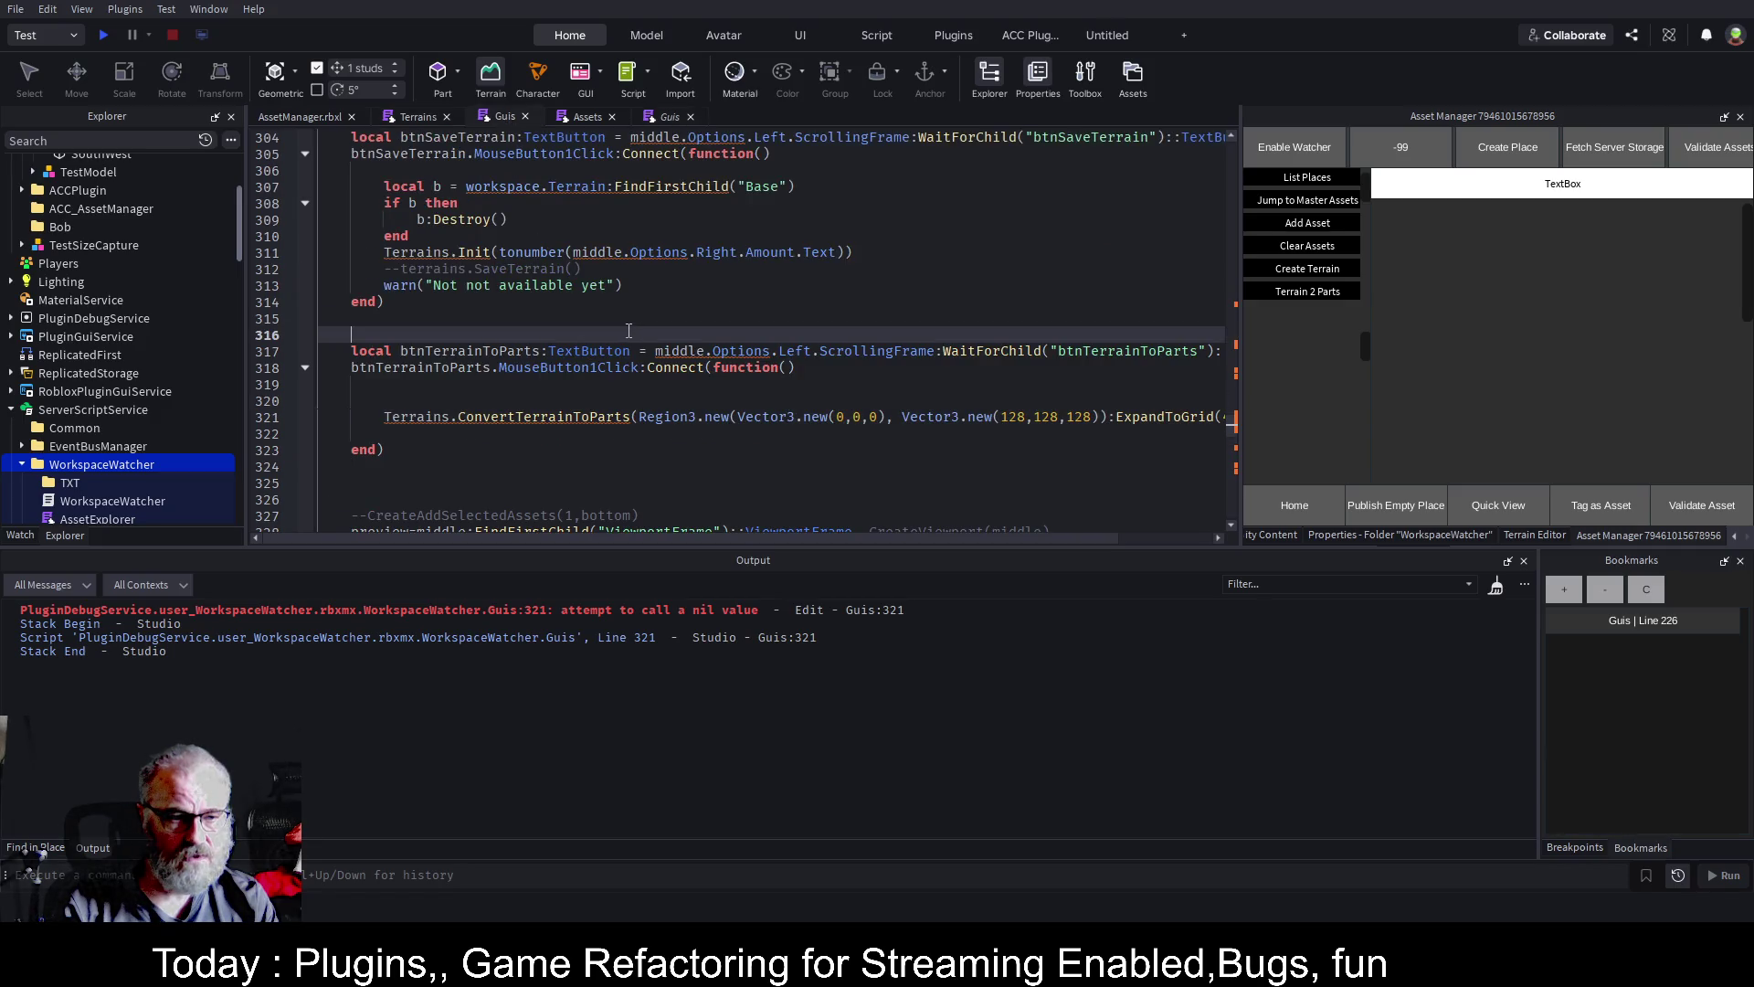
{"action": "left_click", "coordinate": [576, 416]}
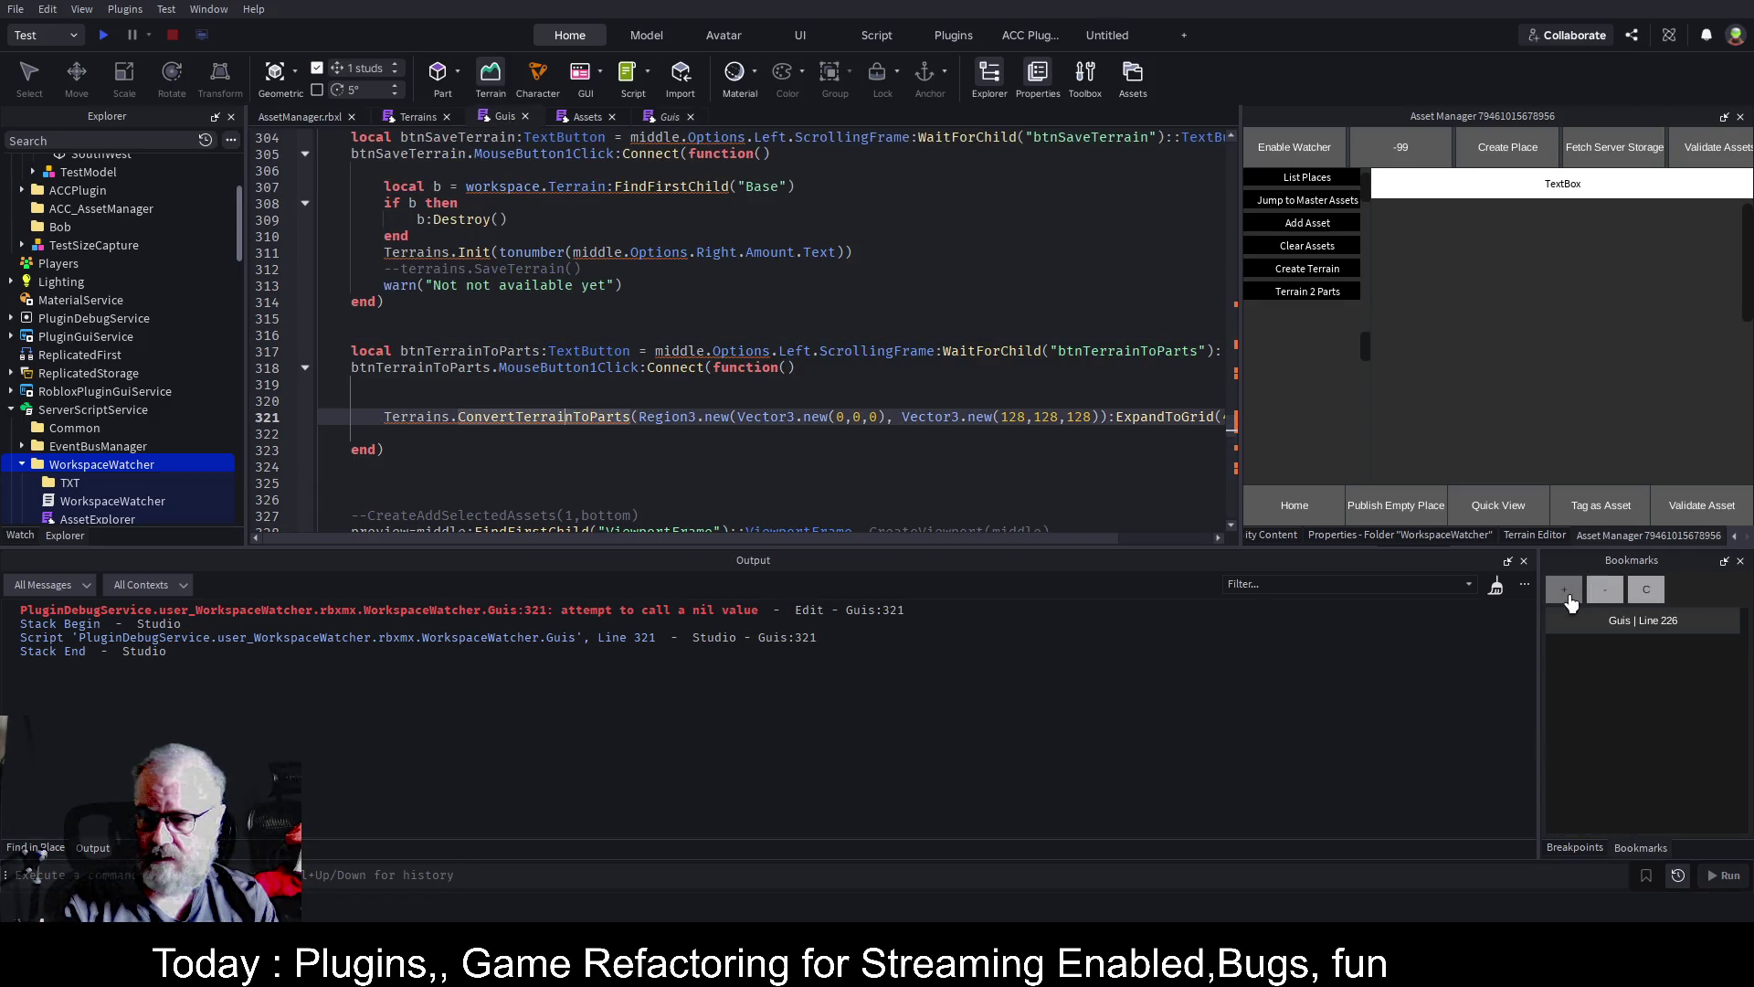
{"action": "left_click", "coordinate": [1564, 589]}
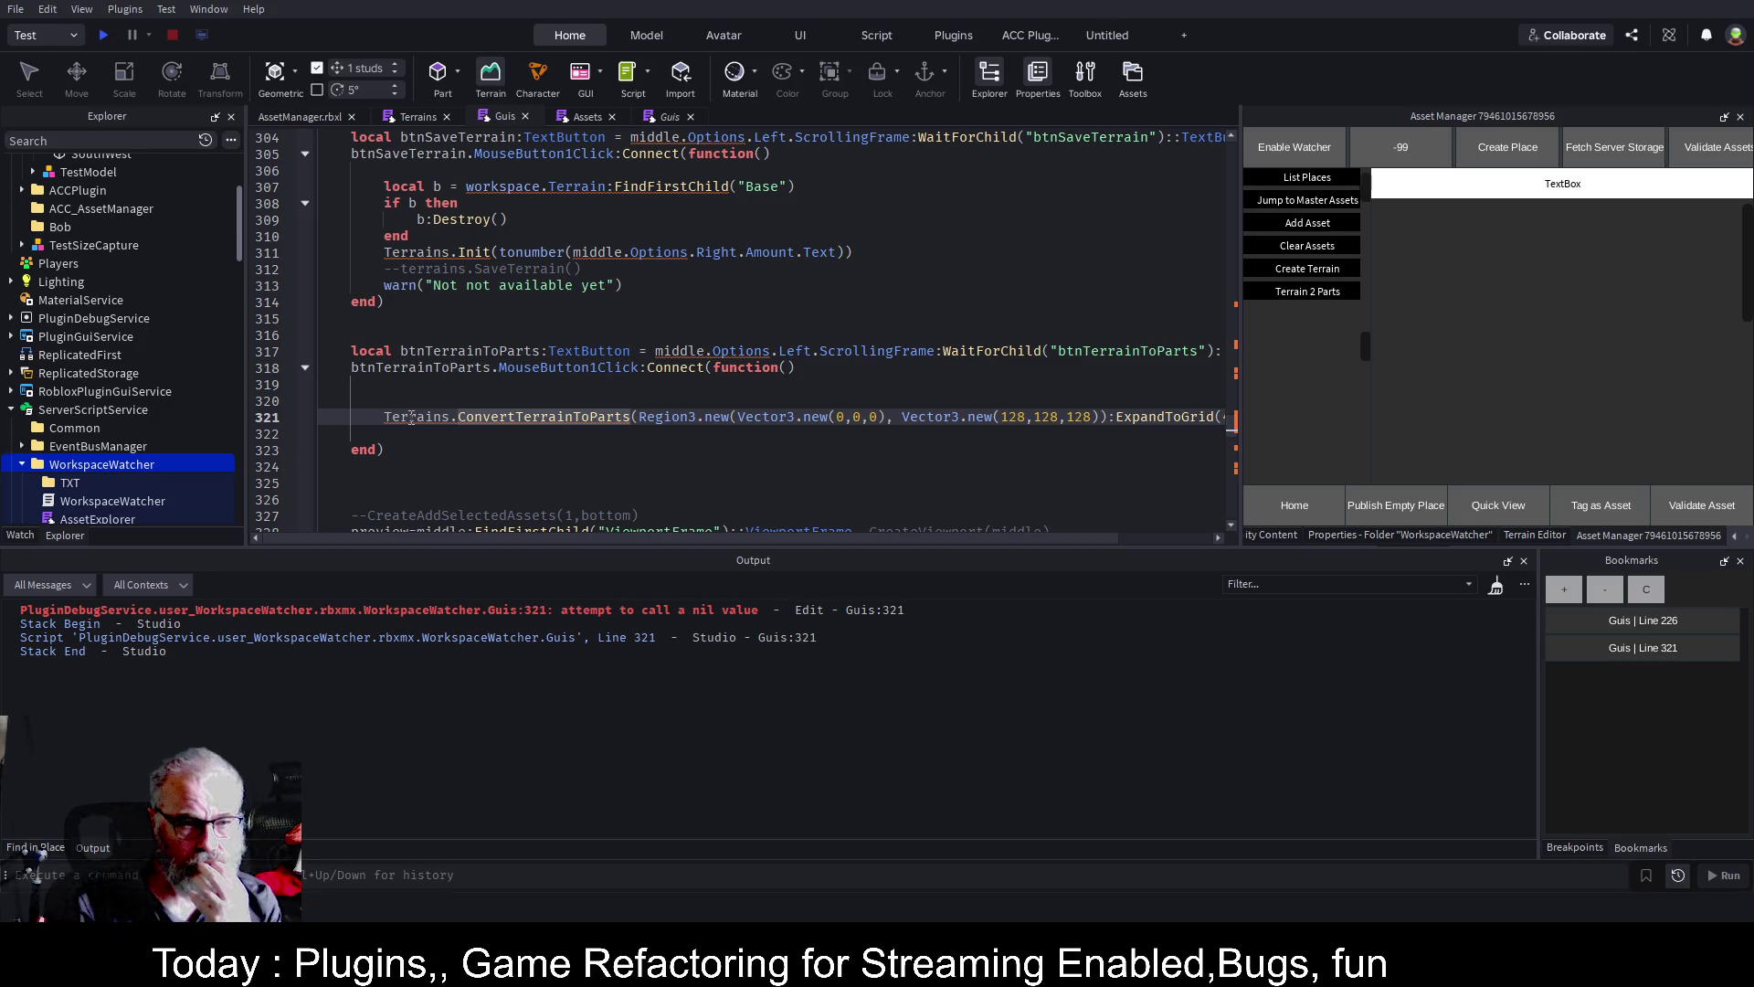
Follow line 321's ConvertTerrainToParts call to its declaration in the Terrains script
{"action": "left_click", "coordinate": [964, 300]}
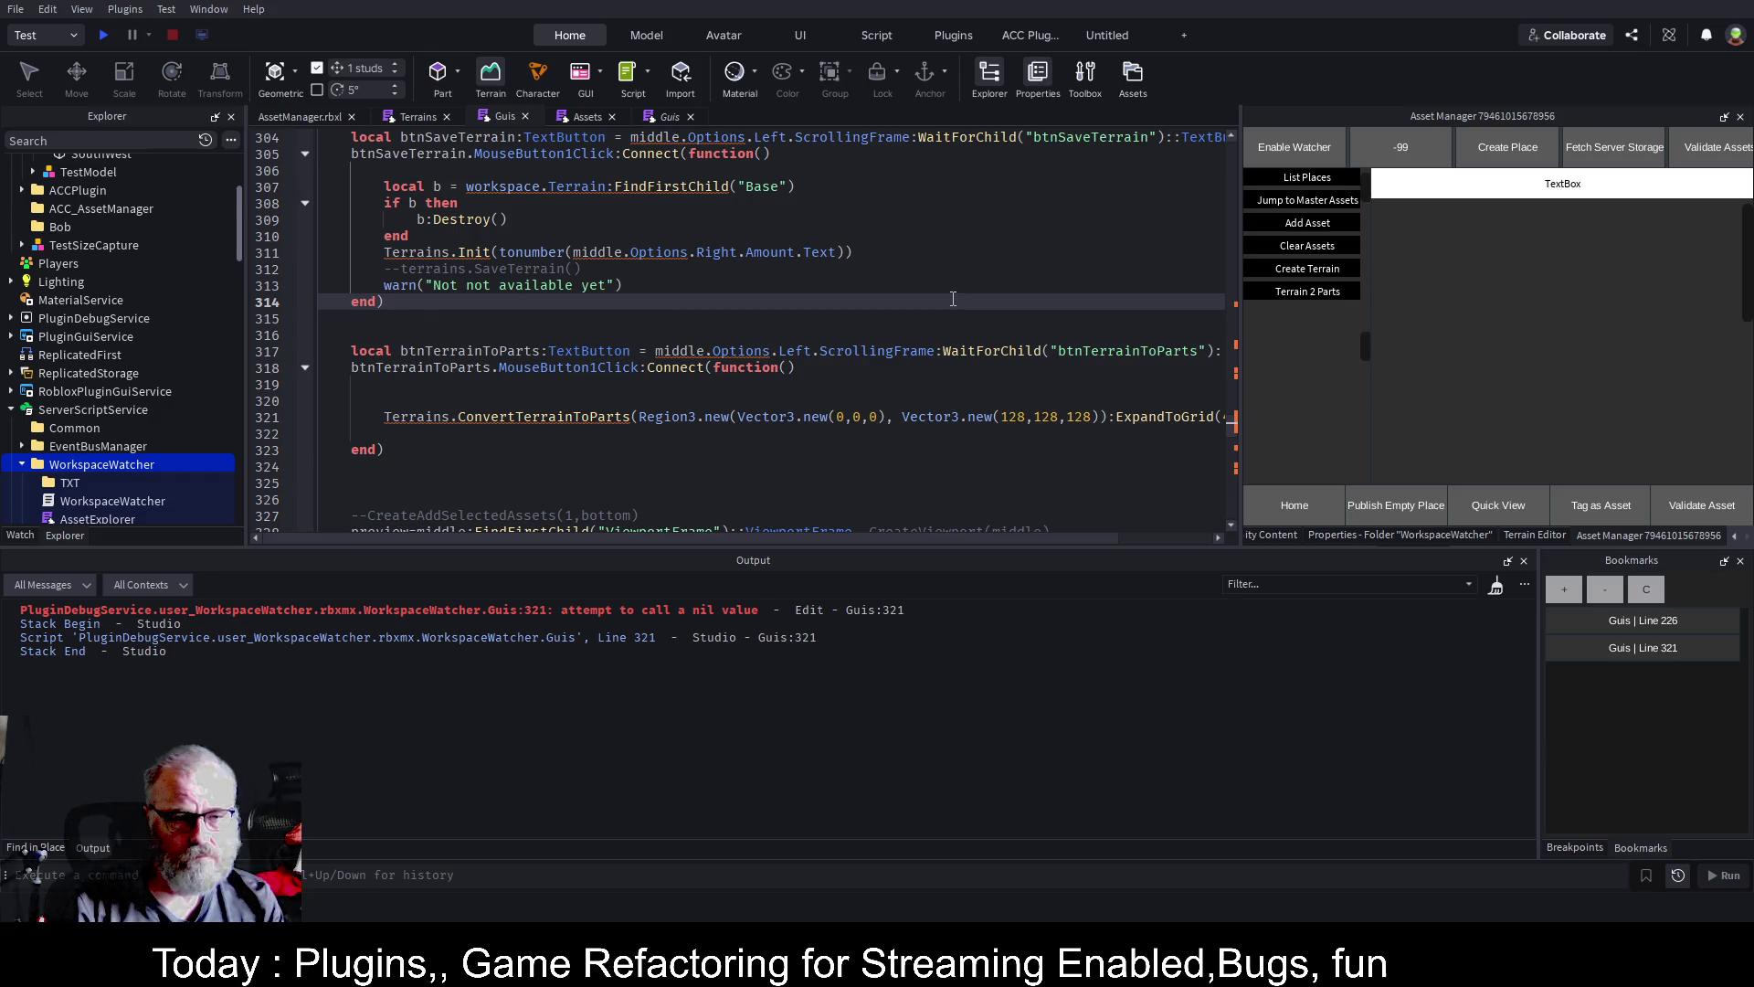
{"action": "scroll", "coordinate": [953, 298], "scroll_direction": "up", "scroll_amount": 1}
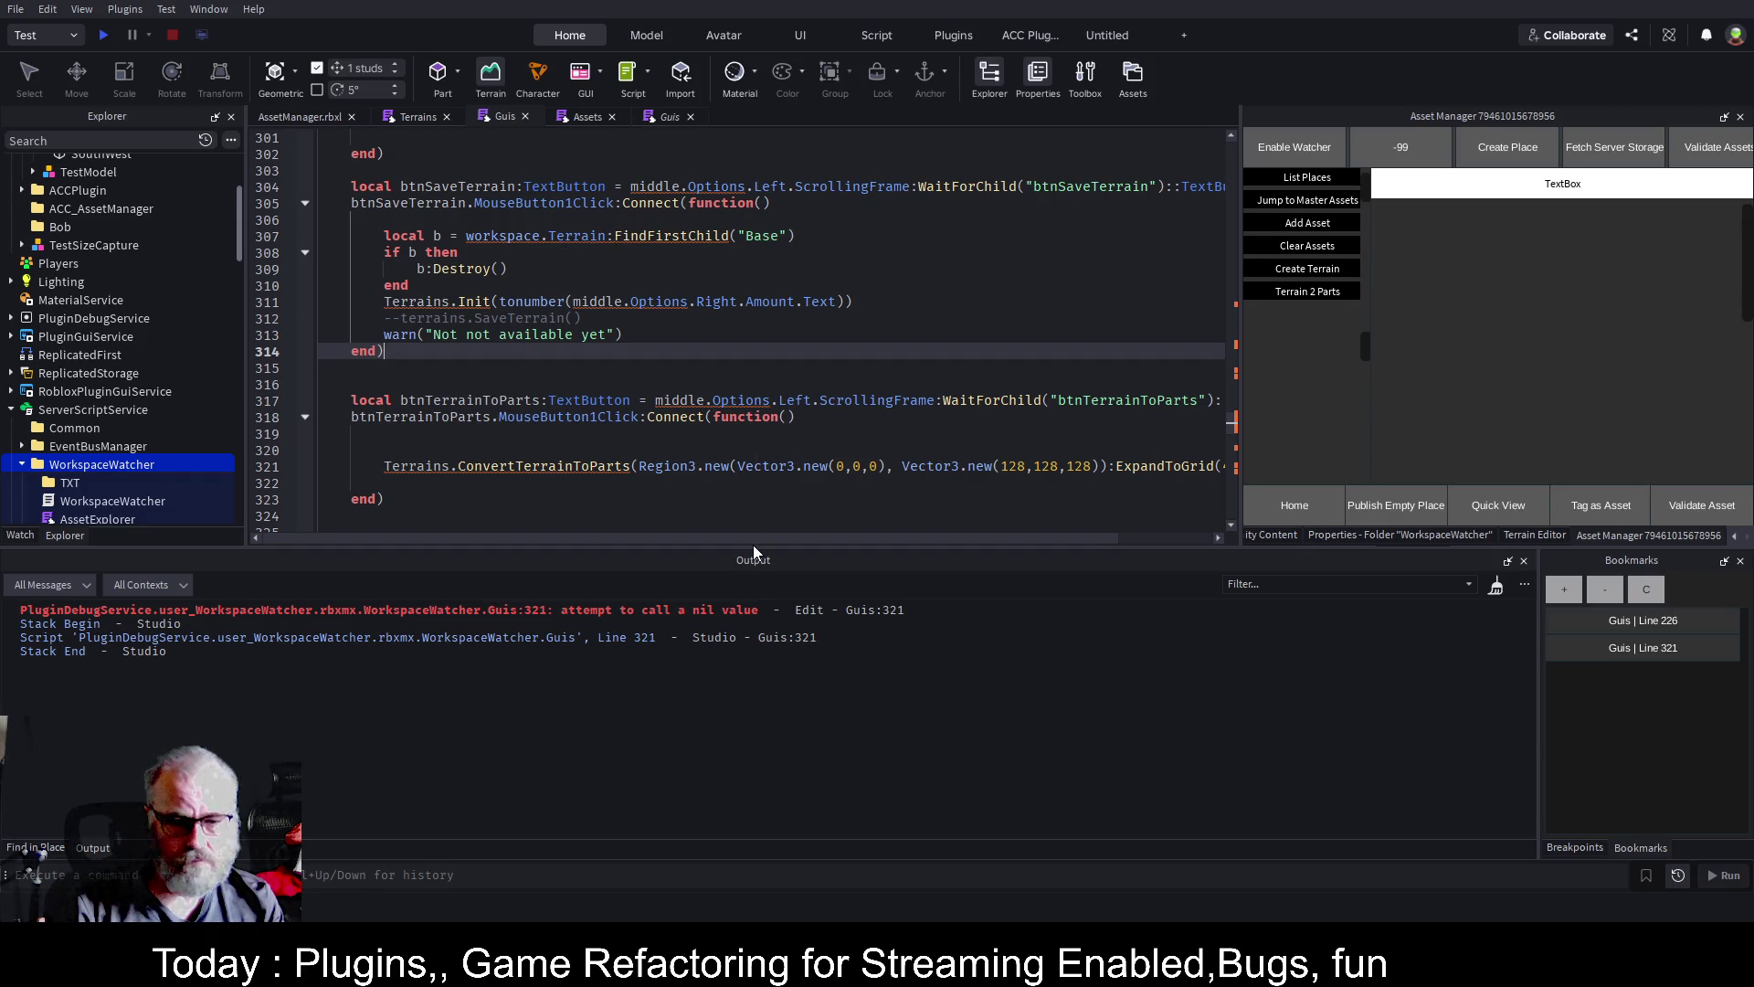
{"action": "mouse_move", "coordinate": [764, 541]}
{"action": "left_mouse_down"}
{"action": "mouse_move", "coordinate": [946, 545]}
{"action": "mouse_move", "coordinate": [638, 555]}
{"action": "left_mouse_up"}
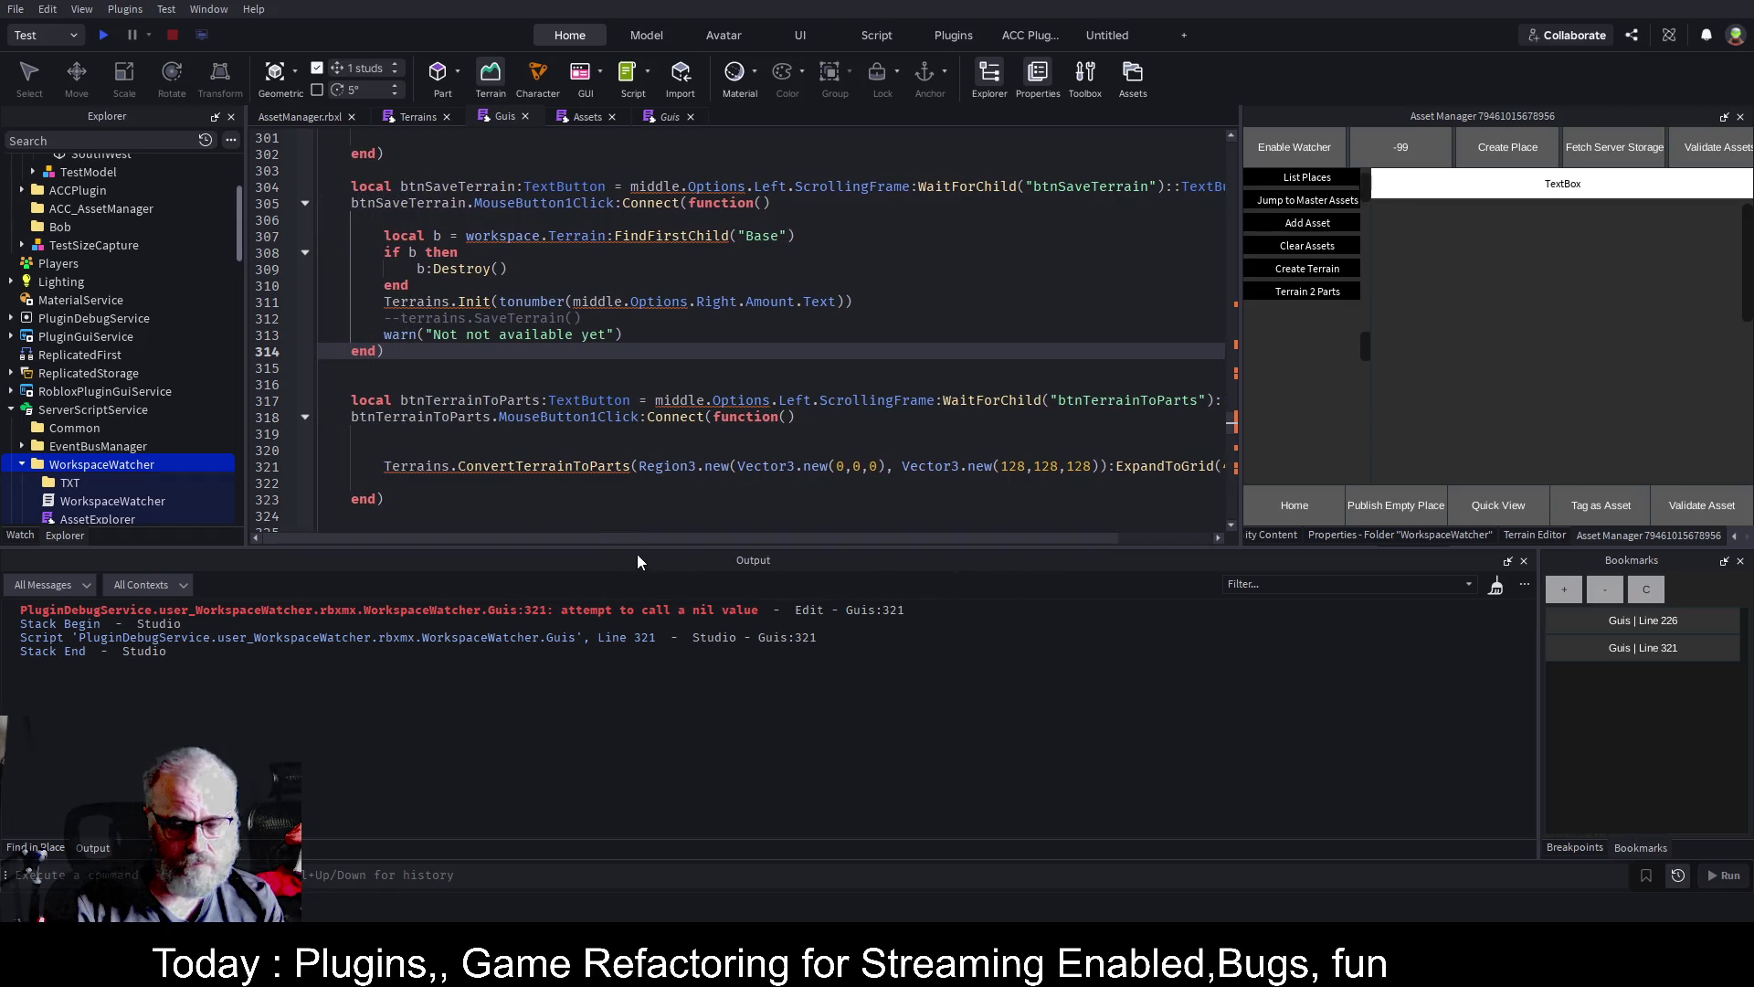
{"action": "left_click", "coordinate": [561, 463]}
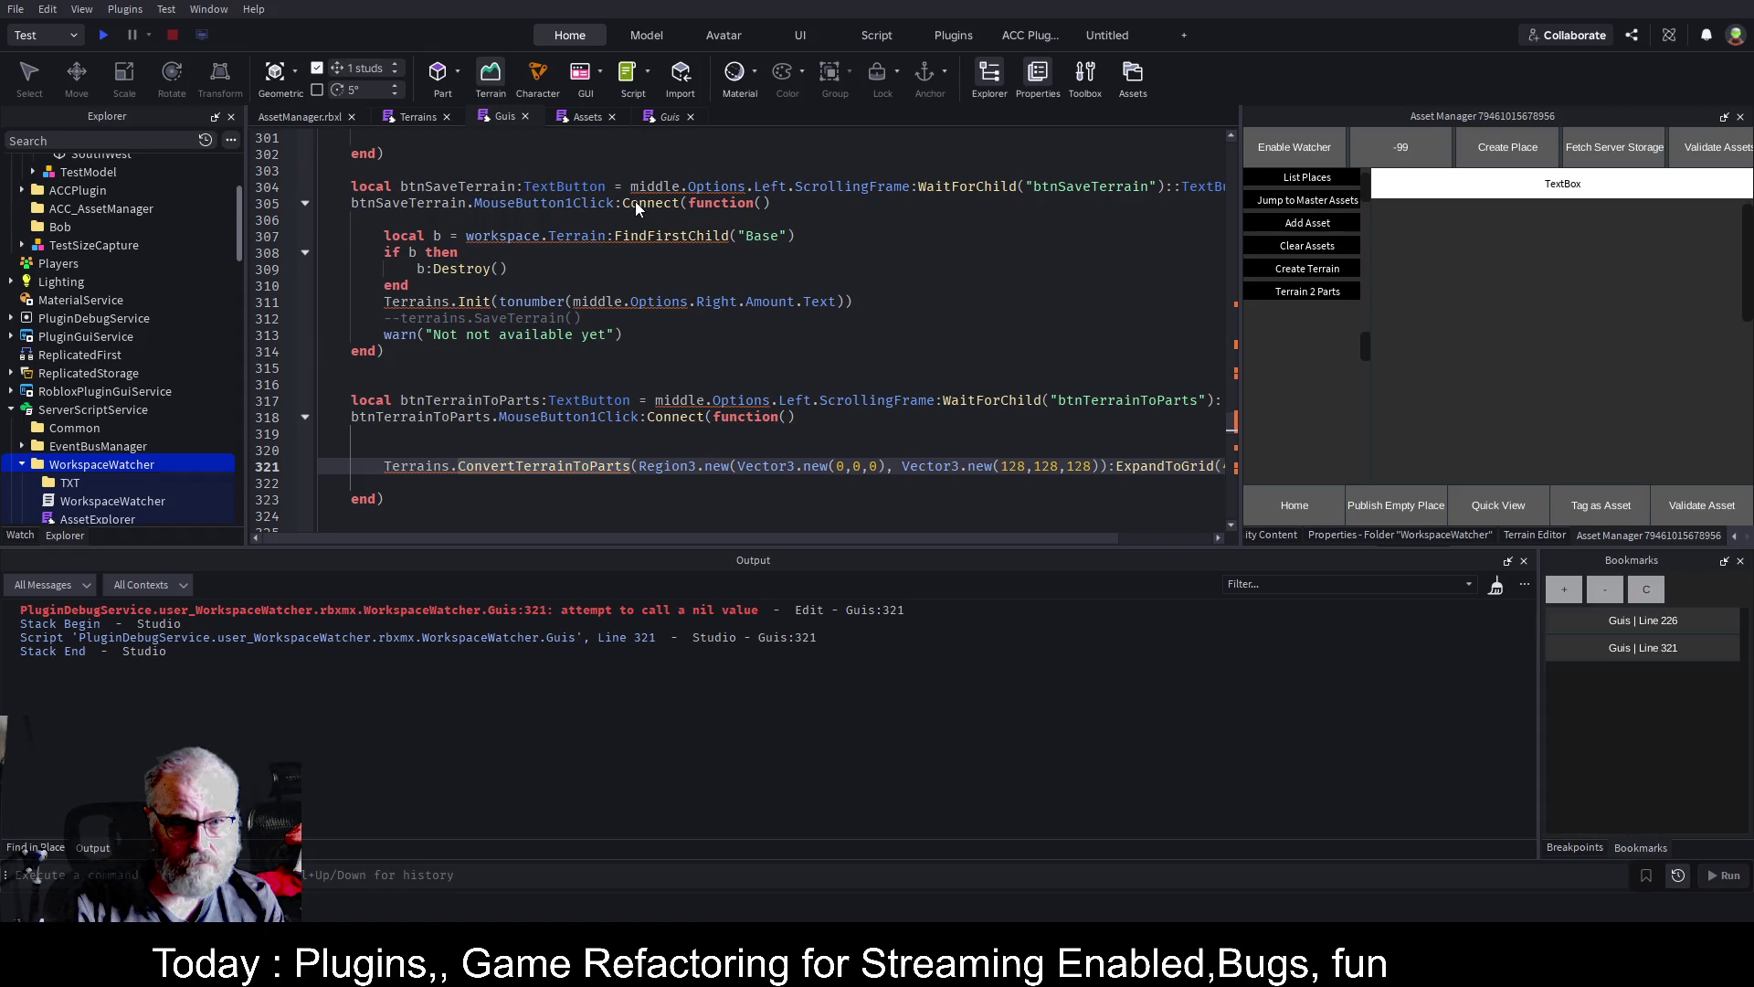
{"action": "left_click", "coordinate": [532, 464], "text": "ctrl"}
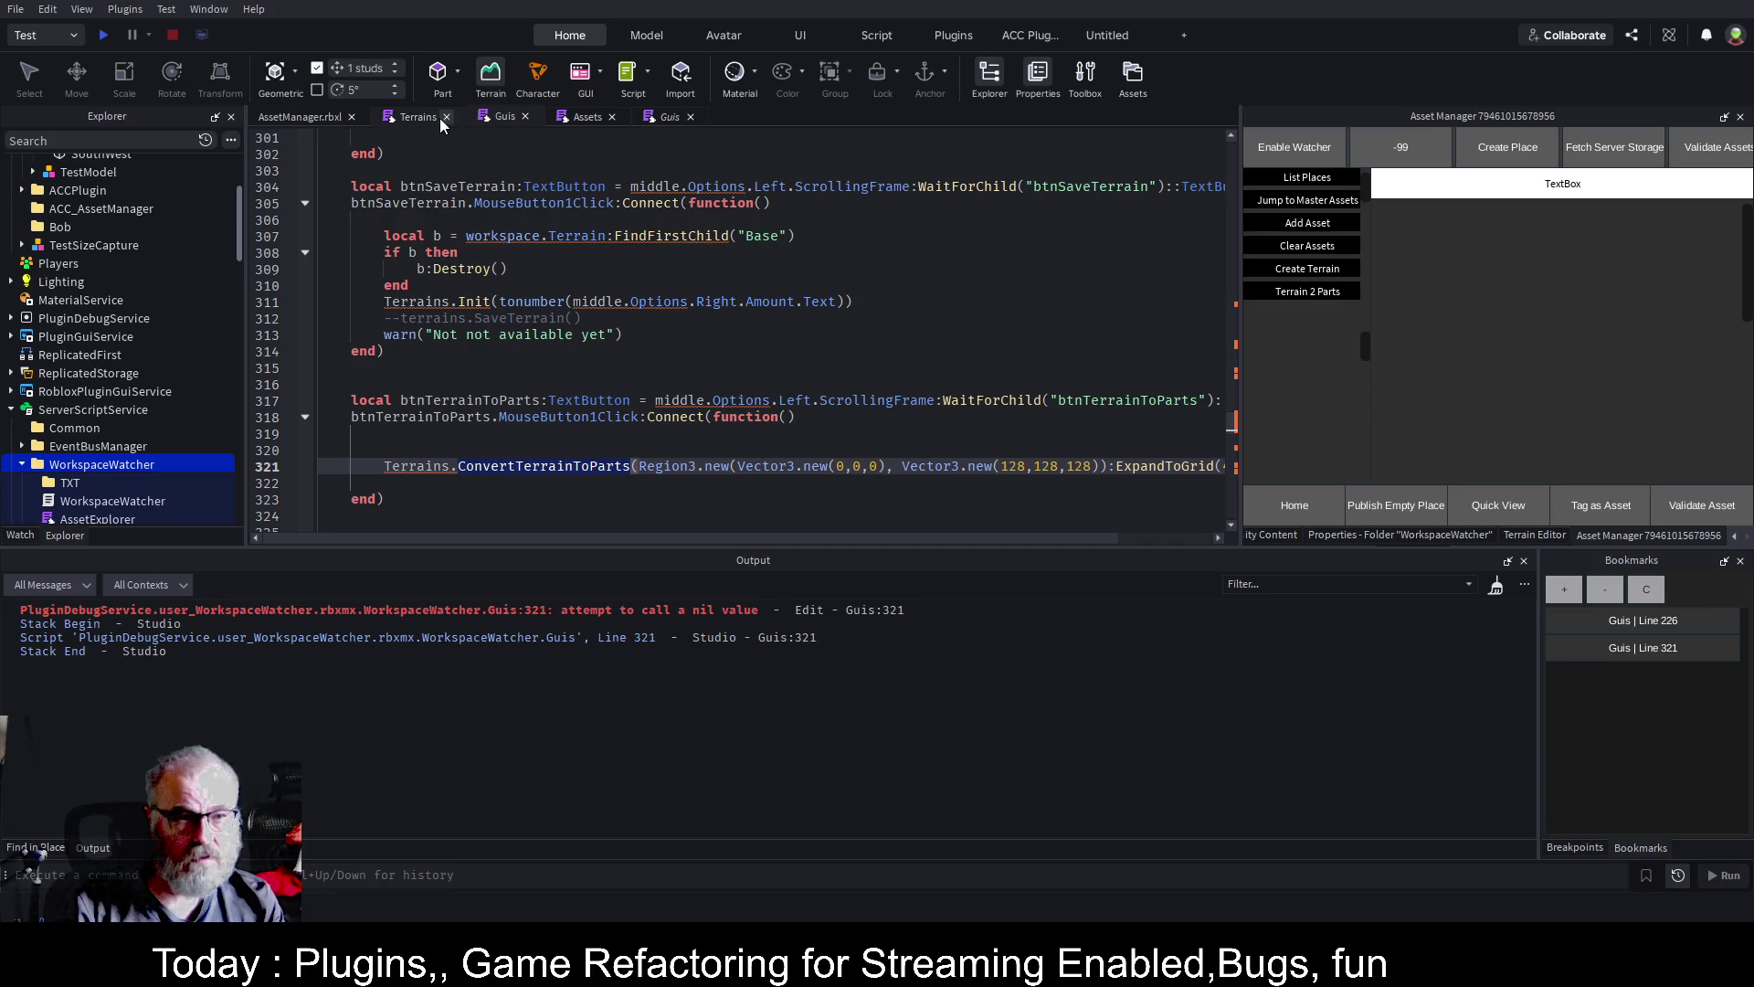
On line 28, drop 'local' and rename the function to Terrains.ConvertTerrainToParts
{"action": "left_click", "coordinate": [505, 322]}
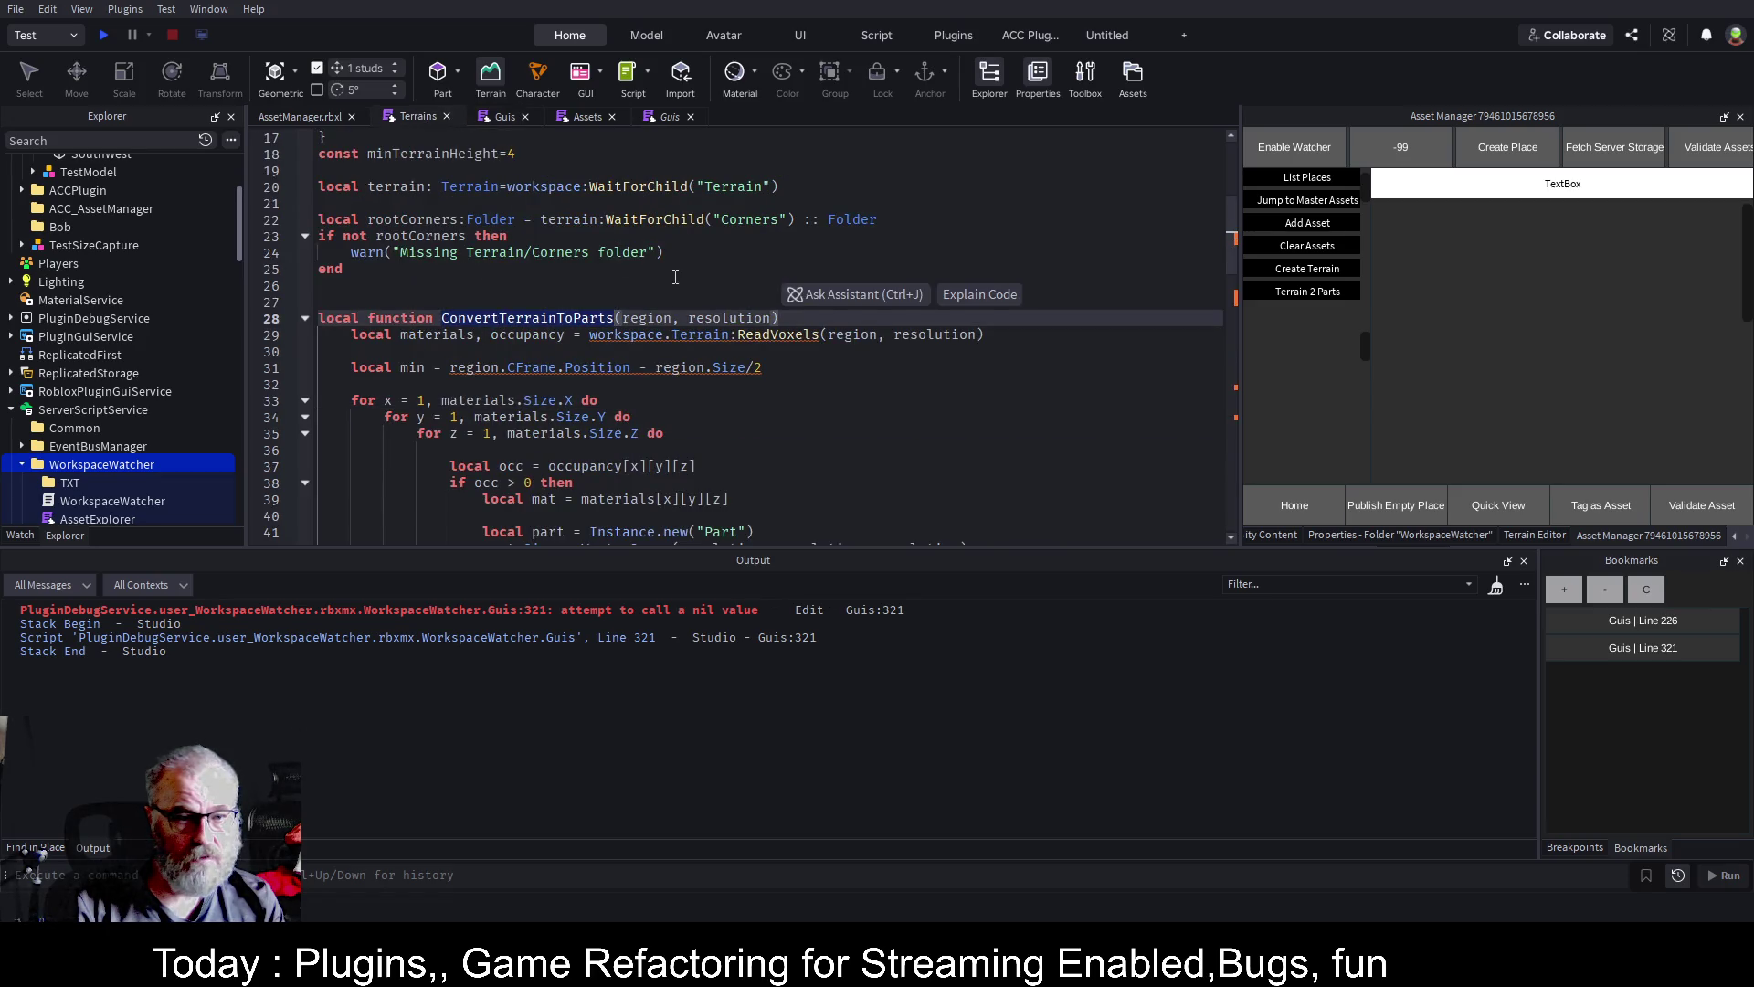
{"action": "left_click", "coordinate": [604, 270]}
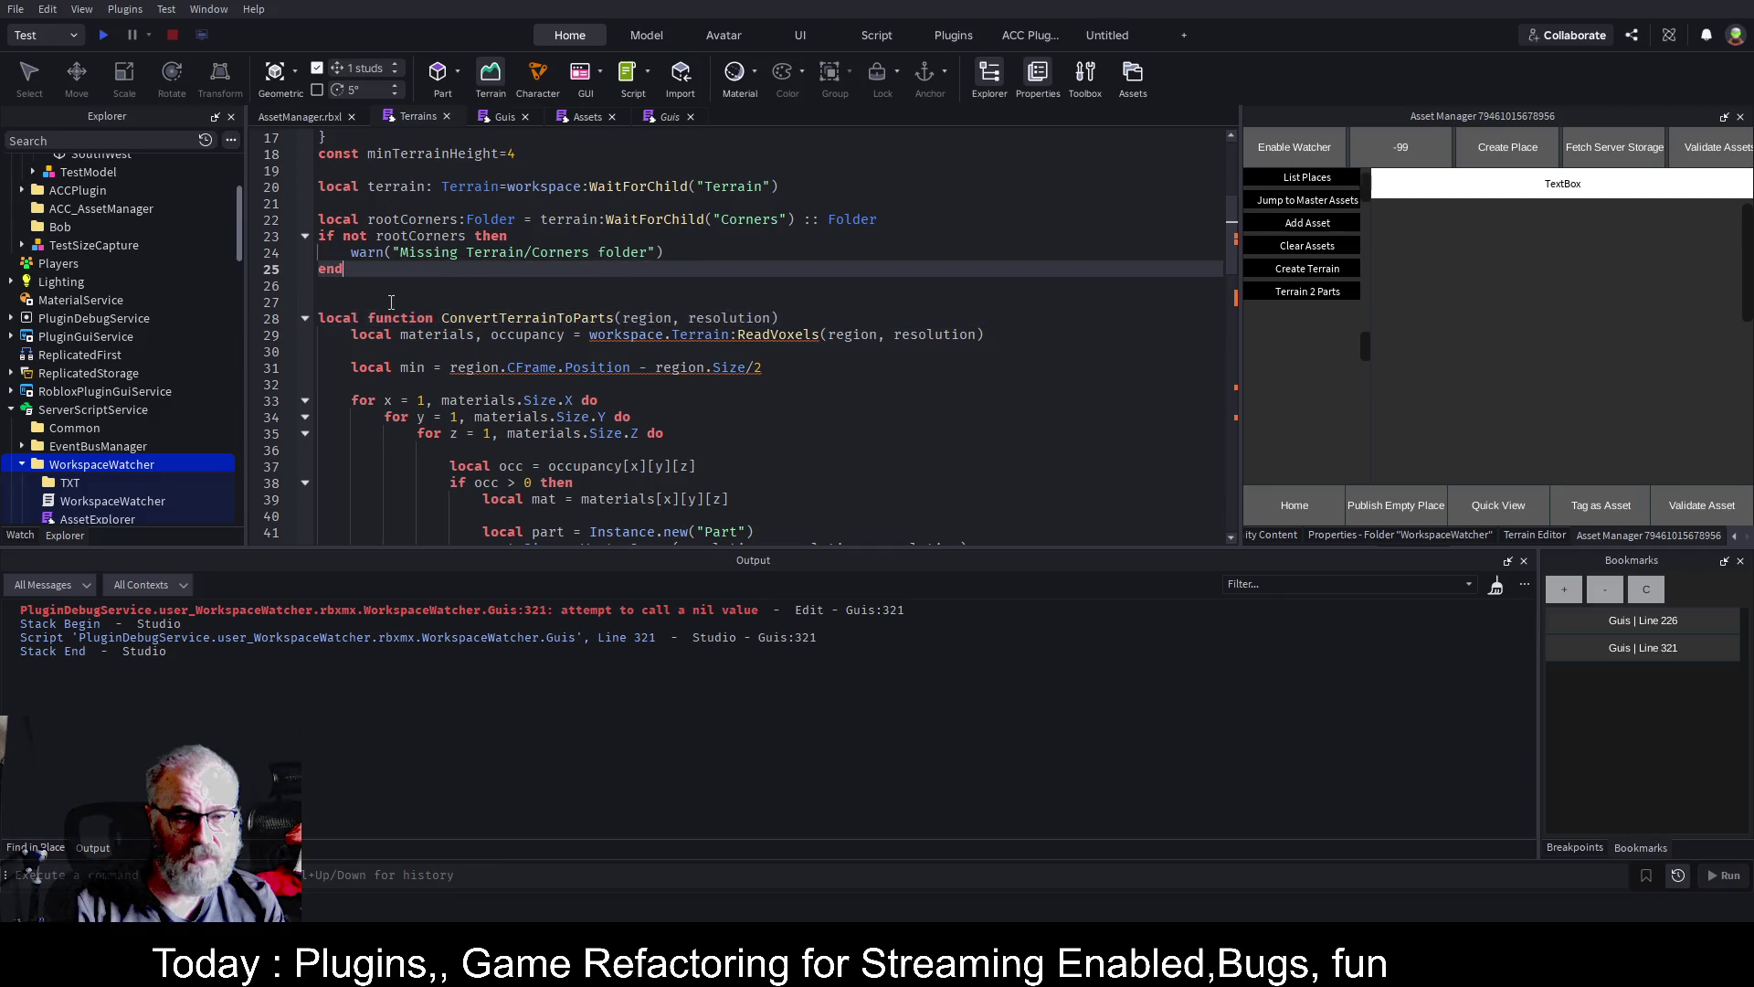
{"action": "double_click", "coordinate": [328, 320]}
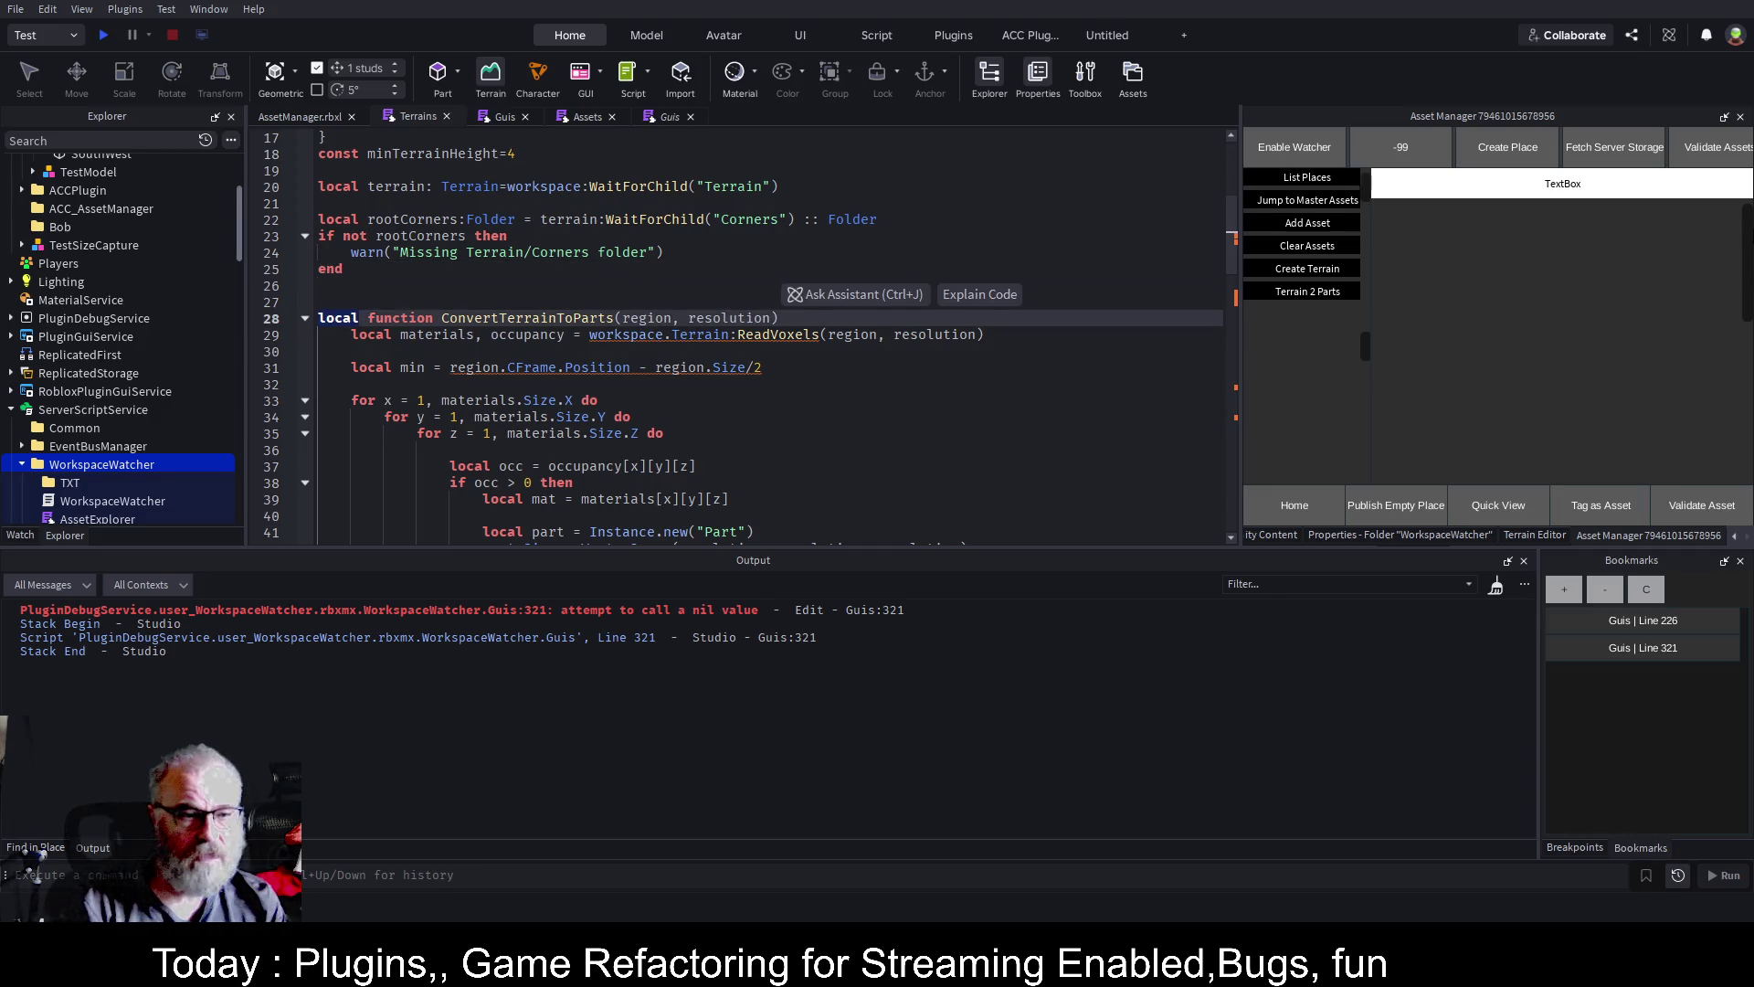
{"action": "key", "text": "BackSpace"}
{"action": "left_click", "coordinate": [393, 318]}
{"action": "type", "text": "Terrains."}
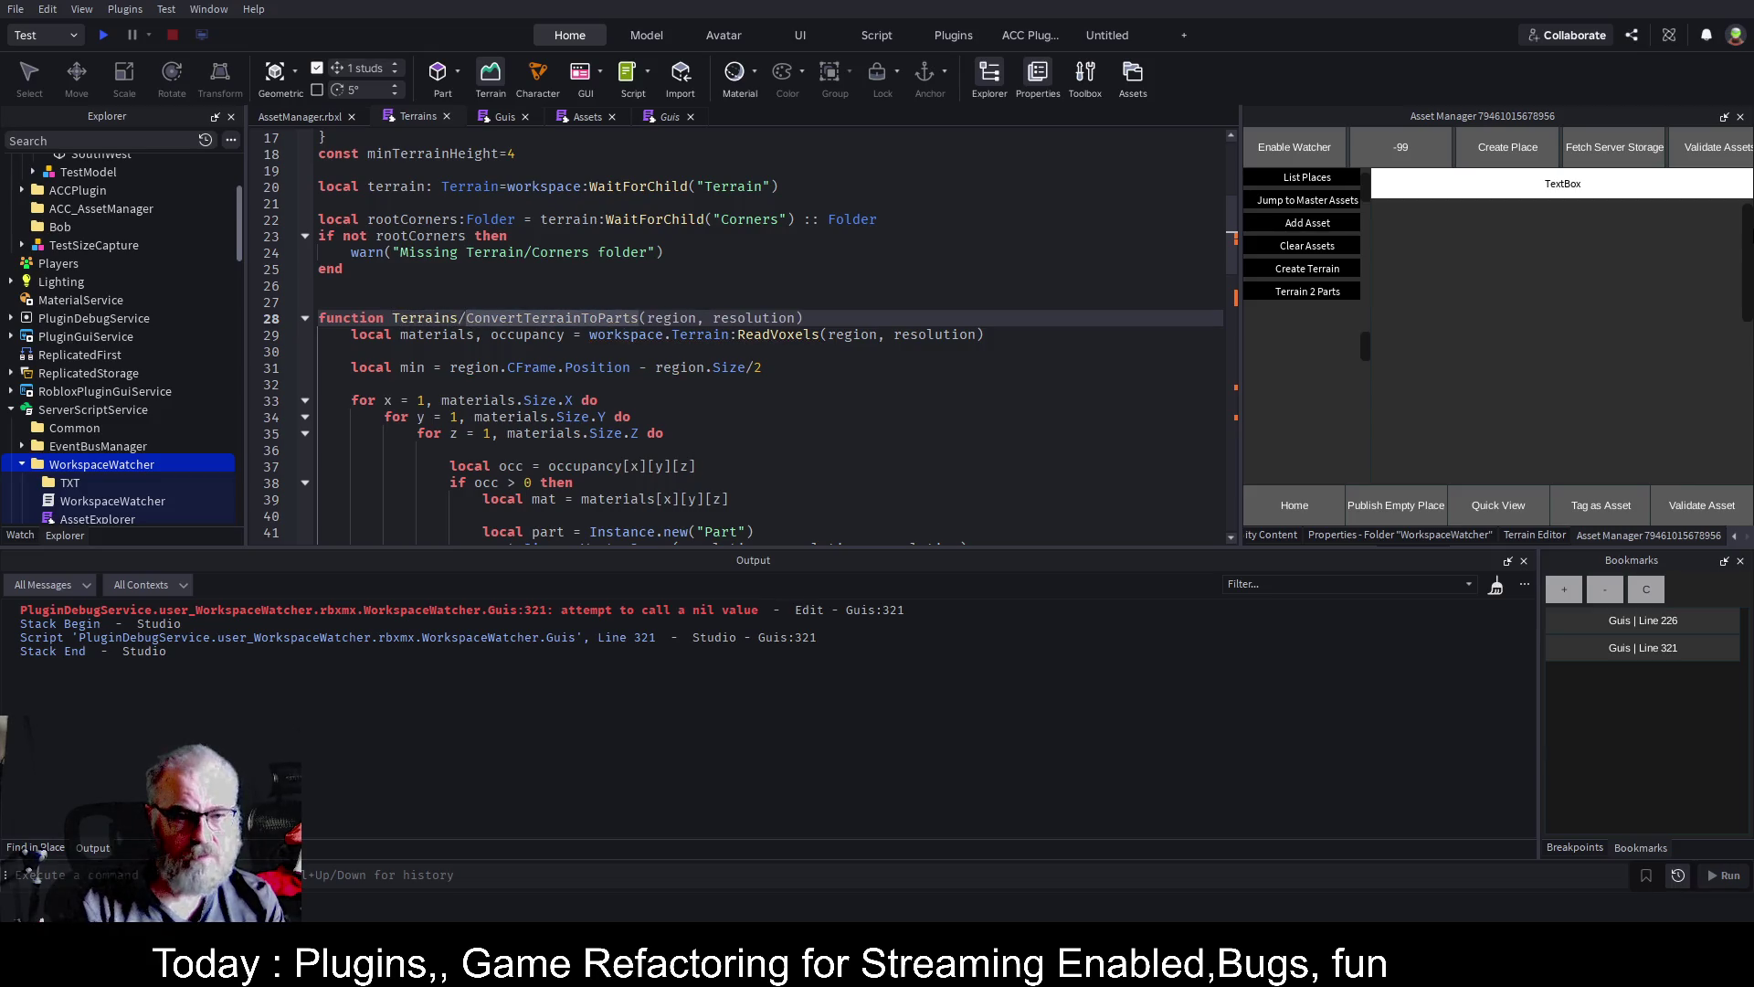
Save the place so the WorkspaceWatcher plugin reloads with the change
{"action": "key", "text": "ctrl+s"}
{"action": "left_click", "coordinate": [751, 381]}
{"action": "key", "text": "ctrl+s"}
{"action": "scroll", "coordinate": [729, 364], "scroll_direction": "down", "scroll_amount": 8}
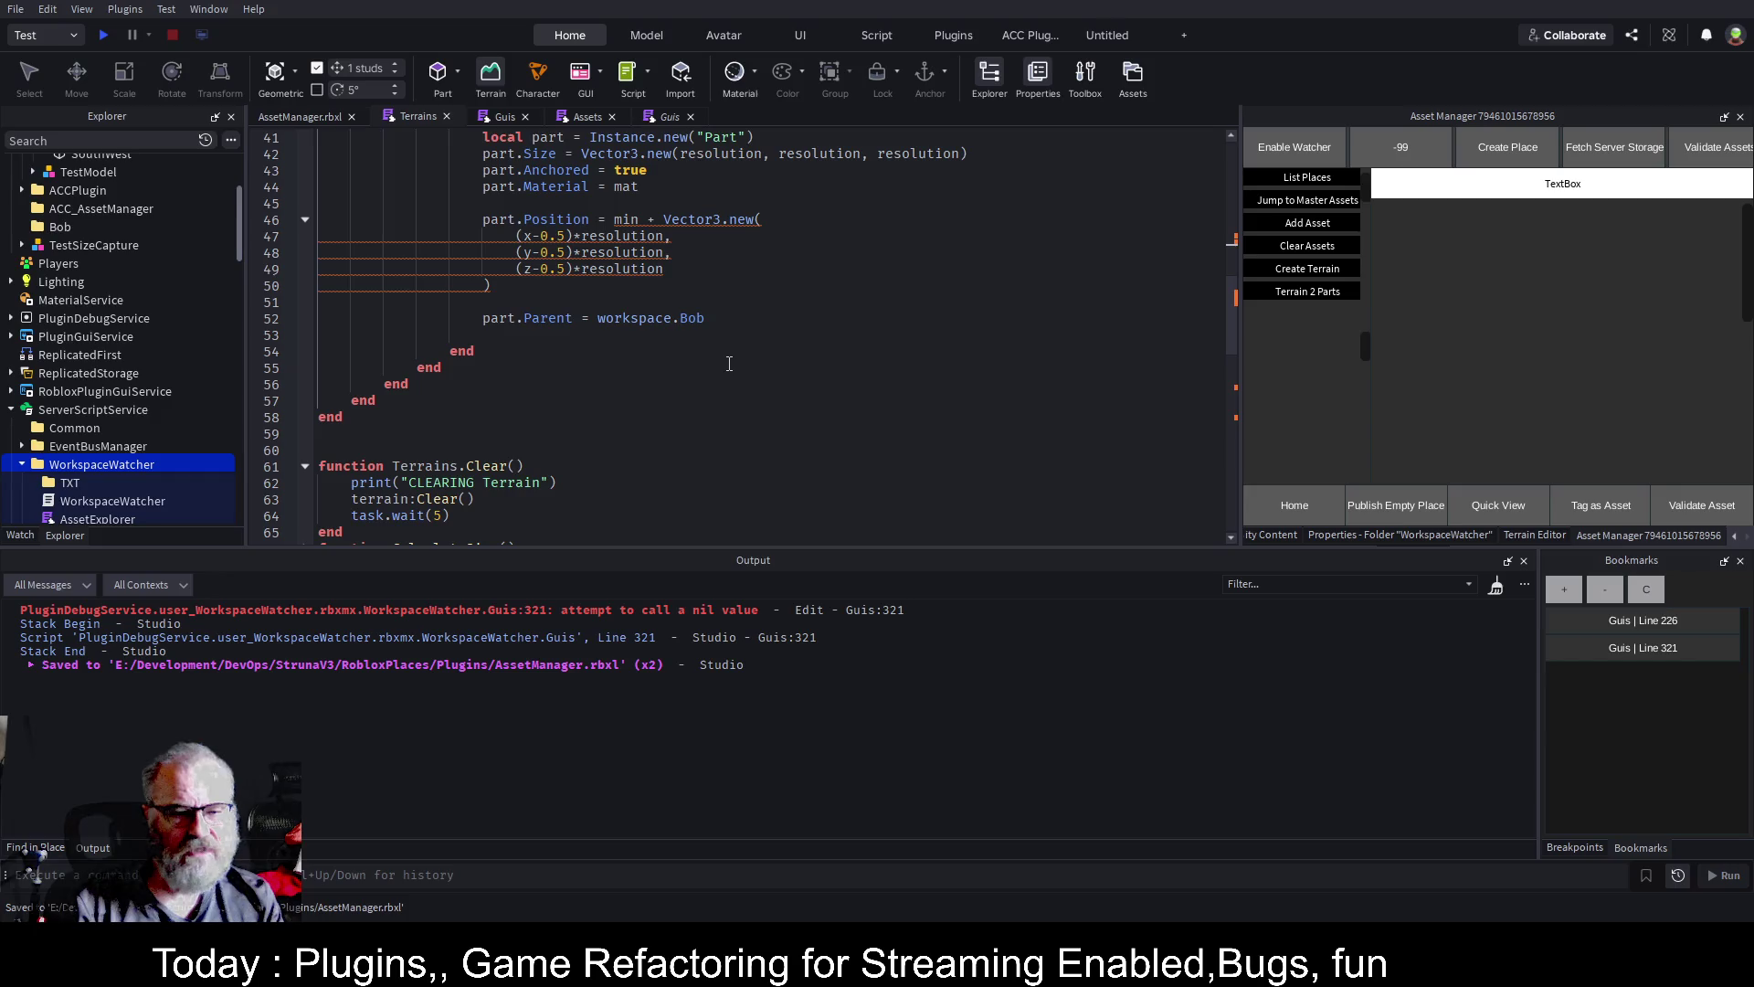
{"action": "key", "text": "ctrl+s"}
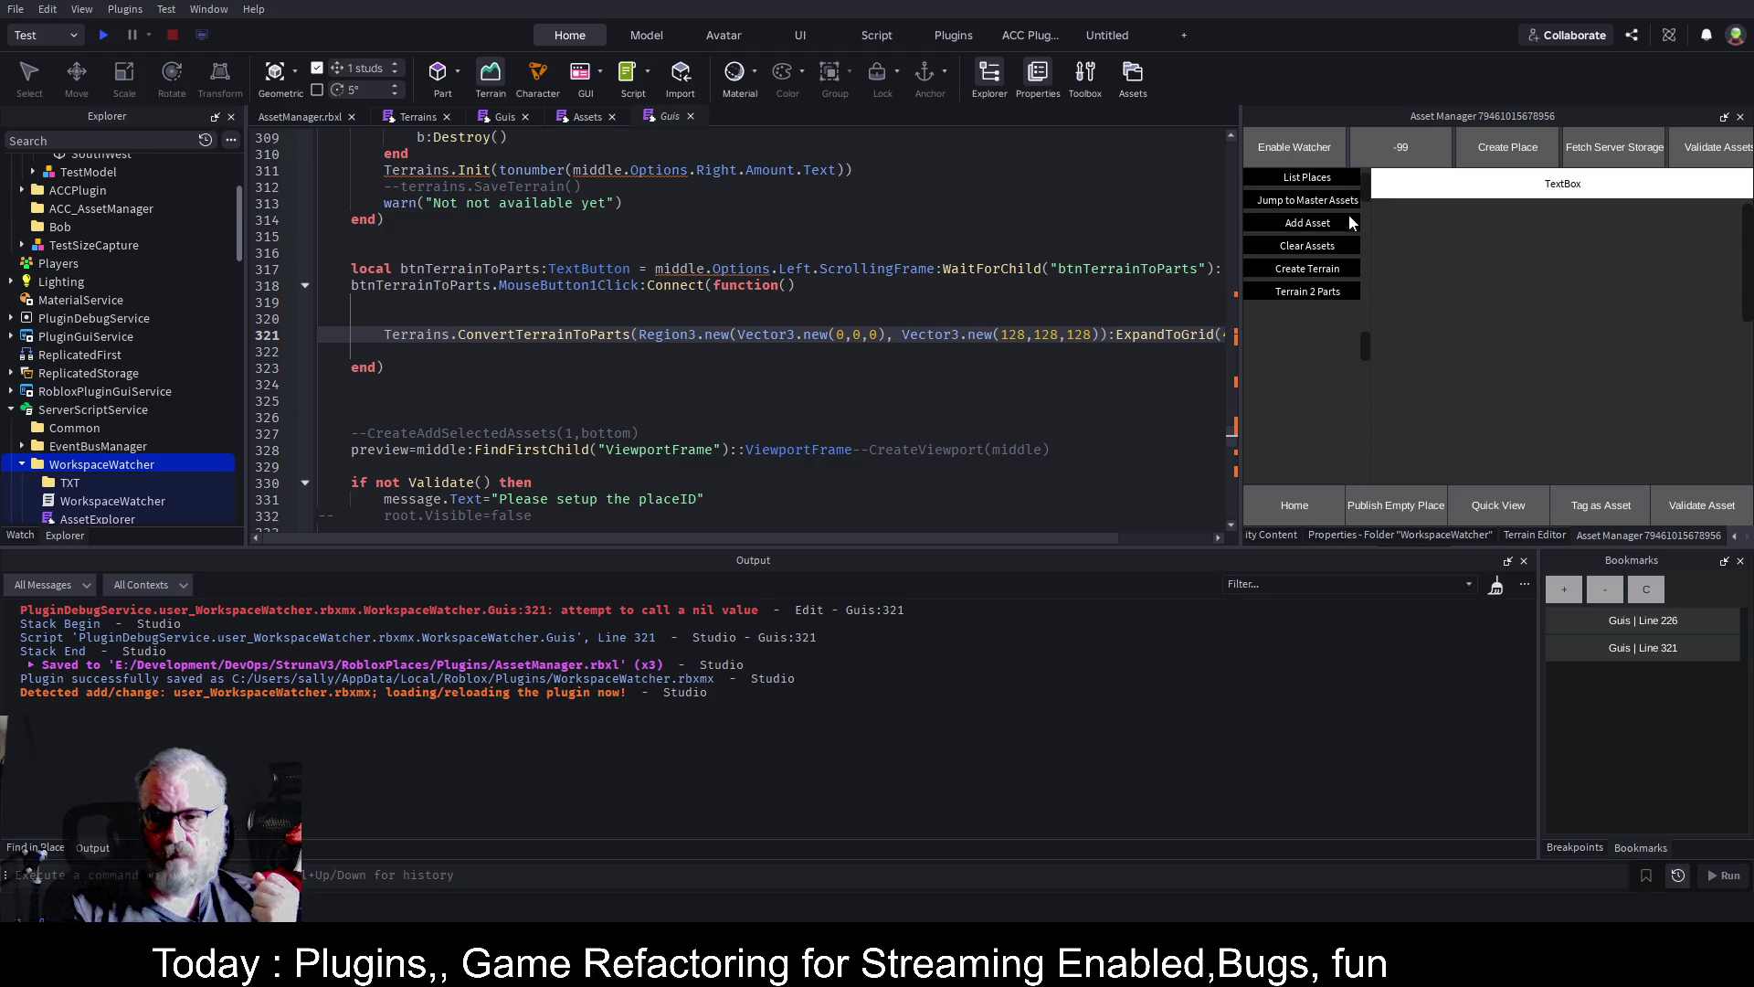
In the place view, shrink and clear the output log, then look over the island terrain
{"action": "left_click", "coordinate": [309, 118]}
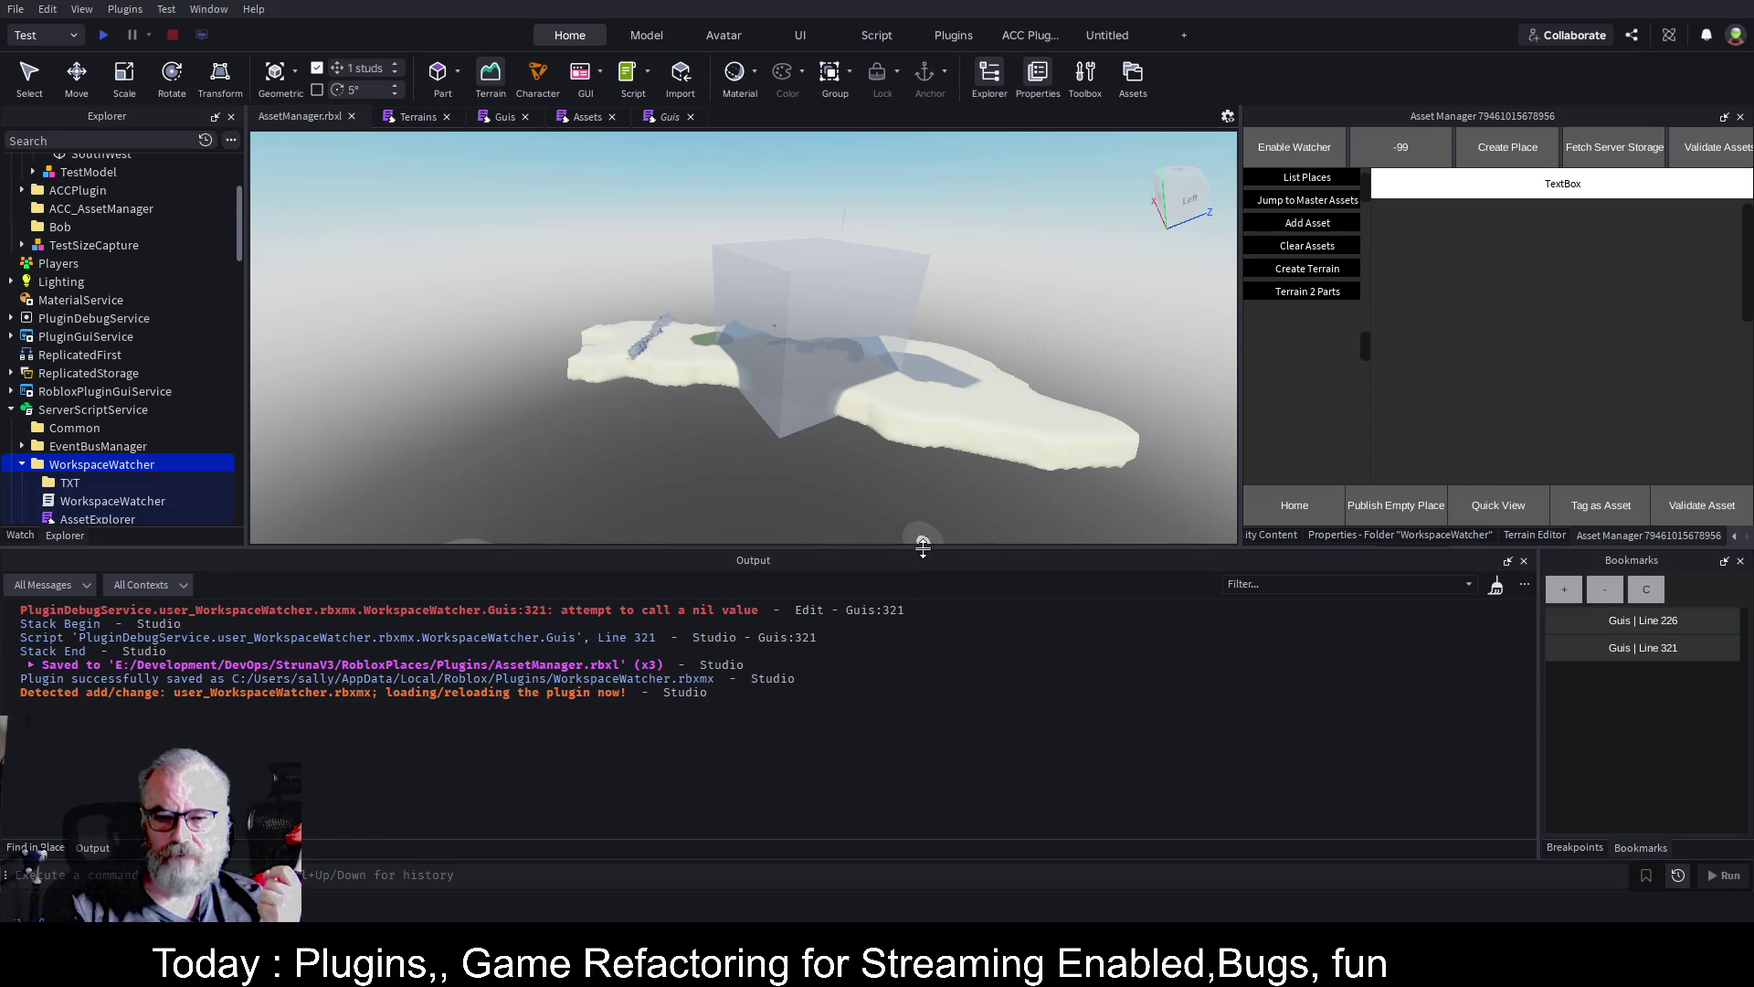
{"action": "left_click_drag", "start_coordinate": [923, 547], "coordinate": [947, 657]}
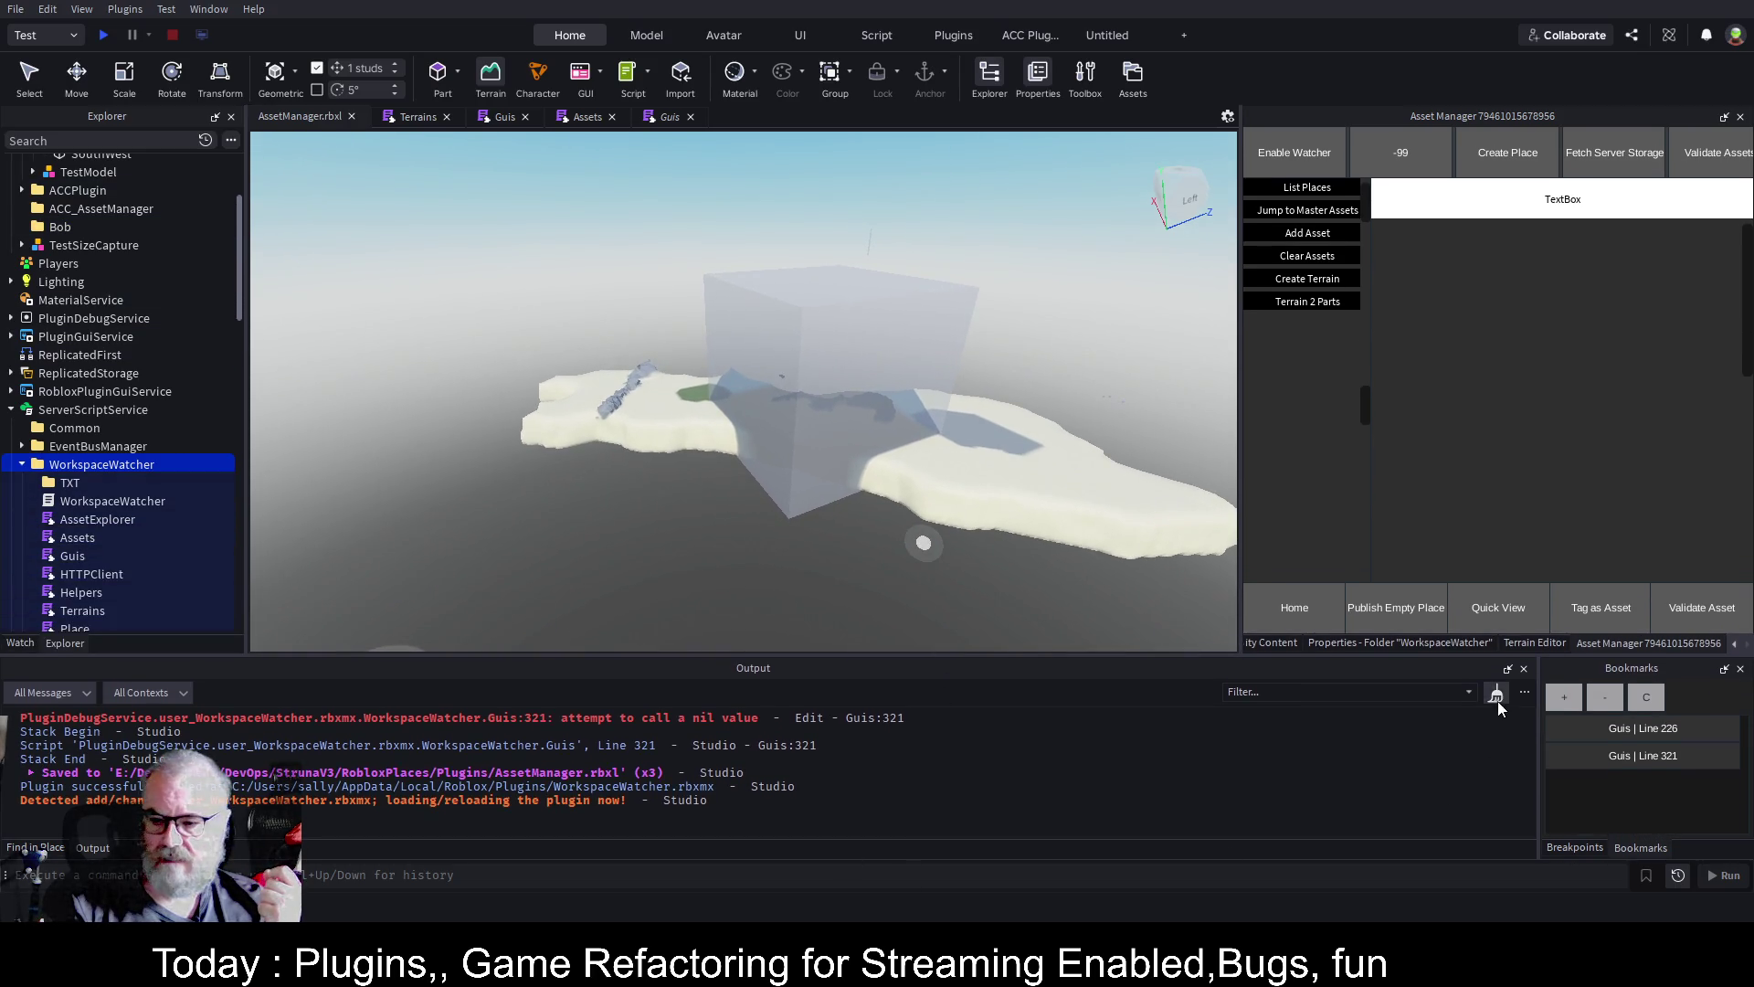
{"action": "left_click", "coordinate": [1497, 696]}
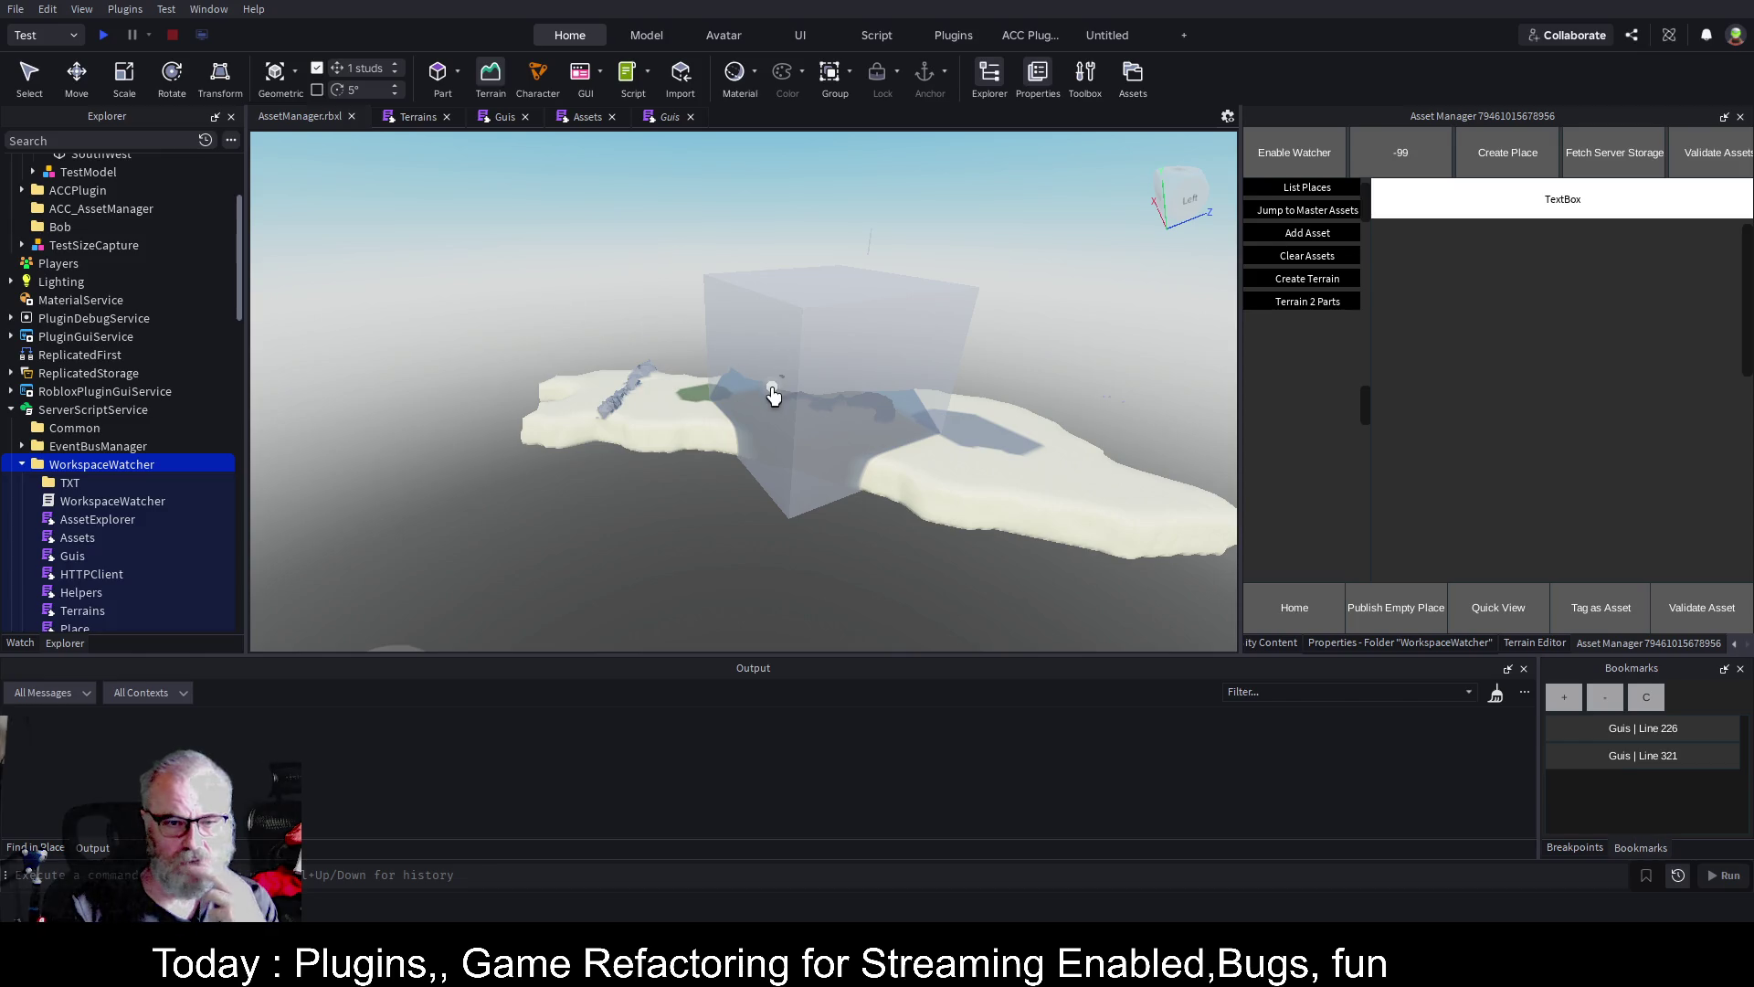
{"action": "scroll", "coordinate": [1315, 377], "scroll_direction": "down", "scroll_amount": 5}
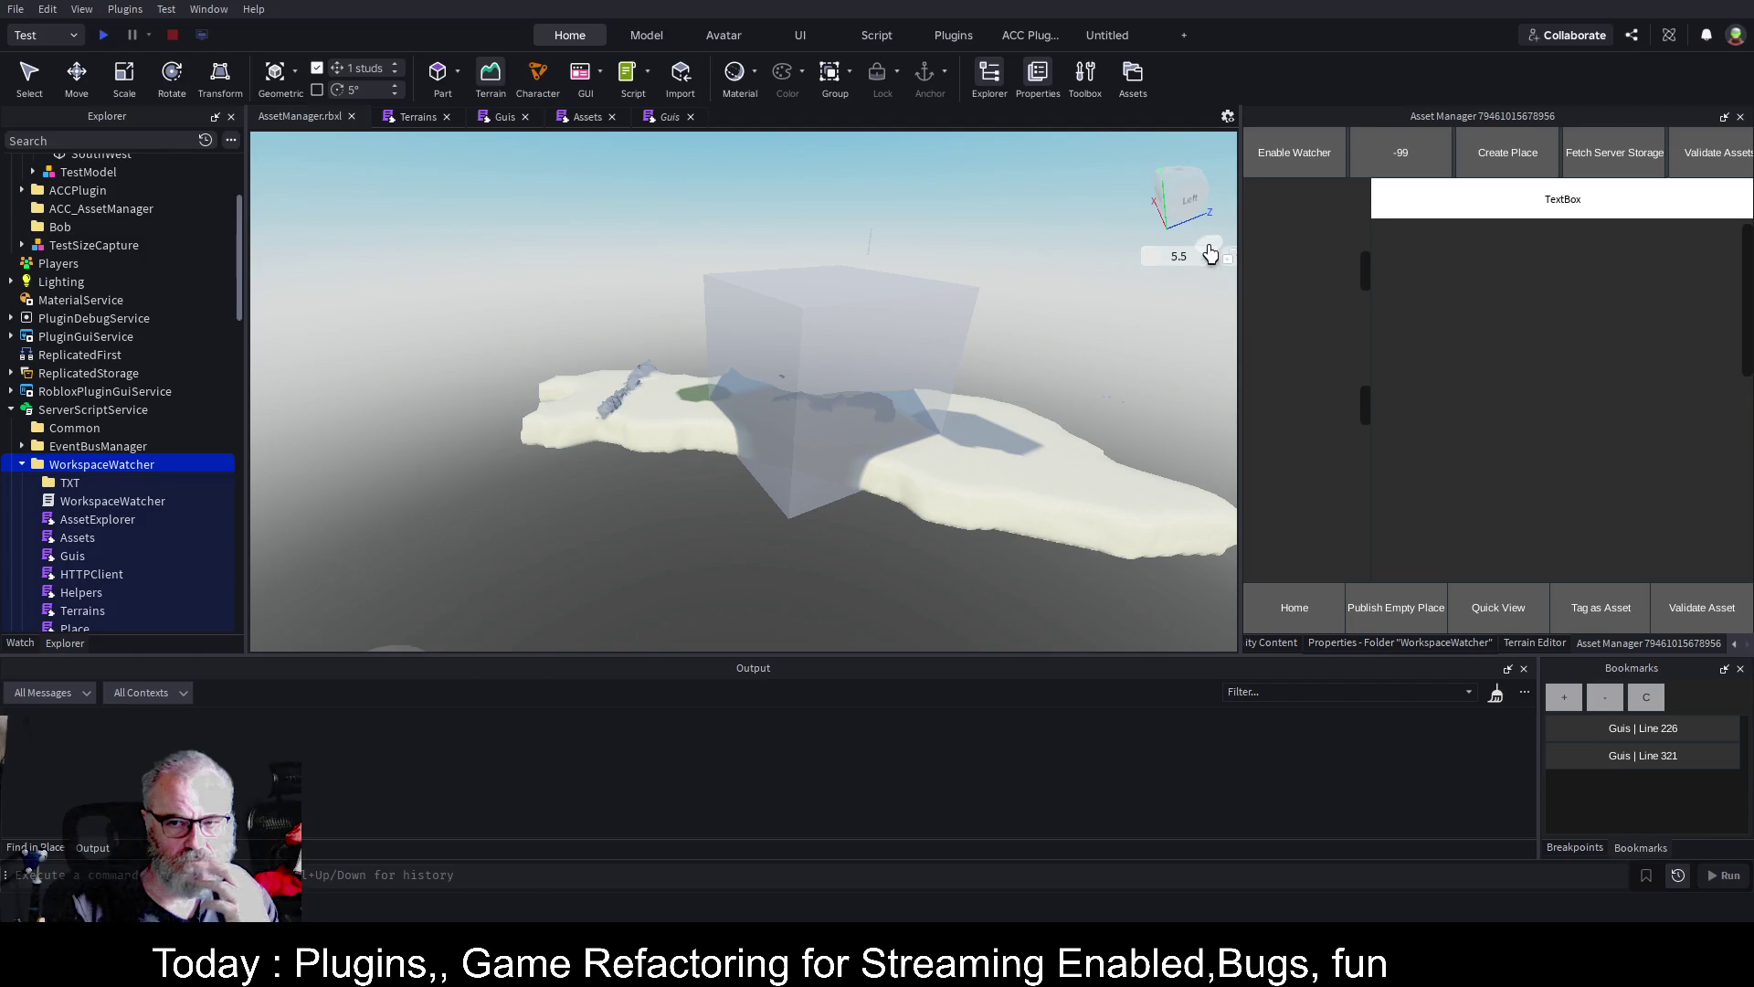
{"action": "scroll", "coordinate": [1290, 248], "scroll_direction": "up", "scroll_amount": 5}
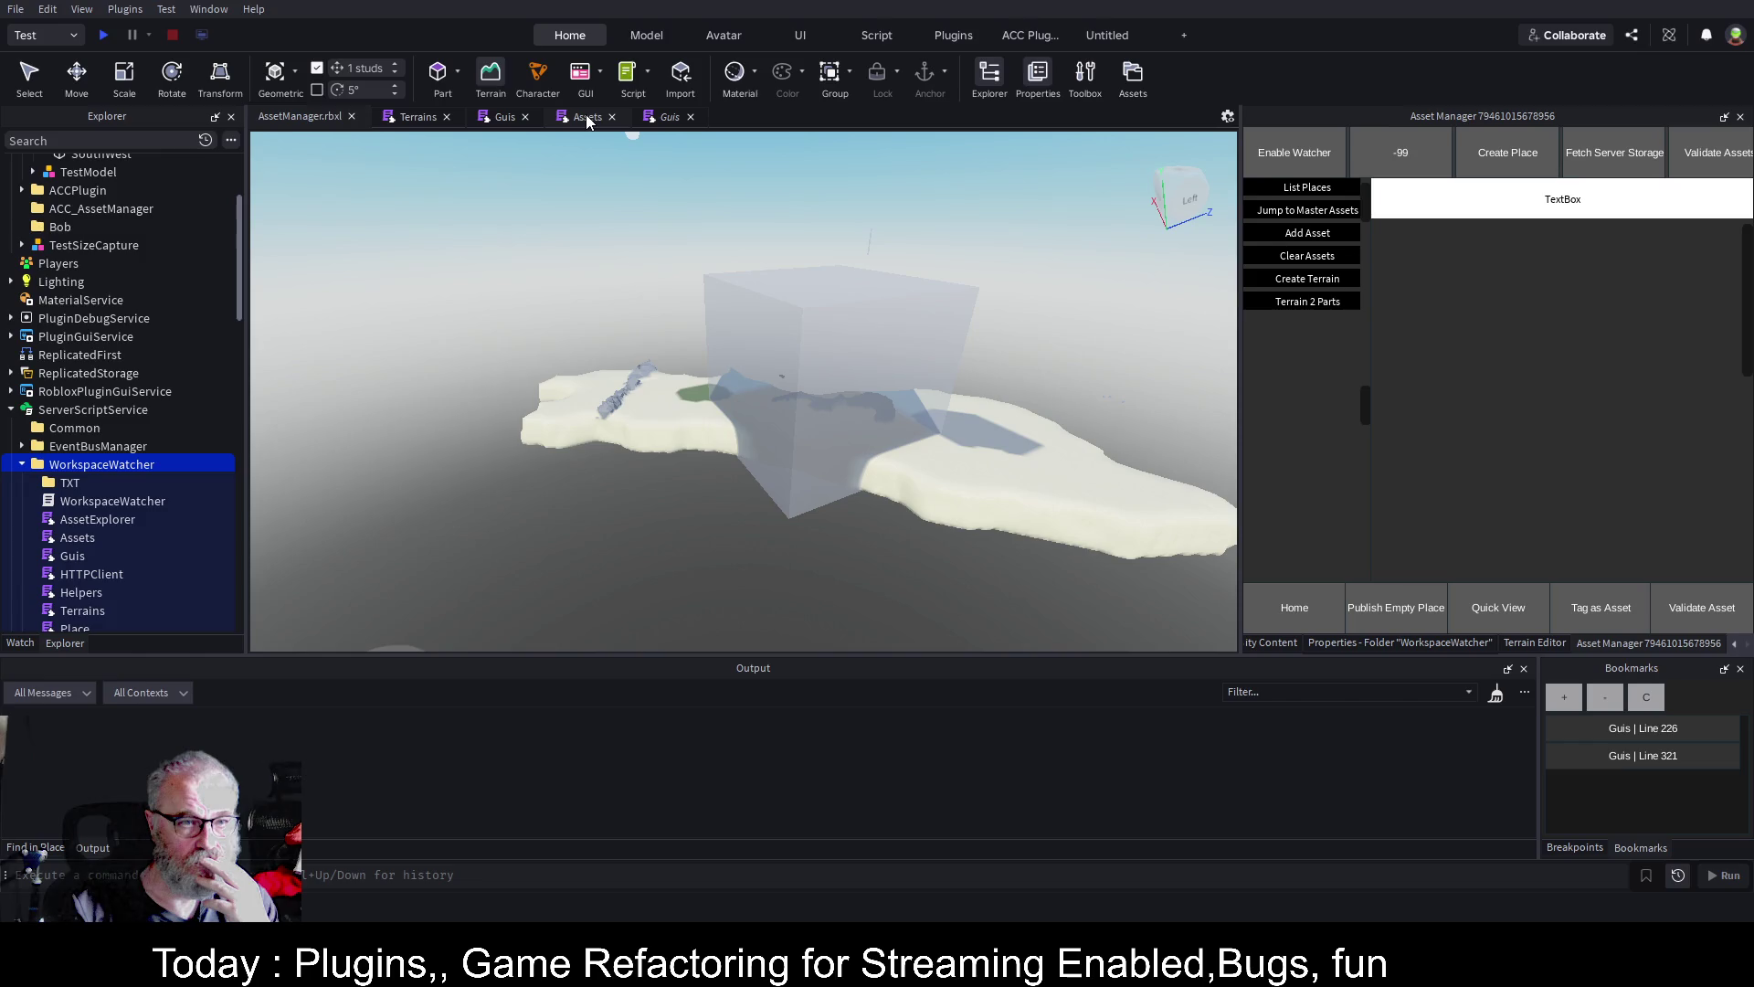
Return to the Terrains script's part-creation code near the top
{"action": "left_click", "coordinate": [413, 117]}
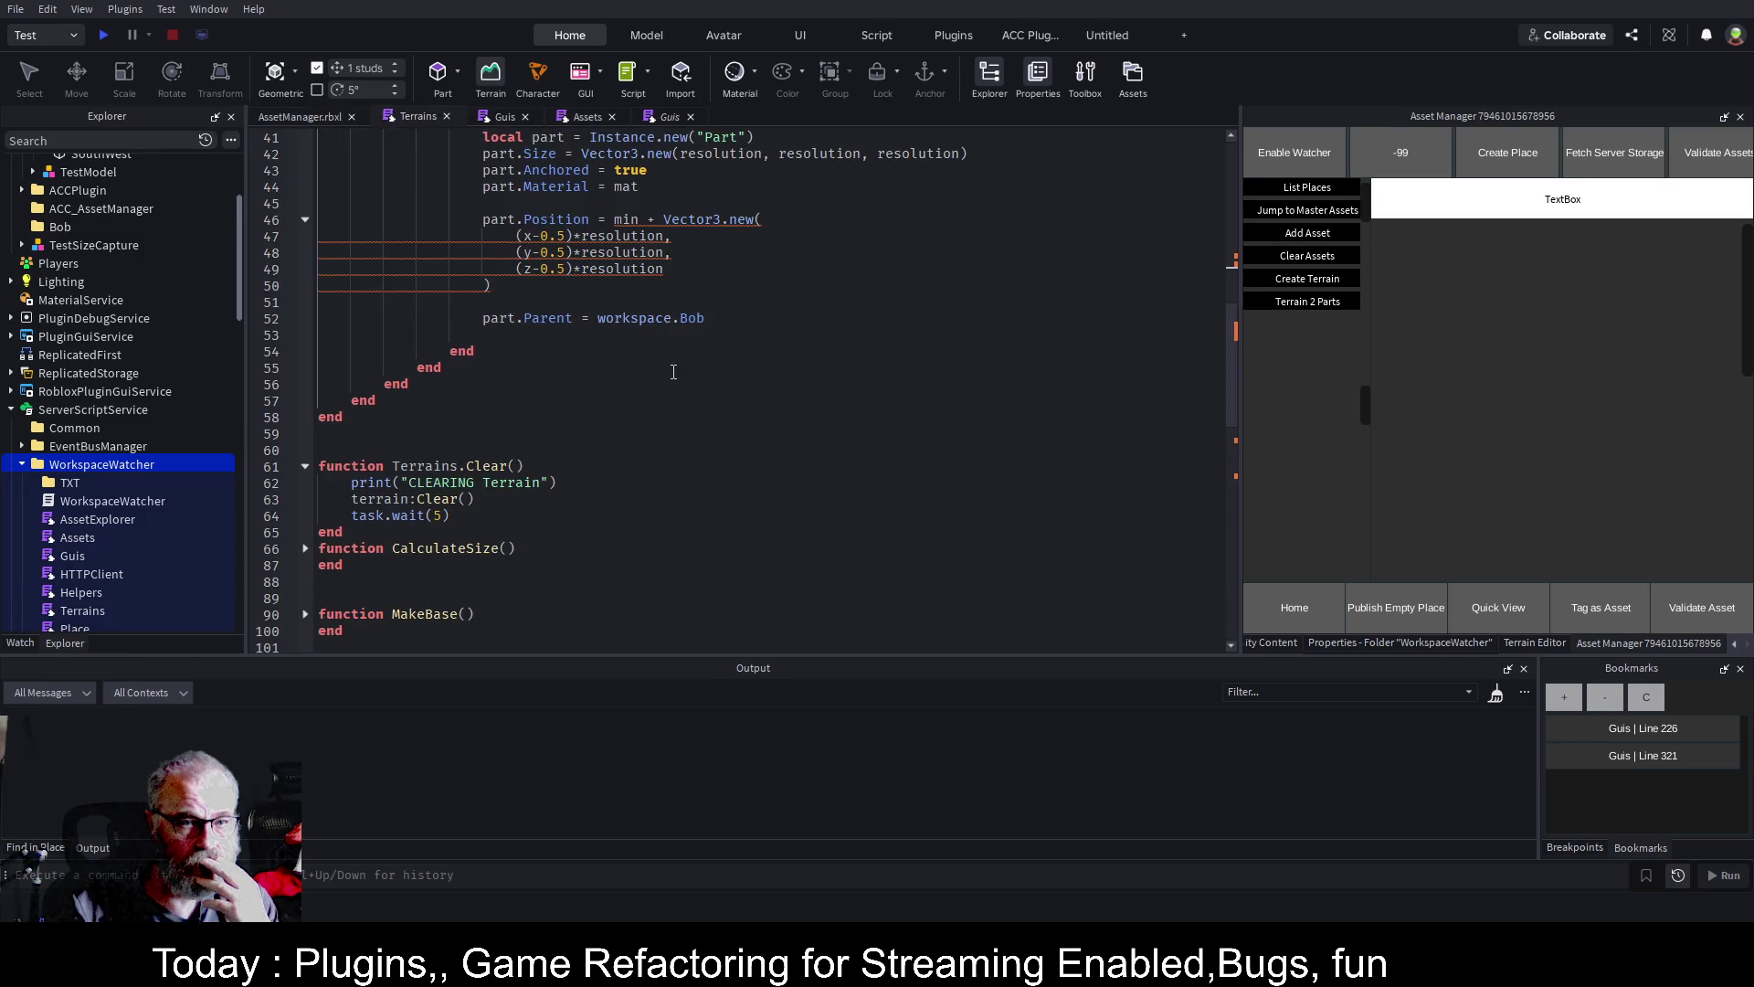
{"action": "scroll", "coordinate": [672, 372], "scroll_direction": "up", "scroll_amount": 4}
{"action": "scroll", "coordinate": [676, 375], "scroll_direction": "up", "scroll_amount": 2}
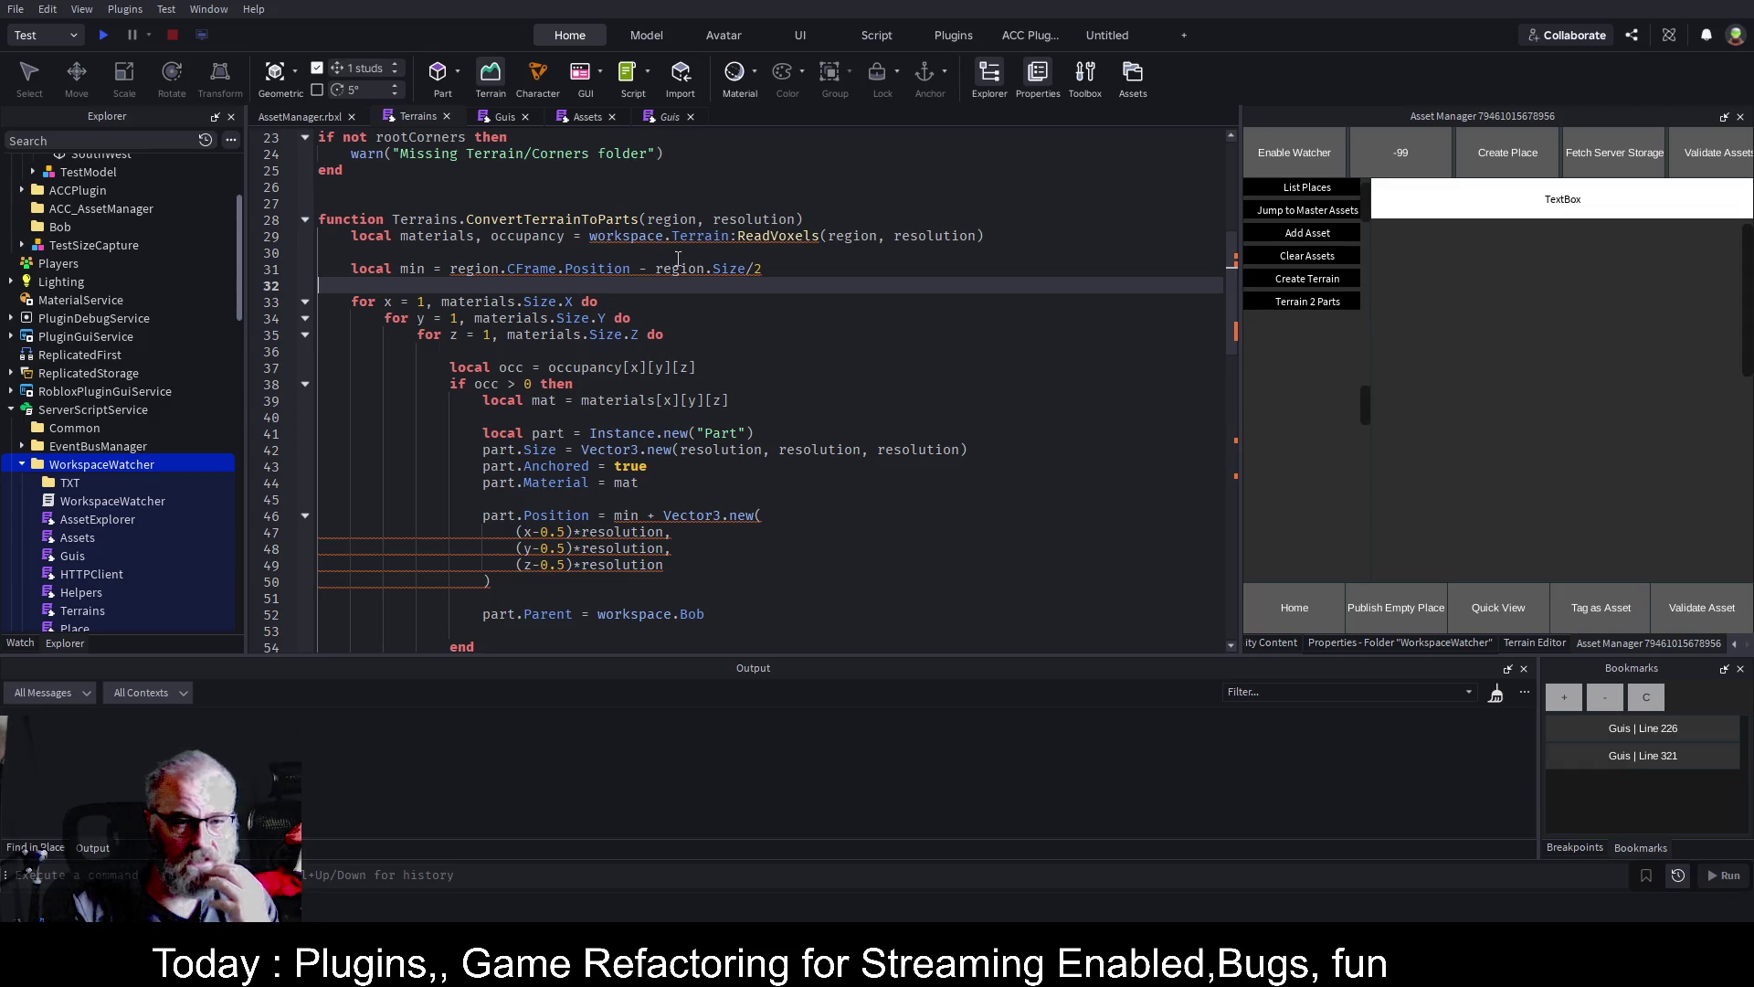
Add a print(materials,occupancy) line after the ReadVoxels call
{"action": "left_click", "coordinate": [518, 248]}
{"action": "type", "text": "p"}
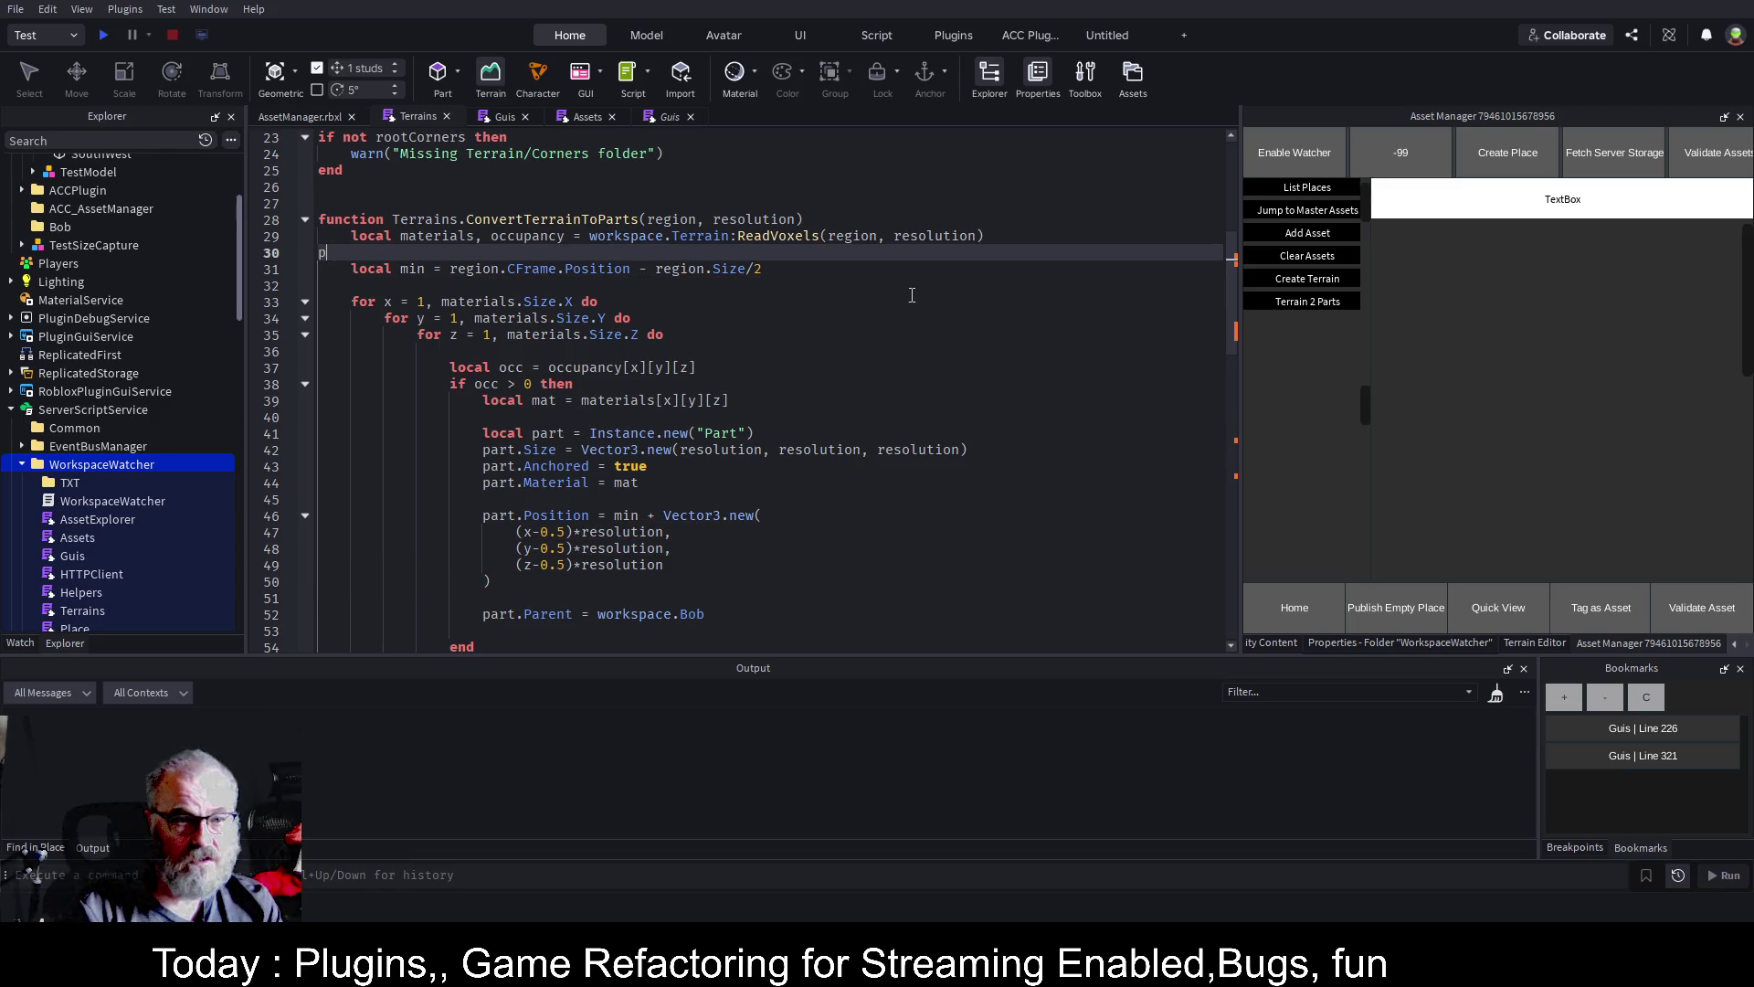
{"action": "type", "text": "rint("}
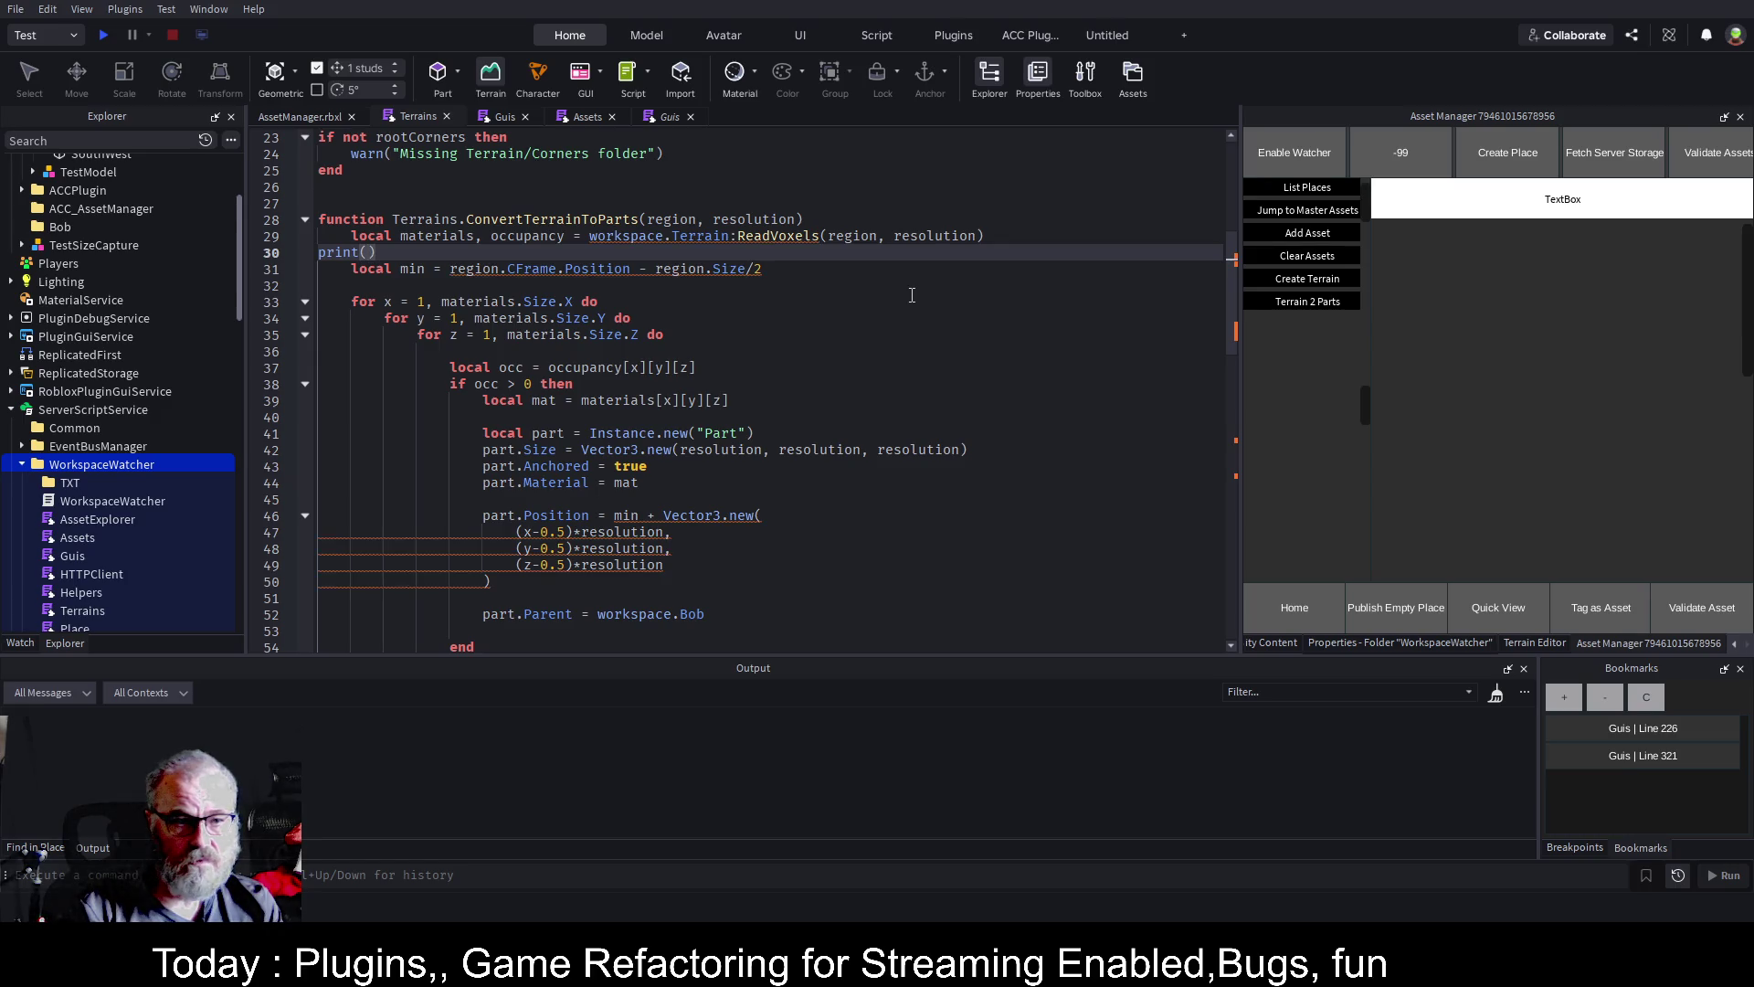
{"action": "type", "text": "ma"}
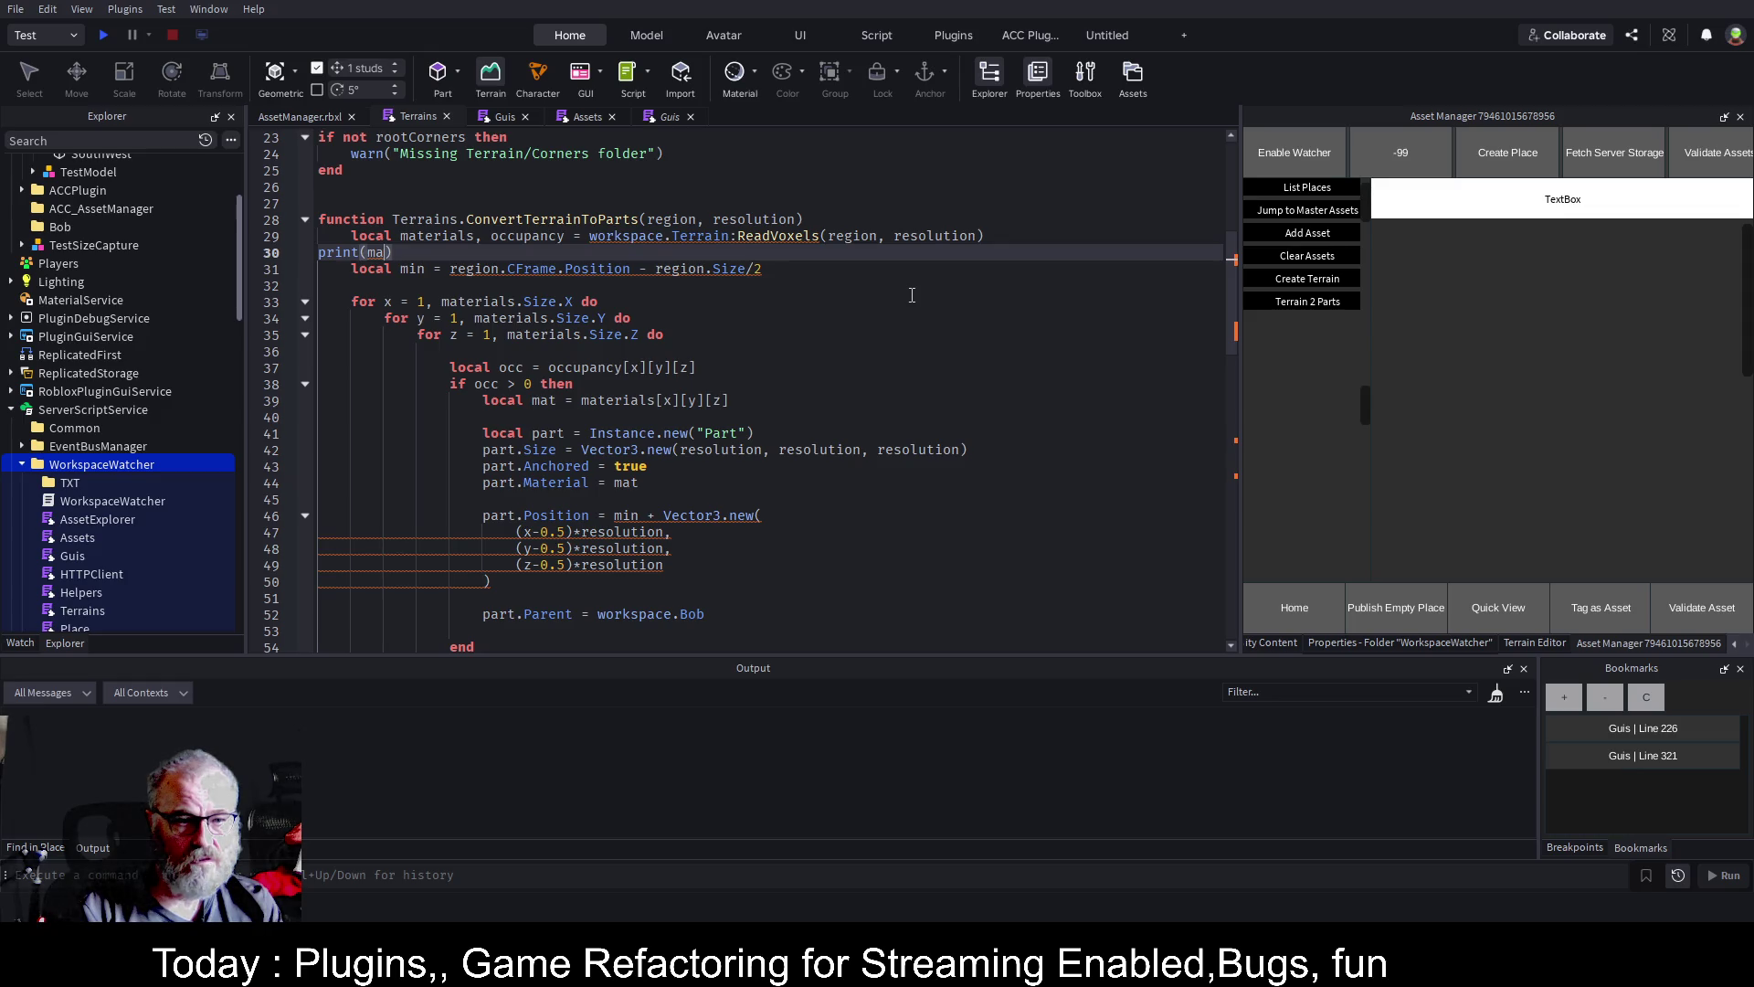
{"action": "type", "text": "terials"}
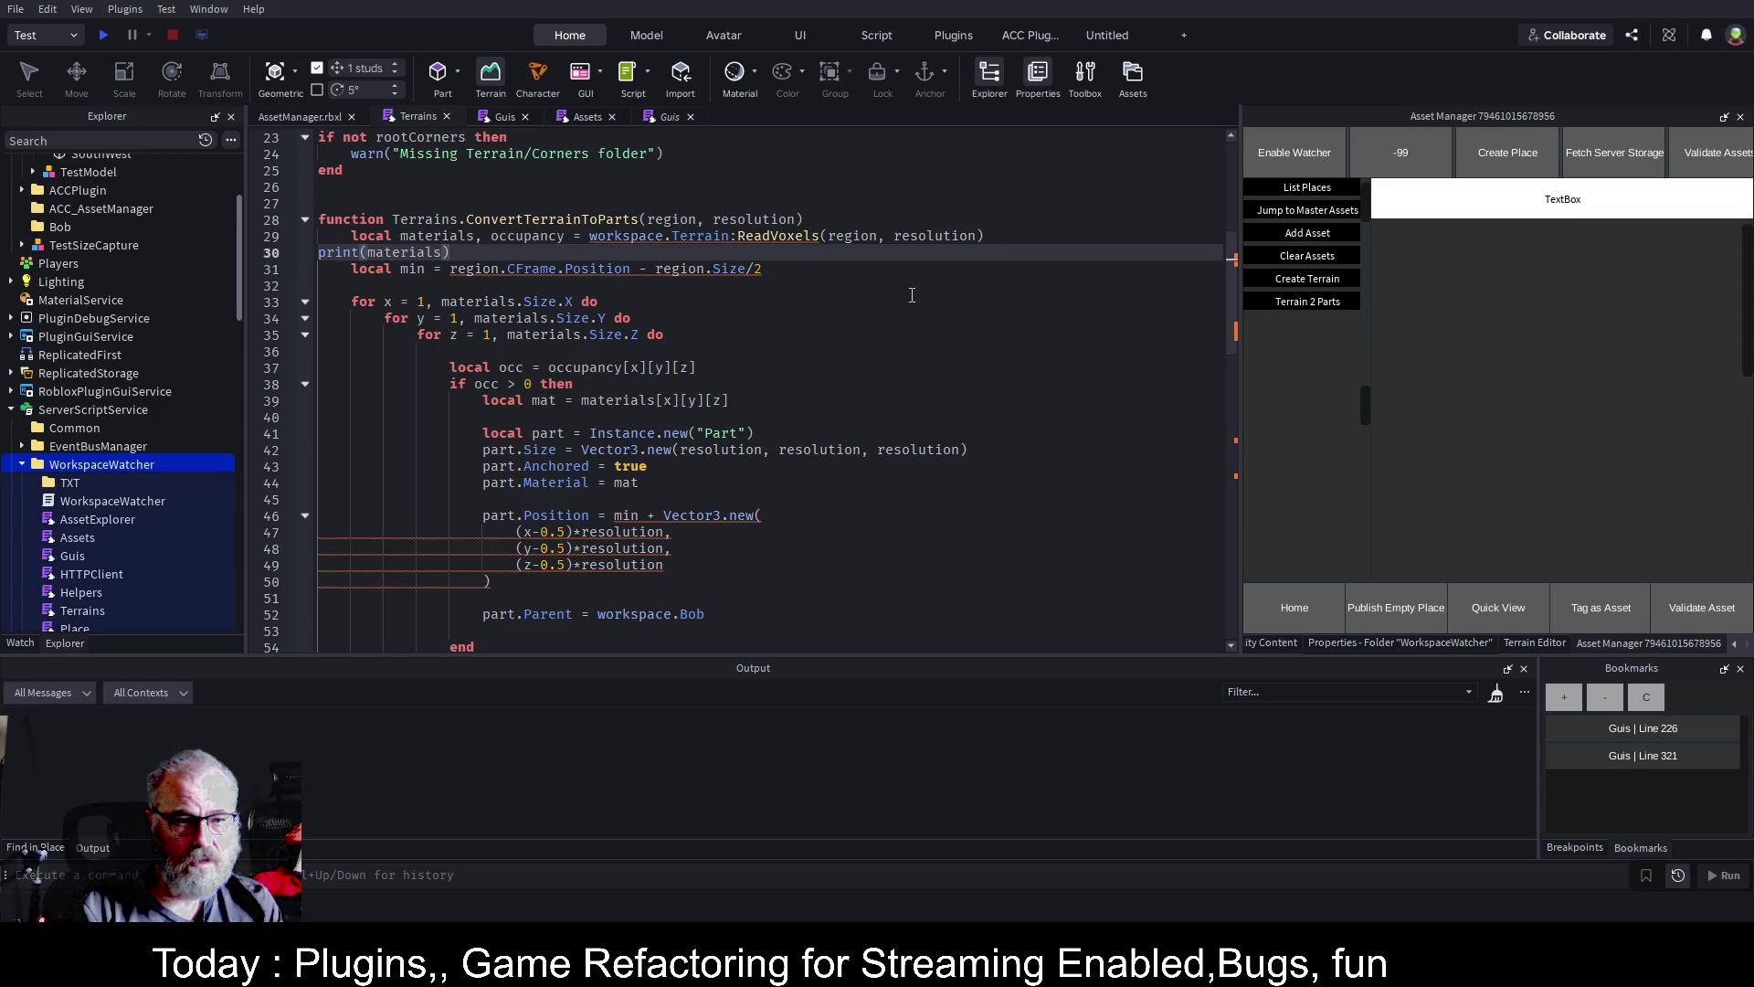
{"action": "type", "text": ",occupancy"}
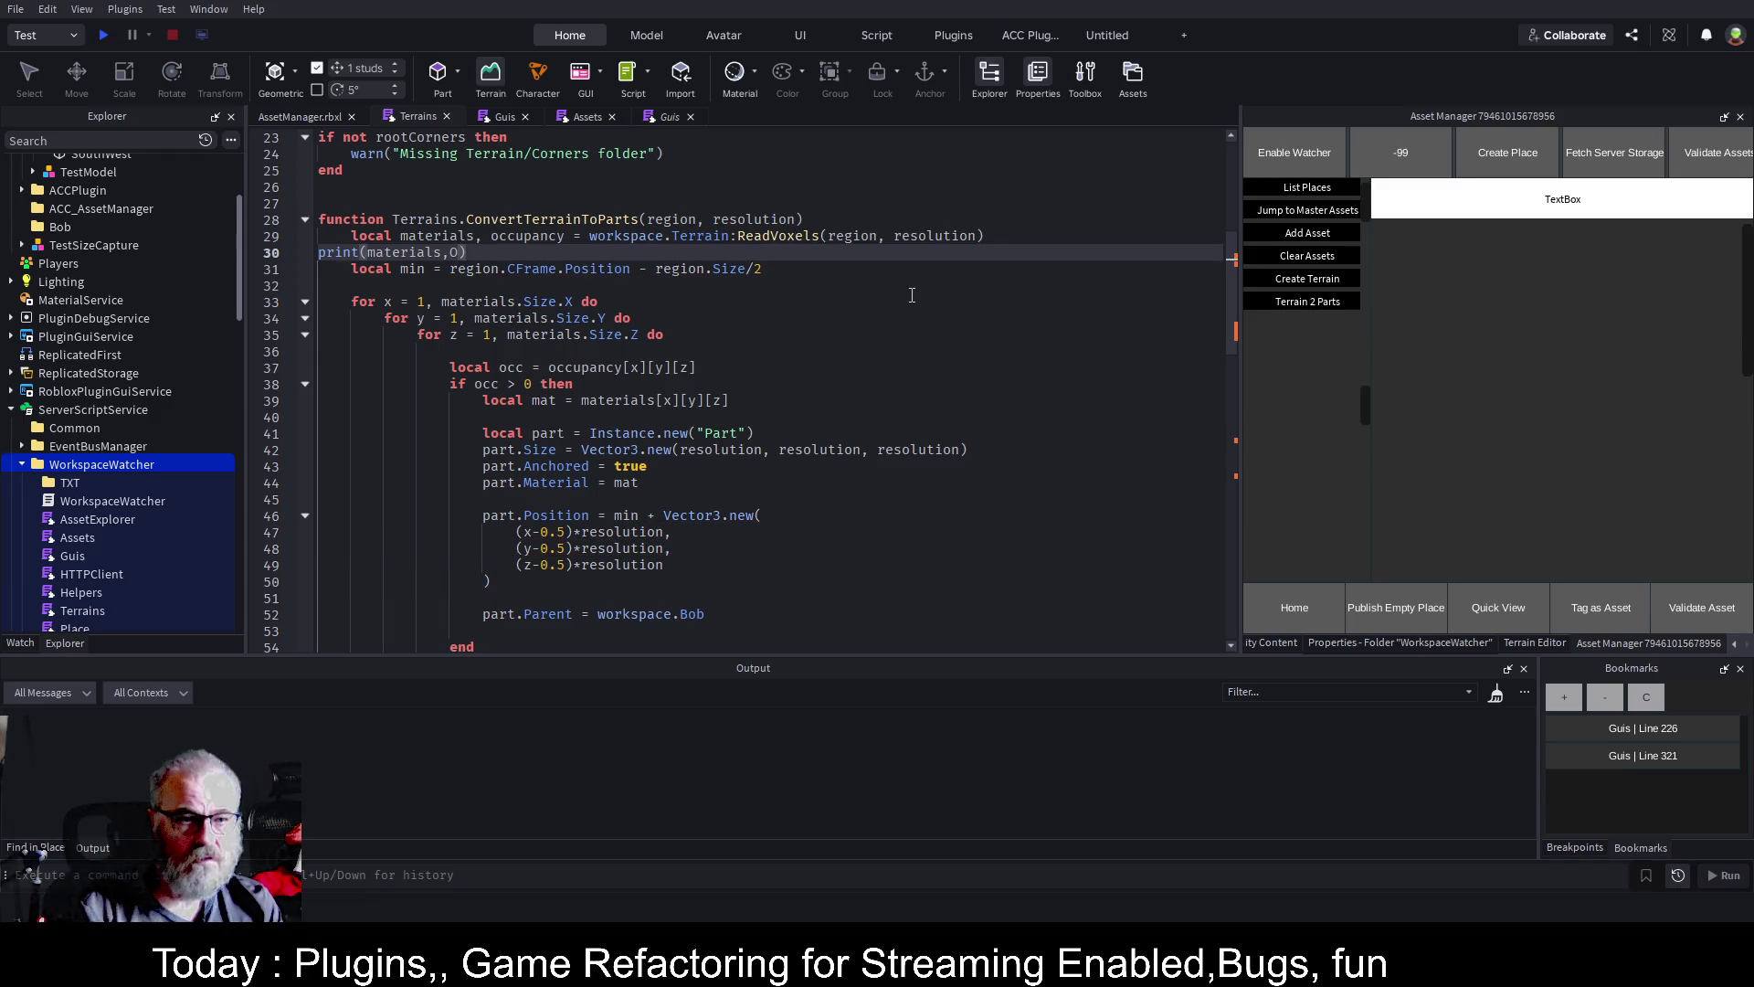
{"action": "type", "text": ")"}
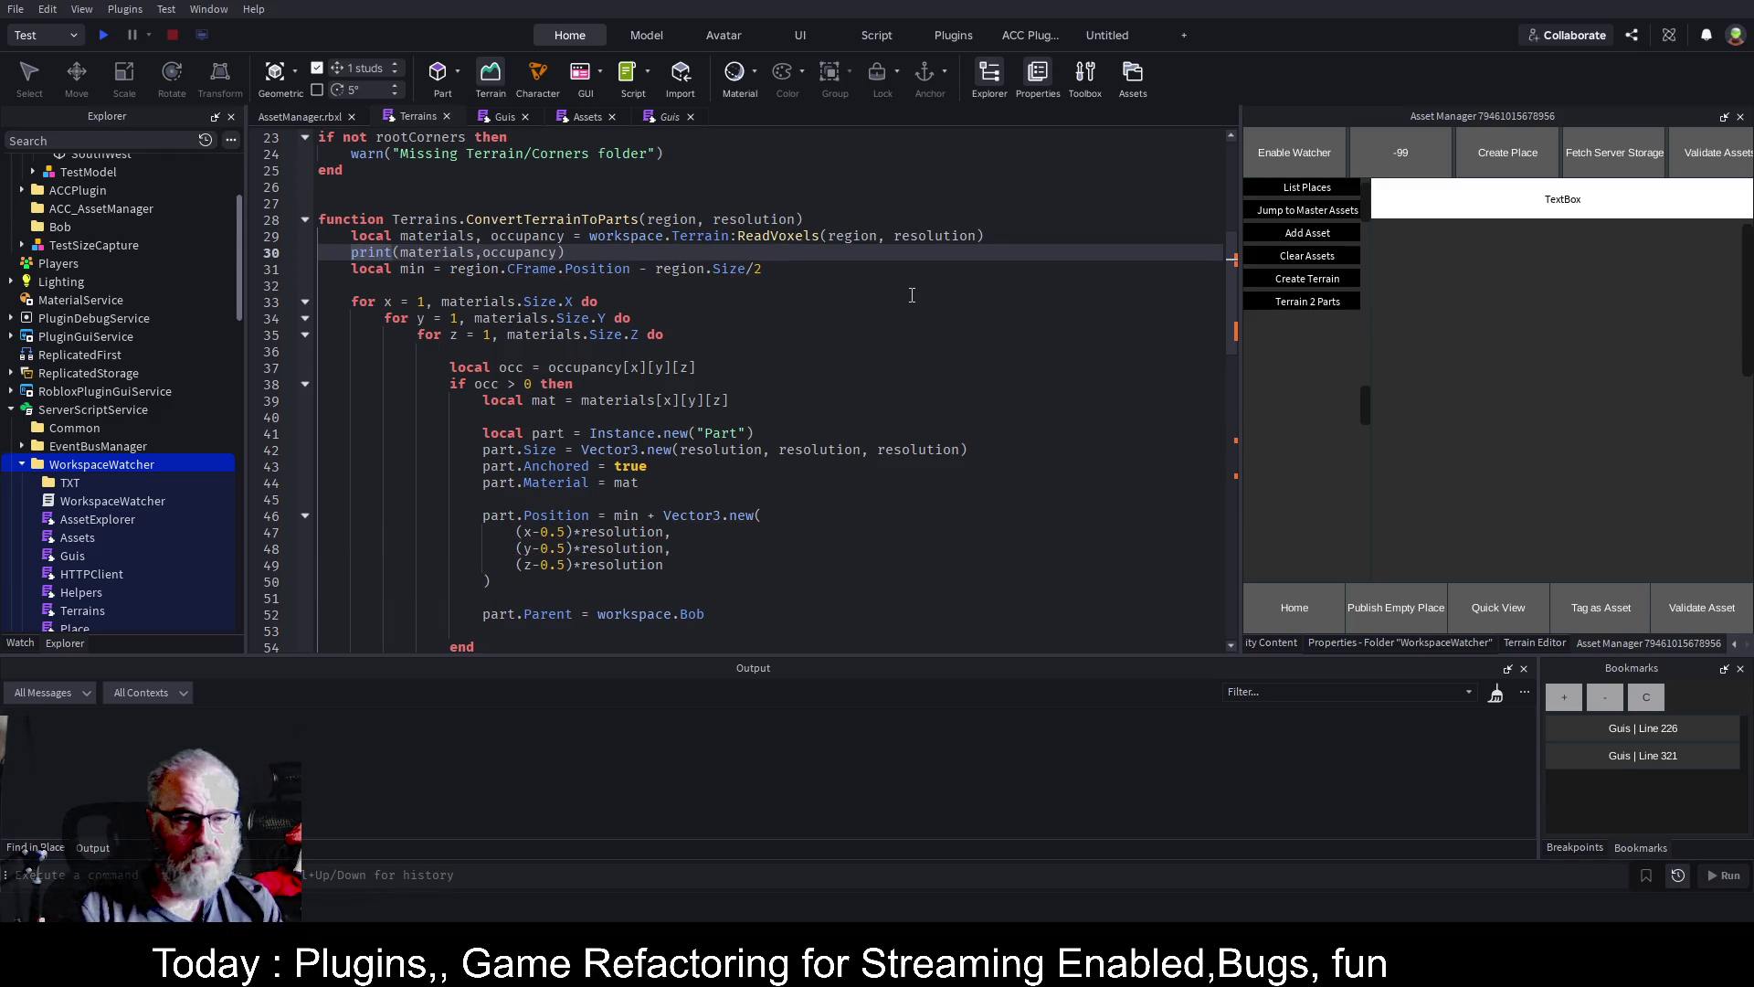
{"action": "key", "text": "Return"}
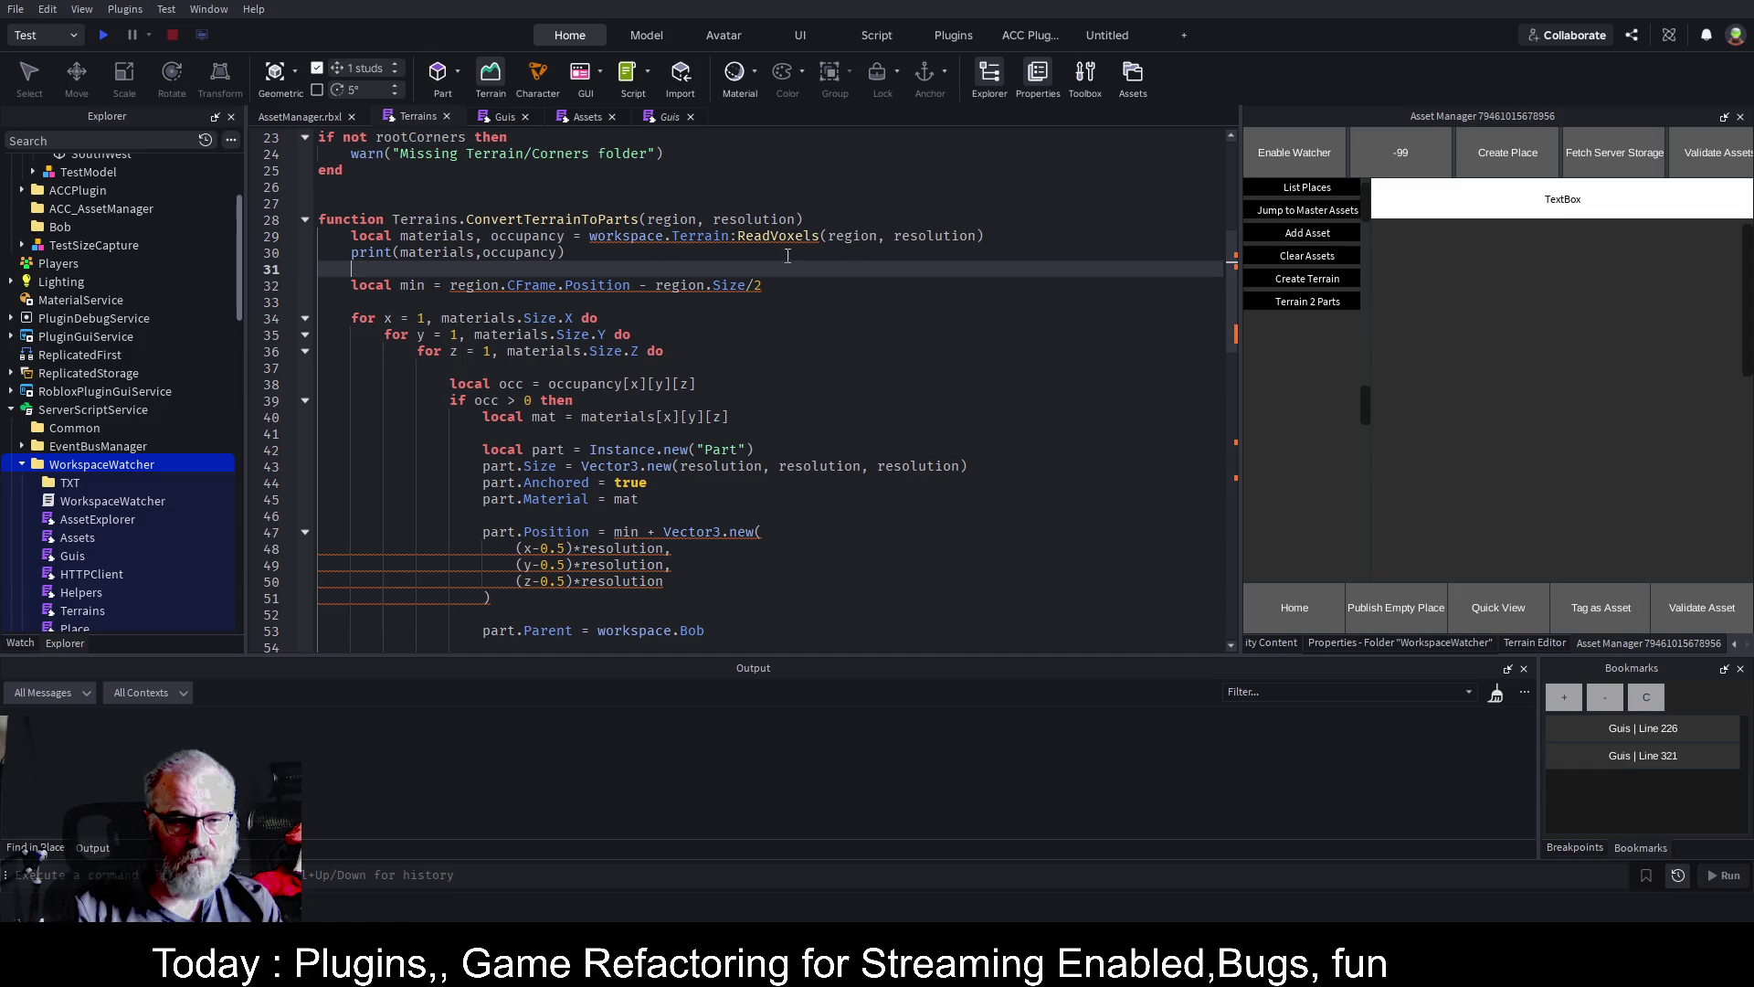
Add print(x), print(y) and print(z) debug lines inside the three nested loops
{"action": "left_click", "coordinate": [924, 325]}
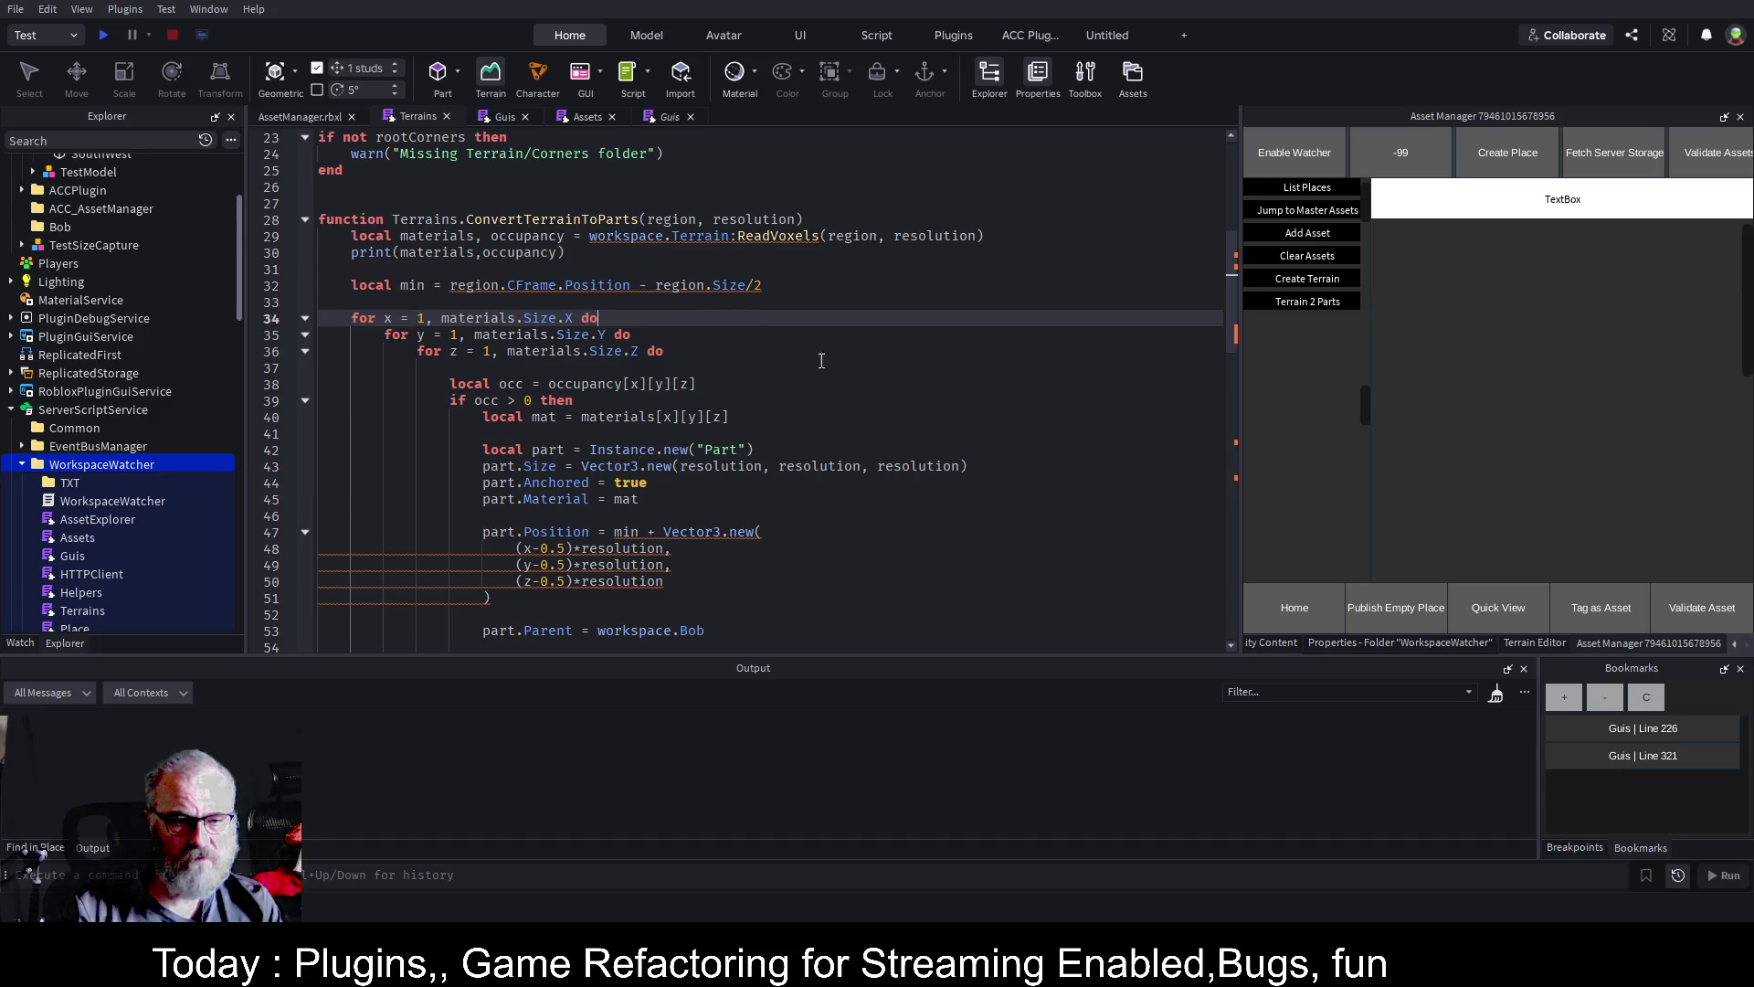
{"action": "key", "text": "Return"}
{"action": "type", "text": "pr"}
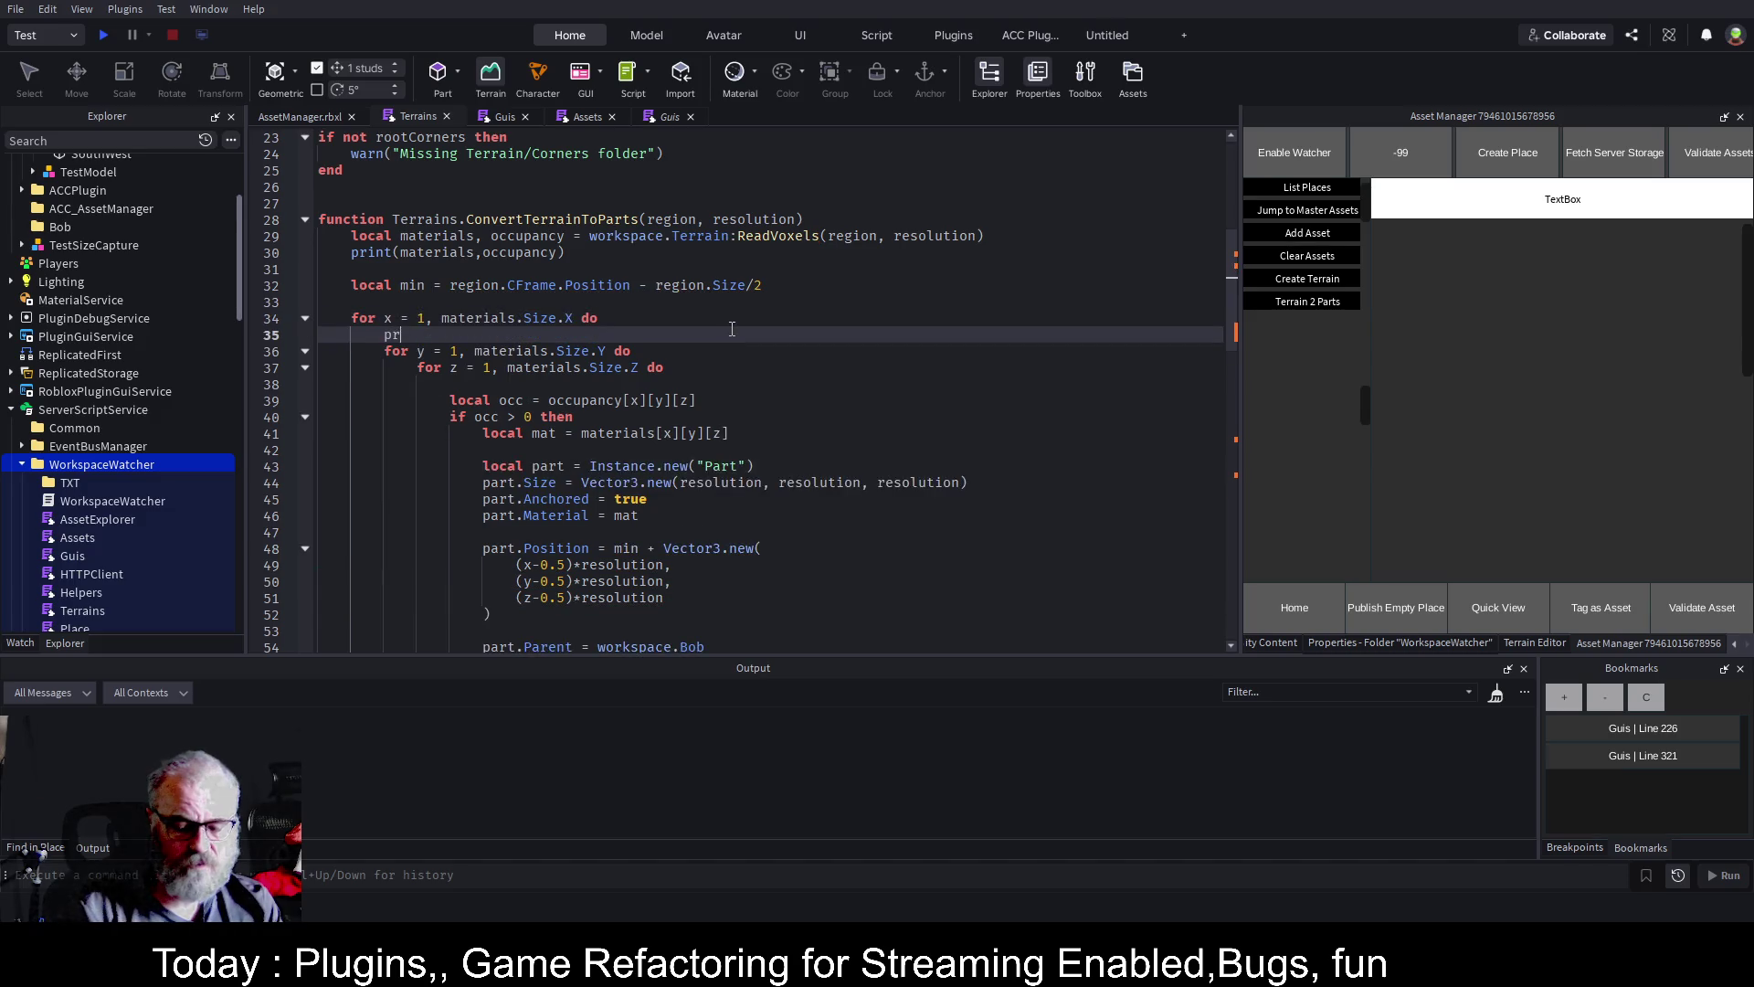
{"action": "type", "text": "int(x))"}
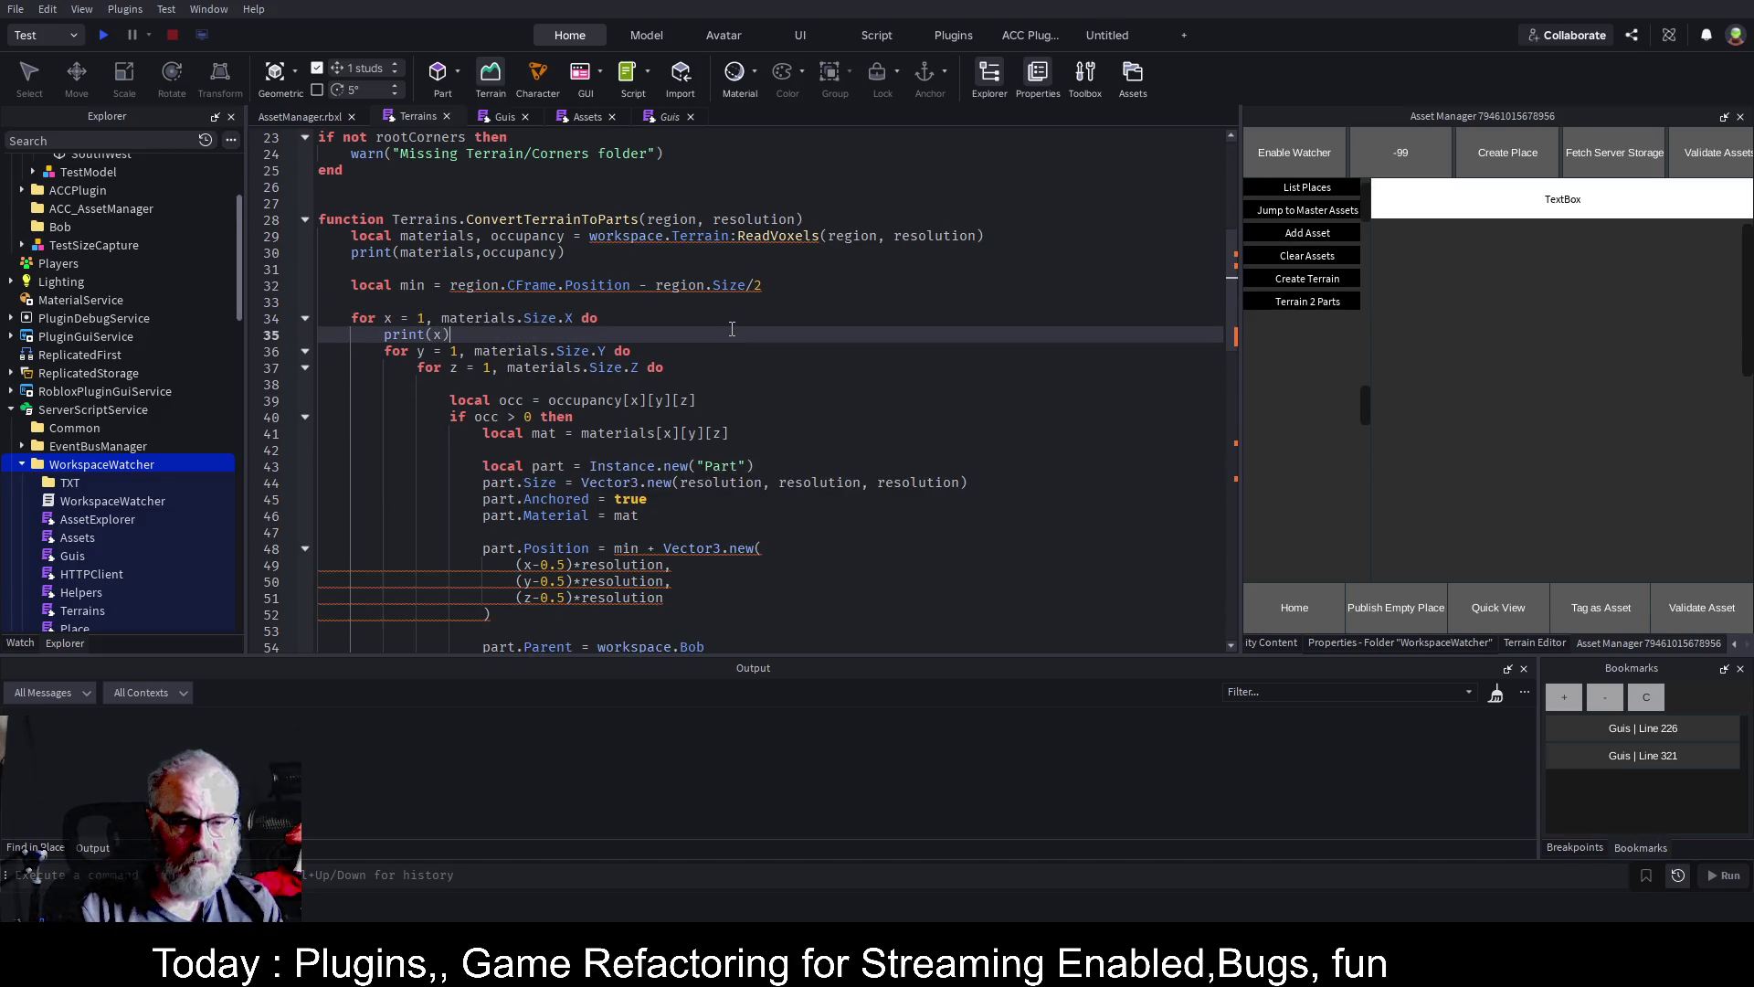
{"action": "key", "text": "Down"}
{"action": "key", "text": "End"}
{"action": "key", "text": "Return"}
{"action": "type", "text": "pr"}
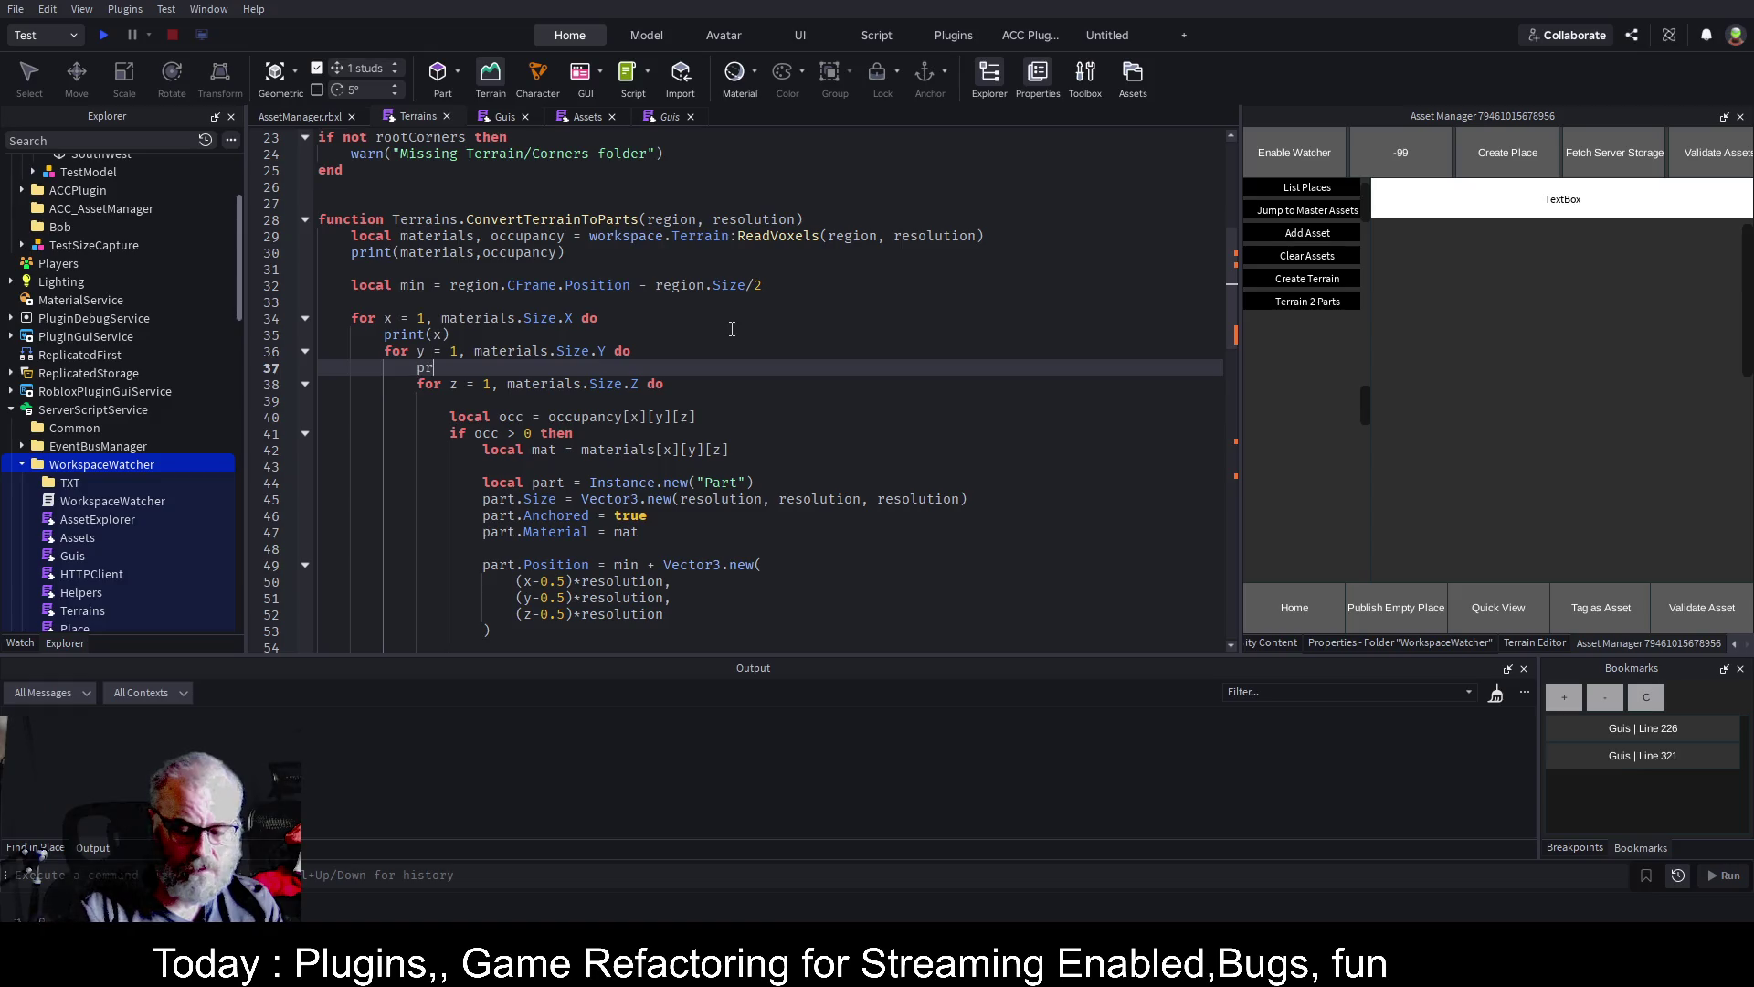
{"action": "type", "text": "int(y)"}
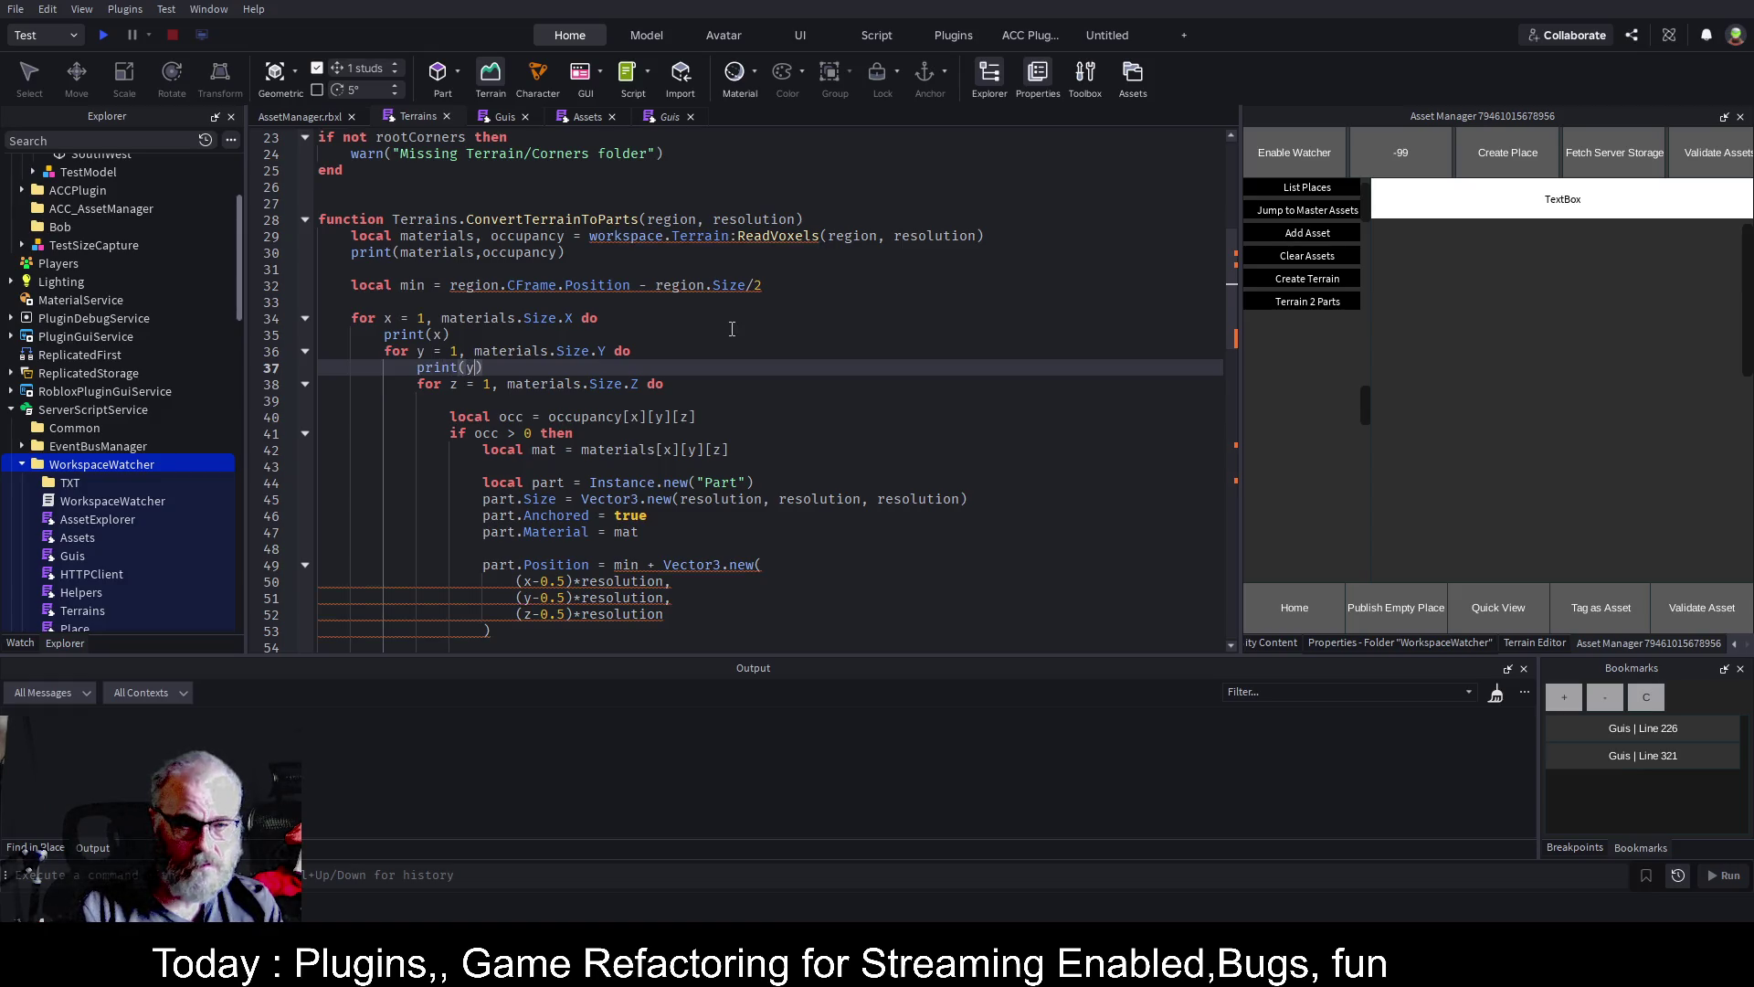
{"action": "key", "text": "Down"}
{"action": "key", "text": "Down"}
{"action": "type", "text": "pri"}
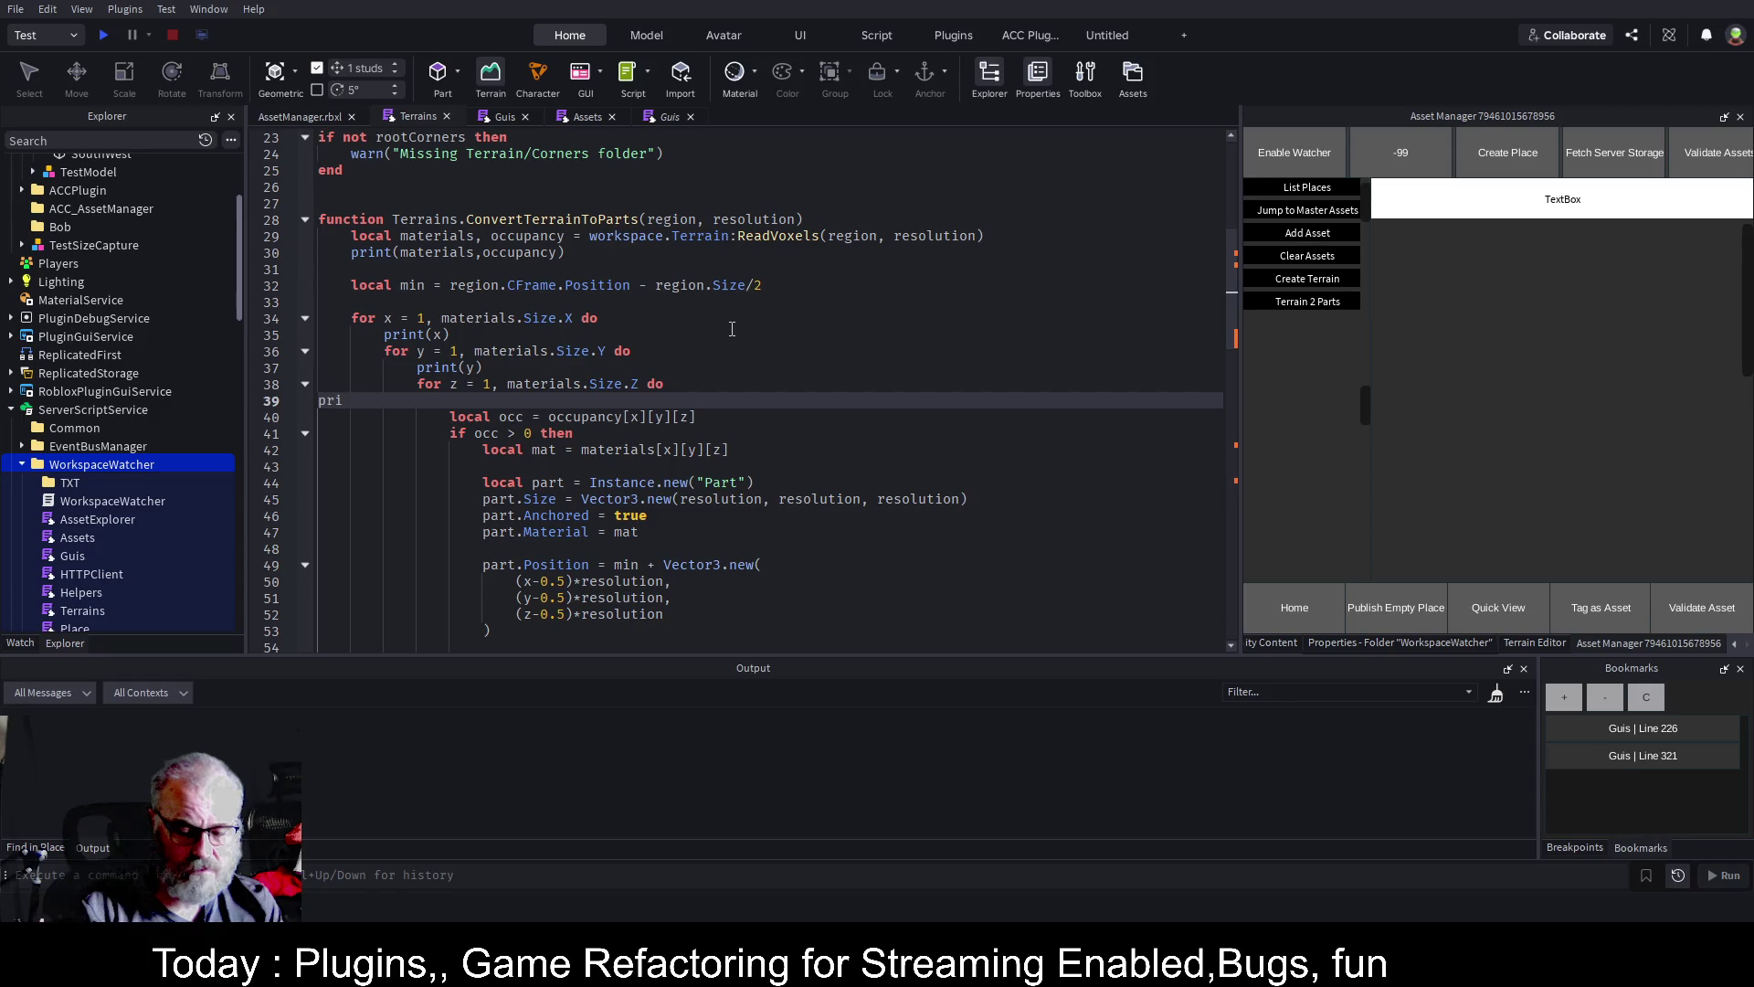
{"action": "type", "text": "nt(z)"}
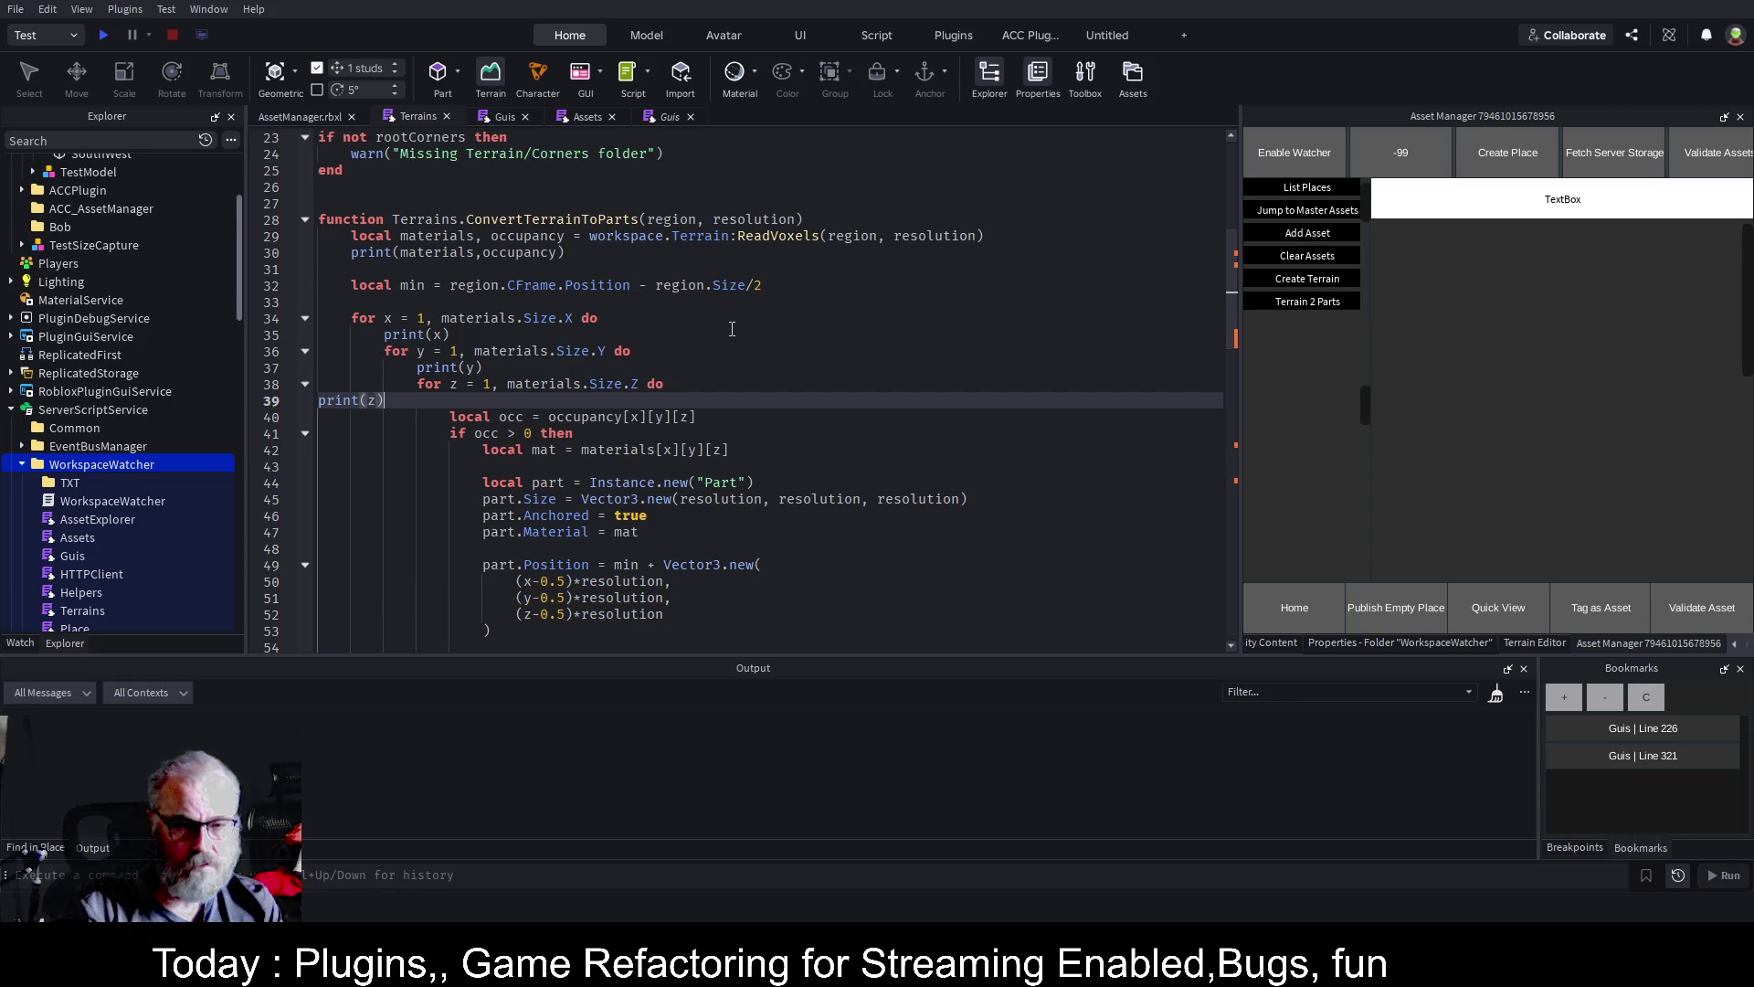
{"action": "key", "text": "Home"}
{"action": "key", "text": "Tab"}
{"action": "key", "text": "Tab"}
{"action": "key", "text": "Tab"}
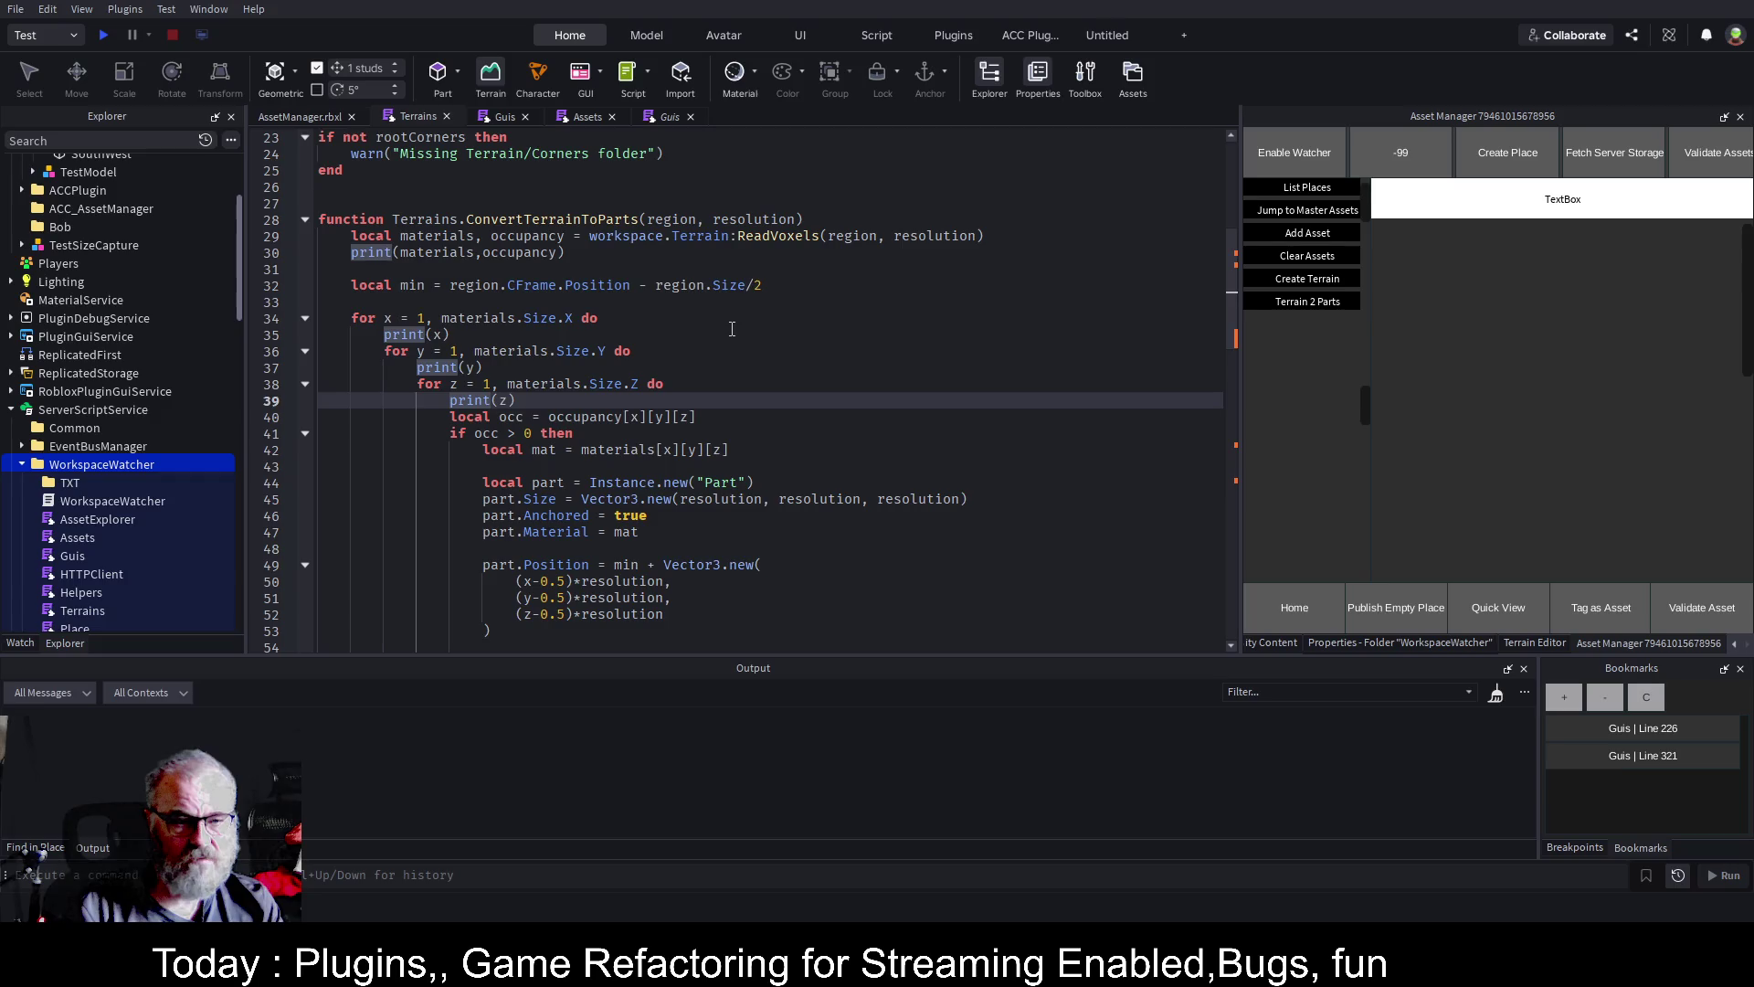
Save the place with the new debug prints in ConvertTerrainToParts
{"action": "key", "text": "ctrl+s"}
{"action": "left_click", "coordinate": [825, 484]}
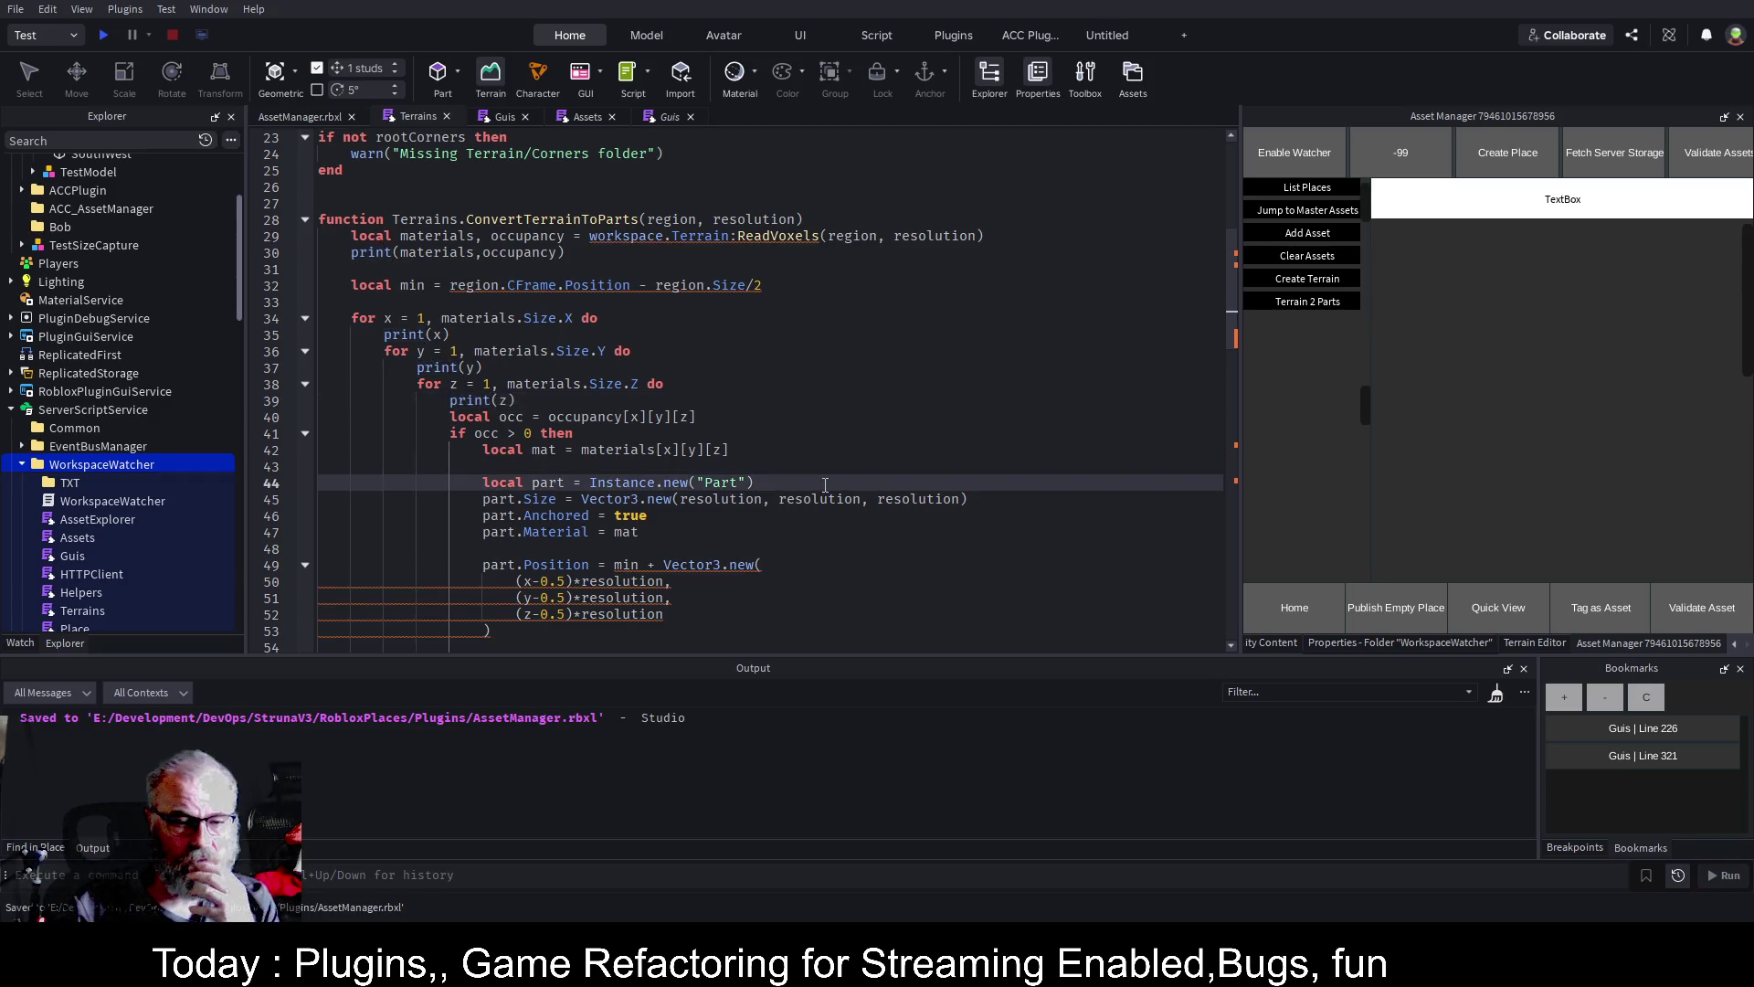
{"action": "scroll", "coordinate": [825, 486], "scroll_direction": "down", "scroll_amount": 3}
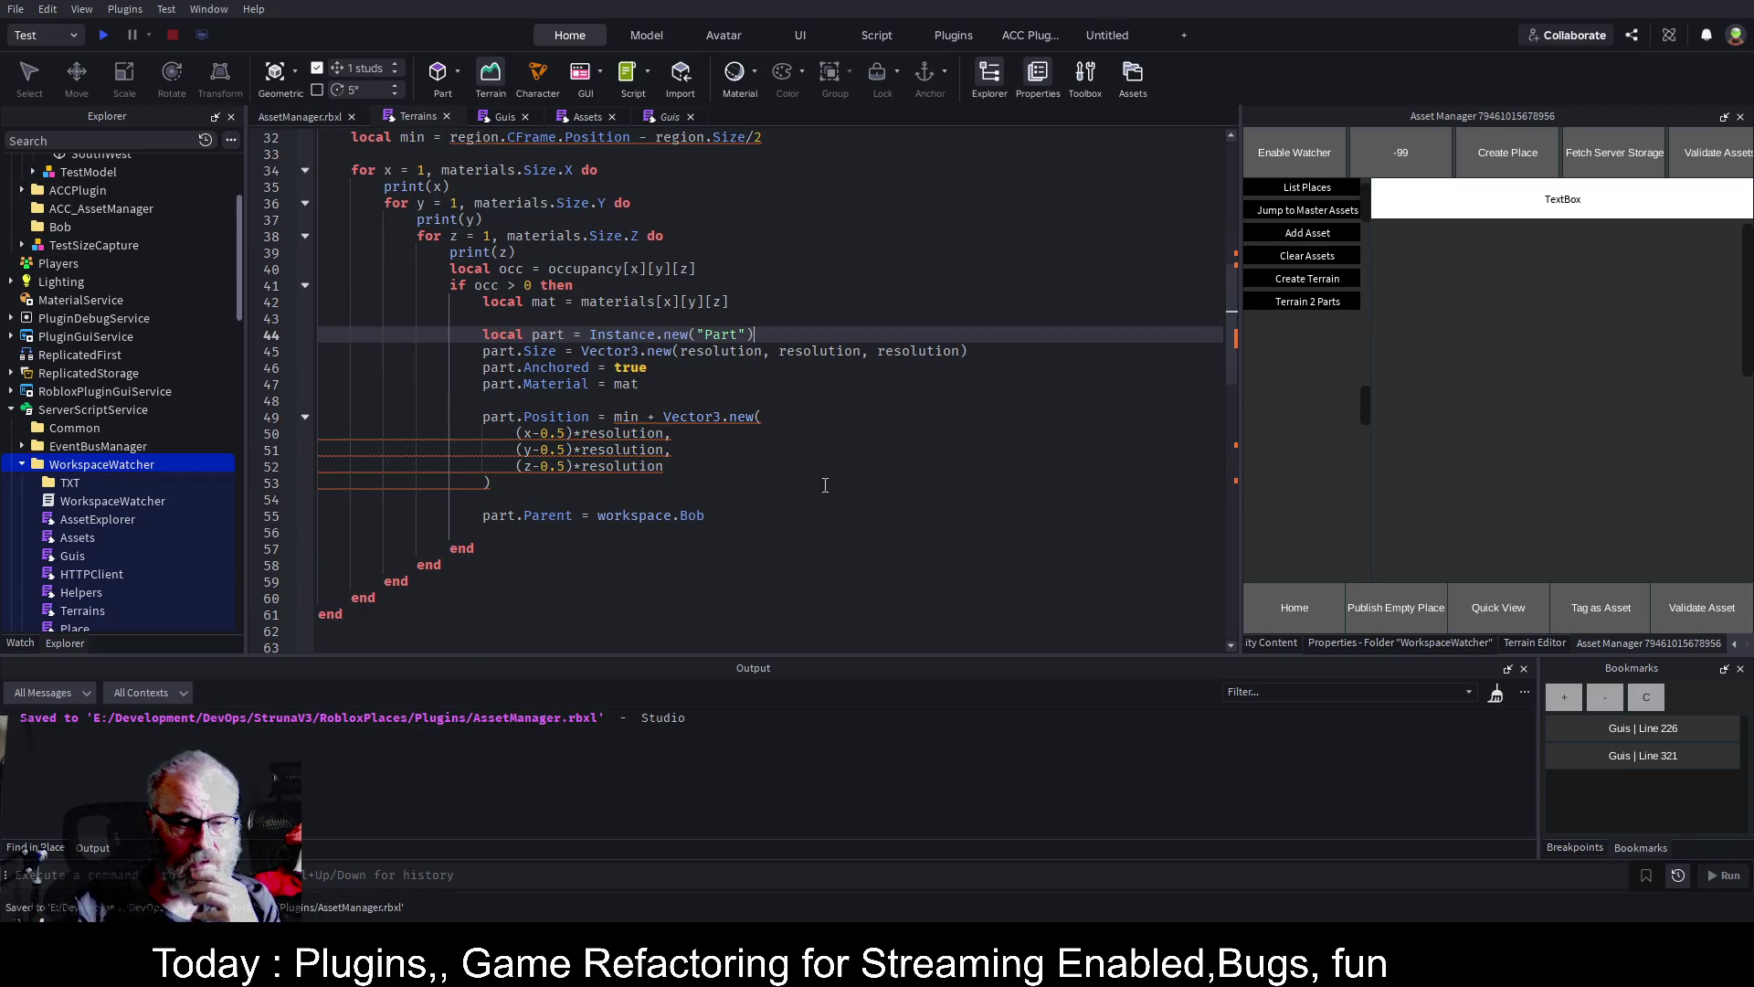
Reload the WorkspaceWatcher plugin and run Terrain 2 Parts from the Asset Manager
{"action": "left_click", "coordinate": [96, 466]}
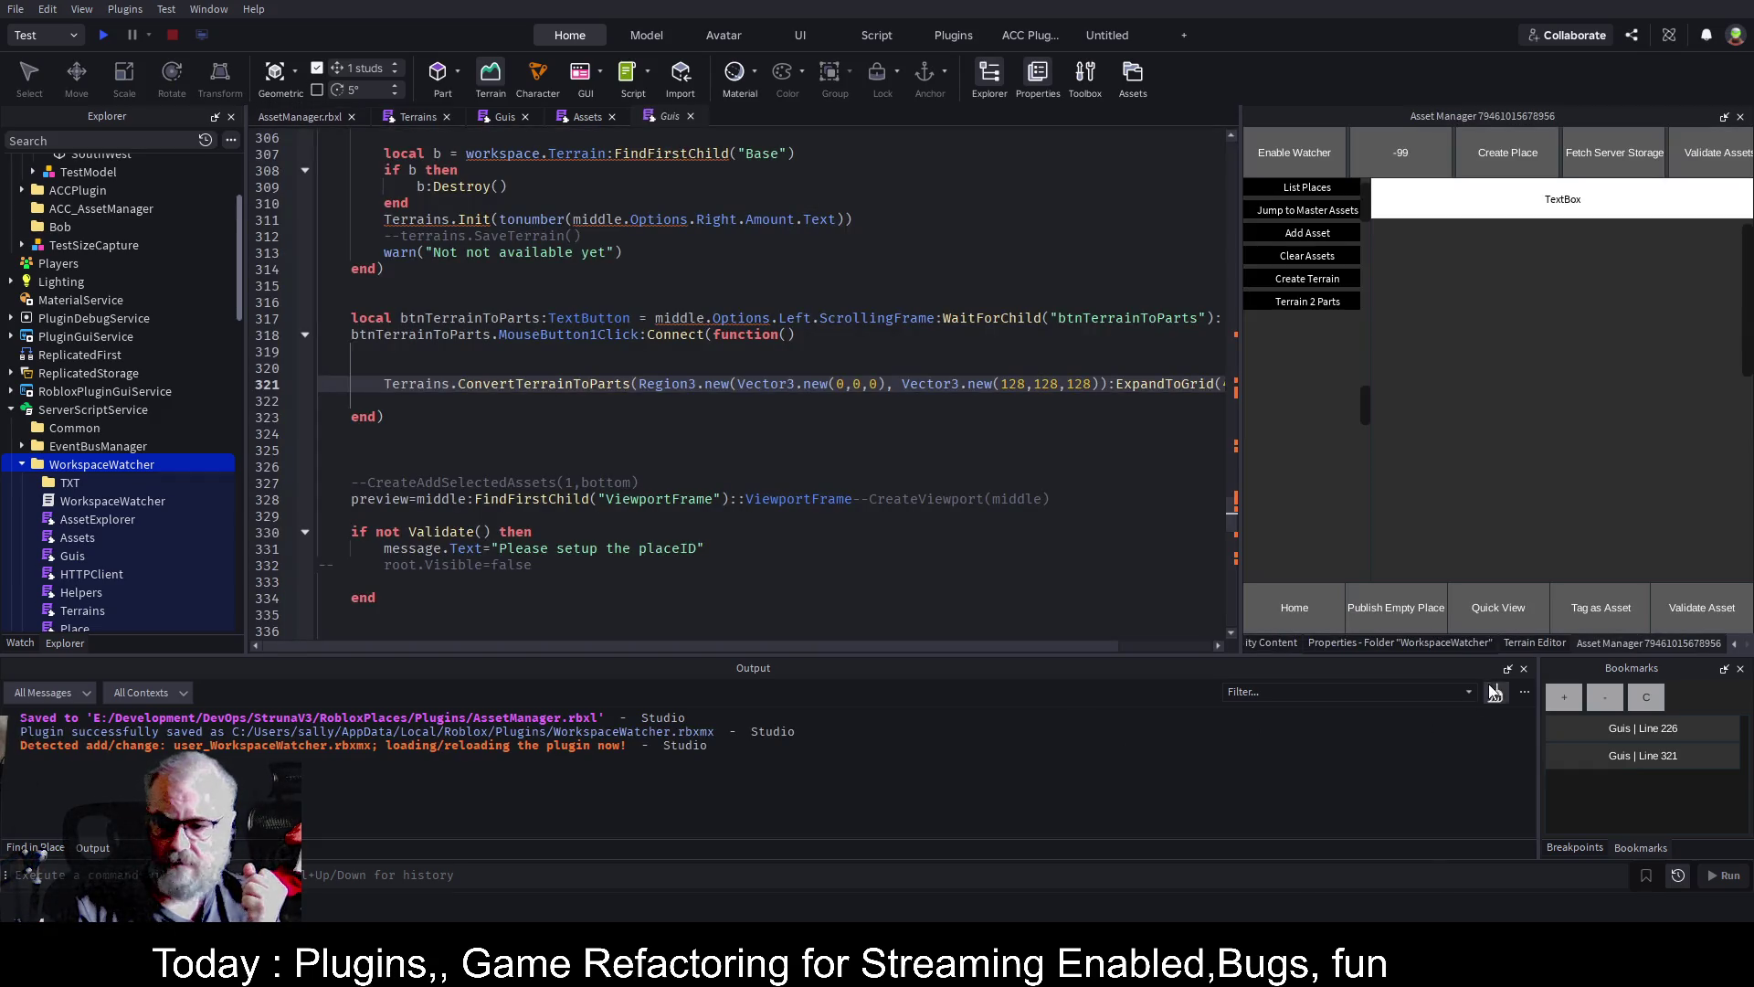
{"action": "left_click", "coordinate": [1495, 693]}
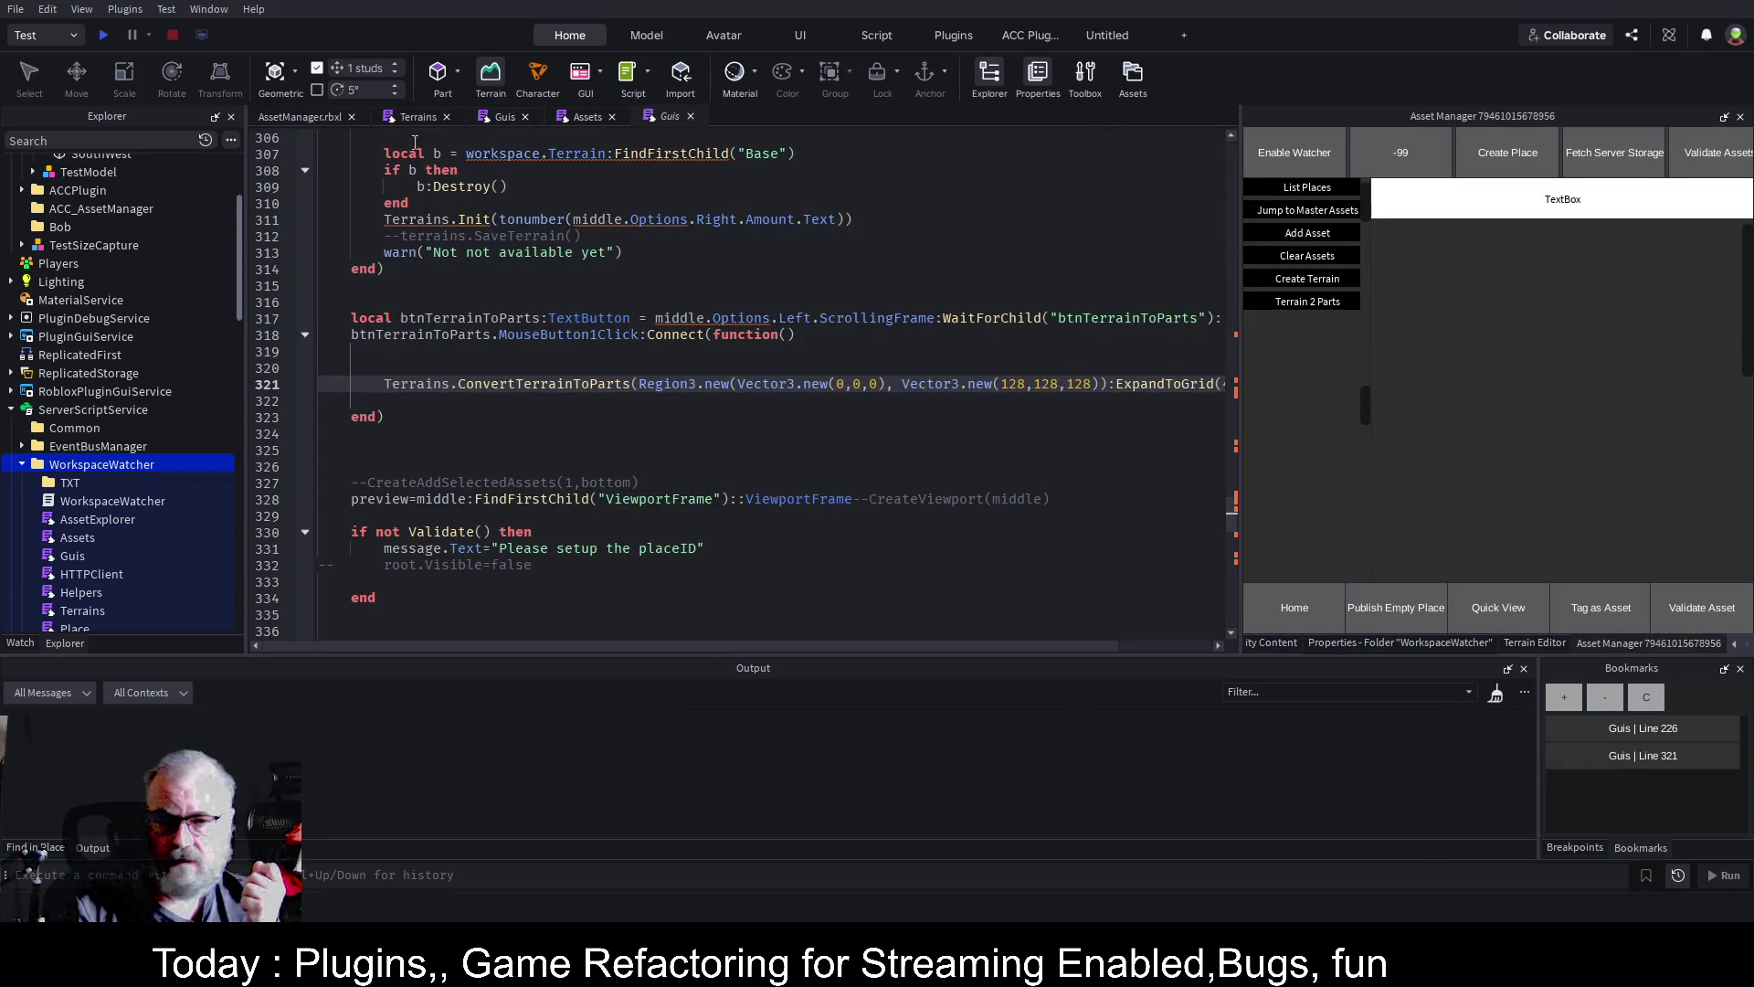
{"action": "left_click", "coordinate": [315, 121]}
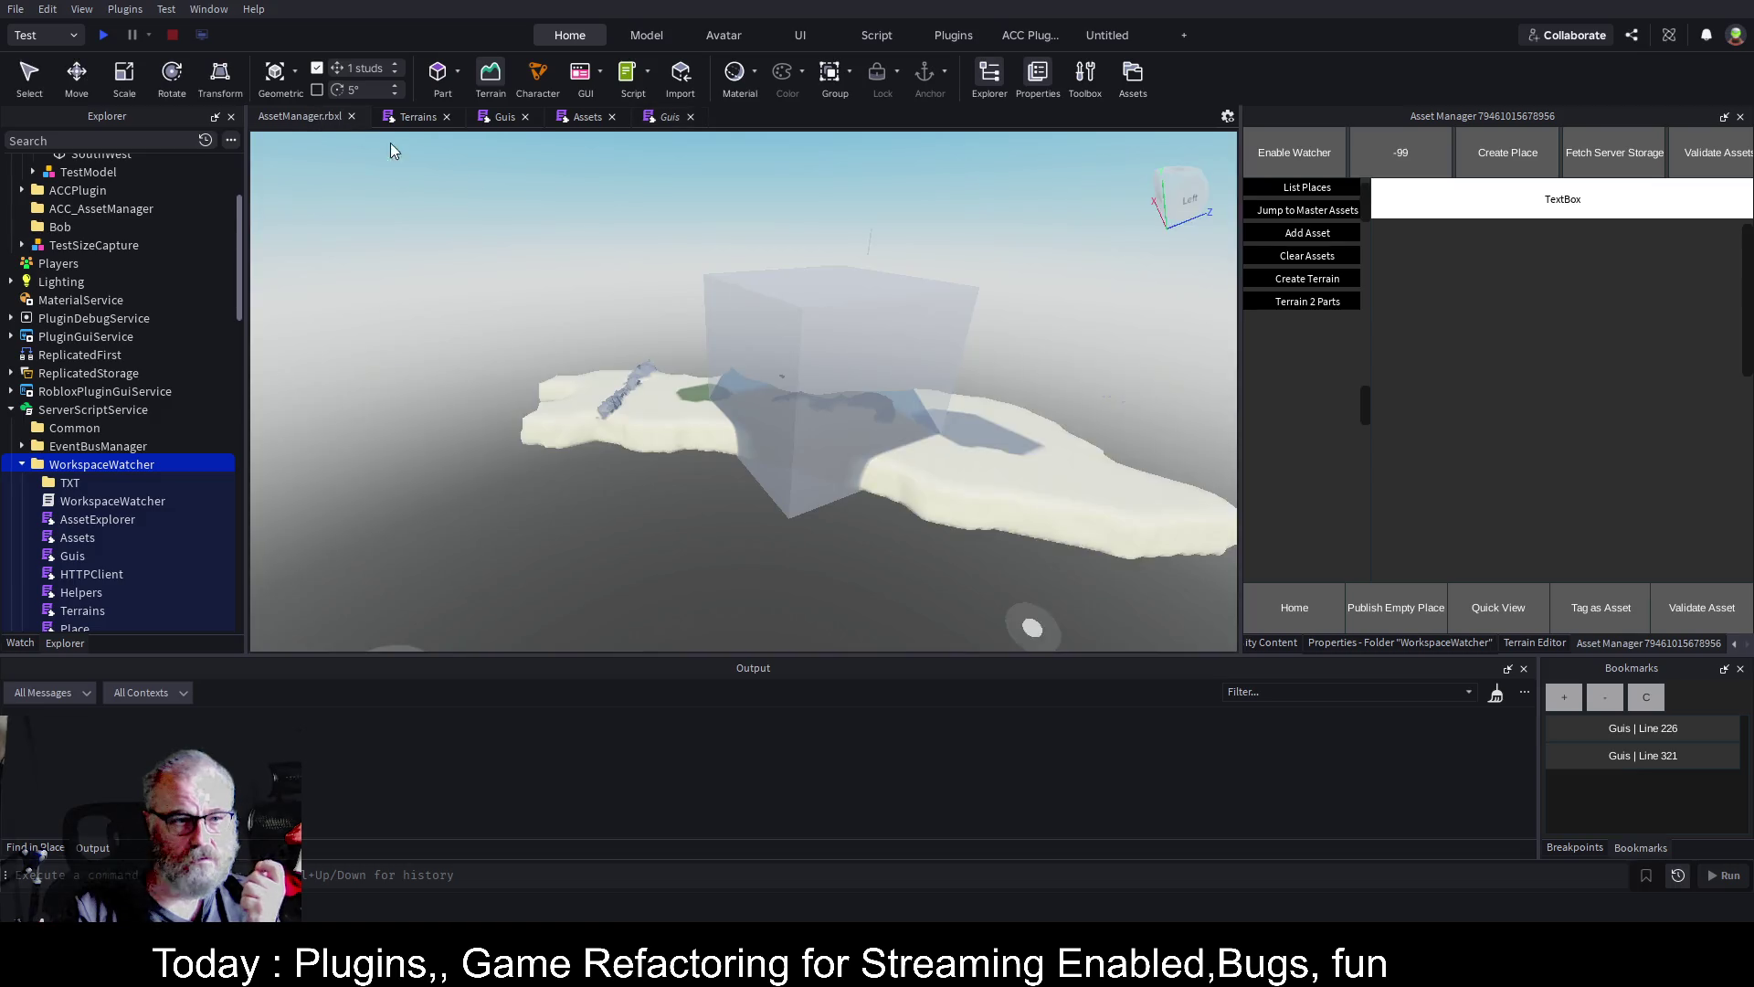
{"action": "left_click", "coordinate": [1313, 311]}
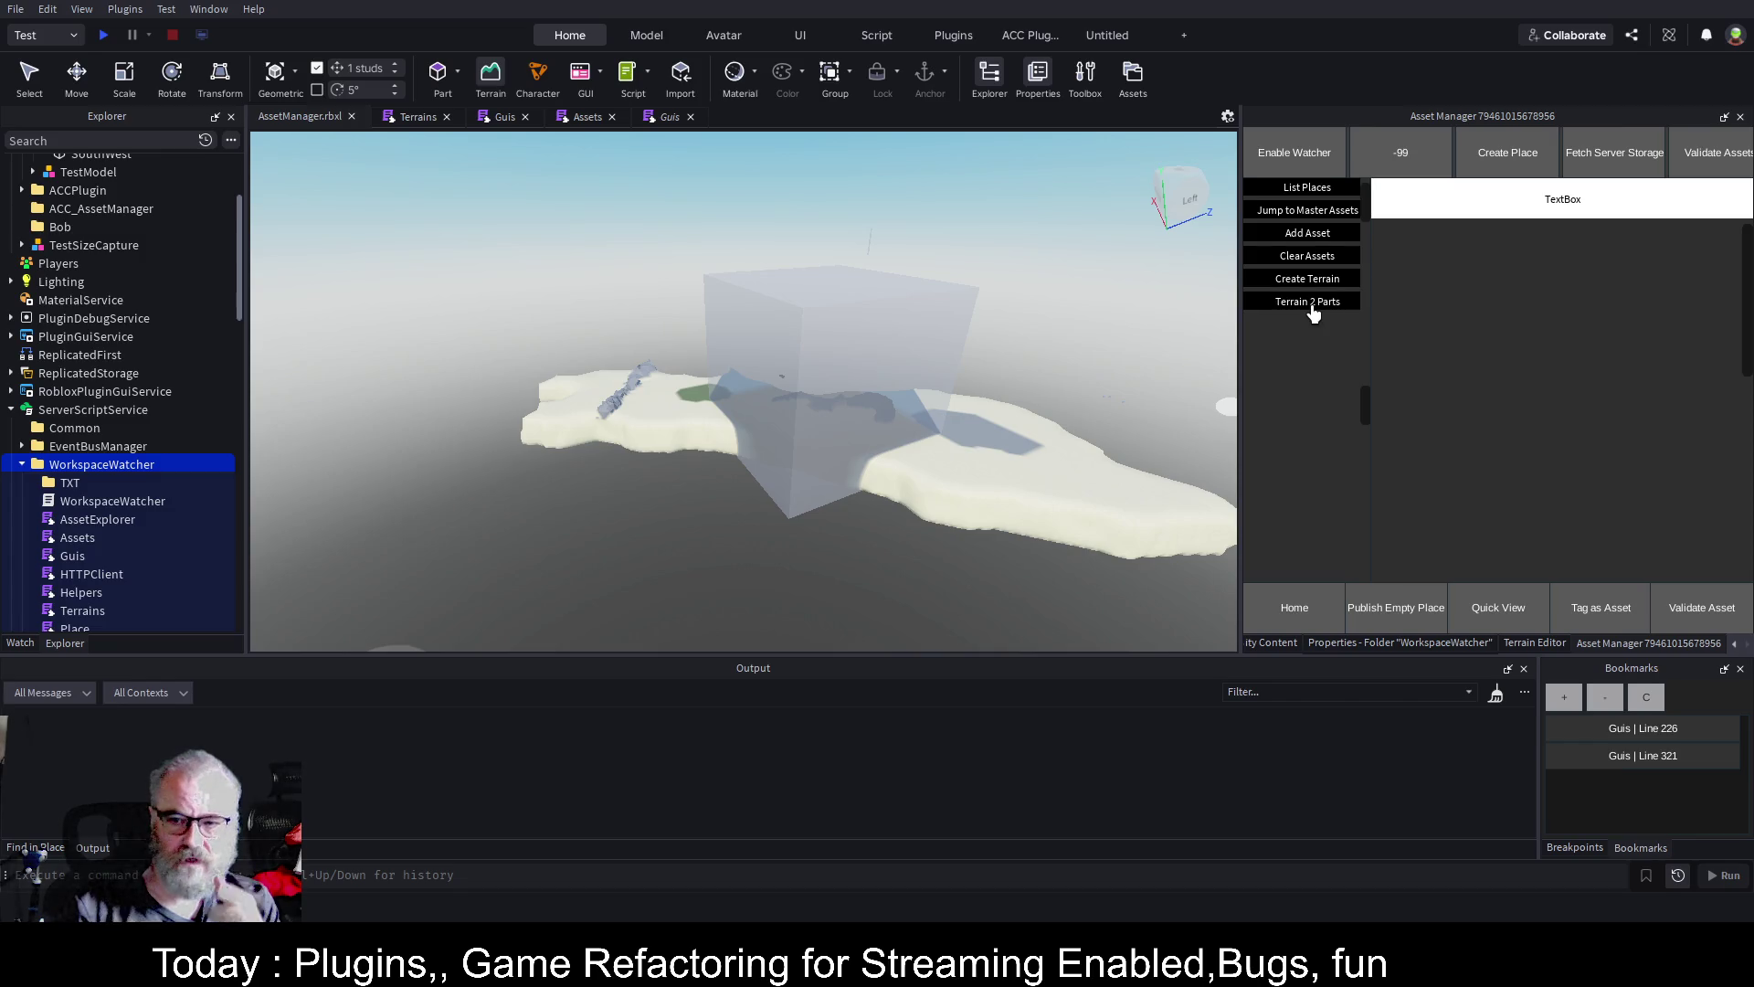
Close the duplicate Guis script tab and clear the output log
{"action": "left_click", "coordinate": [671, 119]}
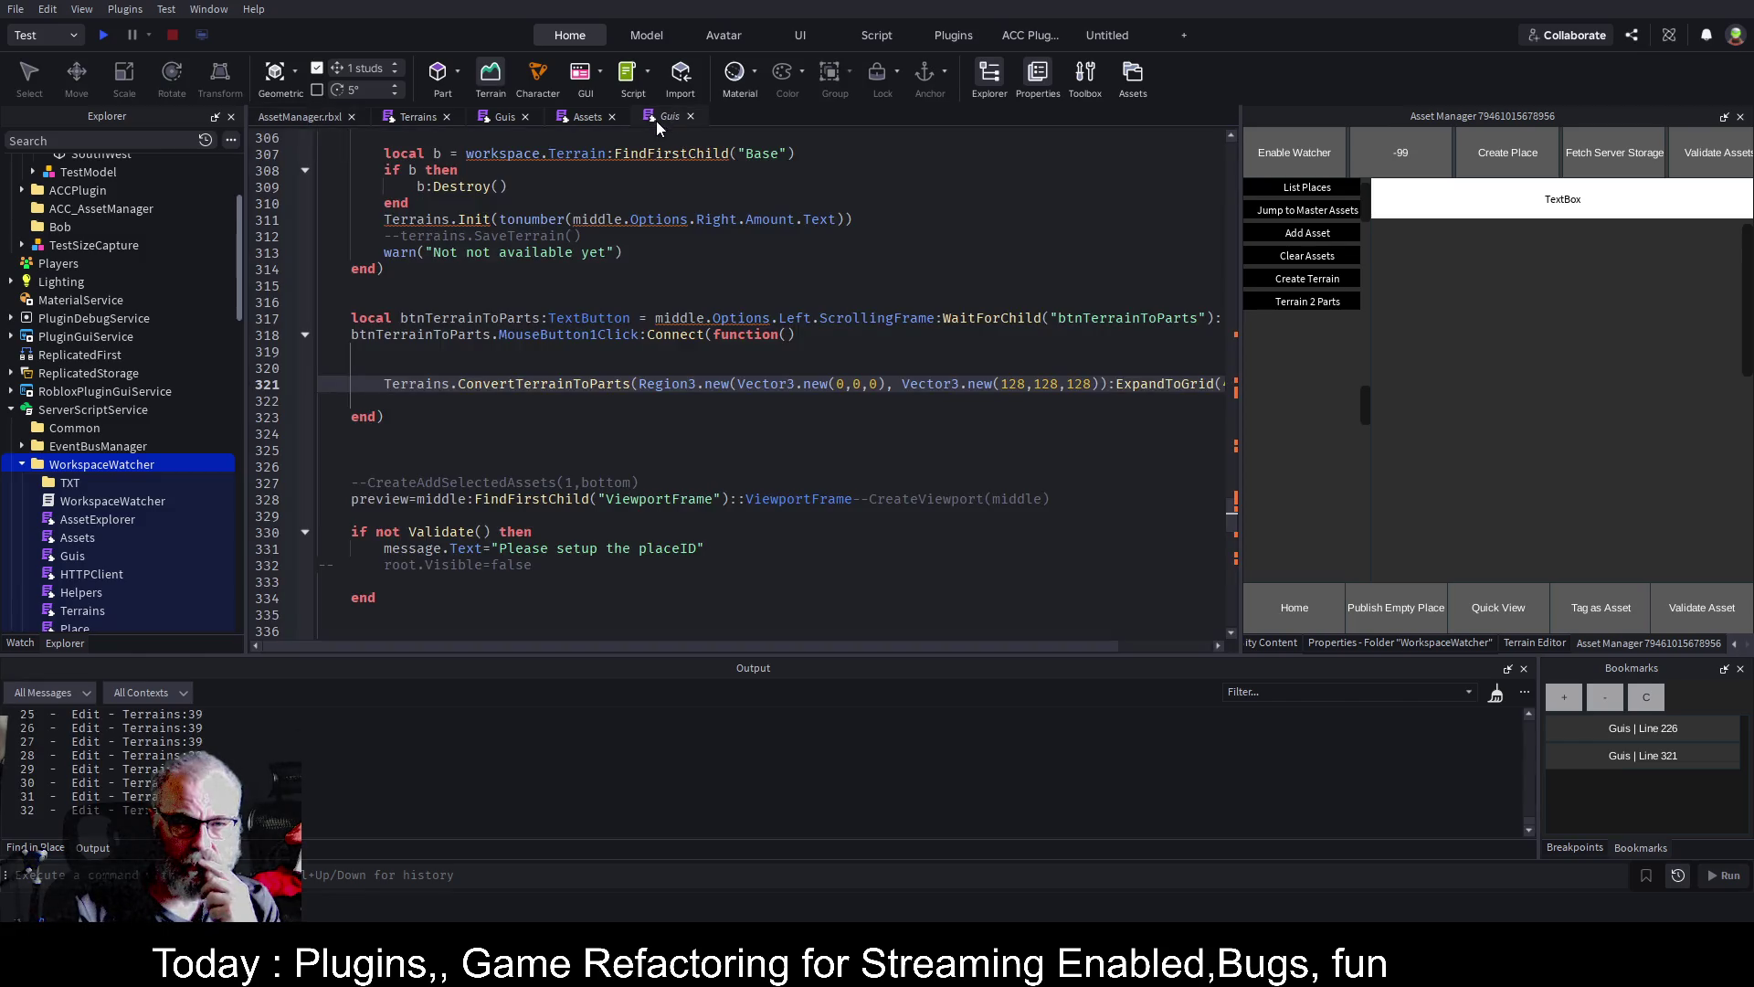
{"action": "left_click", "coordinate": [692, 119]}
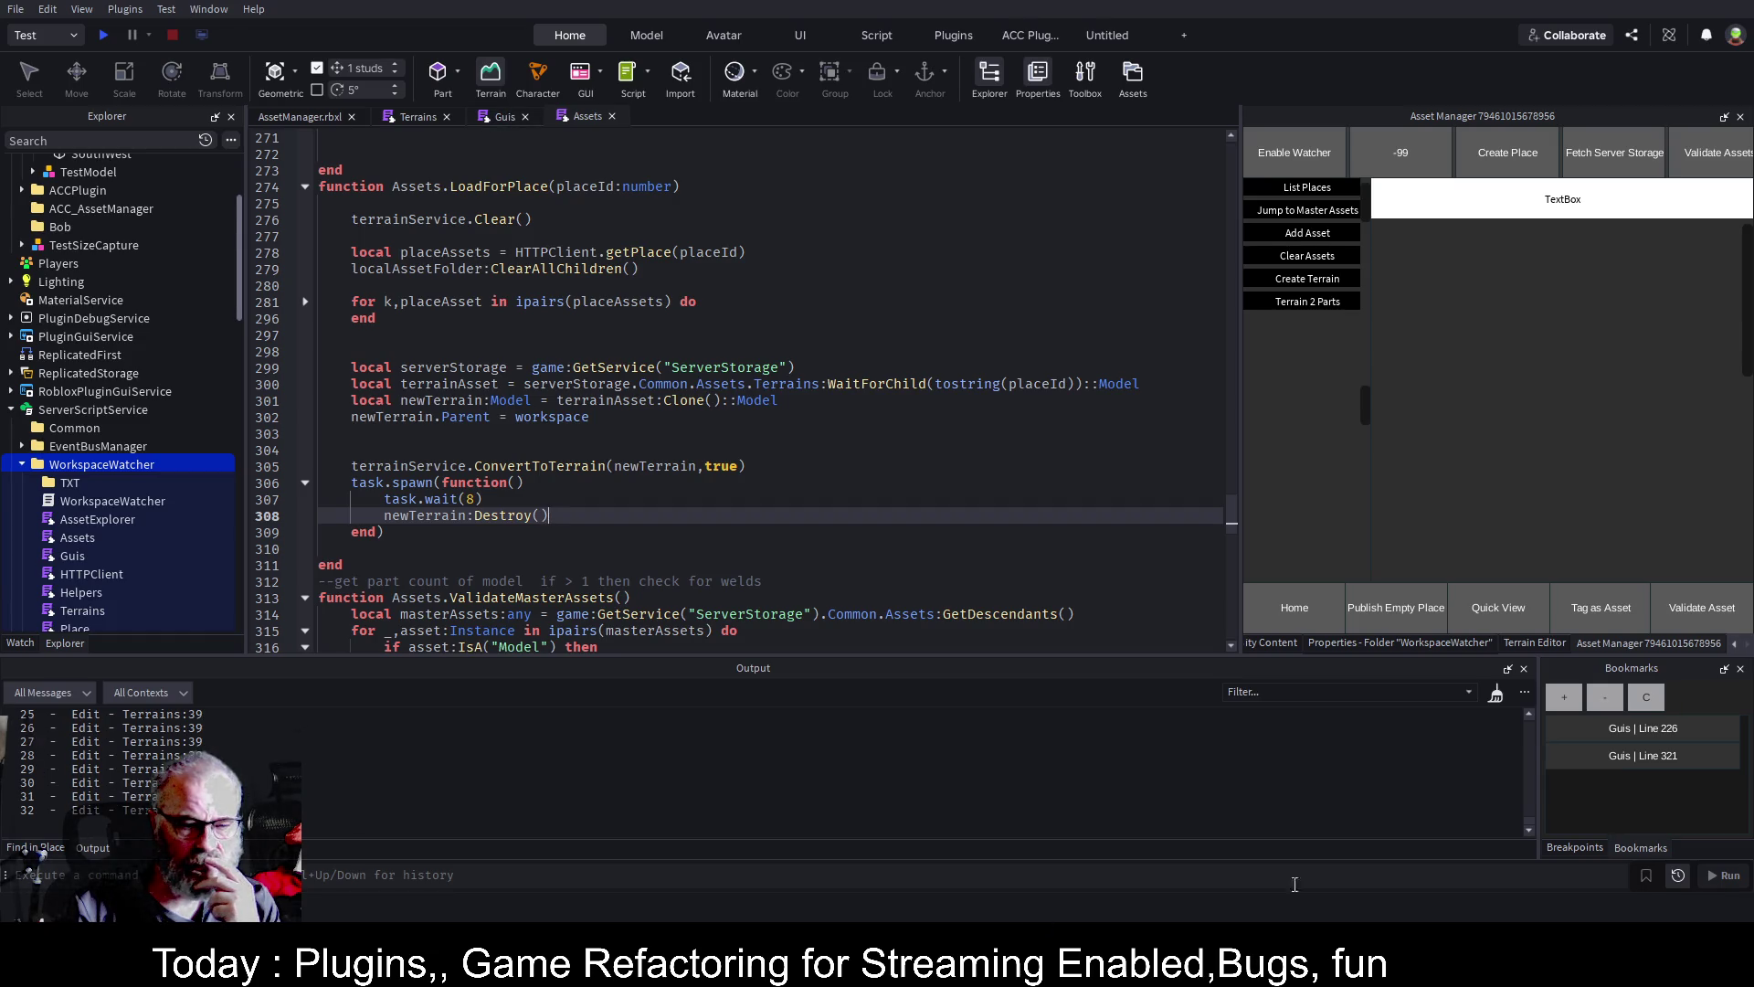
{"action": "left_click", "coordinate": [1498, 696]}
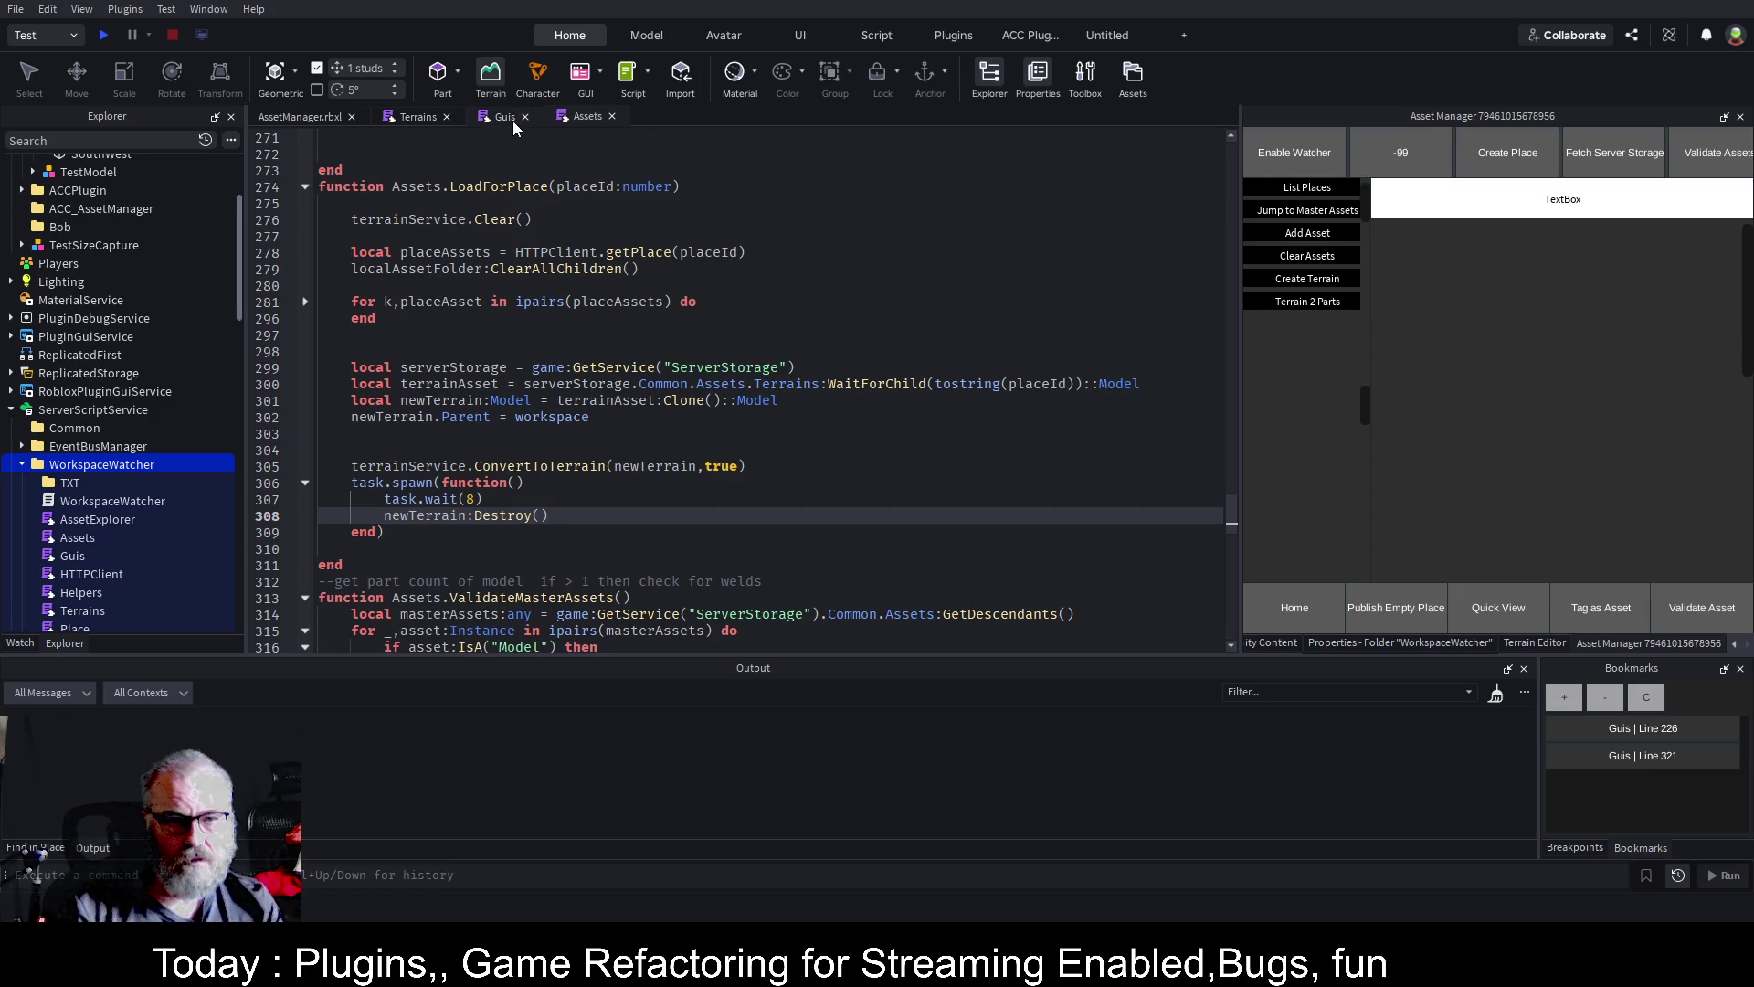
Add print("DONE") after the outer for x loop in ConvertTerrainToParts and save
{"action": "left_click", "coordinate": [441, 117]}
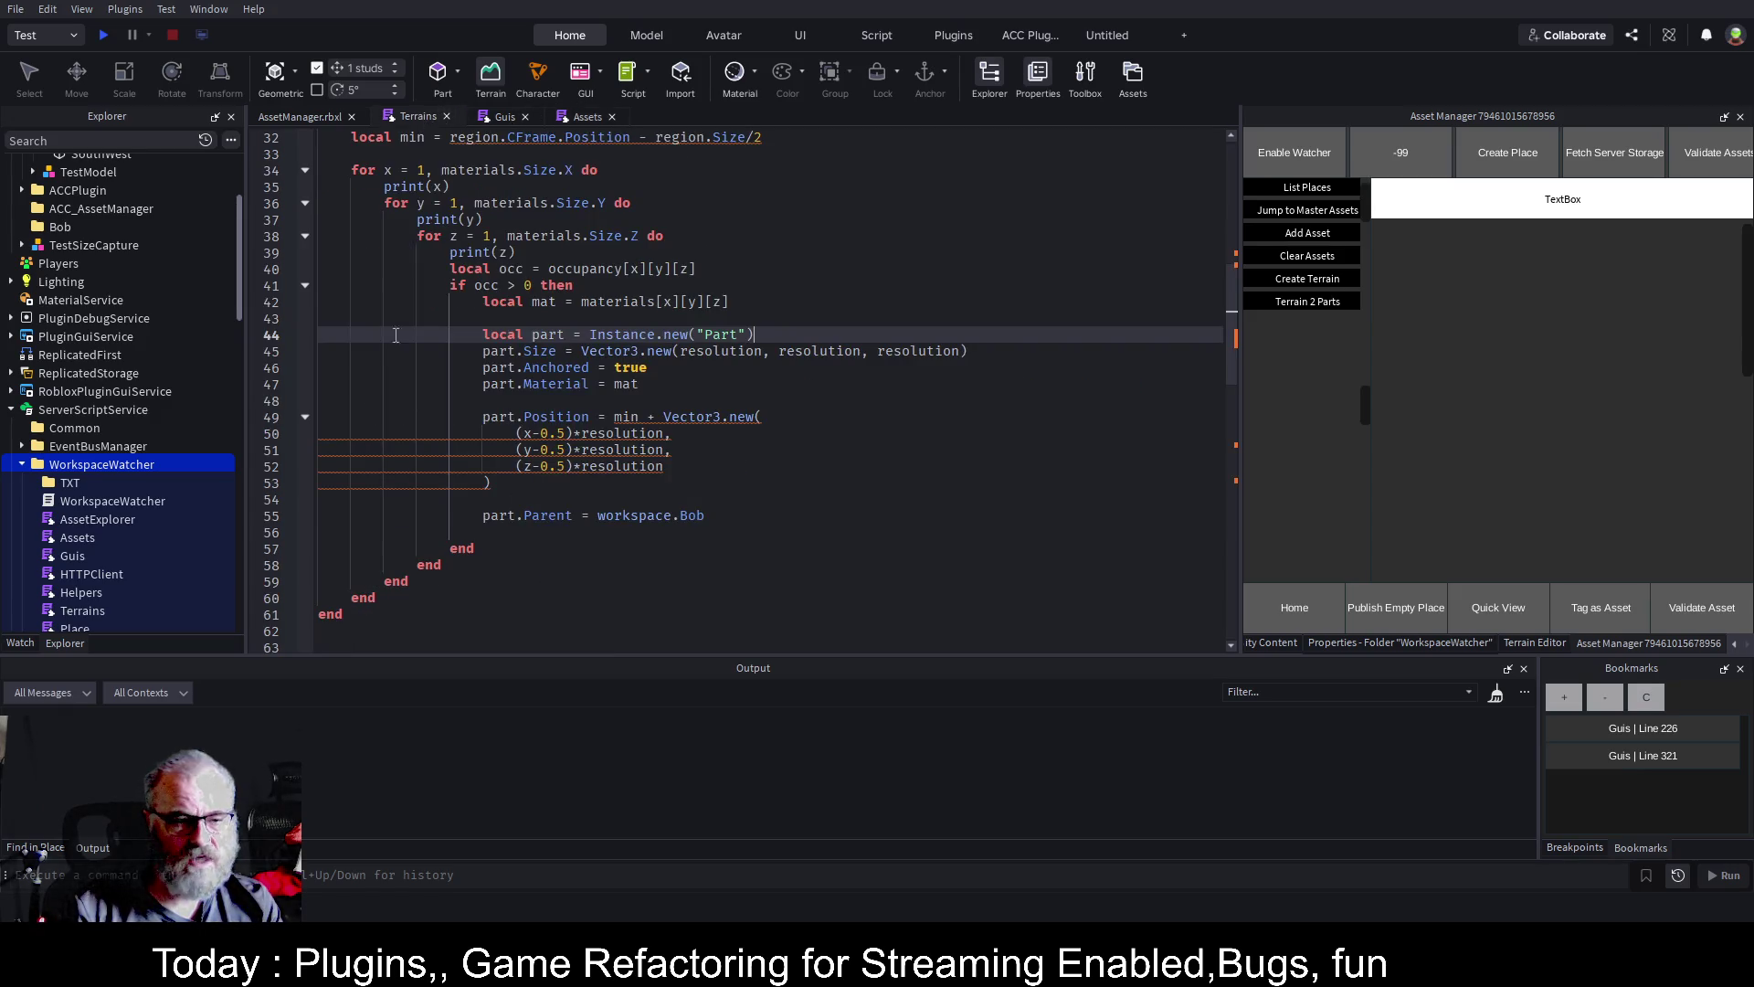
{"action": "left_click", "coordinate": [305, 171]}
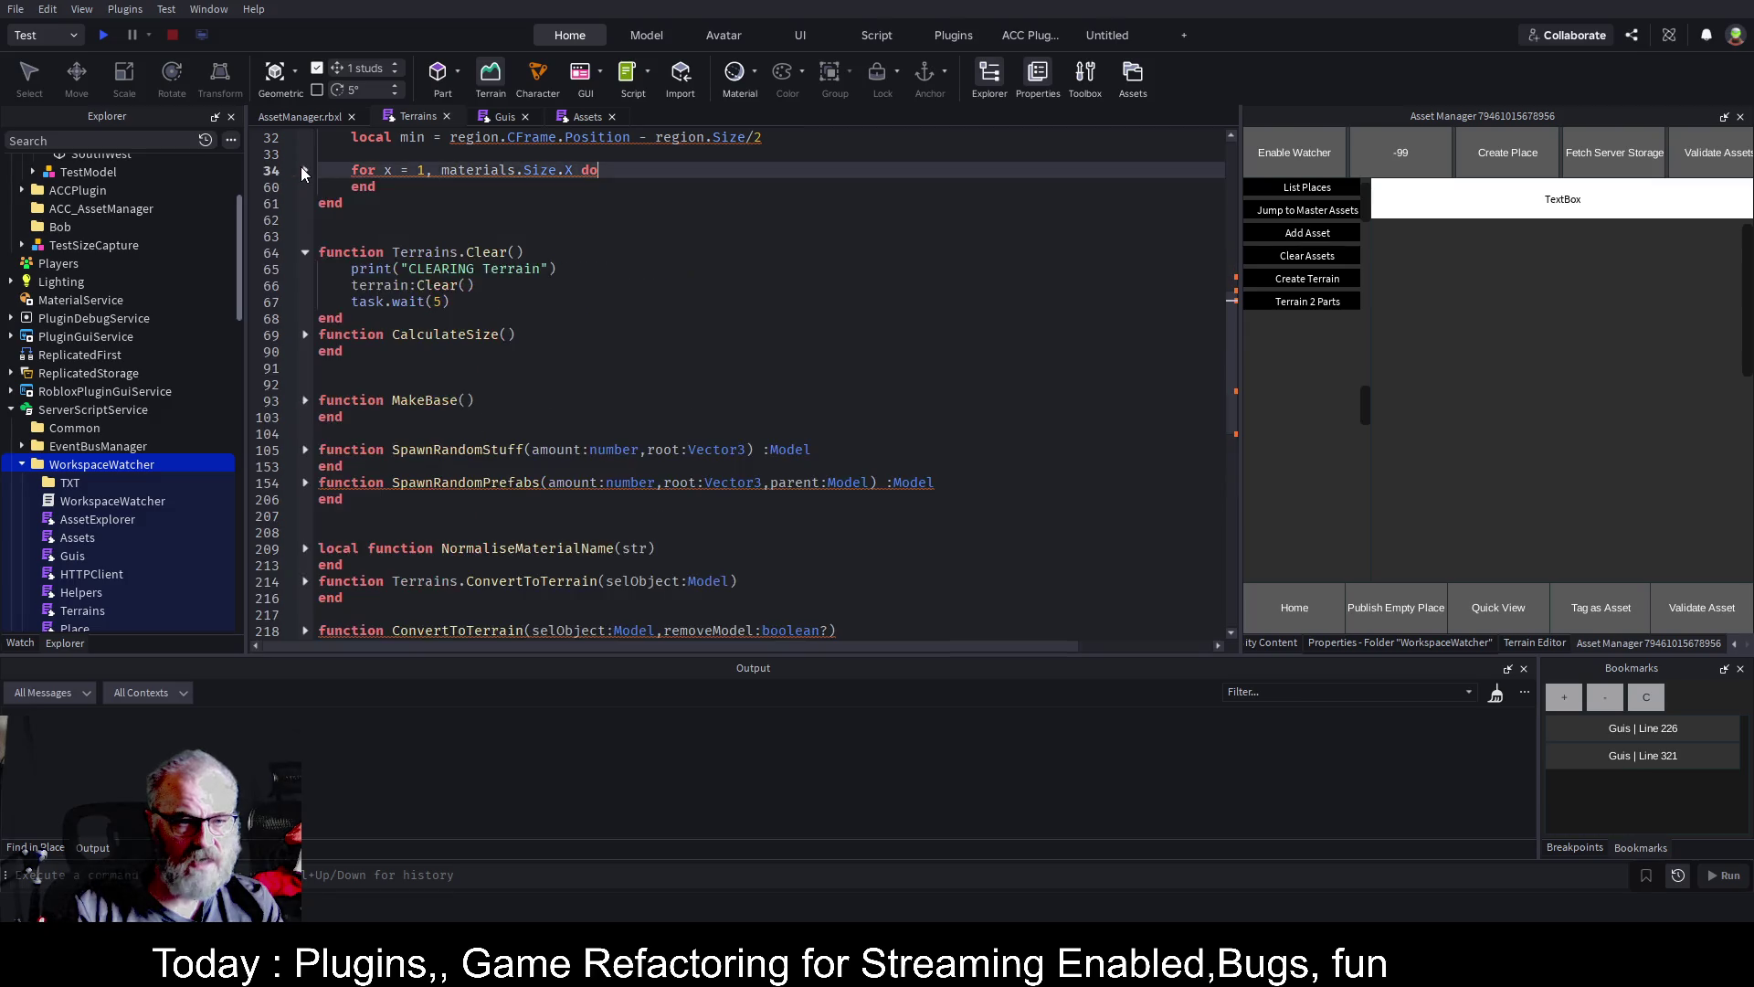
{"action": "left_click", "coordinate": [382, 186]}
{"action": "key", "text": "Return"}
{"action": "type", "text": "print(x"}
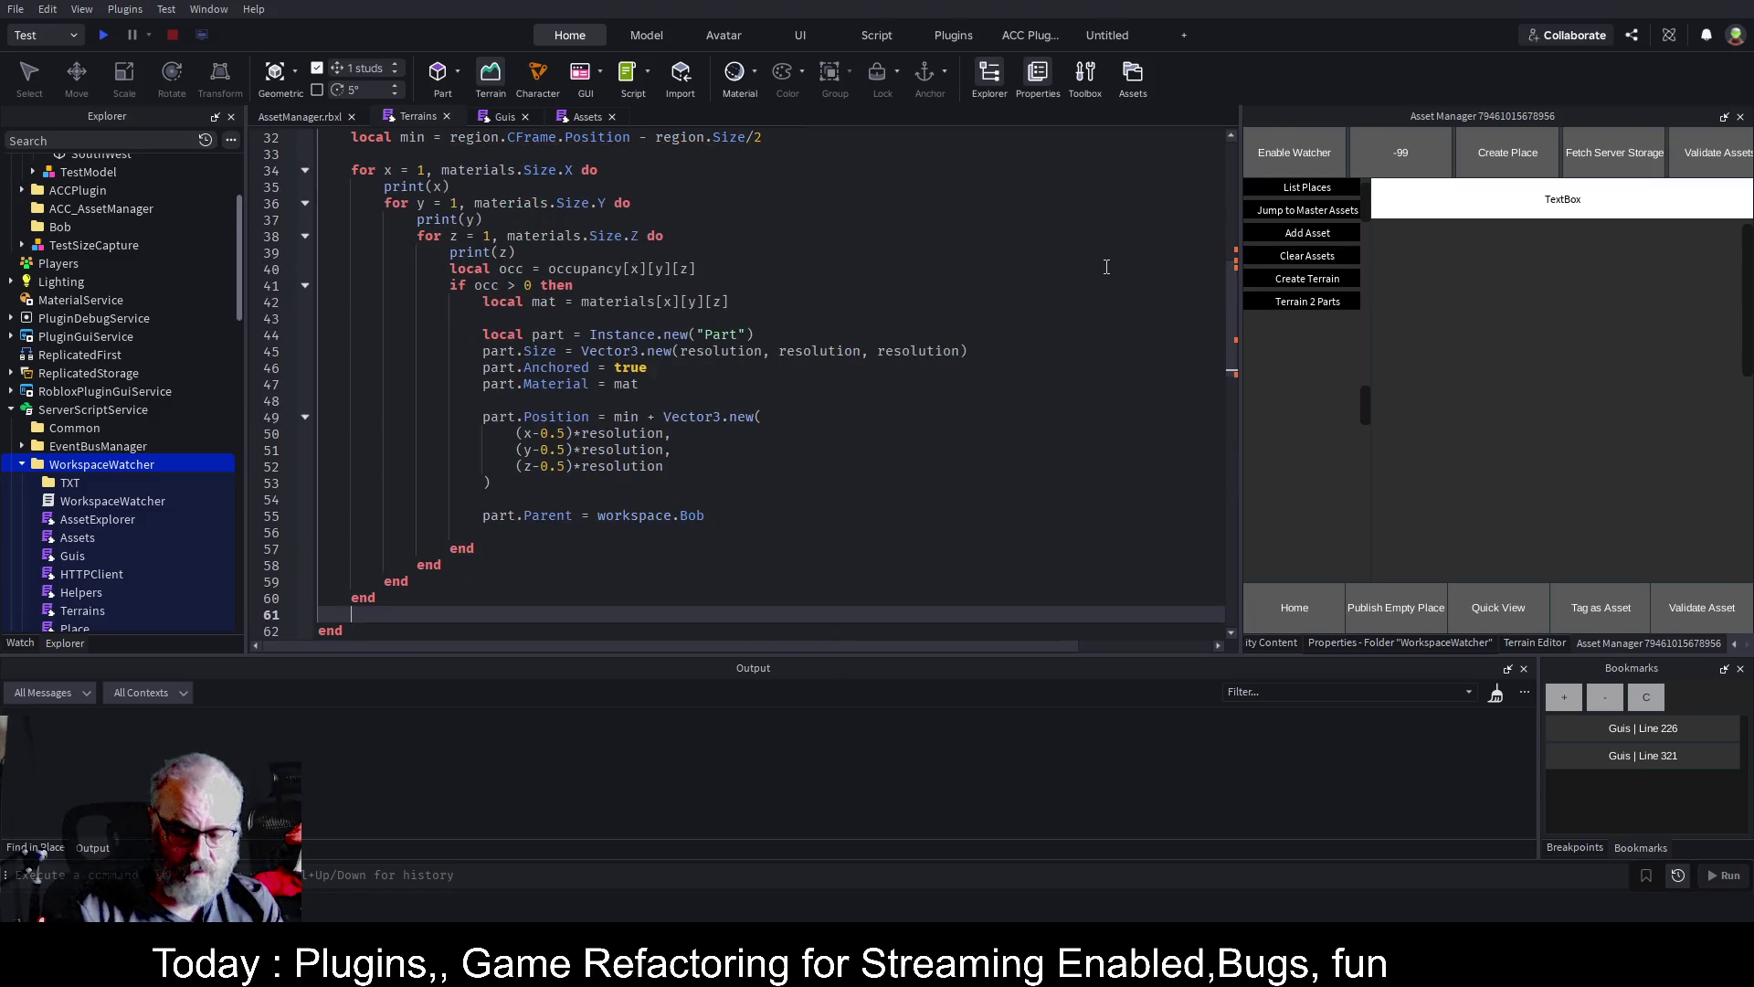
{"action": "type", "text": "int"}
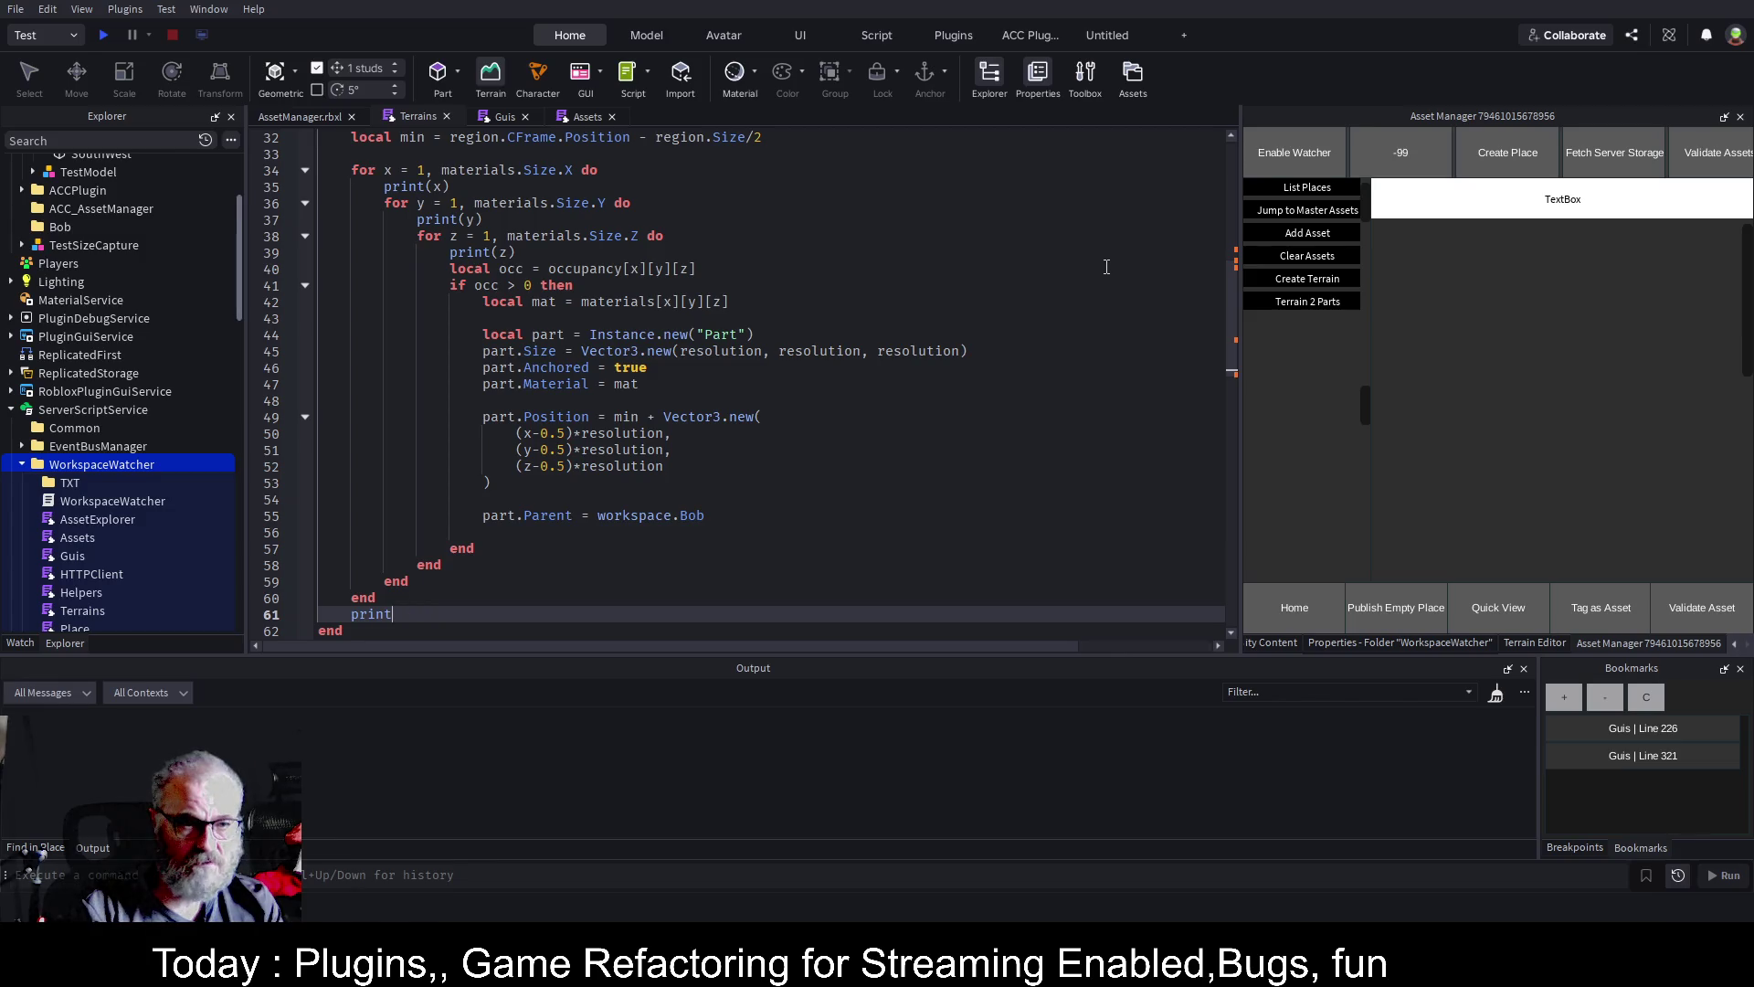
{"action": "type", "text": "(\"Done"}
{"action": "key", "text": "BackSpace"}
{"action": "key", "text": "BackSpace"}
{"action": "key", "text": "BackSpace"}
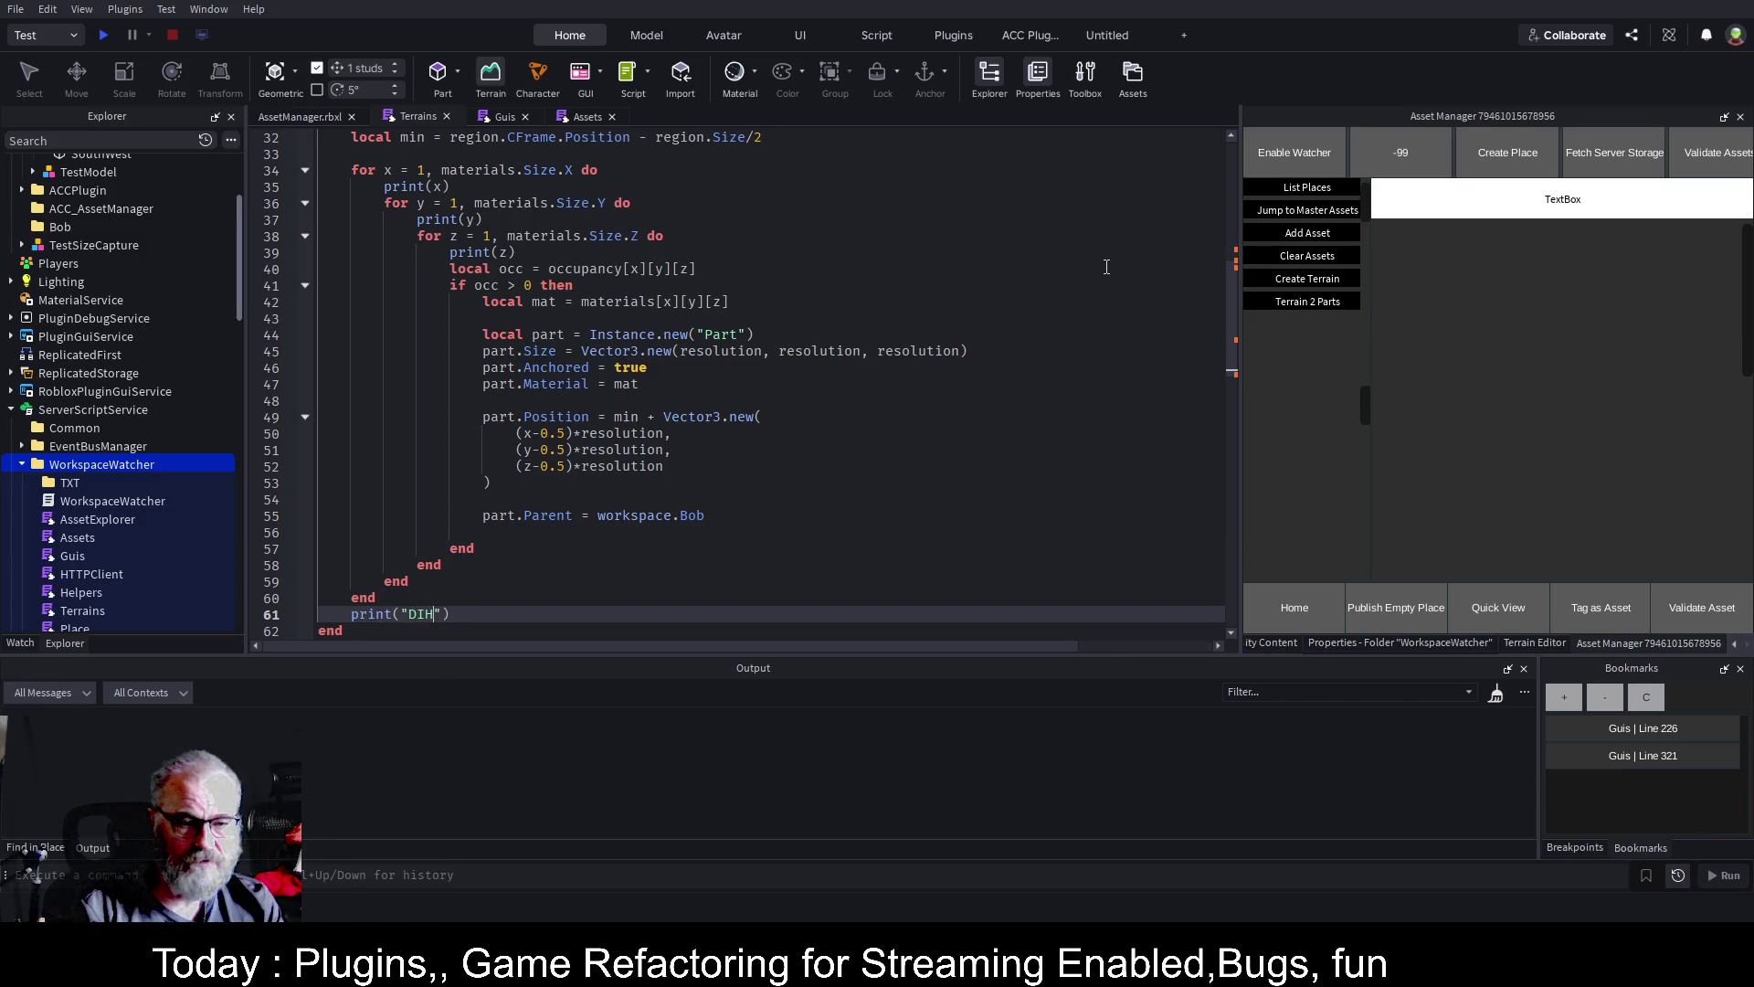
{"action": "type", "text": "ONE"}
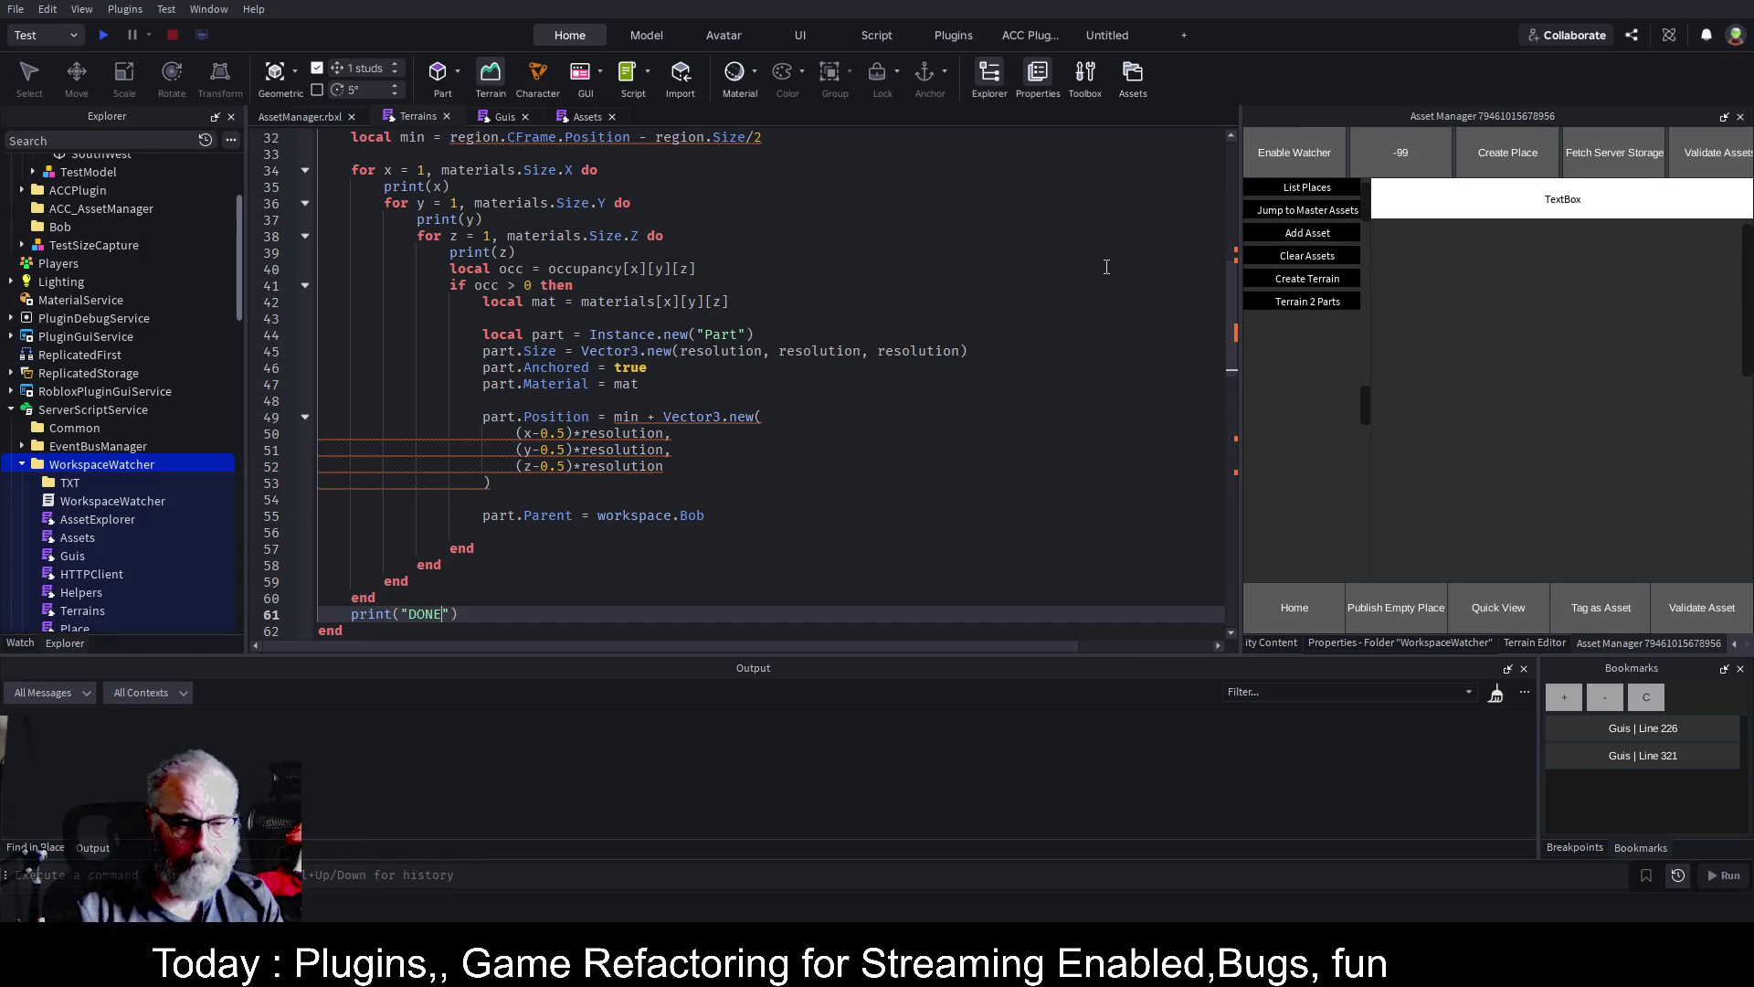
{"action": "key", "text": "ctrl+s"}
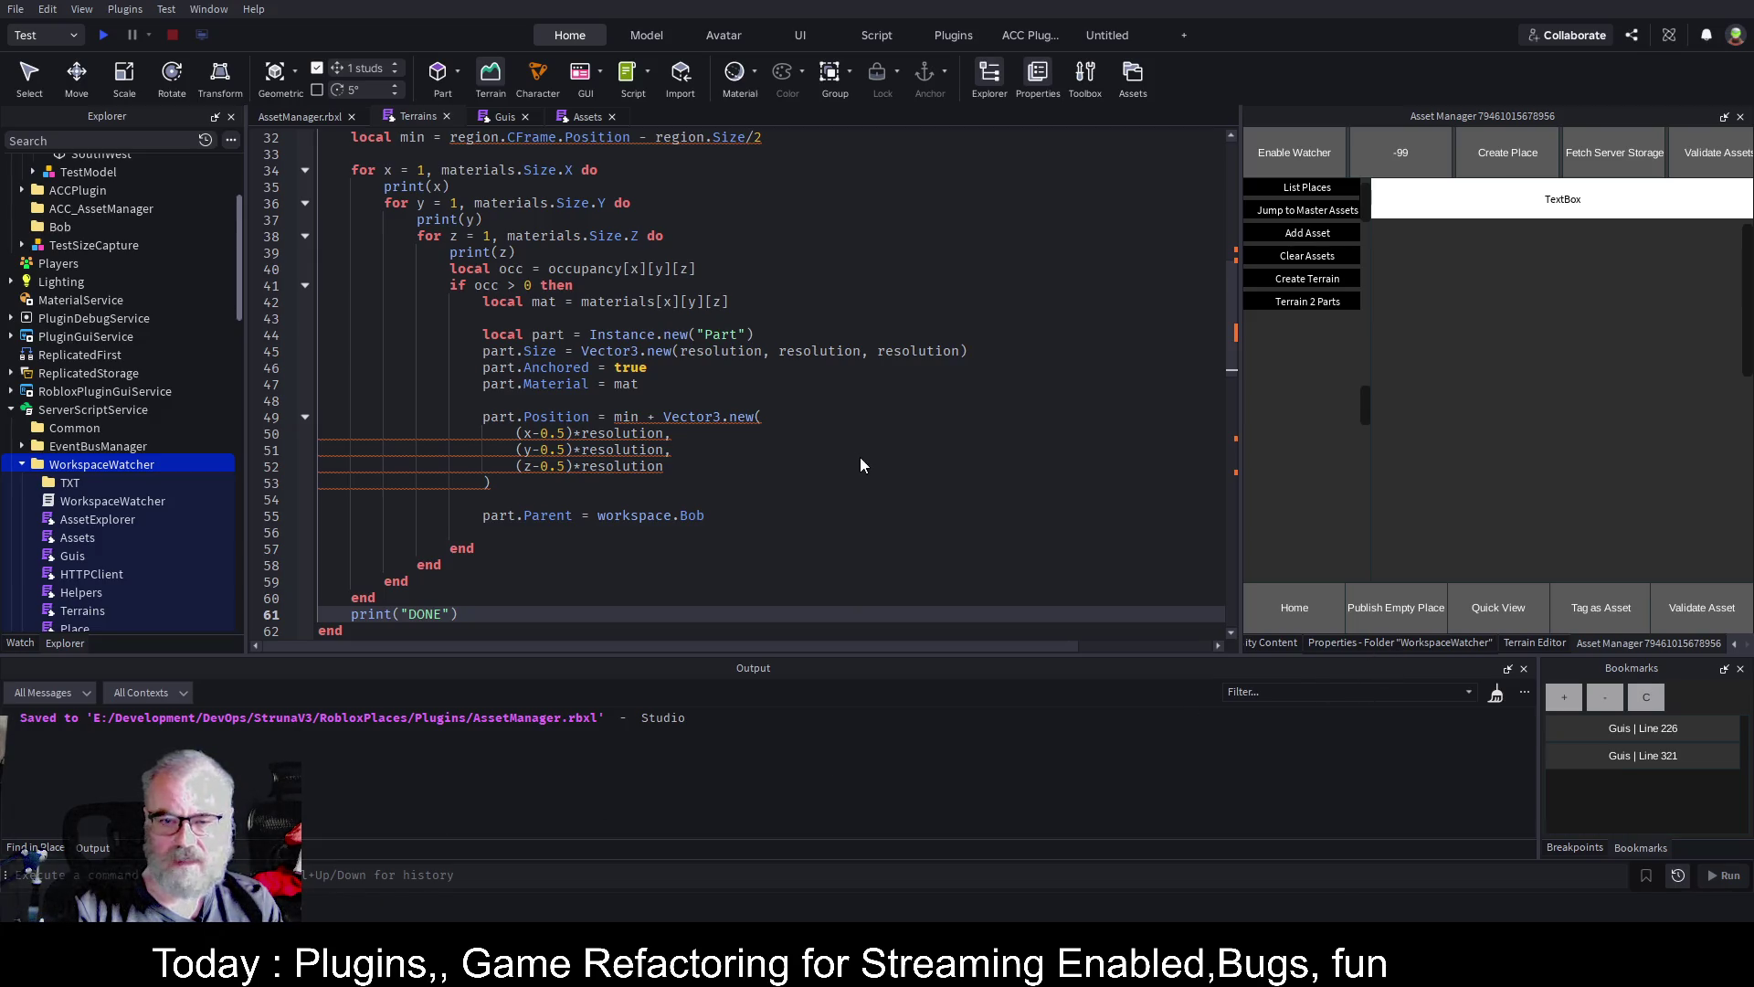
{"action": "key", "text": "ctrl+Tab"}
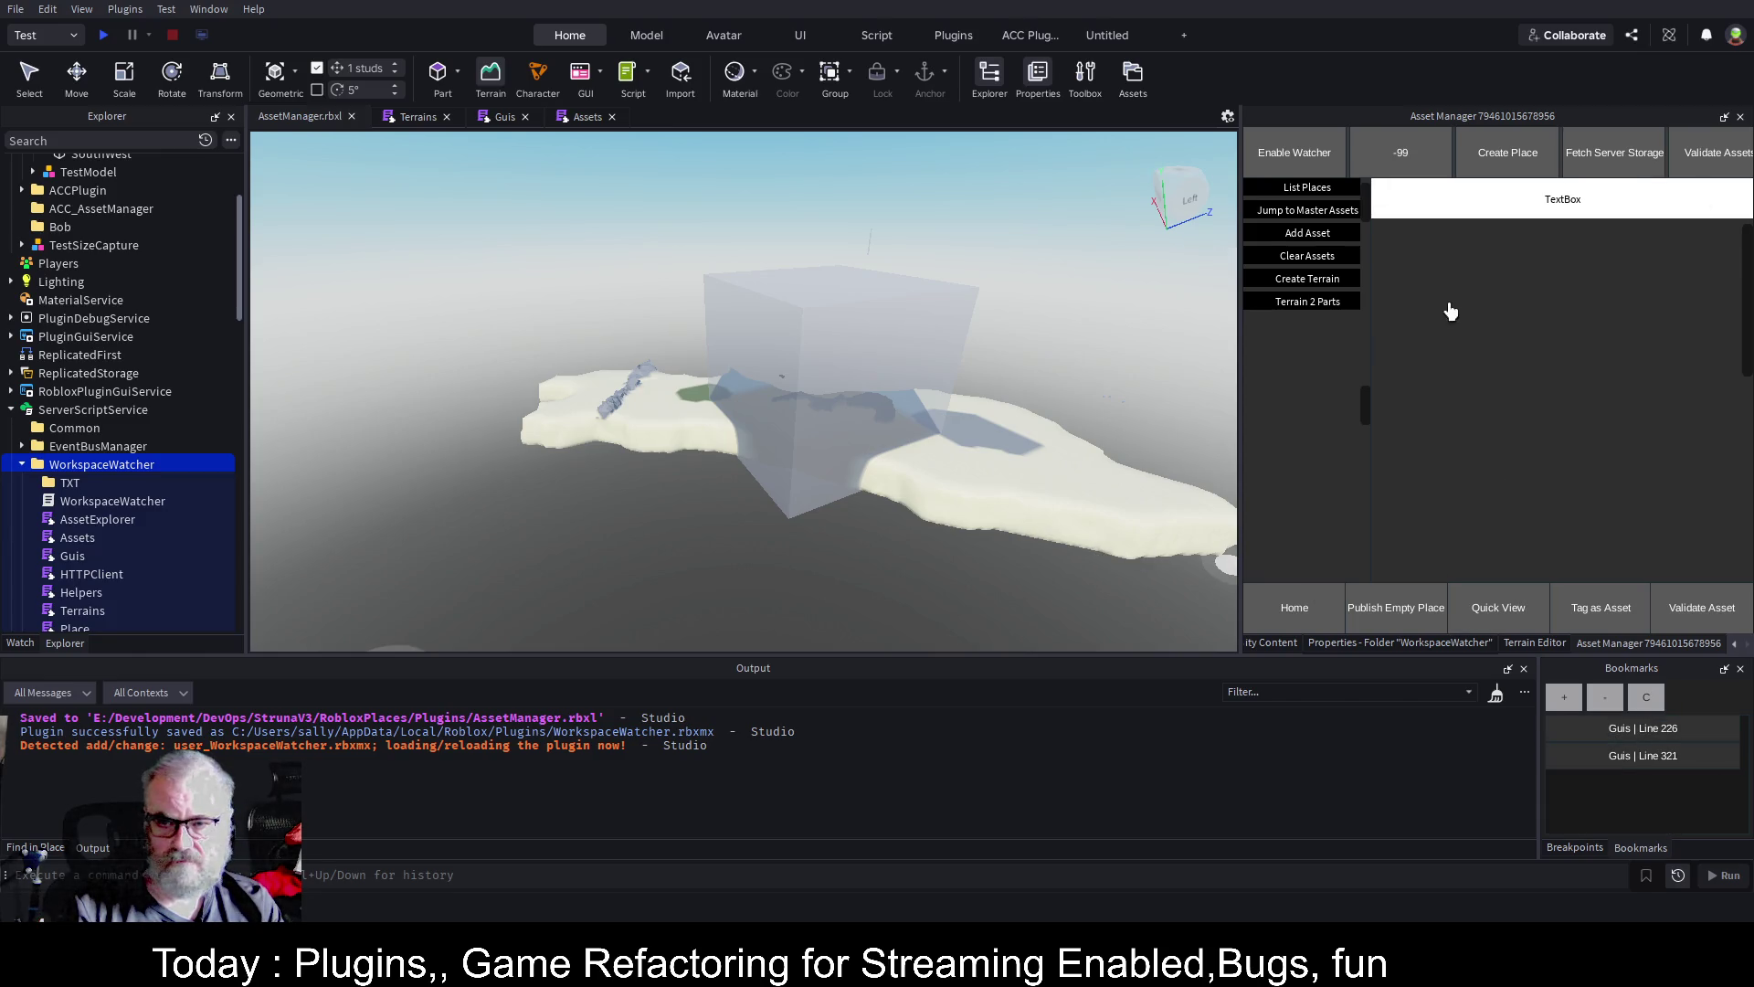
Rerun Terrain 2 Parts and enlarge the output log to read values up to 32 then DONE
{"action": "left_click", "coordinate": [1314, 311]}
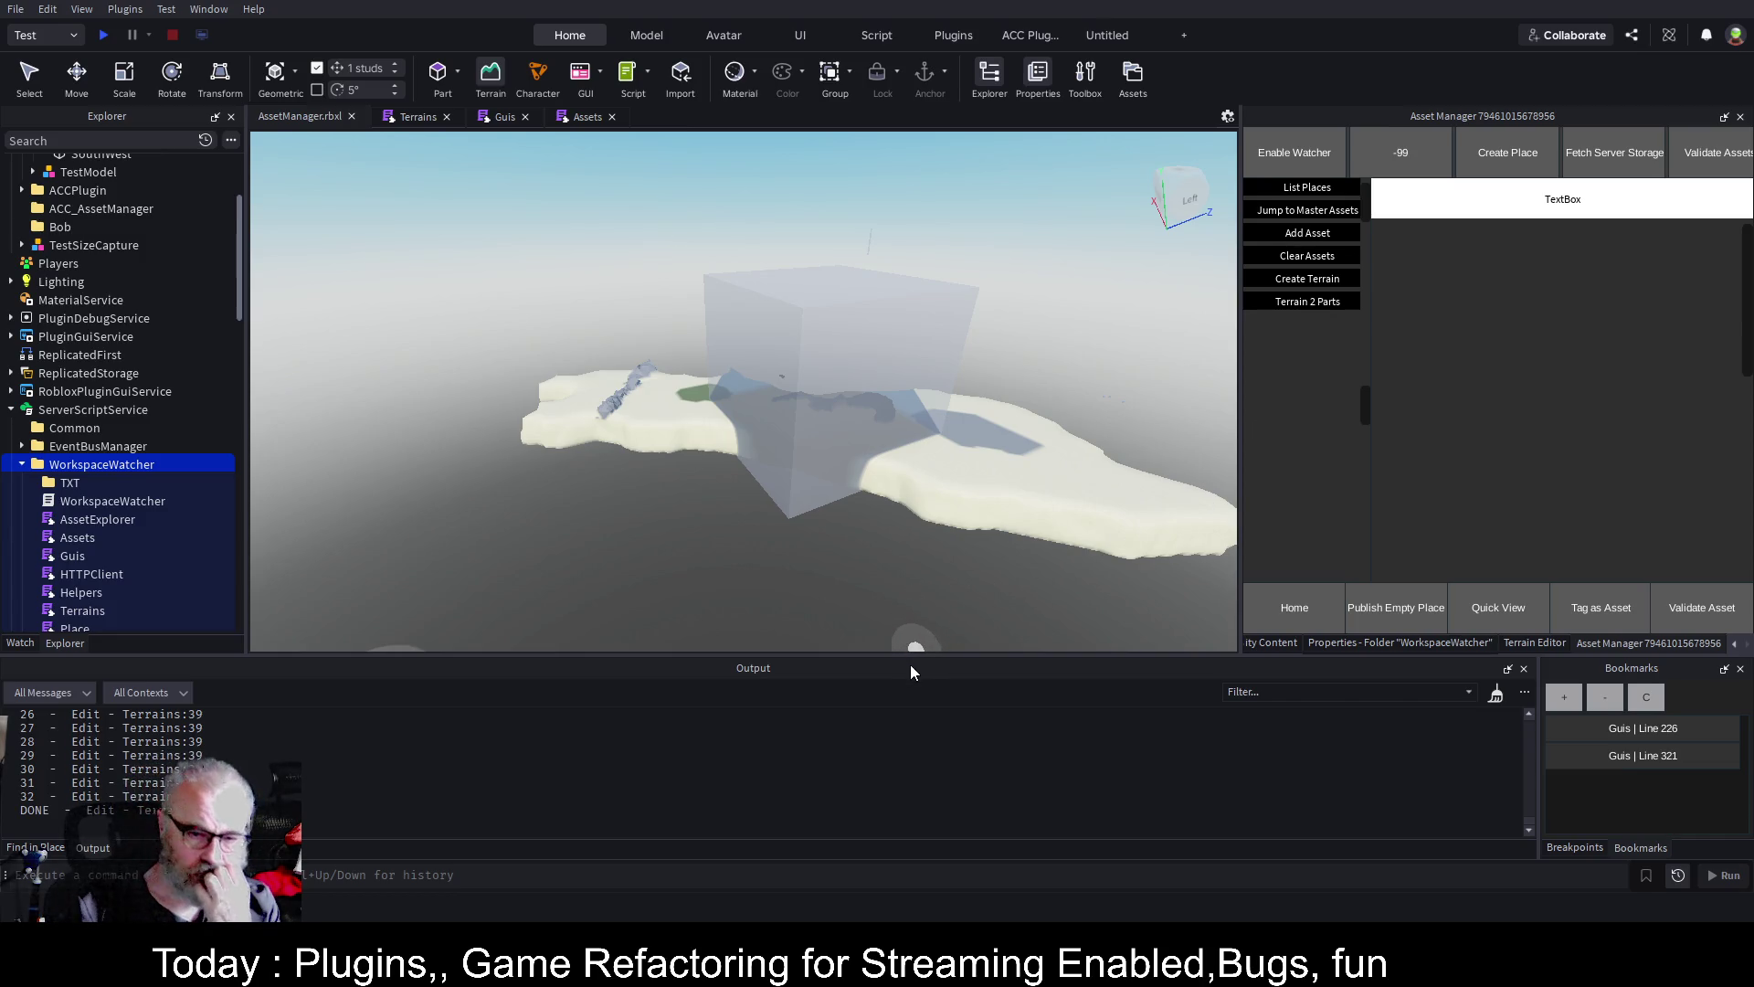
{"action": "left_click_drag", "start_coordinate": [912, 654], "coordinate": [945, 421]}
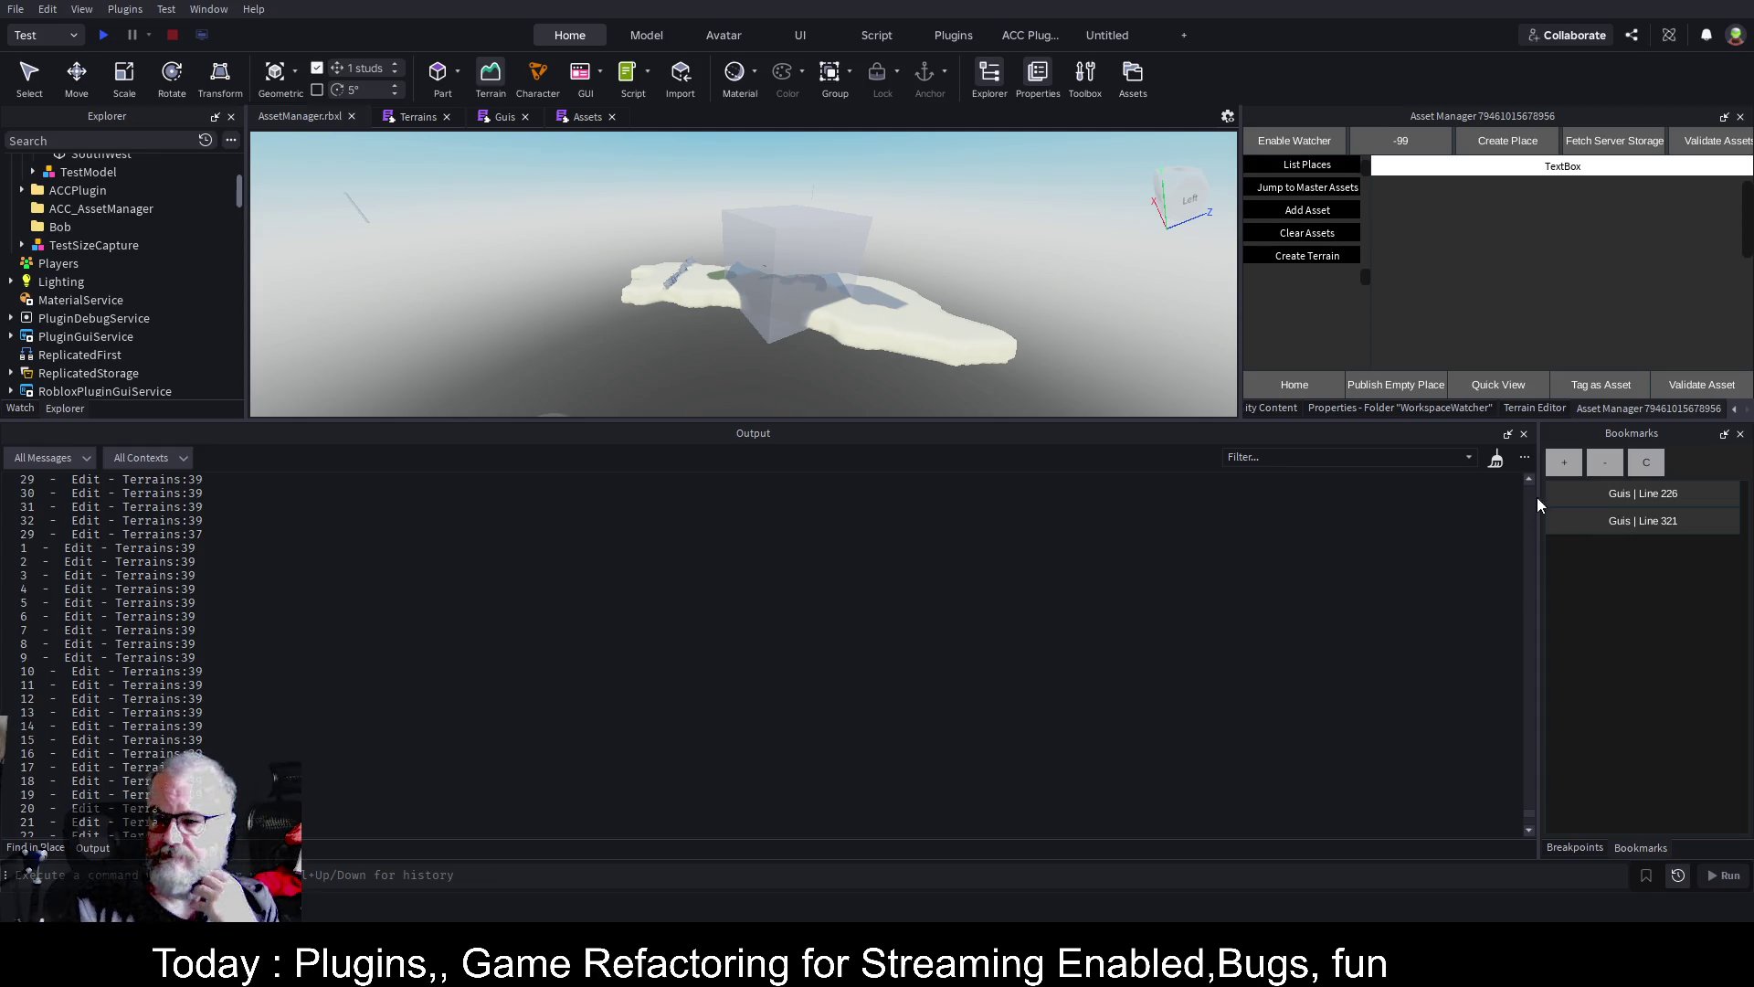
{"action": "scroll", "coordinate": [1531, 817], "scroll_direction": "down", "scroll_amount": 3}
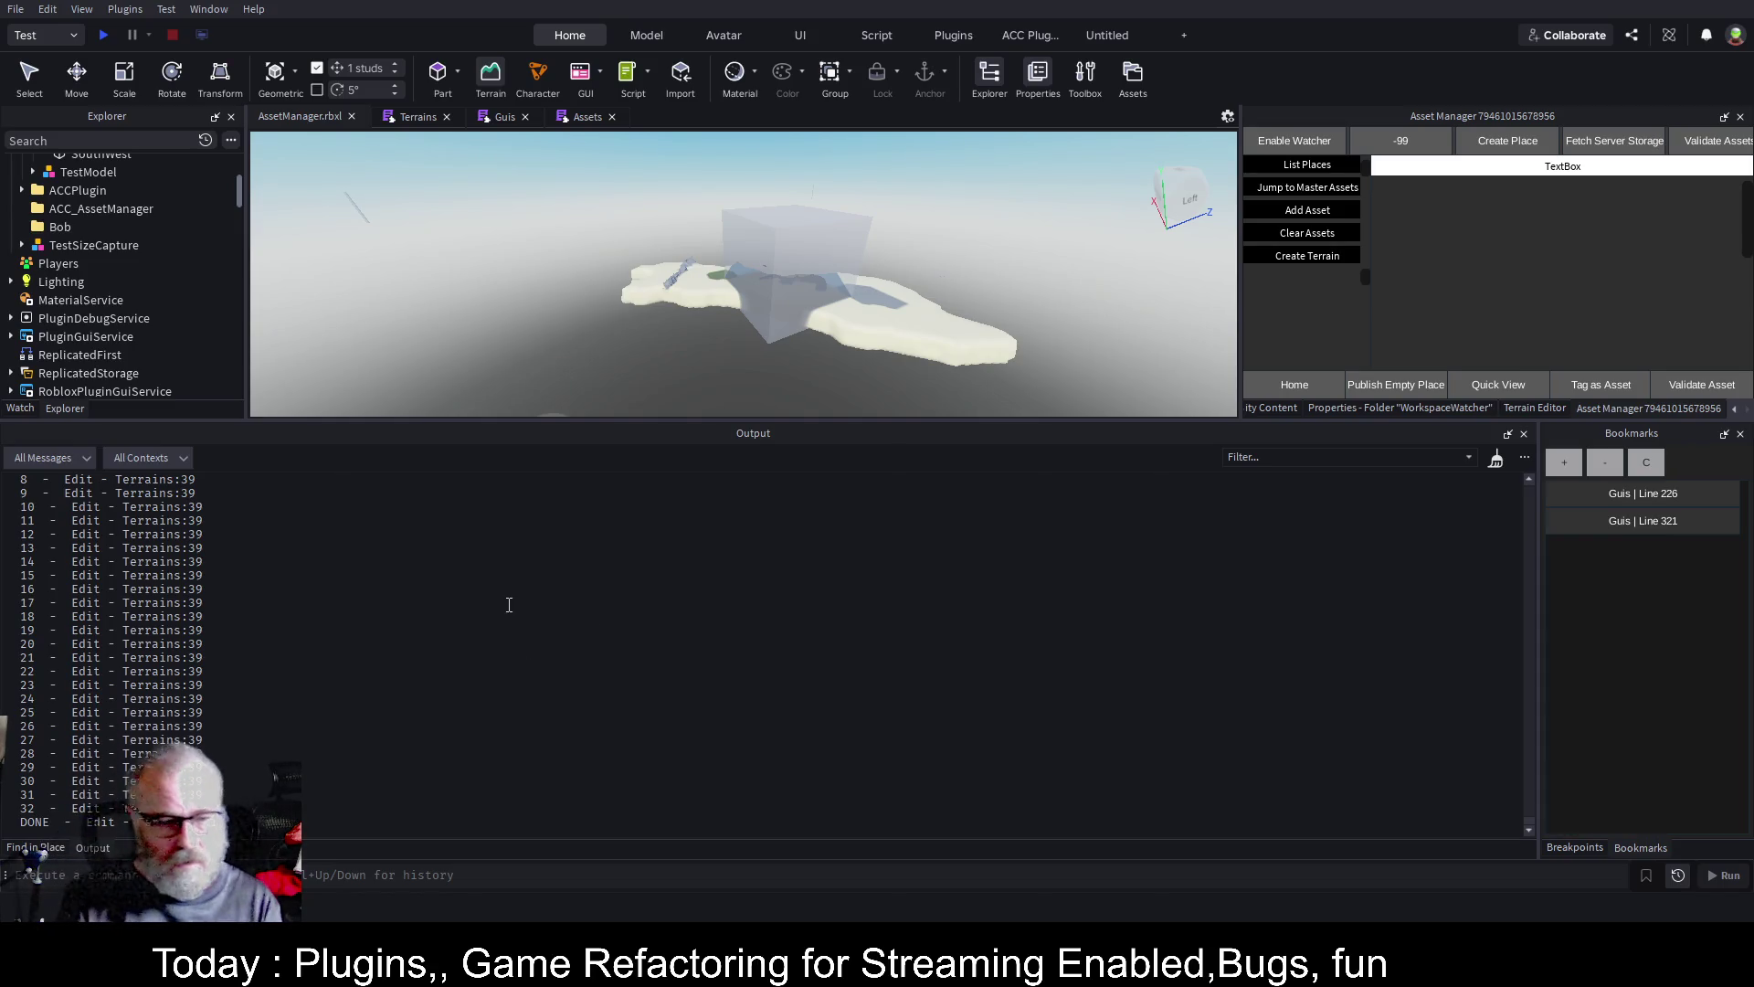
{"action": "scroll", "coordinate": [145, 258], "scroll_direction": "up", "scroll_amount": 3}
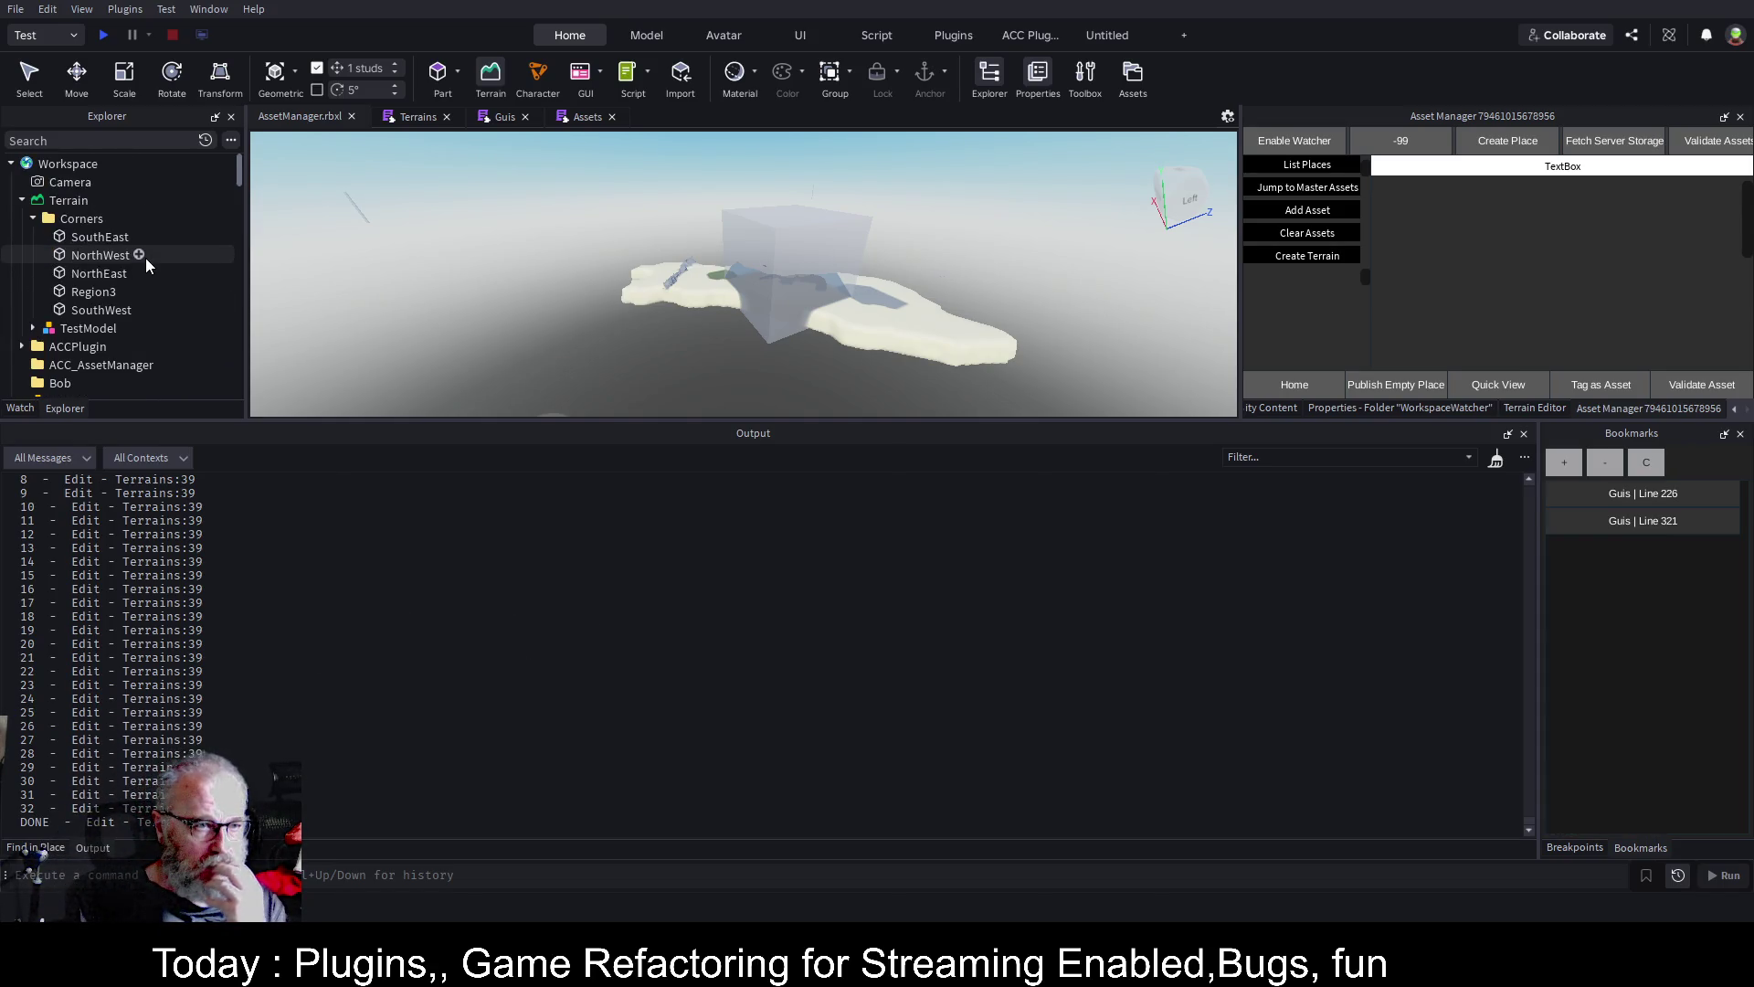
Delete the print(y) and print(x) debug lines from the ConvertTerrainToParts loops
{"action": "left_click", "coordinate": [416, 117]}
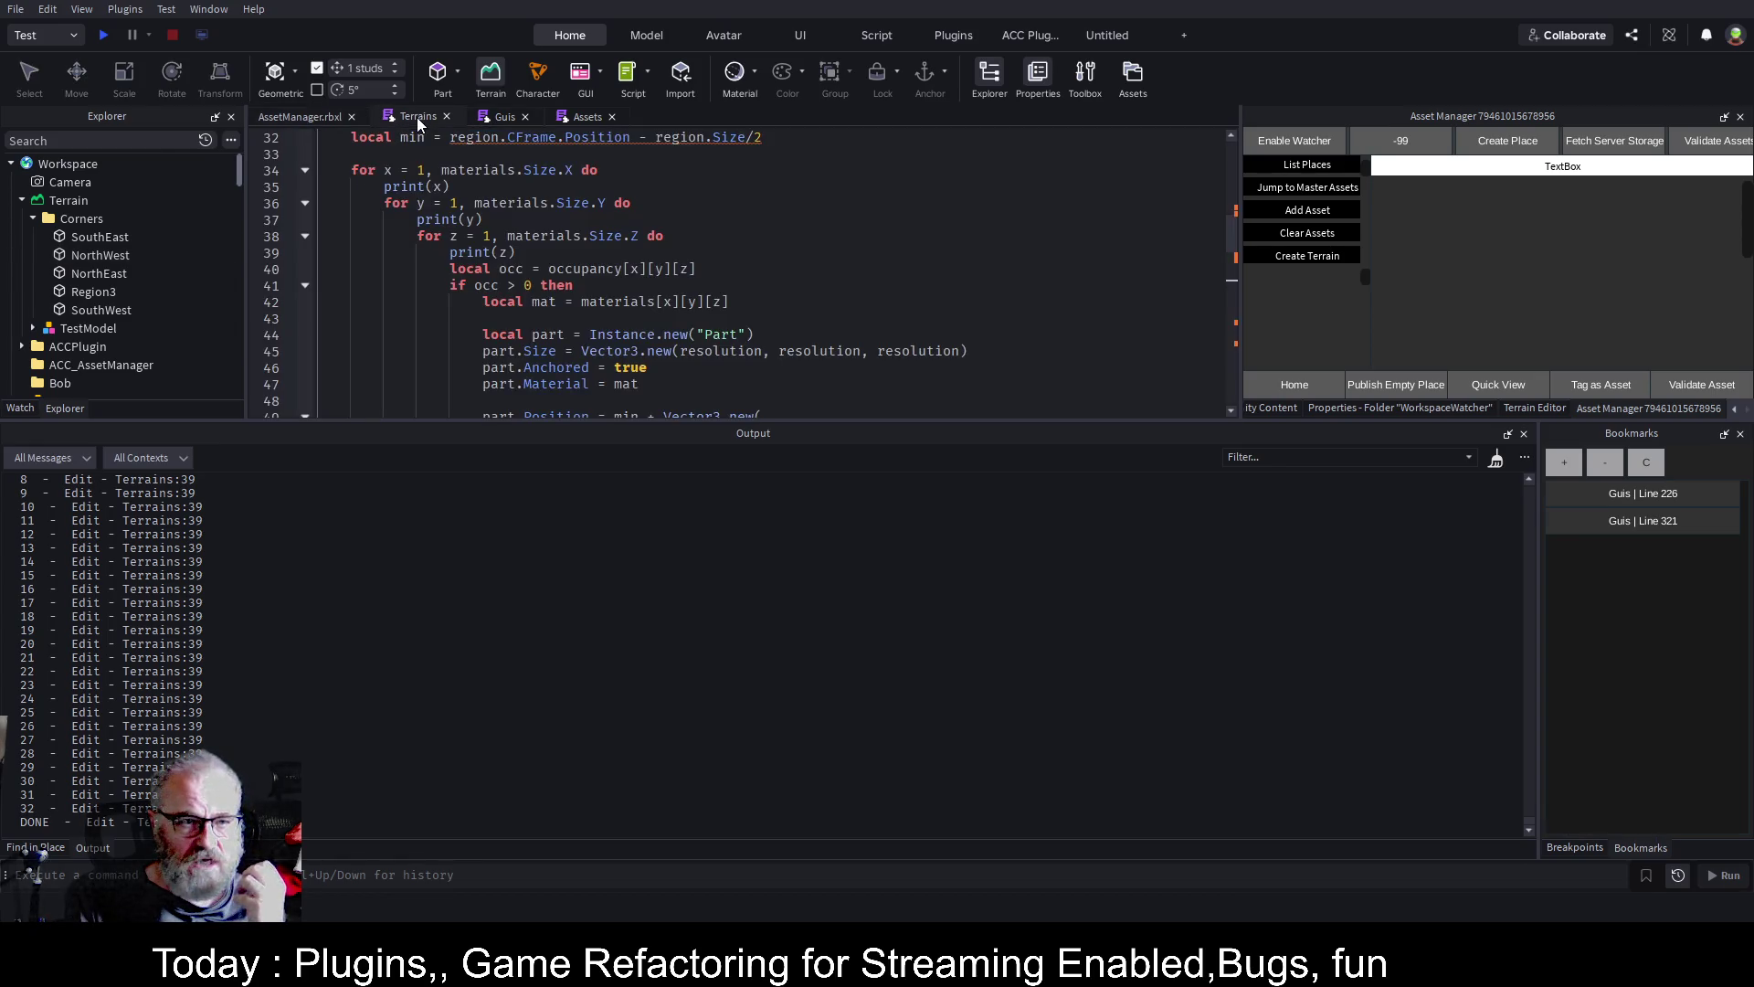
{"action": "left_click", "coordinate": [403, 187]}
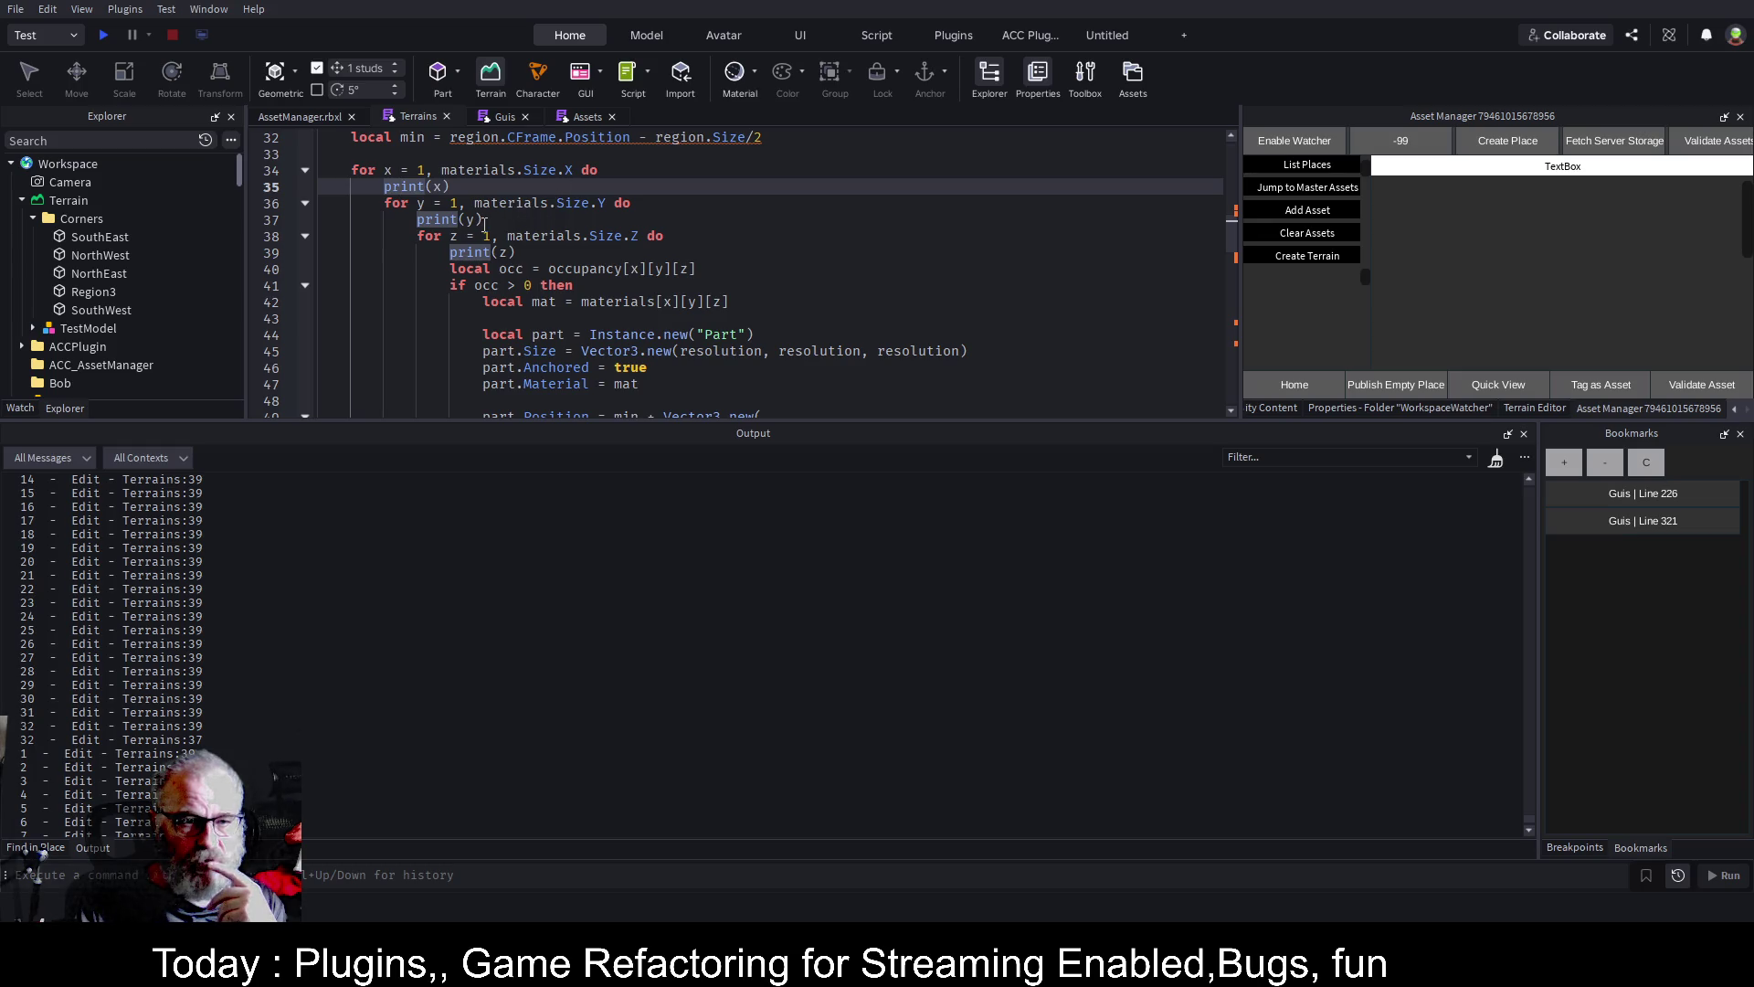
{"action": "left_click", "coordinate": [529, 252]}
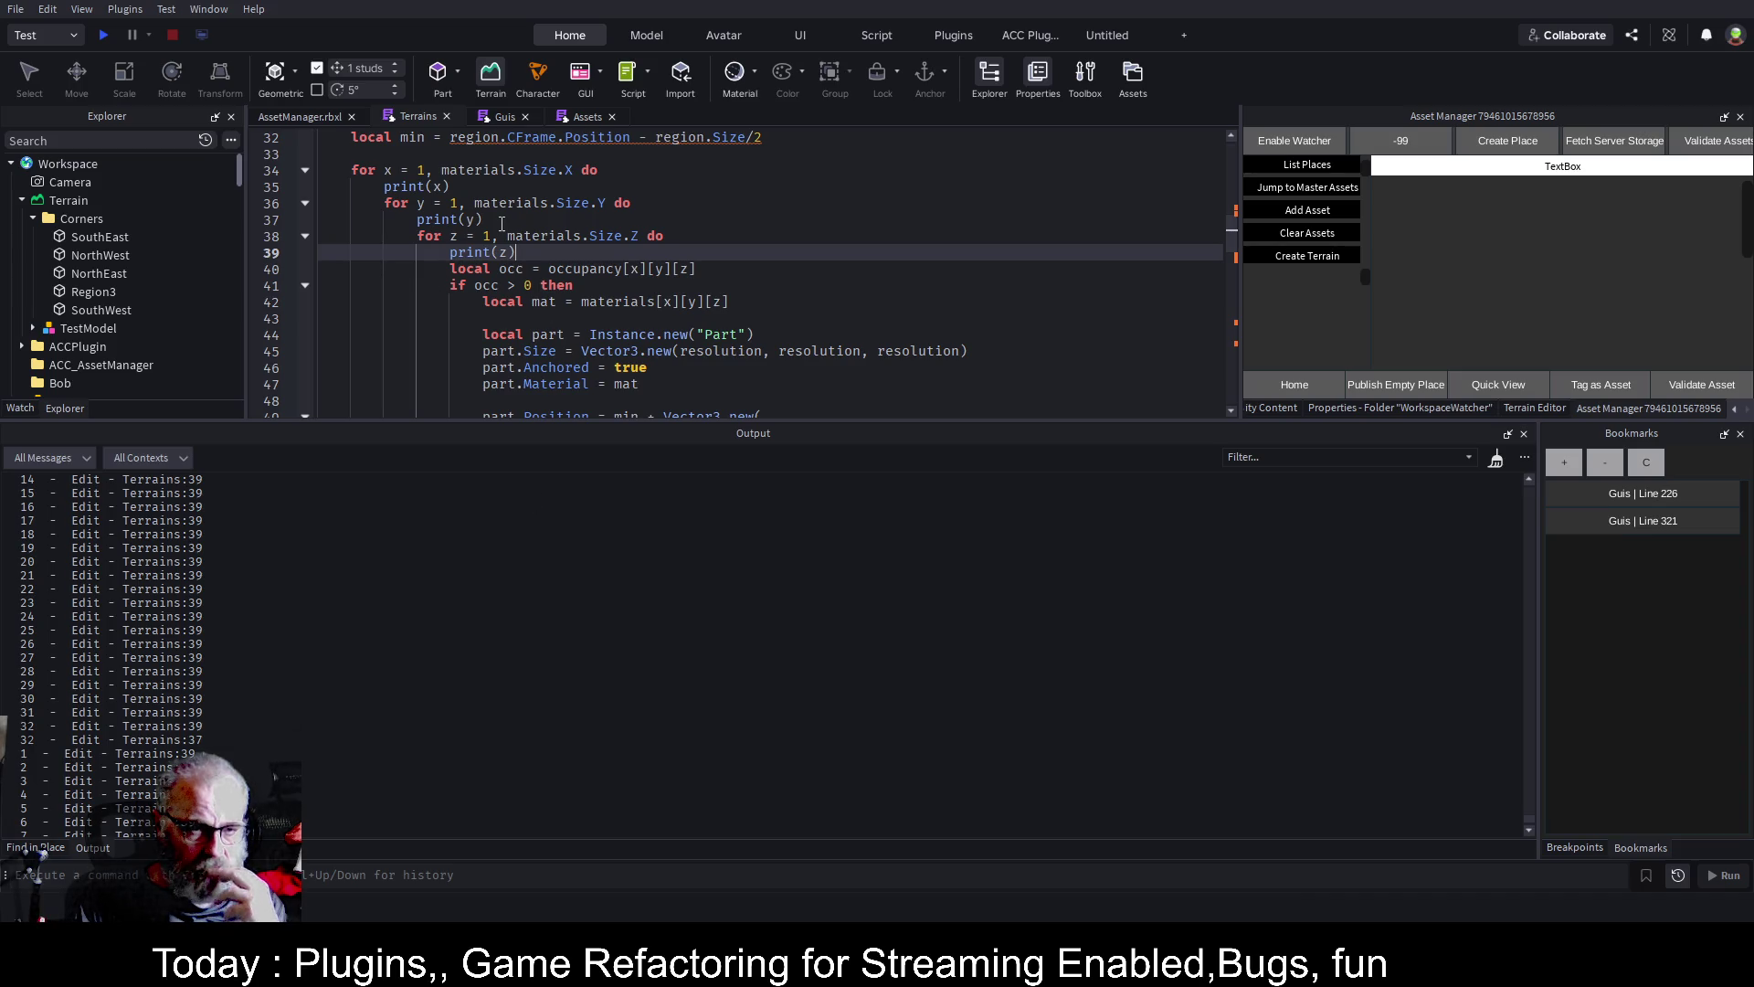
{"action": "left_click_drag", "start_coordinate": [492, 222], "coordinate": [364, 225]}
{"action": "key", "text": "BackSpace"}
{"action": "key", "text": "Up"}
{"action": "key", "text": "Up"}
{"action": "key", "text": "shift+End"}
{"action": "key", "text": "BackSpace"}
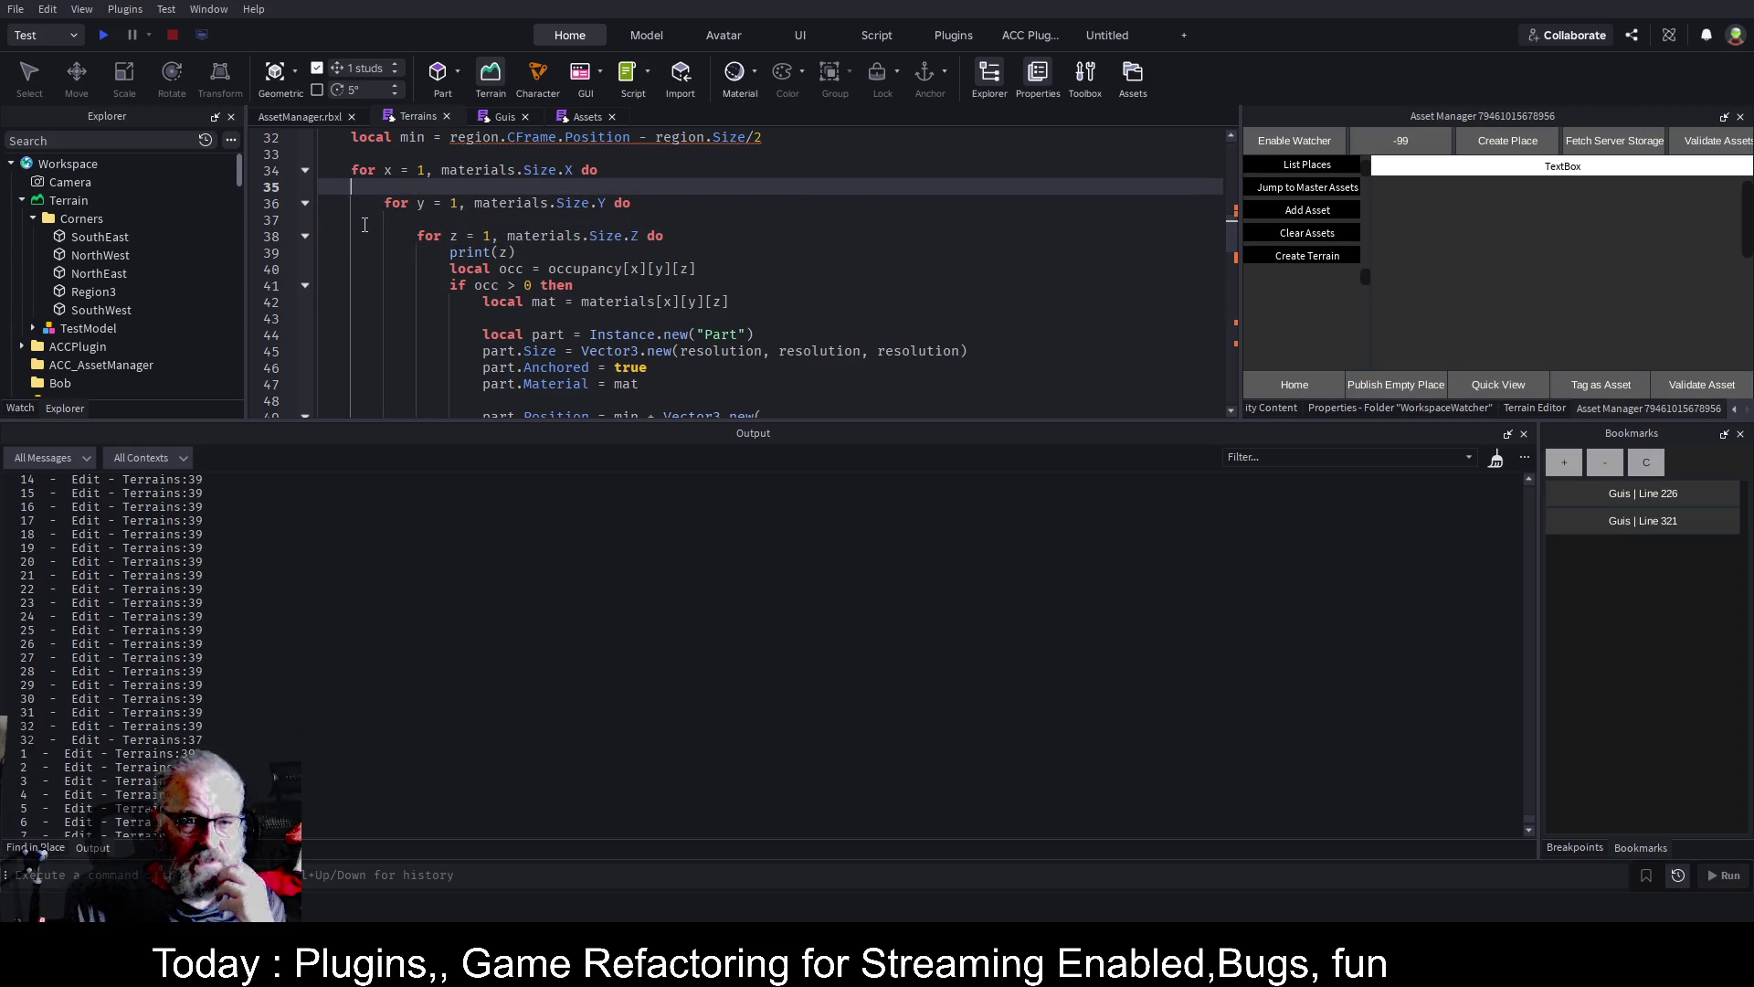
Save the place, keeping only the print(z) debug line
{"action": "scroll", "coordinate": [651, 233], "scroll_direction": "down", "scroll_amount": 2}
{"action": "key", "text": "ctrl+s"}
{"action": "scroll", "coordinate": [154, 321], "scroll_direction": "down", "scroll_amount": 6}
{"action": "scroll", "coordinate": [146, 299], "scroll_direction": "down", "scroll_amount": 1}
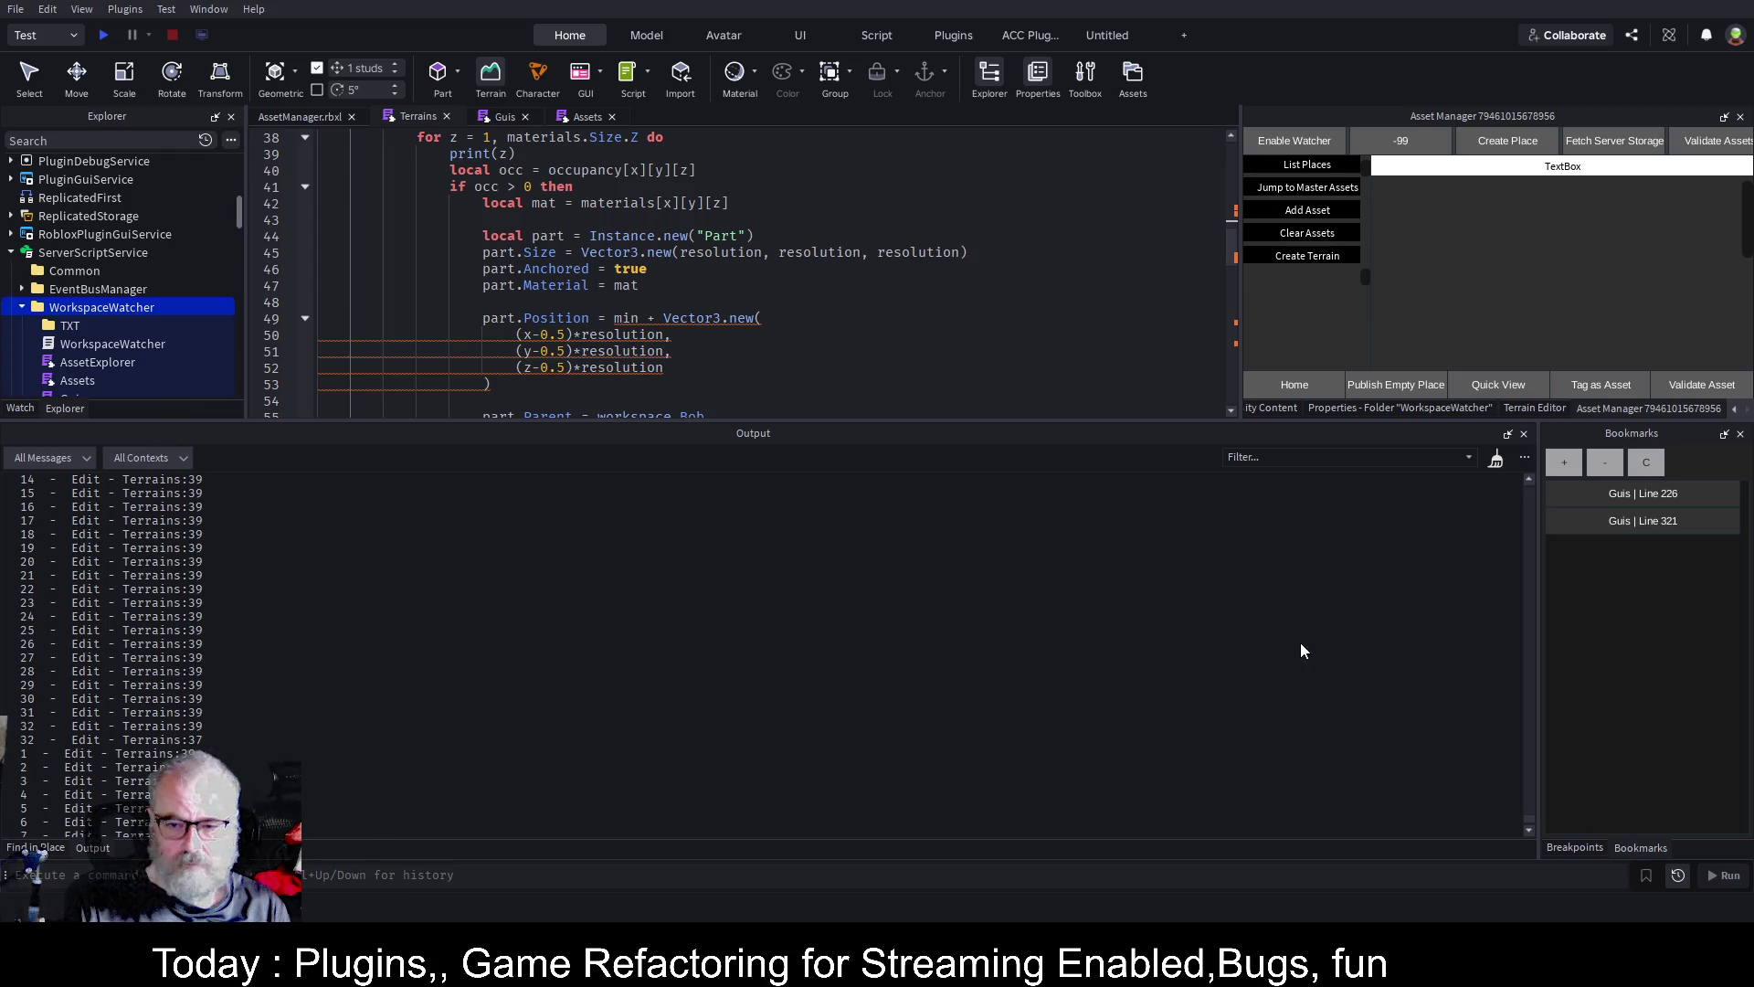
{"action": "left_click", "coordinate": [1535, 408]}
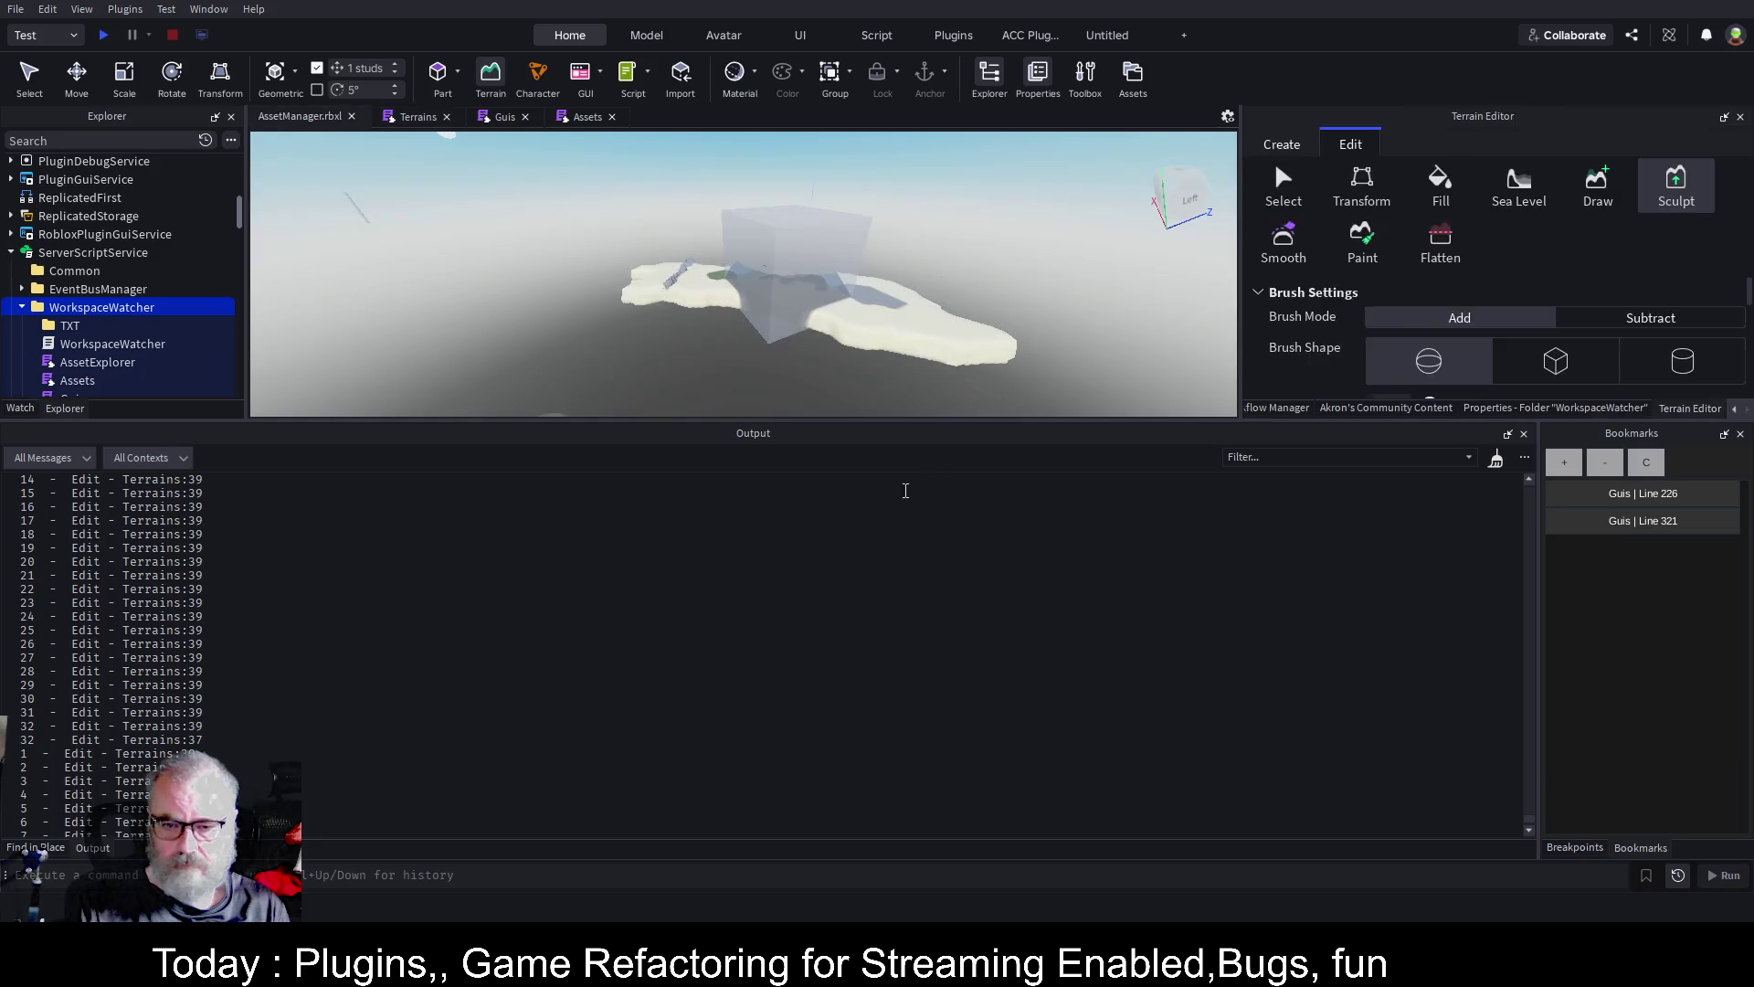
Clear and shrink the output log, then show the Guis btnTerrainToParts handler at line 321
{"action": "left_click", "coordinate": [1648, 407]}
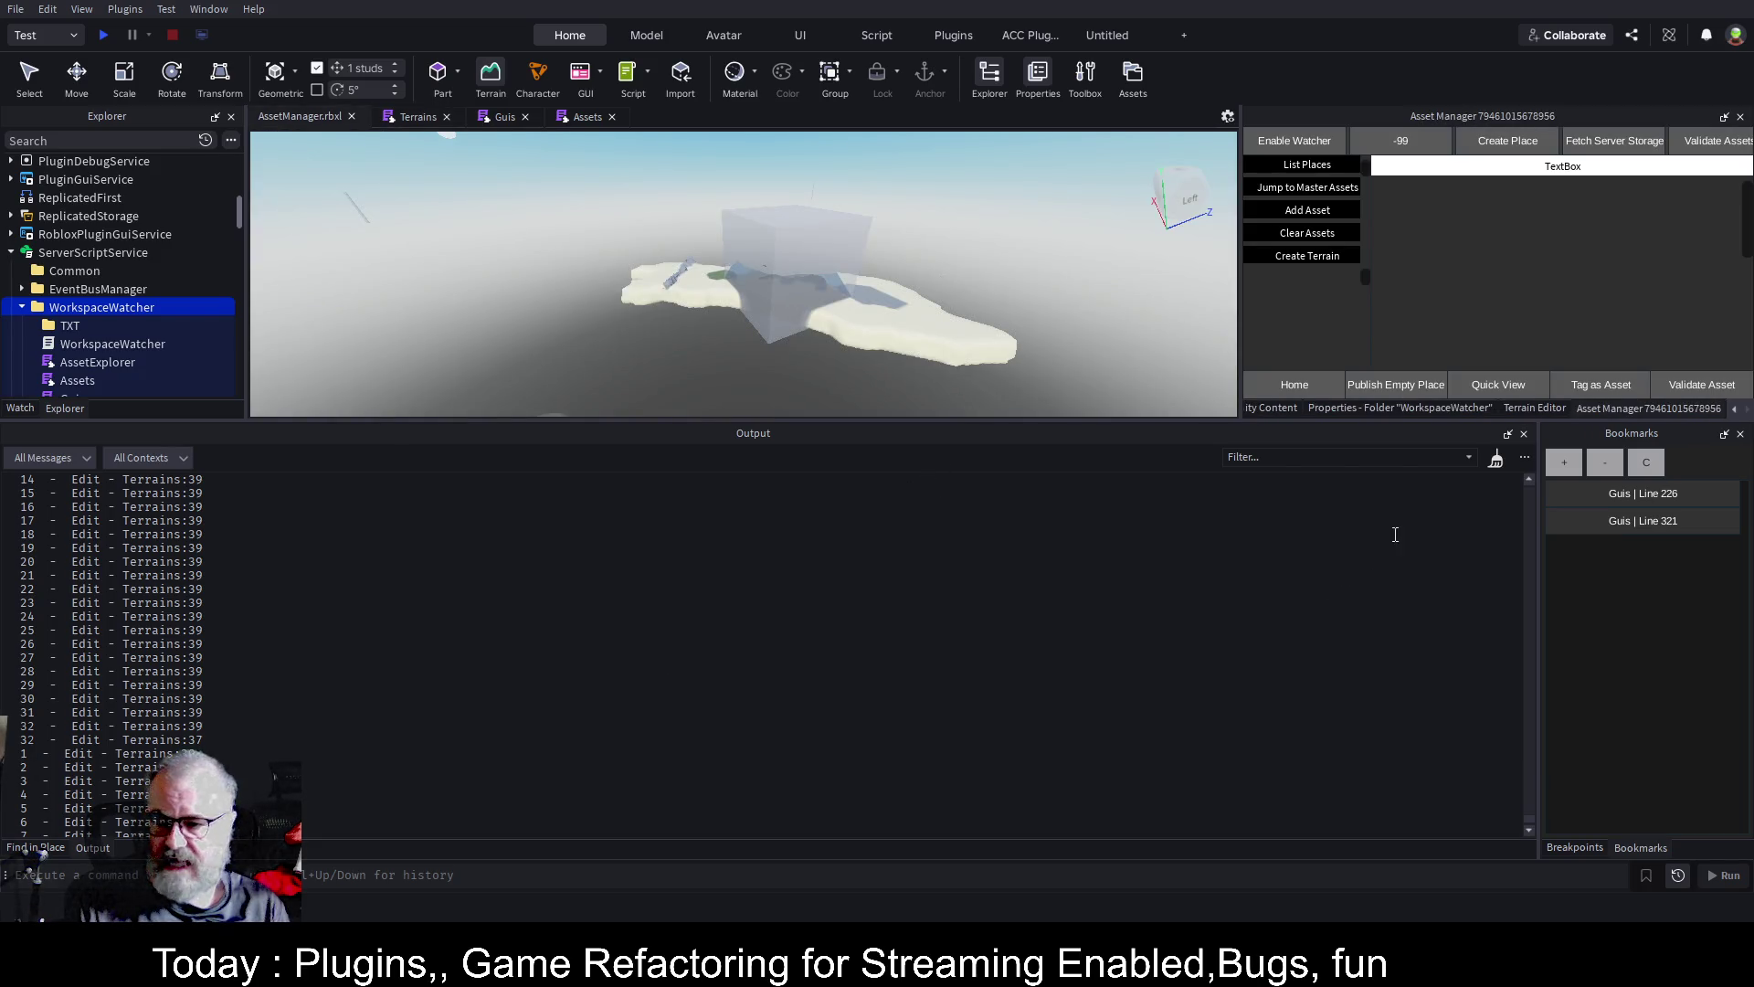
{"action": "left_click", "coordinate": [1496, 460]}
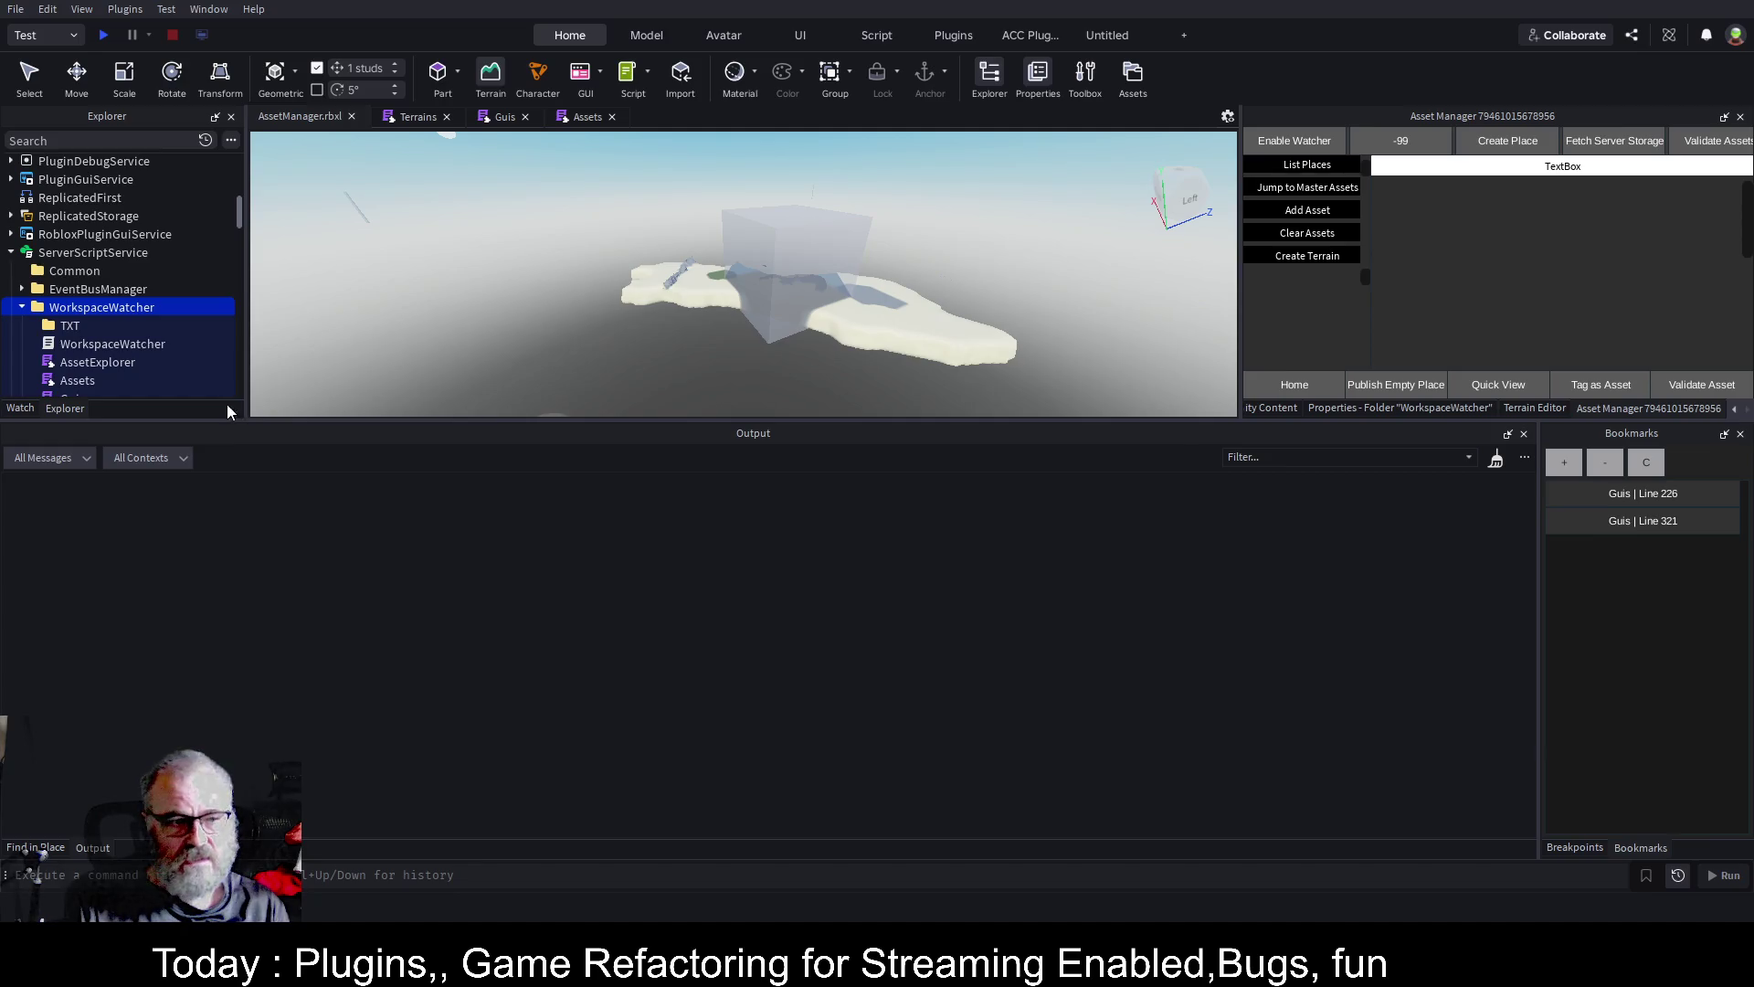
{"action": "left_click_drag", "start_coordinate": [1257, 421], "coordinate": [1271, 575]}
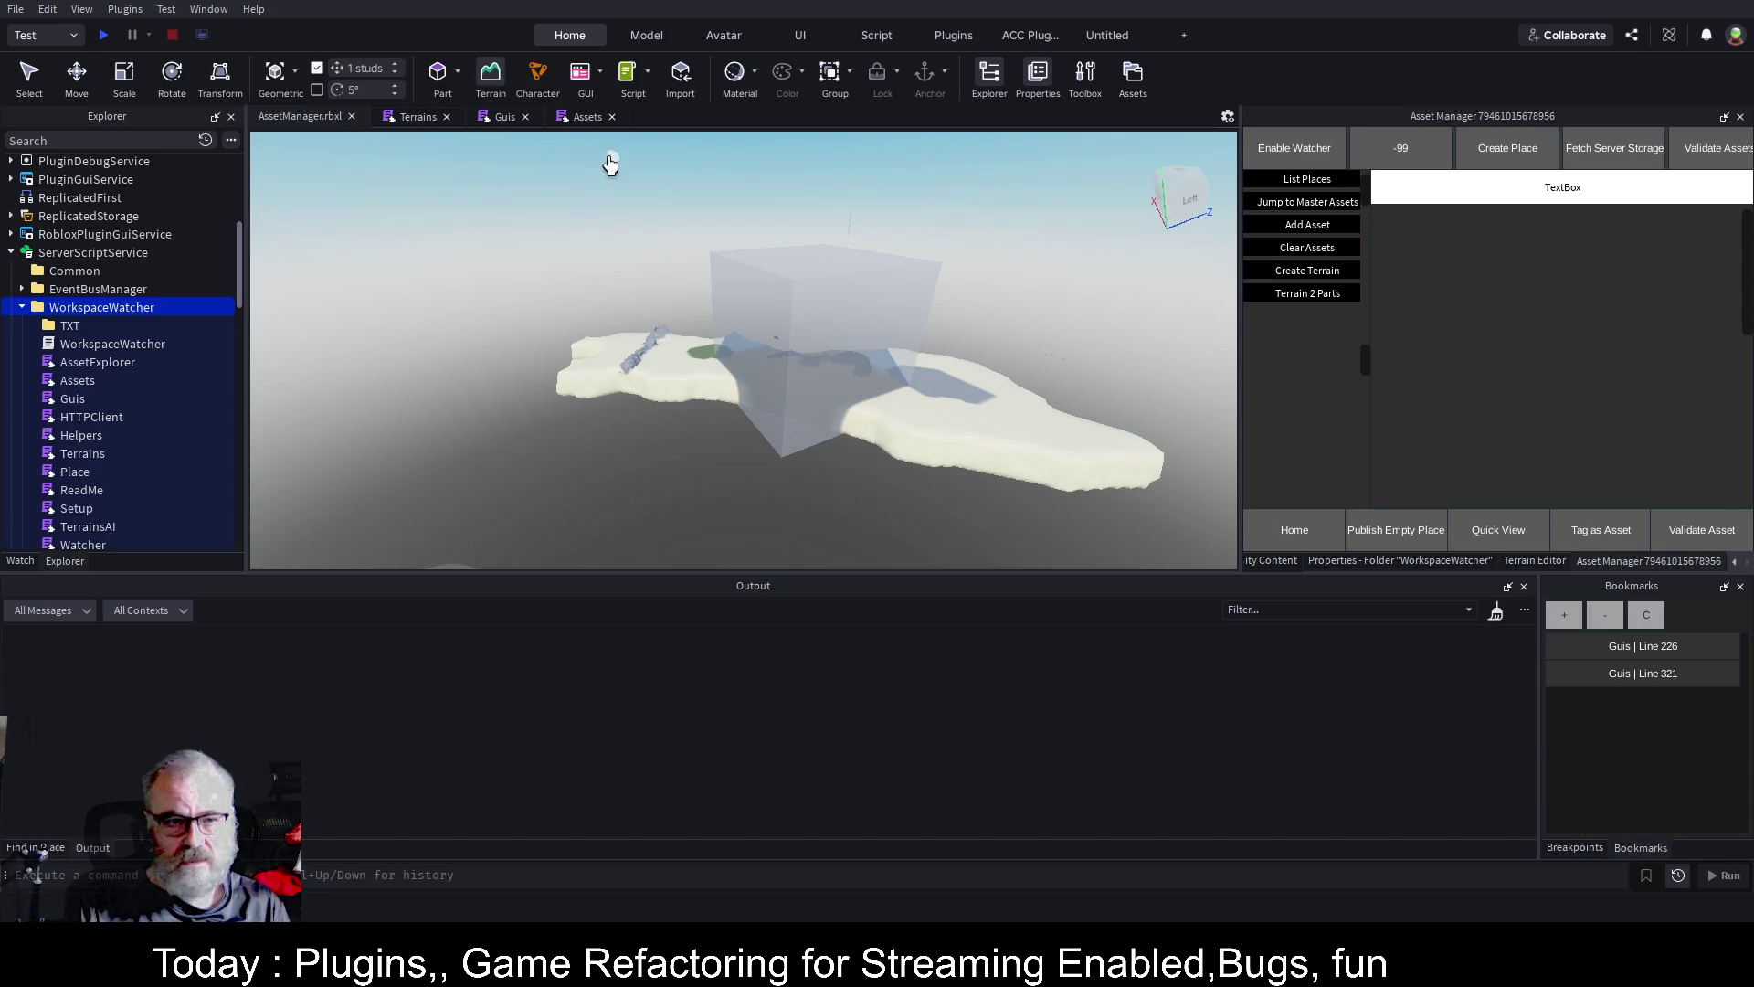
{"action": "left_click", "coordinate": [415, 113]}
{"action": "left_click", "coordinate": [493, 120]}
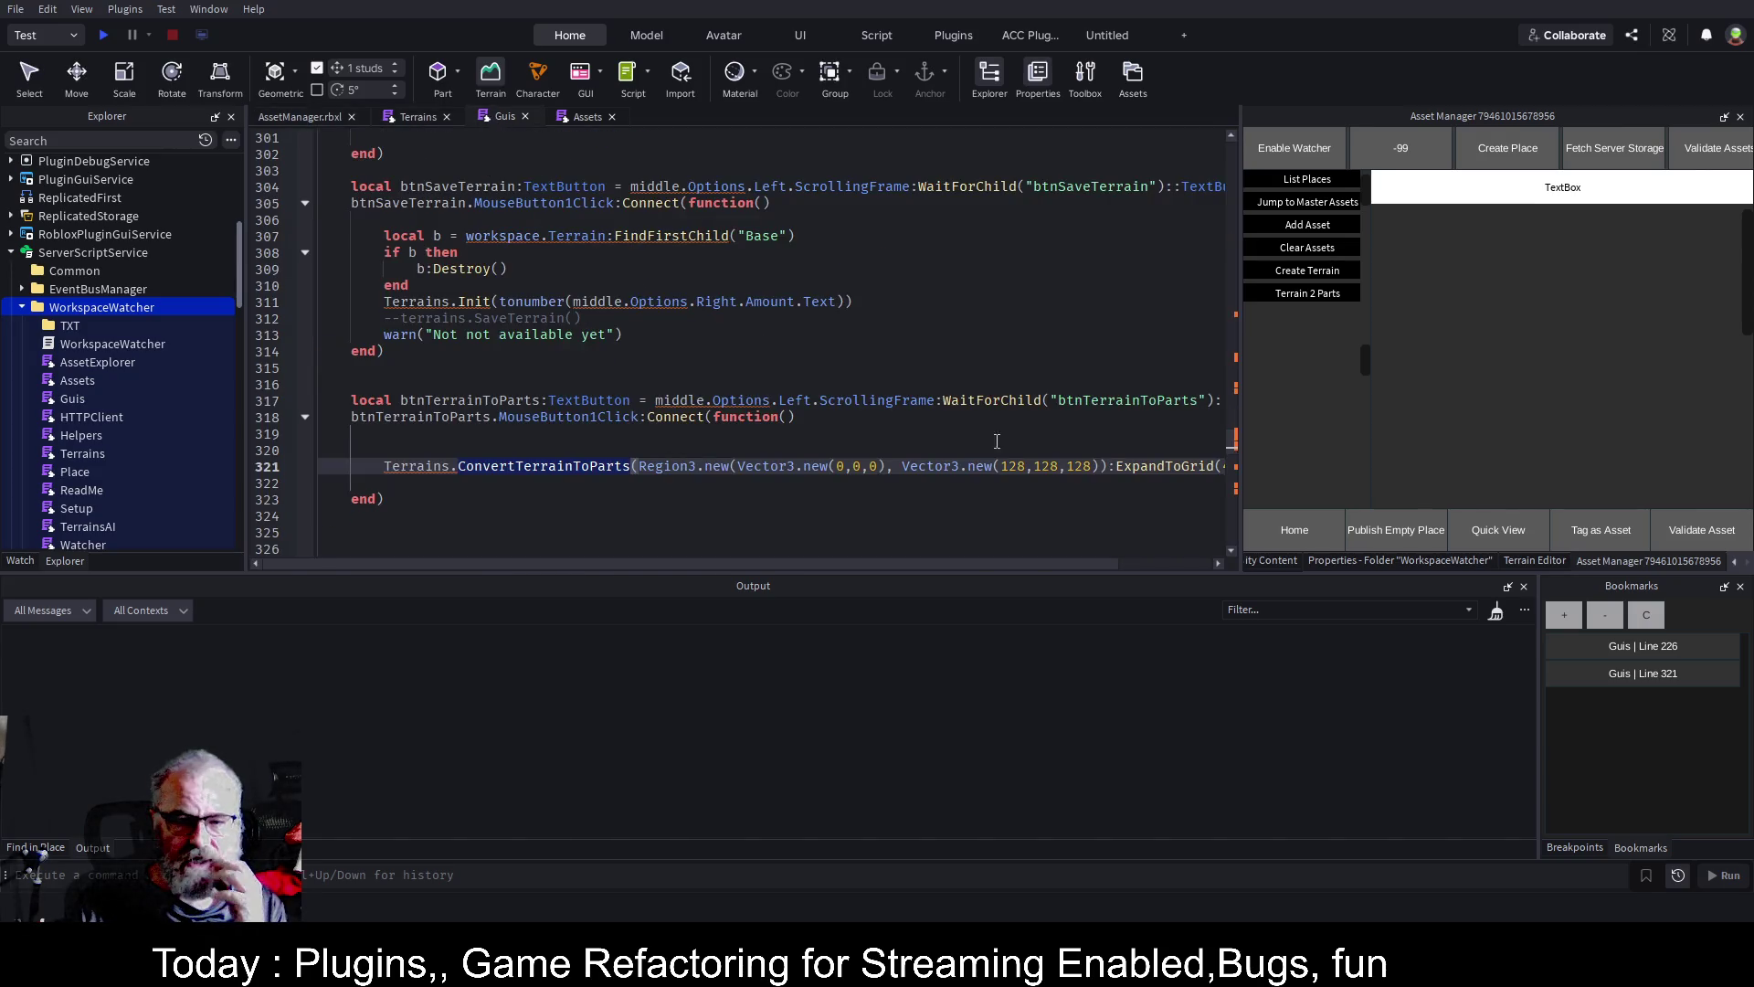
Rerun the conversion in the place view so the log ends with DONE, then reopen Terrains
{"action": "left_click", "coordinate": [297, 117]}
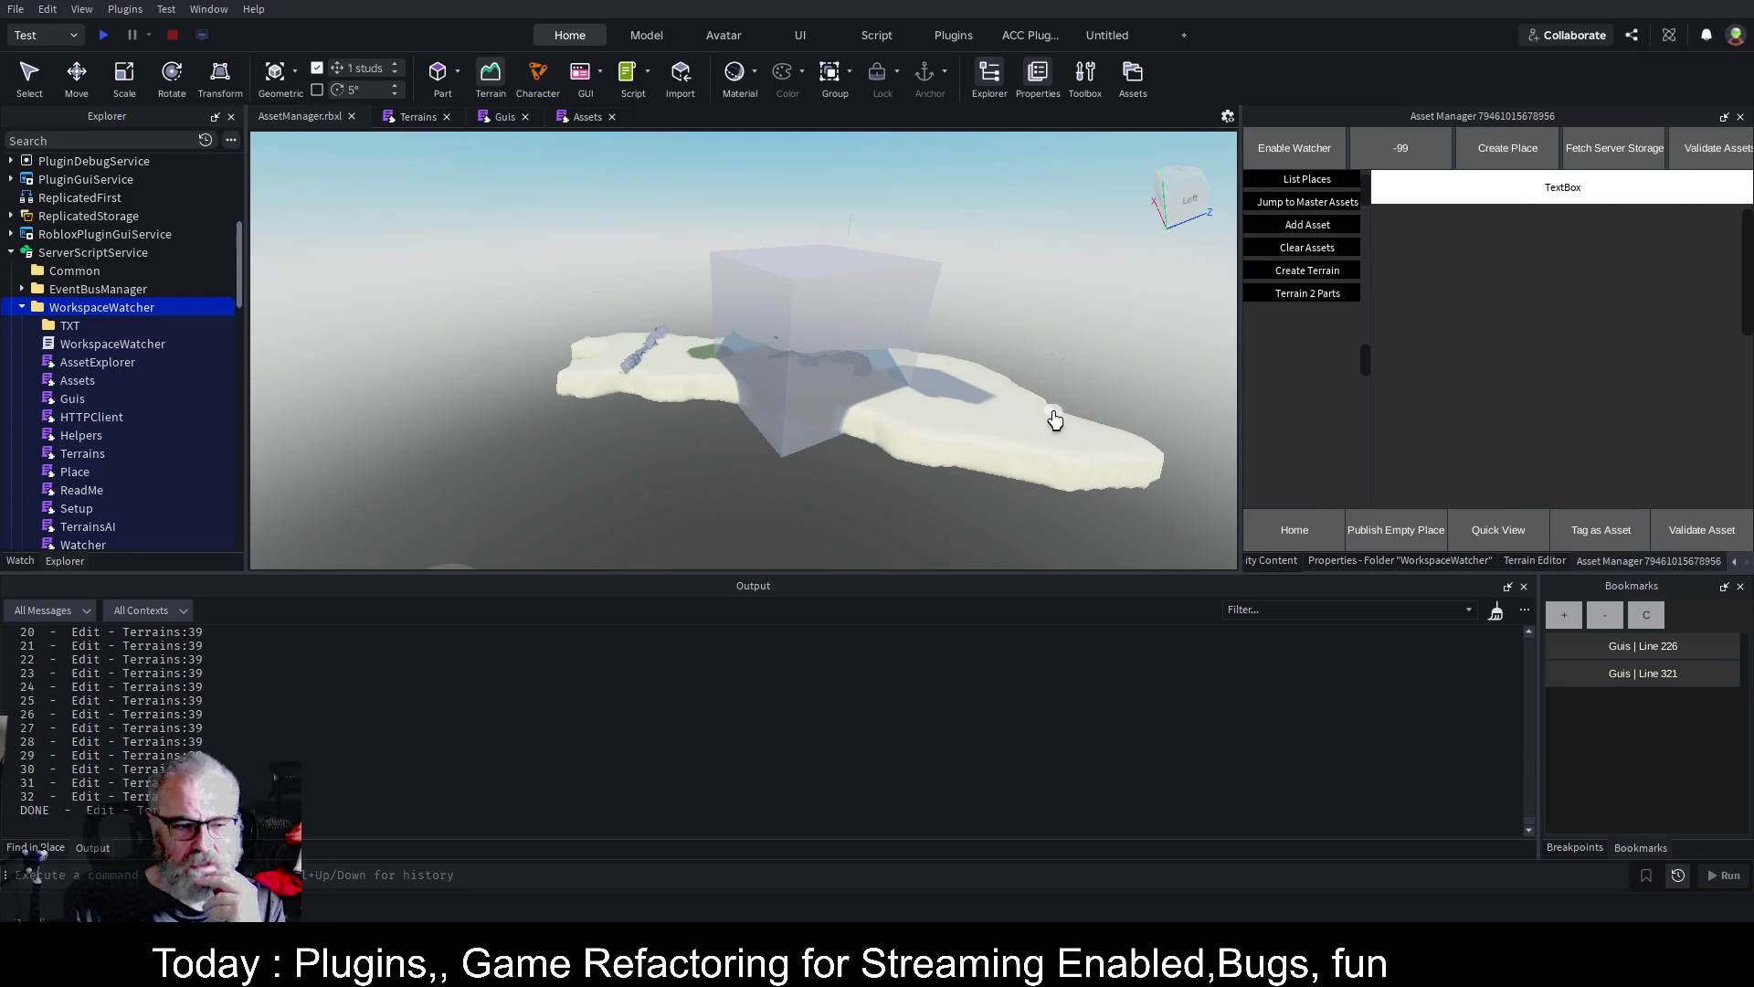
{"action": "left_click", "coordinate": [185, 754]}
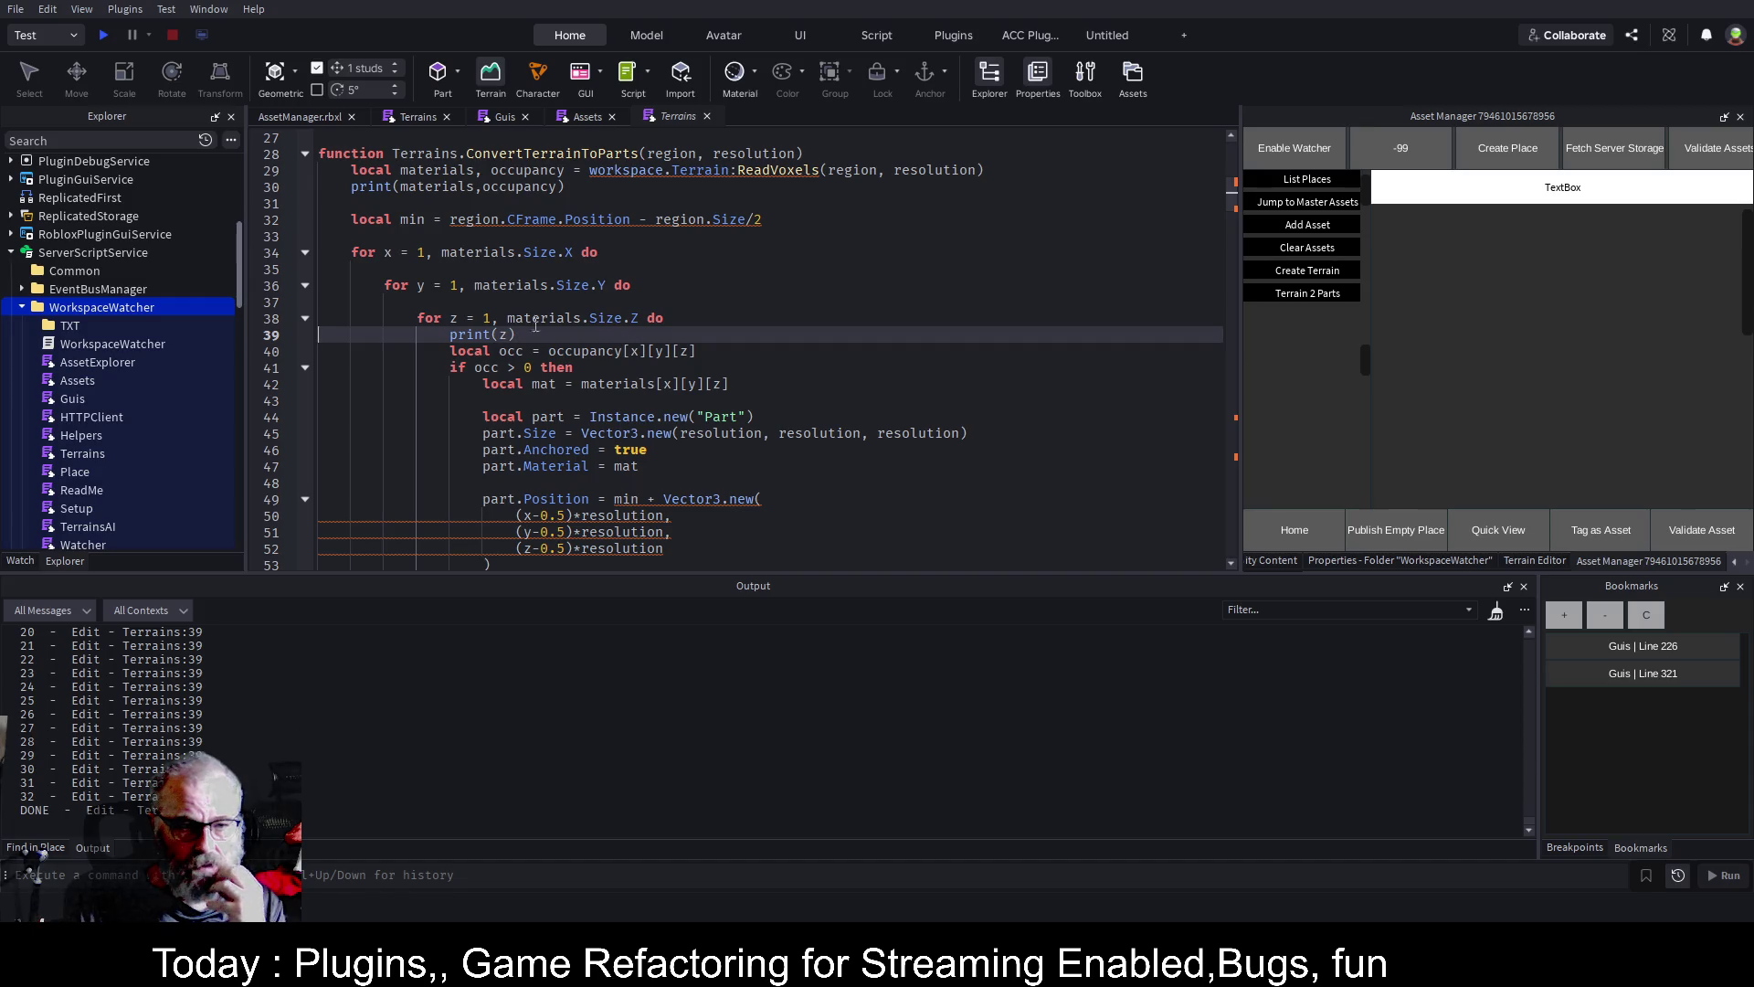
Add an else branch after part.Parent that prints "Empty"
{"action": "left_click", "coordinate": [706, 116]}
{"action": "left_click", "coordinate": [408, 113]}
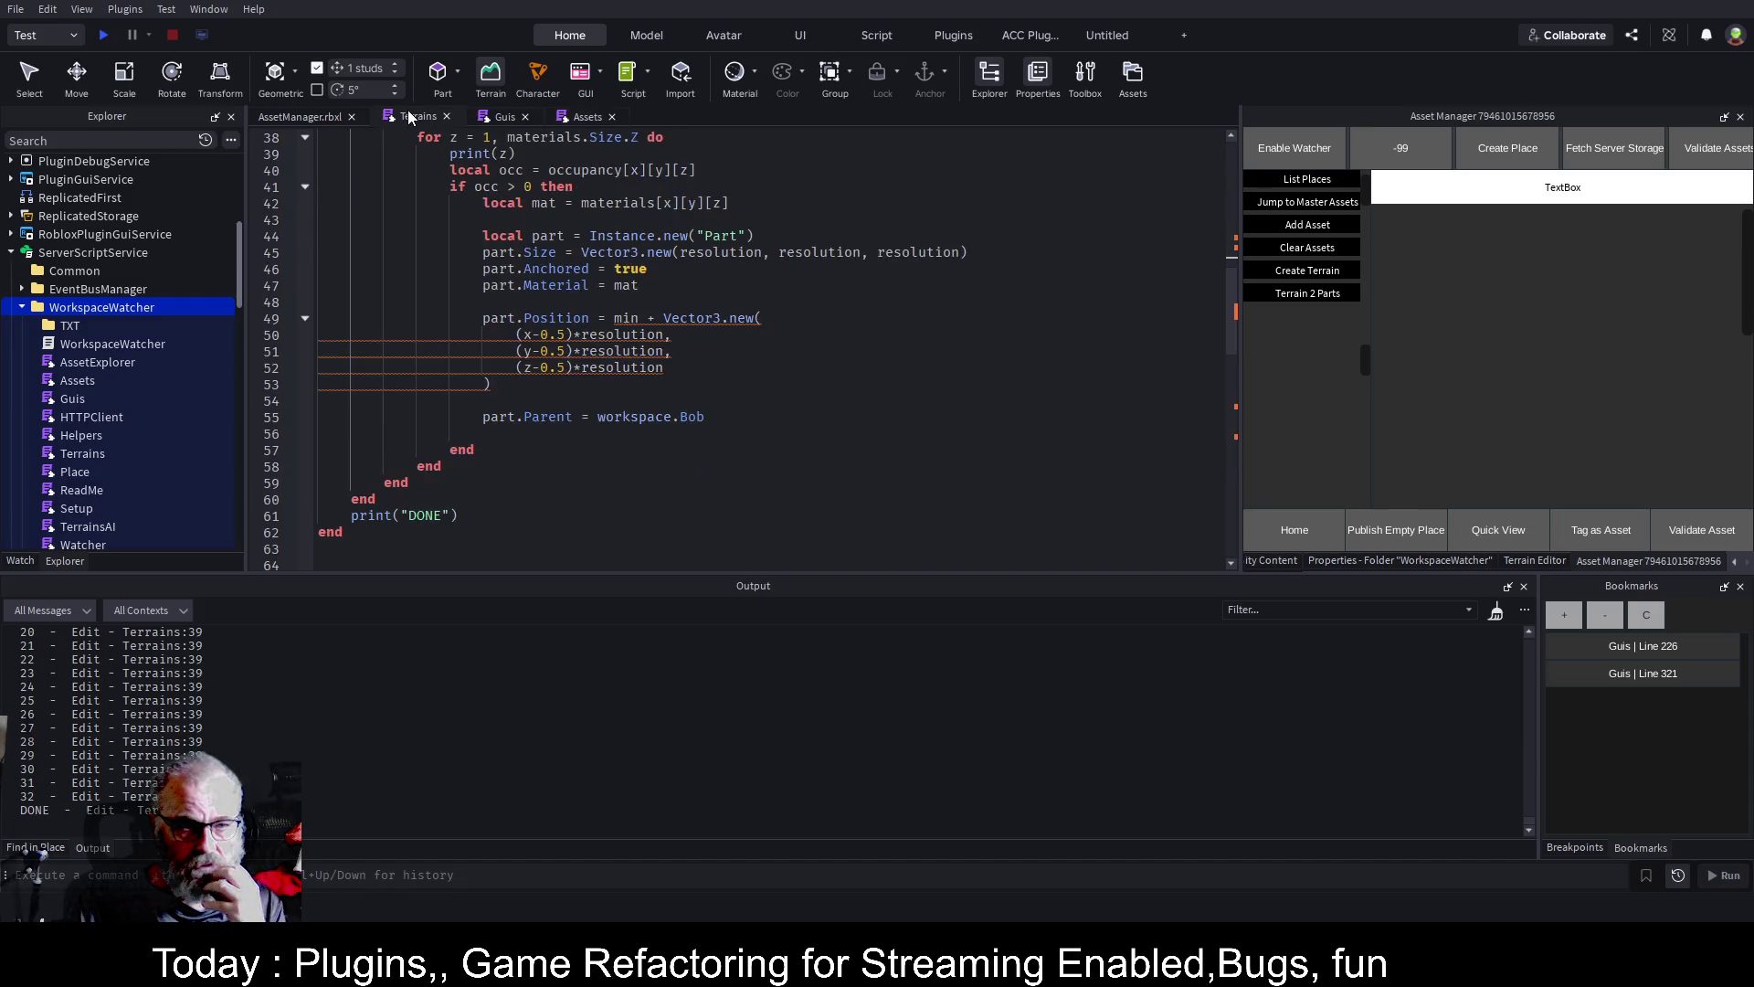
{"action": "scroll", "coordinate": [518, 301], "scroll_direction": "up", "scroll_amount": 2}
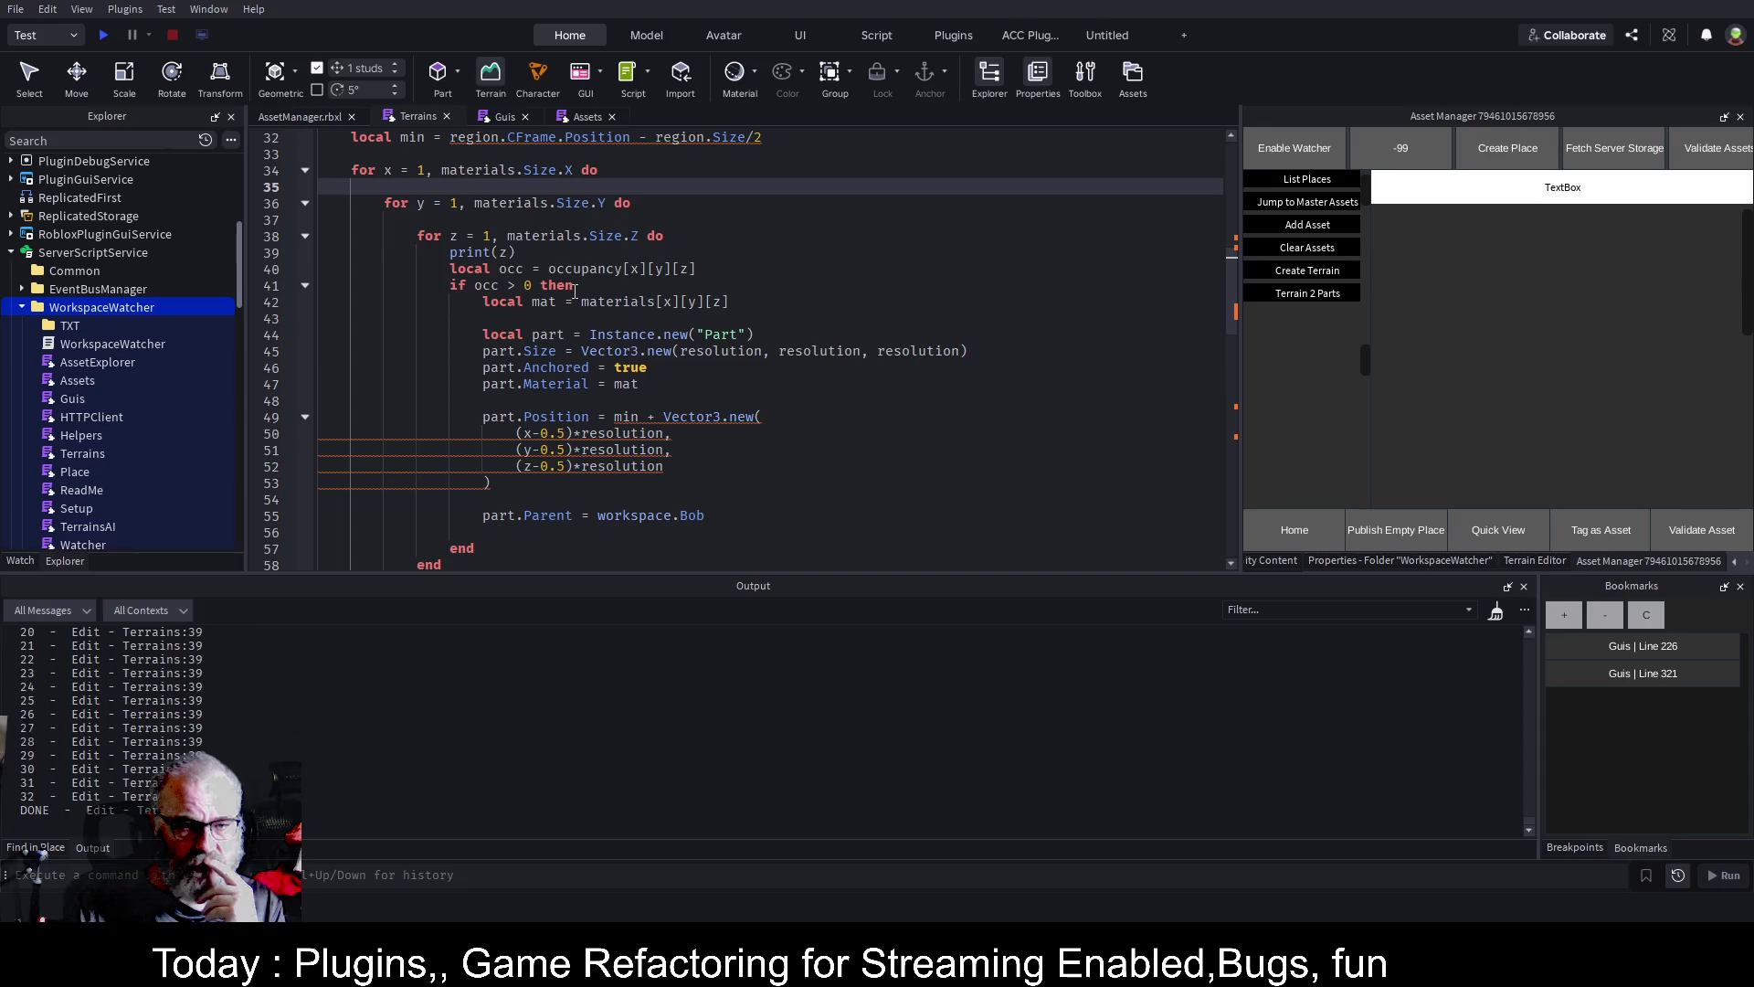
{"action": "left_click", "coordinate": [522, 533]}
{"action": "type", "text": "else"}
{"action": "key", "text": "Return"}
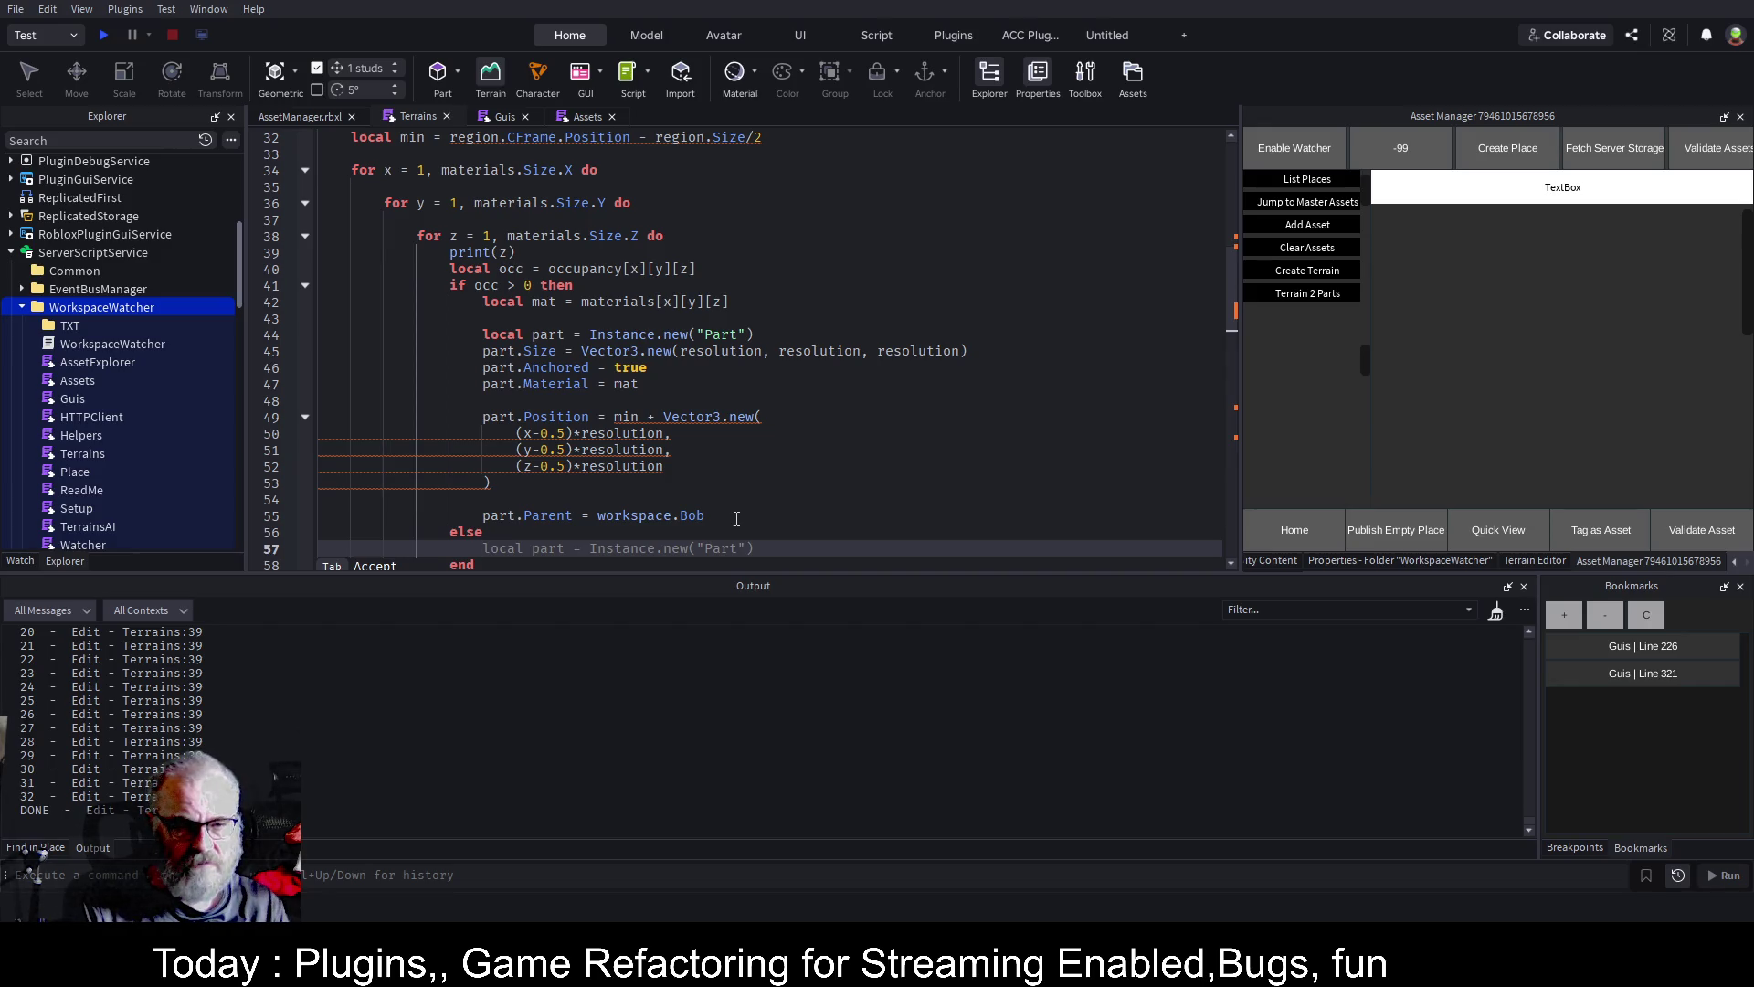
{"action": "type", "text": "print)\"Em"}
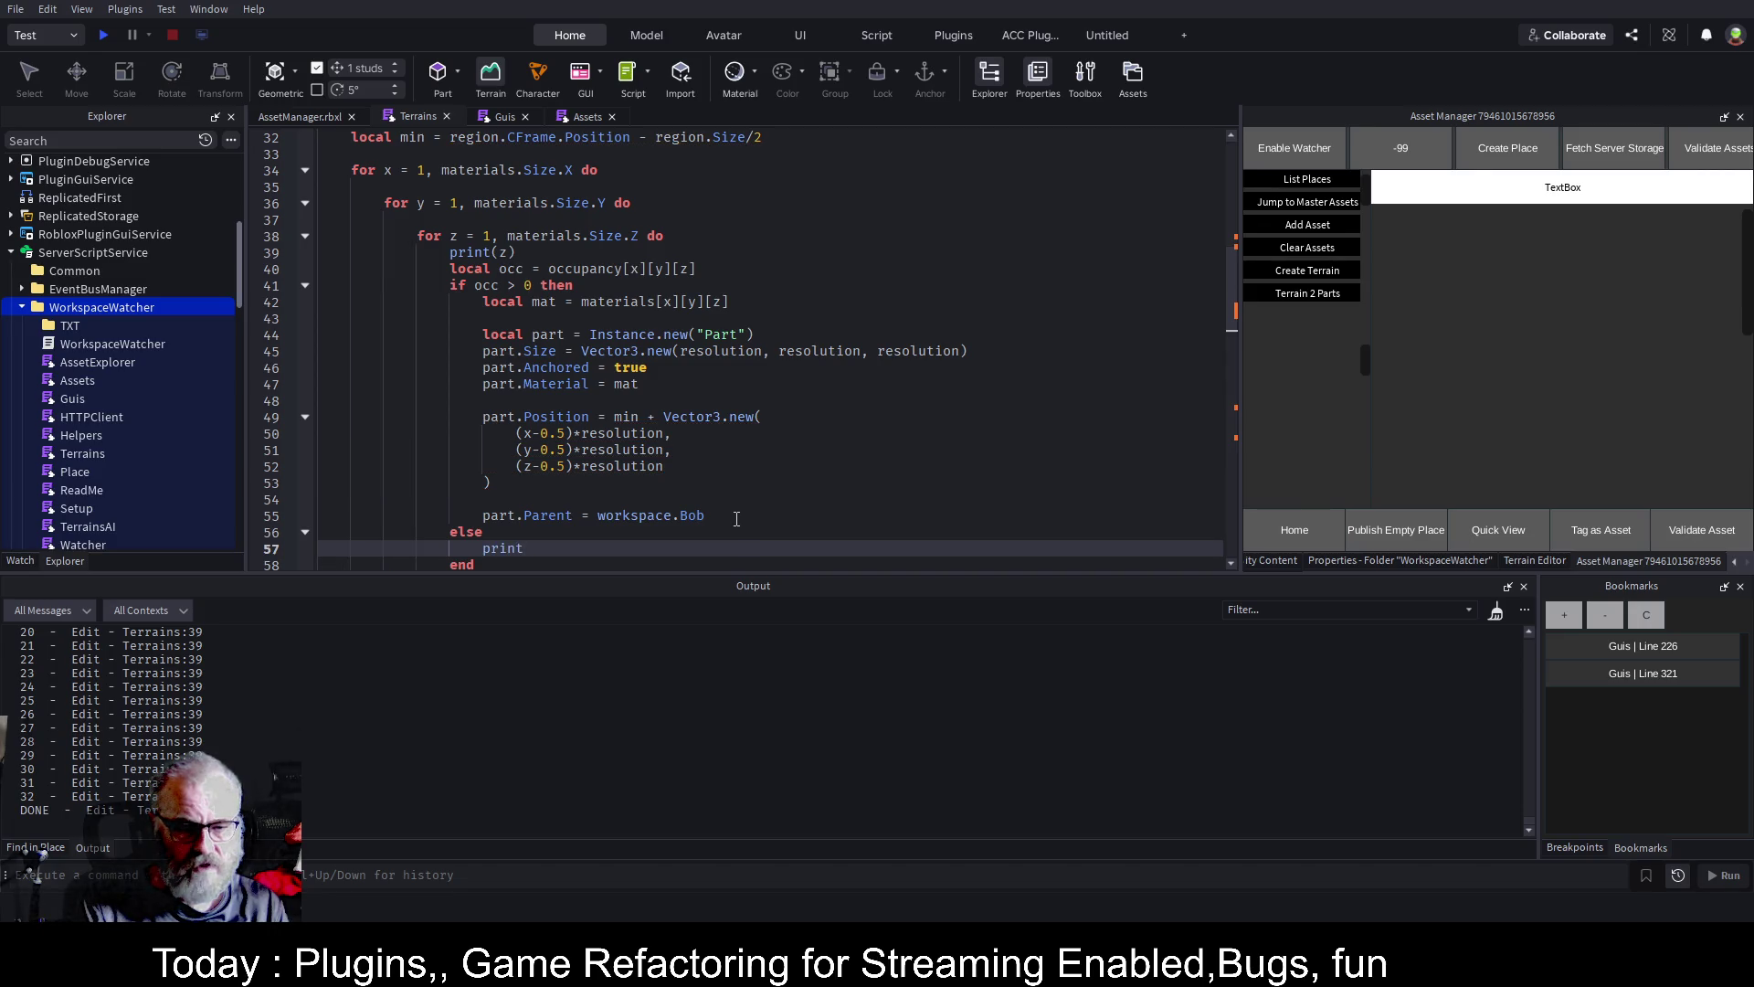
{"action": "key", "text": "BackSpace"}
{"action": "key", "text": "BackSpace"}
{"action": "key", "text": "BackSpace"}
{"action": "type", "text": "(\"Empty"}
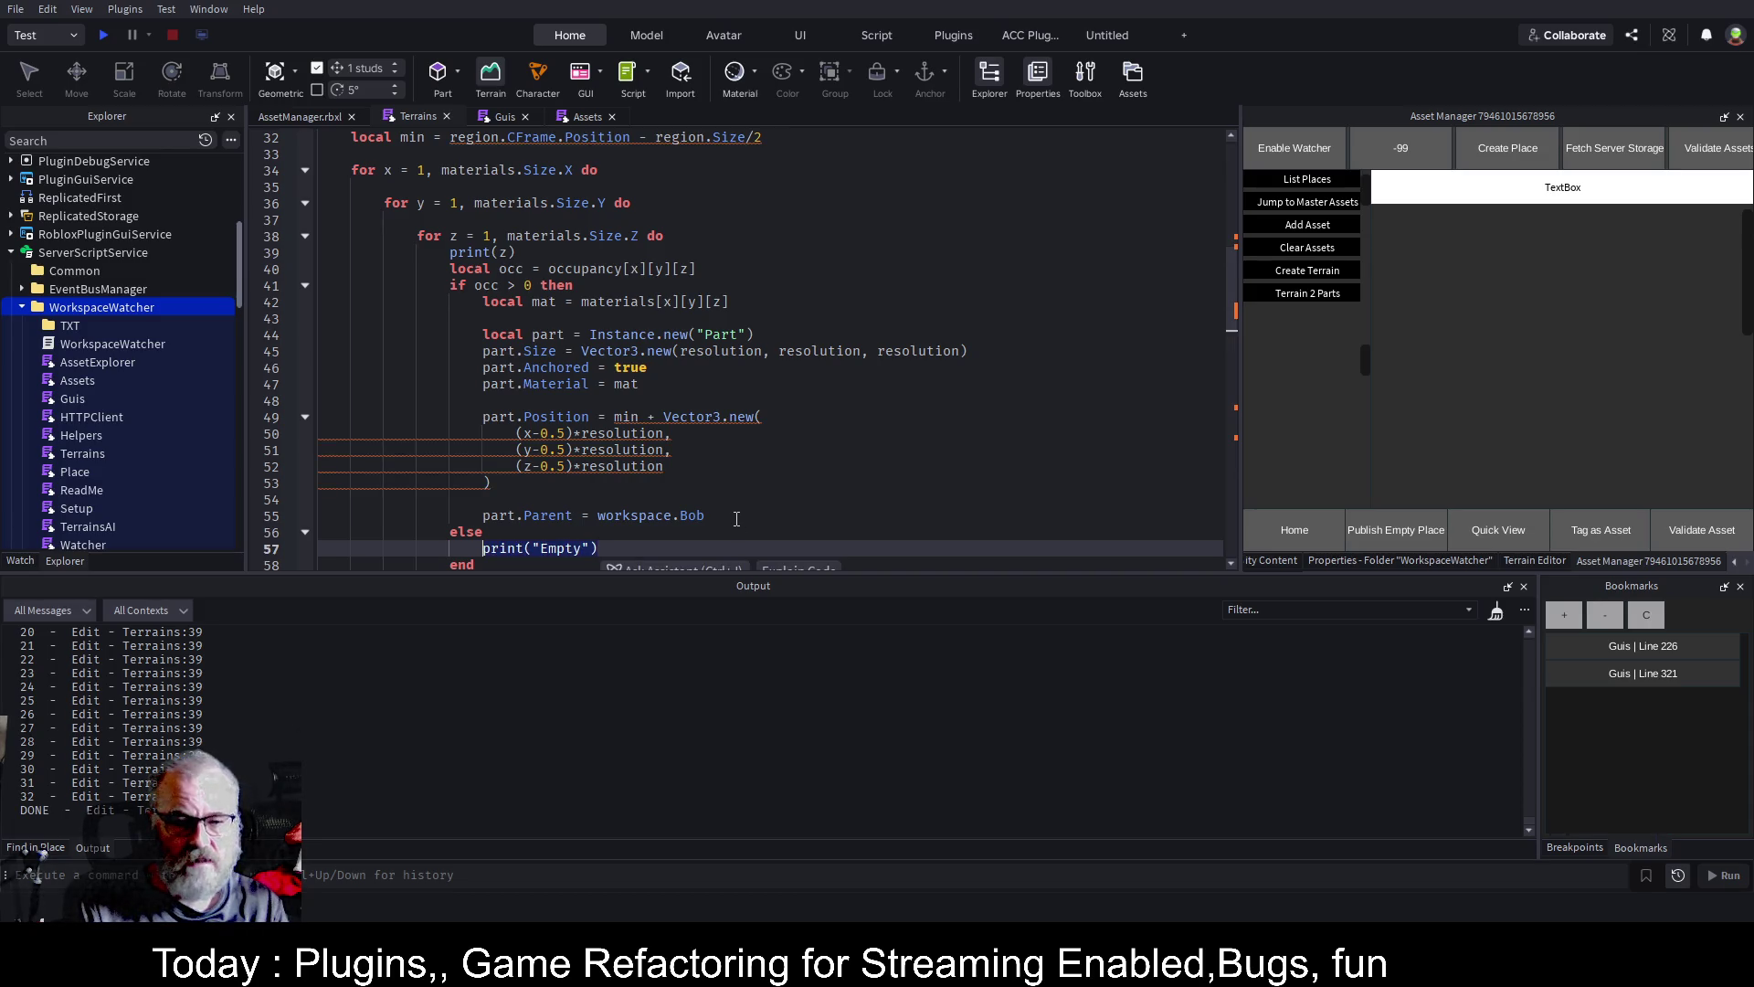
Add print("not Empty") under 'if occ > 0 then' and save the script
{"action": "key", "text": "Up"}
{"action": "key", "text": "Up"}
{"action": "key", "text": "Up"}
{"action": "key", "text": "Up"}
{"action": "key", "text": "End"}
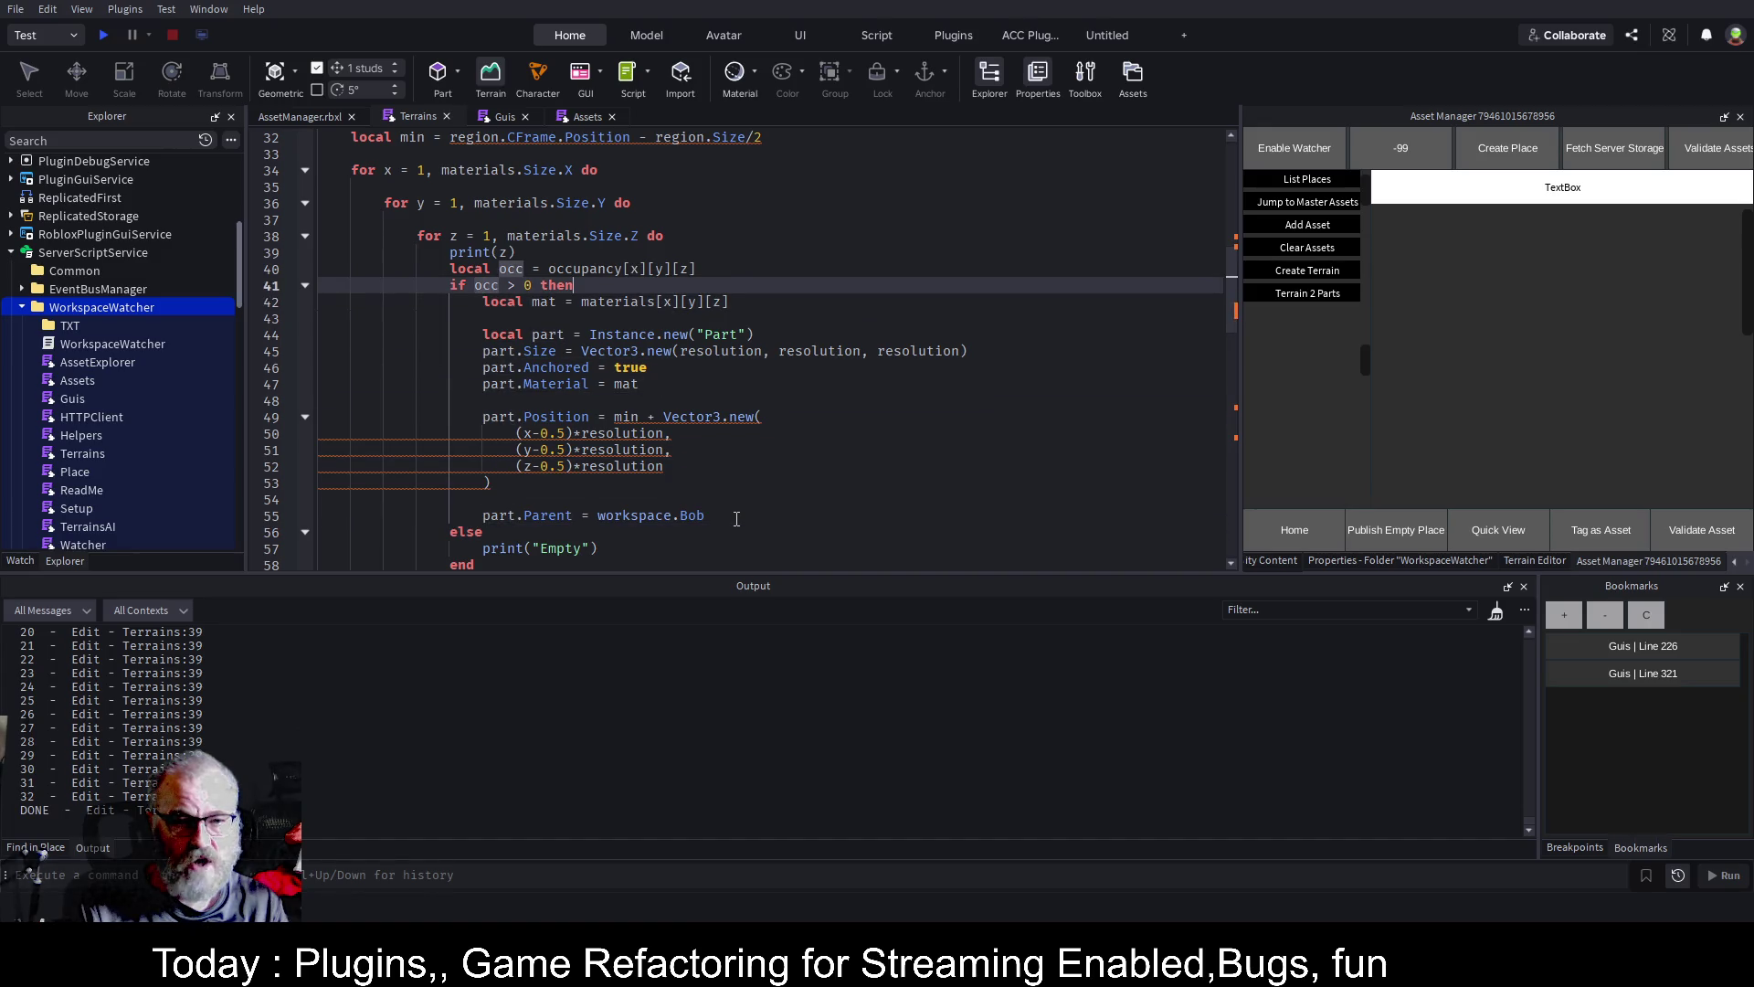
{"action": "key", "text": "Return"}
{"action": "type", "text": "print(\"Empty\")"}
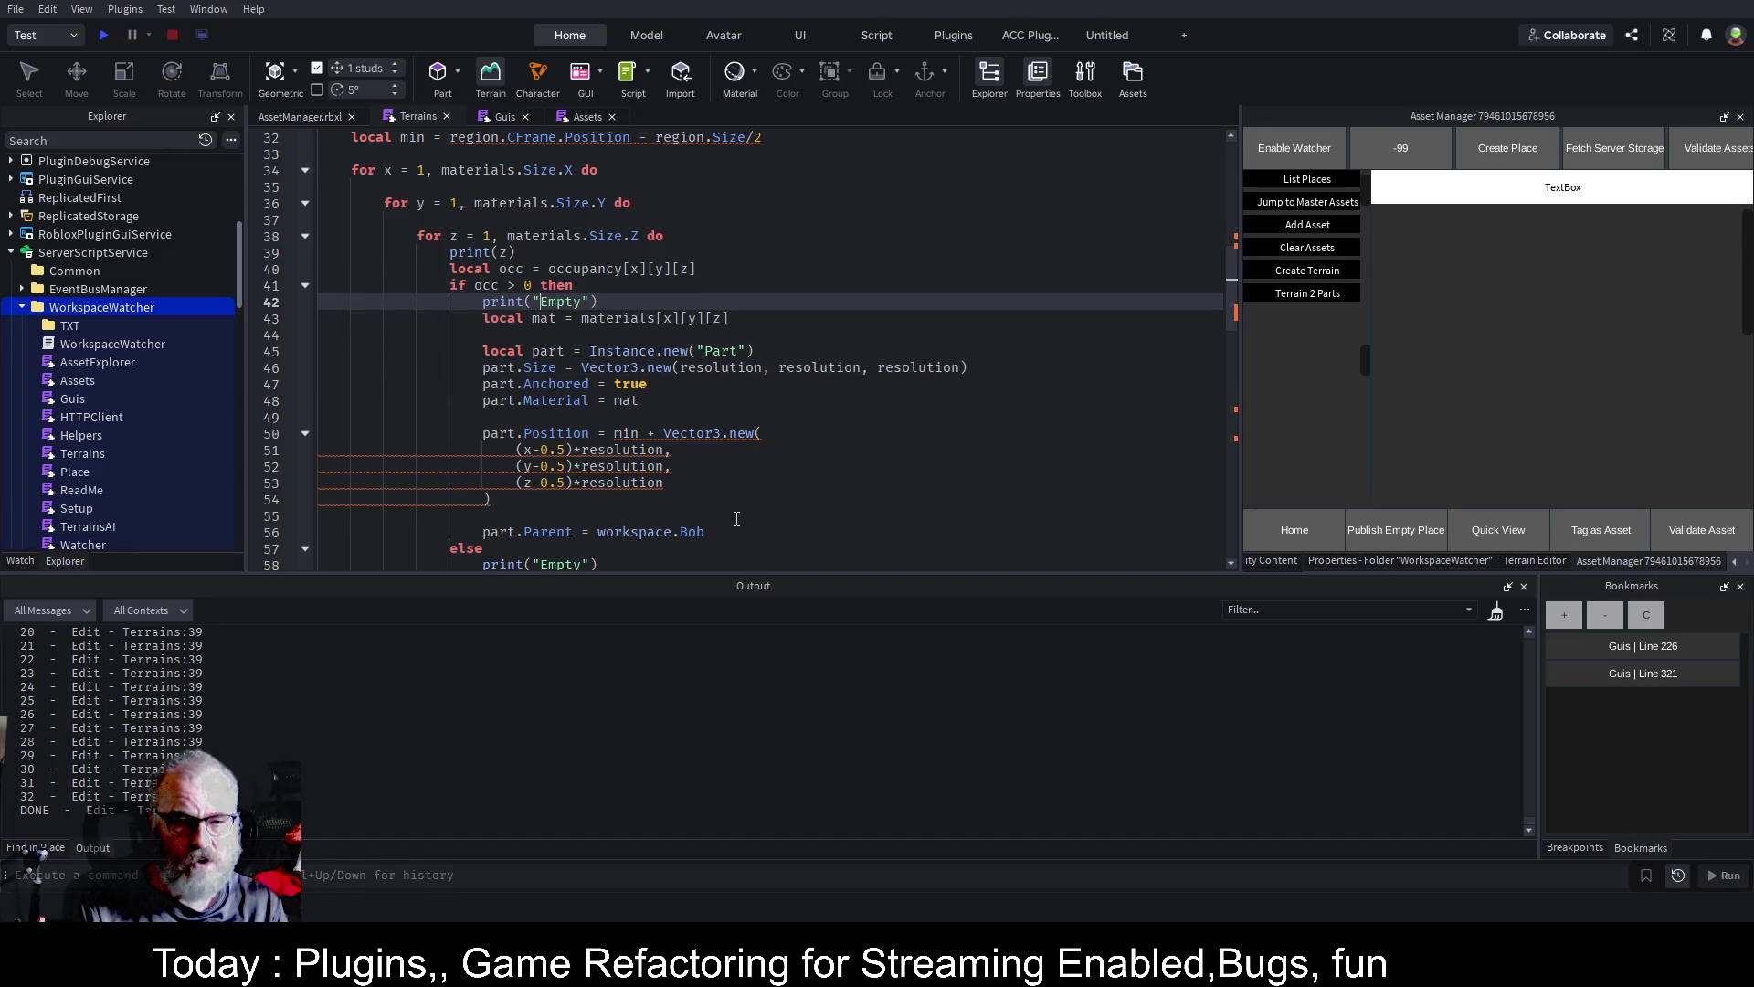
{"action": "key", "text": "Left"}
{"action": "key", "text": "Left"}
{"action": "key", "text": "Left"}
{"action": "type", "text": "not"}
{"action": "key", "text": "ctrl+s"}
{"action": "left_click", "coordinate": [173, 309]}
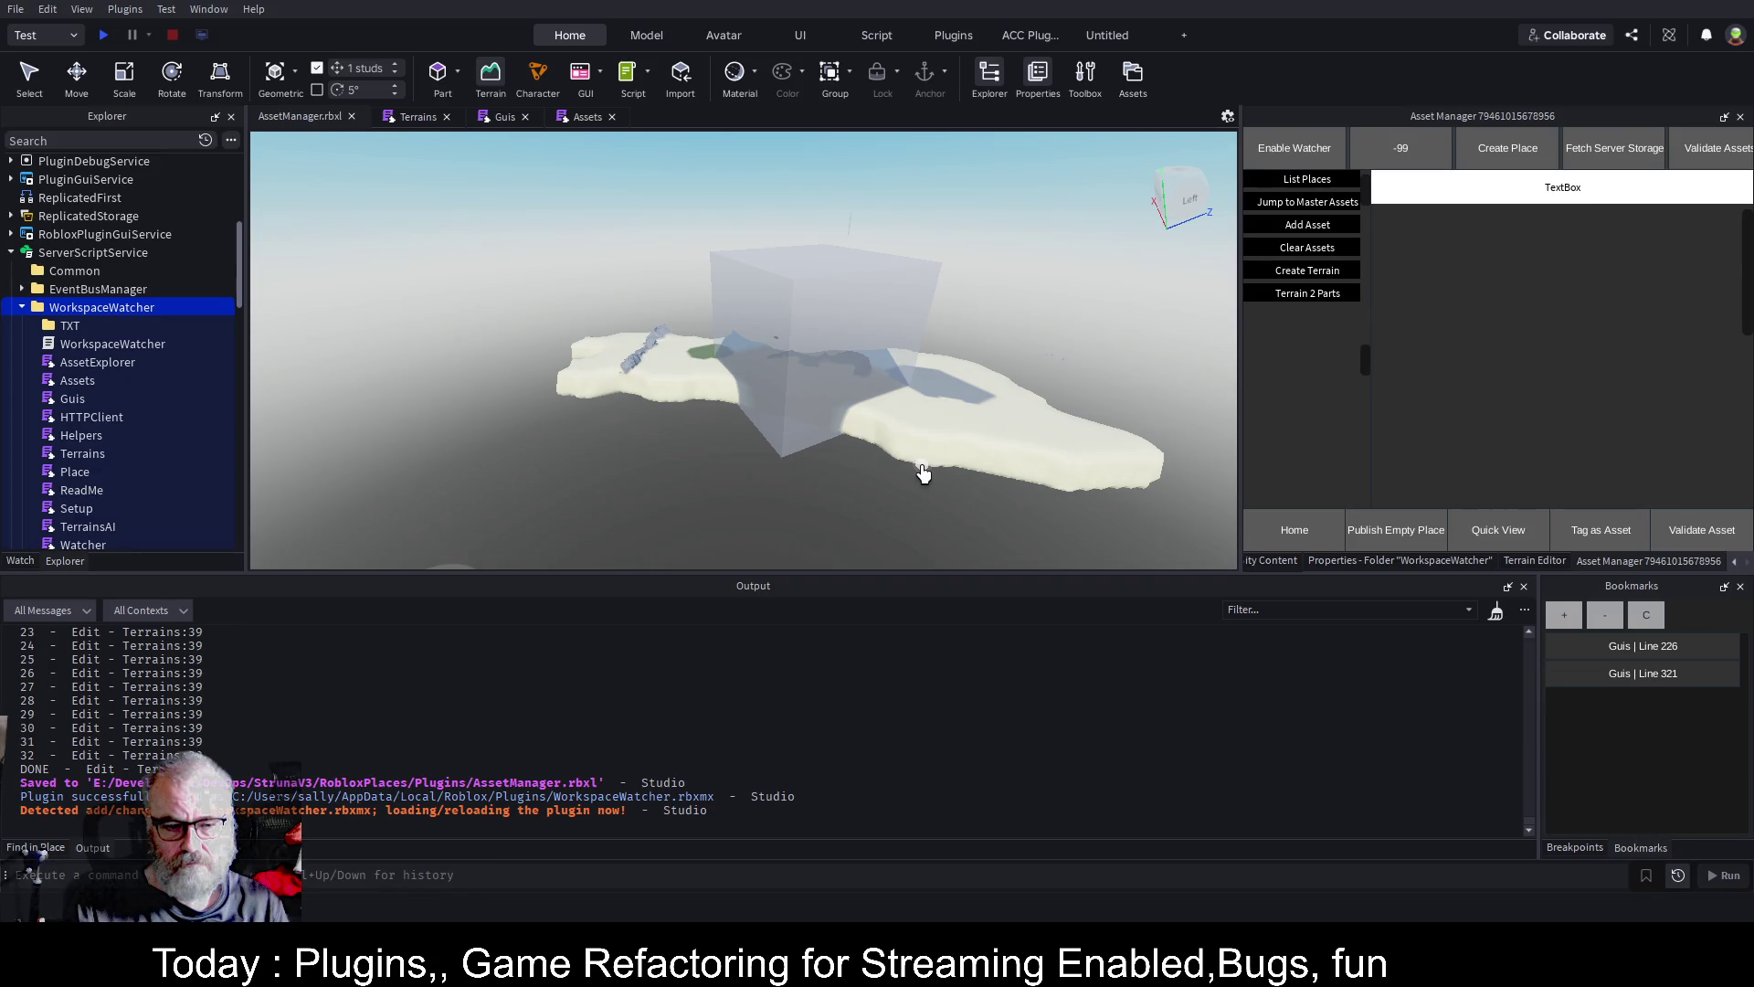
Clear Output, rerun Terrain 2 Parts, and filter the log for 'not' to confirm only Empty lines
{"action": "left_click", "coordinate": [1309, 516]}
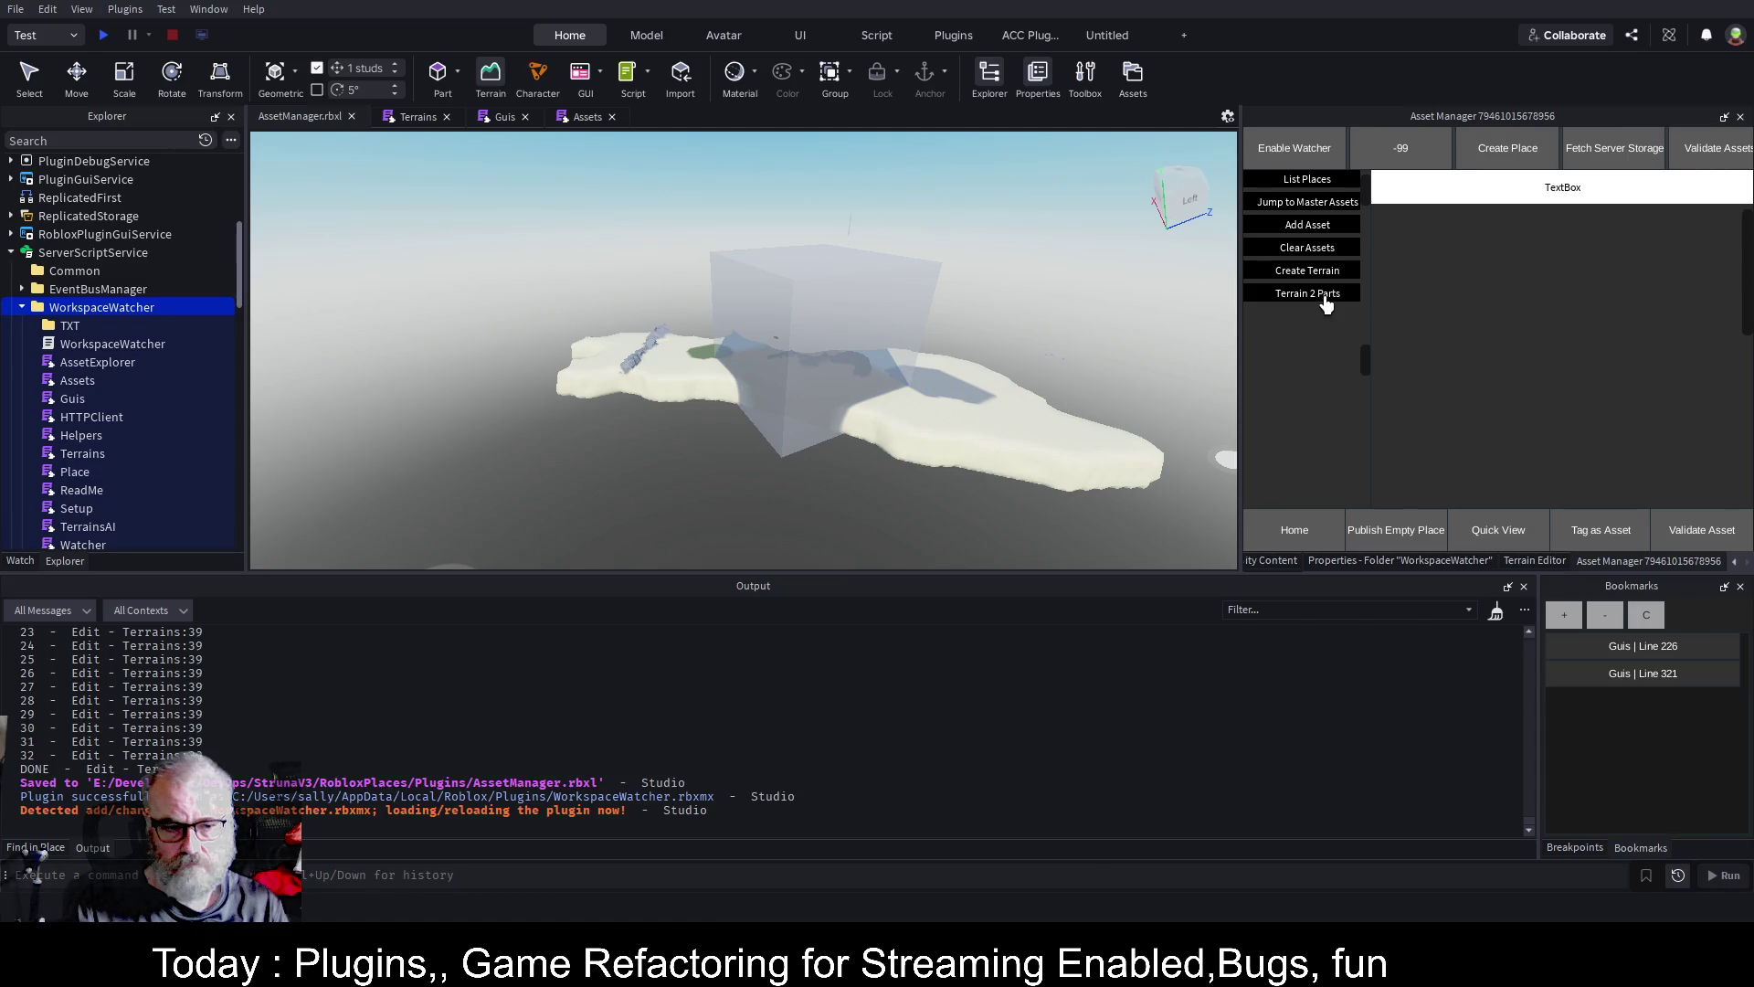
{"action": "left_click", "coordinate": [1496, 611]}
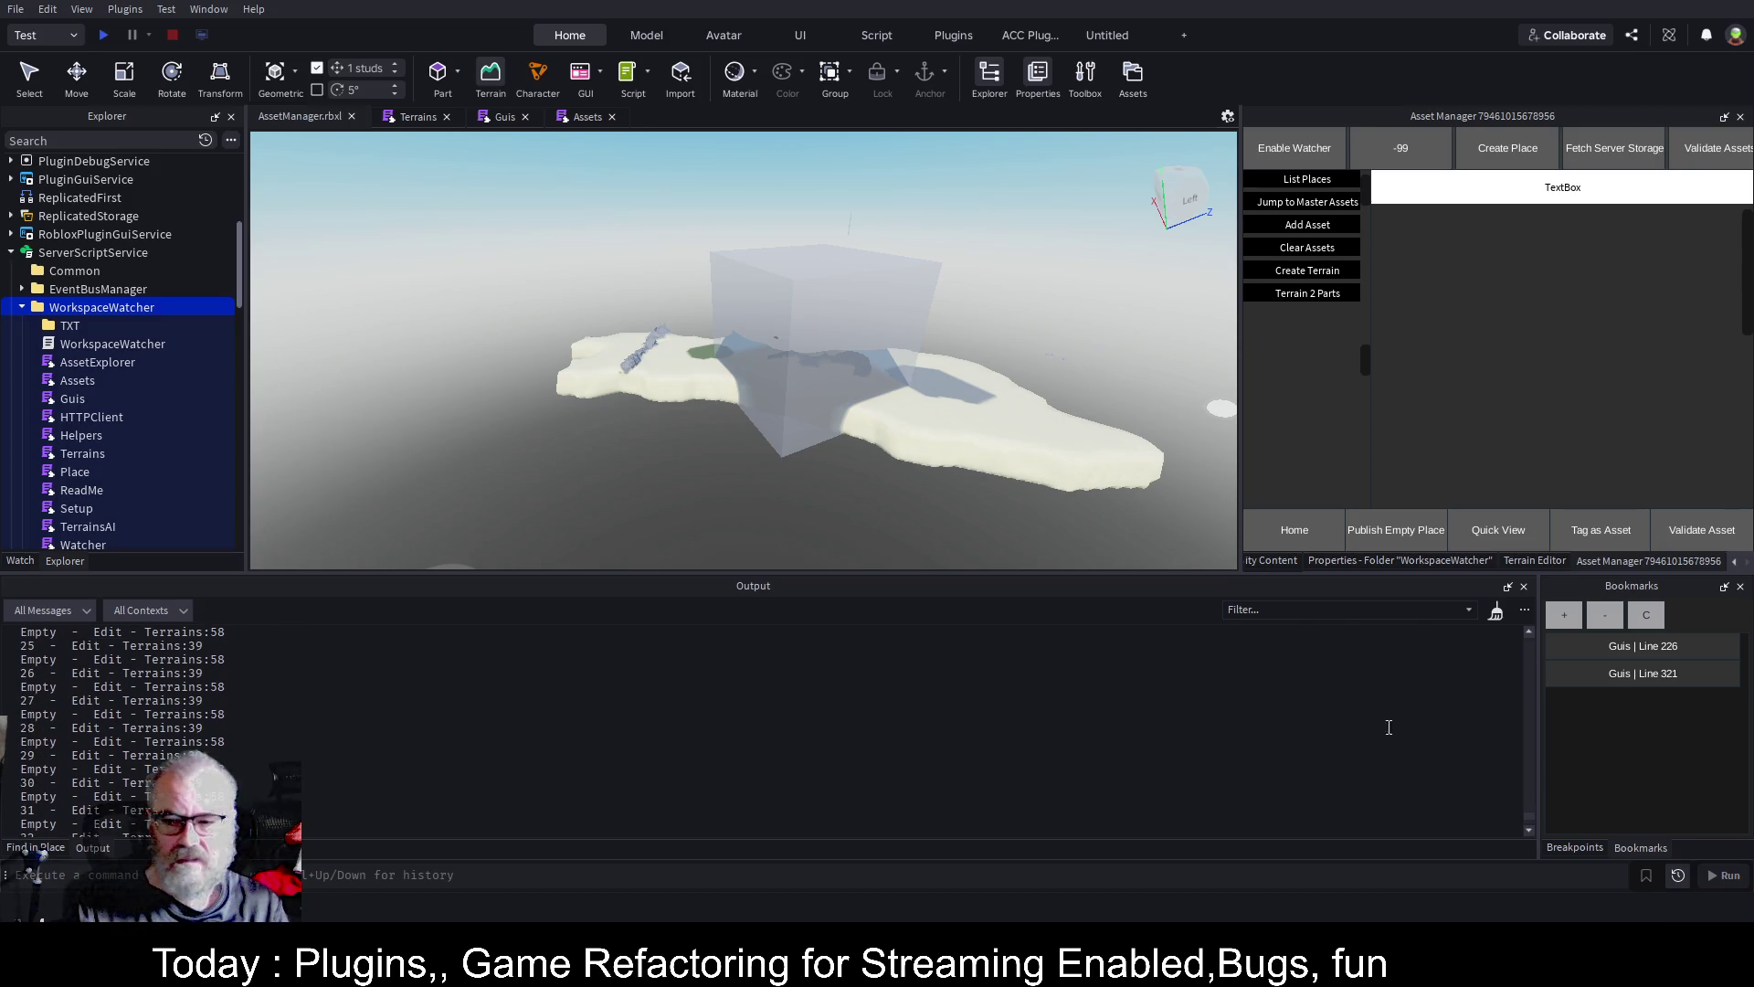
{"action": "left_click_drag", "start_coordinate": [1530, 824], "coordinate": [1524, 616]}
{"action": "left_click", "coordinate": [1284, 608]}
{"action": "type", "text": "not"}
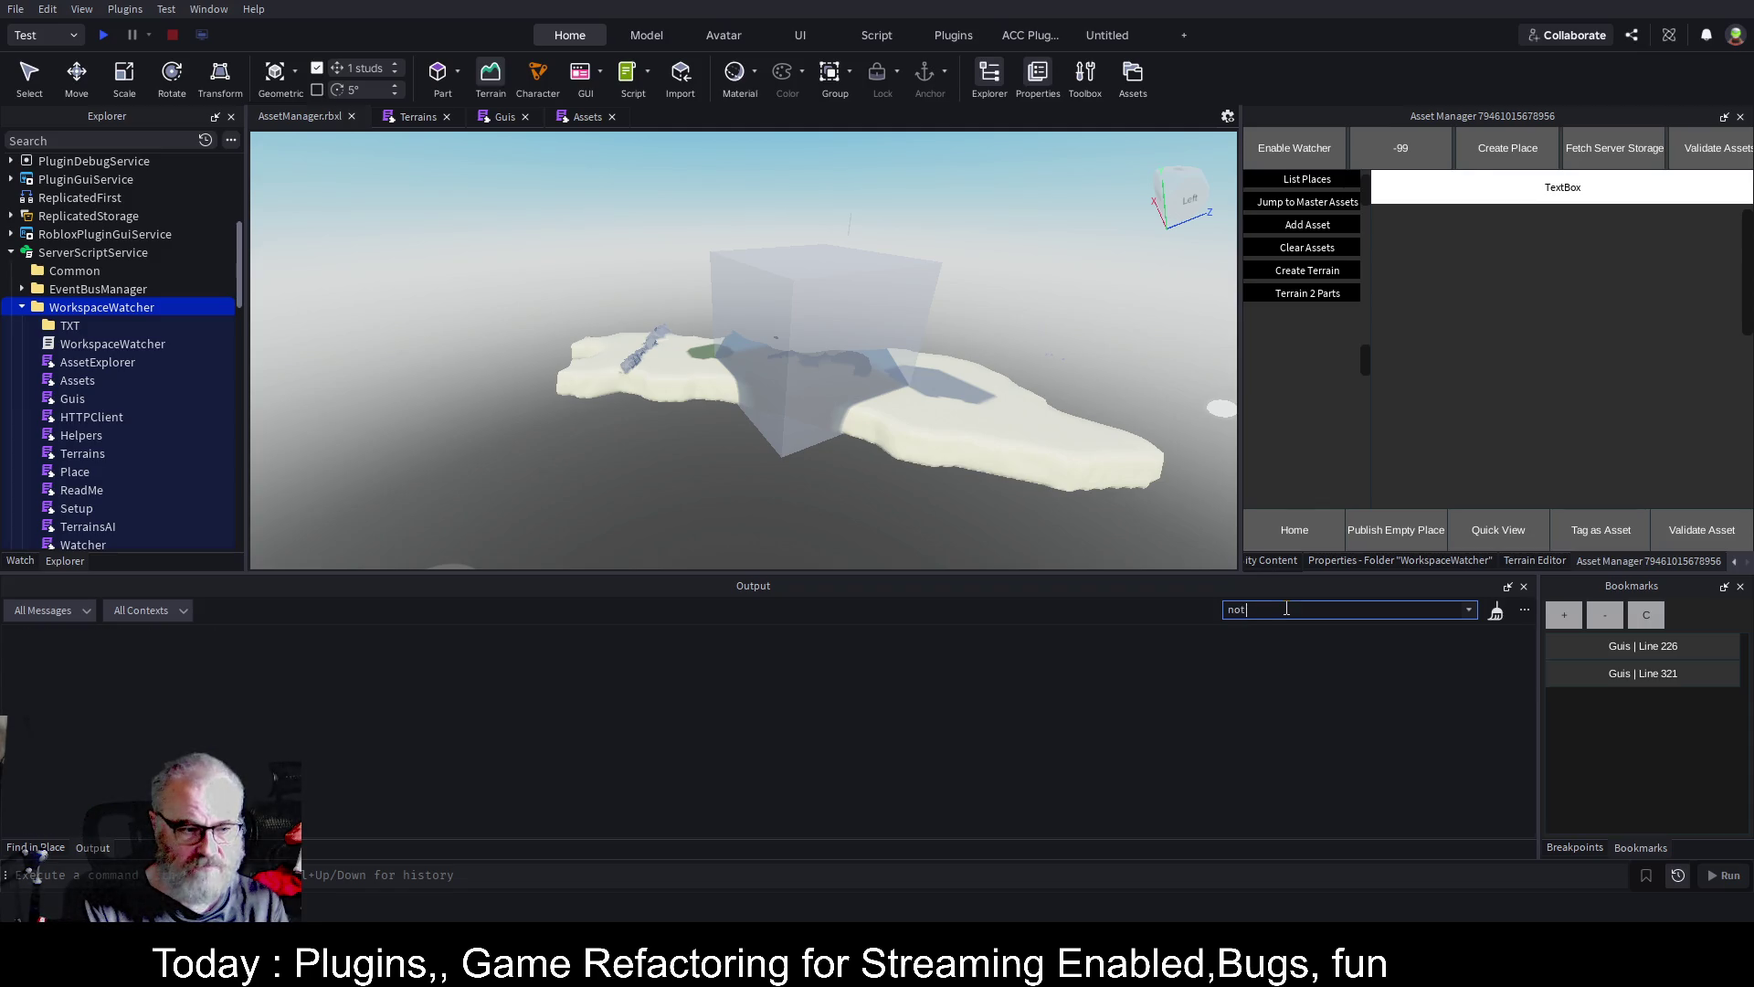
{"action": "key", "text": "BackSpace"}
{"action": "key", "text": "BackSpace"}
{"action": "key", "text": "BackSpace"}
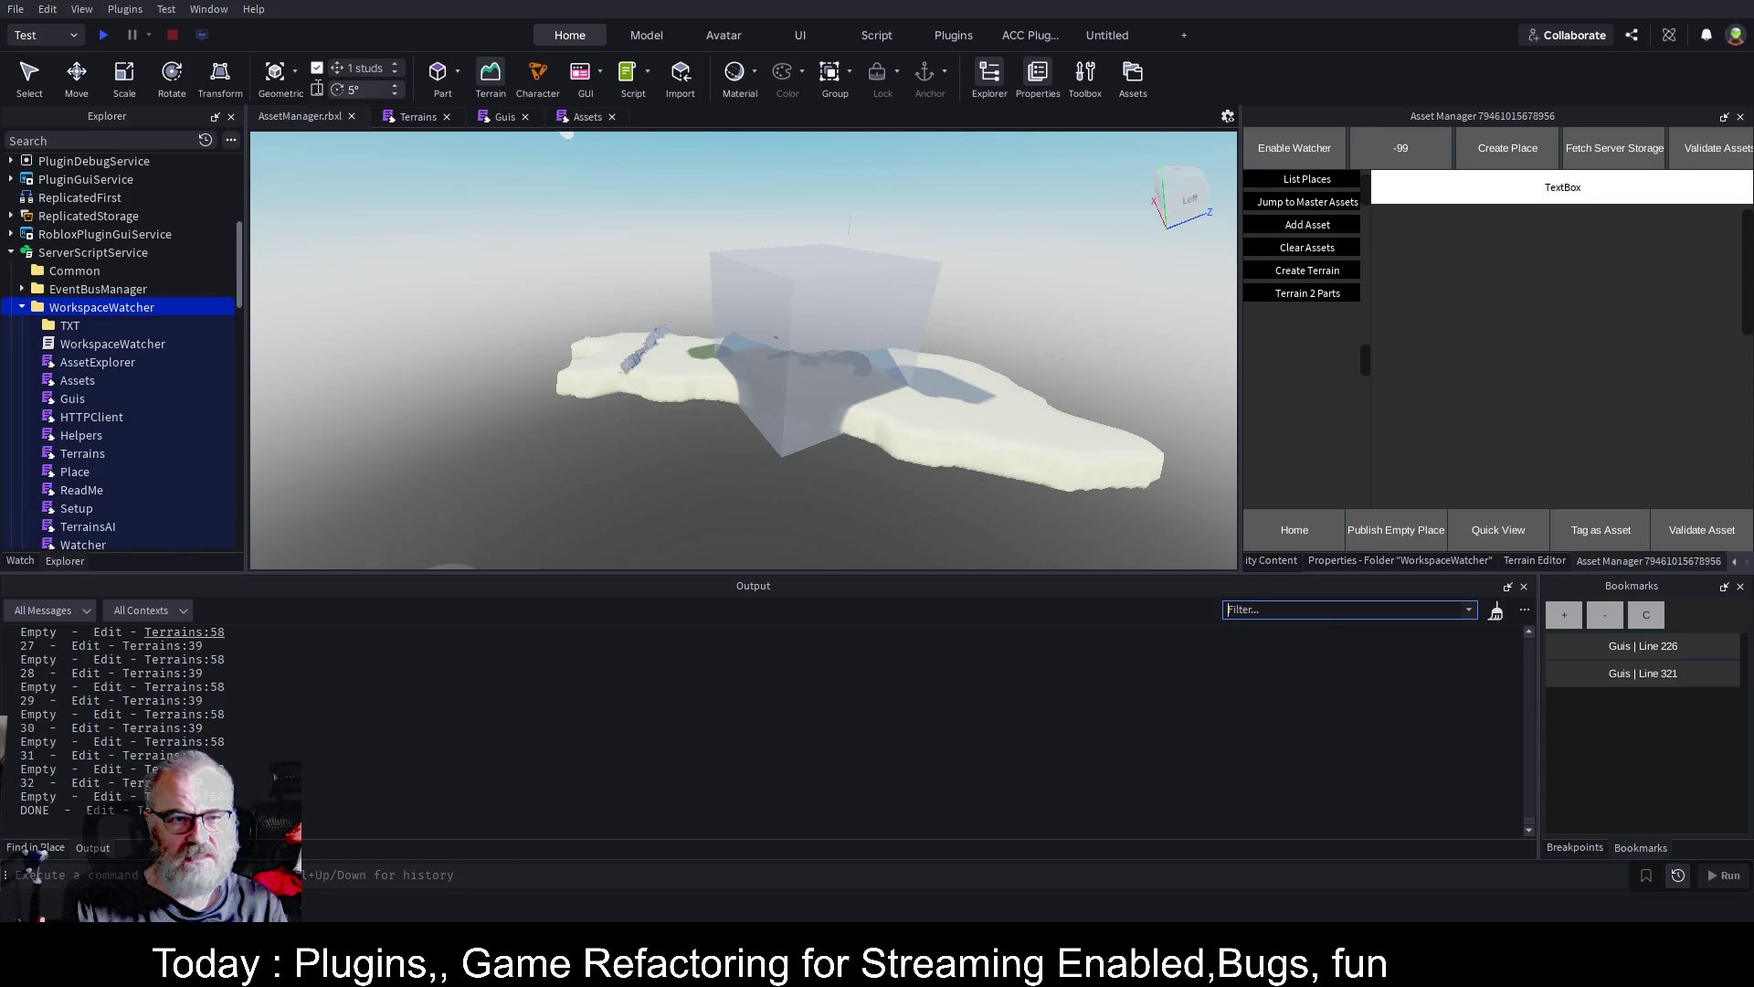
{"action": "left_click", "coordinate": [419, 117]}
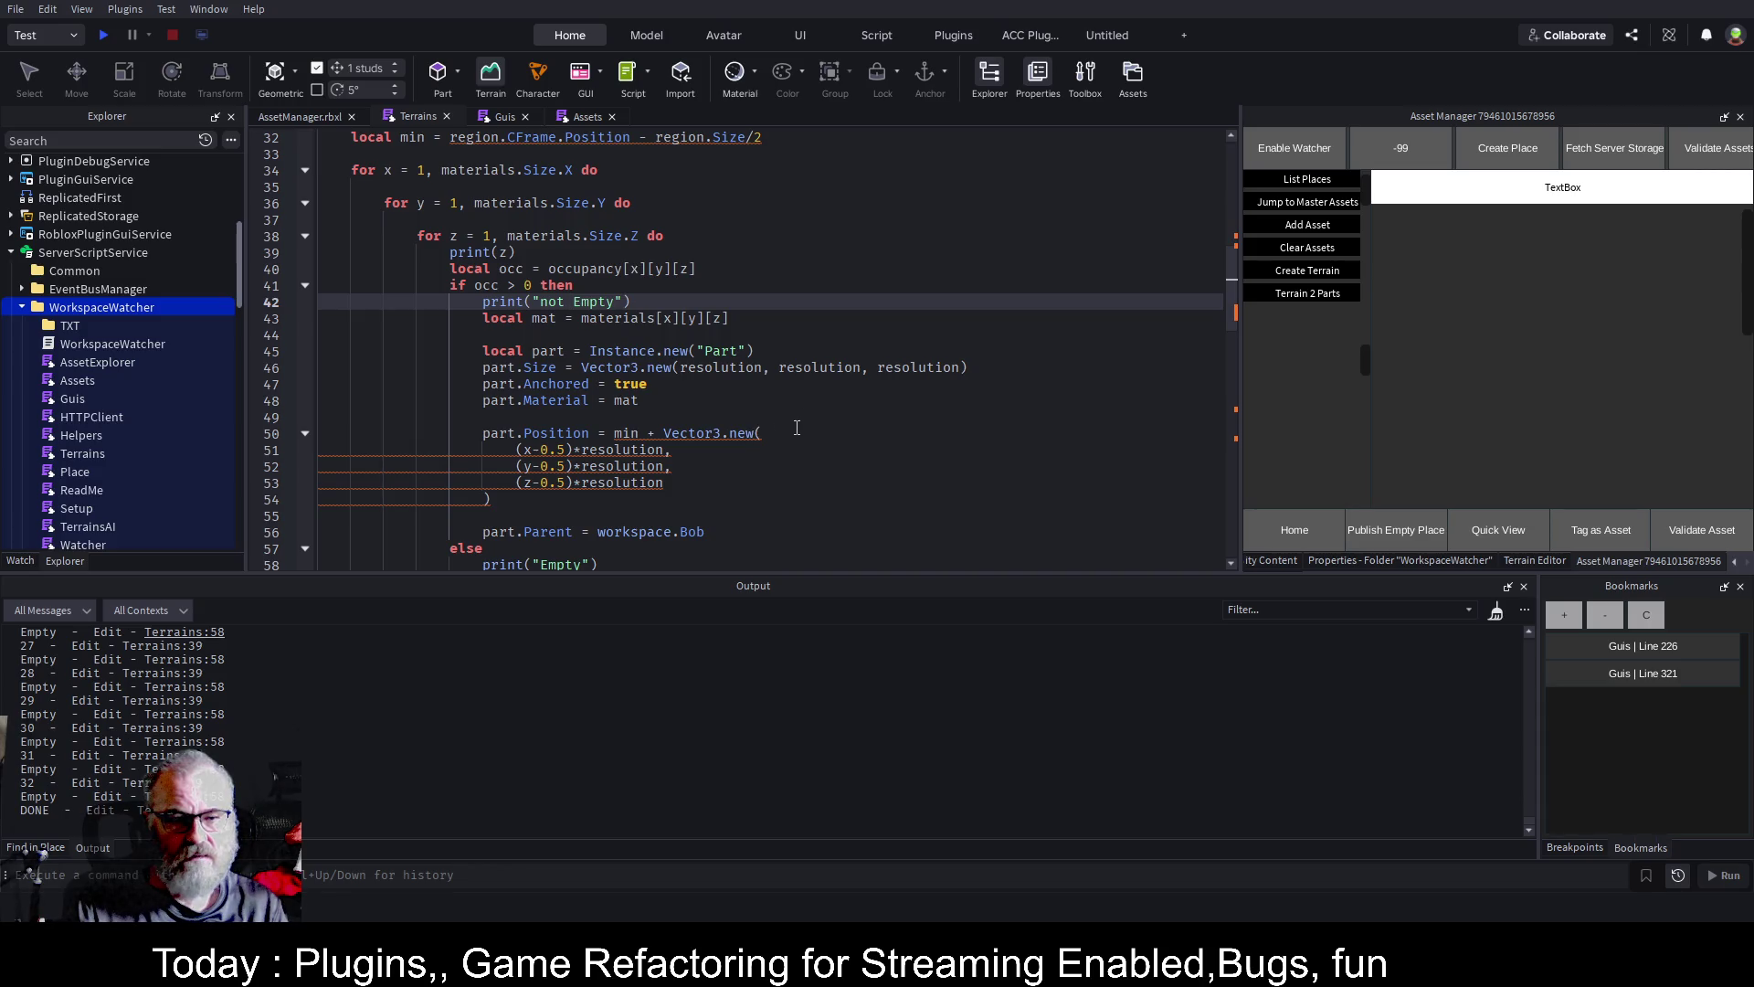
Copy the part-creation block into the else branch below the Empty print and save
{"action": "left_click", "coordinate": [273, 115]}
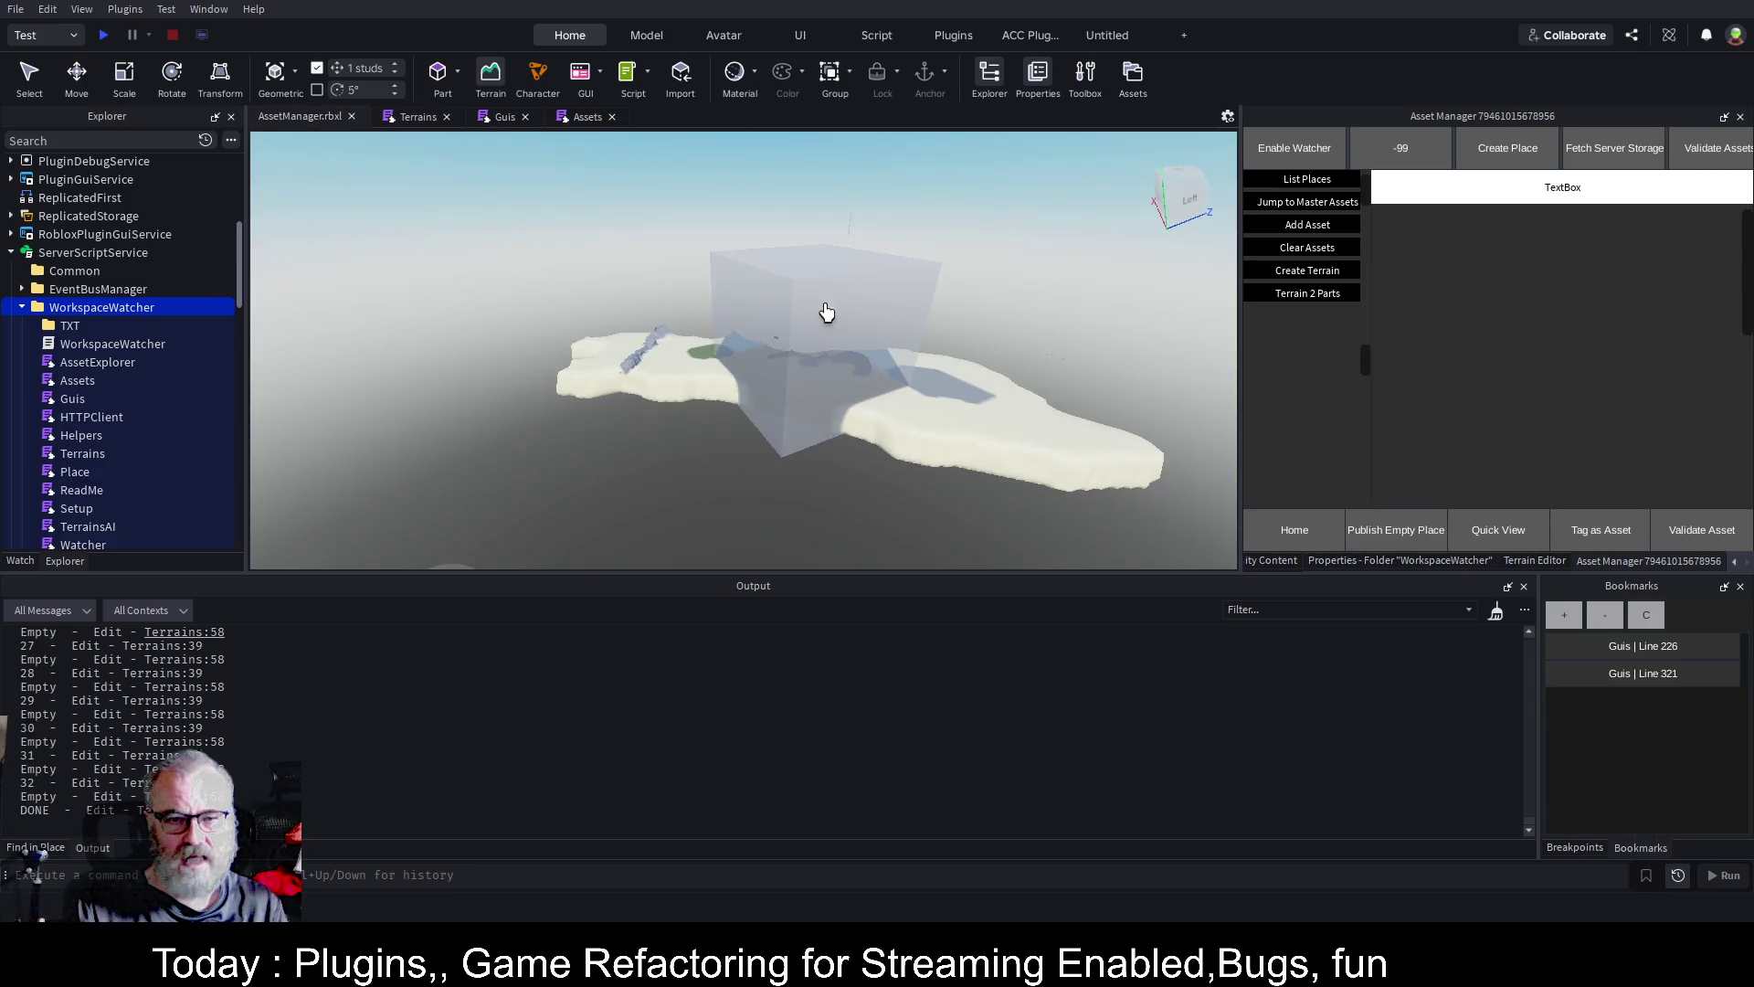
{"action": "left_click", "coordinate": [407, 118]}
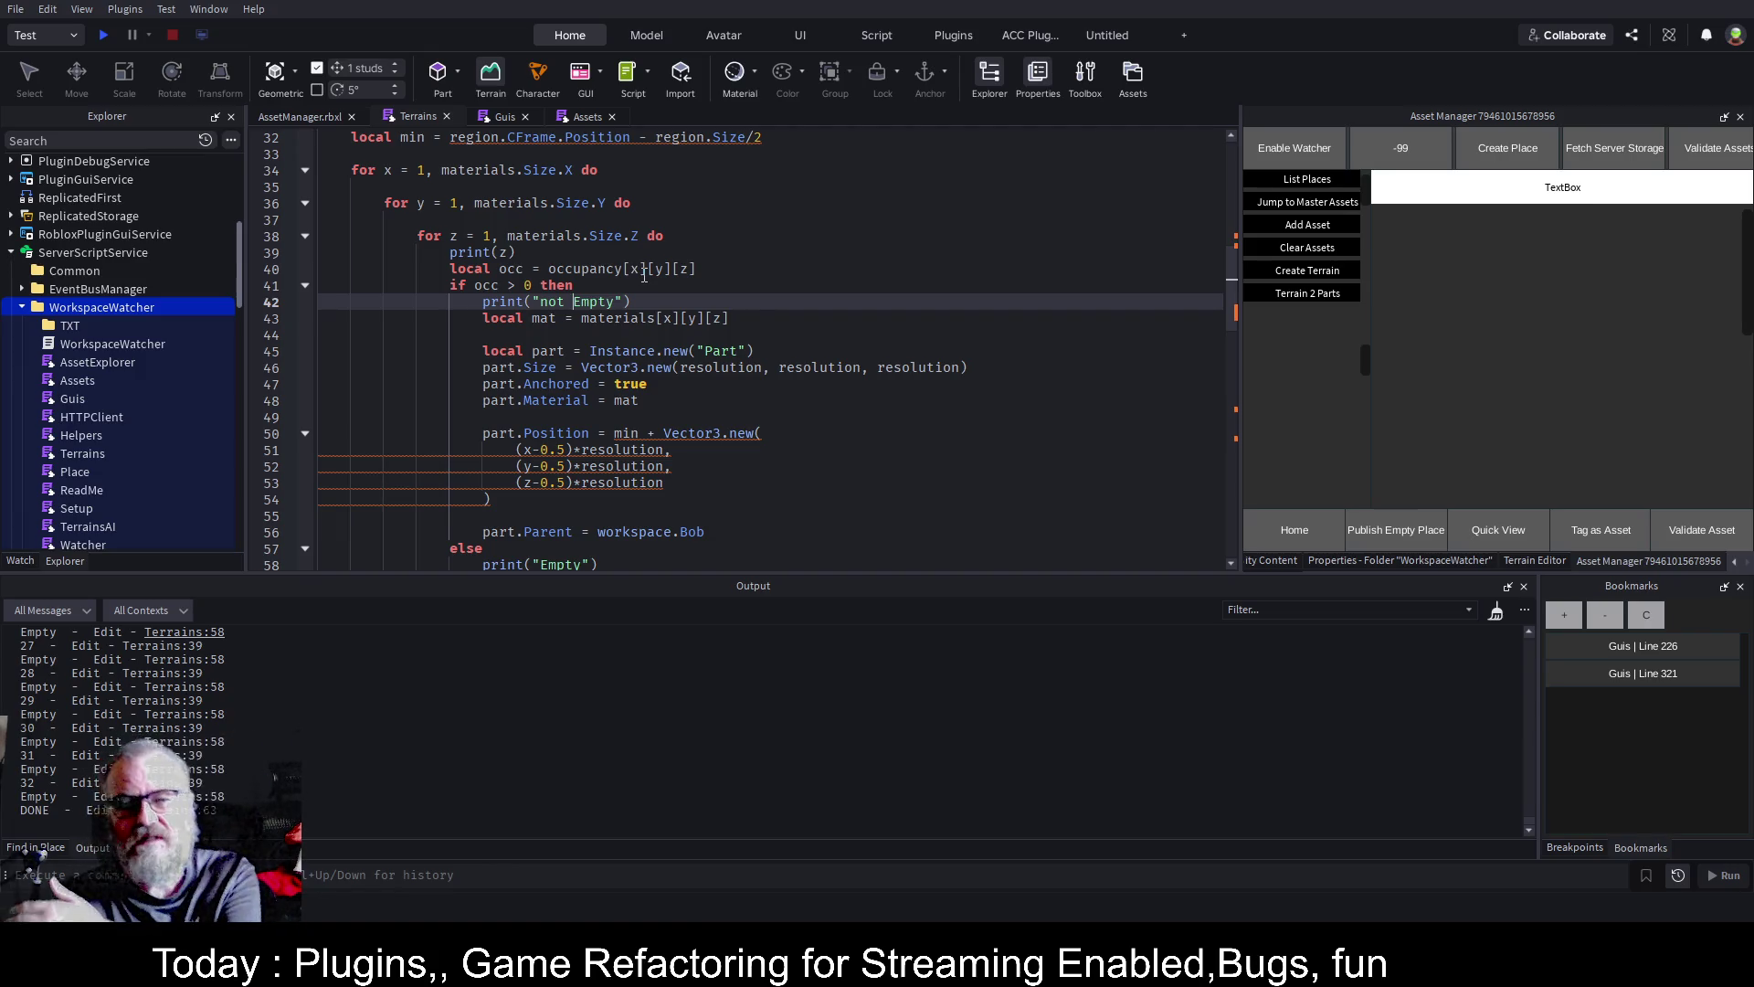
{"action": "scroll", "coordinate": [574, 436], "scroll_direction": "down", "scroll_amount": 1}
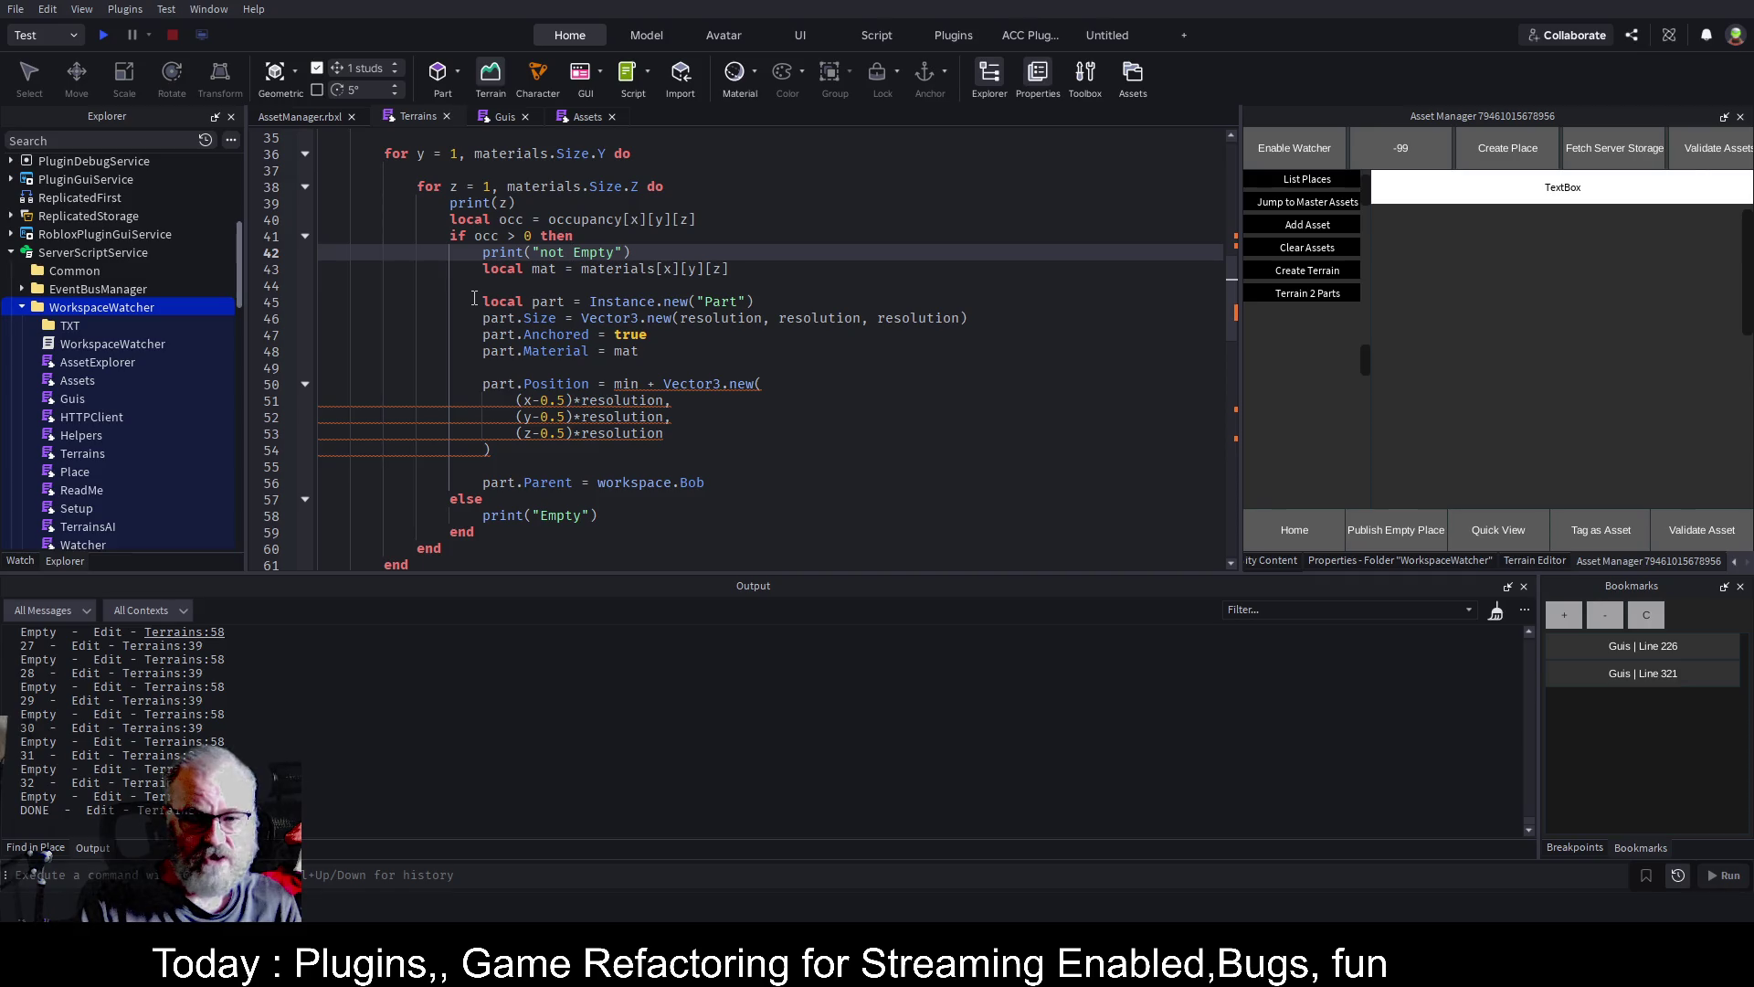
{"action": "mouse_move", "coordinate": [474, 299]}
{"action": "left_mouse_down"}
{"action": "mouse_move", "coordinate": [767, 303]}
{"action": "mouse_move", "coordinate": [805, 363]}
{"action": "mouse_move", "coordinate": [752, 481]}
{"action": "left_mouse_up"}
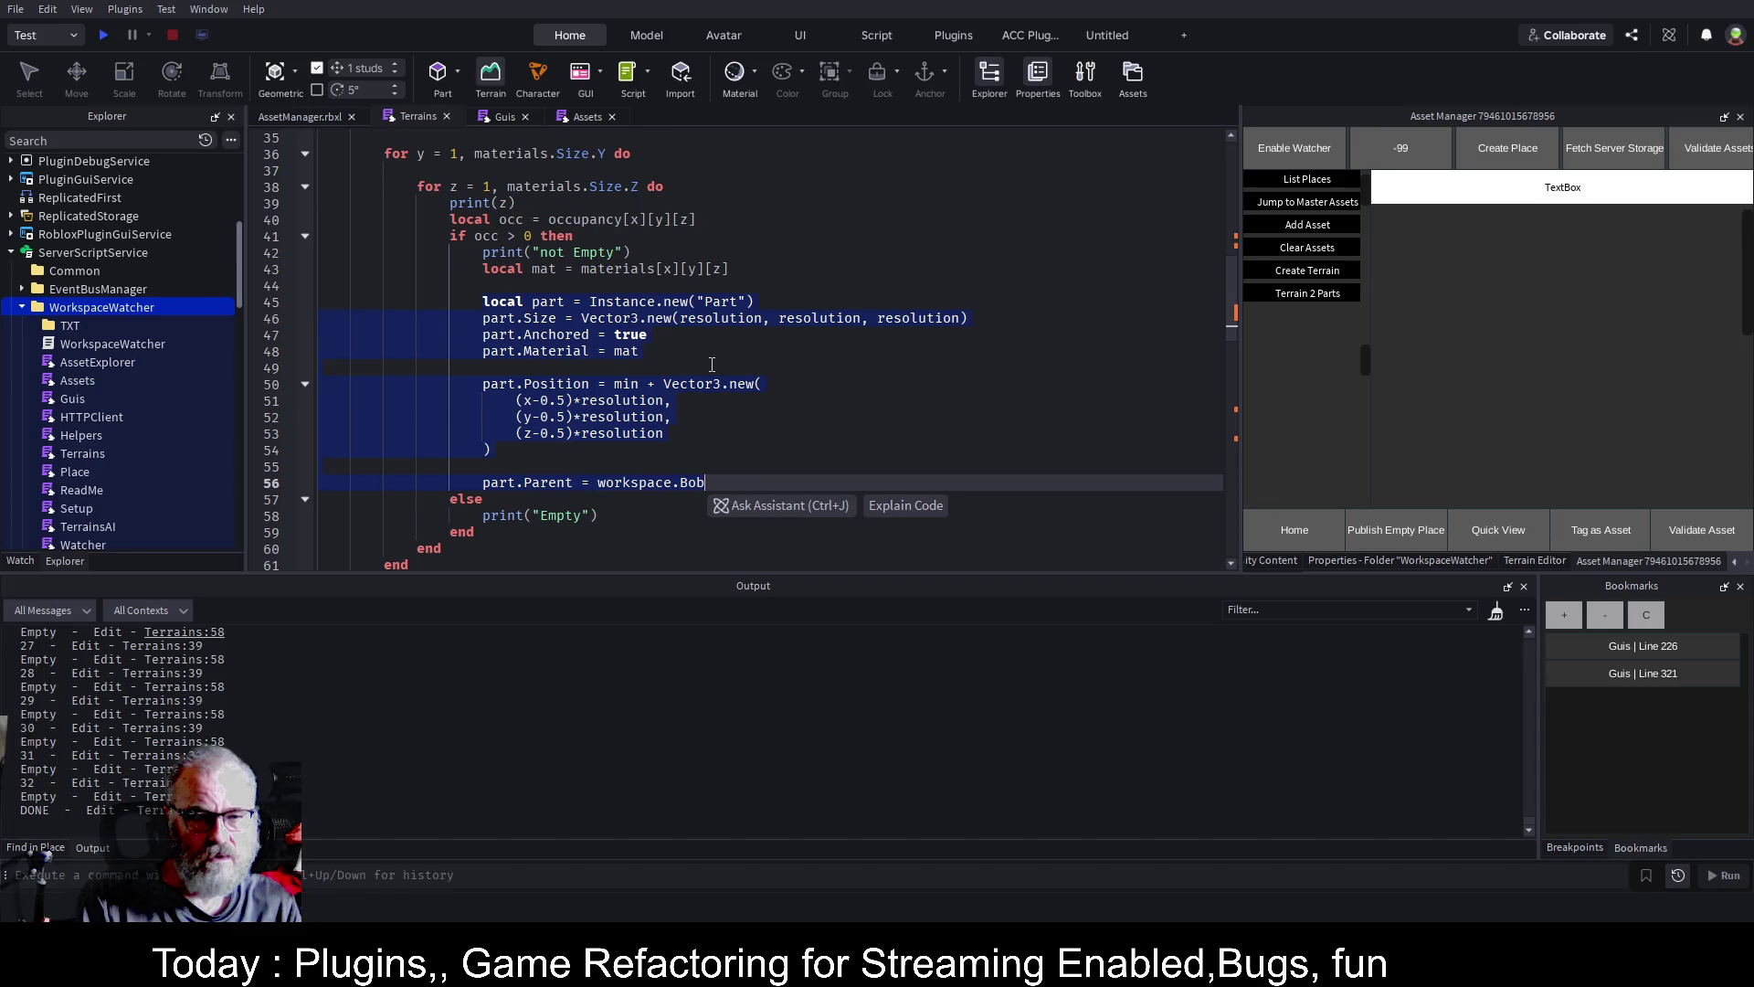
{"action": "key", "text": "ctrl+c"}
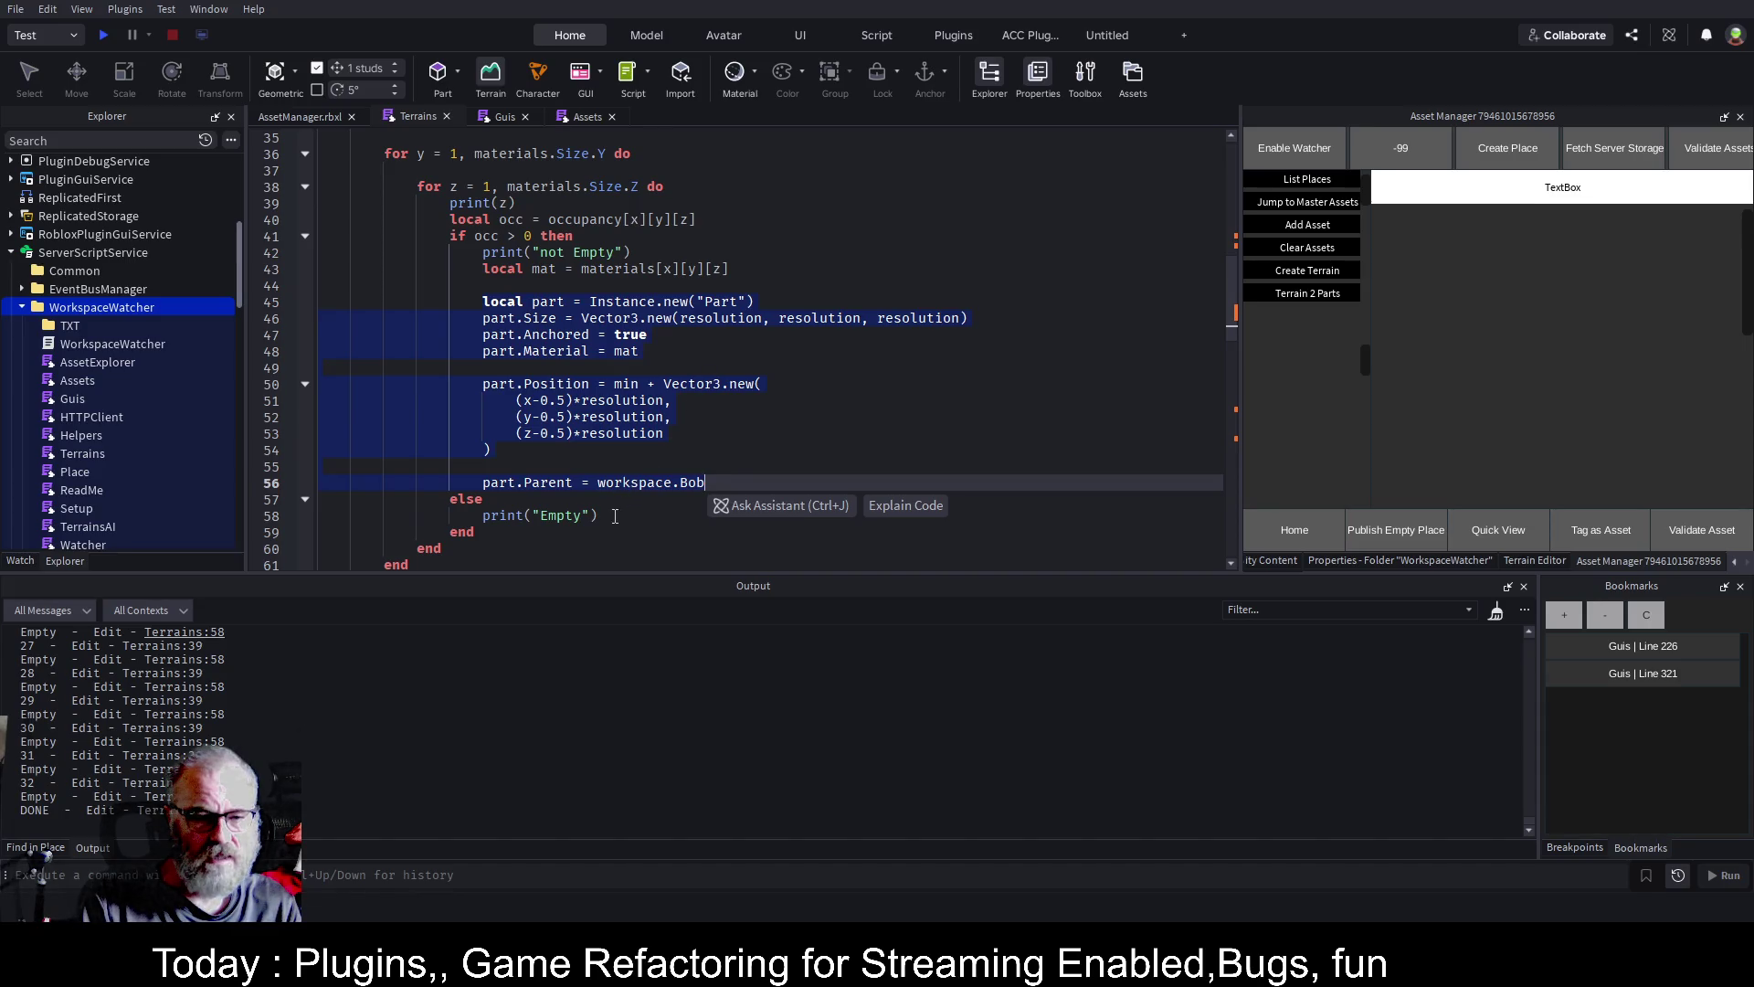
{"action": "left_click", "coordinate": [971, 514]}
{"action": "key", "text": "Return"}
{"action": "key", "text": "ctrl+v"}
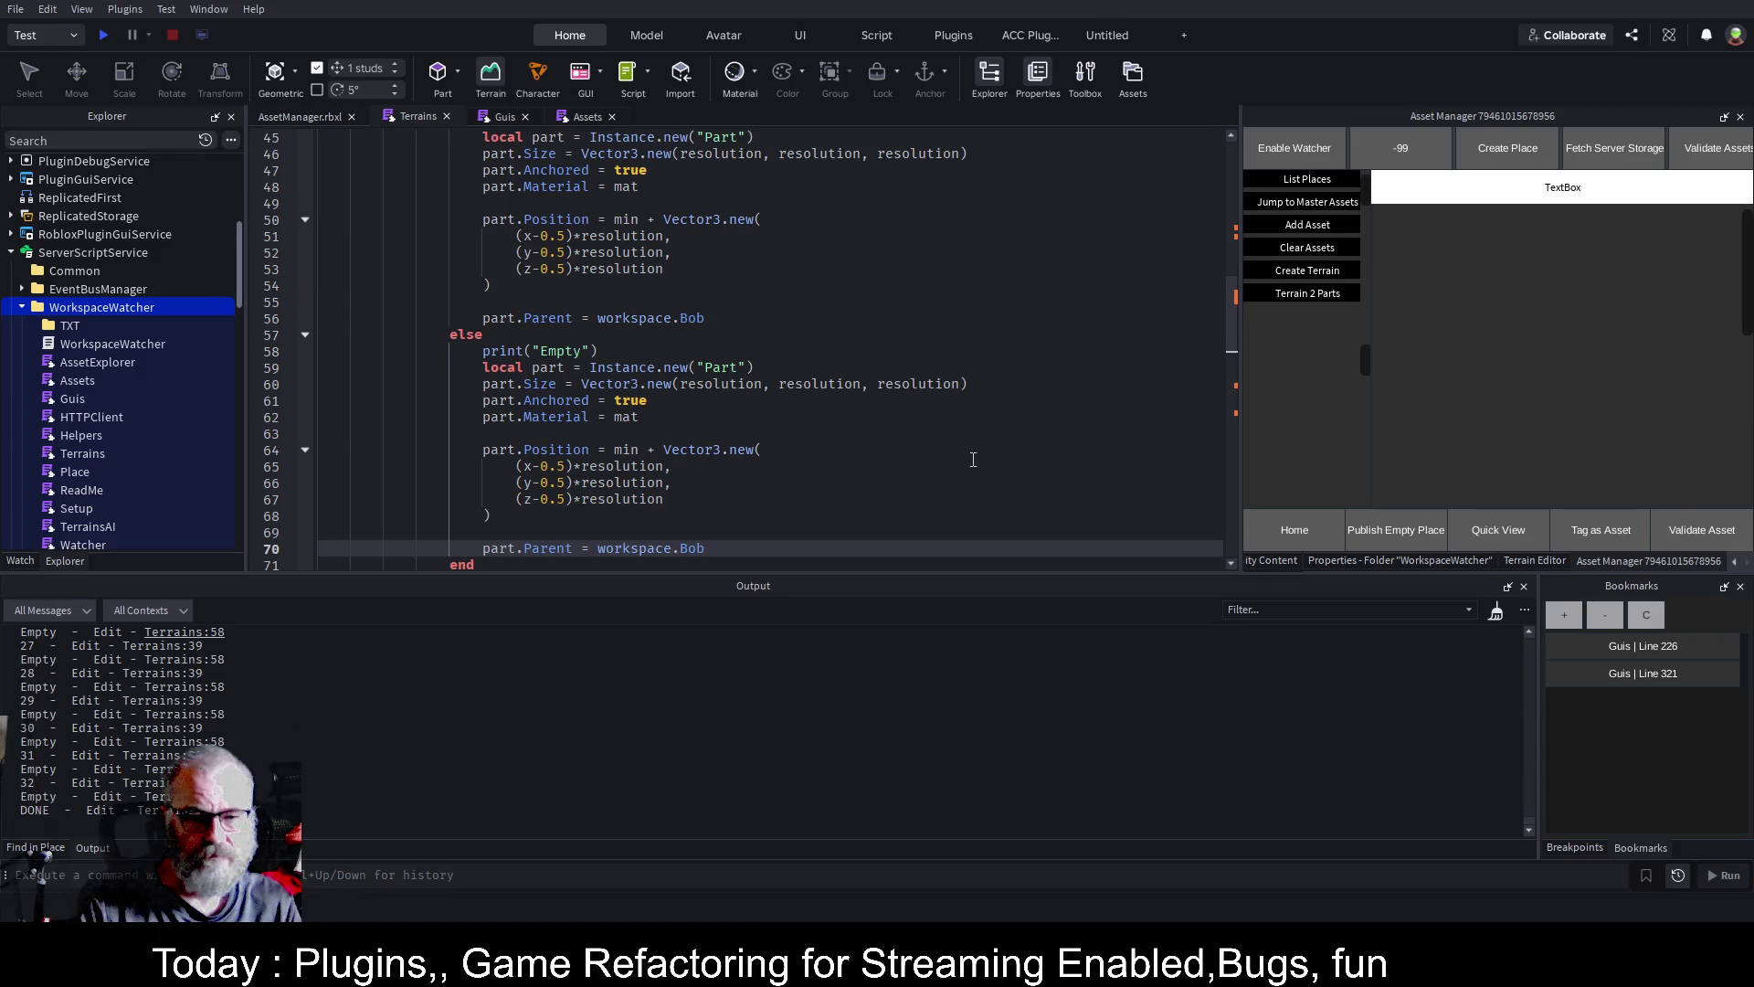
{"action": "key", "text": "ctrl+s"}
Comment out the copied material line in the else branch with -- and save
{"action": "scroll", "coordinate": [633, 347], "scroll_direction": "down", "scroll_amount": 2}
{"action": "left_click", "coordinate": [615, 319]}
{"action": "key", "text": "End"}
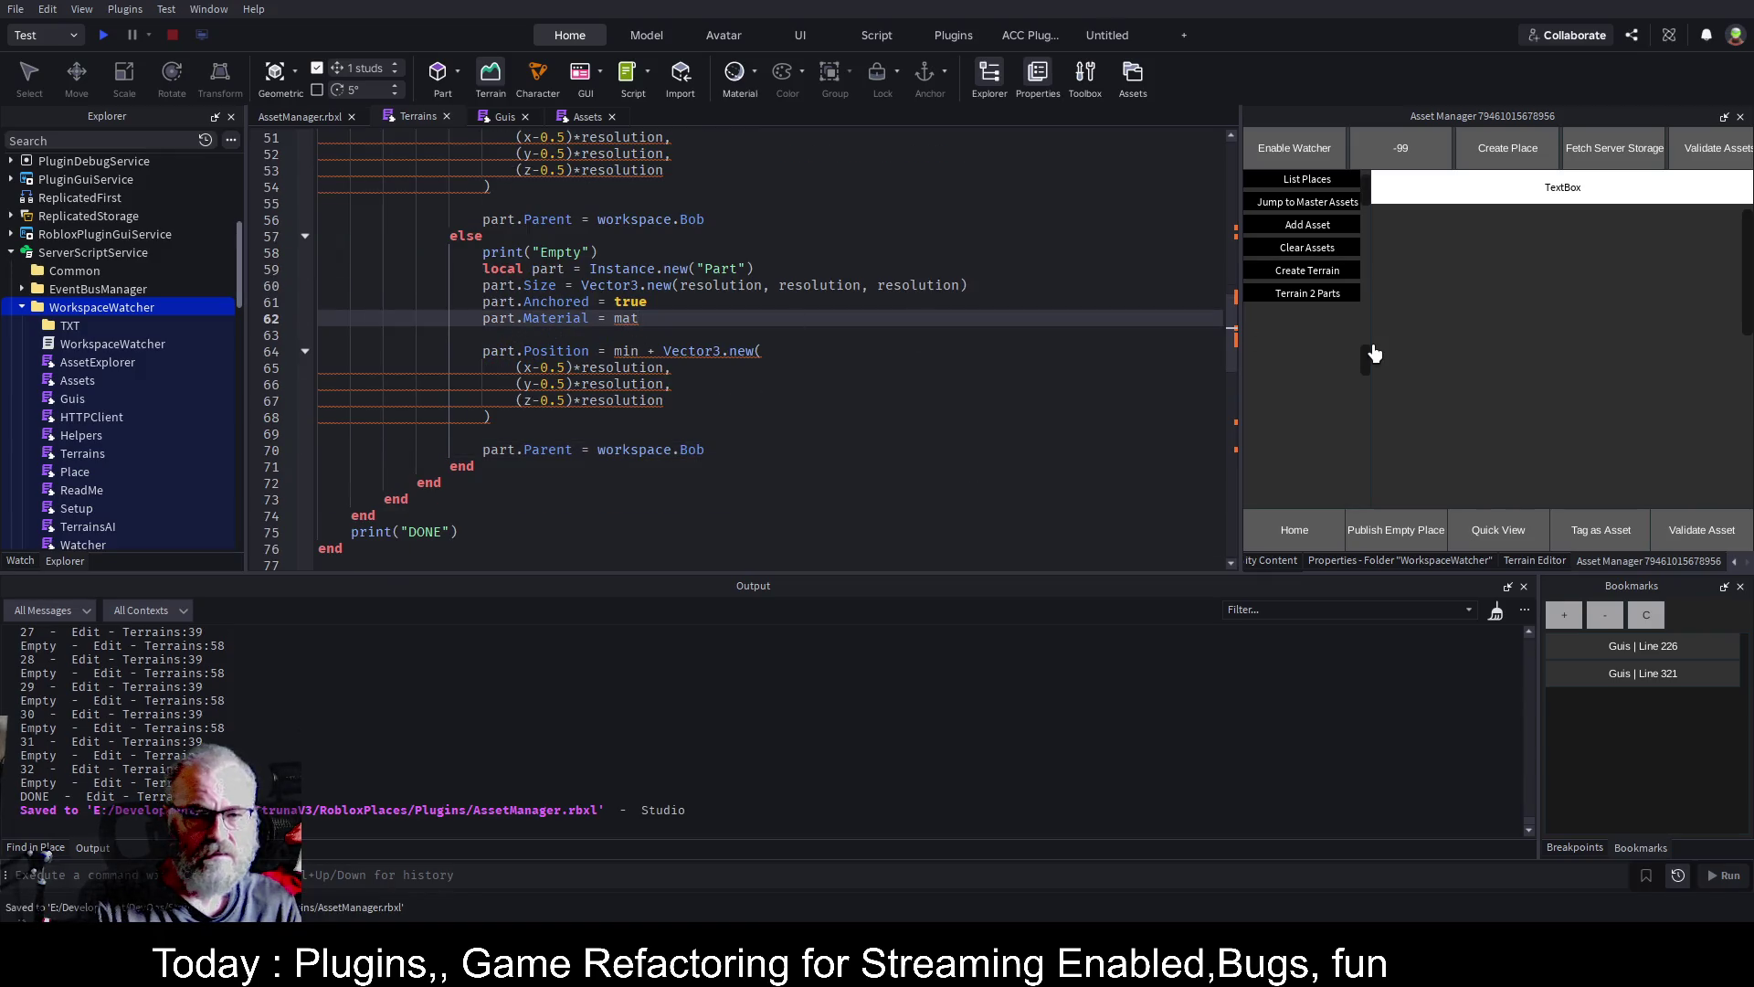
{"action": "scroll", "coordinate": [702, 256], "scroll_direction": "up", "scroll_amount": 3}
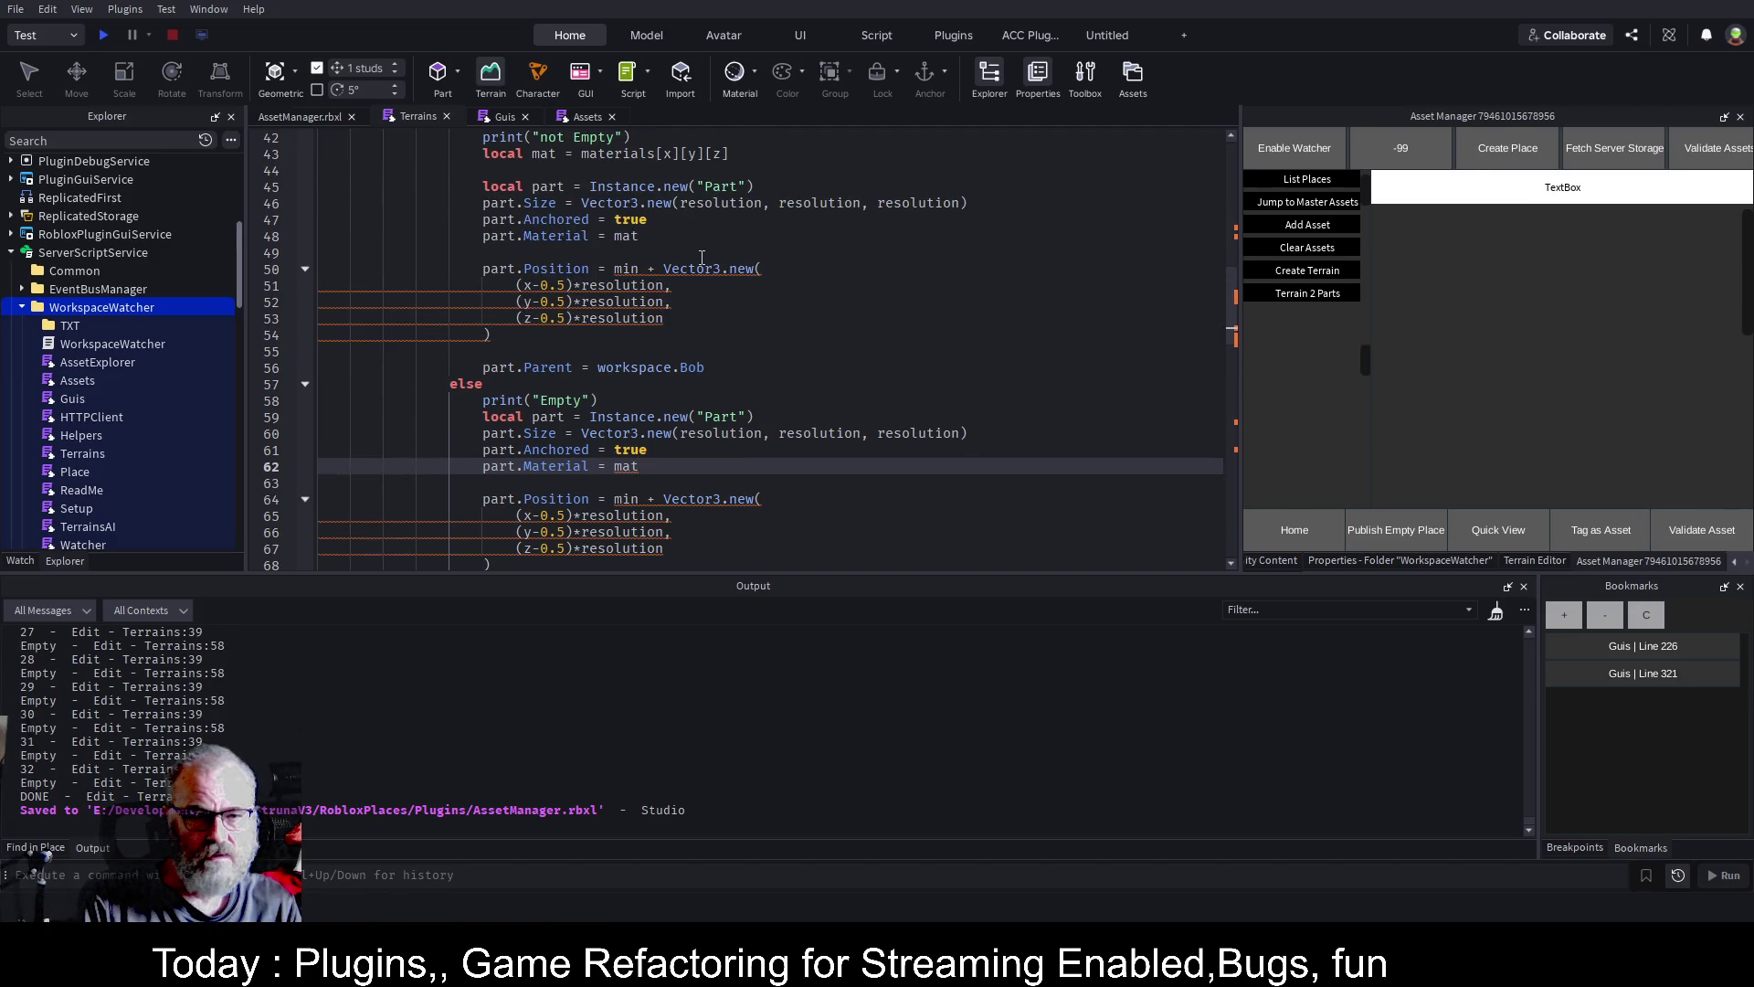
{"action": "scroll", "coordinate": [714, 316], "scroll_direction": "up", "scroll_amount": 2}
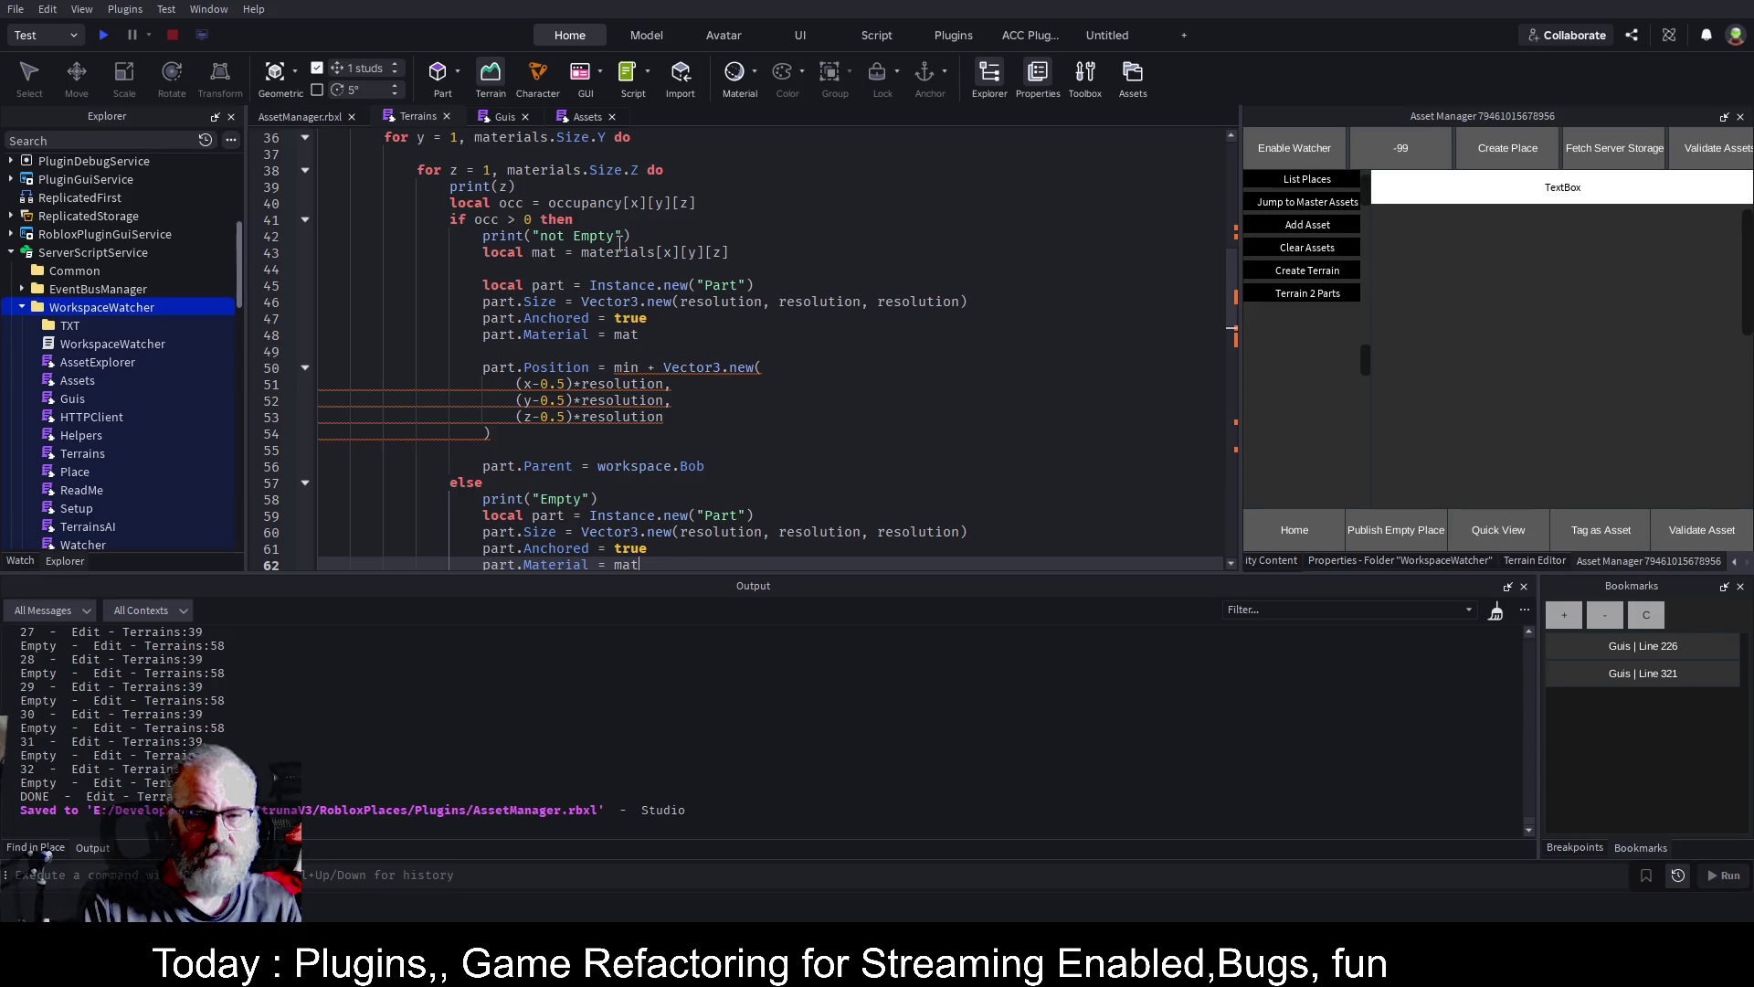
{"action": "scroll", "coordinate": [787, 295], "scroll_direction": "down", "scroll_amount": 4}
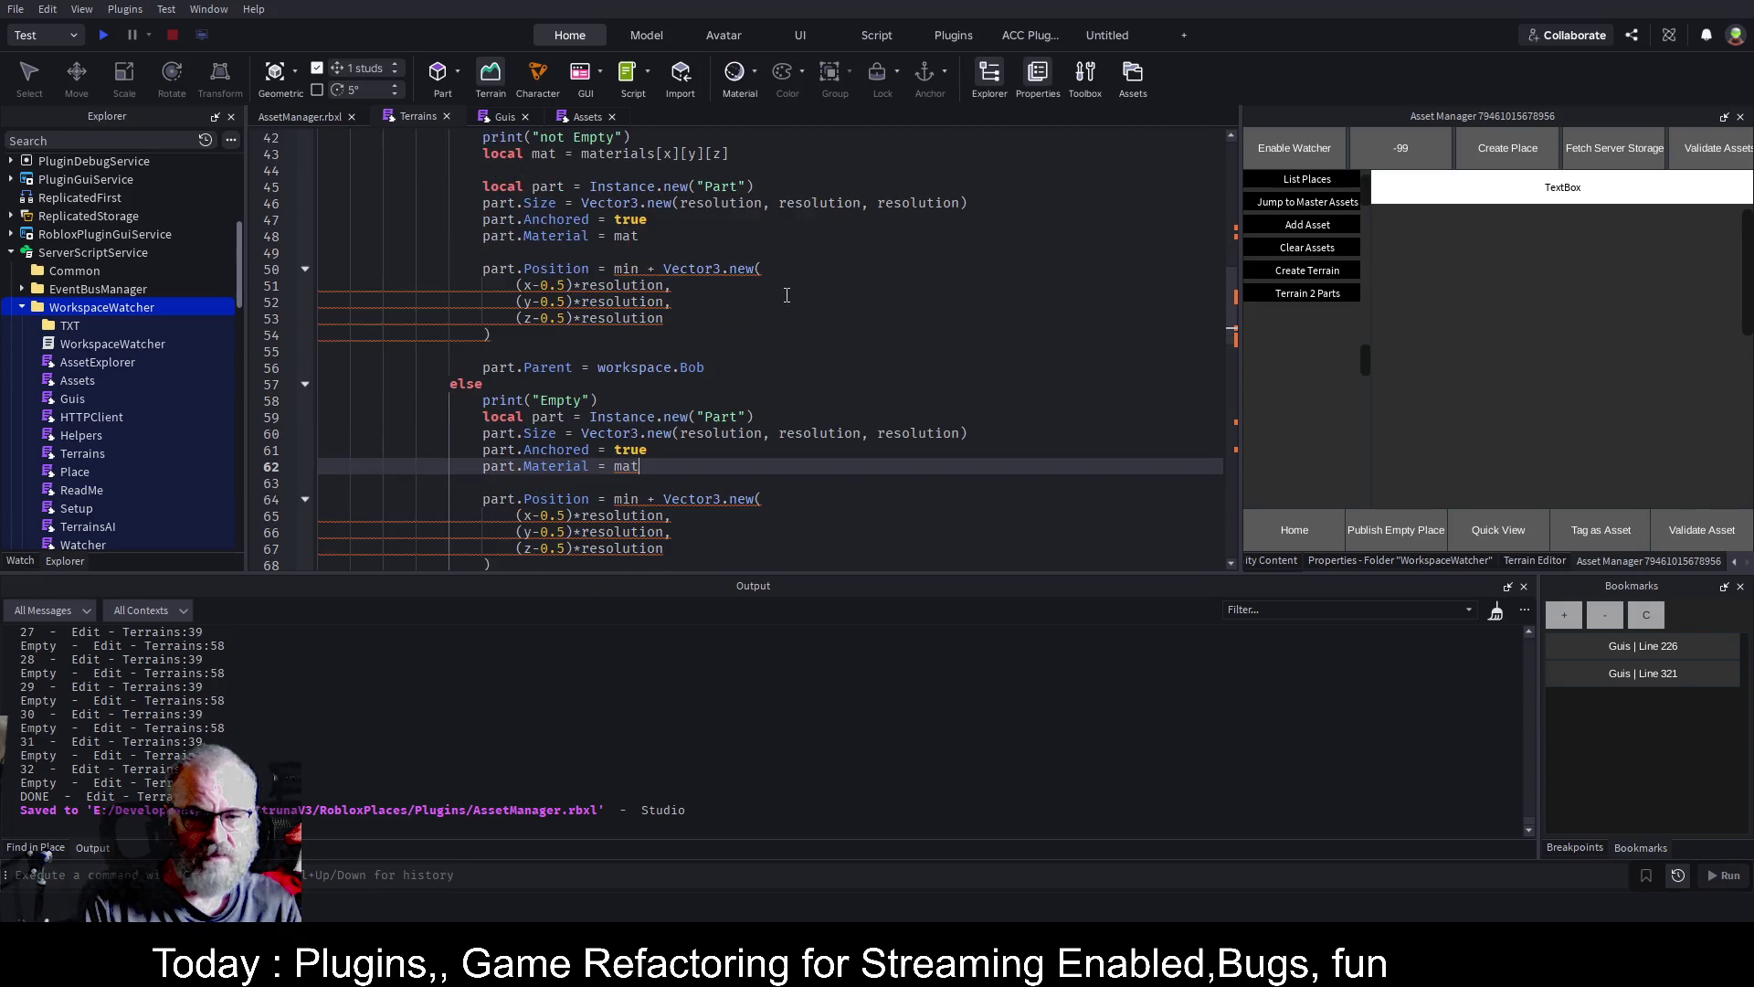
{"action": "left_click", "coordinate": [483, 367]}
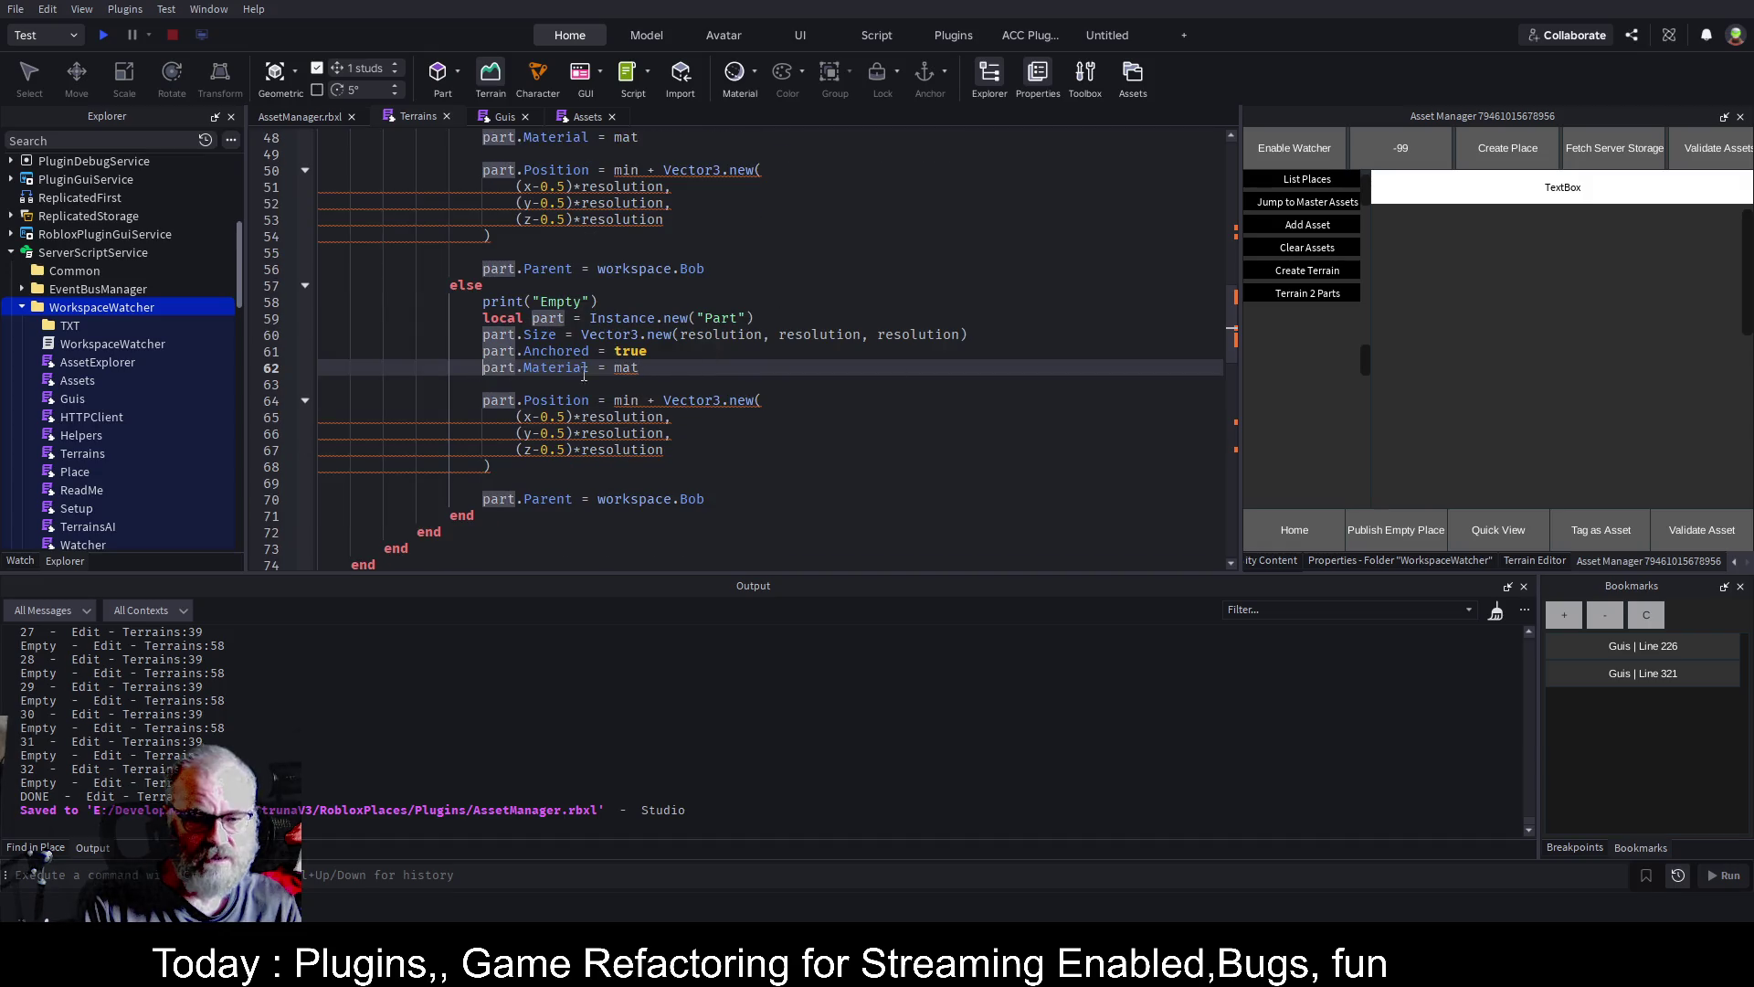
{"action": "type", "text": "--"}
{"action": "key", "text": "Down"}
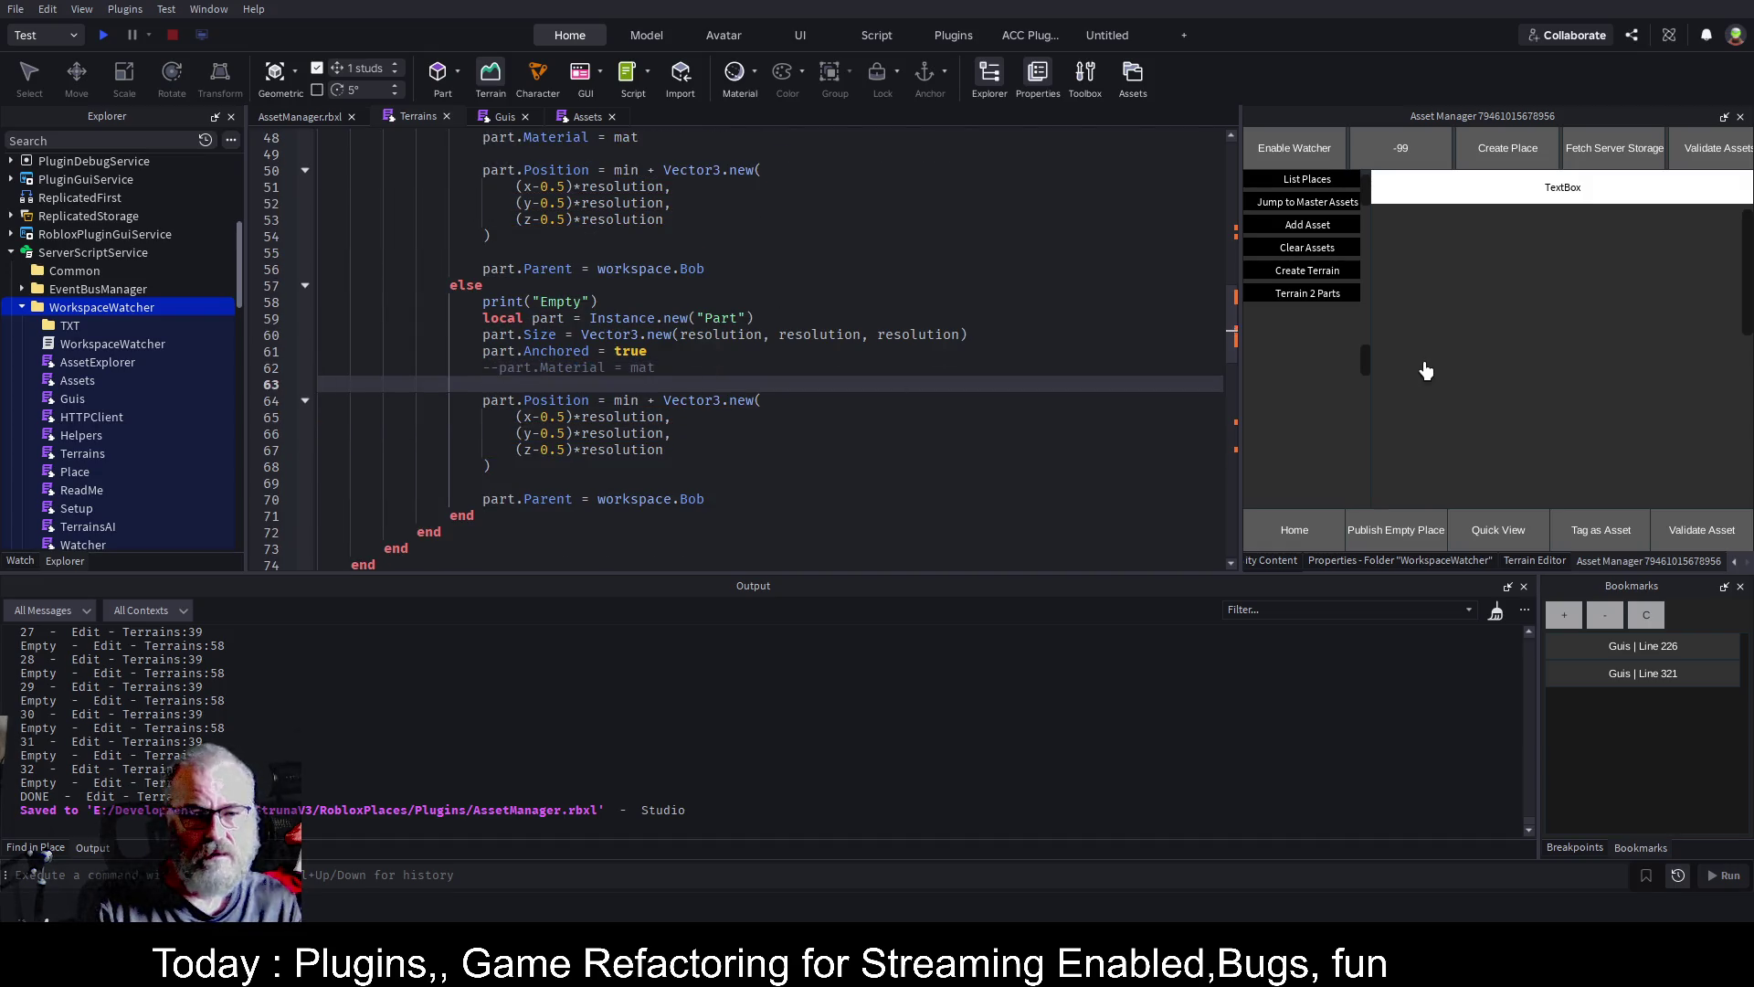
{"action": "key", "text": "ctrl+s"}
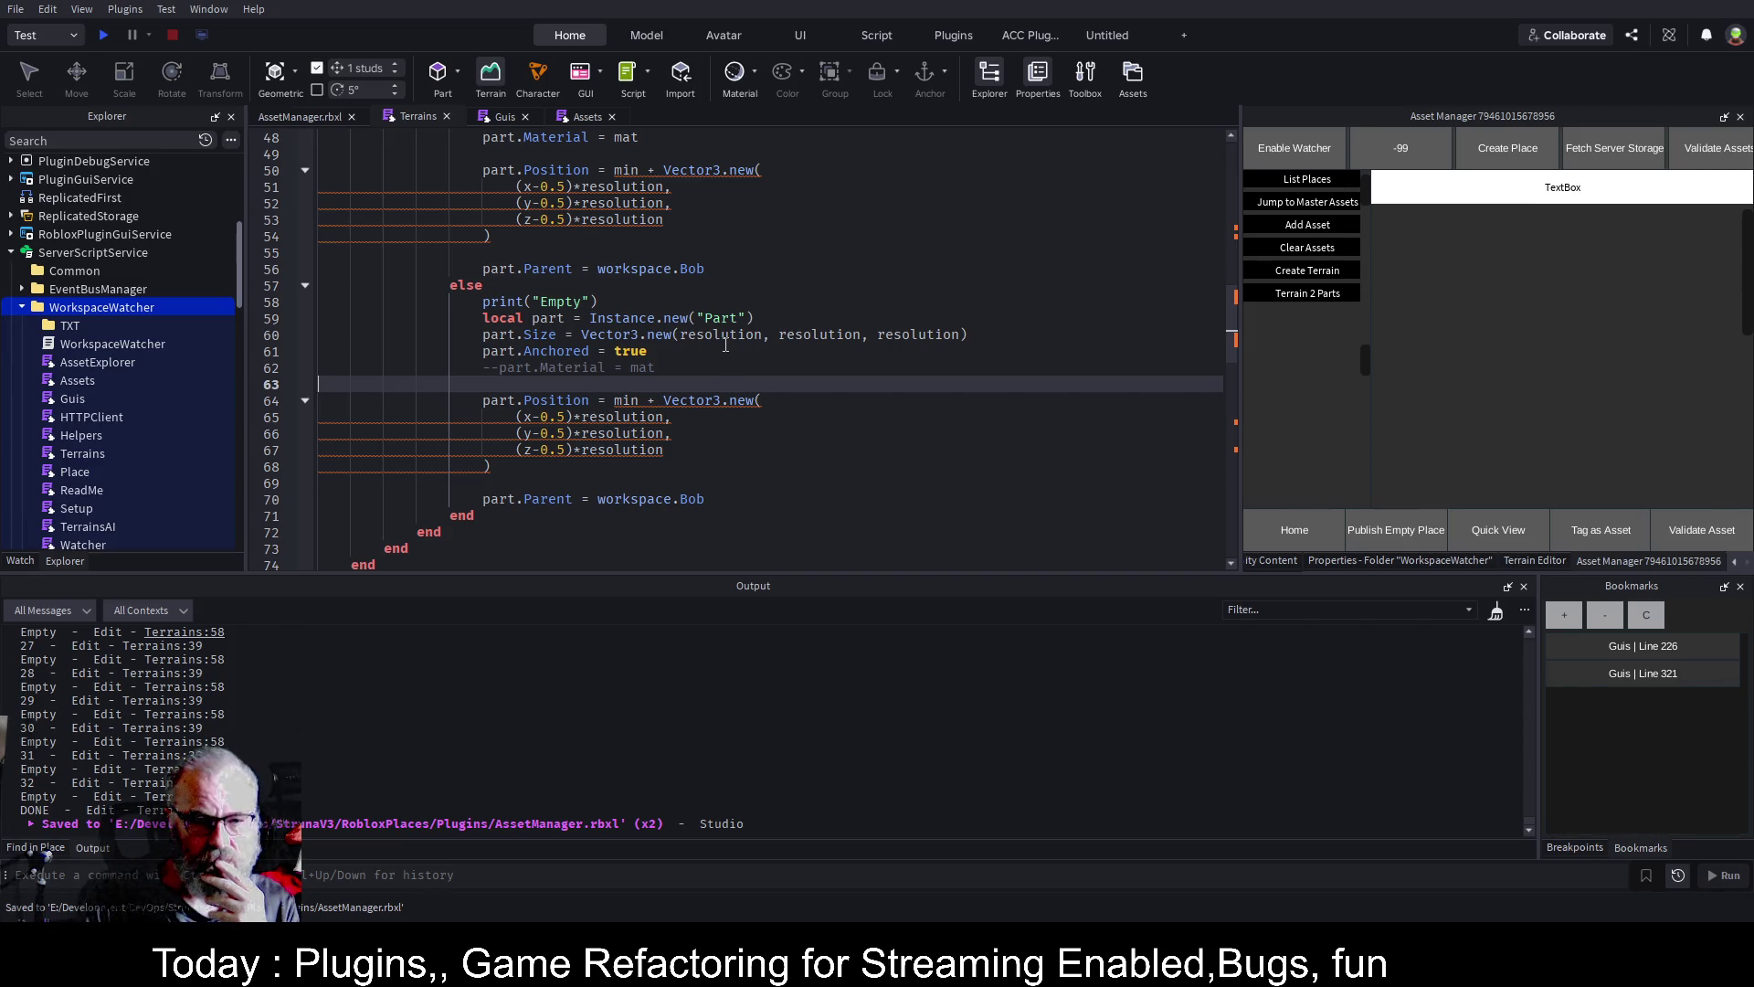
Comment out the "Empty", "not Empty" and print(z) lines with -- and save
{"action": "scroll", "coordinate": [687, 298], "scroll_direction": "up", "scroll_amount": 6}
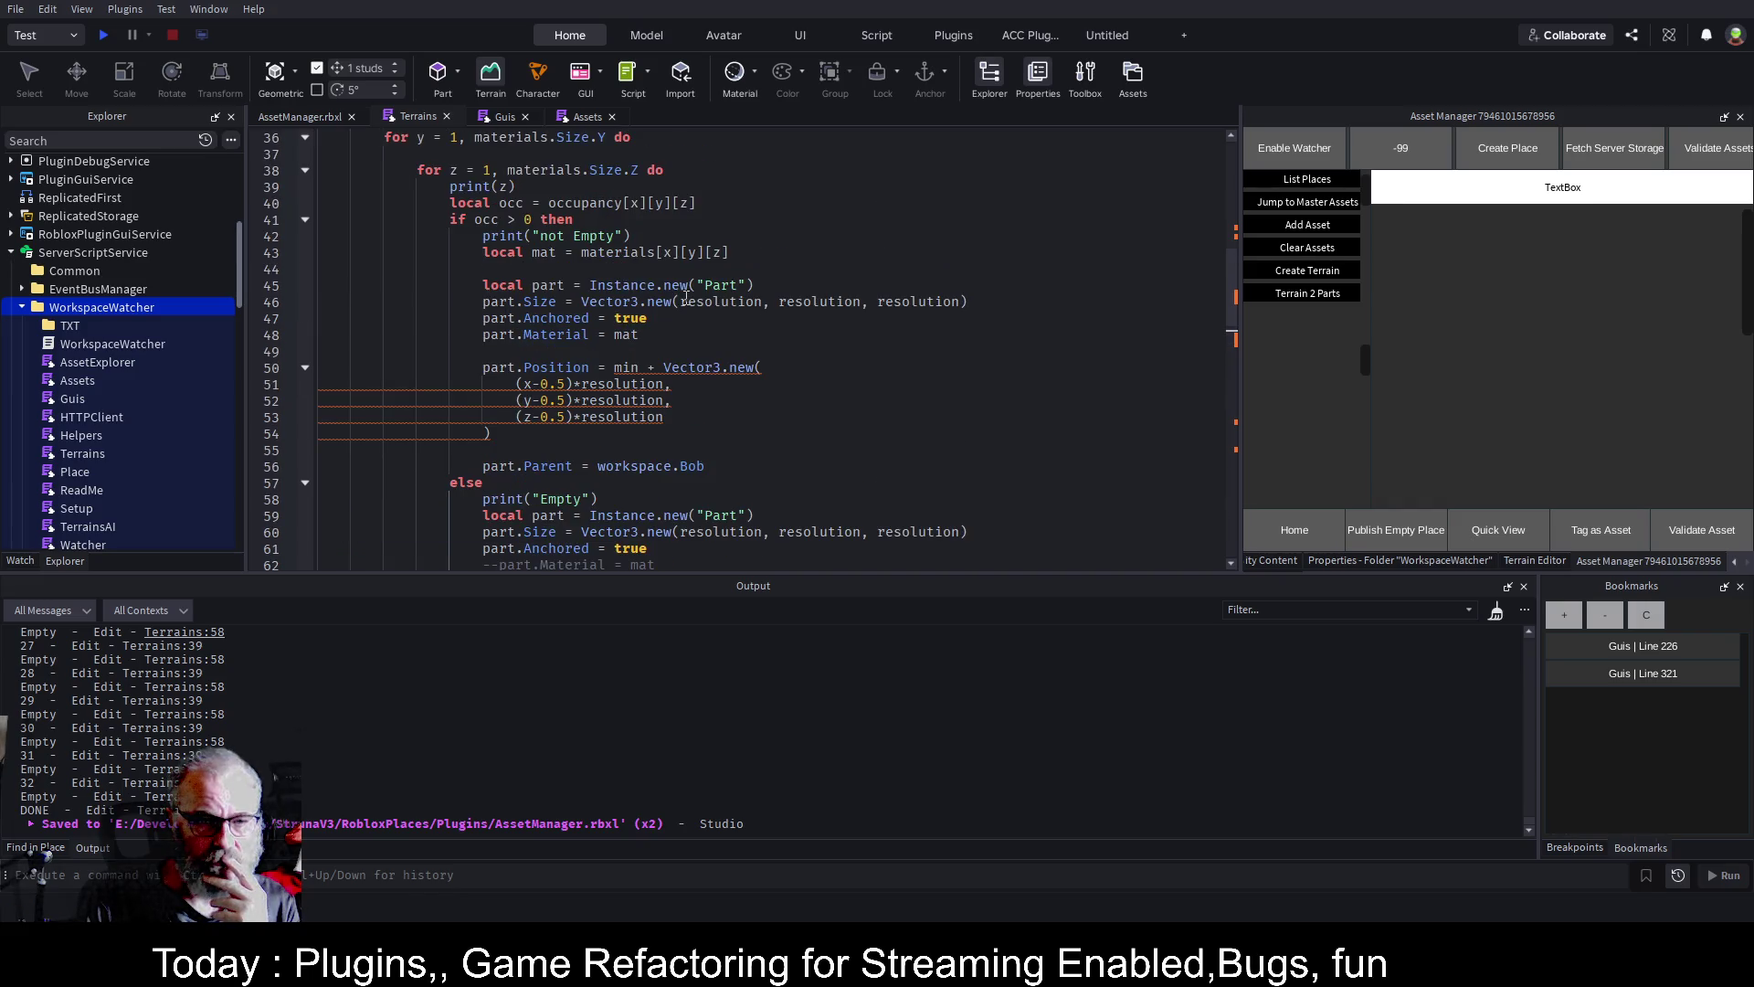
{"action": "scroll", "coordinate": [684, 297], "scroll_direction": "up", "scroll_amount": 1}
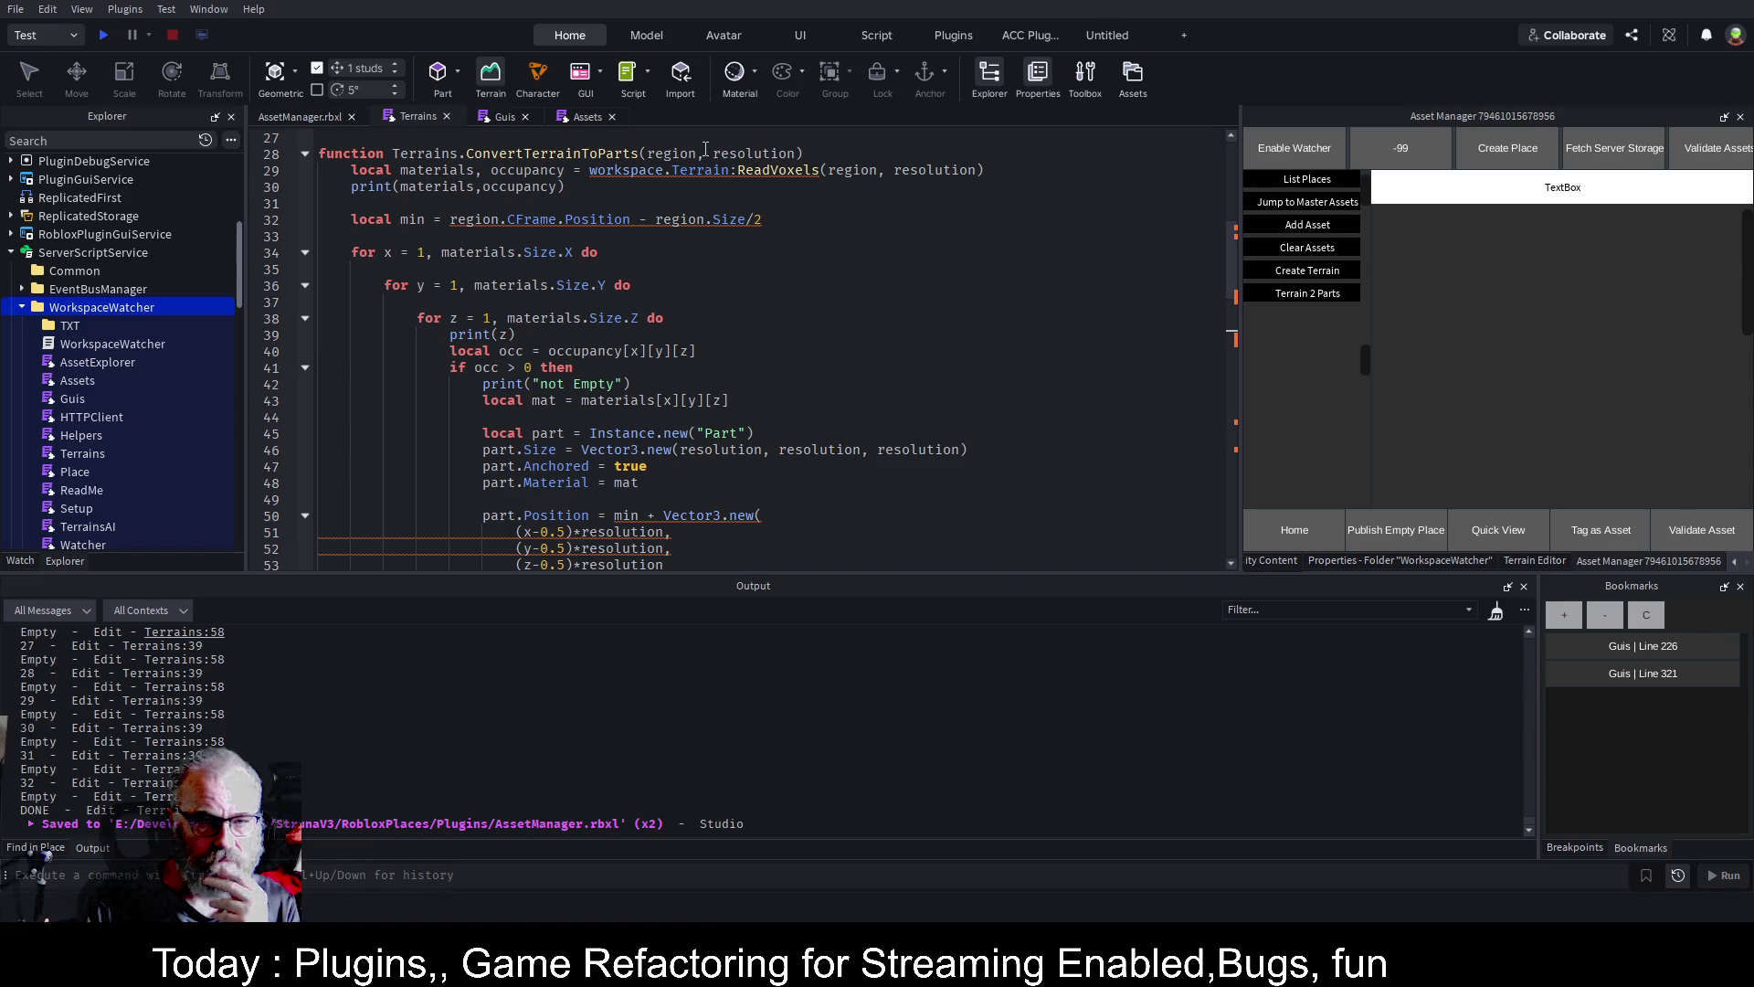
{"action": "scroll", "coordinate": [822, 297], "scroll_direction": "down", "scroll_amount": 4}
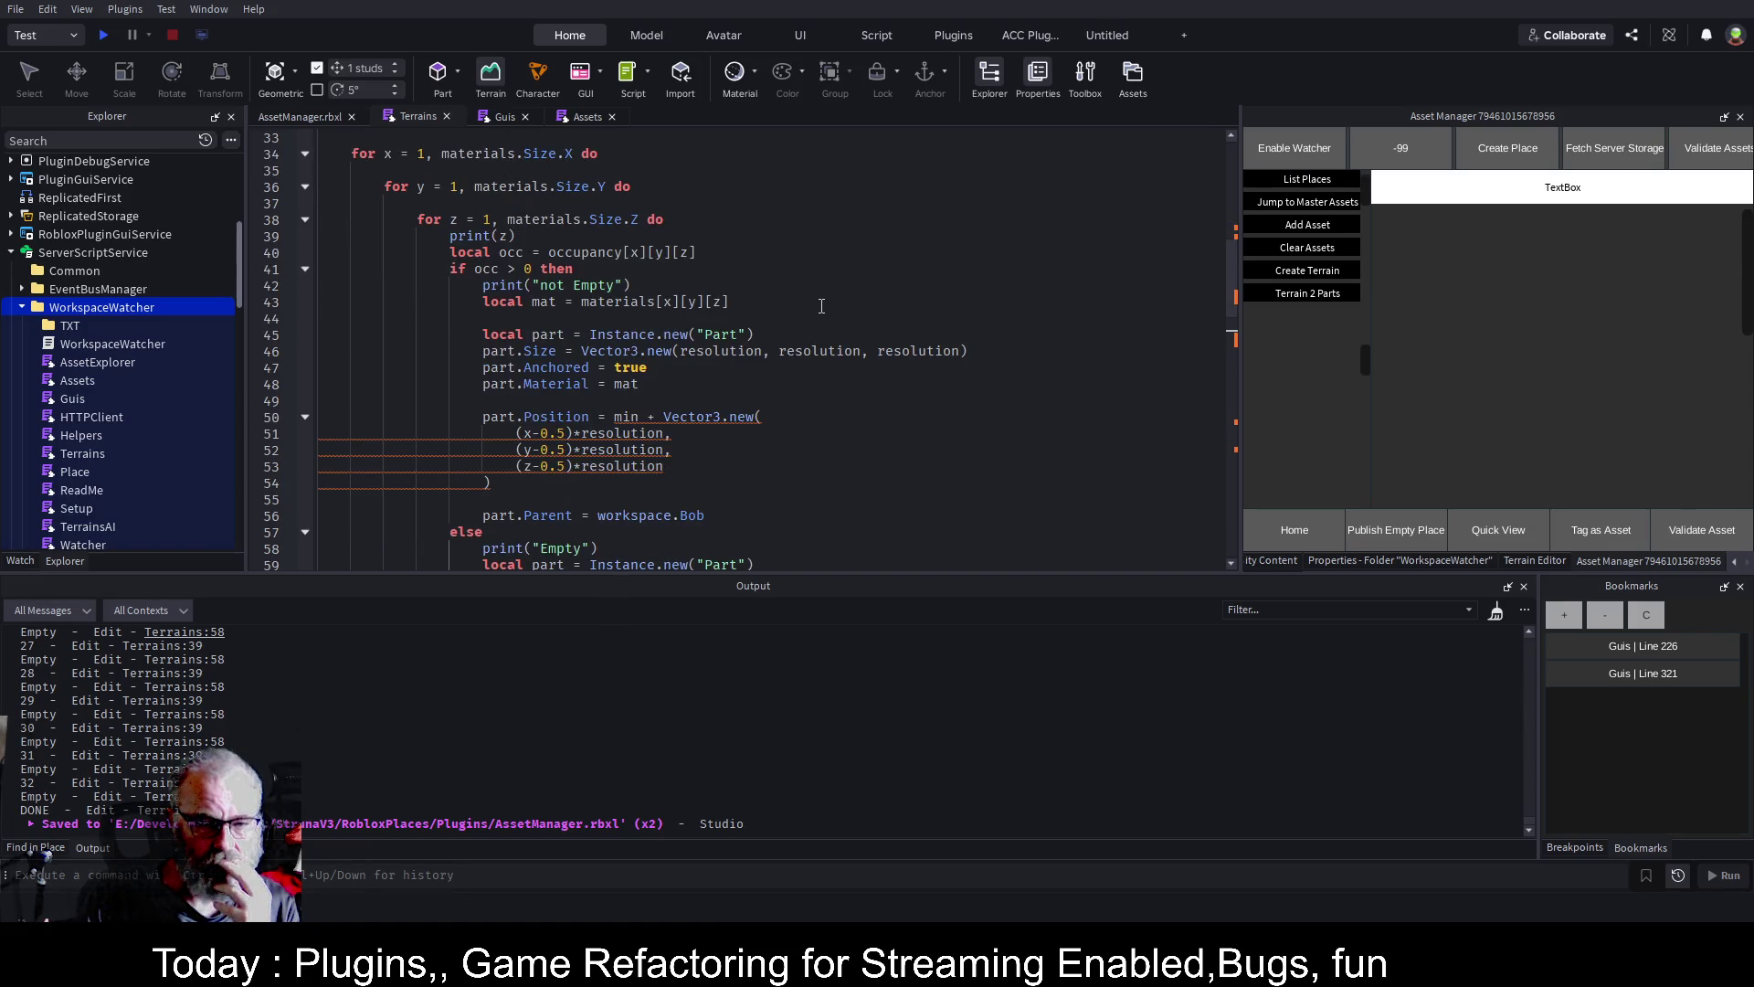
{"action": "scroll", "coordinate": [804, 322], "scroll_direction": "down", "scroll_amount": 4}
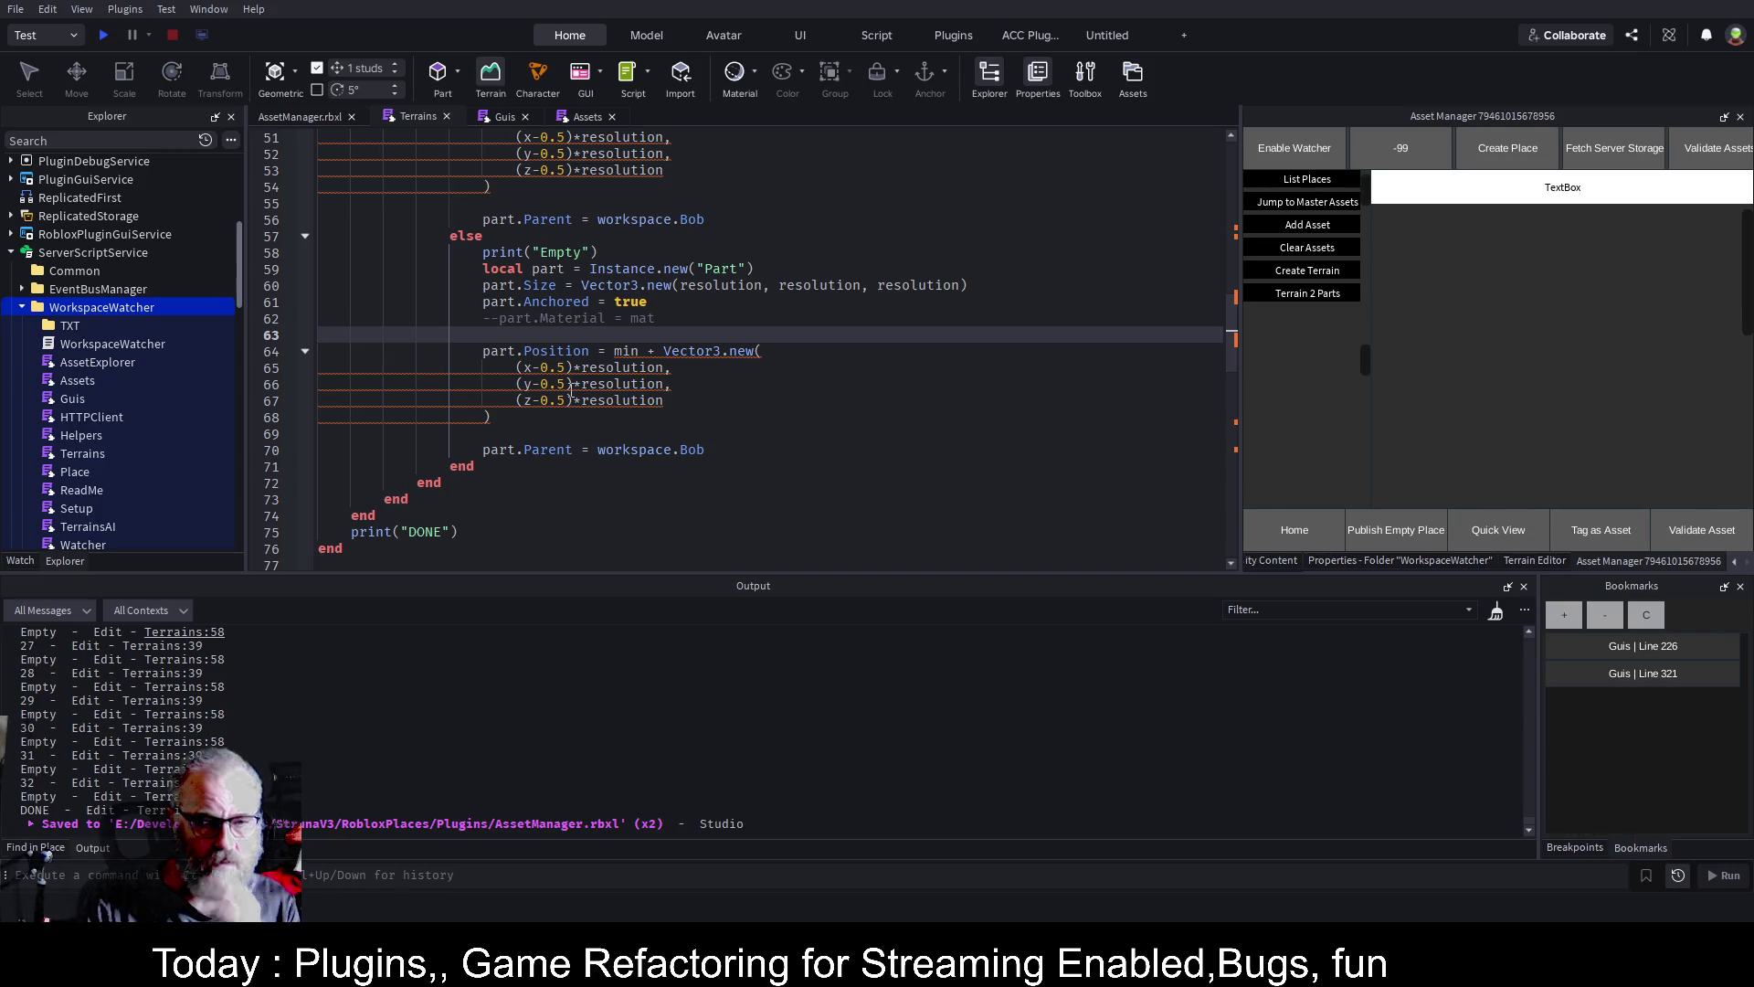
{"action": "scroll", "coordinate": [572, 387], "scroll_direction": "up", "scroll_amount": 3}
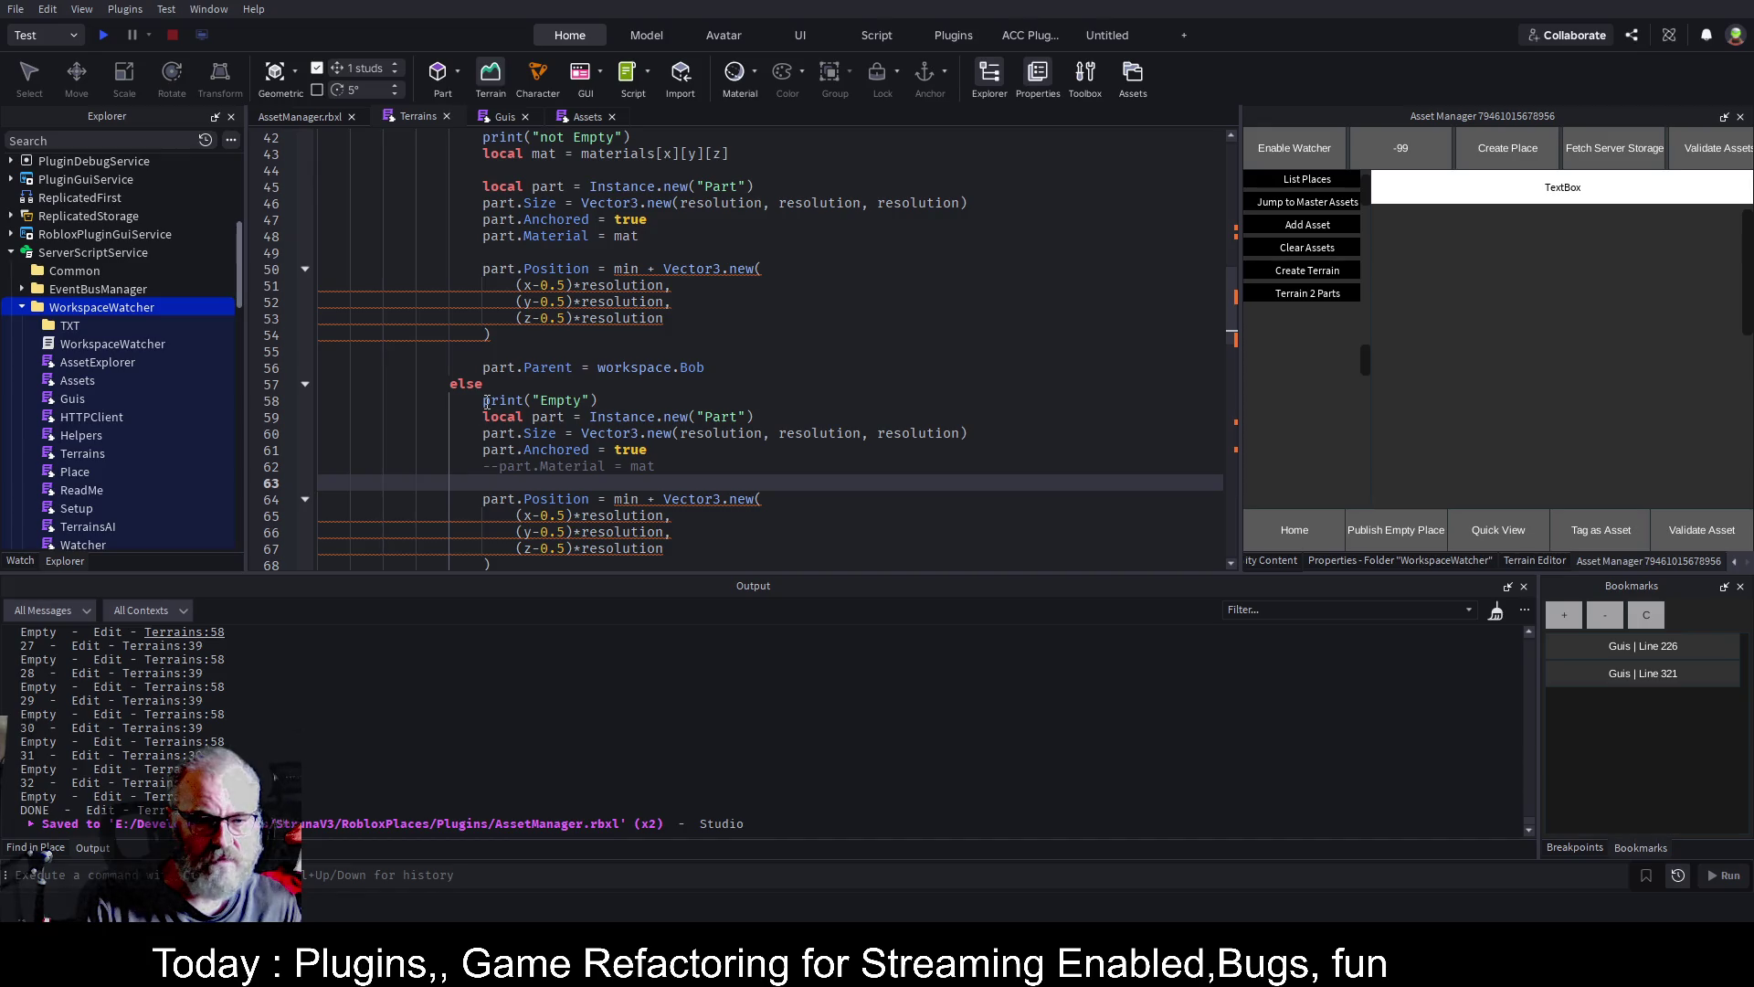
{"action": "left_click", "coordinate": [481, 402]}
{"action": "type", "text": "--"}
{"action": "scroll", "coordinate": [506, 312], "scroll_direction": "up", "scroll_amount": 3}
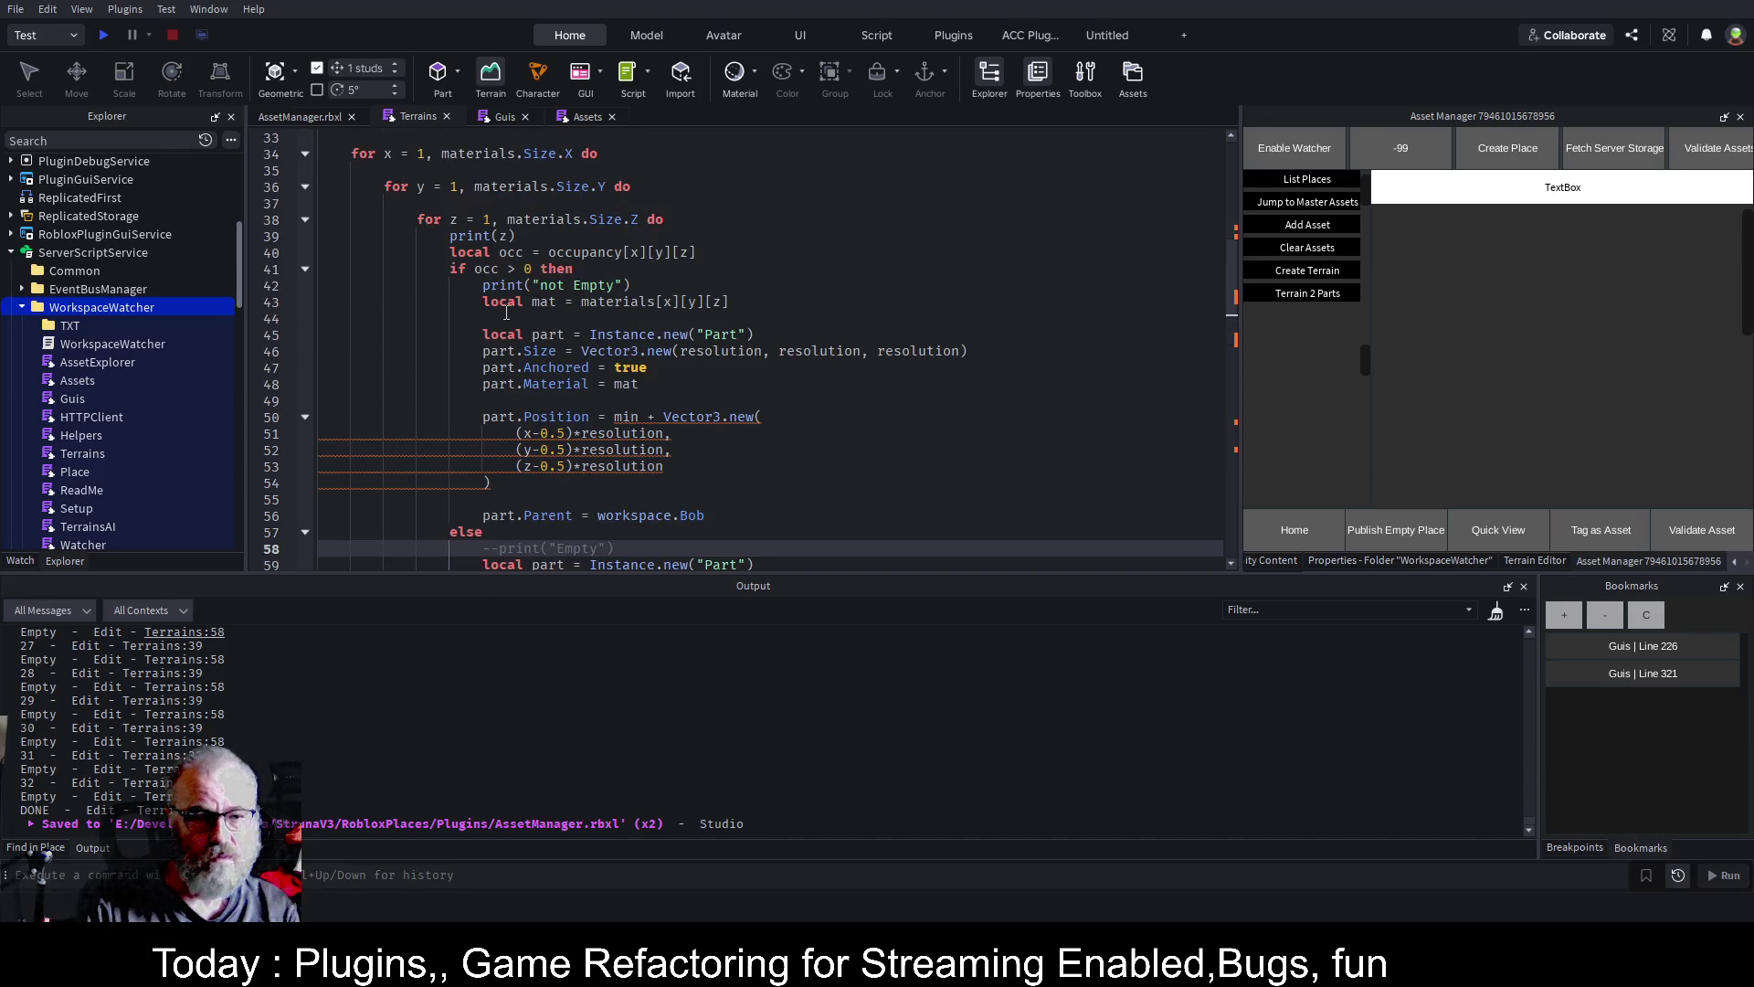
{"action": "left_click", "coordinate": [483, 285]}
{"action": "type", "text": "--"}
{"action": "left_click", "coordinate": [450, 235]}
{"action": "type", "text": "--"}
{"action": "left_click", "coordinate": [863, 384]}
{"action": "key", "text": "ctrl+s"}
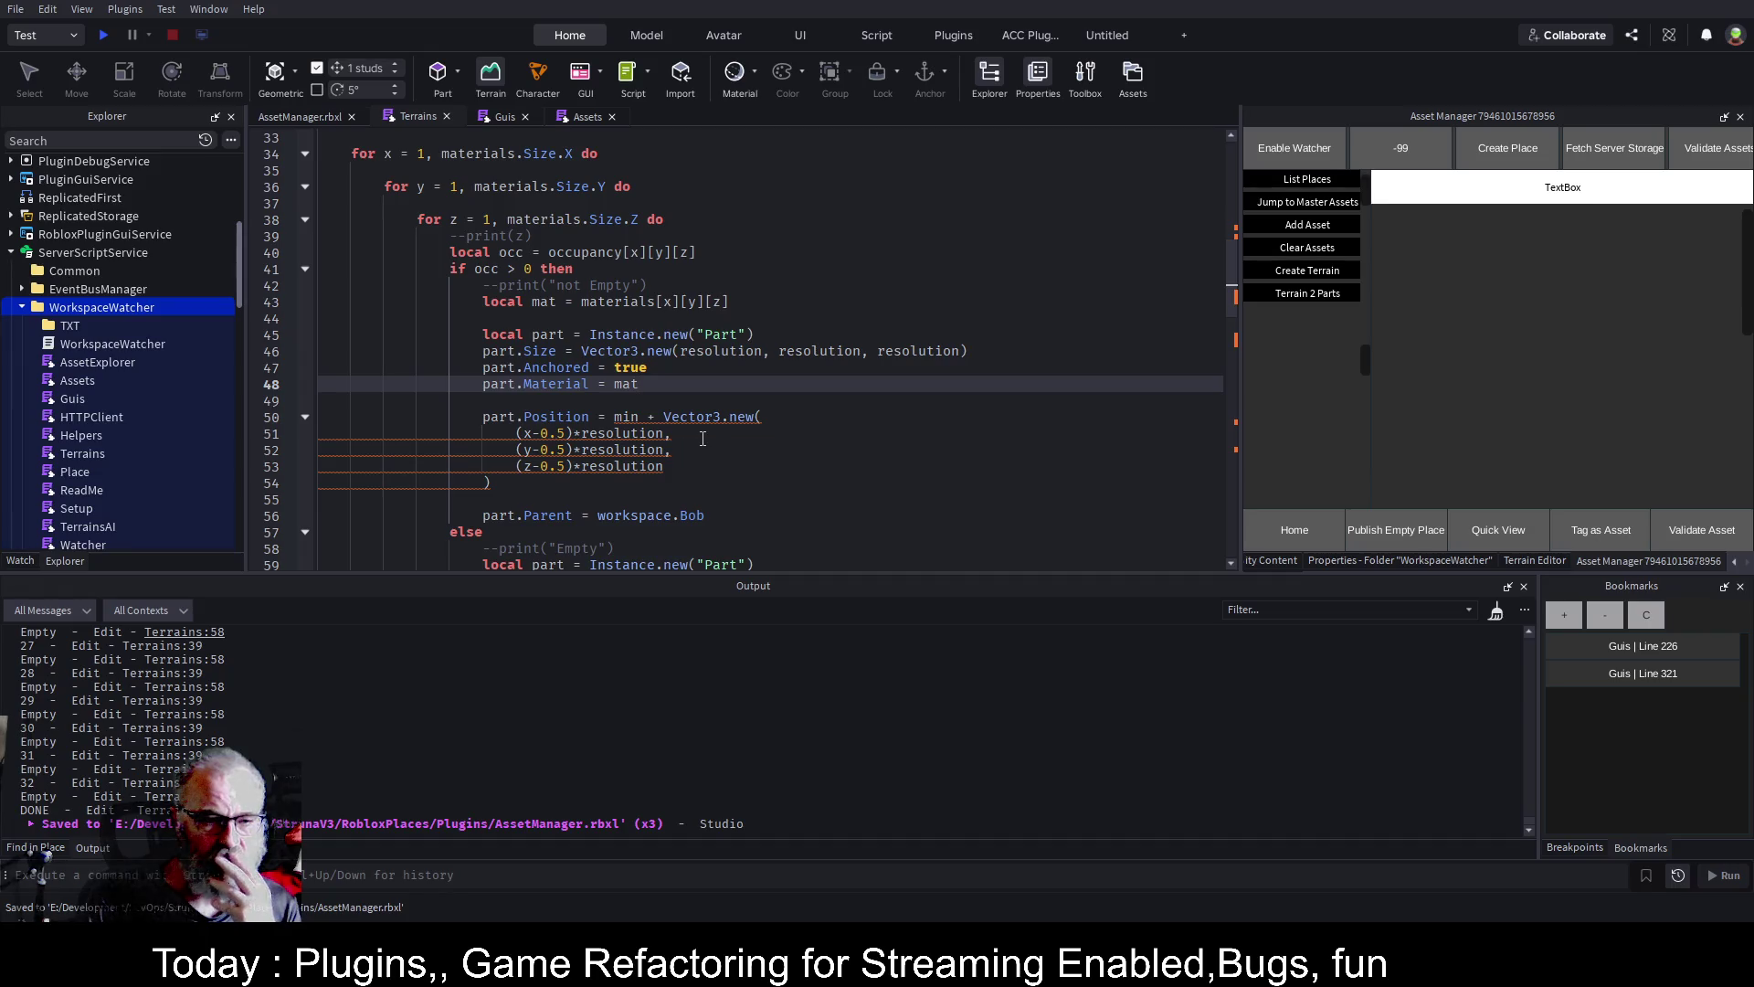
{"action": "scroll", "coordinate": [703, 438], "scroll_direction": "down", "scroll_amount": 2}
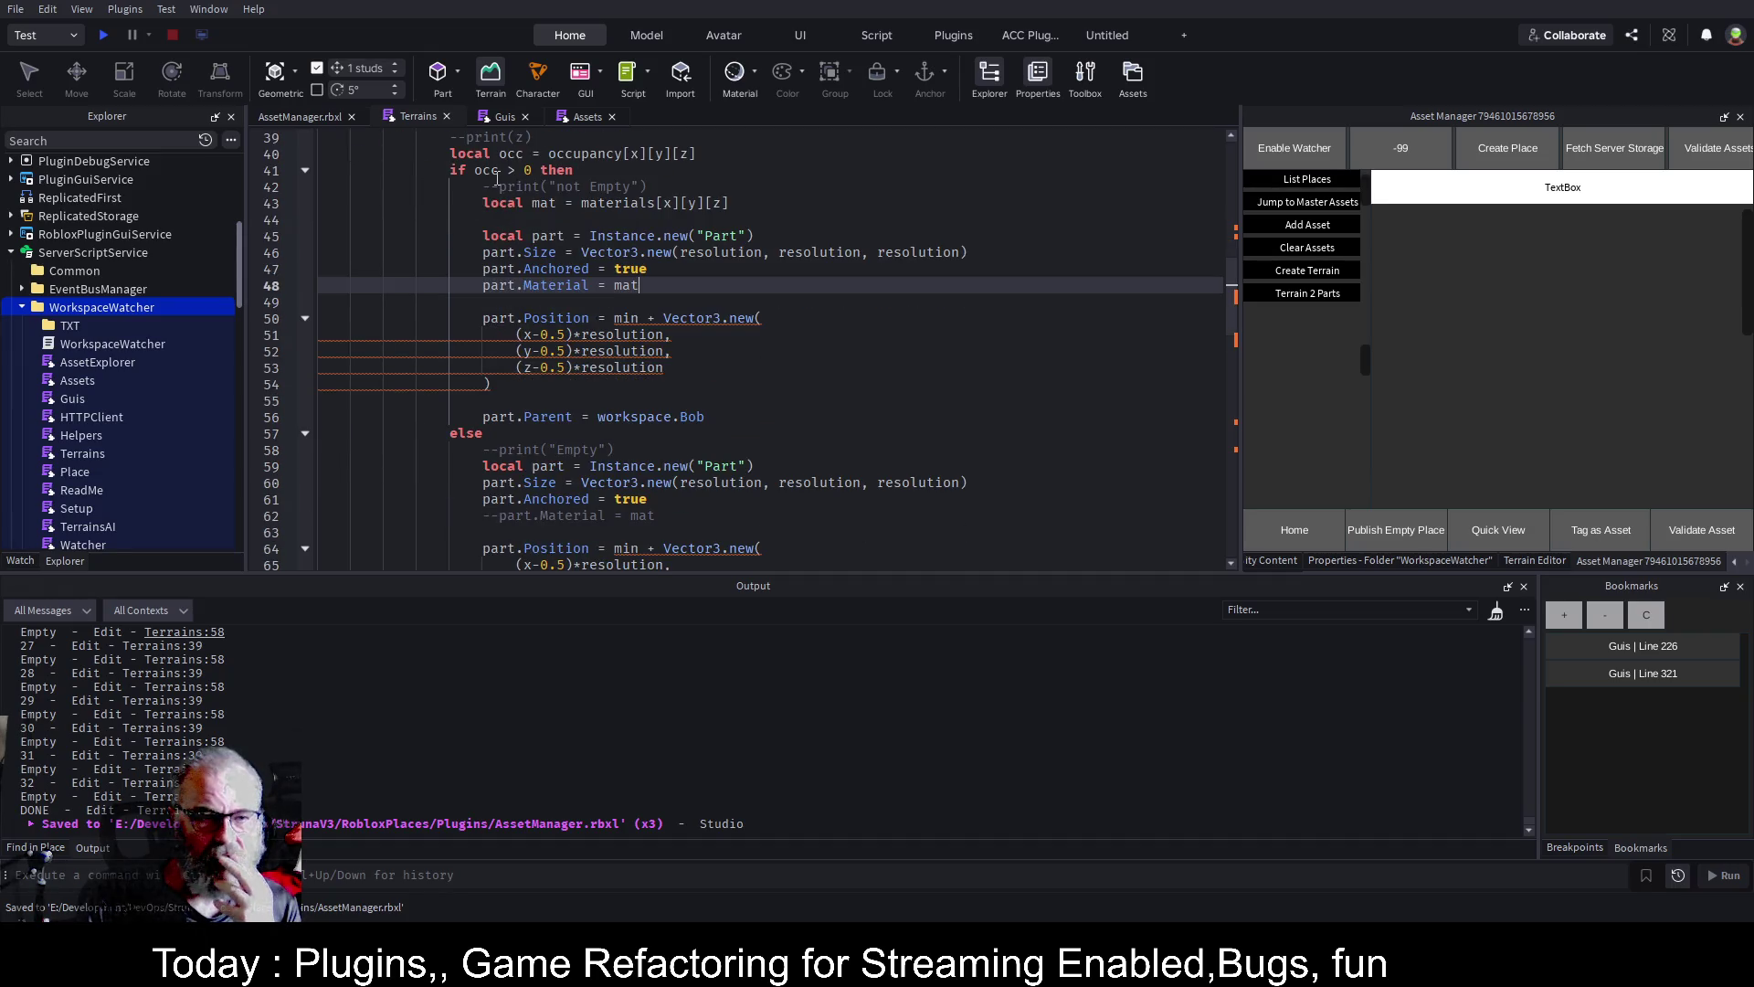
{"action": "left_click", "coordinate": [334, 121]}
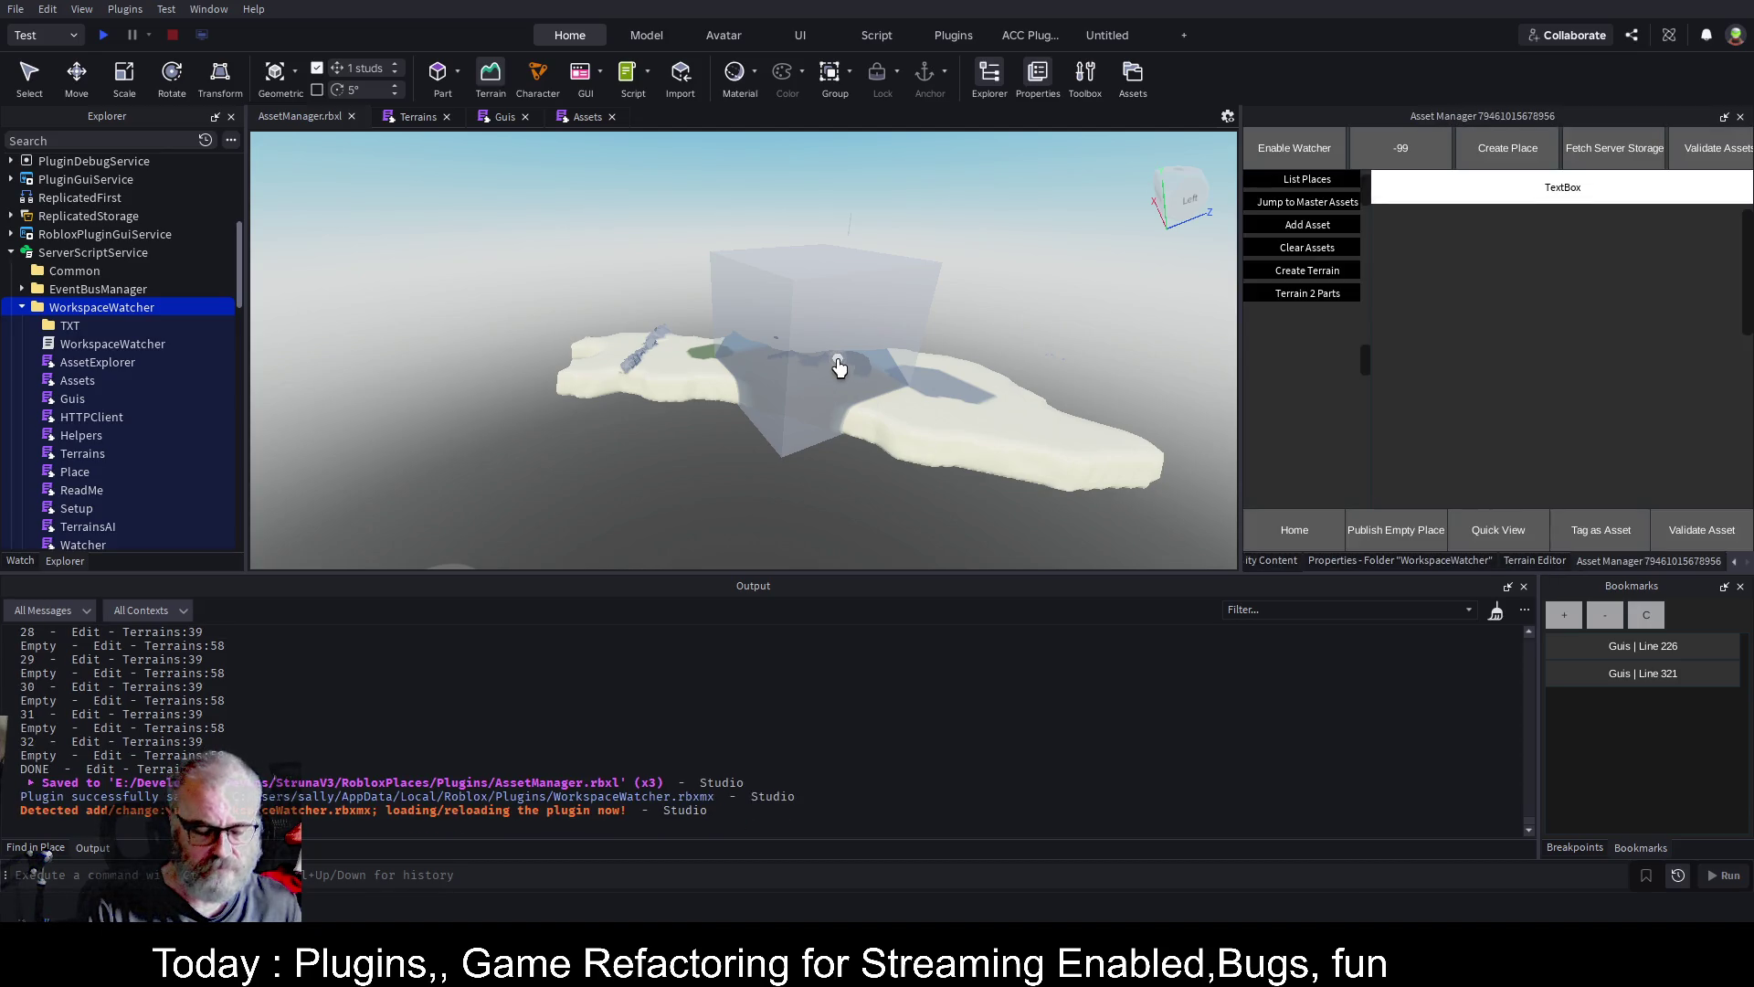
Save, rerun Terrain 2 Parts, and focus the camera on one generated translucent part
{"action": "key", "text": "ctrl+s"}
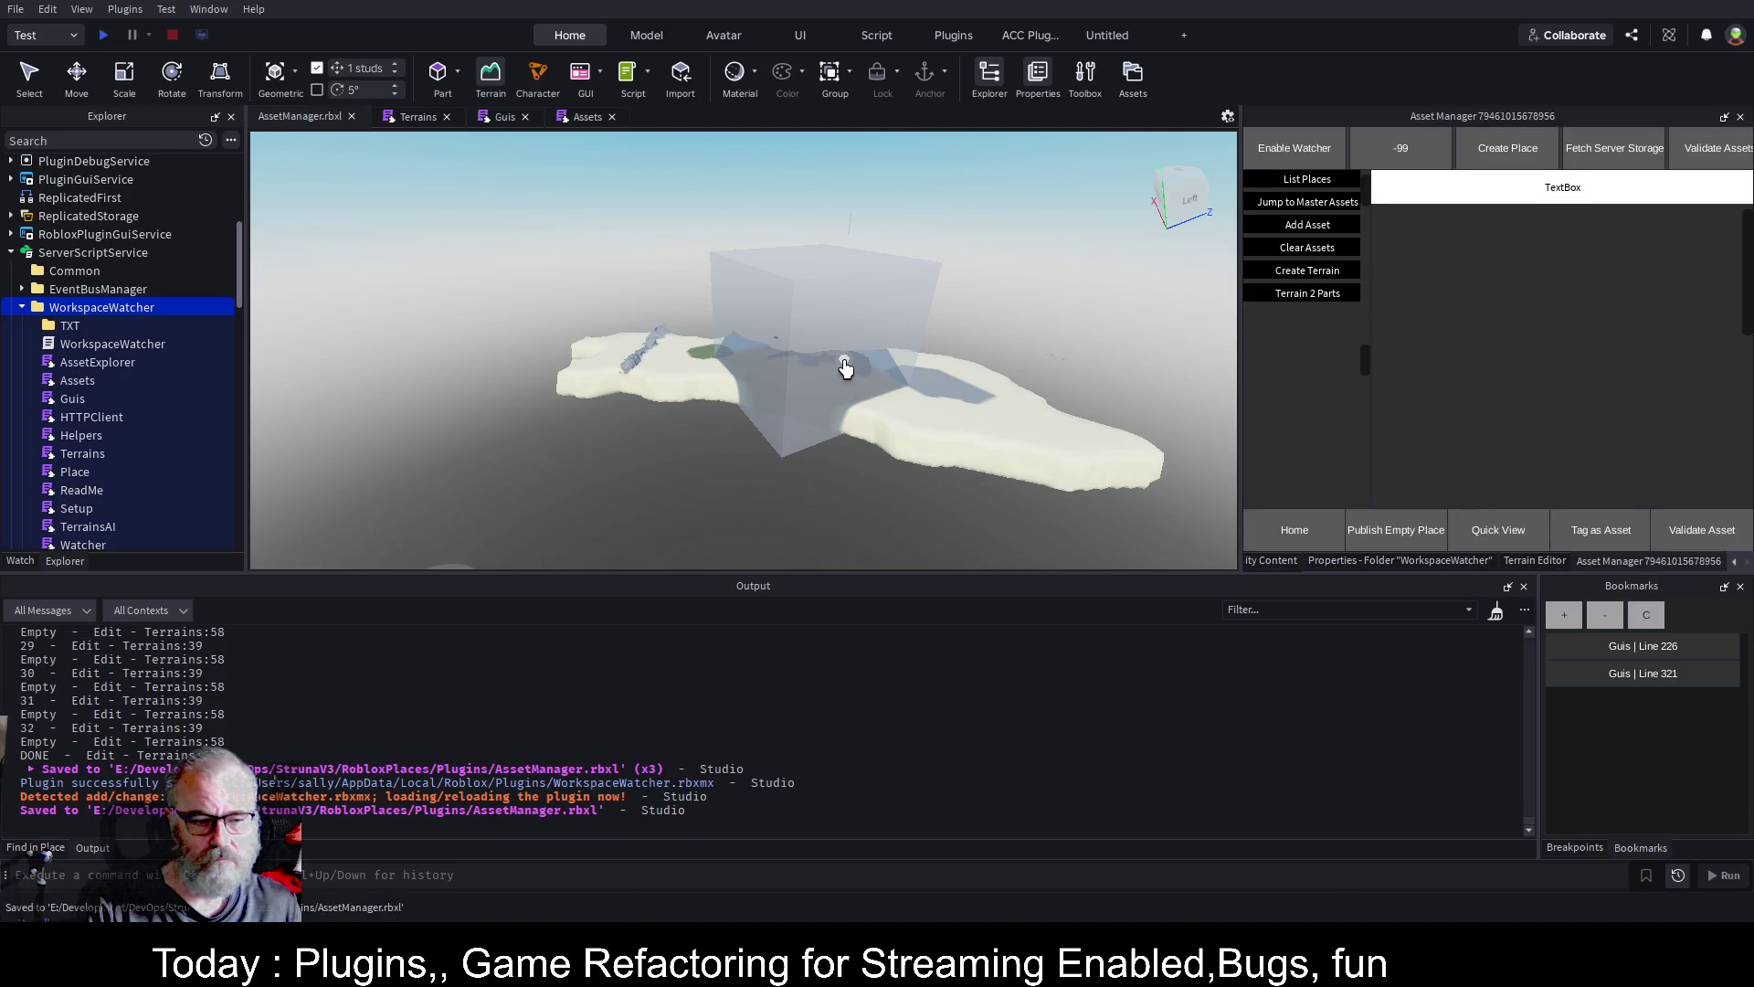
{"action": "left_click", "coordinate": [1299, 294]}
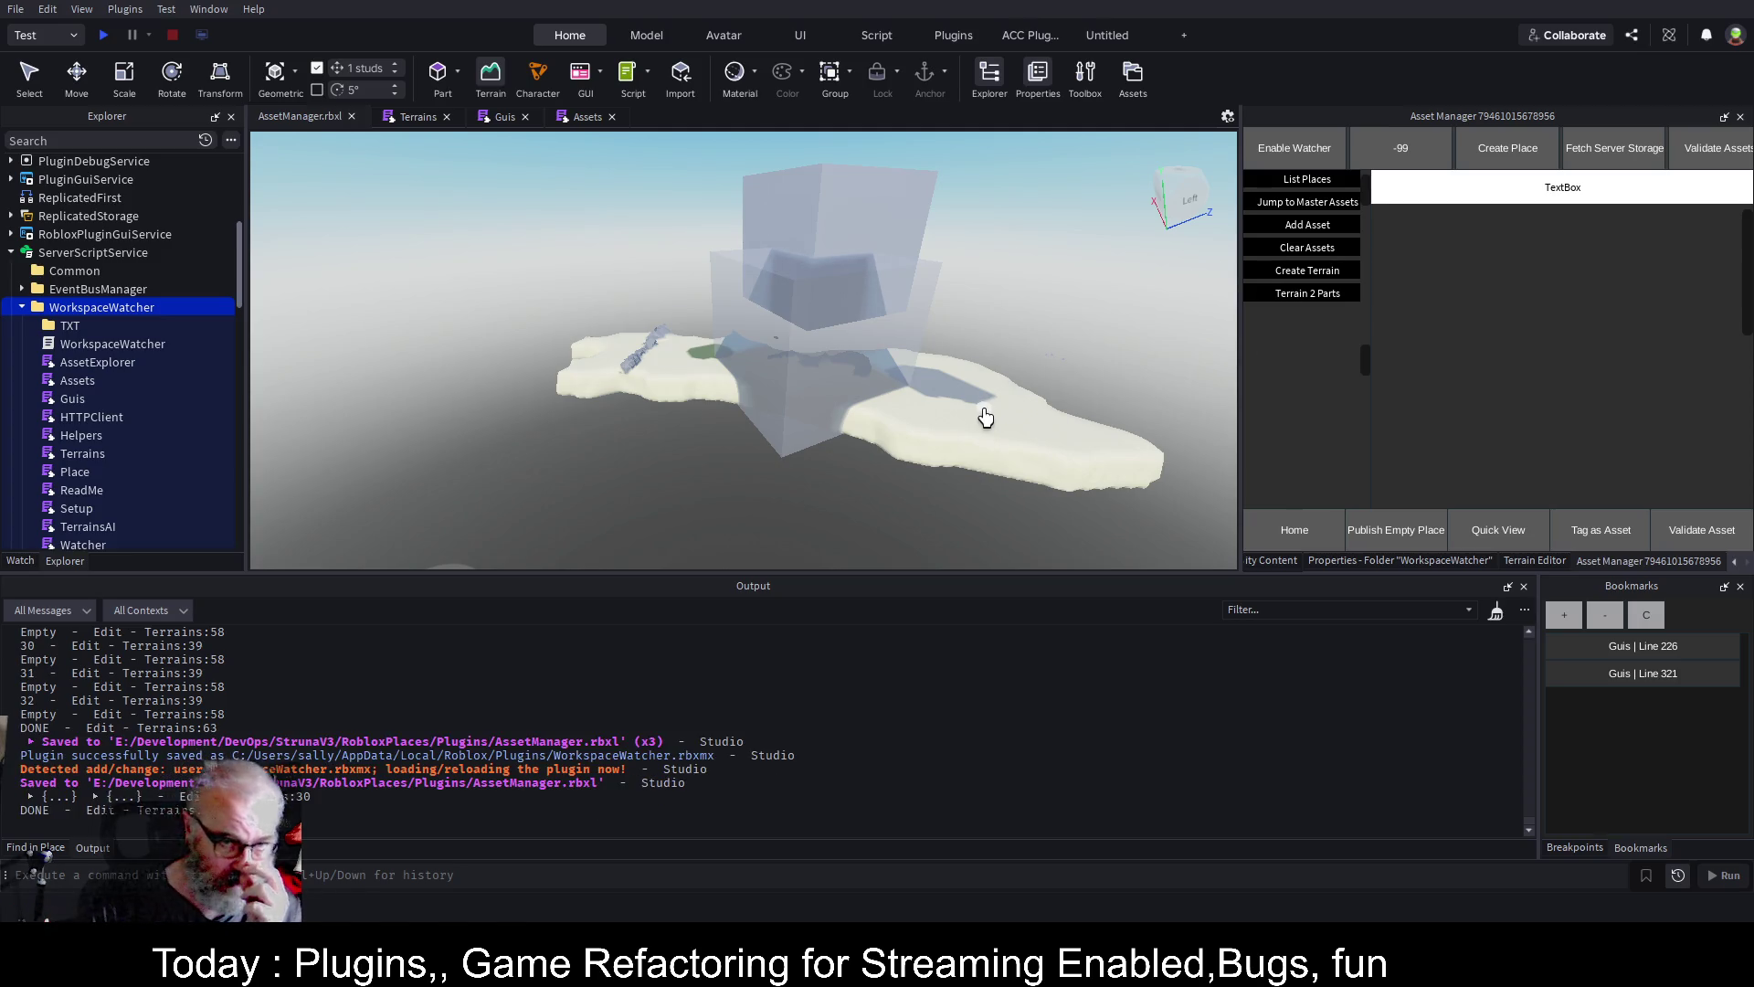
{"action": "scroll", "coordinate": [1010, 302], "scroll_direction": "up", "scroll_amount": 5}
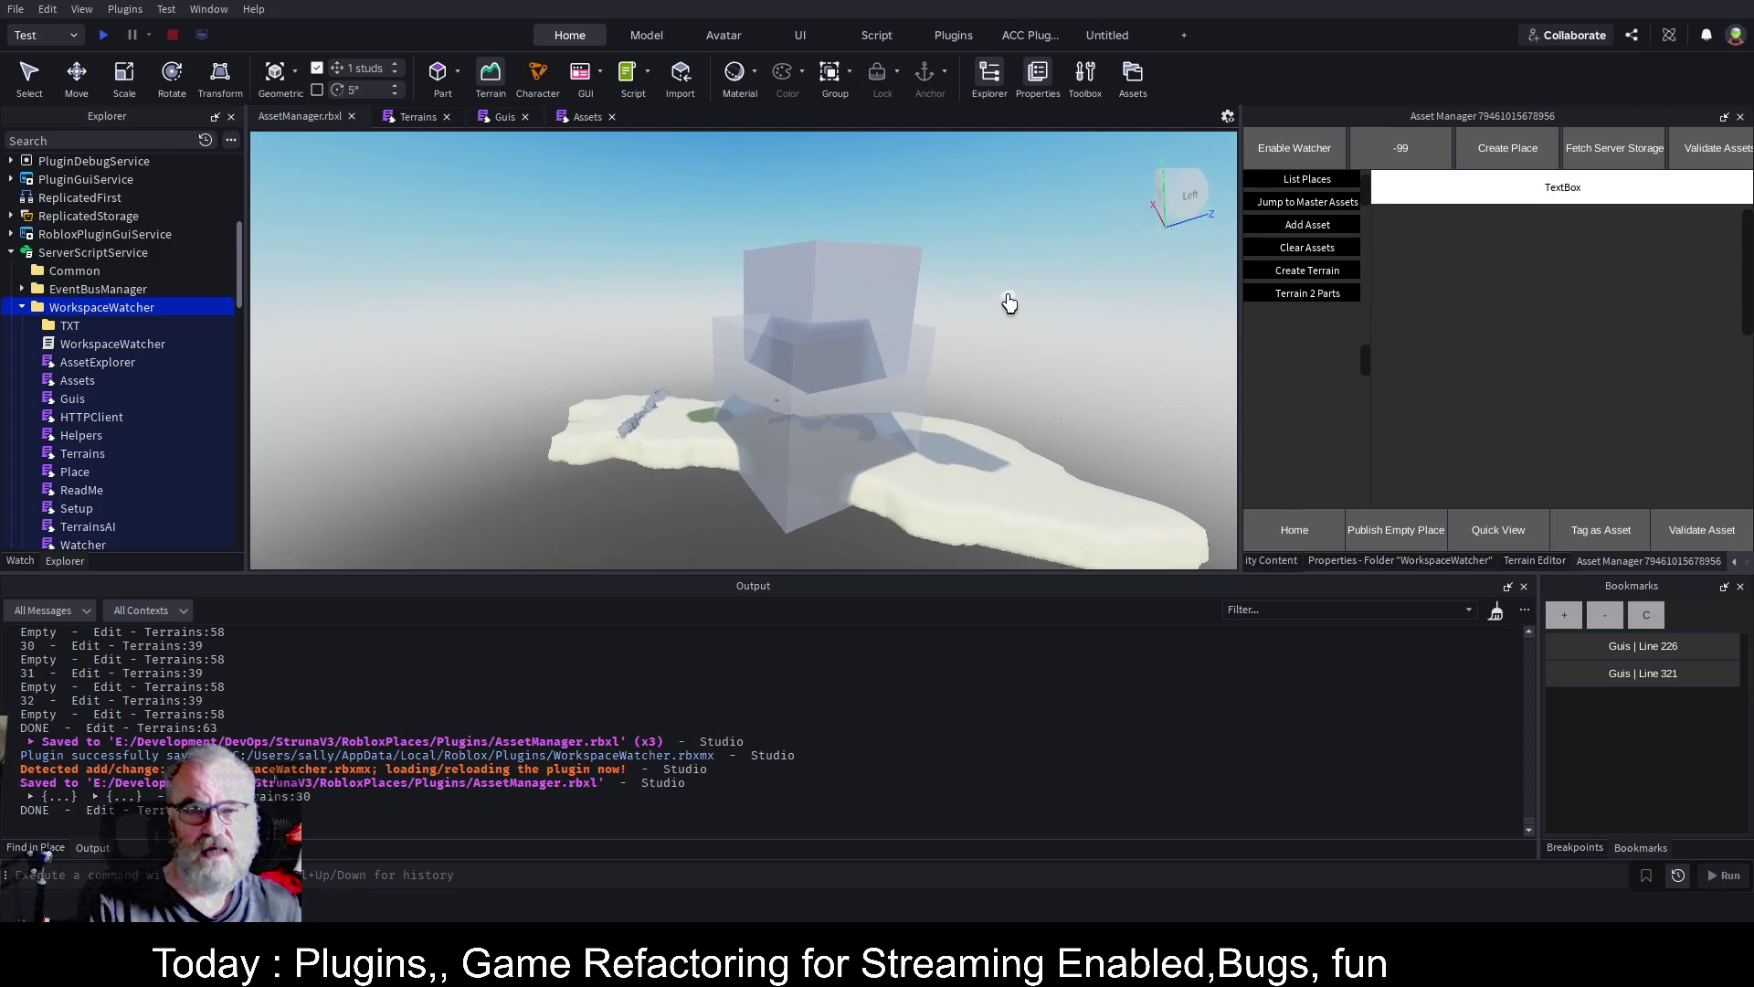
{"action": "scroll", "coordinate": [1010, 301], "scroll_direction": "up", "scroll_amount": 3}
{"action": "scroll", "coordinate": [1008, 302], "scroll_direction": "down", "scroll_amount": 6}
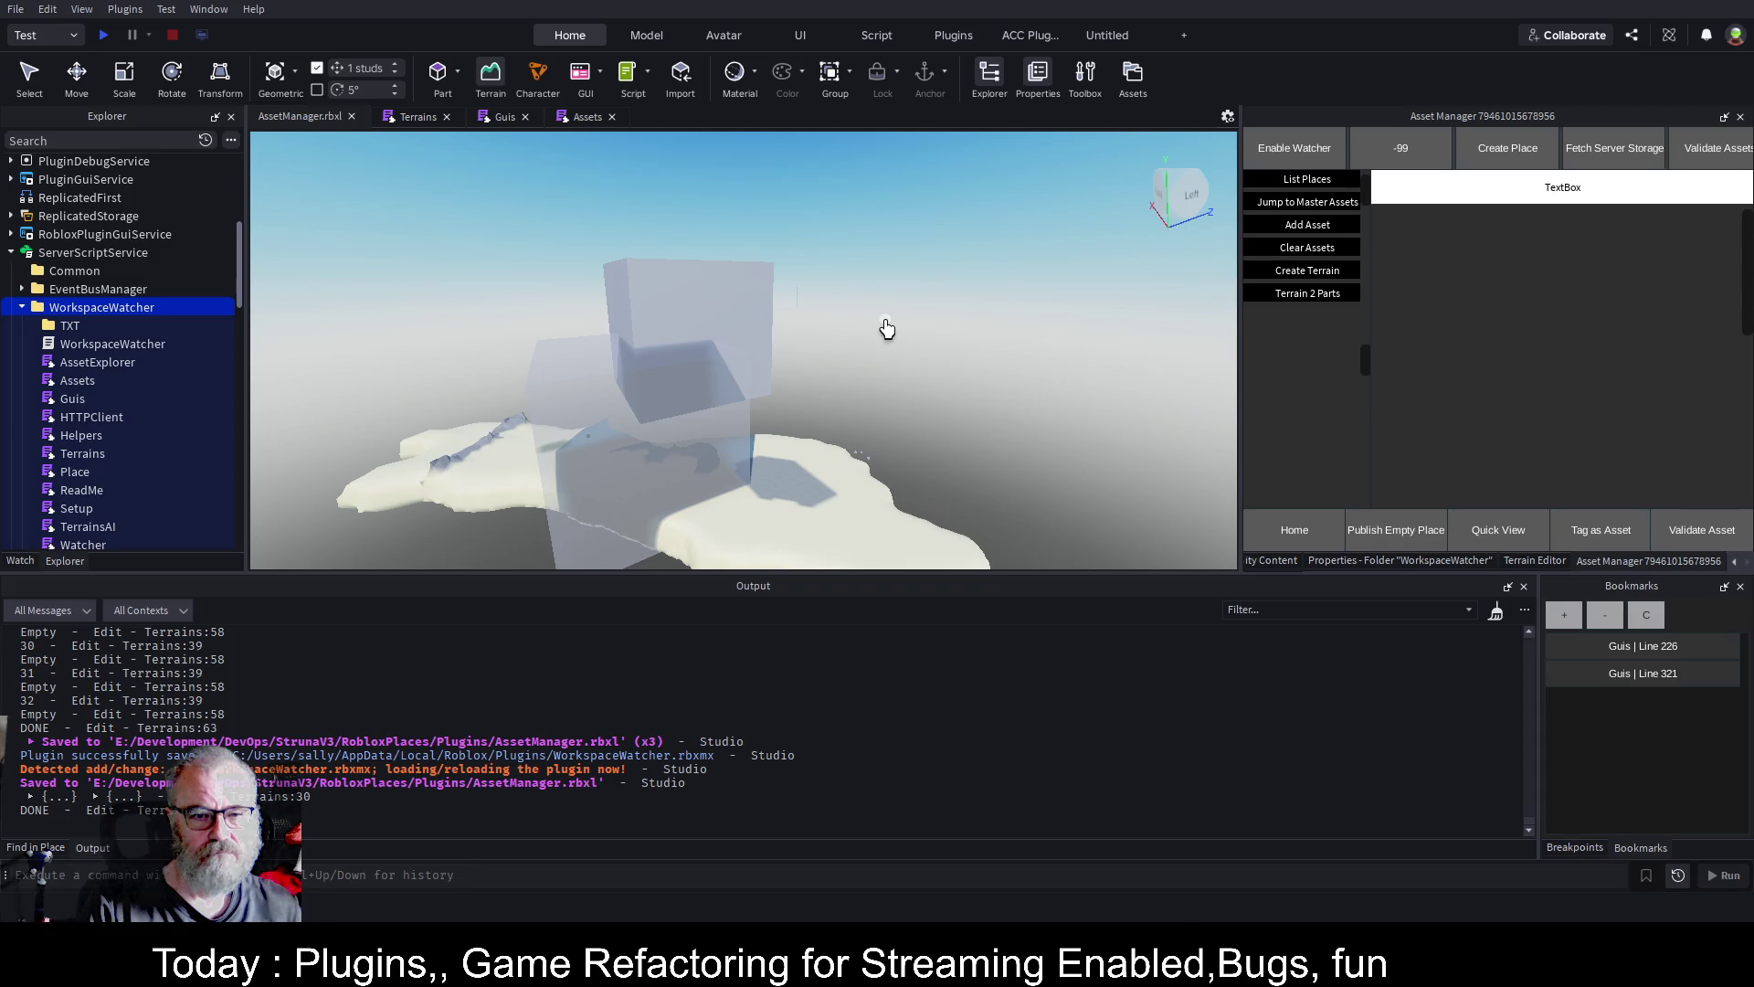
{"action": "key", "text": "w"}
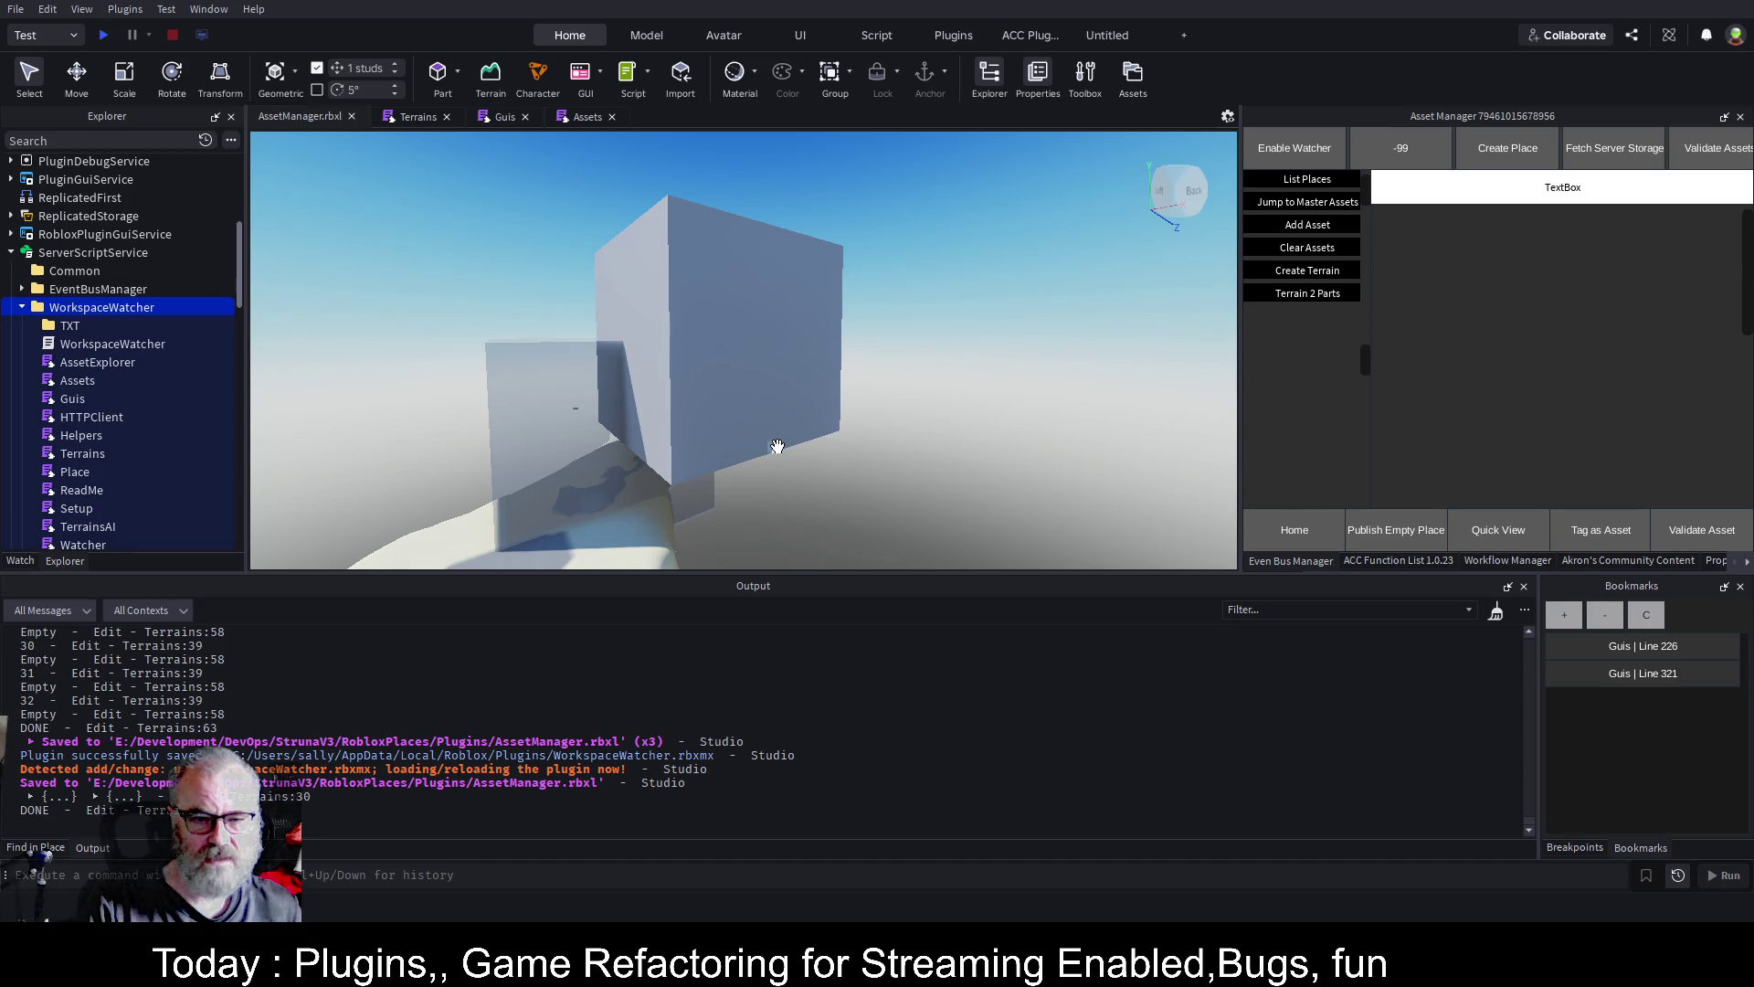
{"action": "left_click", "coordinate": [989, 428]}
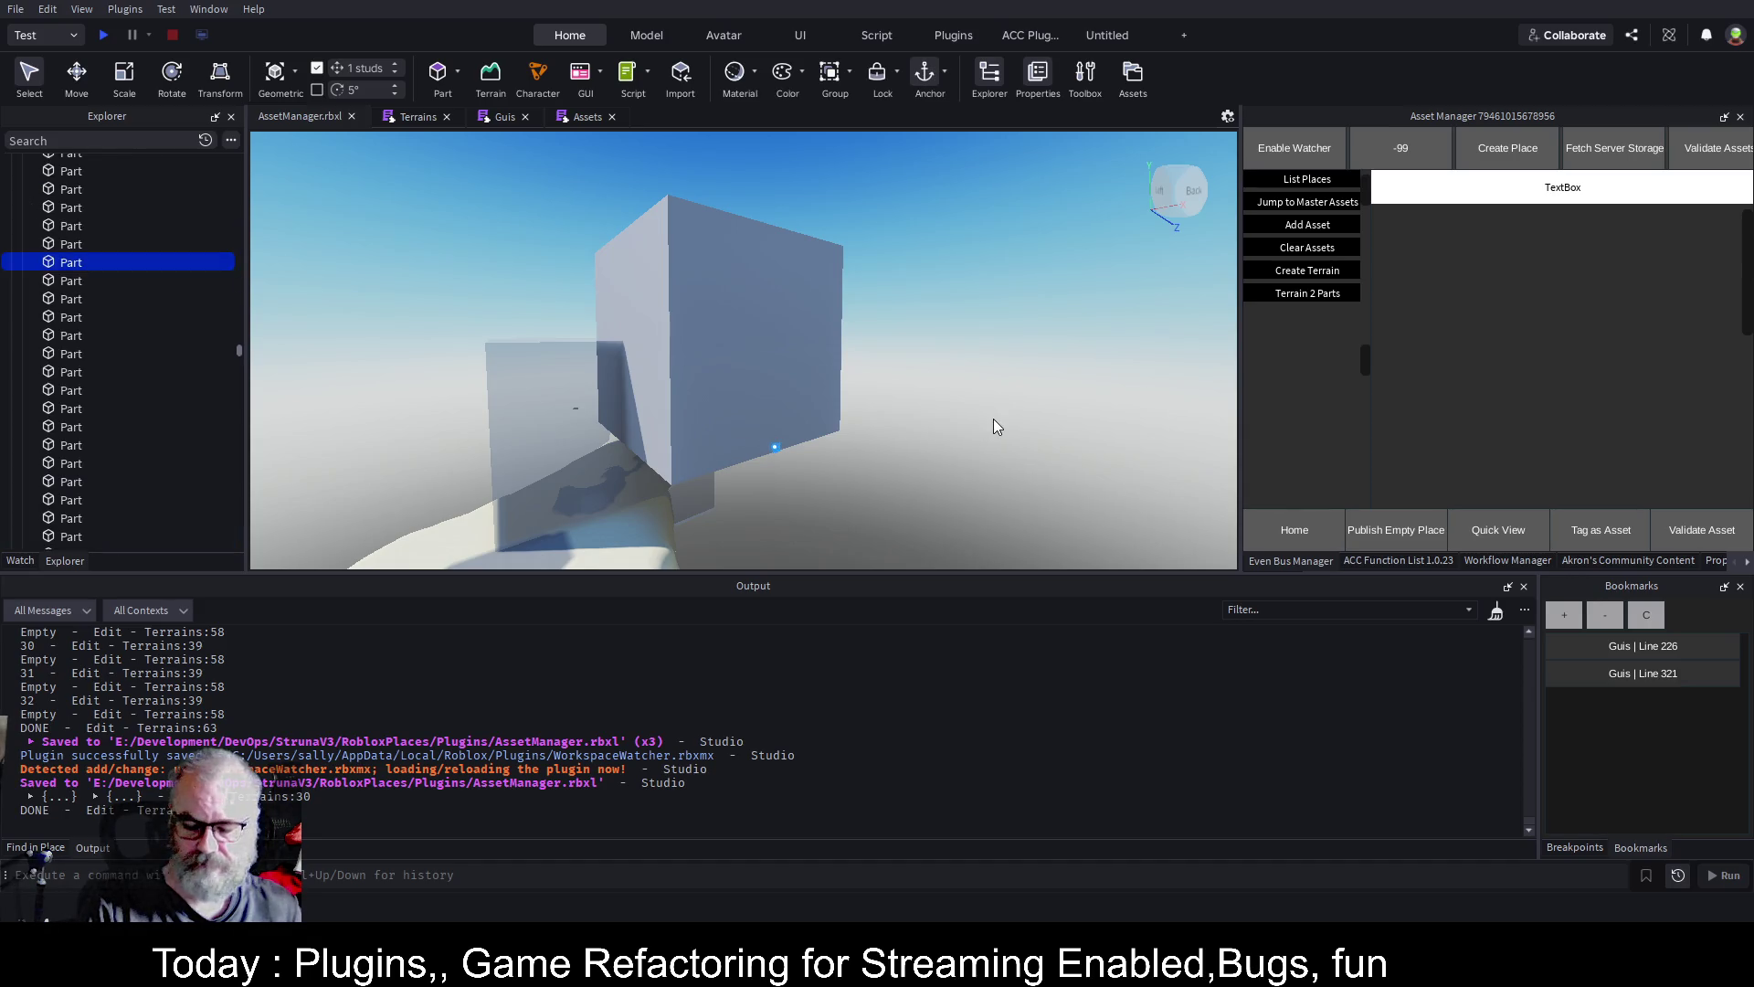
{"action": "key", "text": "f"}
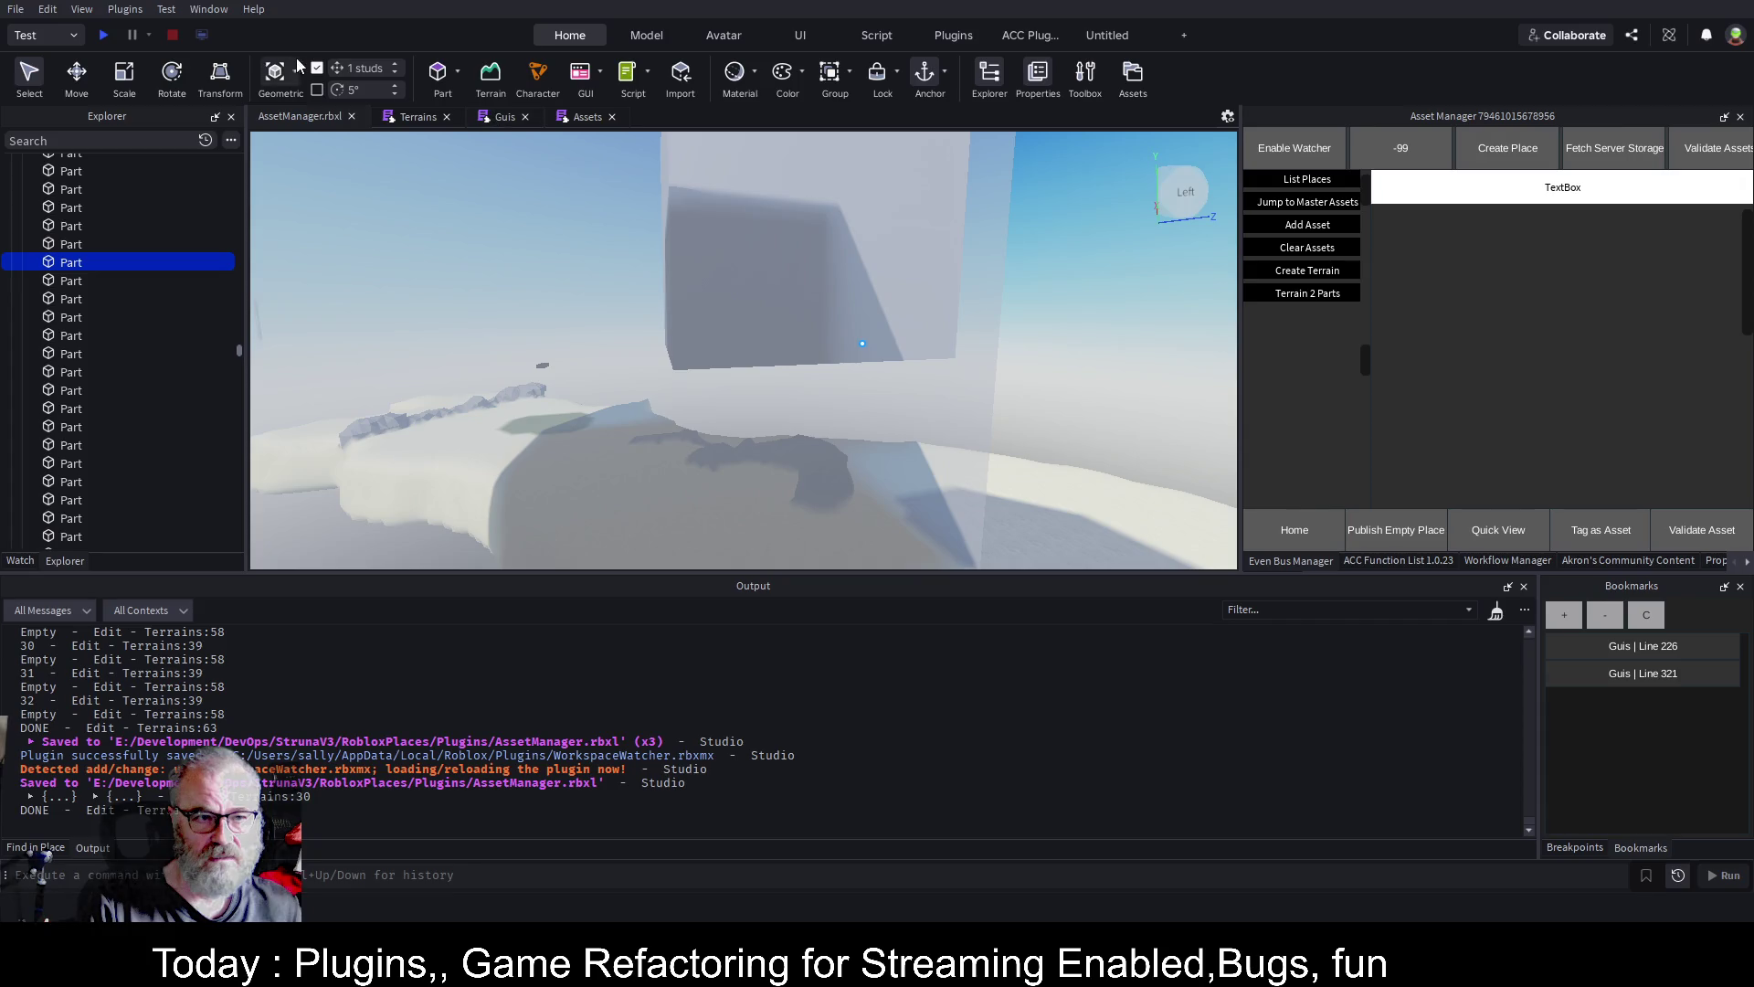
{"action": "left_click", "coordinate": [429, 120]}
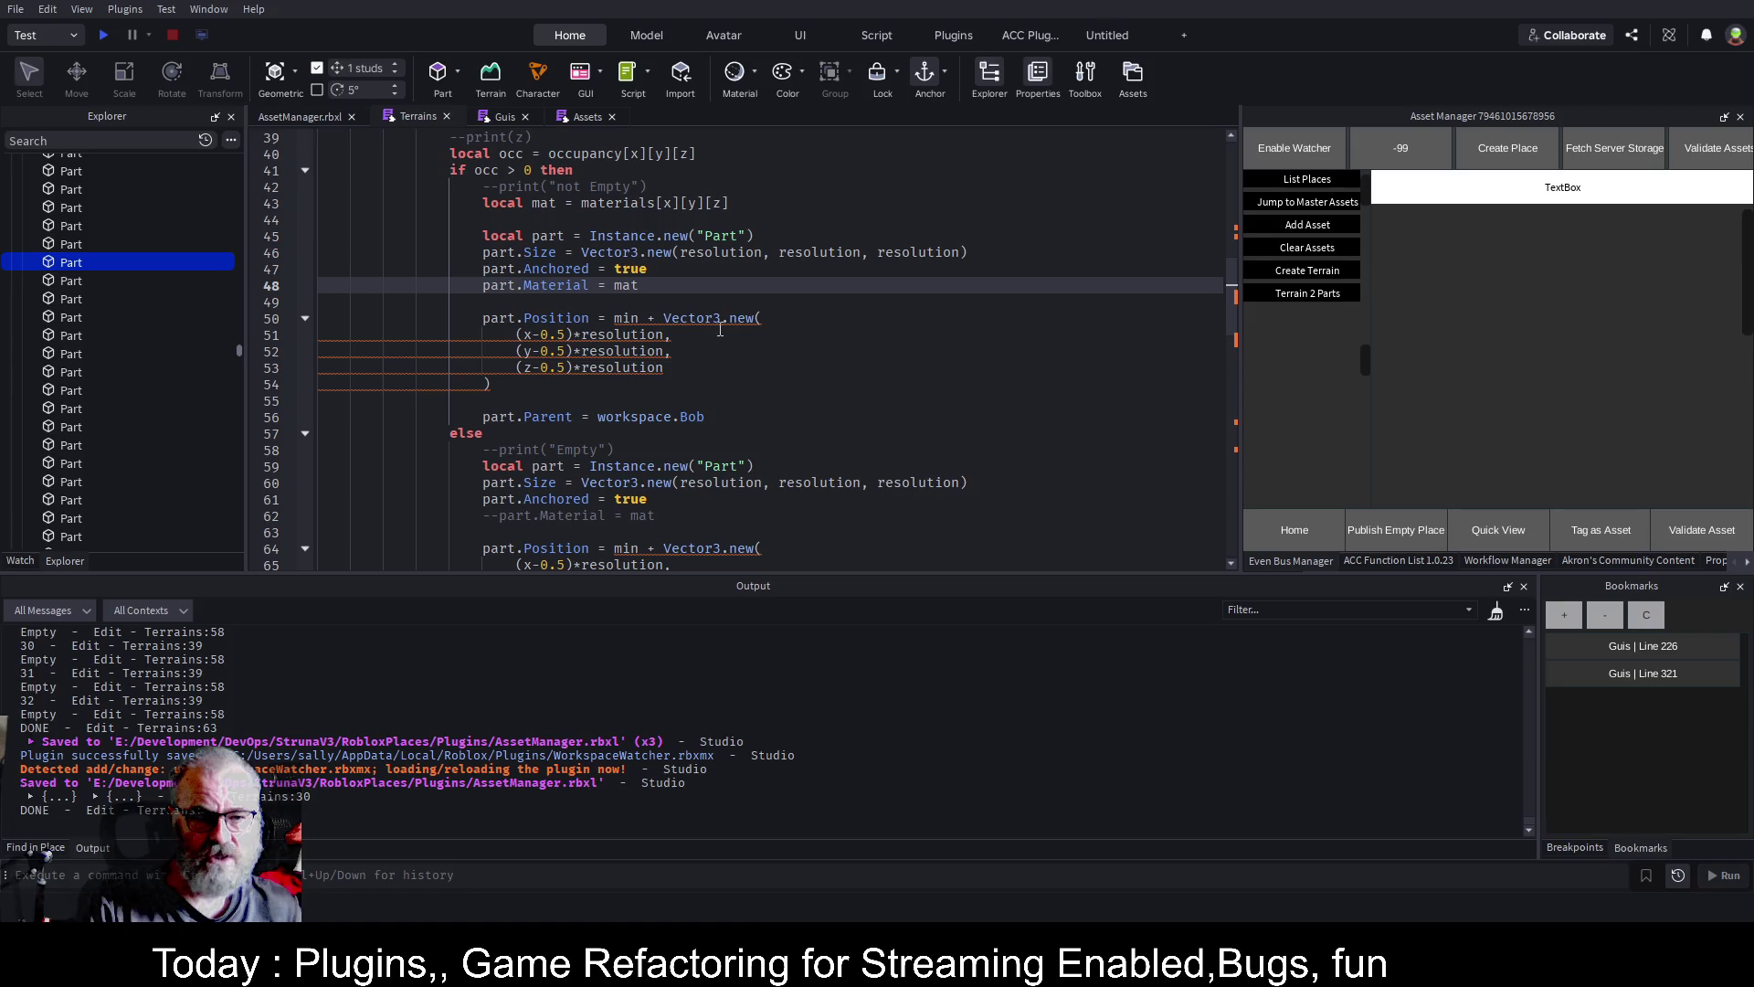
Add part.Name = tostring(x).. "_"..tostring(y).."_"..tostring(z) after the Part creation line and save
{"action": "scroll", "coordinate": [862, 353], "scroll_direction": "up", "scroll_amount": 5}
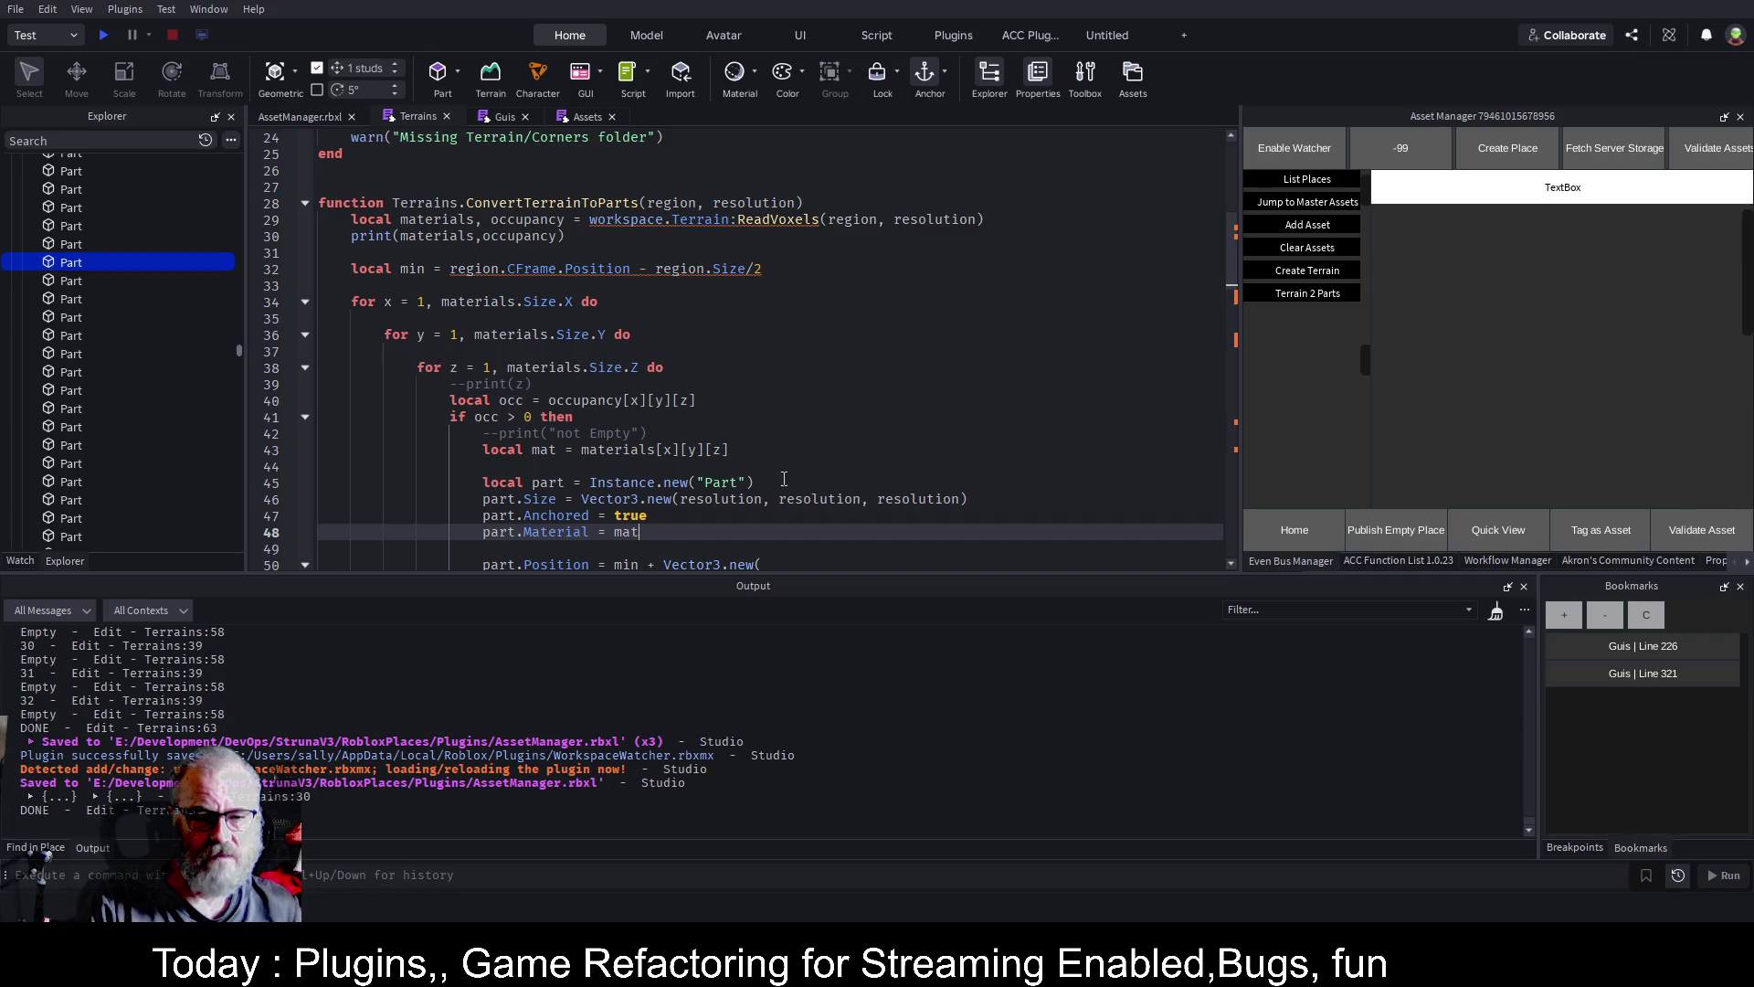
{"action": "left_click", "coordinate": [829, 479]}
{"action": "key", "text": "Return"}
{"action": "type", "text": "part.Name ="}
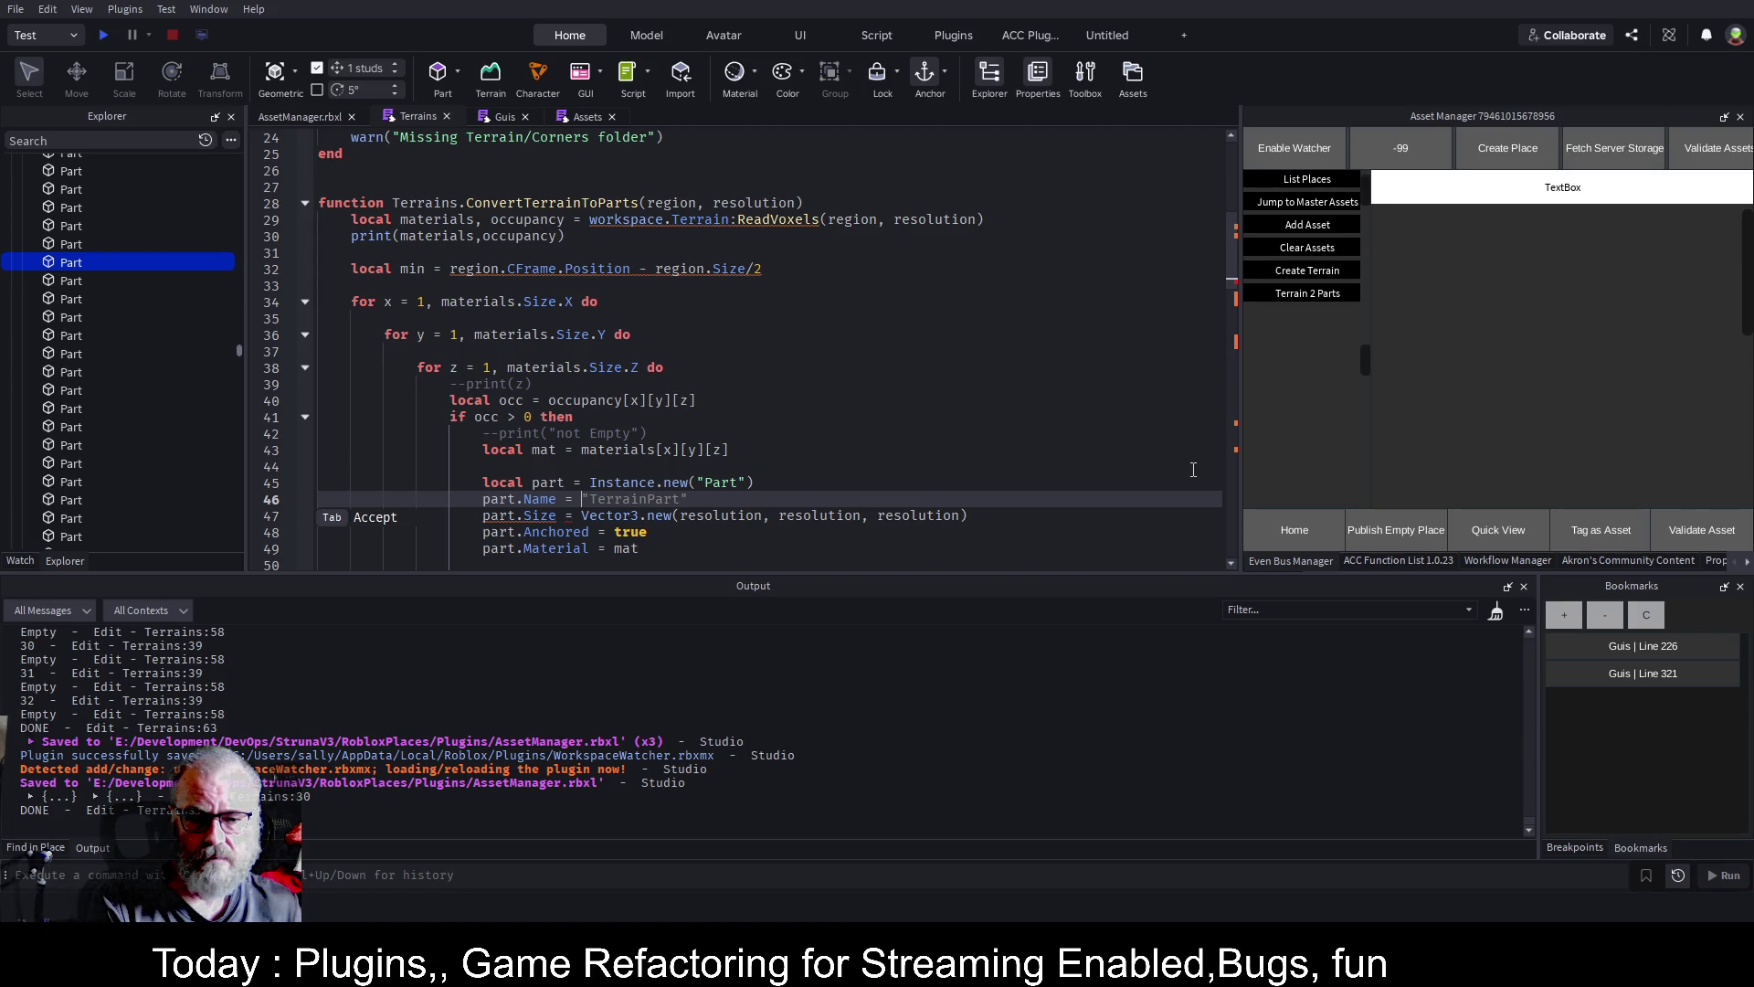
{"action": "type", "text": "tostring(x)"}
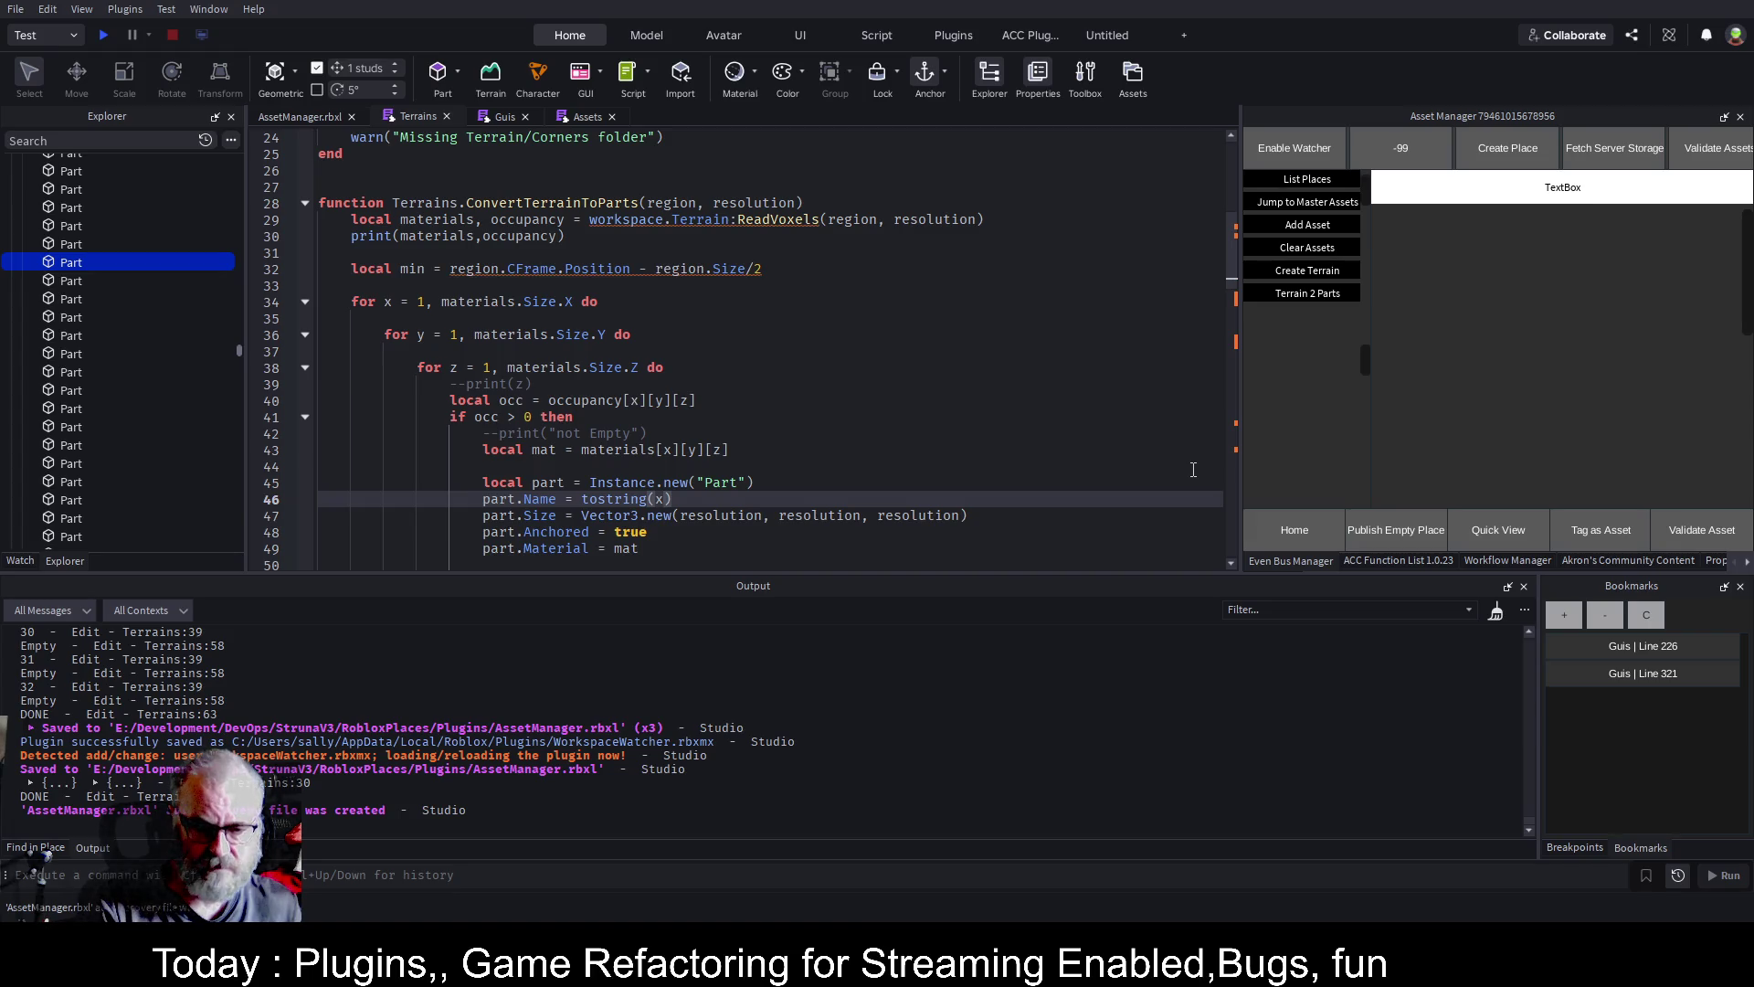
{"action": "type", "text": "..\"_\"..tostring("}
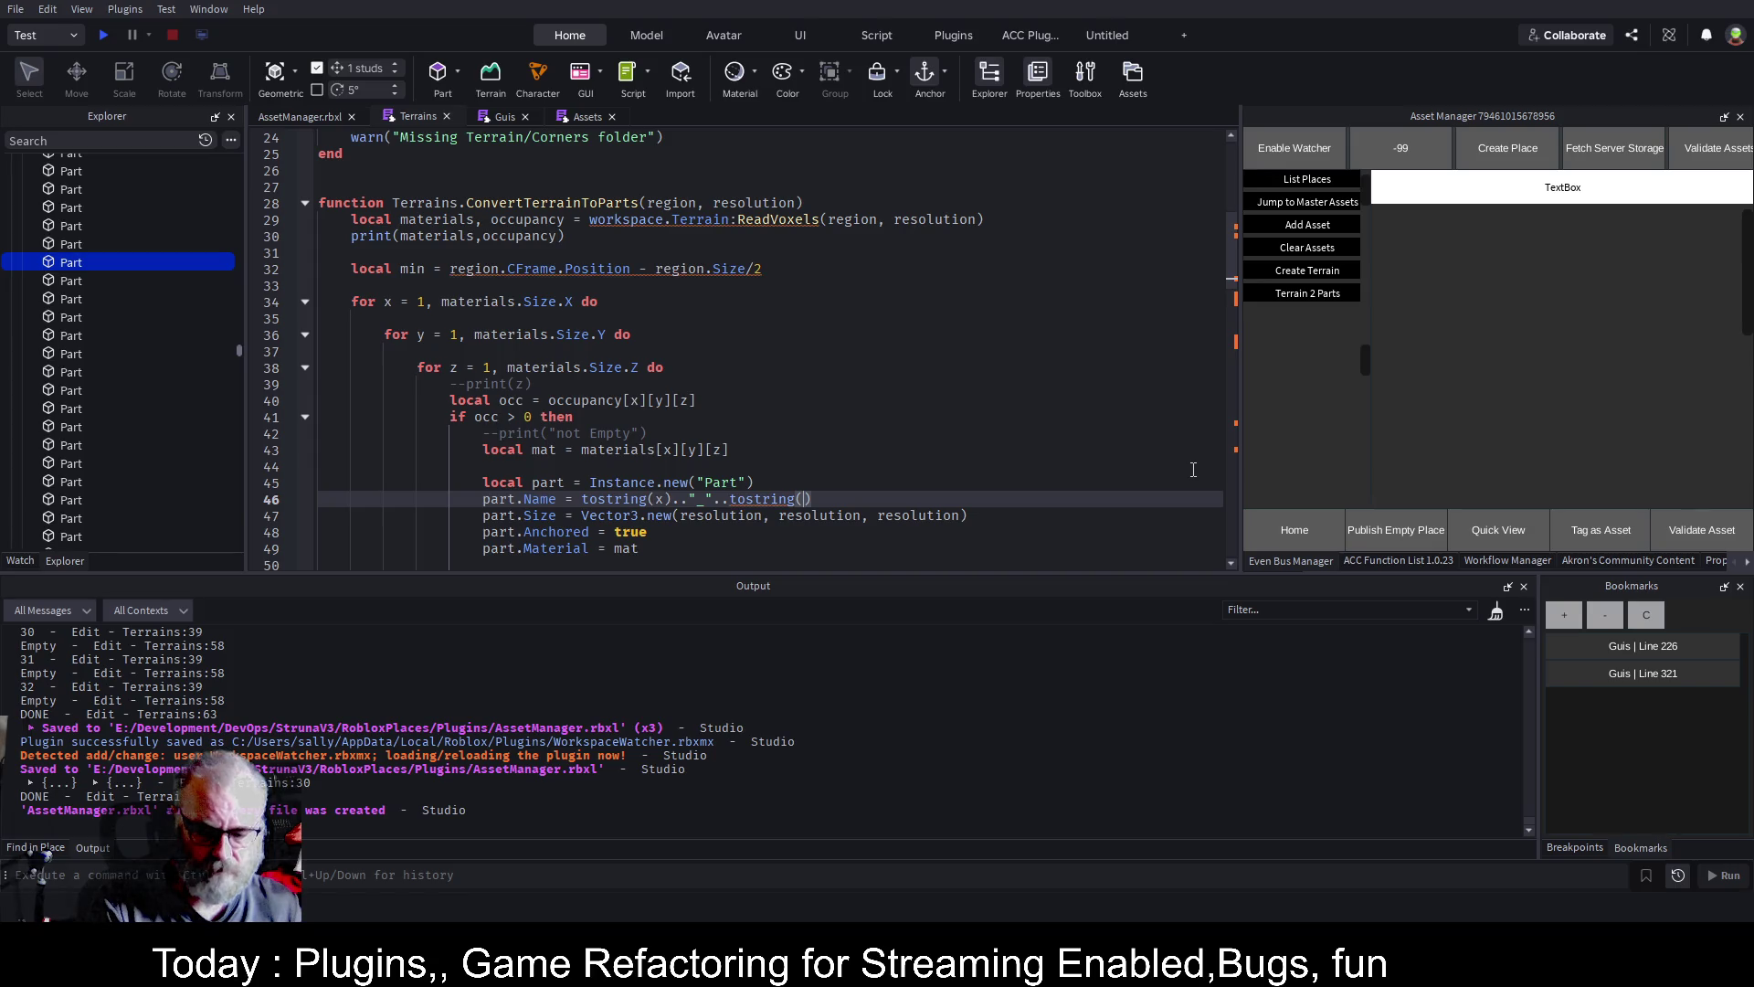
{"action": "type", "text": "y)"}
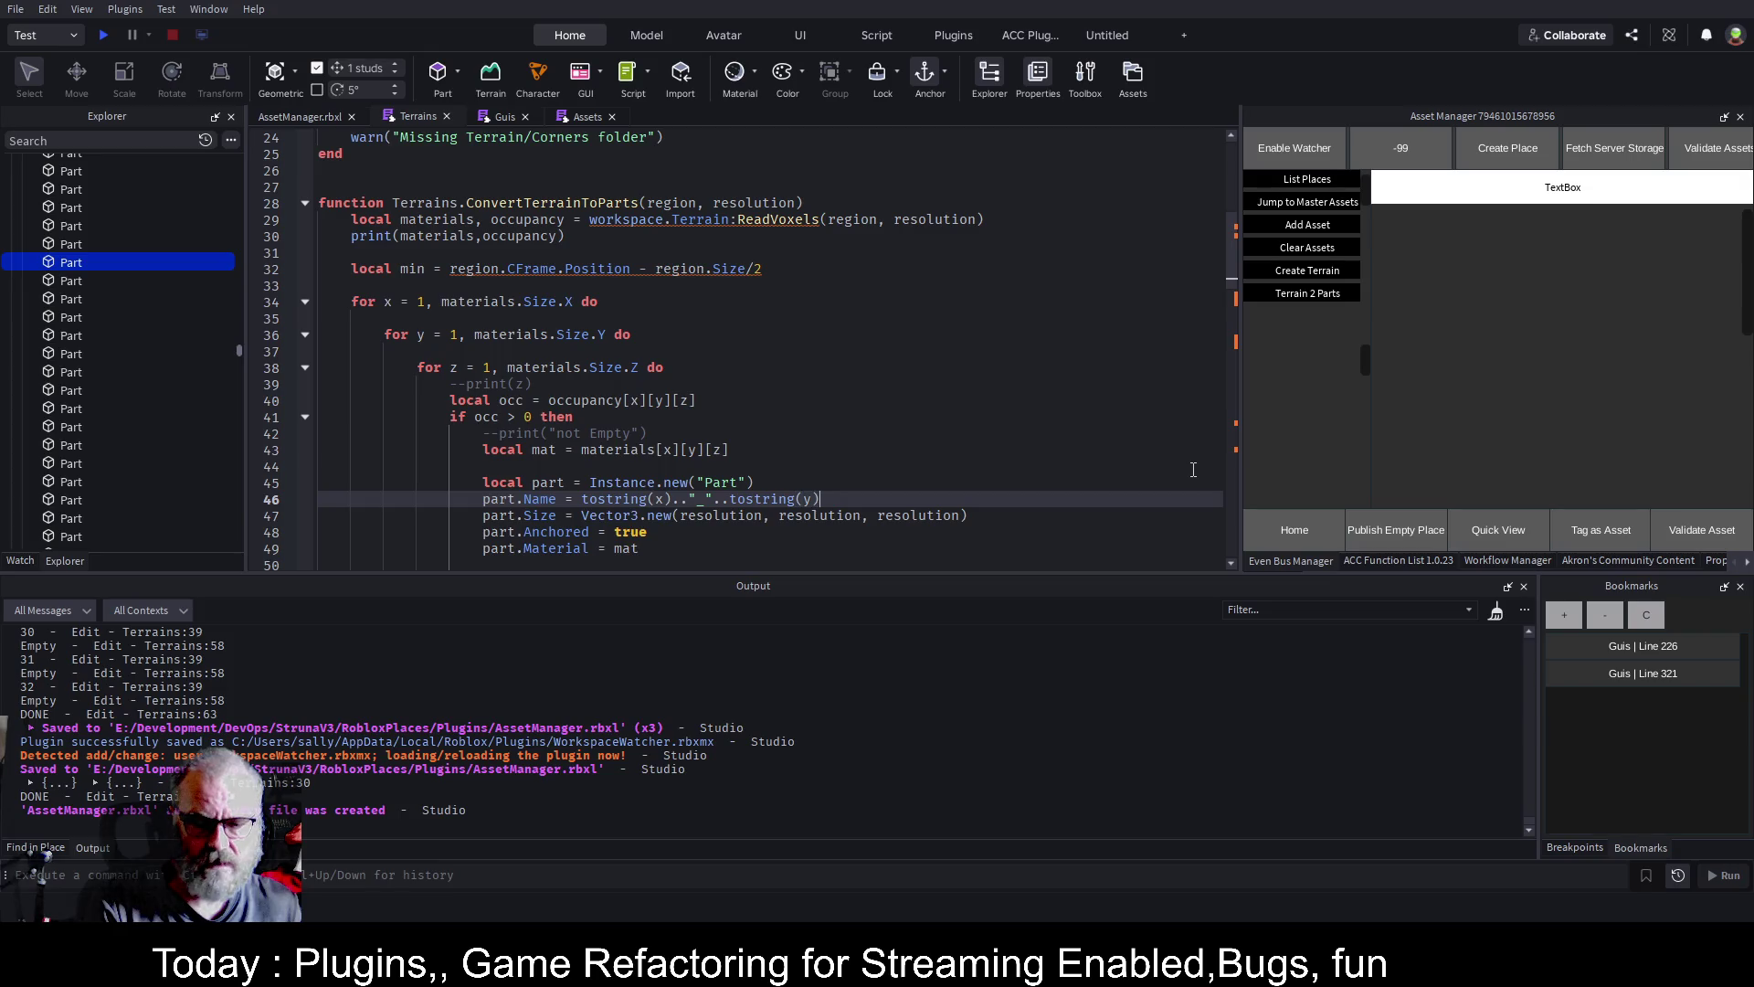
{"action": "type", "text": "..\"_\""}
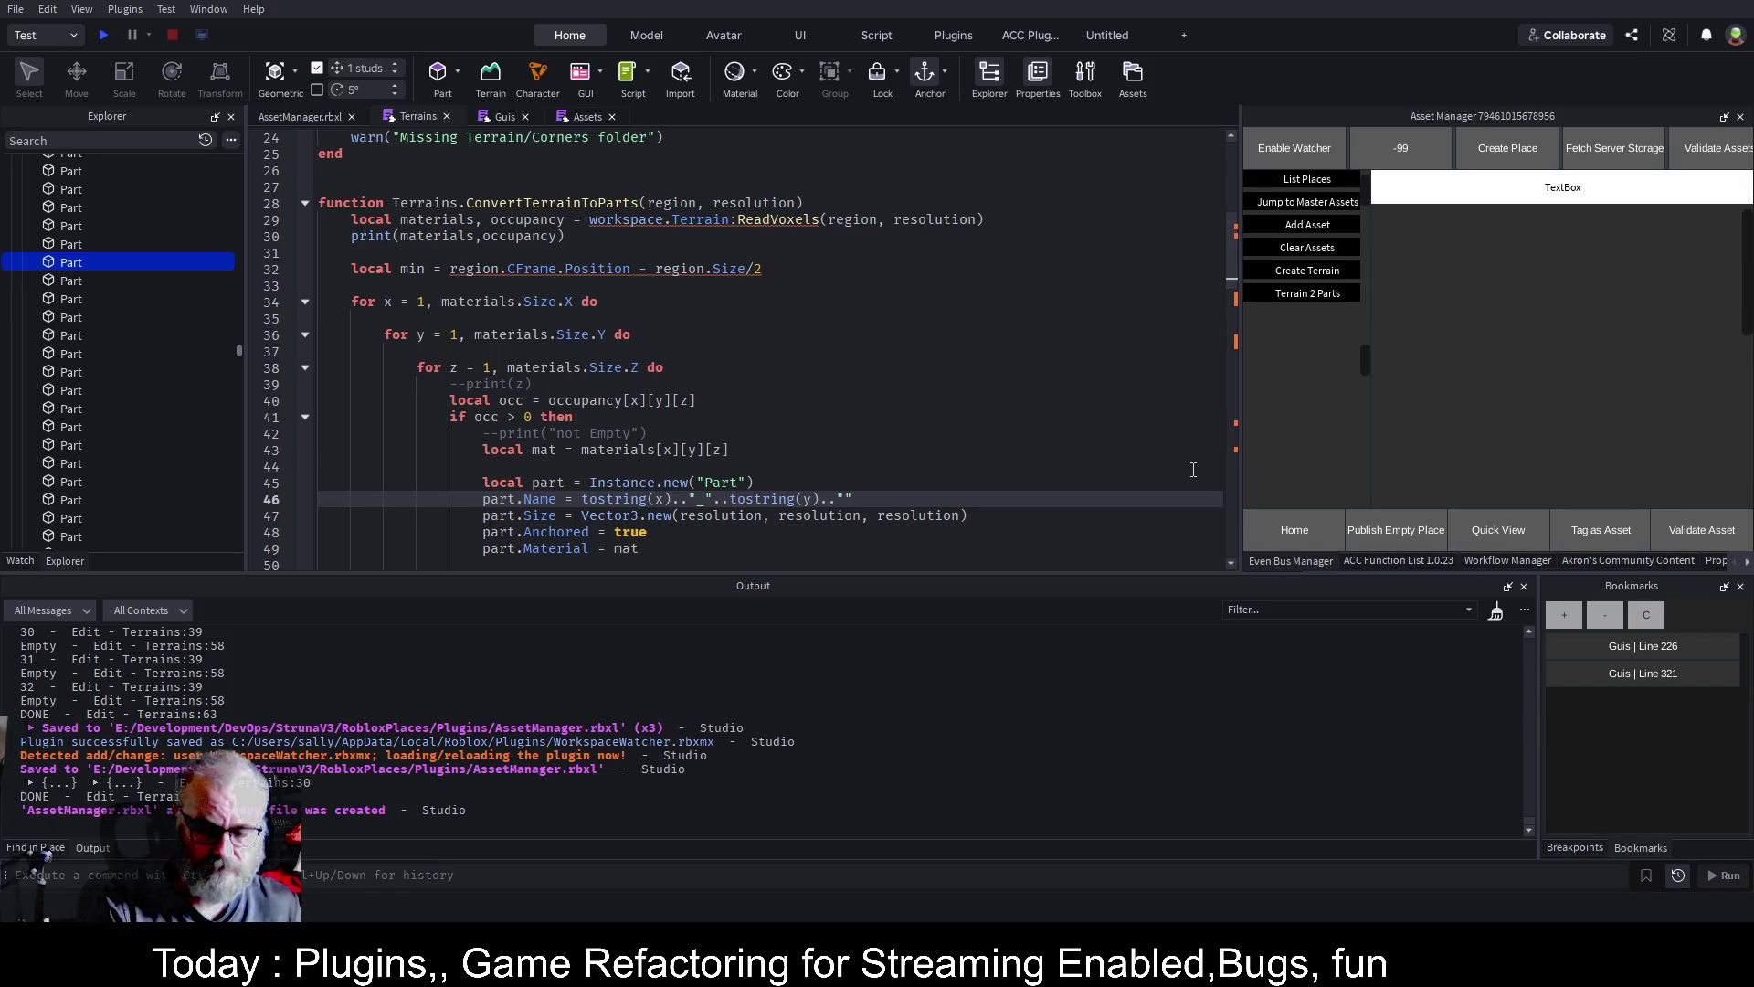
{"action": "type", "text": "..tostrin"}
{"action": "type", "text": "g(x"}
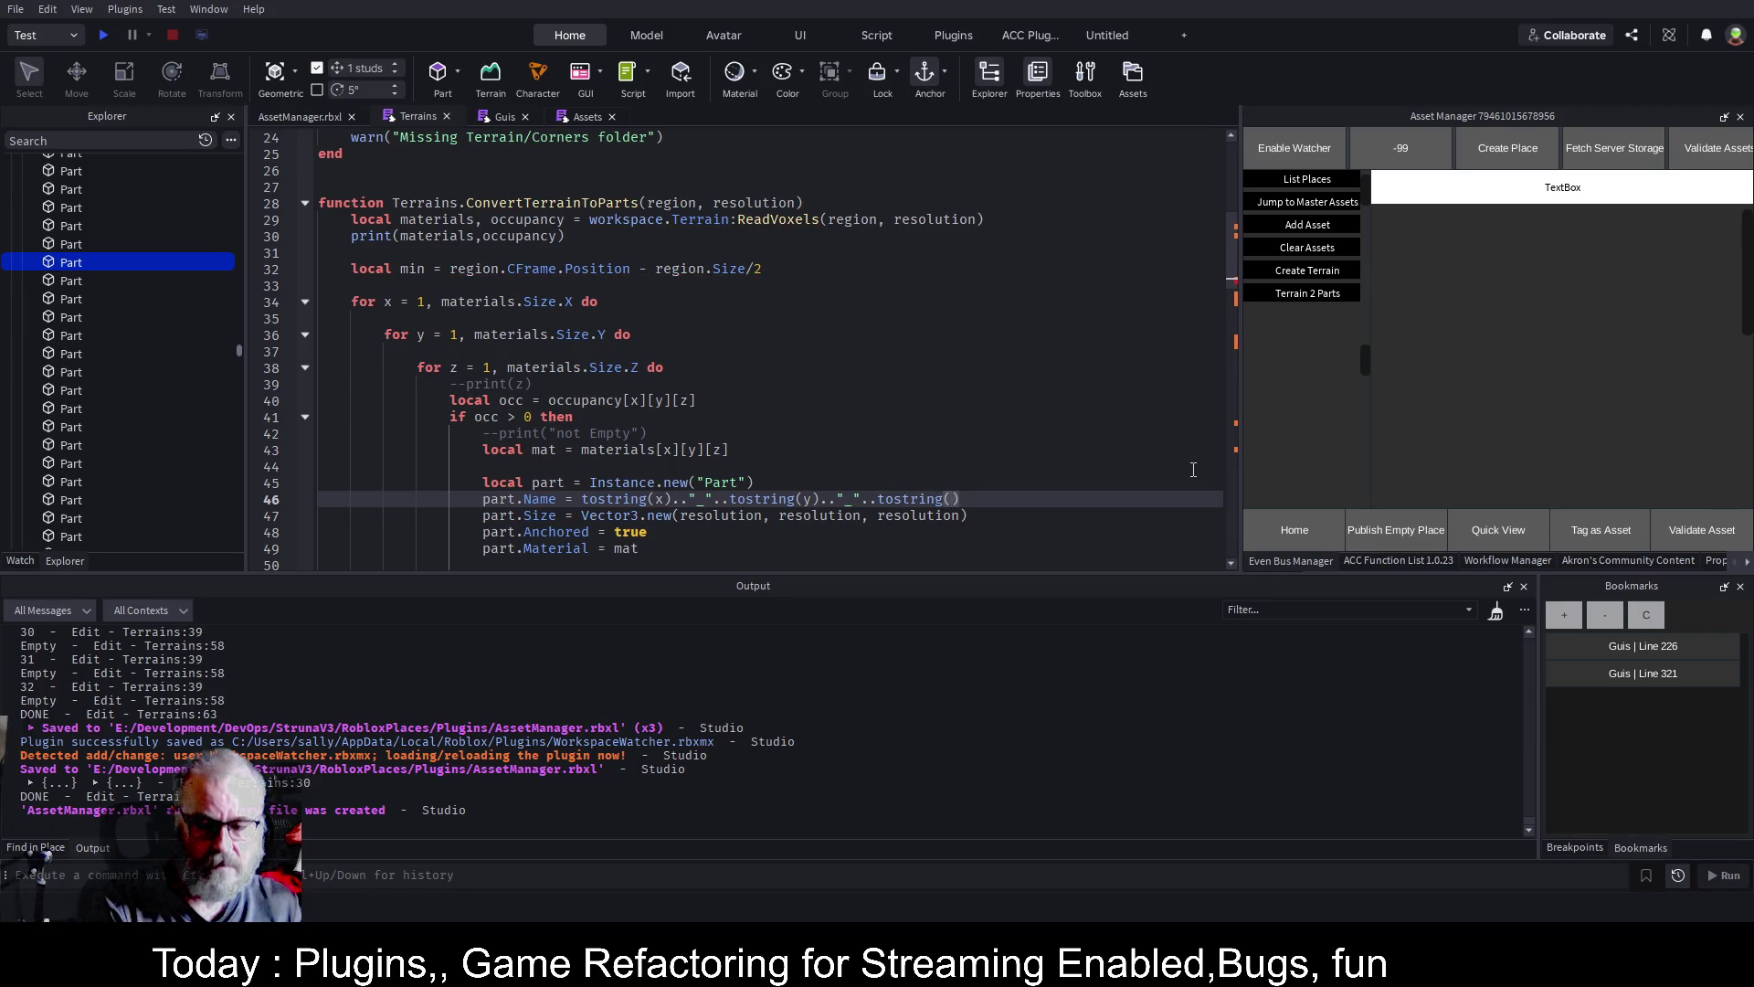
{"action": "key", "text": "BackSpace"}
{"action": "type", "text": "z"}
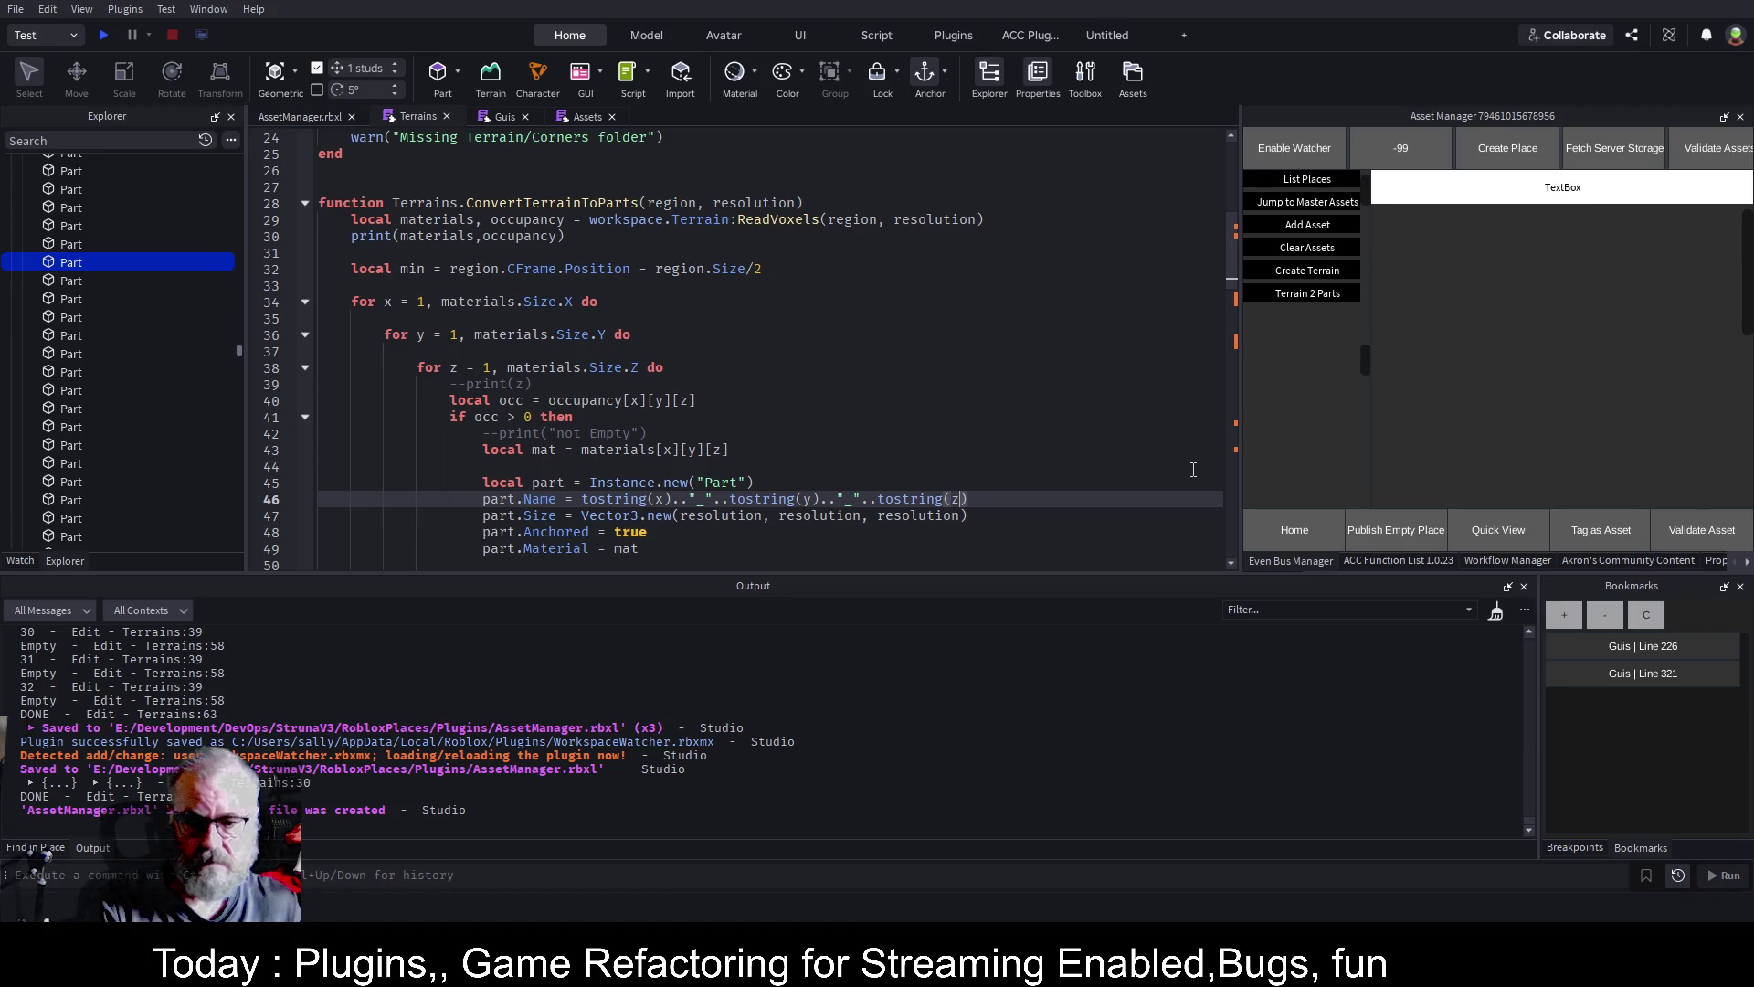
{"action": "key", "text": "ctrl+s"}
{"action": "left_click", "coordinate": [866, 410]}
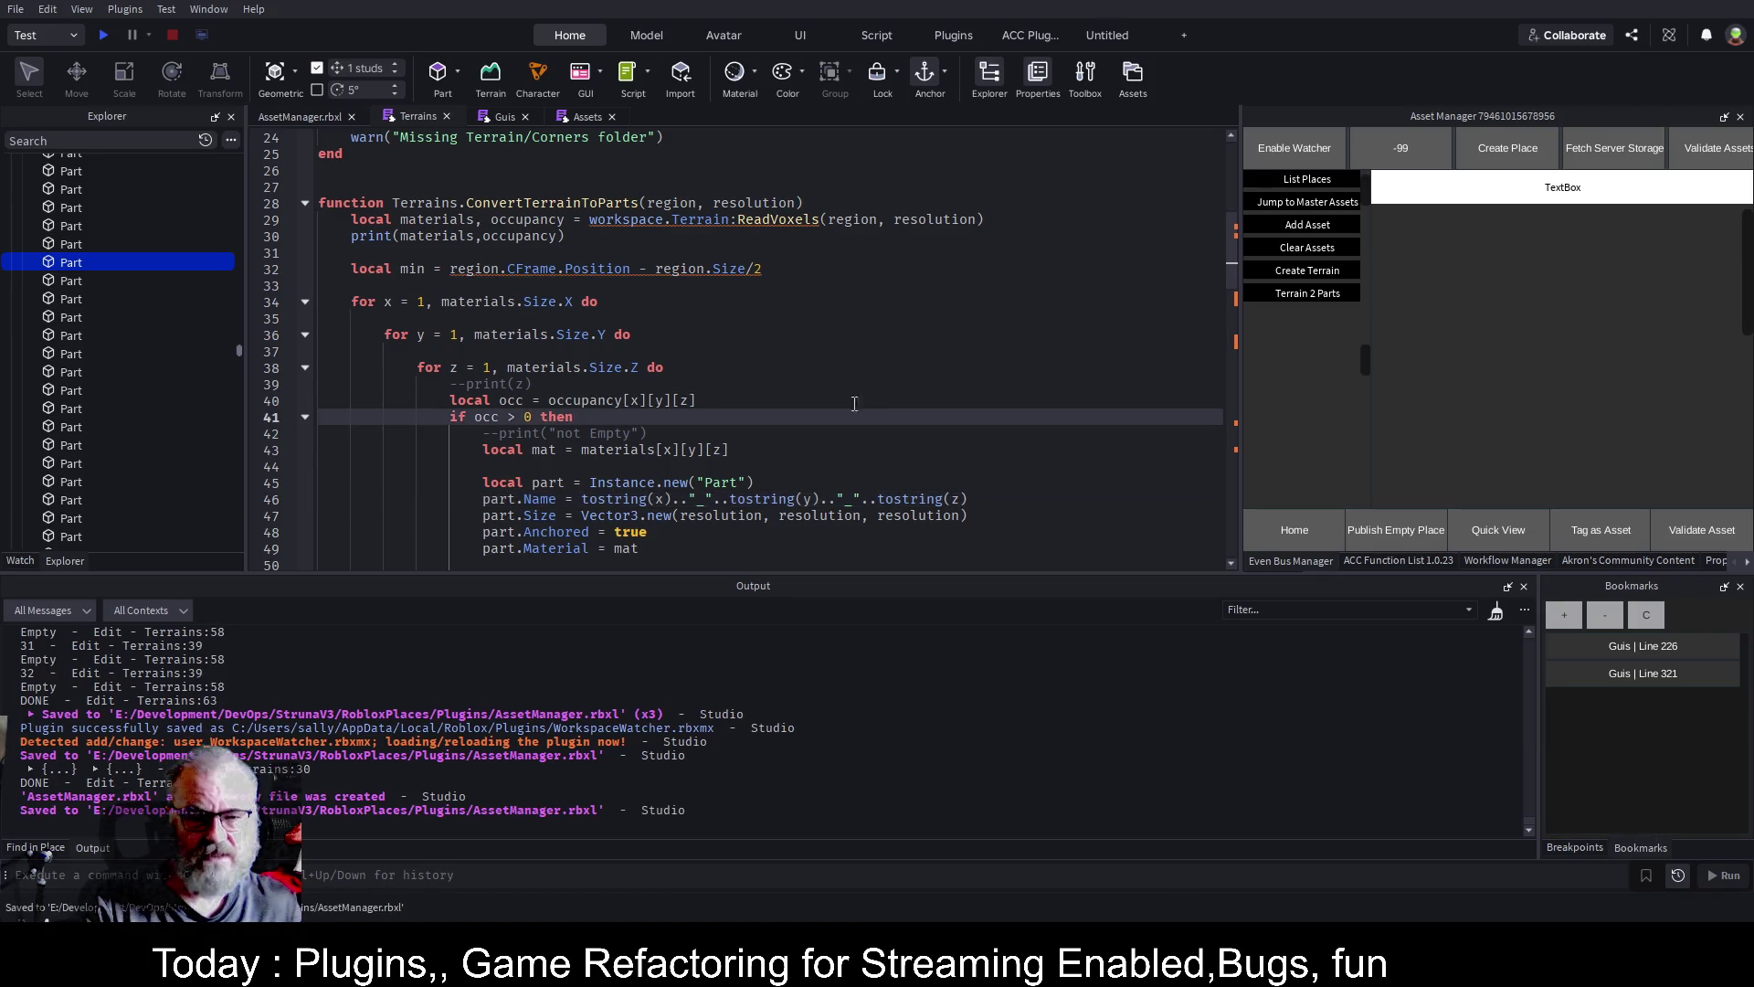
{"action": "left_click_drag", "start_coordinate": [237, 353], "coordinate": [254, 157]}
Scroll through the Bob folder's generated Part rows in the Explorer and select a range of them
{"action": "scroll", "coordinate": [204, 274], "scroll_direction": "up", "scroll_amount": 5}
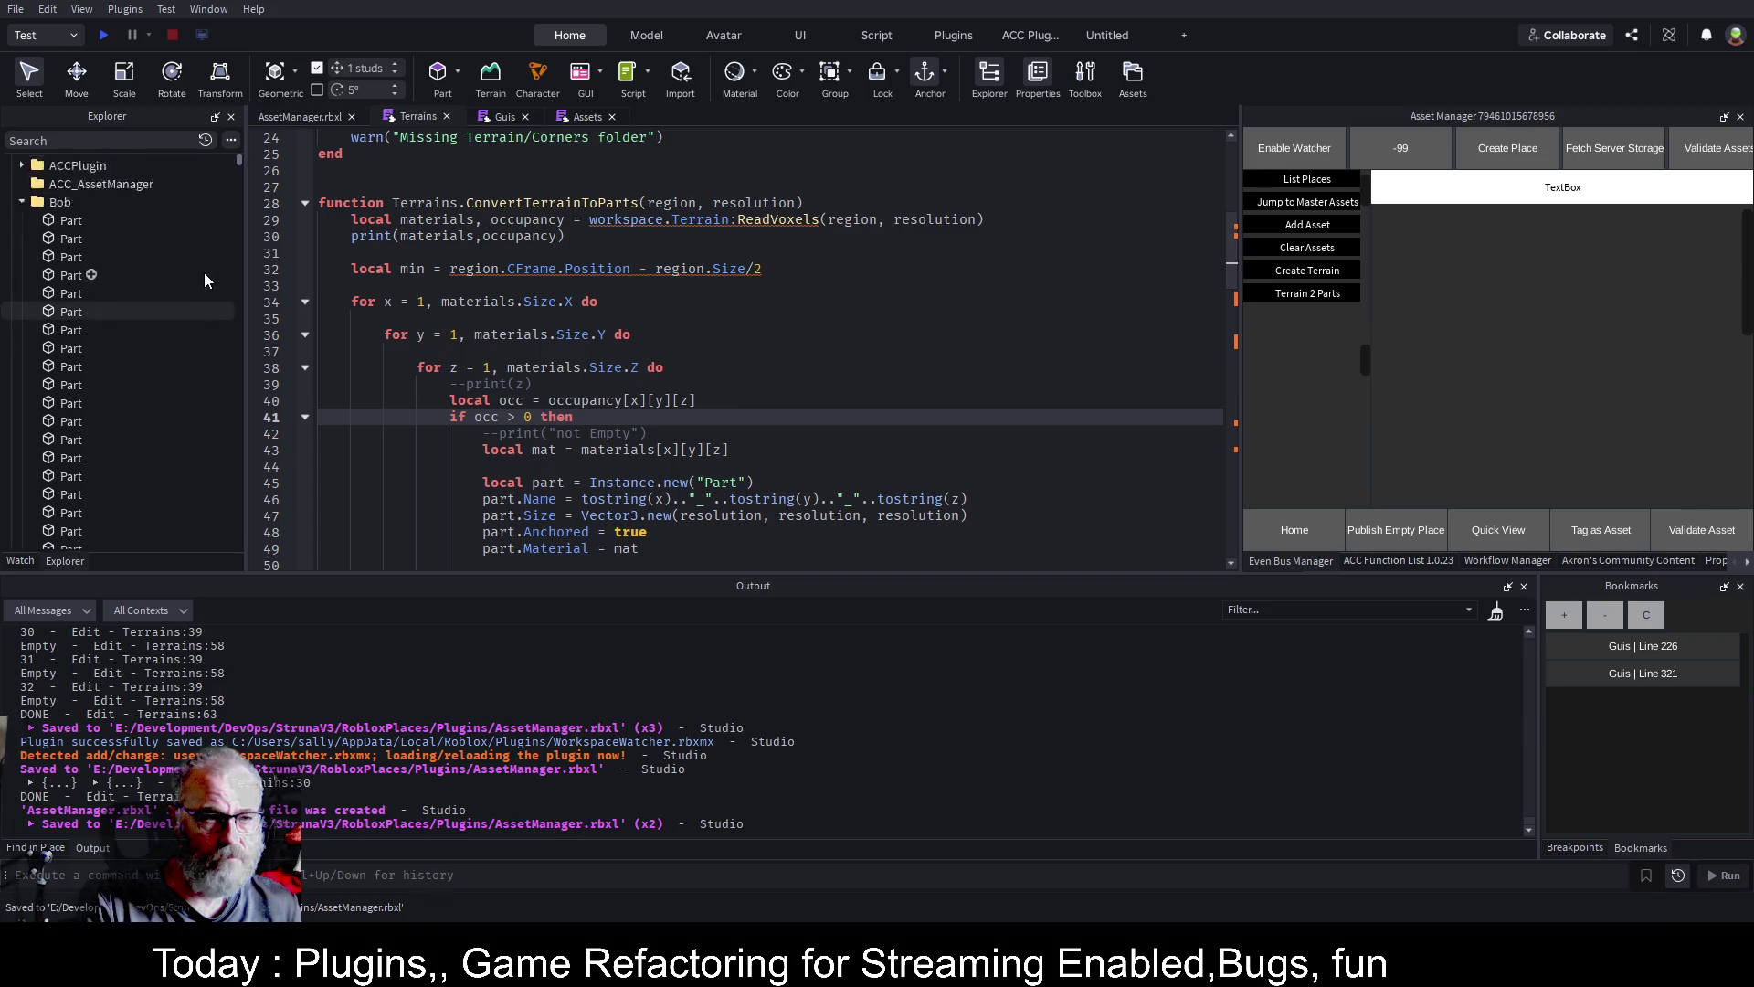
{"action": "left_click", "coordinate": [57, 298]}
{"action": "mouse_move", "coordinate": [237, 161]}
{"action": "left_mouse_down"}
{"action": "mouse_move", "coordinate": [237, 559]}
{"action": "mouse_move", "coordinate": [240, 535]}
{"action": "left_mouse_up"}
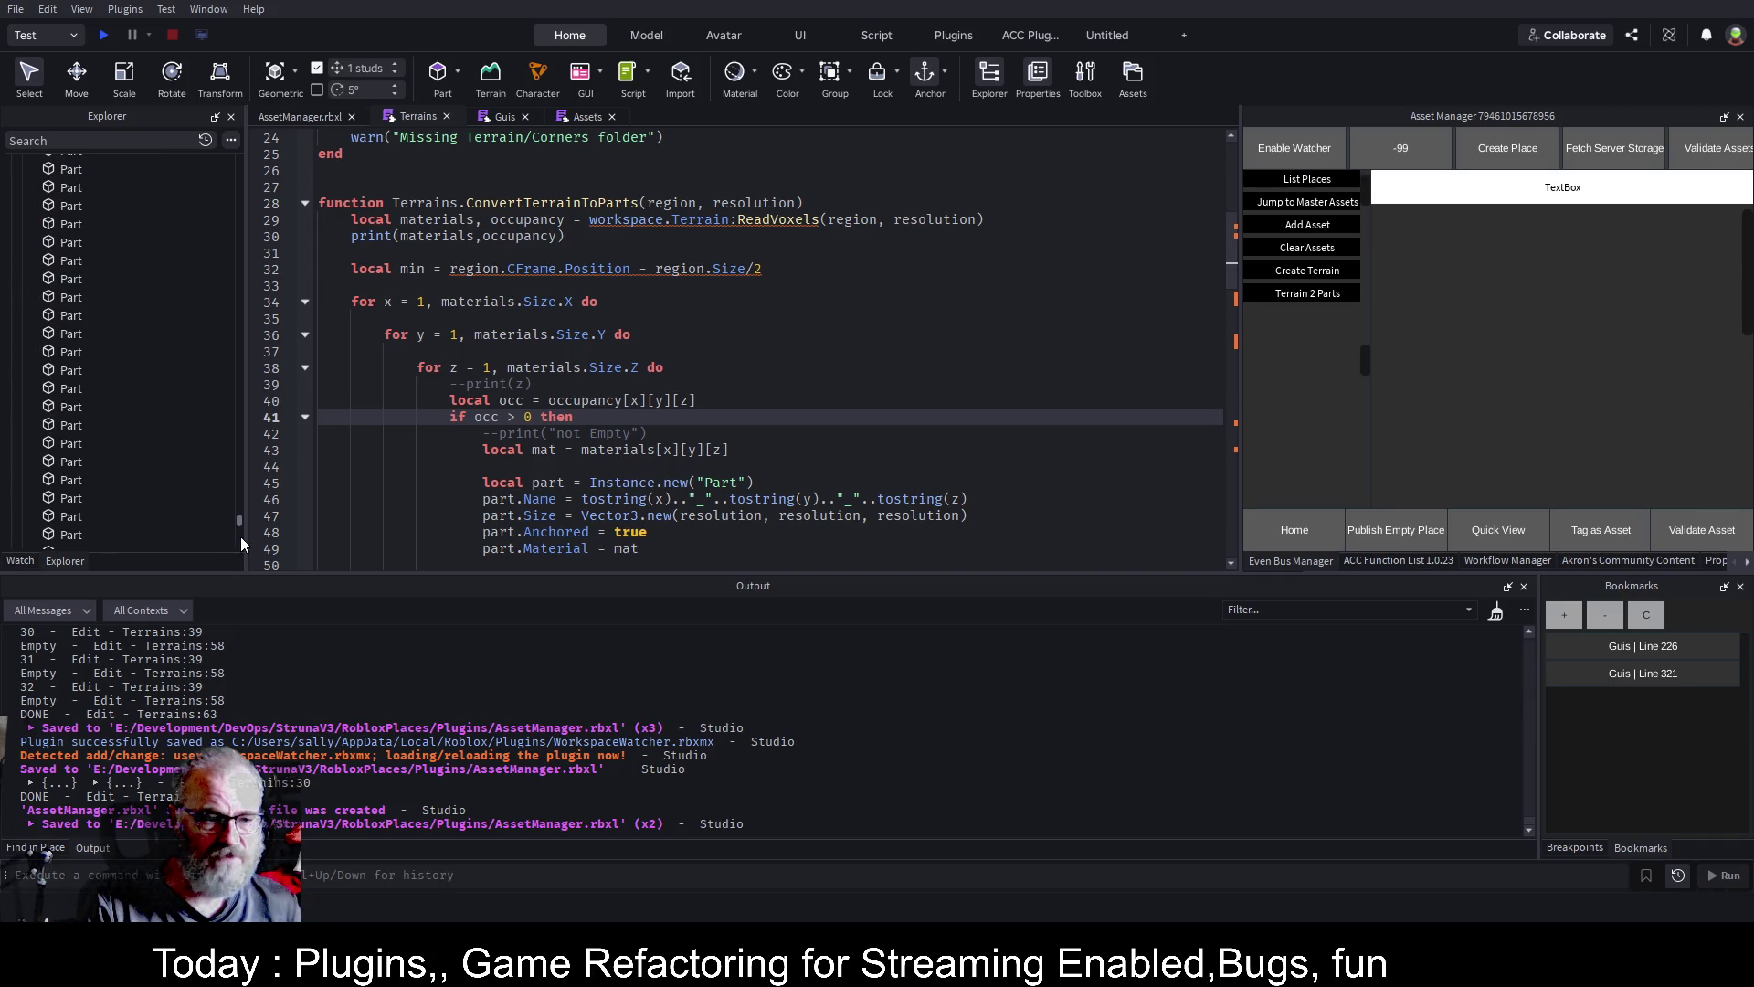
{"action": "scroll", "coordinate": [138, 402], "scroll_direction": "down", "scroll_amount": 5}
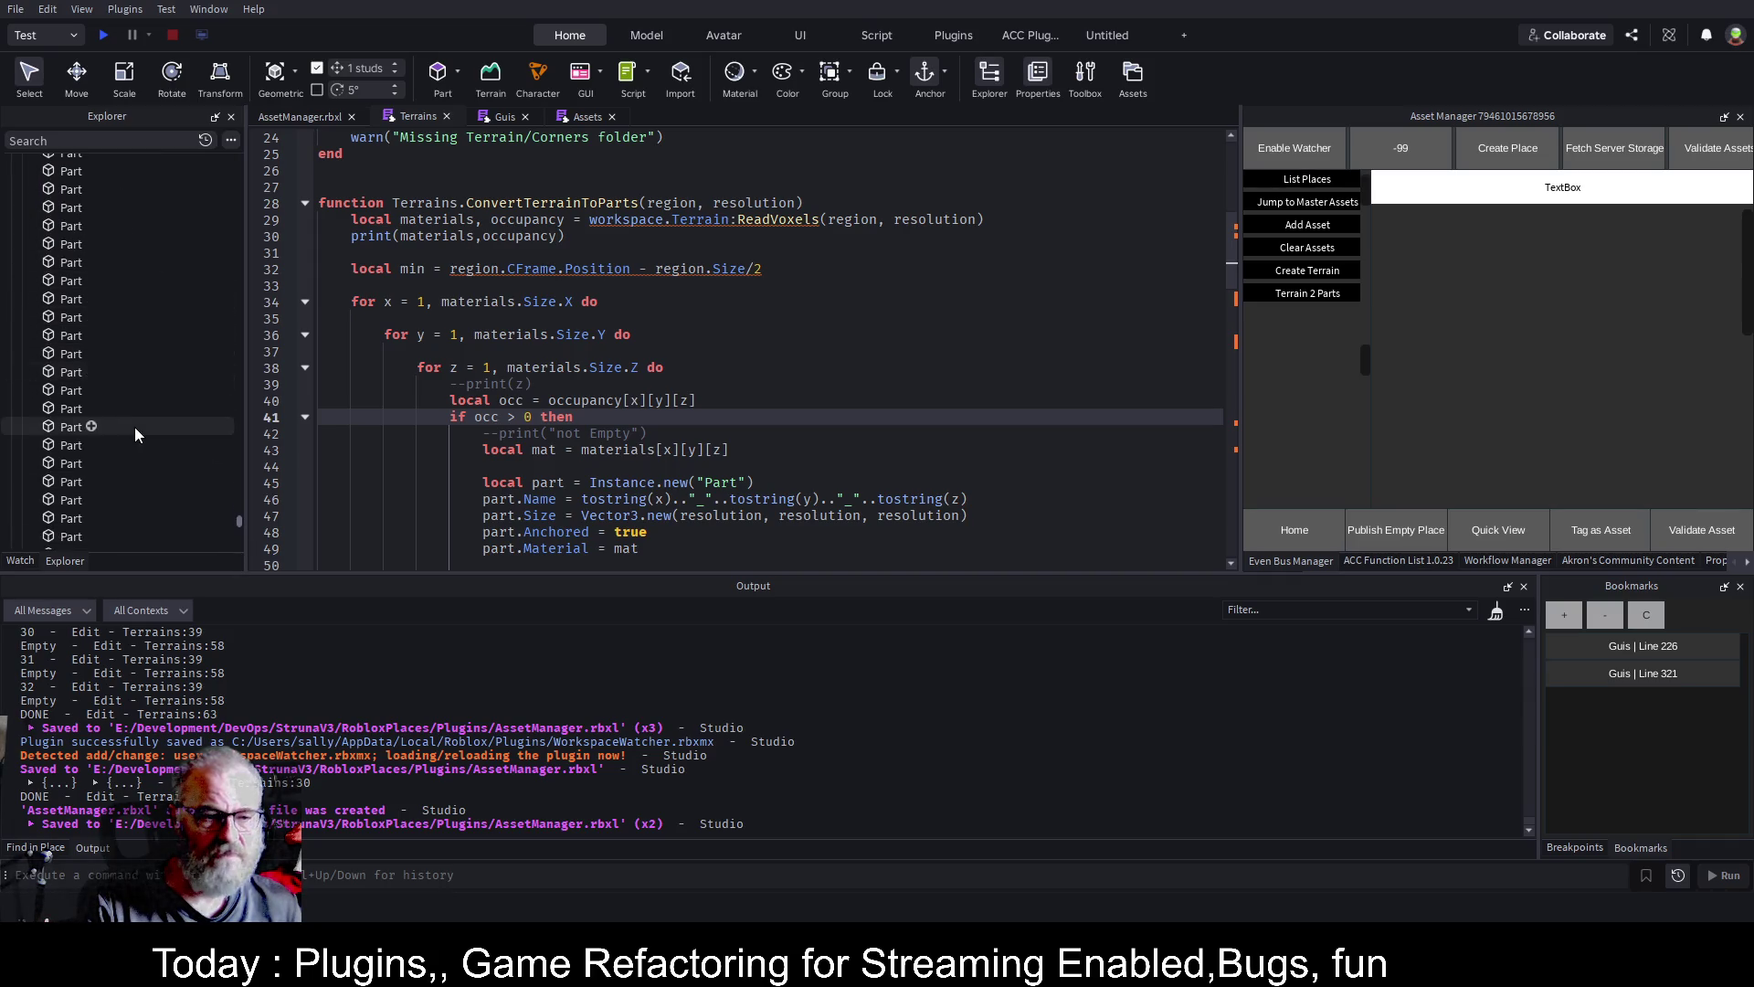
{"action": "scroll", "coordinate": [165, 493], "scroll_direction": "down", "scroll_amount": 5}
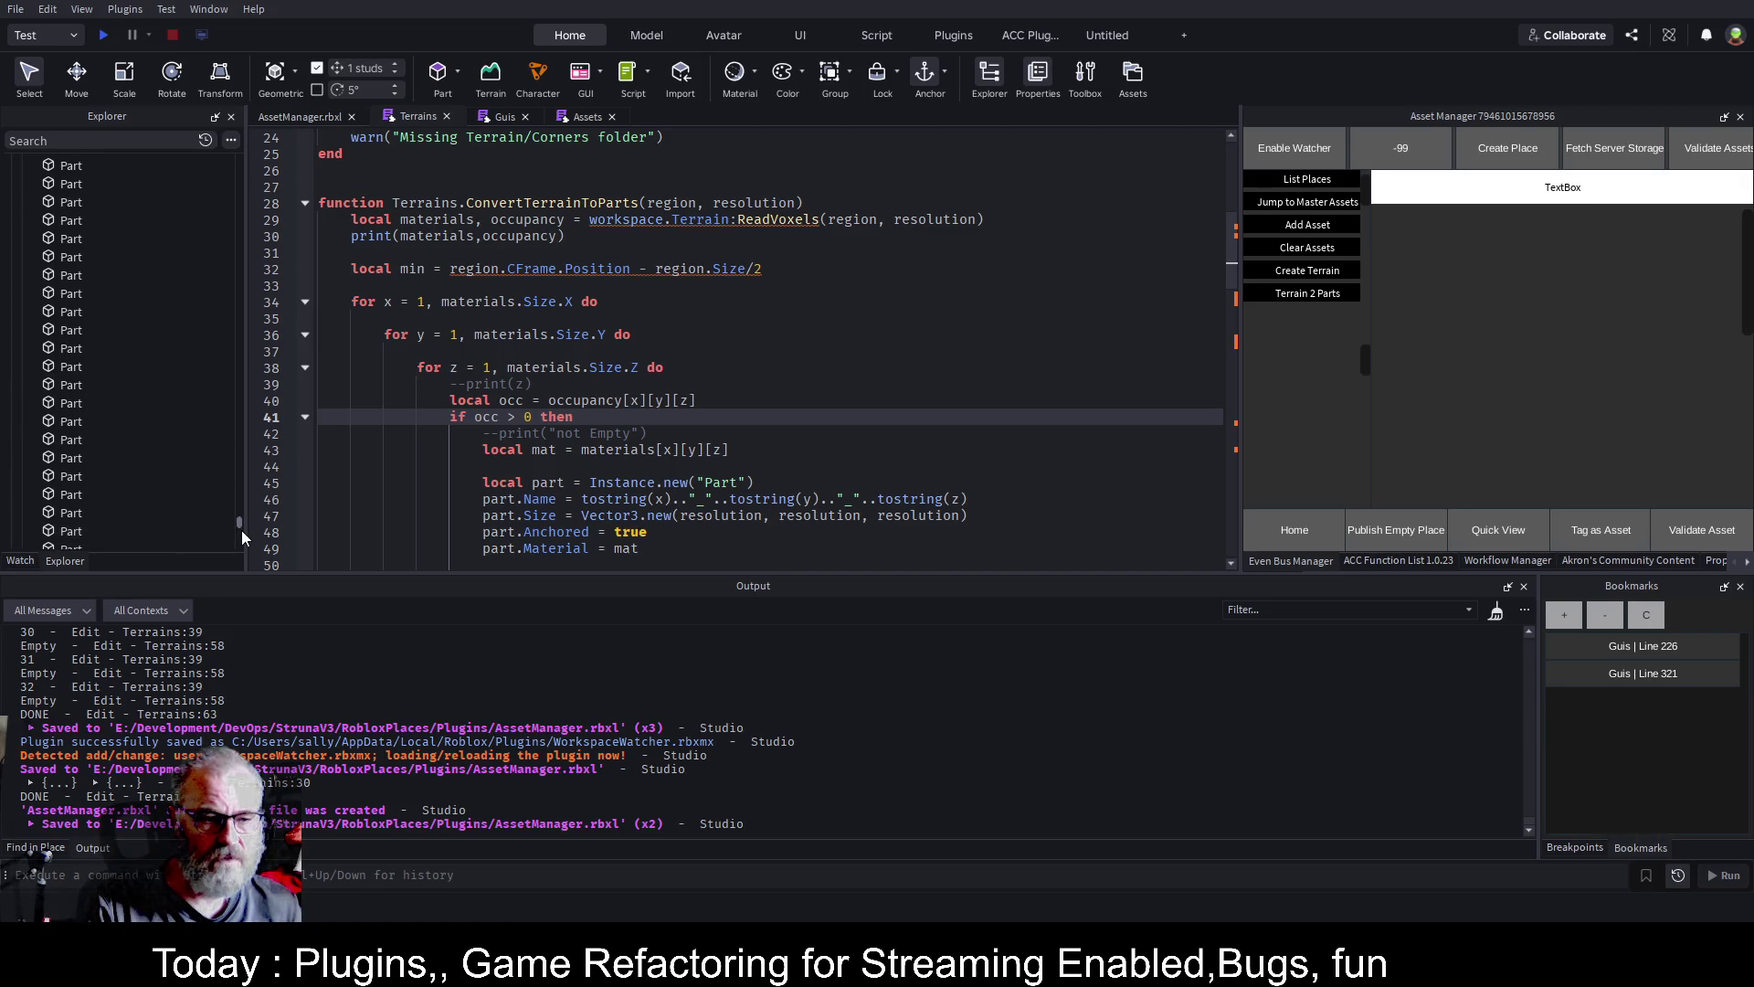
{"action": "left_click_drag", "start_coordinate": [240, 522], "coordinate": [239, 546]}
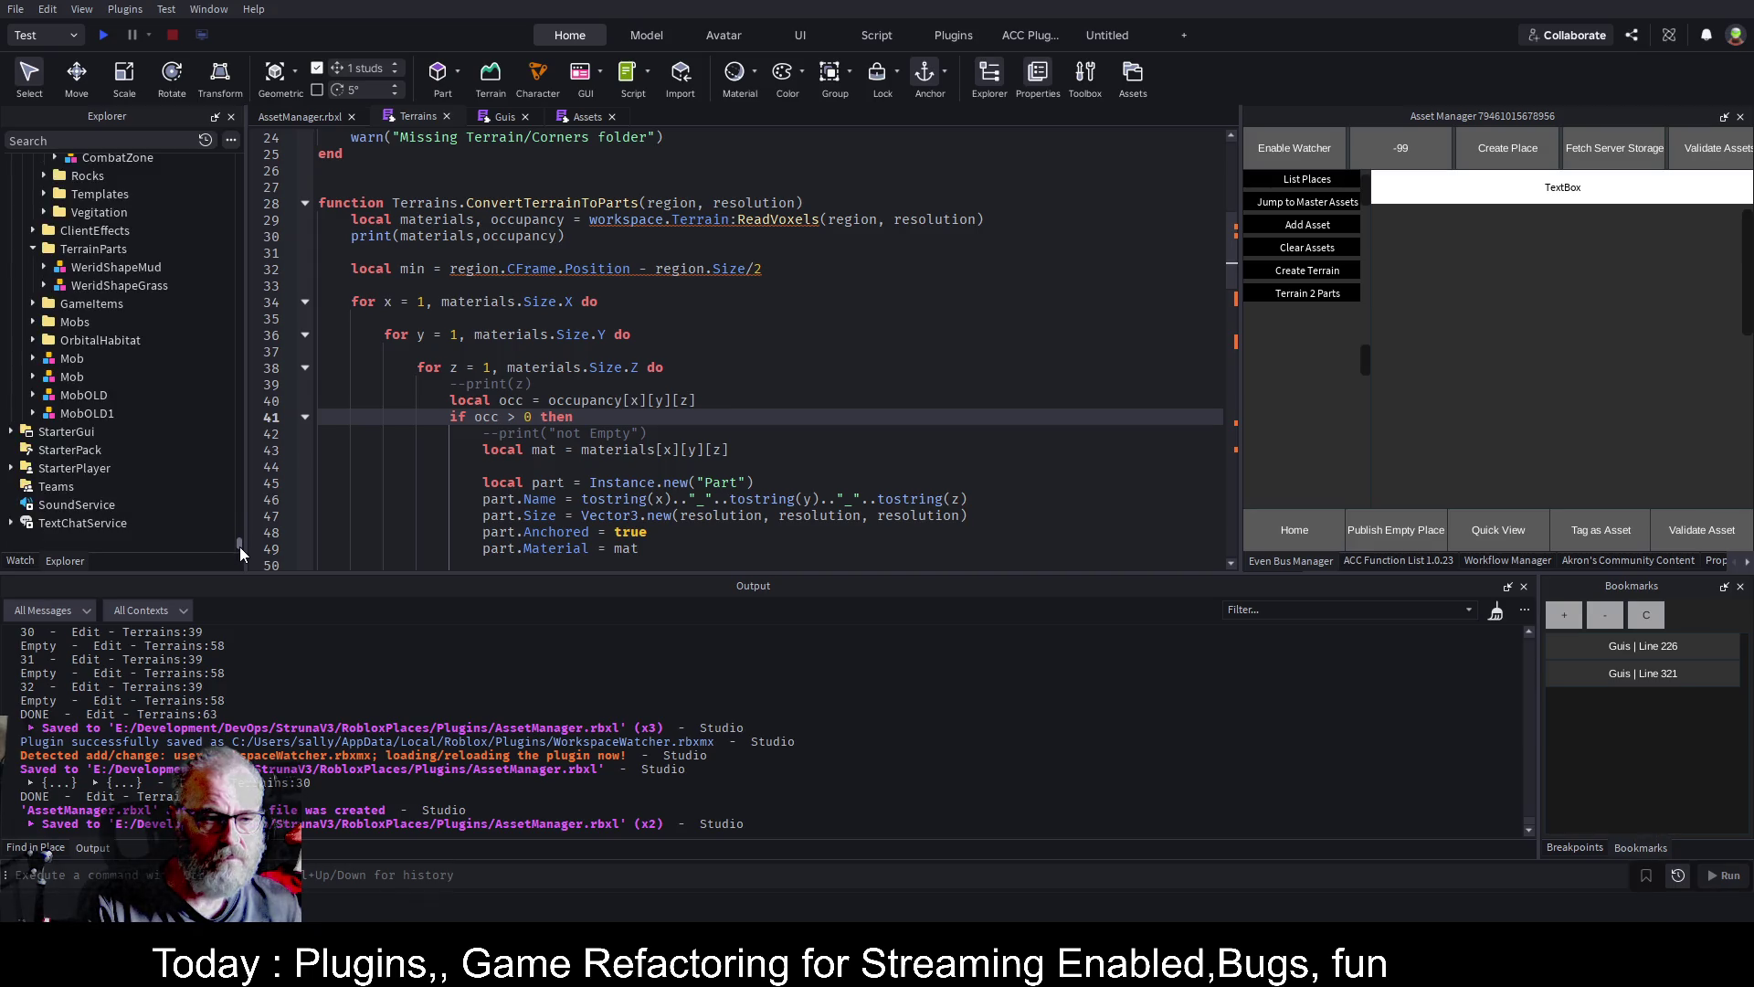
{"action": "scroll", "coordinate": [155, 434], "scroll_direction": "up", "scroll_amount": 3}
{"action": "scroll", "coordinate": [156, 437], "scroll_direction": "up", "scroll_amount": 10}
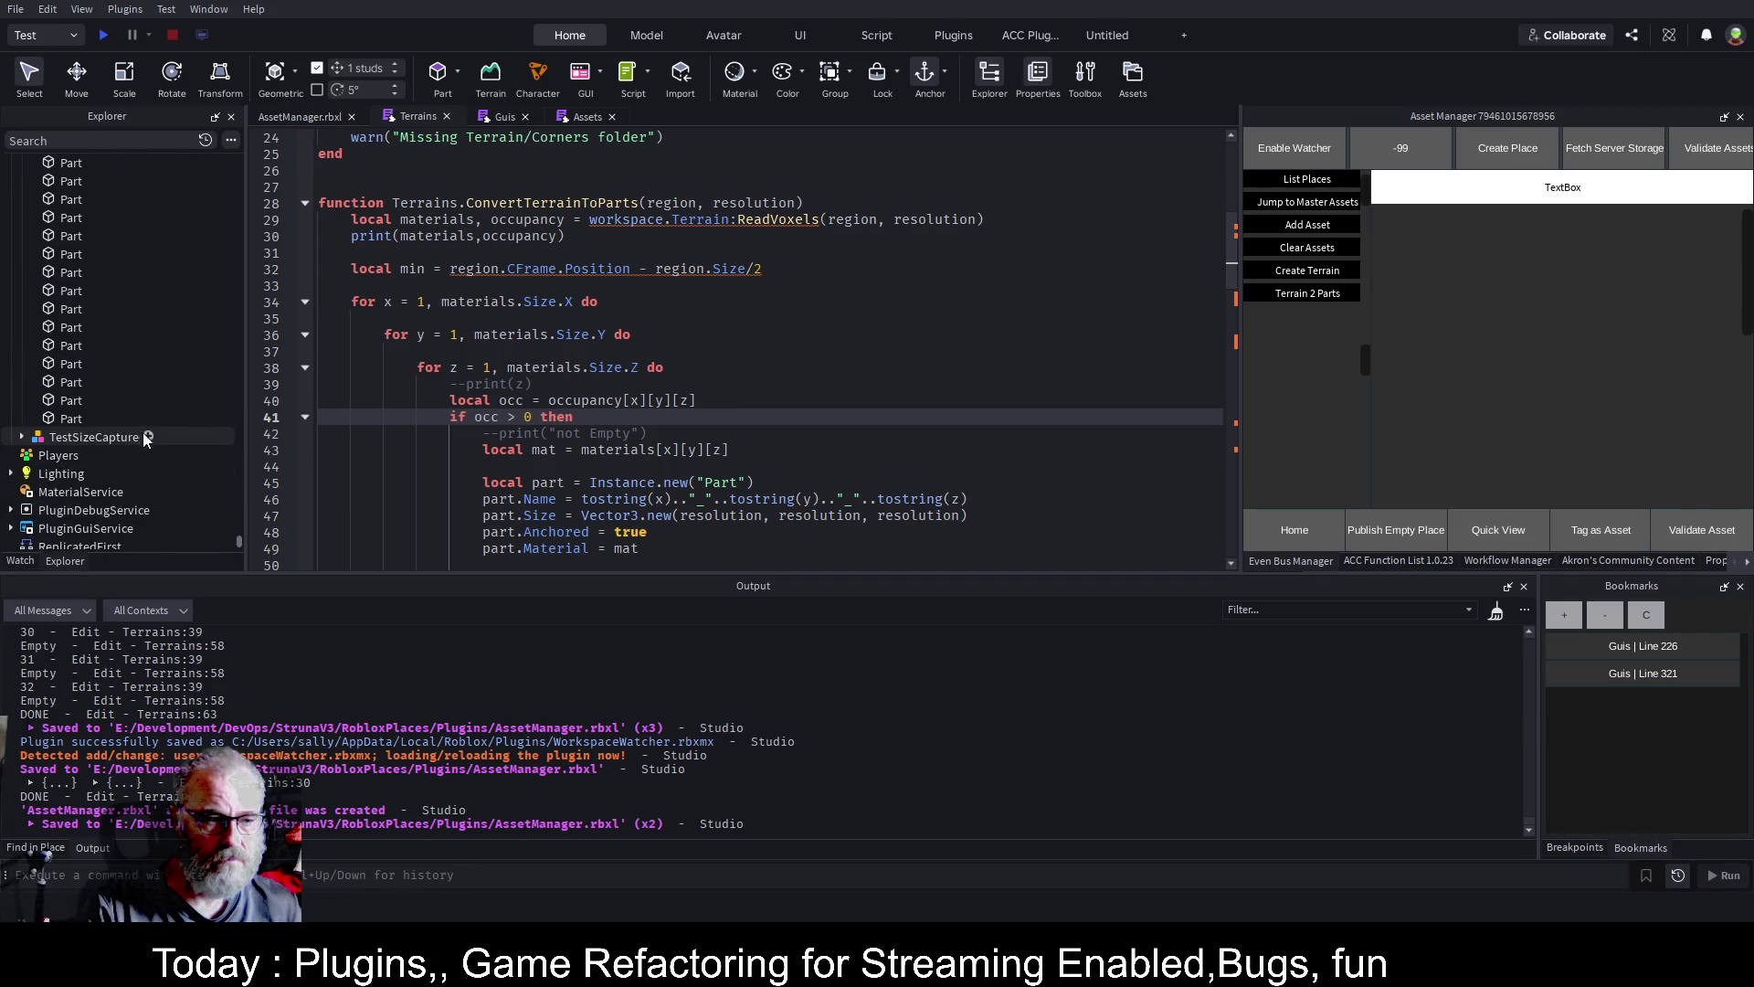
{"action": "left_click", "coordinate": [53, 410], "text": "shift"}
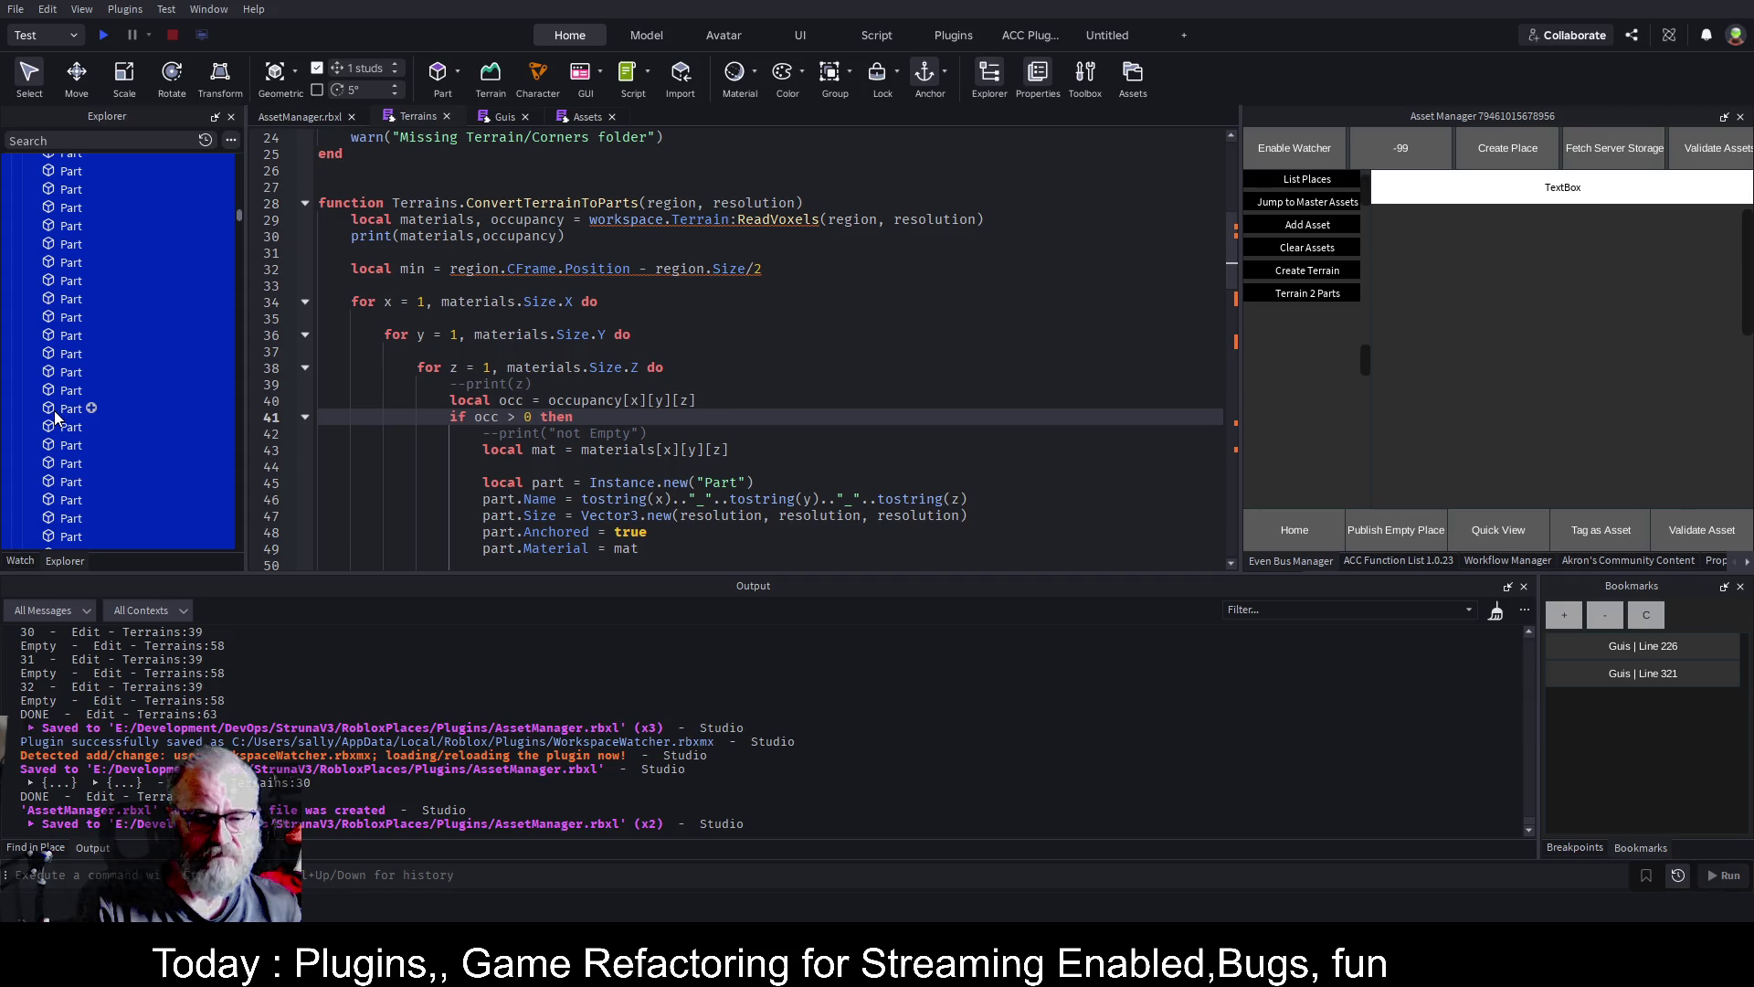
{"action": "left_click", "coordinate": [300, 119]}
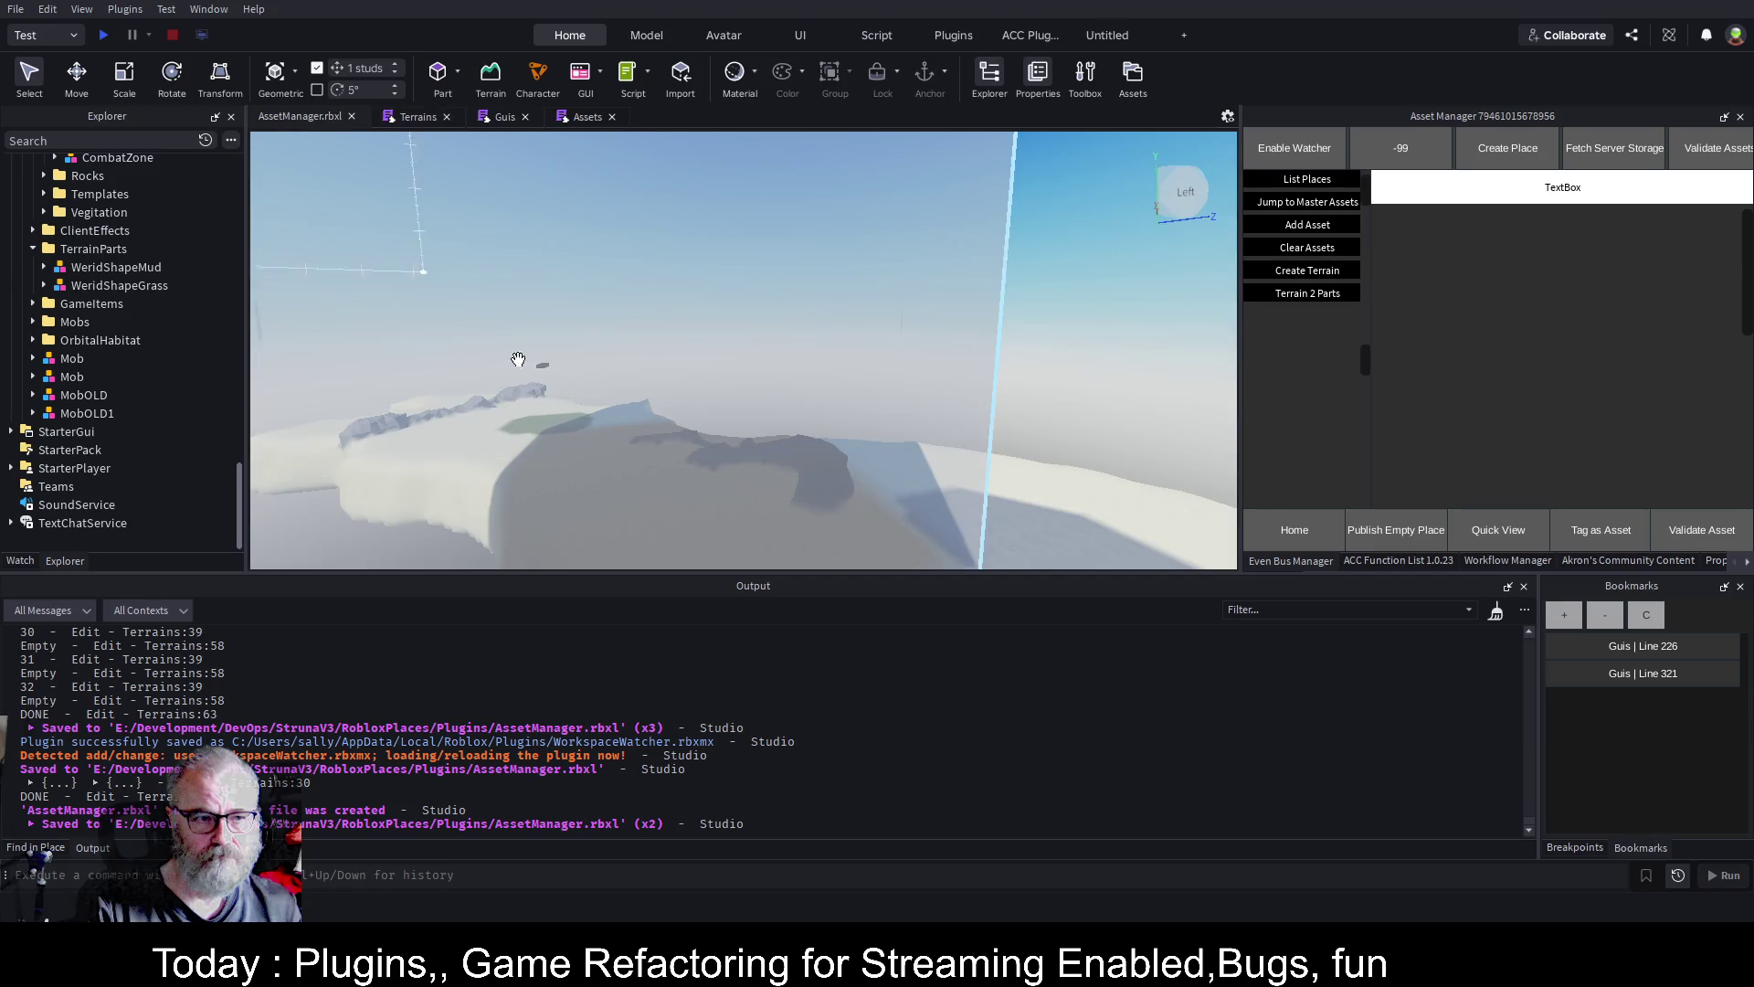
Delete the Bob folder and all its generated parts from the Explorer
{"action": "scroll", "coordinate": [951, 470], "scroll_direction": "down", "scroll_amount": 5}
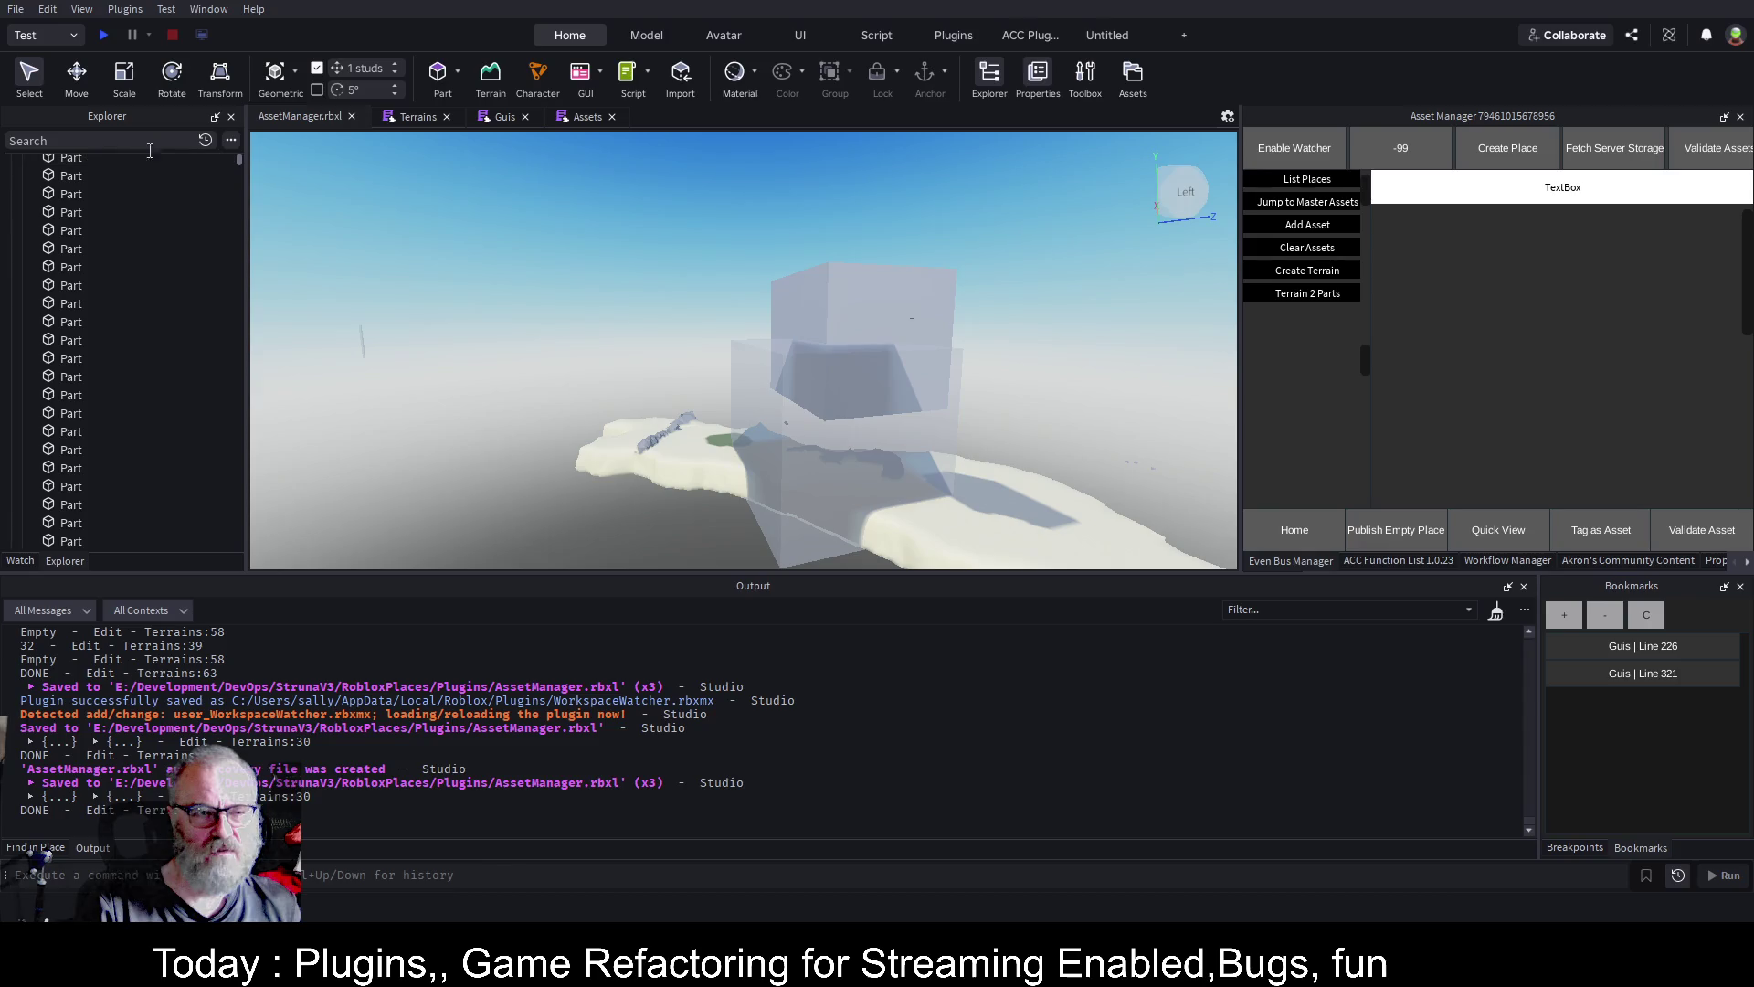
{"action": "left_click_drag", "start_coordinate": [240, 161], "coordinate": [241, 144]}
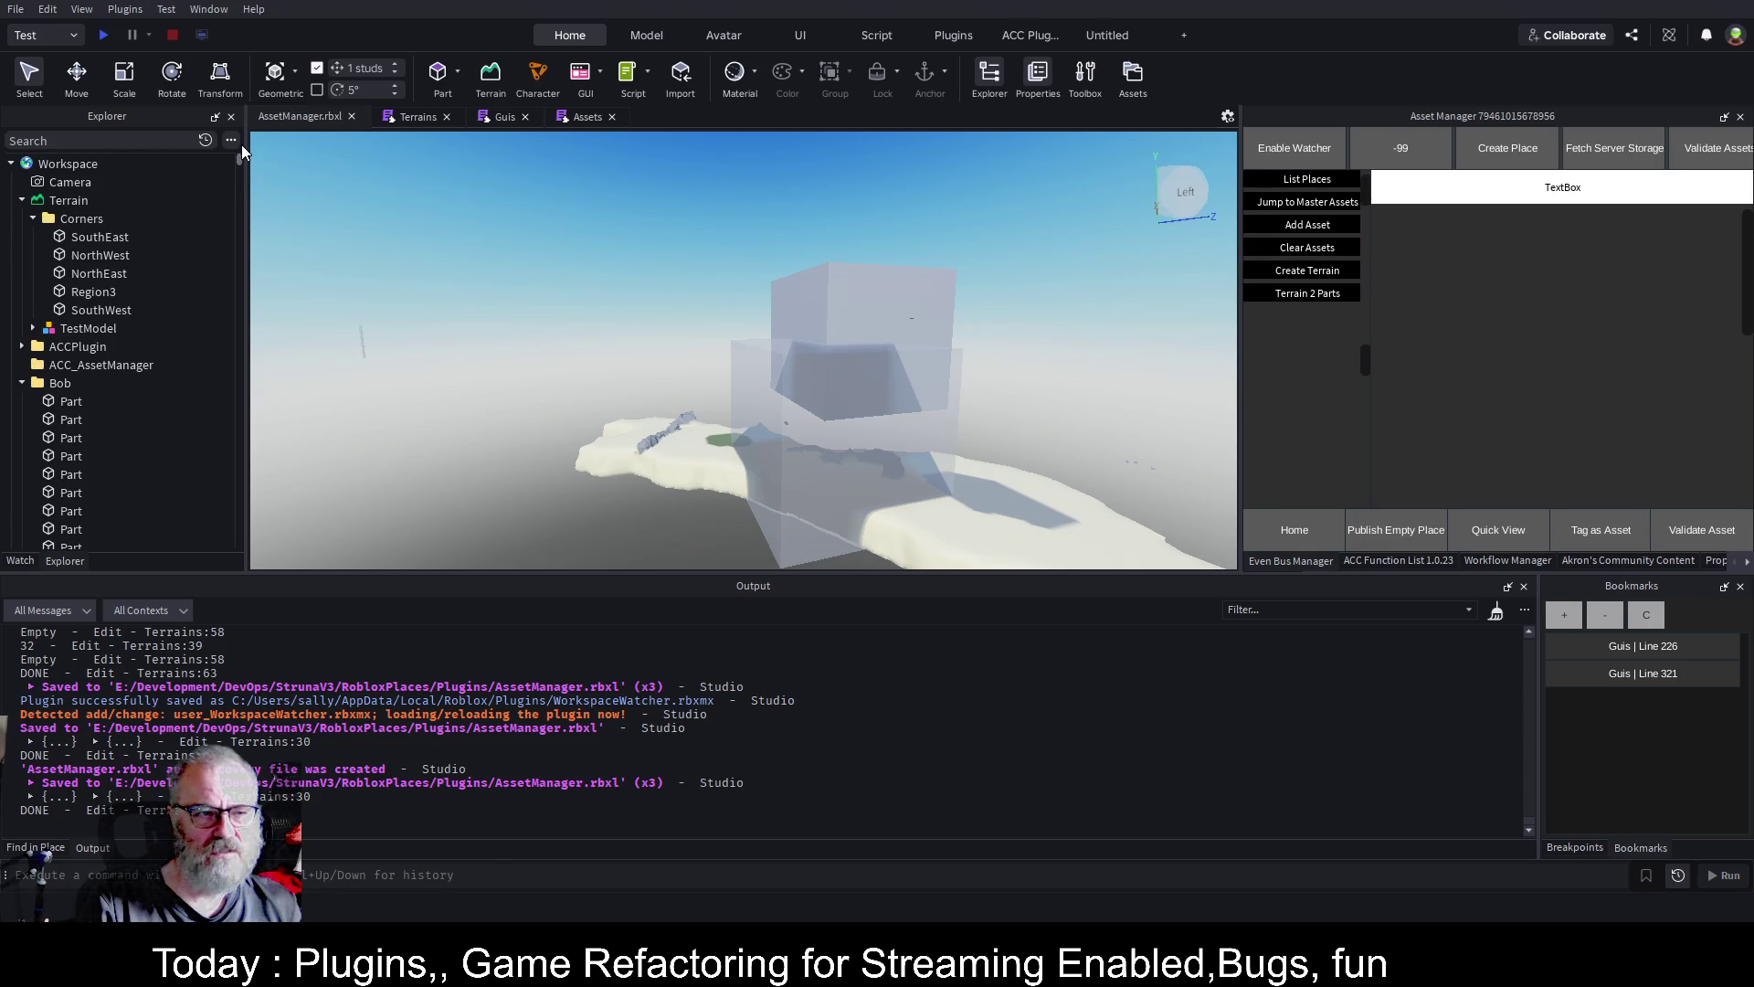
{"action": "left_click", "coordinate": [53, 383]}
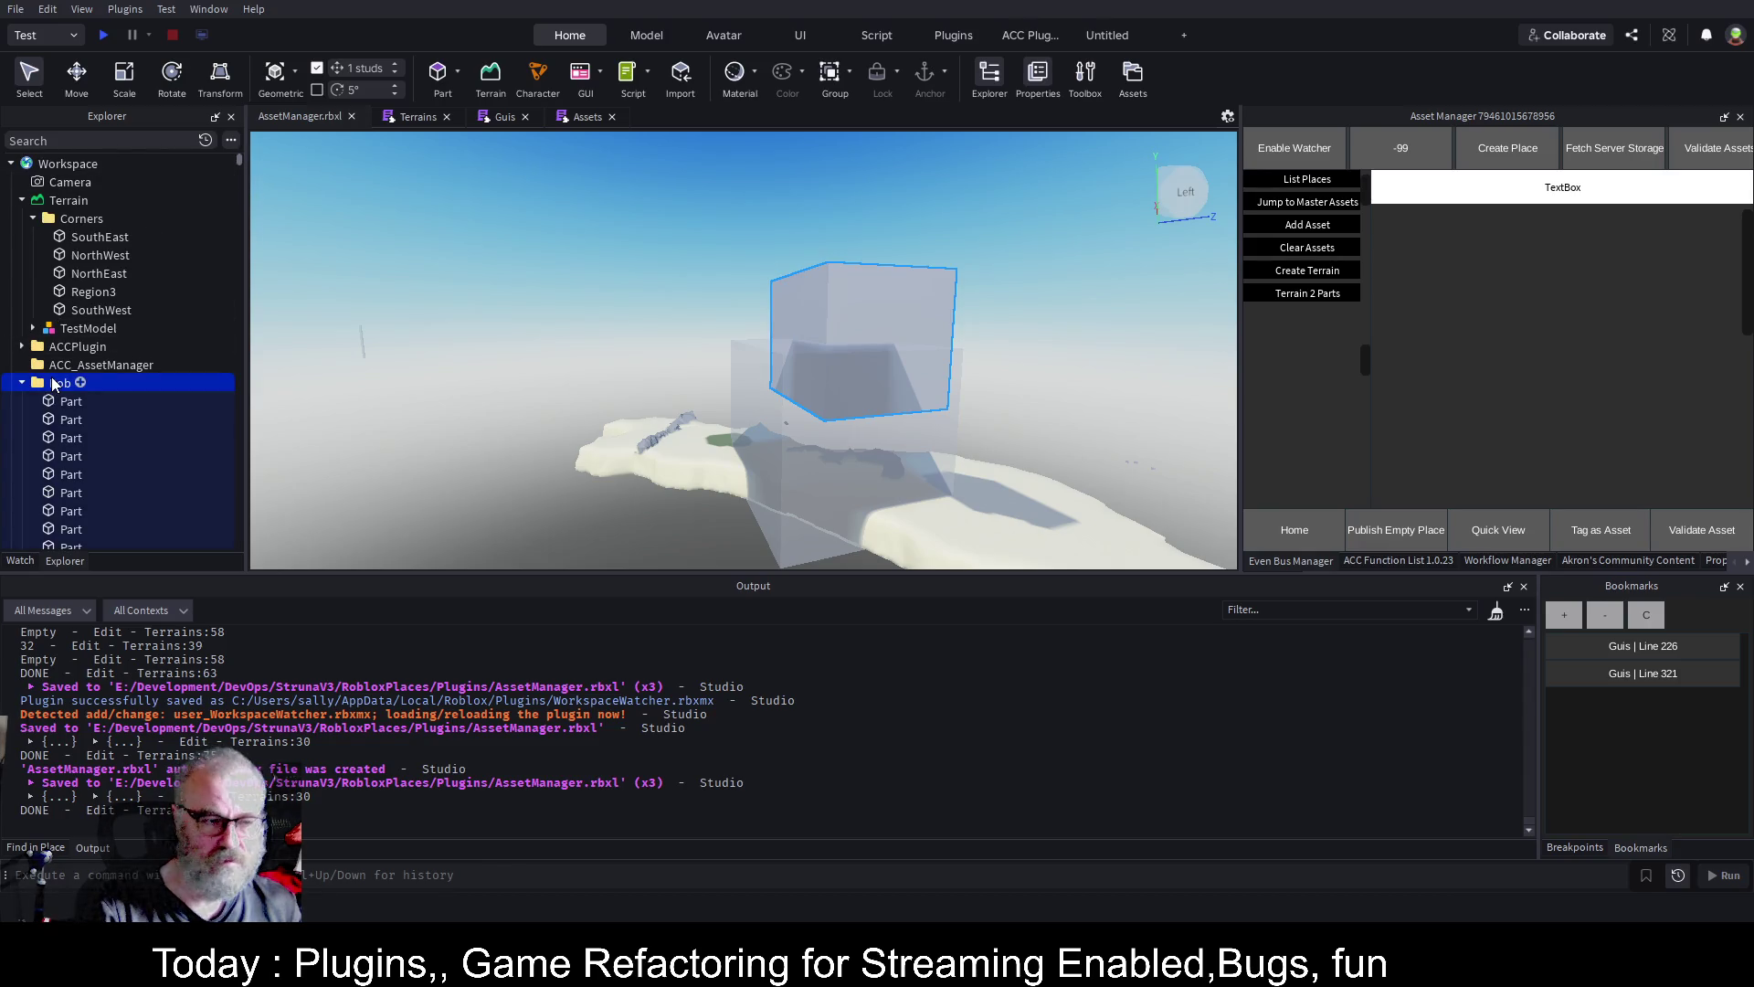
{"action": "key", "text": "Delete"}
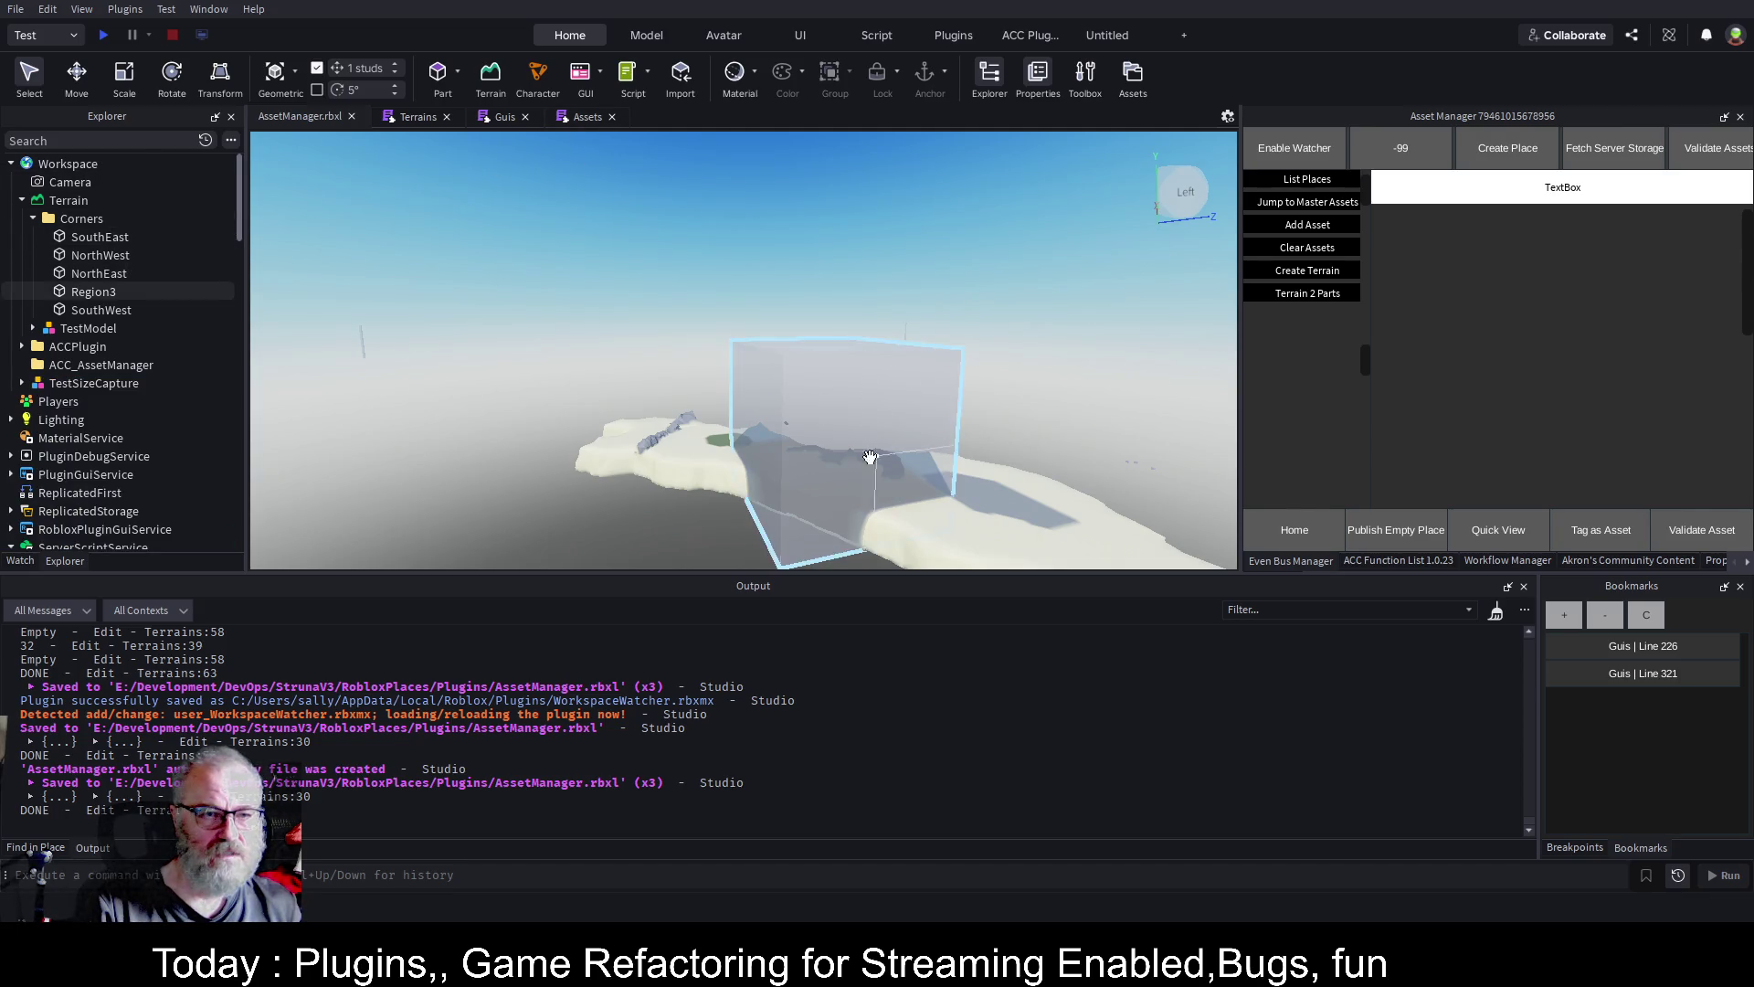
Review ConvertTerrainToParts around line 31 in the Terrains script, then show the Guis handler
{"action": "left_click", "coordinate": [419, 118]}
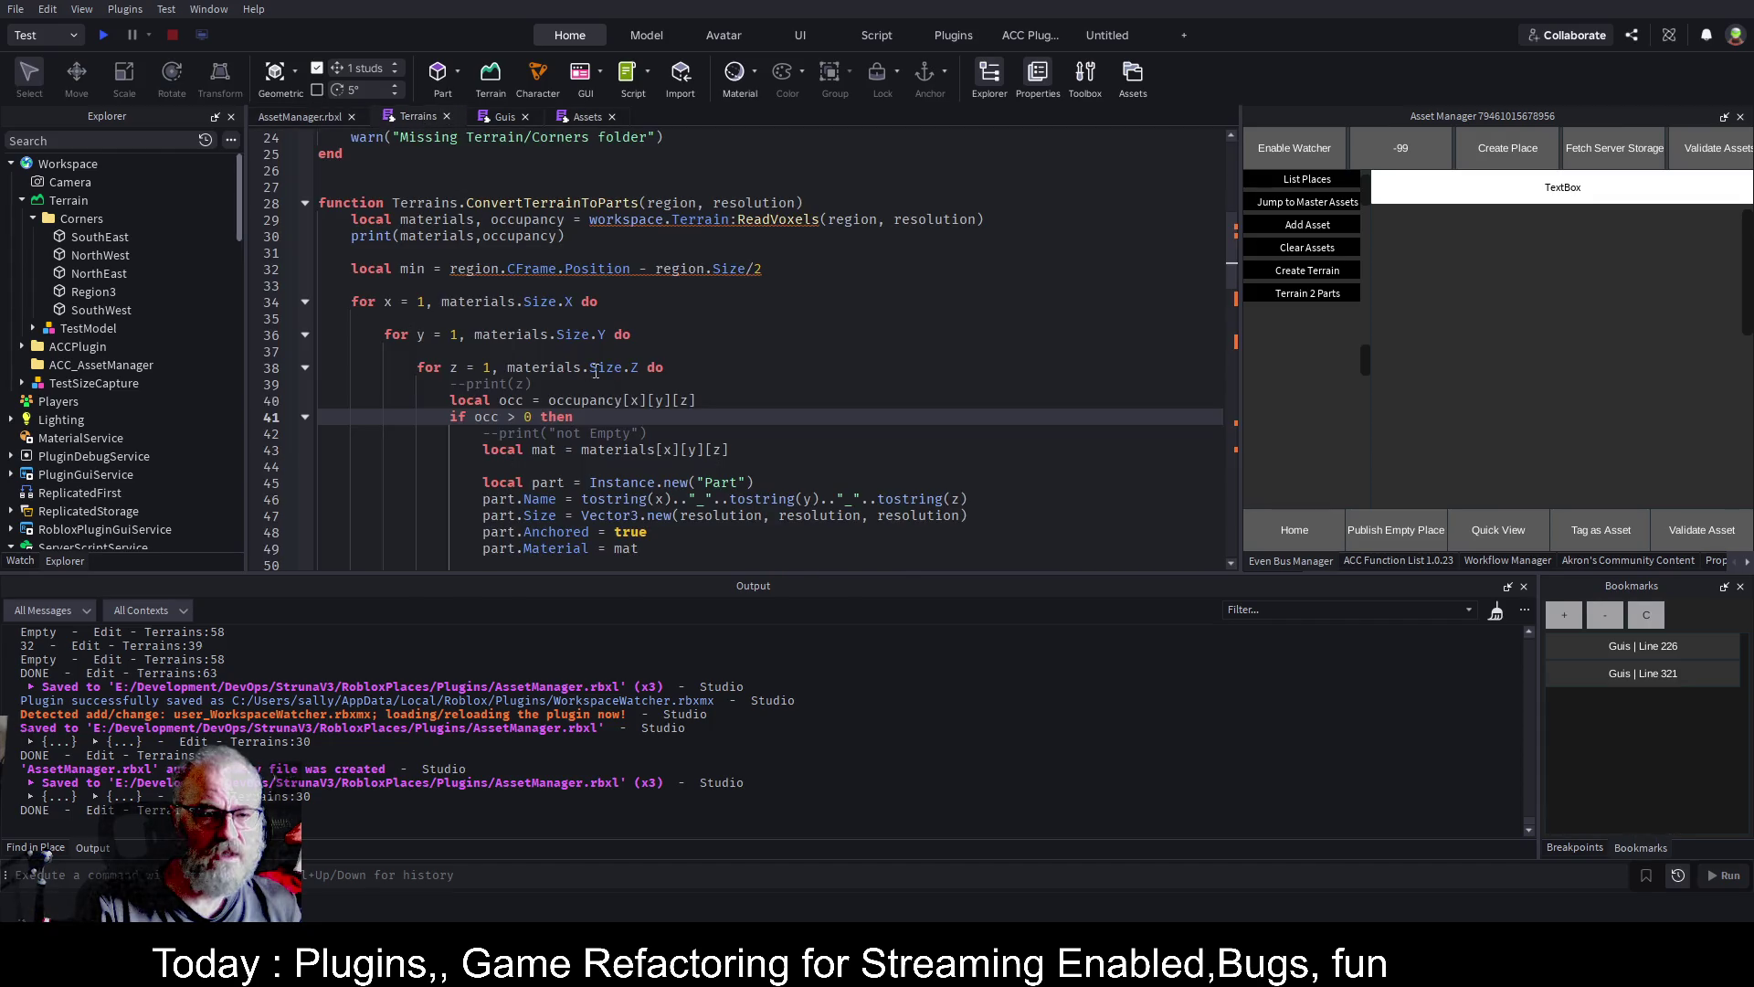
{"action": "left_click", "coordinate": [567, 252]}
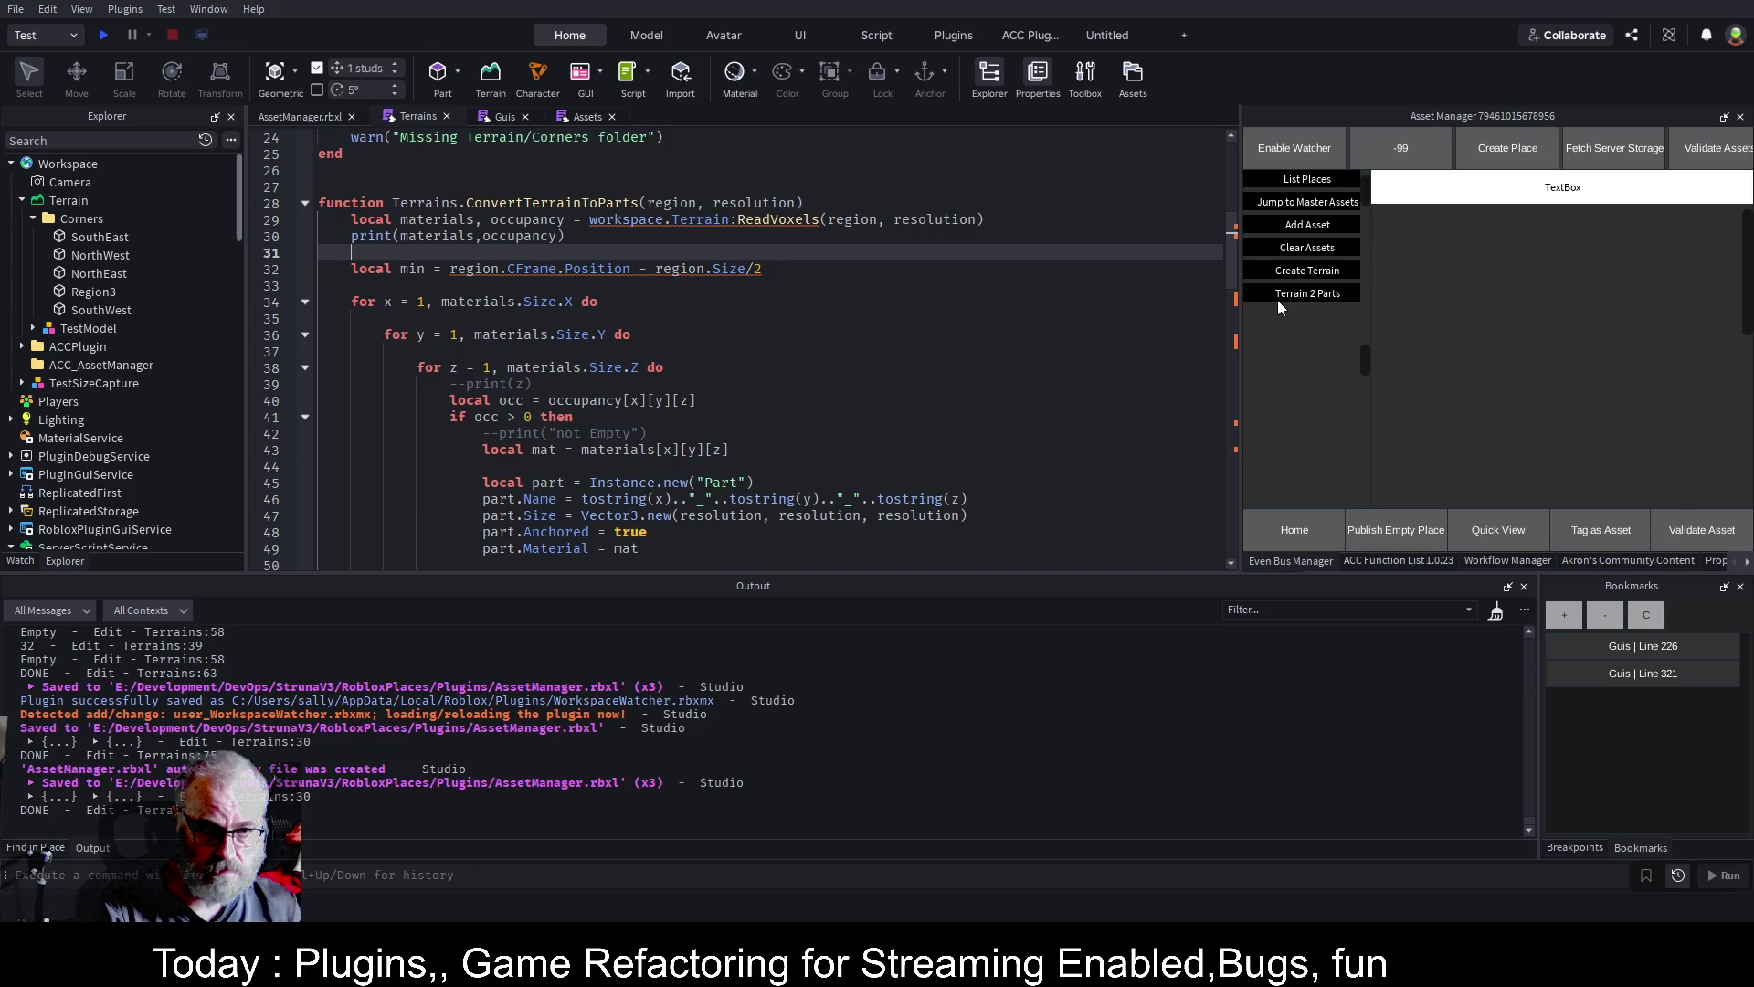
{"action": "left_click", "coordinate": [505, 117]}
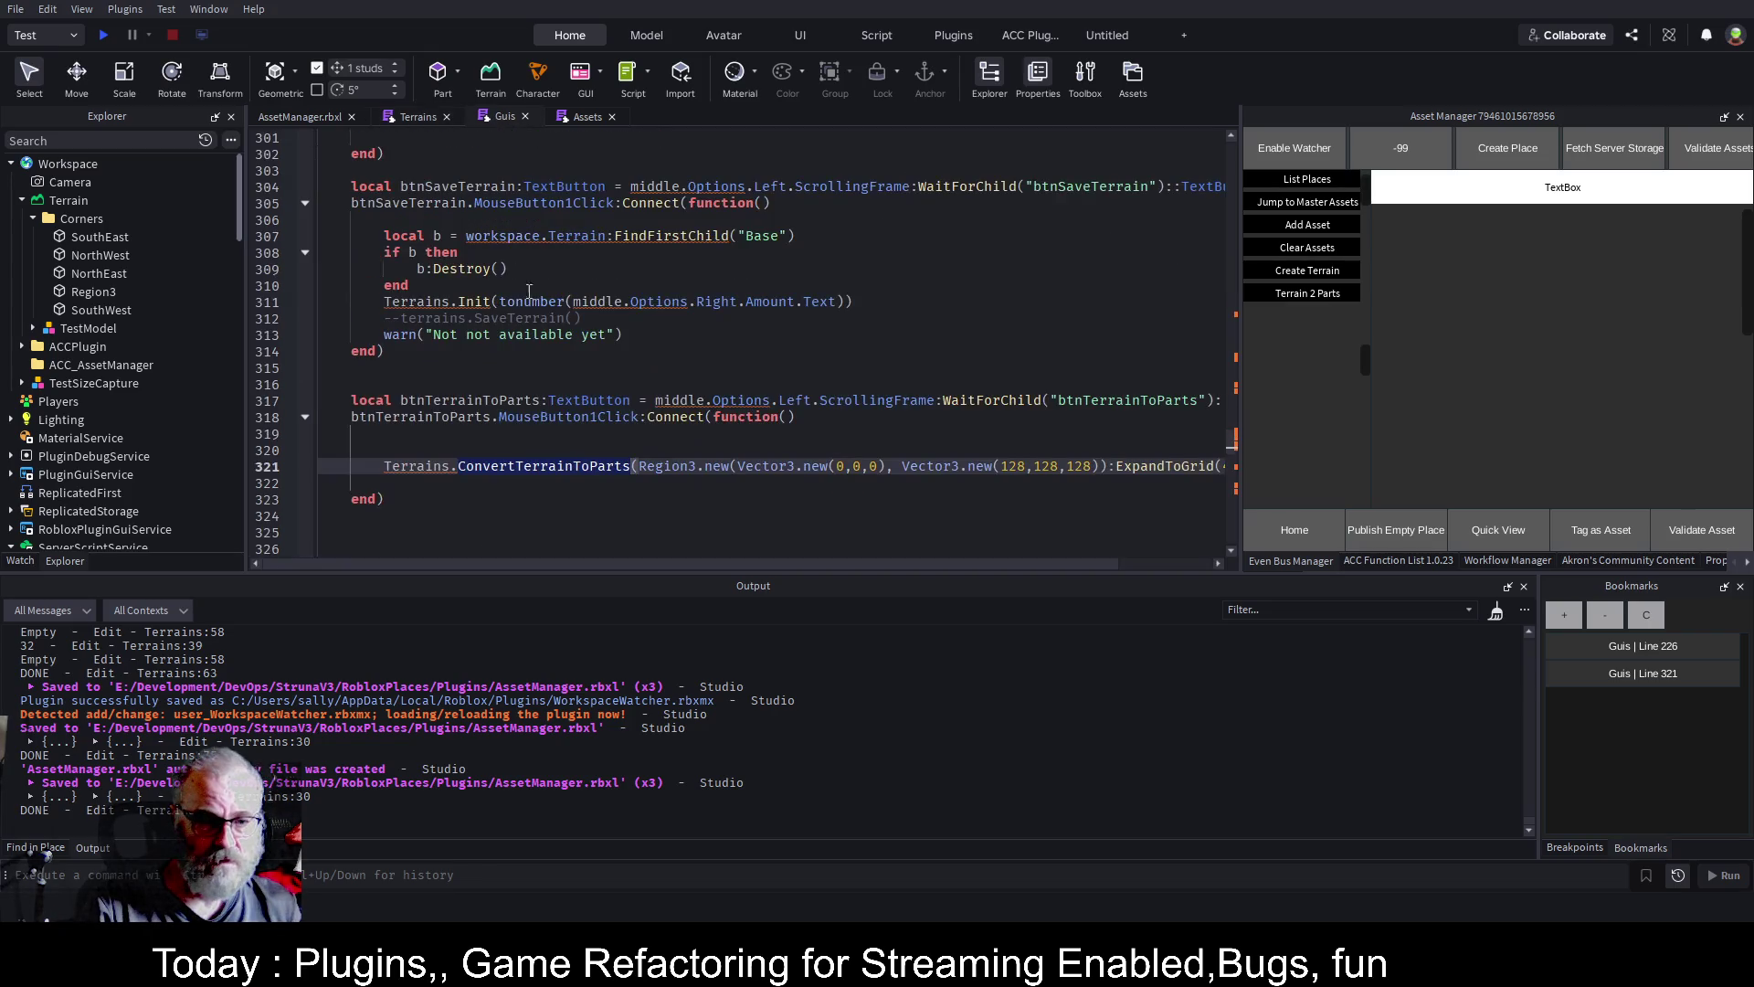
Add an 'if workspace:FindFirstChild("Bob") then' block, keeping ConvertTerrainToParts below its end
{"action": "left_click", "coordinate": [984, 450]}
{"action": "type", "text": "if"}
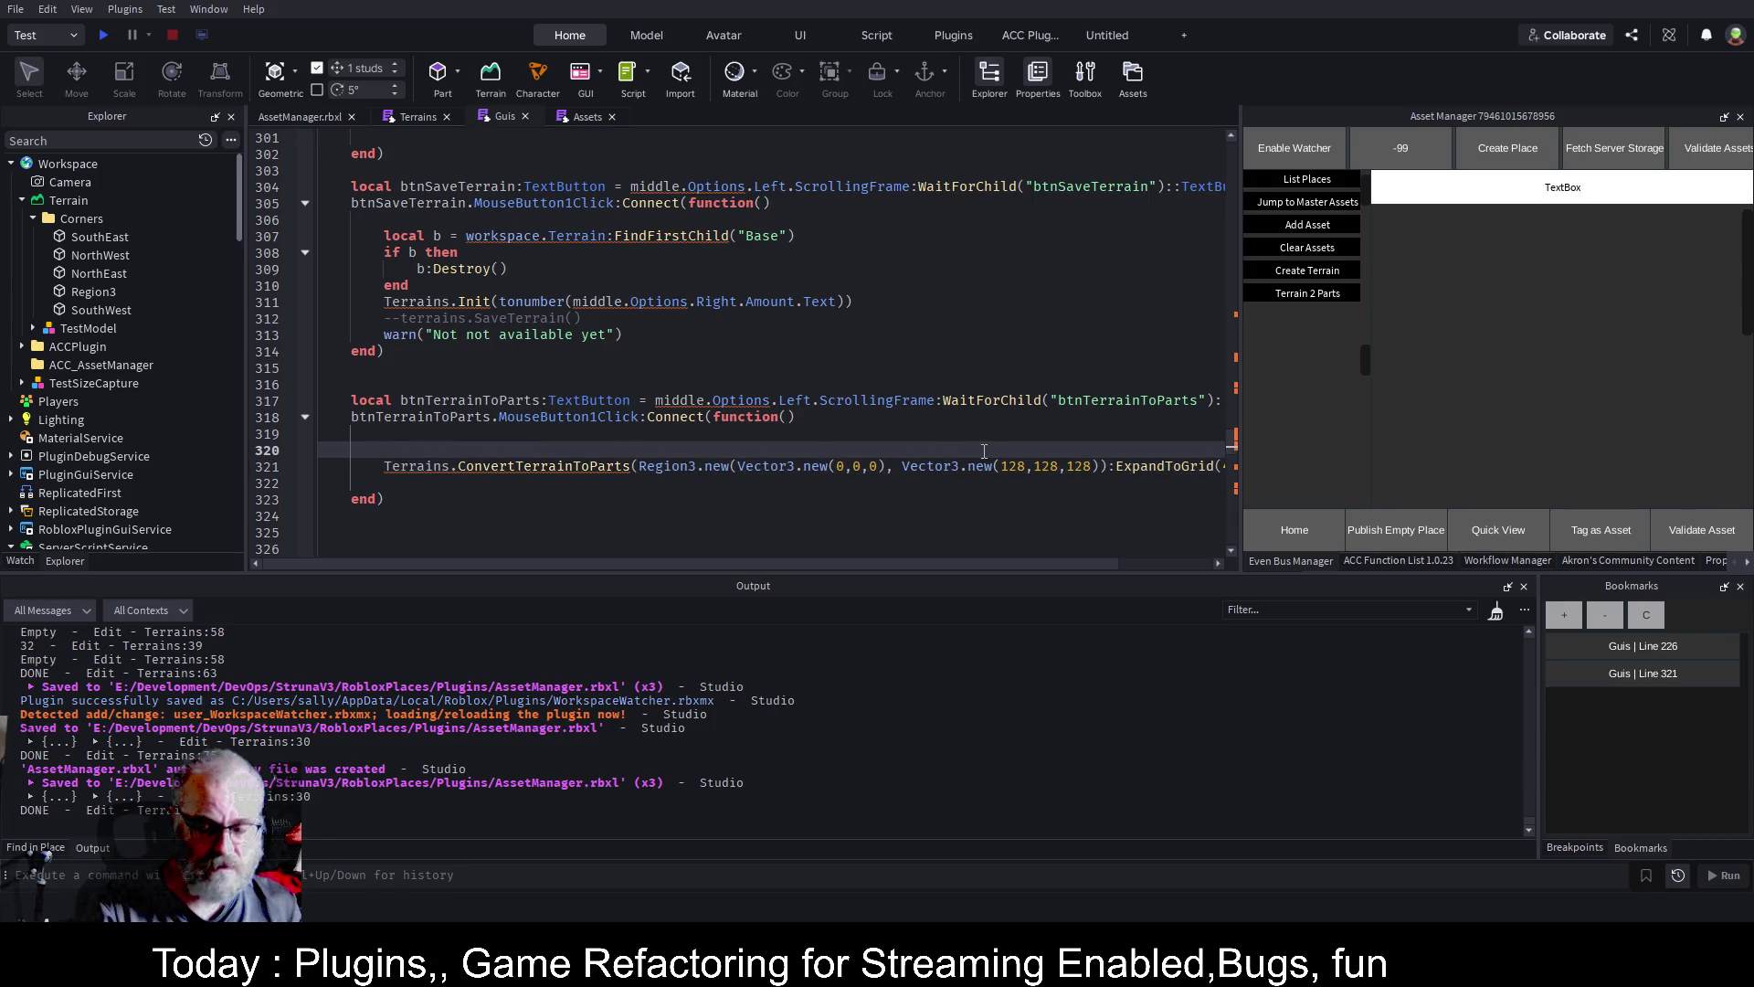
{"action": "type", "text": " work"}
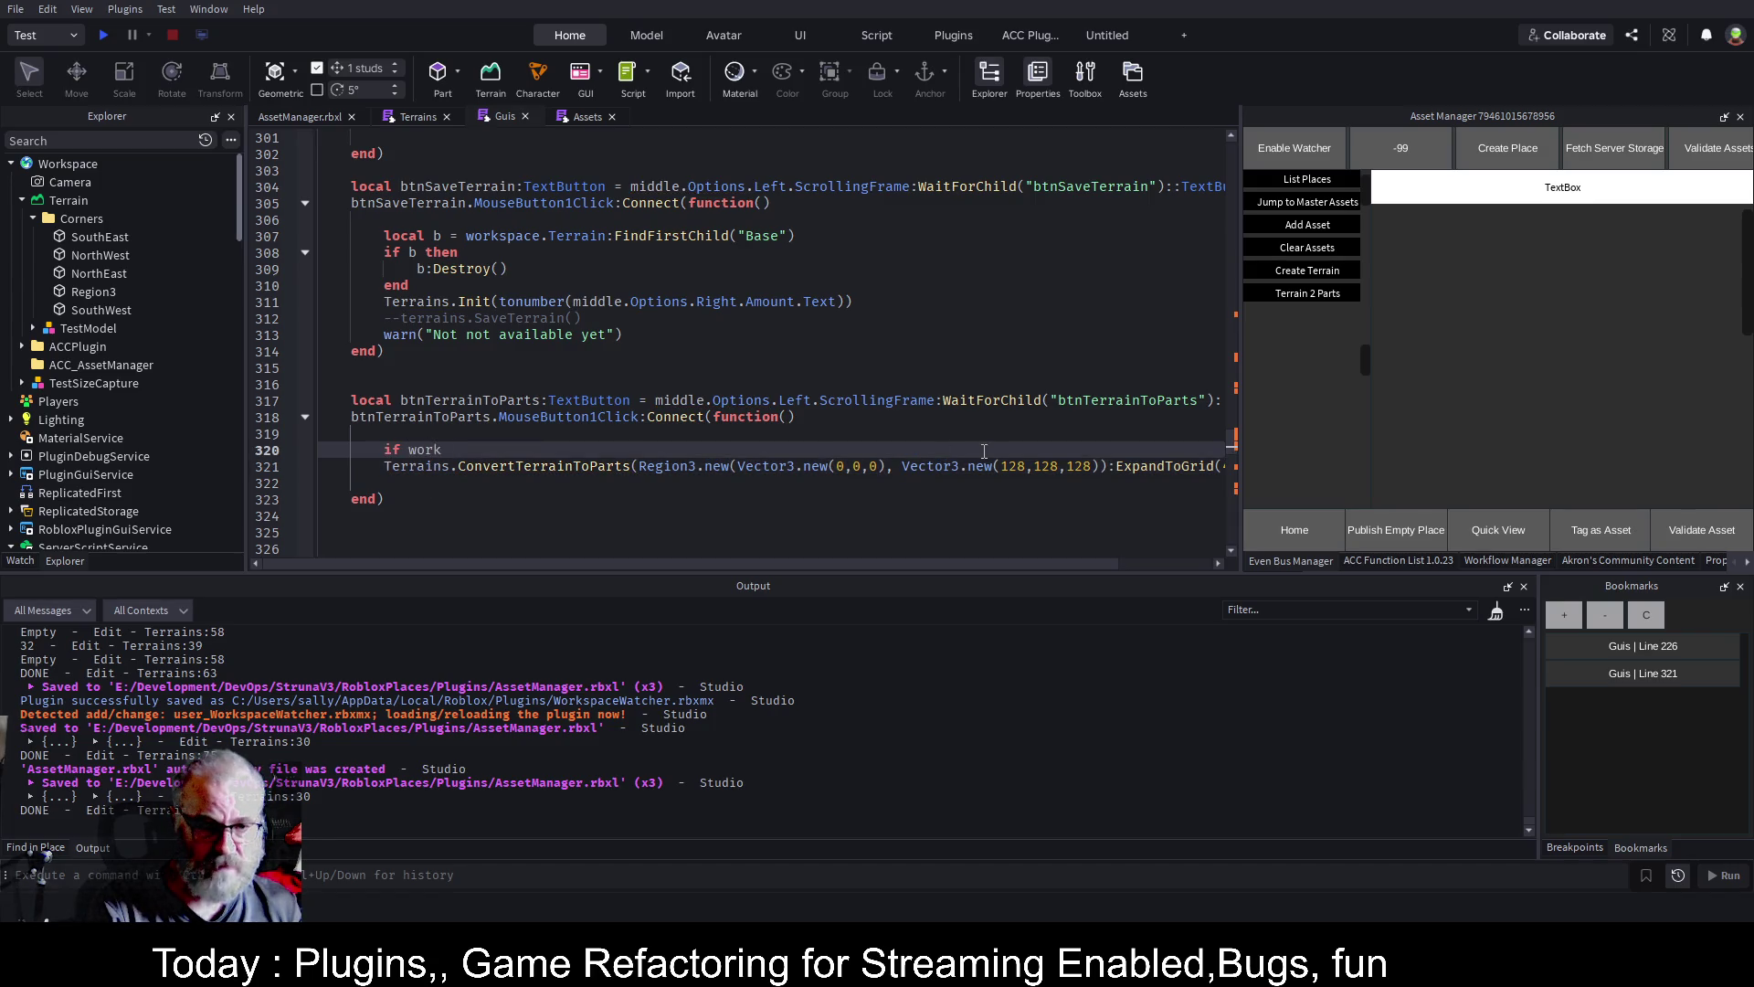
{"action": "type", "text": "space:FindFirstChild(\"Bob\""}
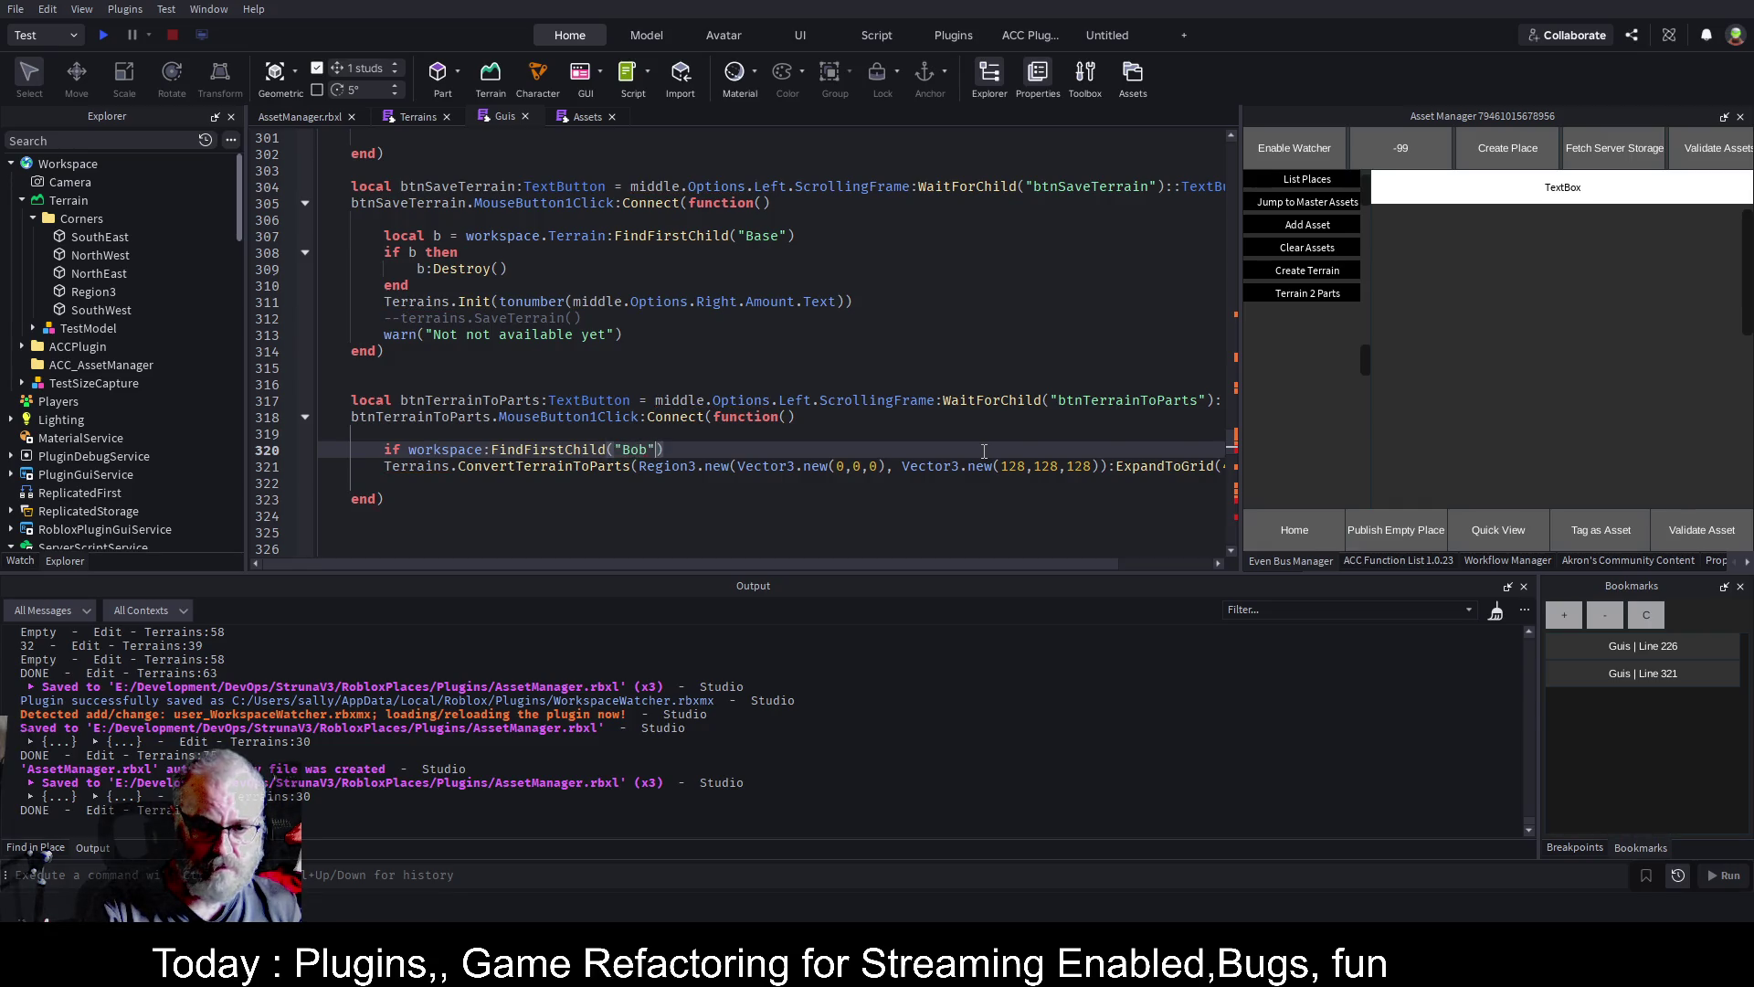
{"action": "key", "text": "Down"}
{"action": "key", "text": "Home"}
{"action": "key", "text": "Tab"}
{"action": "left_click", "coordinate": [984, 450]}
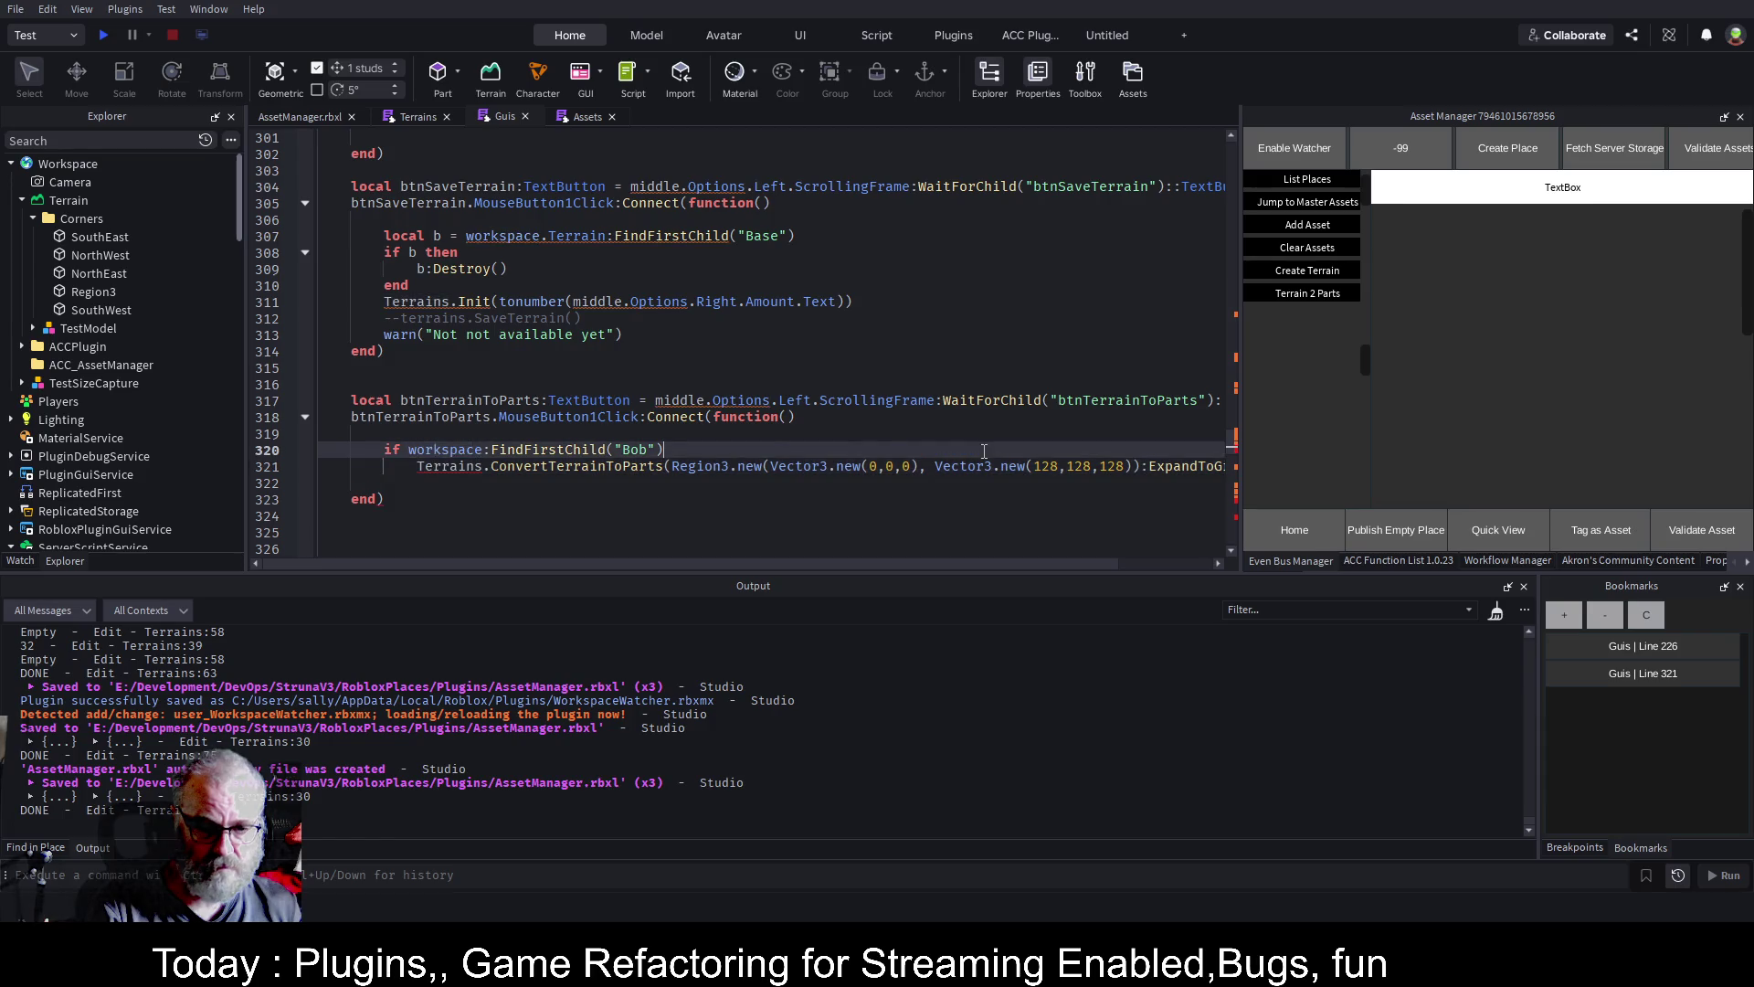
{"action": "type", "text": "then"}
{"action": "key", "text": "Return"}
{"action": "key", "text": "Down"}
{"action": "key", "text": "Down"}
{"action": "key", "text": "End"}
{"action": "key", "text": "ctrl+x"}
{"action": "key", "text": "Up"}
{"action": "key", "text": "Up"}
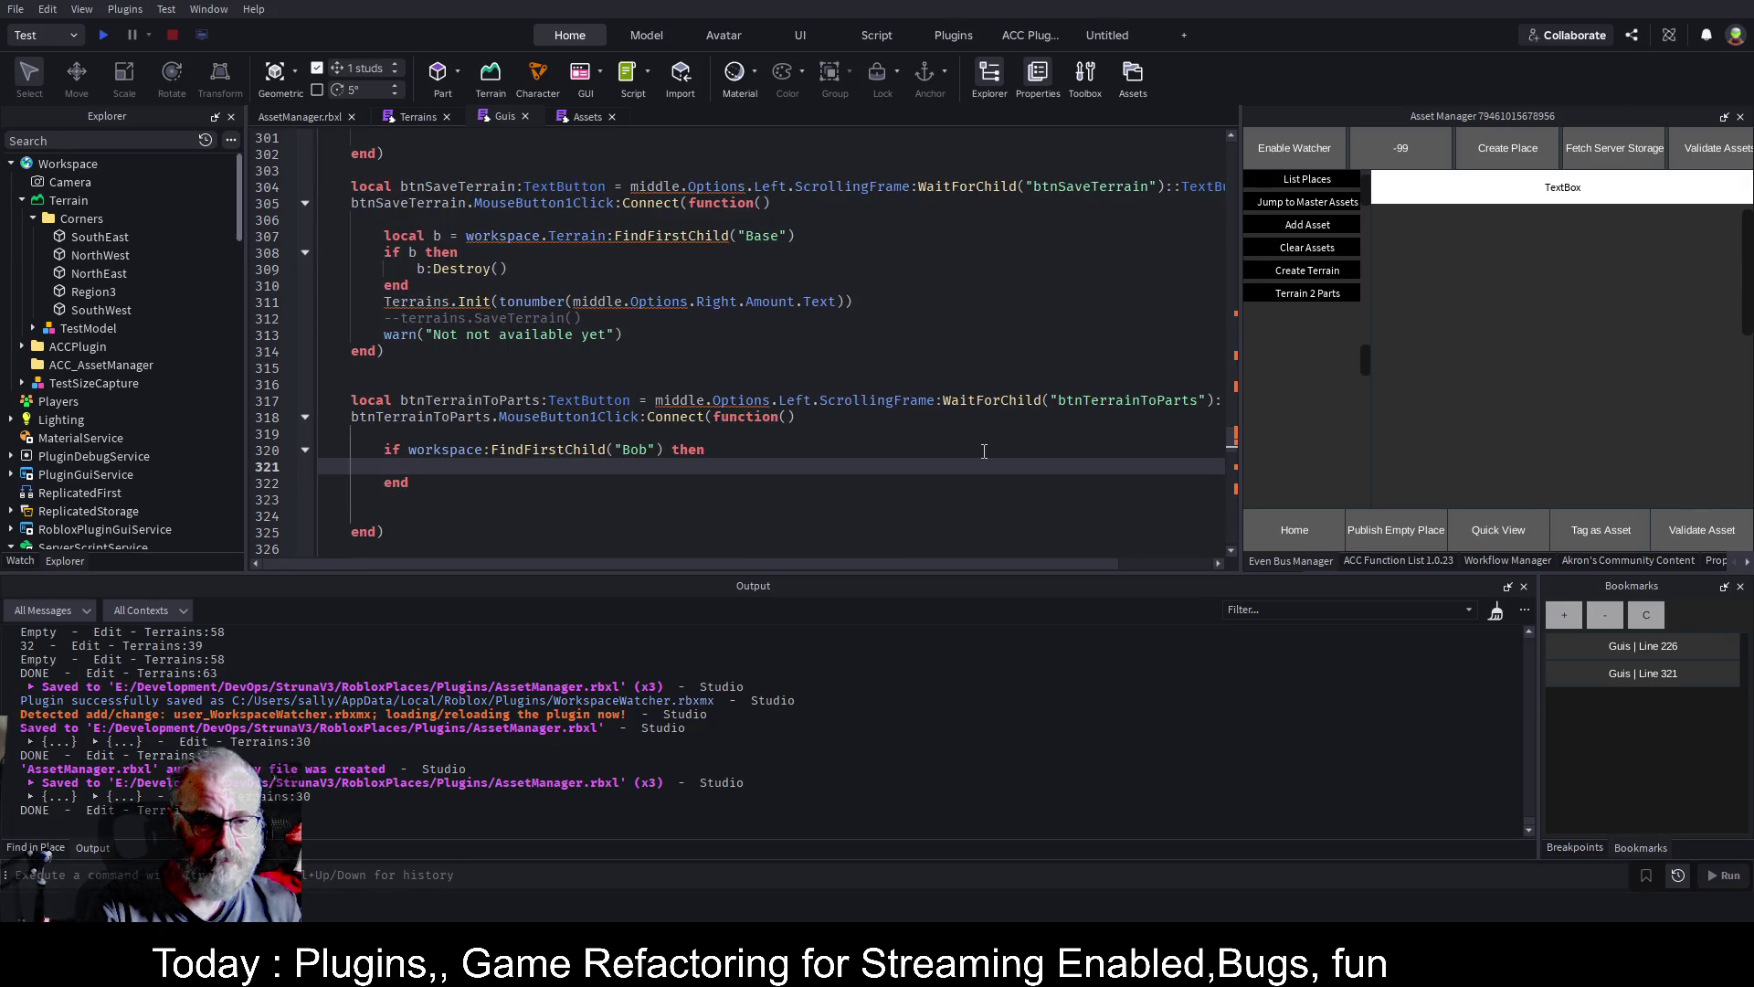
{"action": "key", "text": "Down"}
{"action": "key", "text": "Down"}
{"action": "key", "text": "ctrl+v"}
{"action": "key", "text": "Up"}
{"action": "key", "text": "Up"}
{"action": "key", "text": "Up"}
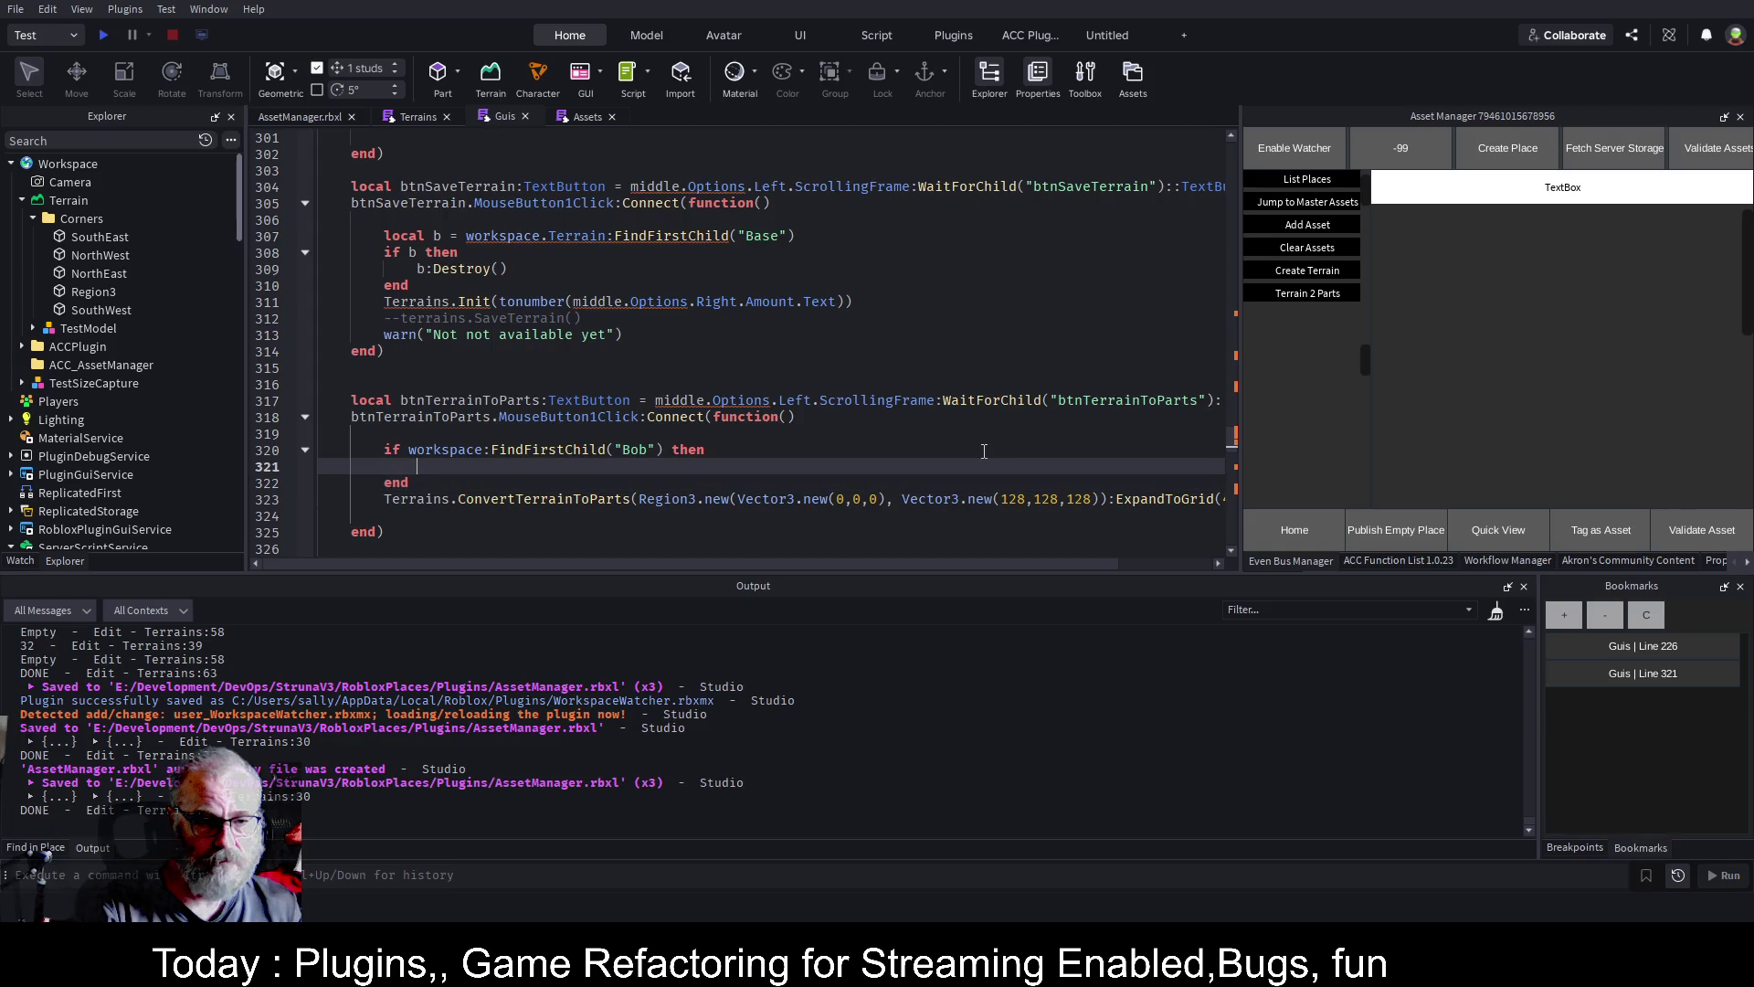
{"action": "left_click", "coordinate": [984, 451]}
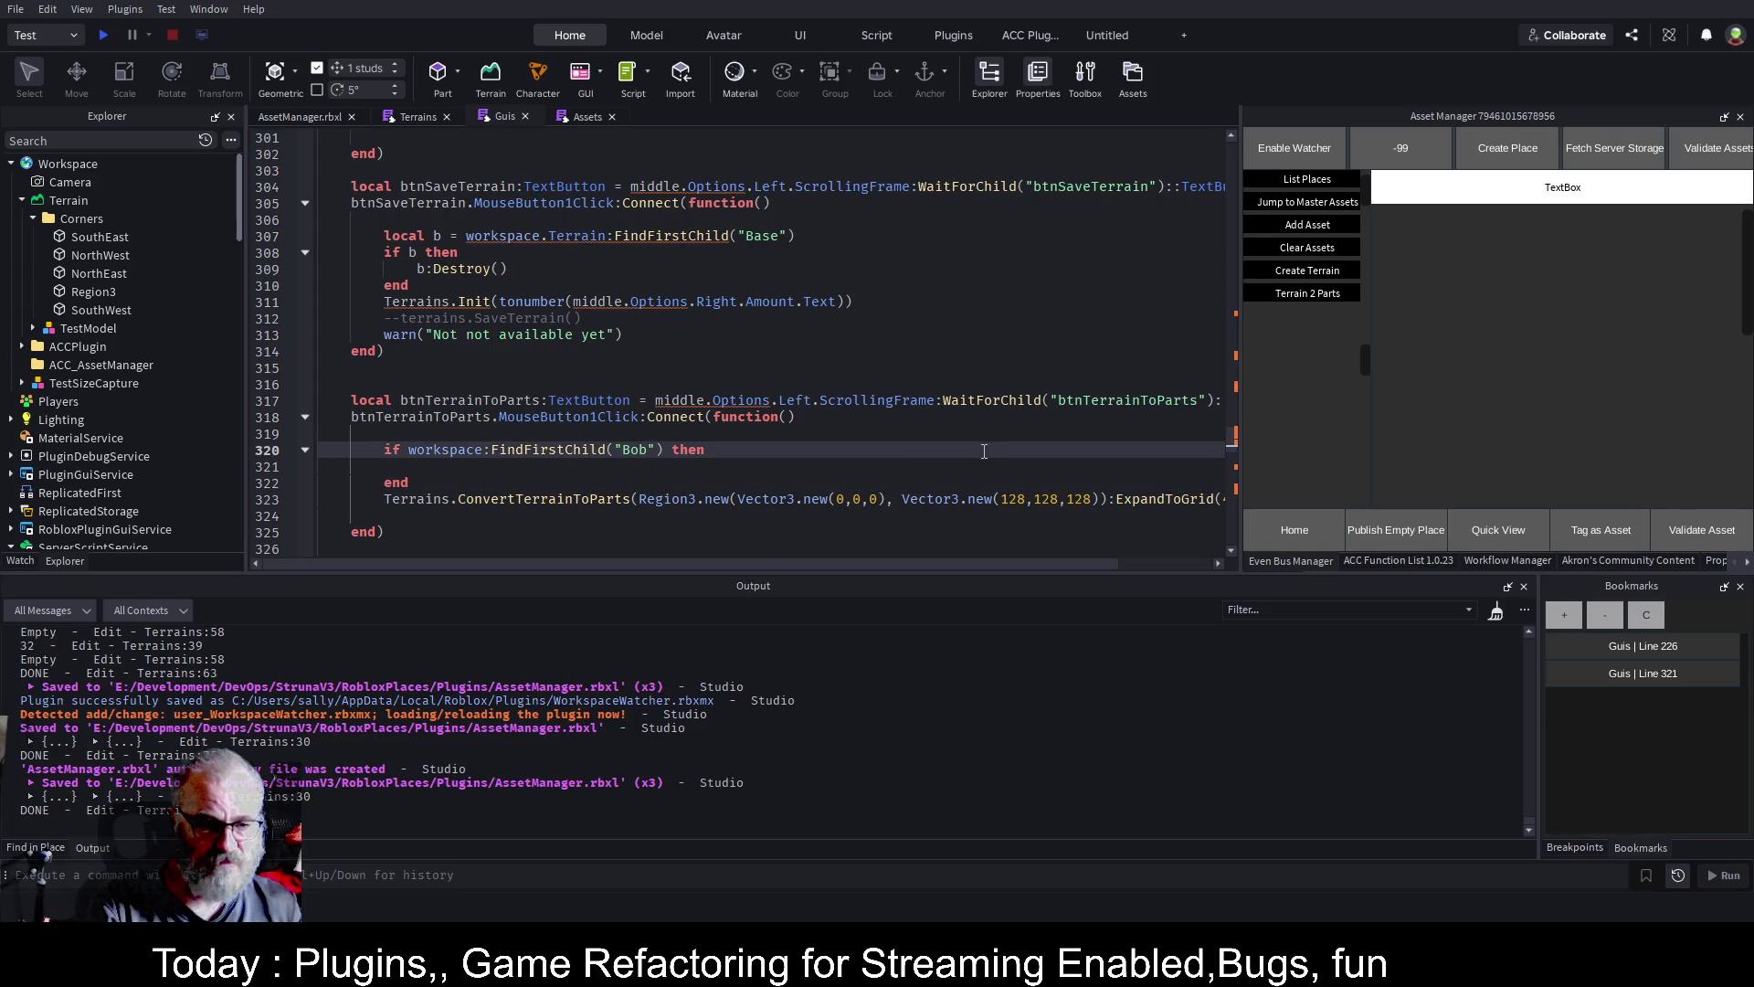
Briefly try negating the Bob check with 'not', then revert it
{"action": "key", "text": "ctrl+Right"}
{"action": "type", "text": "not"}
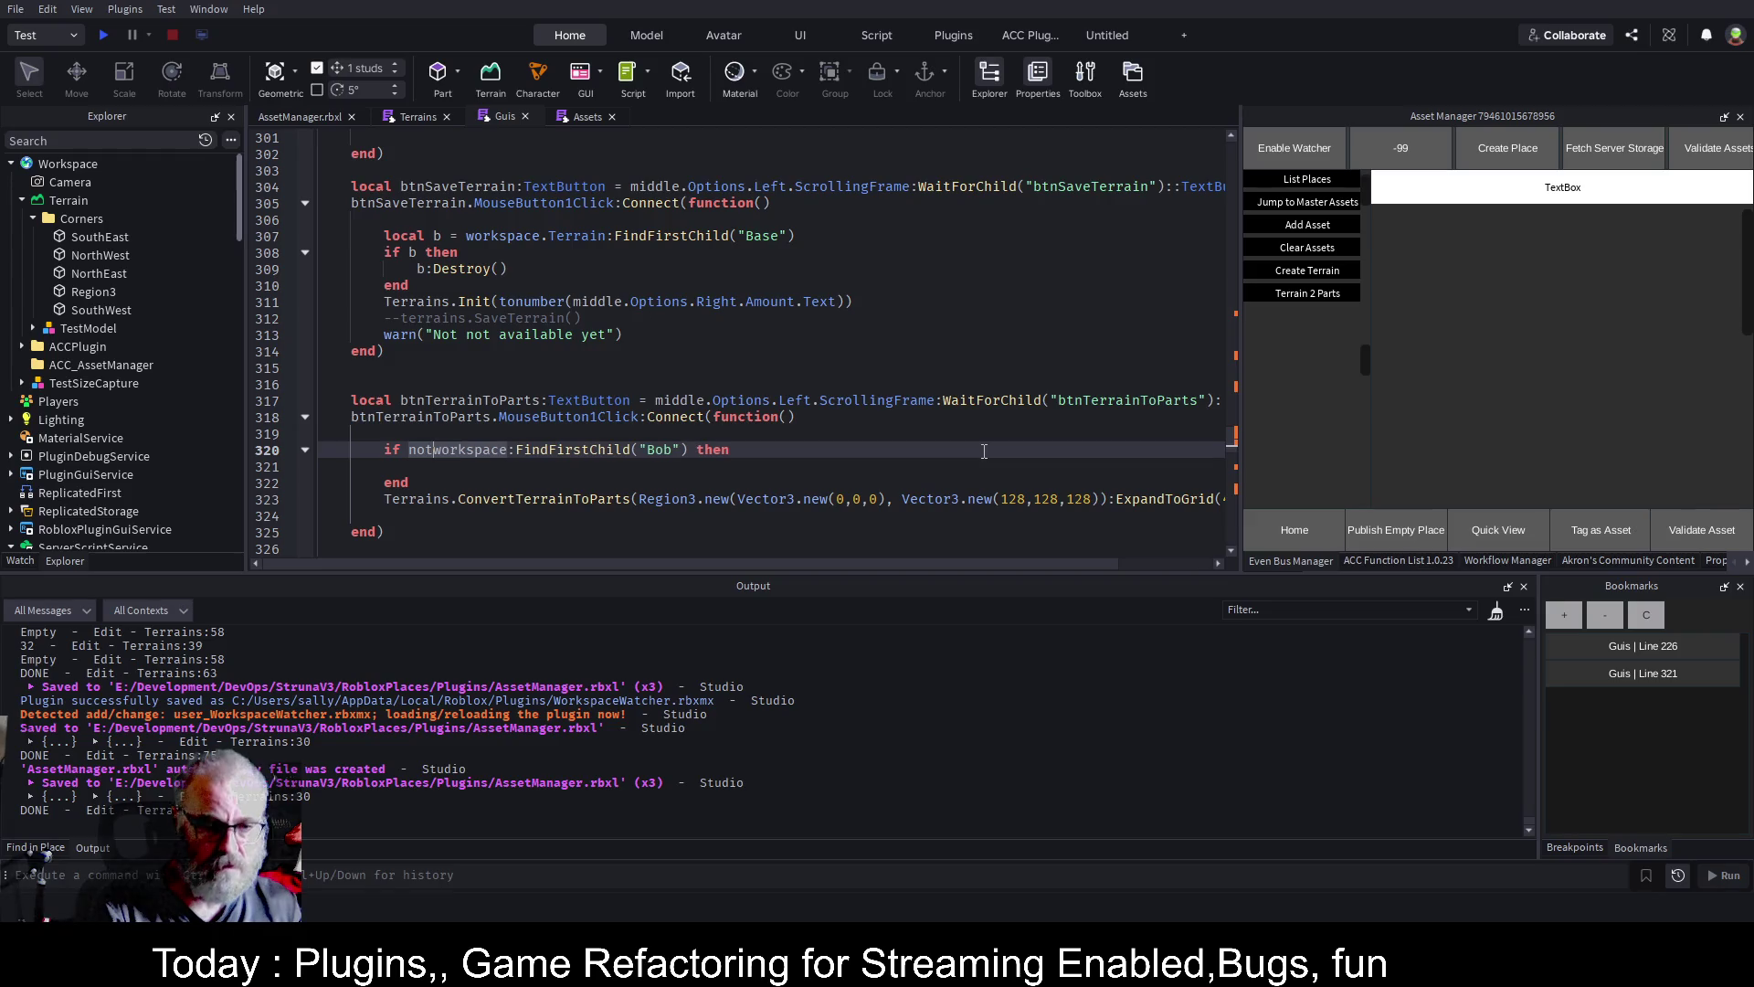
{"action": "key", "text": "BackSpace"}
{"action": "key", "text": "BackSpace"}
{"action": "key", "text": "BackSpace"}
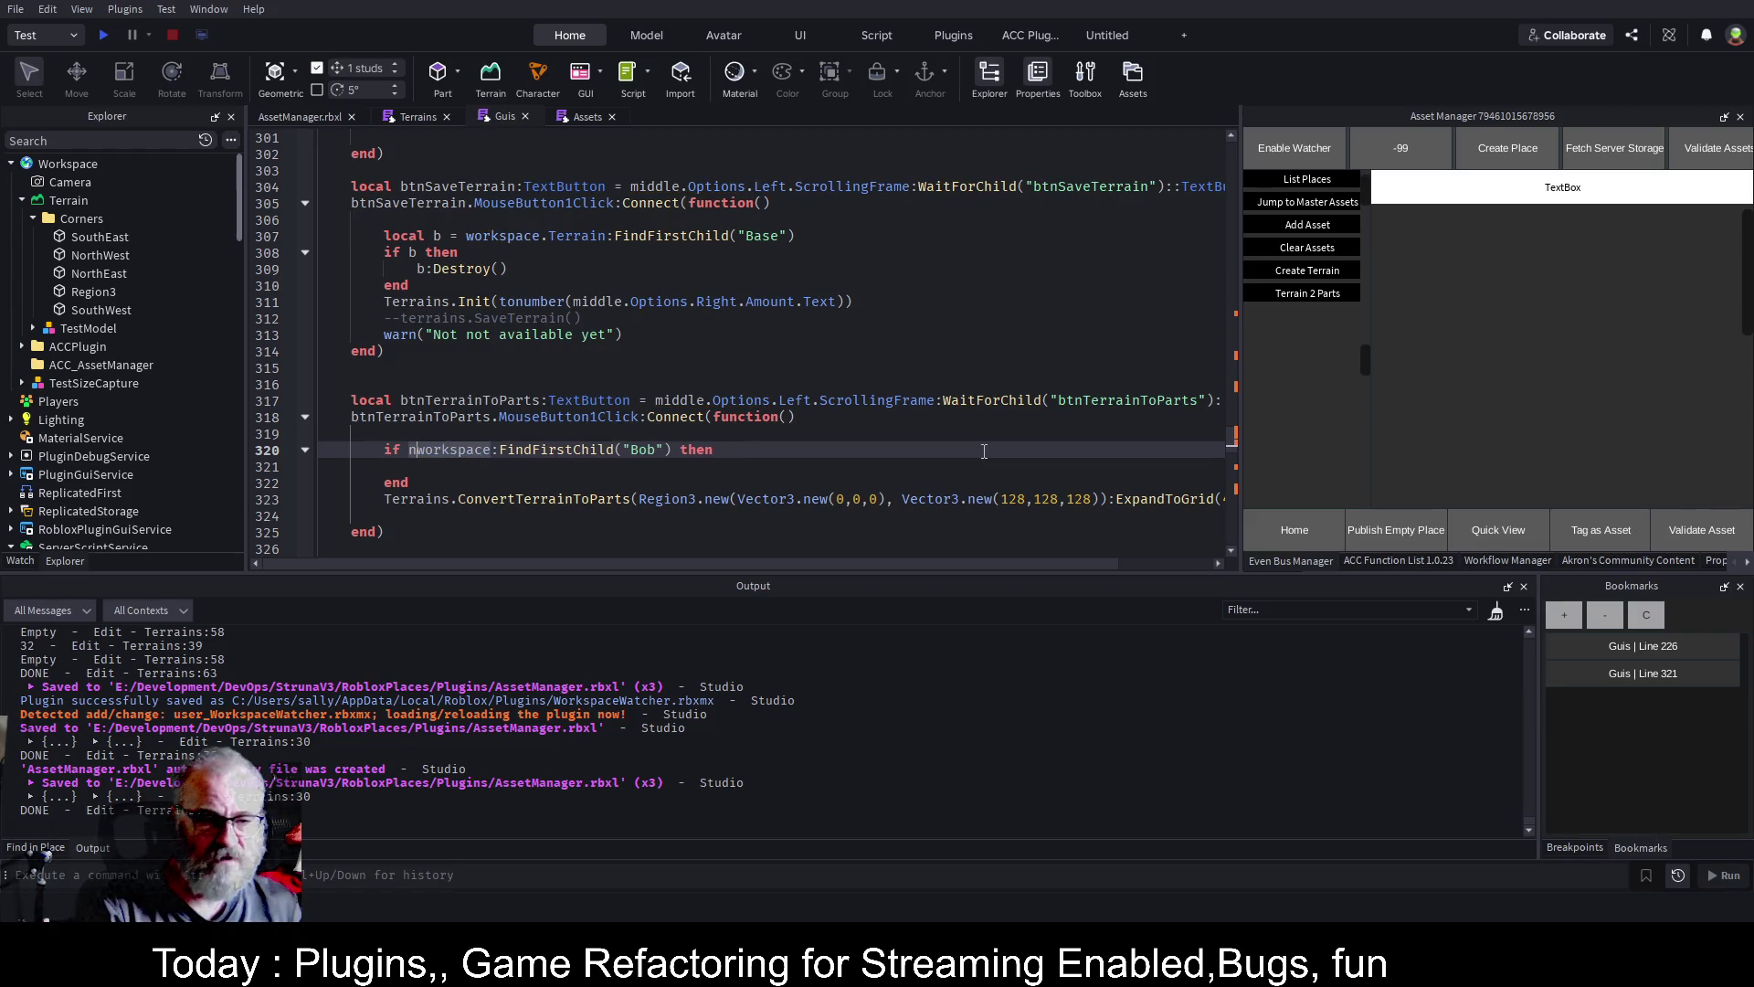
{"action": "key", "text": "Down"}
{"action": "type", "text": "bo"}
{"action": "key", "text": "BackSpace"}
{"action": "key", "text": "BackSpace"}
{"action": "key", "text": "BackSpace"}
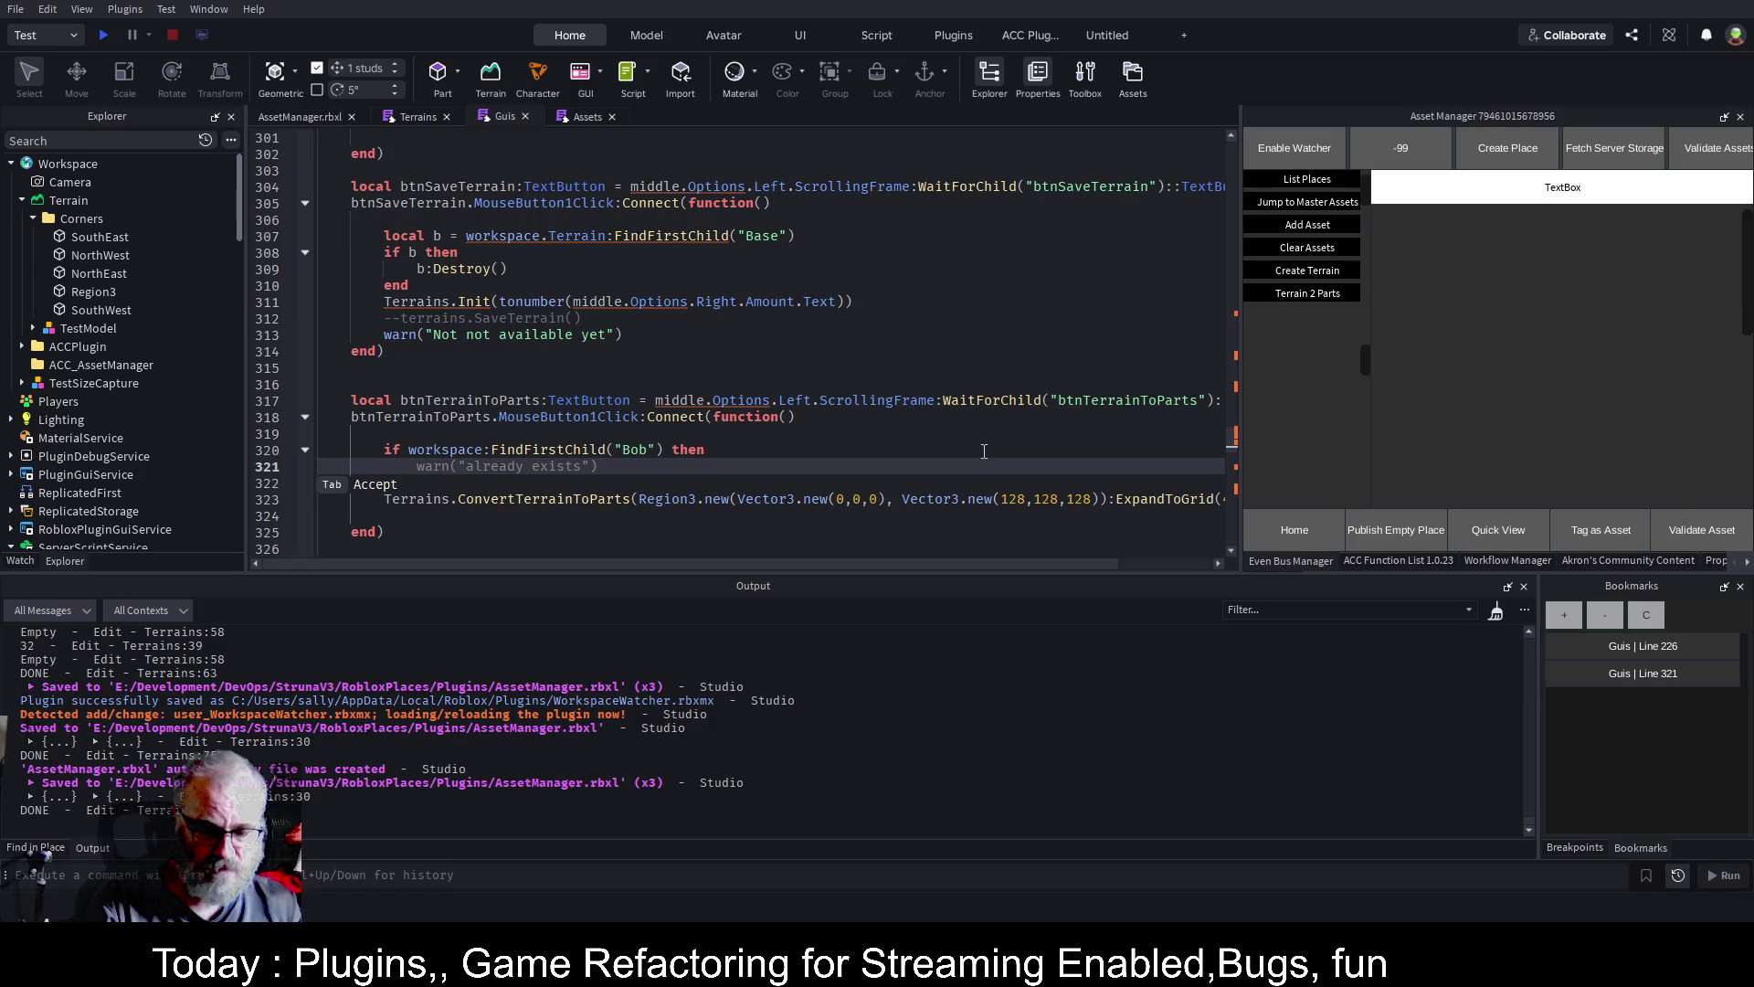
{"action": "key", "text": "Up"}
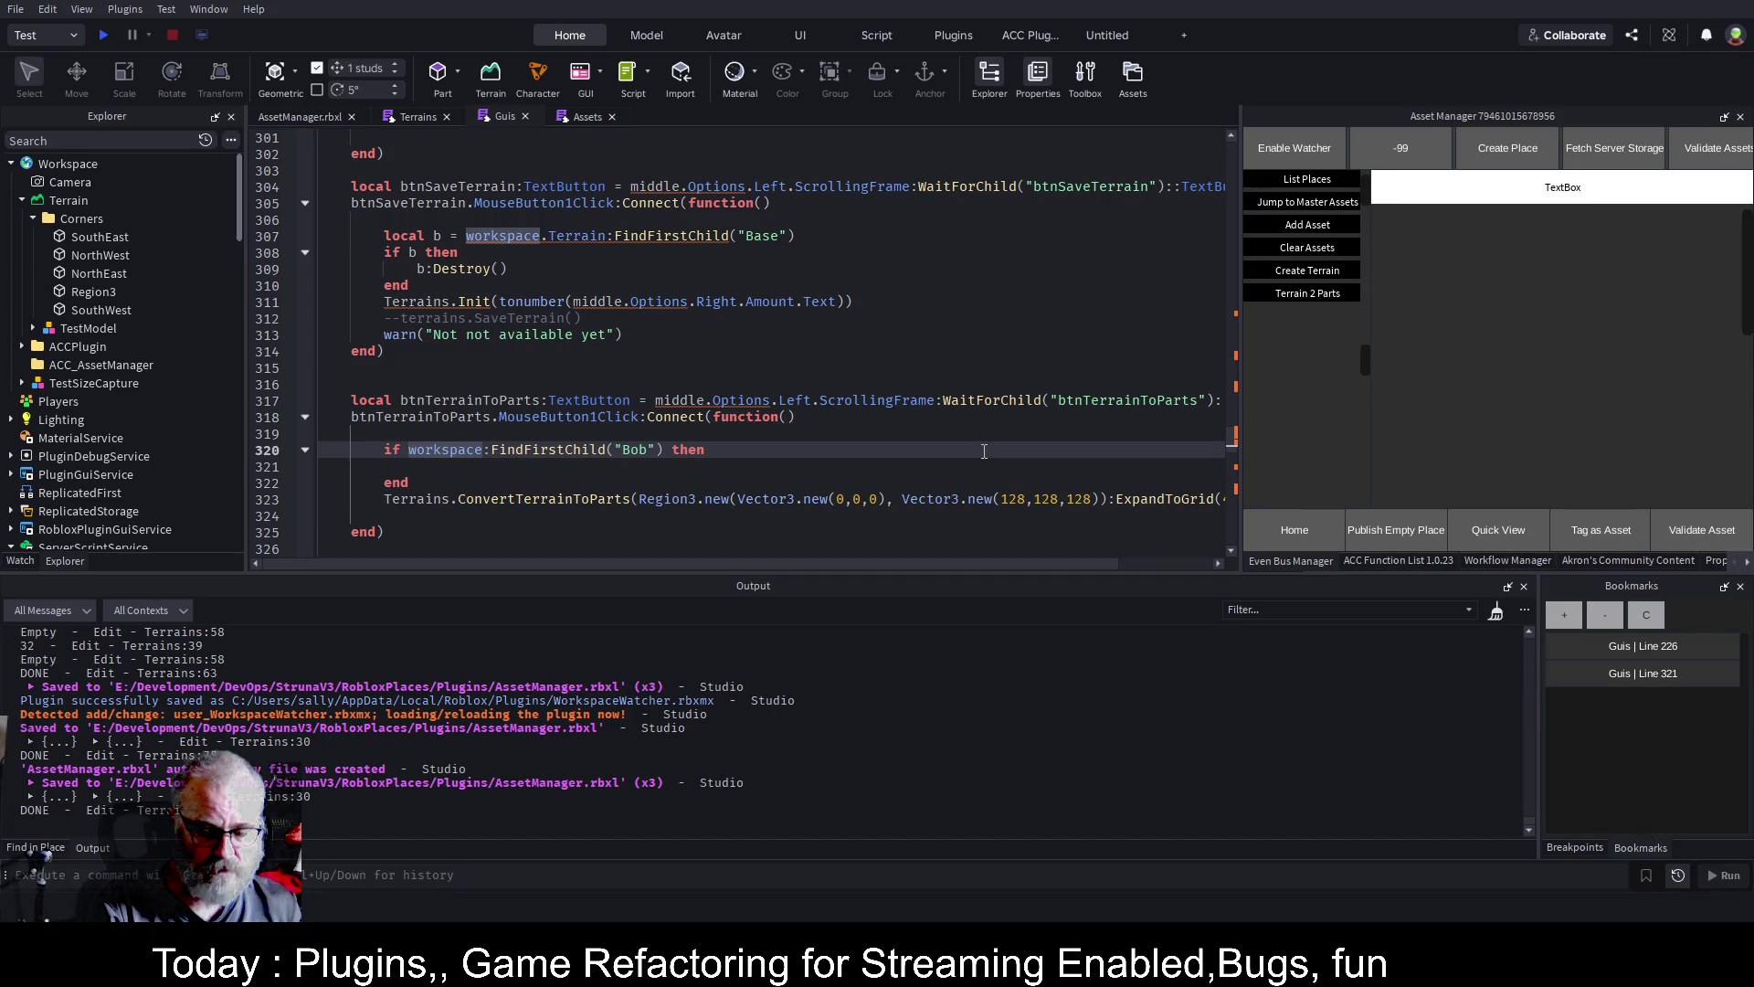
Move the lookup into 'local bob:Folder = workspace:FindFirstChild("Bob")::Folder' above the if
{"action": "key", "text": "Home"}
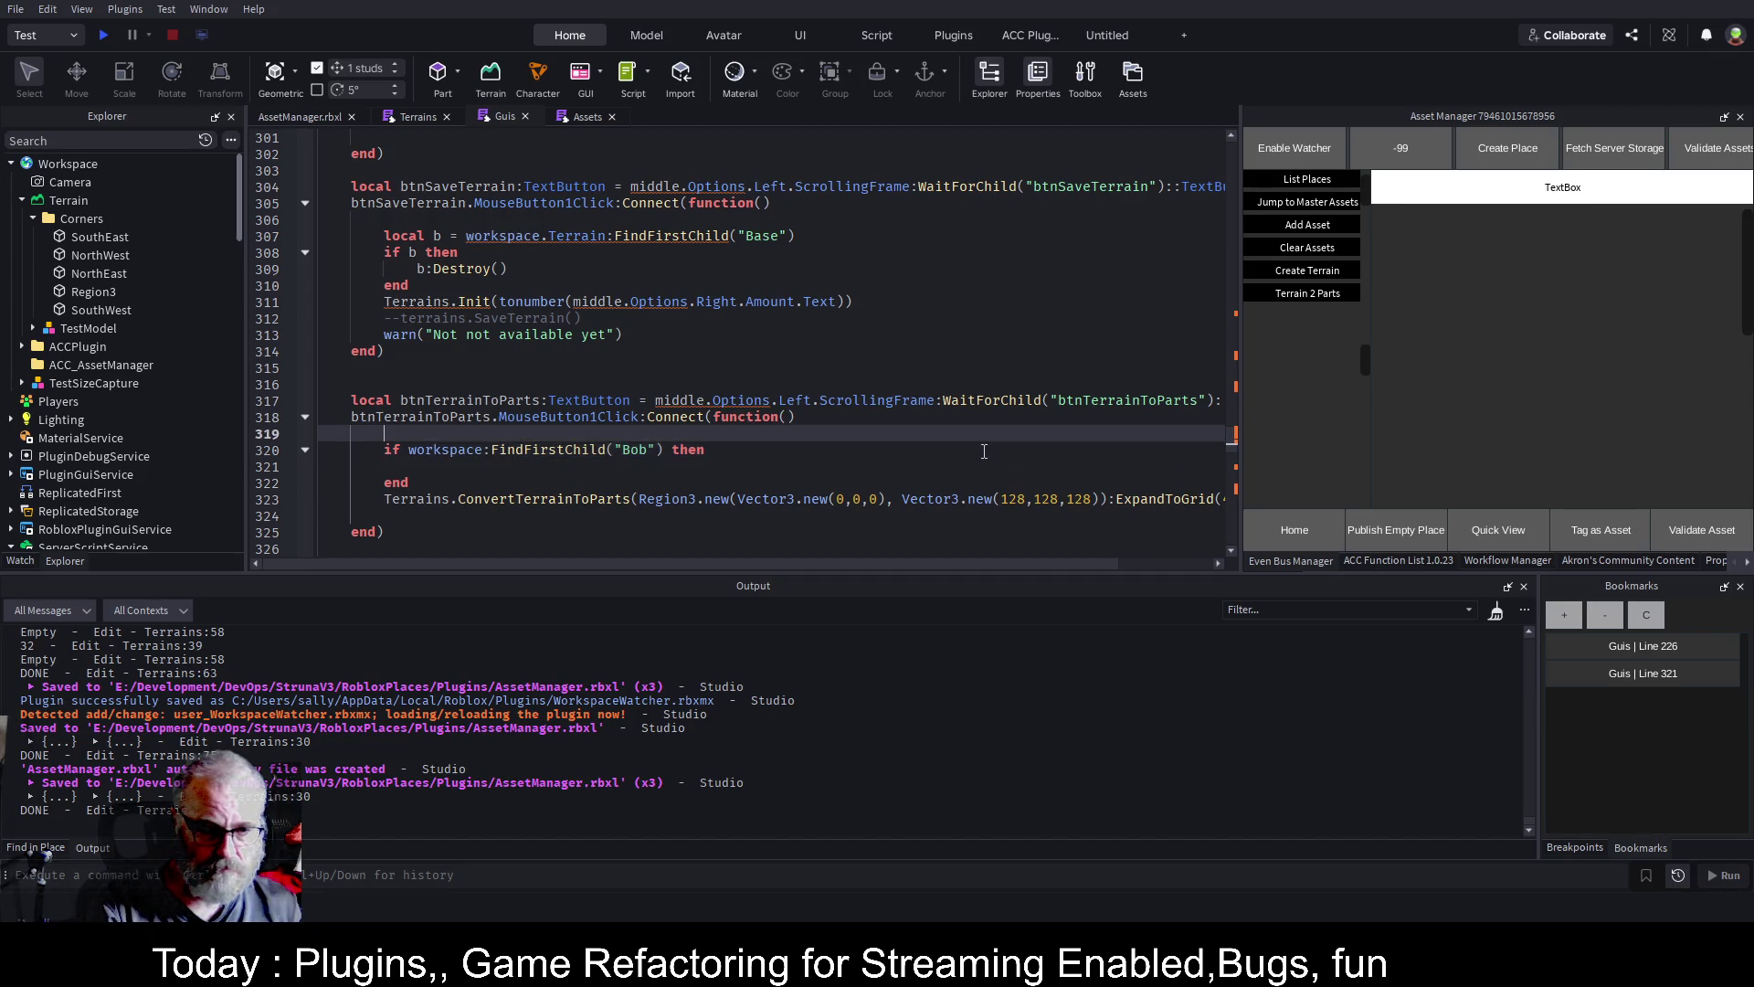
{"action": "key", "text": "Return"}
{"action": "key", "text": "Up"}
{"action": "type", "text": "l bob="}
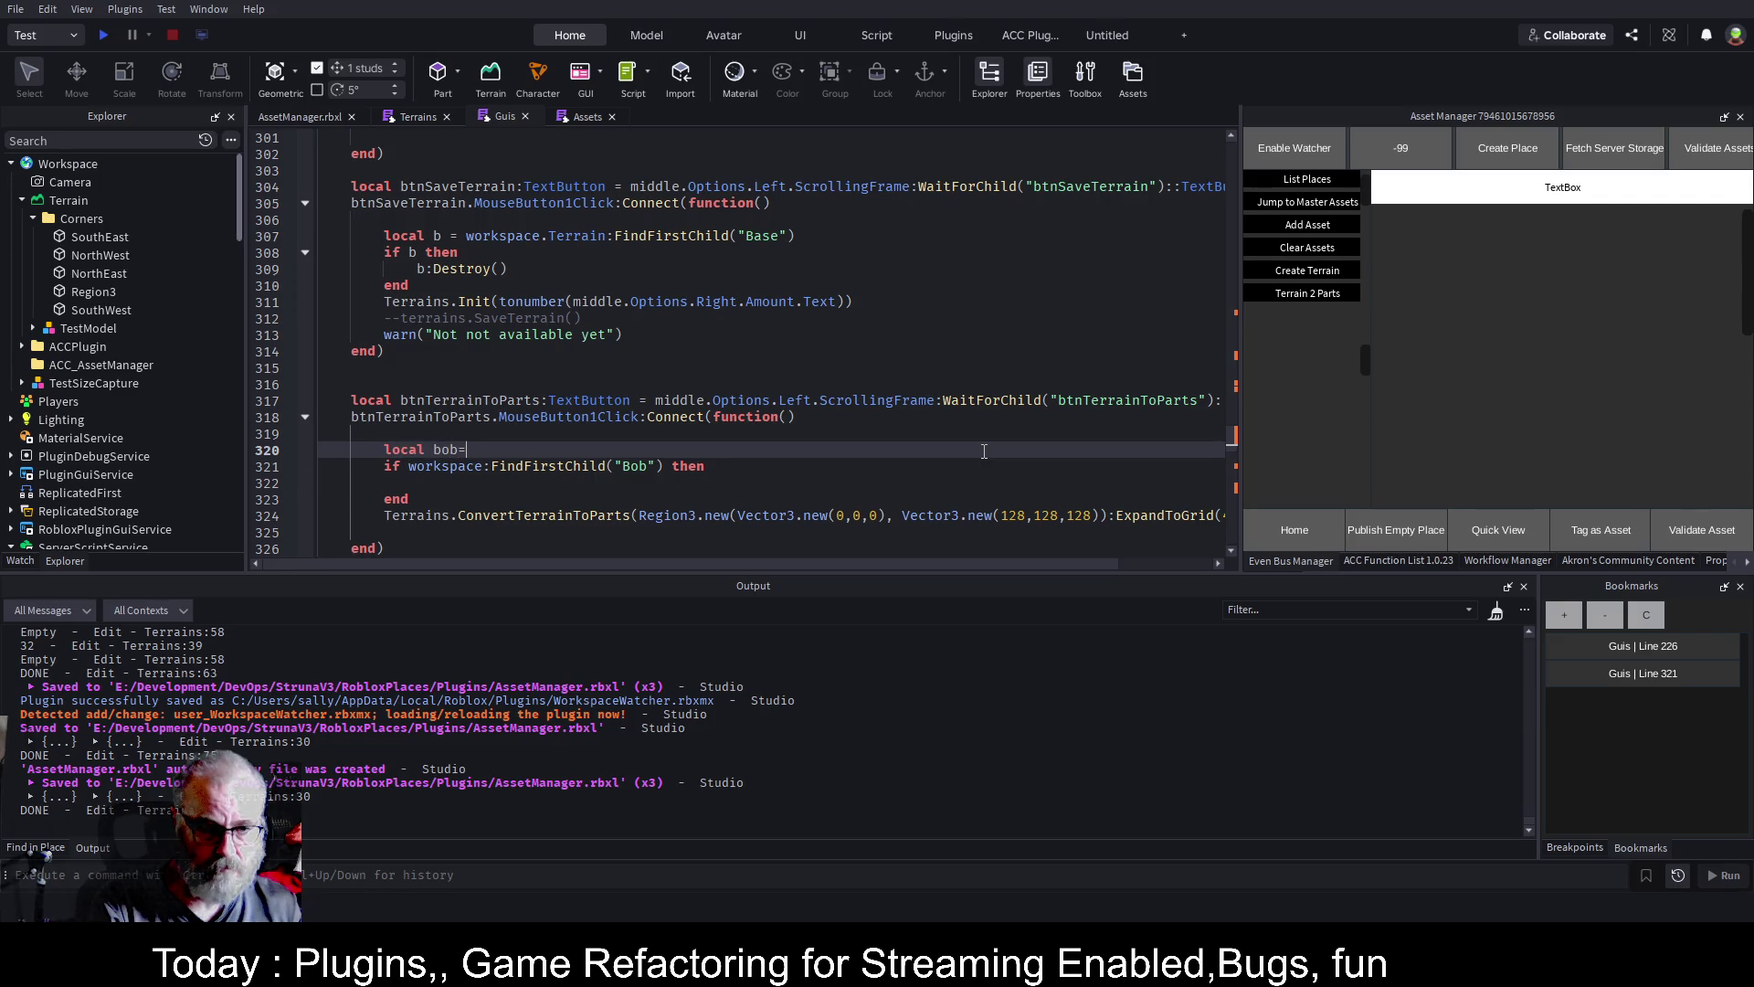
{"action": "key", "text": "Down"}
{"action": "key", "text": "Right"}
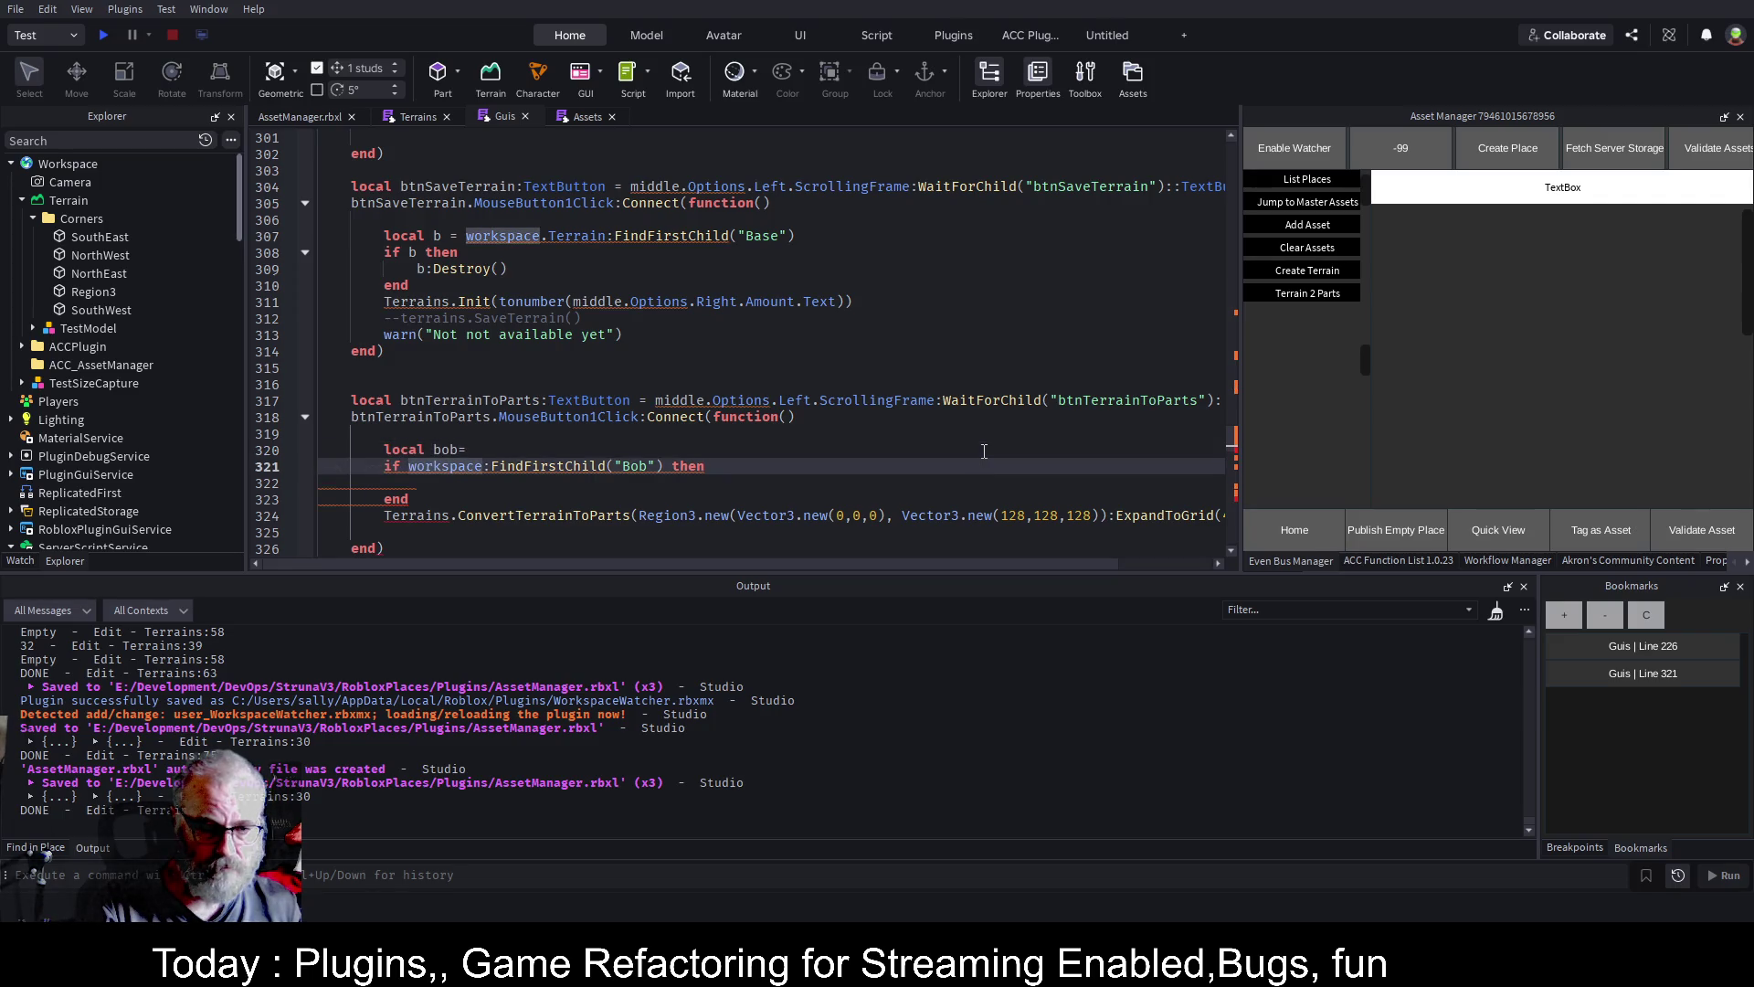
{"action": "key", "text": "shift+End"}
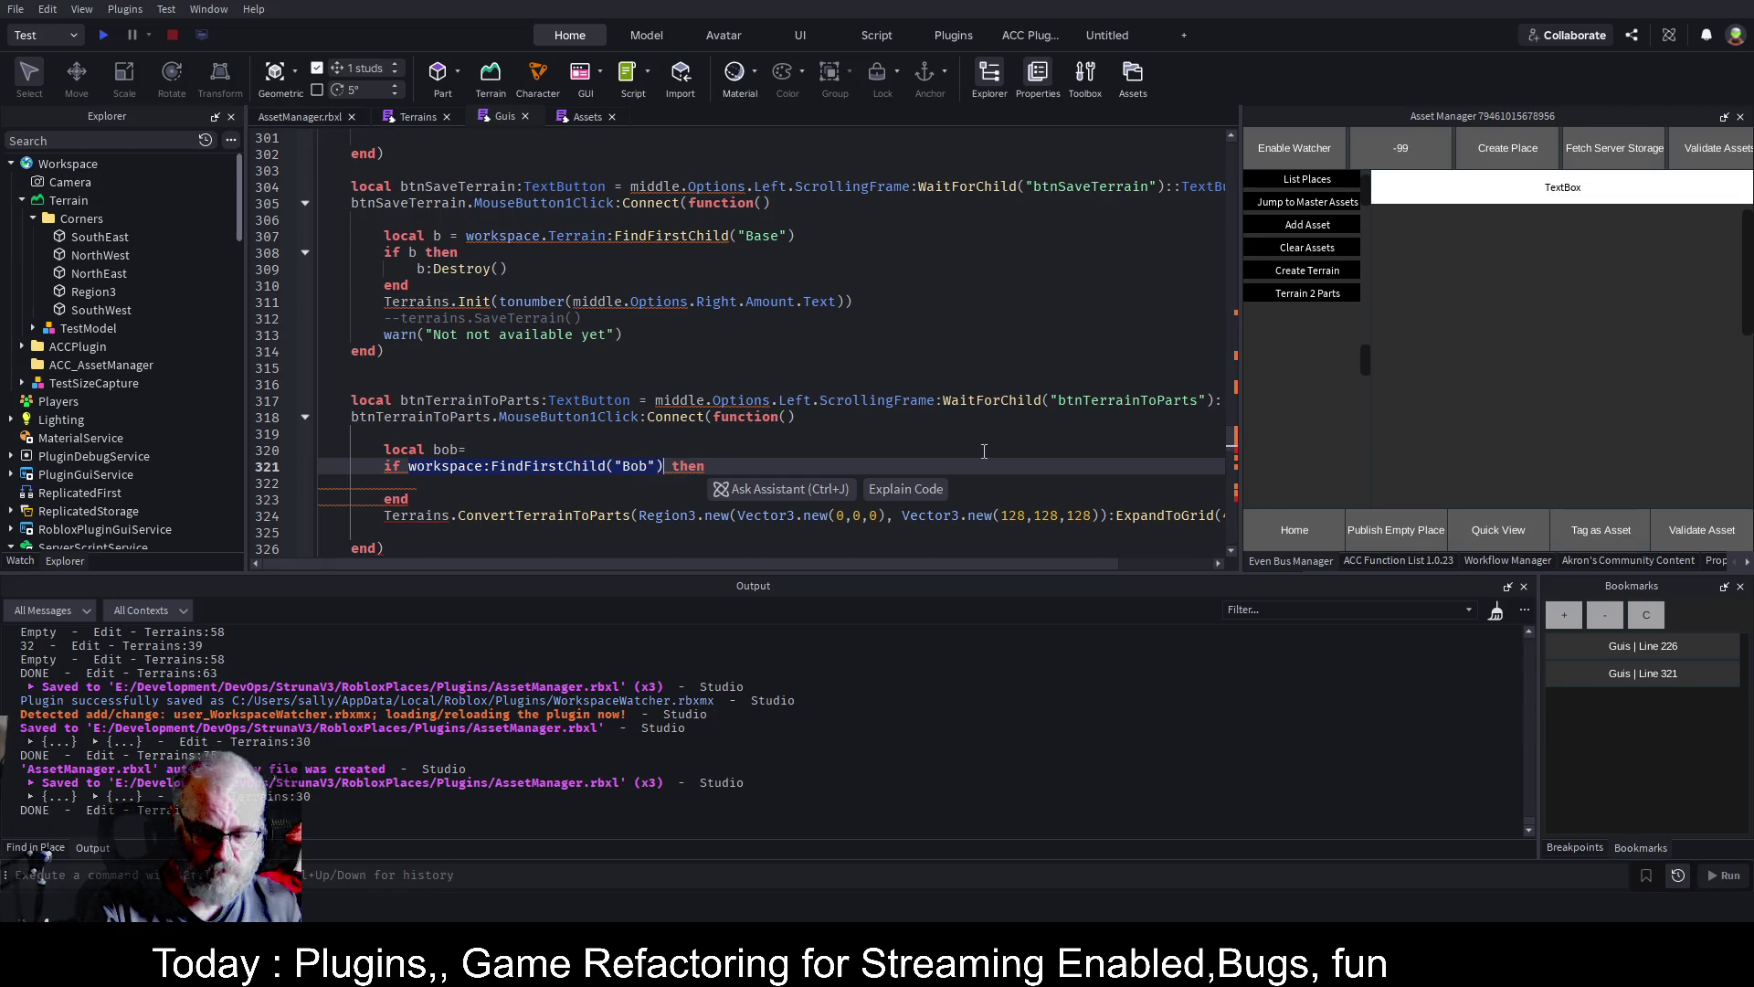
{"action": "key", "text": "ctrl+x"}
{"action": "key", "text": "Up"}
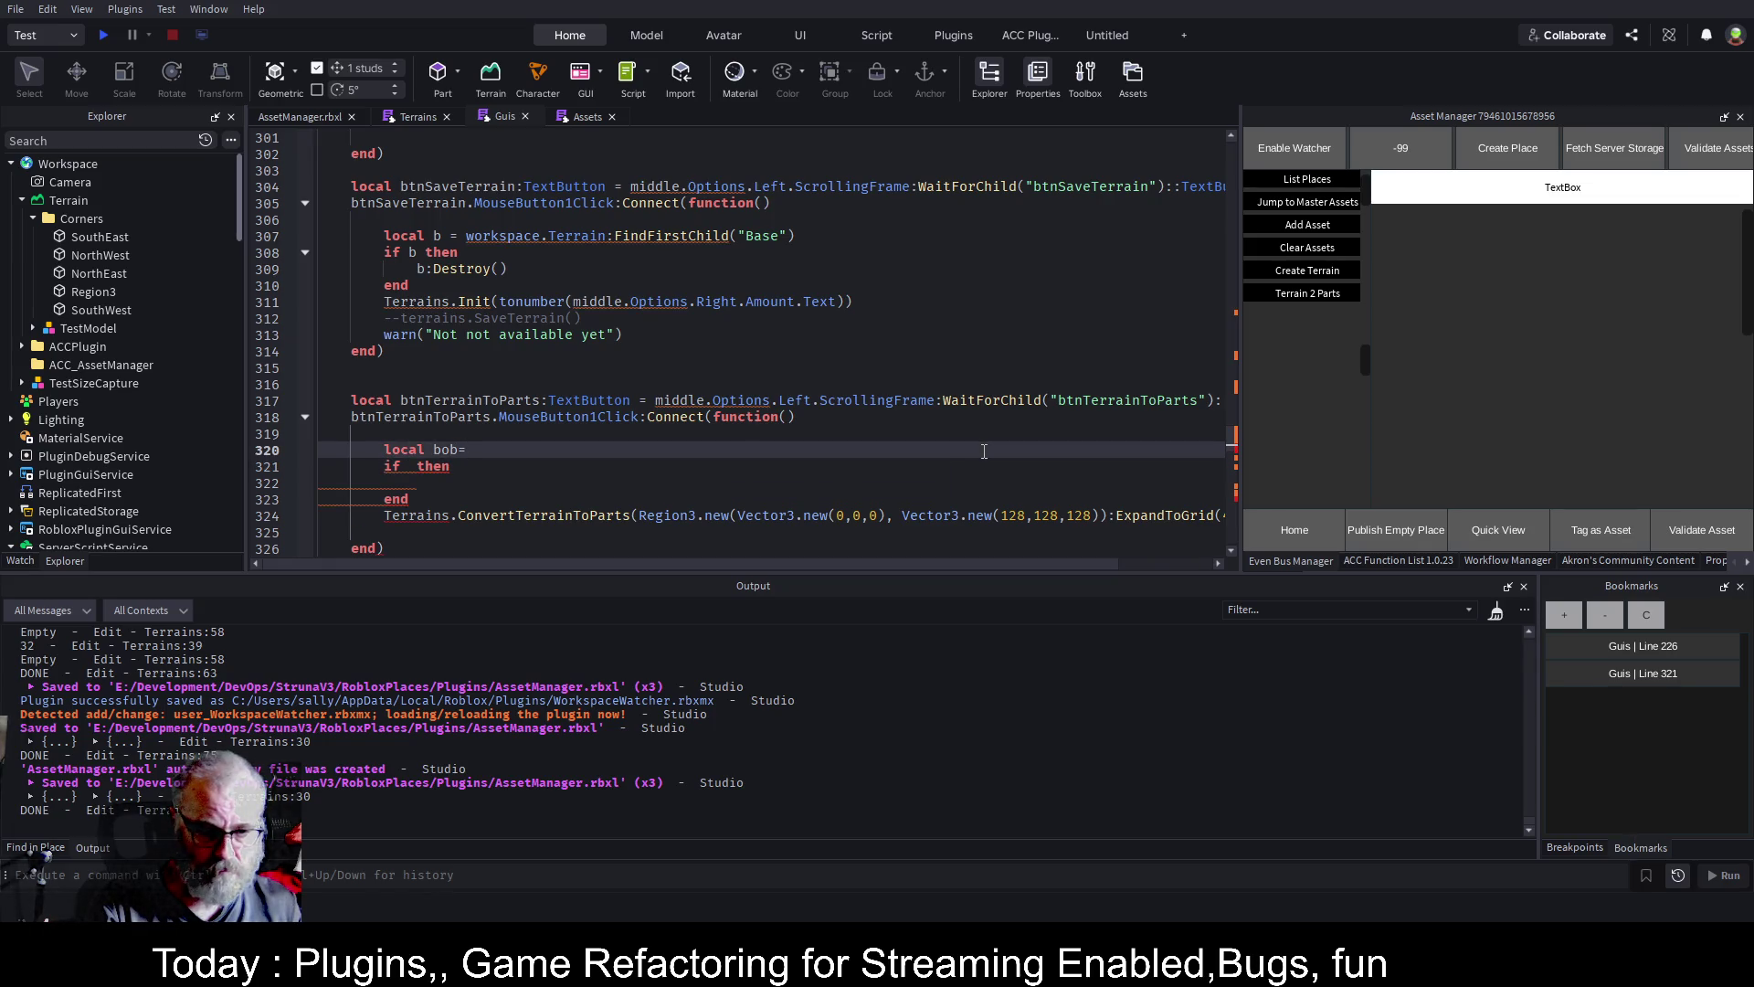
{"action": "type", "text": ":folder"}
{"action": "key", "text": "Tab"}
{"action": "key", "text": "ctrl+v"}
{"action": "type", "text": "::Folder"}
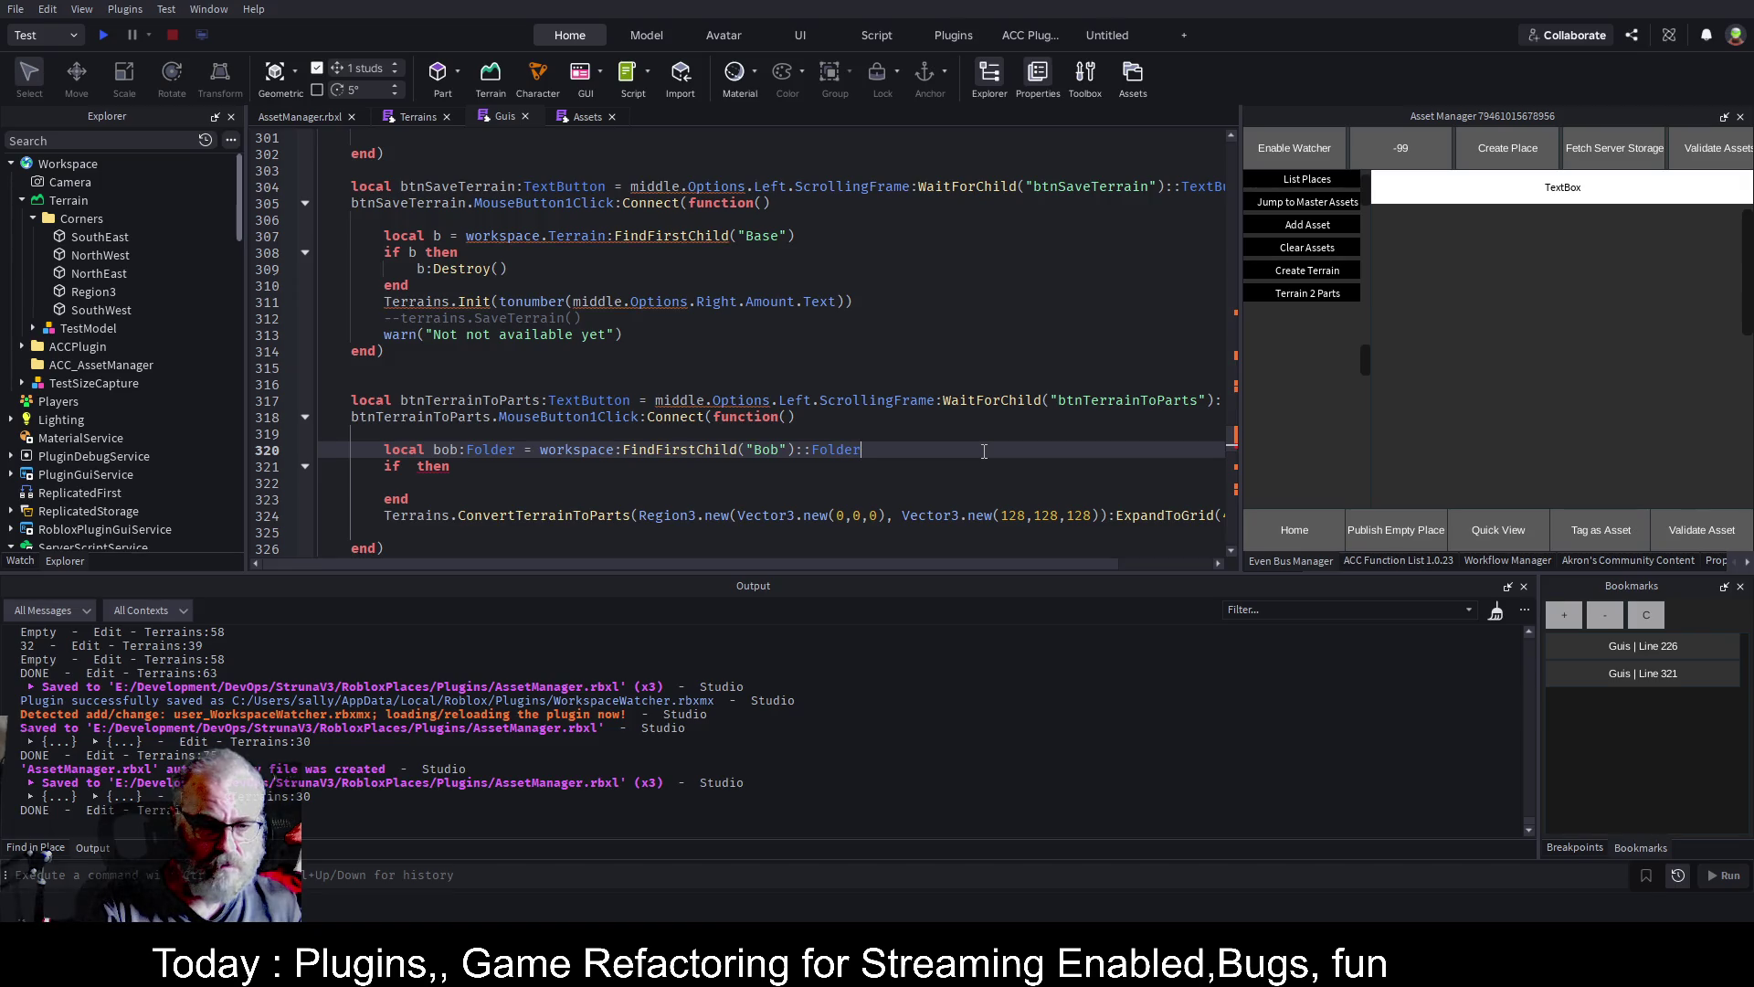
Make the block 'if bob then bob:ClearAllChildren() end' and save the script
{"action": "key", "text": "Down"}
{"action": "type", "text": "bob"}
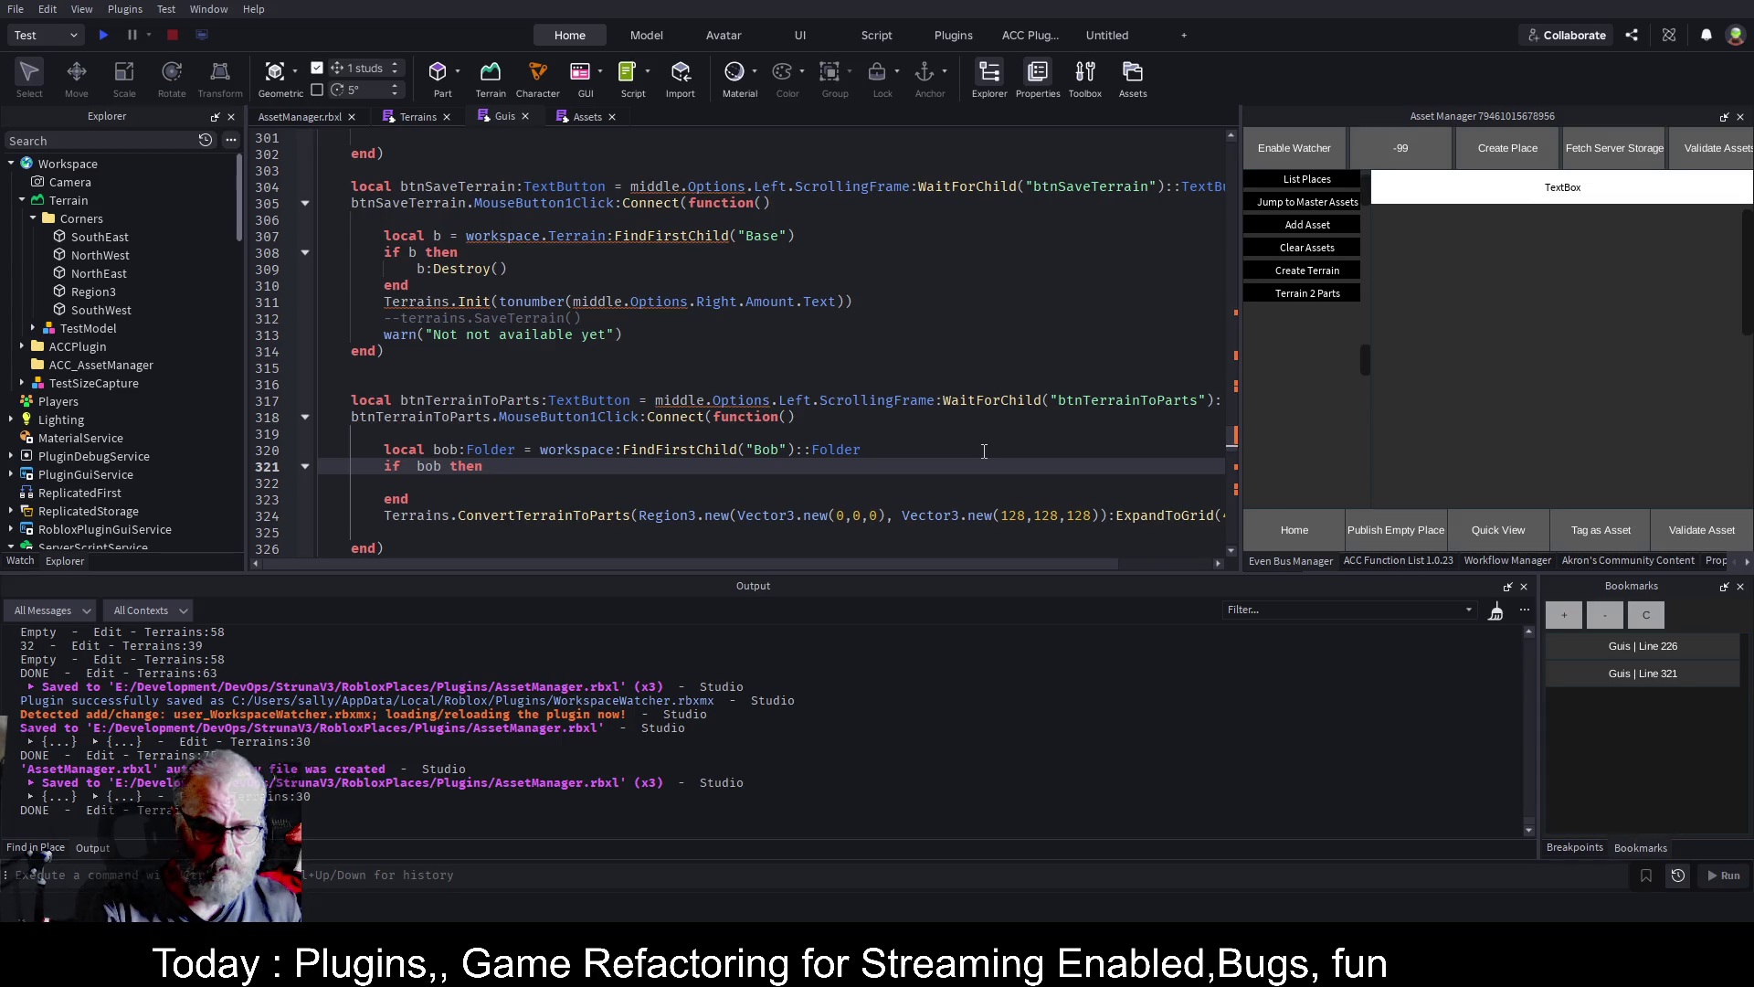
{"action": "key", "text": "Return"}
{"action": "type", "text": "bob:Cle"}
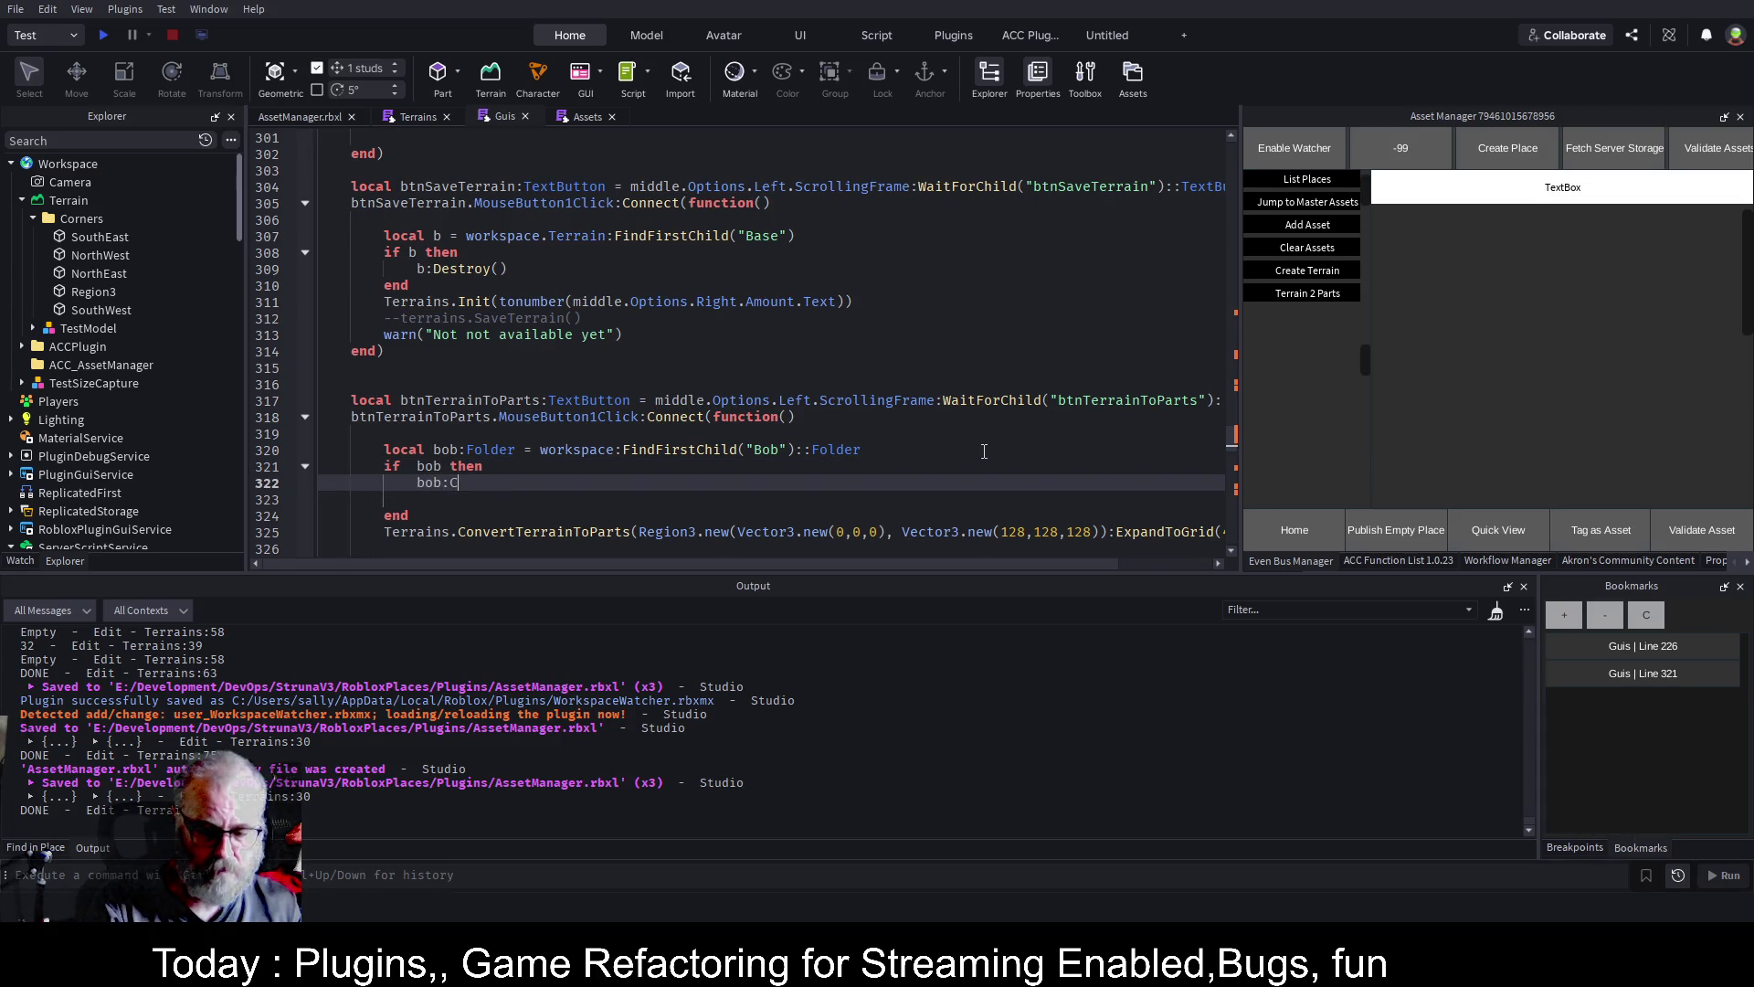
{"action": "key", "text": "Tab"}
{"action": "key", "text": "Down"}
{"action": "key", "text": "Down"}
{"action": "key", "text": "Down"}
{"action": "key", "text": "ctrl+s"}
{"action": "key", "text": "ctrl+s"}
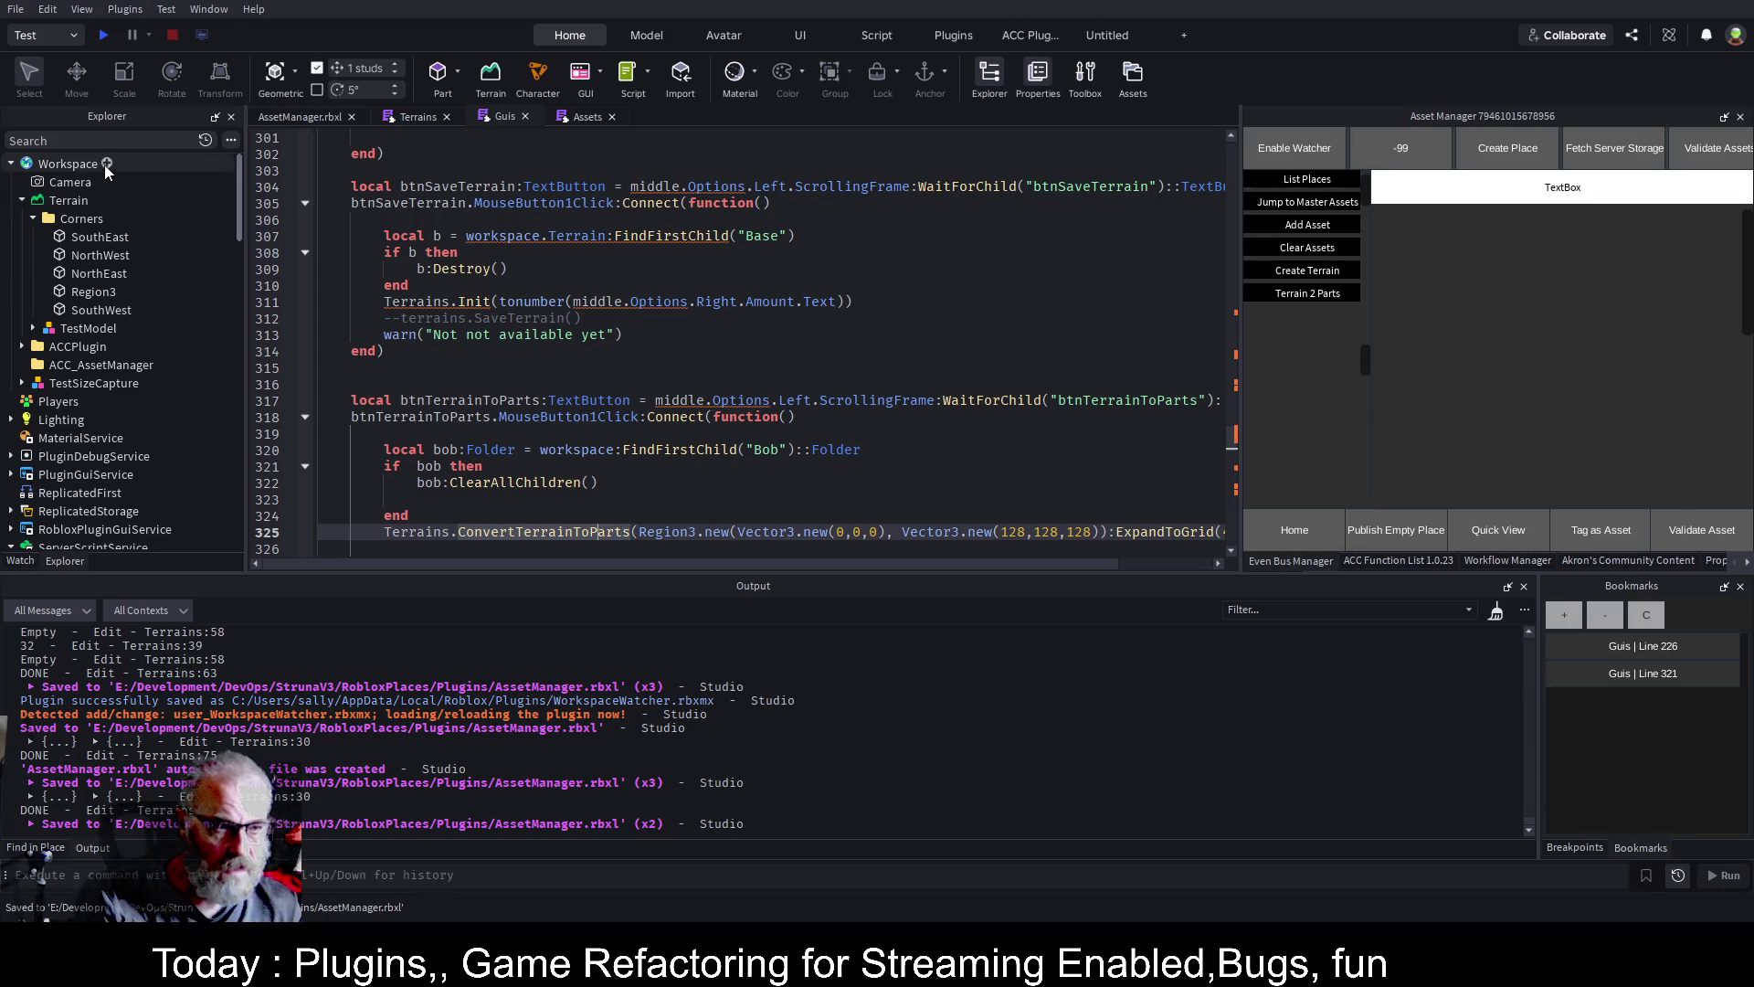
Create a new folder named Bob inside Workspace
{"action": "left_click", "coordinate": [102, 164]}
{"action": "key", "text": "ctrl+alt+g"}
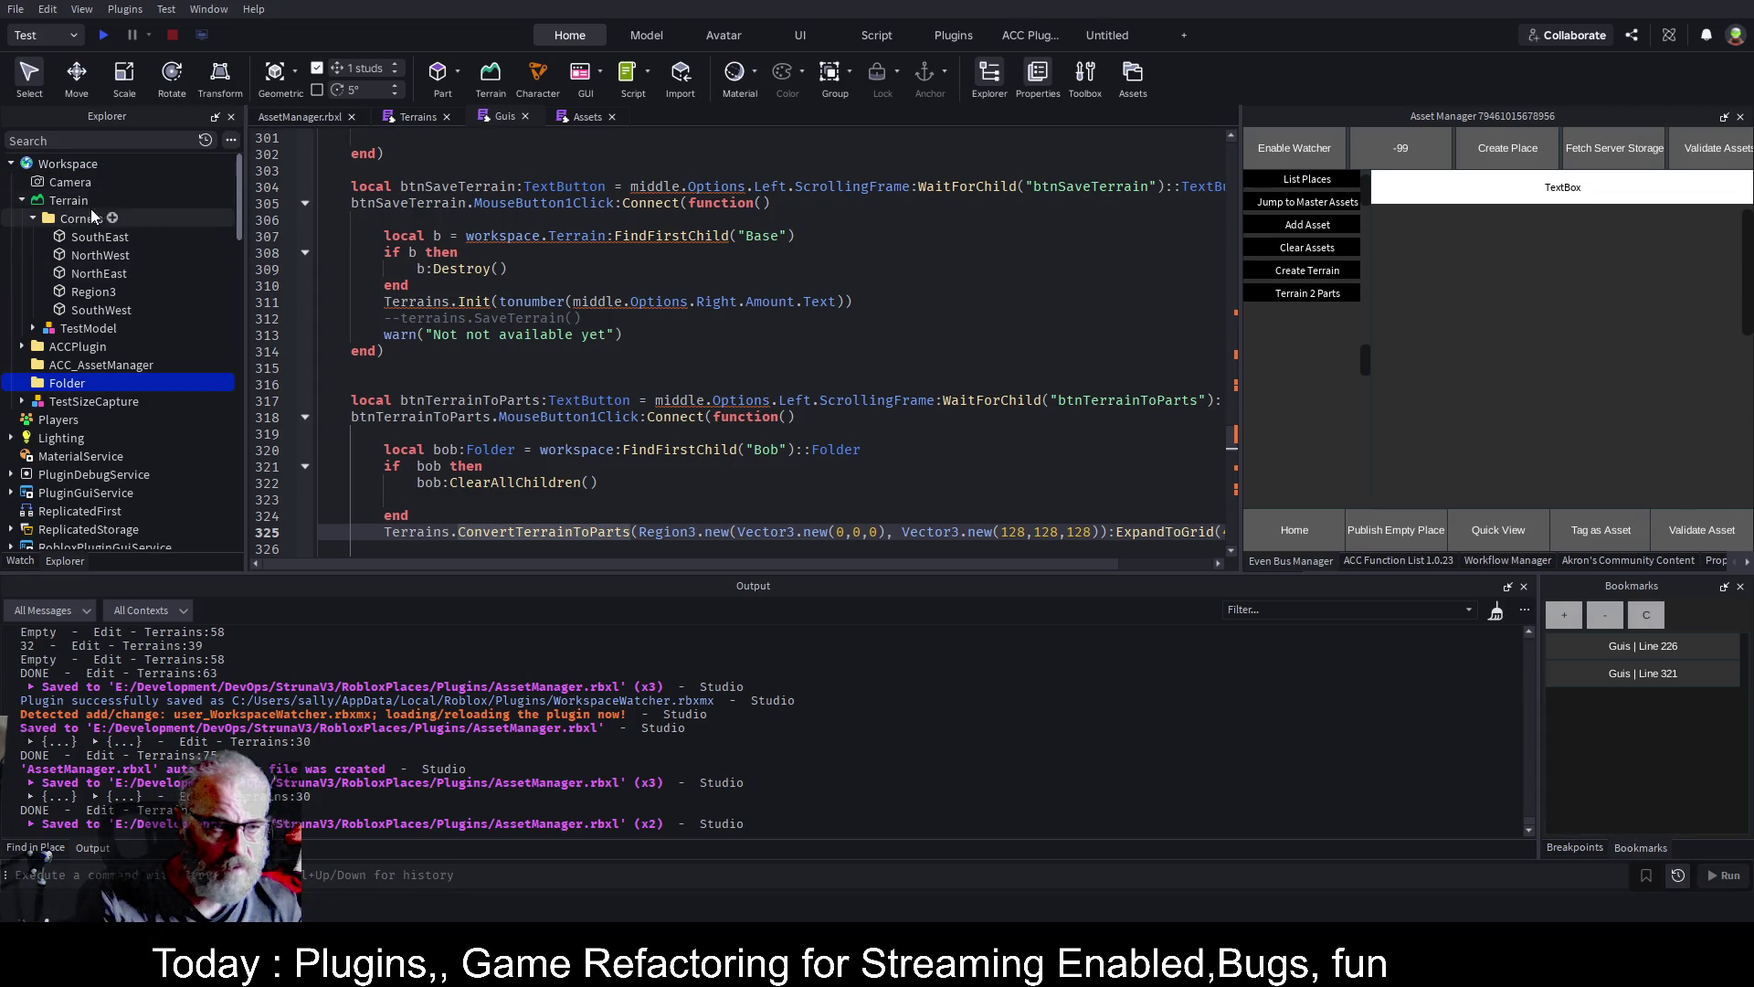
{"action": "type", "text": "Bob"}
{"action": "key", "text": "Return"}
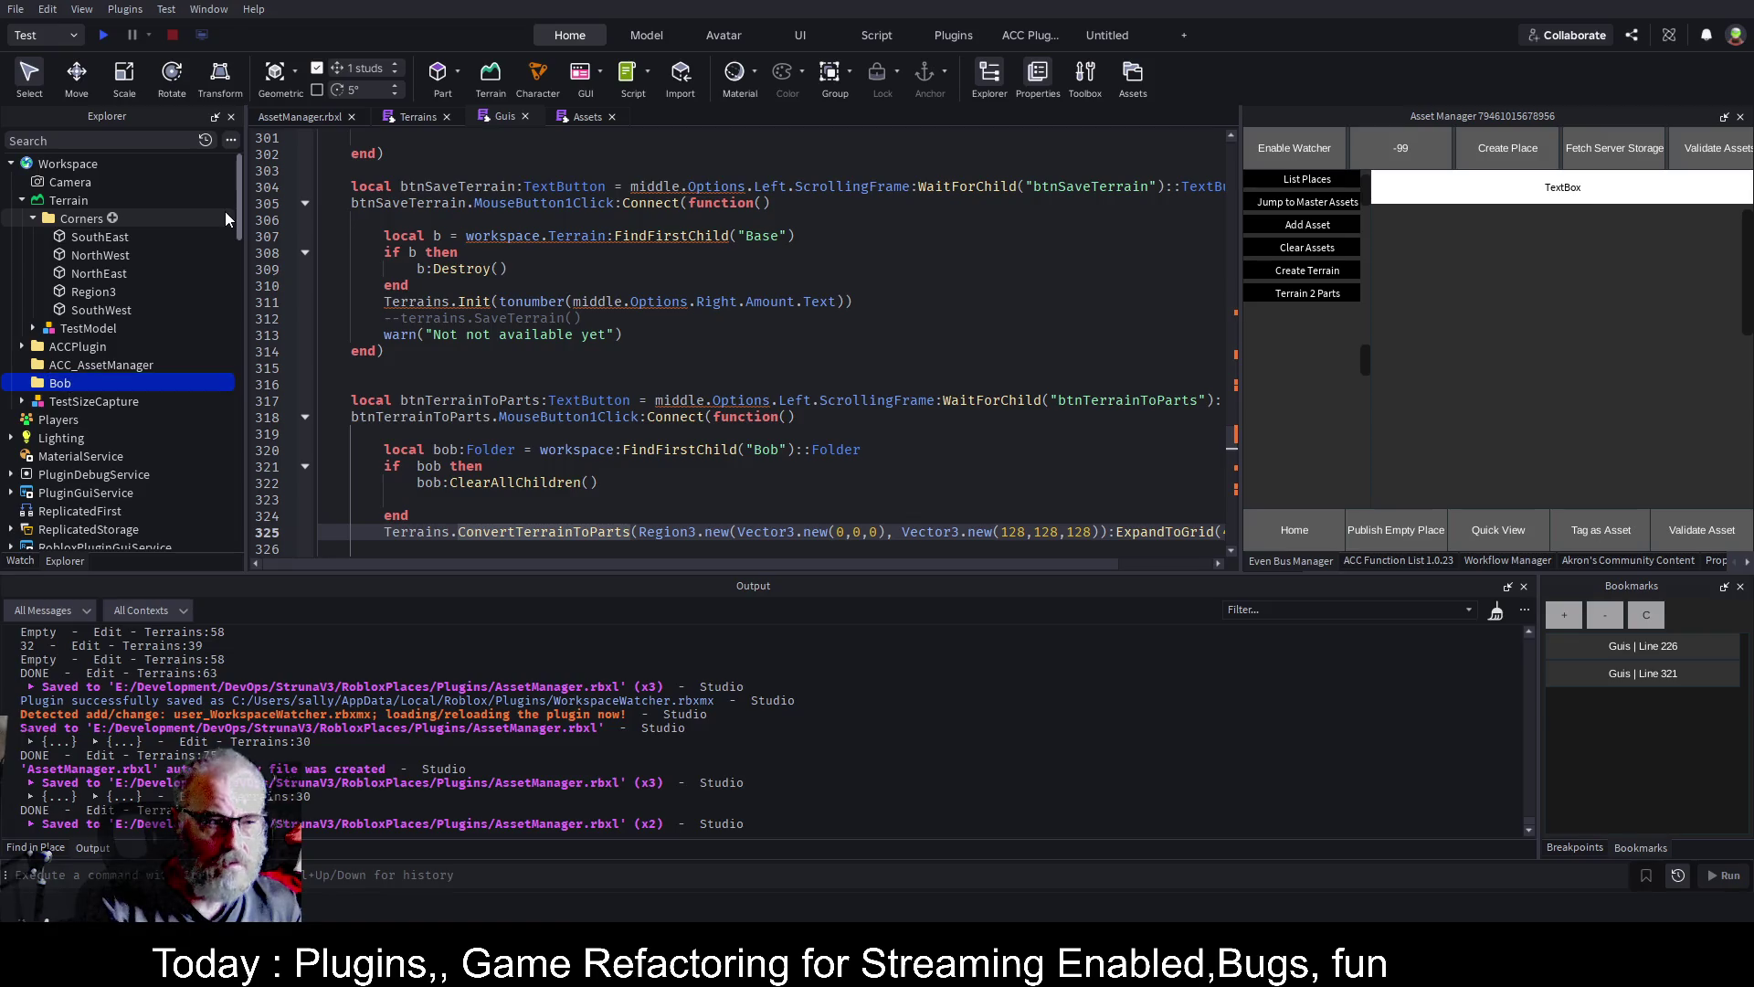
With the WorkspaceWatcher folder selected, run the plugin's Terrain 2 Parts conversion
{"action": "scroll", "coordinate": [188, 376], "scroll_direction": "down", "scroll_amount": 3}
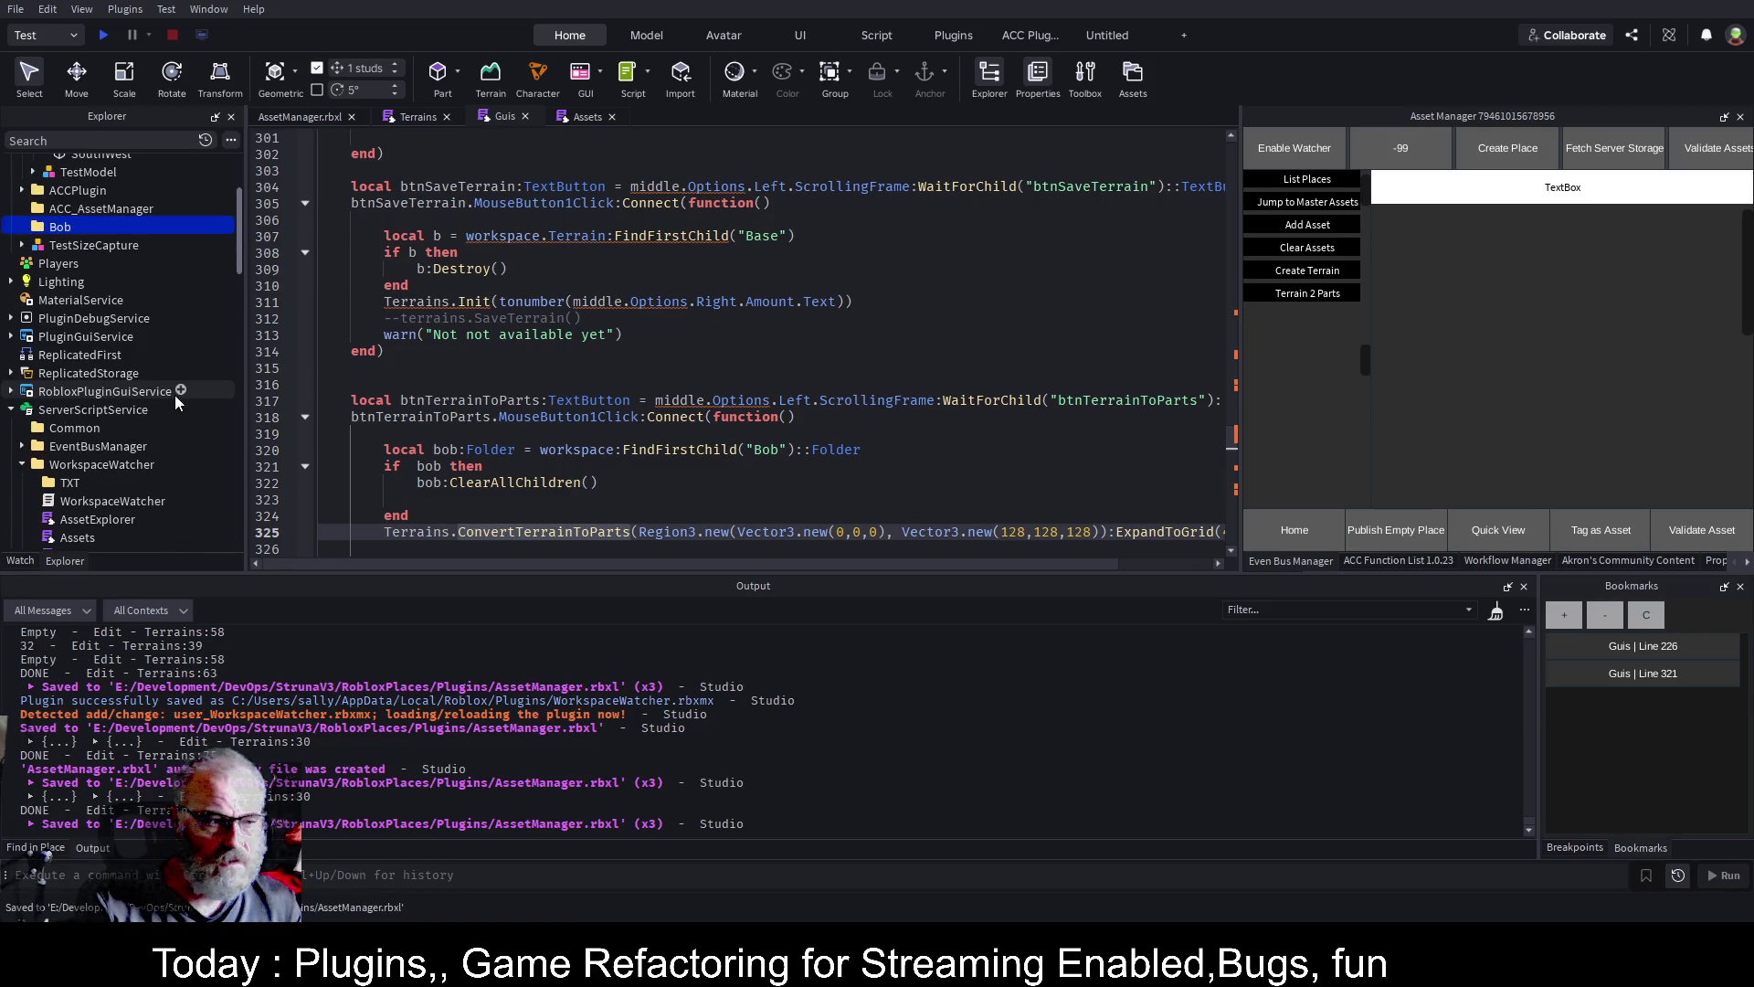
{"action": "left_click", "coordinate": [126, 464]}
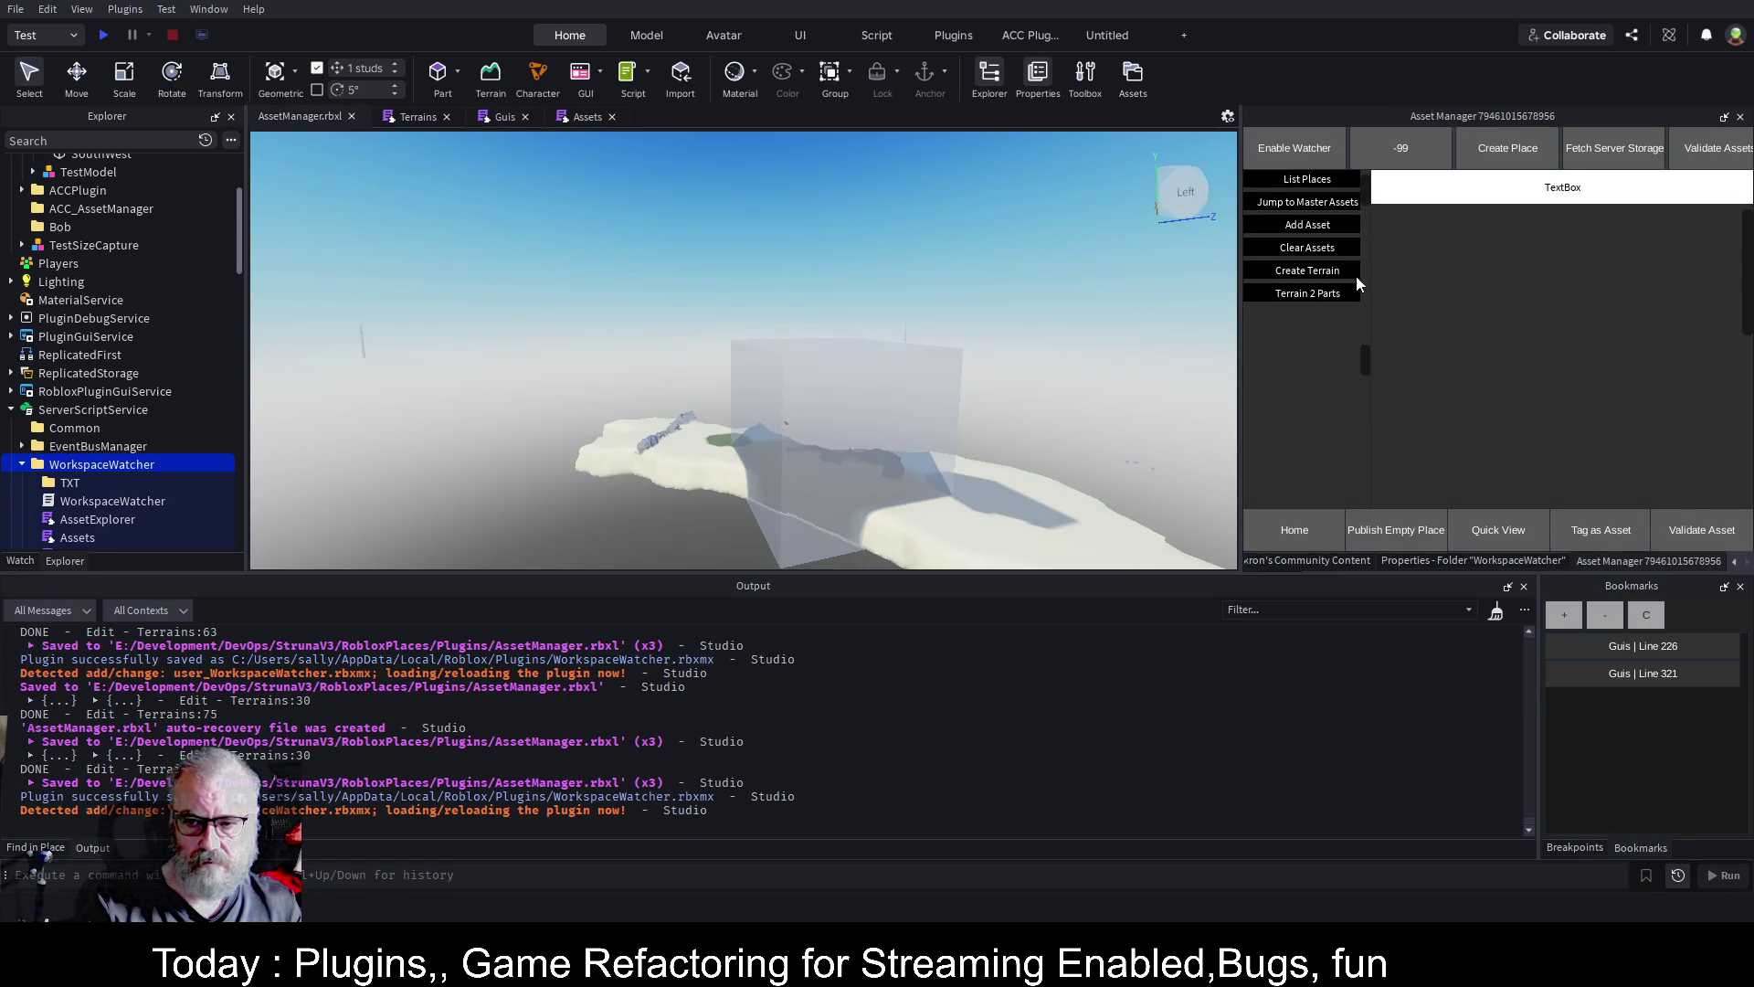
{"action": "left_click", "coordinate": [1321, 293]}
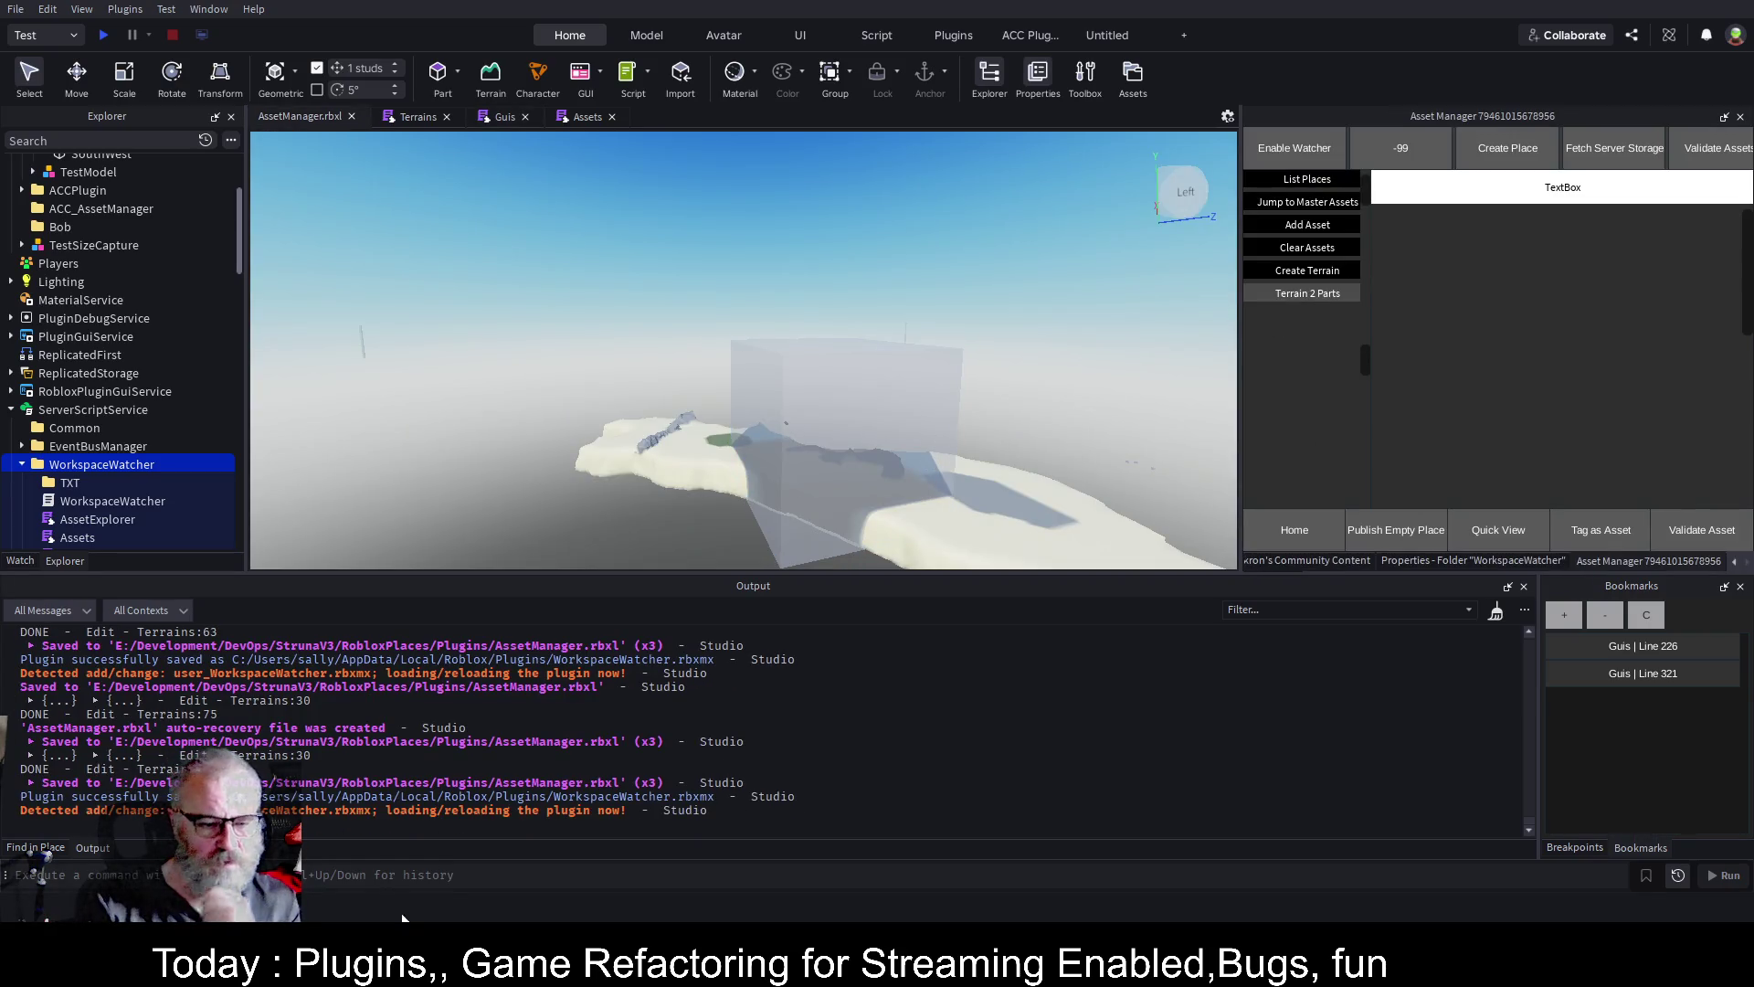
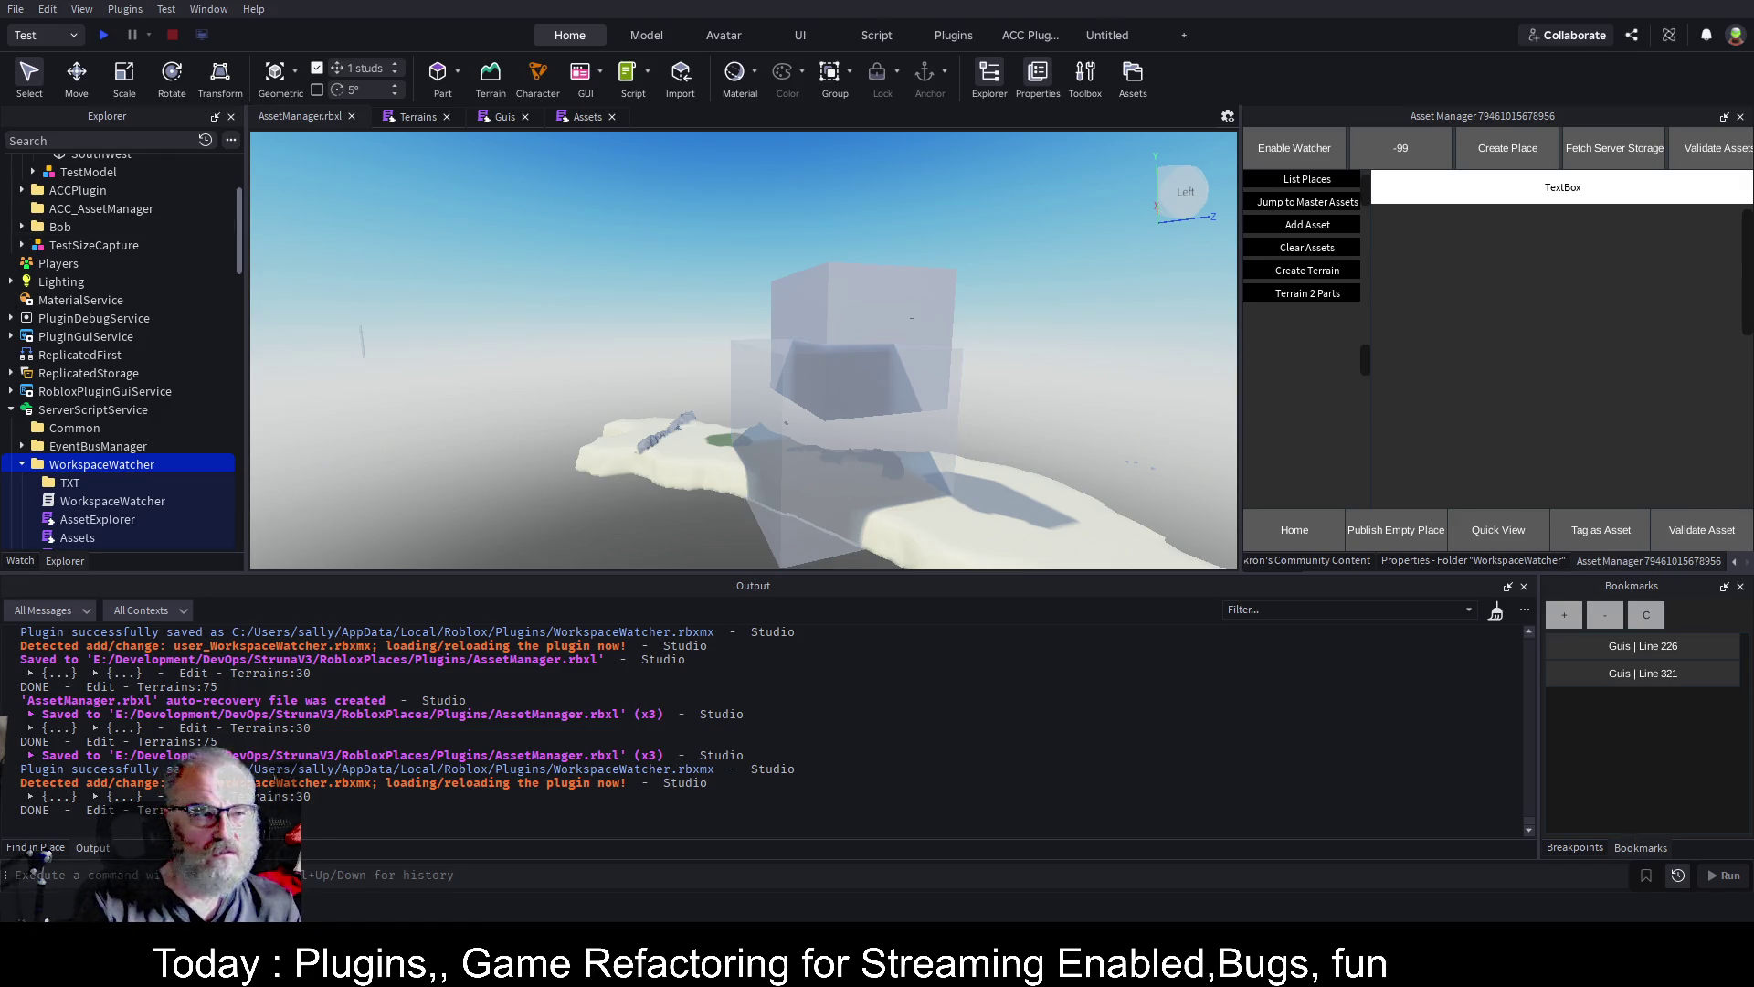
Expand the Bob folder to show its Parts and bring up the Terrains script
{"action": "scroll", "coordinate": [92, 274], "scroll_direction": "up", "scroll_amount": 3}
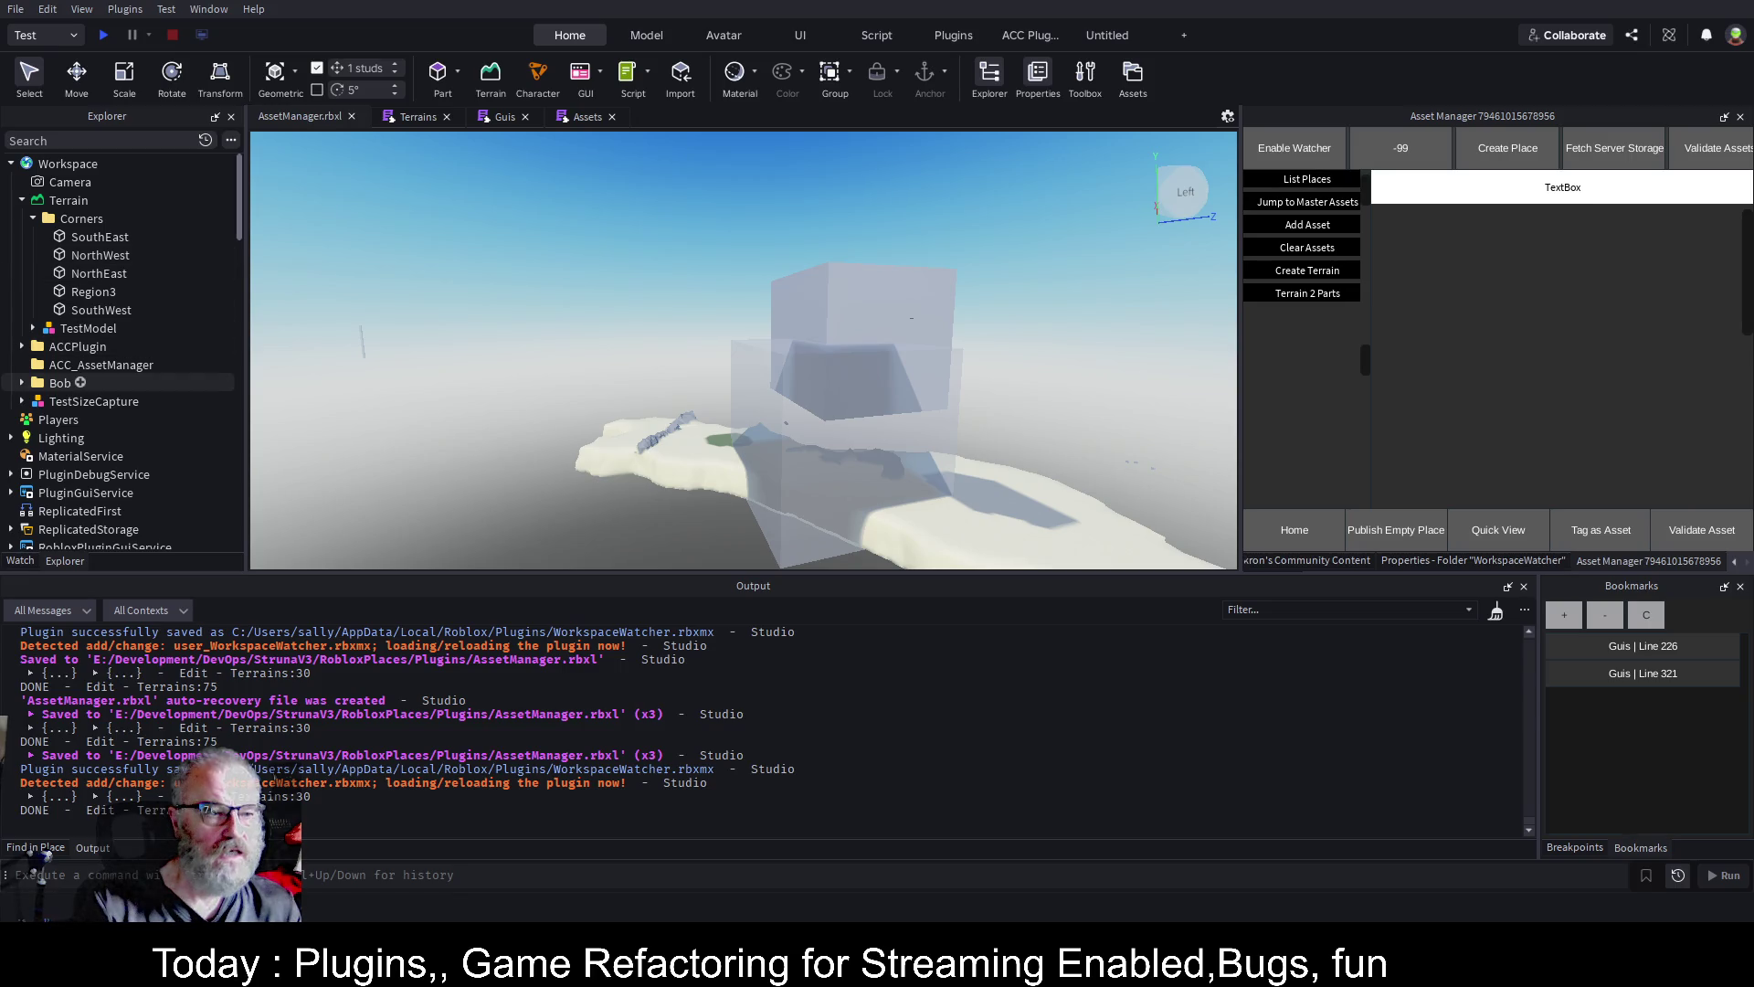
{"action": "left_click", "coordinate": [22, 383]}
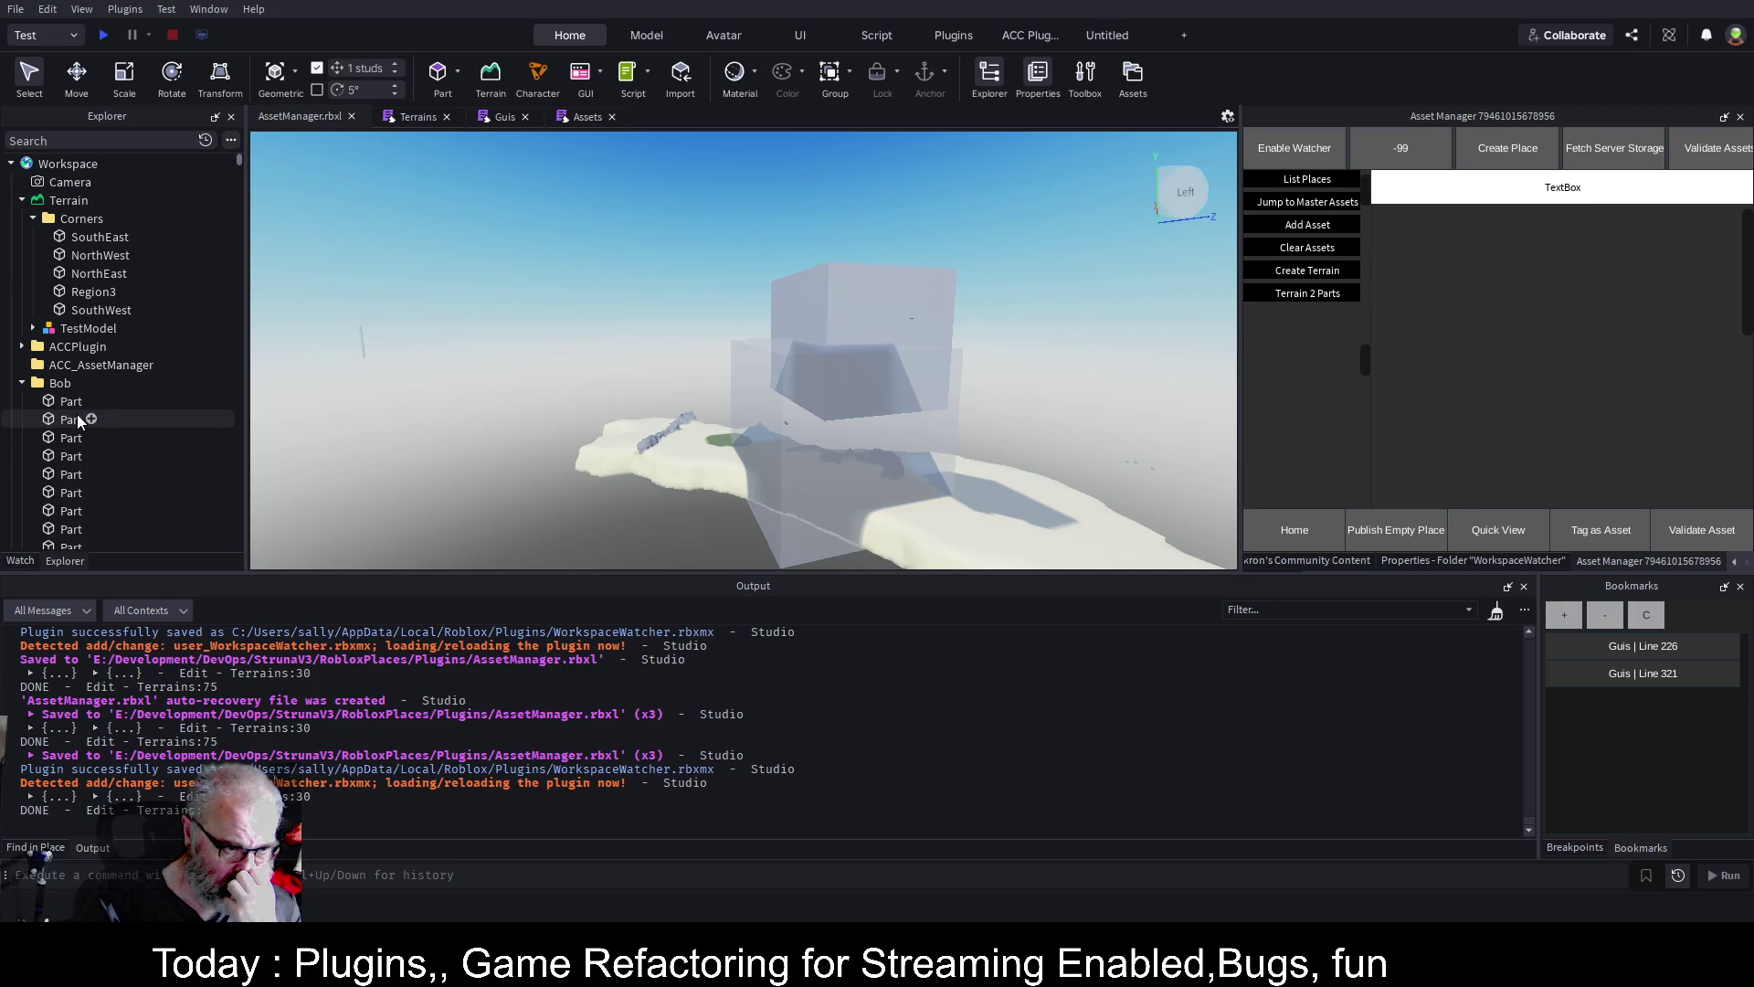
{"action": "left_click", "coordinate": [413, 117]}
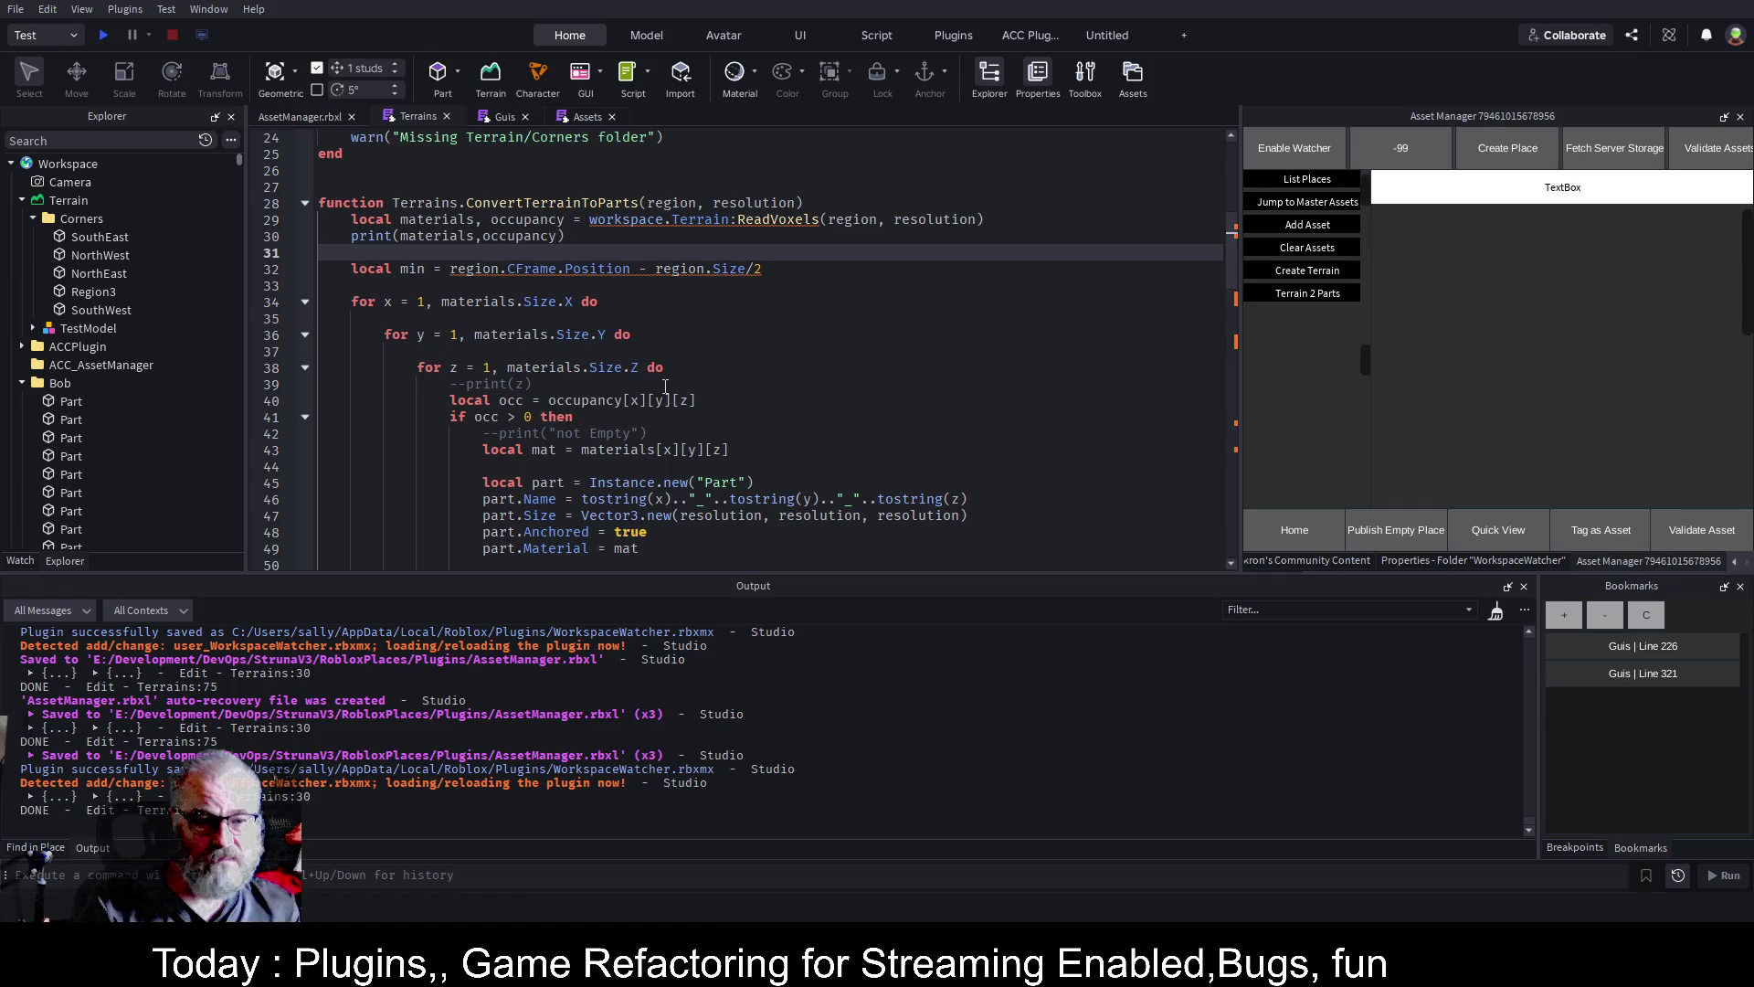
After line 60, name empty-voxel parts tostring(x).._tostring(y).._tostring(z), save, and collapse Bob
{"action": "scroll", "coordinate": [665, 387], "scroll_direction": "down", "scroll_amount": 4}
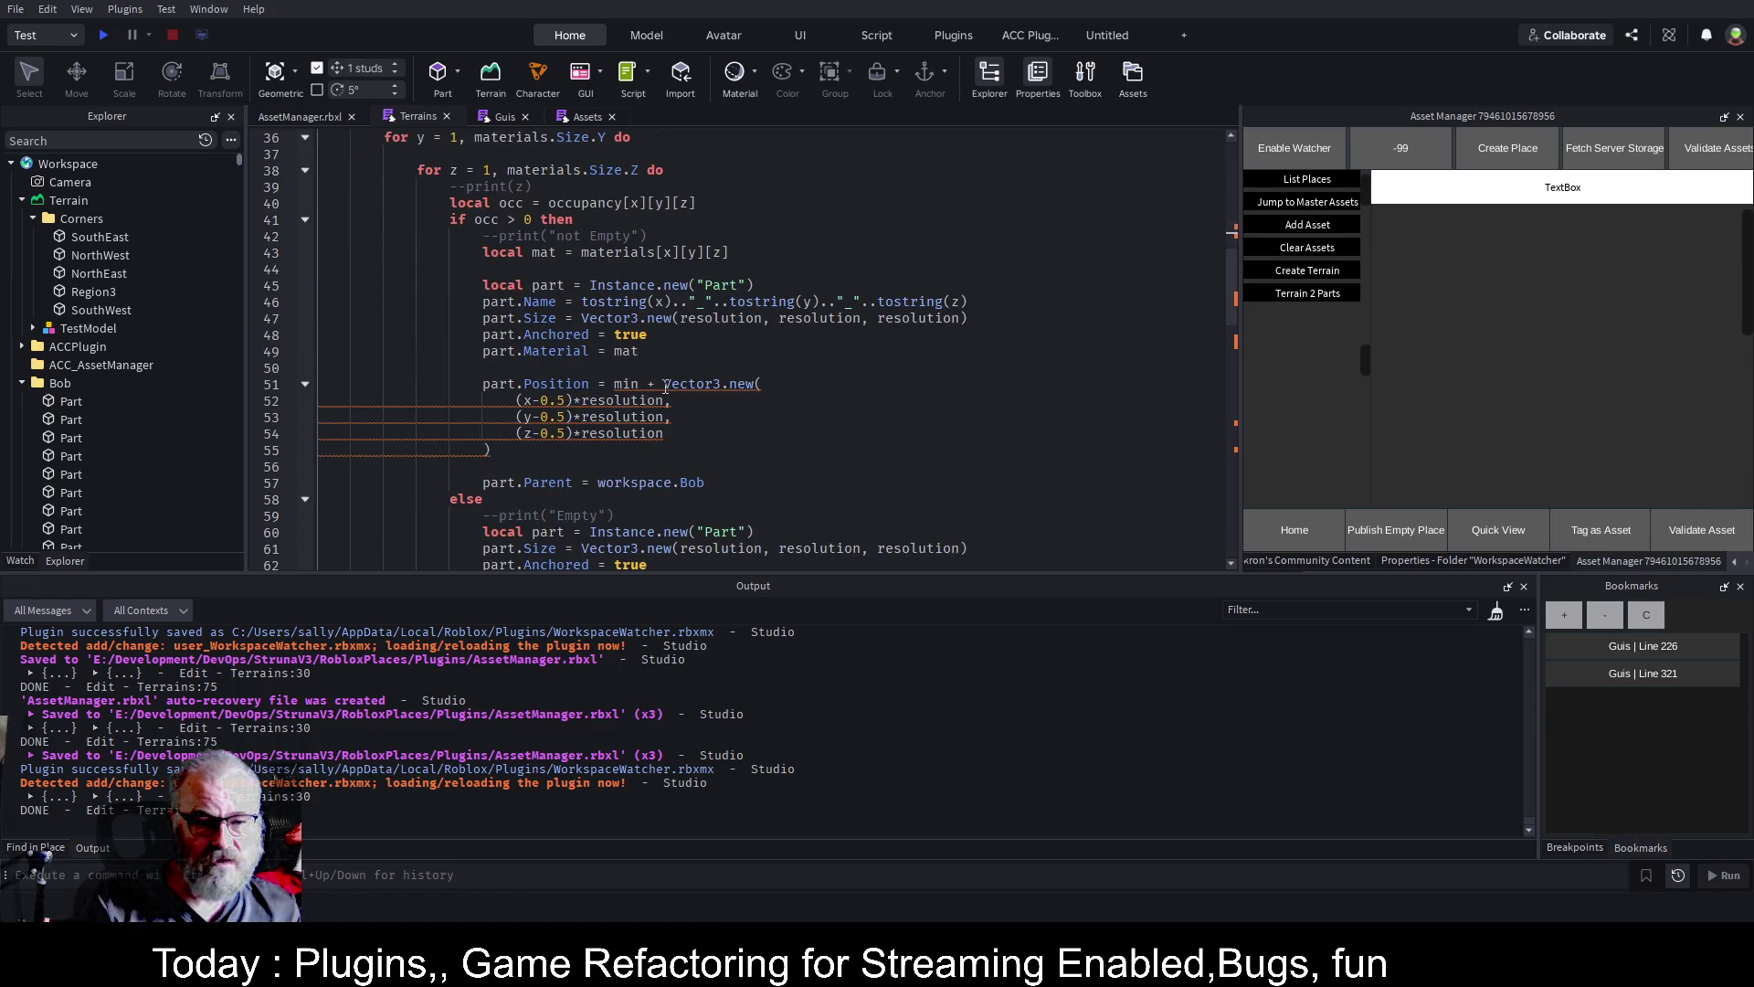
{"action": "scroll", "coordinate": [666, 386], "scroll_direction": "down", "scroll_amount": 3}
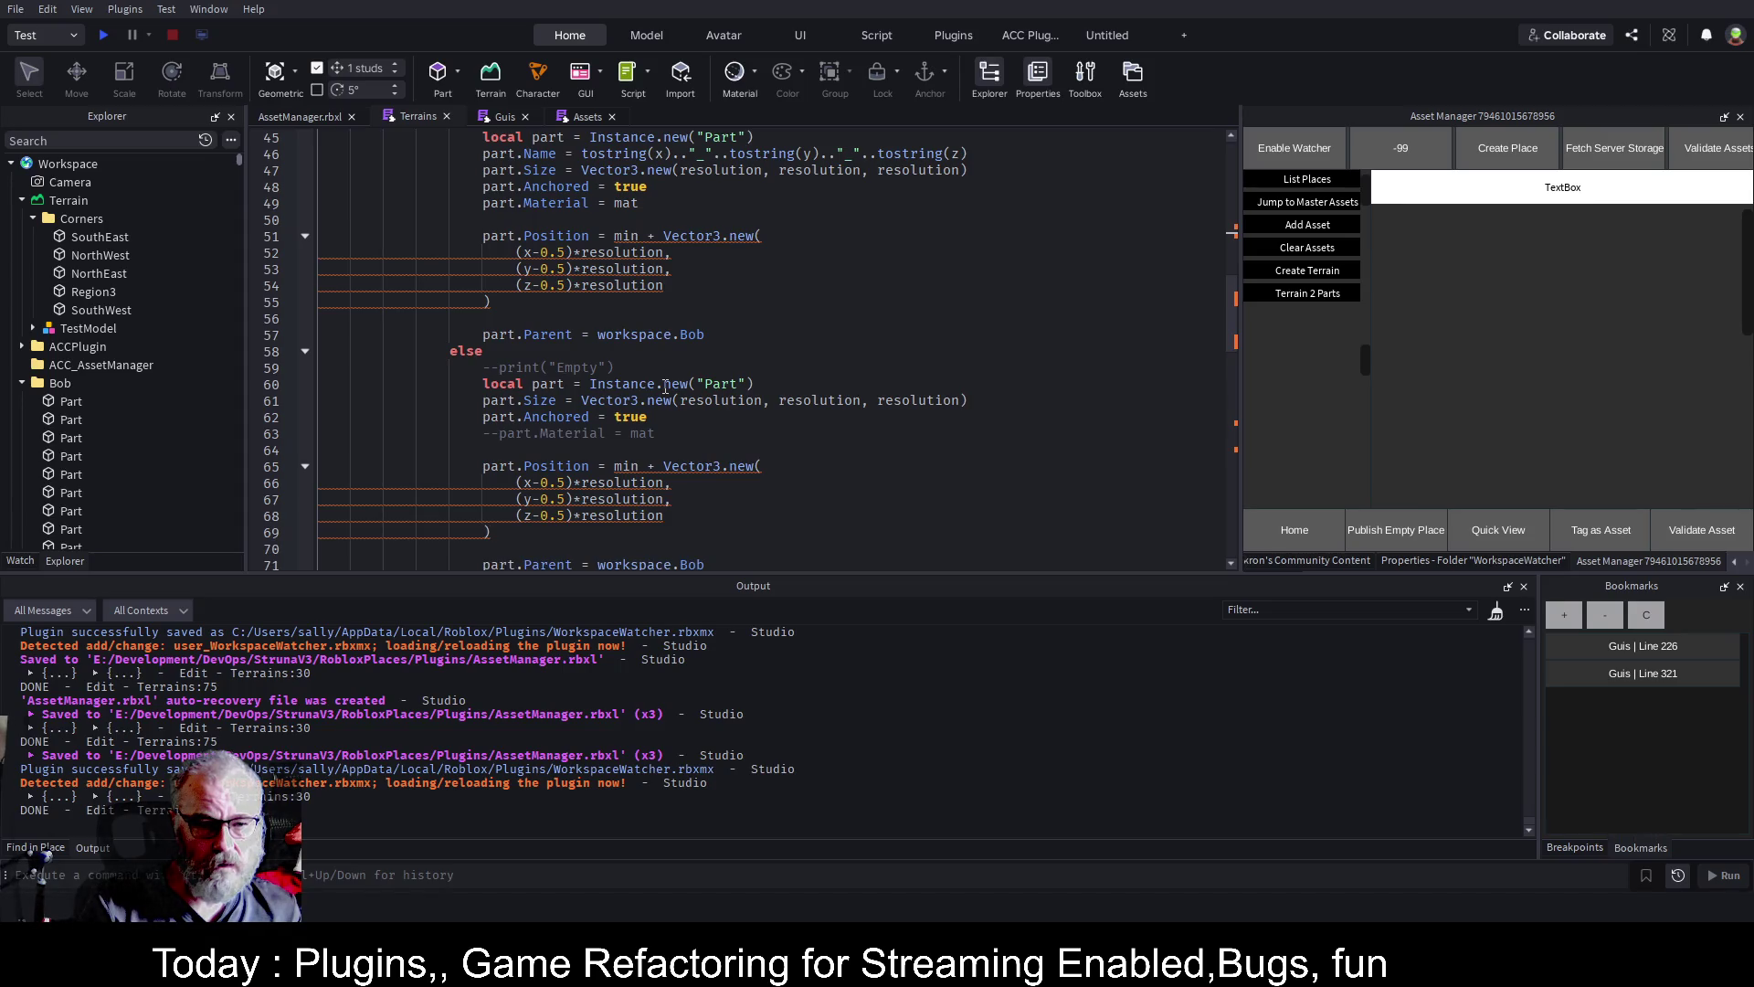
{"action": "scroll", "coordinate": [666, 387], "scroll_direction": "down", "scroll_amount": 2}
{"action": "scroll", "coordinate": [665, 387], "scroll_direction": "up", "scroll_amount": 2}
{"action": "left_click", "coordinate": [1114, 380]}
{"action": "key", "text": "Return"}
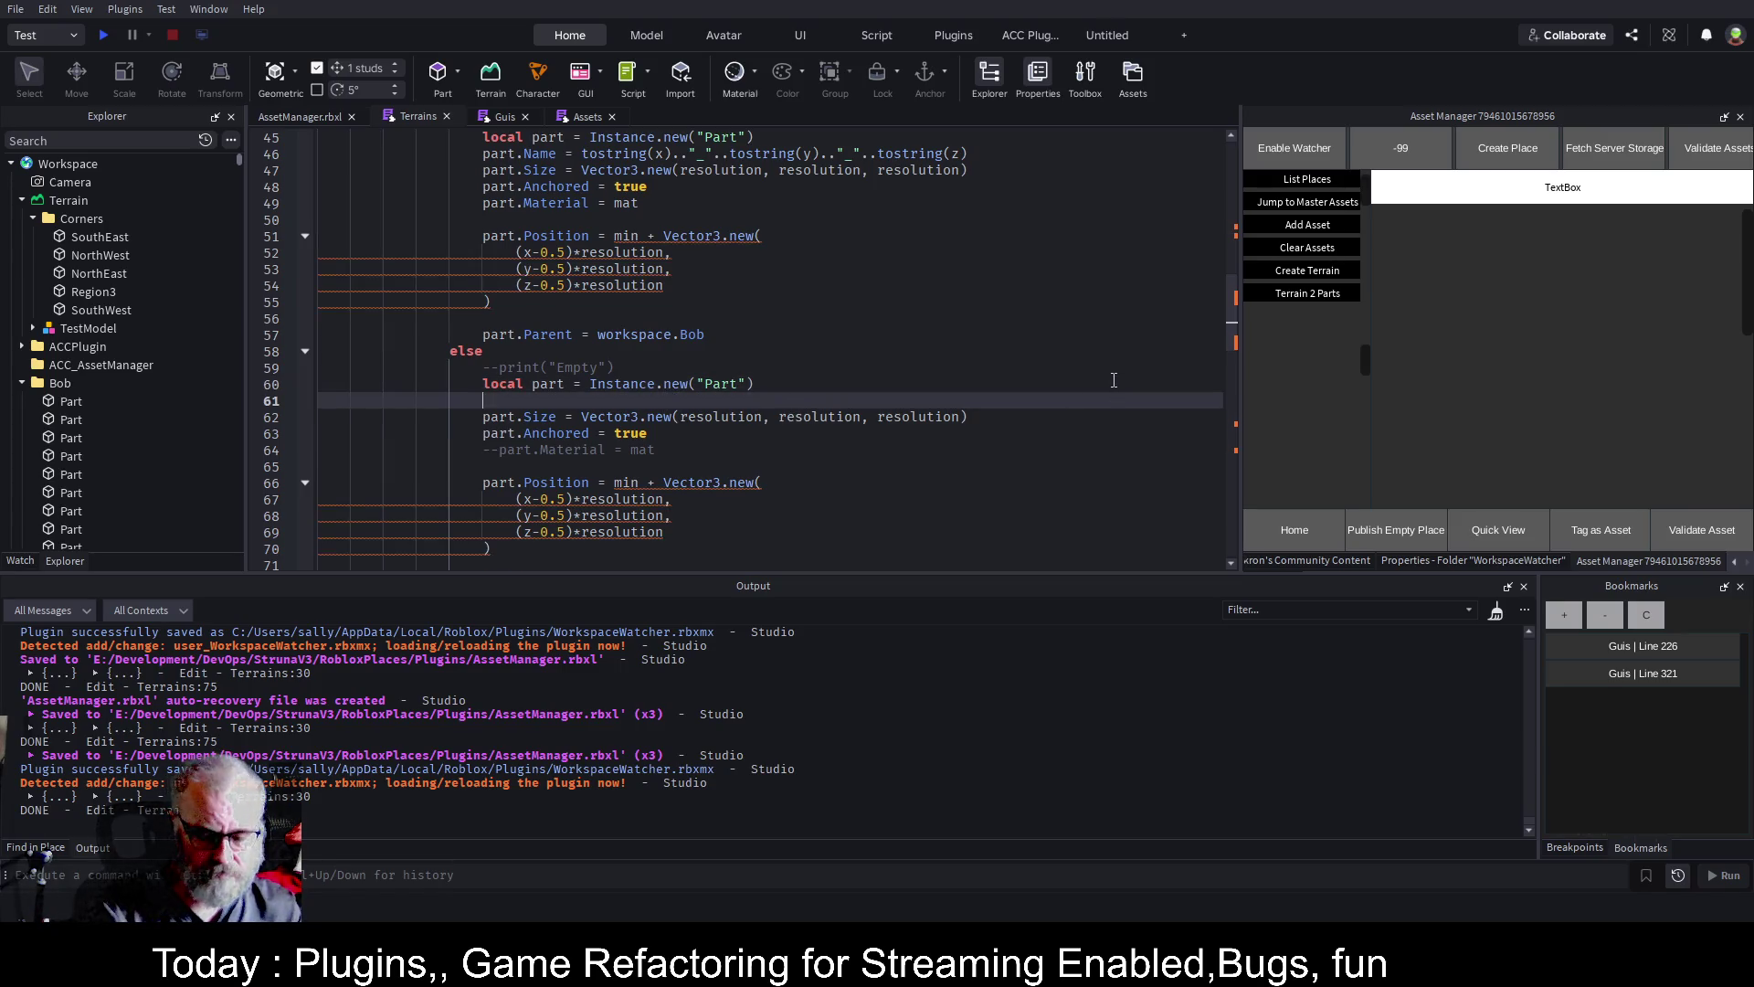
{"action": "type", "text": "part.Name="}
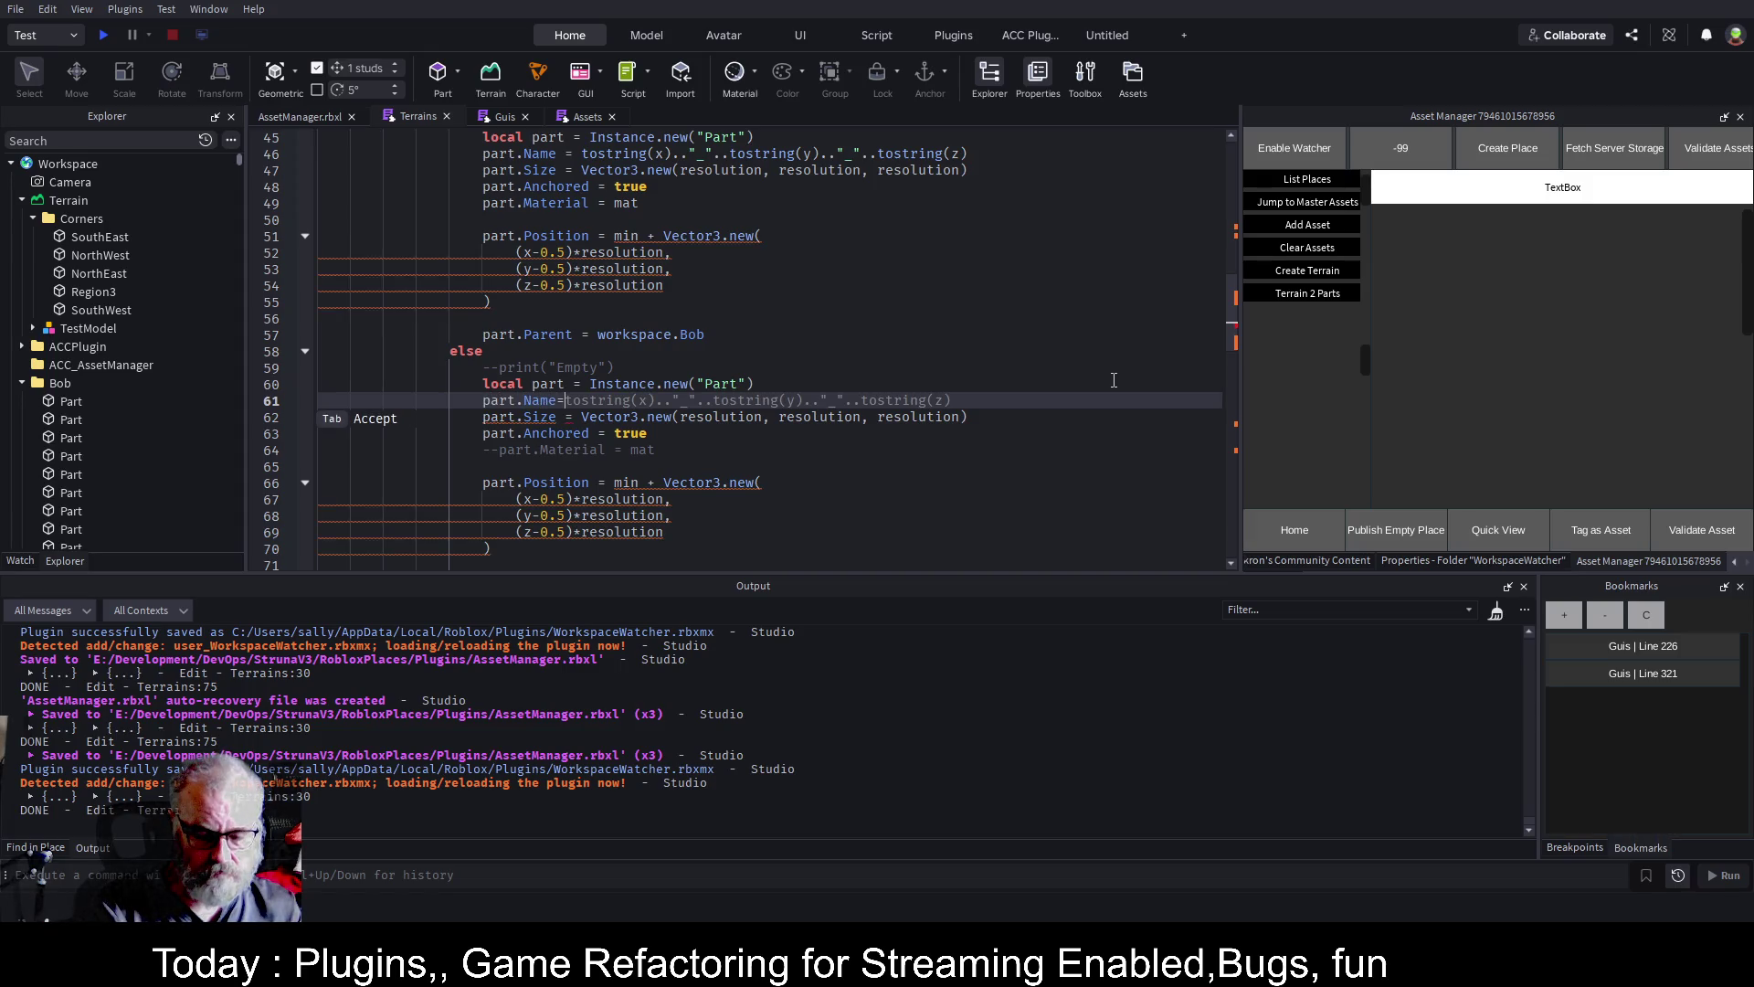
{"action": "type", "text": "to"}
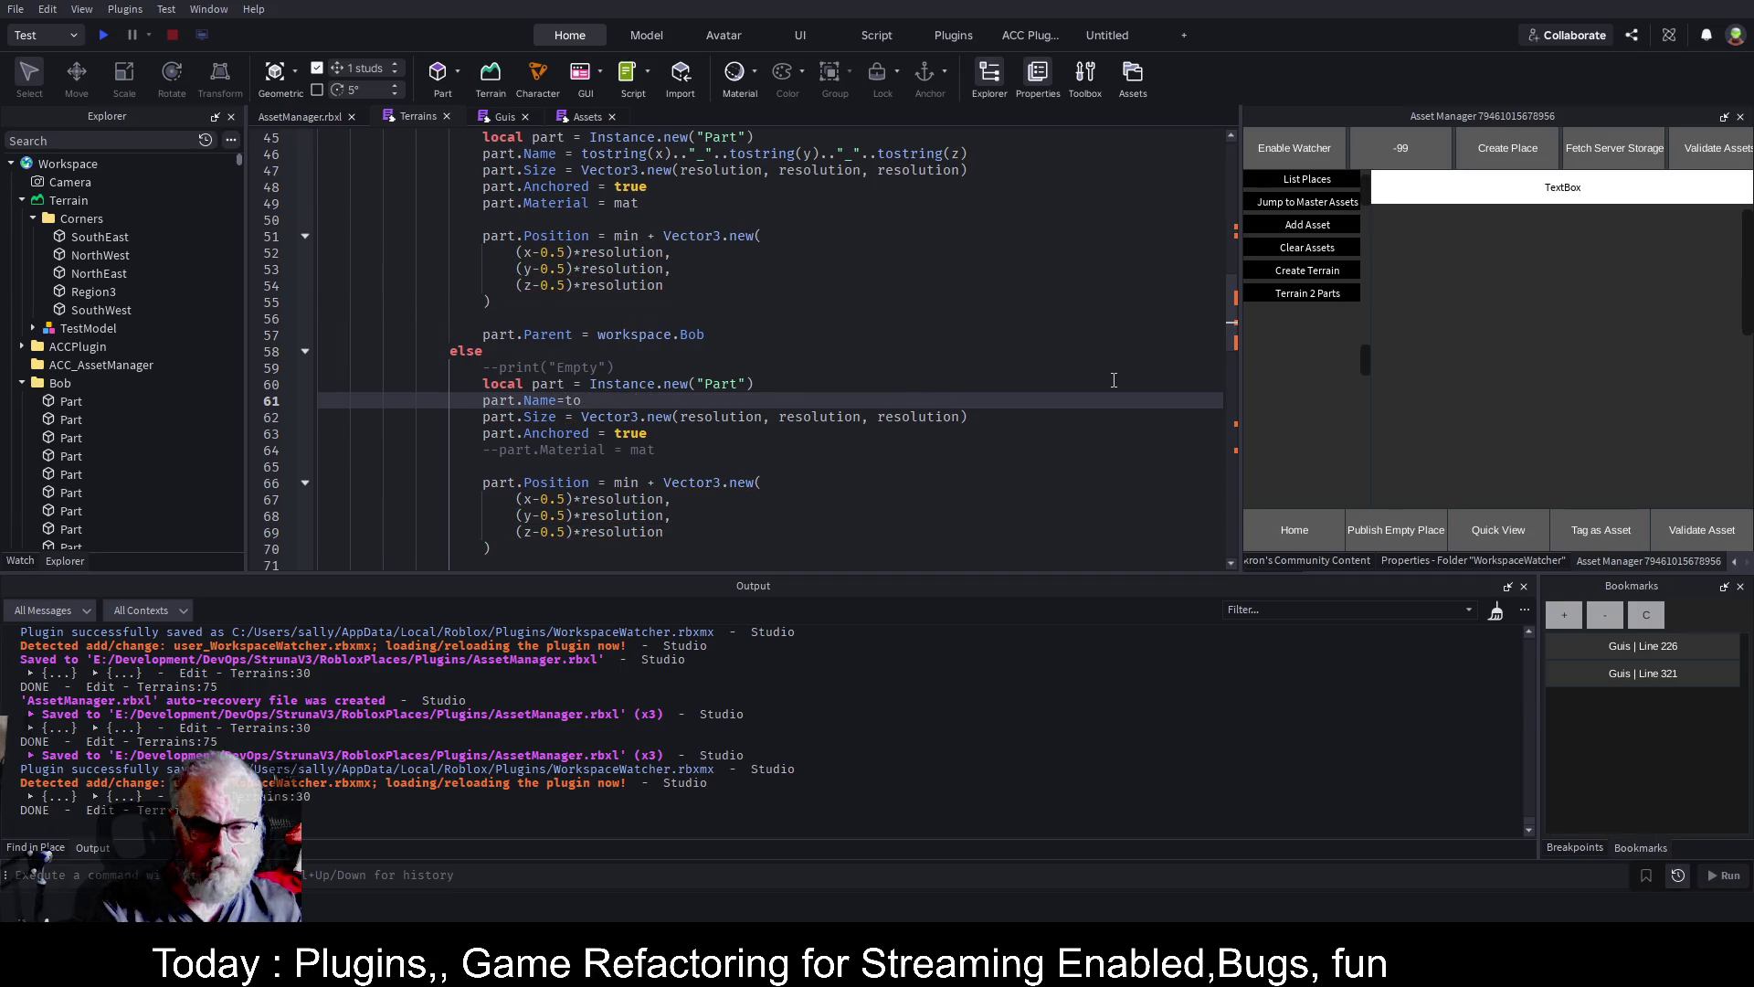
{"action": "type", "text": "string(x"}
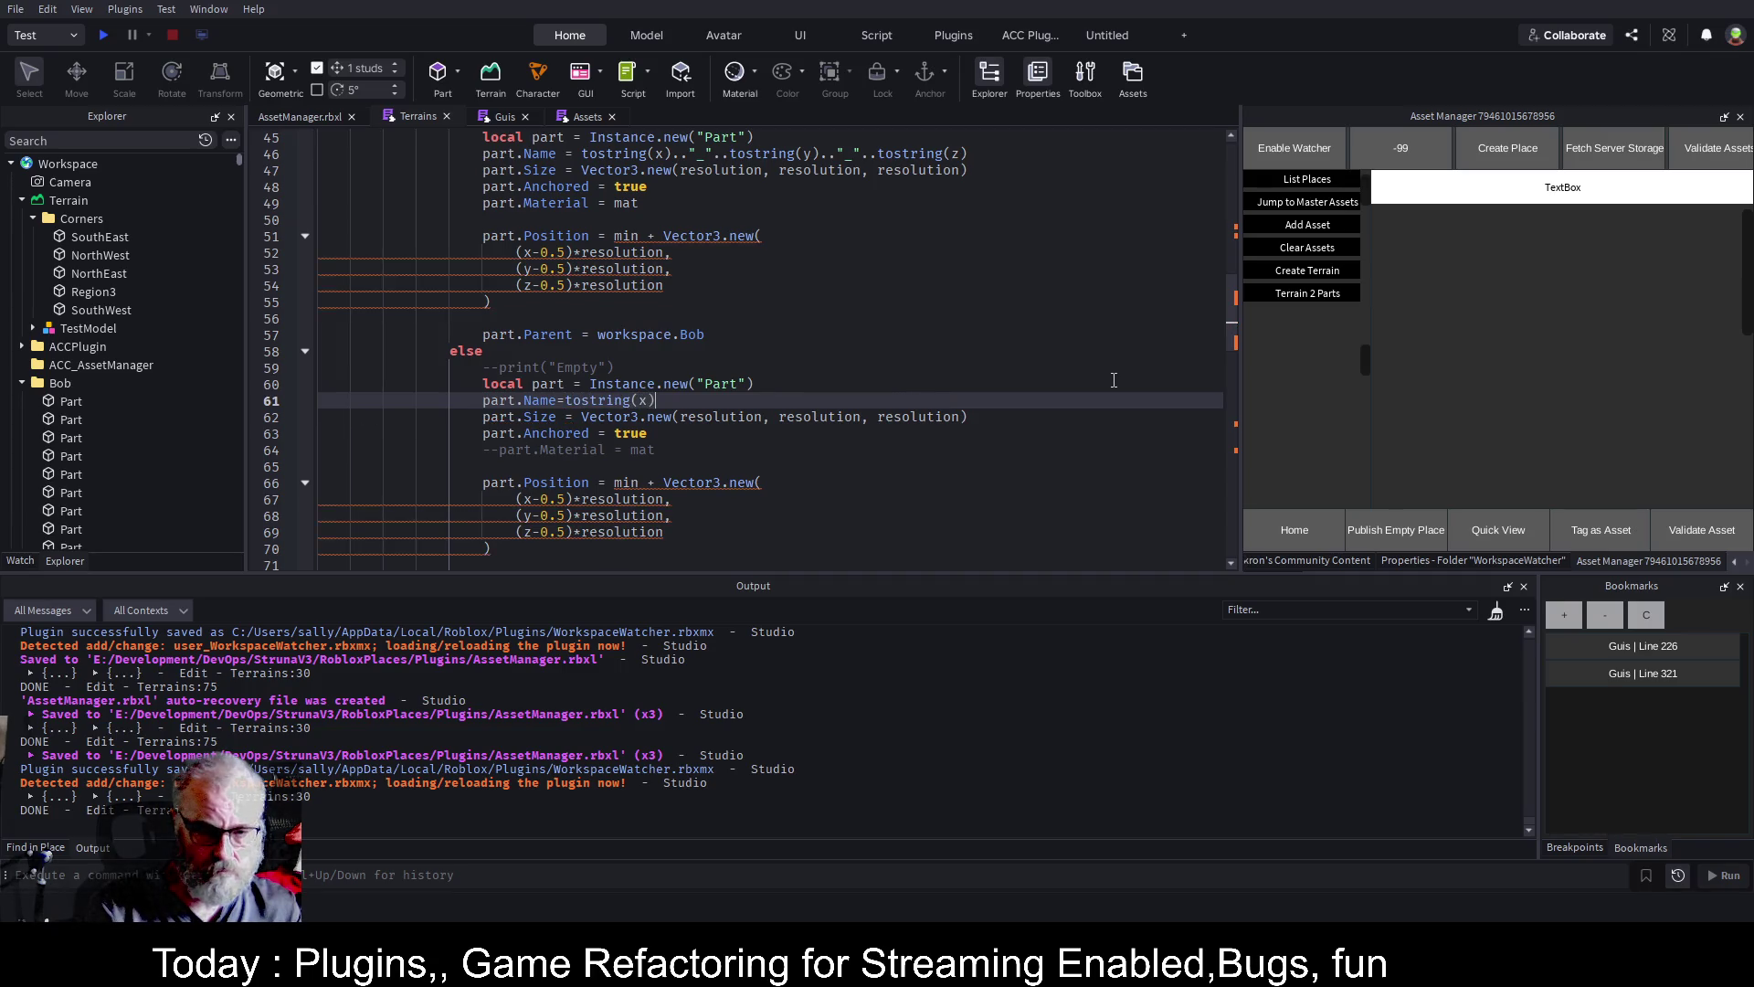
{"action": "type", "text": "..\"_\"..\"\""}
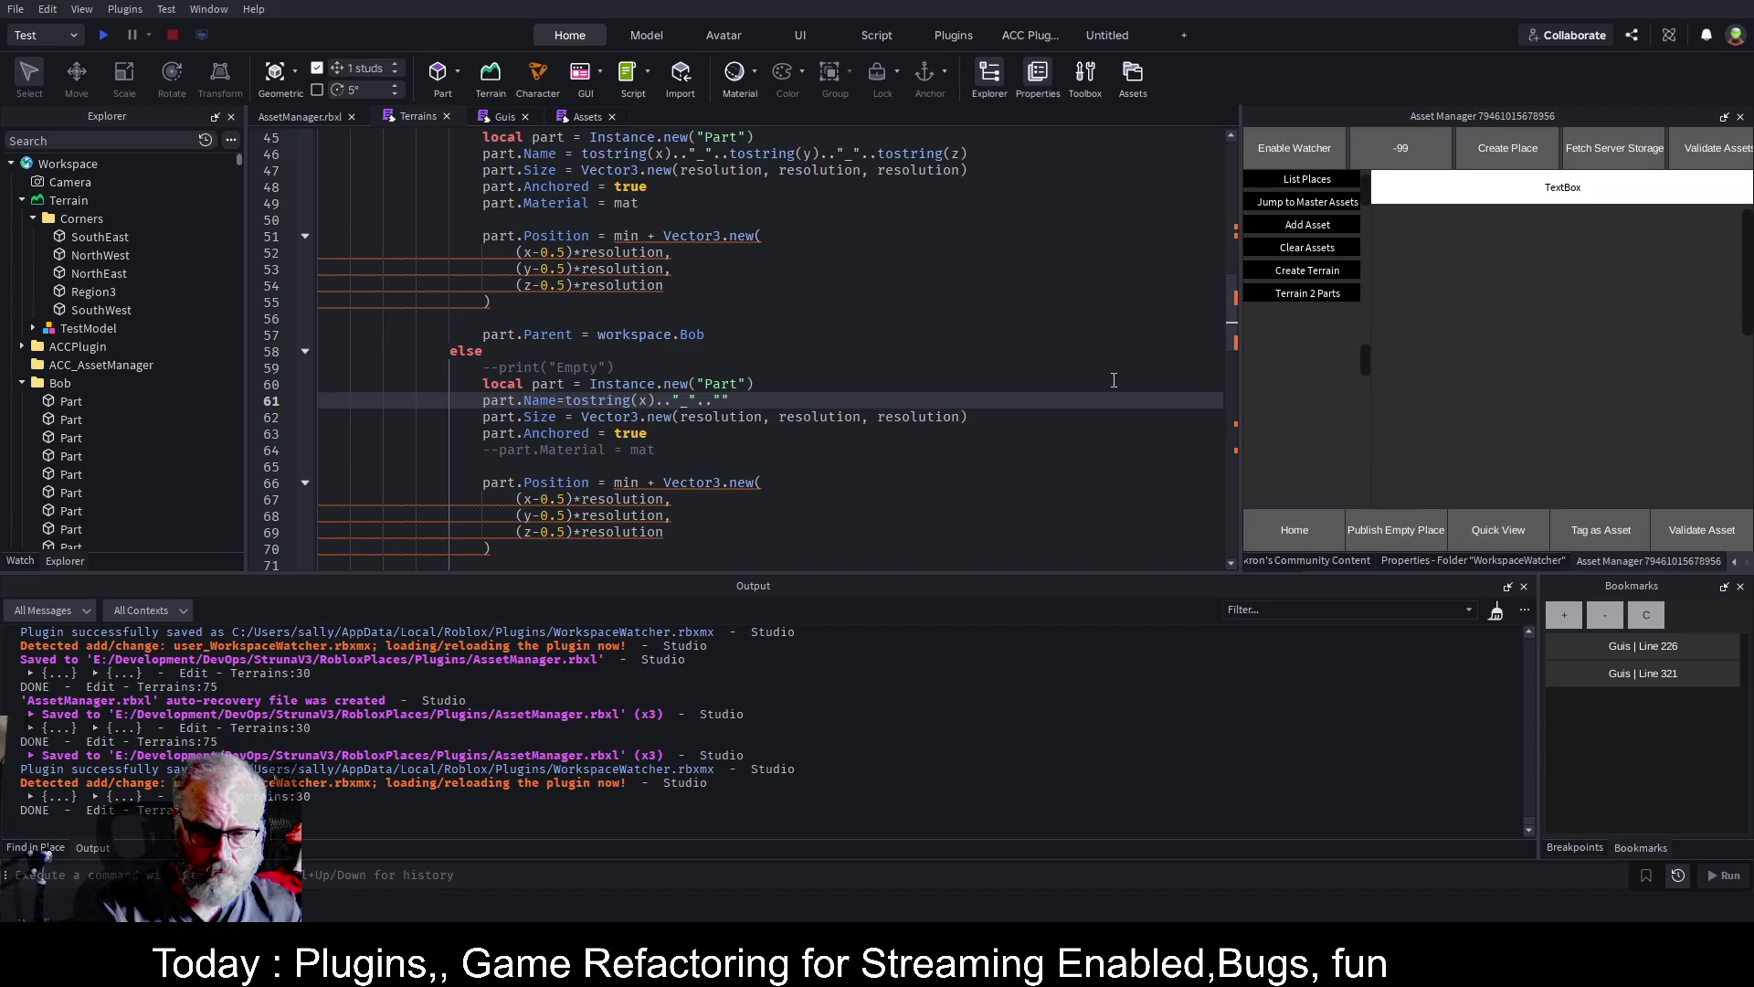
{"action": "type", "text": ".."}
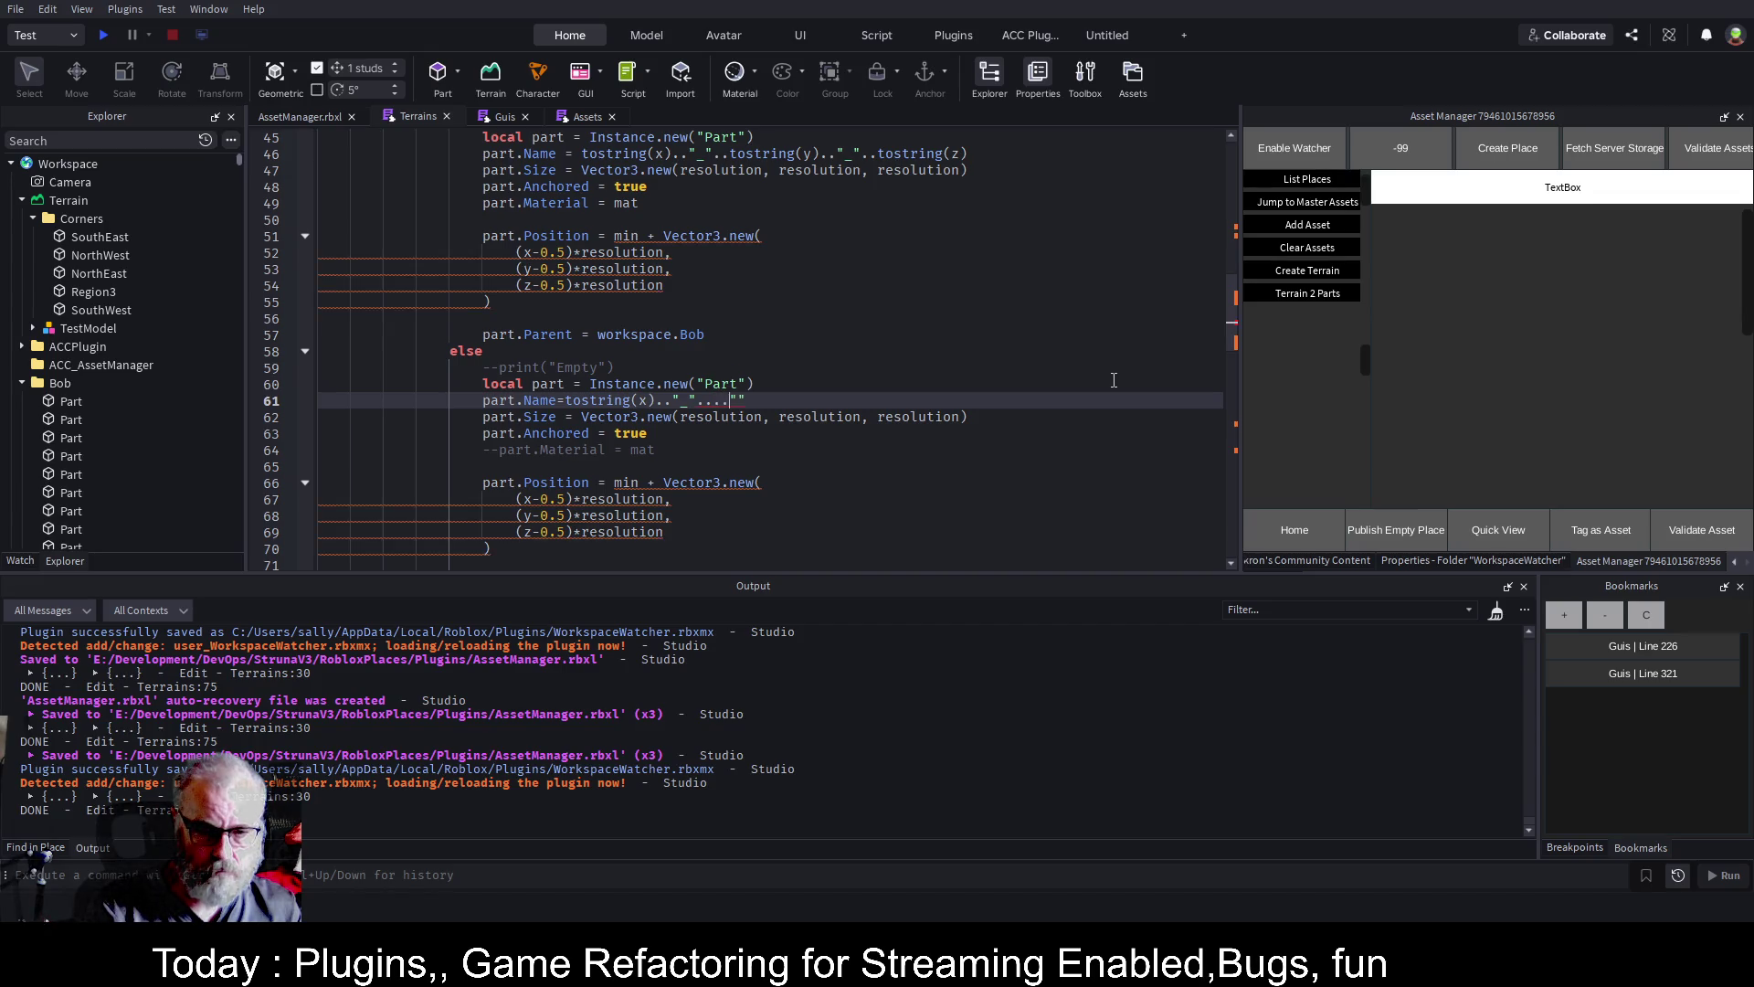
{"action": "type", "text": "_"}
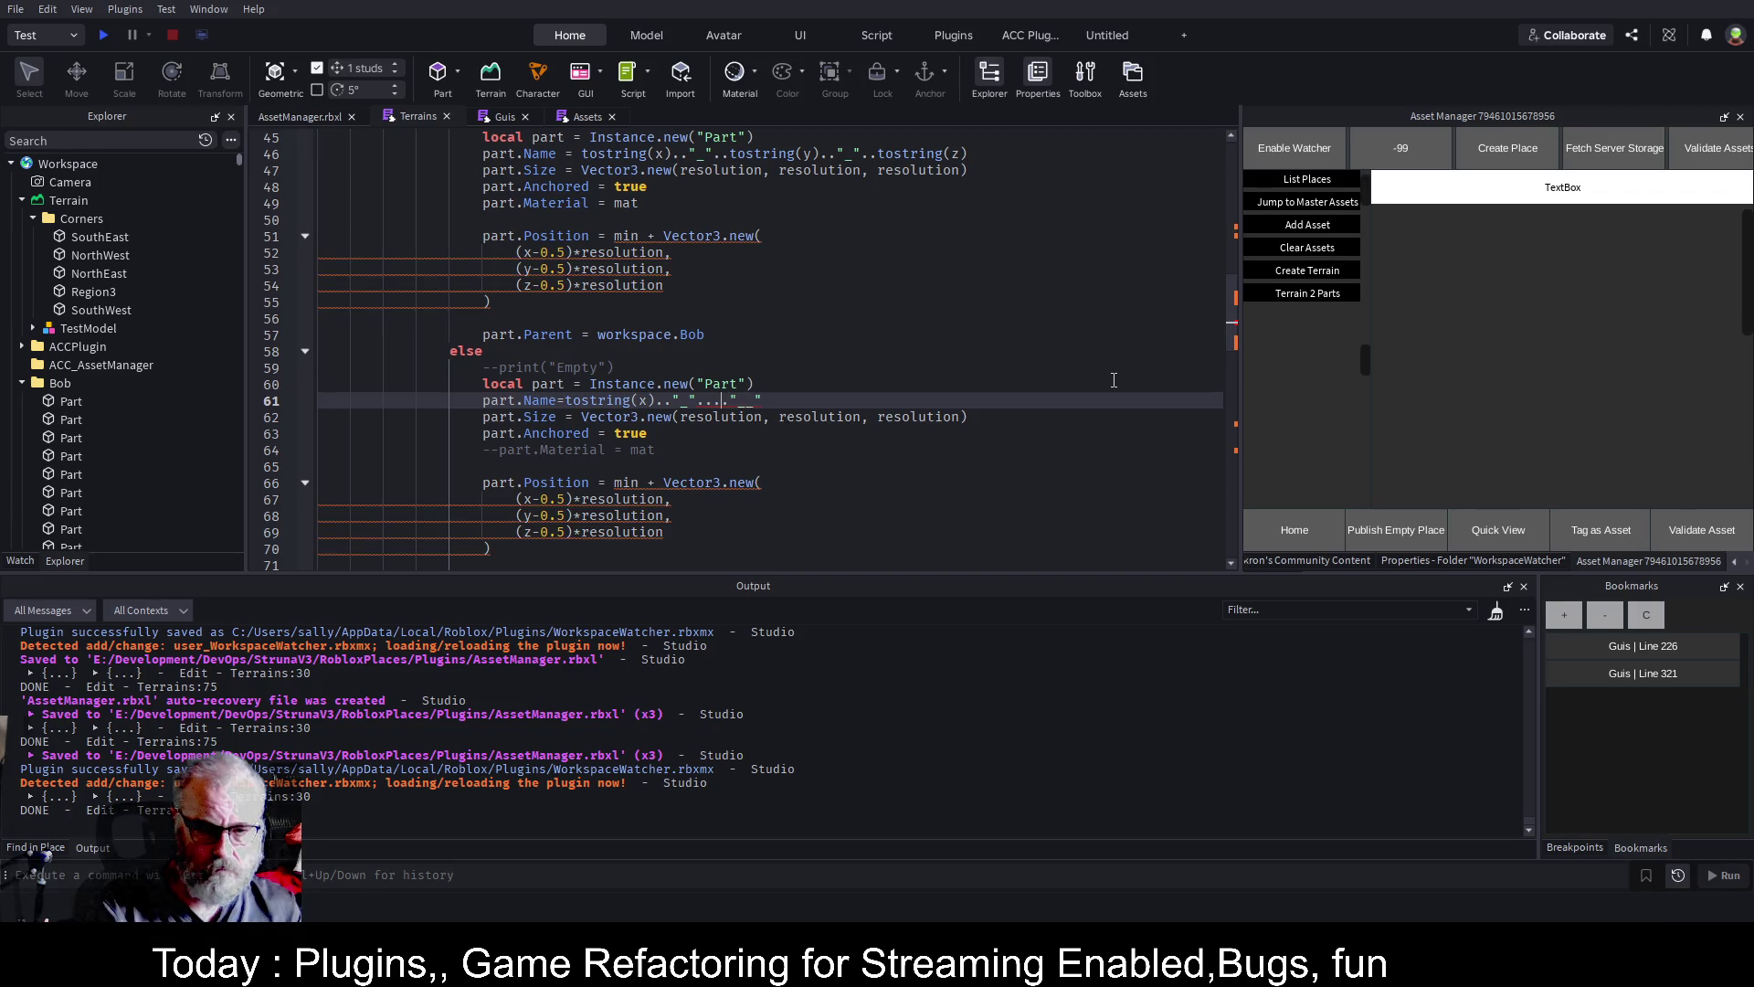
{"action": "type", "text": "tostring("}
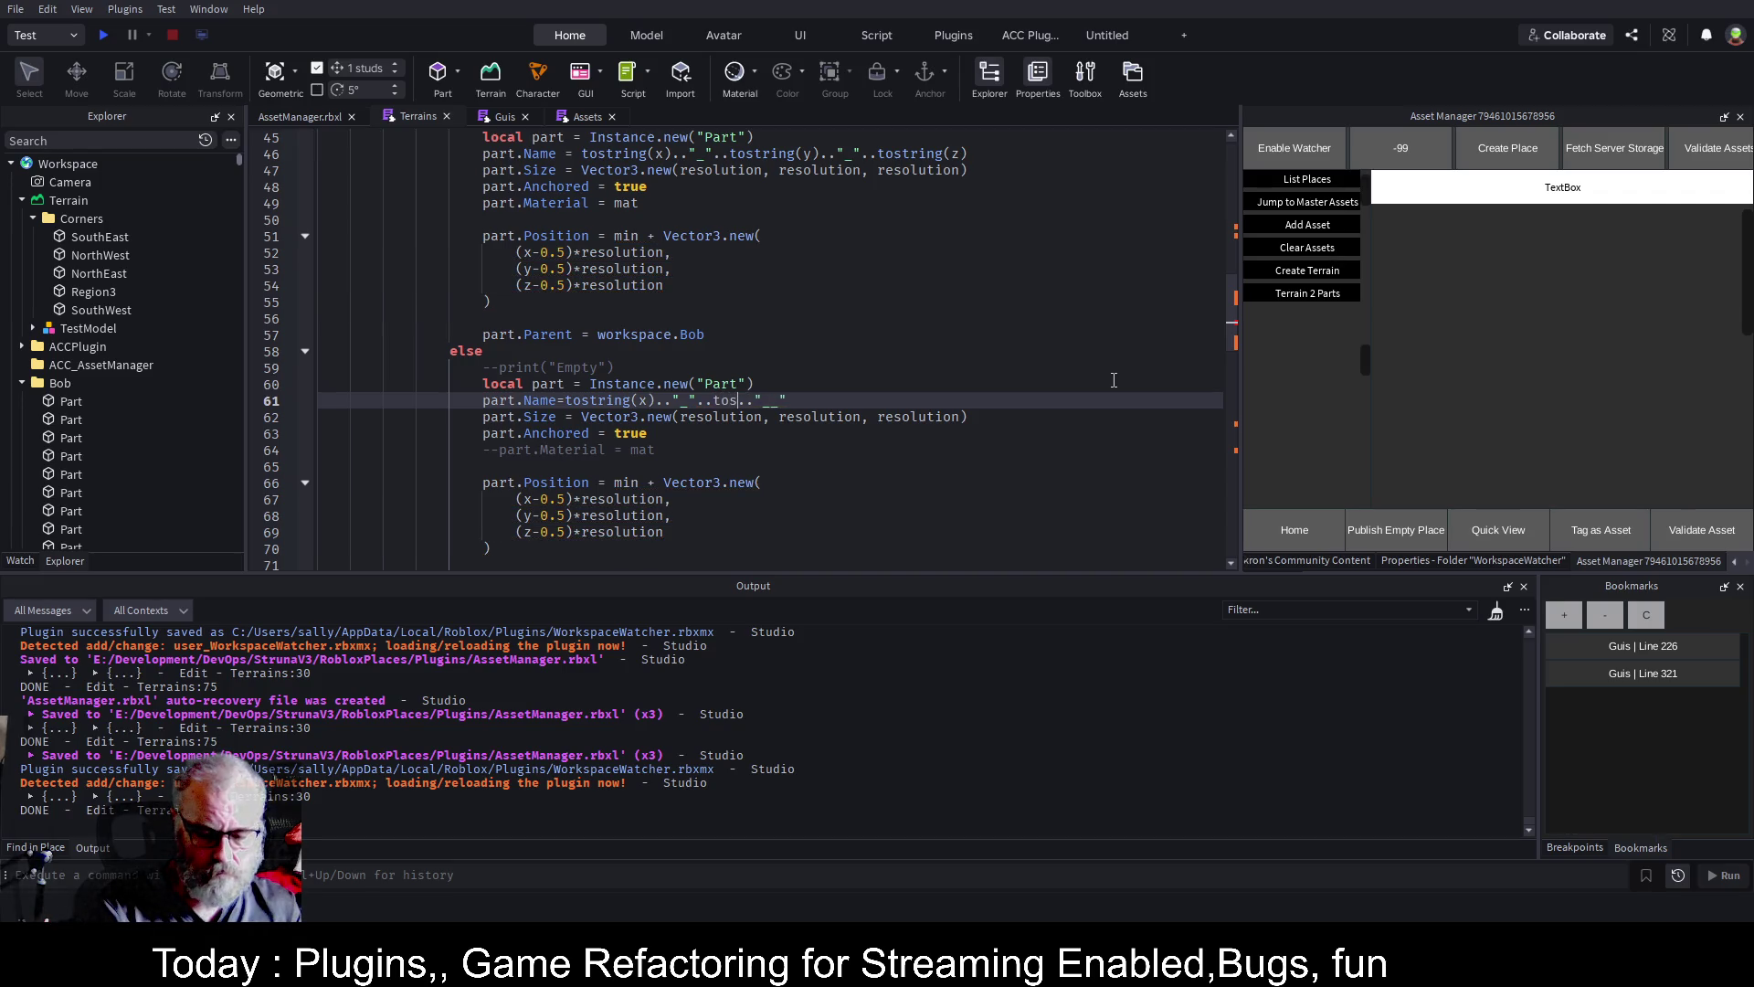
{"action": "type", "text": ")"}
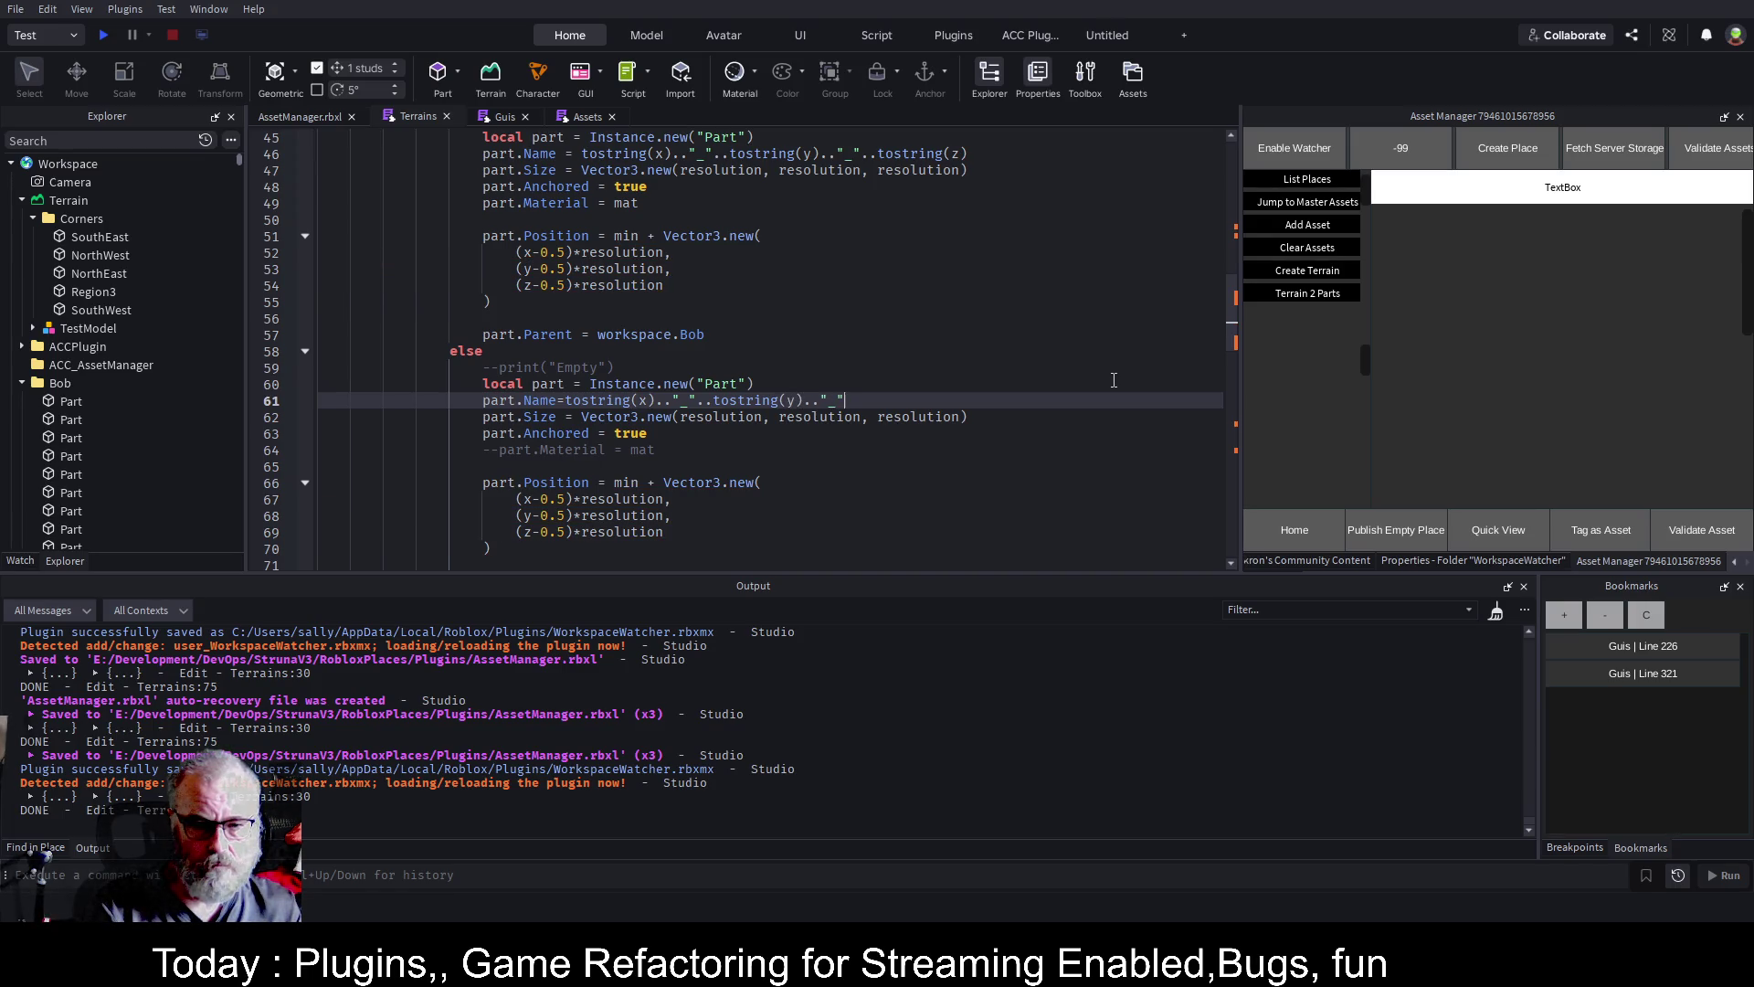
{"action": "type", "text": ".."}
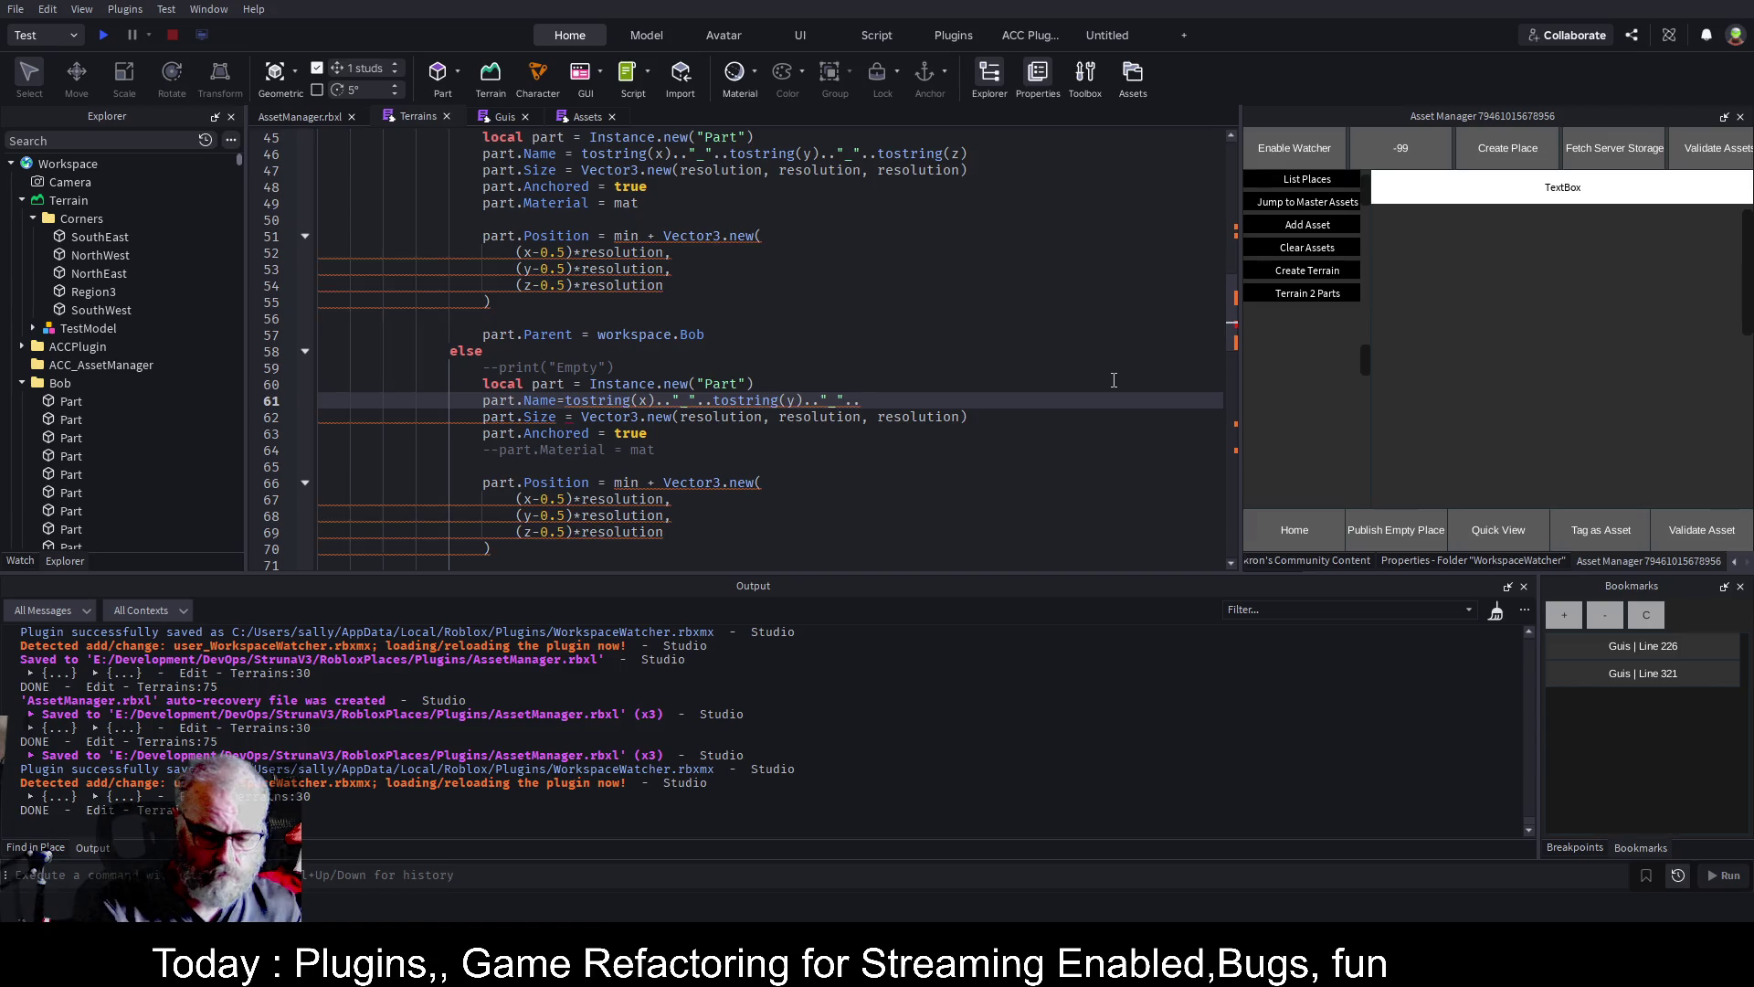
{"action": "type", "text": "tostring"}
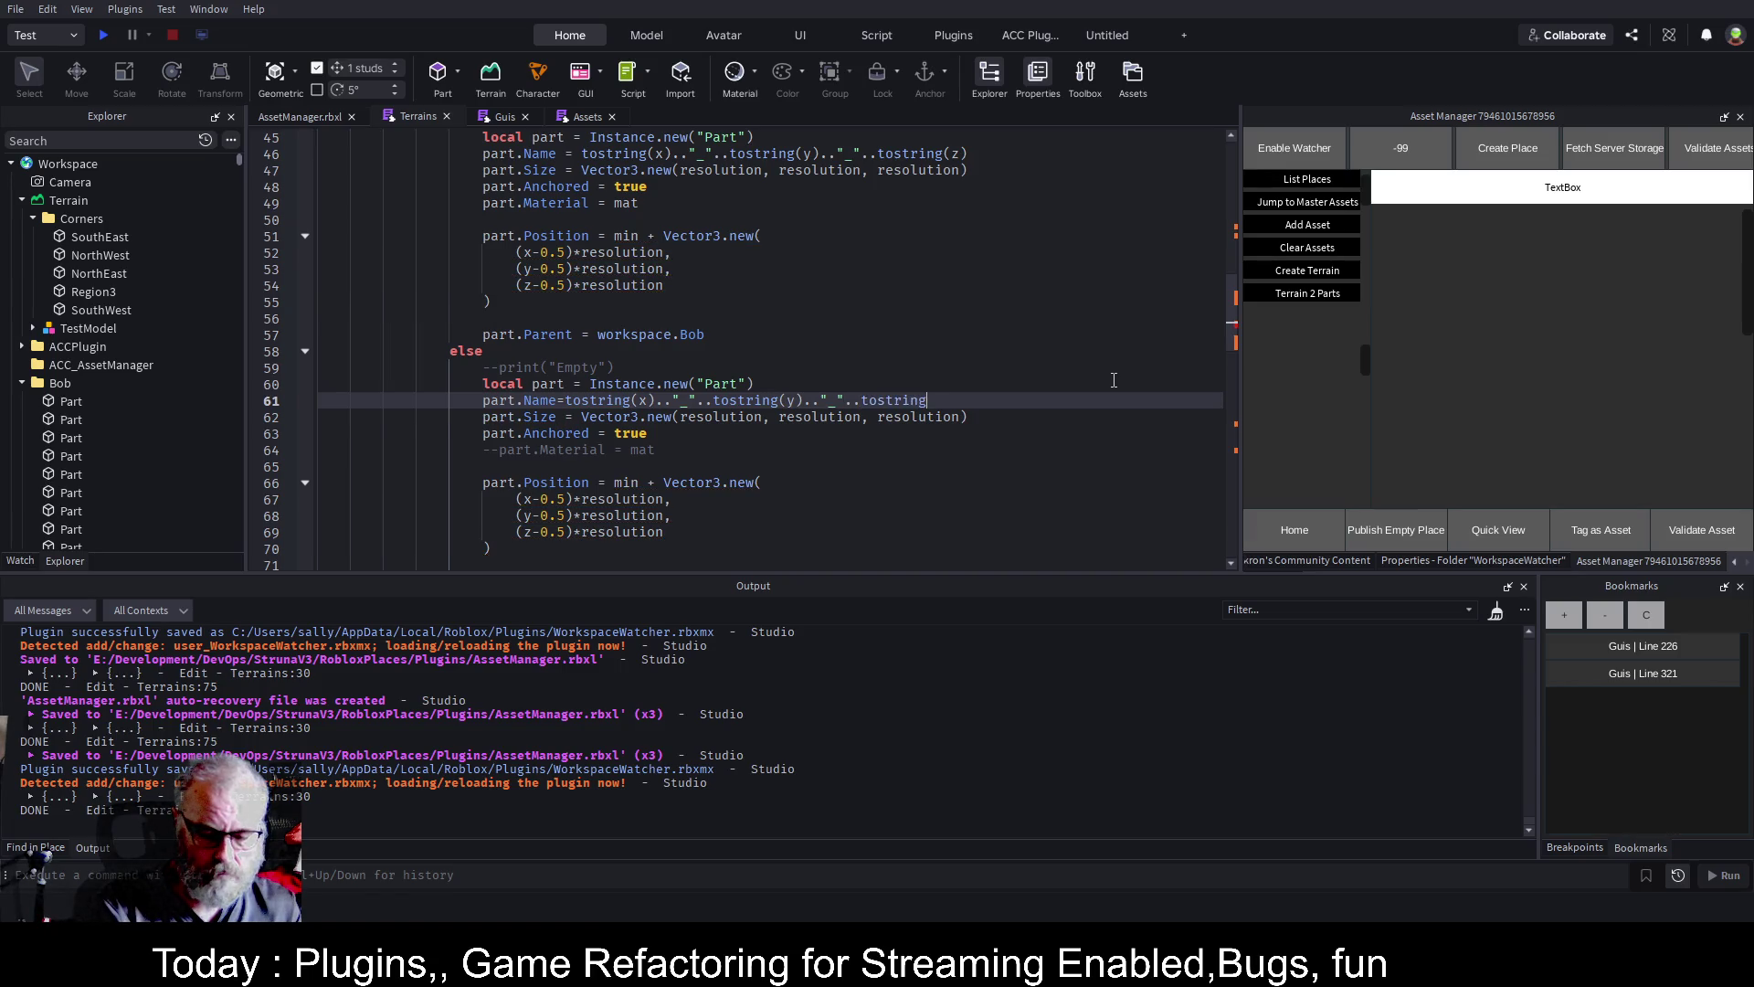
{"action": "type", "text": "()z"}
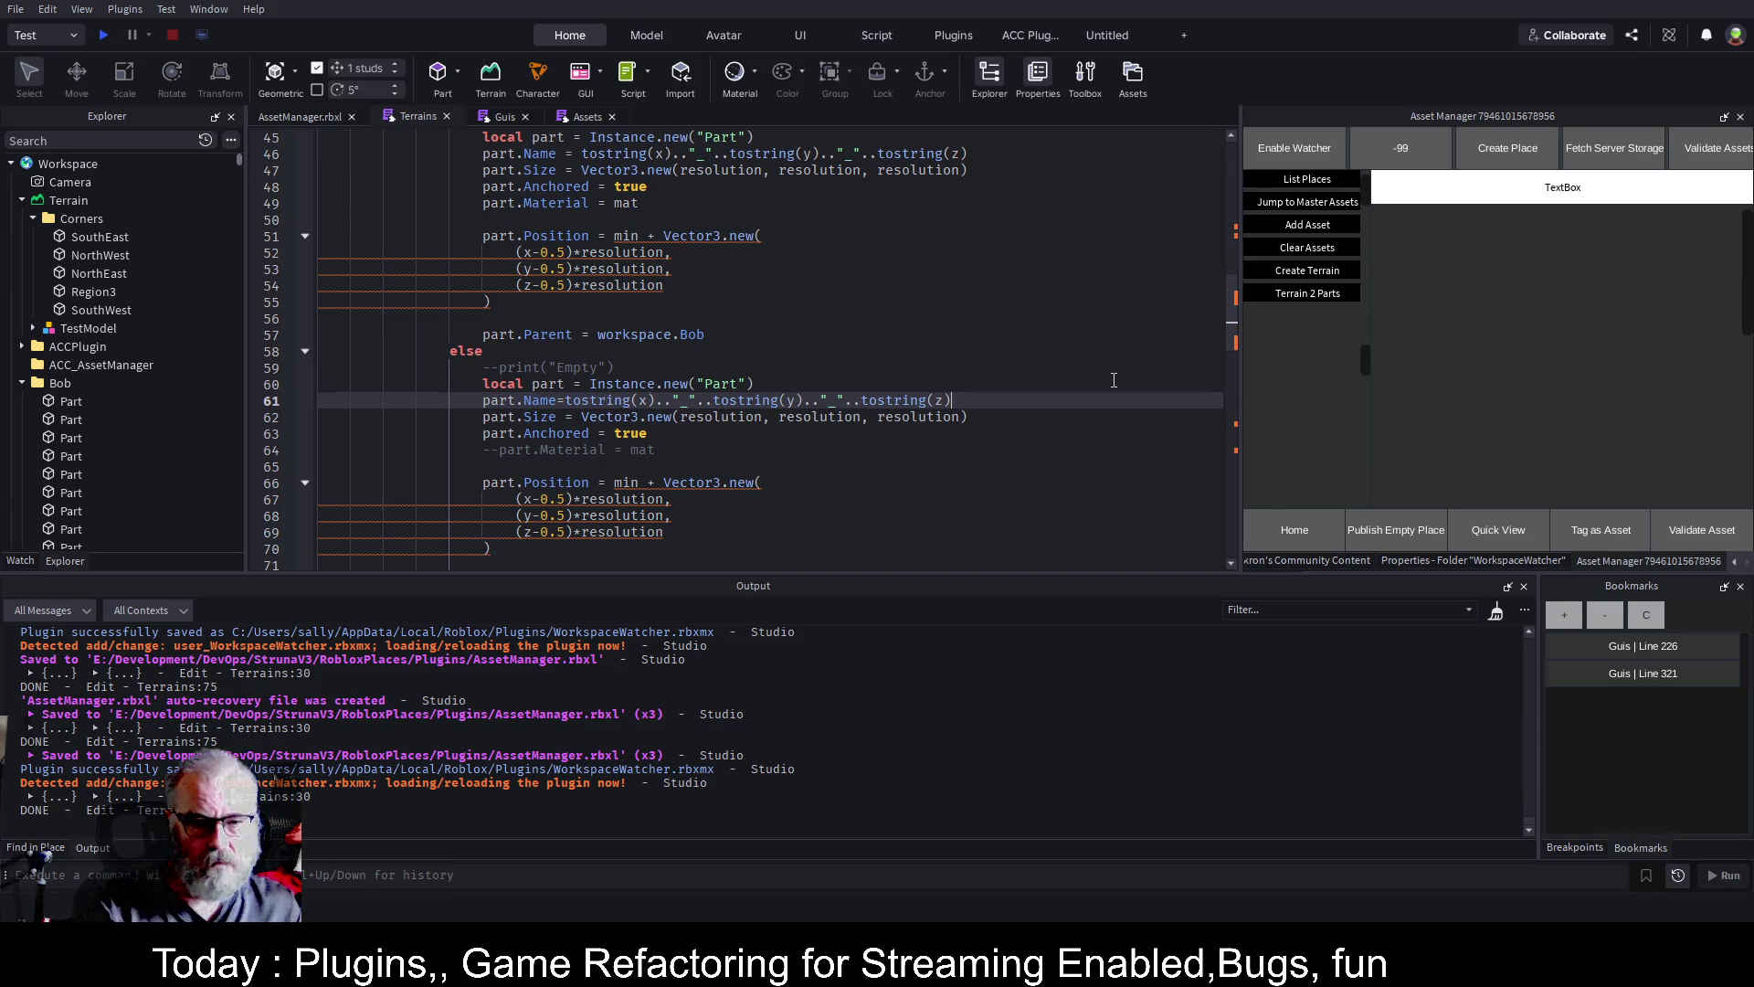
{"action": "key", "text": "ctrl+s"}
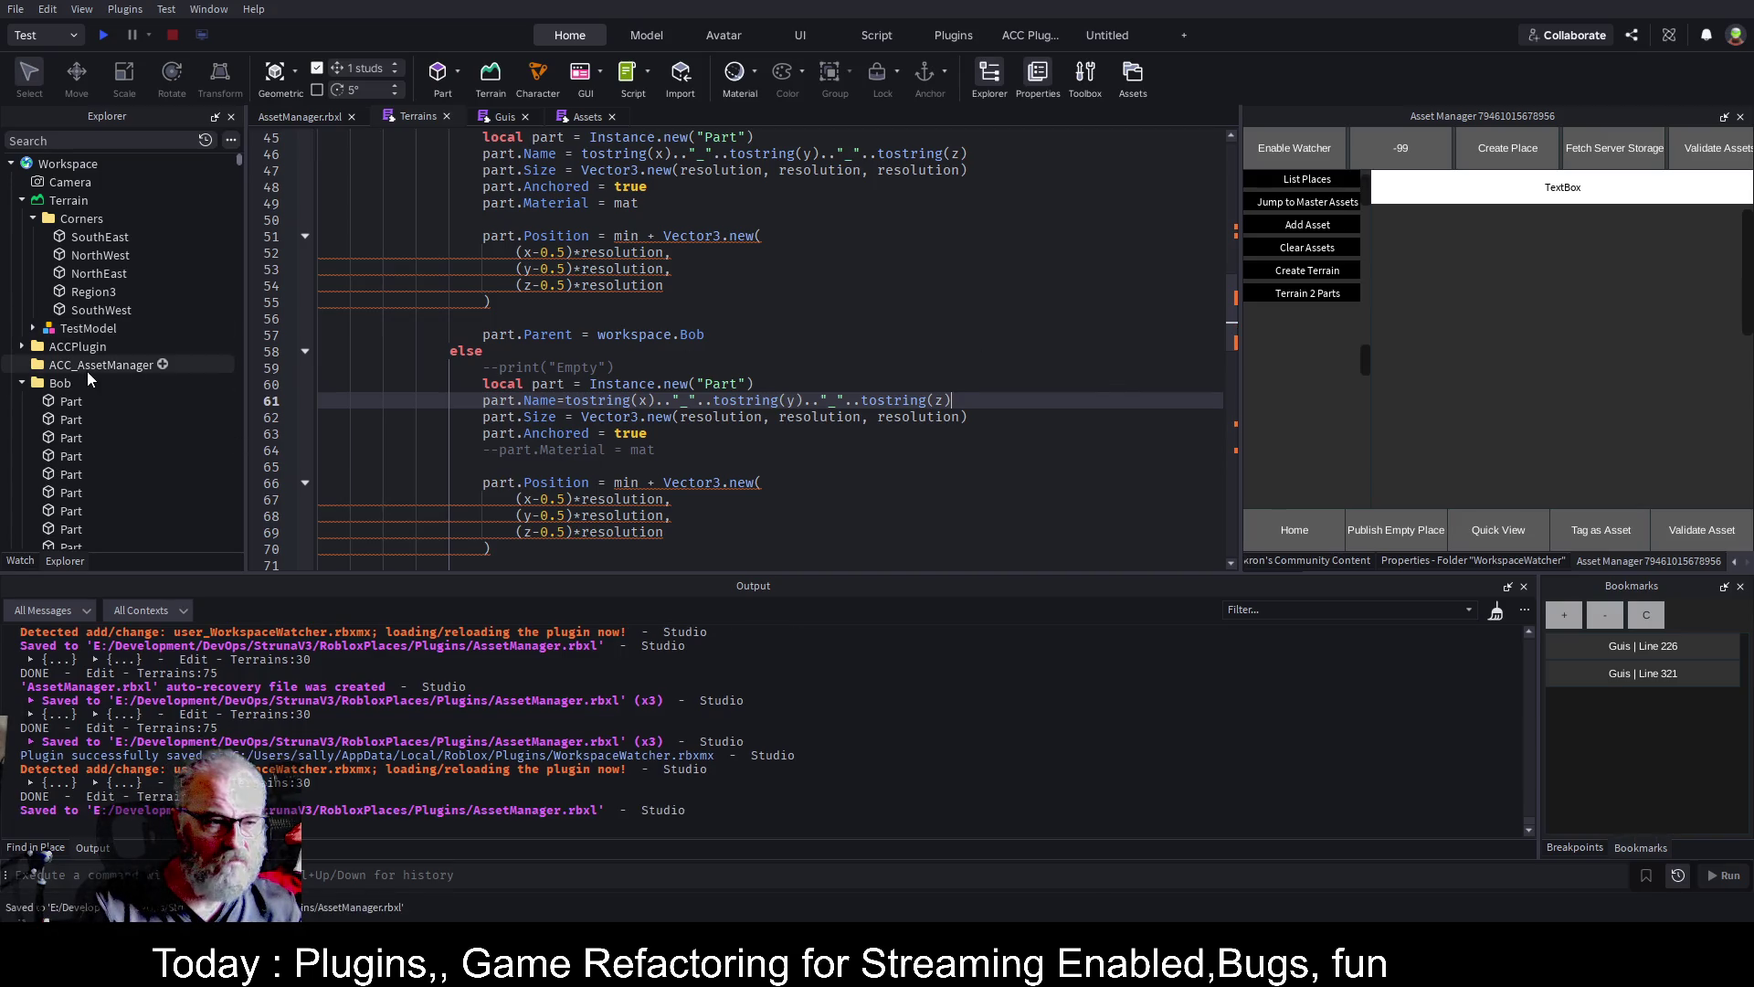
{"action": "left_click", "coordinate": [22, 383]}
Rerun Terrain 2 Parts and expand Bob to reveal parts named 10_10_1 through 10_10_24
{"action": "scroll", "coordinate": [157, 320], "scroll_direction": "down", "scroll_amount": 5}
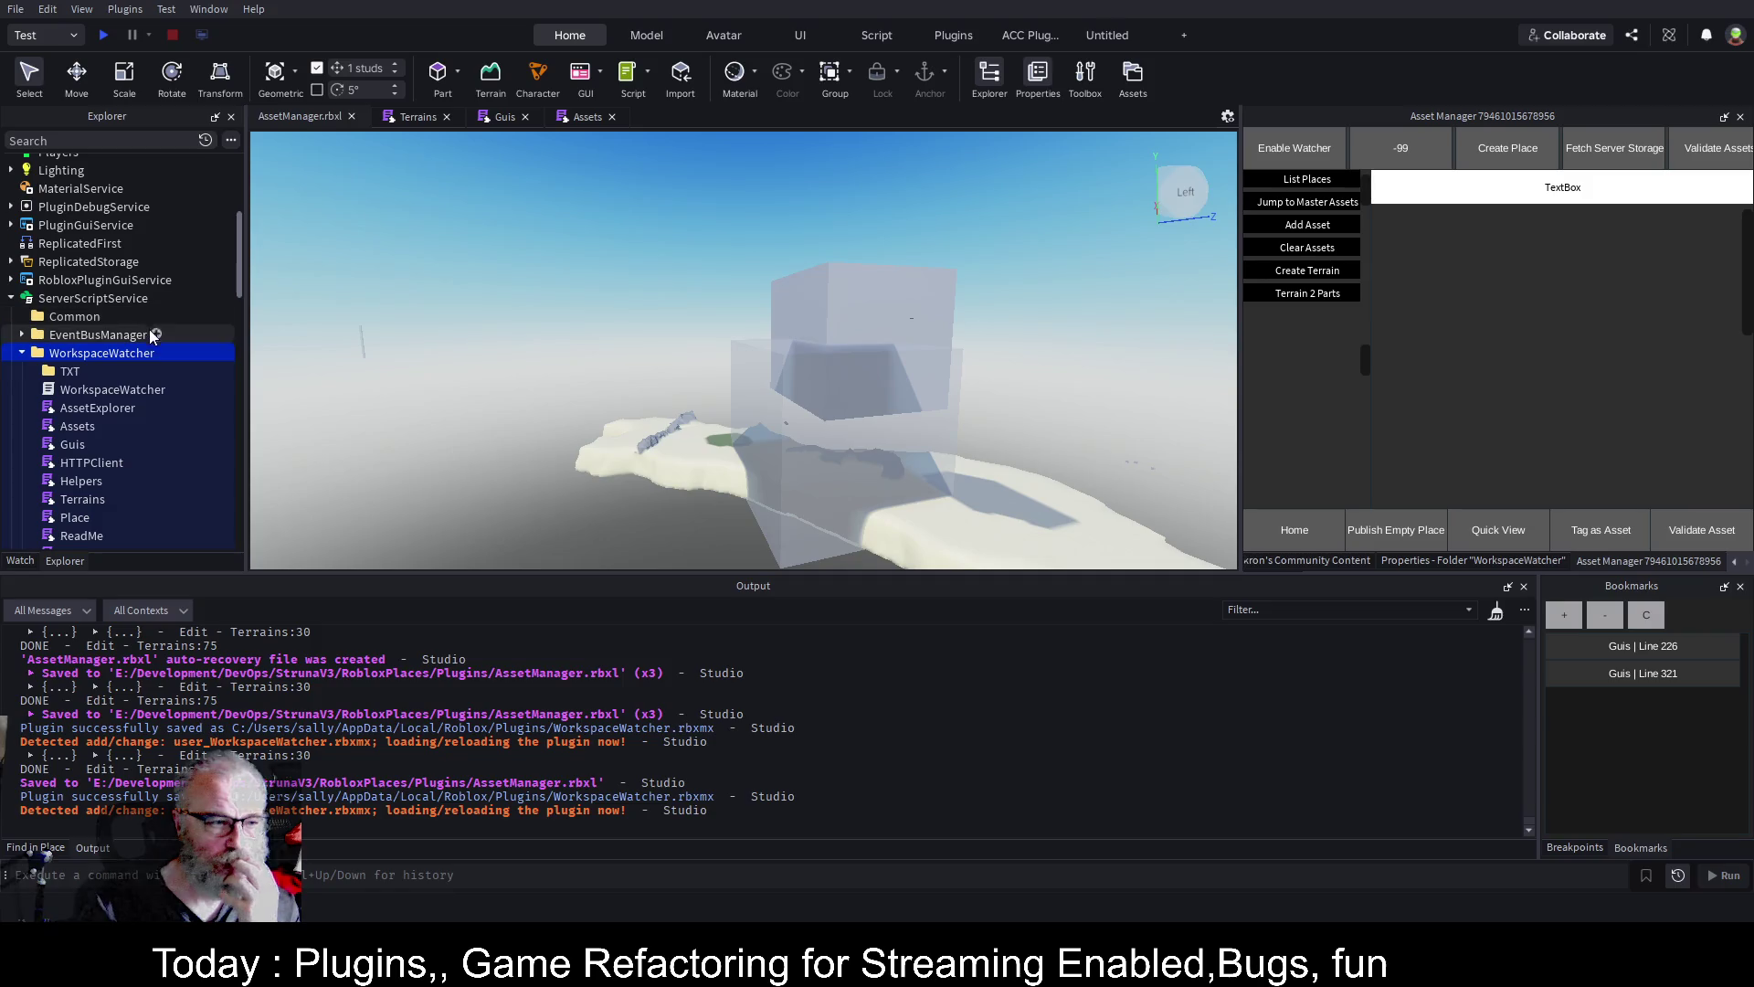
{"action": "left_click", "coordinate": [1325, 294]}
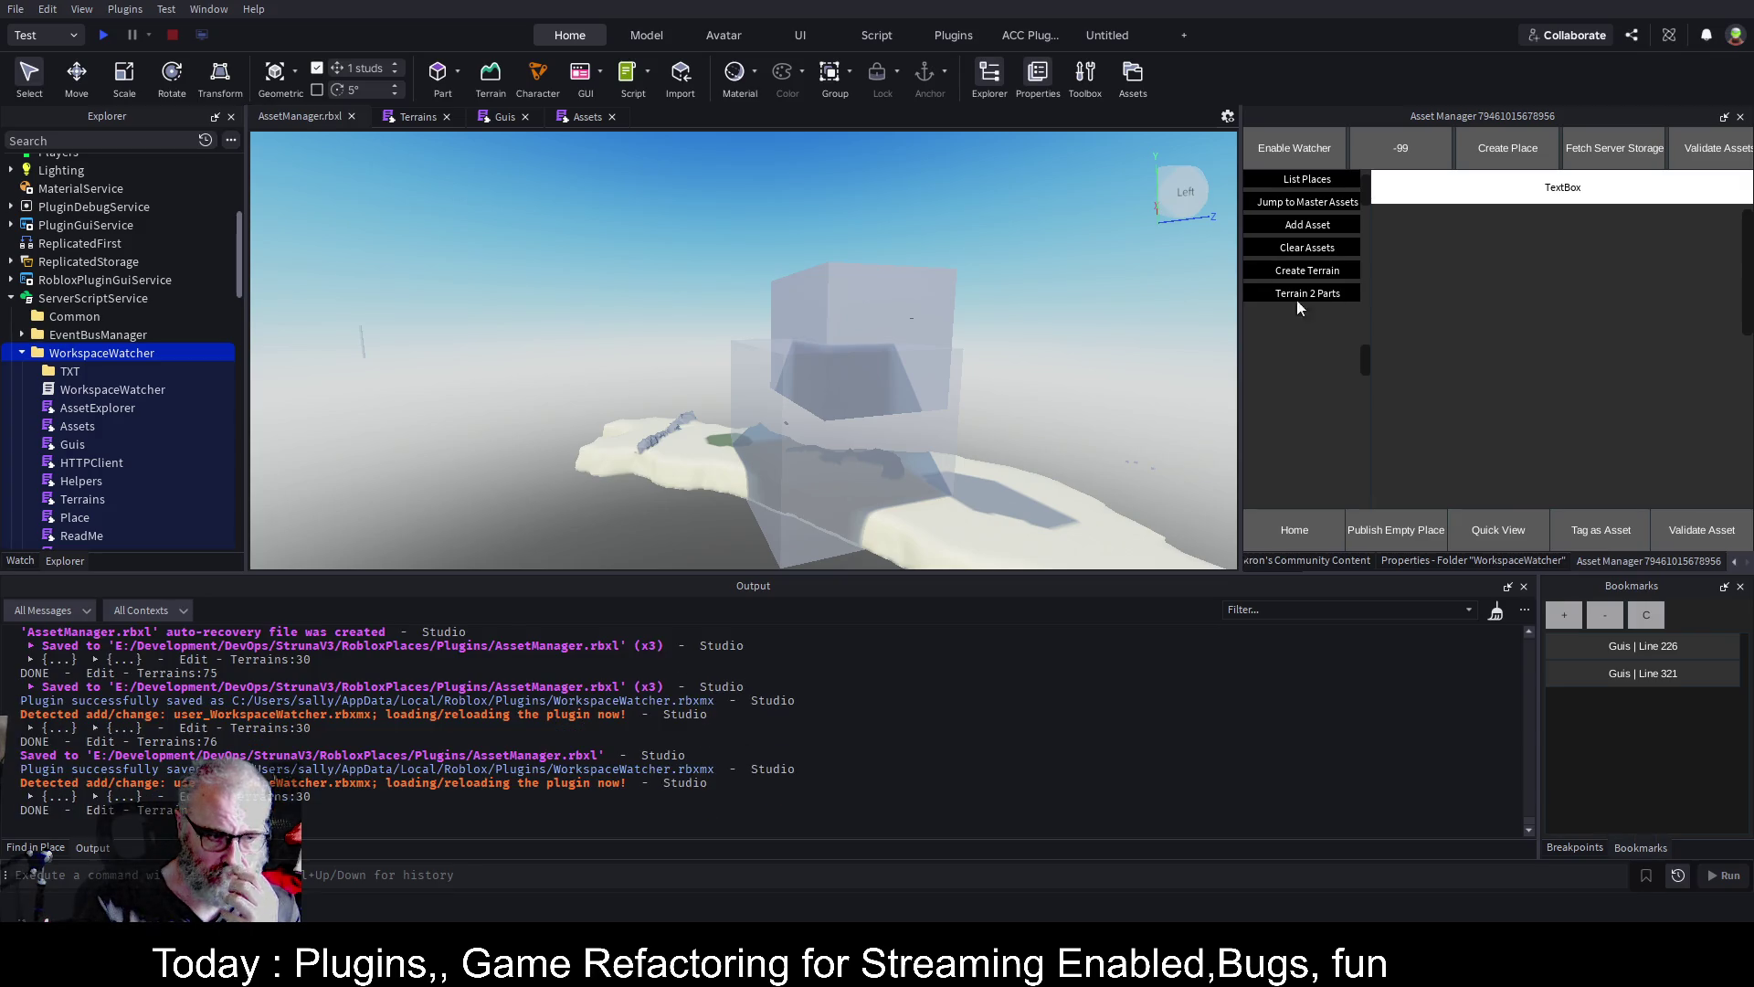
{"action": "scroll", "coordinate": [69, 305], "scroll_direction": "up", "scroll_amount": 2}
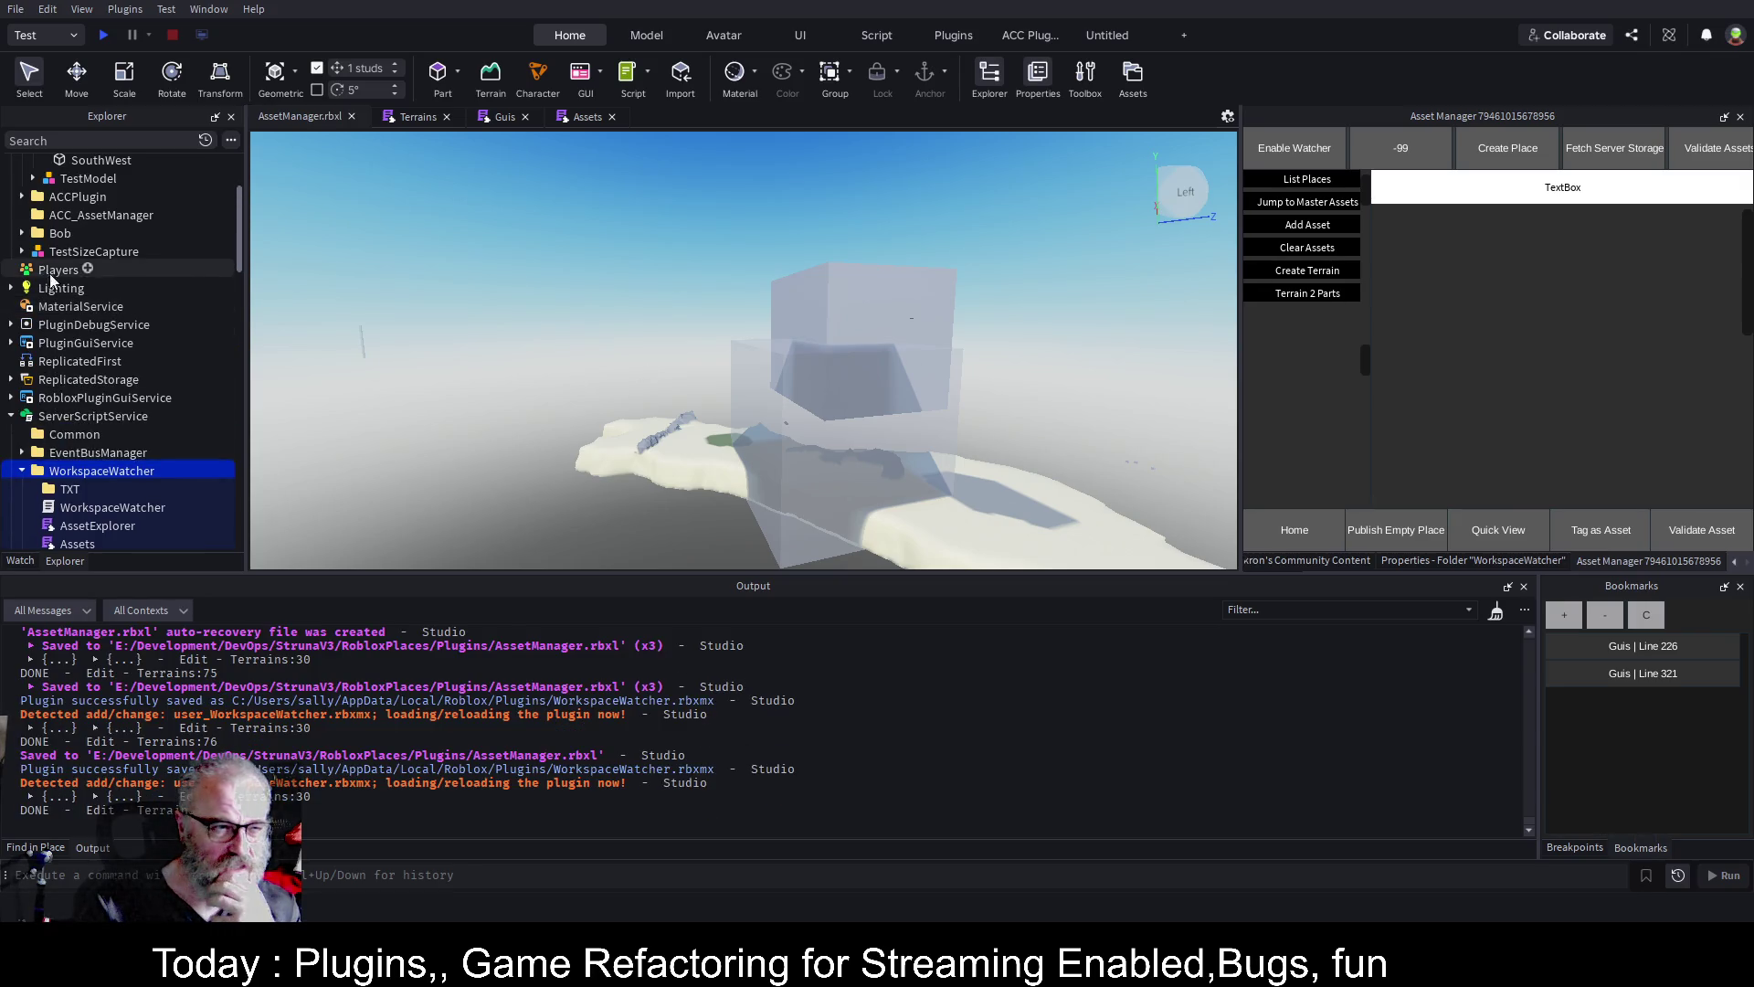
{"action": "left_click", "coordinate": [22, 234]}
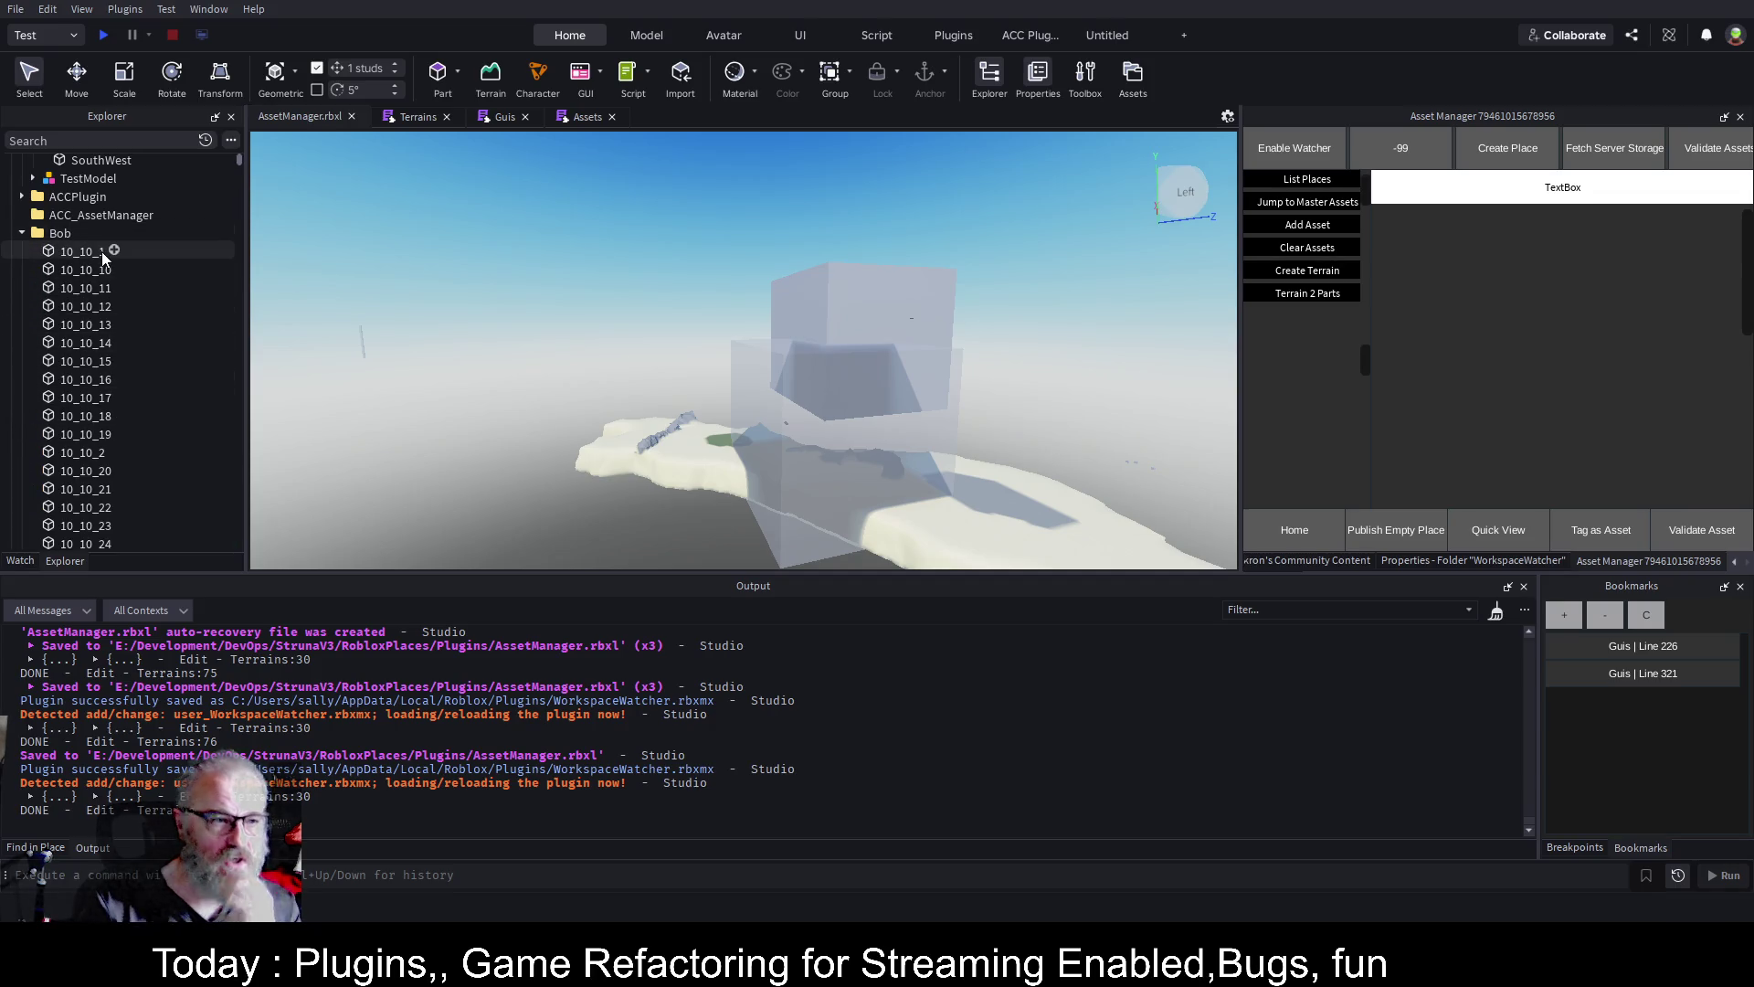
{"action": "left_click", "coordinate": [129, 141]}
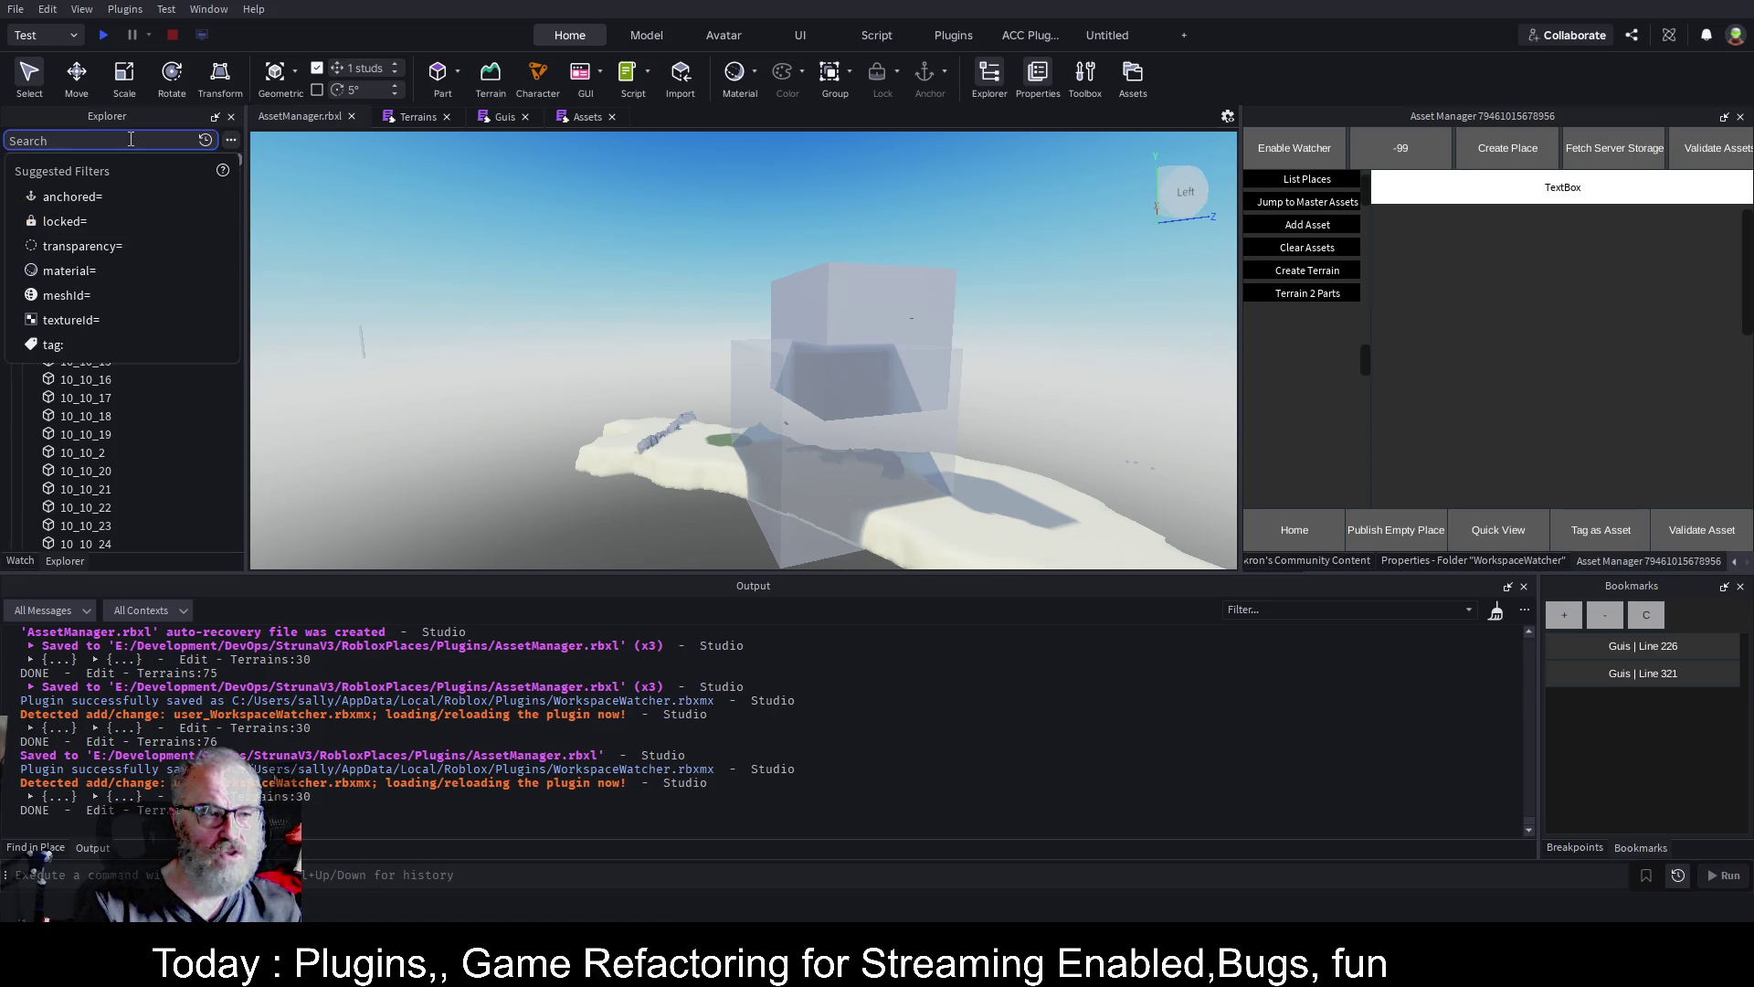
Filter the Explorer by 1_1_1 and select that part among the 352 matches
{"action": "type", "text": "1_1_1"}
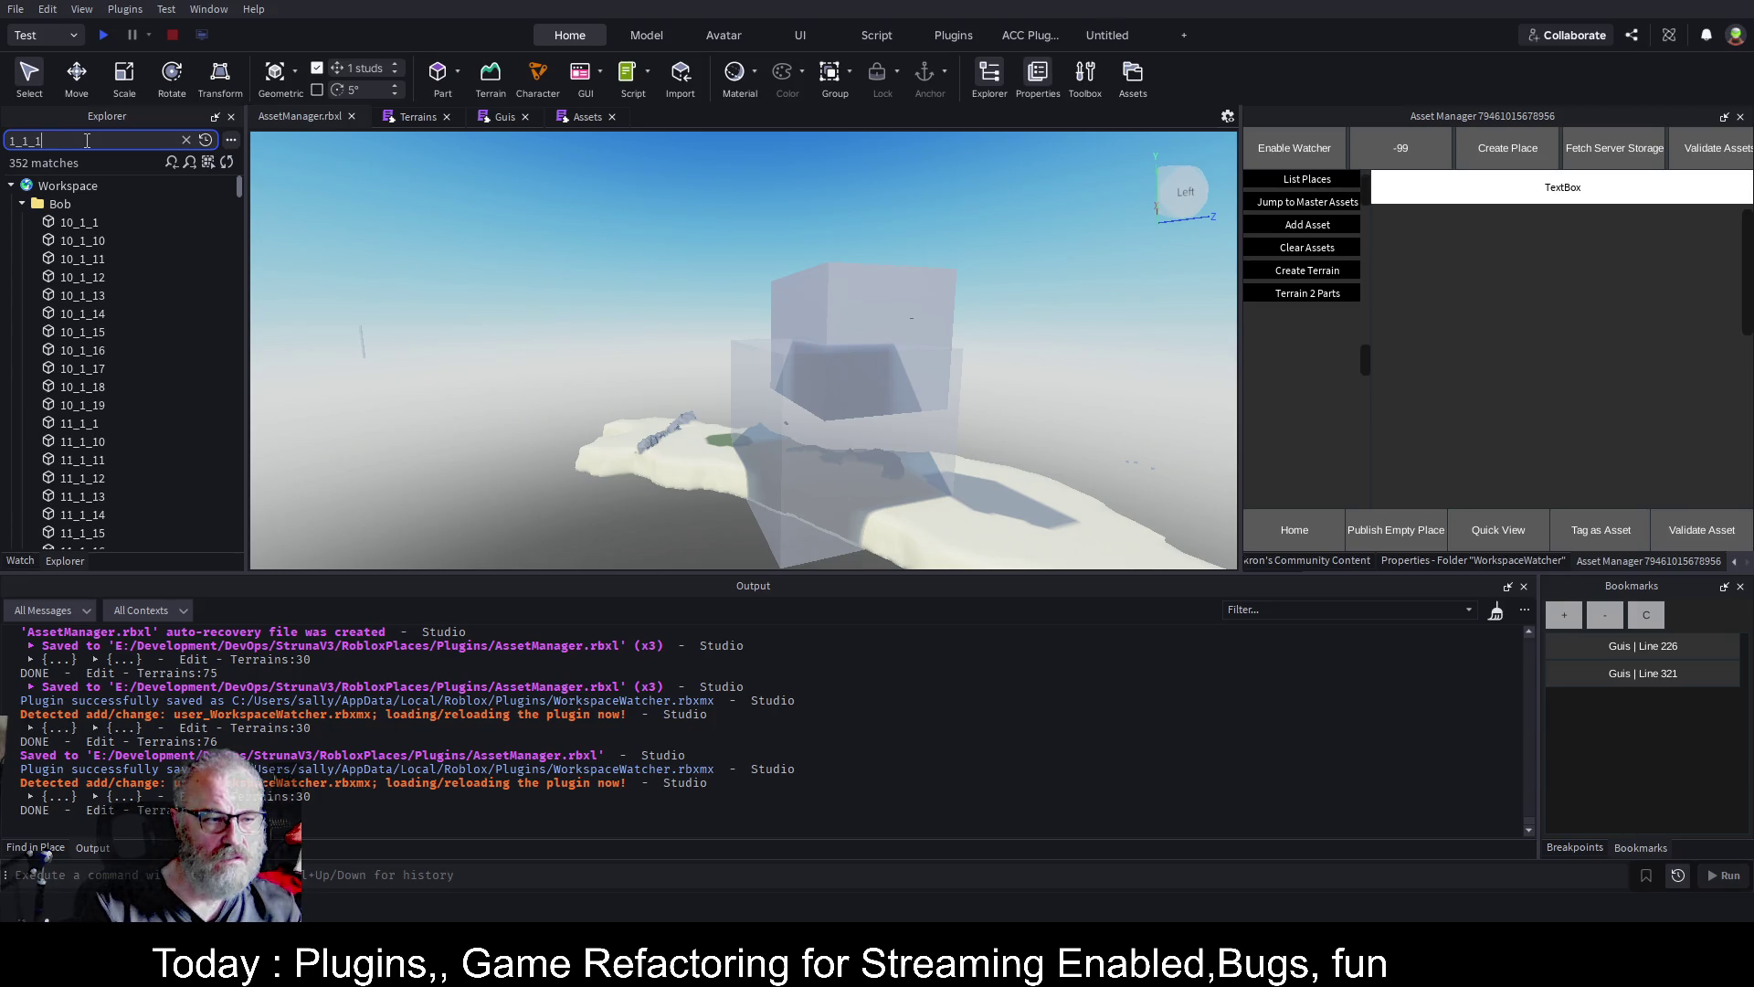
{"action": "scroll", "coordinate": [89, 278], "scroll_direction": "down", "scroll_amount": 3}
{"action": "scroll", "coordinate": [90, 278], "scroll_direction": "down", "scroll_amount": 10}
{"action": "scroll", "coordinate": [137, 402], "scroll_direction": "down", "scroll_amount": 4}
{"action": "mouse_move", "coordinate": [238, 243]}
{"action": "left_mouse_down"}
{"action": "mouse_move", "coordinate": [241, 321]}
{"action": "mouse_move", "coordinate": [245, 294]}
{"action": "left_mouse_up"}
{"action": "left_click", "coordinate": [77, 381]}
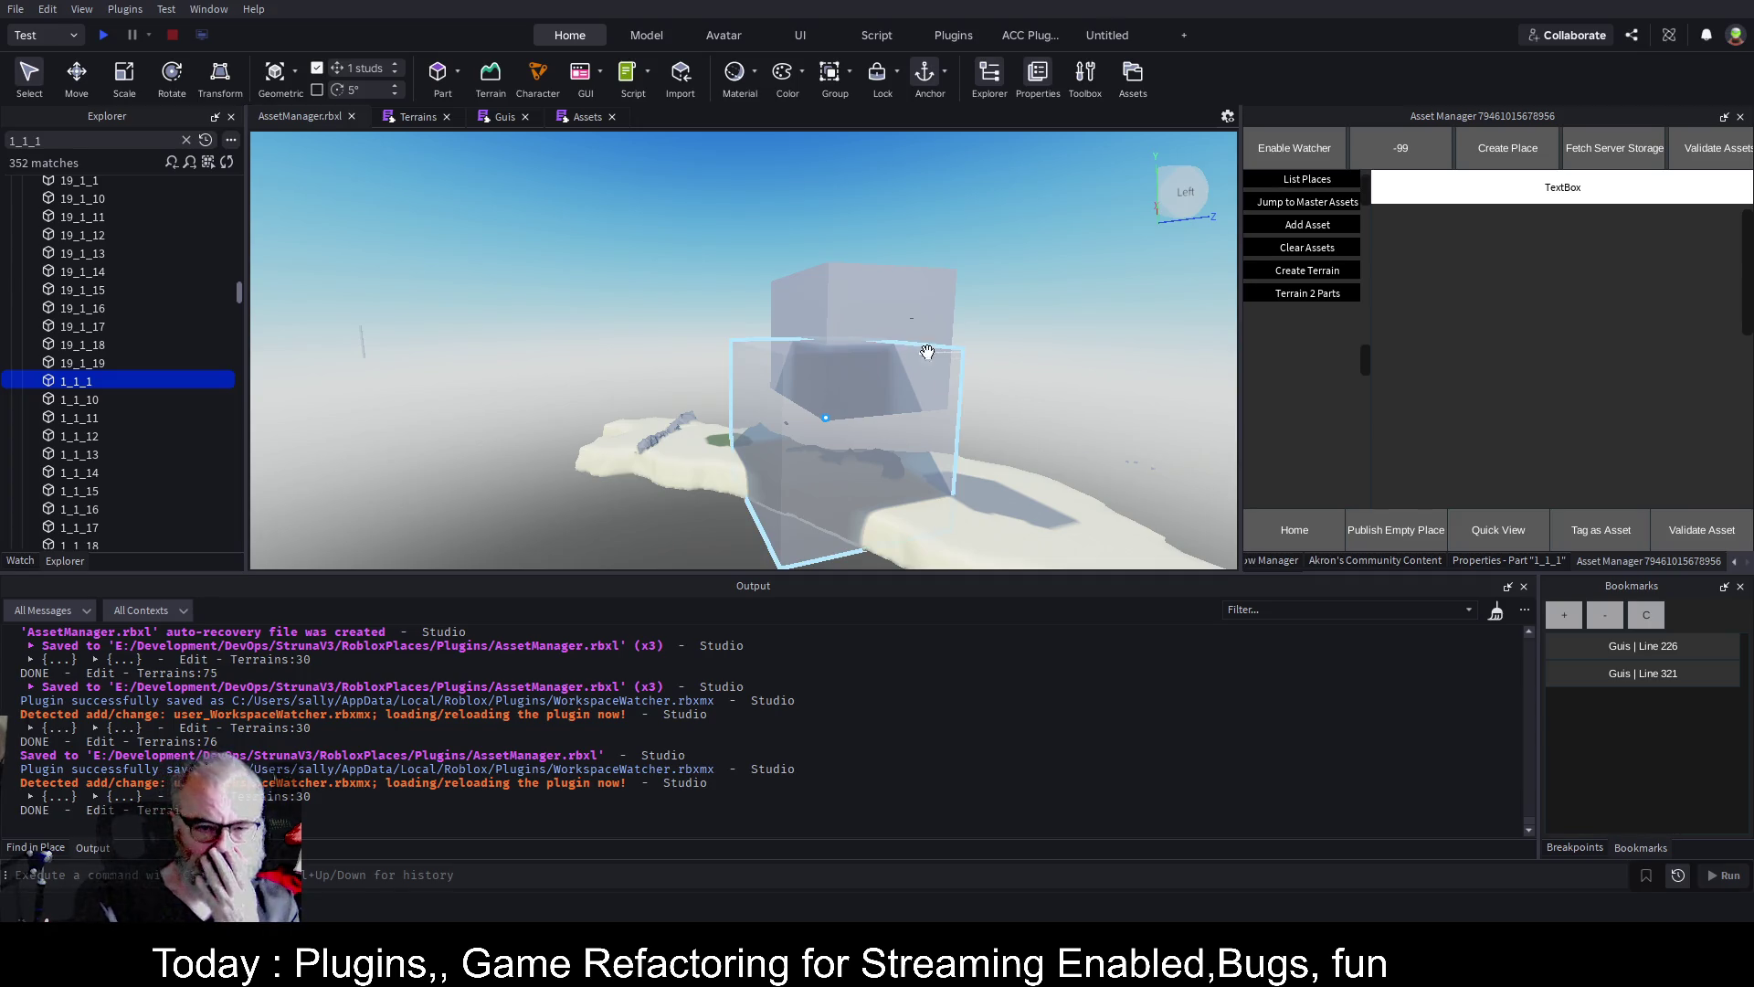
Fly the camera up to the selected part 1_1_1
{"action": "key", "text": "w"}
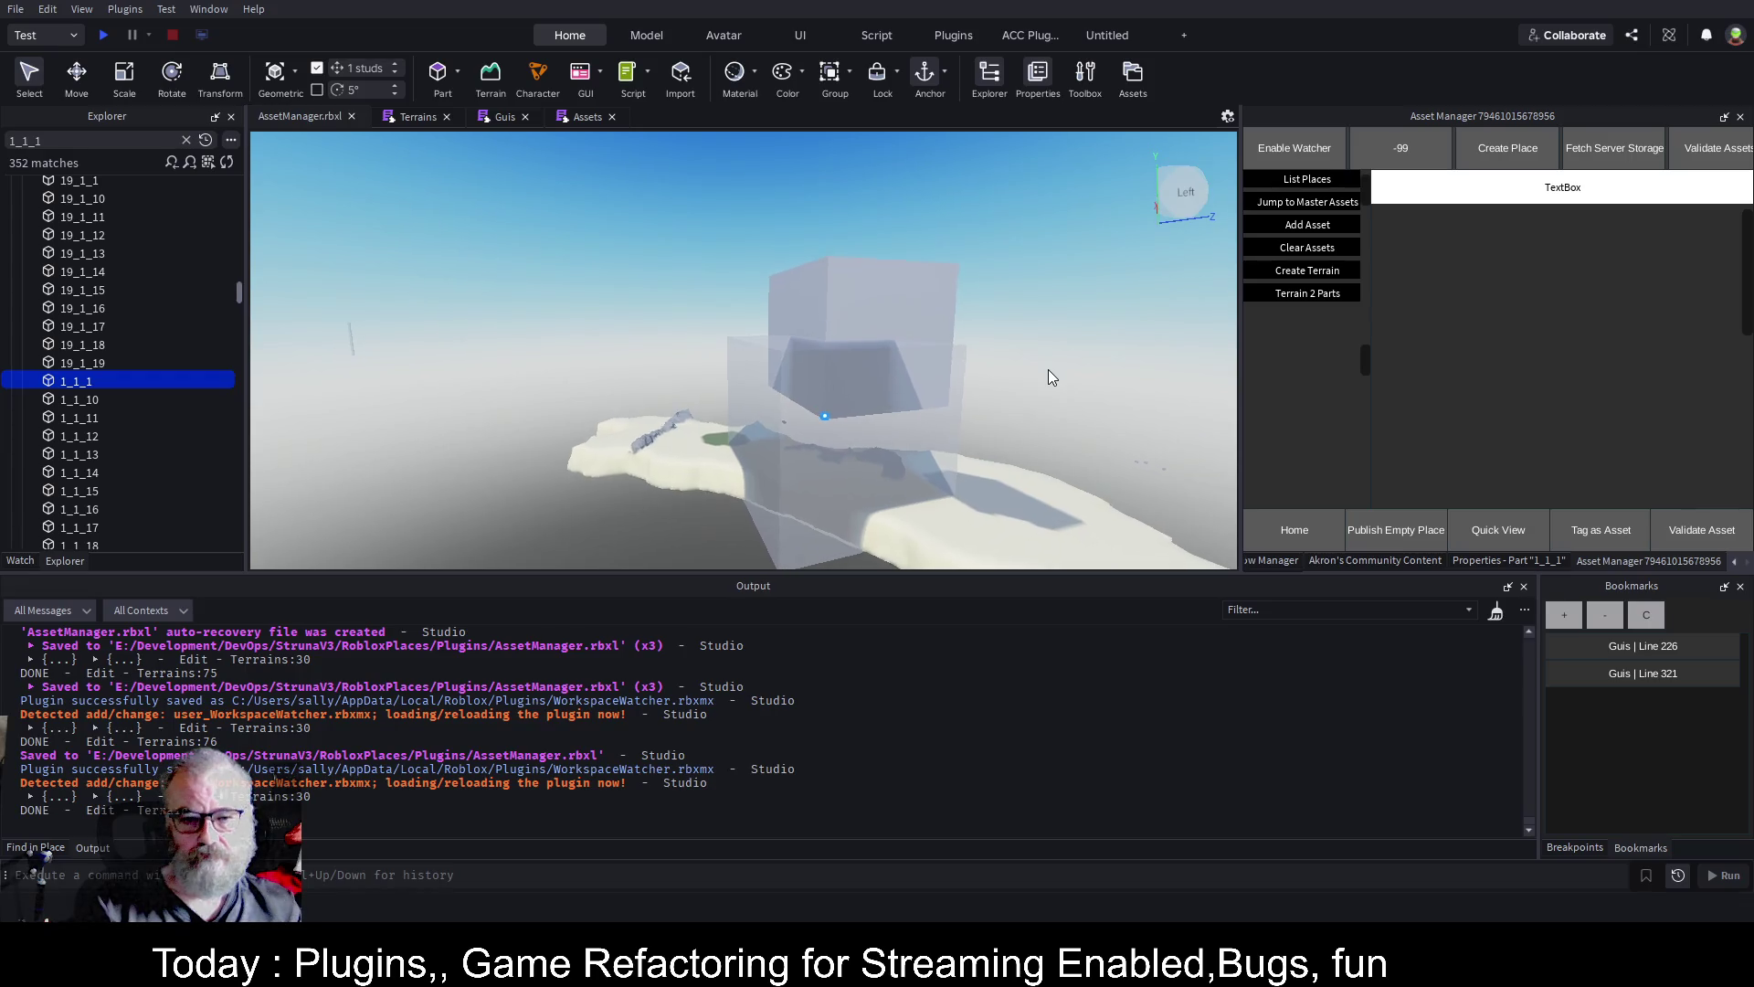
{"action": "key", "text": "w"}
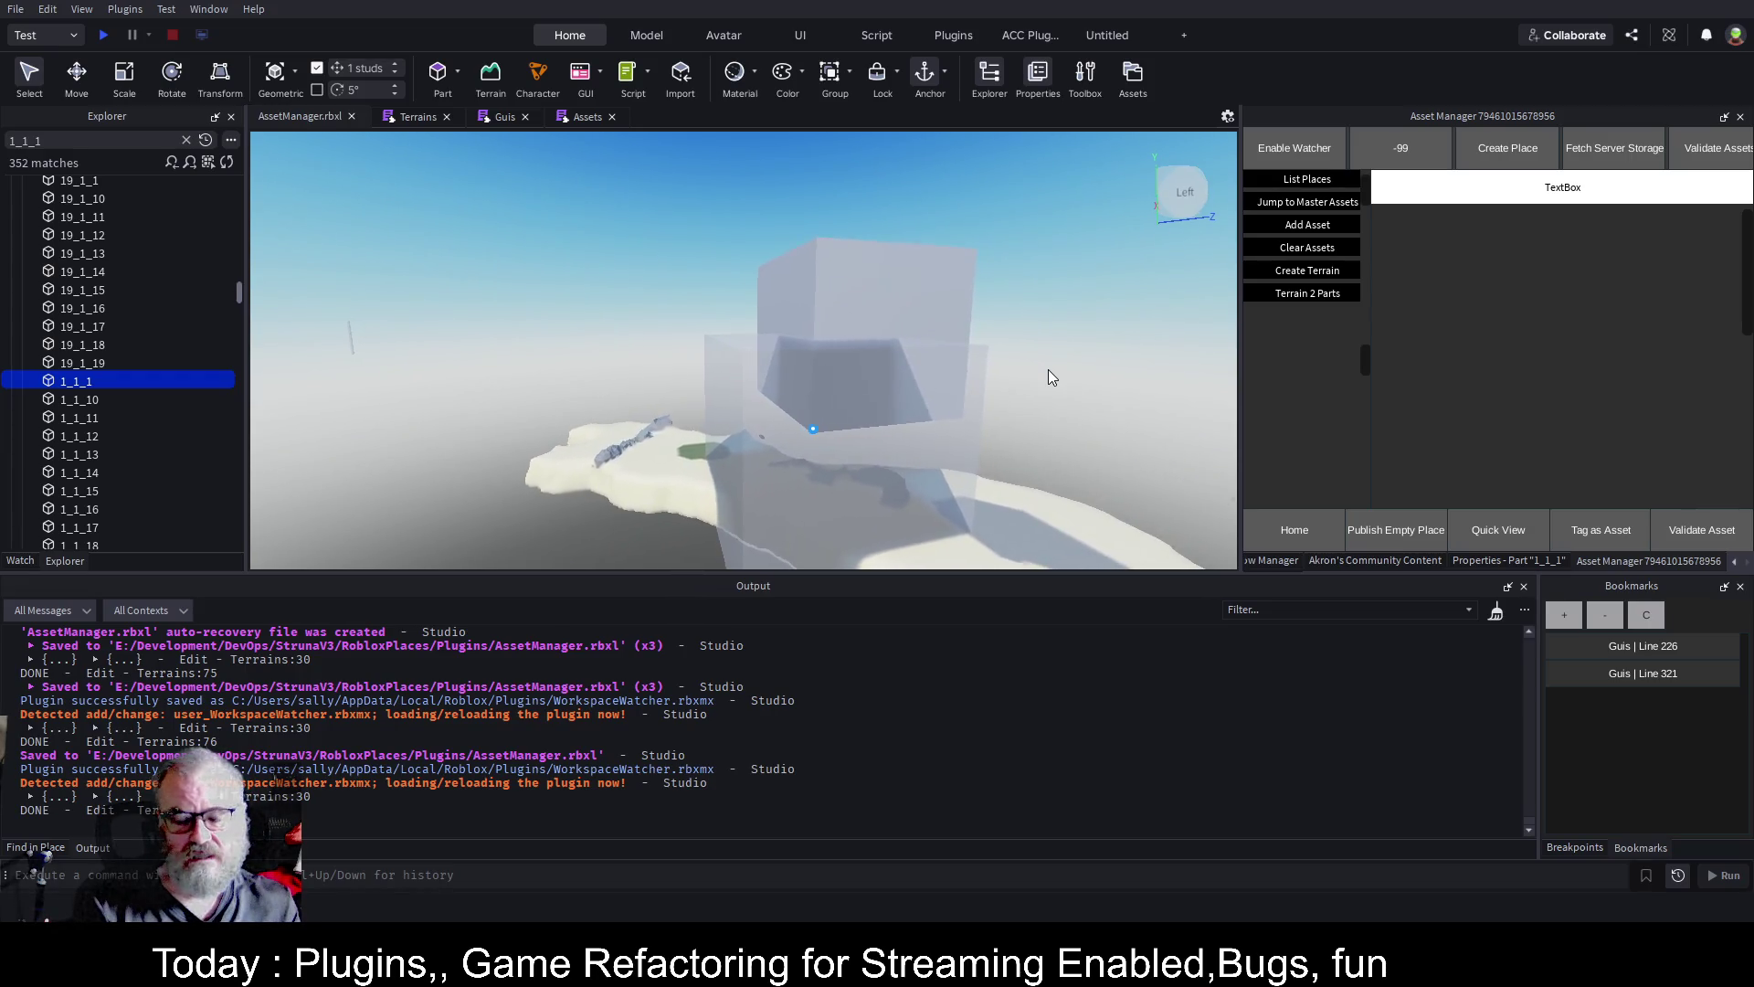
{"action": "key", "text": "w"}
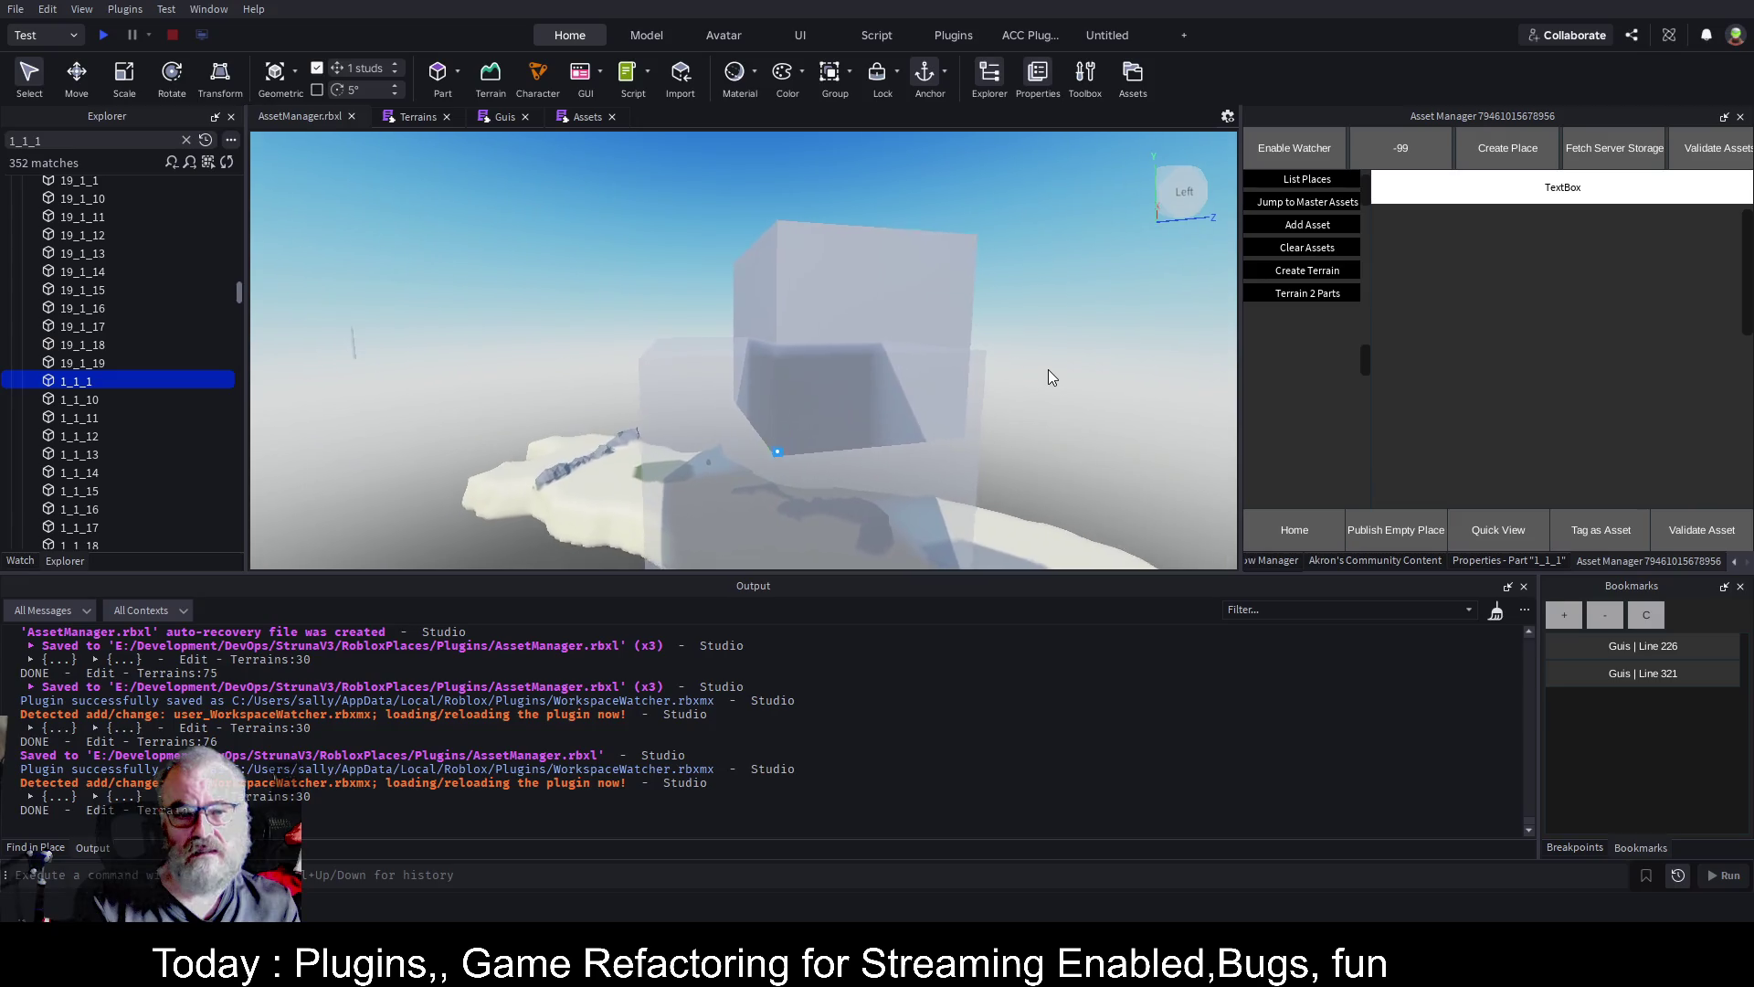
{"action": "key", "text": "w"}
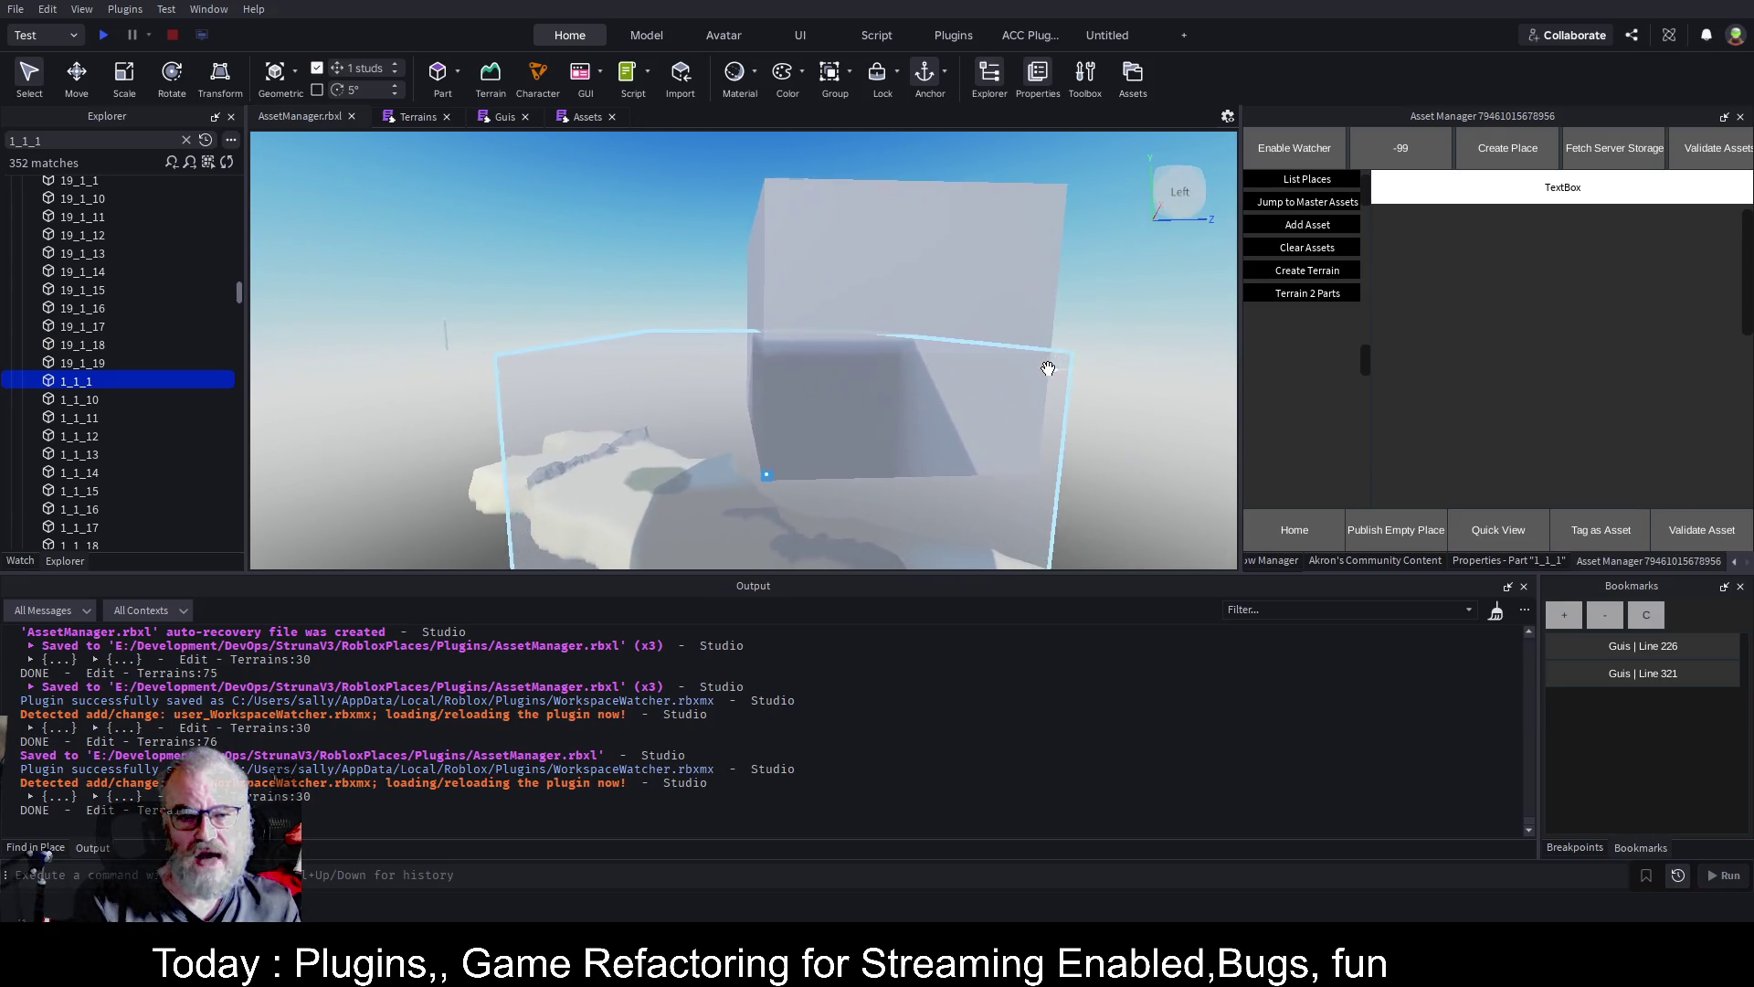
{"action": "key", "text": "w"}
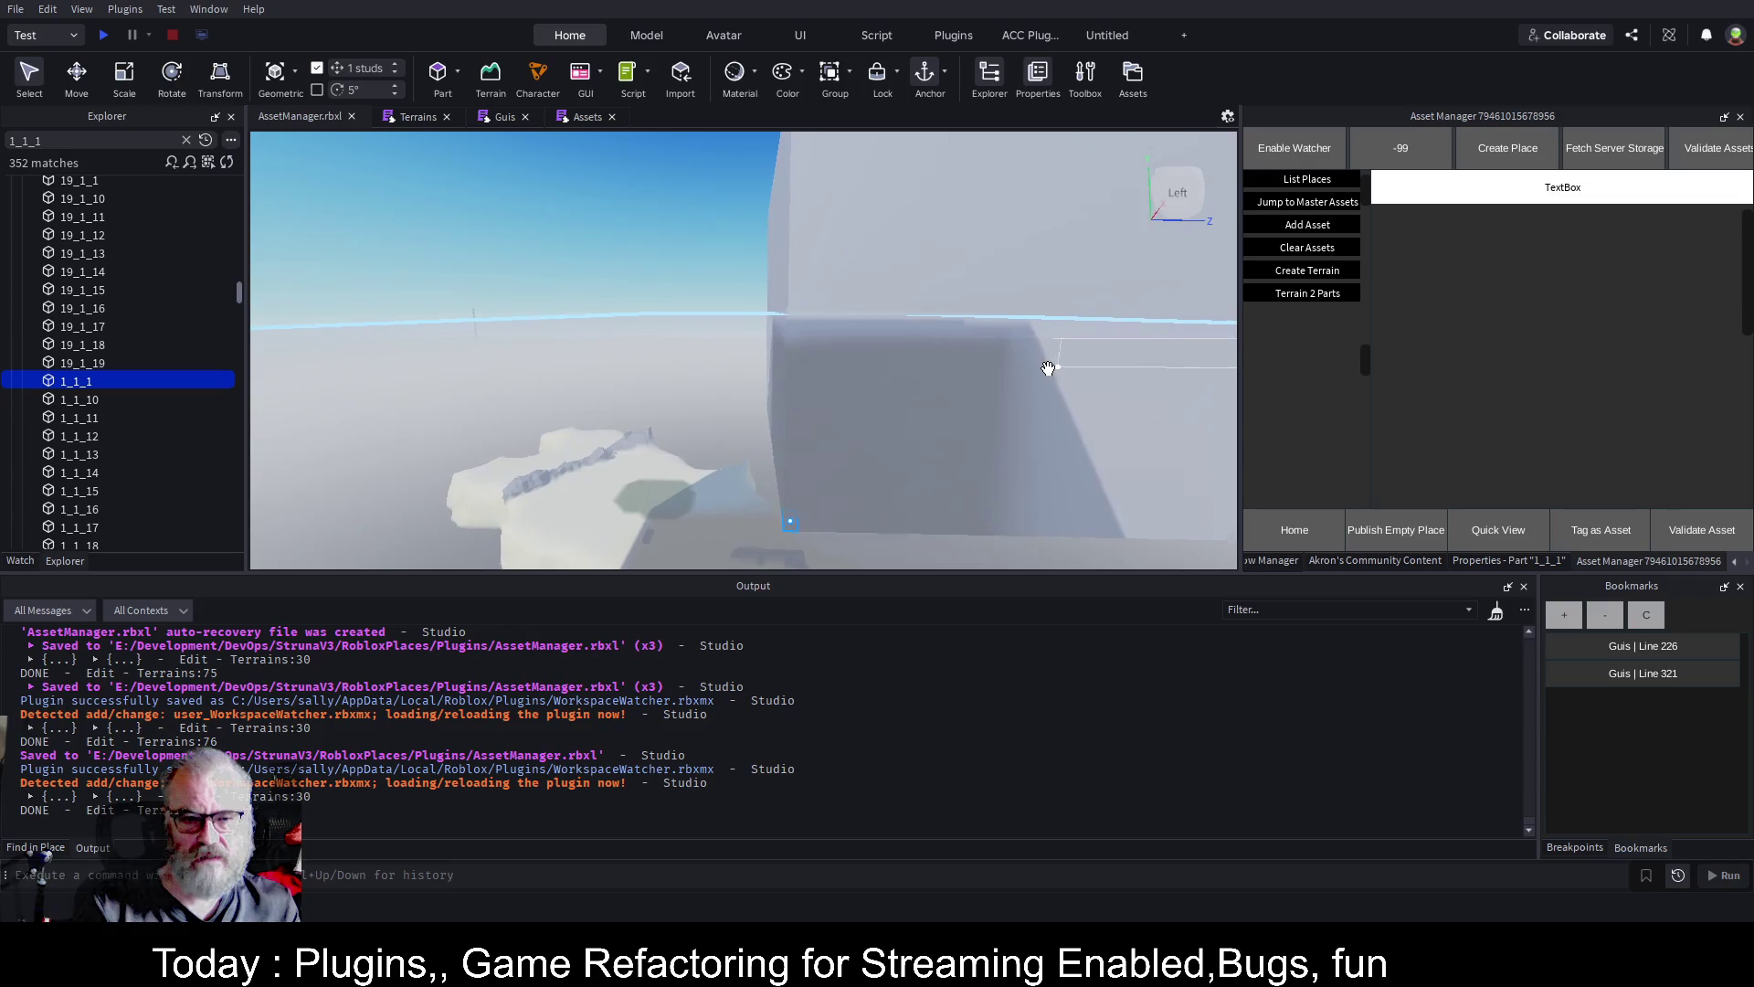
{"action": "key", "text": "s"}
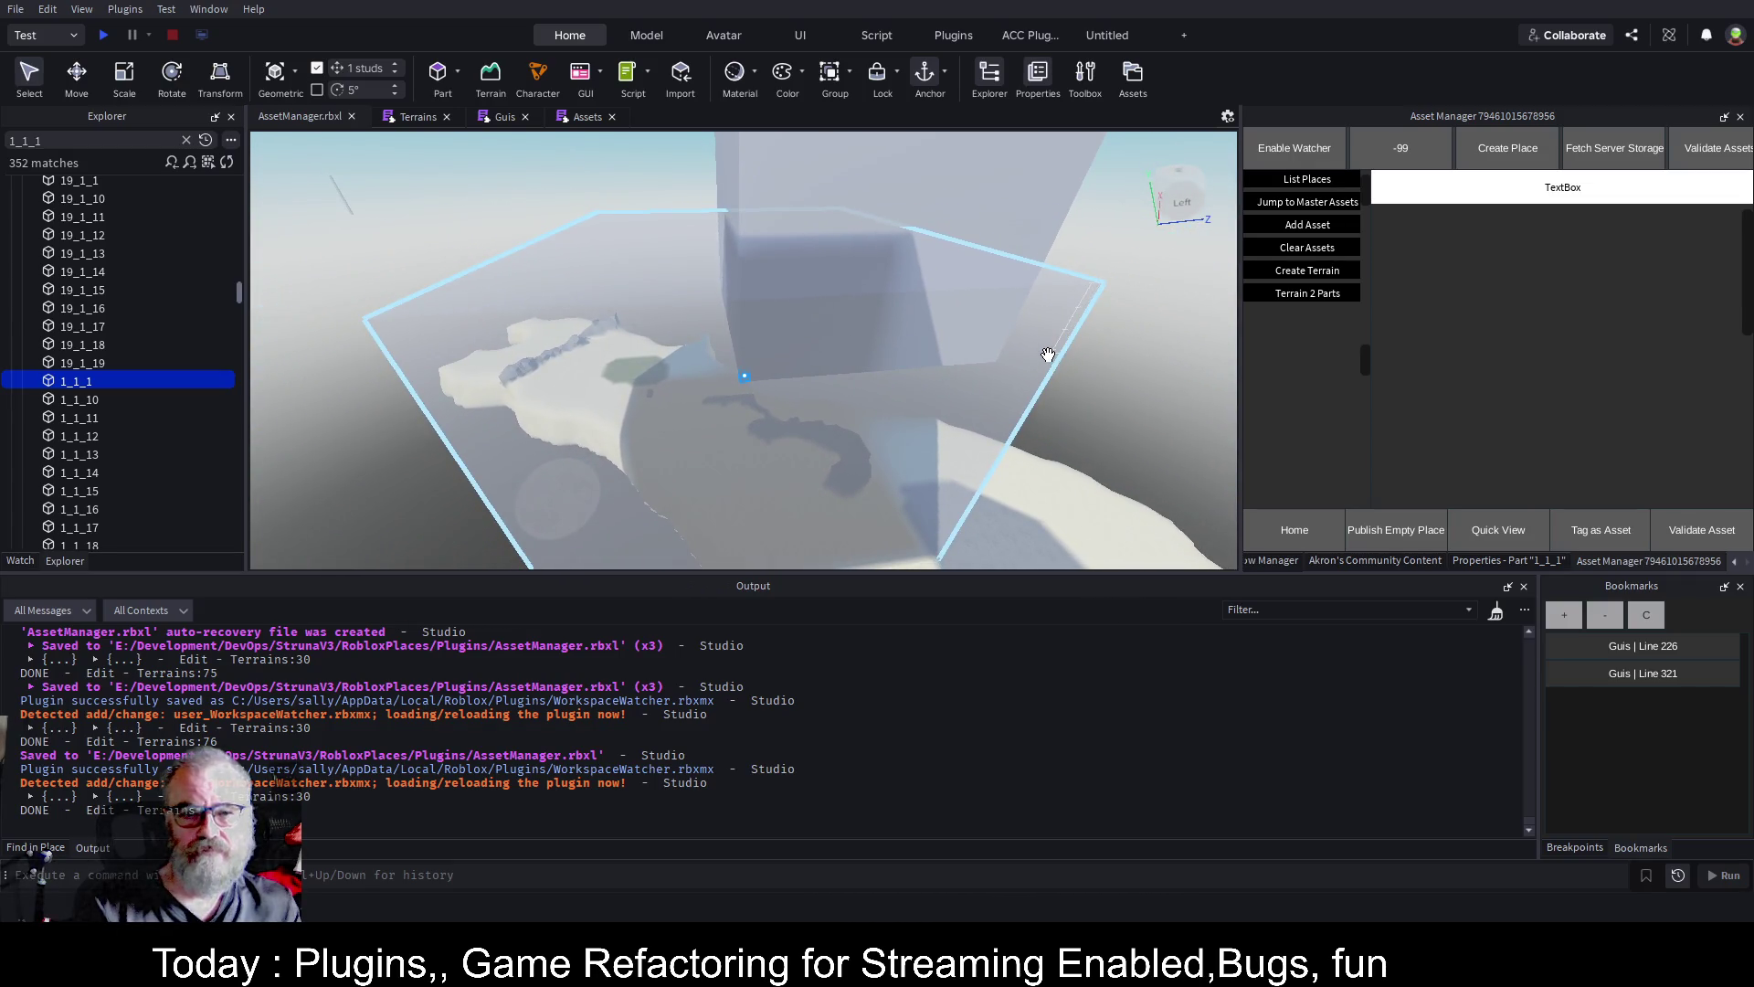
Inspect part 1_1_1 from the Top view, focused and panned across the terrain
{"action": "left_click", "coordinate": [1188, 178]}
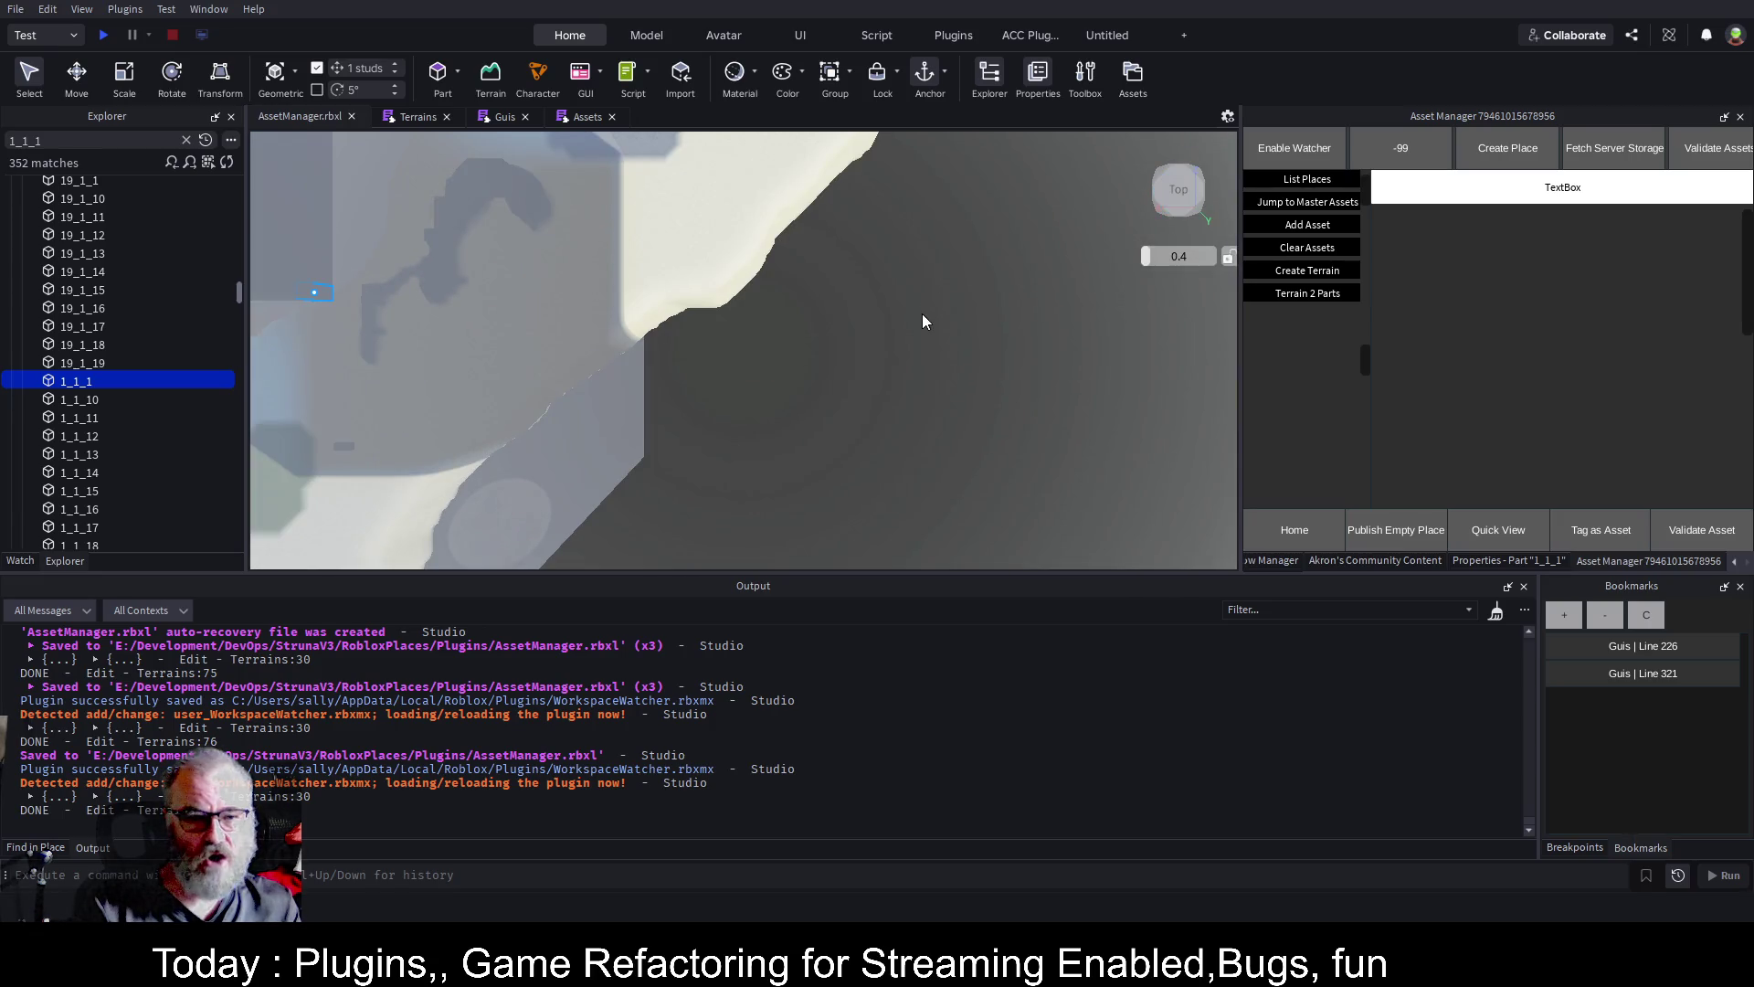
{"action": "key", "text": "f"}
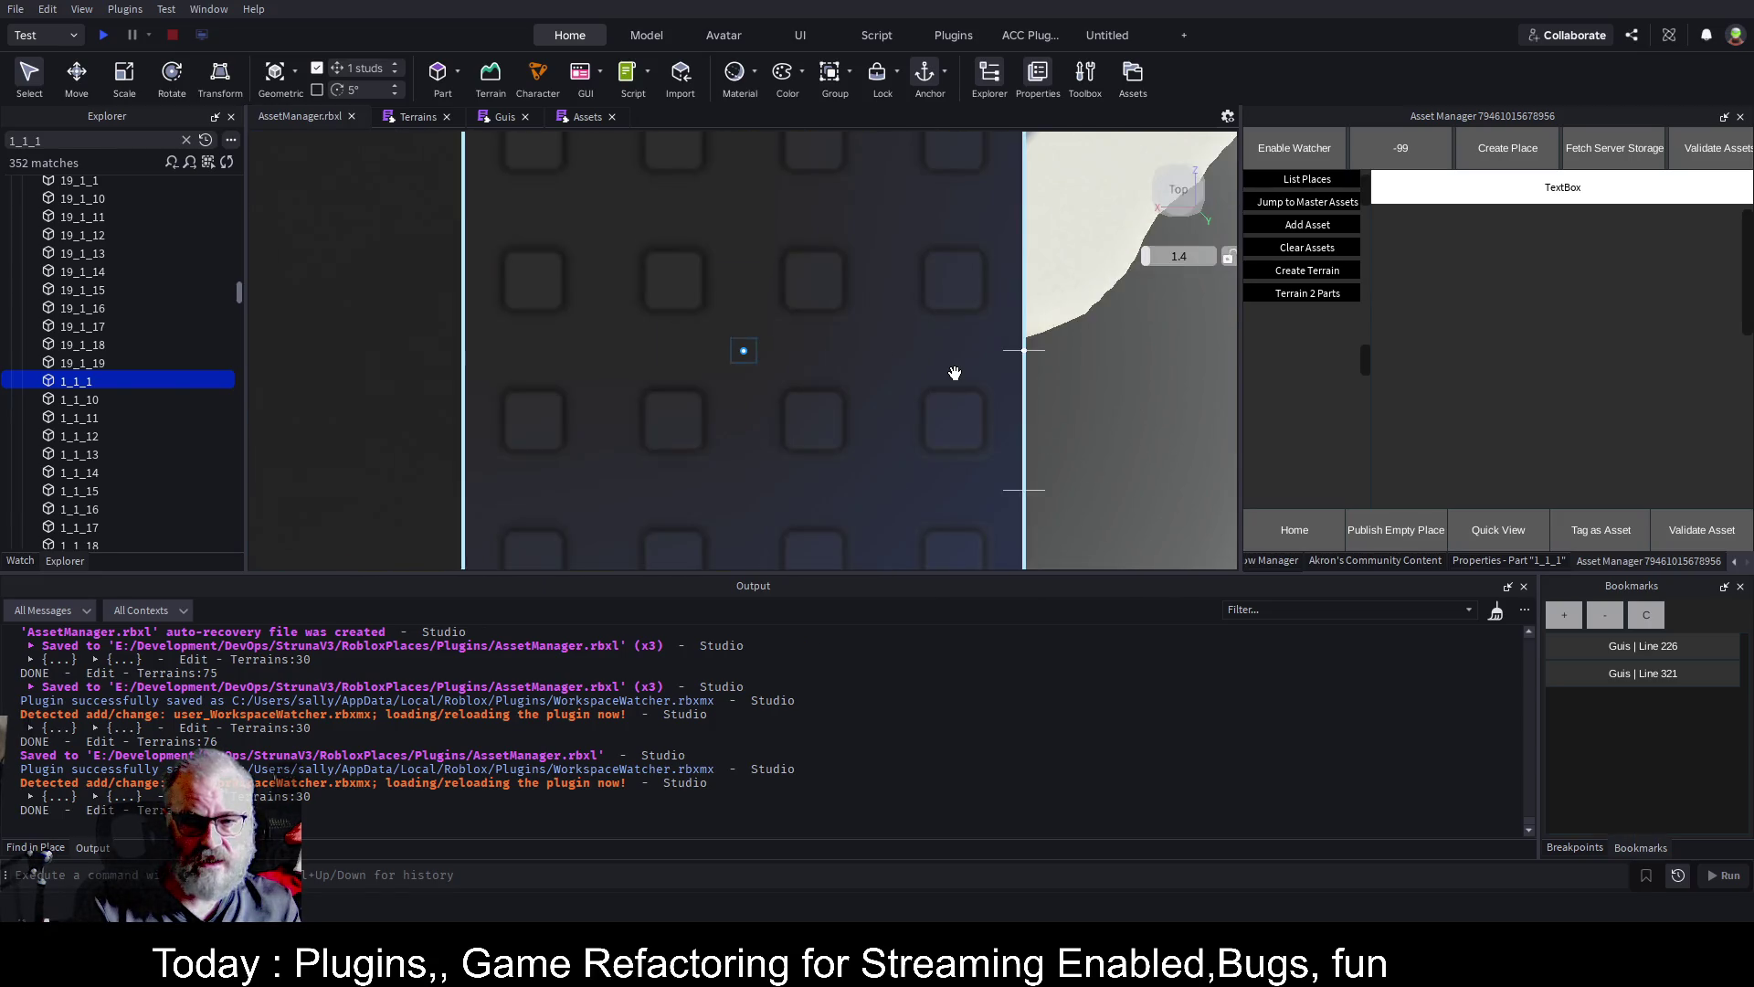
{"action": "scroll", "coordinate": [914, 375], "scroll_direction": "down", "scroll_amount": 10}
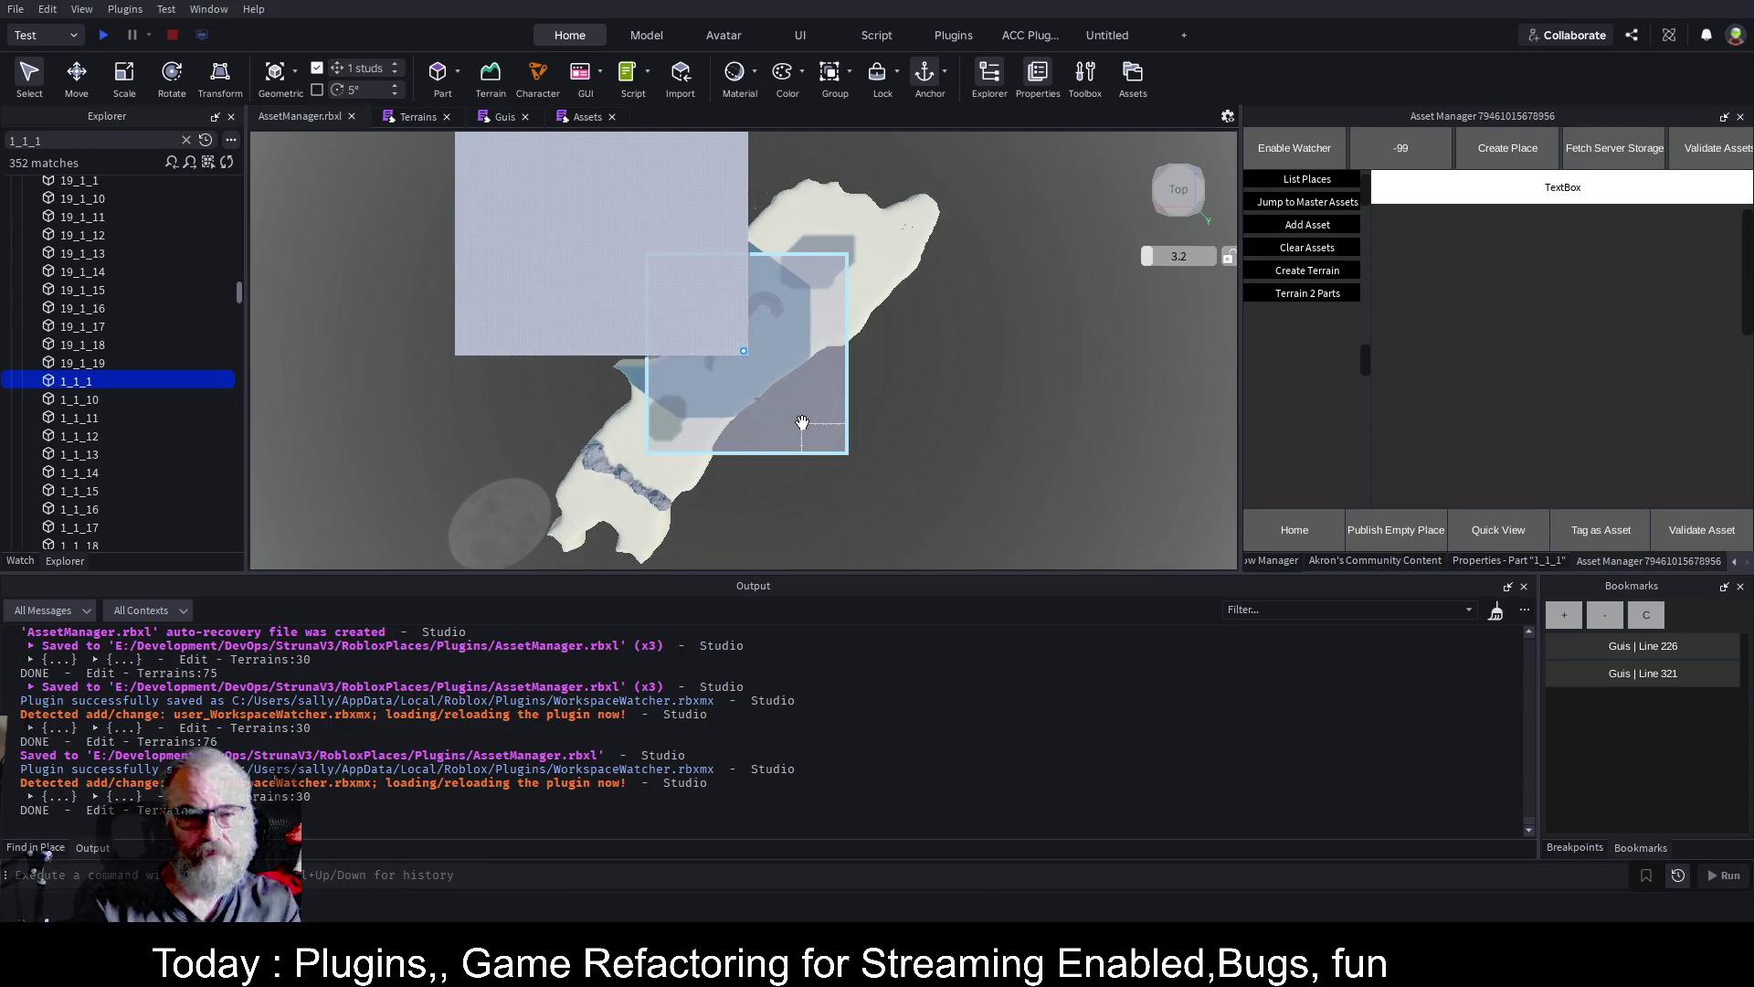
{"action": "scroll", "coordinate": [804, 422], "scroll_direction": "down", "scroll_amount": 3}
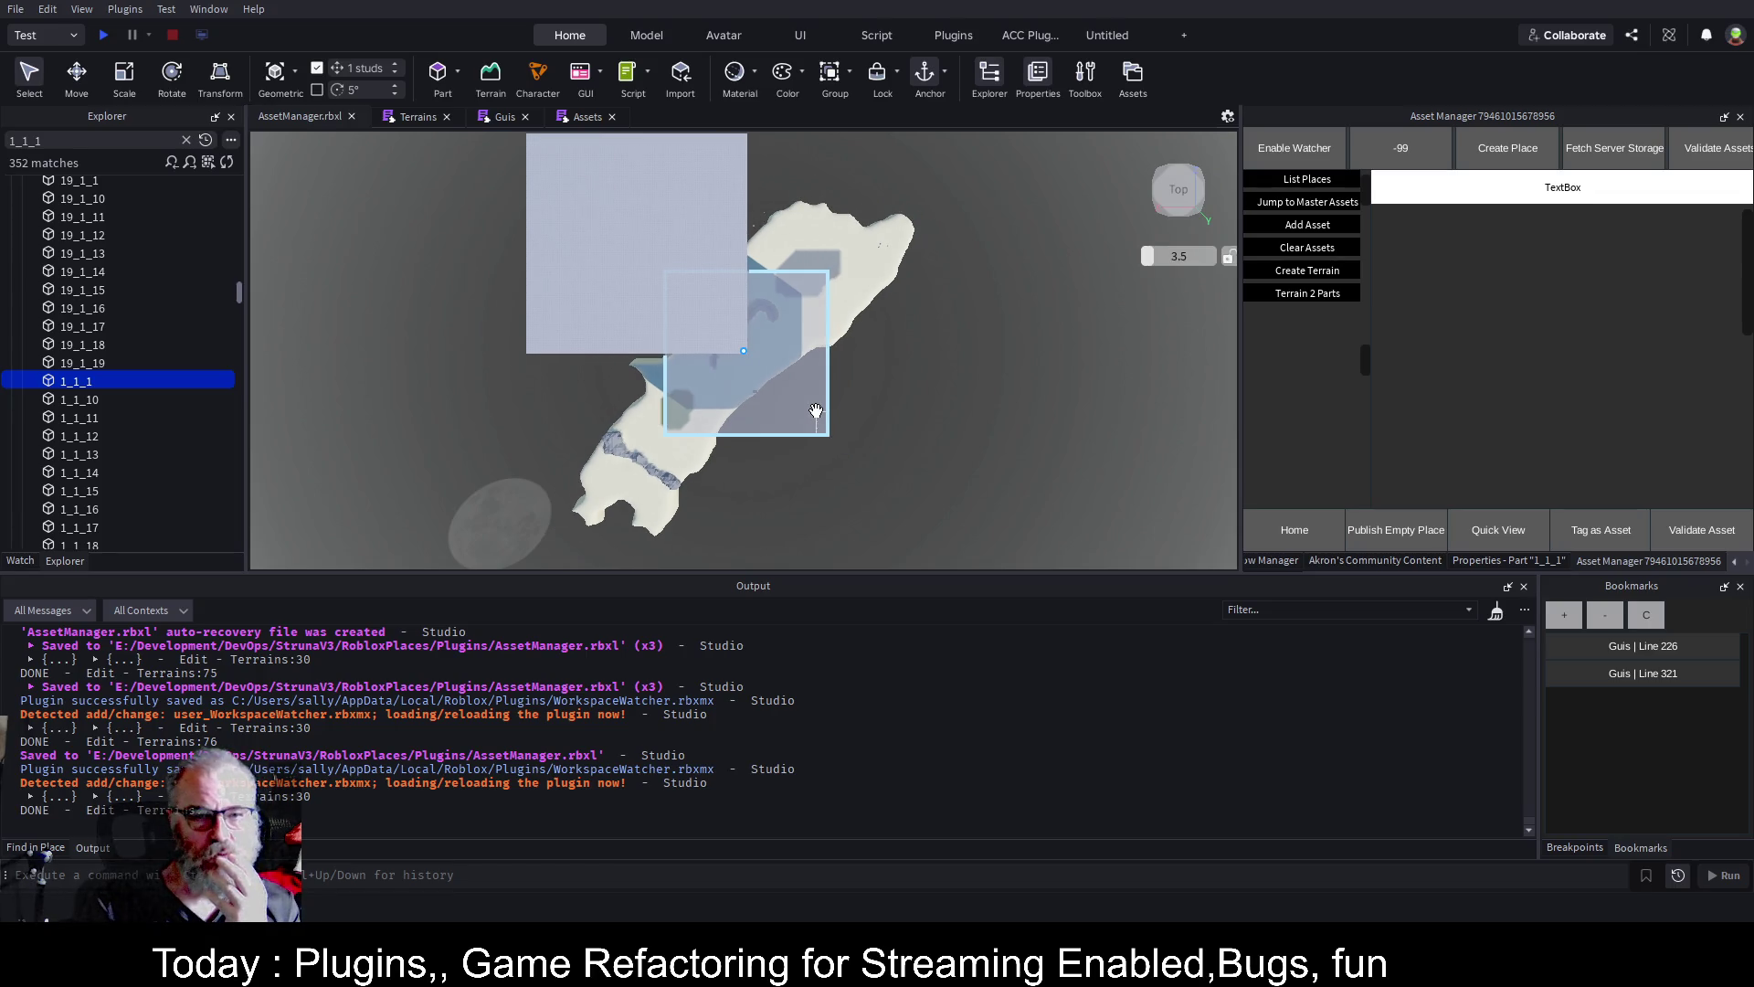
{"action": "scroll", "coordinate": [816, 416], "scroll_direction": "up", "scroll_amount": 1}
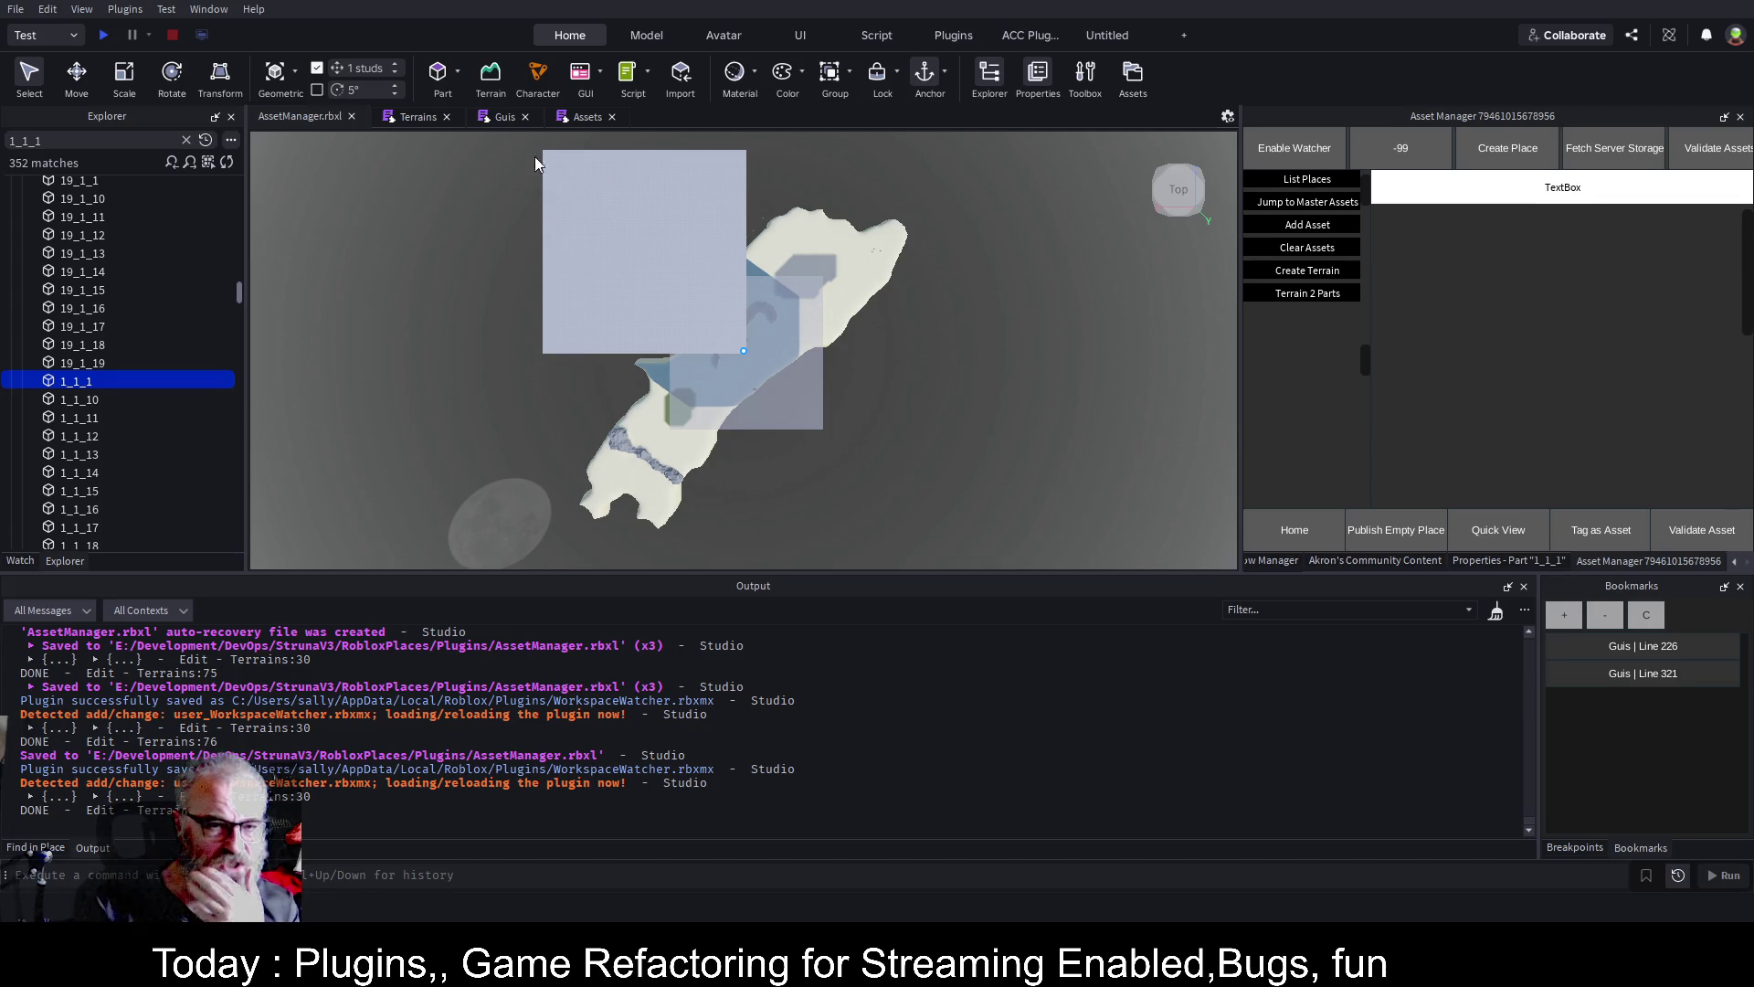
{"action": "mouse_move", "coordinate": [1002, 421]}
{"action": "left_mouse_down"}
{"action": "mouse_move", "coordinate": [995, 263]}
{"action": "mouse_move", "coordinate": [1006, 278]}
{"action": "left_mouse_up"}
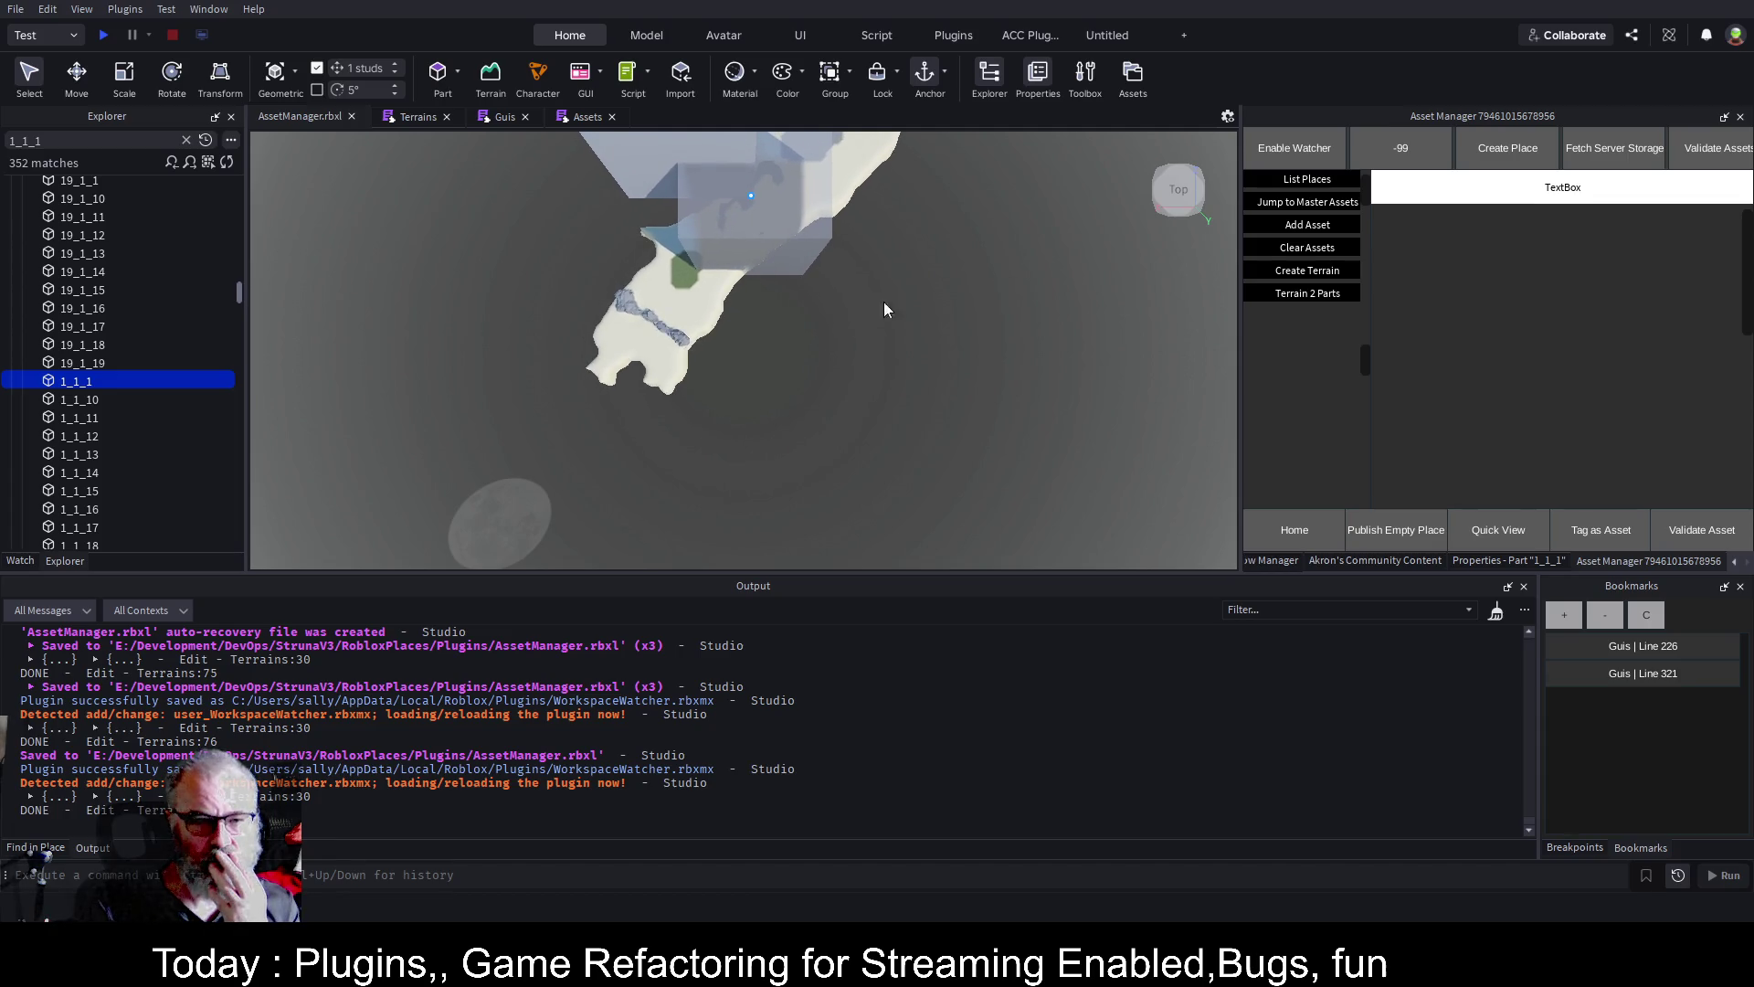
{"action": "scroll", "coordinate": [1121, 270], "scroll_direction": "up", "scroll_amount": 2}
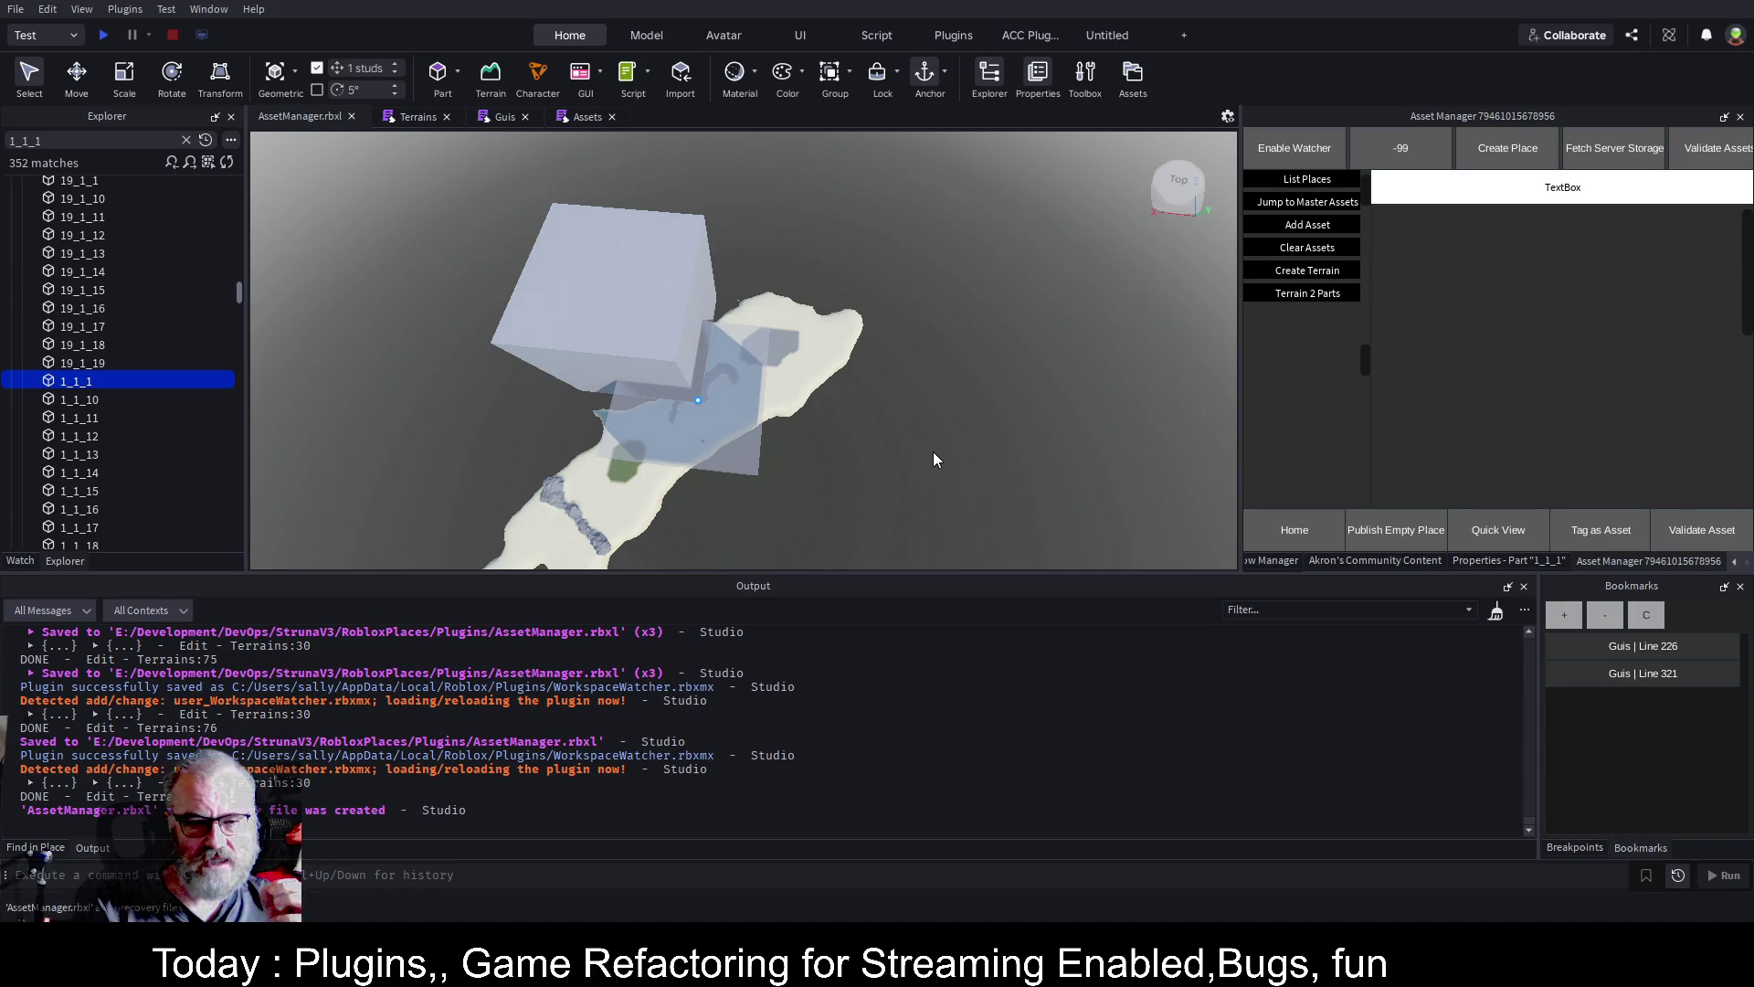
Orbit to a front view framing part 1_1_1, then return to the Terrains script
{"action": "left_click_drag", "start_coordinate": [956, 480], "coordinate": [886, 387]}
{"action": "key", "text": "f"}
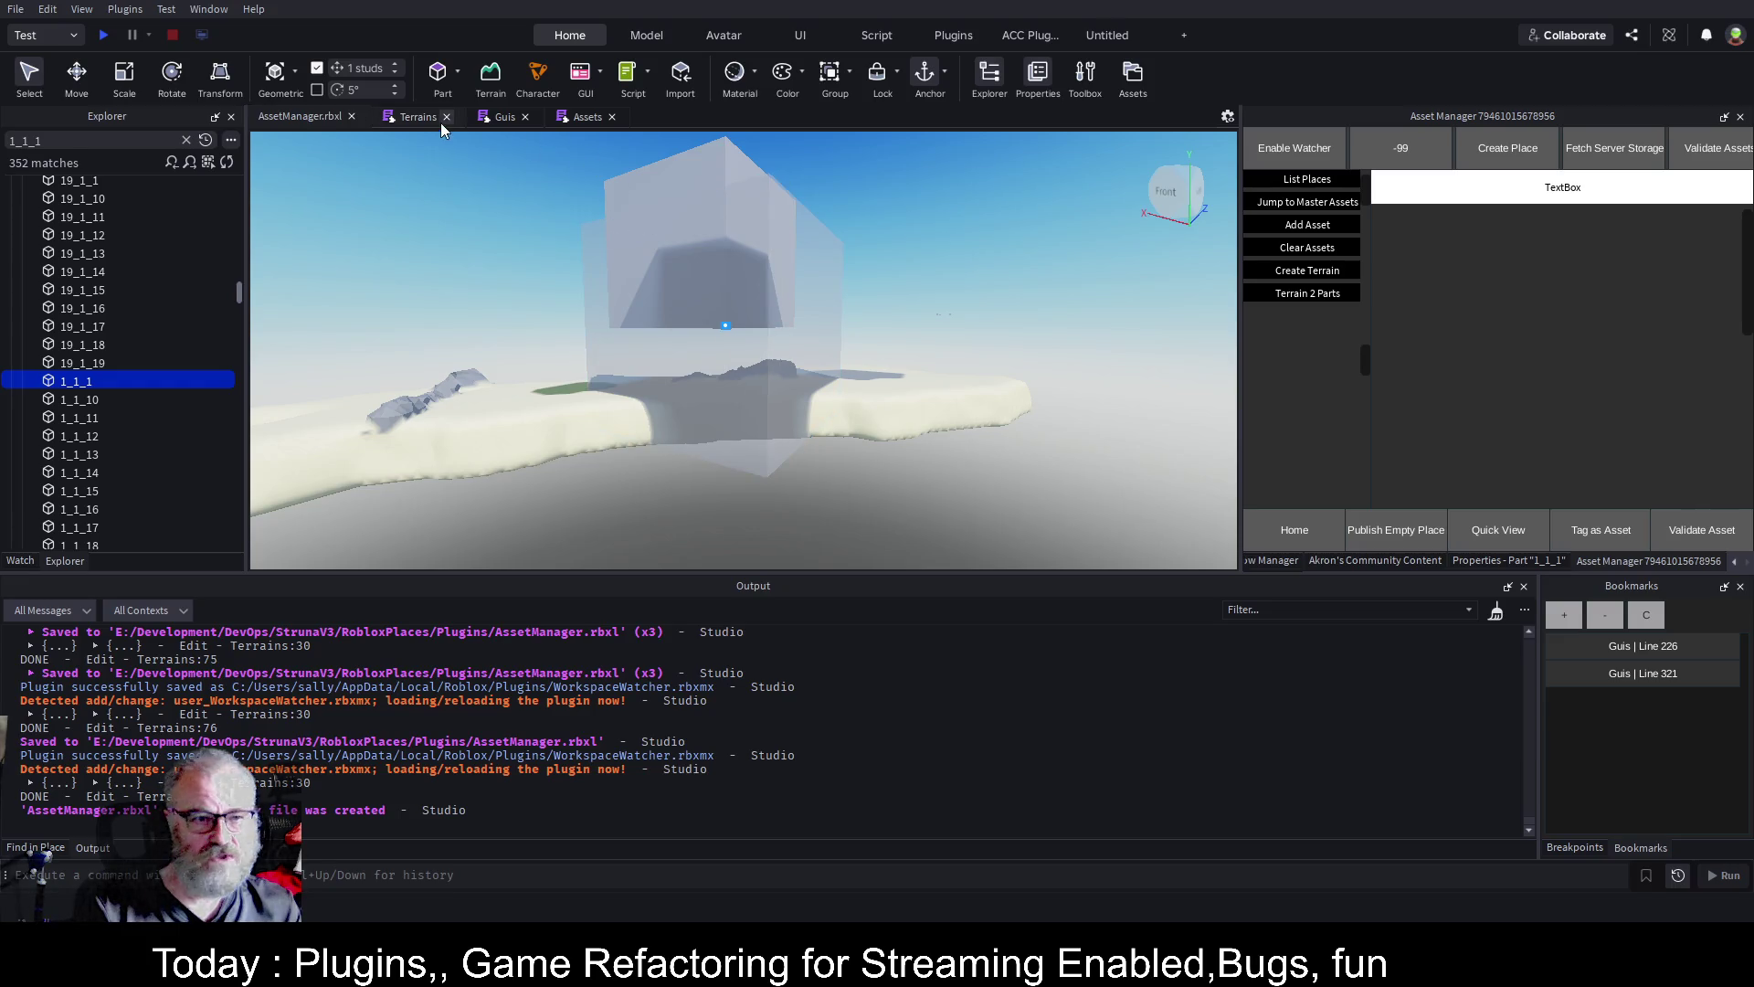
{"action": "left_click", "coordinate": [387, 119]}
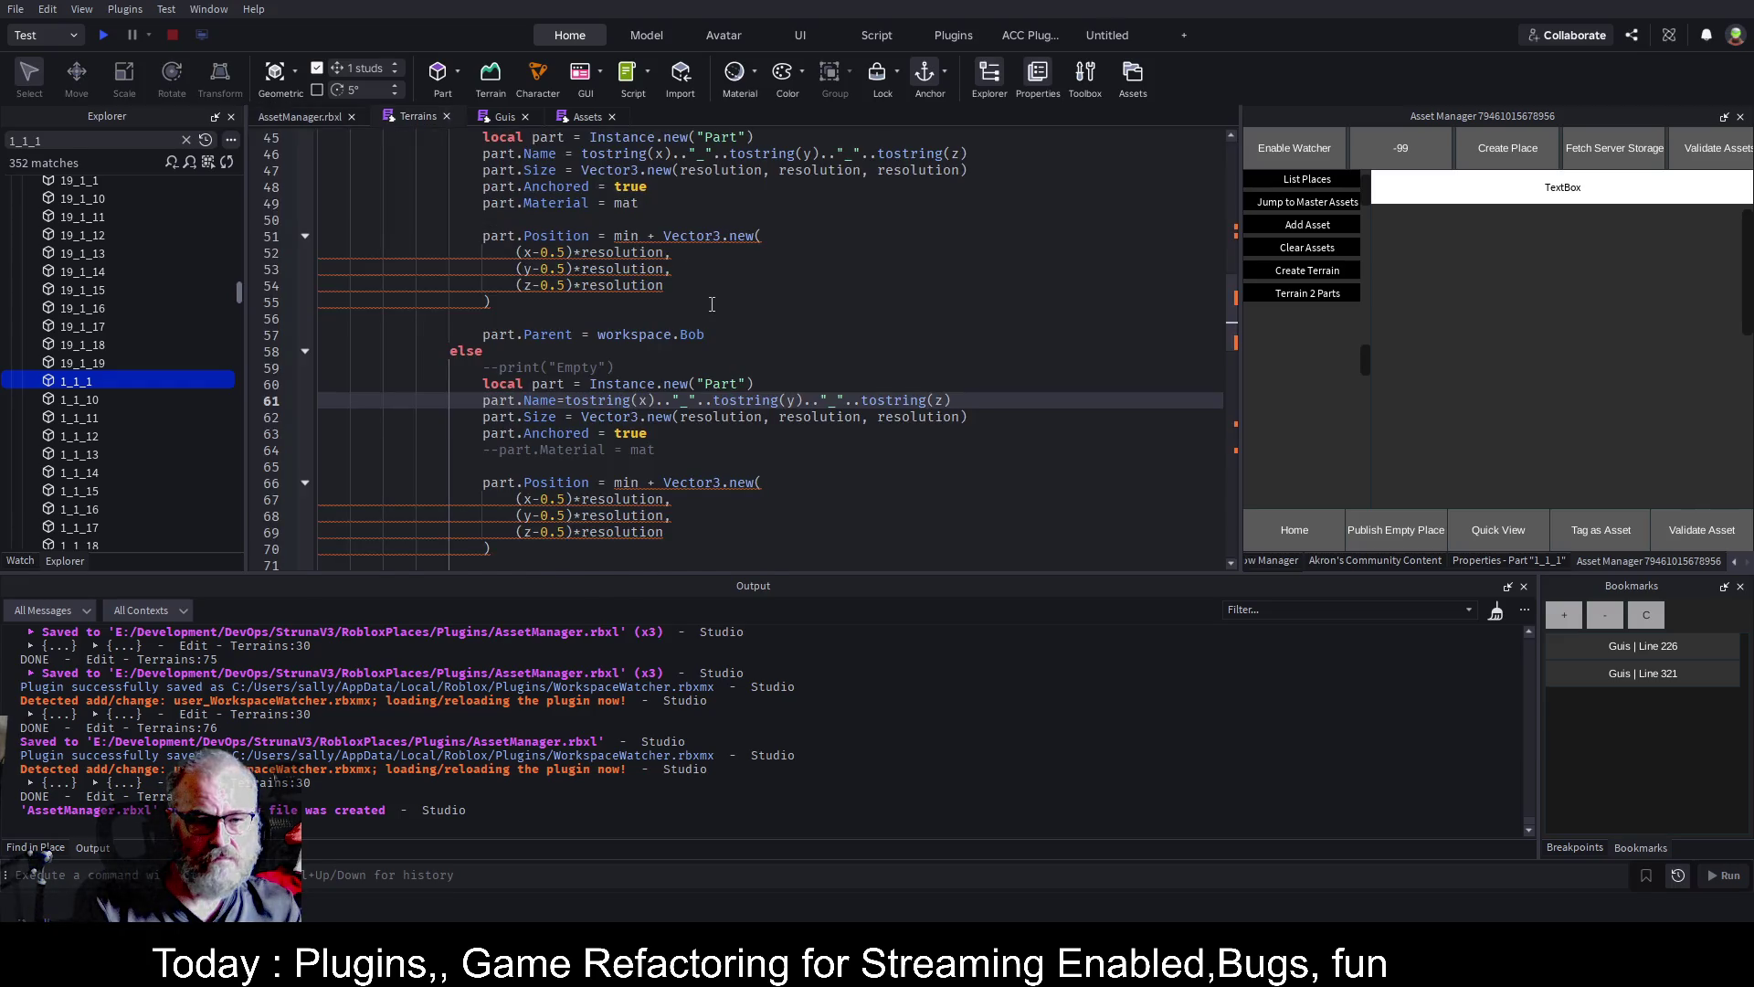
Look through the Guis script, 3D view and Terrains script, ending in Guis
{"action": "scroll", "coordinate": [712, 304], "scroll_direction": "up", "scroll_amount": 5}
{"action": "scroll", "coordinate": [711, 305], "scroll_direction": "down", "scroll_amount": 5}
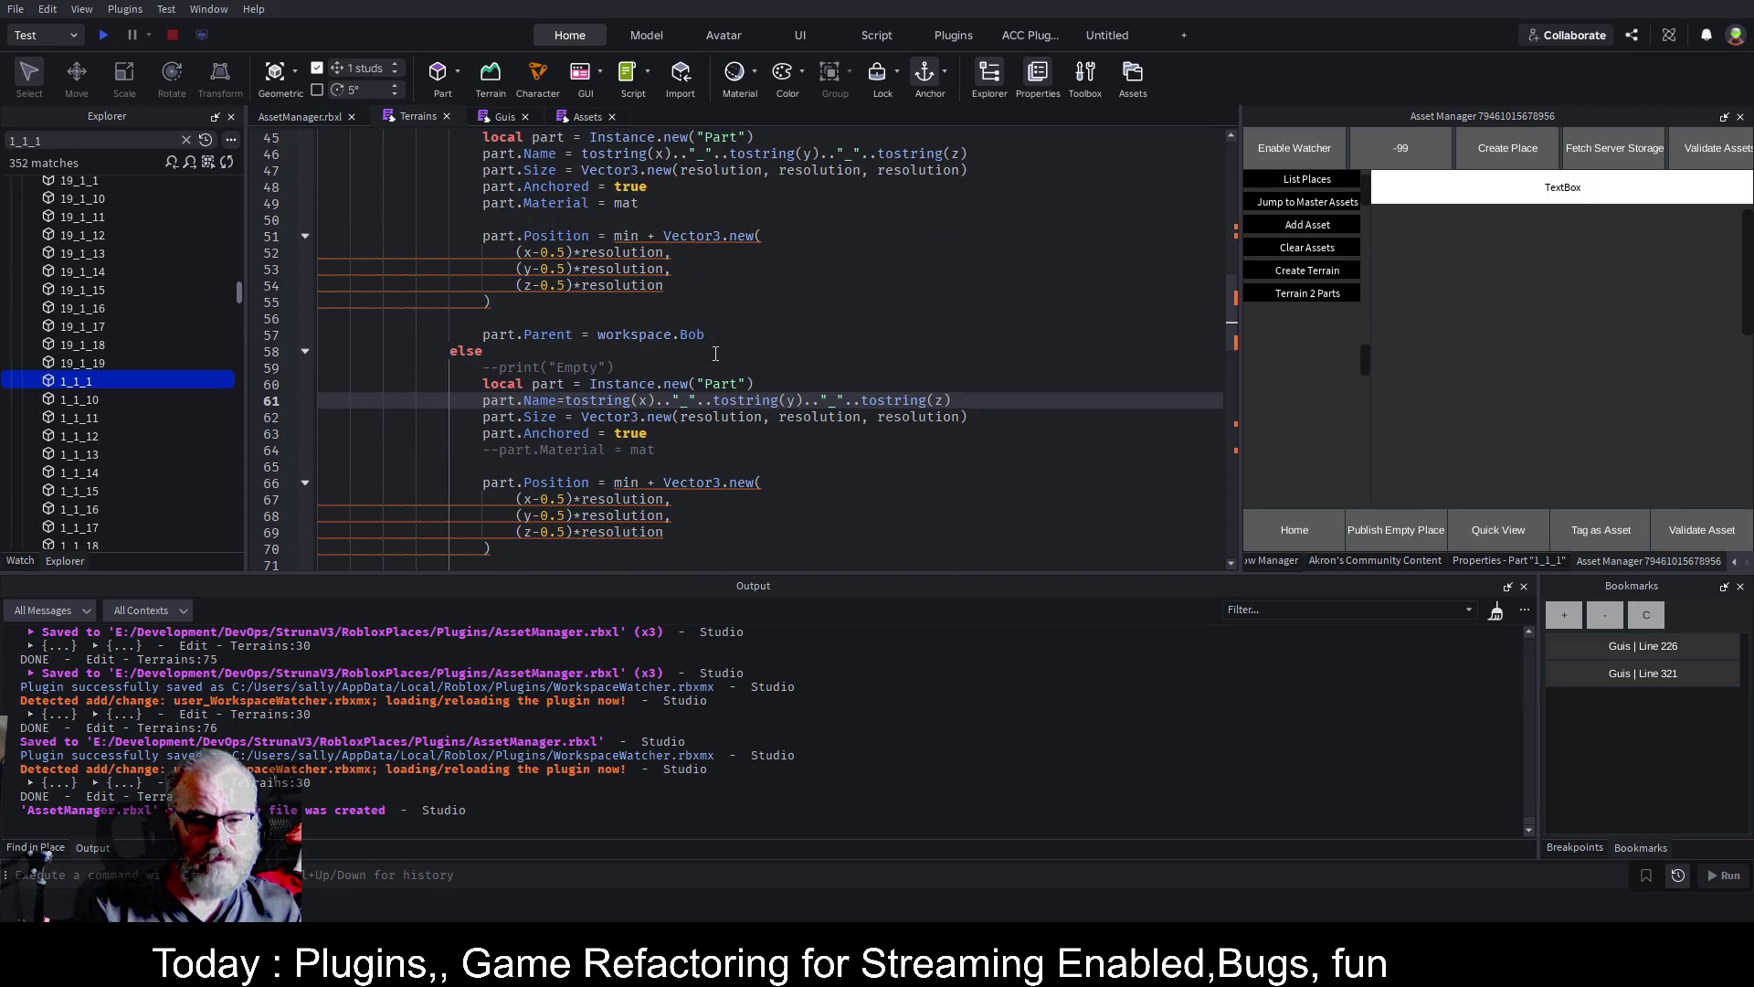
{"action": "left_click", "coordinate": [502, 118]}
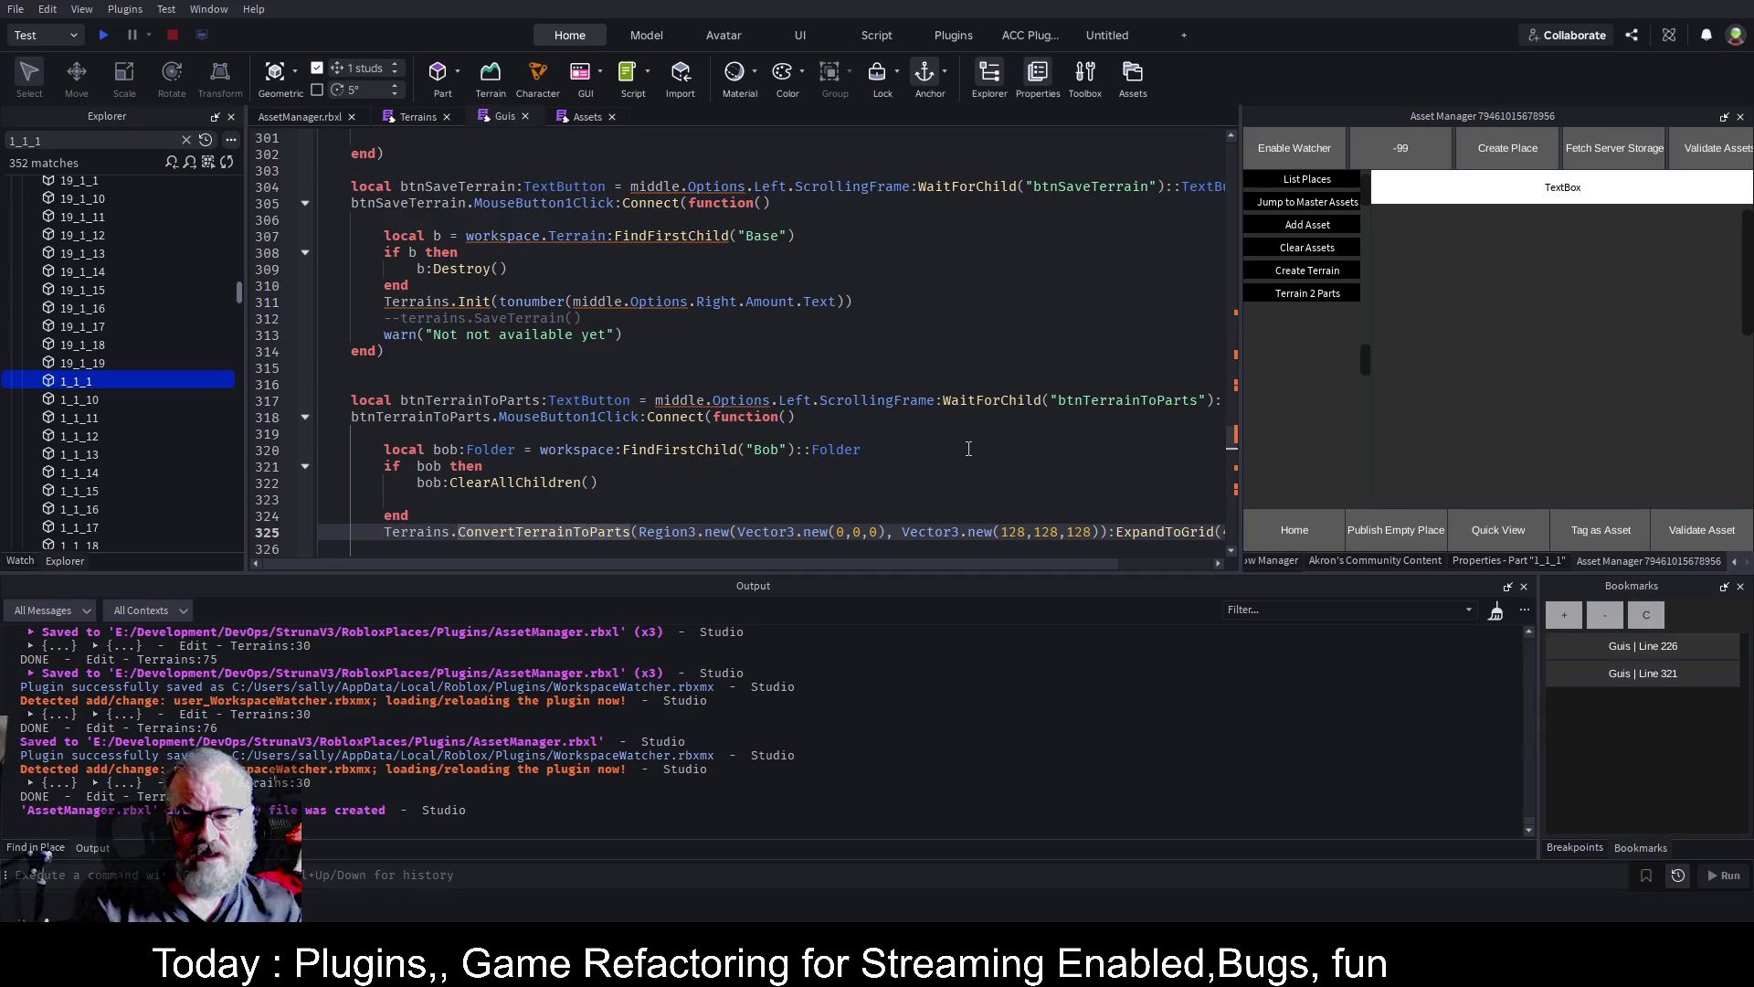
{"action": "left_click", "coordinate": [300, 116]}
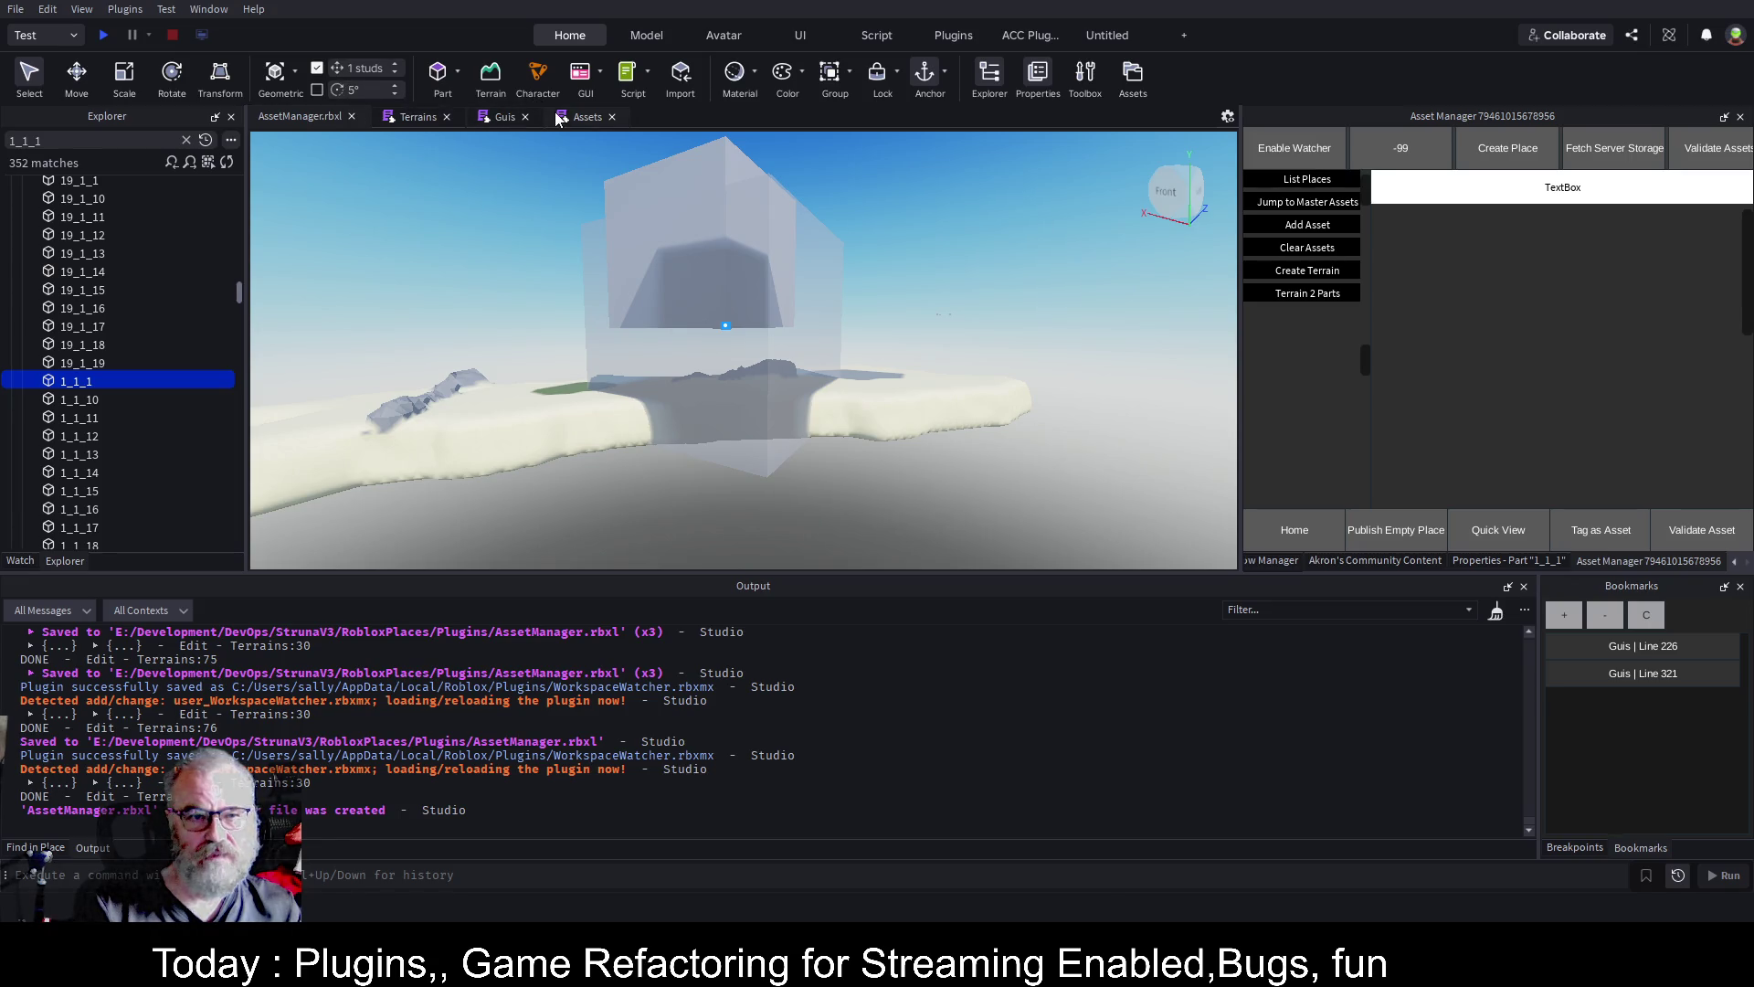
{"action": "left_click", "coordinate": [407, 121]}
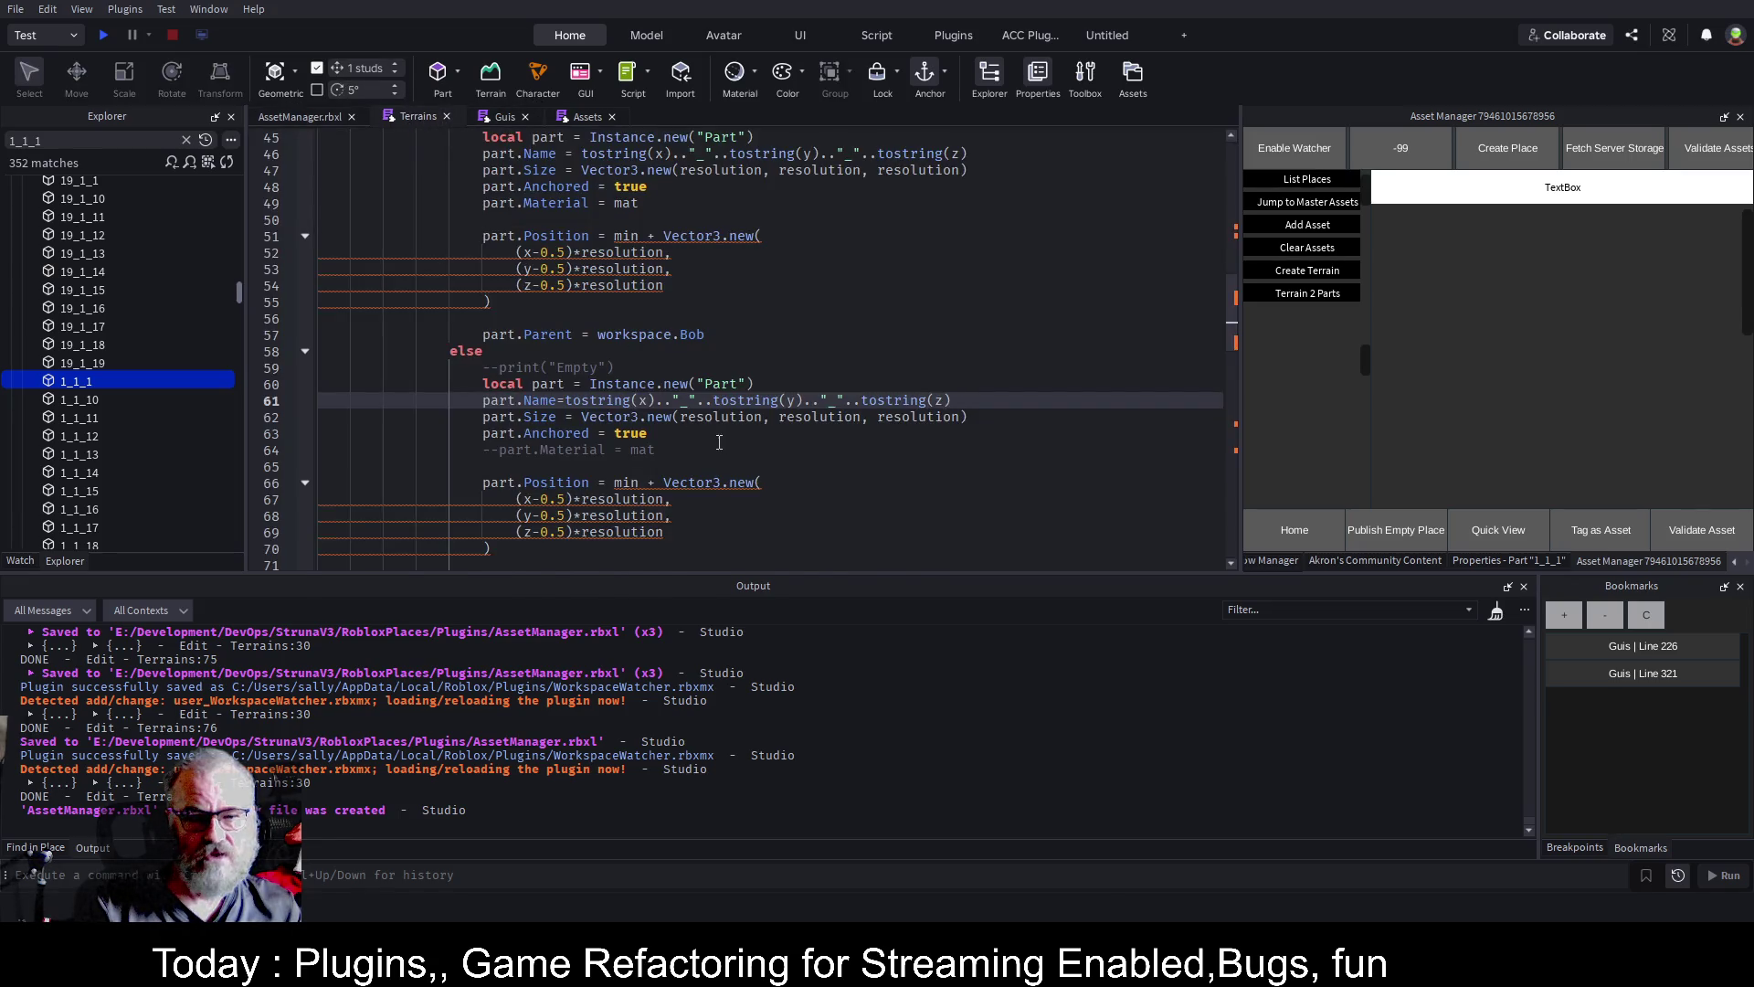
{"action": "left_click", "coordinate": [498, 116]}
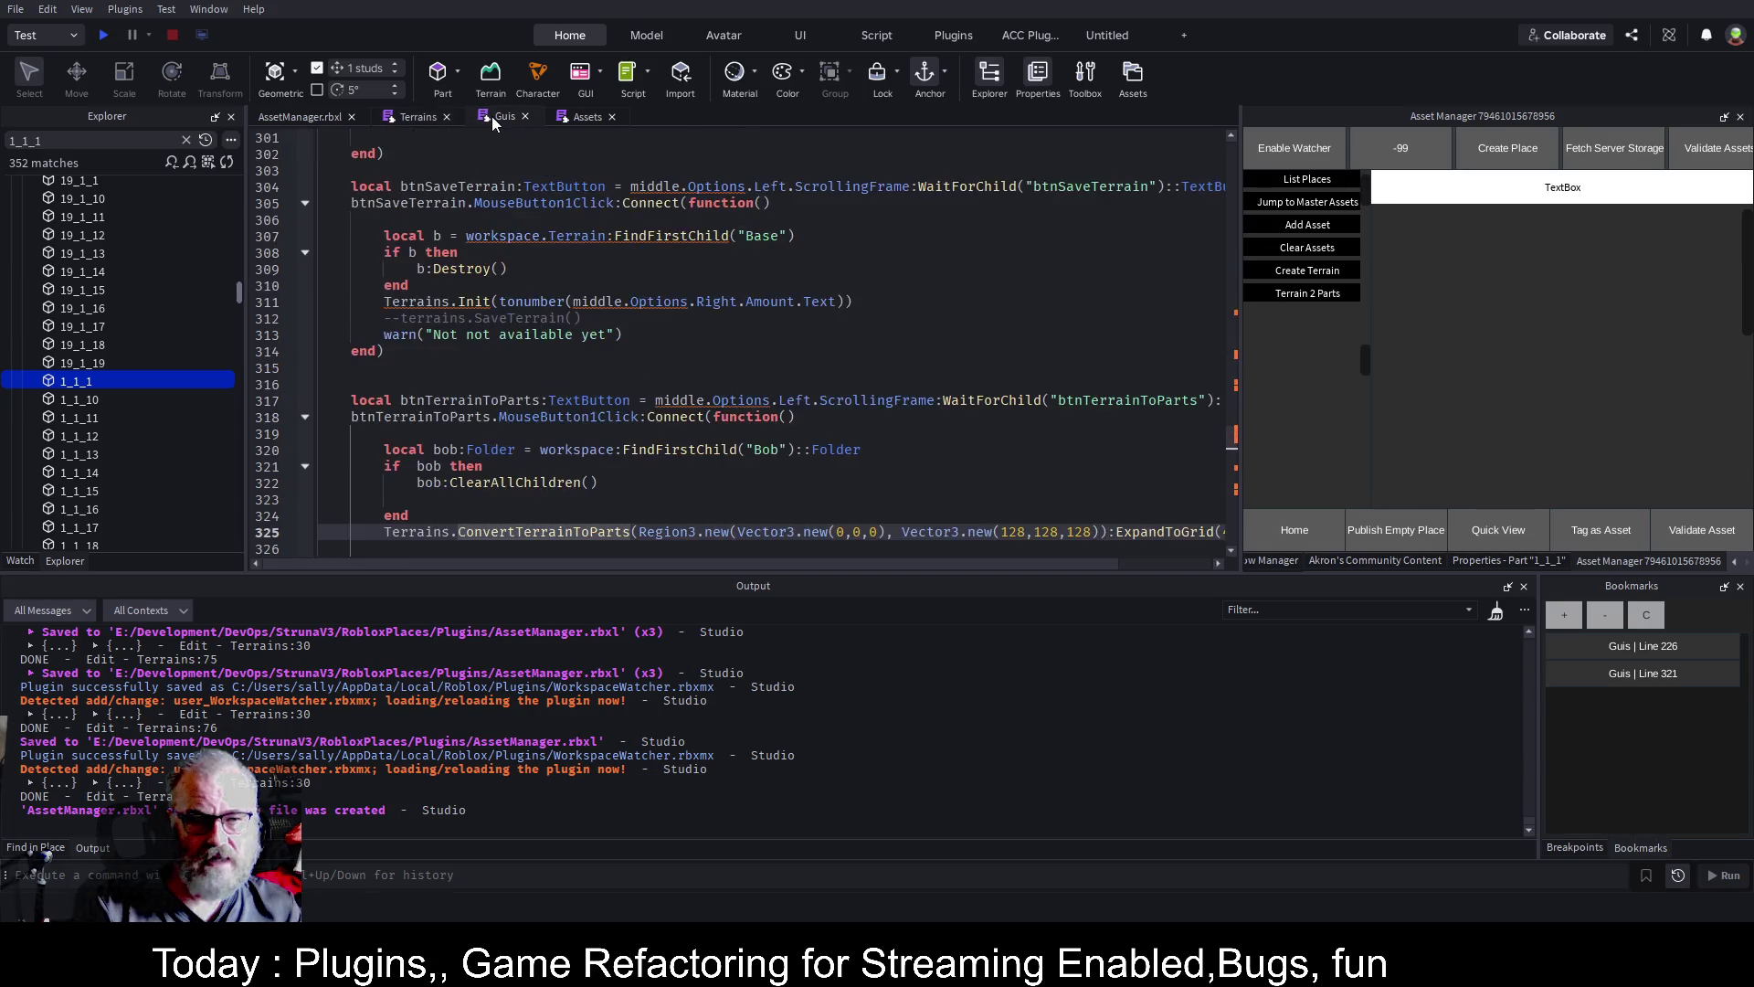
Set the region's start point on line 325 to Vector3.new(0,-64,0)
{"action": "left_click", "coordinate": [840, 534]}
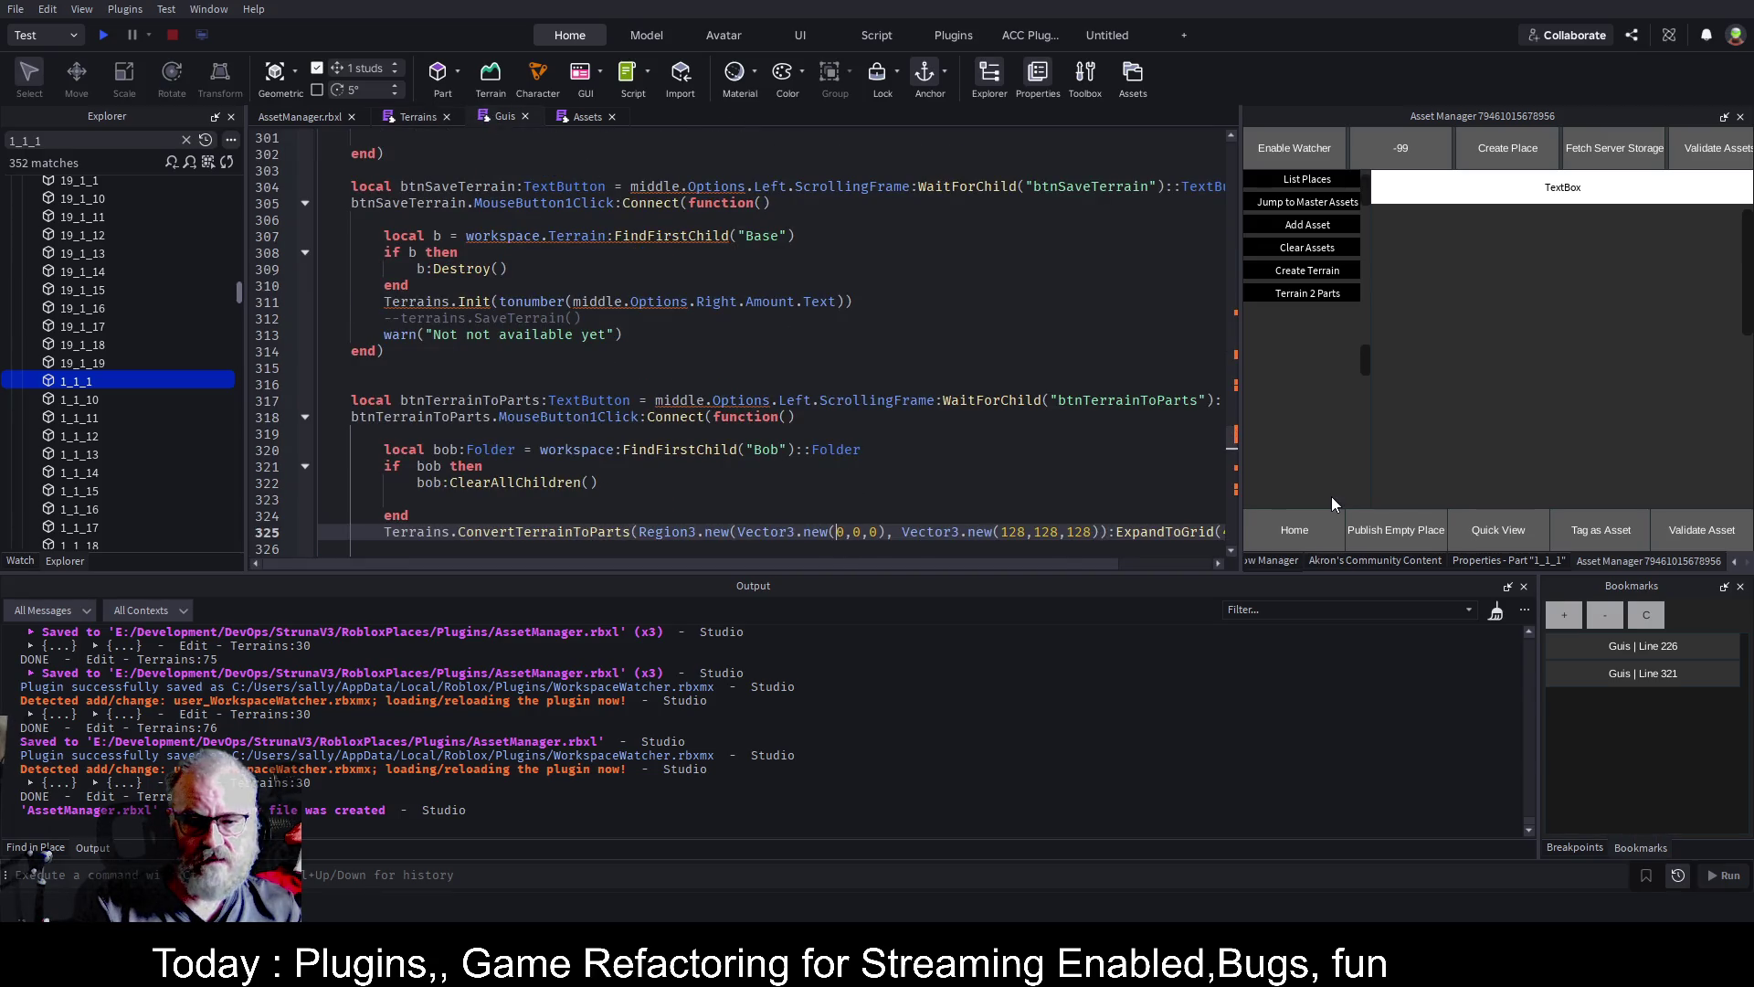
{"action": "type", "text": "-"}
{"action": "key", "text": "Delete"}
{"action": "type", "text": "64,"}
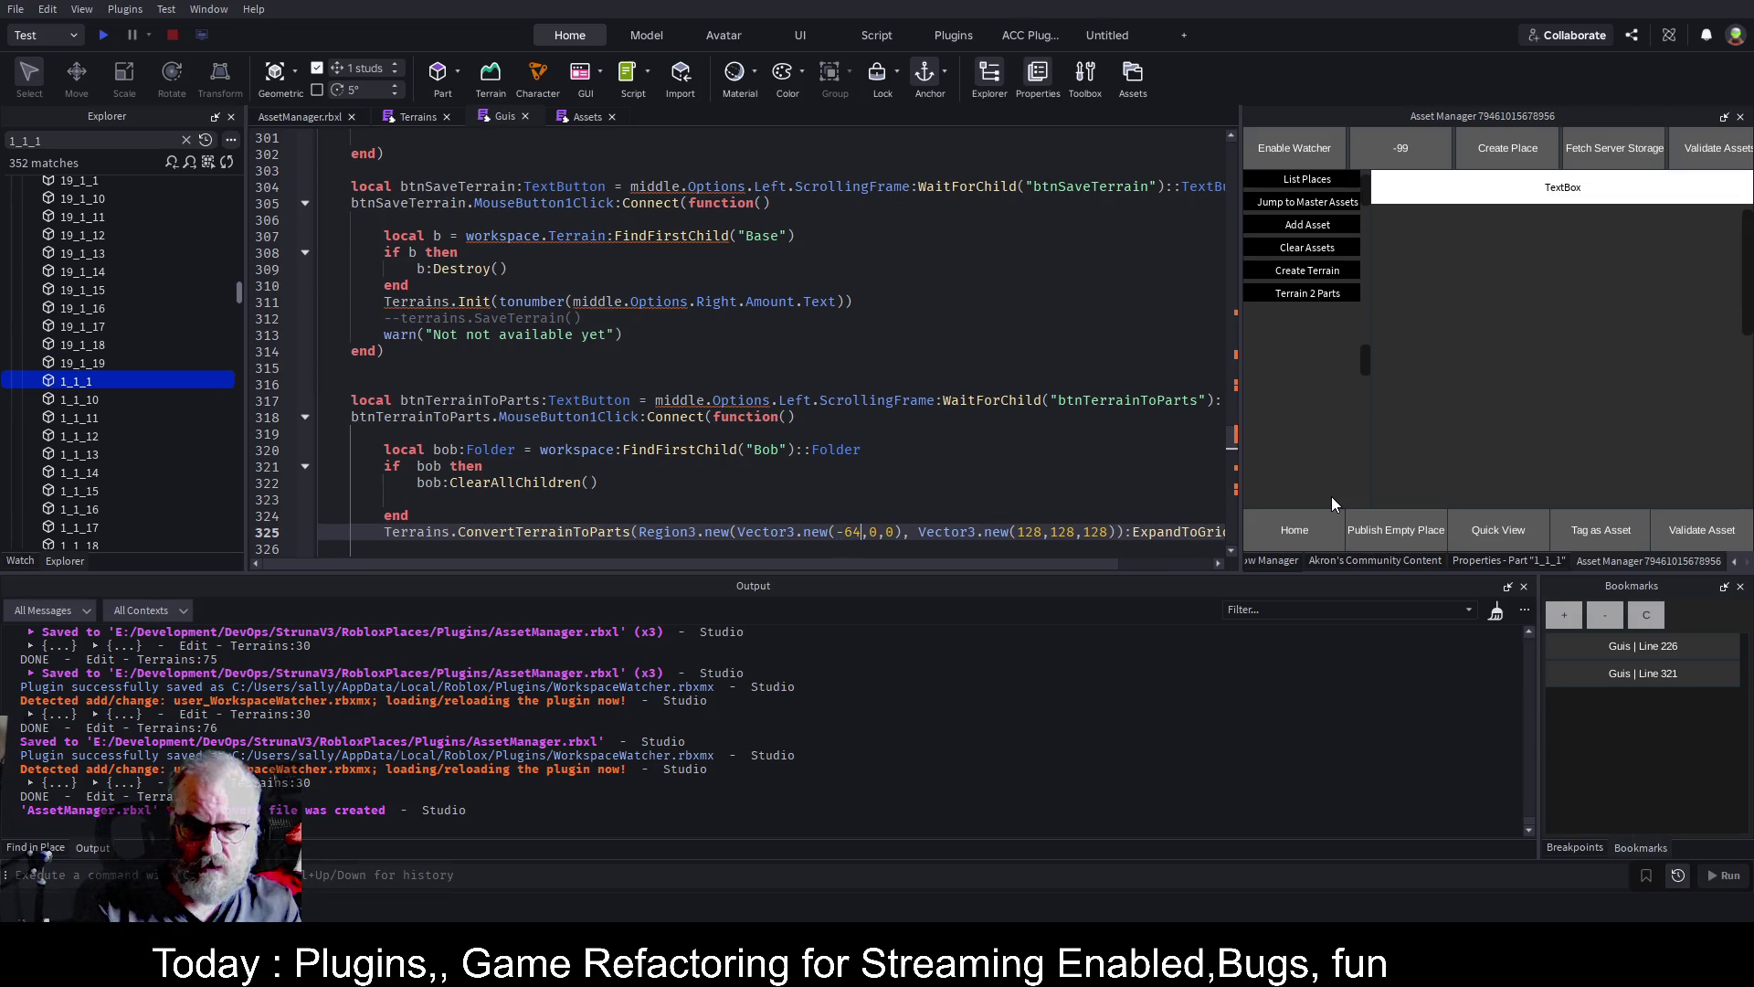
{"action": "type", "text": "-"}
{"action": "key", "text": "Delete"}
{"action": "type", "text": "64"}
{"action": "key", "text": "BackSpace"}
{"action": "key", "text": "BackSpace"}
{"action": "key", "text": "BackSpace"}
{"action": "key", "text": "Delete"}
{"action": "type", "text": "0"}
{"action": "key", "text": "BackSpace"}
{"action": "key", "text": "Left"}
{"action": "type", "text": "0,-64"}
Set the region's end point to Vector3.new(128,64,128) and save AssetManager.rbxl
{"action": "key", "text": "Right"}
{"action": "key", "text": "Right"}
{"action": "key", "text": "Right"}
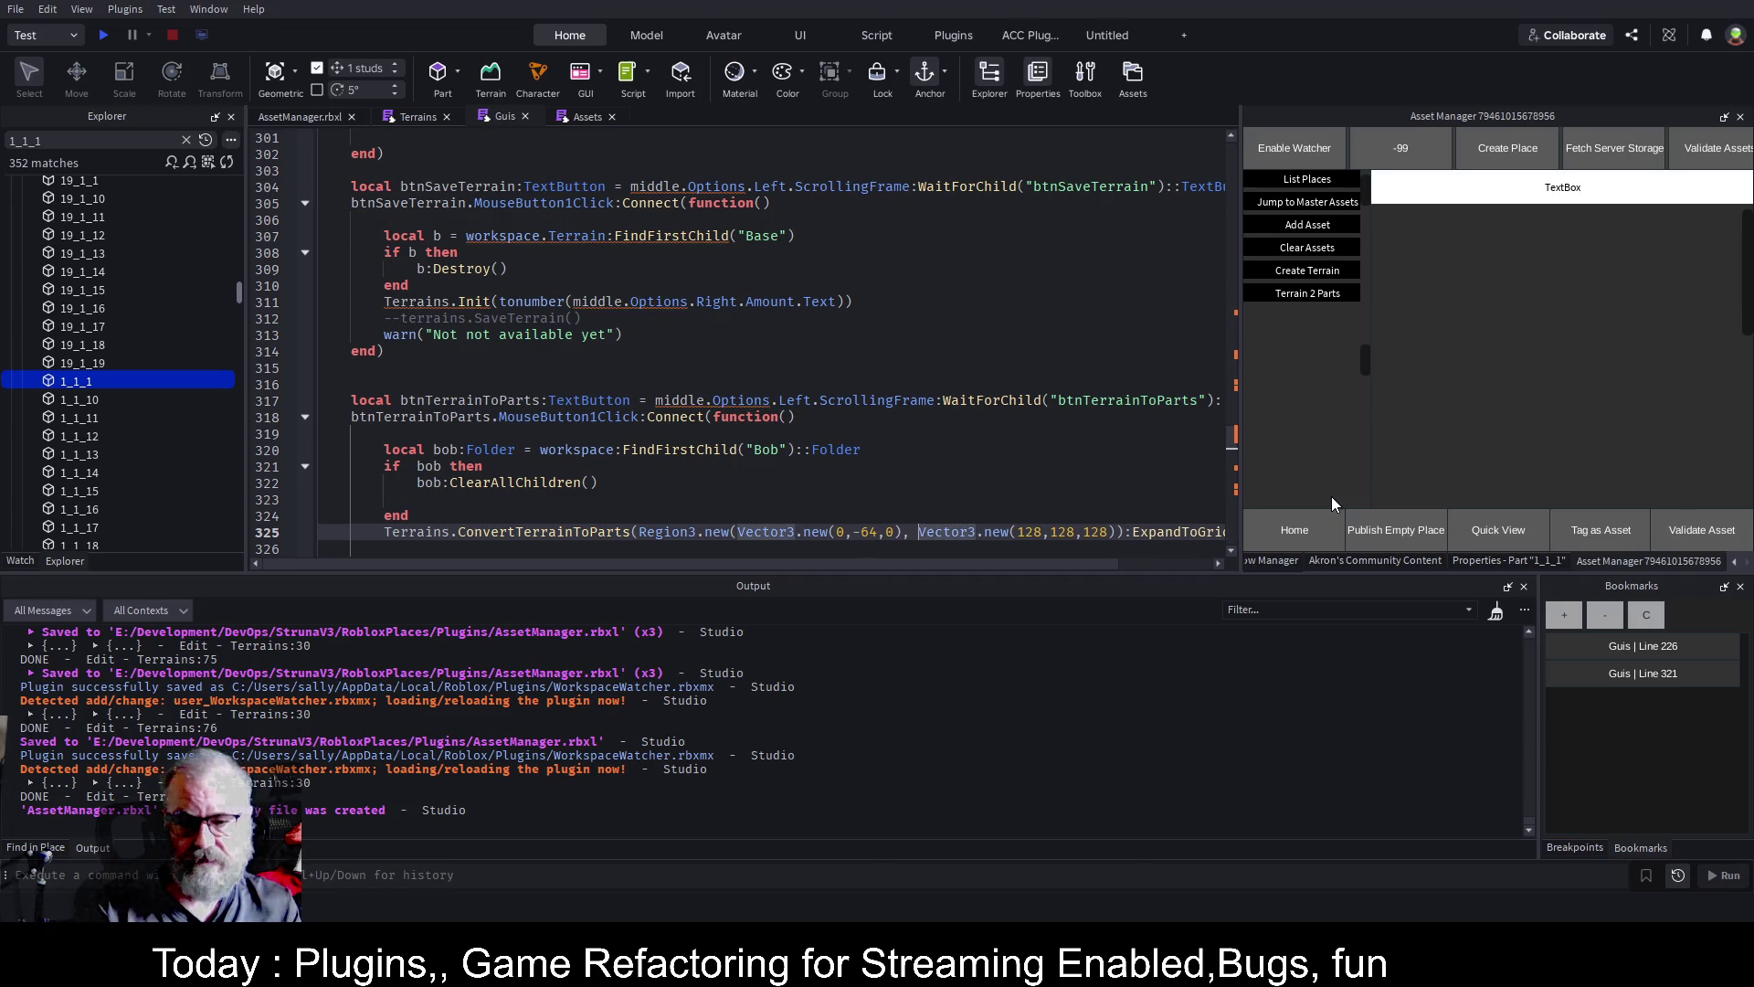
{"action": "key", "text": "BackSpace"}
{"action": "type", "text": "2"}
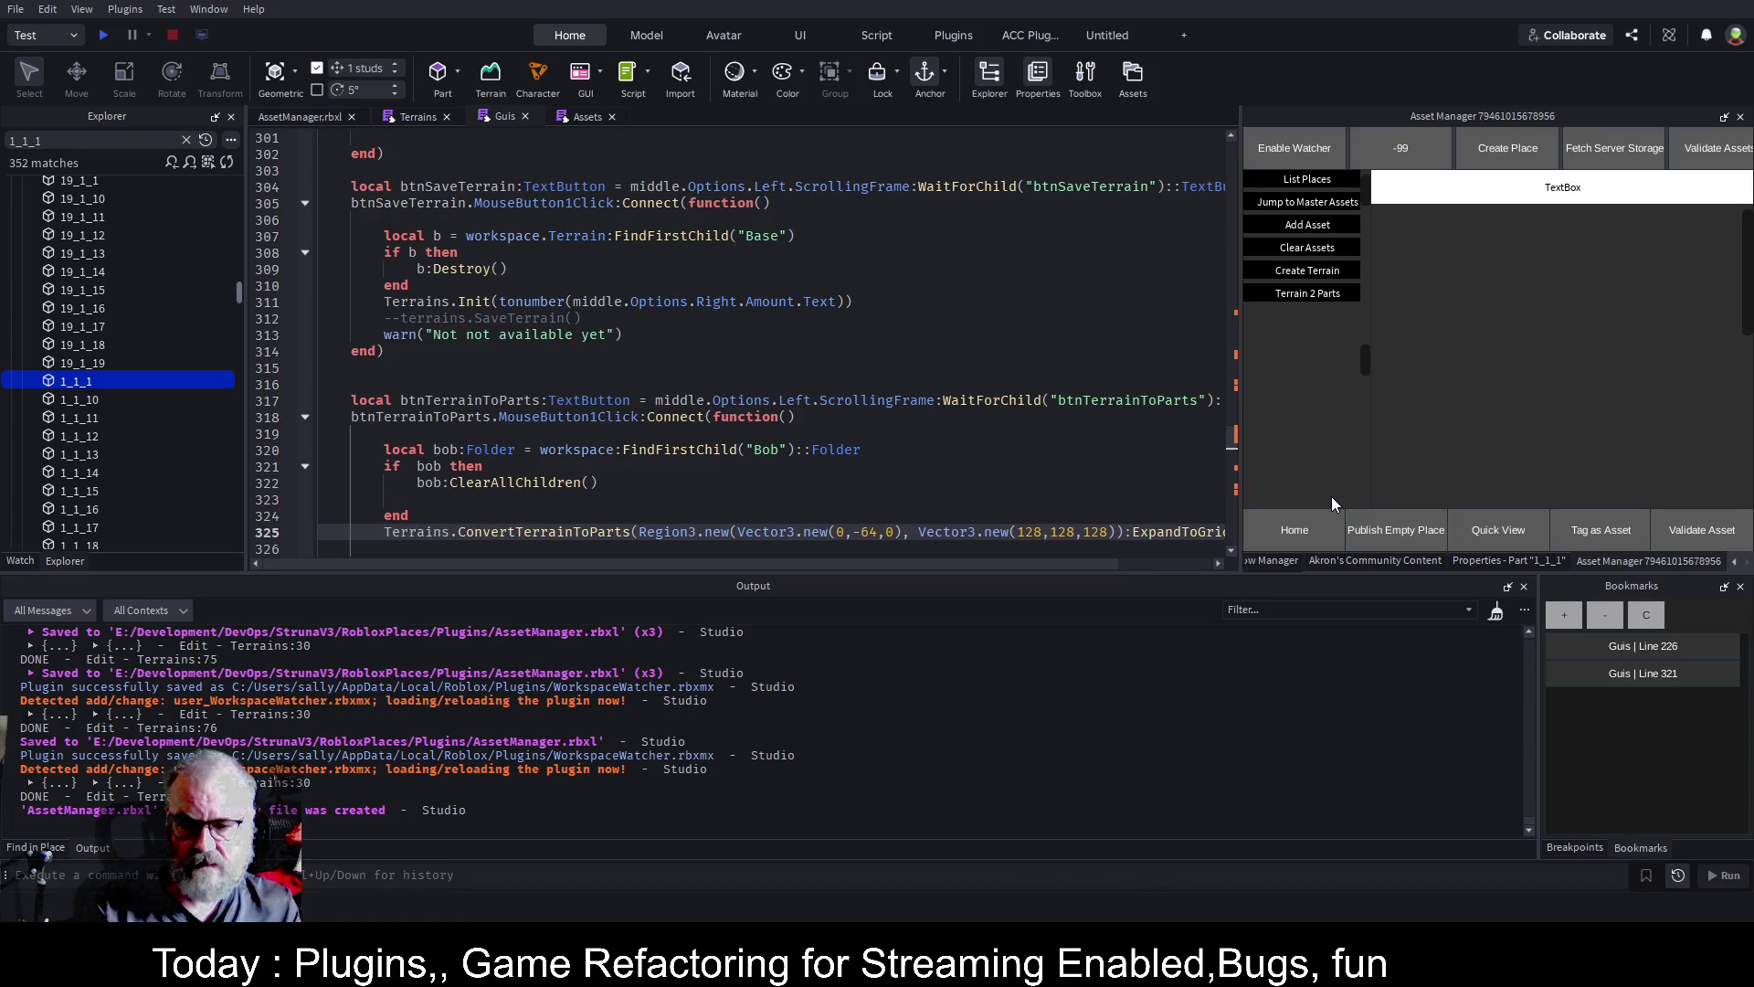
{"action": "key", "text": "Delete"}
{"action": "key", "text": "Delete"}
{"action": "key", "text": "Delete"}
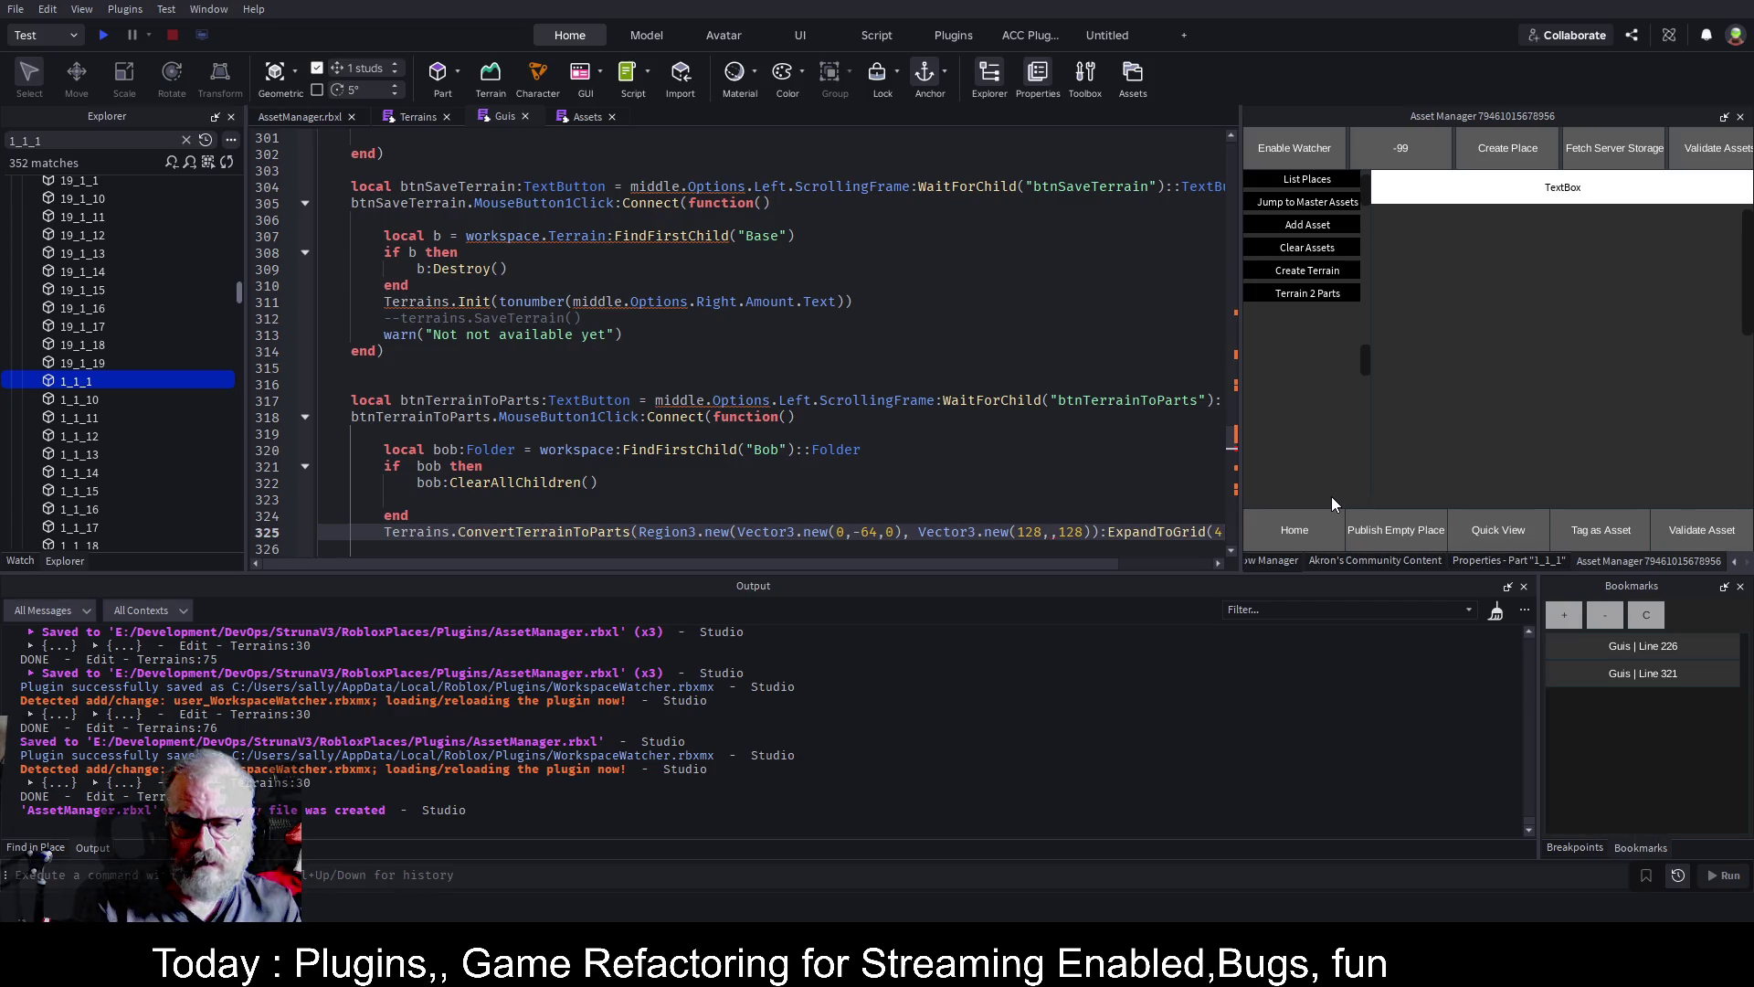
{"action": "type", "text": "64"}
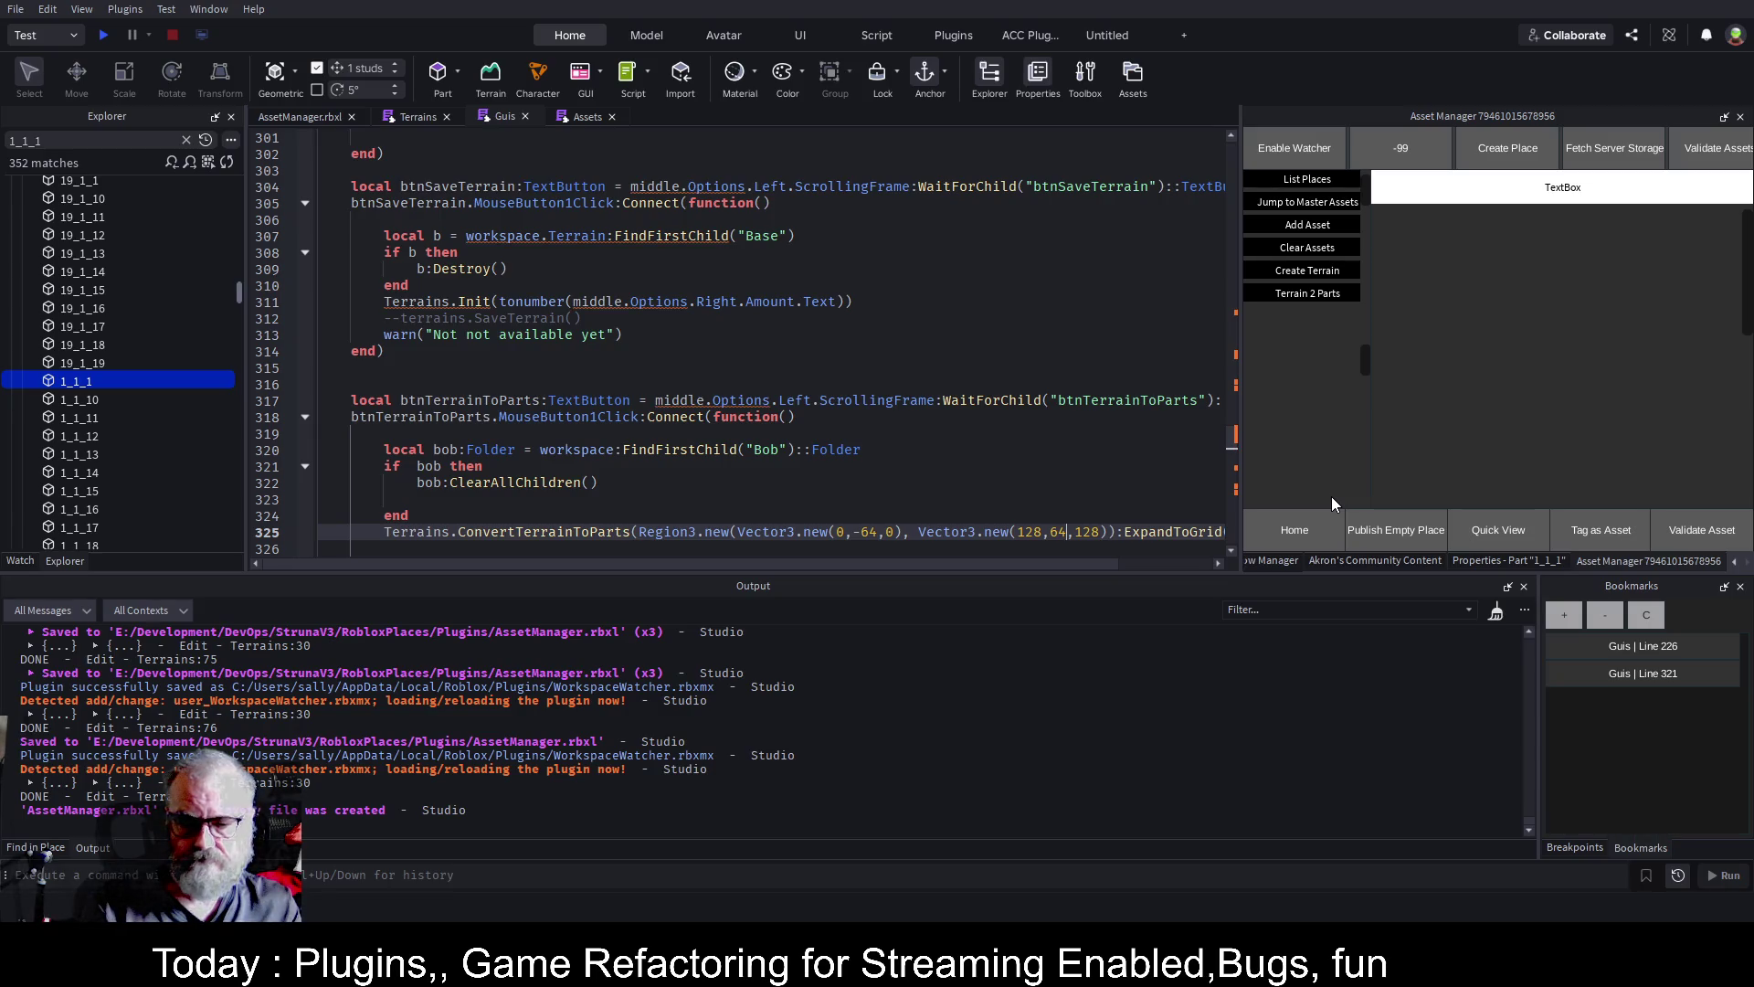
{"action": "key", "text": "ctrl+s"}
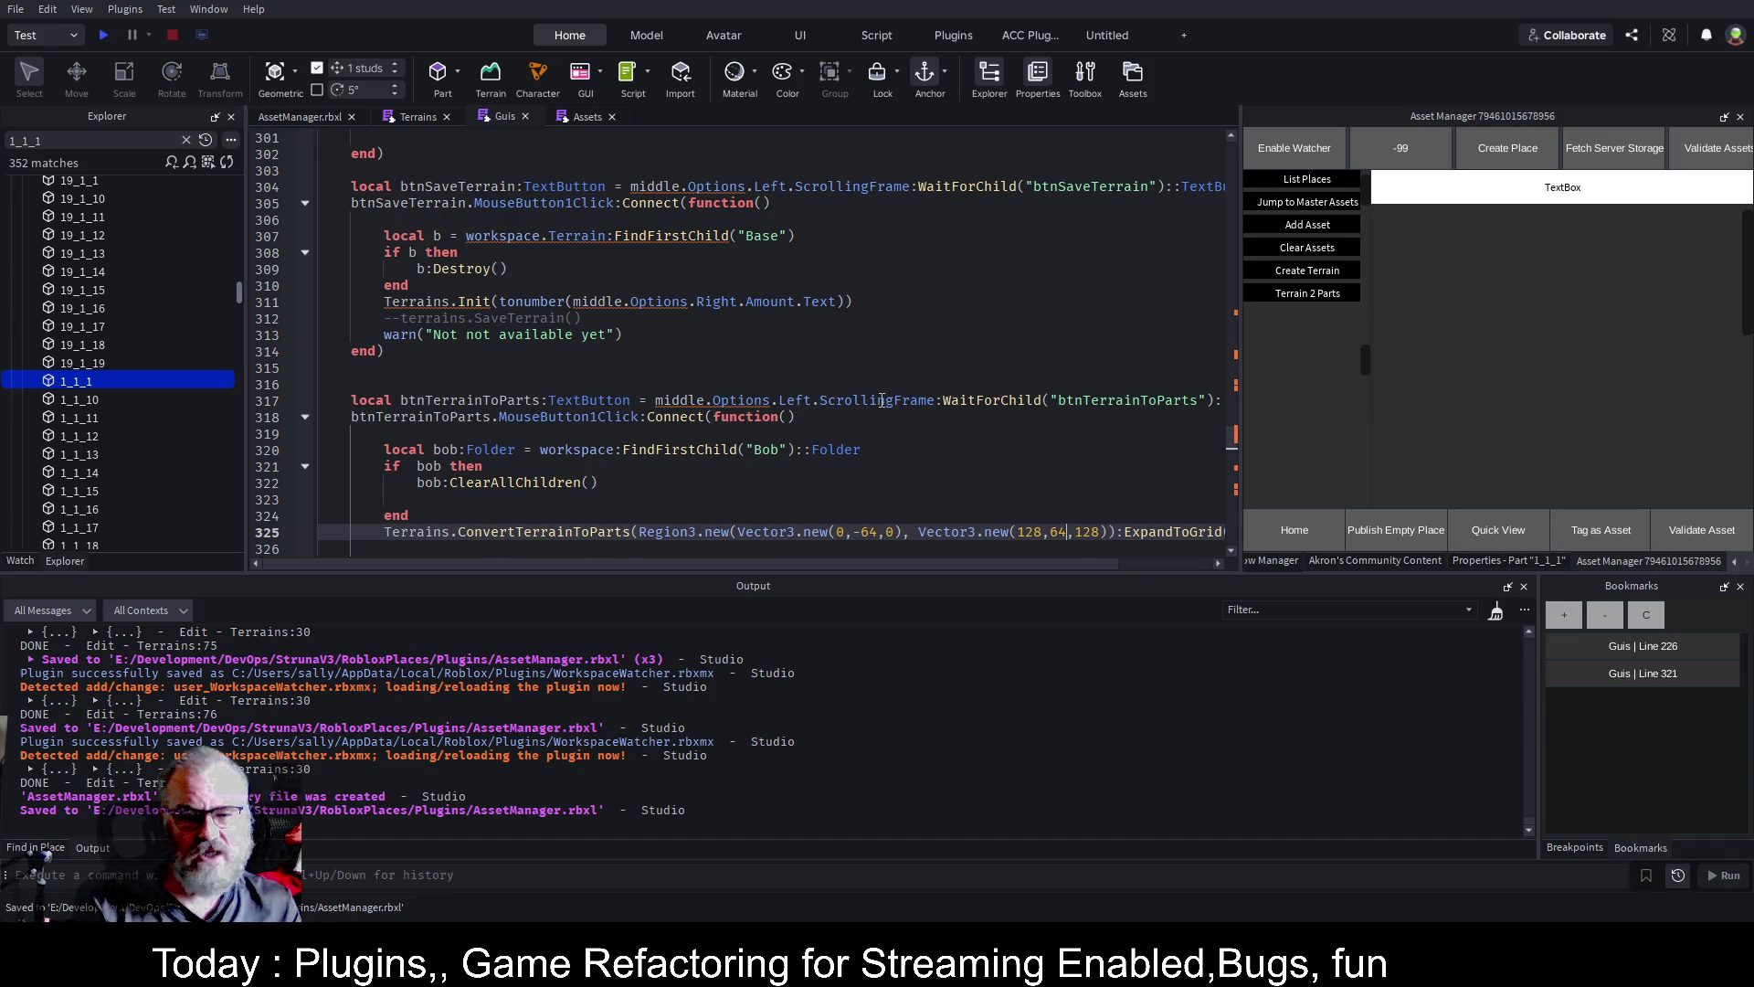
{"action": "scroll", "coordinate": [156, 369], "scroll_direction": "down", "scroll_amount": 3}
Clear the 1_1_1 filter, select the WorkspaceWatcher folder, and bring the Guis script back
{"action": "scroll", "coordinate": [156, 369], "scroll_direction": "up", "scroll_amount": 3}
{"action": "mouse_move", "coordinate": [240, 298]}
{"action": "left_mouse_down"}
{"action": "mouse_move", "coordinate": [245, 557]}
{"action": "mouse_move", "coordinate": [276, 172]}
{"action": "left_mouse_up"}
{"action": "left_click", "coordinate": [187, 140]}
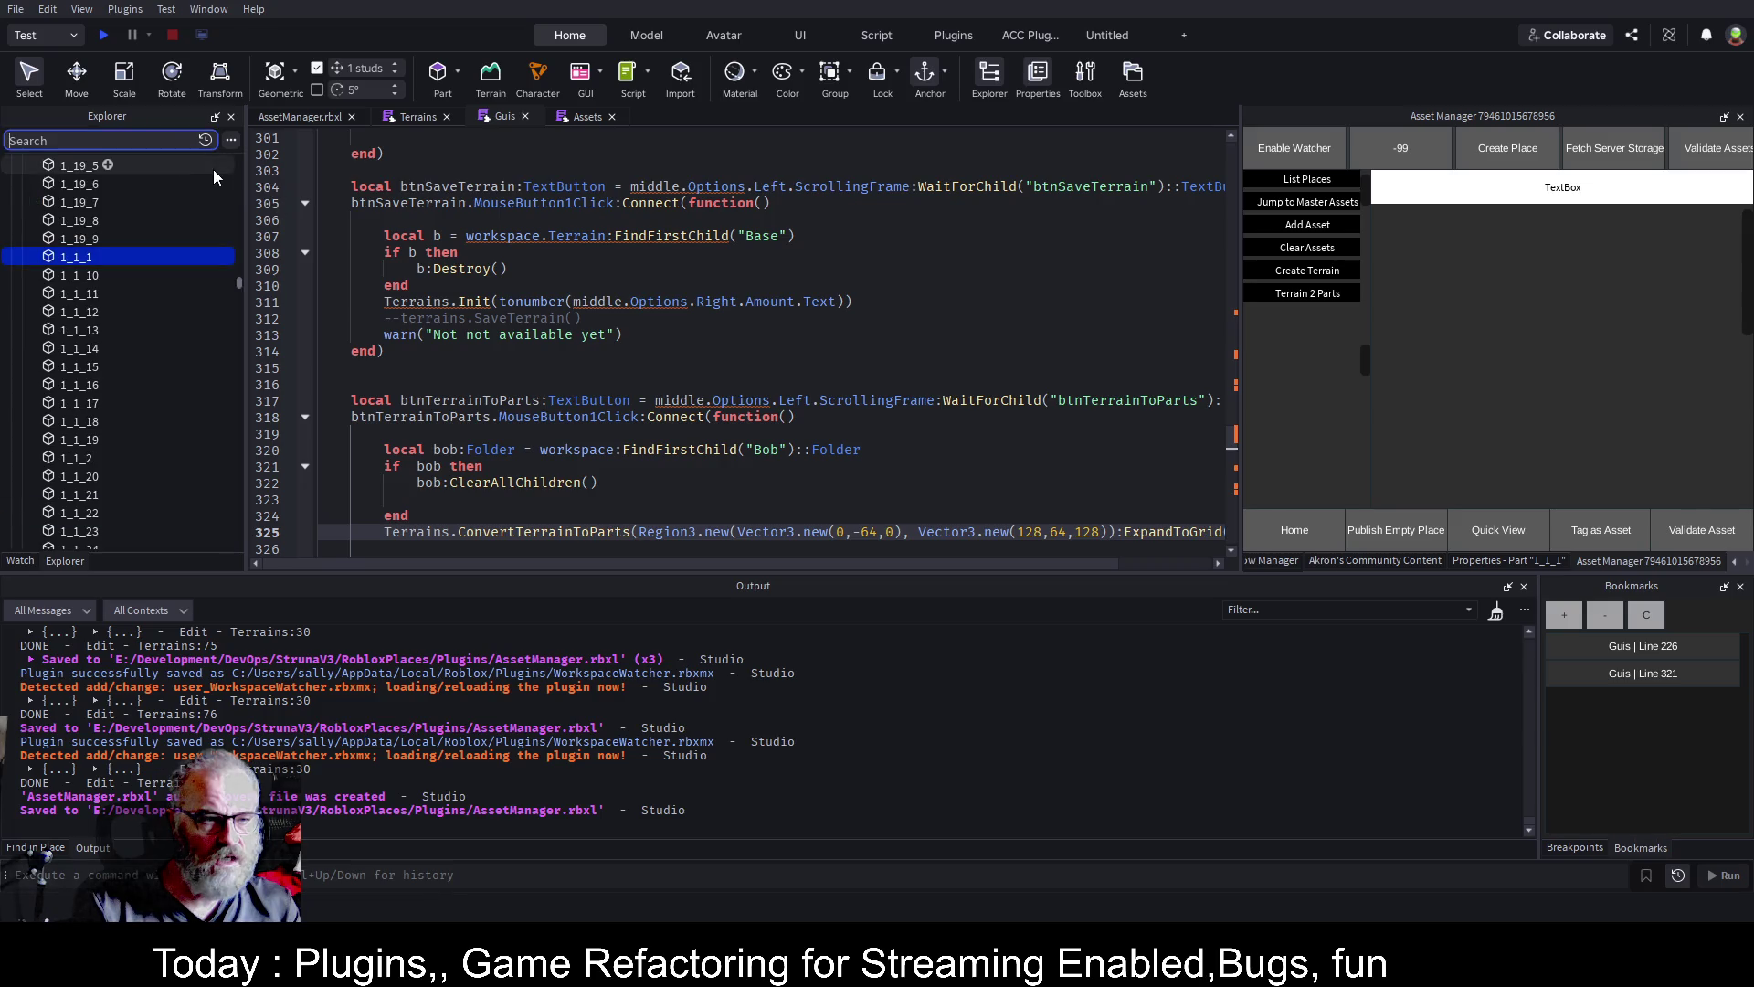
{"action": "left_click_drag", "start_coordinate": [239, 287], "coordinate": [243, 579]}
{"action": "scroll", "coordinate": [179, 352], "scroll_direction": "up", "scroll_amount": 2}
{"action": "scroll", "coordinate": [179, 352], "scroll_direction": "up", "scroll_amount": 10}
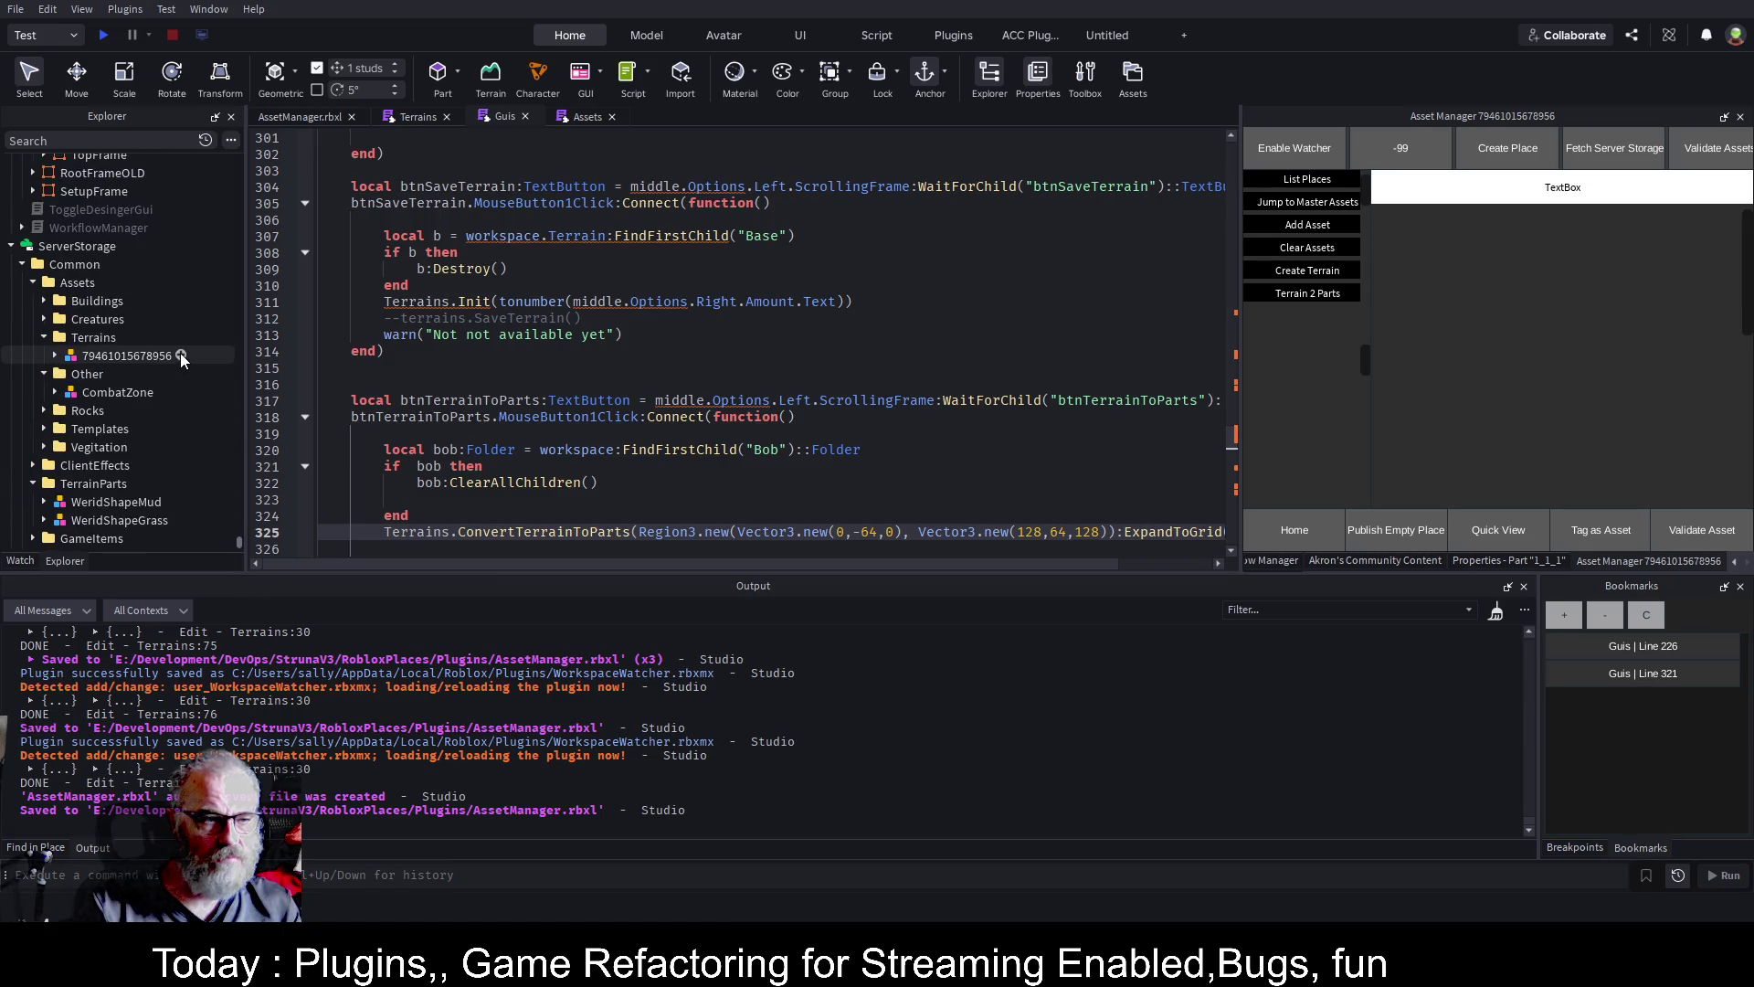
{"action": "scroll", "coordinate": [179, 353], "scroll_direction": "up", "scroll_amount": 6}
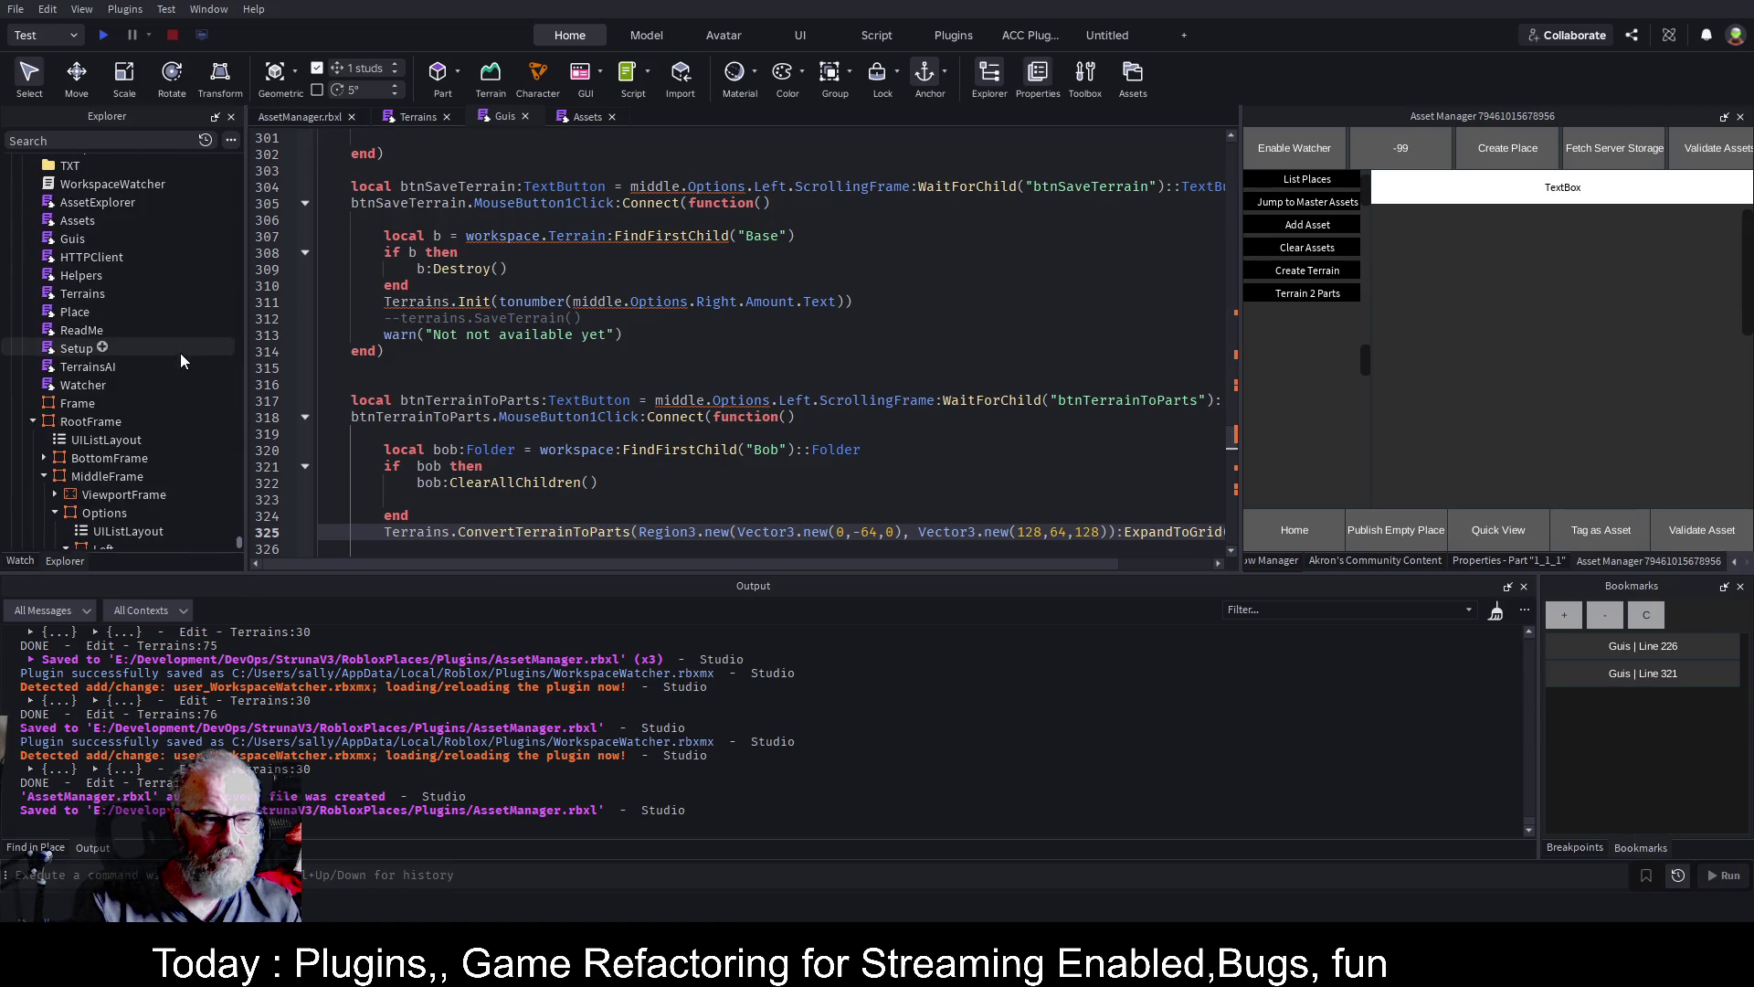
{"action": "left_click", "coordinate": [86, 264]}
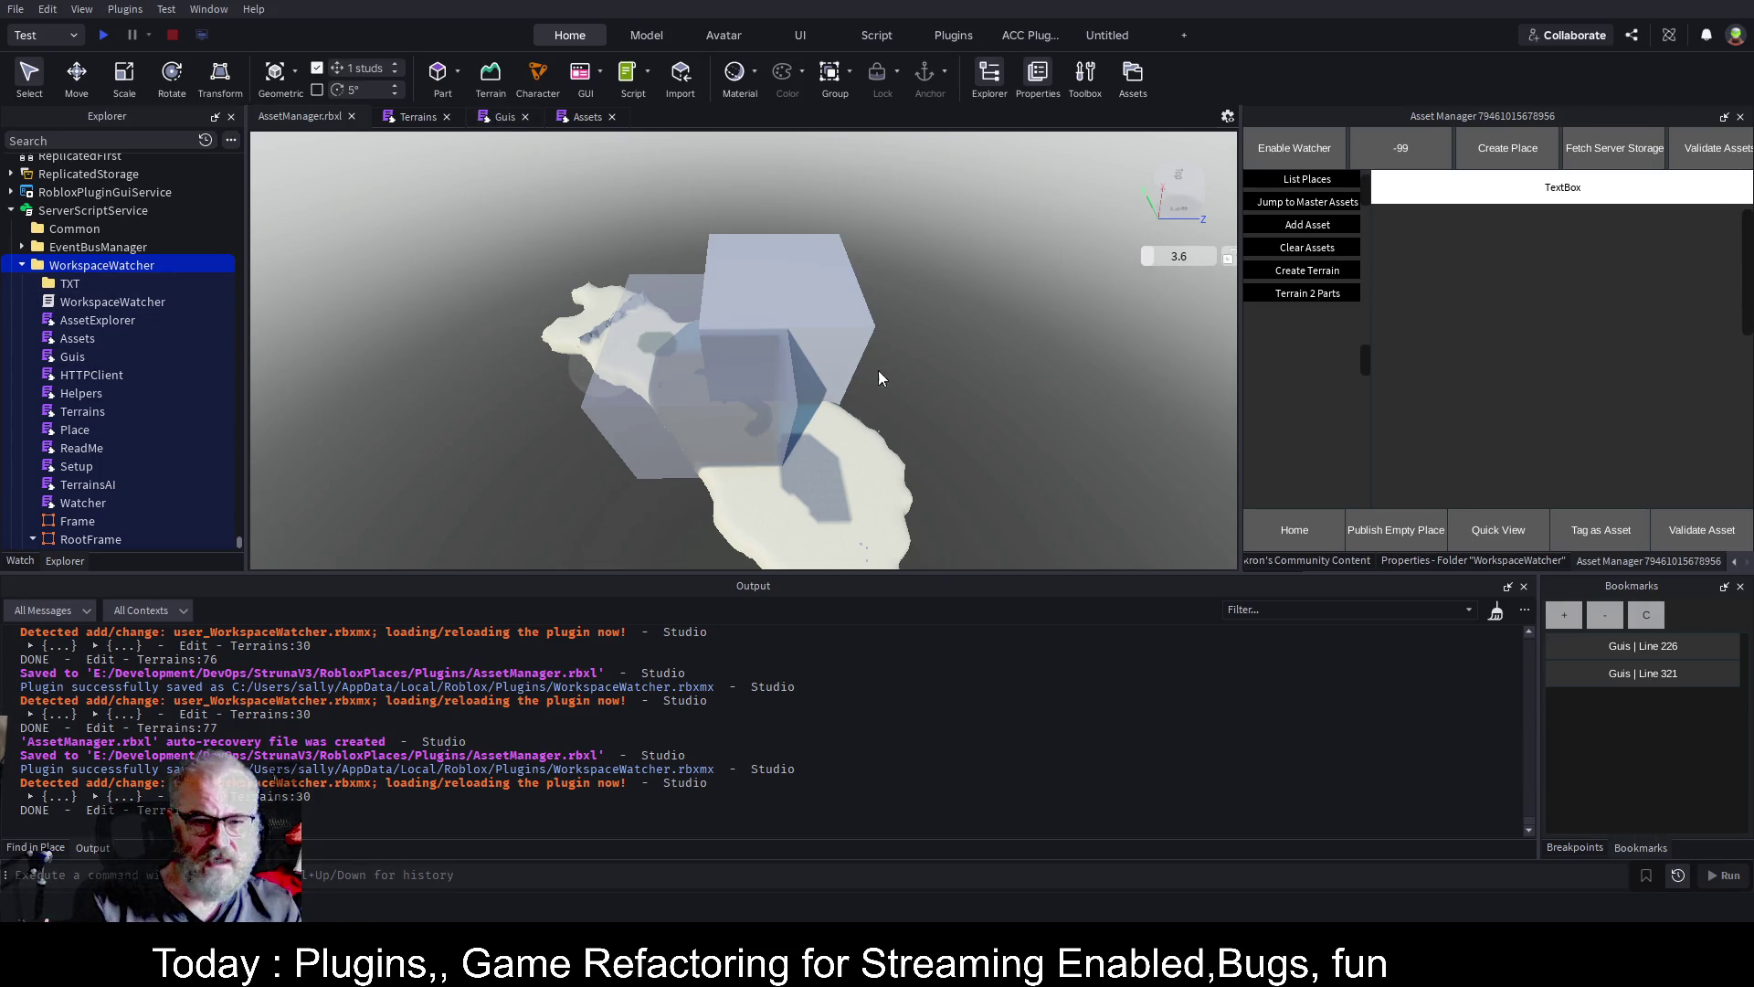
{"action": "left_click", "coordinate": [502, 120]}
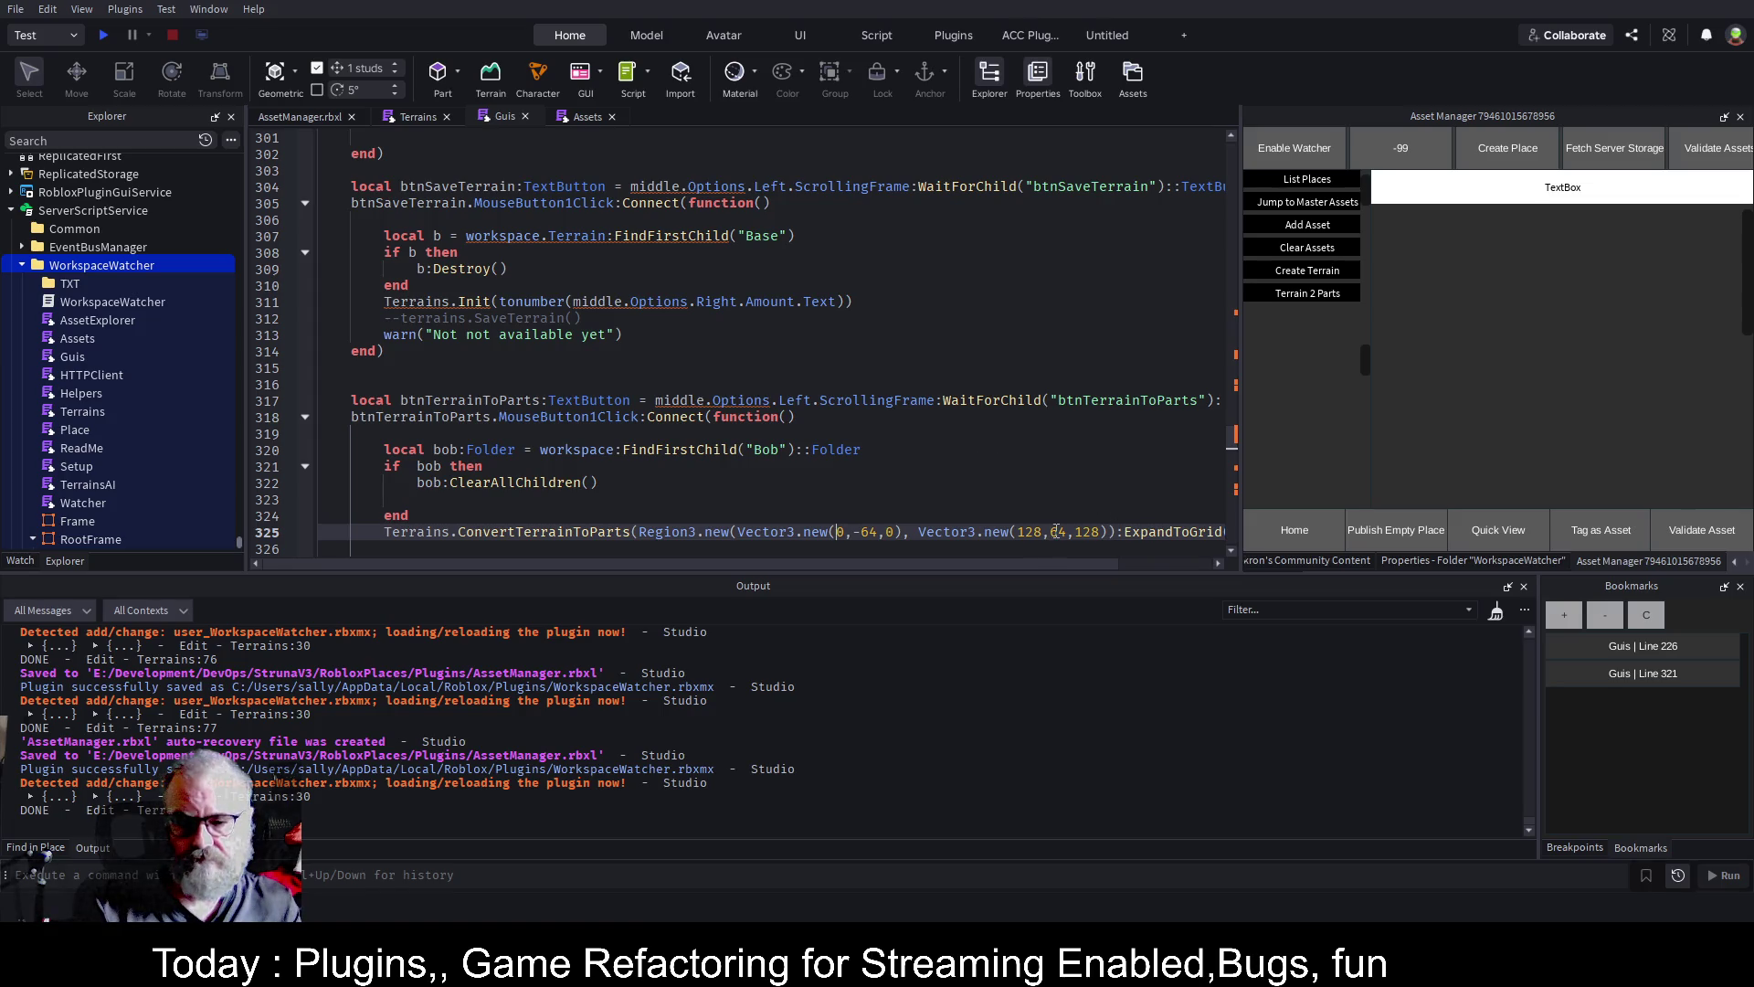
{"action": "left_click", "coordinate": [312, 121]}
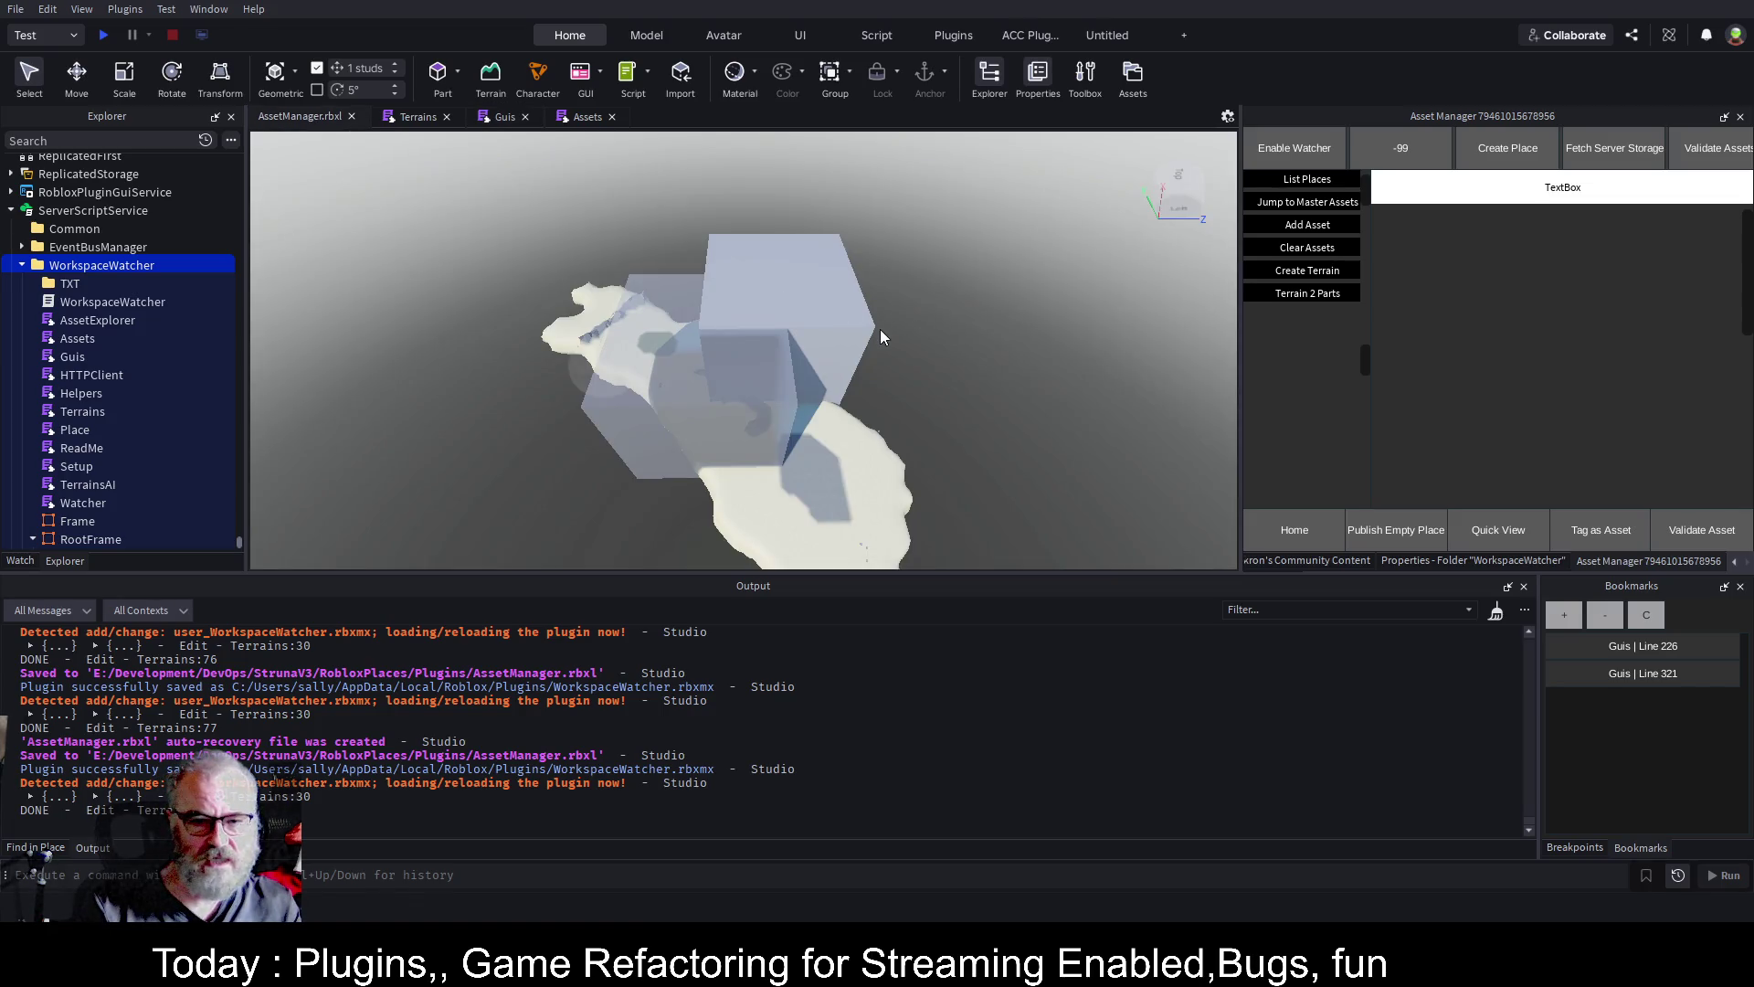
{"action": "left_click", "coordinate": [969, 439]}
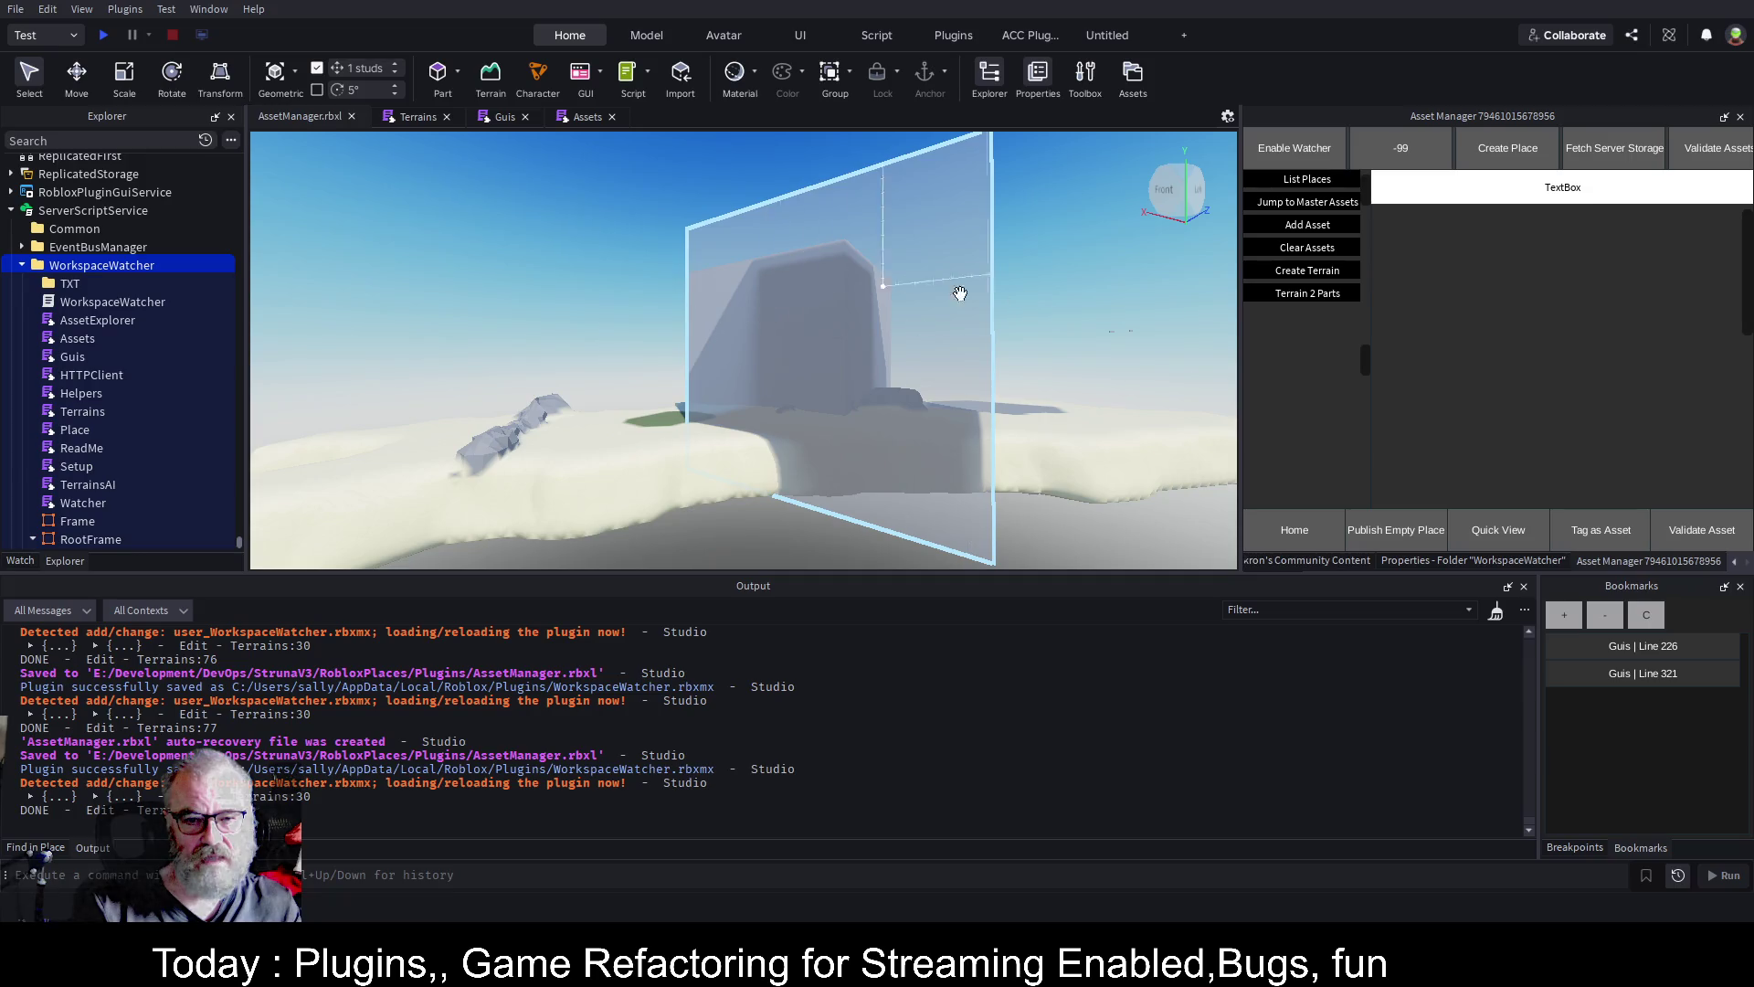
{"action": "left_click", "coordinate": [665, 152]}
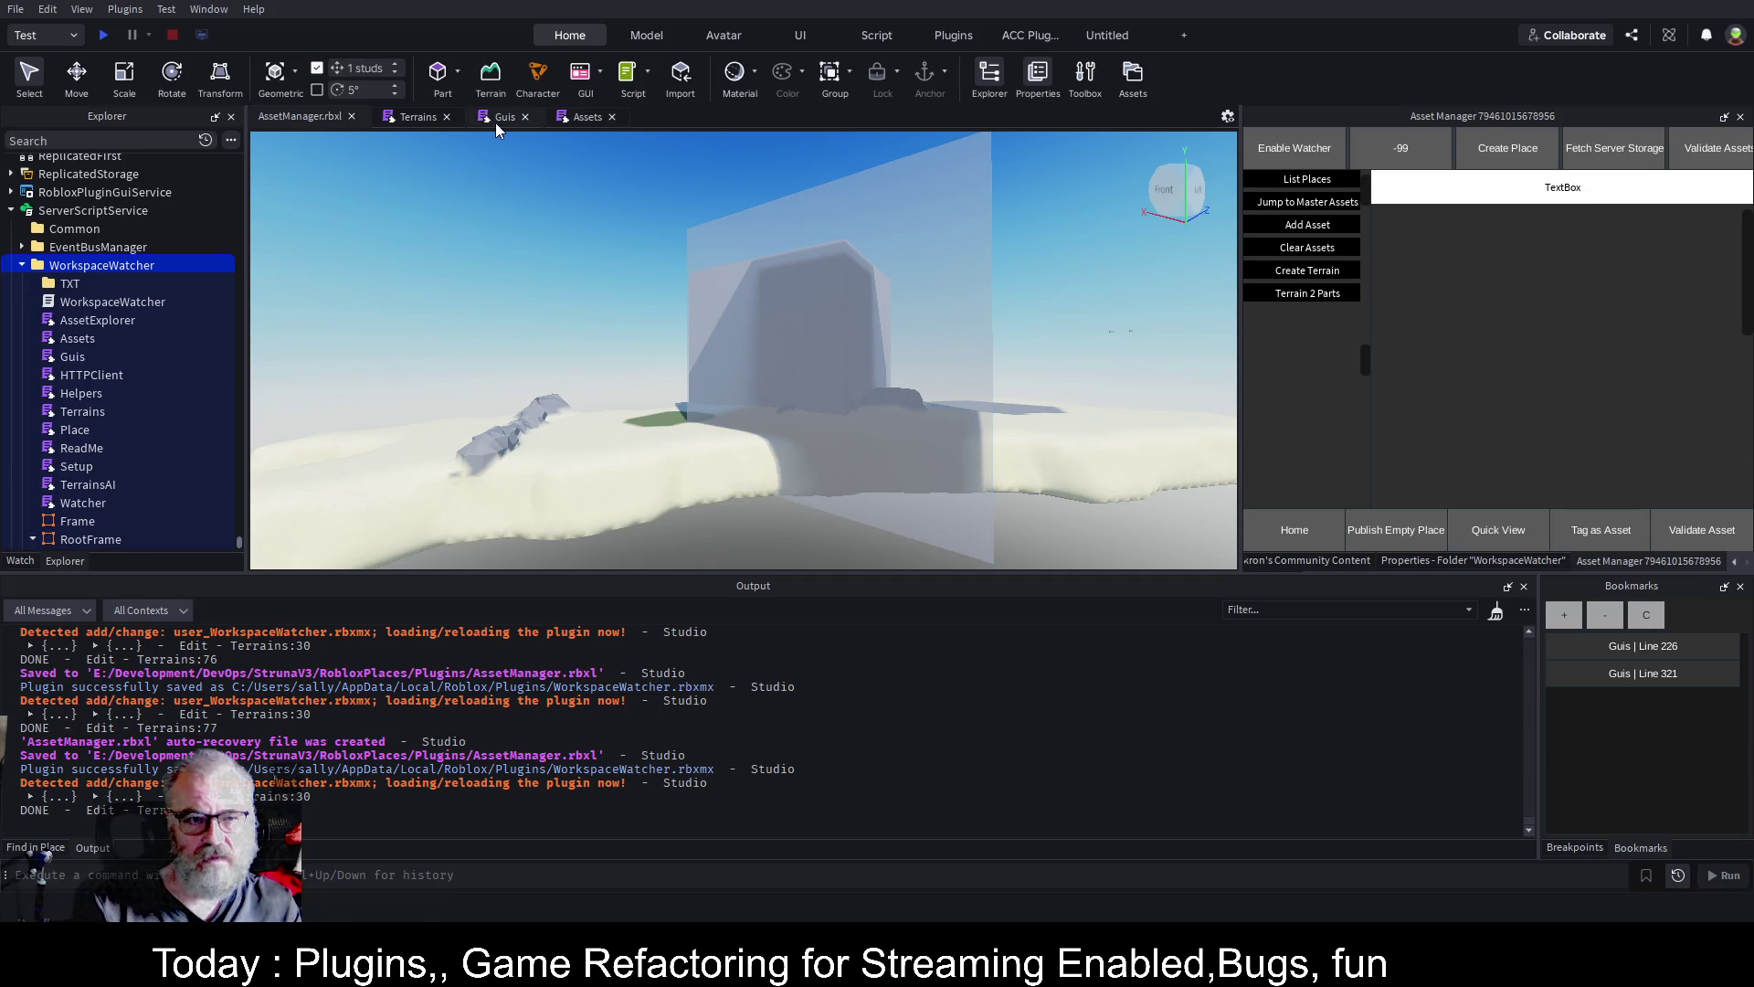
{"action": "left_click", "coordinate": [425, 117]}
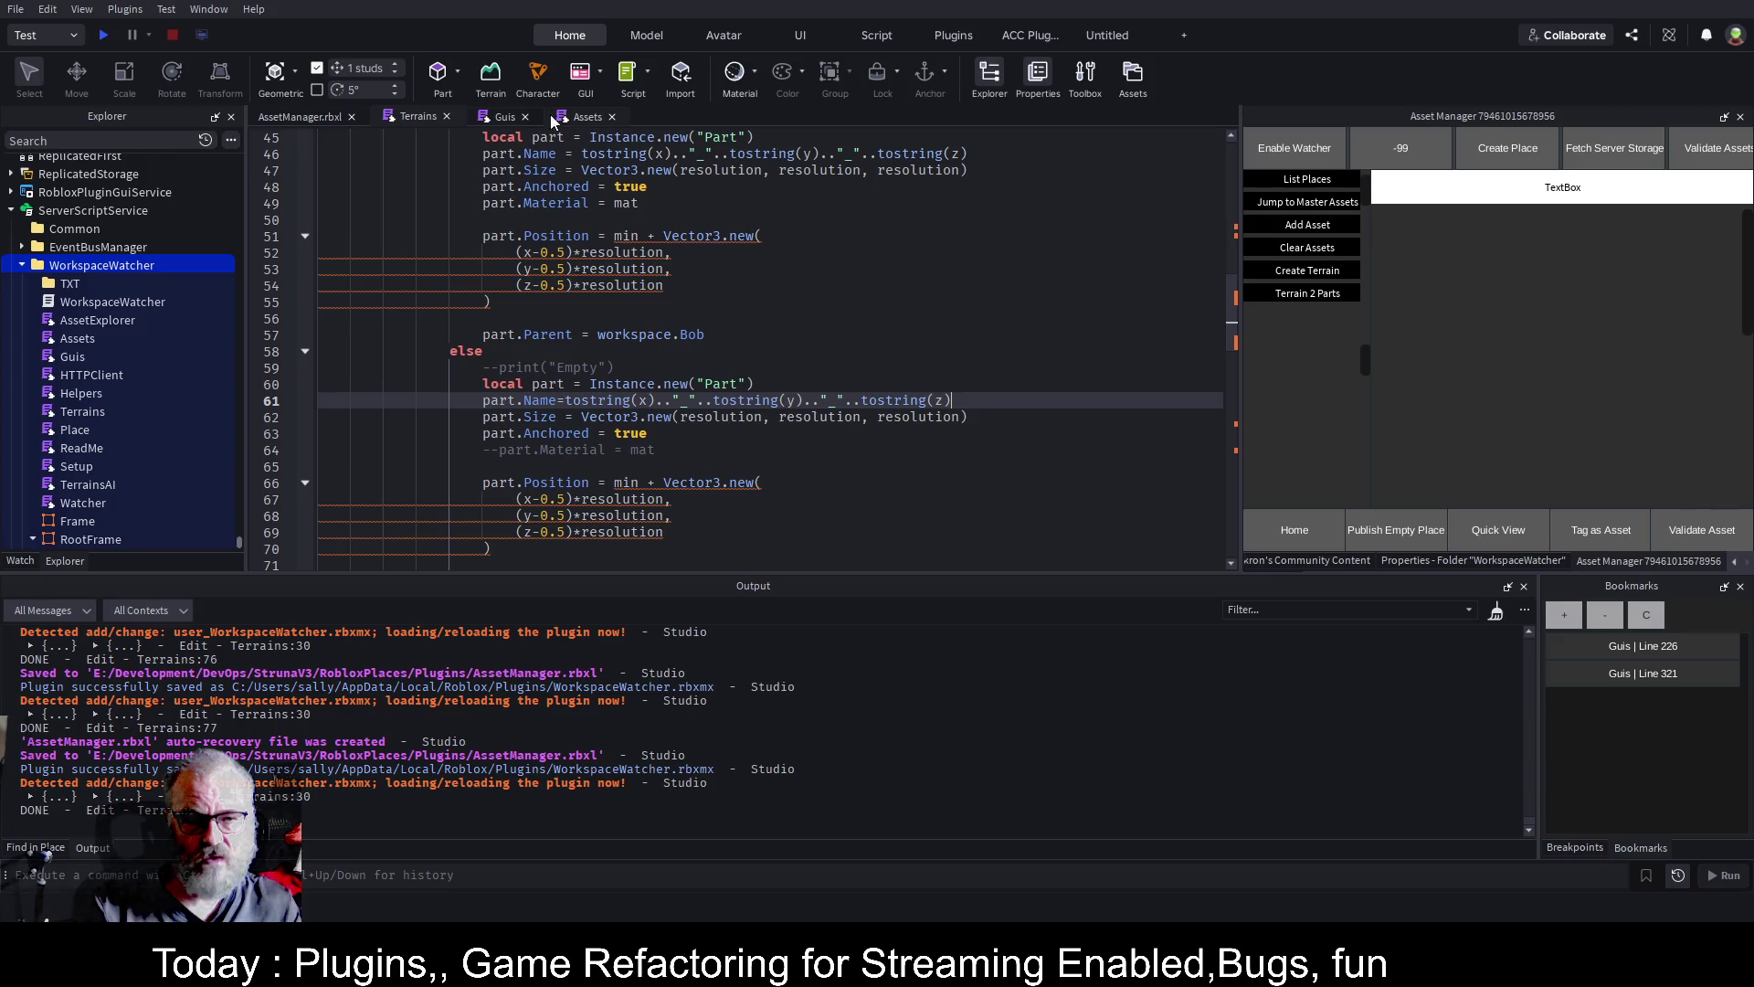
{"action": "left_click", "coordinate": [500, 120]}
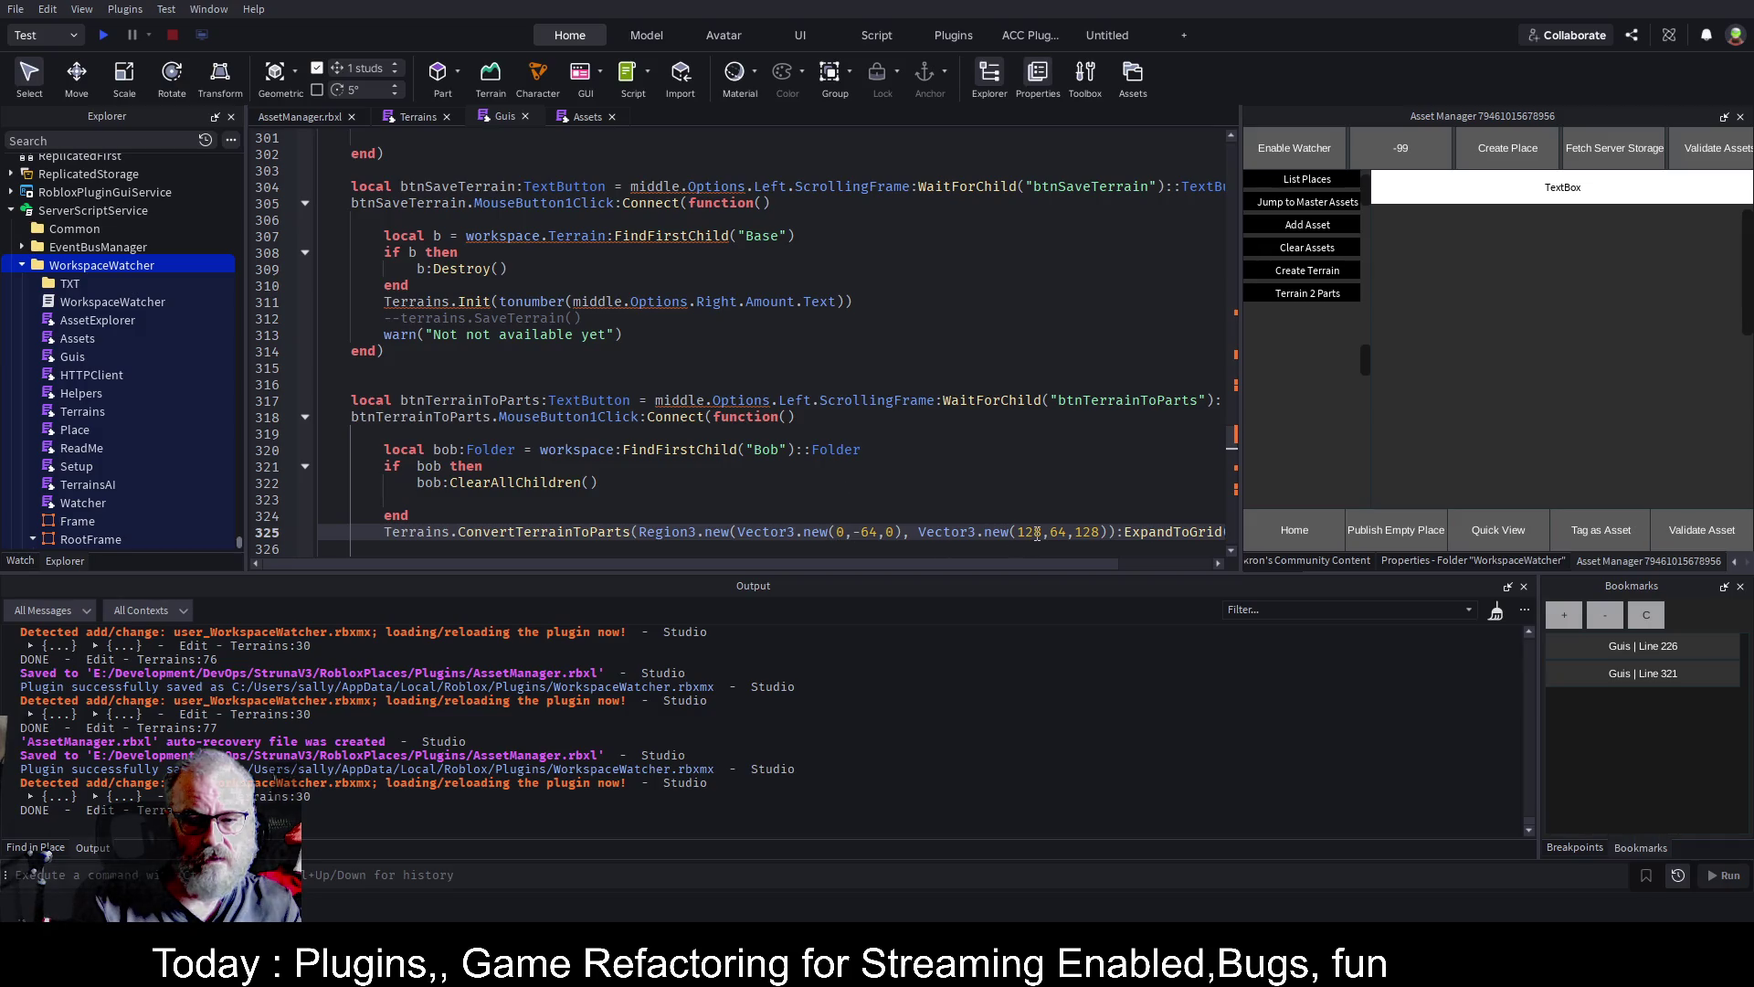
{"action": "left_click", "coordinate": [1039, 533]}
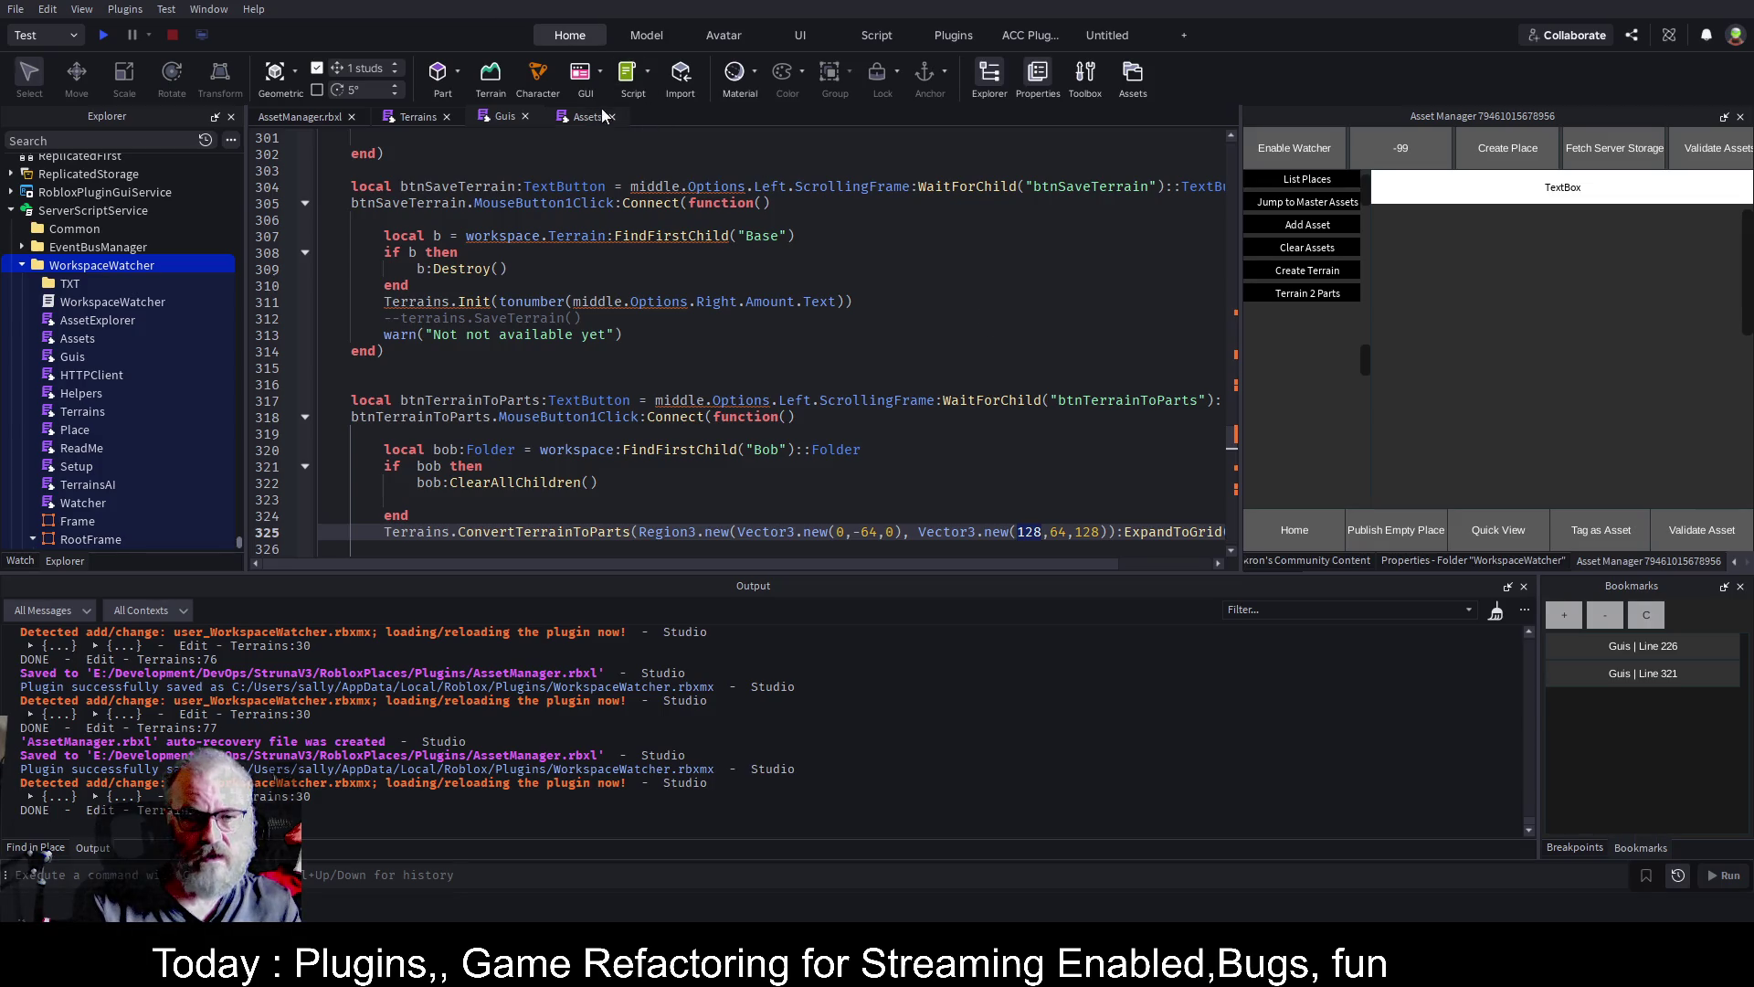
{"action": "left_click", "coordinate": [316, 118]}
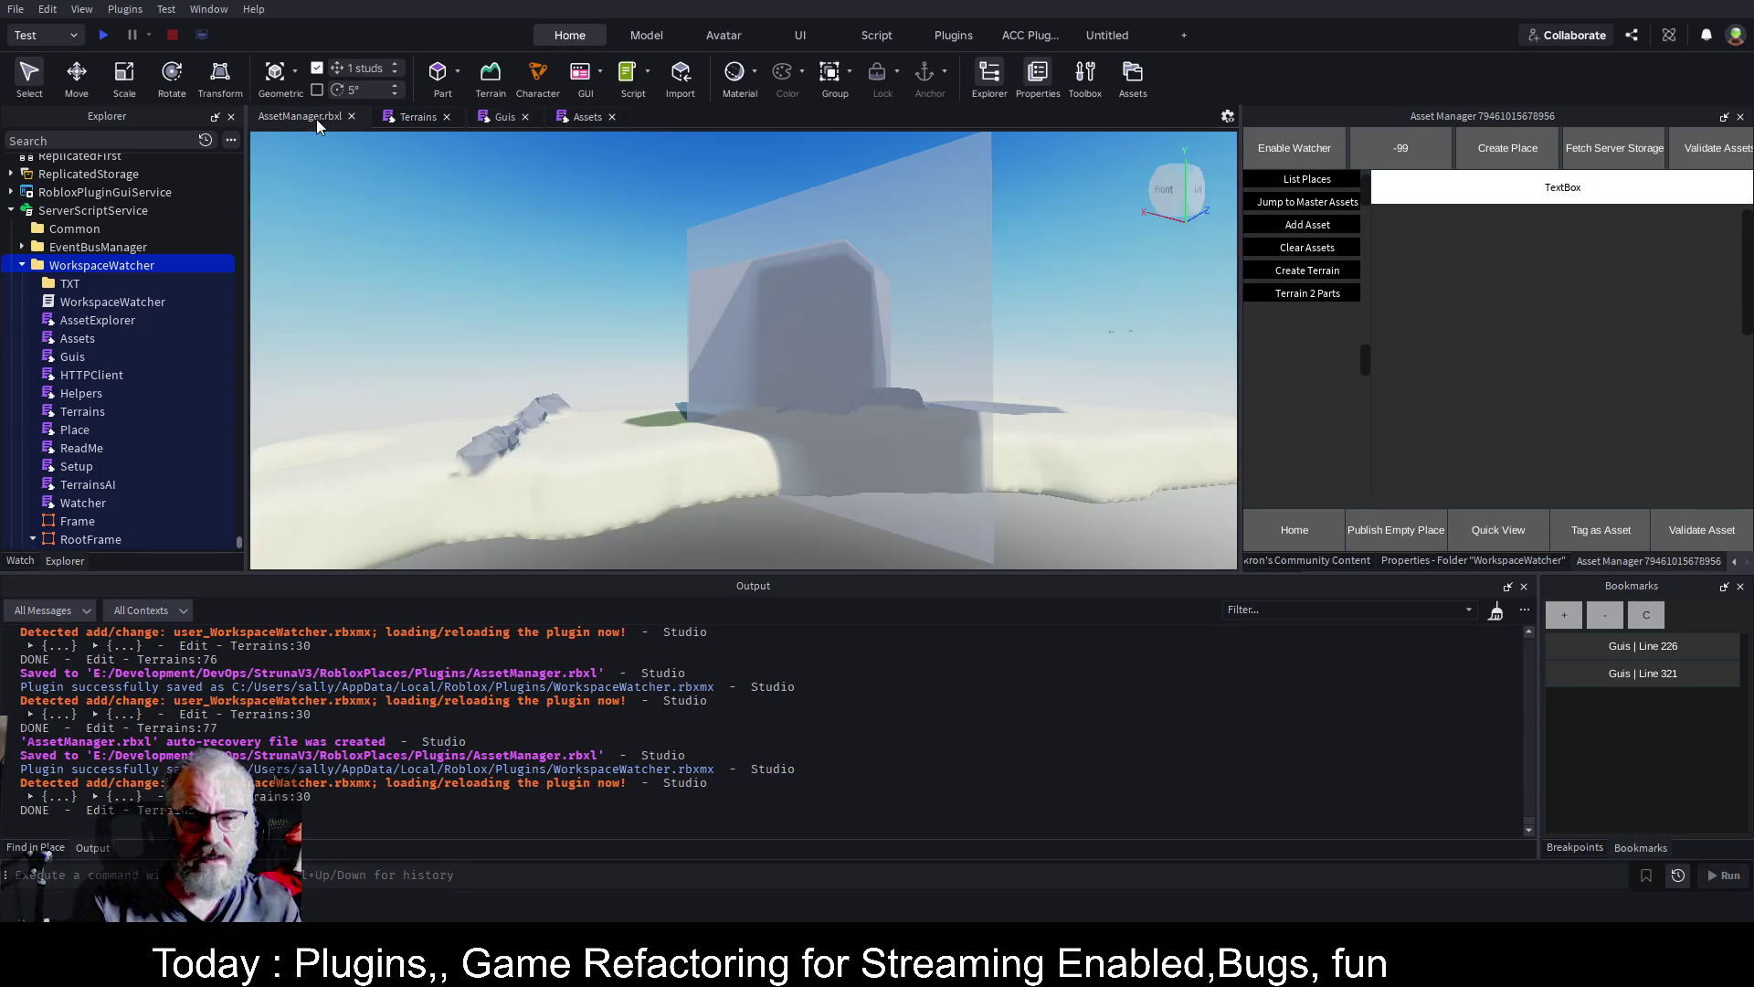
{"action": "scroll", "coordinate": [935, 406], "scroll_direction": "down", "scroll_amount": 5}
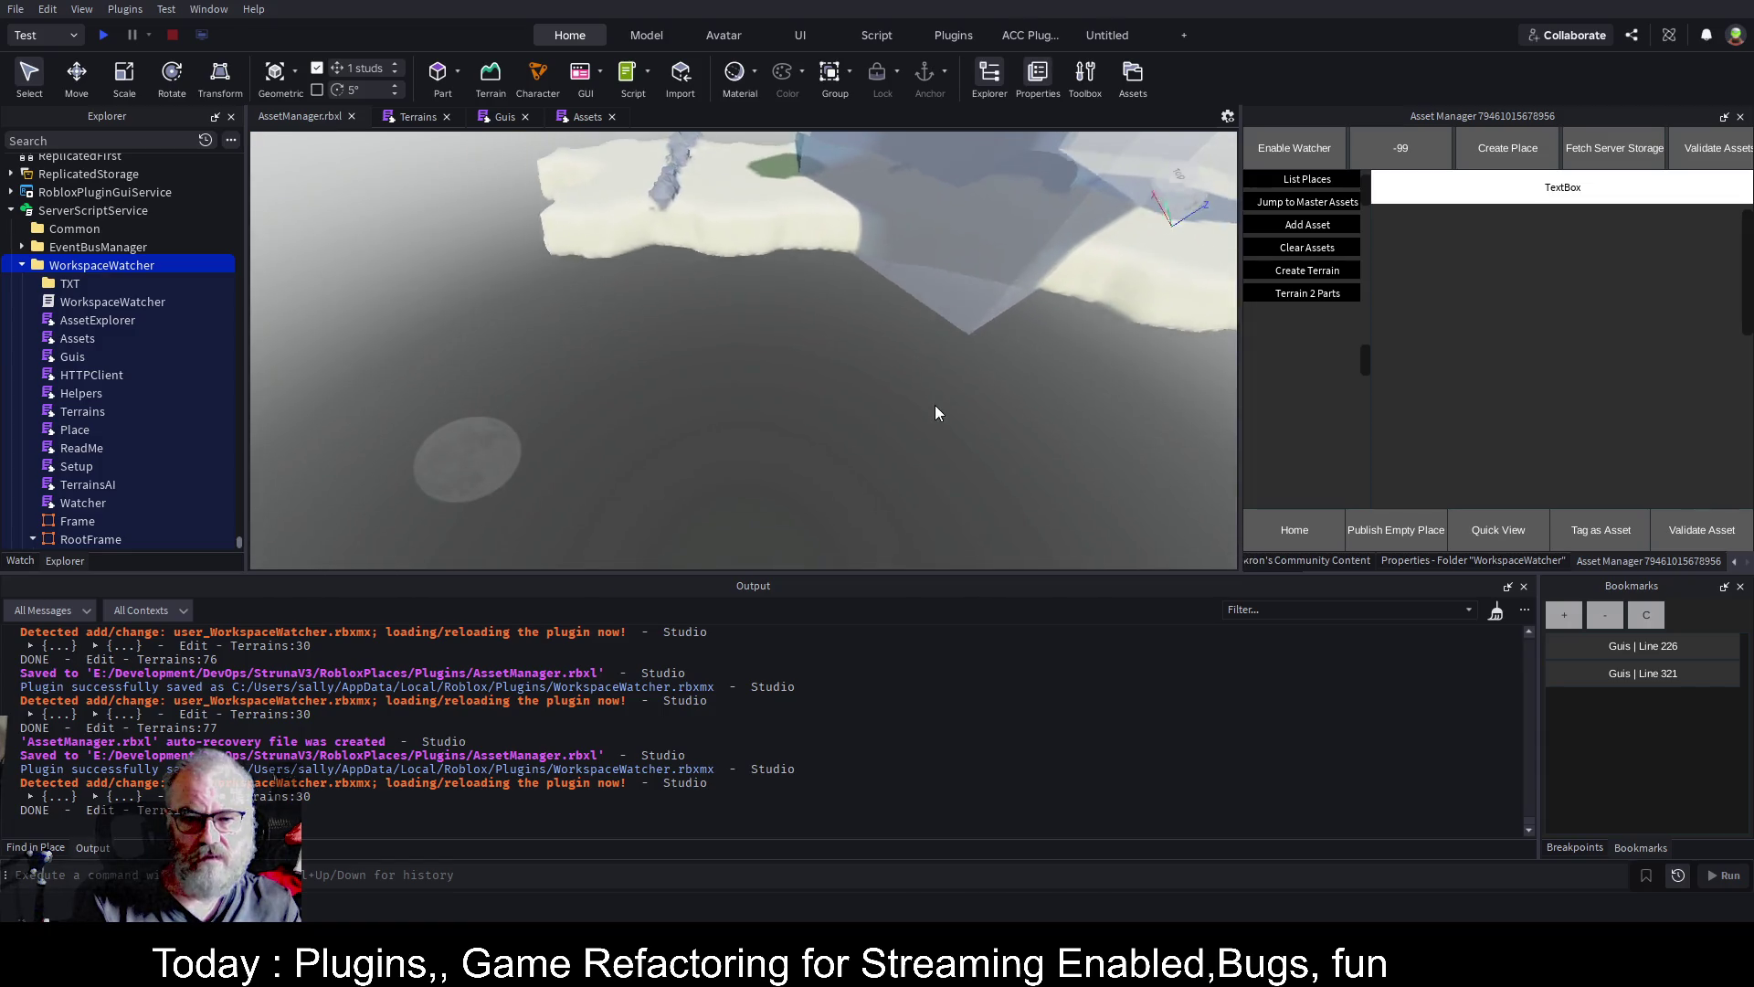
{"action": "scroll", "coordinate": [935, 404], "scroll_direction": "up", "scroll_amount": 5}
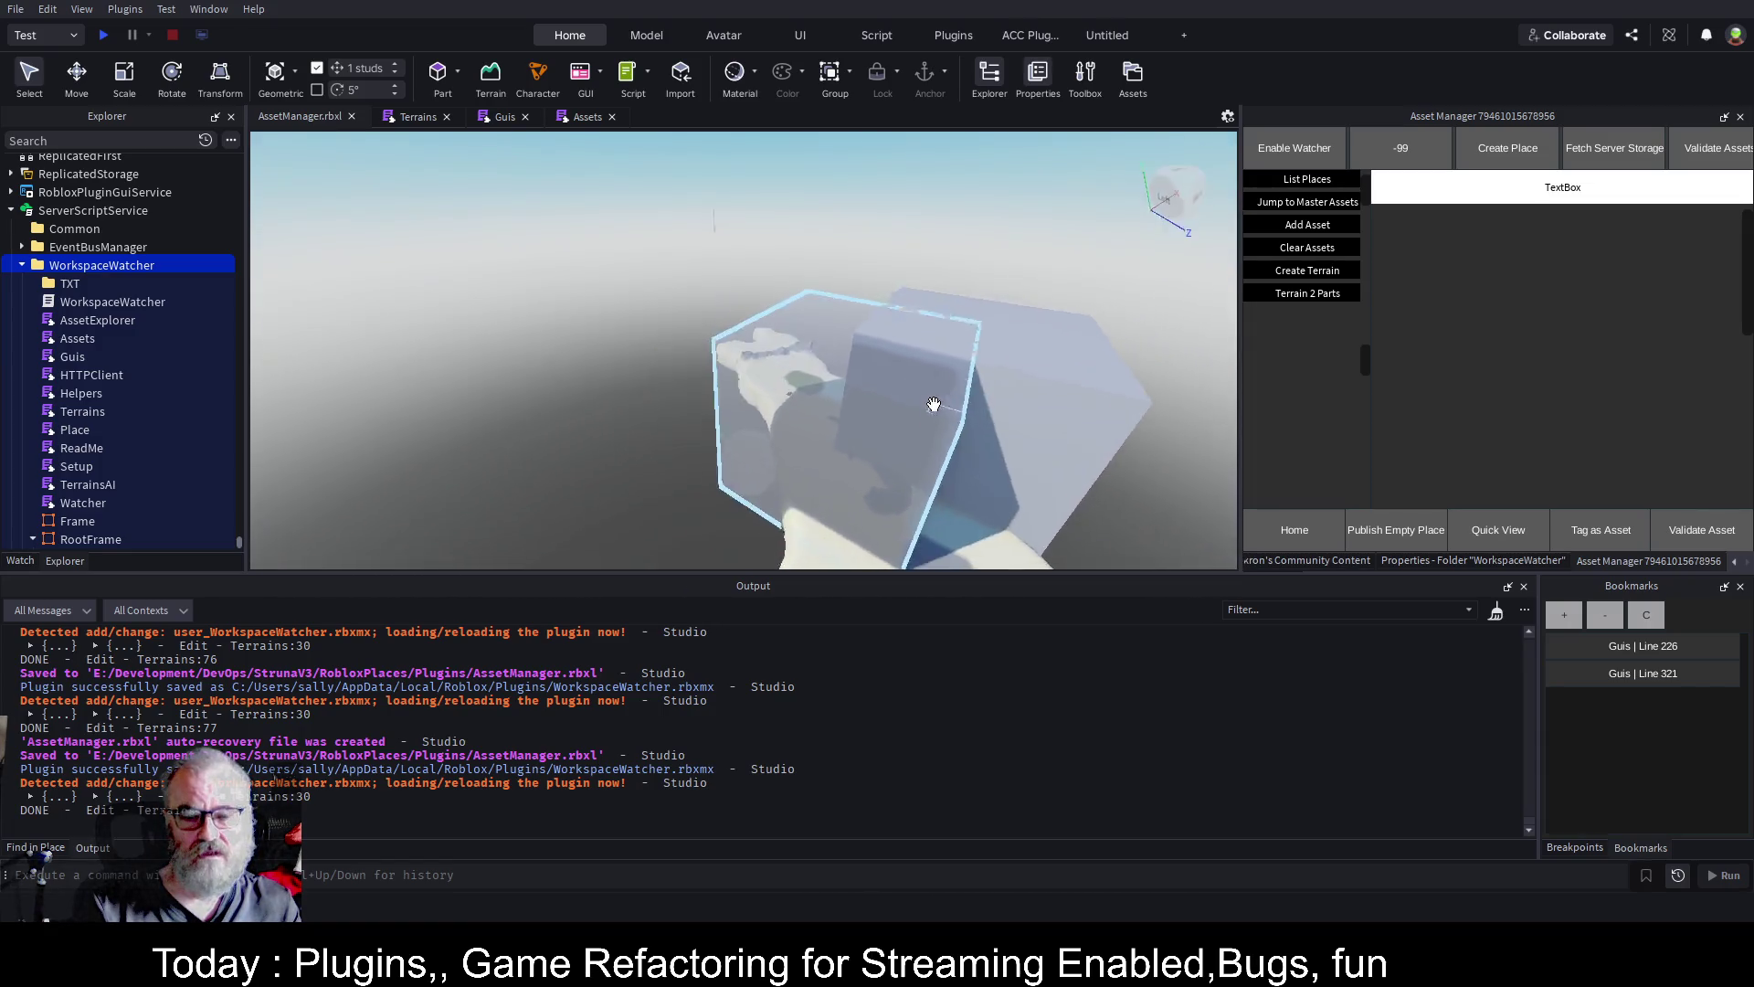
{"action": "scroll", "coordinate": [933, 404], "scroll_direction": "down", "scroll_amount": 2}
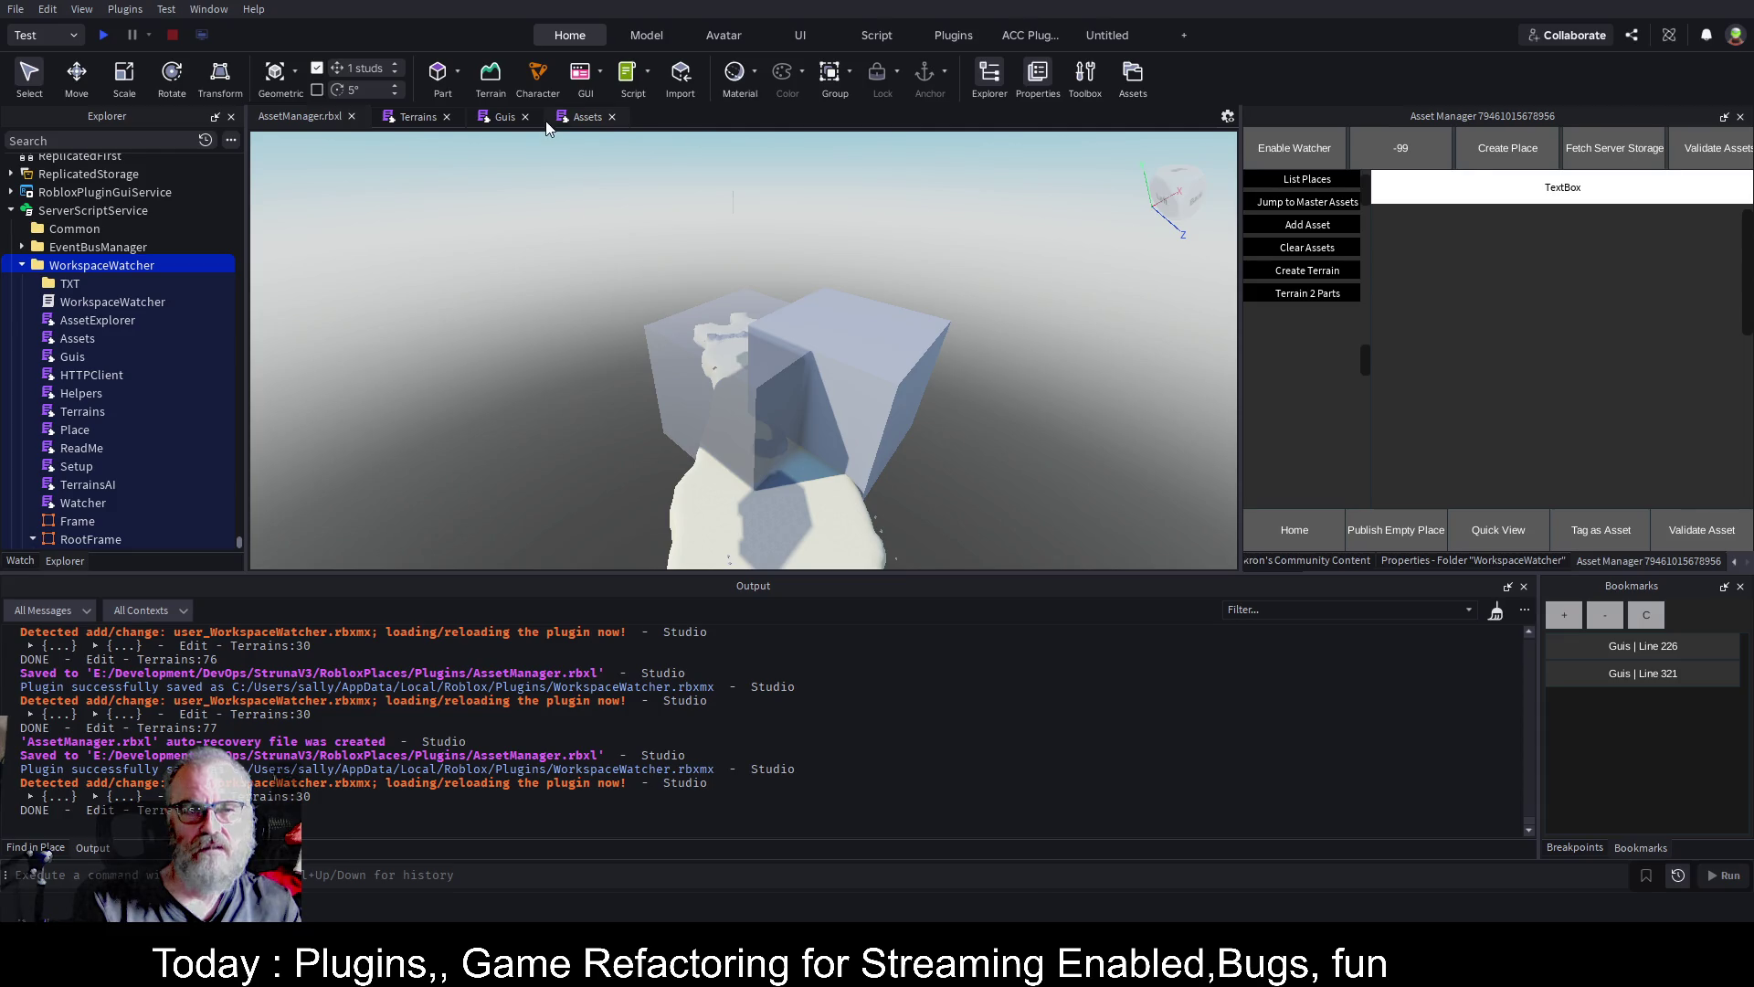
{"action": "left_click", "coordinate": [502, 119]}
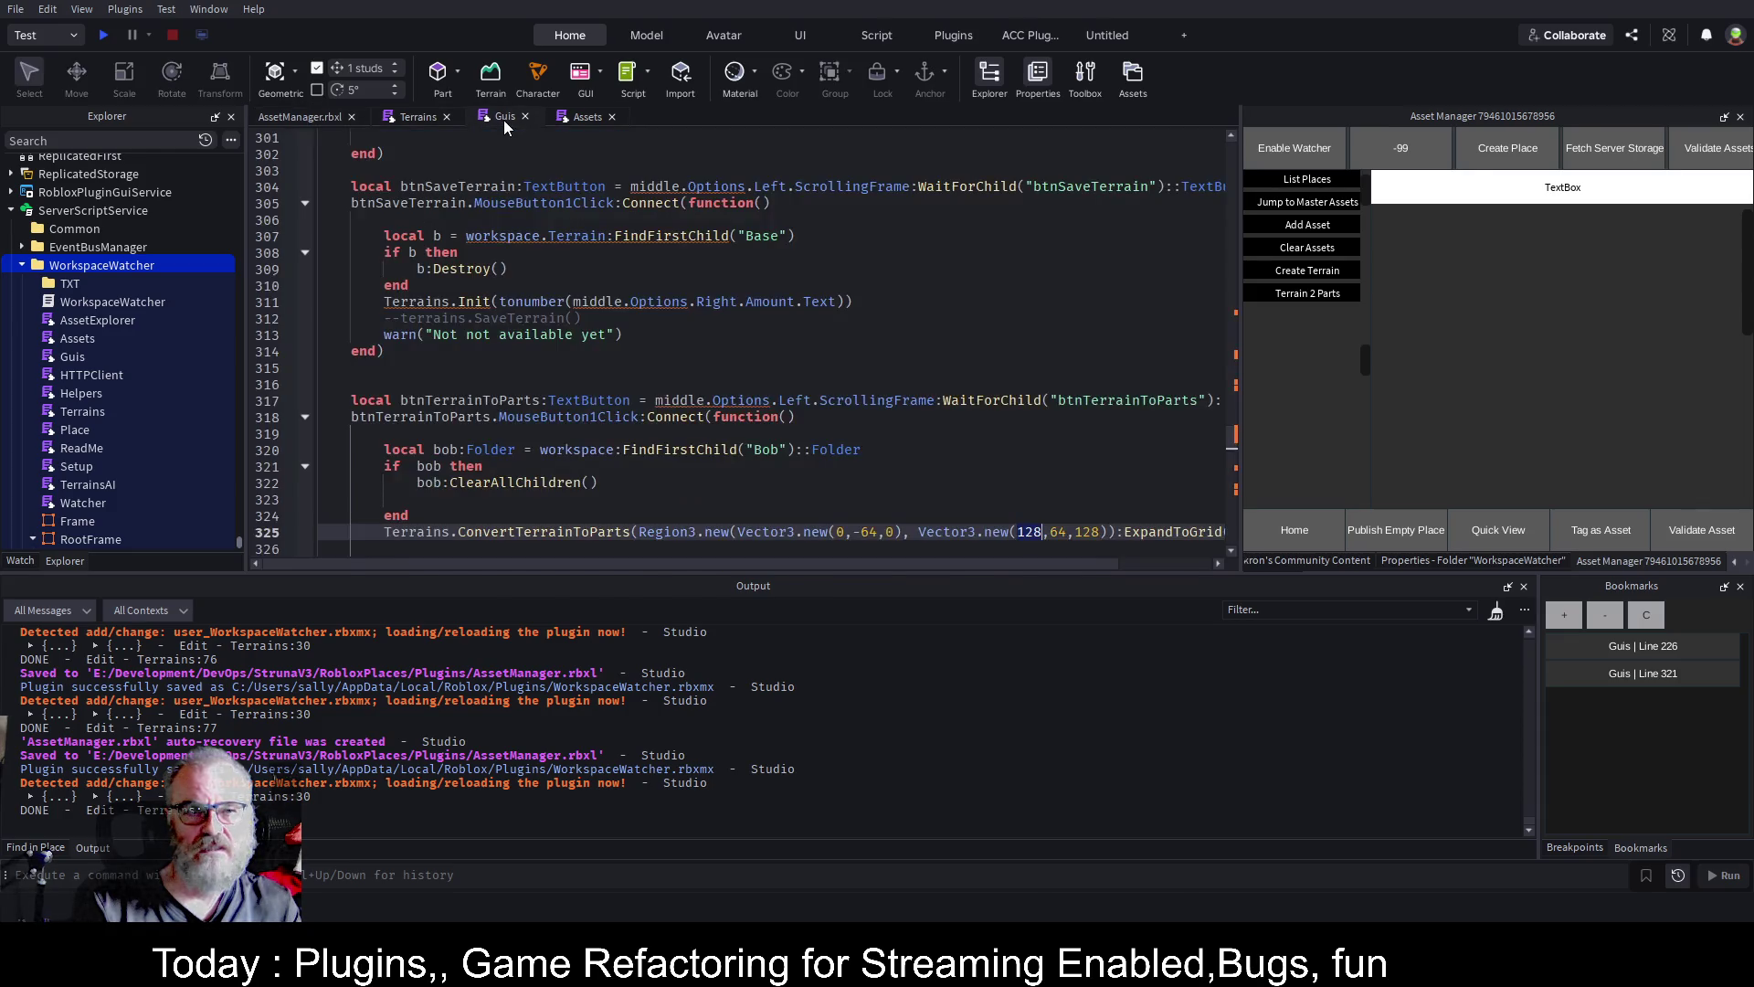
Change the region start on line 325 to Vector3.new(-64,-64,-64), save, and return to the 3D view
{"action": "key", "text": "BackSpace"}
{"action": "type", "text": "-64"}
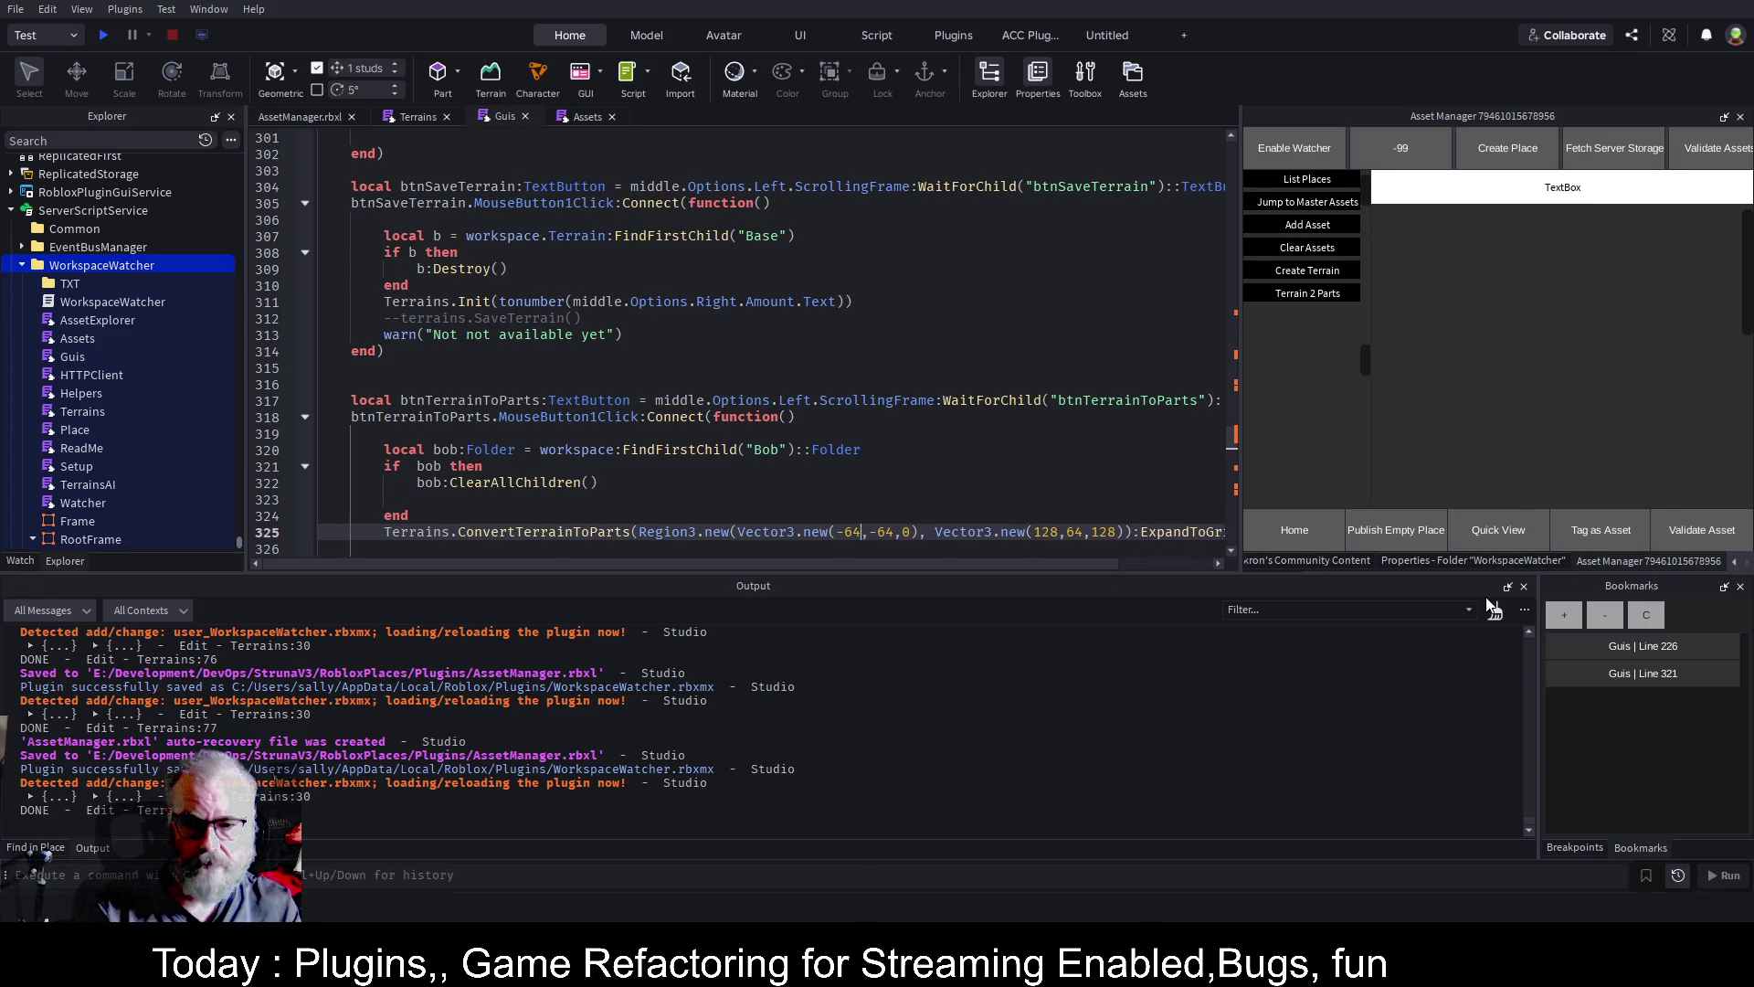
{"action": "key", "text": "Right"}
{"action": "key", "text": "Right"}
{"action": "key", "text": "Right"}
{"action": "key", "text": "Right"}
{"action": "key", "text": "BackSpace"}
{"action": "type", "text": "-64"}
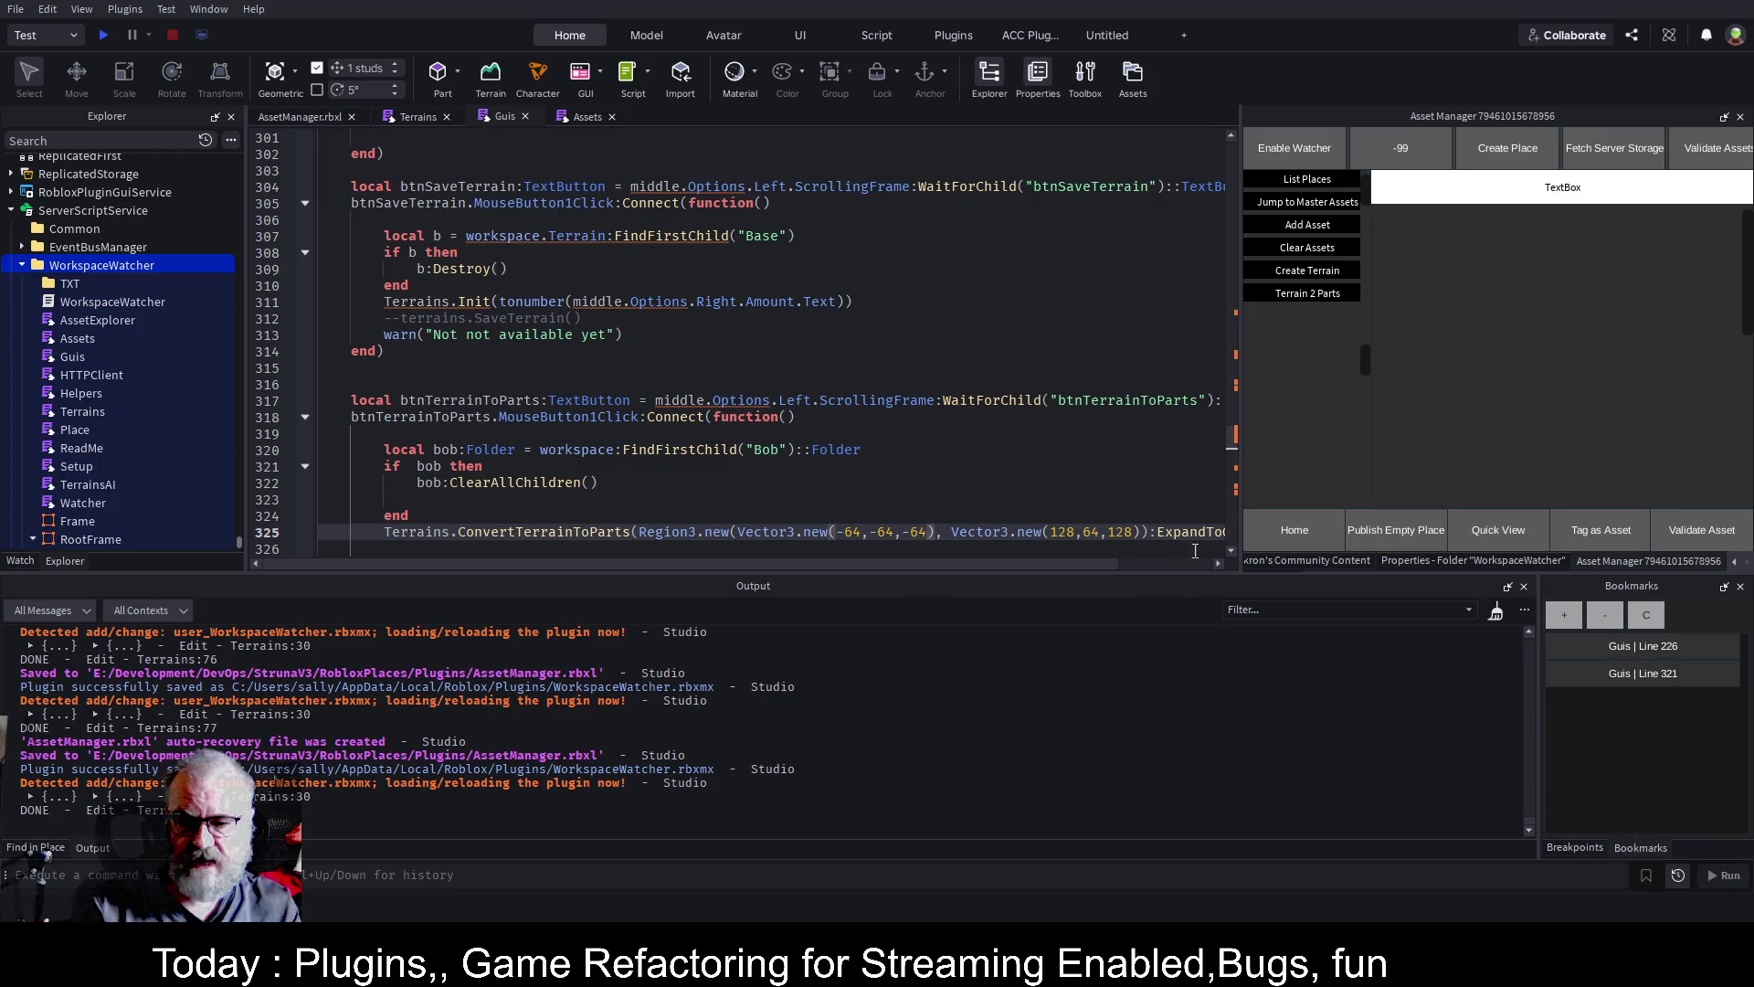
{"action": "left_click", "coordinate": [945, 501]}
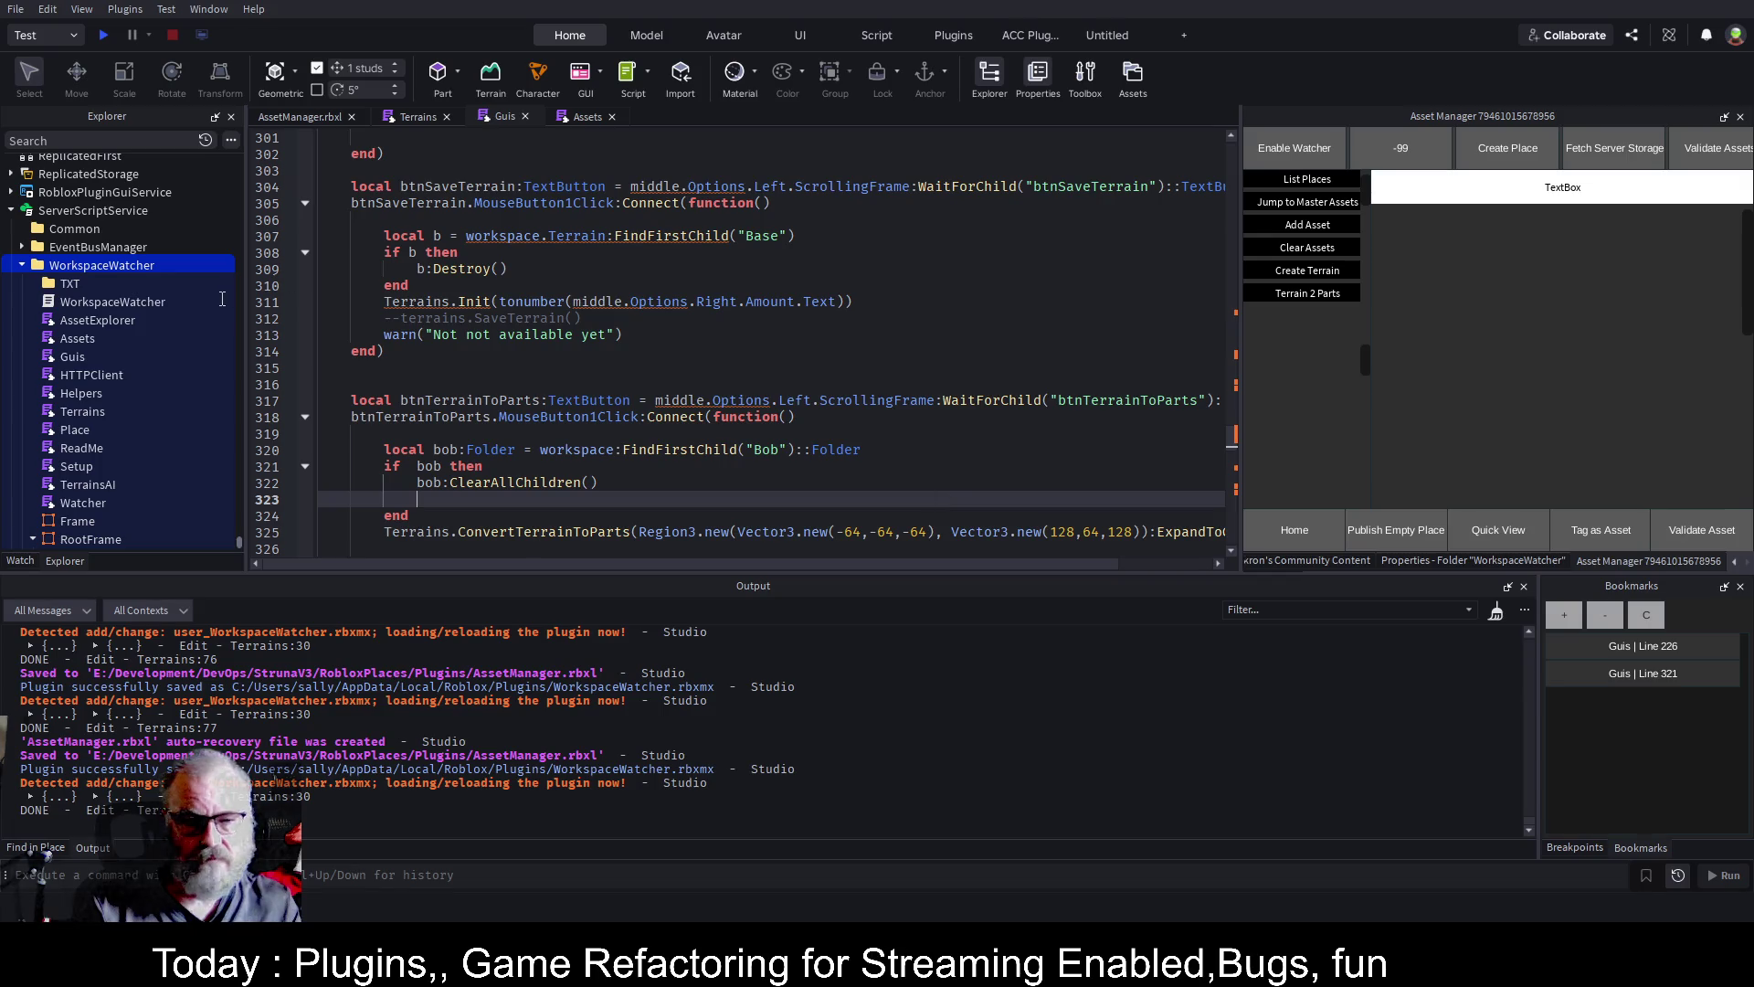
{"action": "key", "text": "ctrl+s"}
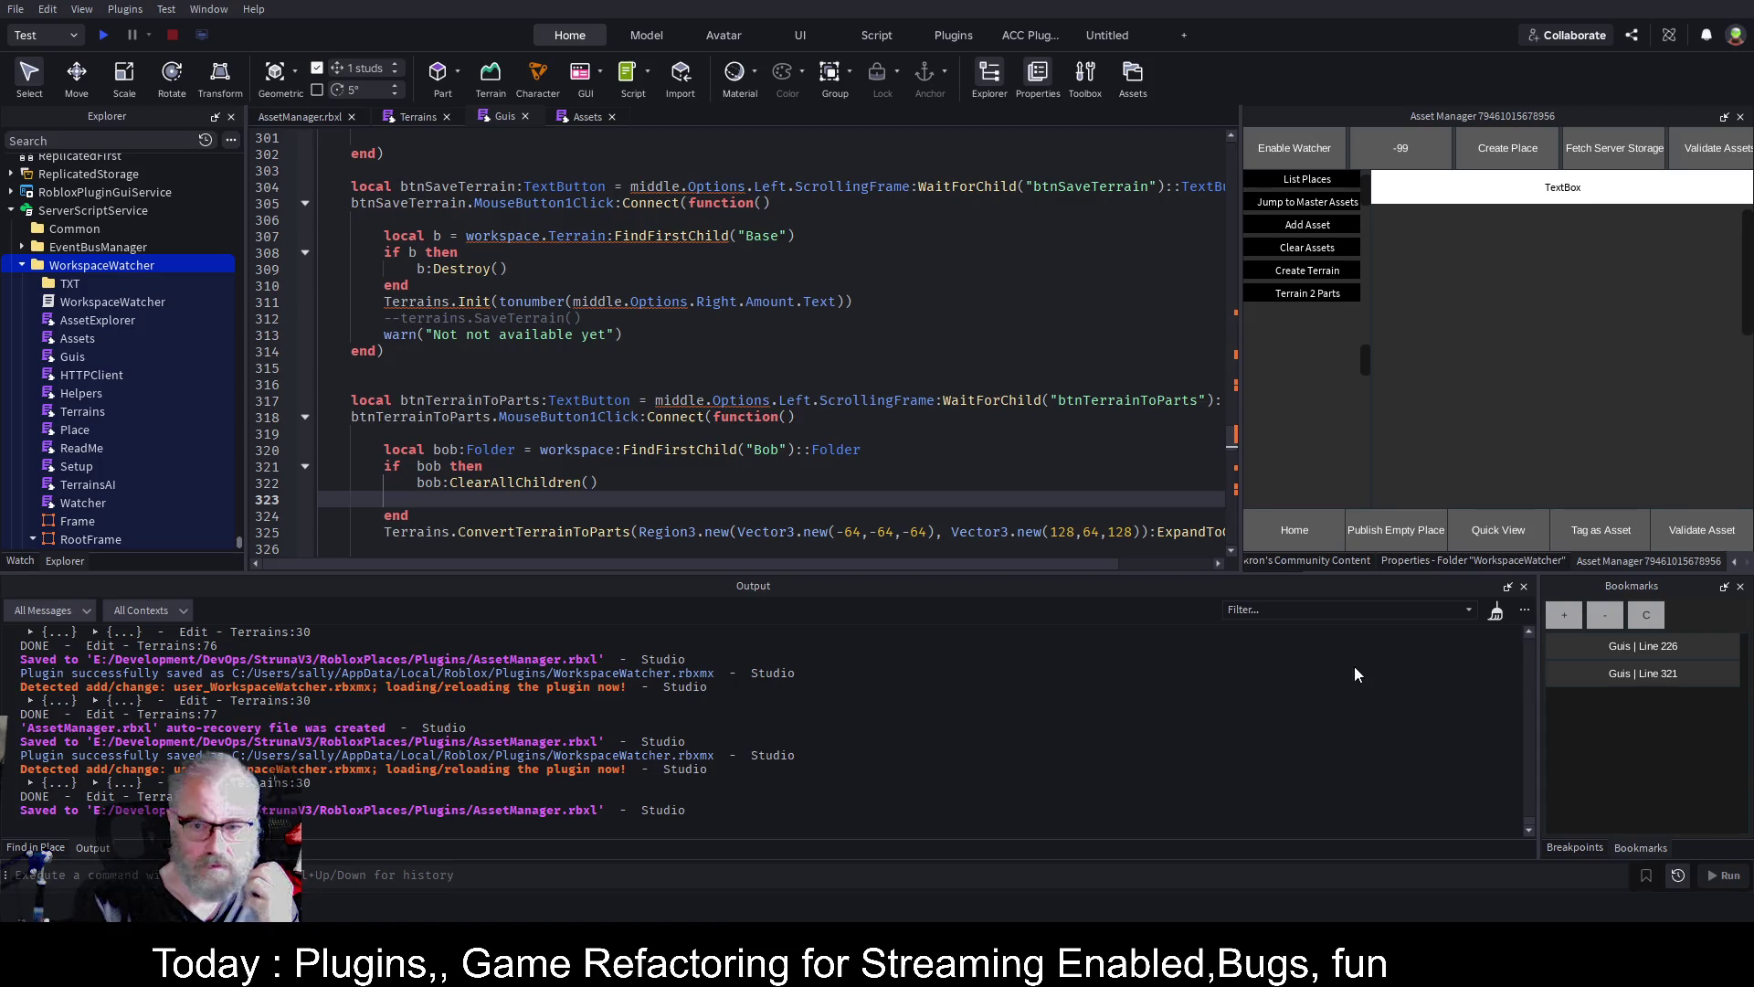
{"action": "key", "text": "ctrl+Tab"}
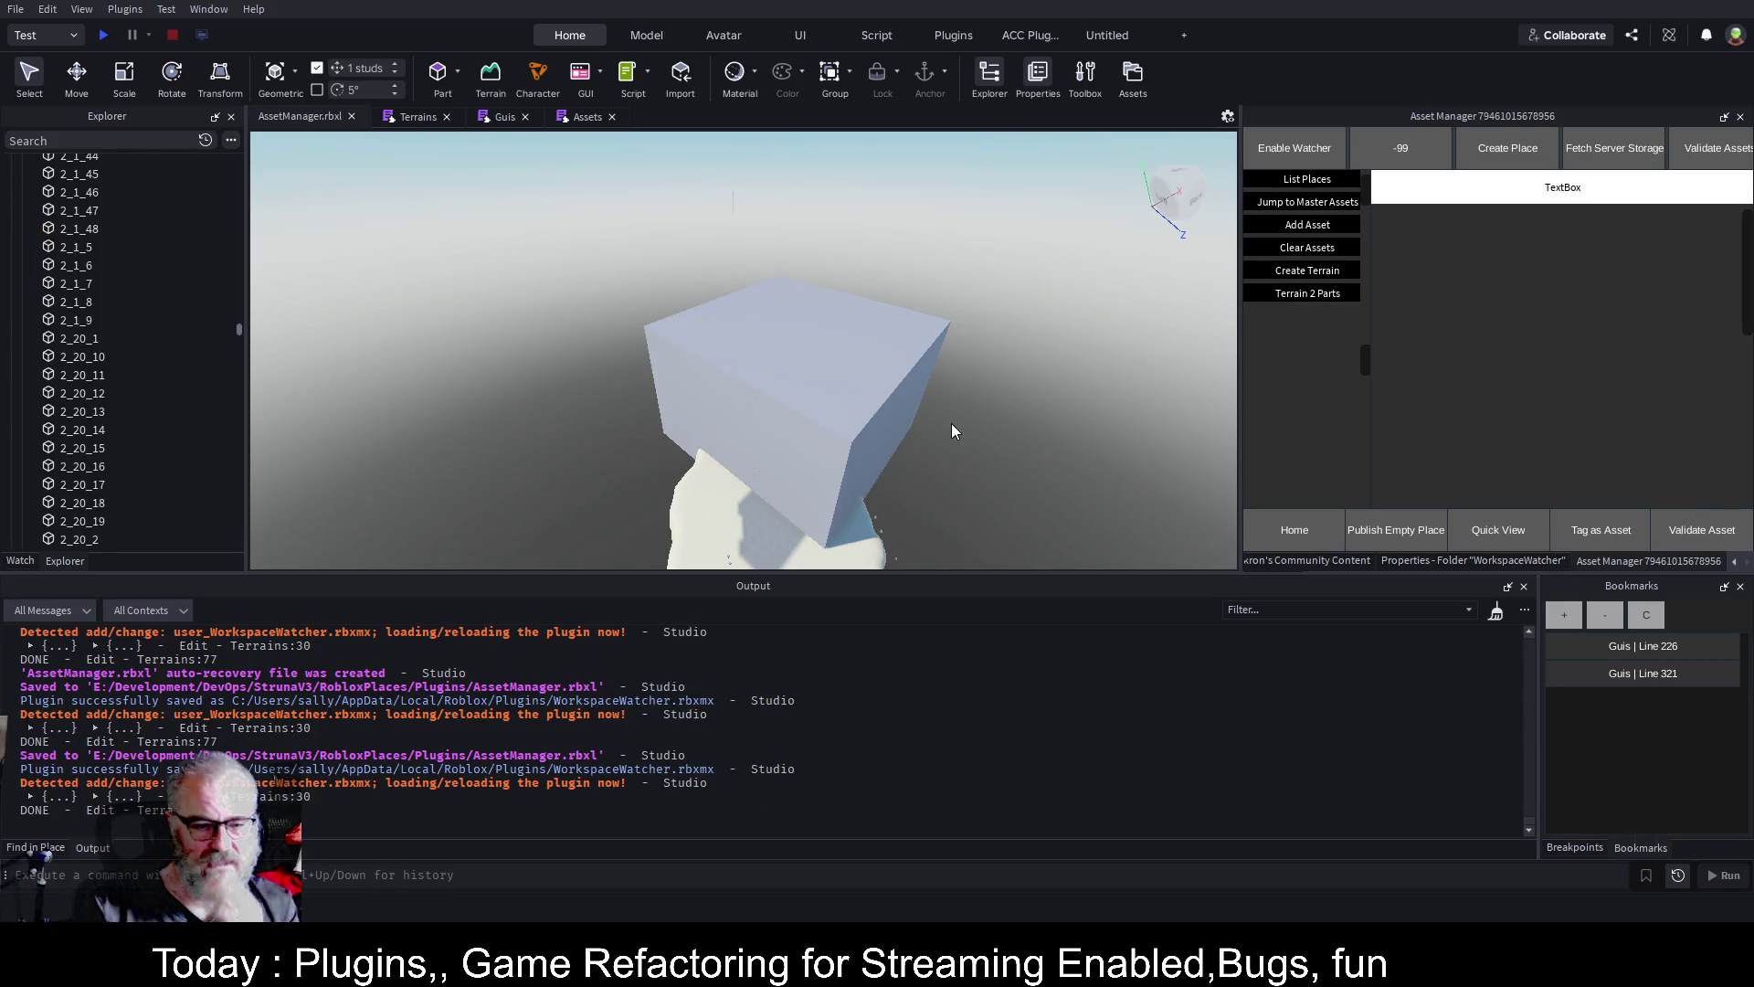
Pan the terrain view and review the Assets, Guis and Terrains scripts
{"action": "scroll", "coordinate": [966, 421], "scroll_direction": "down", "scroll_amount": 5}
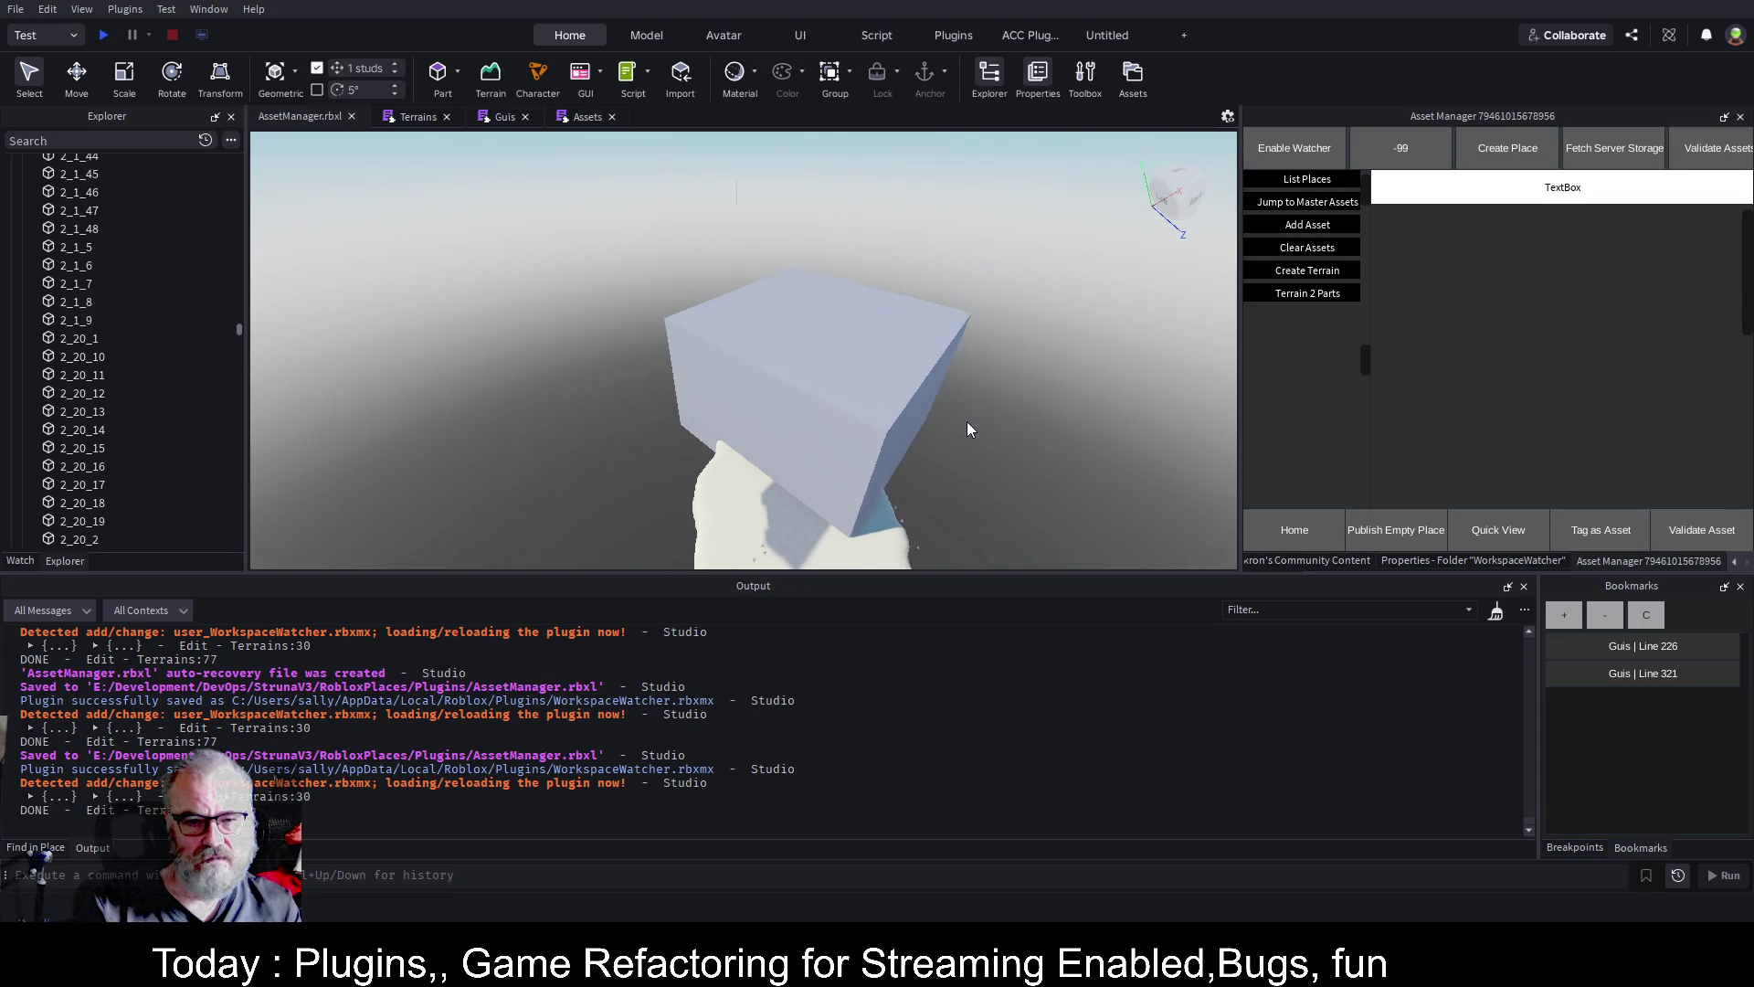
{"action": "scroll", "coordinate": [969, 420], "scroll_direction": "up", "scroll_amount": 3}
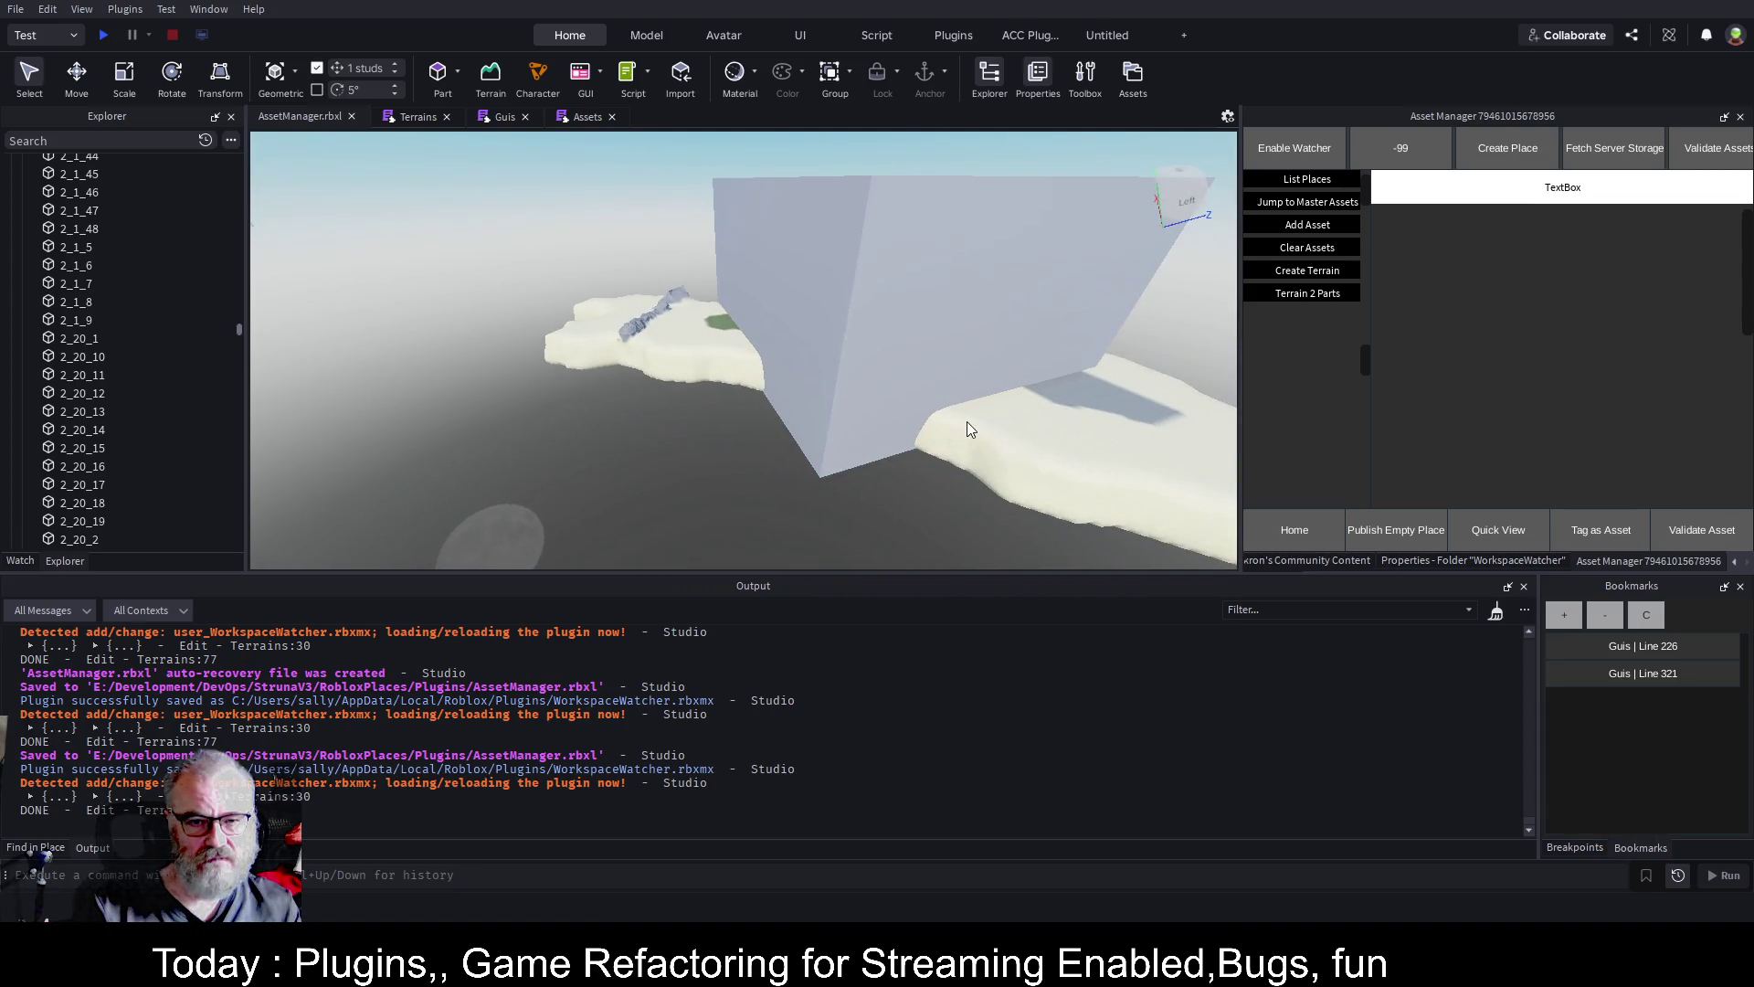
{"action": "key", "text": "d"}
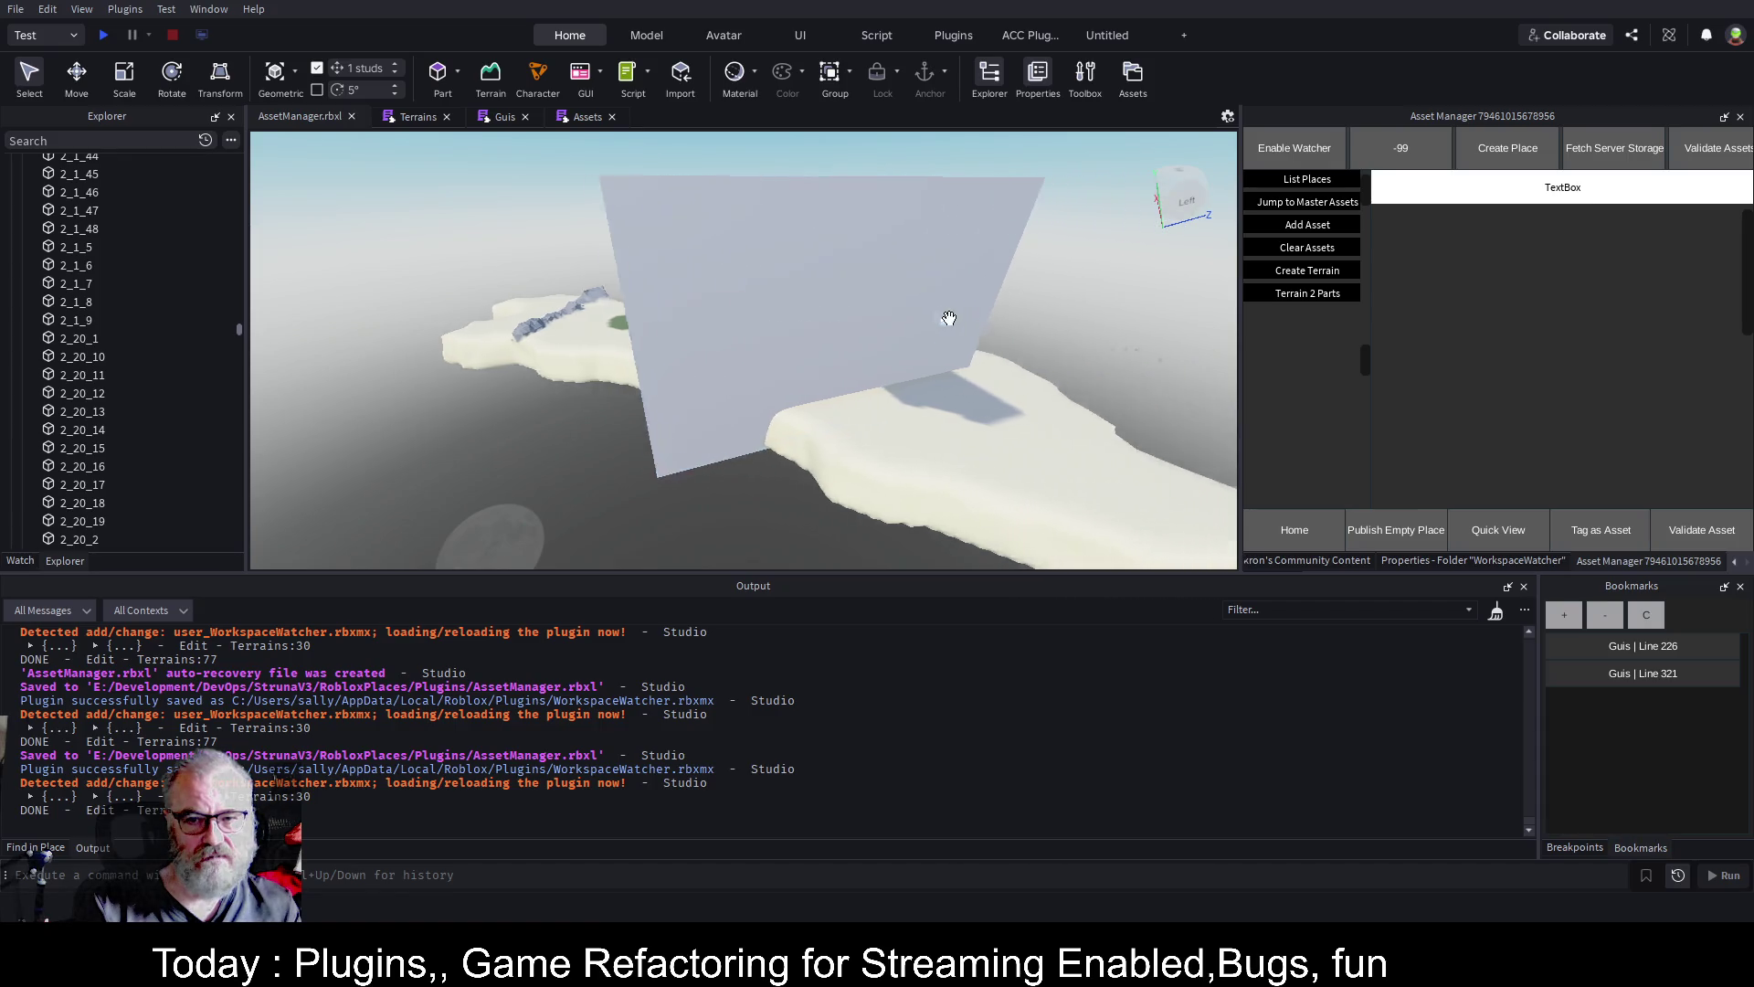
{"action": "left_click", "coordinate": [585, 117]}
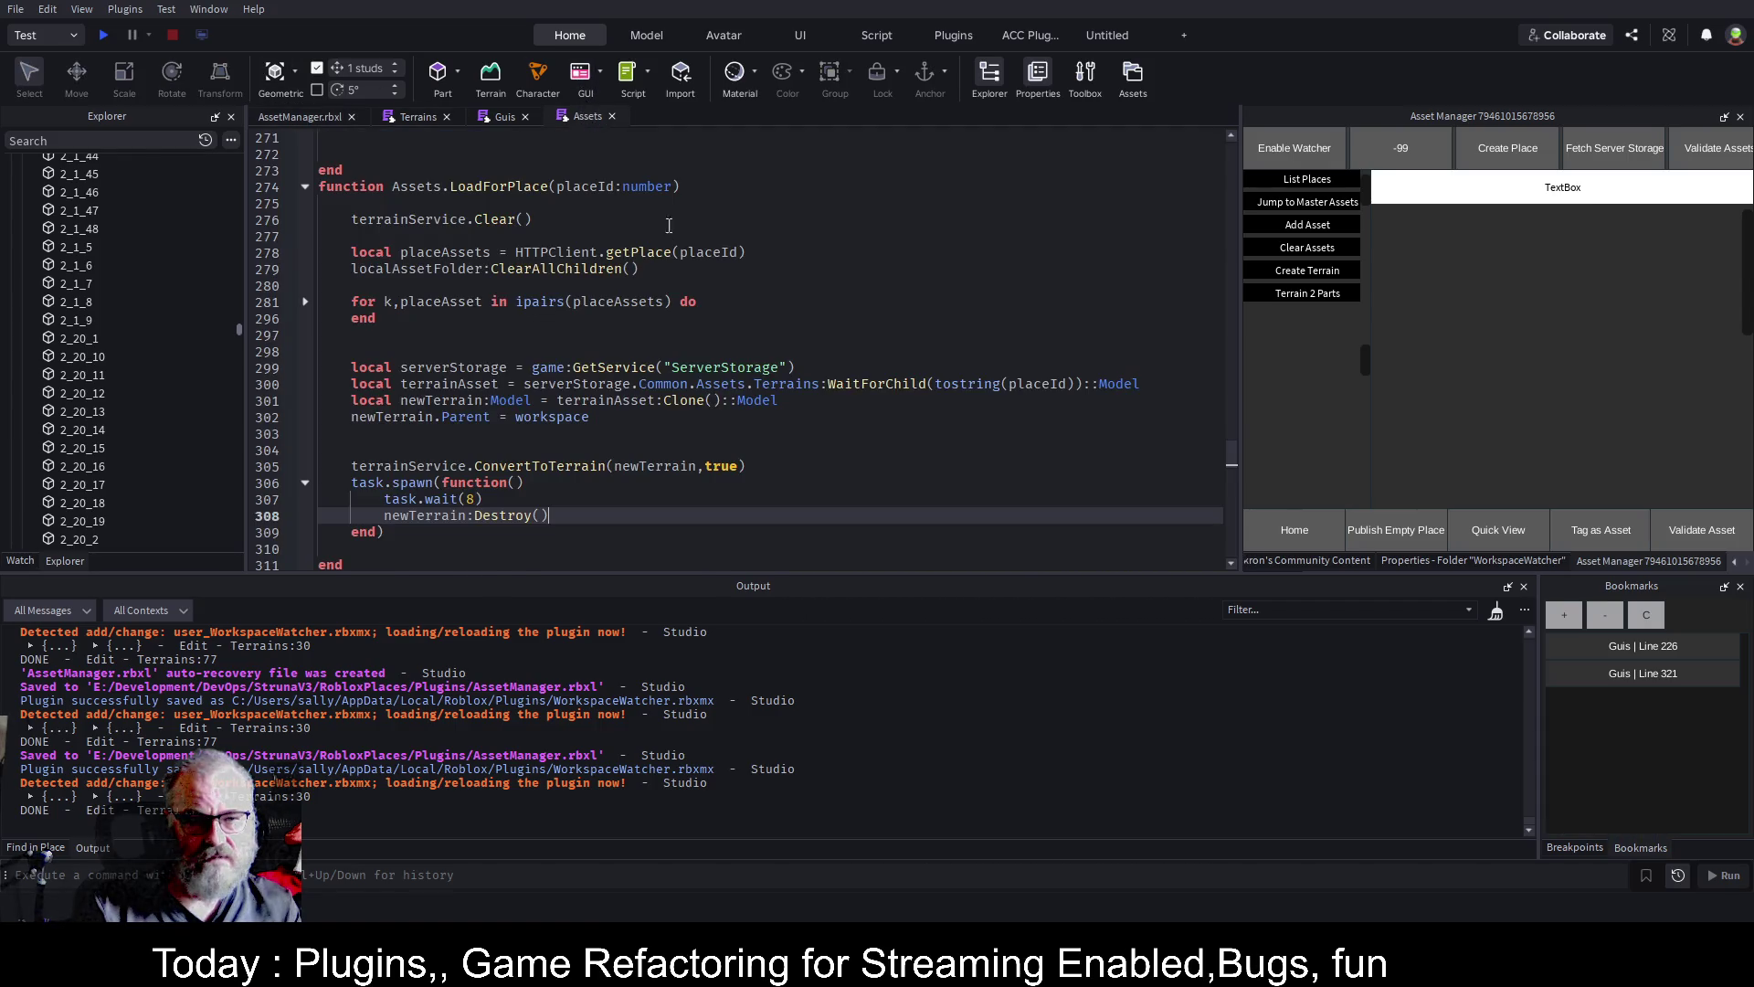
{"action": "left_click", "coordinate": [503, 119]}
{"action": "left_click", "coordinate": [419, 119]}
{"action": "scroll", "coordinate": [959, 509], "scroll_direction": "down", "scroll_amount": 7}
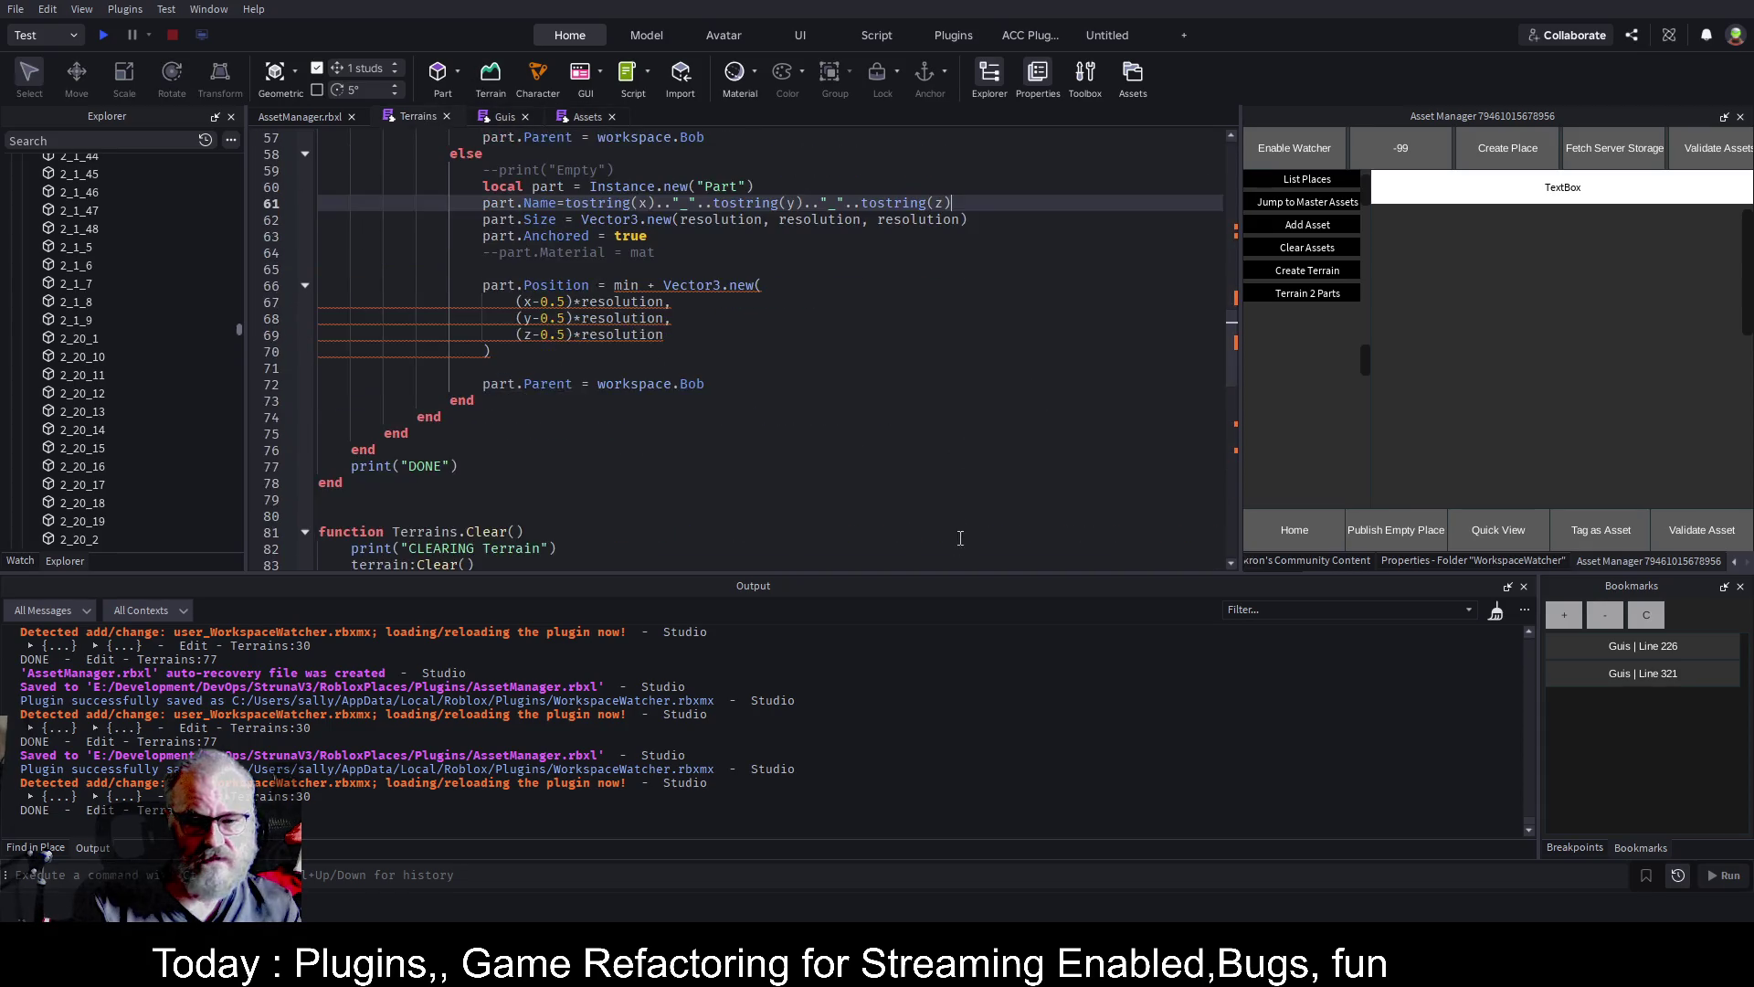
{"action": "scroll", "coordinate": [979, 512], "scroll_direction": "up", "scroll_amount": 5}
{"action": "scroll", "coordinate": [978, 512], "scroll_direction": "up", "scroll_amount": 4}
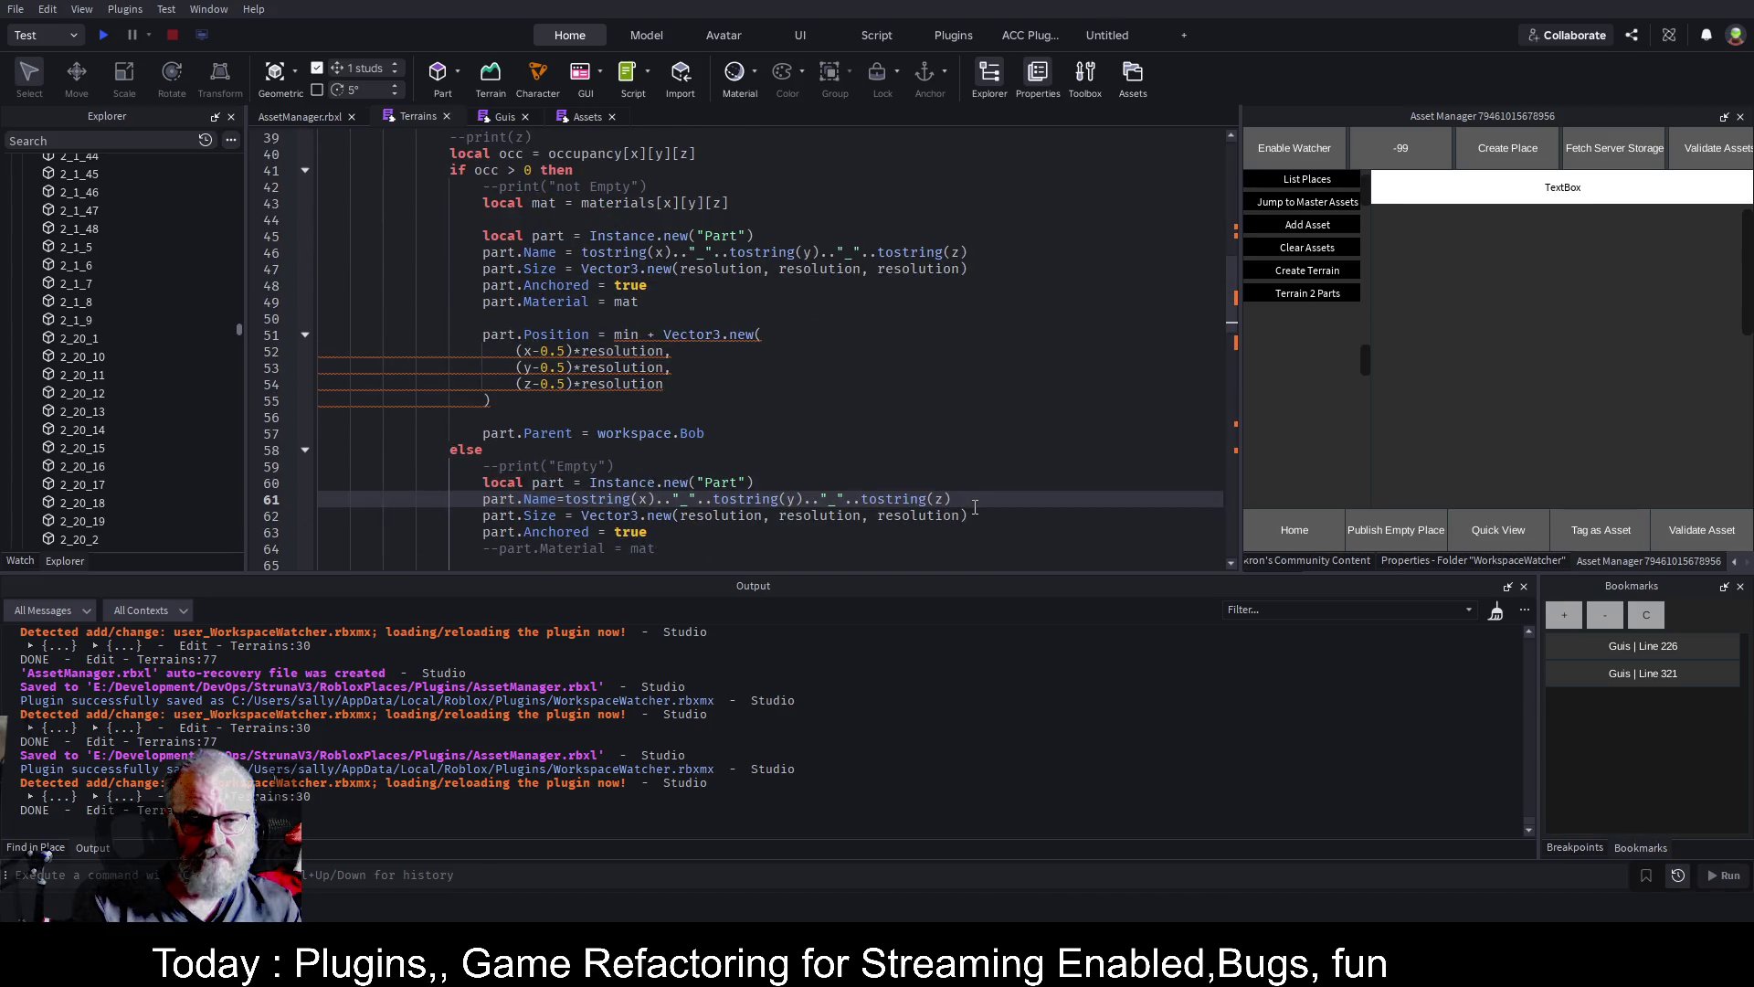
{"action": "scroll", "coordinate": [975, 509], "scroll_direction": "up", "scroll_amount": 3}
{"action": "scroll", "coordinate": [952, 494], "scroll_direction": "up", "scroll_amount": 2}
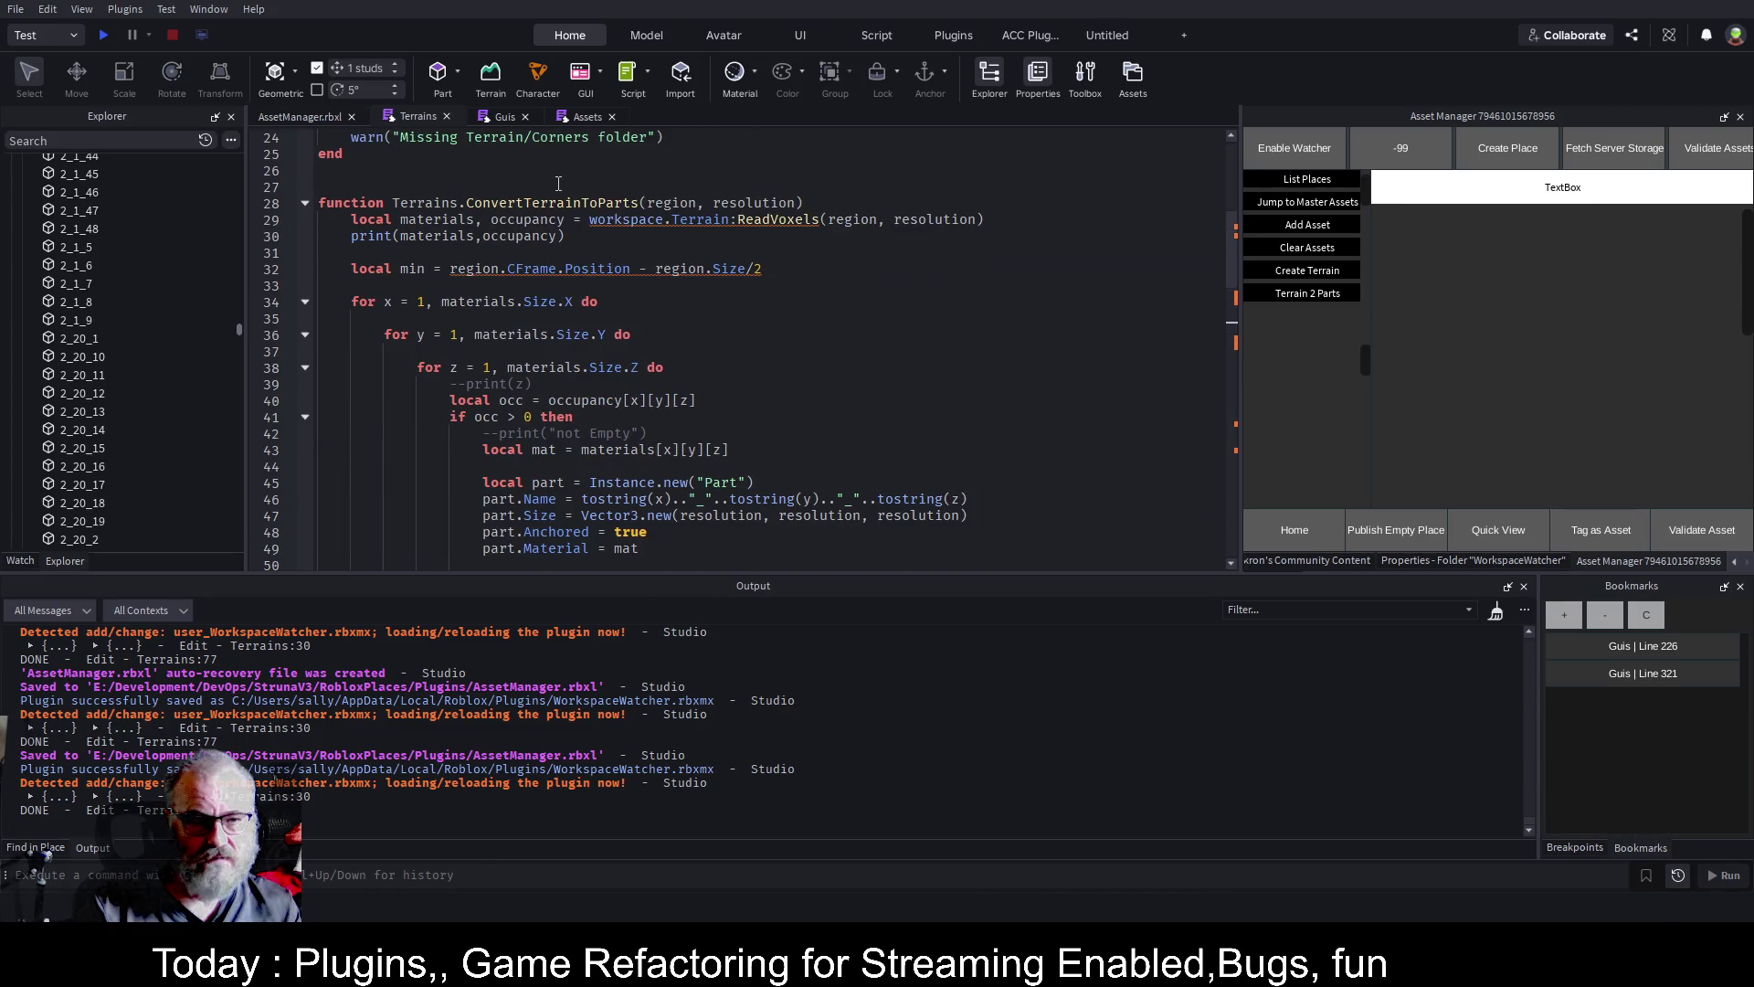
In the Guis script, select the region end's x value 128 on line 325
{"action": "left_click", "coordinate": [504, 117]}
{"action": "scroll", "coordinate": [971, 436], "scroll_direction": "down", "scroll_amount": 1}
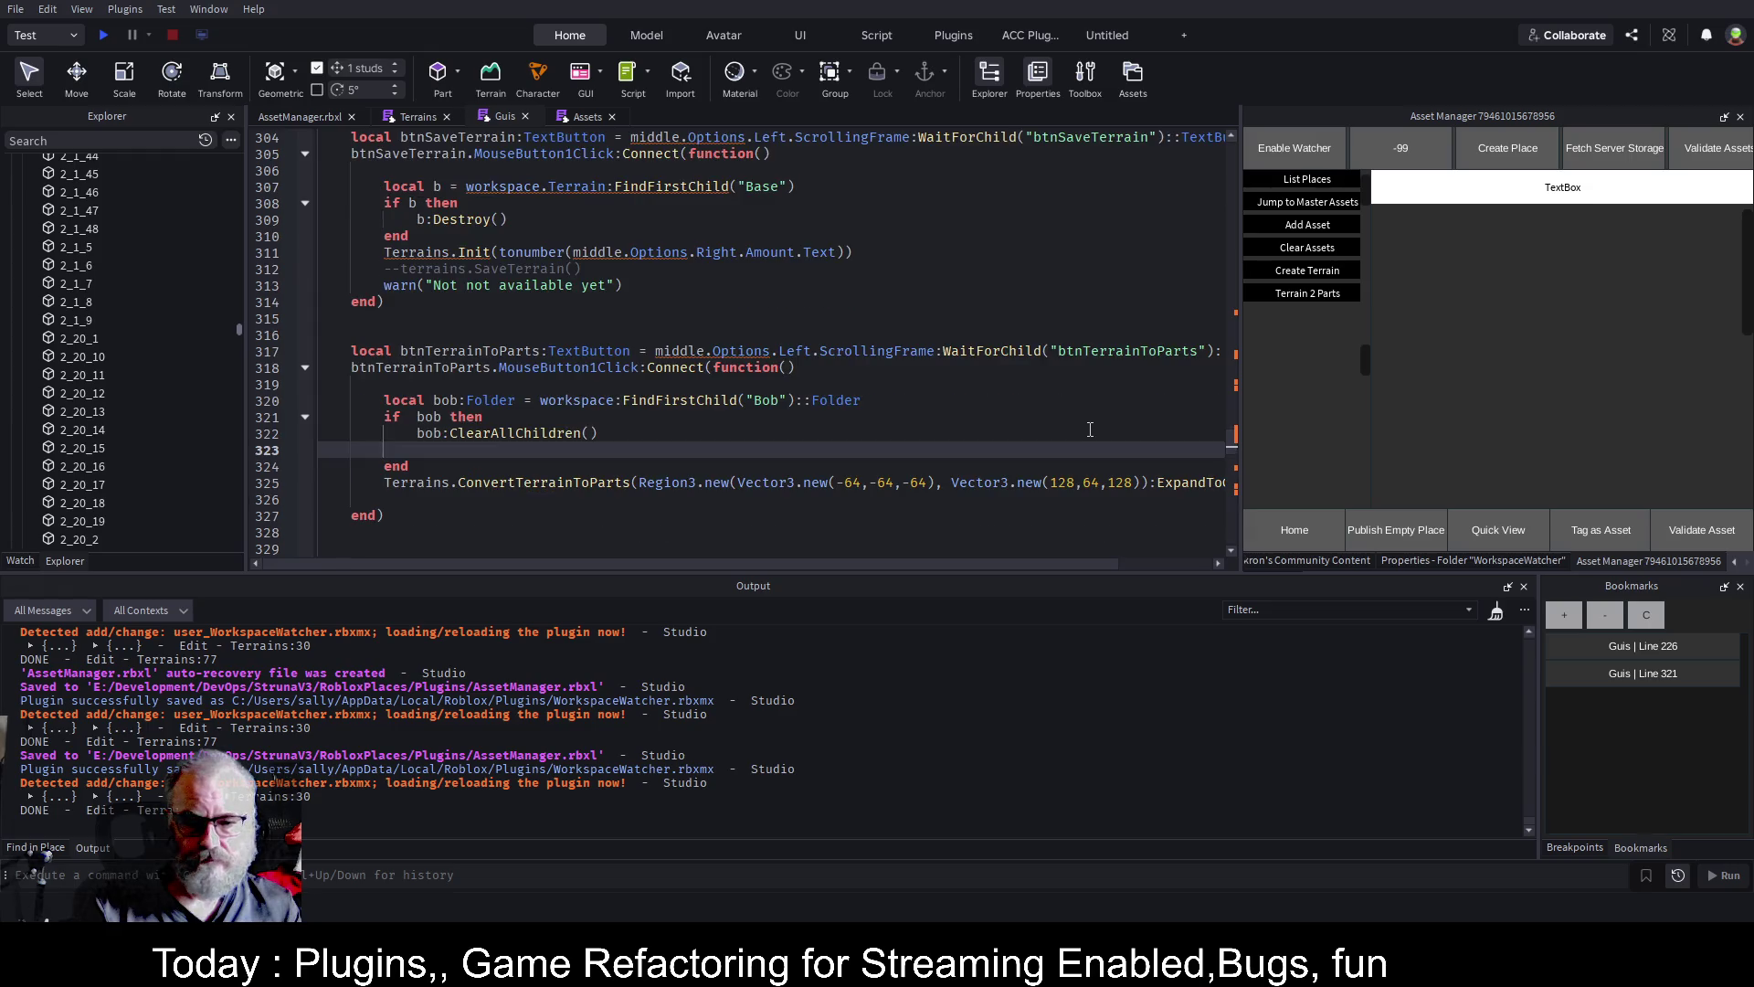
{"action": "double_click", "coordinate": [1063, 481]}
Change the region end to (64,64,64) and save the place
{"action": "type", "text": "64"}
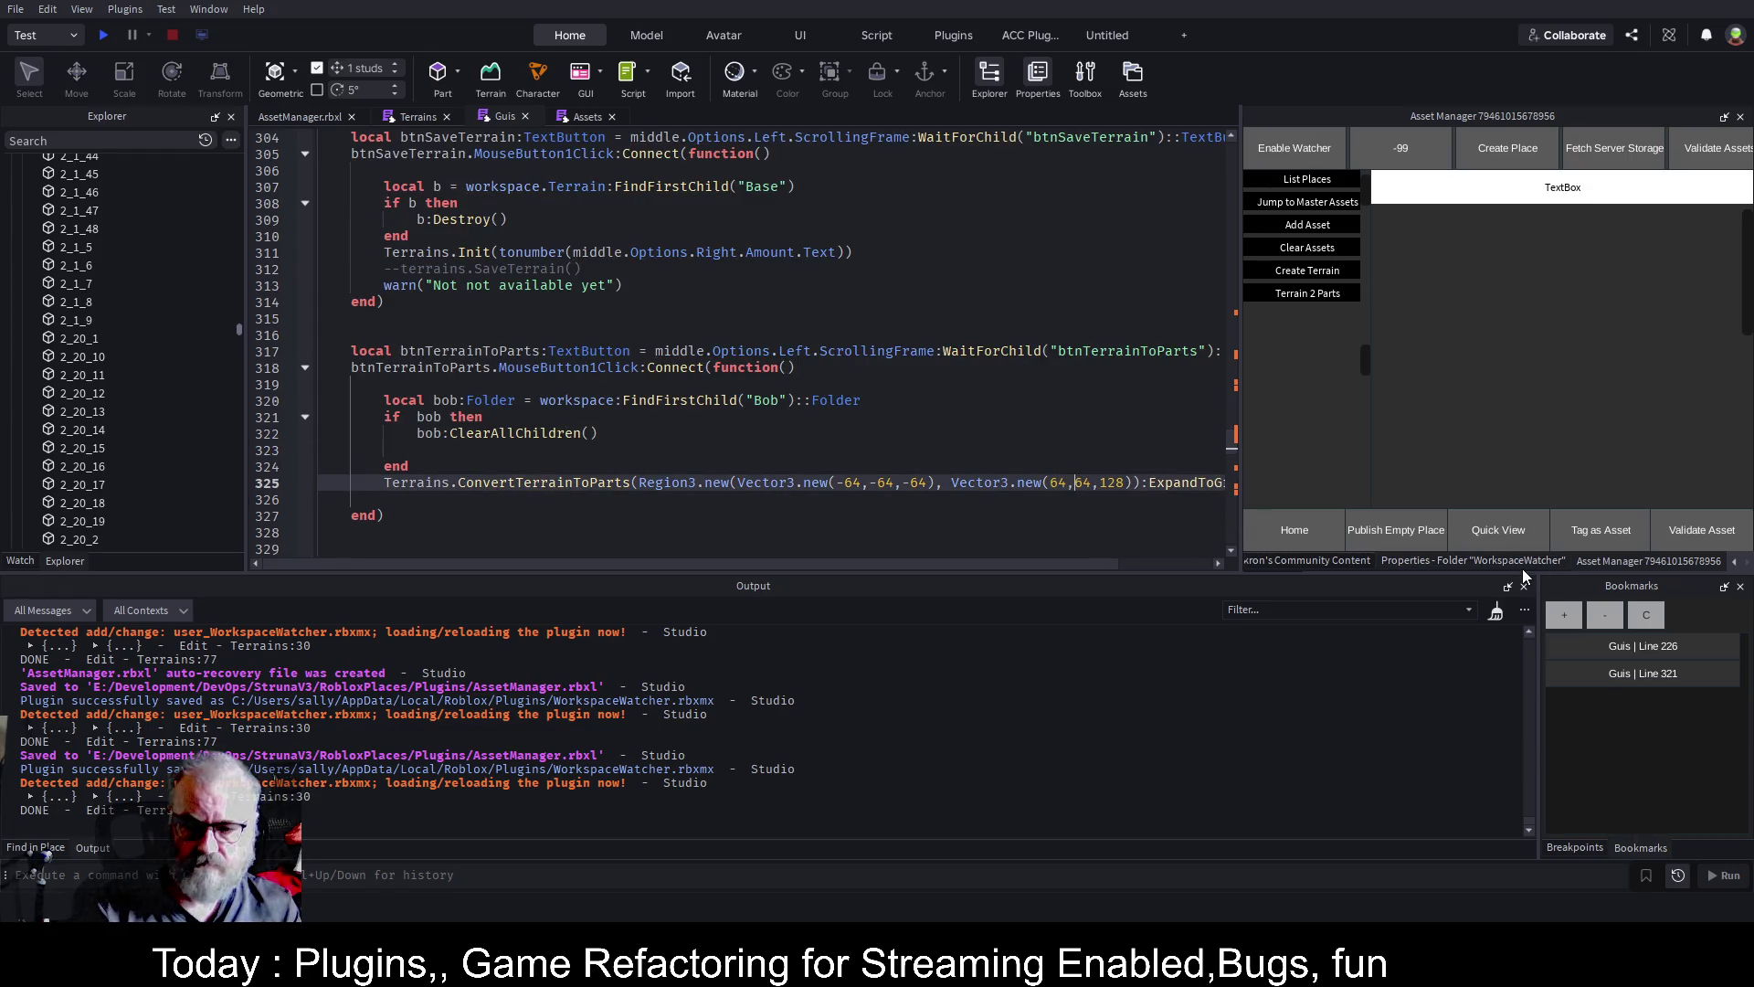
{"action": "key", "text": "Right"}
{"action": "key", "text": "Right"}
{"action": "key", "text": "Right"}
{"action": "key", "text": "Delete"}
{"action": "key", "text": "Delete"}
{"action": "key", "text": "Delete"}
{"action": "type", "text": "64"}
{"action": "key", "text": "Up"}
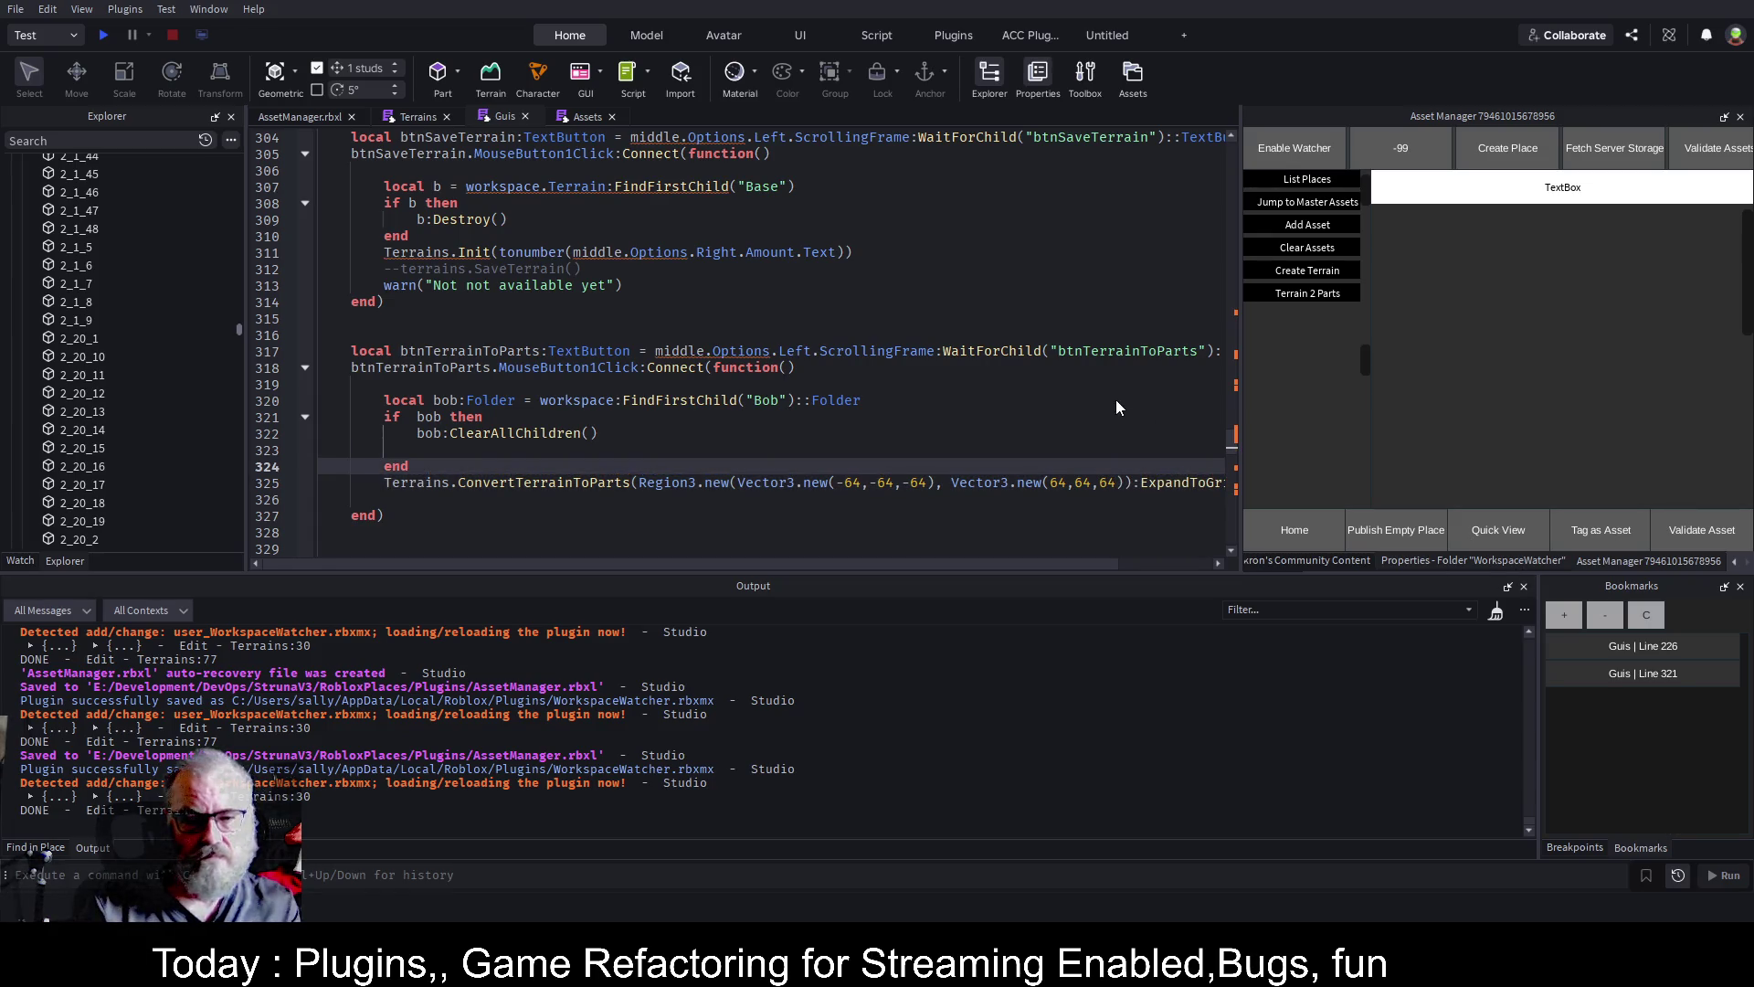
{"action": "key", "text": "ctrl+s"}
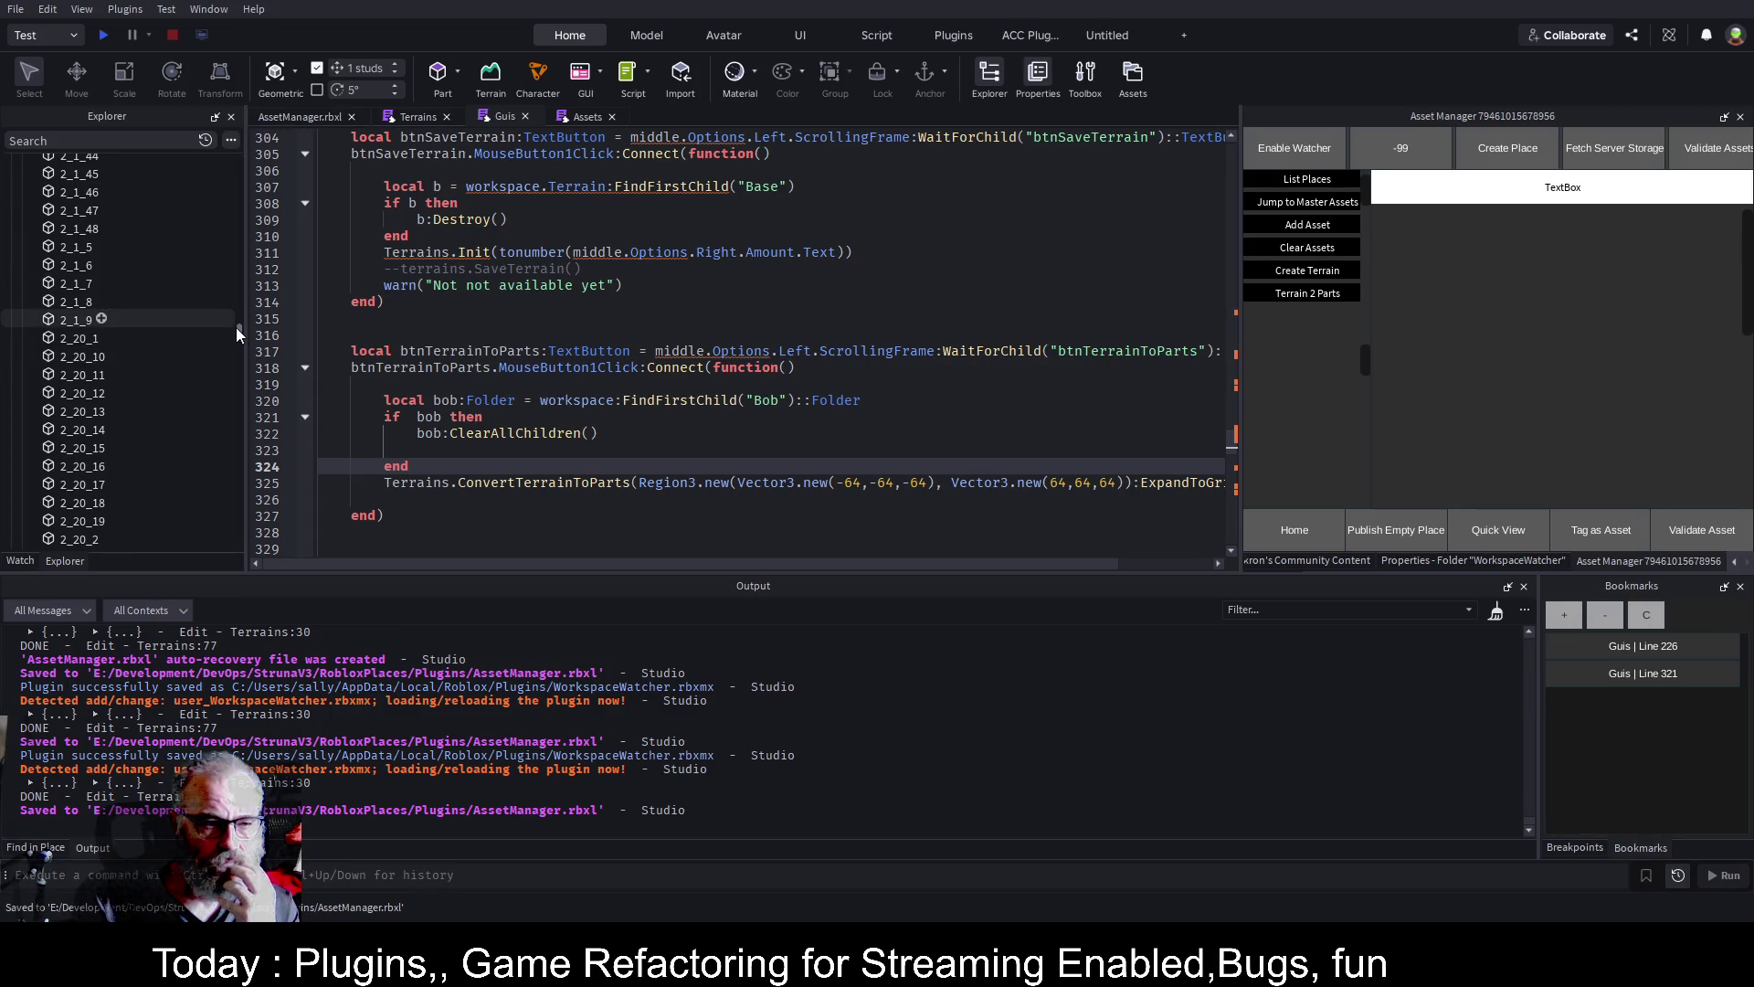
Delete the existing Bob folder from the workspace
{"action": "left_click_drag", "start_coordinate": [236, 327], "coordinate": [241, 152]}
{"action": "left_click", "coordinate": [51, 383]}
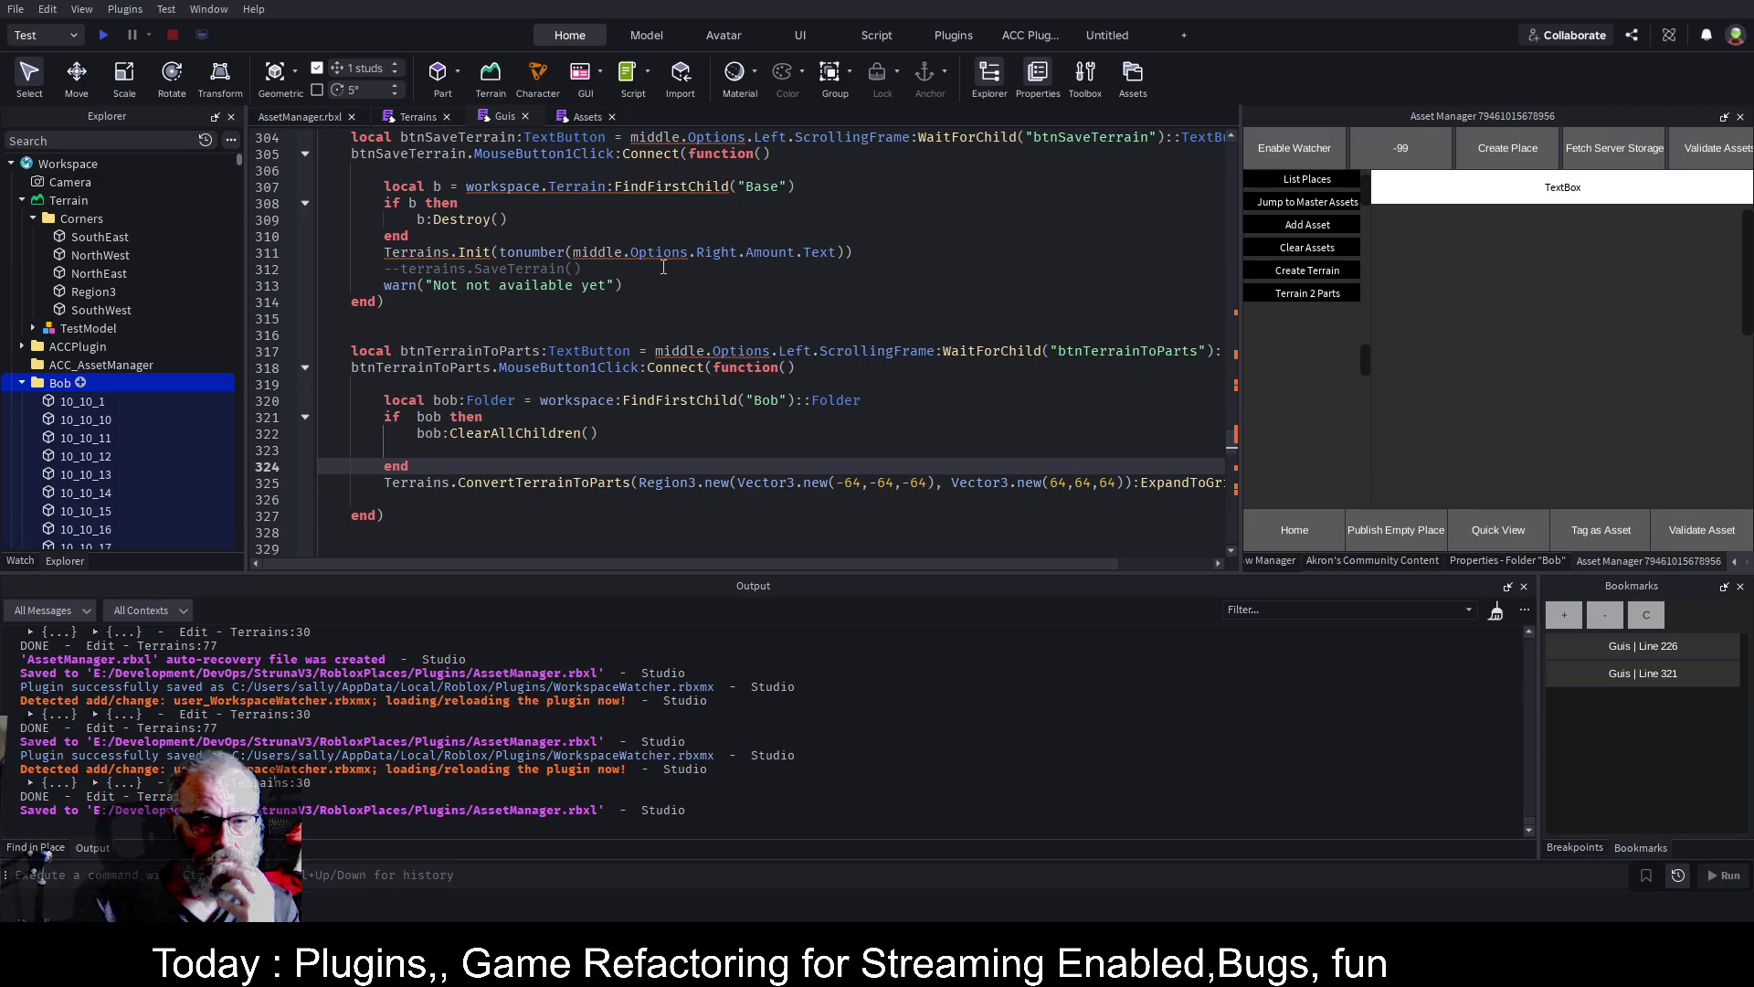
{"action": "key", "text": "Delete"}
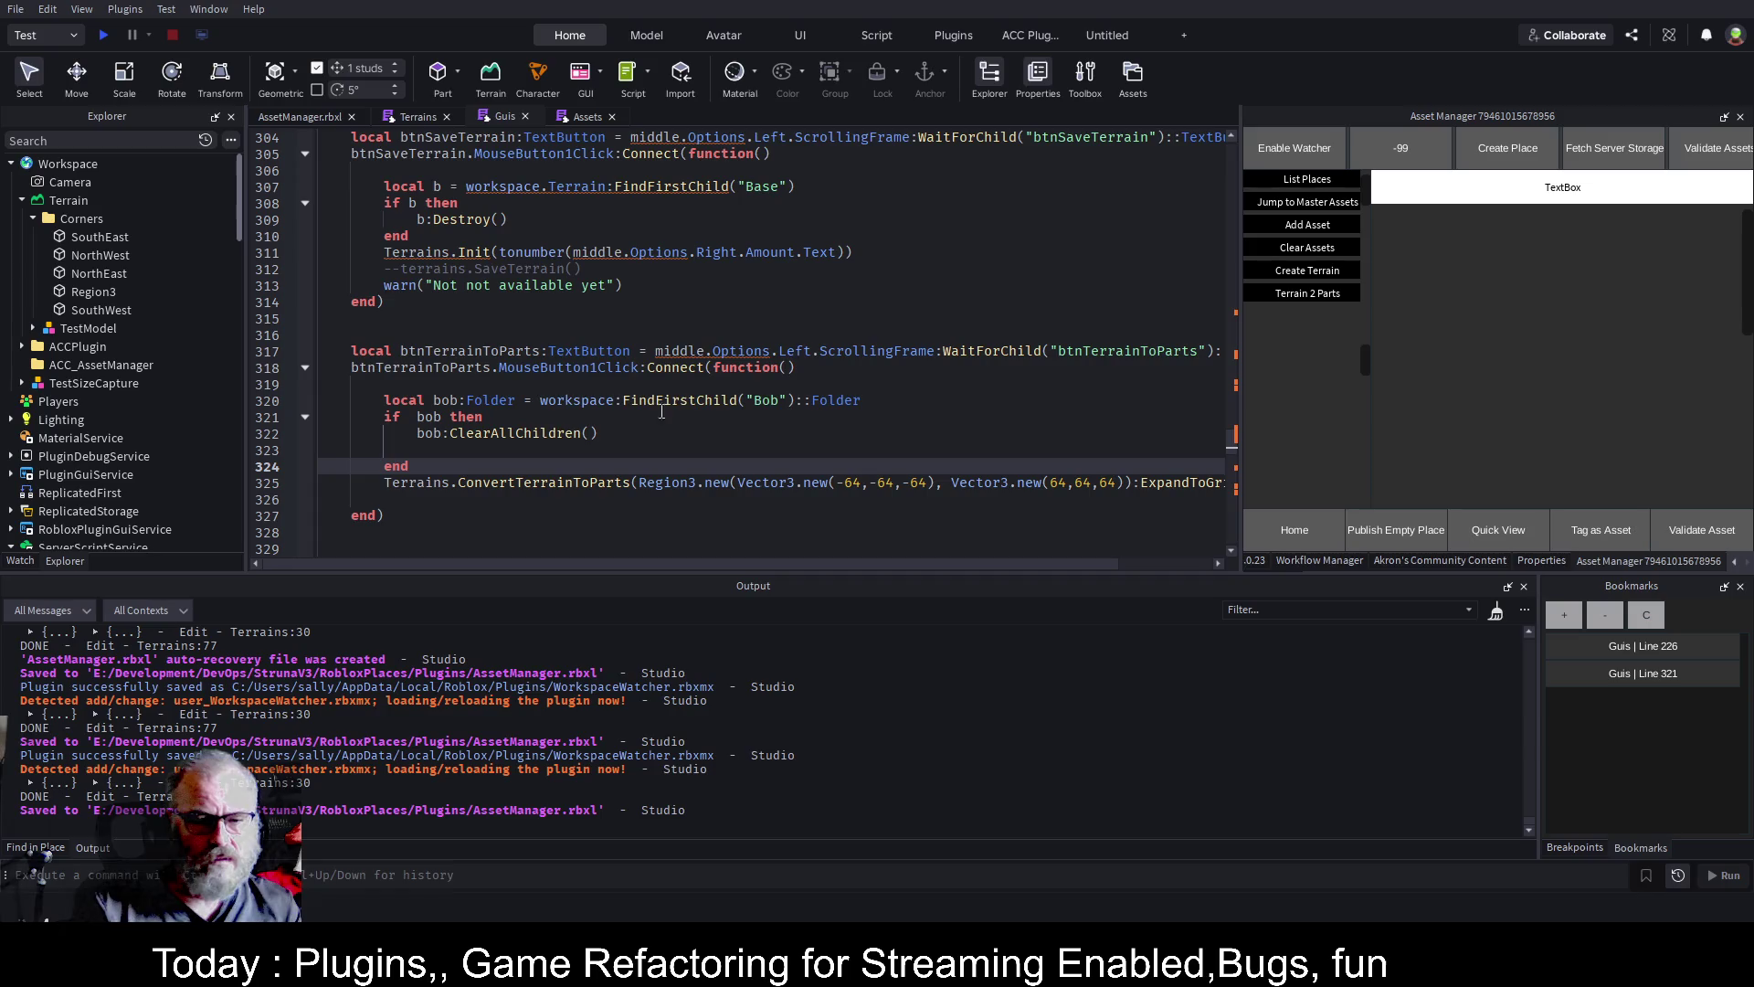
Add an else branch after line 323 creating Instance.new("Folder") parented to workspace
{"action": "left_click", "coordinate": [519, 449]}
{"action": "type", "text": "else"}
{"action": "key", "text": "Return"}
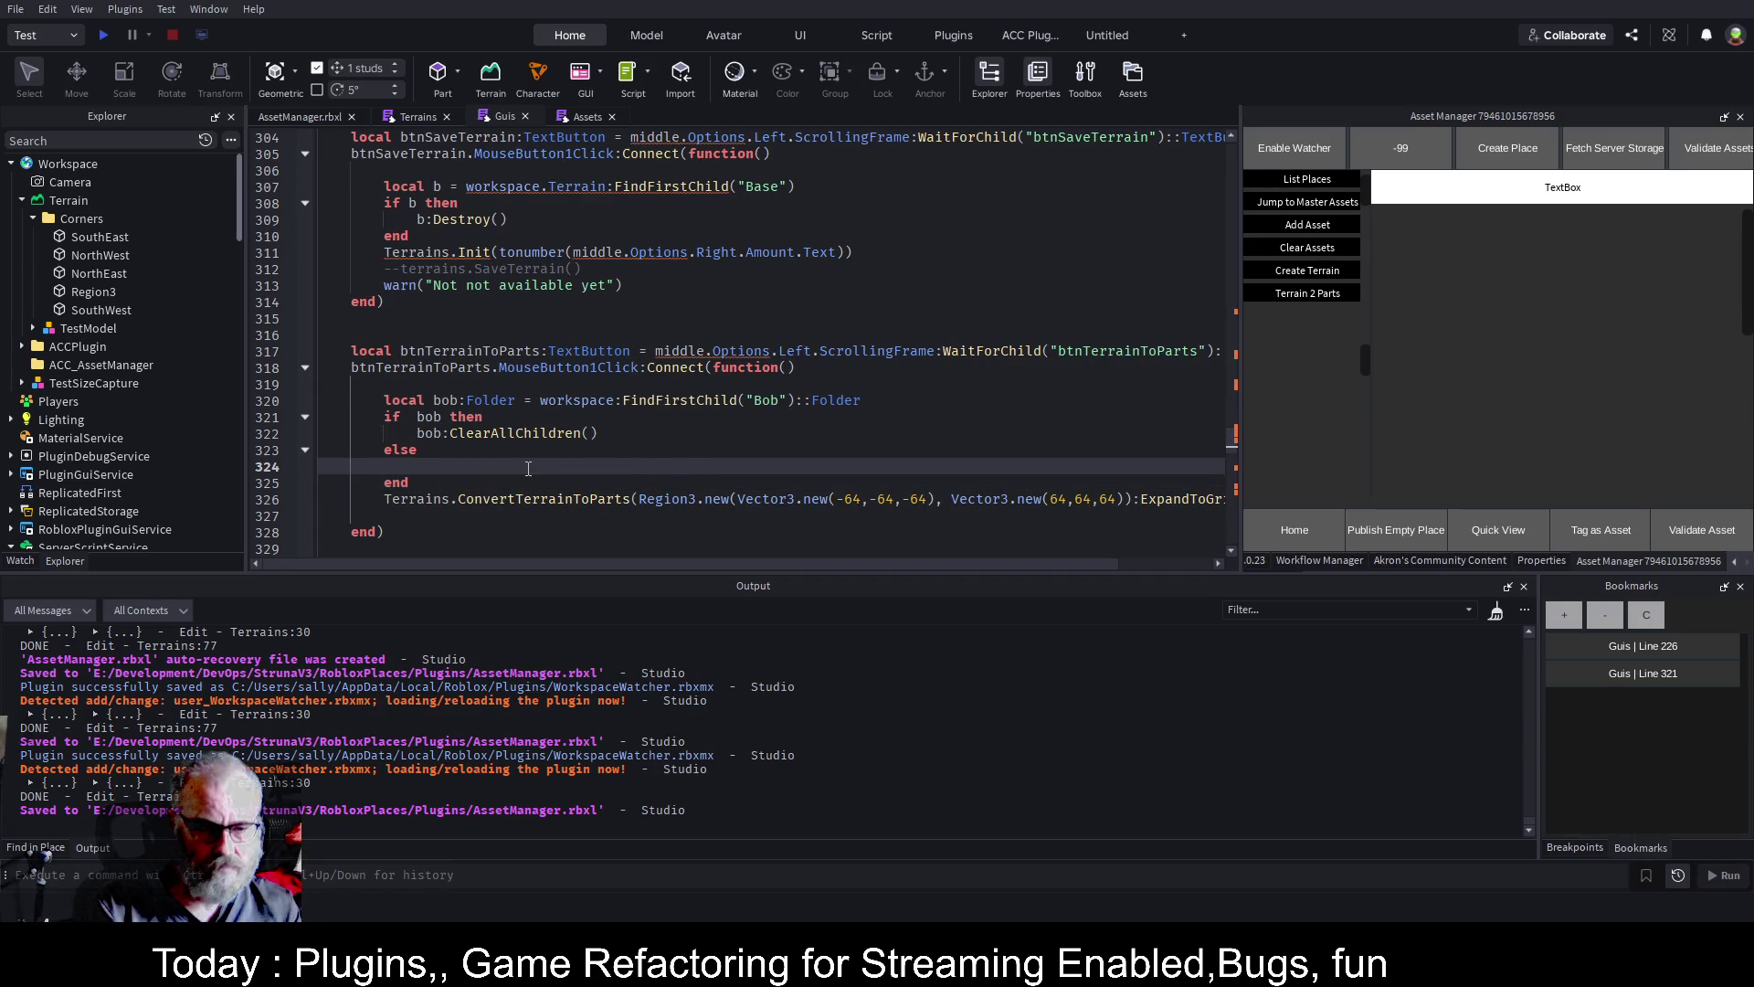
{"action": "type", "text": "Instance.ne"}
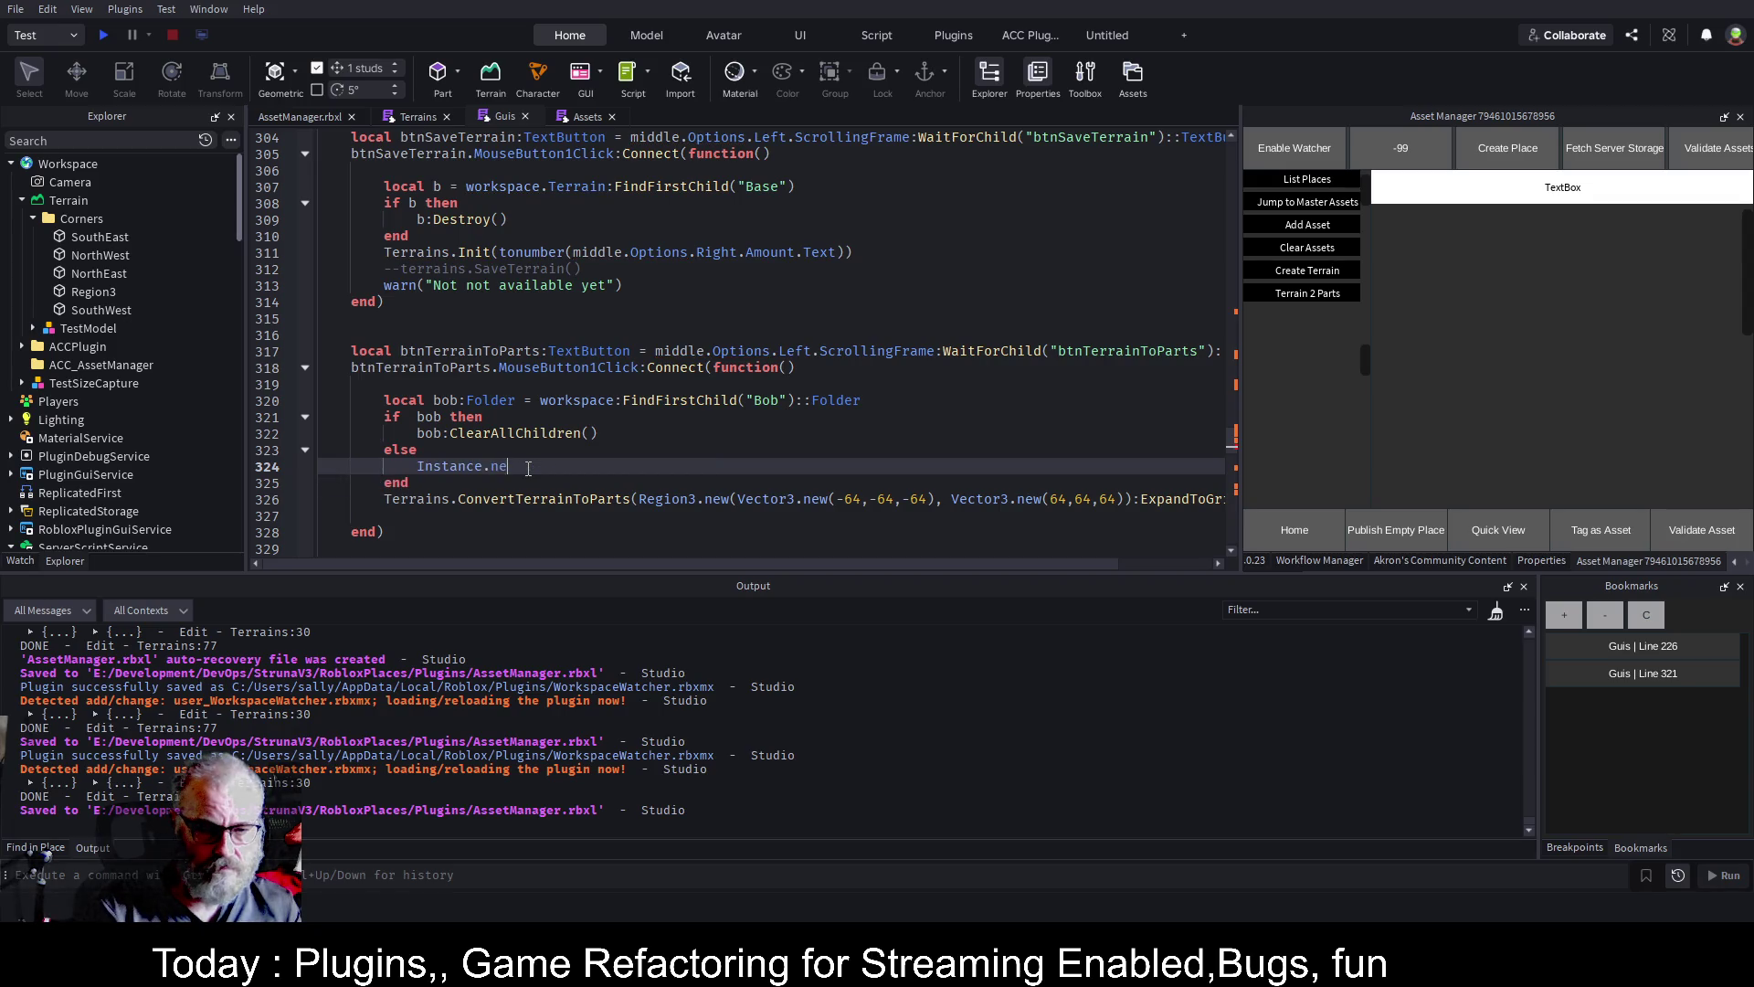
{"action": "type", "text": "w(\"F"}
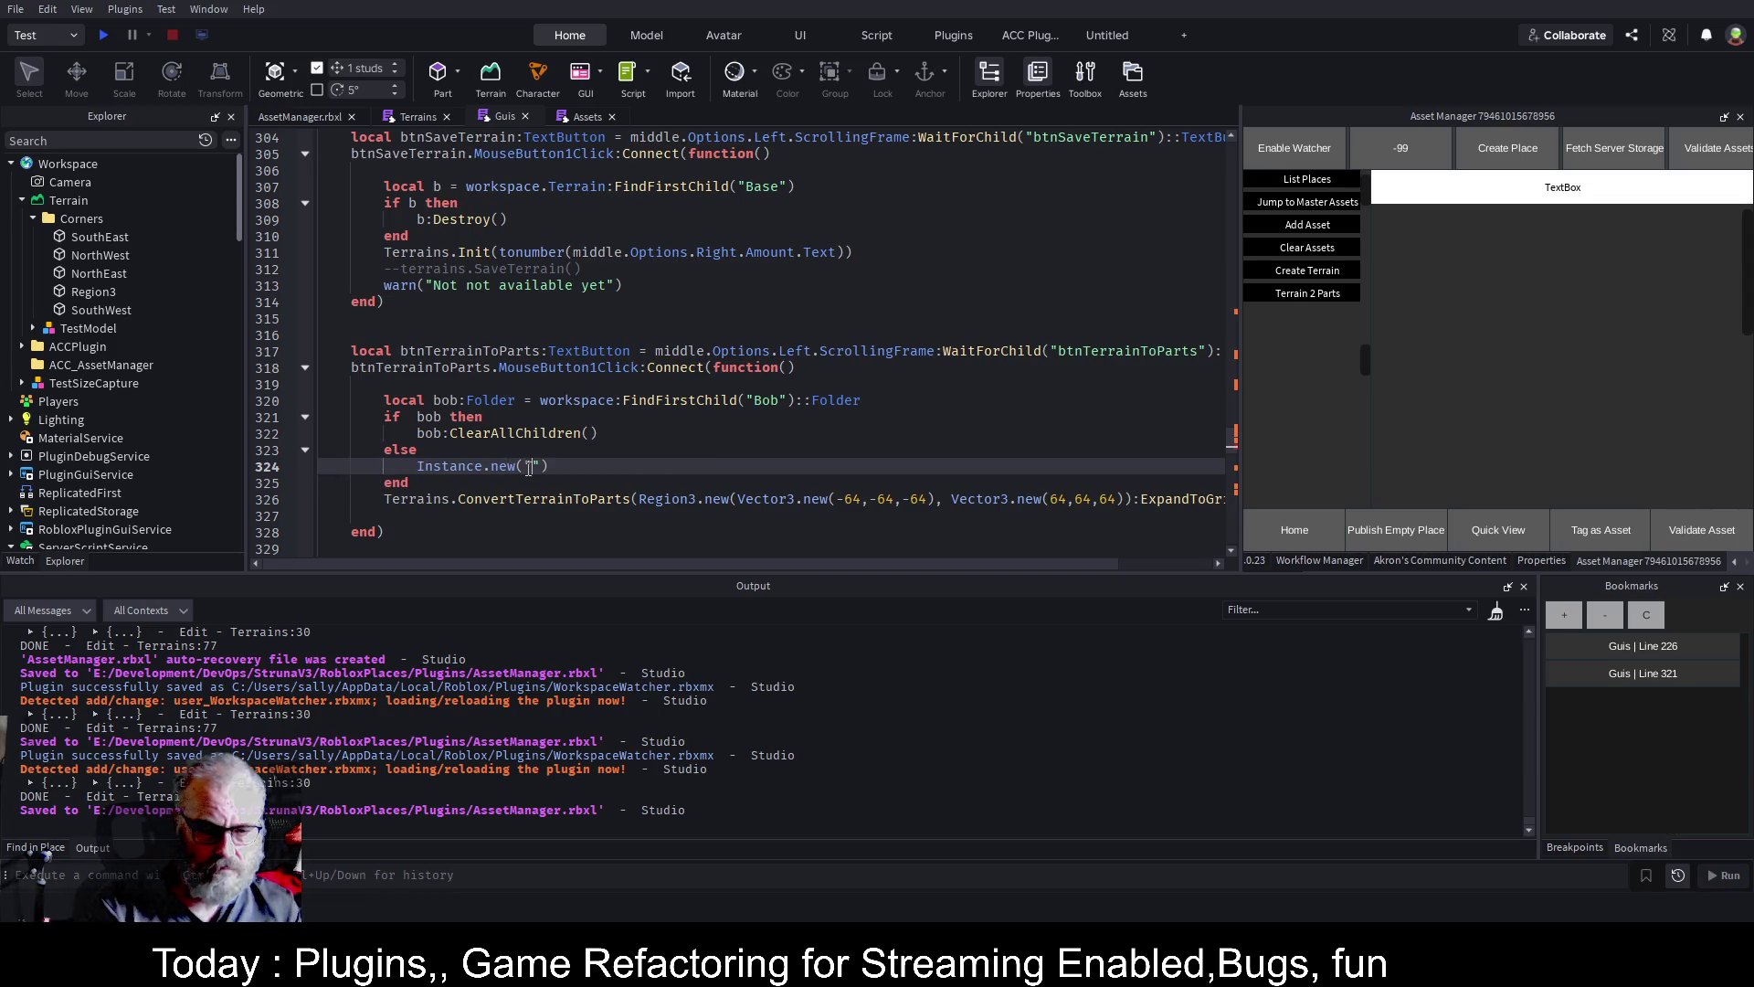
{"action": "type", "text": "older\")"}
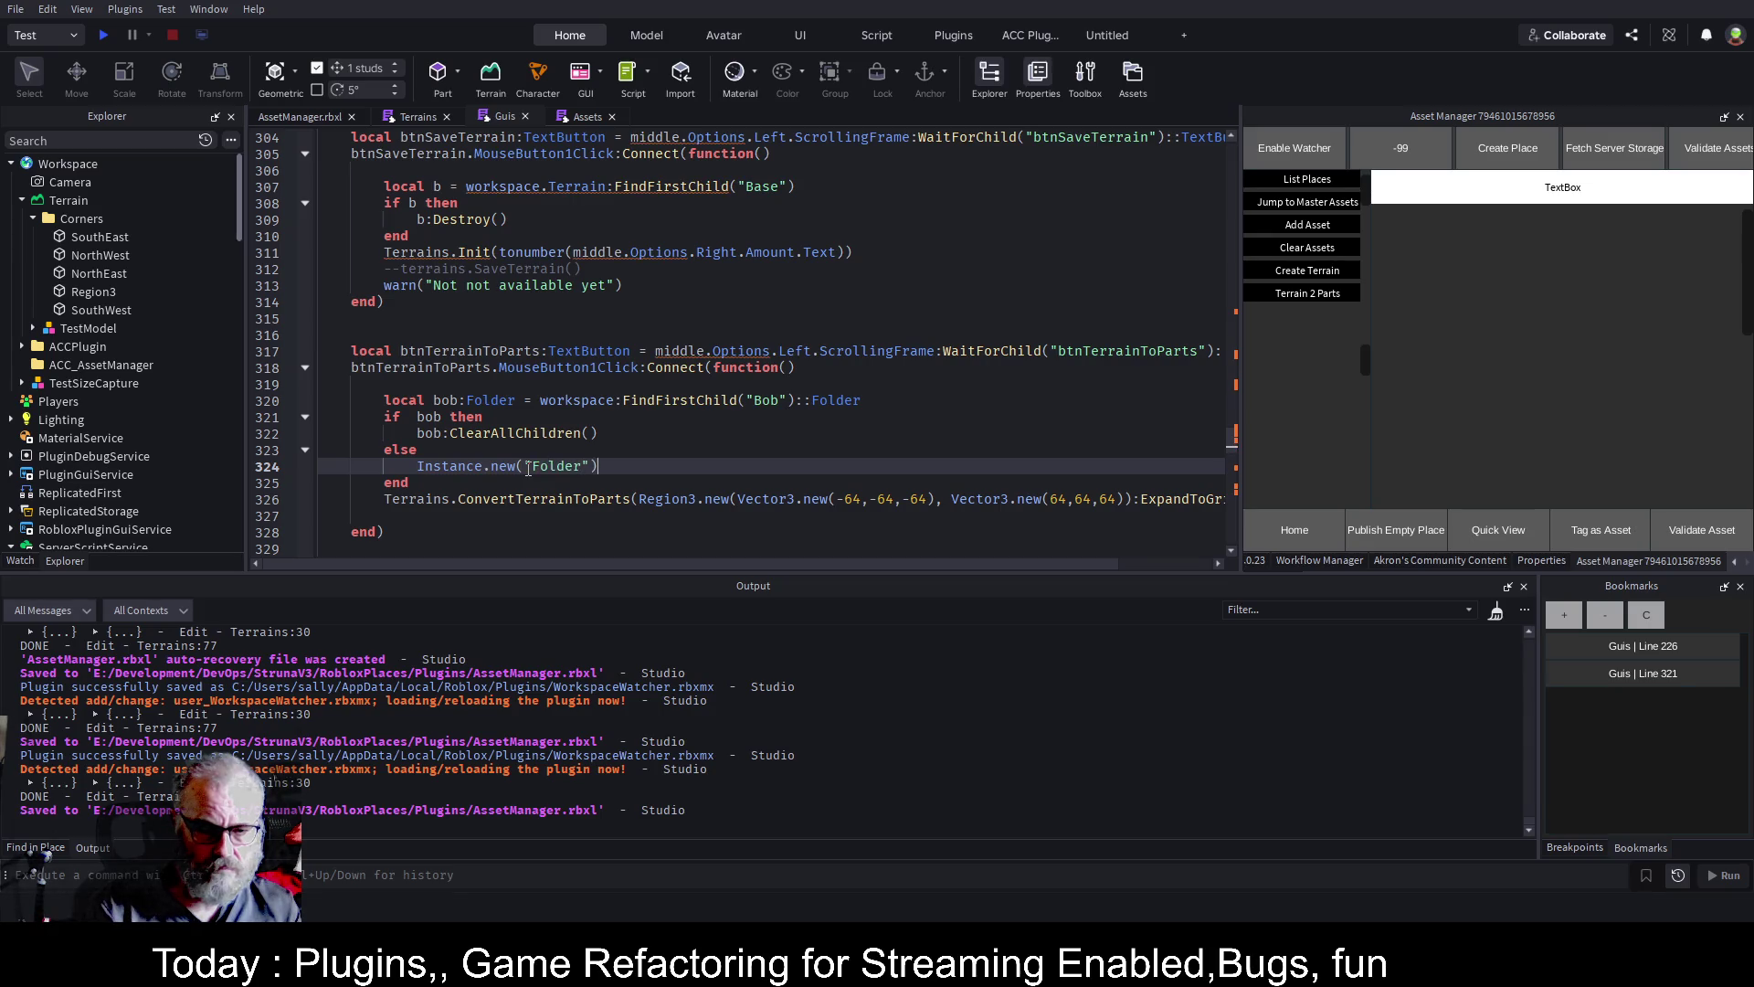
{"action": "type", "text": ",Parent"}
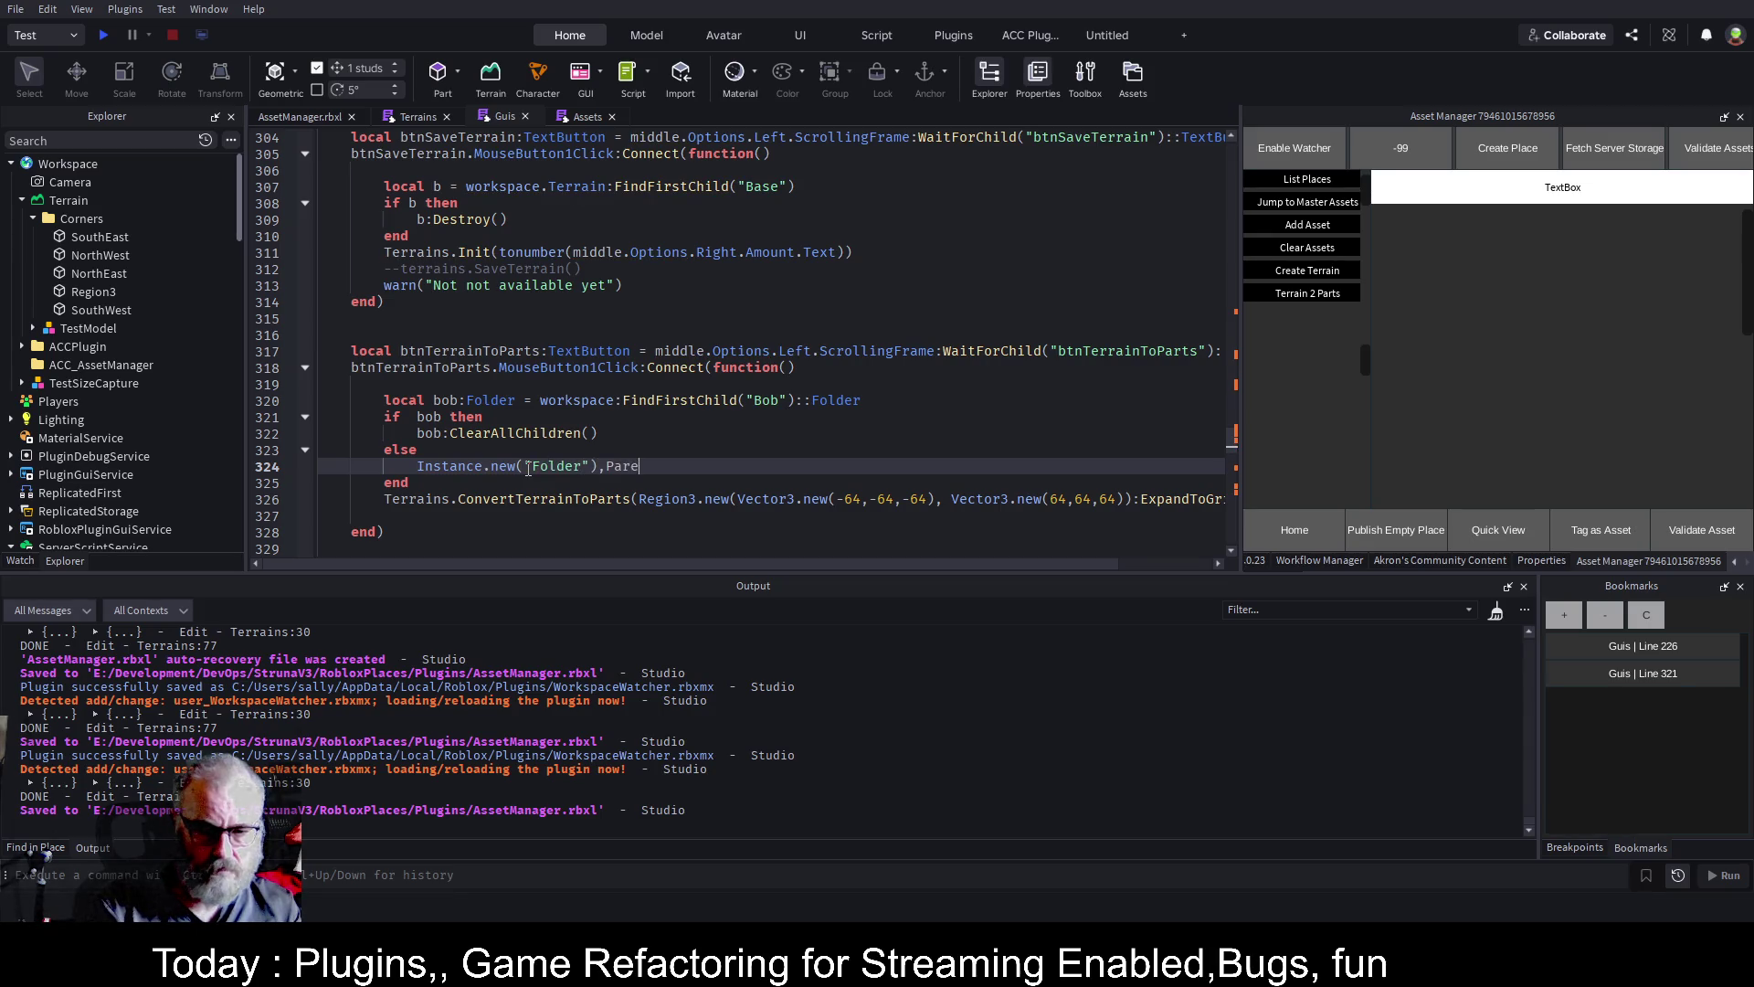
{"action": "key", "text": "BackSpace"}
{"action": "key", "text": "BackSpace"}
{"action": "key", "text": "BackSpace"}
{"action": "type", "text": ".Parent="}
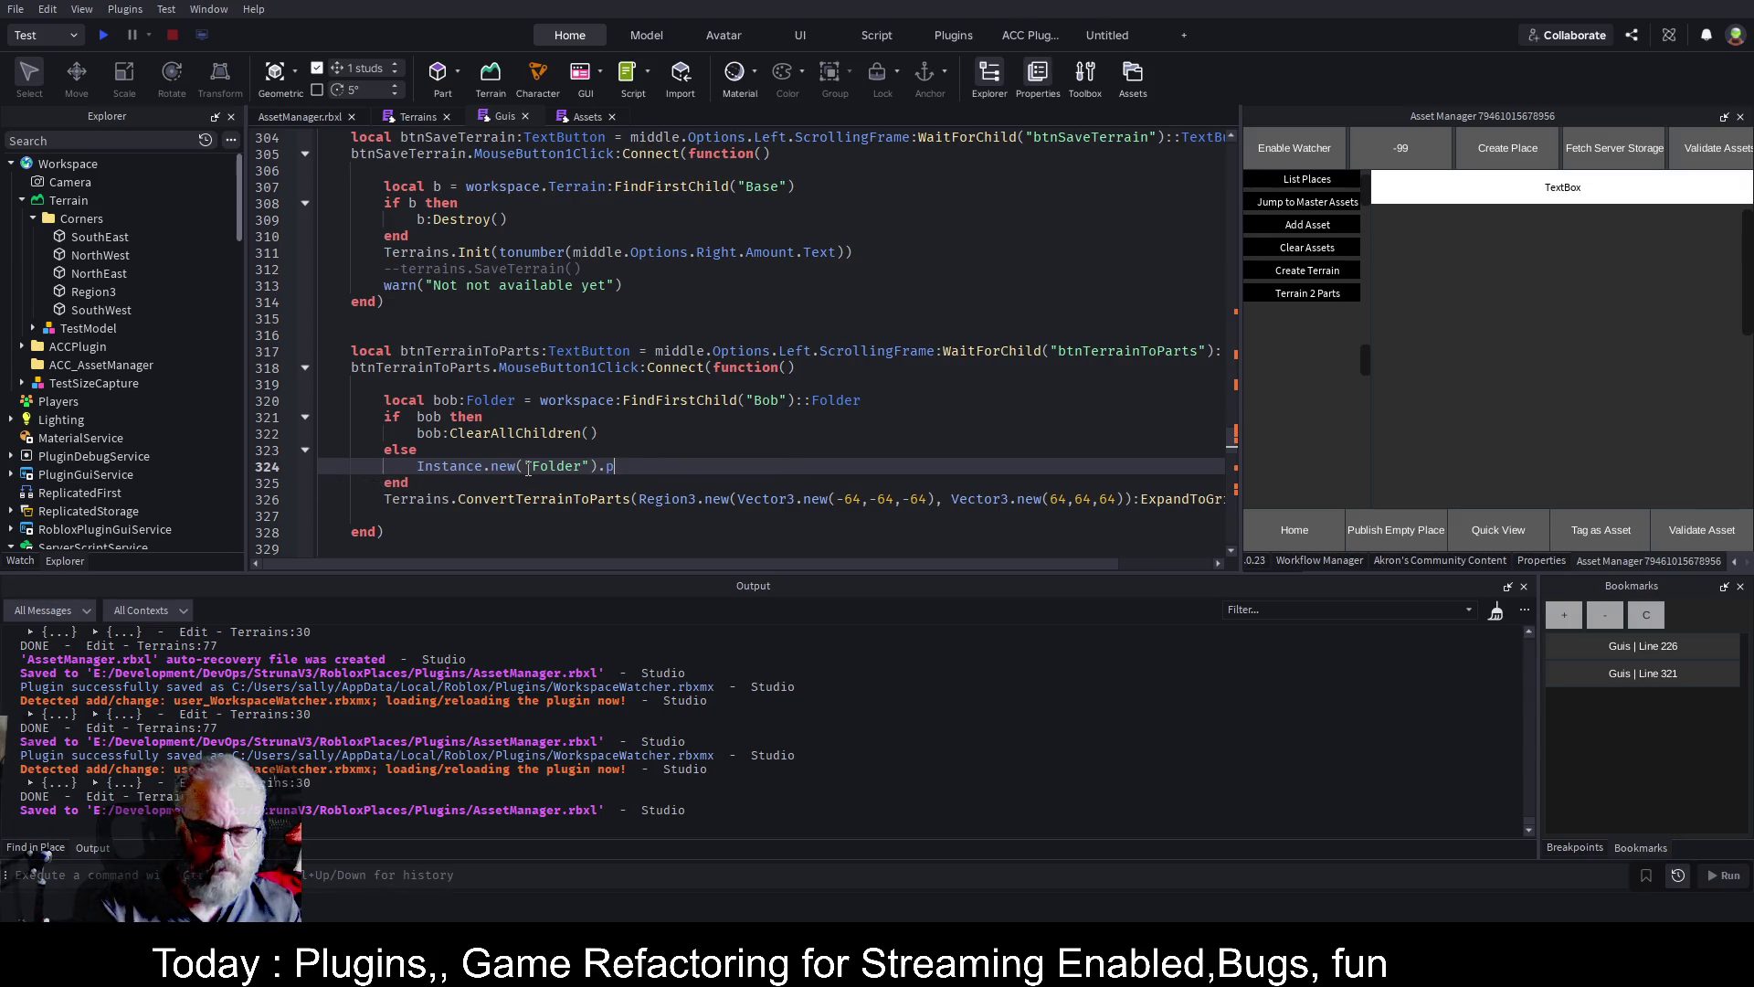
{"action": "type", "text": "workspace"}
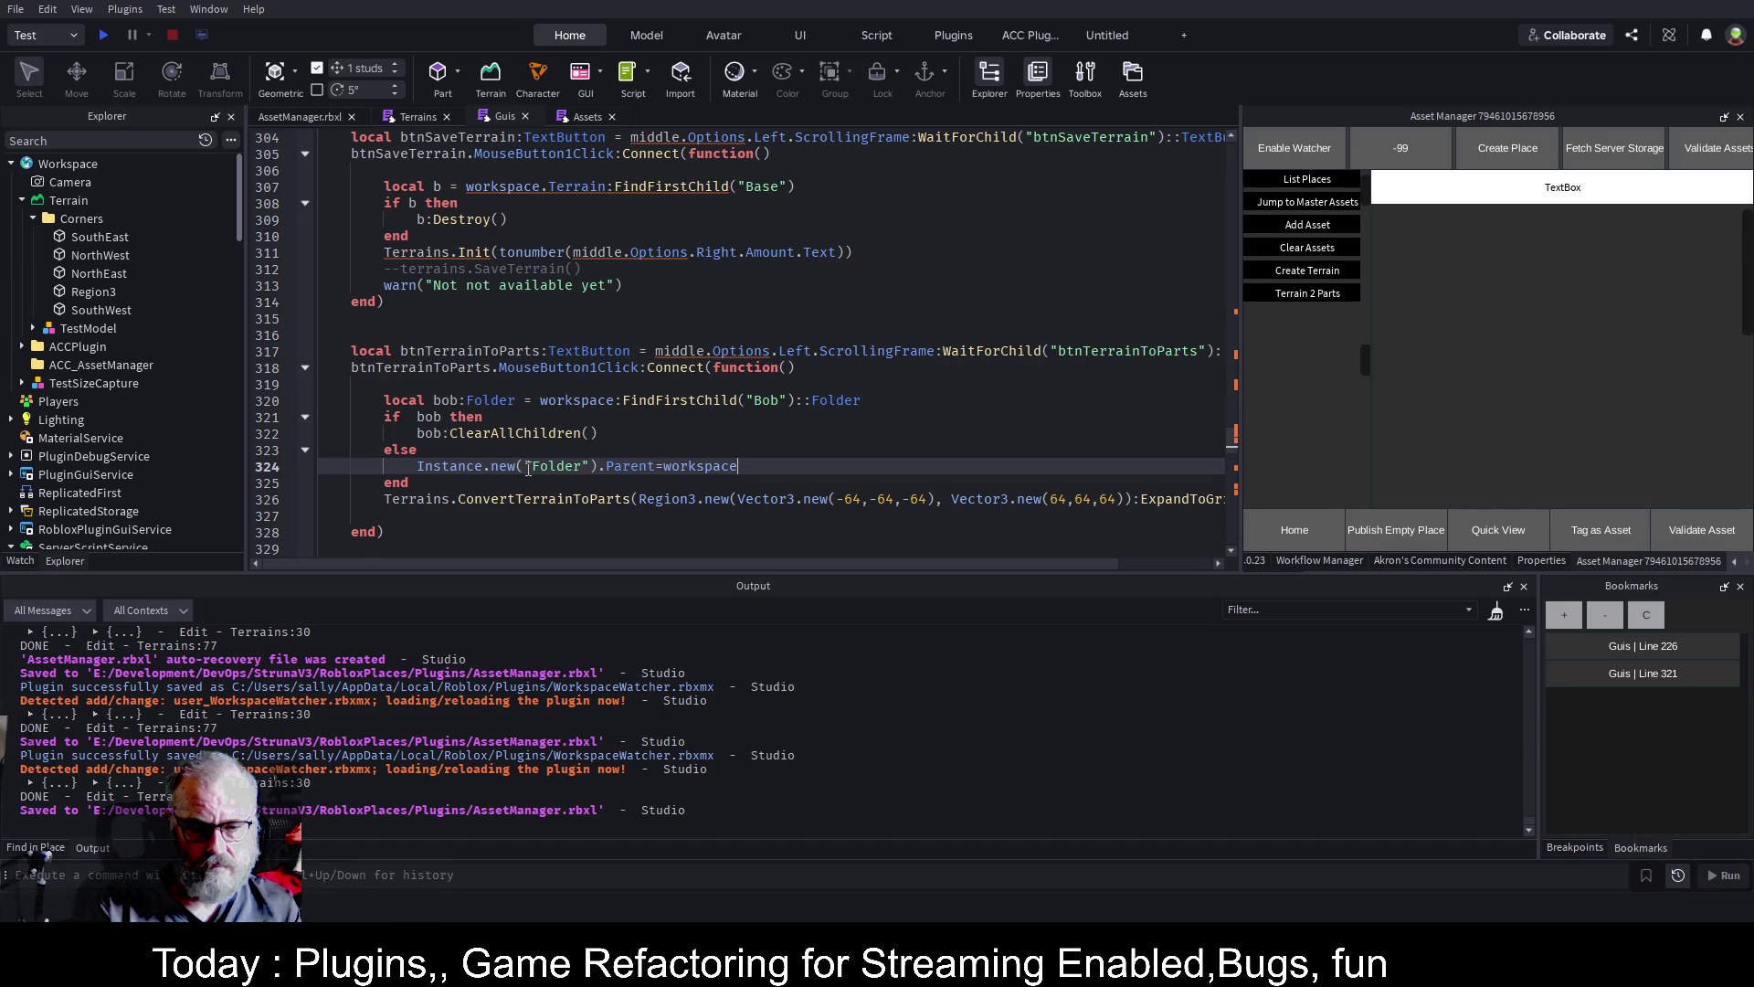
Rewrite line 324 as local bob=Instance.new("Folder"), removing the misplaced Parent assignment
{"action": "key", "text": "Home"}
{"action": "type", "text": "local bob="}
{"action": "key", "text": "End"}
{"action": "key", "text": "ctrl+Left"}
{"action": "key", "text": "Left"}
{"action": "key", "text": "BackSpace"}
{"action": "key", "text": "BackSpace"}
{"action": "key", "text": "BackSpace"}
{"action": "key", "text": "BackSpace"}
{"action": "key", "text": "BackSpace"}
{"action": "key", "text": "BackSpace"}
{"action": "key", "text": "shift+End"}
{"action": "key", "text": "Delete"}
{"action": "key", "text": "Left"}
{"action": "type", "text": ","}
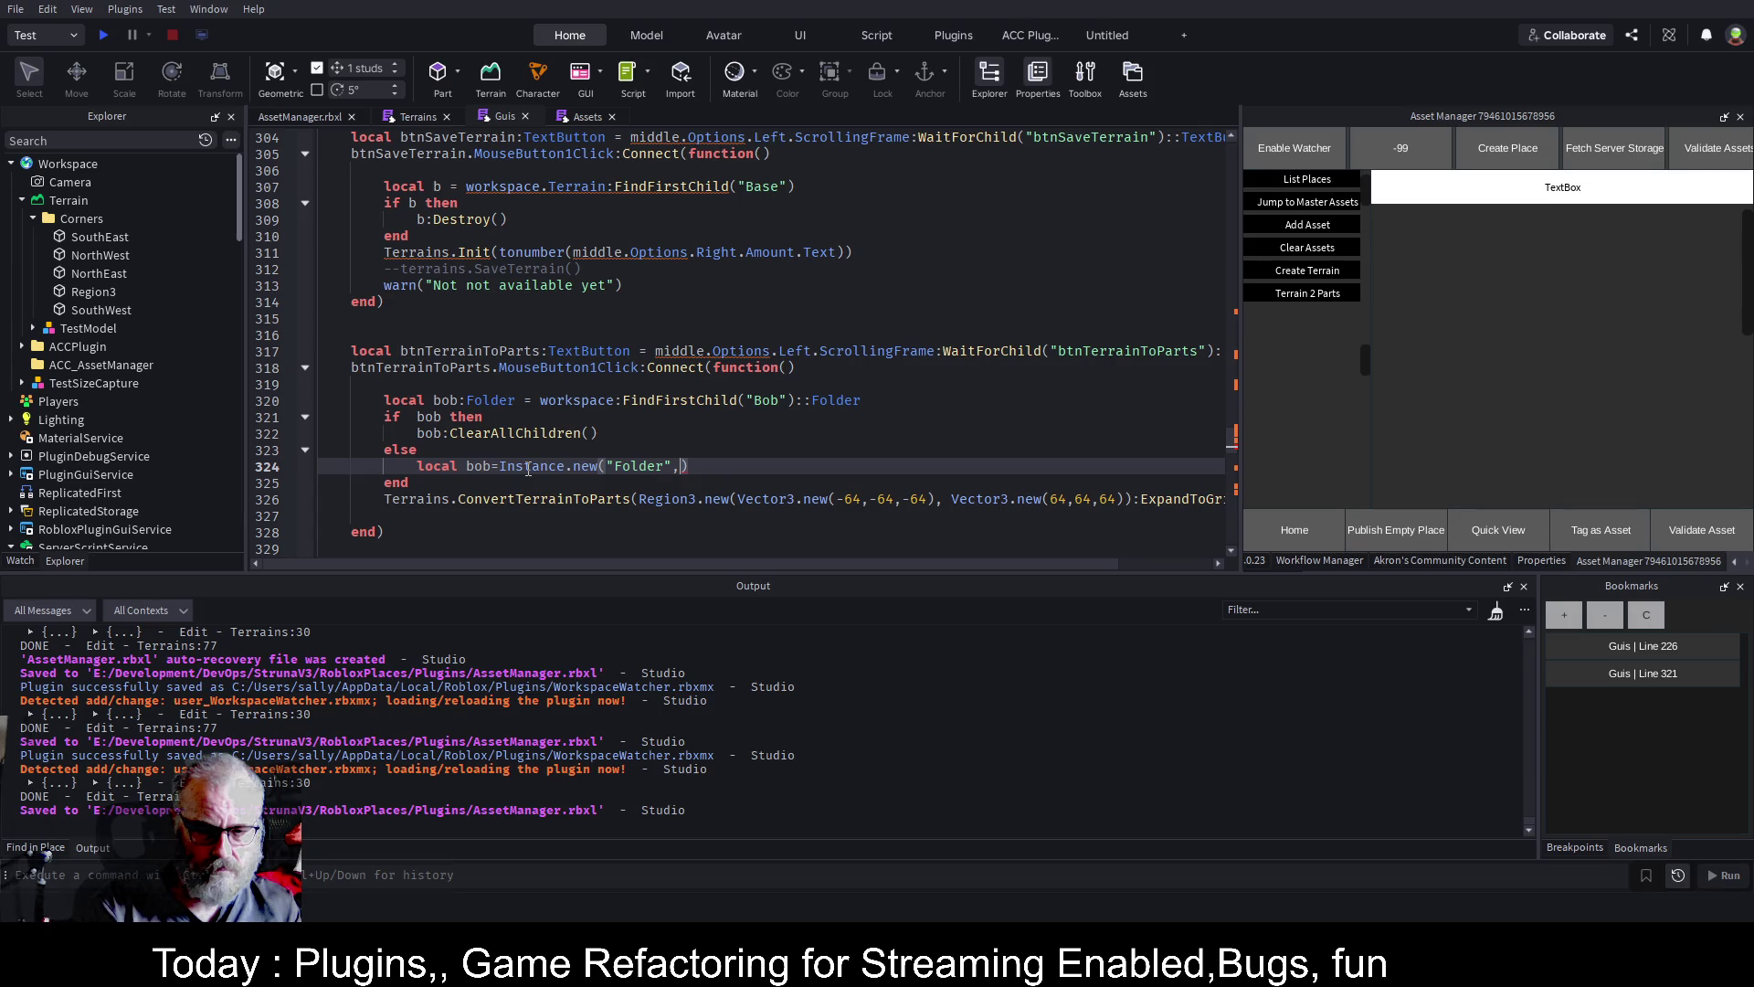
{"action": "key", "text": "BackSpace"}
{"action": "key", "text": "End"}
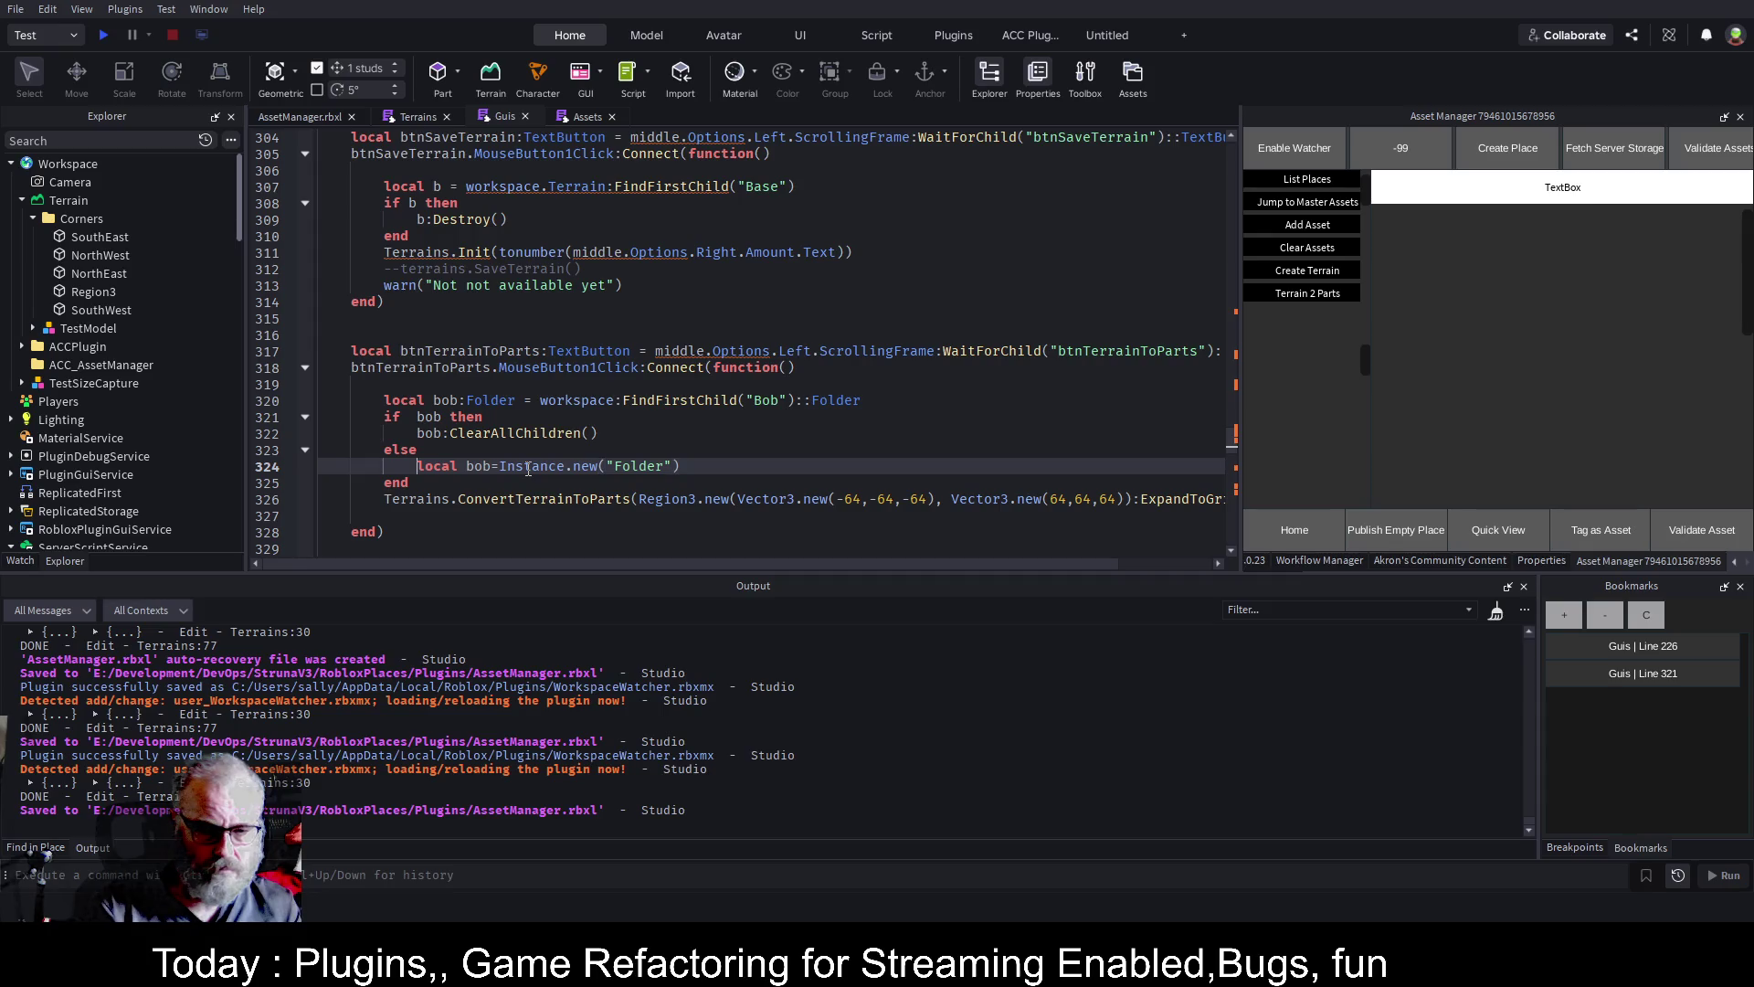
Add bob.Parent=workspace and bob.Name="Bob" lines, save, and select the WorkspaceWatcher folder
{"action": "key", "text": "Return"}
{"action": "type", "text": "bob.p"}
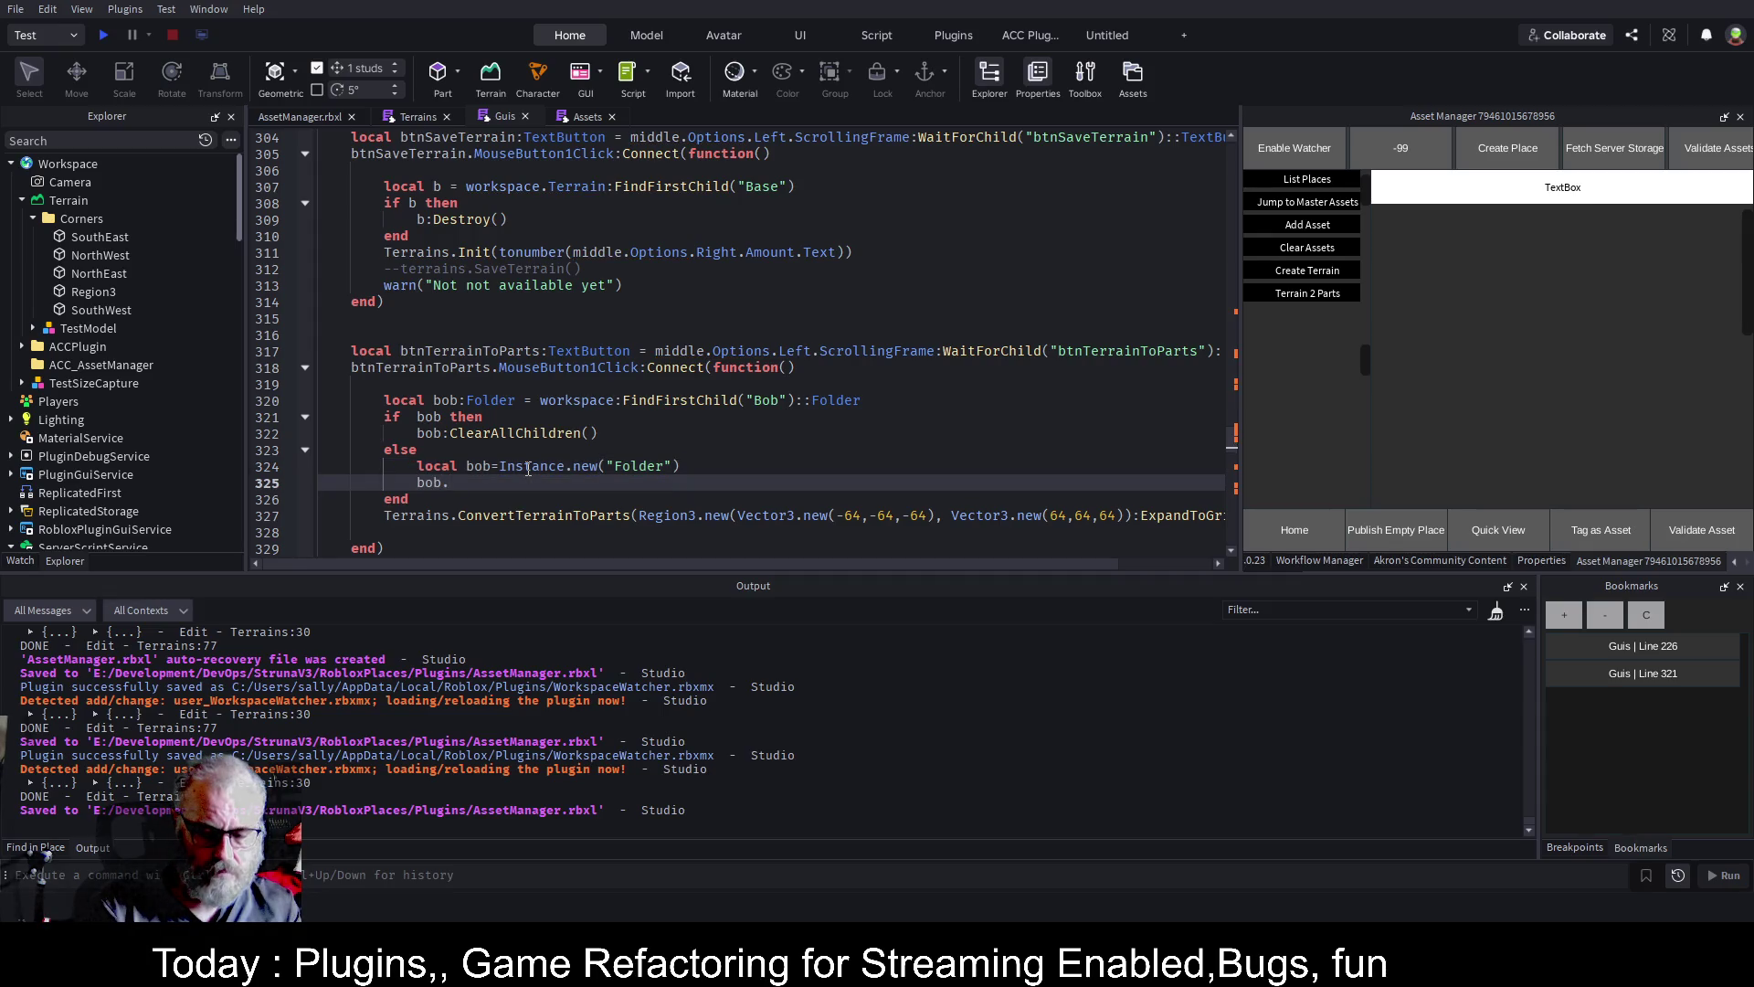
{"action": "key", "text": "Tab"}
{"action": "type", "text": "=wor"}
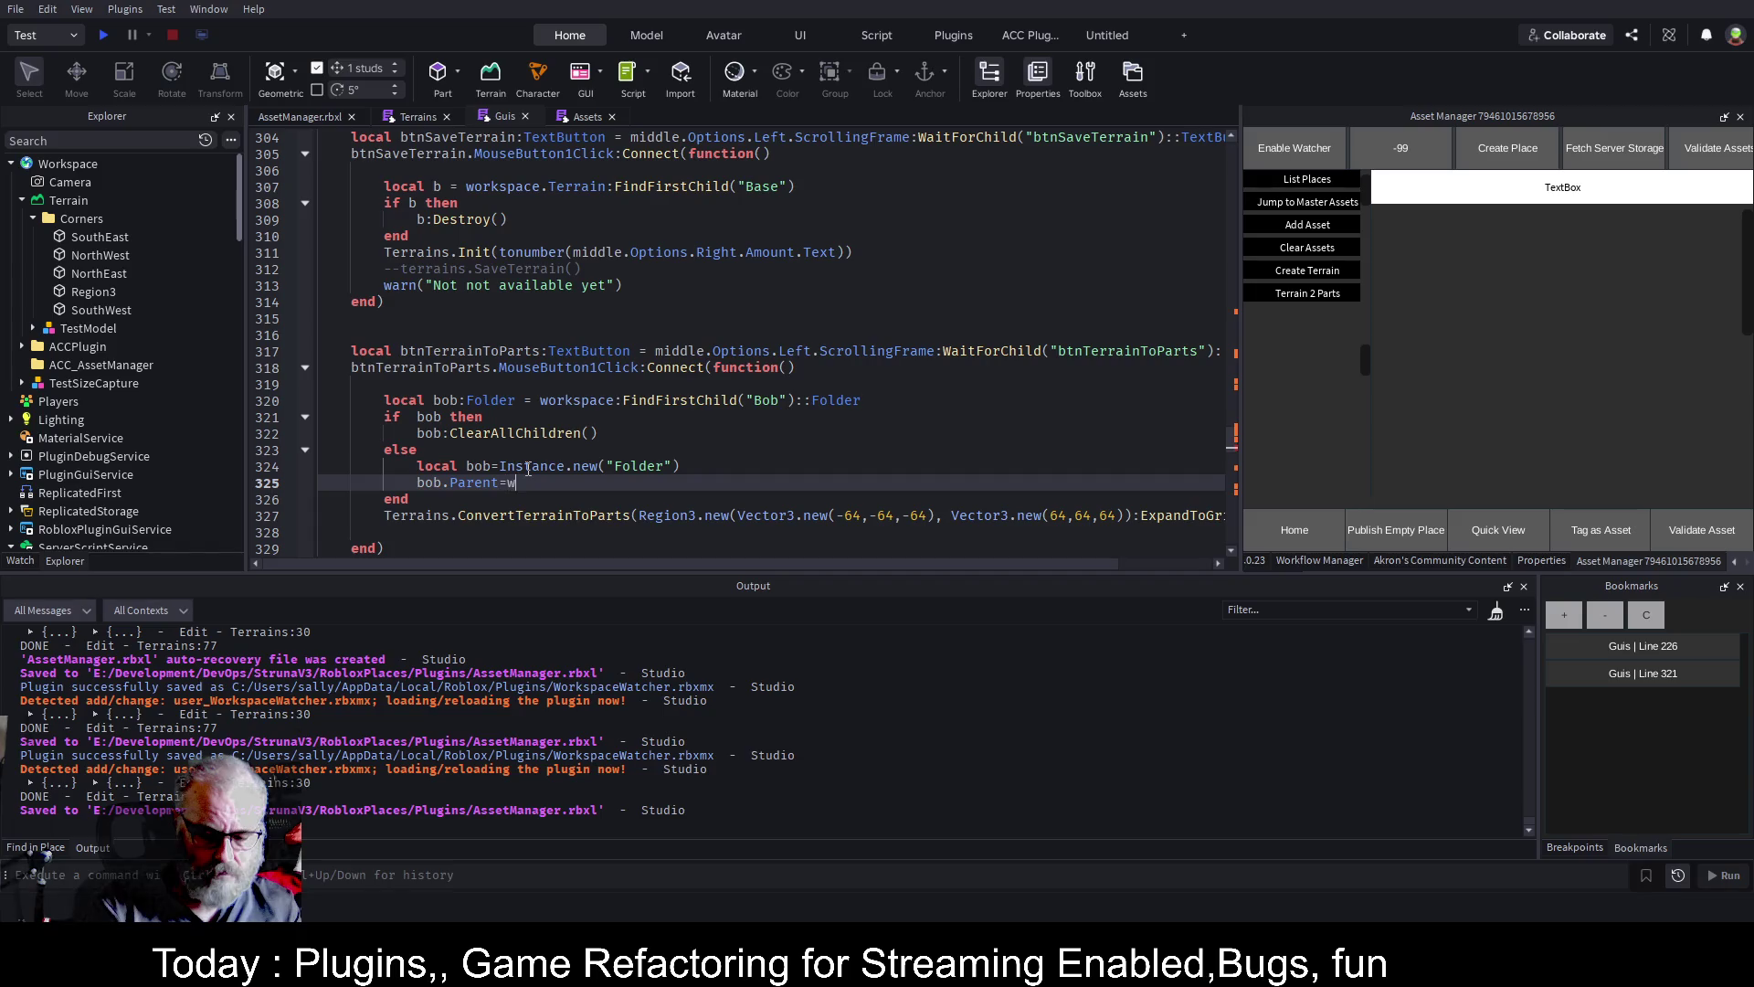
{"action": "key", "text": "Tab"}
{"action": "key", "text": "Return"}
{"action": "type", "text": "bob.name=\"\""}
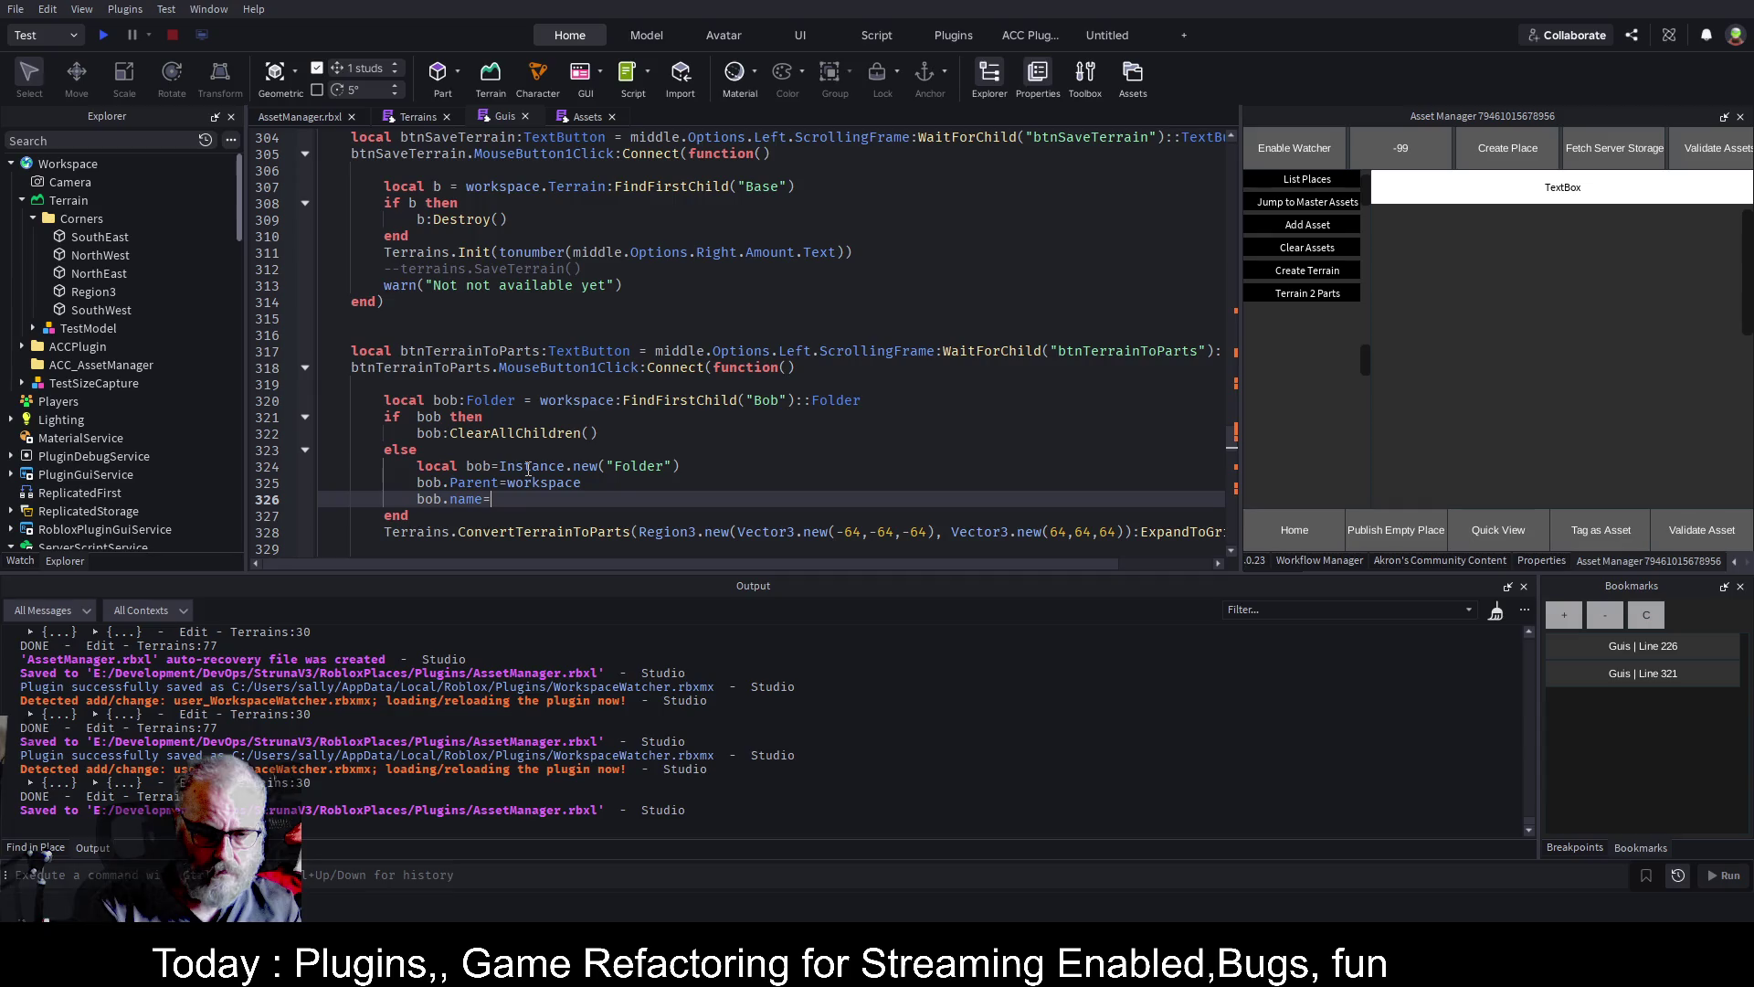
{"action": "type", "text": "Bob"}
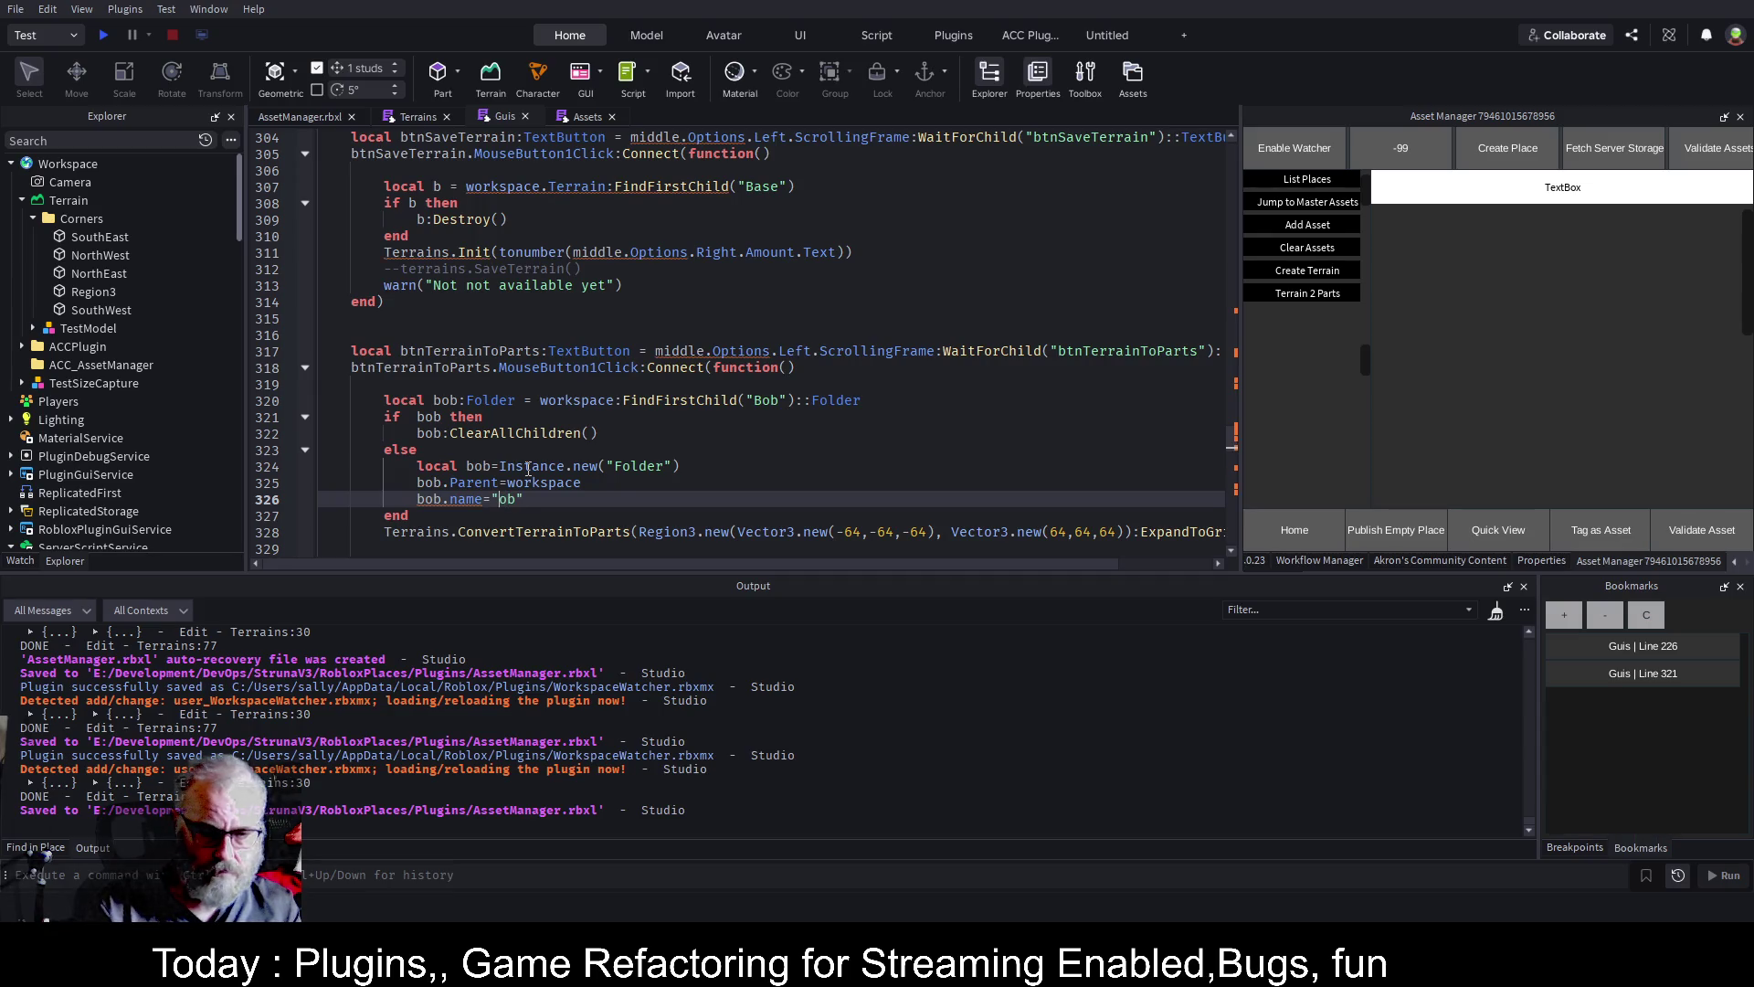
{"action": "key", "text": "ctrl+Left"}
{"action": "key", "text": "ctrl+Left"}
{"action": "key", "text": "ctrl+shift+Right"}
{"action": "type", "text": "Name"}
{"action": "key", "text": "ctrl+s"}
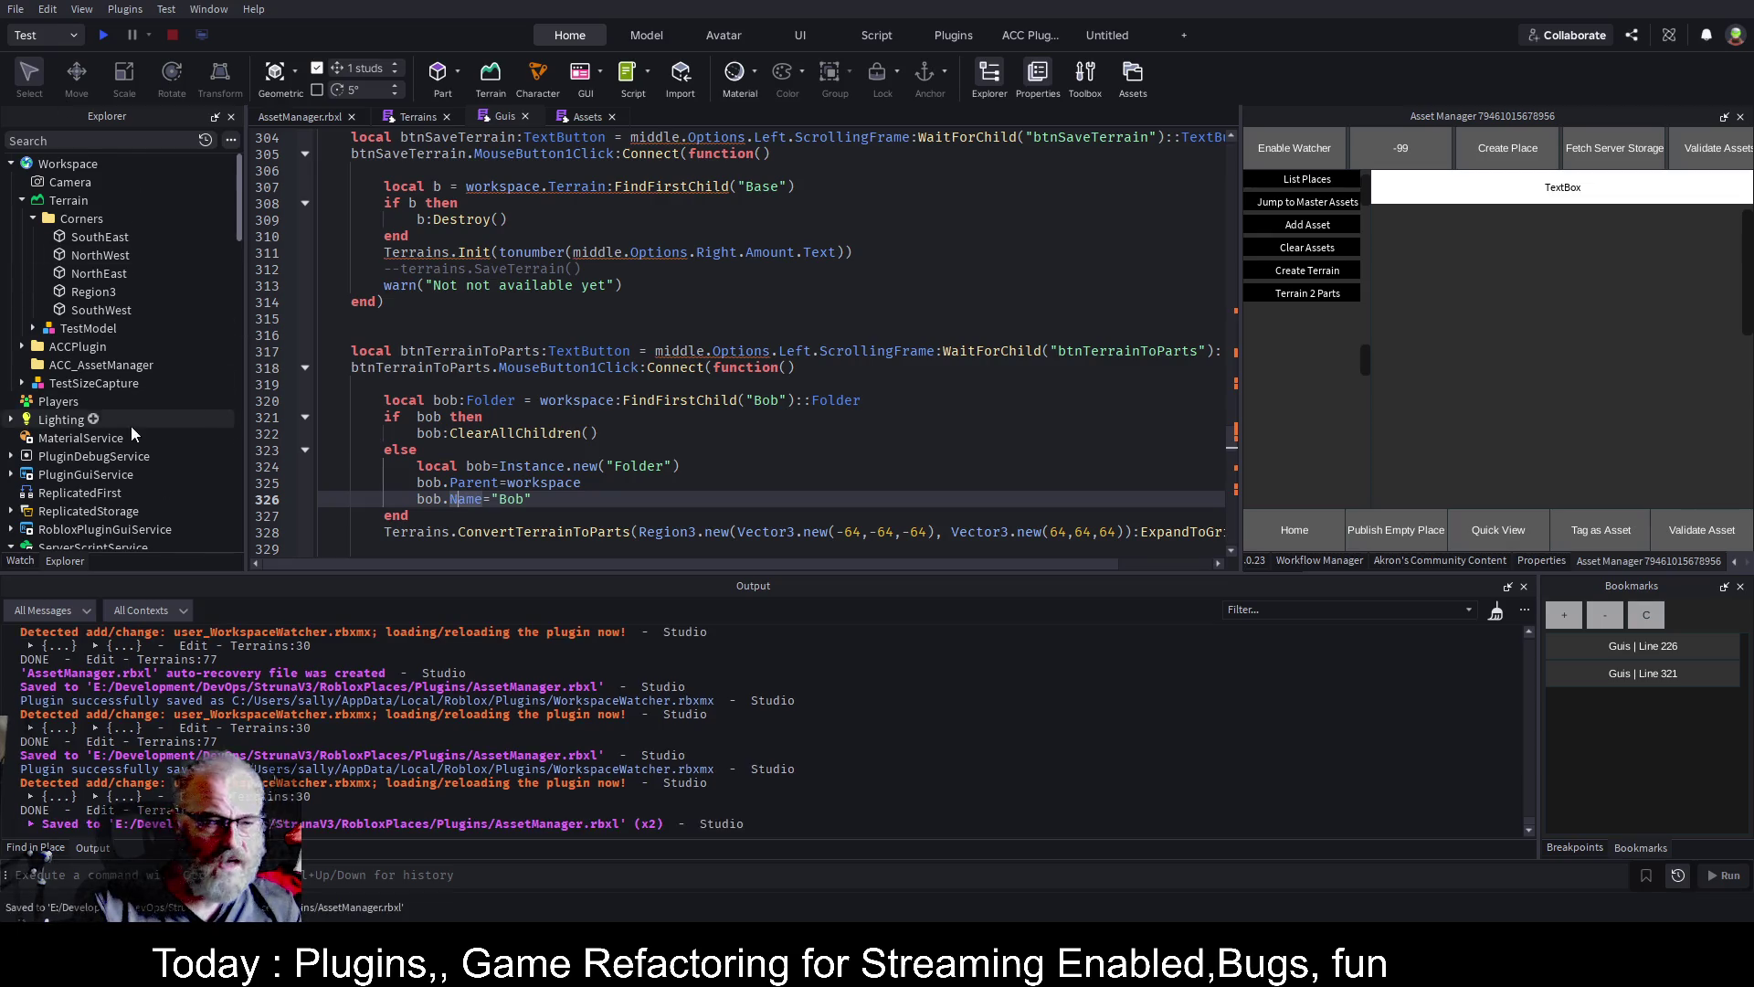
{"action": "scroll", "coordinate": [129, 426], "scroll_direction": "down", "scroll_amount": 3}
{"action": "left_click", "coordinate": [144, 484]}
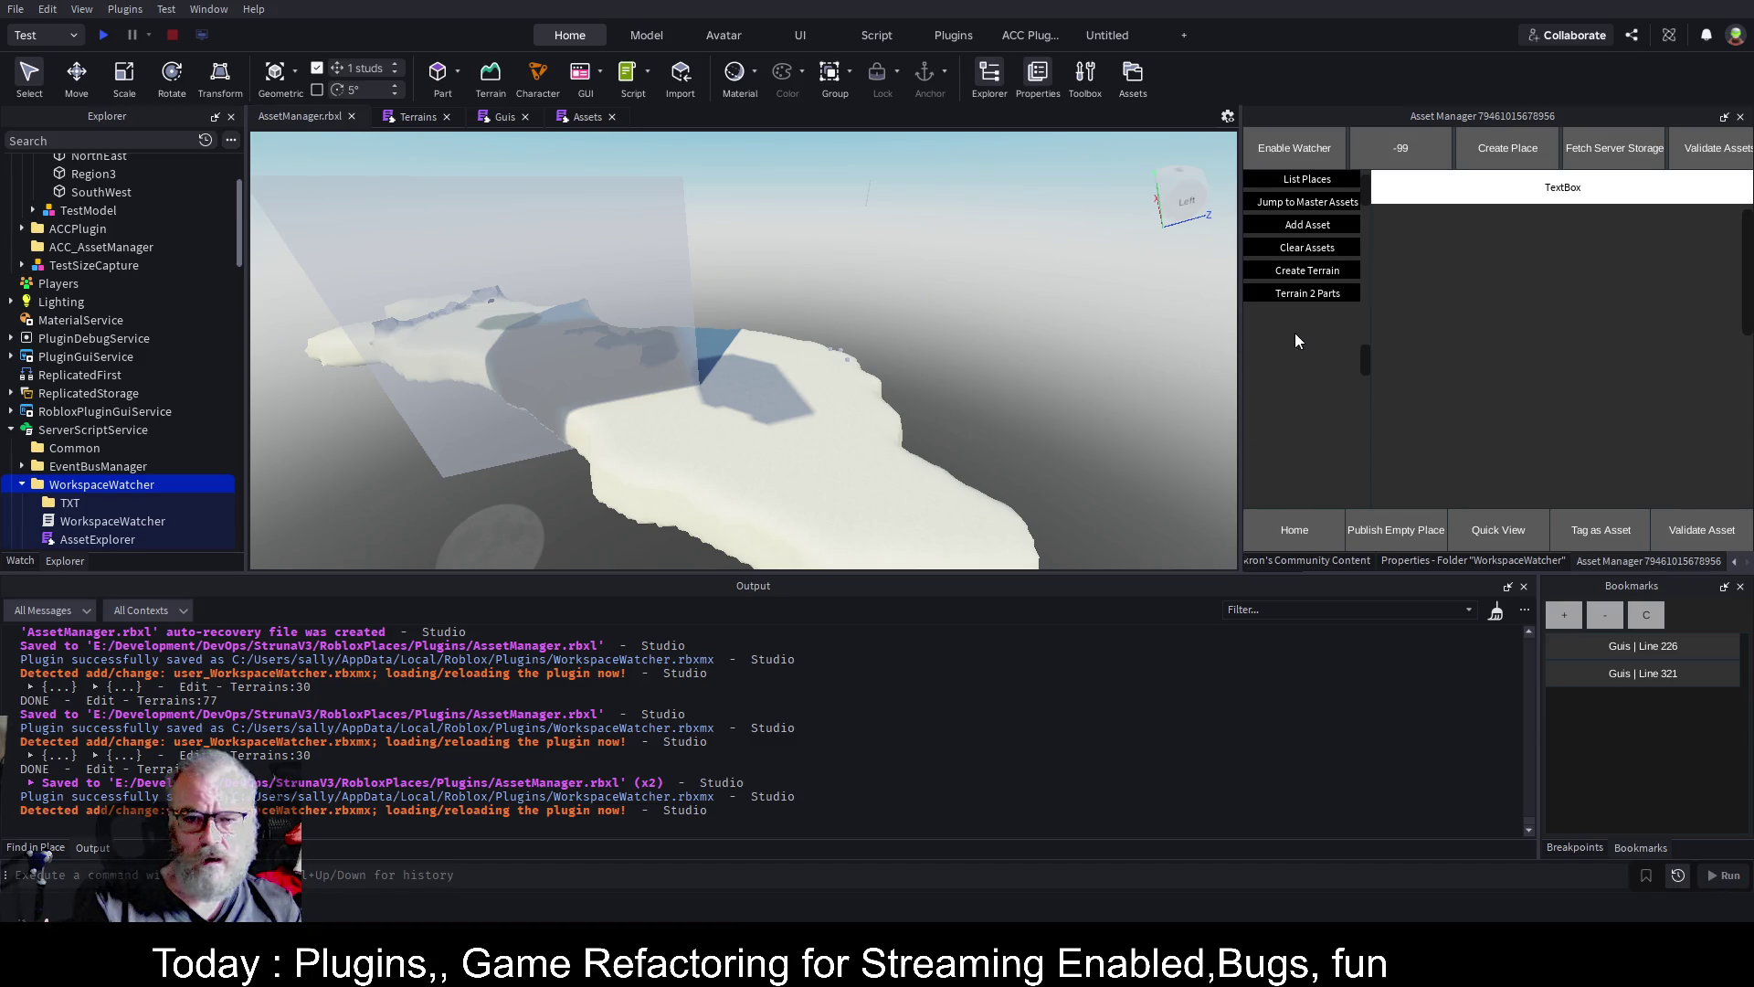
Run the Terrain 2 Parts conversion and orbit the view to see the resulting terrain
{"action": "left_click", "coordinate": [1312, 296]}
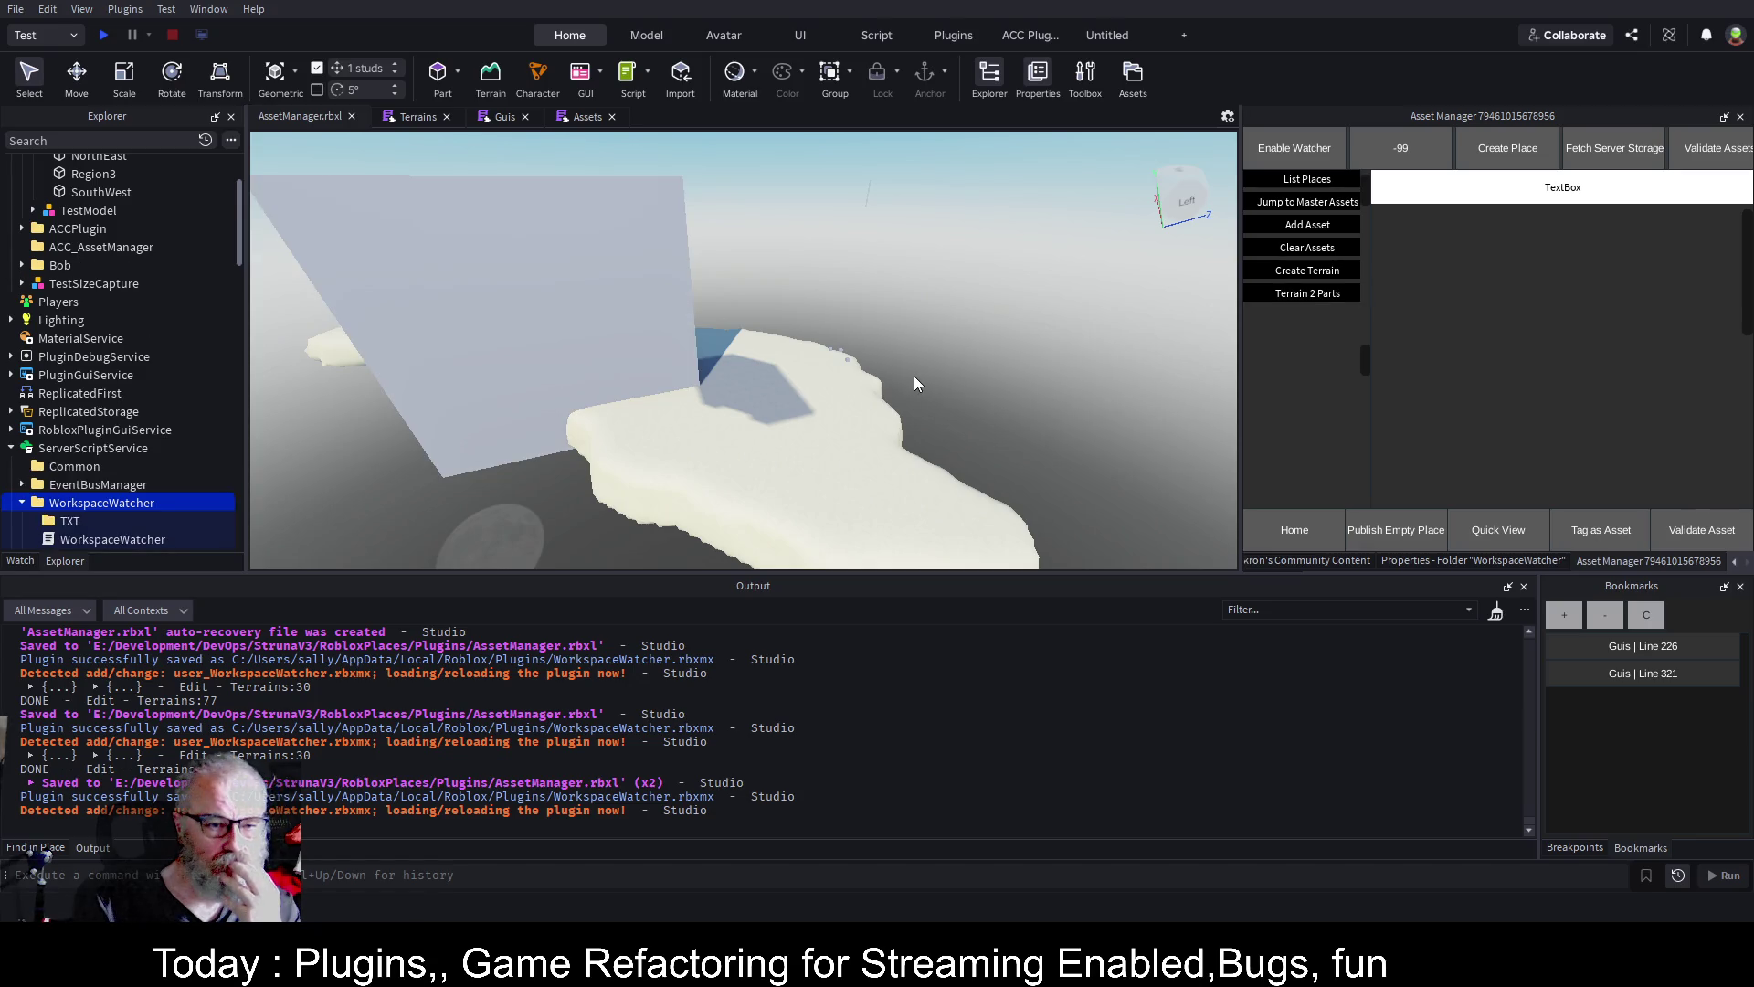
{"action": "mouse_move", "coordinate": [910, 377]}
{"action": "left_mouse_down"}
{"action": "mouse_move", "coordinate": [935, 369]}
{"action": "mouse_move", "coordinate": [732, 396]}
{"action": "left_mouse_up"}
{"action": "left_click_drag", "start_coordinate": [950, 404], "coordinate": [724, 398]}
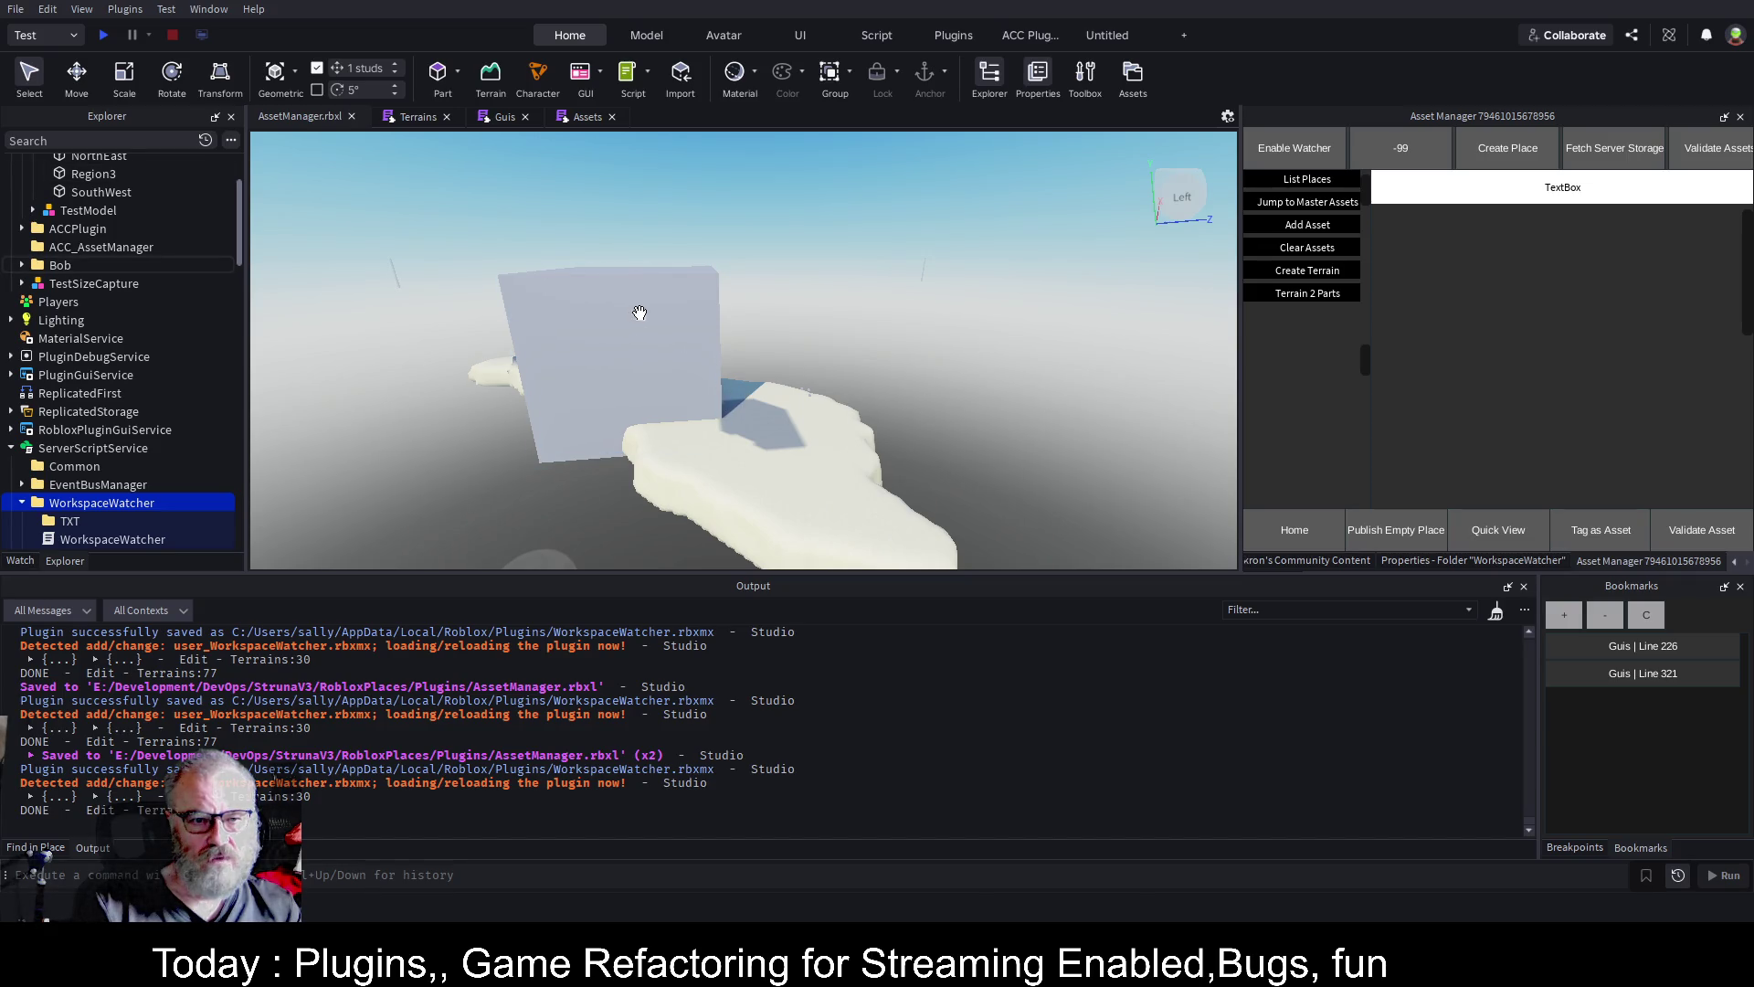
Select the Region3 cube in Explorer, then bring up the Terrains script
{"action": "scroll", "coordinate": [171, 254], "scroll_direction": "up", "scroll_amount": 3}
{"action": "left_click", "coordinate": [91, 292]}
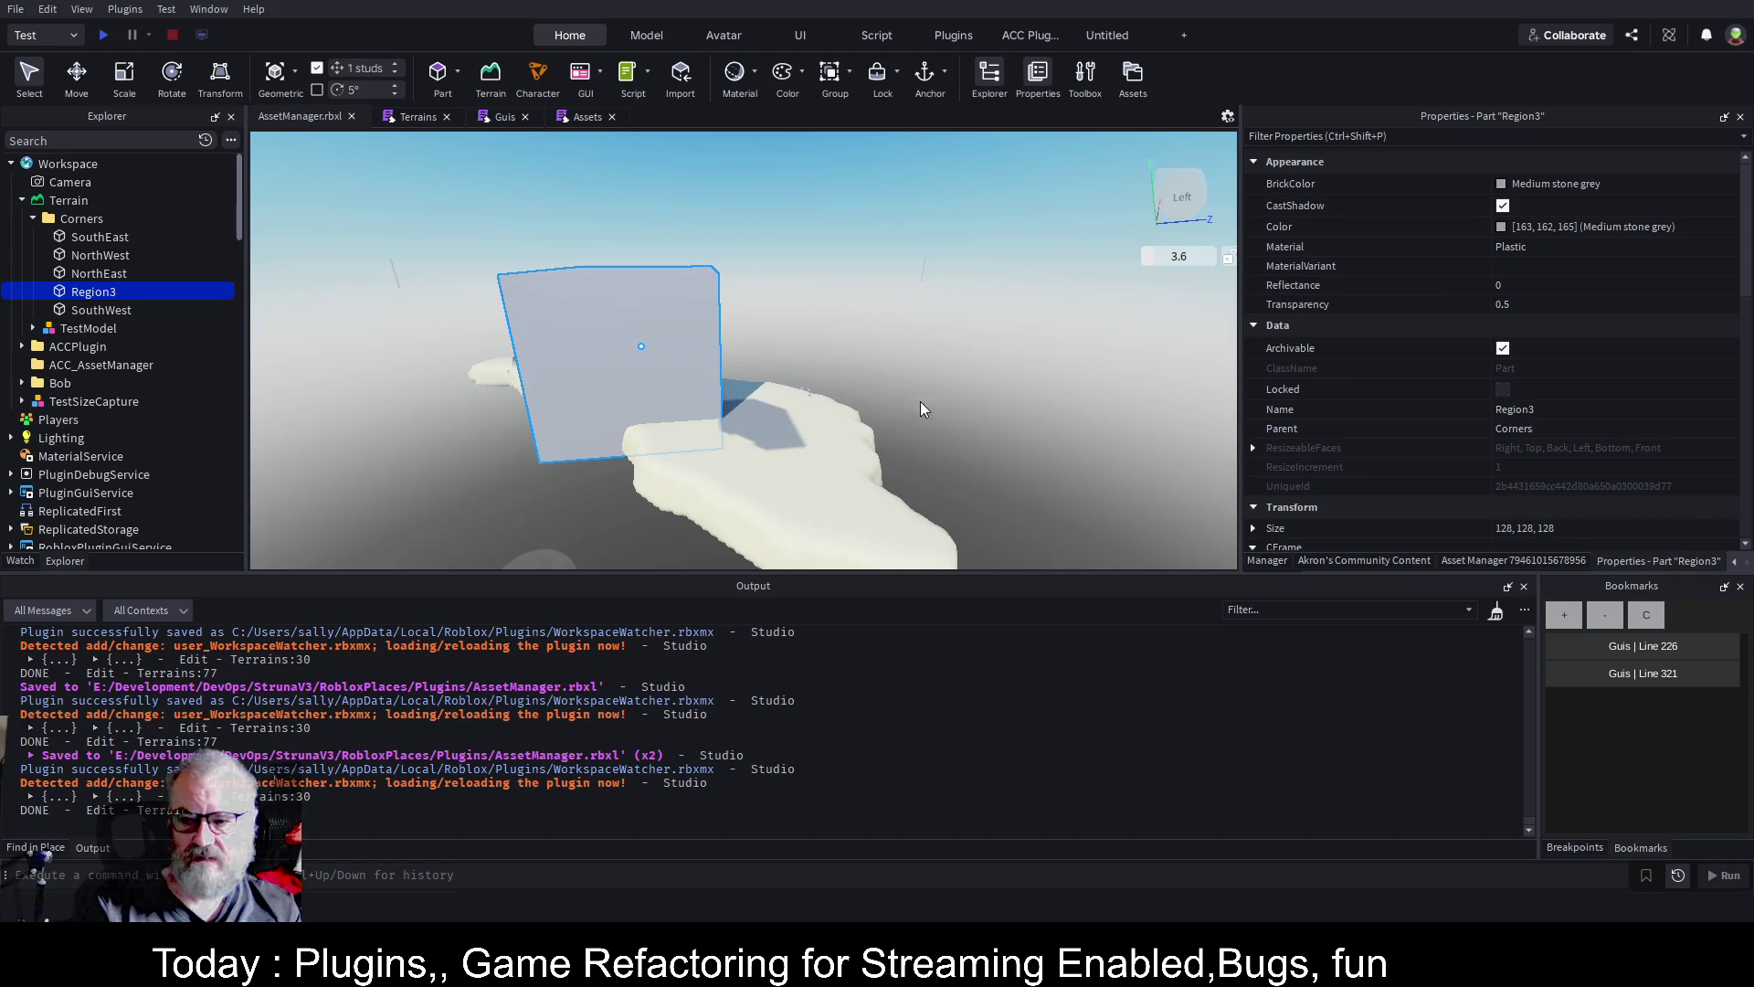
{"action": "left_click", "coordinate": [422, 117]}
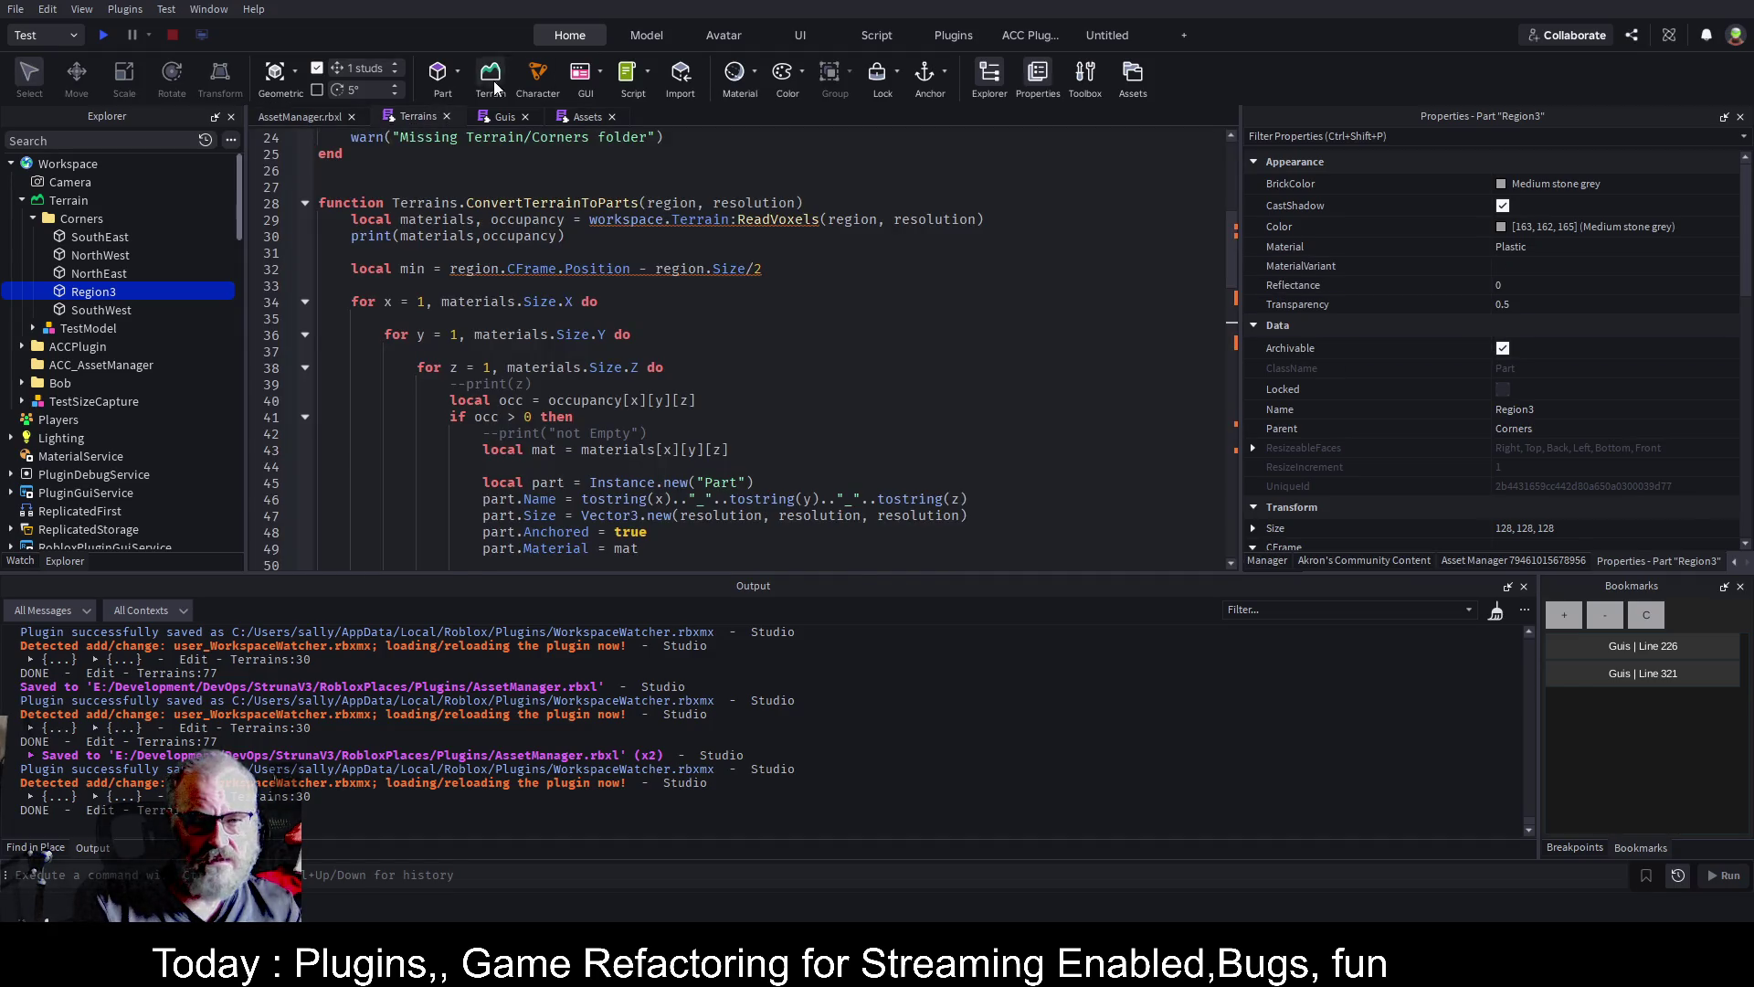
In the Guis script, read Region3's Size (128, 128, 128) and place the caret on blank line 316
{"action": "left_click", "coordinate": [504, 119]}
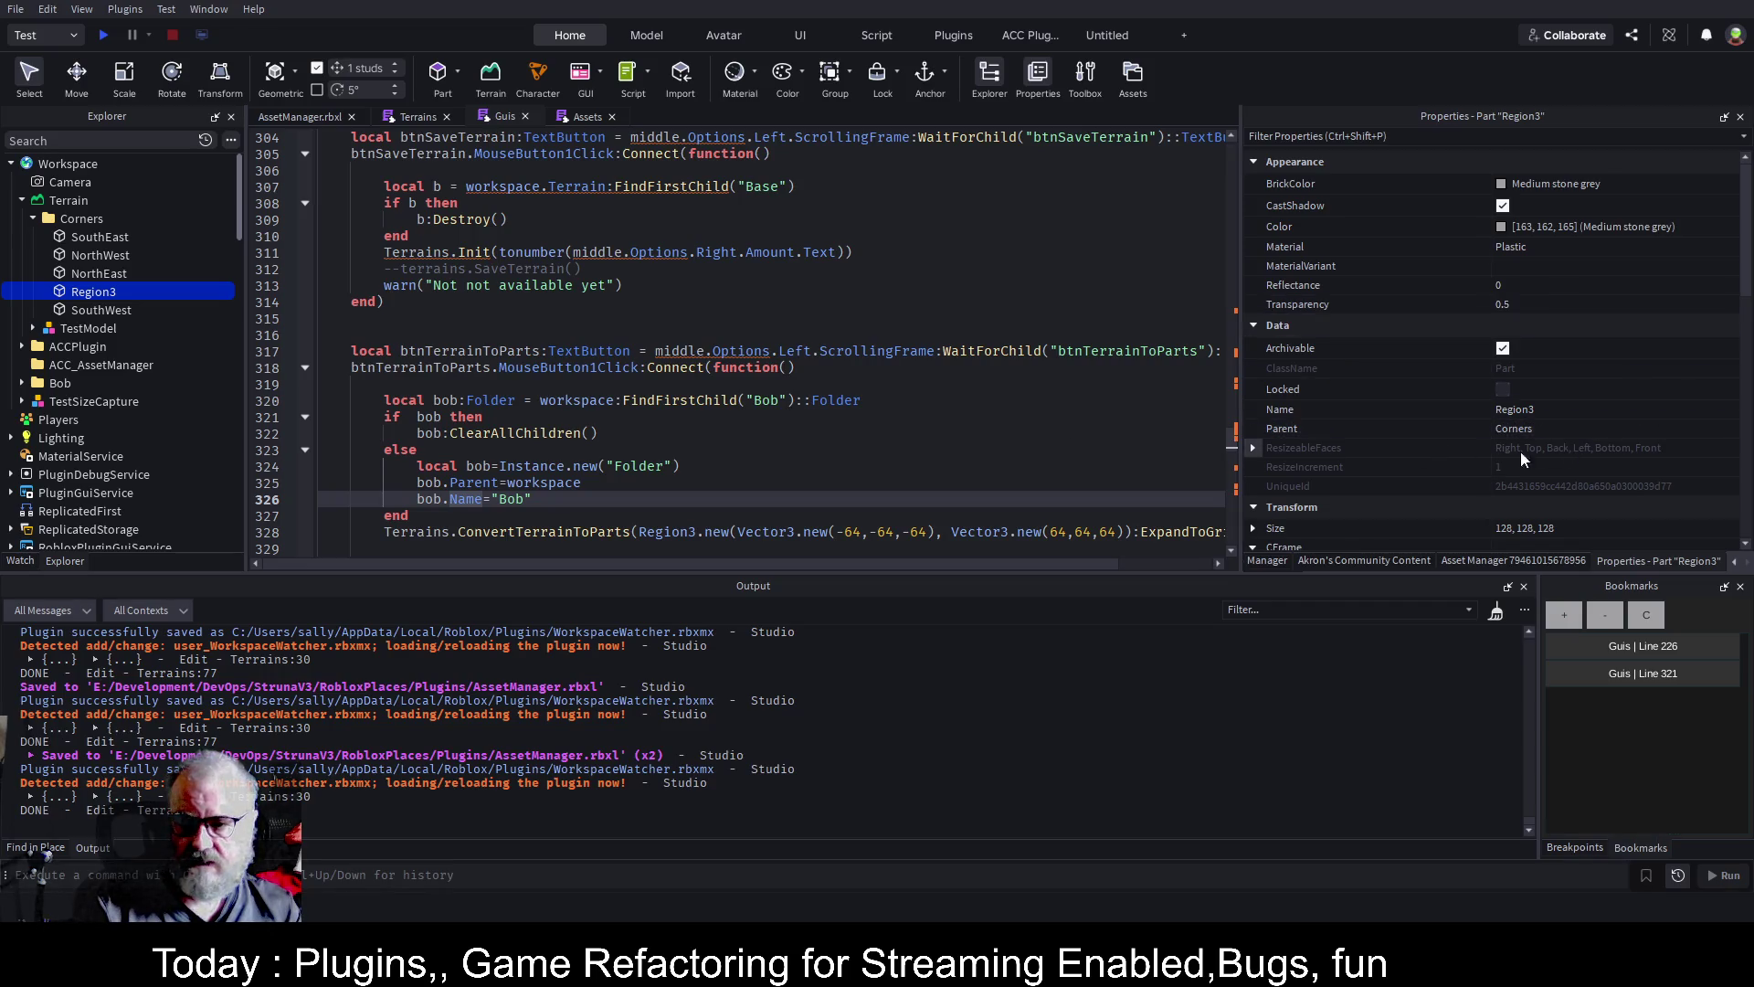
{"action": "scroll", "coordinate": [1544, 426], "scroll_direction": "down", "scroll_amount": 3}
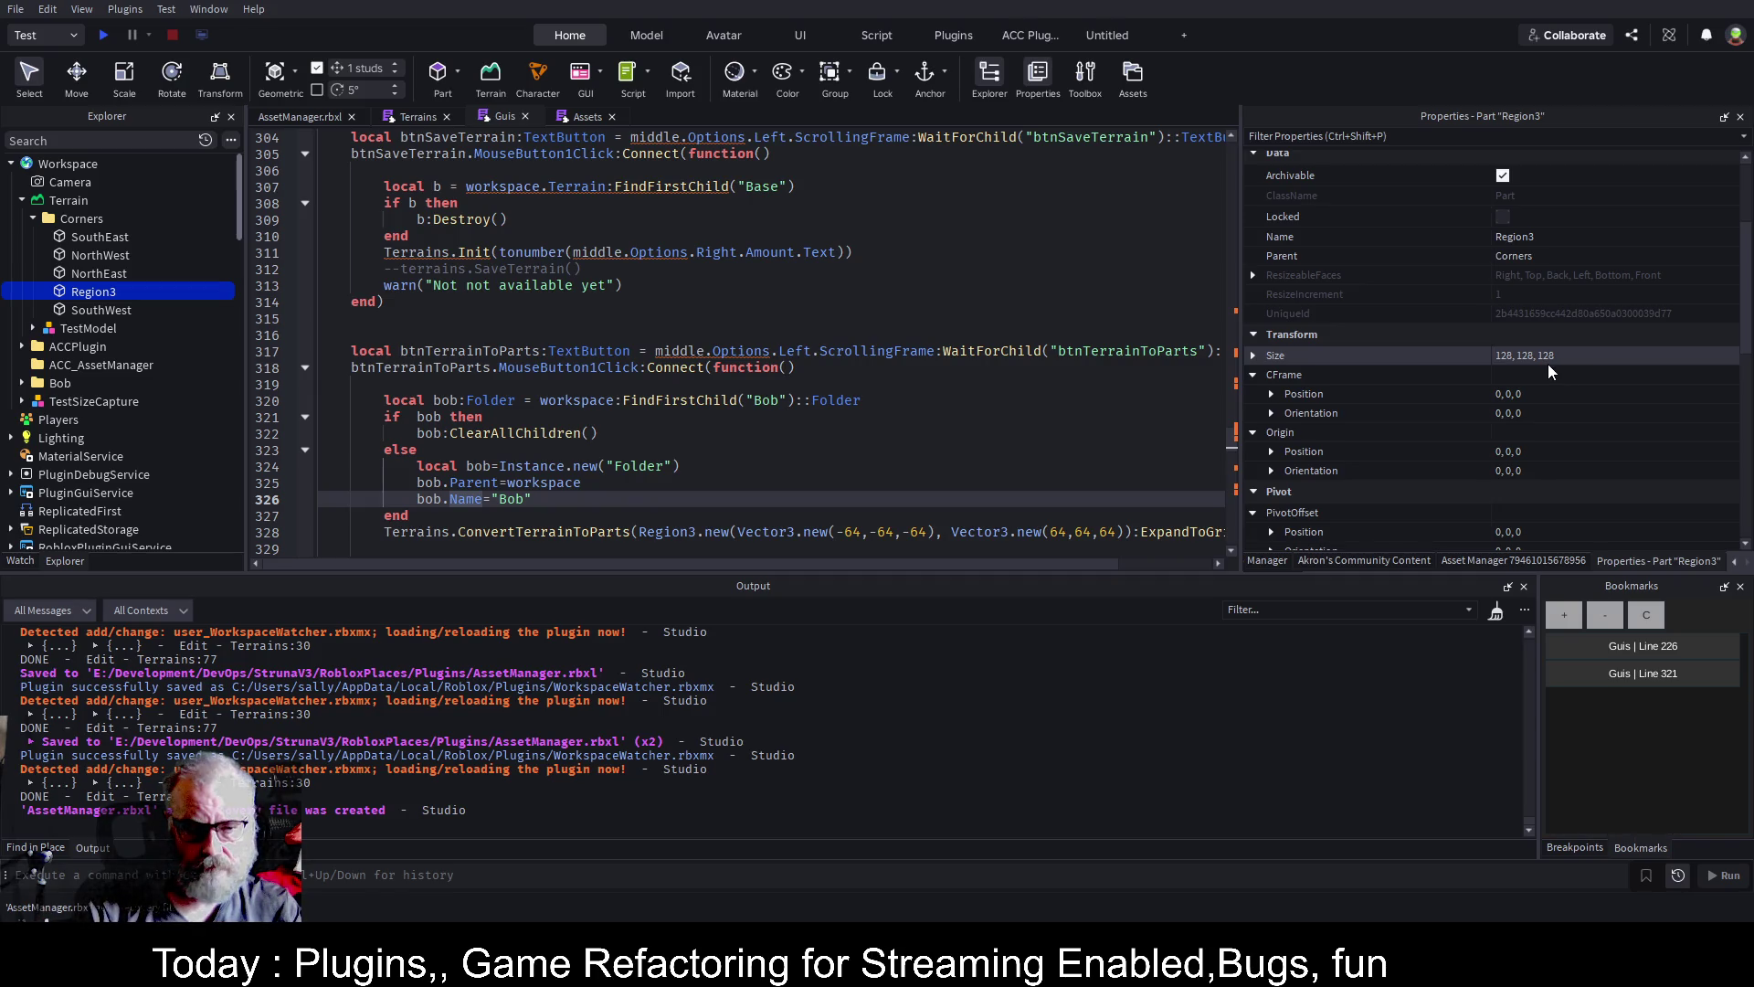
{"action": "left_click", "coordinate": [514, 327]}
Write the scratch notes '128 / 2 = 64' and '0-64 = -64' on line 316
{"action": "type", "text": "12"}
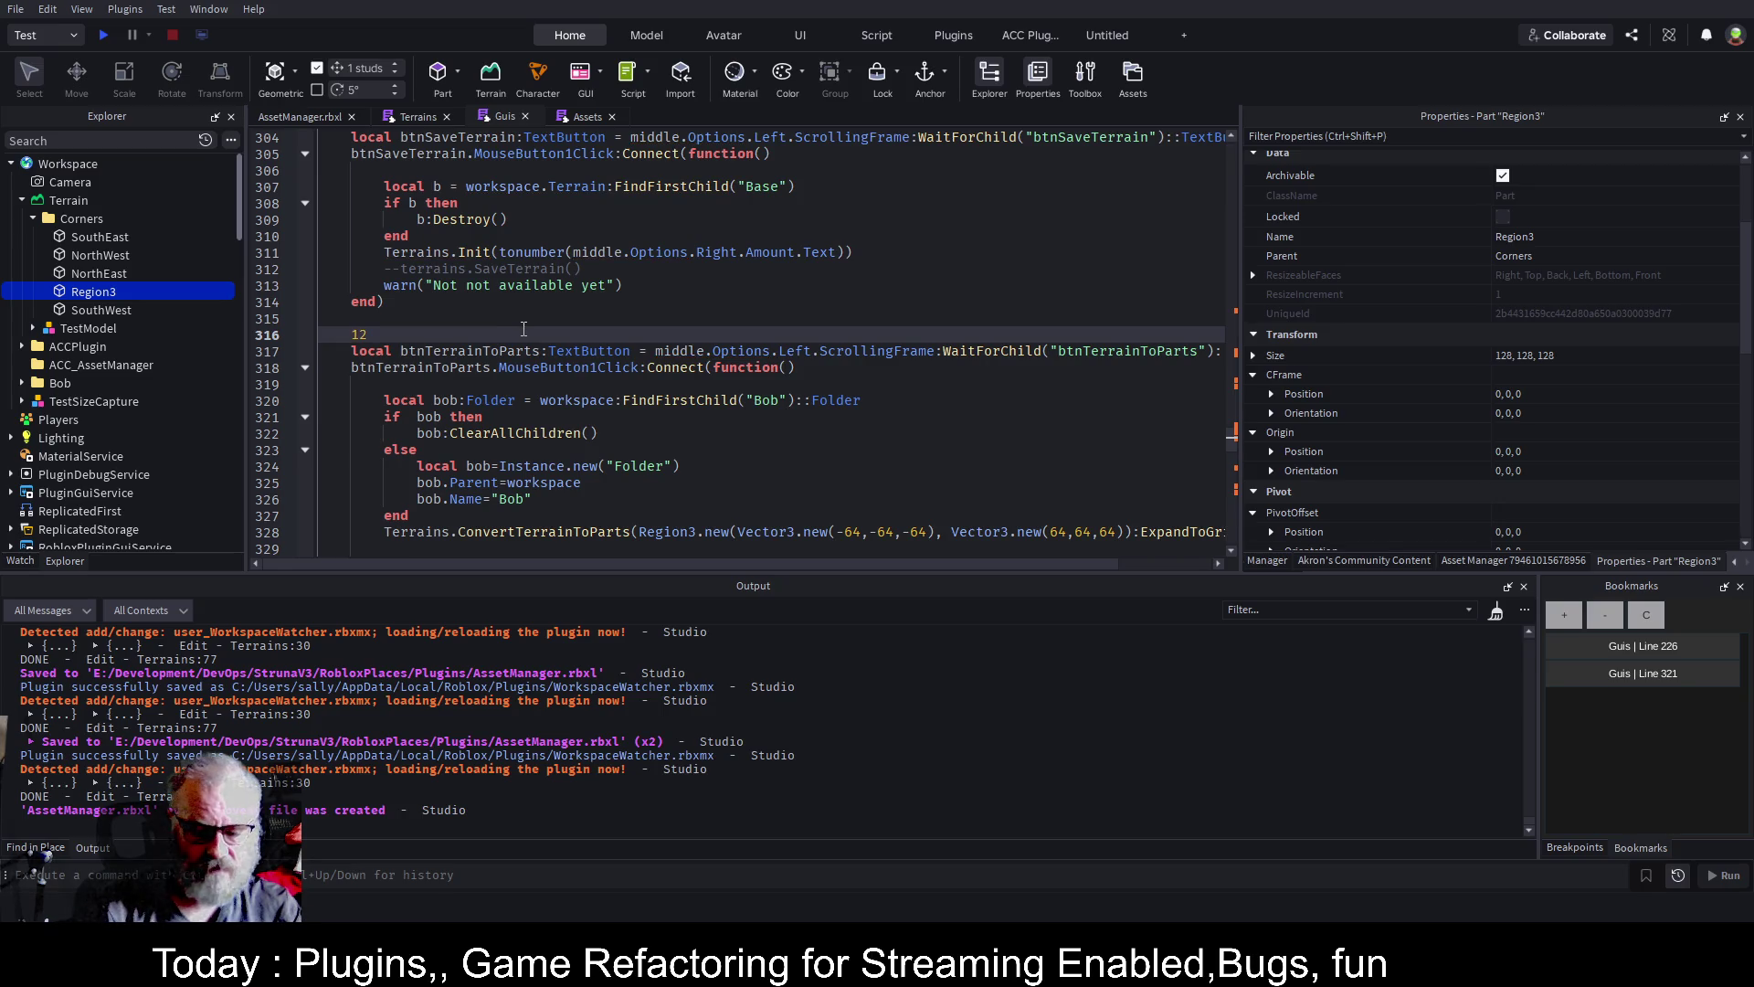
{"action": "type", "text": "8 / 2 "}
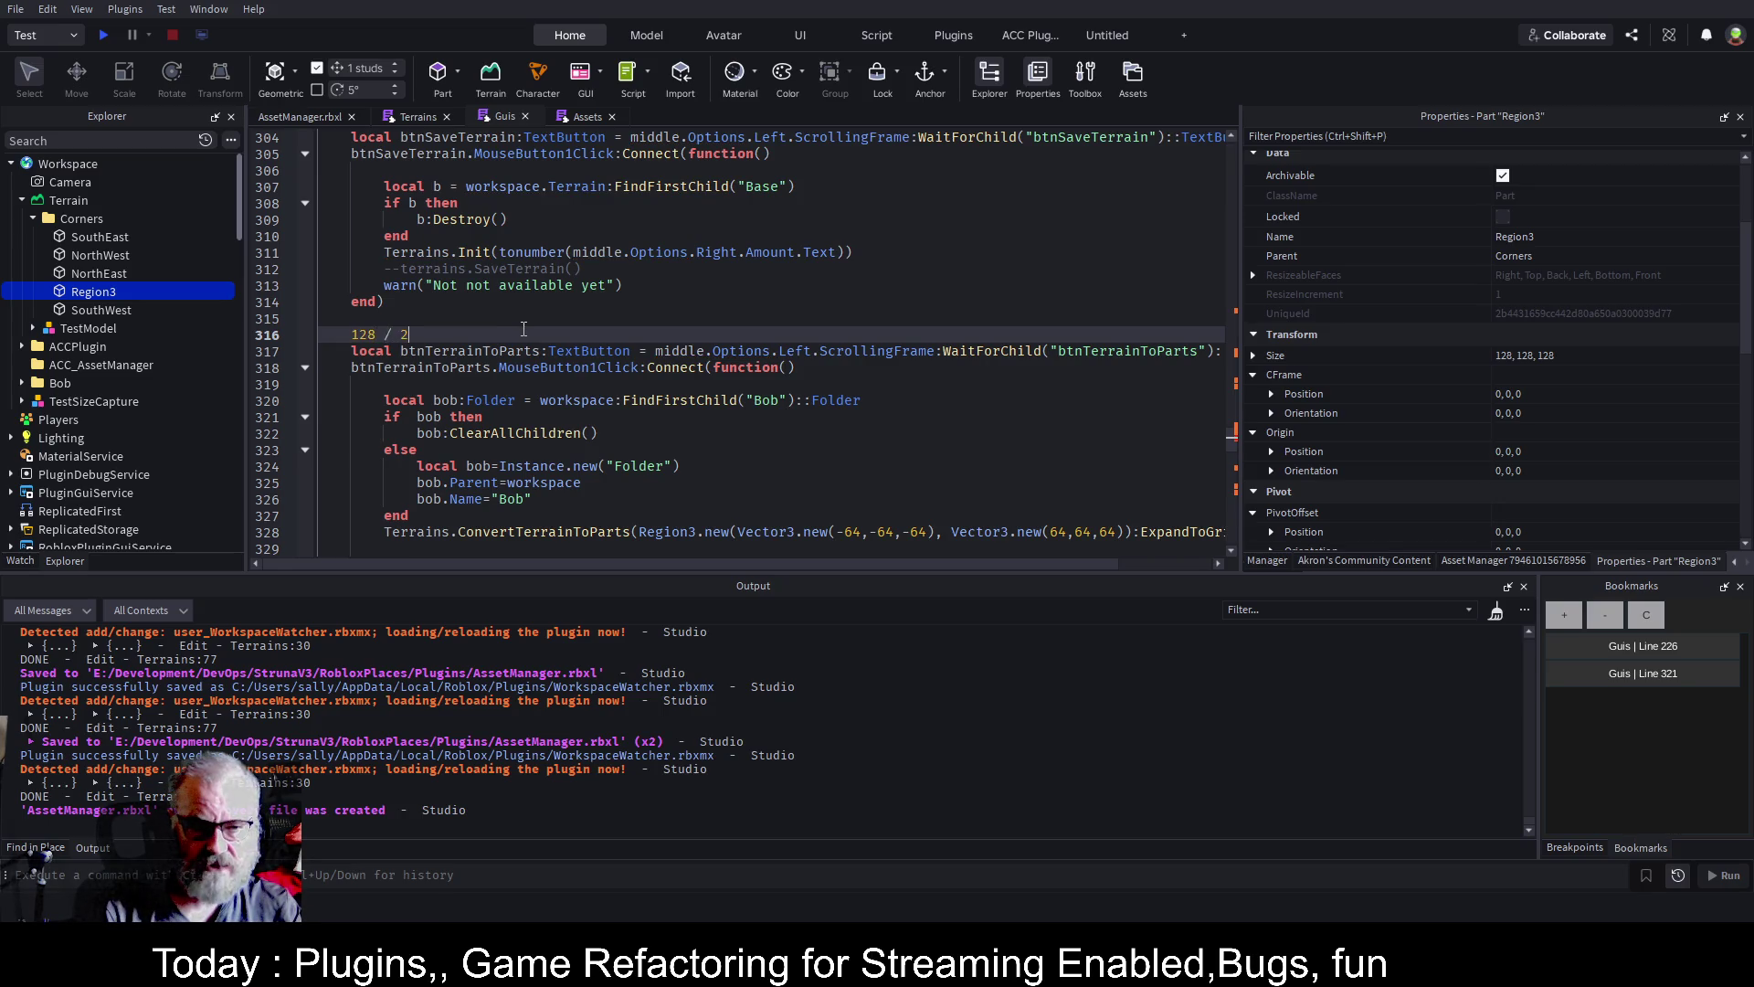
{"action": "type", "text": "= 64"}
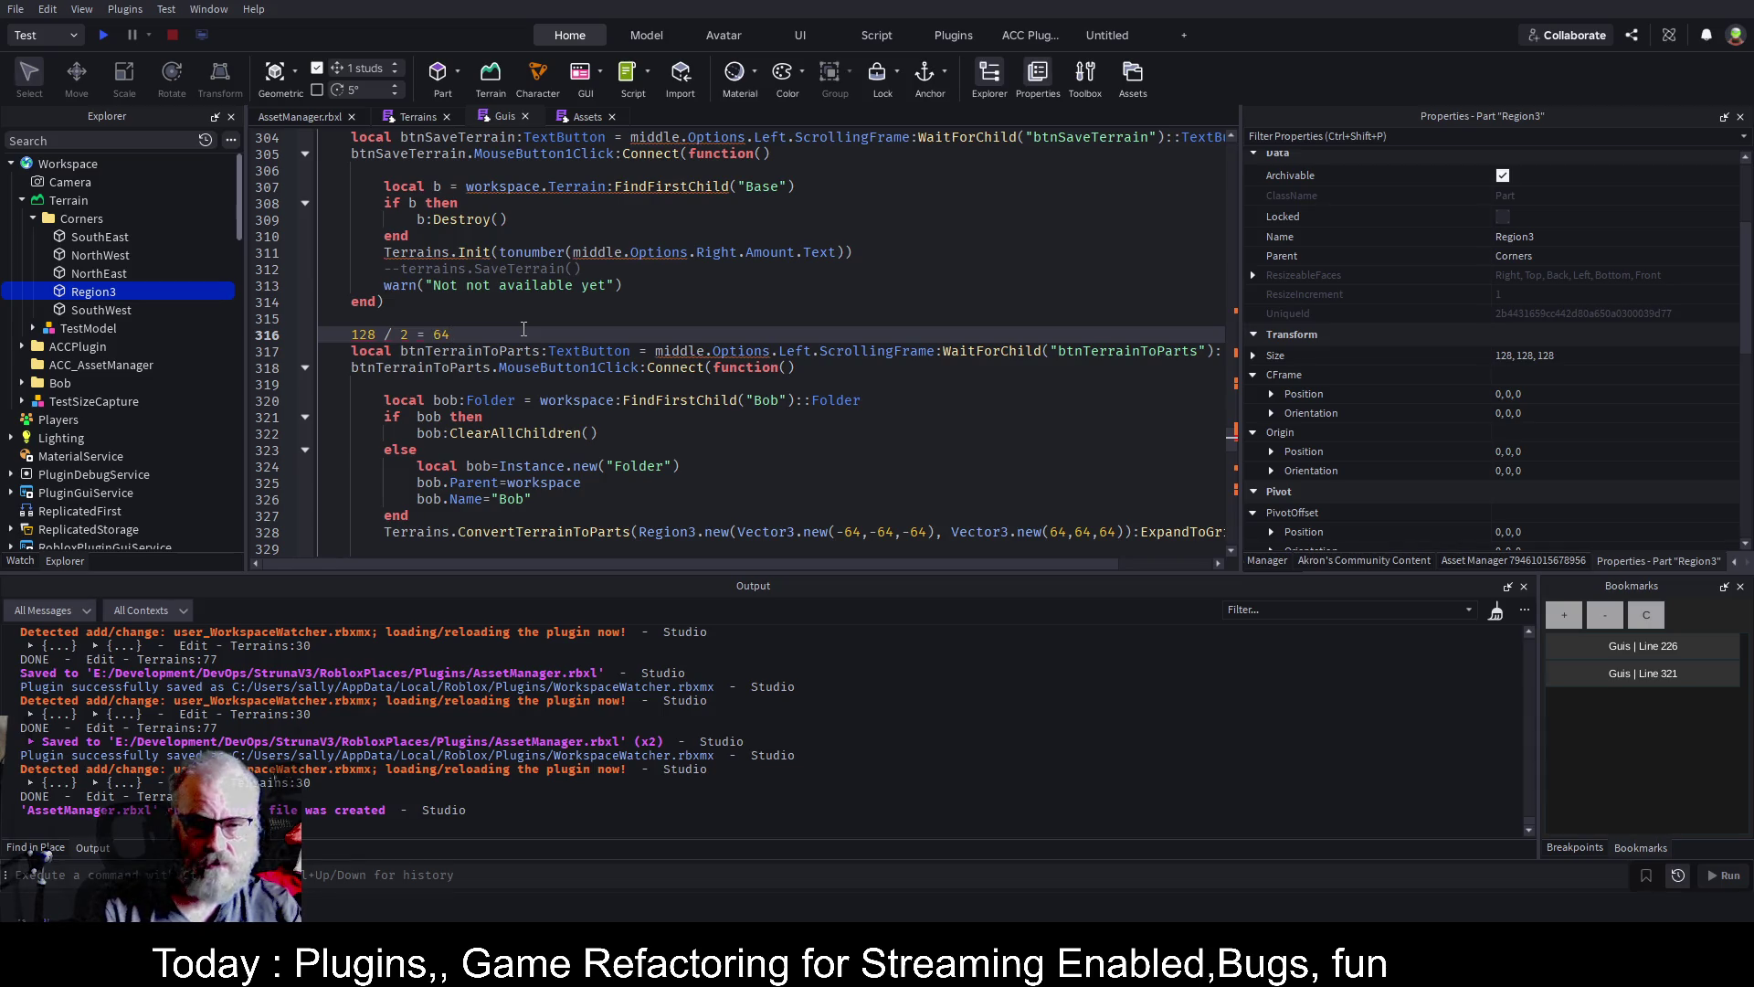
{"action": "key", "text": "Return"}
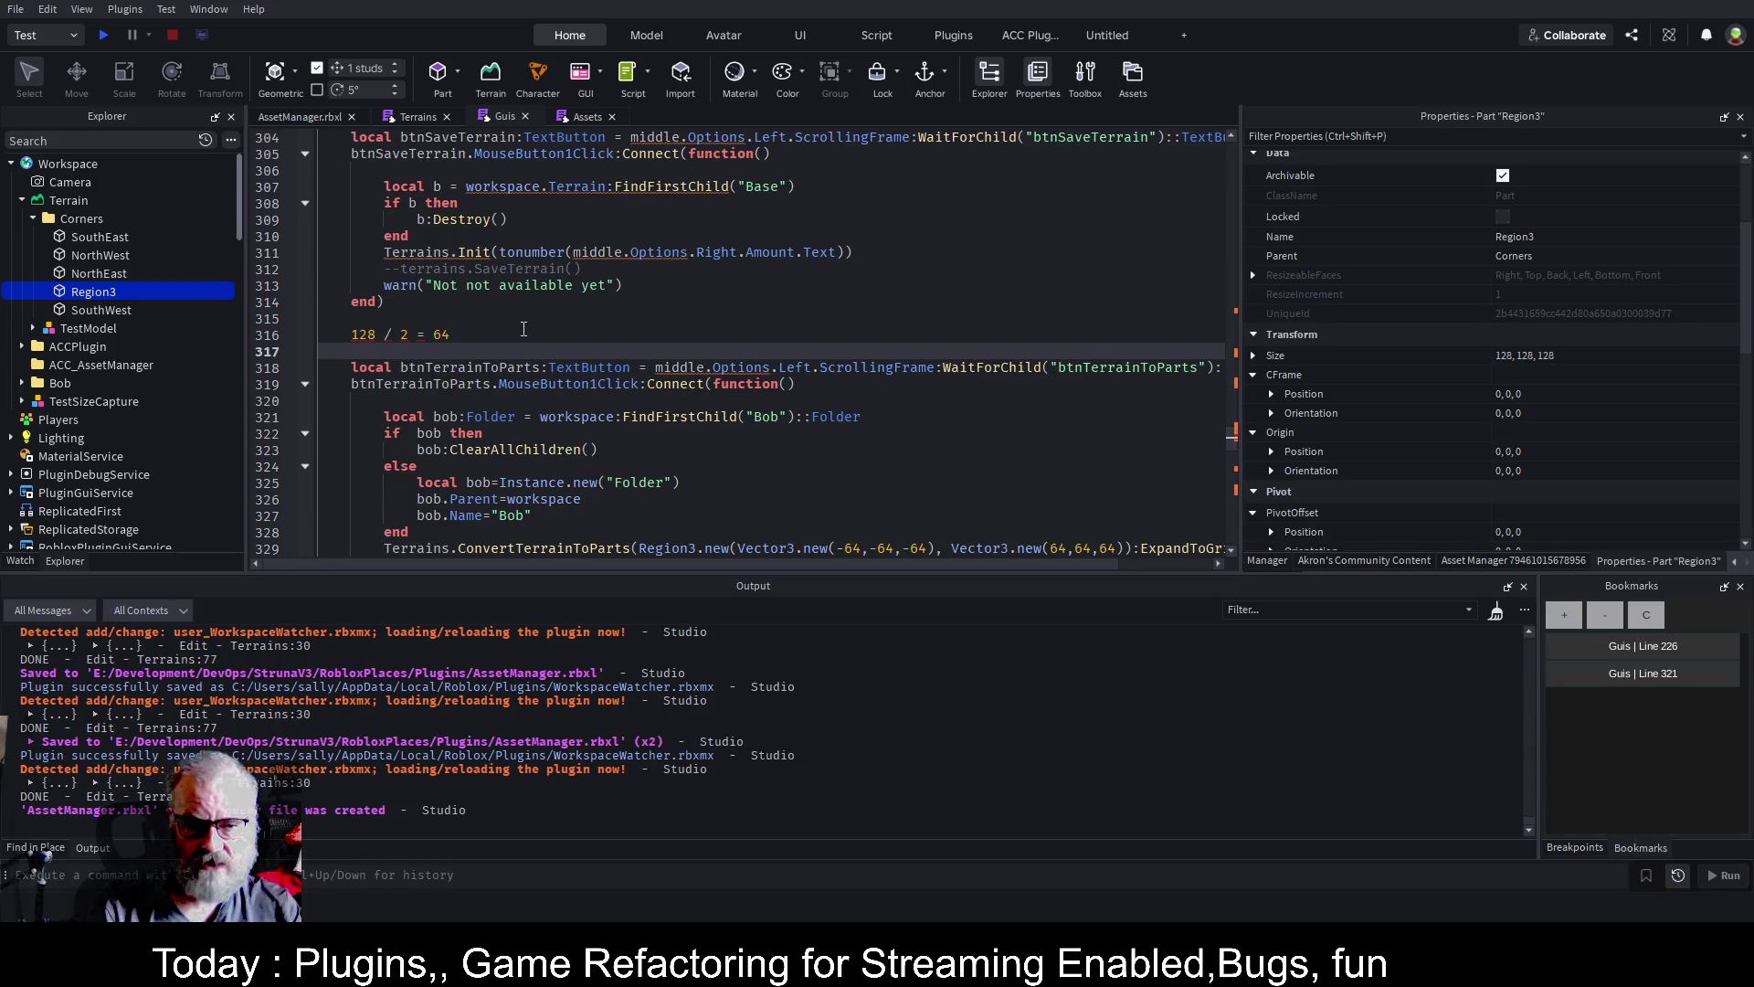
{"action": "type", "text": "0-64 = "}
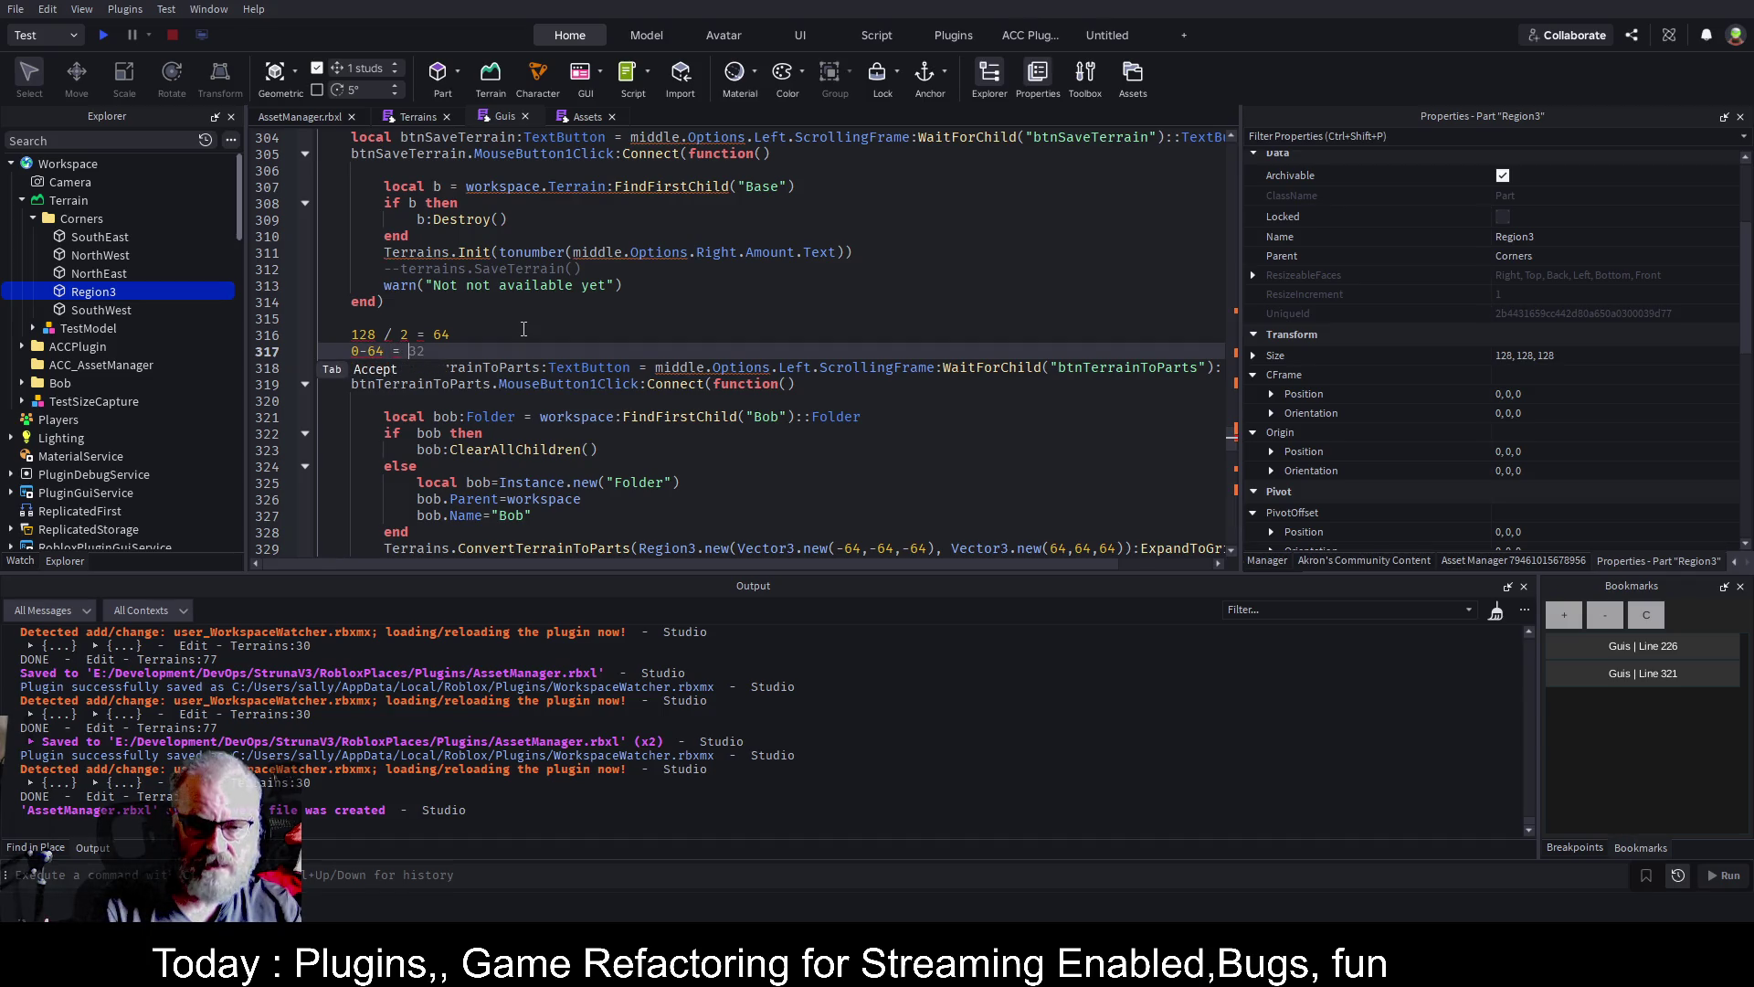
{"action": "type", "text": "-64"}
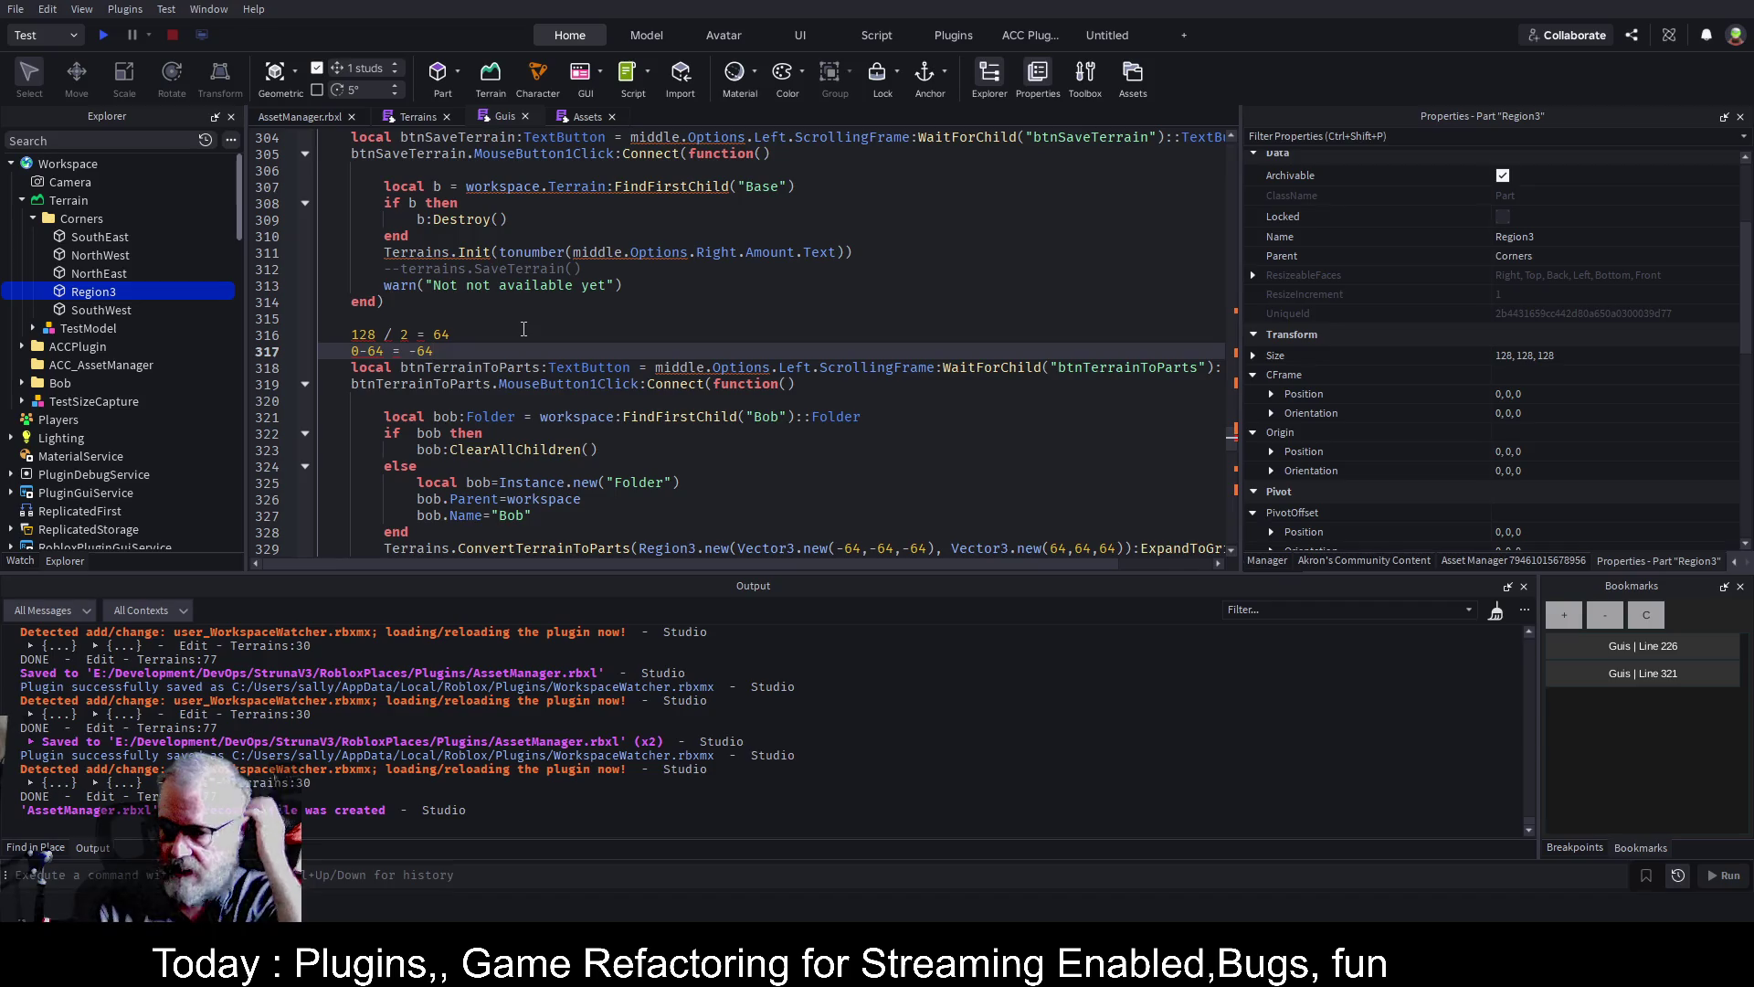
After the if-block, add 'local region3 = workspace.Terrain.Corners.Region3'
{"action": "key", "text": "Down"}
{"action": "key", "text": "Down"}
{"action": "key", "text": "Down"}
{"action": "key", "text": "Return"}
{"action": "type", "text": "local region3 = "}
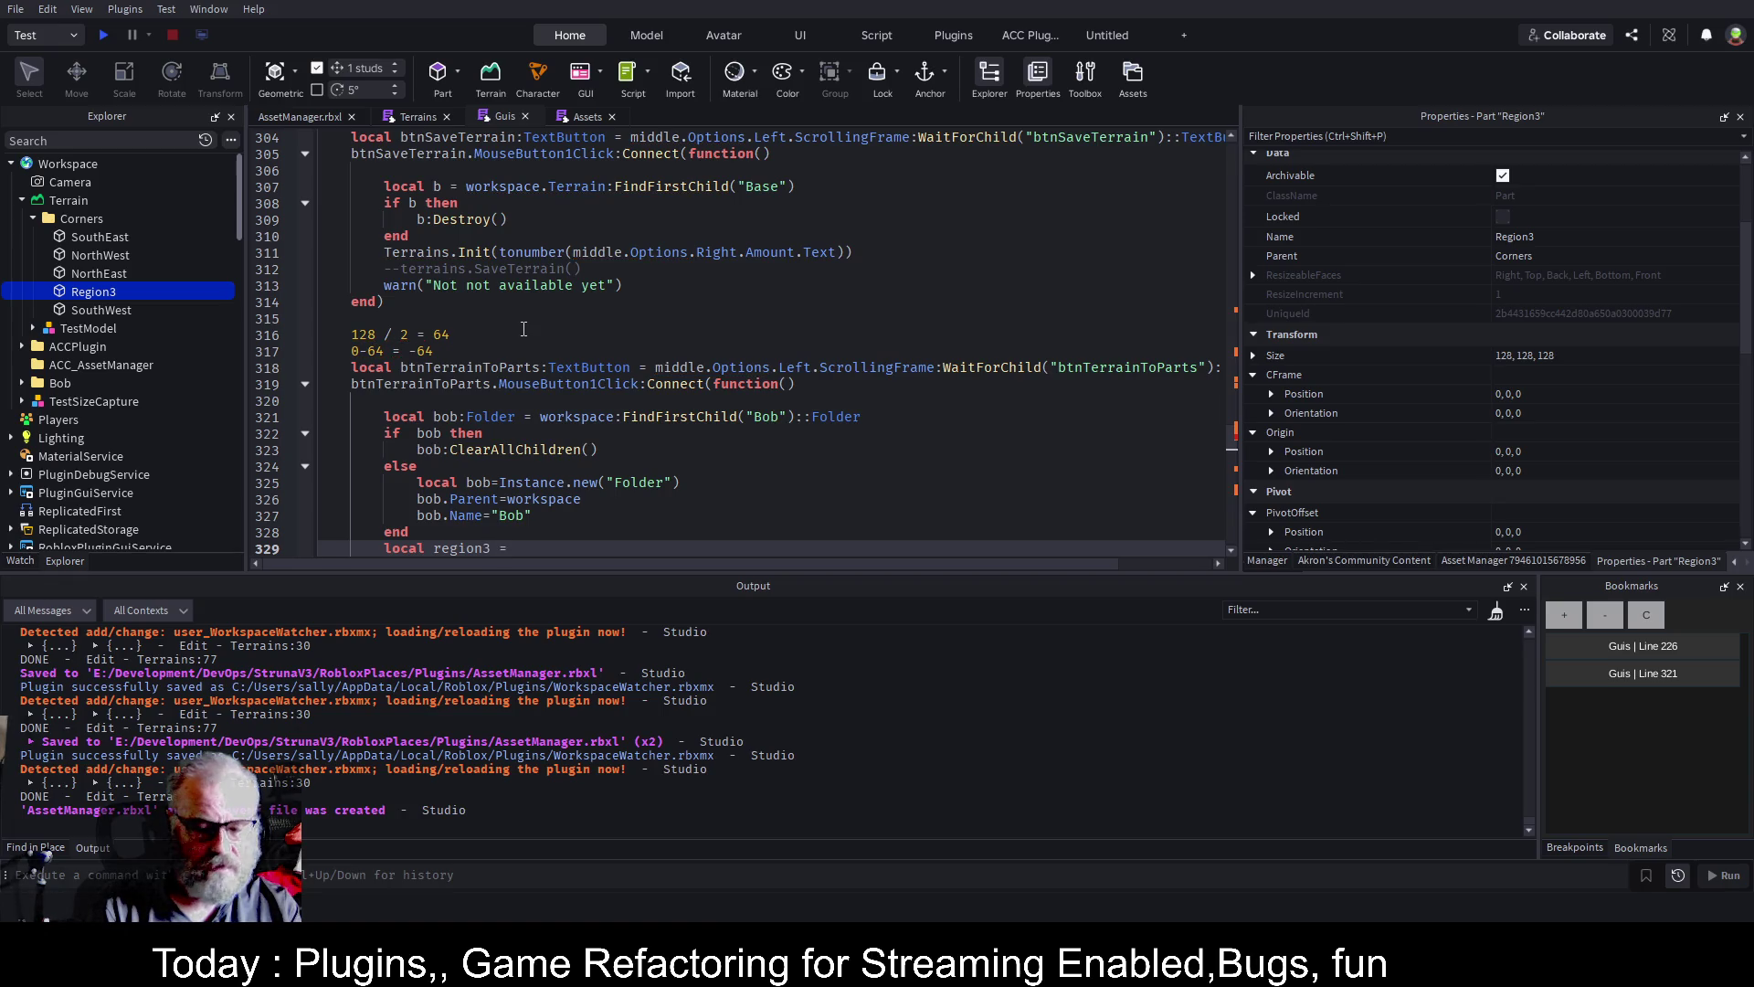
{"action": "type", "text": "workspace"}
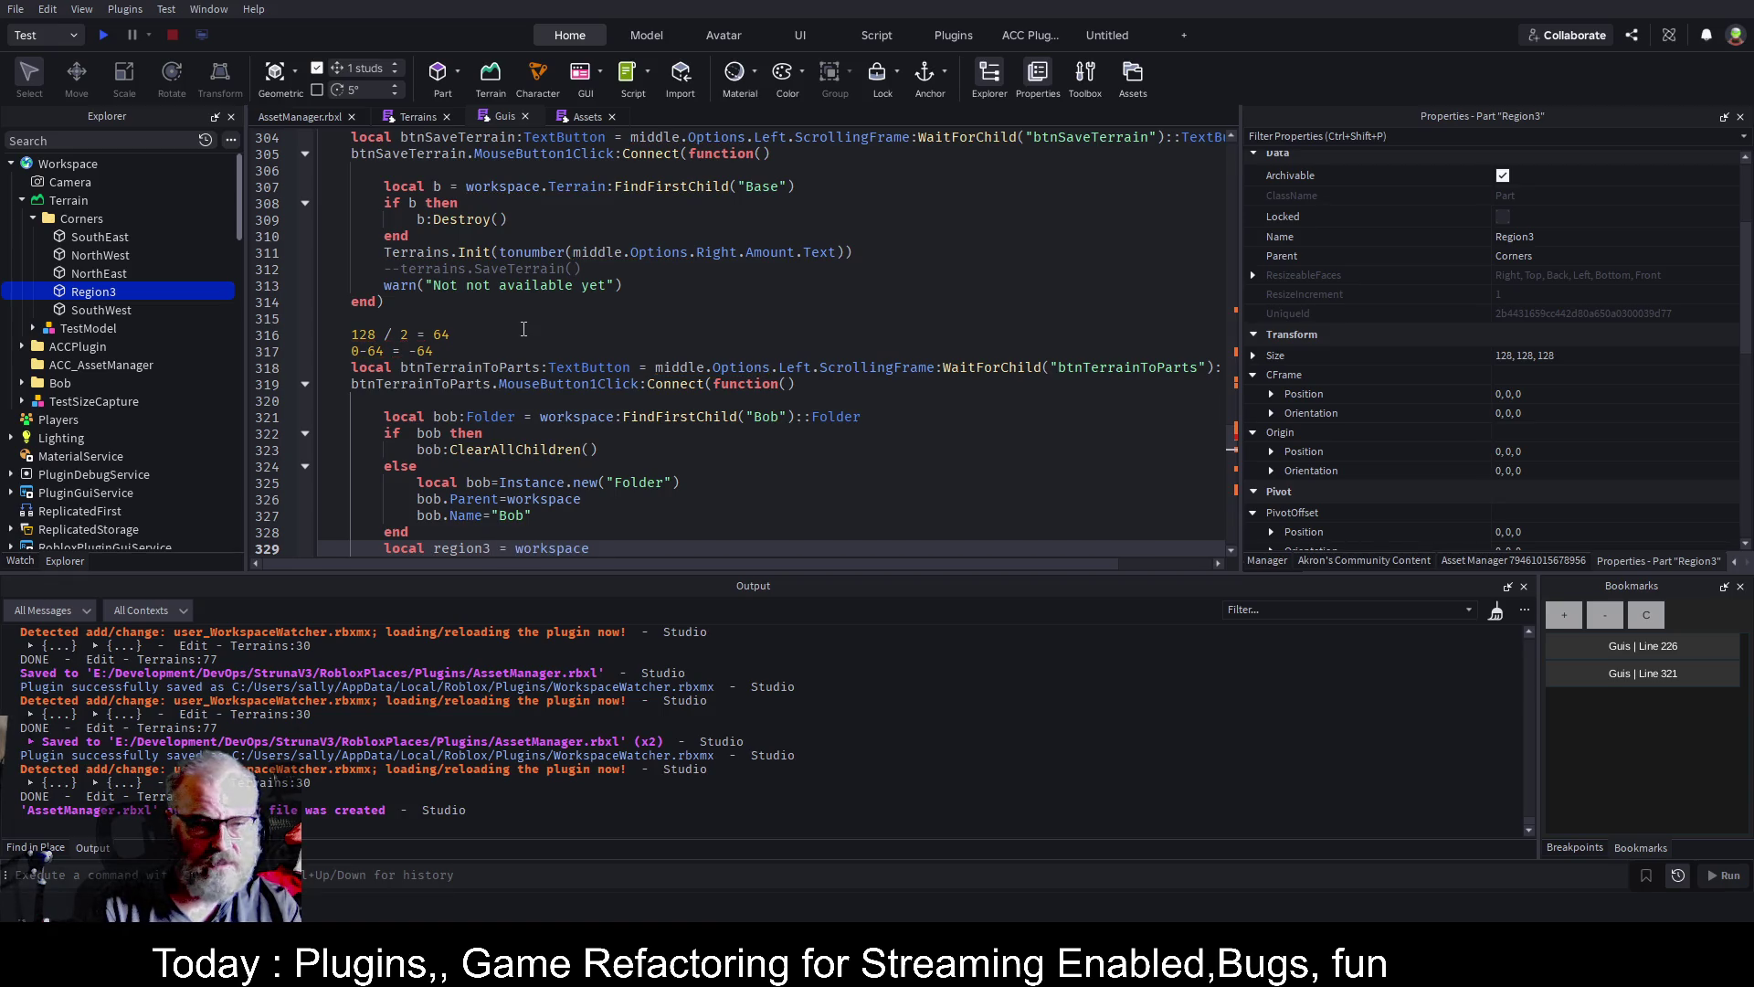
{"action": "type", "text": ".Terrain.c"}
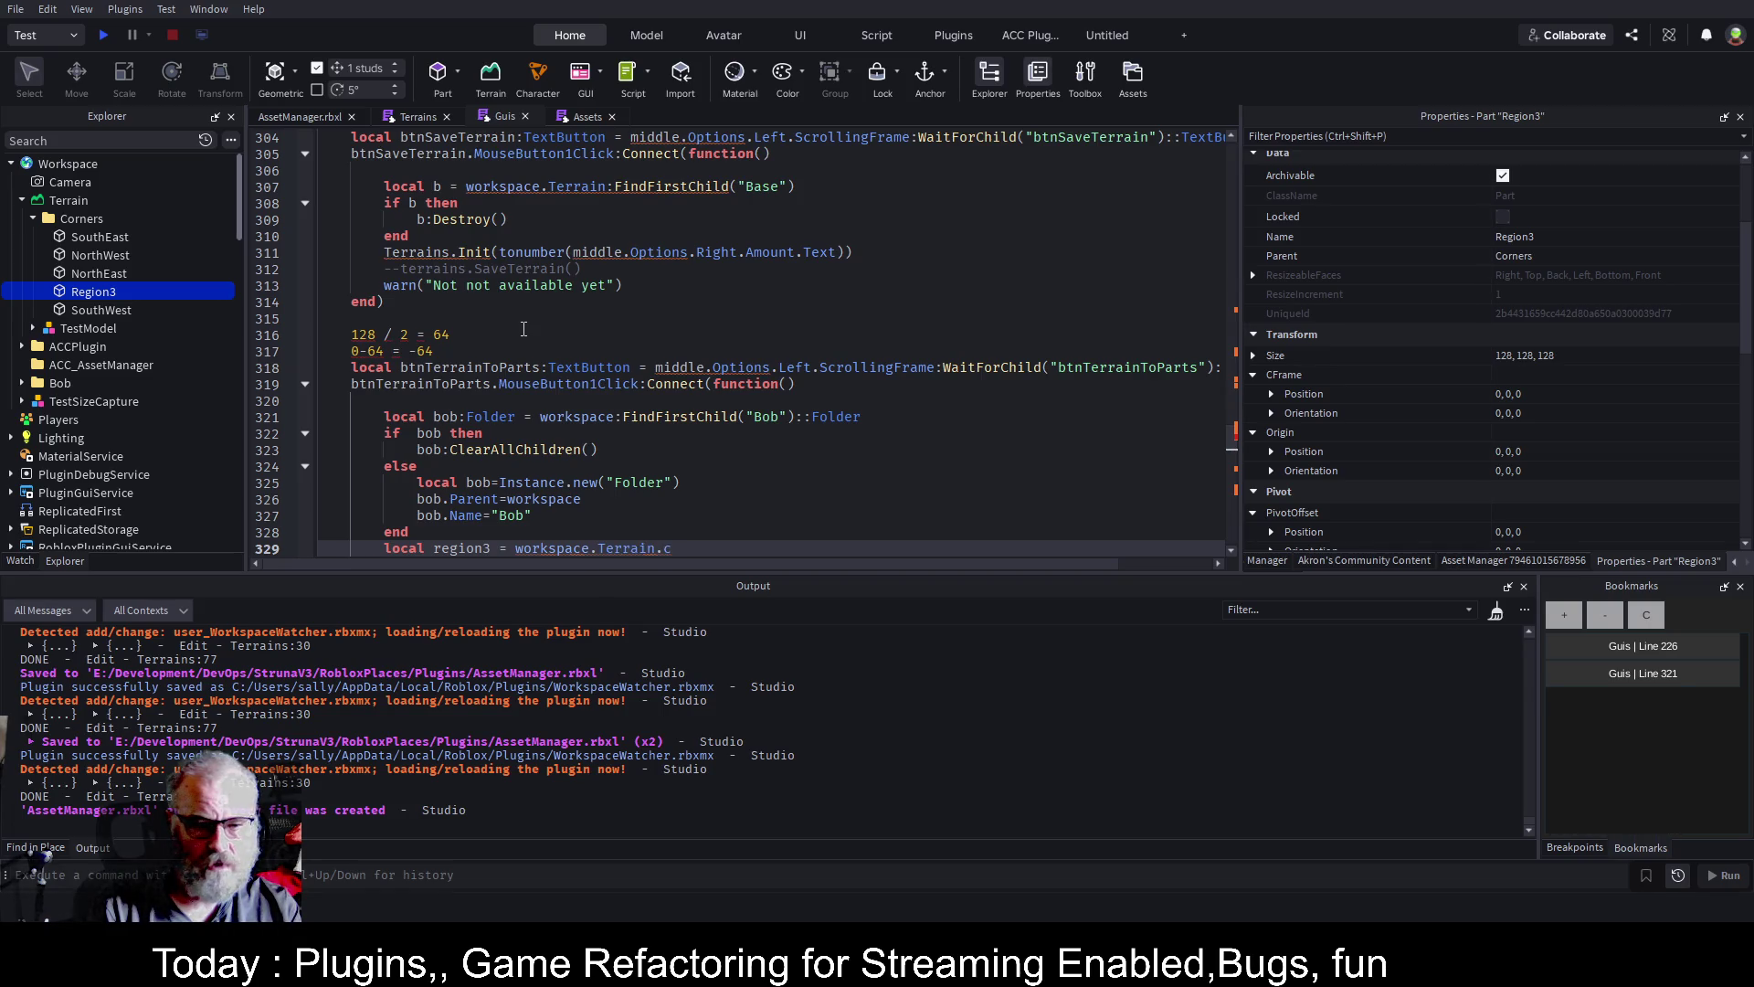
{"action": "type", "text": "or"}
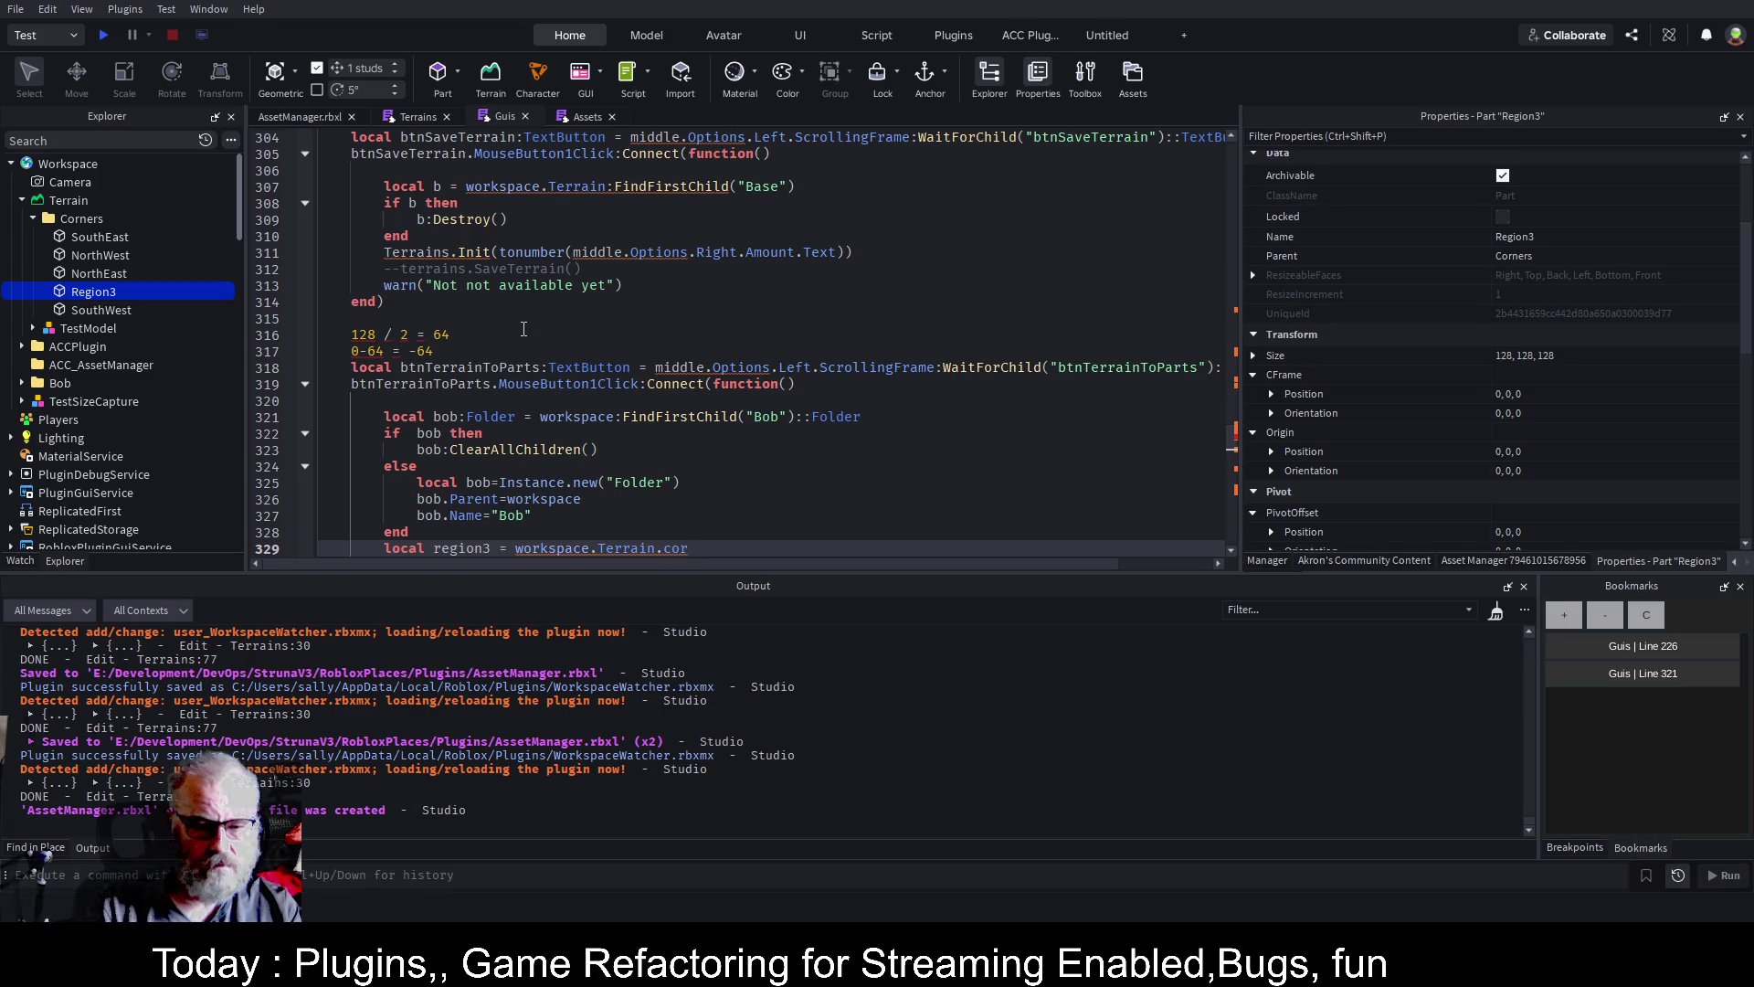
{"action": "key", "text": "BackSpace"}
{"action": "key", "text": "BackSpace"}
{"action": "type", "text": "co"}
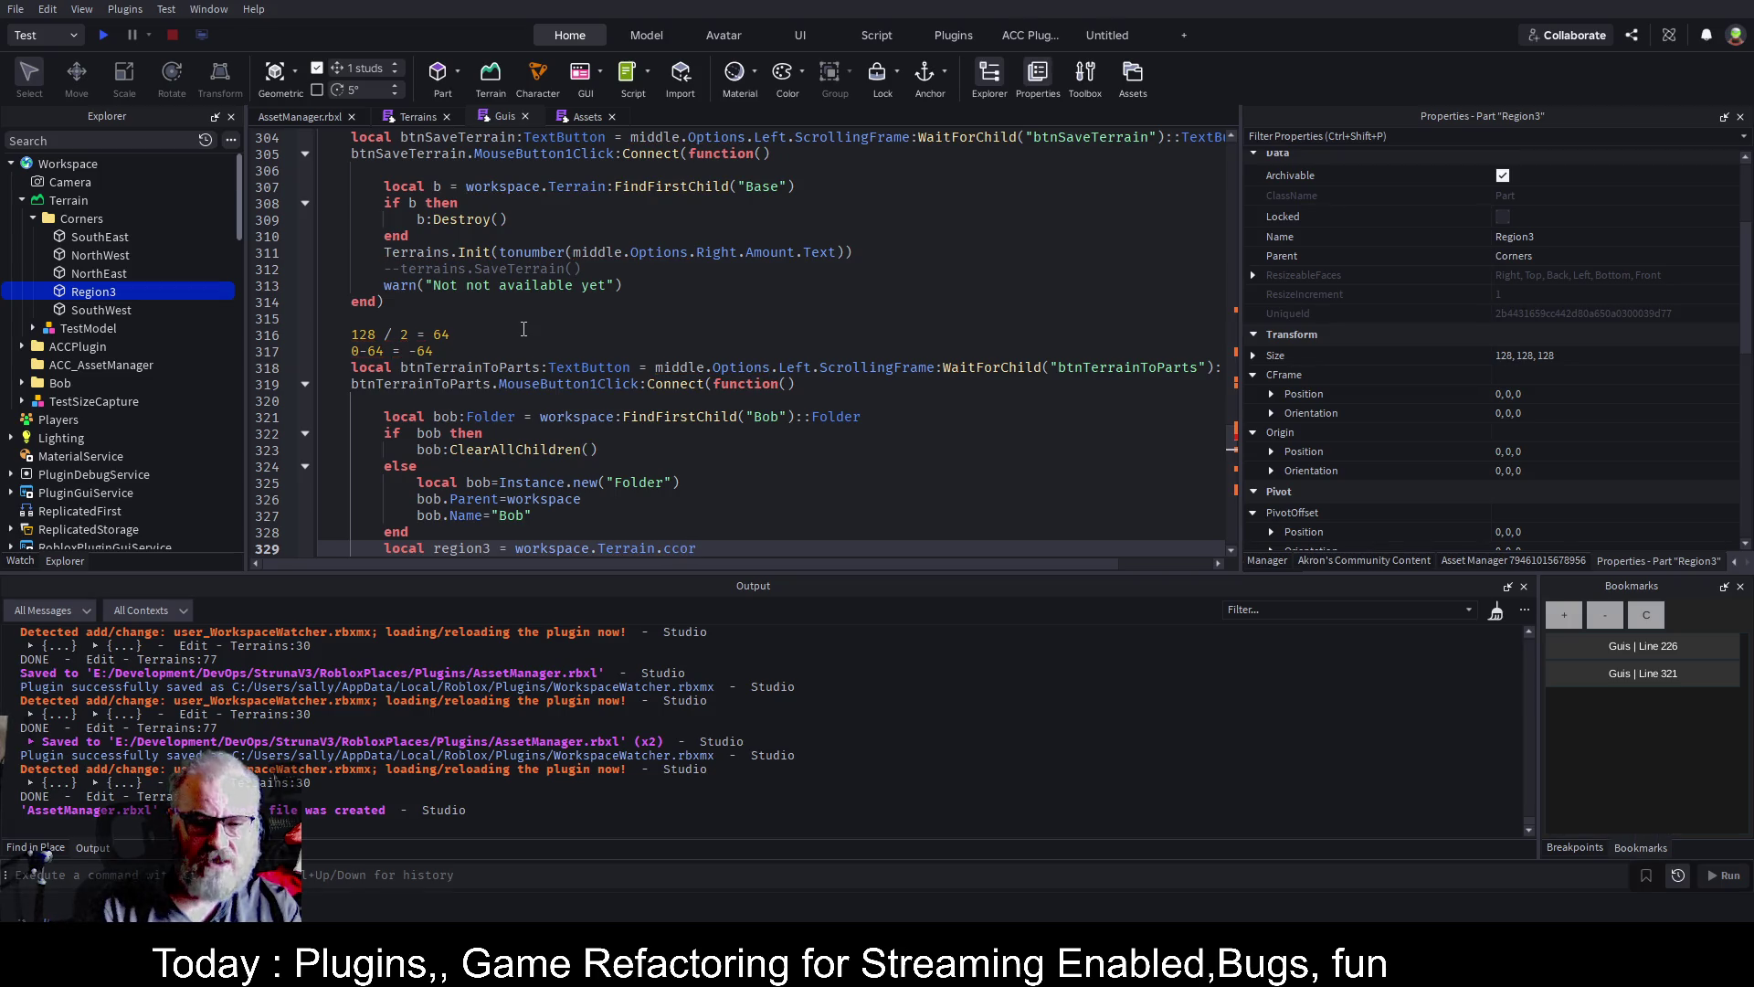
{"action": "key", "text": "Left"}
{"action": "key", "text": "Left"}
{"action": "key", "text": "Left"}
{"action": "key", "text": "BackSpace"}
{"action": "key", "text": "BackSpace"}
{"action": "type", "text": "Ci"}
{"action": "key", "text": "End"}
{"action": "key", "text": "BackSpace"}
{"action": "key", "text": "BackSpace"}
{"action": "type", "text": "oirrn"}
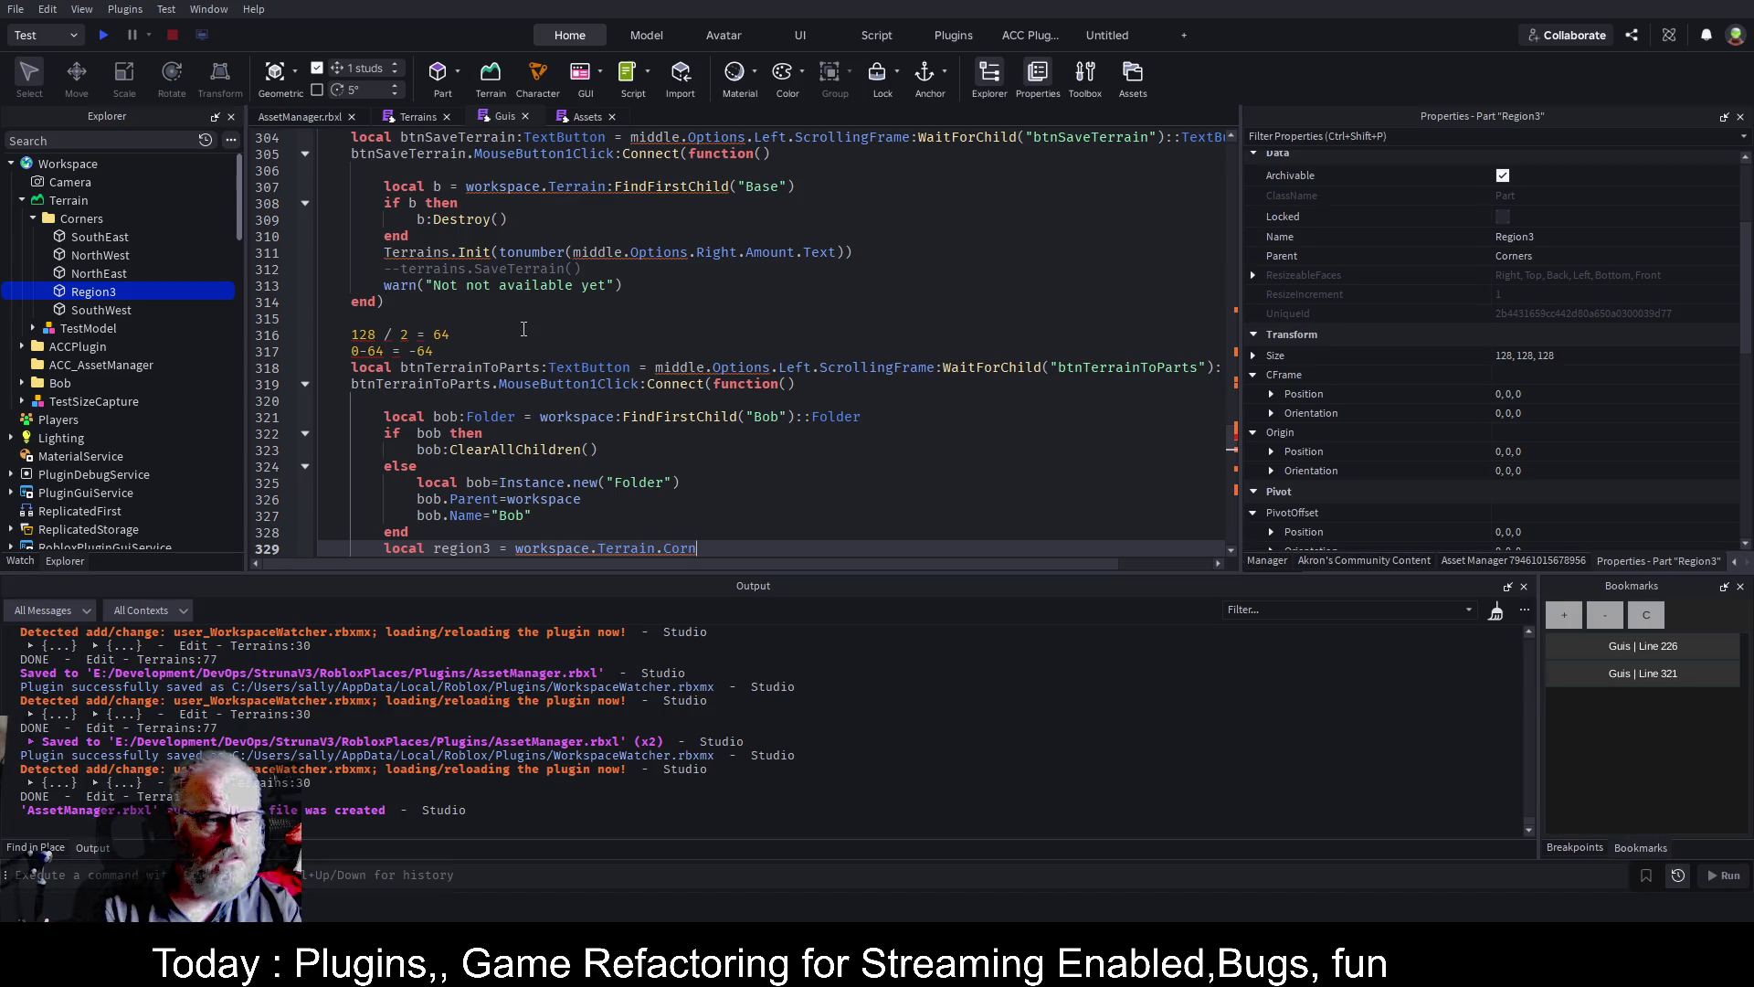
{"action": "type", "text": "ers"}
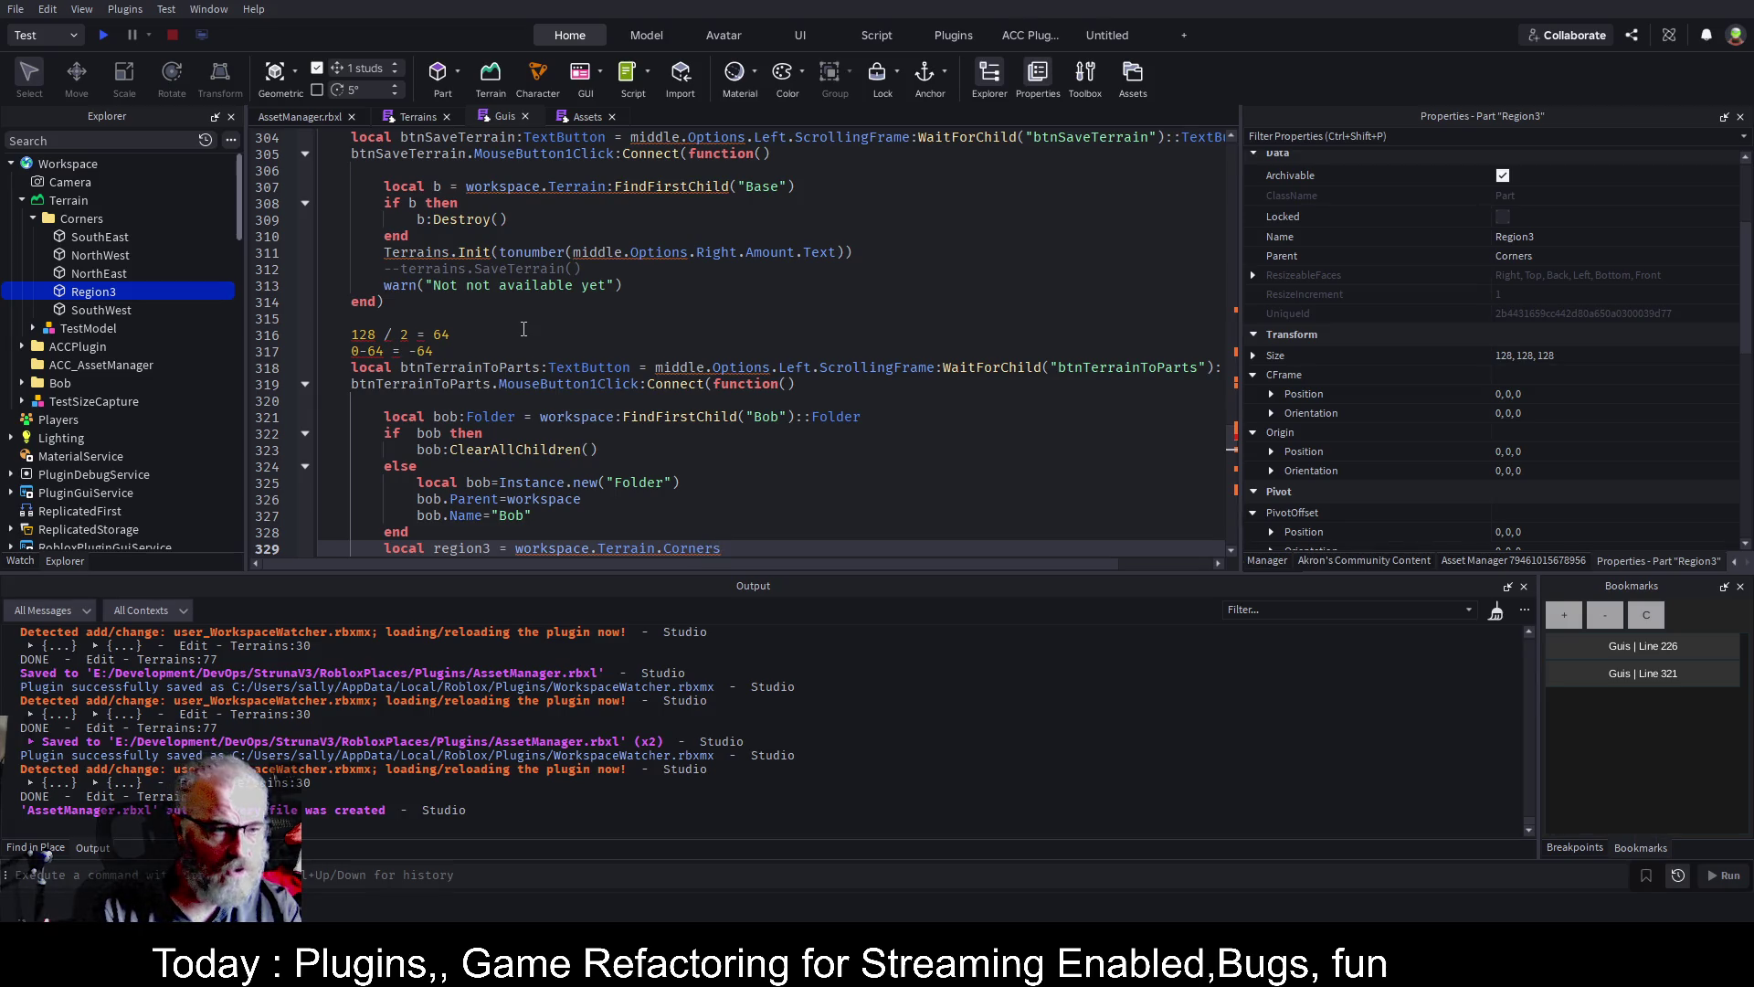
{"action": "type", "text": ".Region3"}
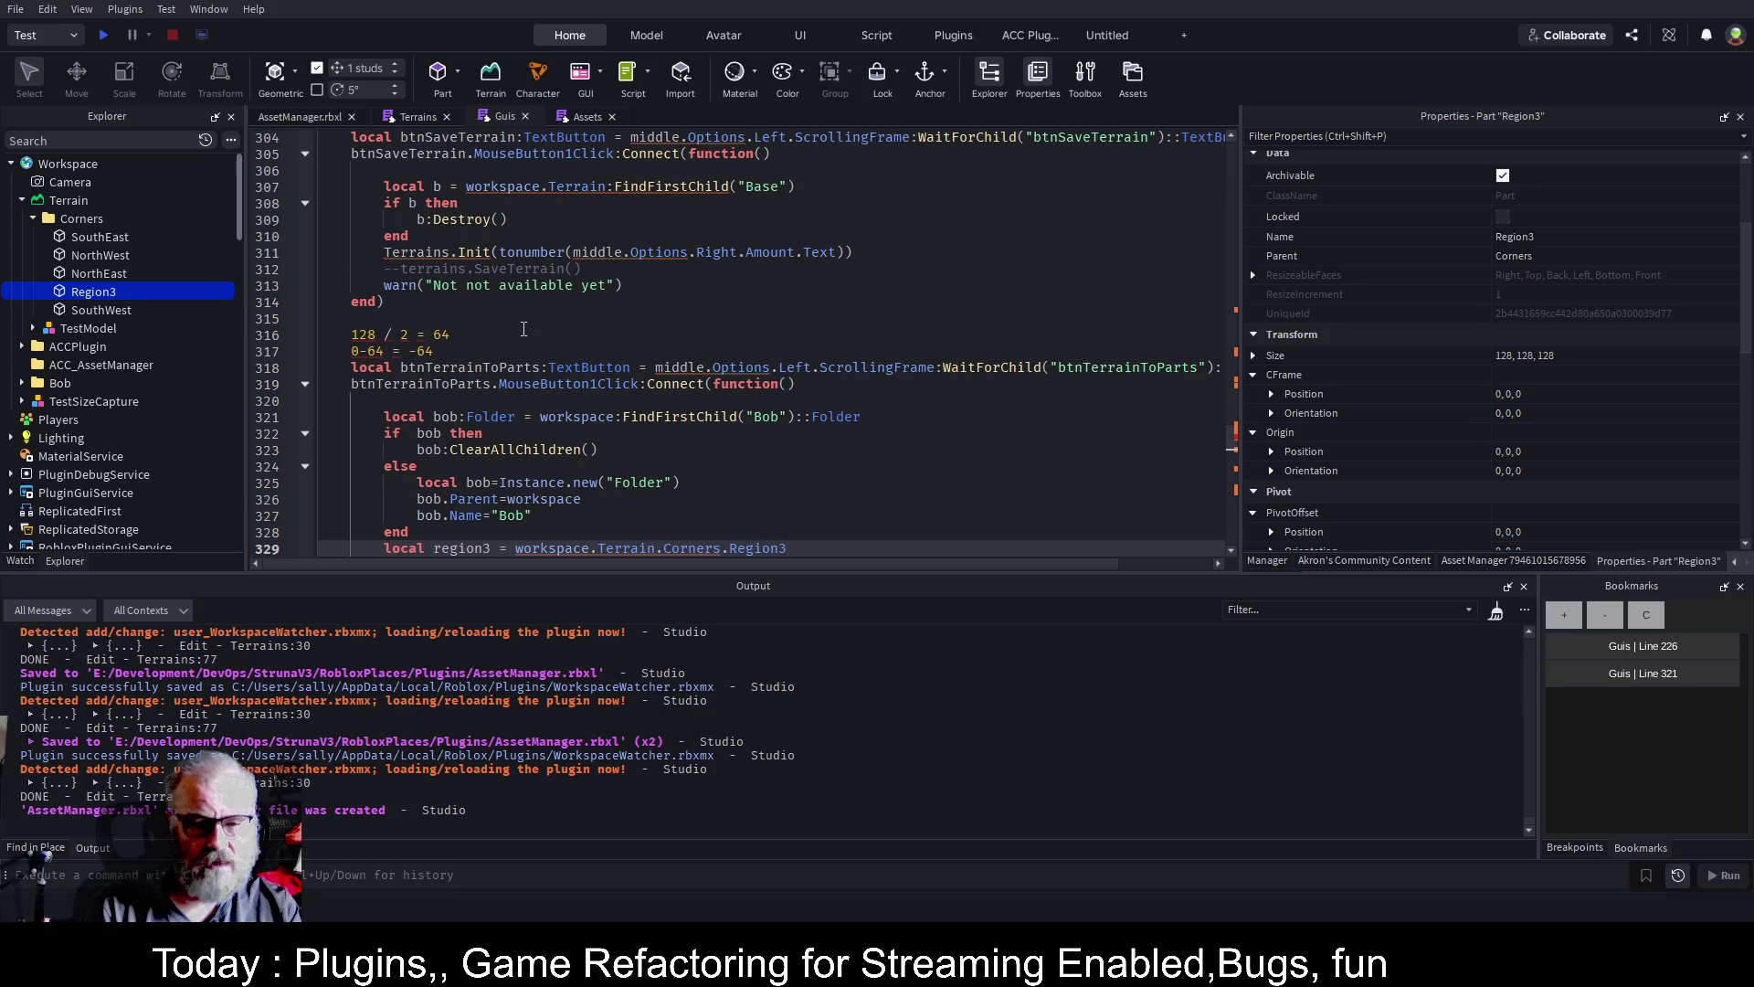
{"action": "scroll", "coordinate": [524, 329], "scroll_direction": "down", "scroll_amount": 2}
Define 'local min=-(region3.Size.X/2)' and 'local max=region3.Size.X/2' below the region3 line
{"action": "key", "text": "Return"}
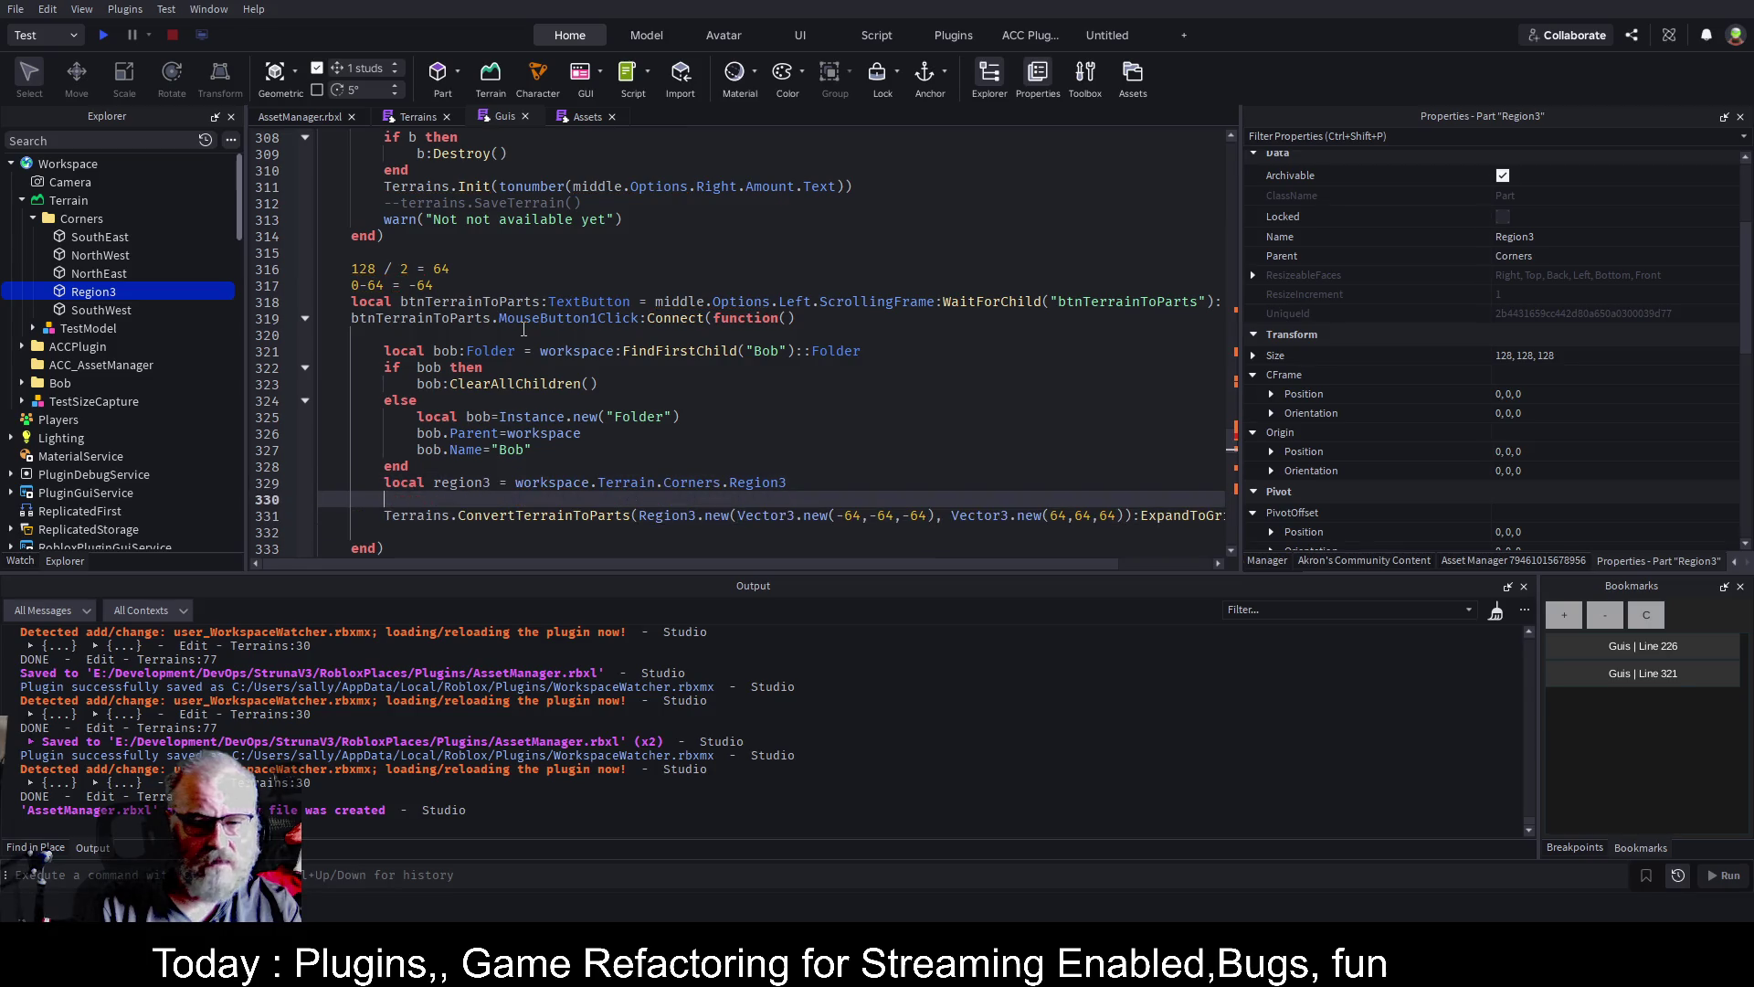
{"action": "type", "text": "local"}
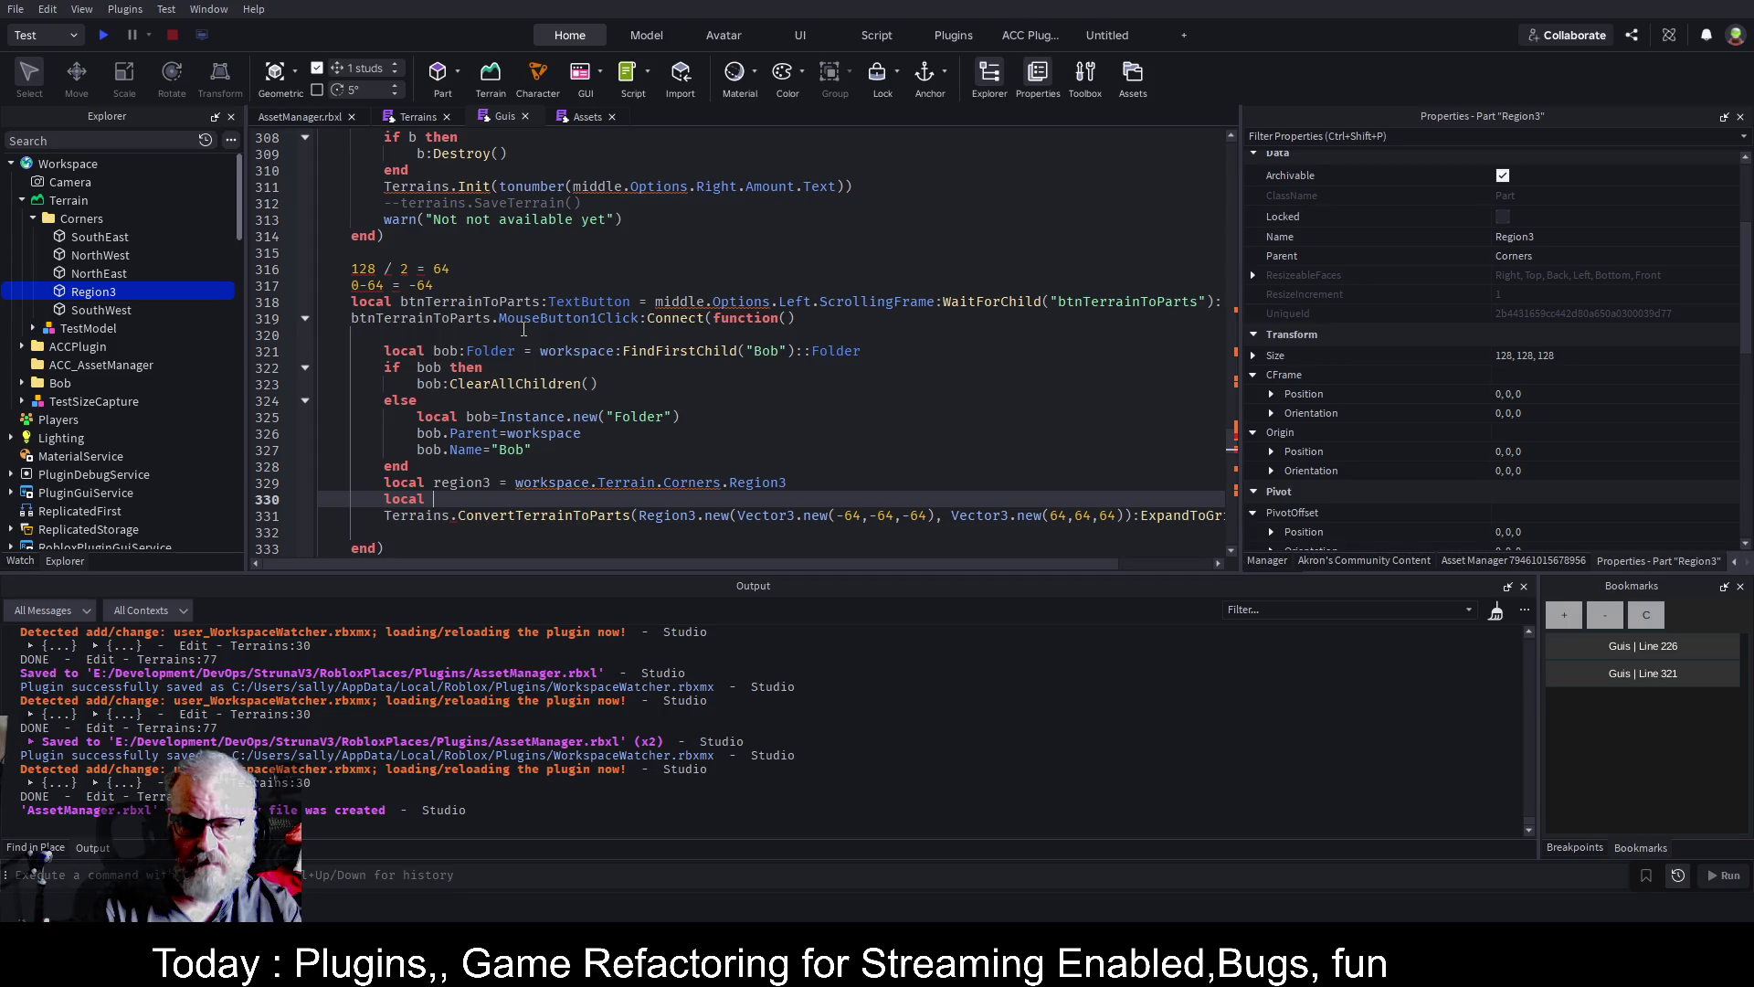
{"action": "type", "text": " min="}
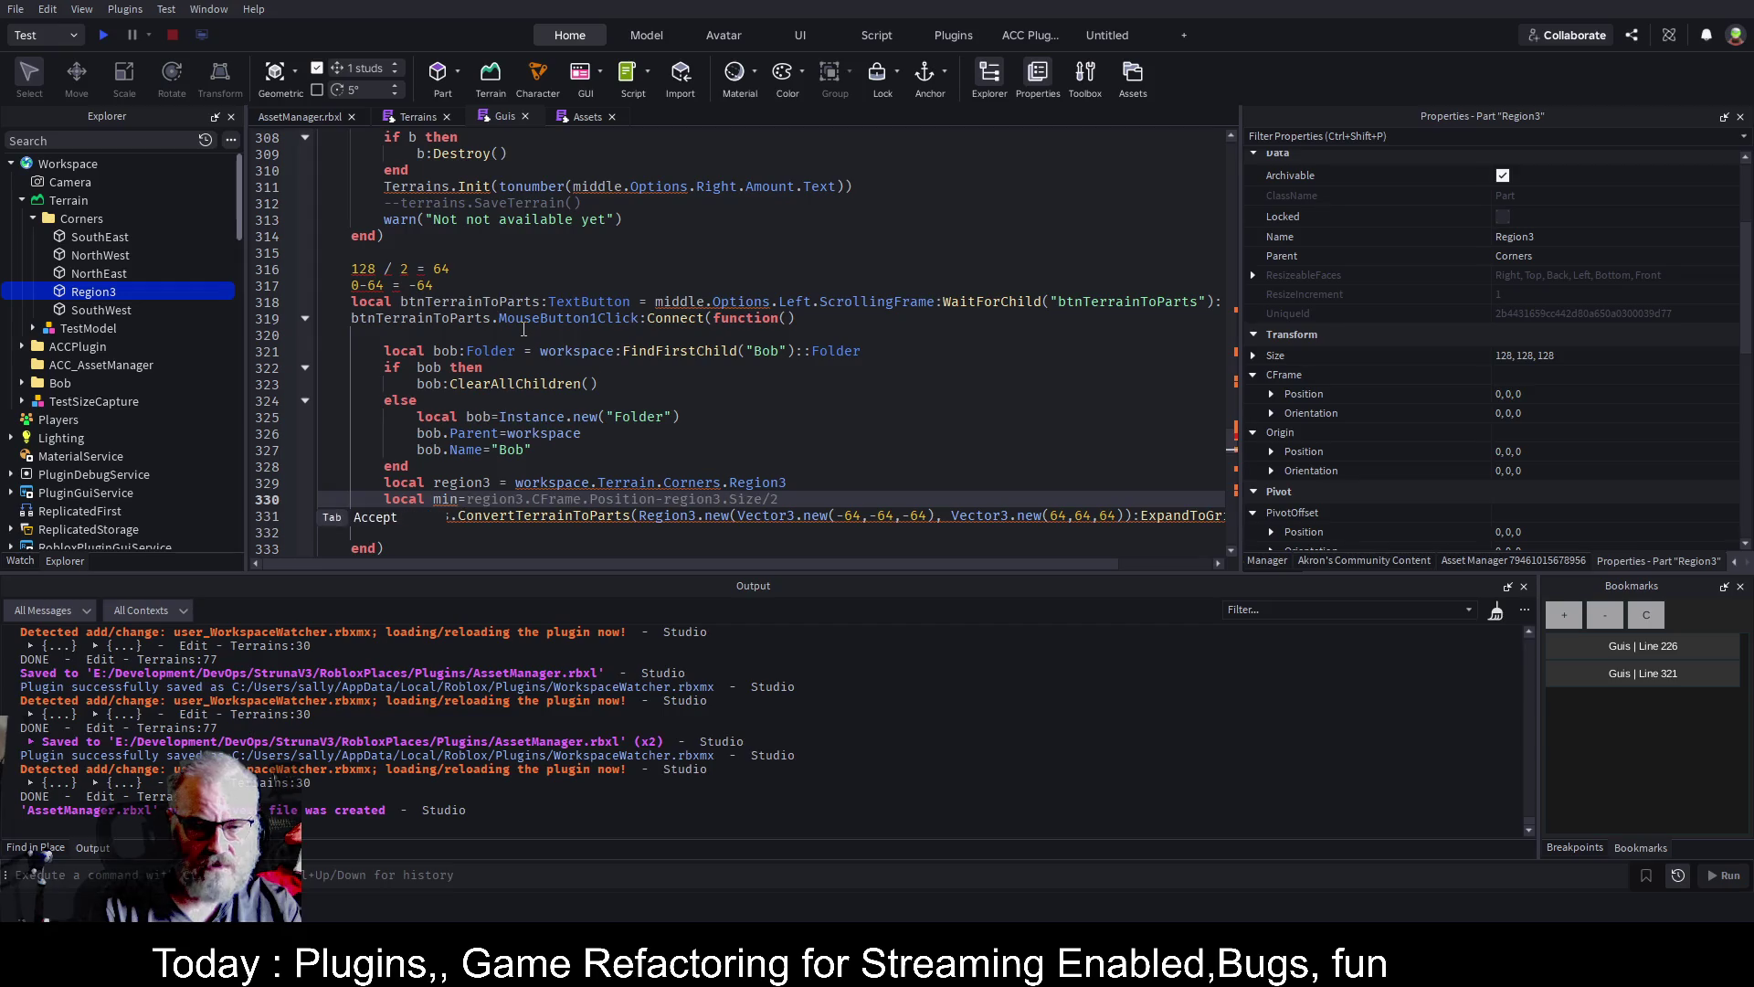
{"action": "type", "text": "region"}
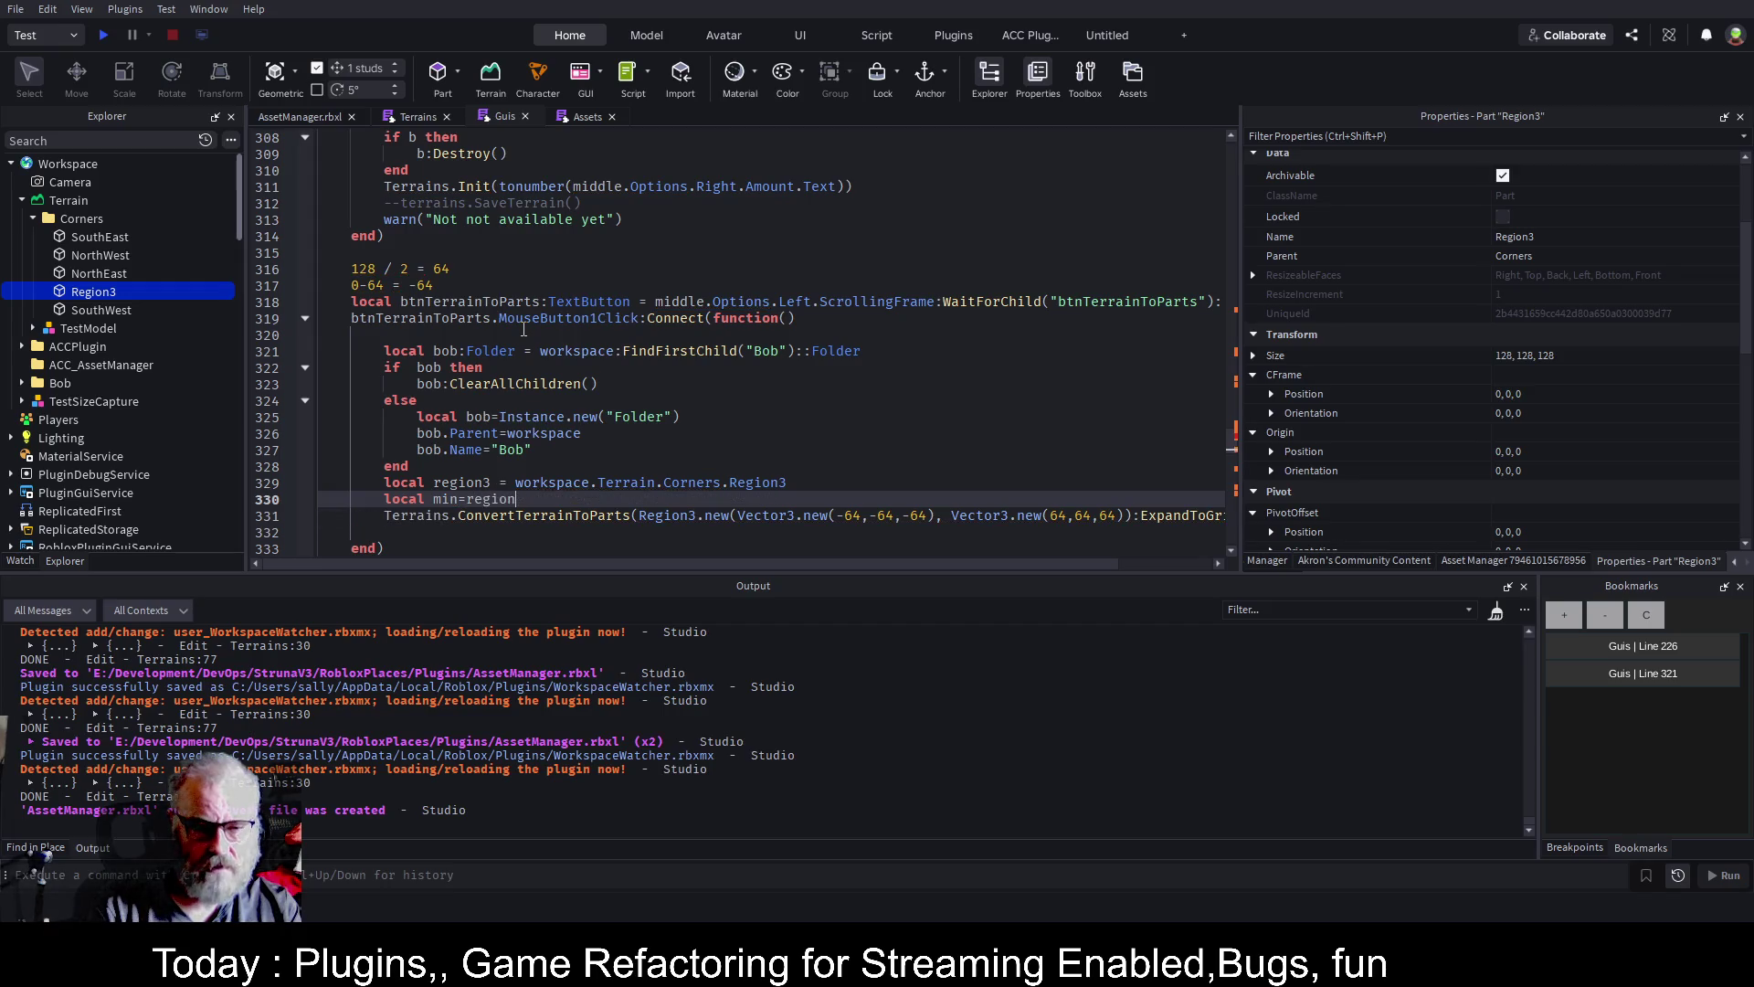
{"action": "type", "text": "3.s"}
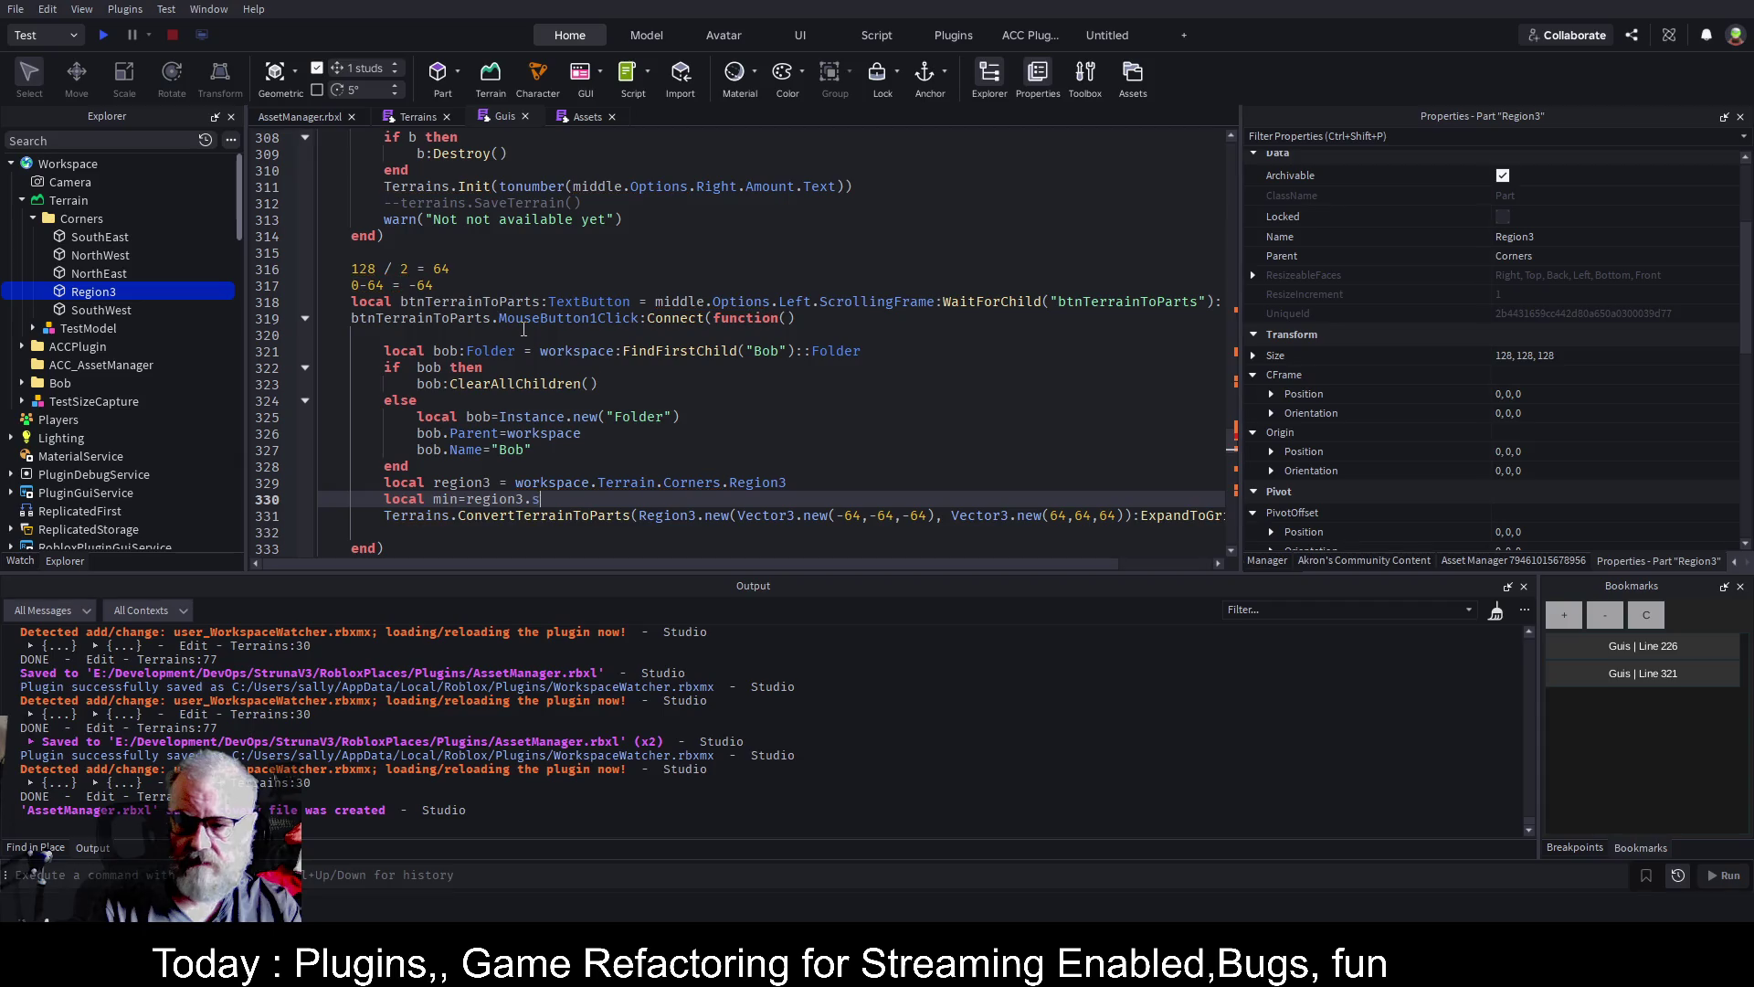
{"action": "key", "text": "Tab"}
{"action": "type", "text": "/"}
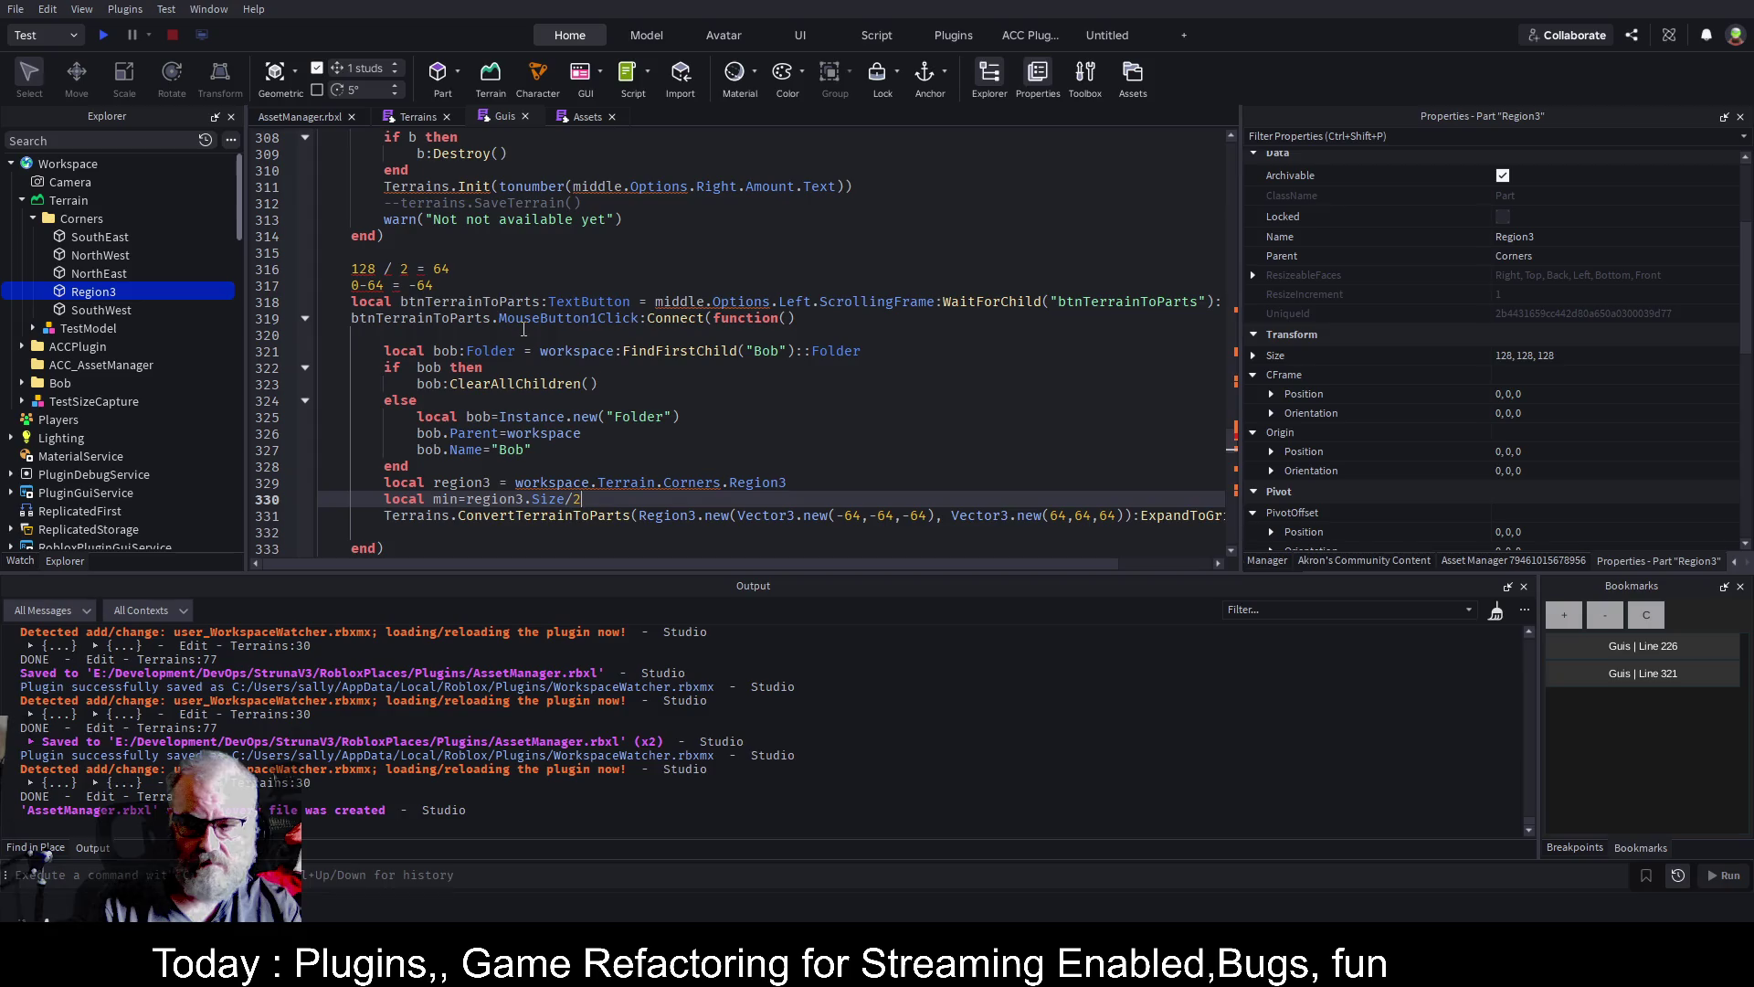
{"action": "key", "text": "BackSpace"}
{"action": "key", "text": "BackSpace"}
{"action": "type", "text": "."}
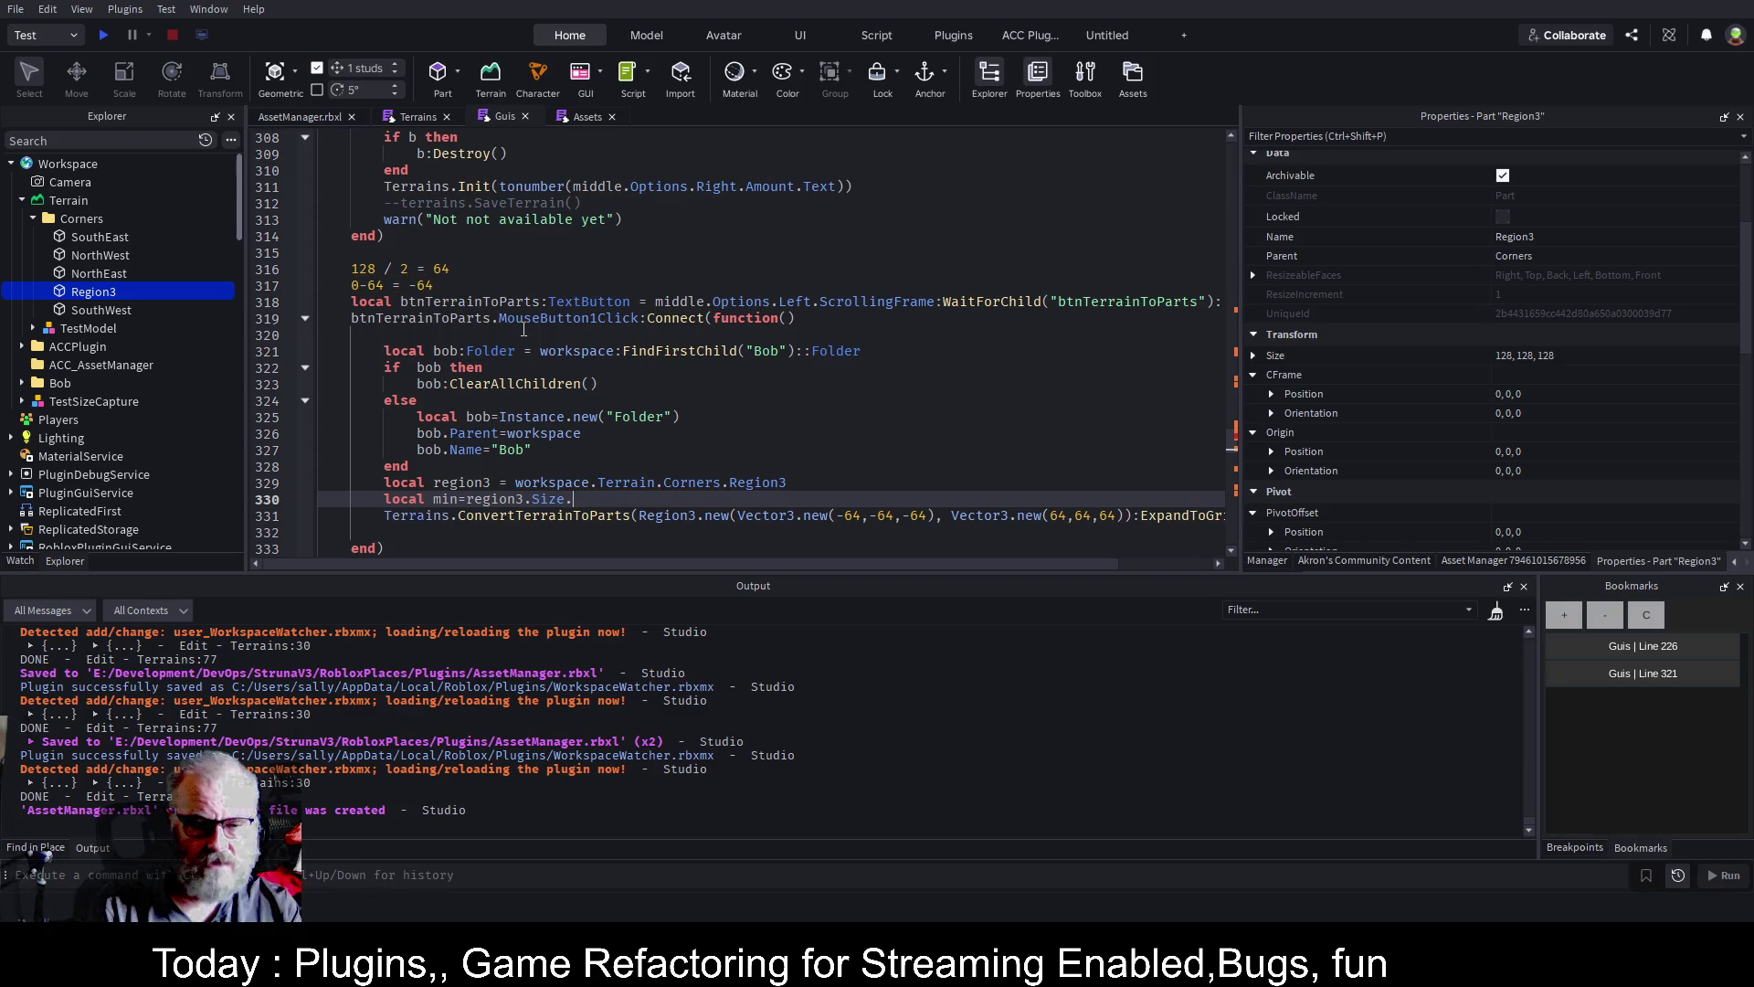
{"action": "type", "text": "X/2"}
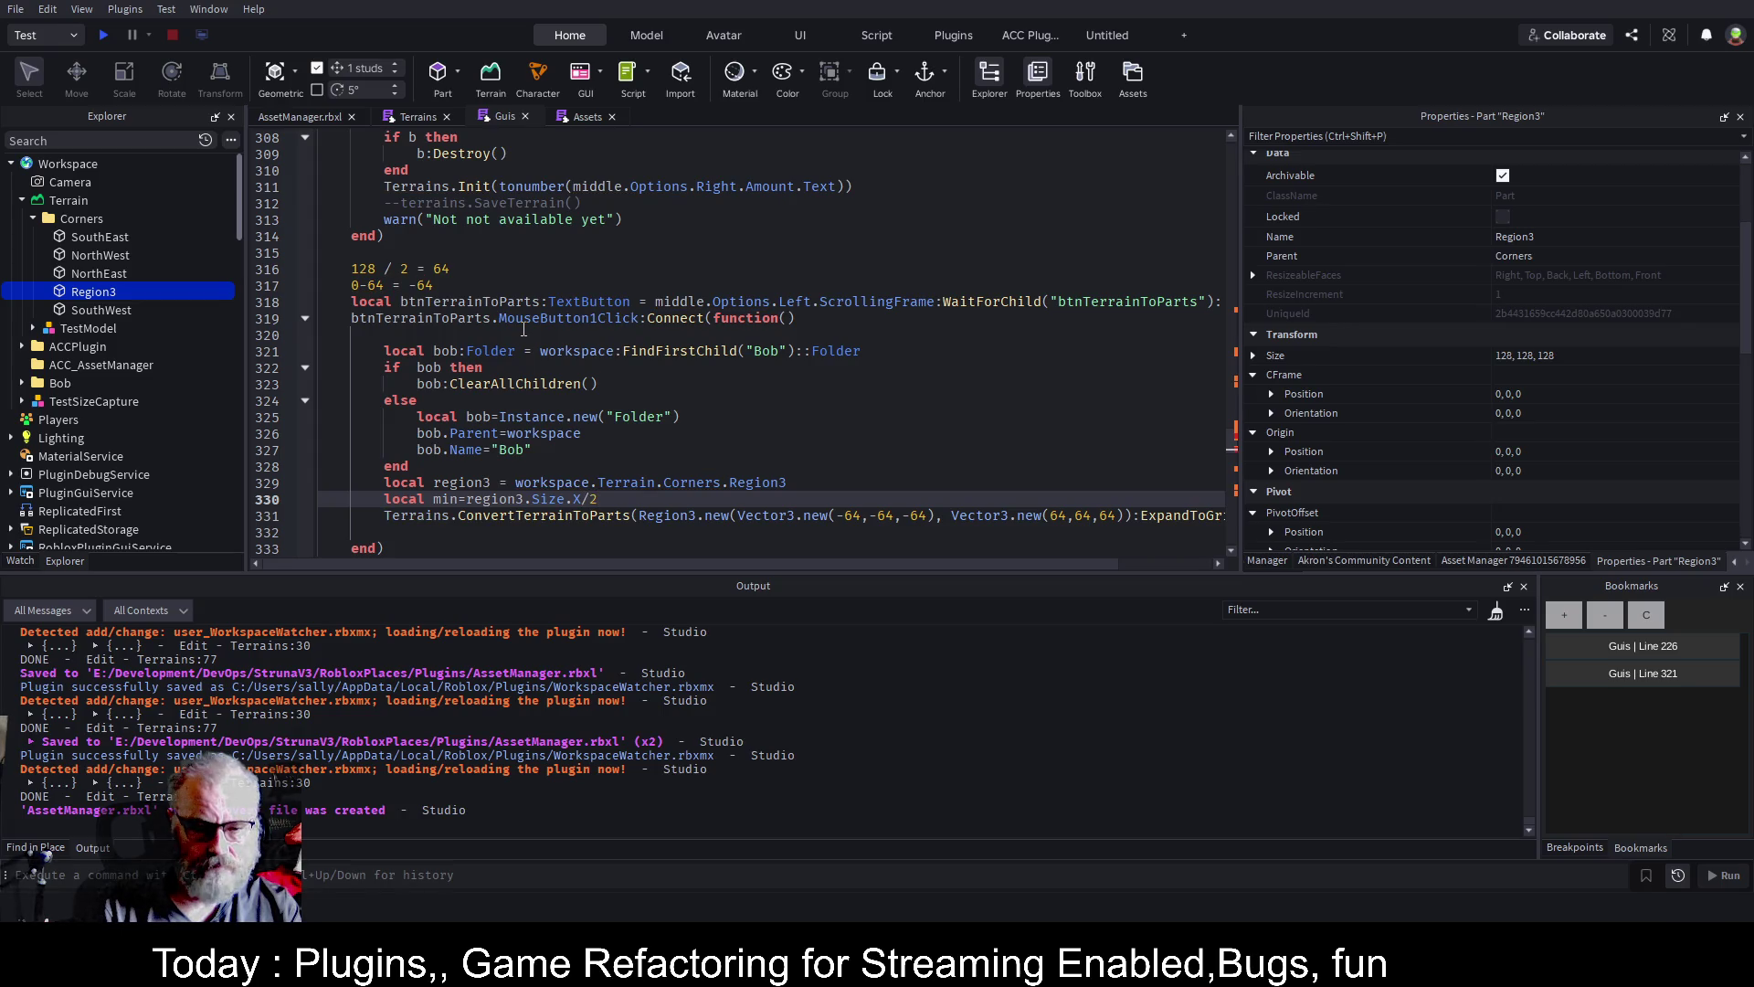
{"action": "key", "text": "Return"}
{"action": "type", "text": "ocal ma"}
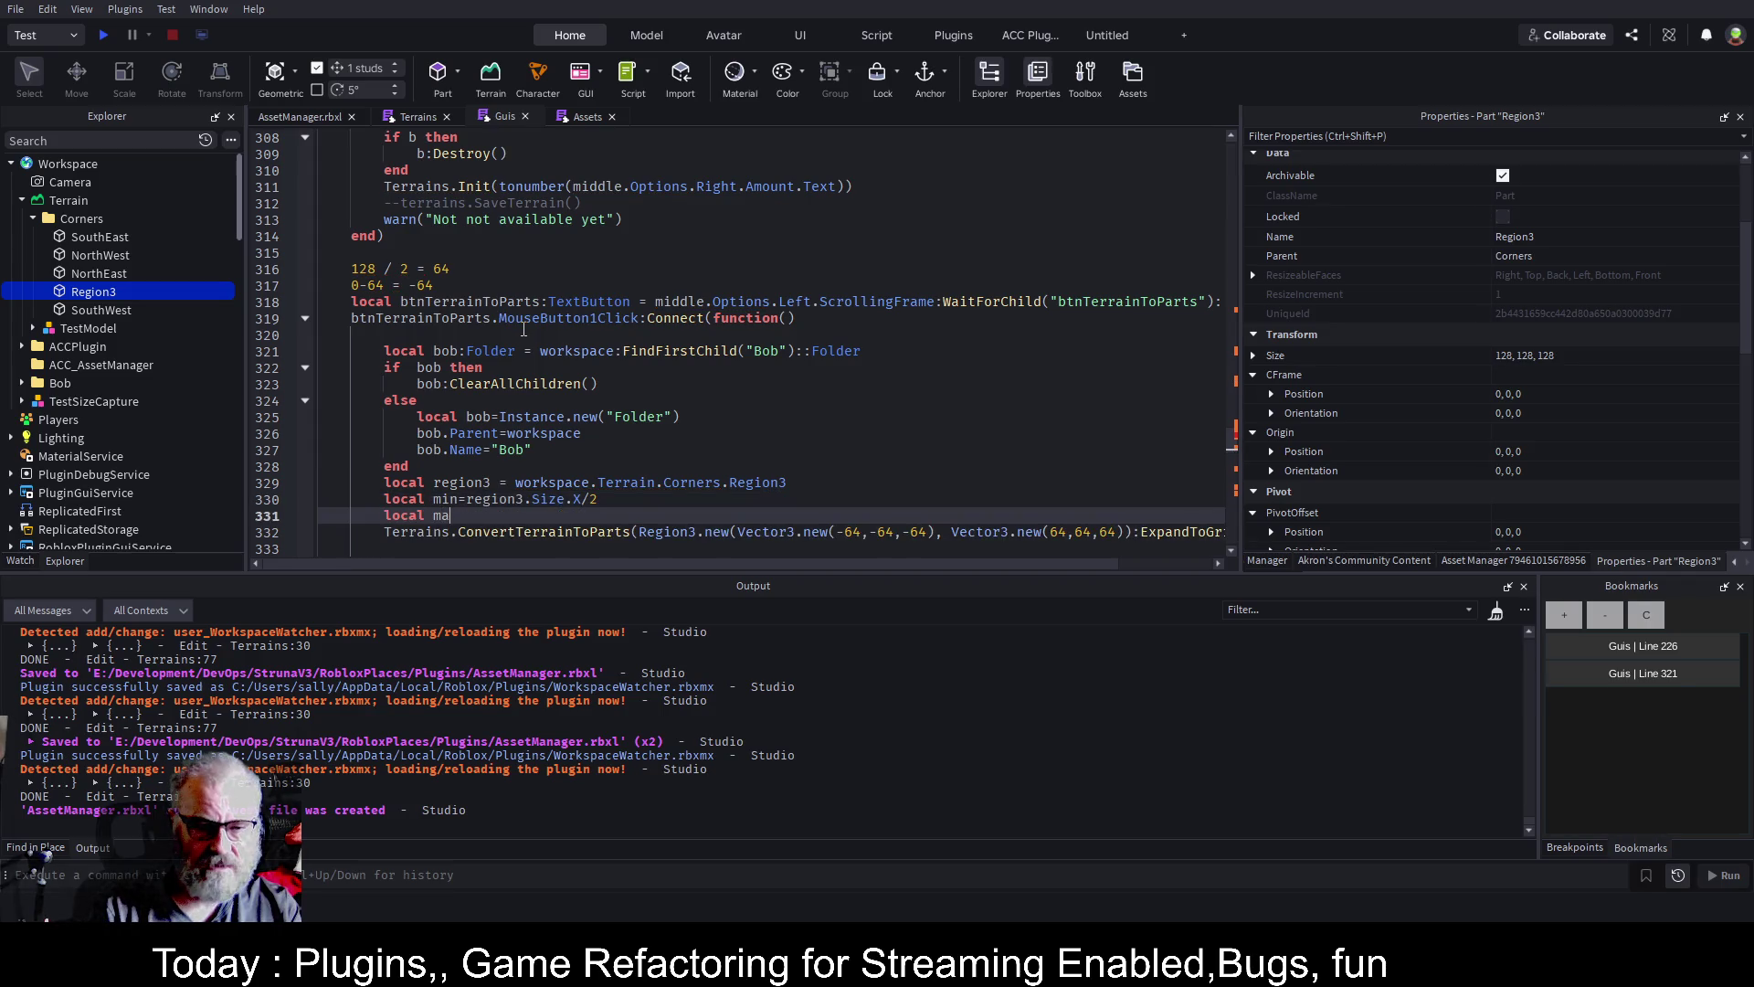
{"action": "type", "text": "x=r"}
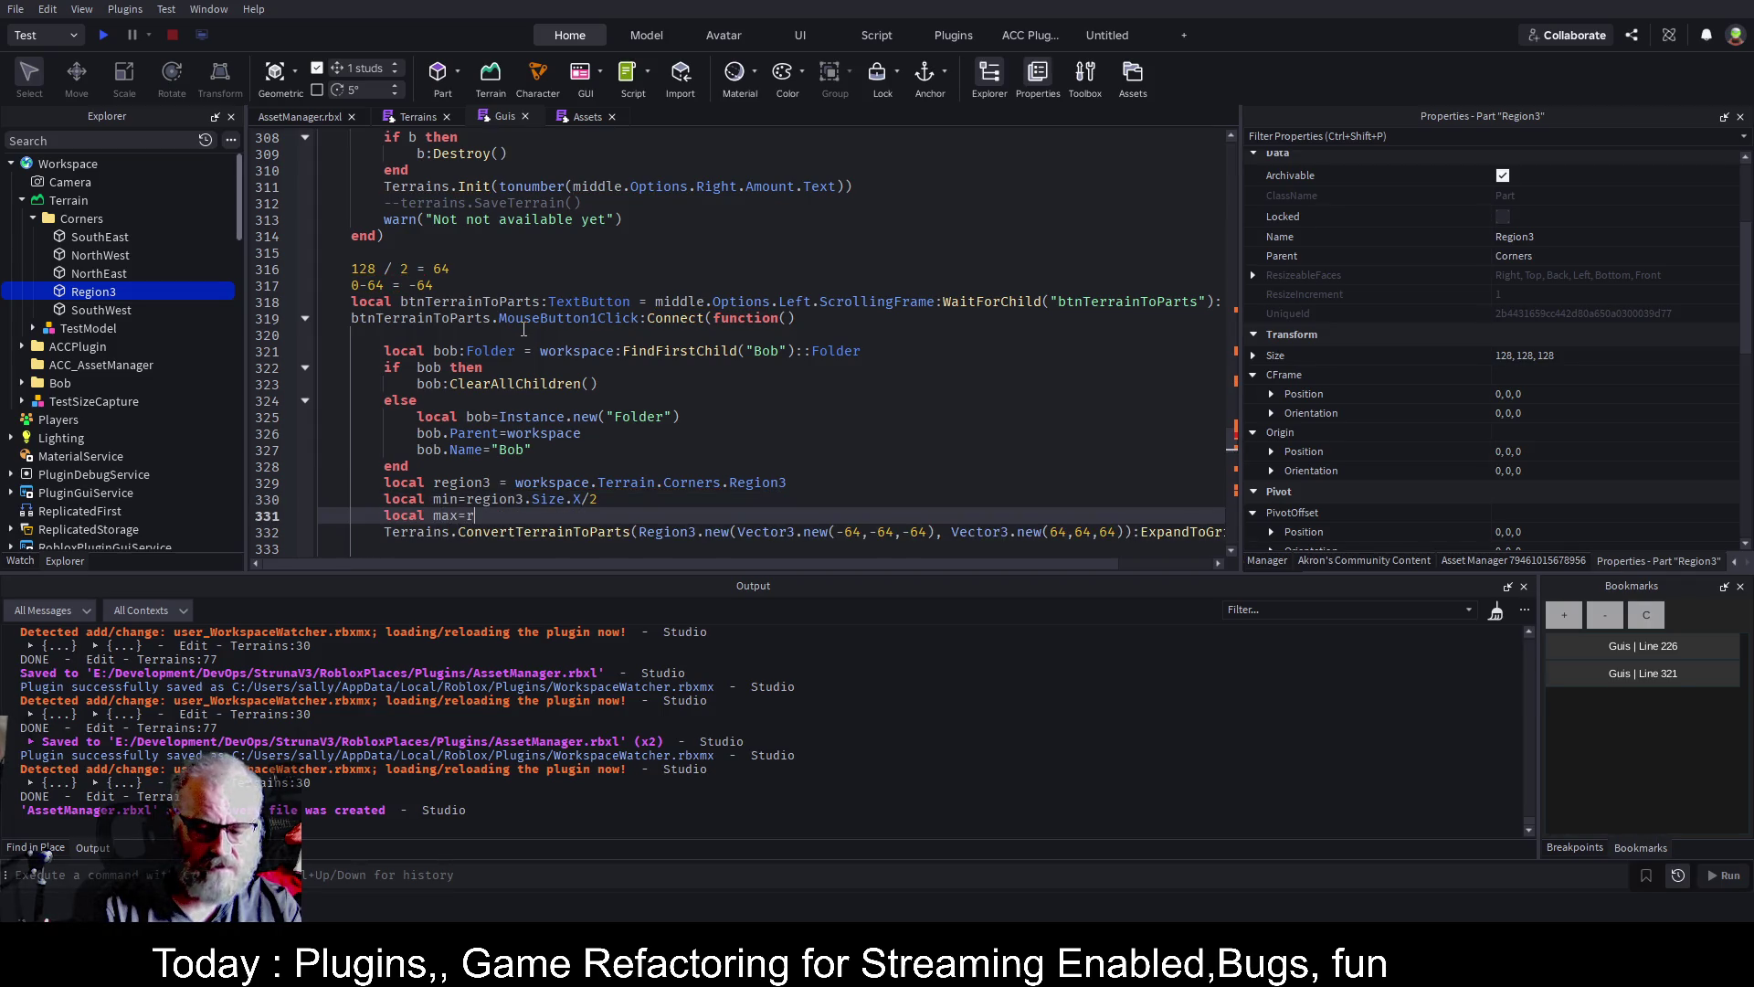
{"action": "type", "text": "egion3.Sioz"}
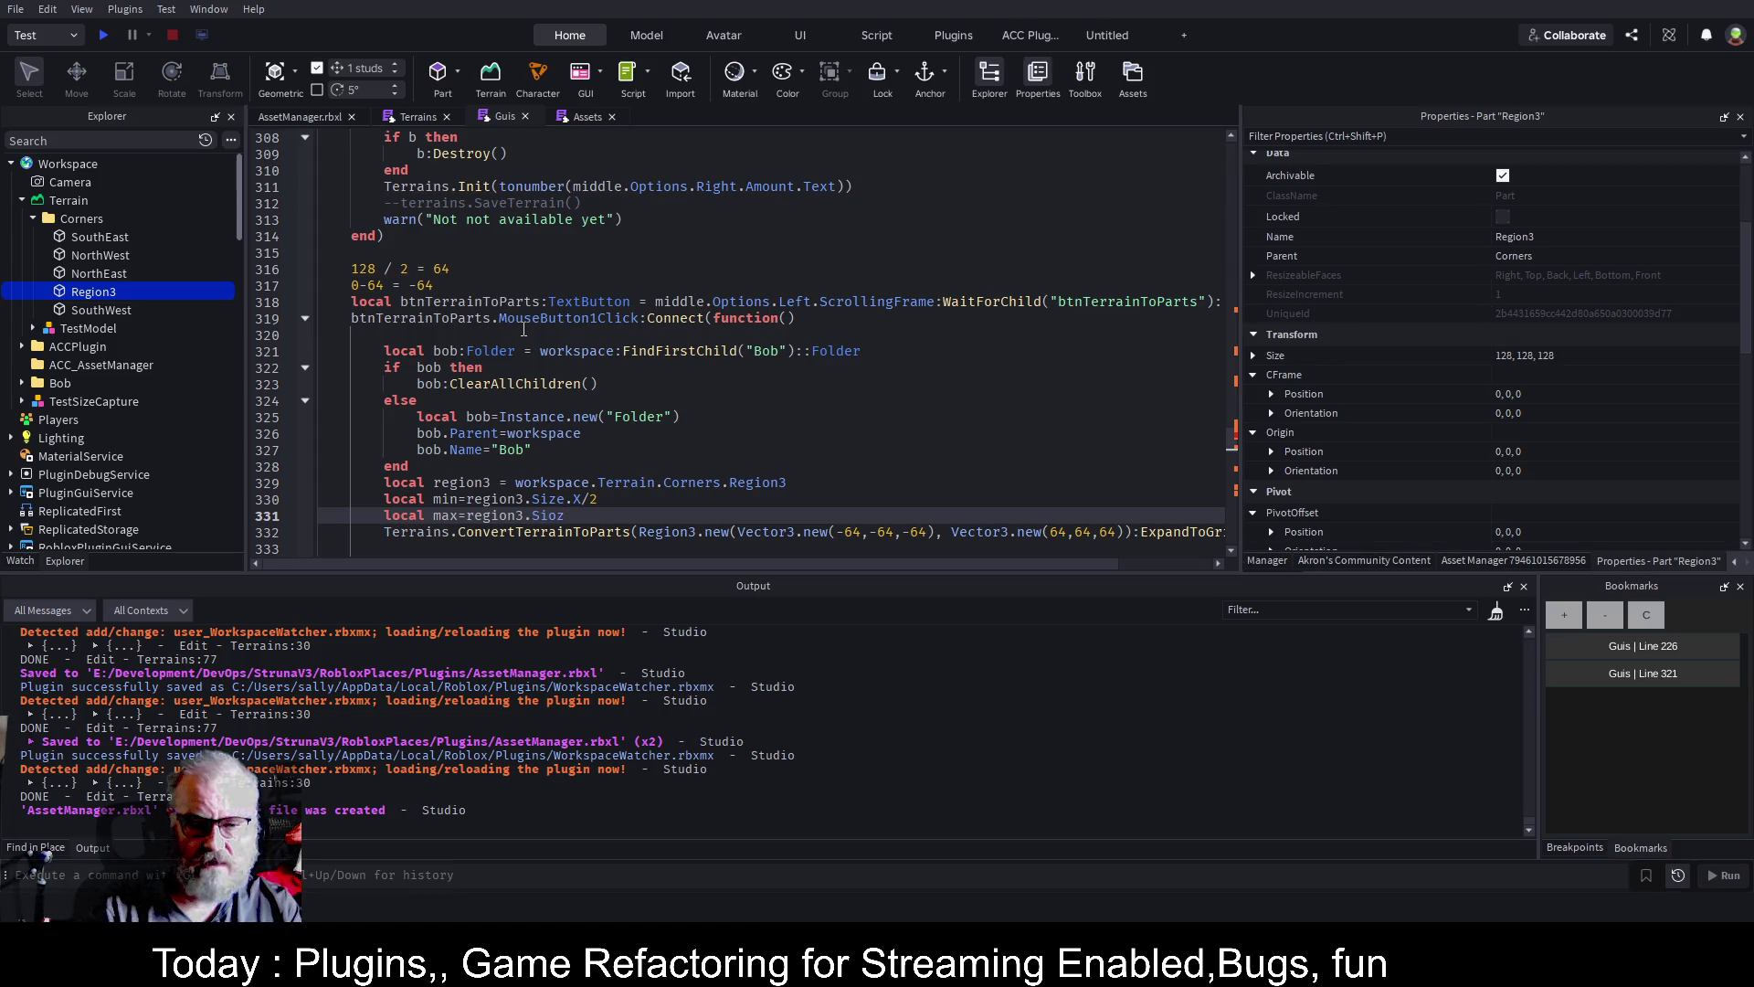
{"action": "key", "text": "BackSpace"}
{"action": "key", "text": "BackSpace"}
{"action": "type", "text": "ze."}
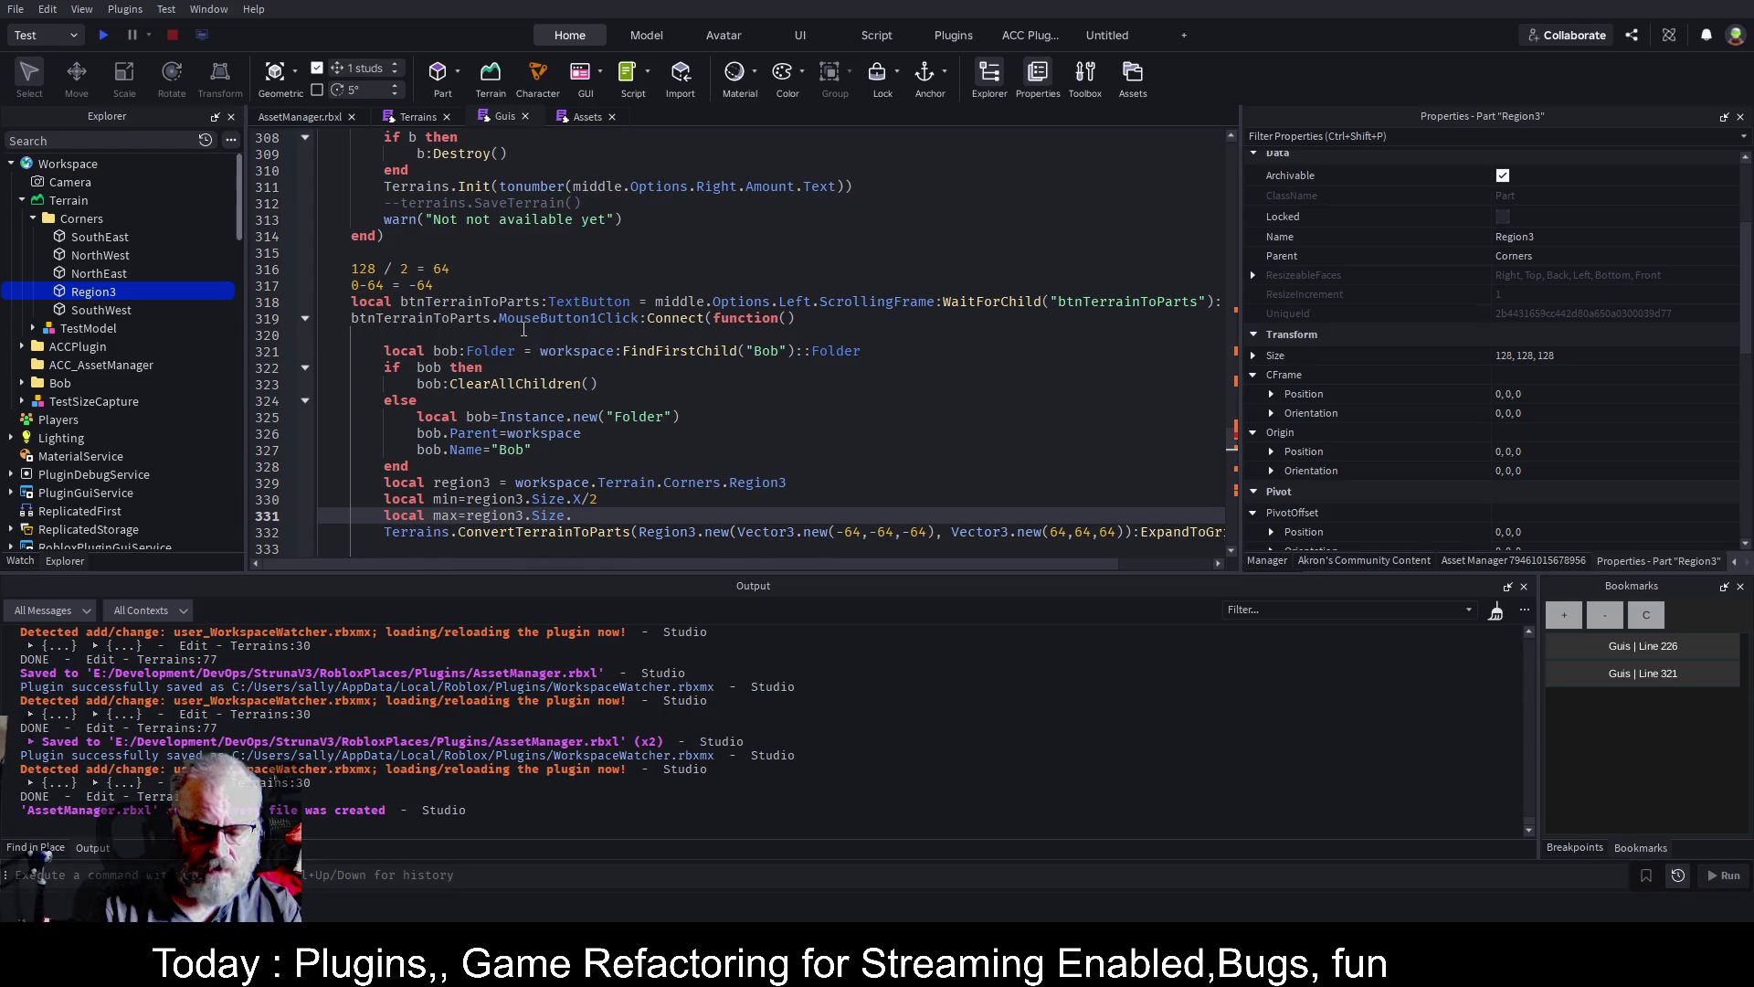
{"action": "type", "text": "X/2"}
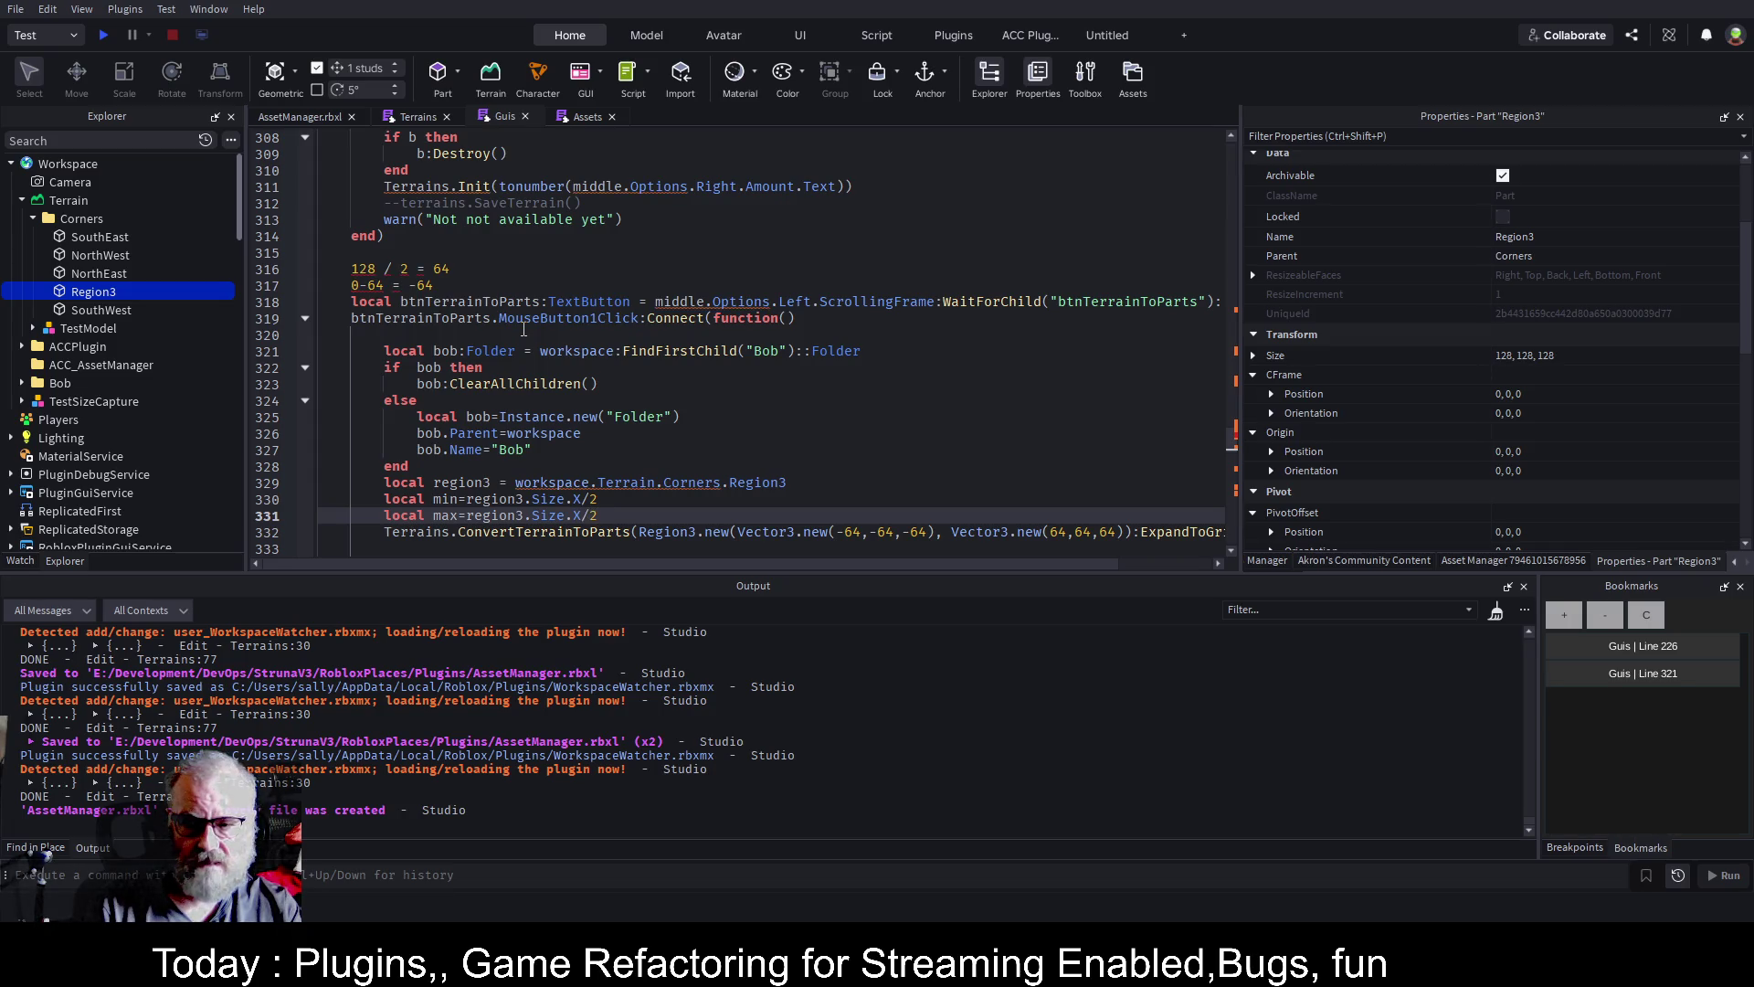
{"action": "key", "text": "Up"}
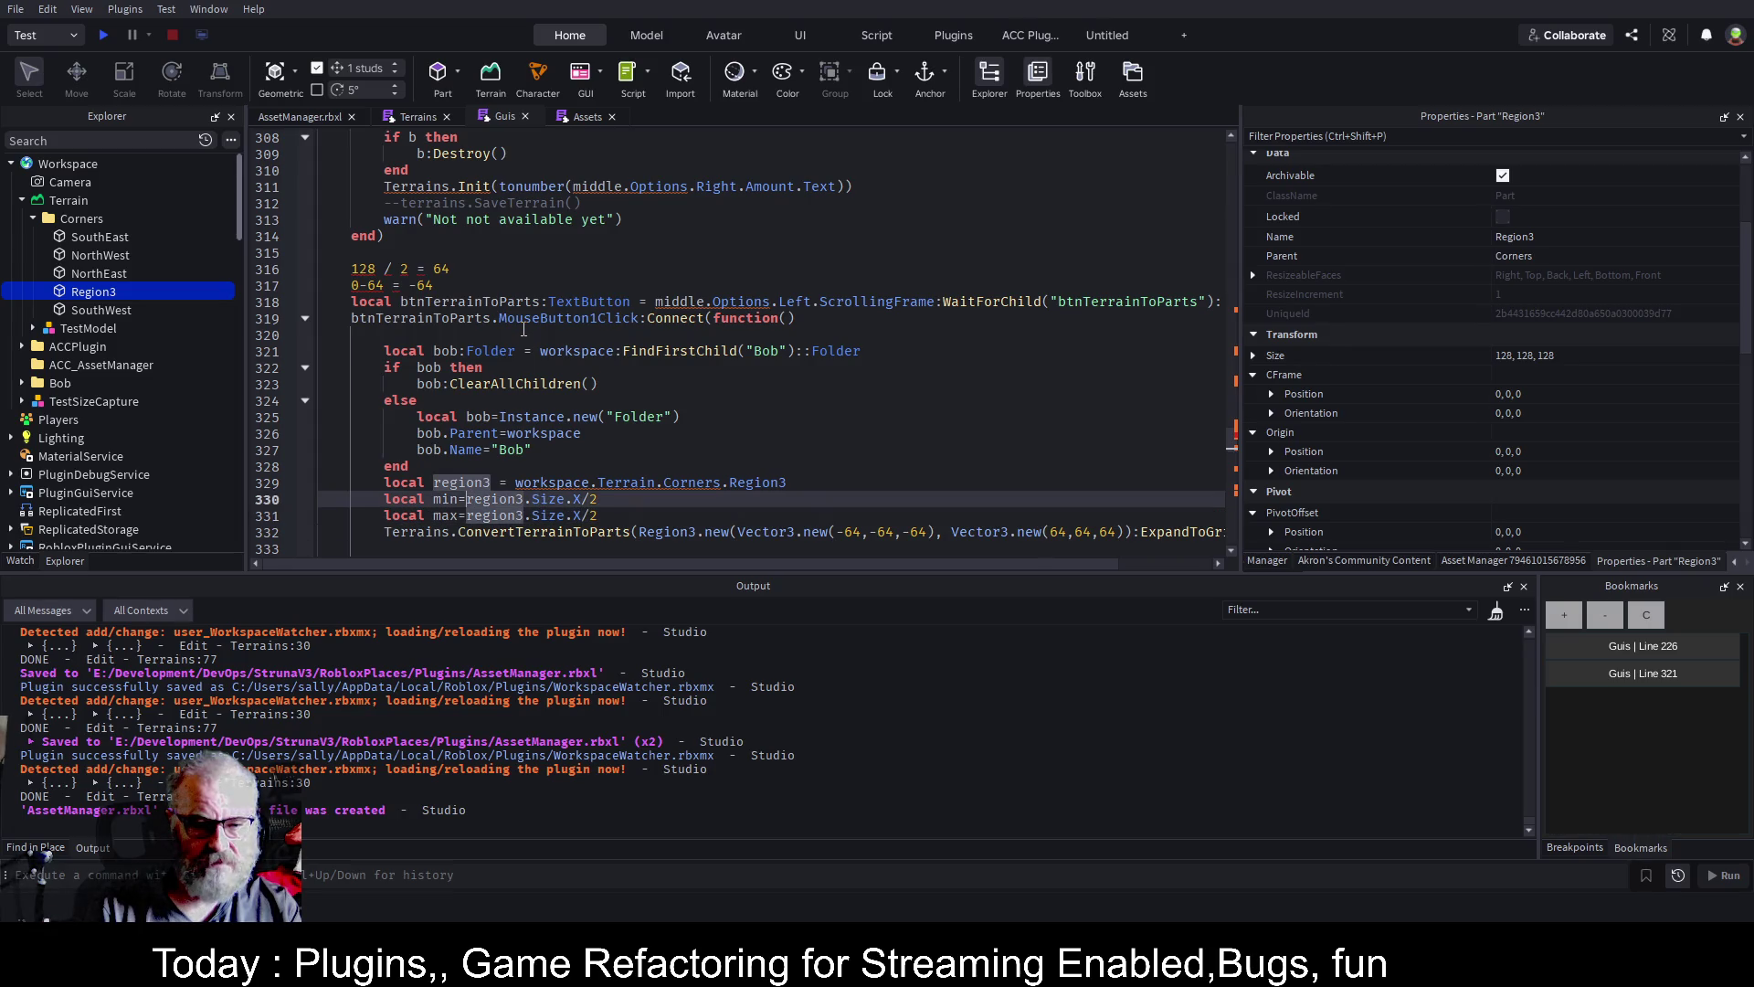
{"action": "type", "text": "-"}
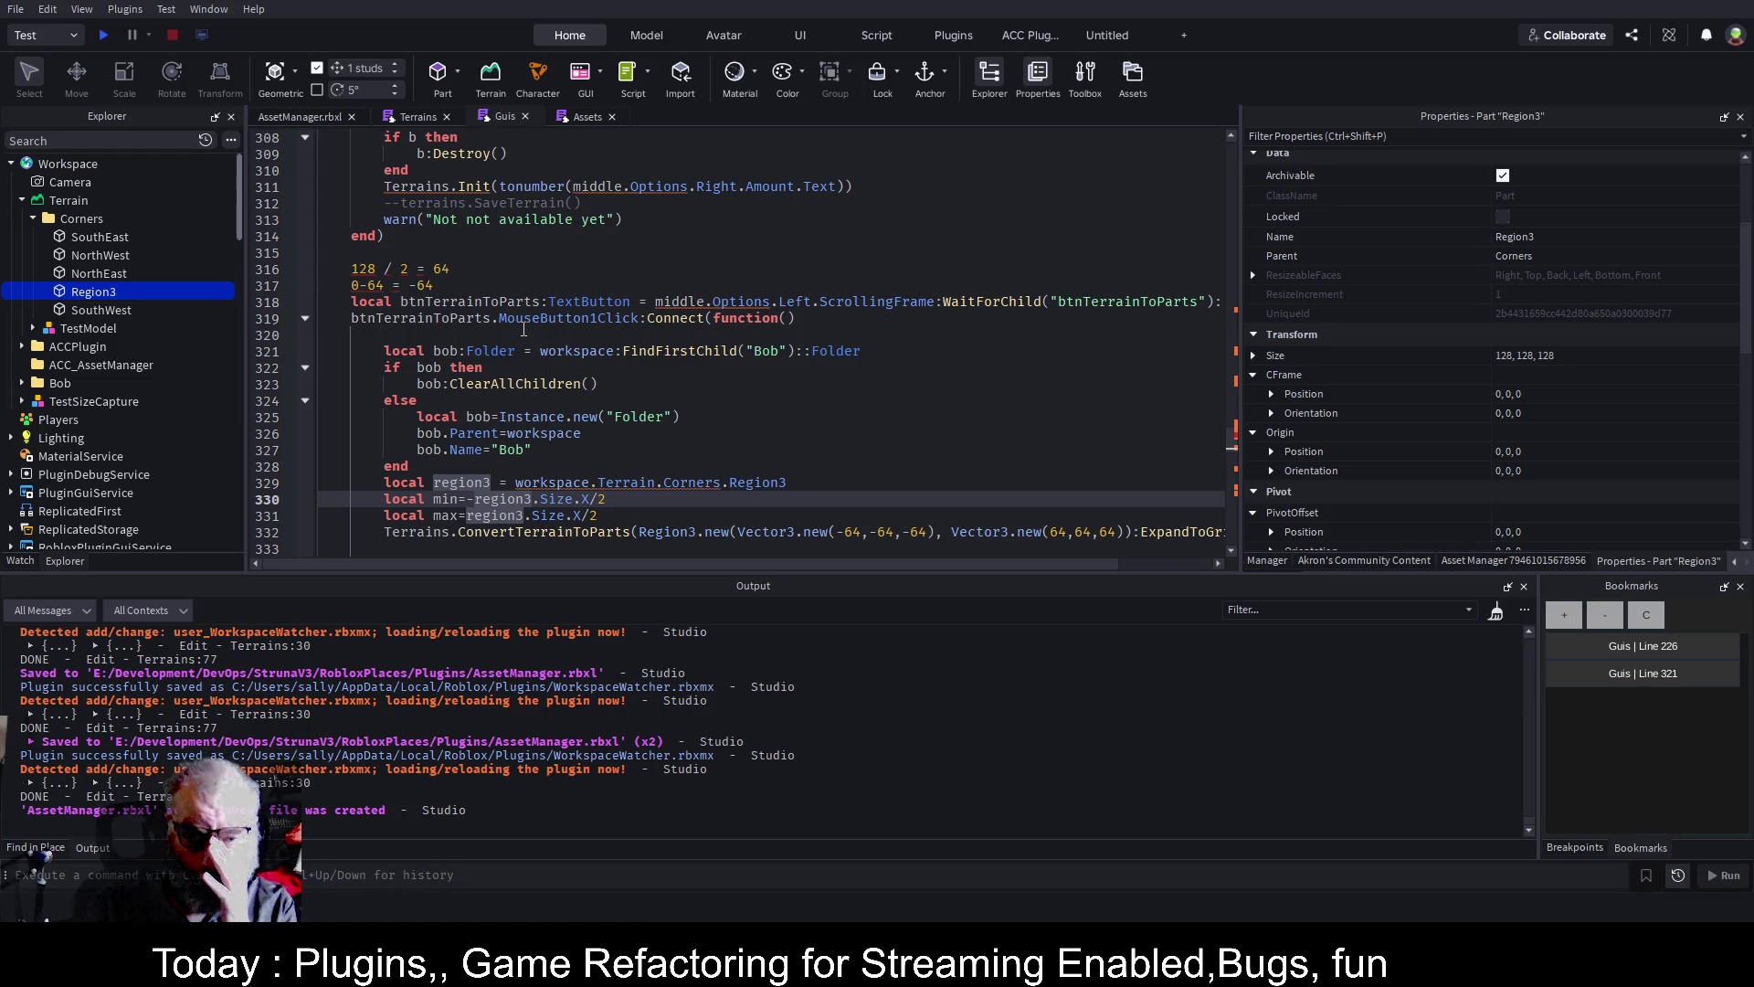
{"action": "type", "text": "("}
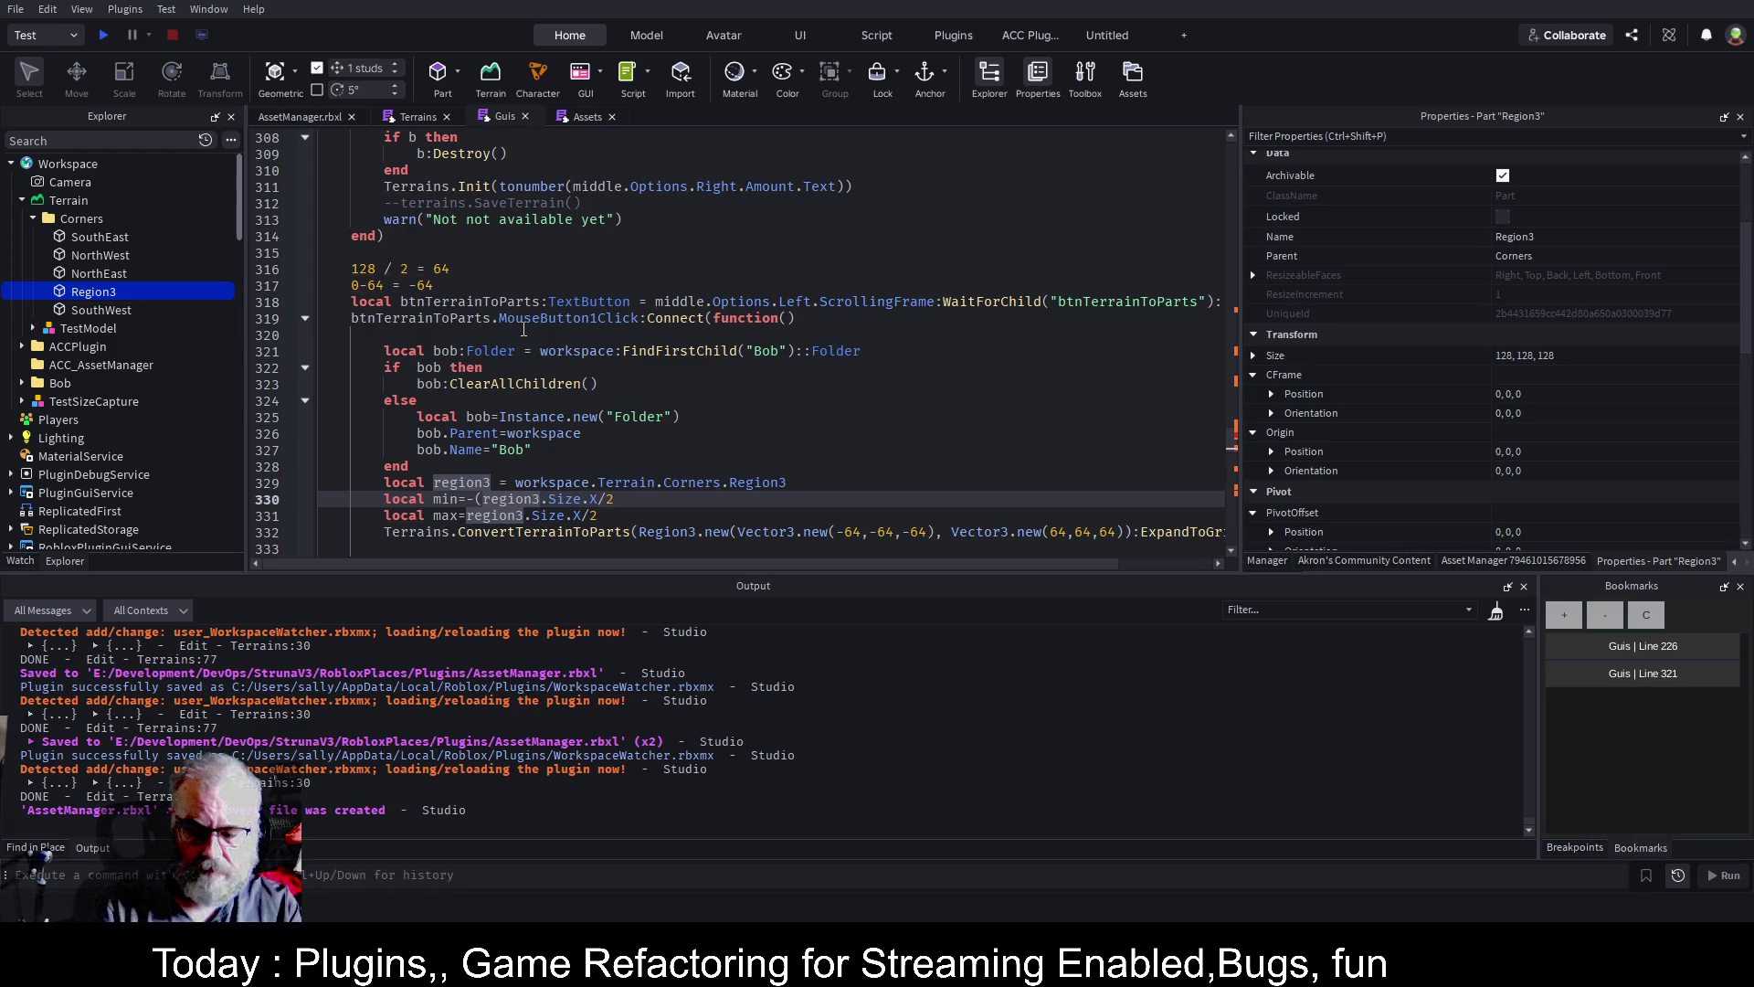
{"action": "key", "text": "Delete"}
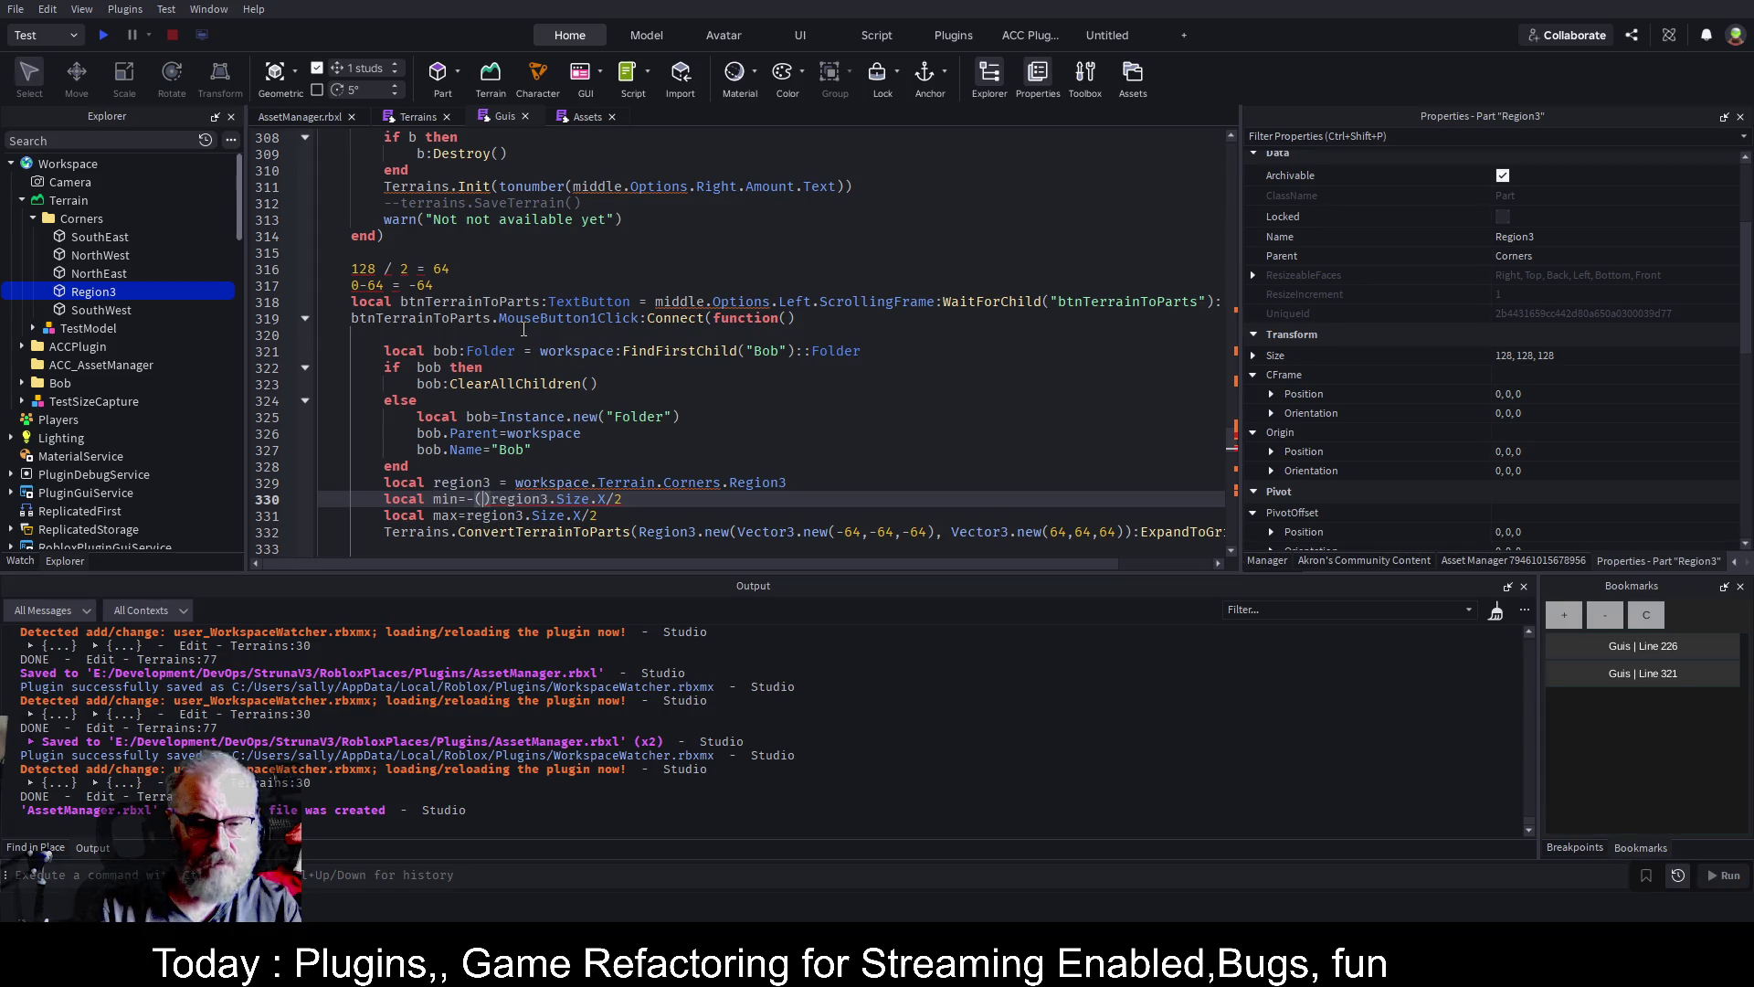
{"action": "key", "text": "End"}
{"action": "type", "text": ")"}
{"action": "key", "text": "Down"}
{"action": "key", "text": "Return"}
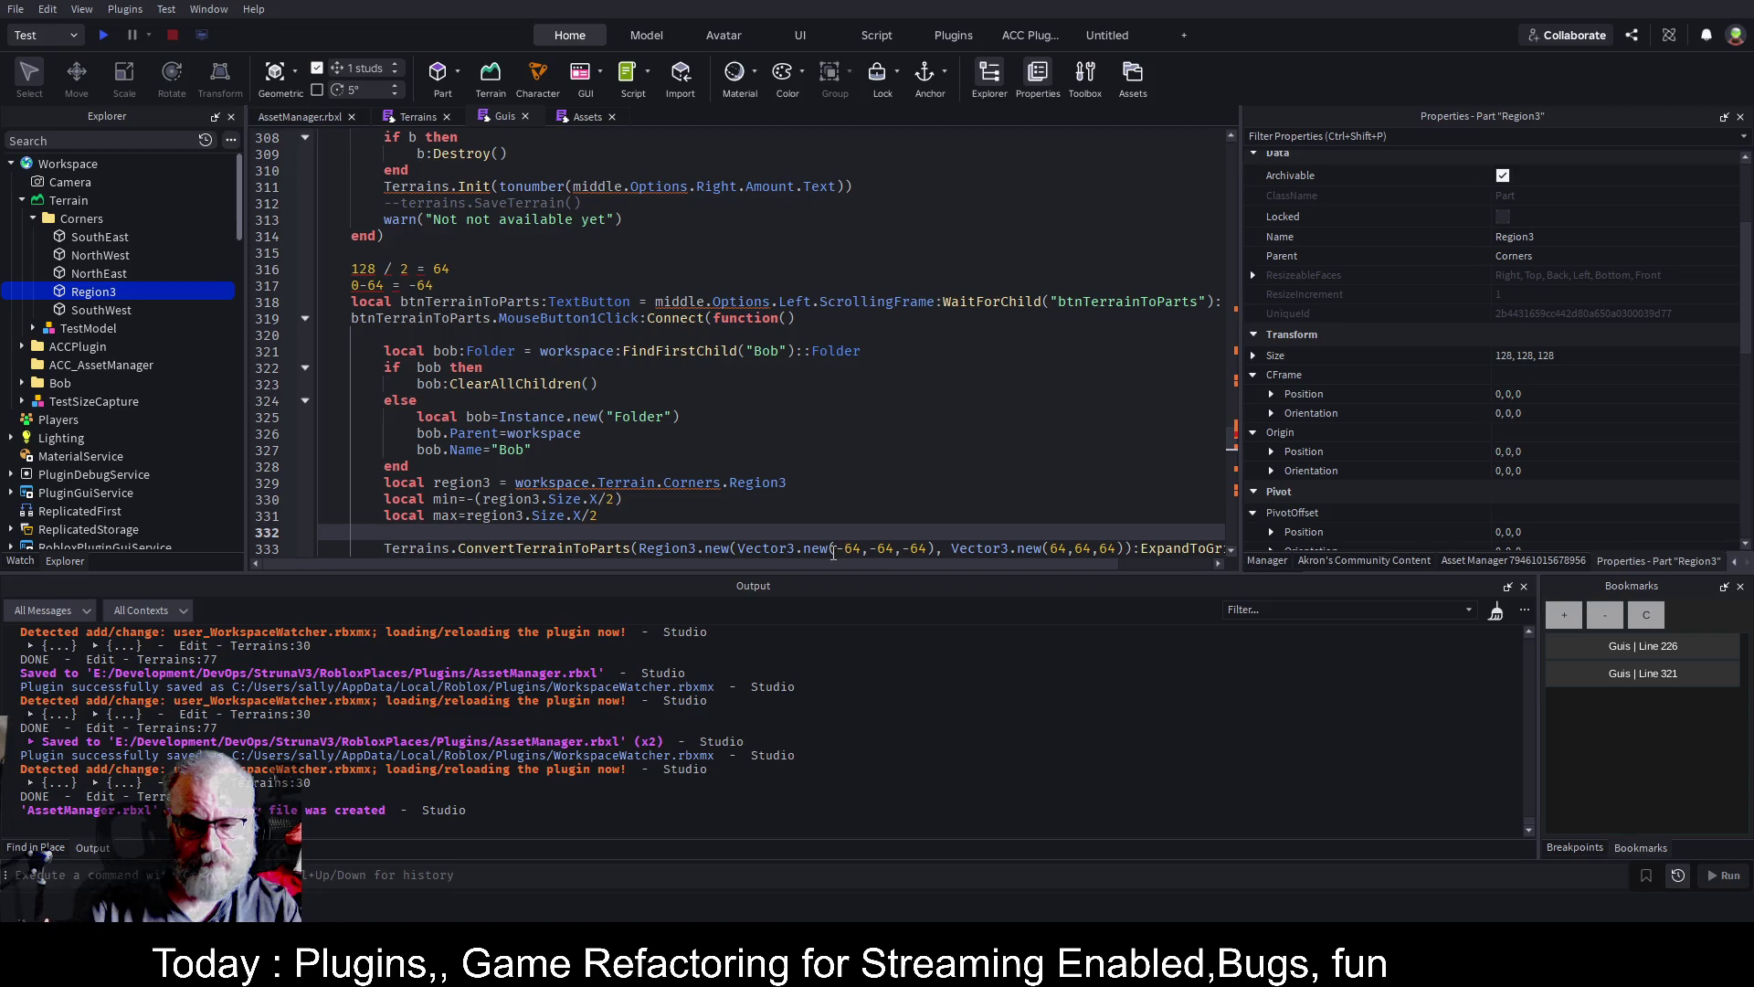
{"action": "left_click", "coordinate": [846, 549]}
Replace the start corner's three -64 arguments with min, min, min
{"action": "double_click", "coordinate": [848, 549]}
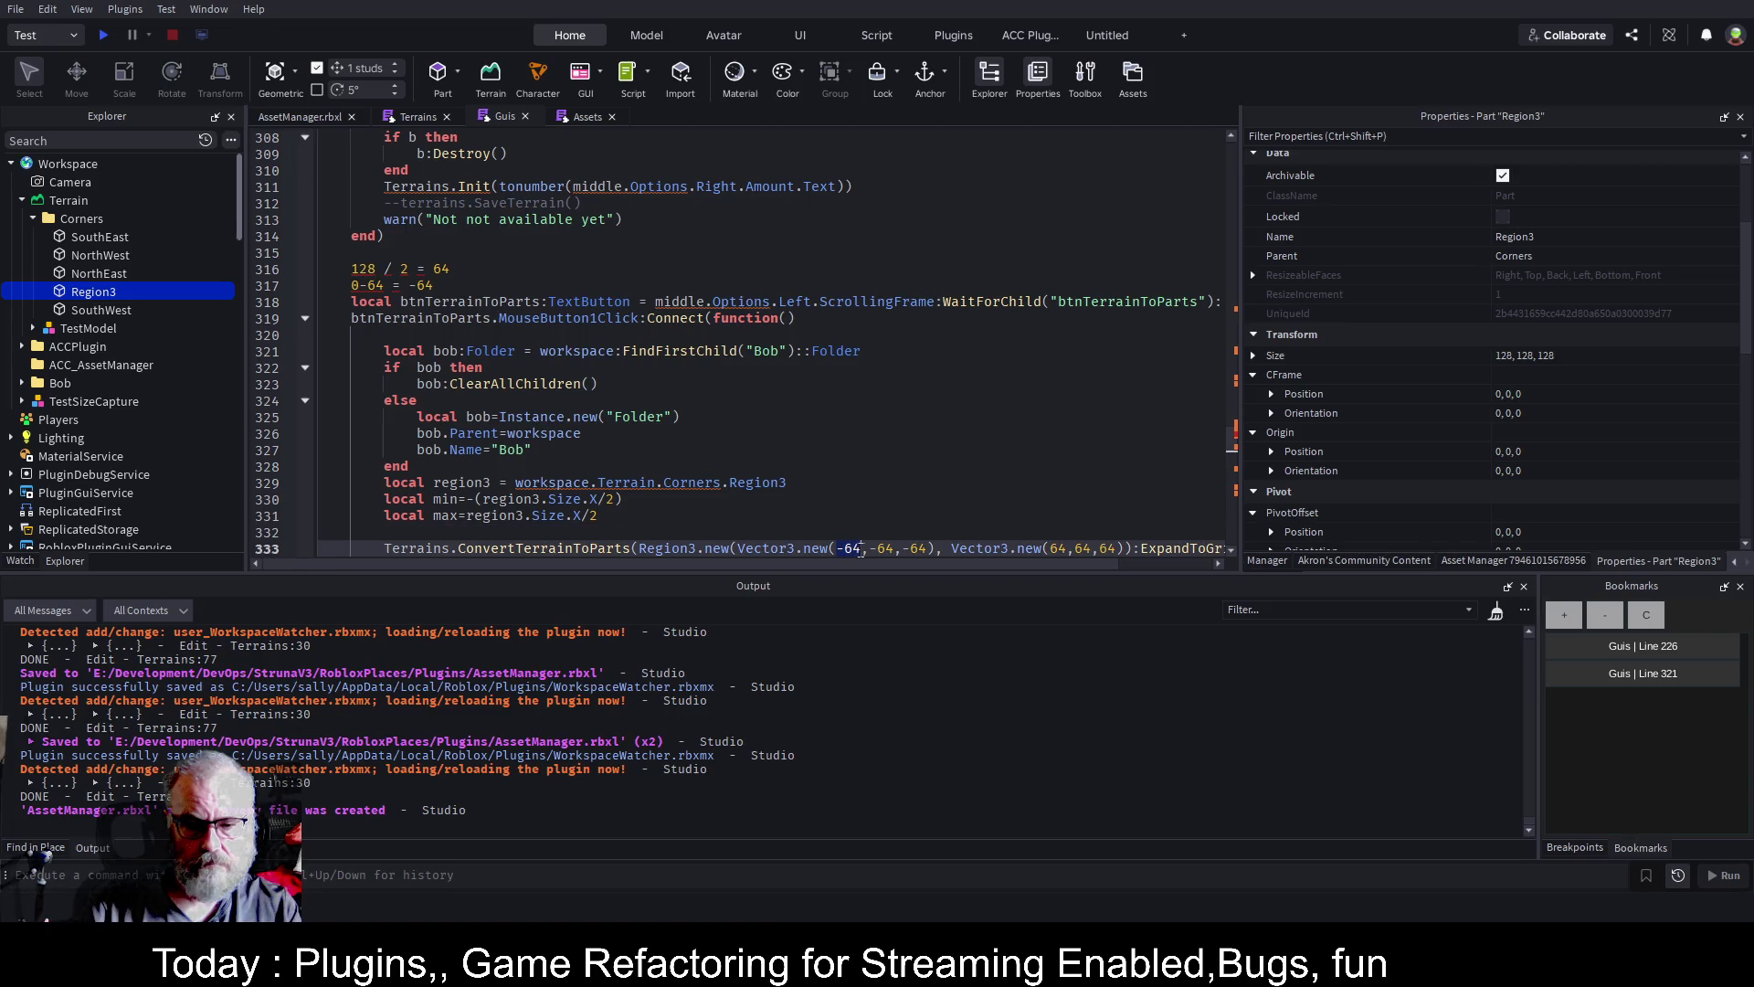
{"action": "type", "text": "min"}
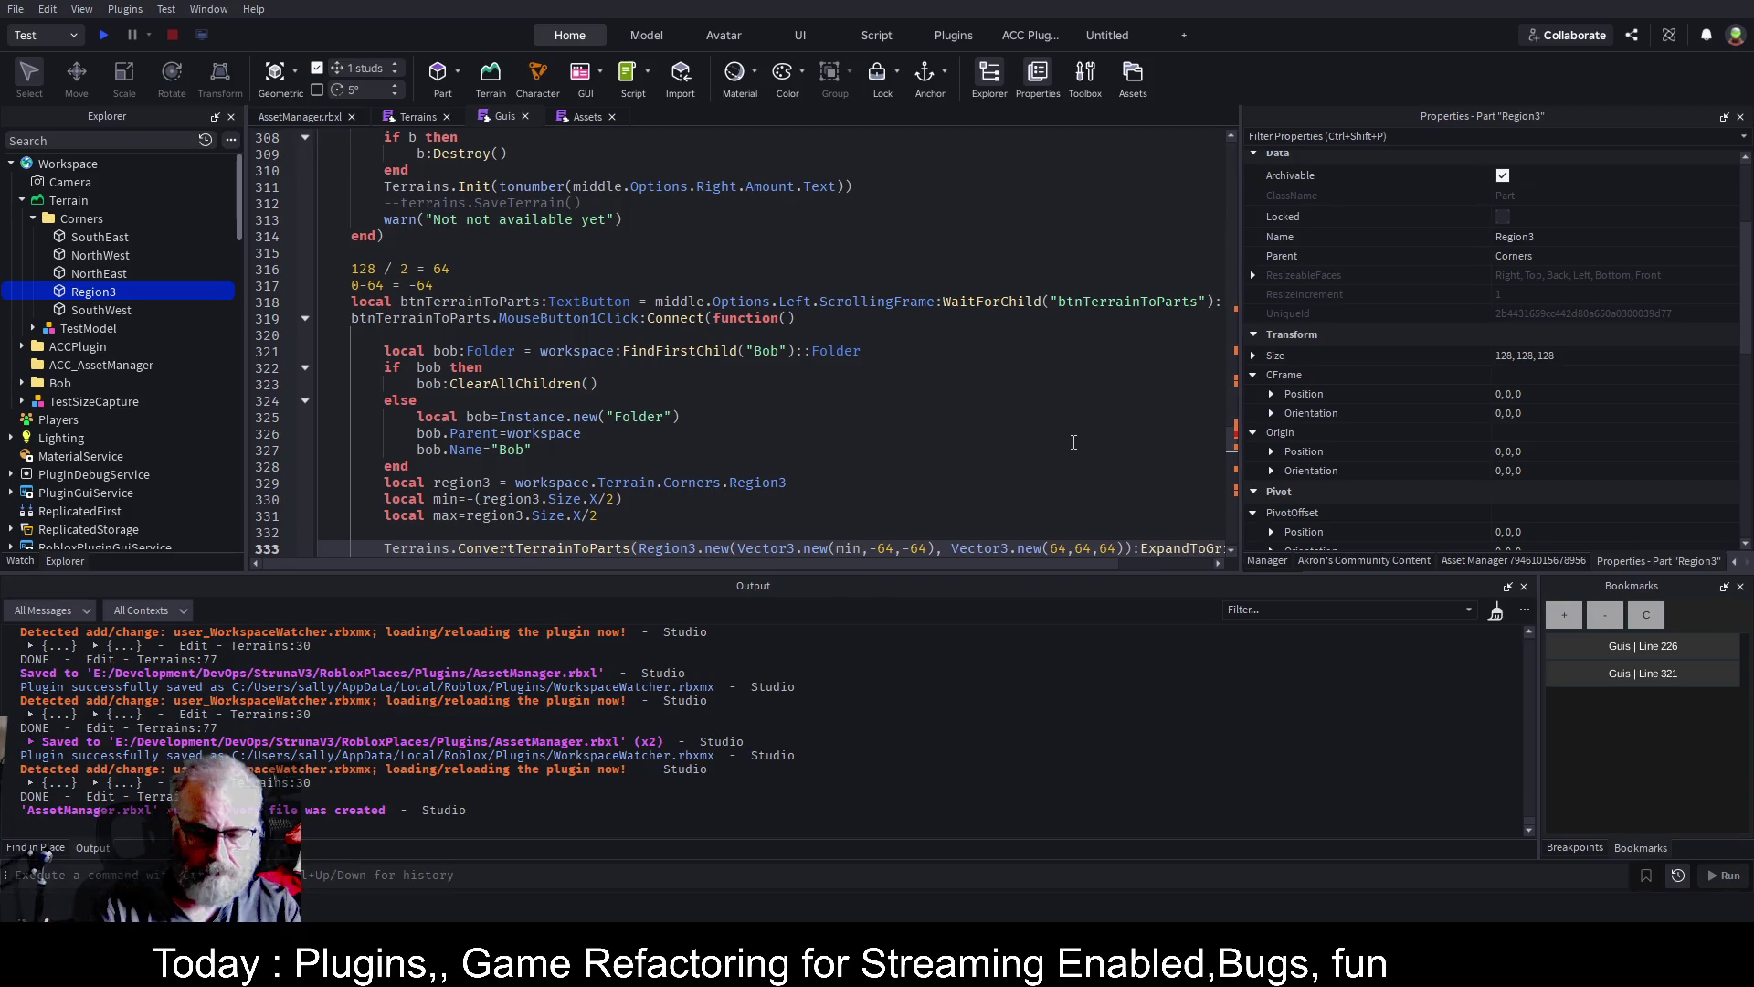
{"action": "key", "text": "Right"}
{"action": "key", "text": "Delete"}
{"action": "key", "text": "Delete"}
{"action": "key", "text": "Delete"}
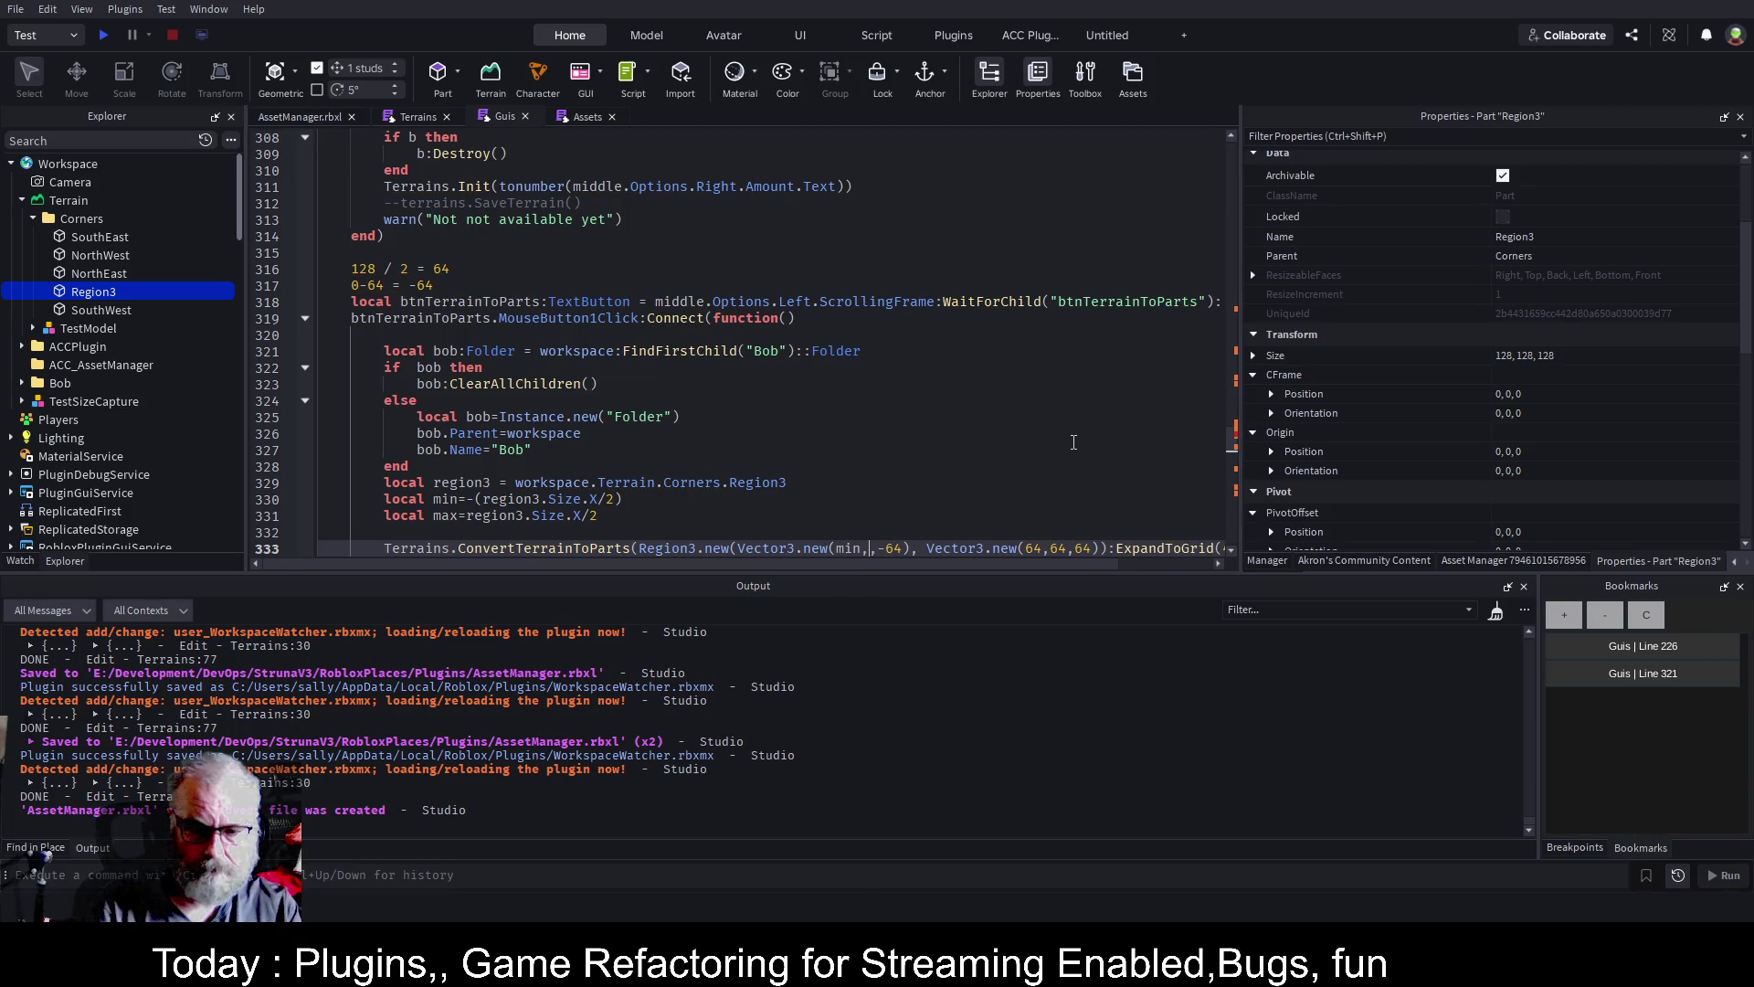
{"action": "type", "text": "min"}
{"action": "key", "text": "Right"}
{"action": "key", "text": "Delete"}
{"action": "key", "text": "Delete"}
{"action": "key", "text": "Delete"}
{"action": "type", "text": "min"}
Replace the end corner's three 64 arguments with max, max, max
{"action": "key", "text": "ctrl+Right"}
{"action": "key", "text": "ctrl+Right"}
{"action": "key", "text": "ctrl+Right"}
{"action": "key", "text": "Delete"}
{"action": "key", "text": "Delete"}
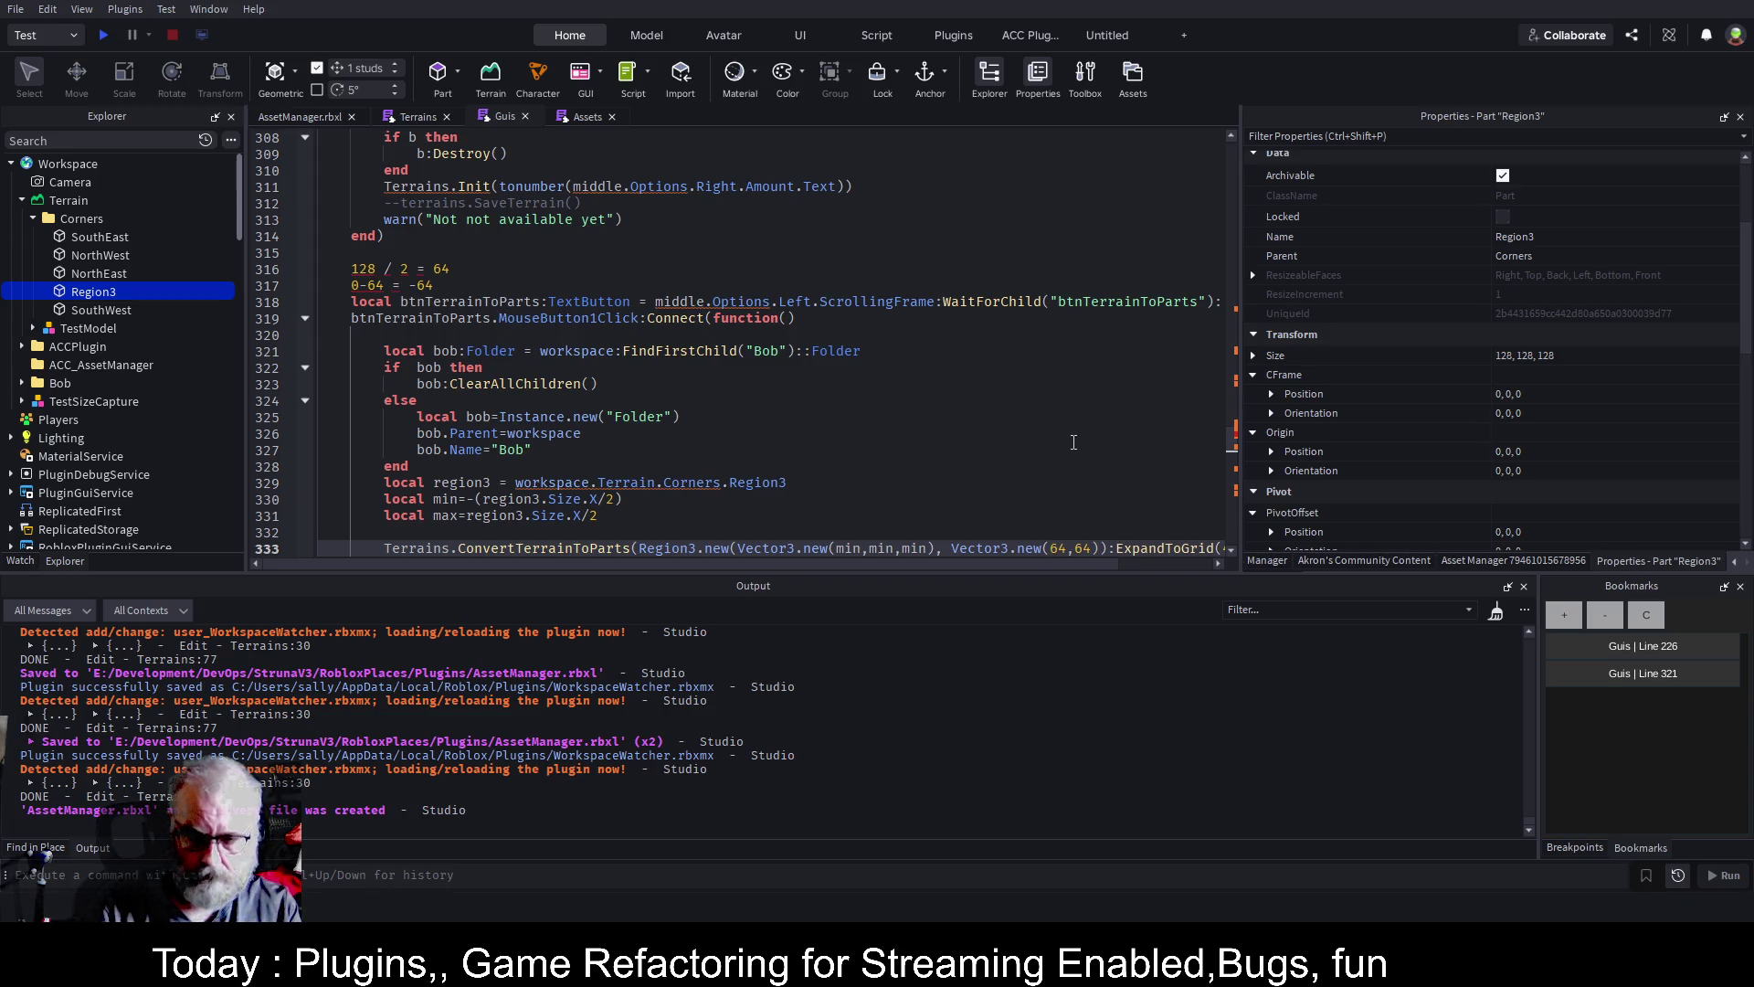
{"action": "type", "text": "min,"}
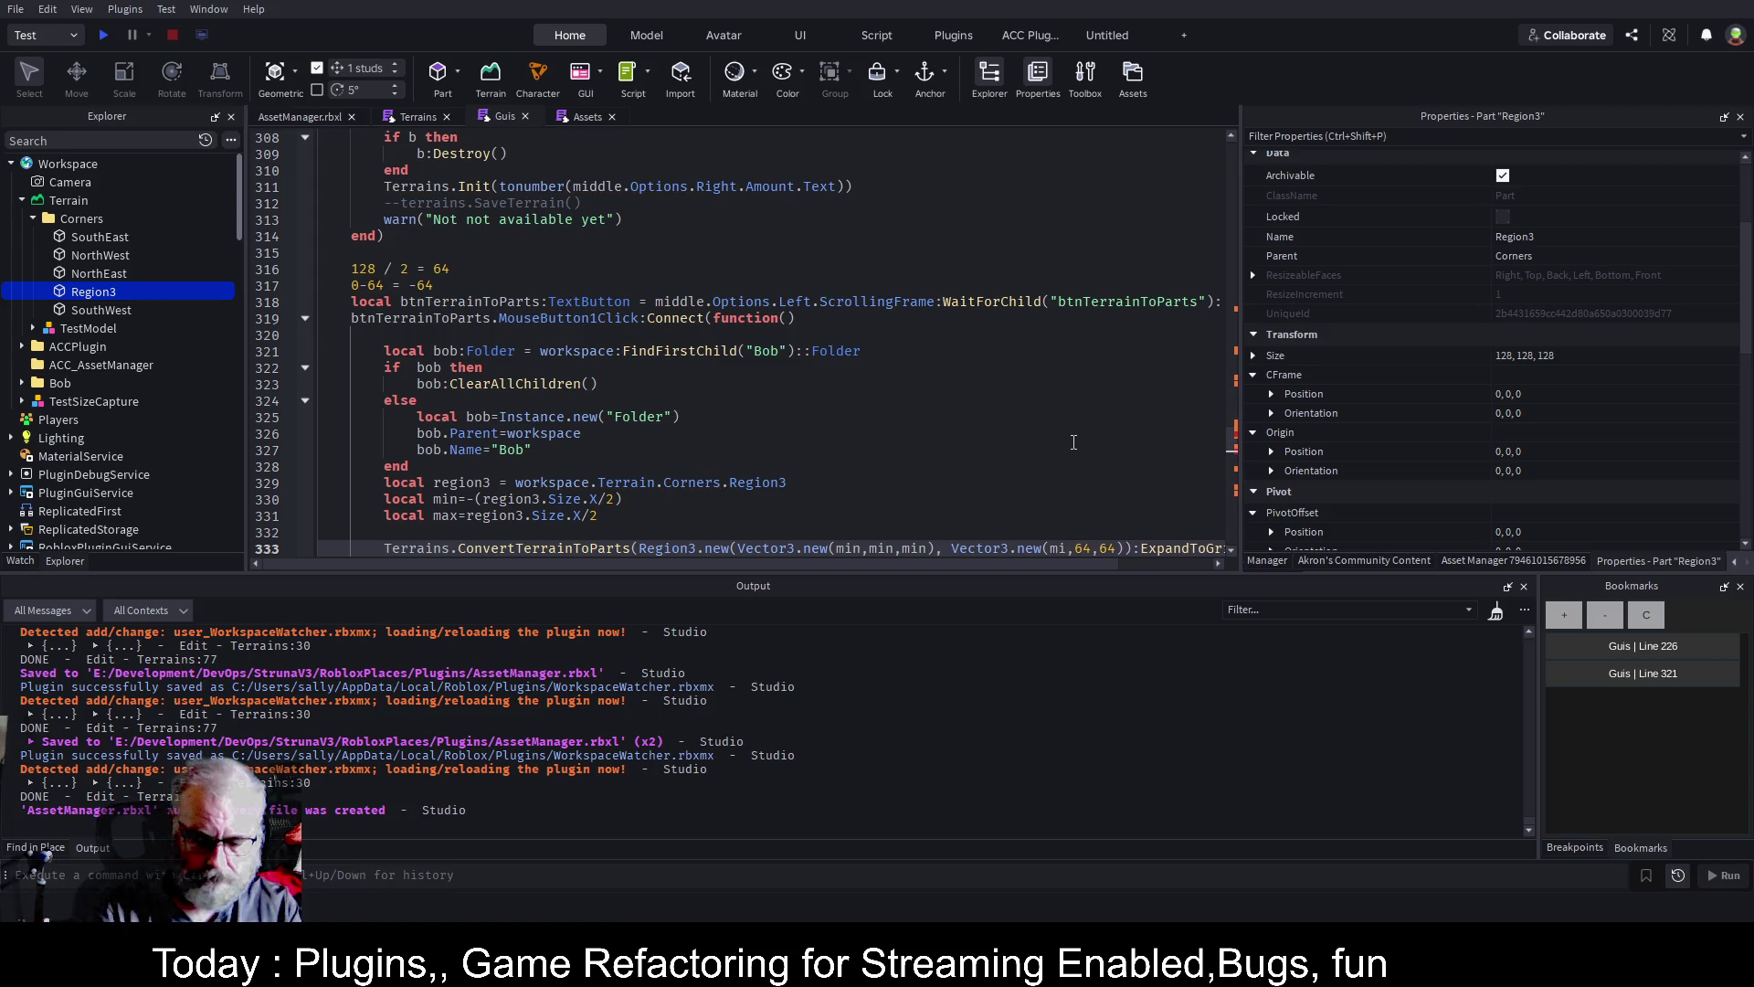
{"action": "key", "text": "Delete"}
{"action": "key", "text": "Delete"}
{"action": "type", "text": "mi"}
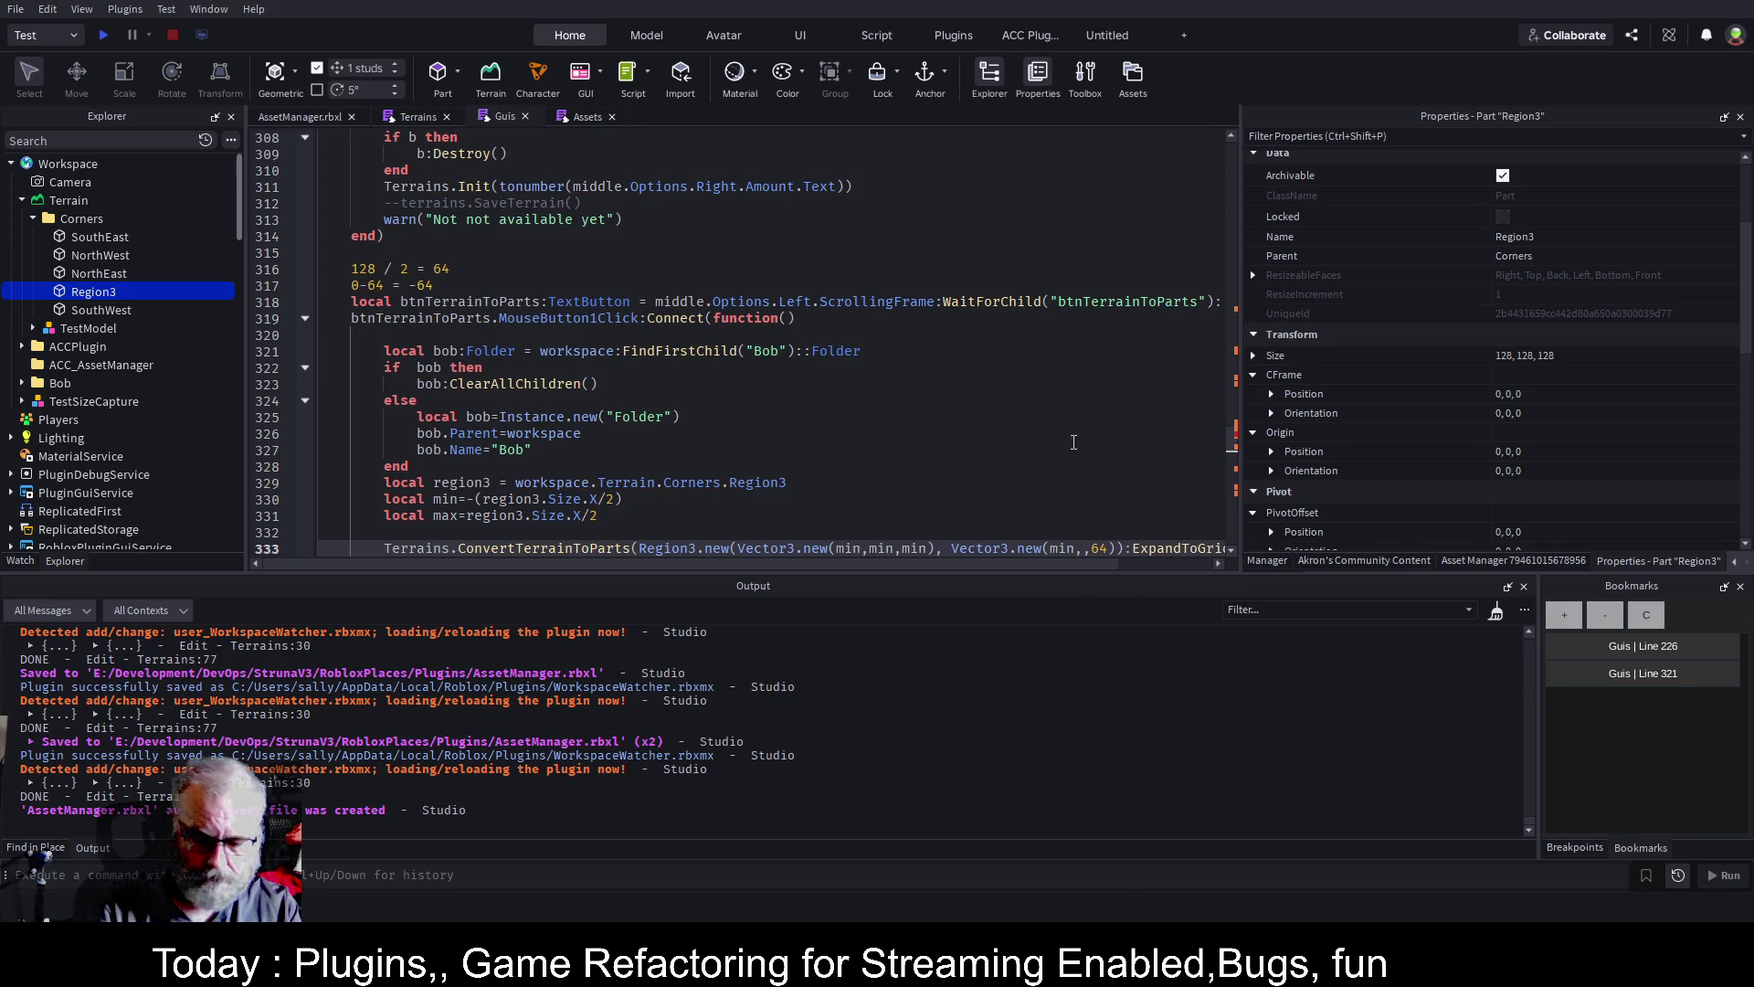
{"action": "type", "text": "n"}
{"action": "key", "text": "Right"}
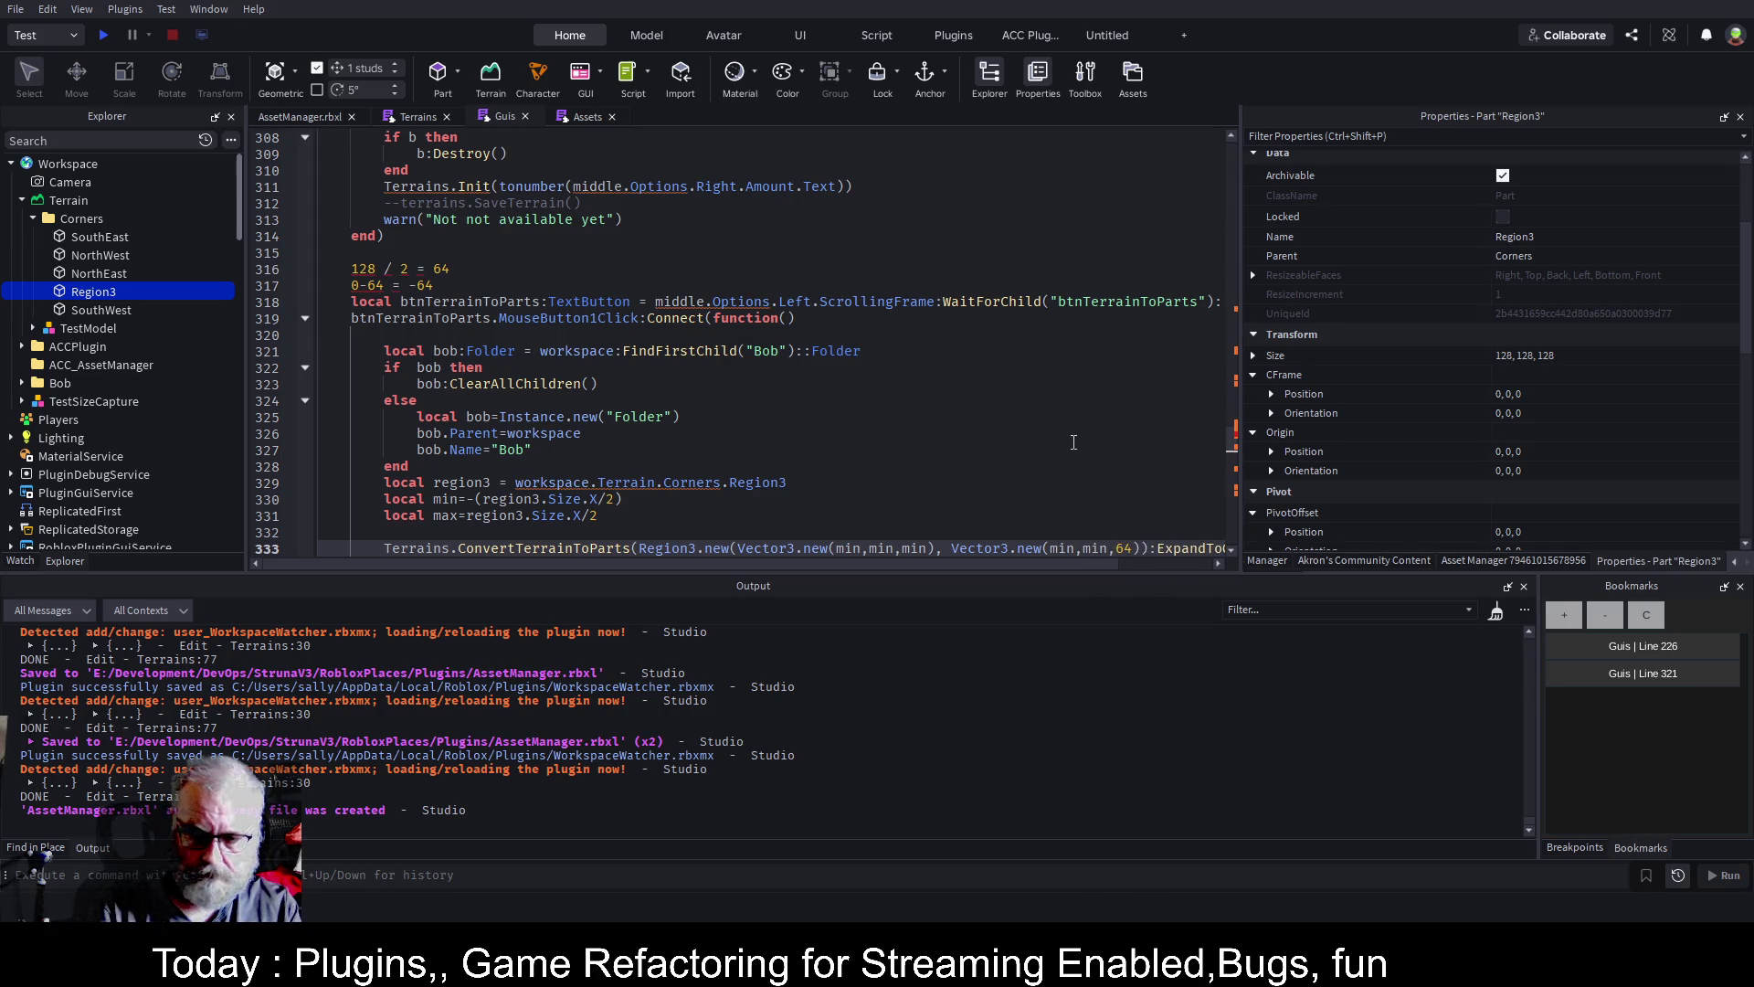
{"action": "key", "text": "Left"}
{"action": "key", "text": "Left"}
{"action": "key", "text": "Left"}
{"action": "key", "text": "BackSpace"}
{"action": "key", "text": "BackSpace"}
{"action": "type", "text": "ax"}
{"action": "key", "text": "Right"}
{"action": "key", "text": "Delete"}
{"action": "key", "text": "Delete"}
{"action": "key", "text": "Delete"}
{"action": "type", "text": "max"}
{"action": "key", "text": "Right"}
{"action": "key", "text": "Delete"}
{"action": "key", "text": "Delete"}
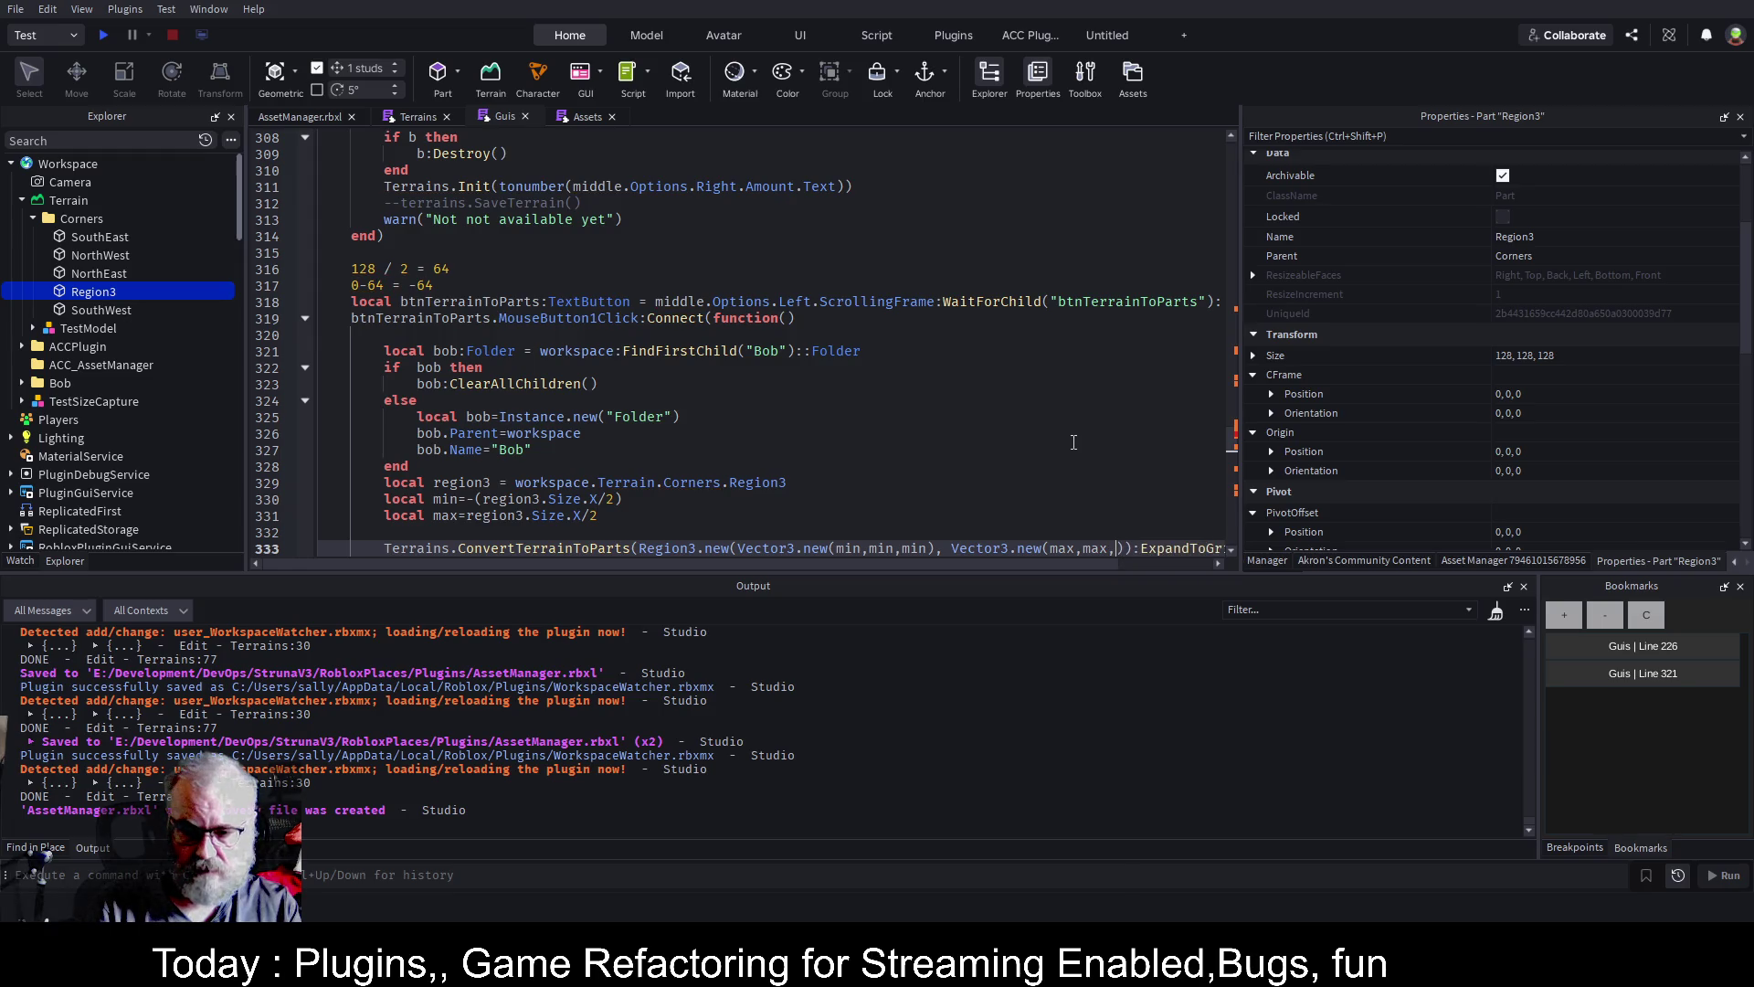
{"action": "type", "text": "max"}
{"action": "key", "text": "Up"}
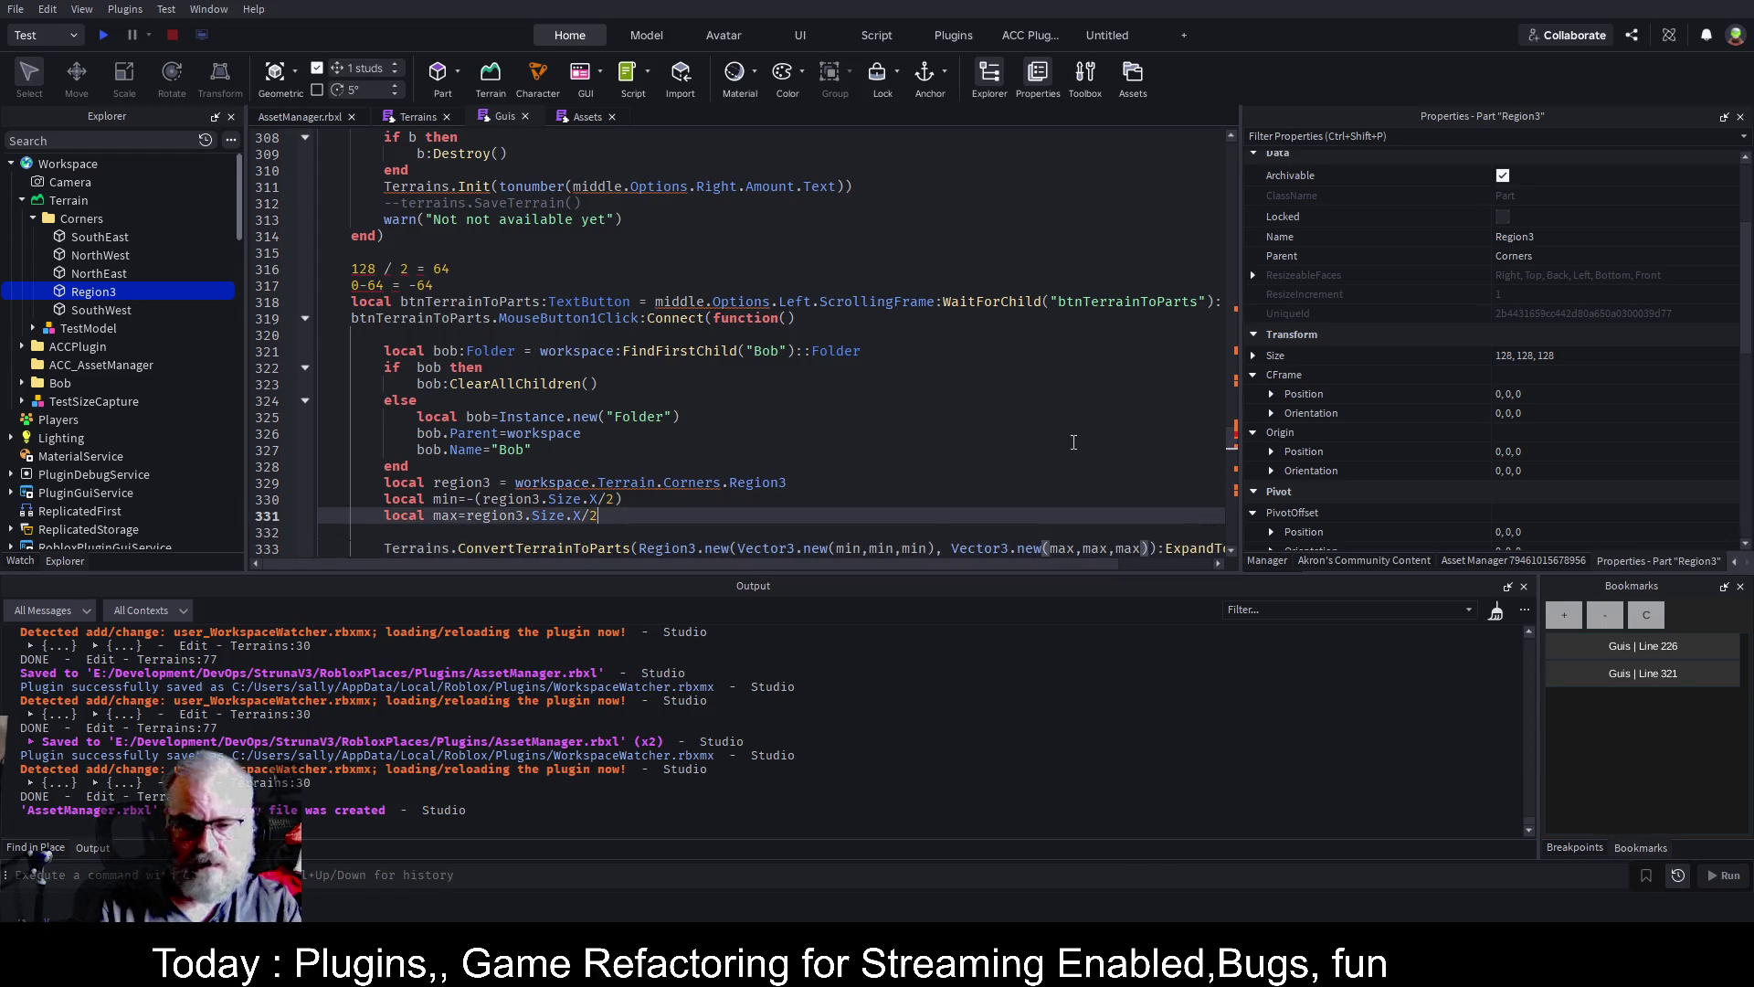
Save AssetManager.rbxl with the updated script
{"action": "key", "text": "ctrl+s"}
{"action": "scroll", "coordinate": [1023, 393], "scroll_direction": "down", "scroll_amount": 1}
{"action": "key", "text": "Down"}
{"action": "key", "text": "Down"}
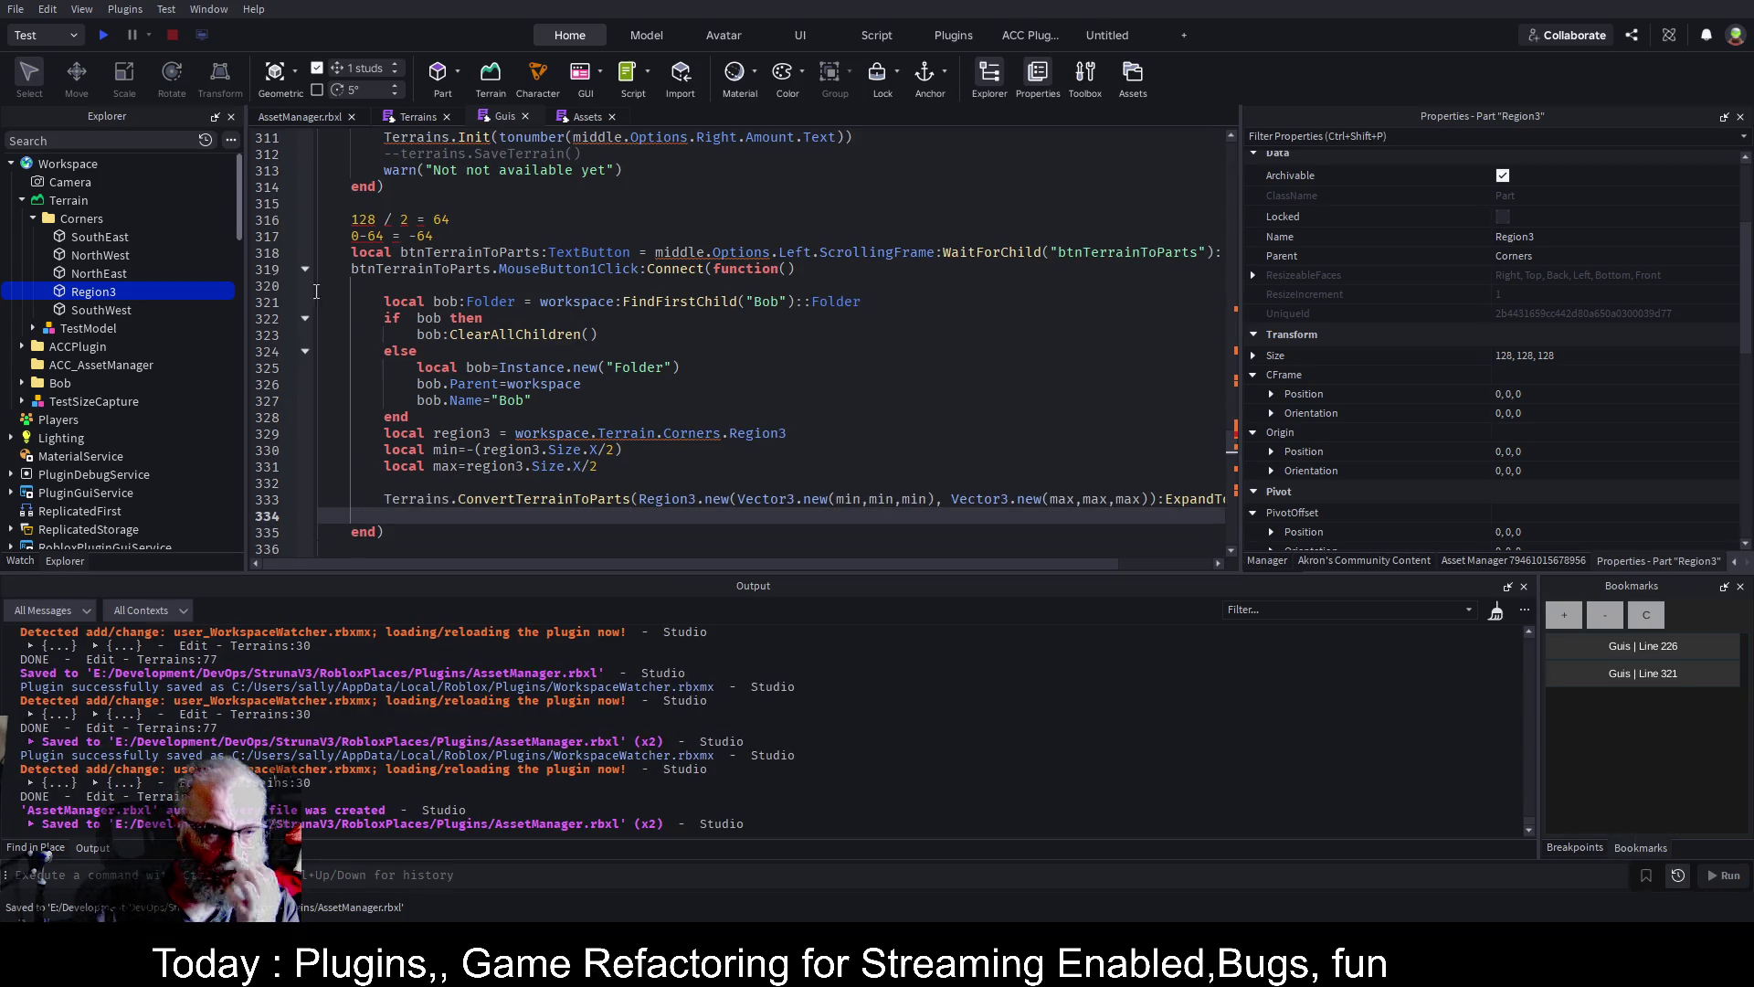
Back in the 3D place view, delete the Bob folder from the Workspace
{"action": "left_click", "coordinate": [322, 119]}
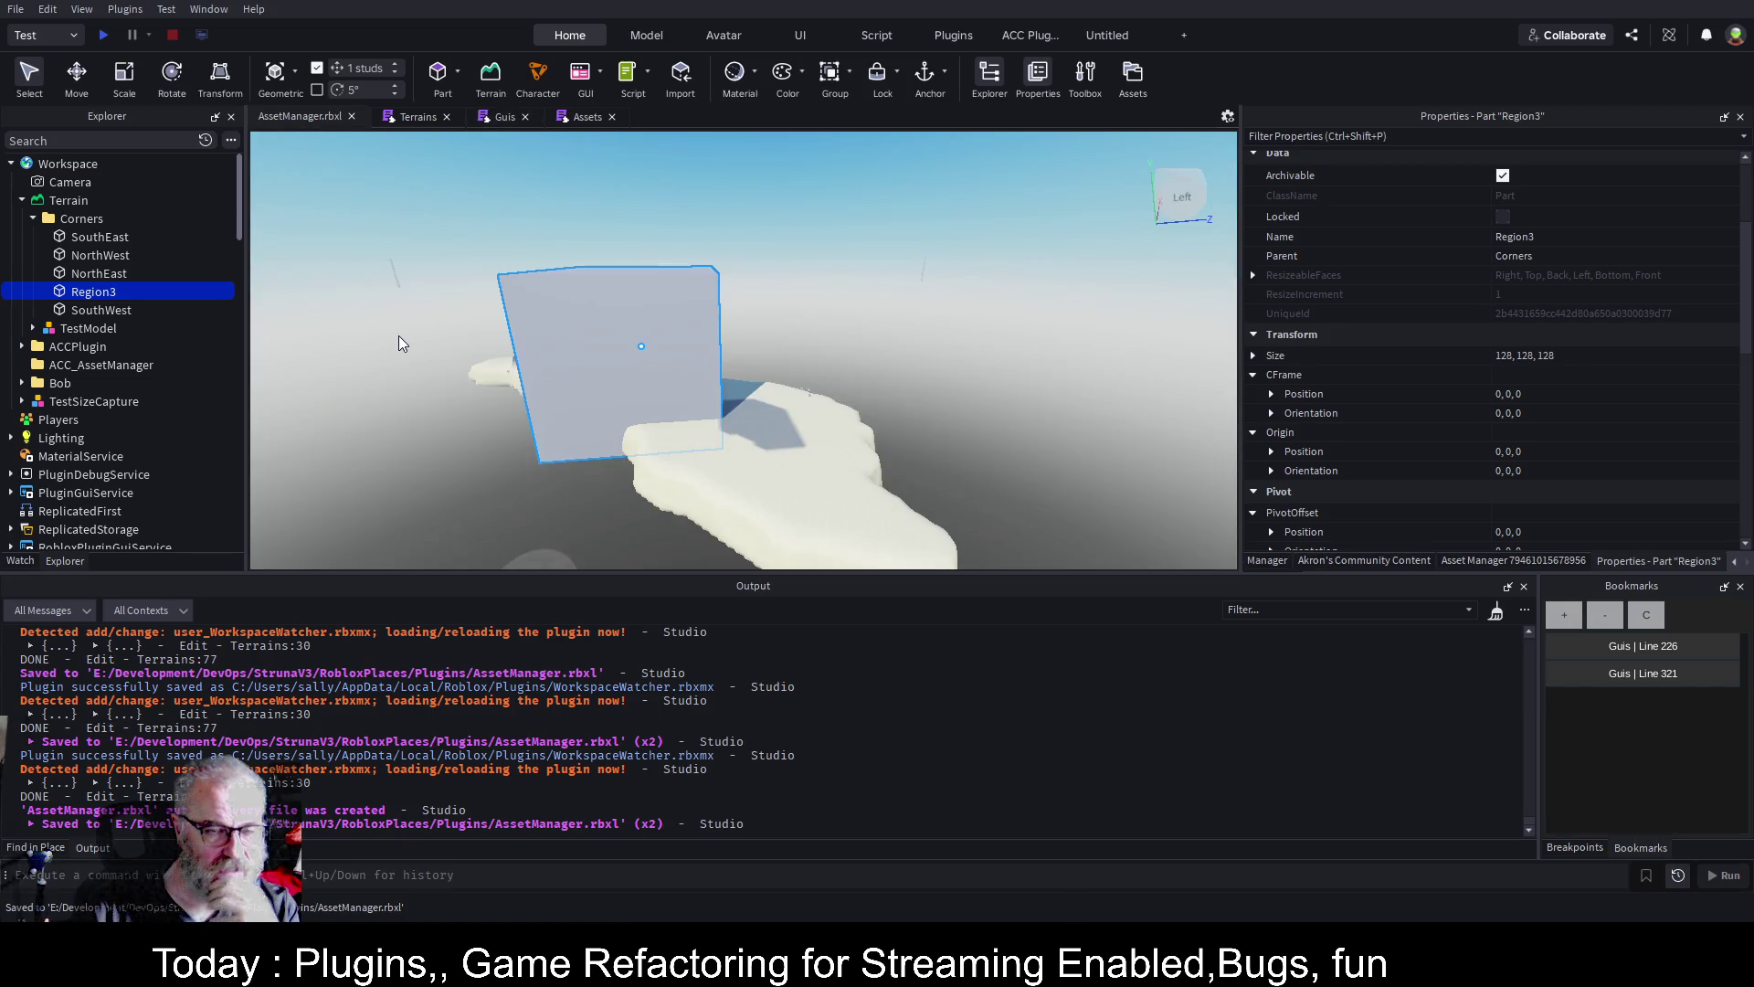
{"action": "left_click", "coordinate": [60, 383]}
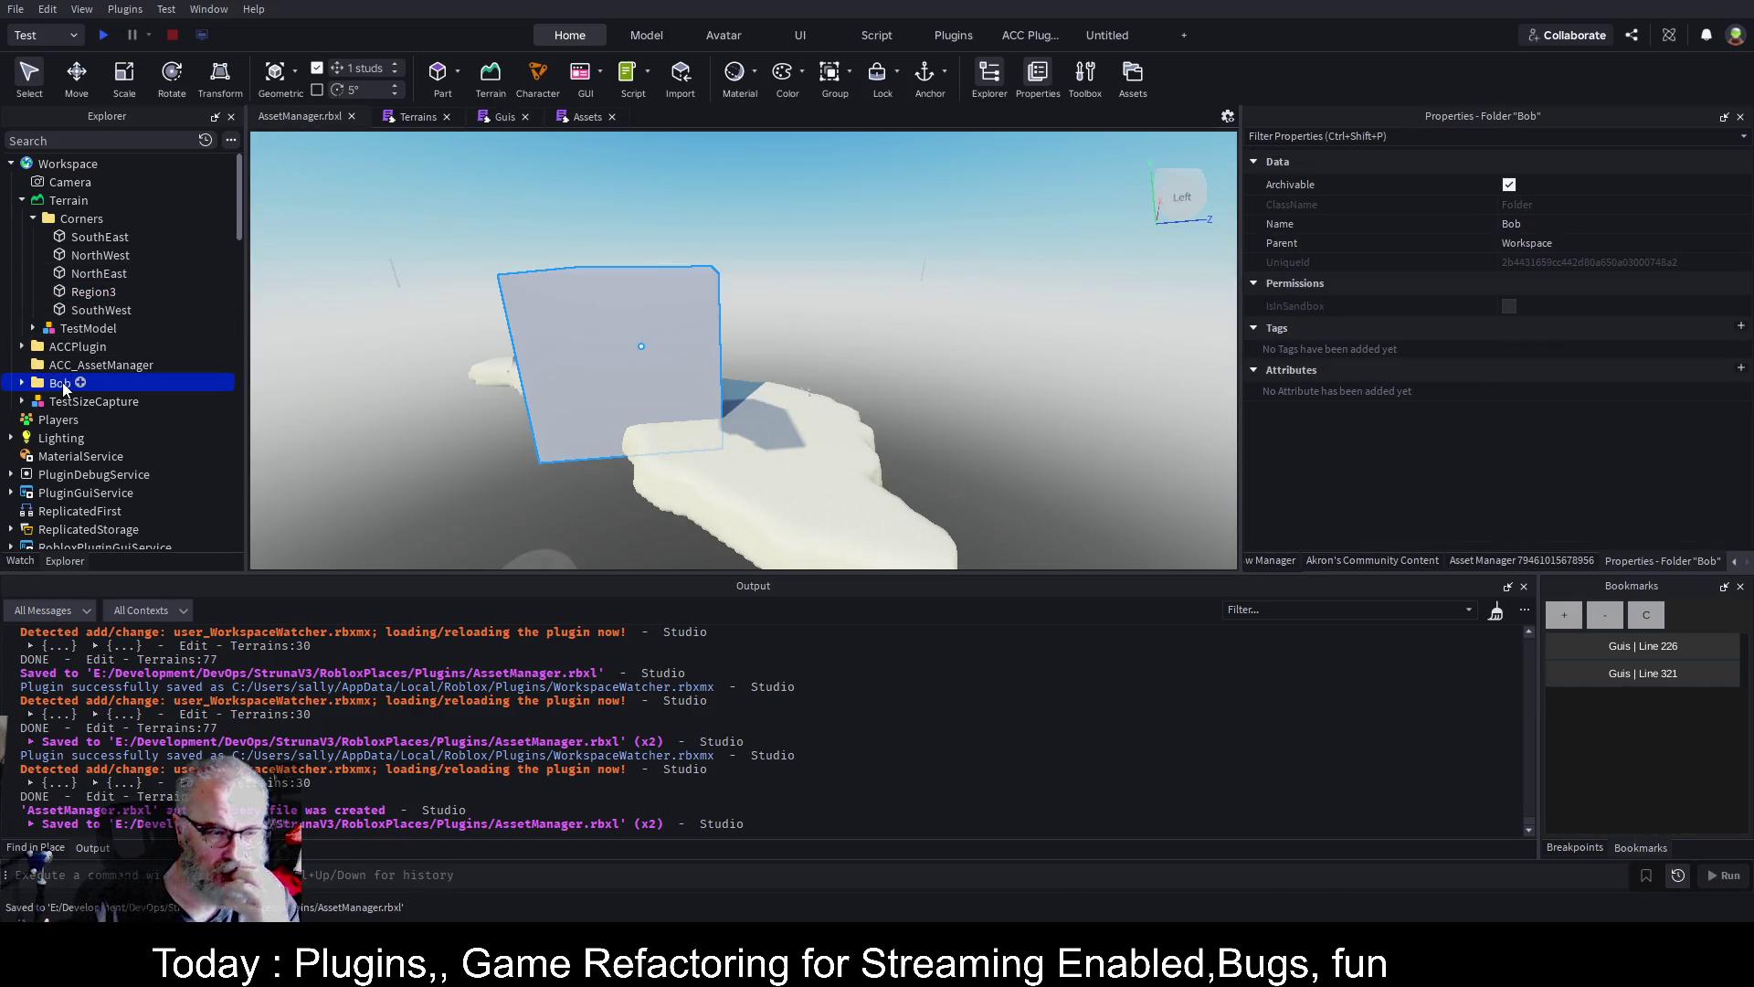
{"action": "key", "text": "Delete"}
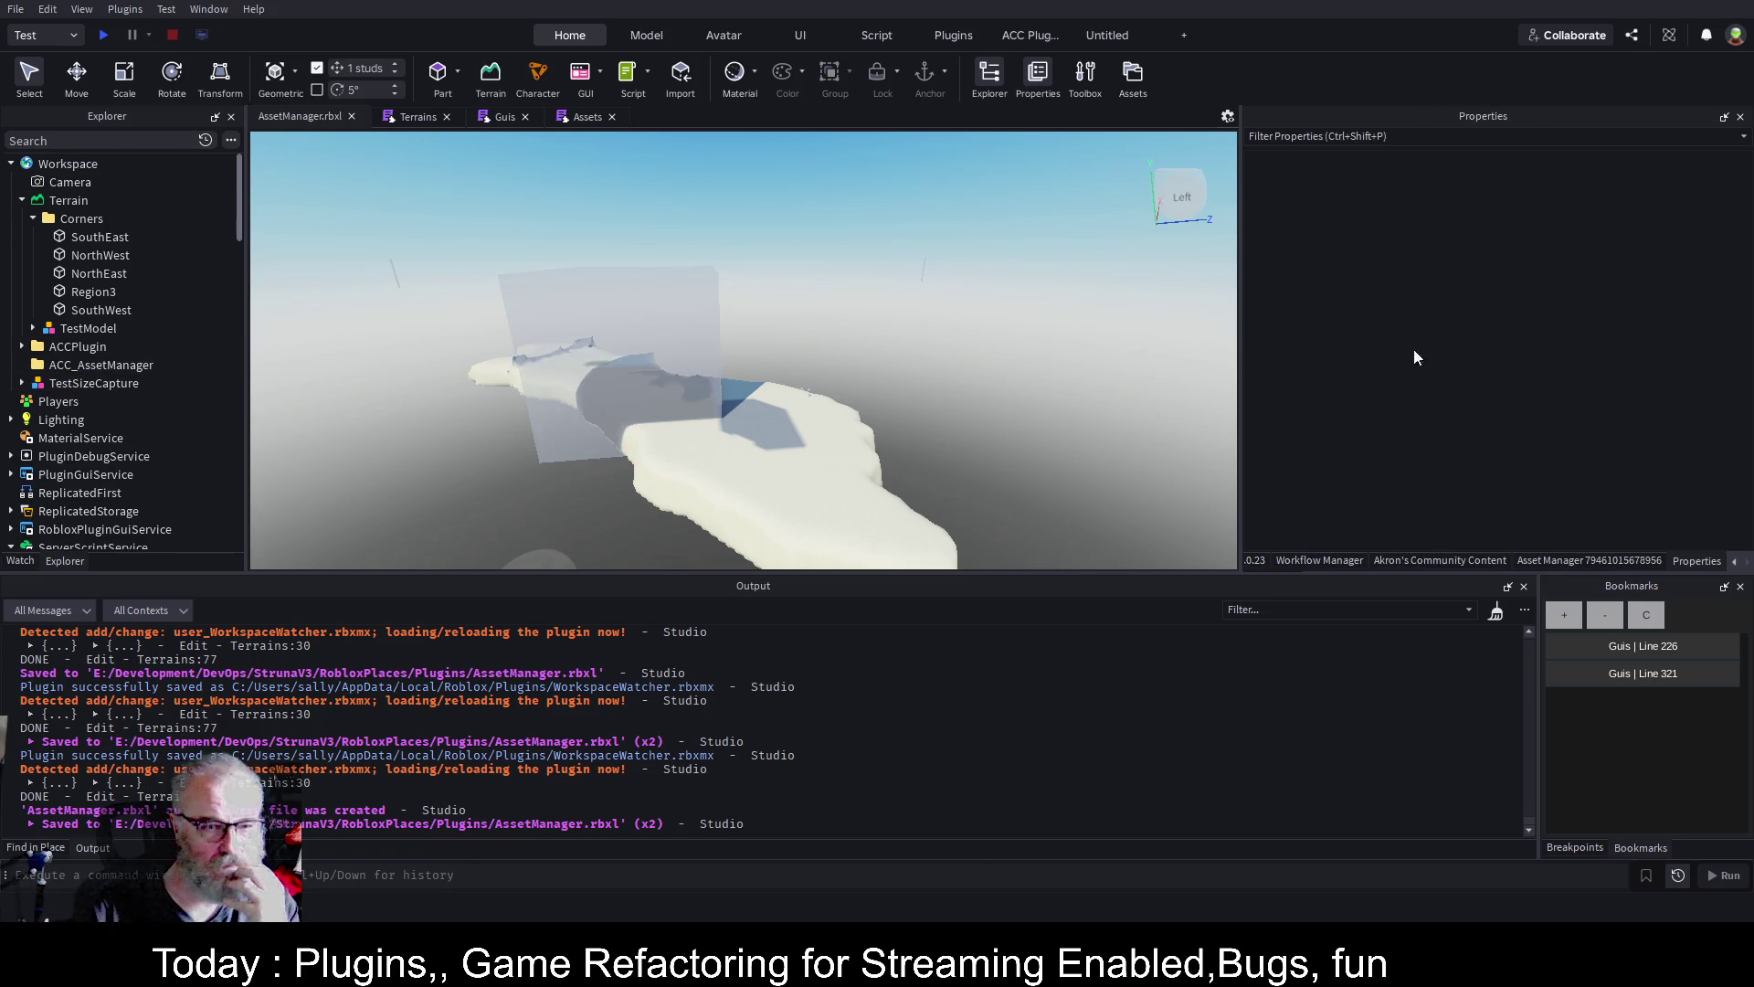
Scroll the Explorer down and select the WorkspaceWatcher folder
{"action": "scroll", "coordinate": [185, 353], "scroll_direction": "down", "scroll_amount": 2}
{"action": "scroll", "coordinate": [185, 348], "scroll_direction": "down", "scroll_amount": 3}
{"action": "left_click", "coordinate": [107, 407]}
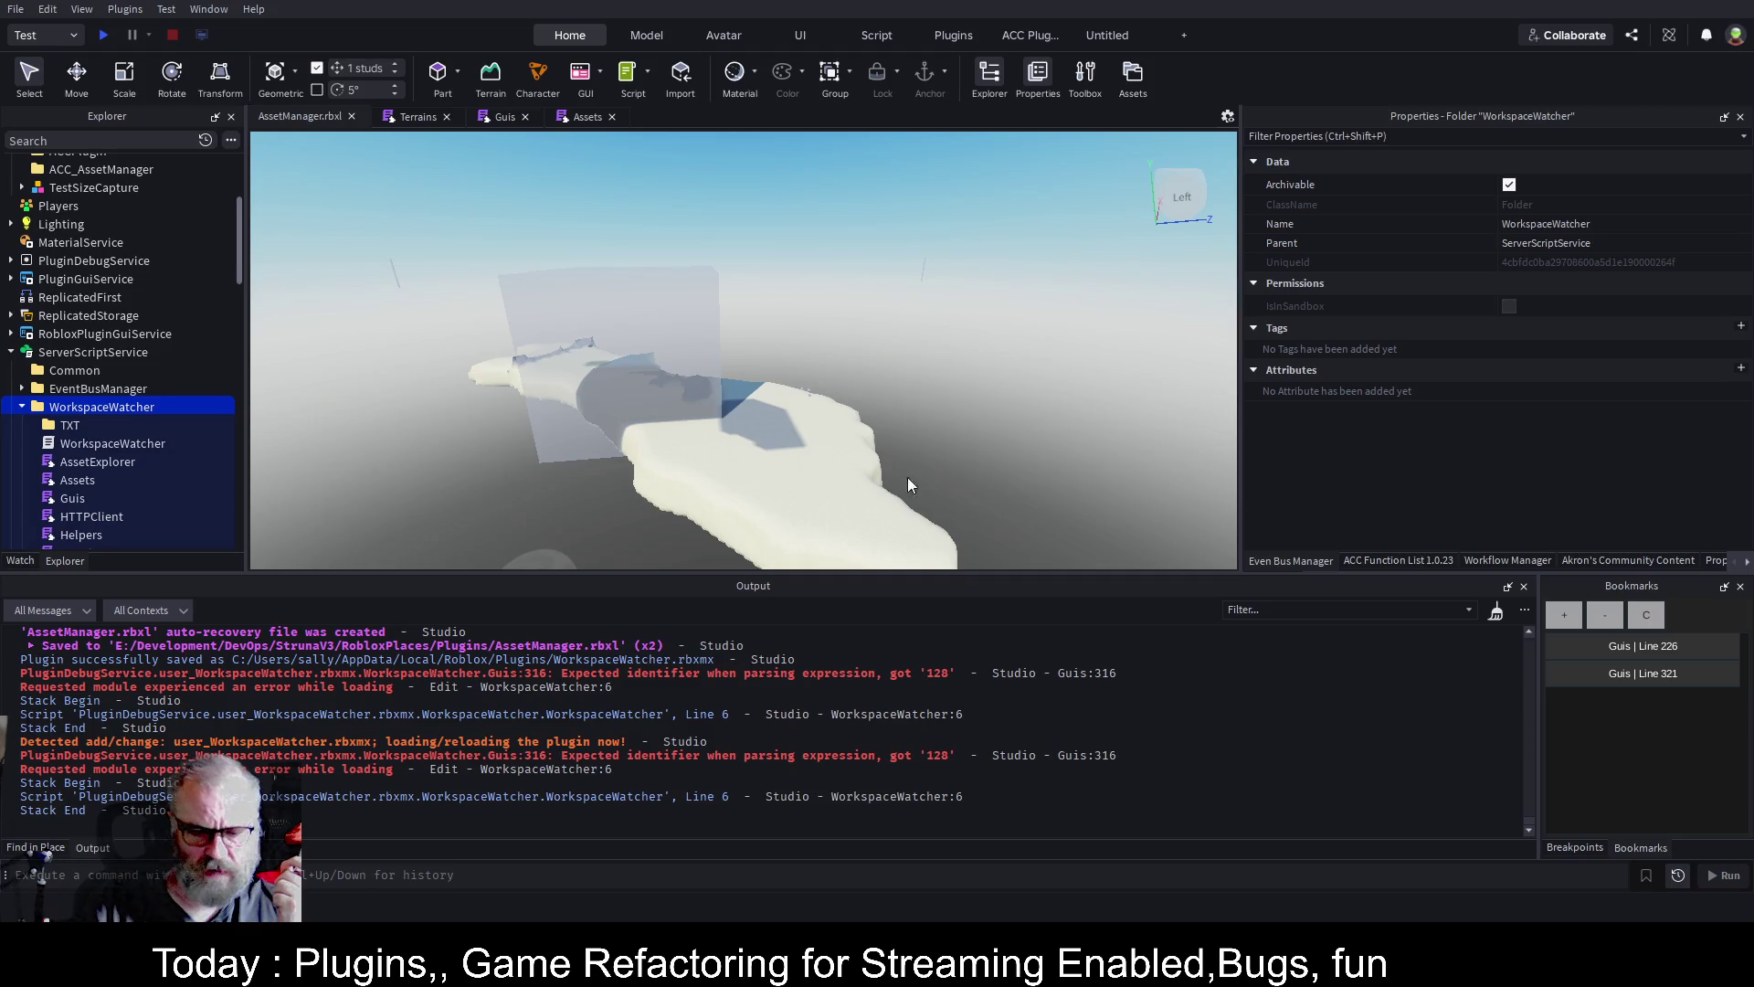
At the Guis:316 error, comment out the two scratch arithmetic lines, save, and clear Output
{"action": "left_click", "coordinate": [817, 757]}
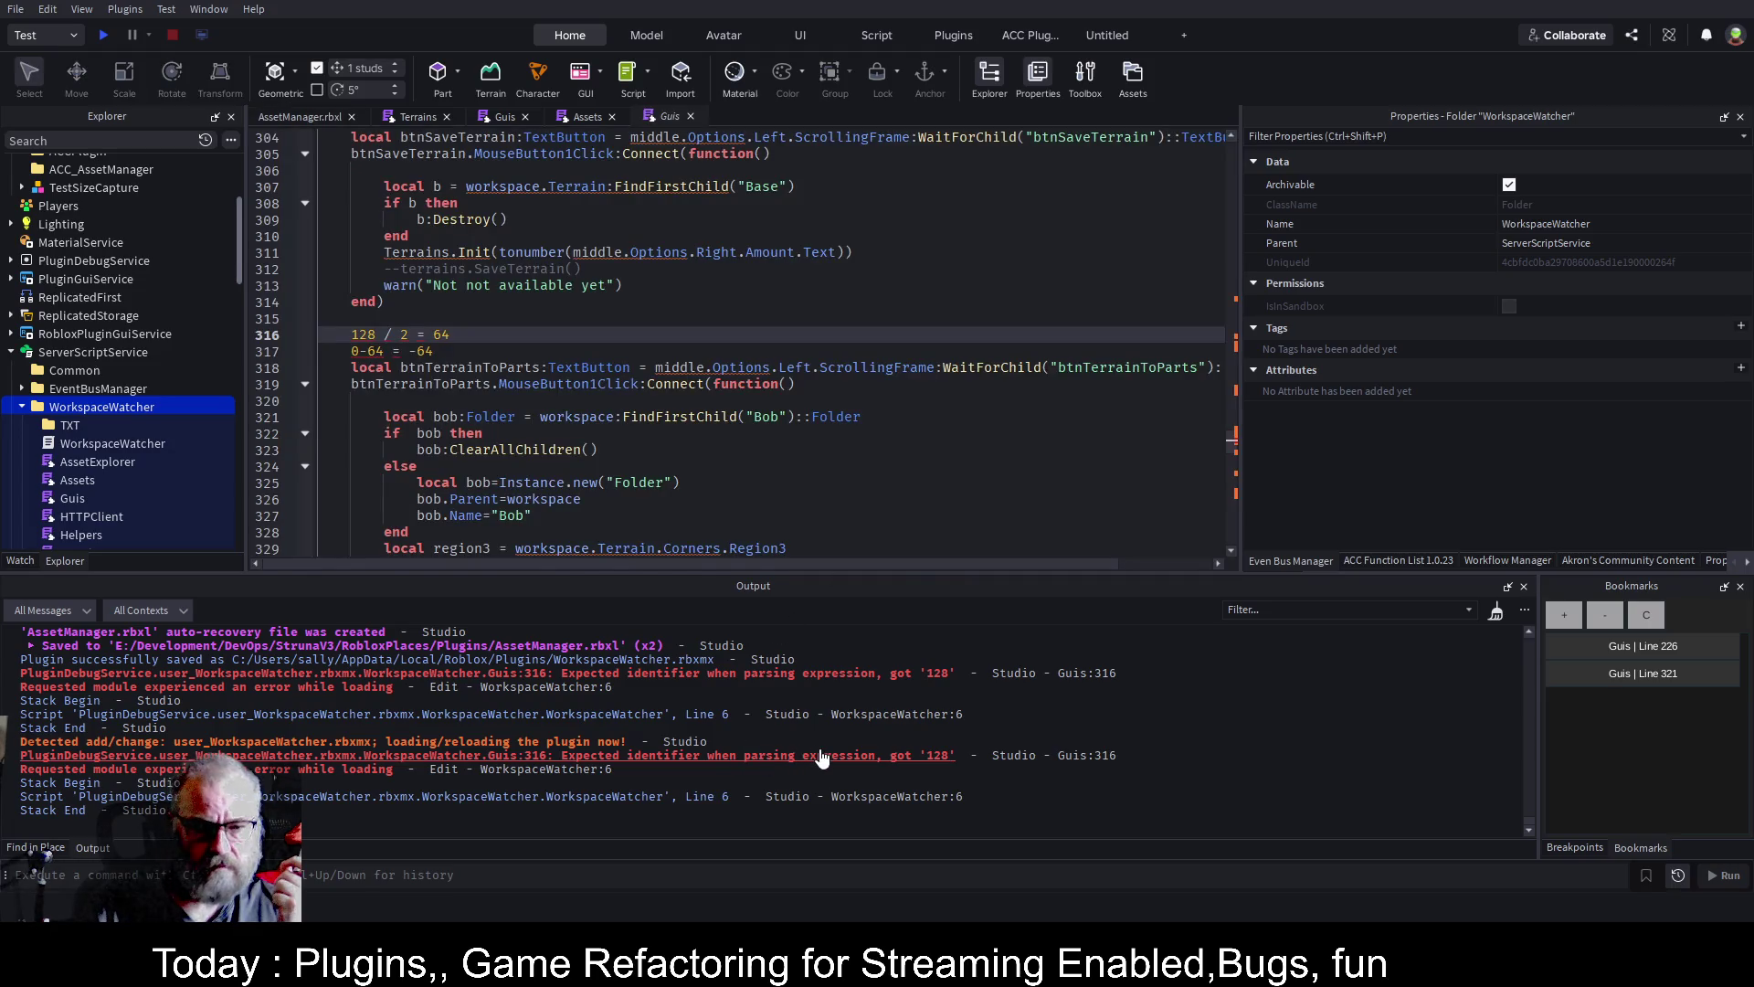
{"action": "left_click_drag", "start_coordinate": [435, 352], "coordinate": [323, 333]}
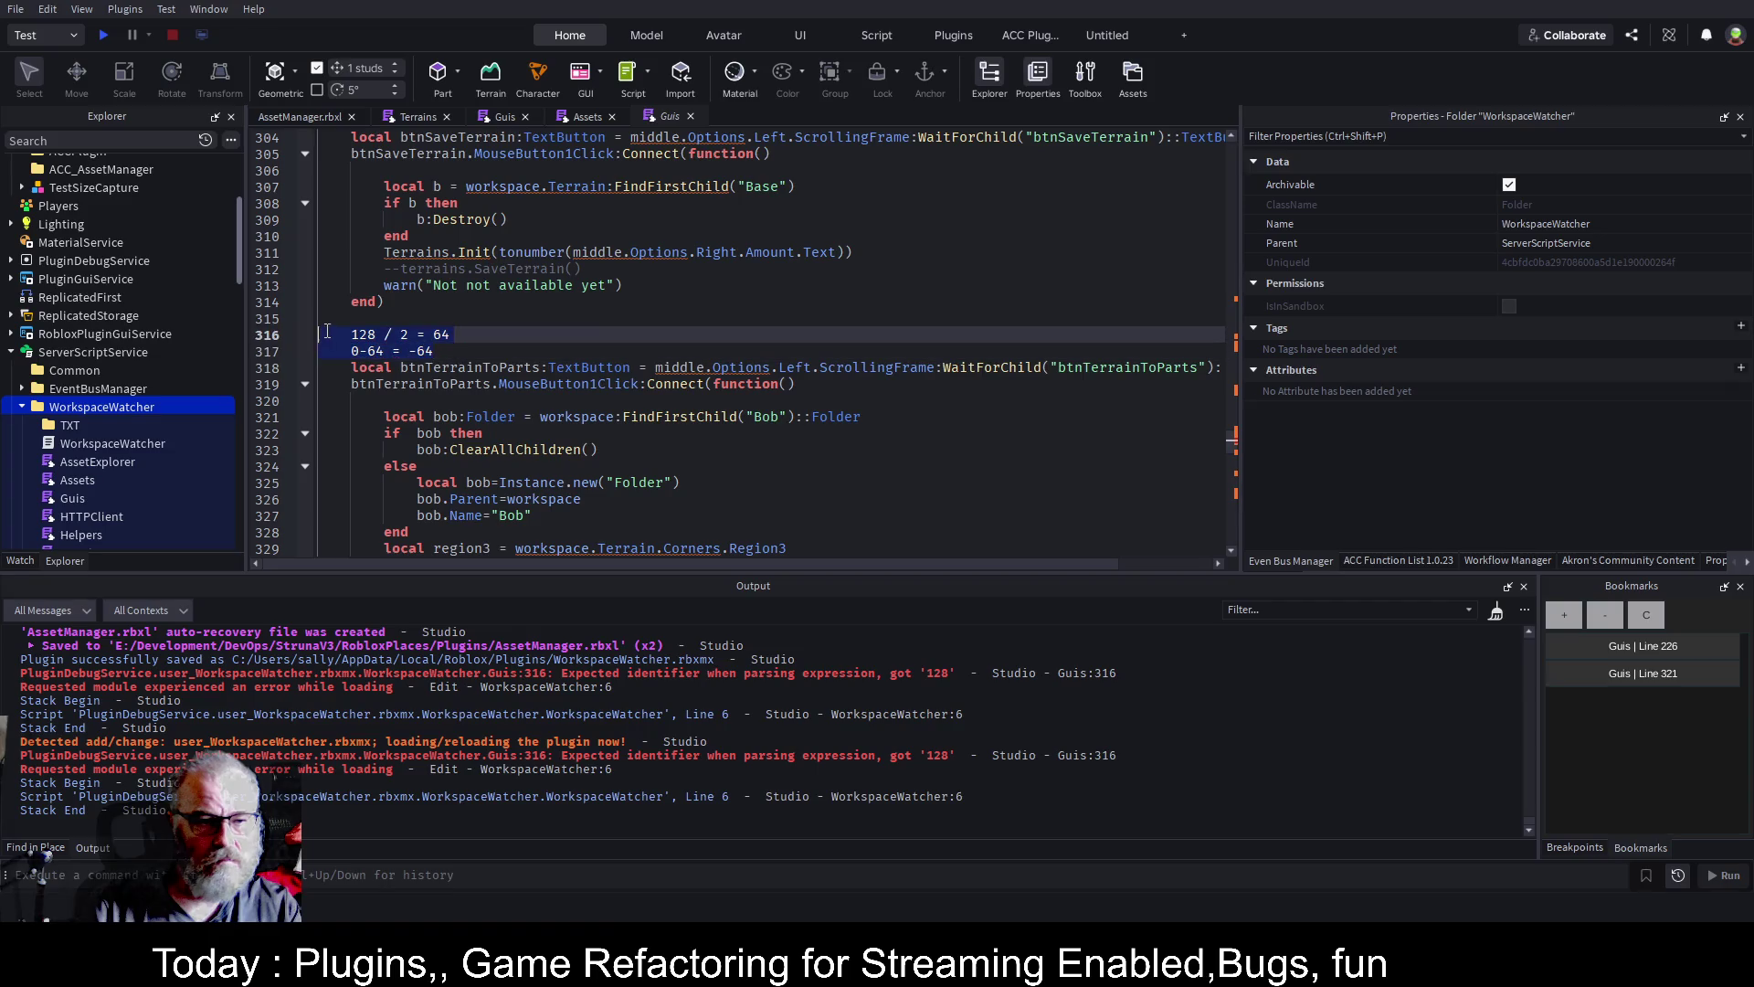
{"action": "key", "text": "ctrl+slash"}
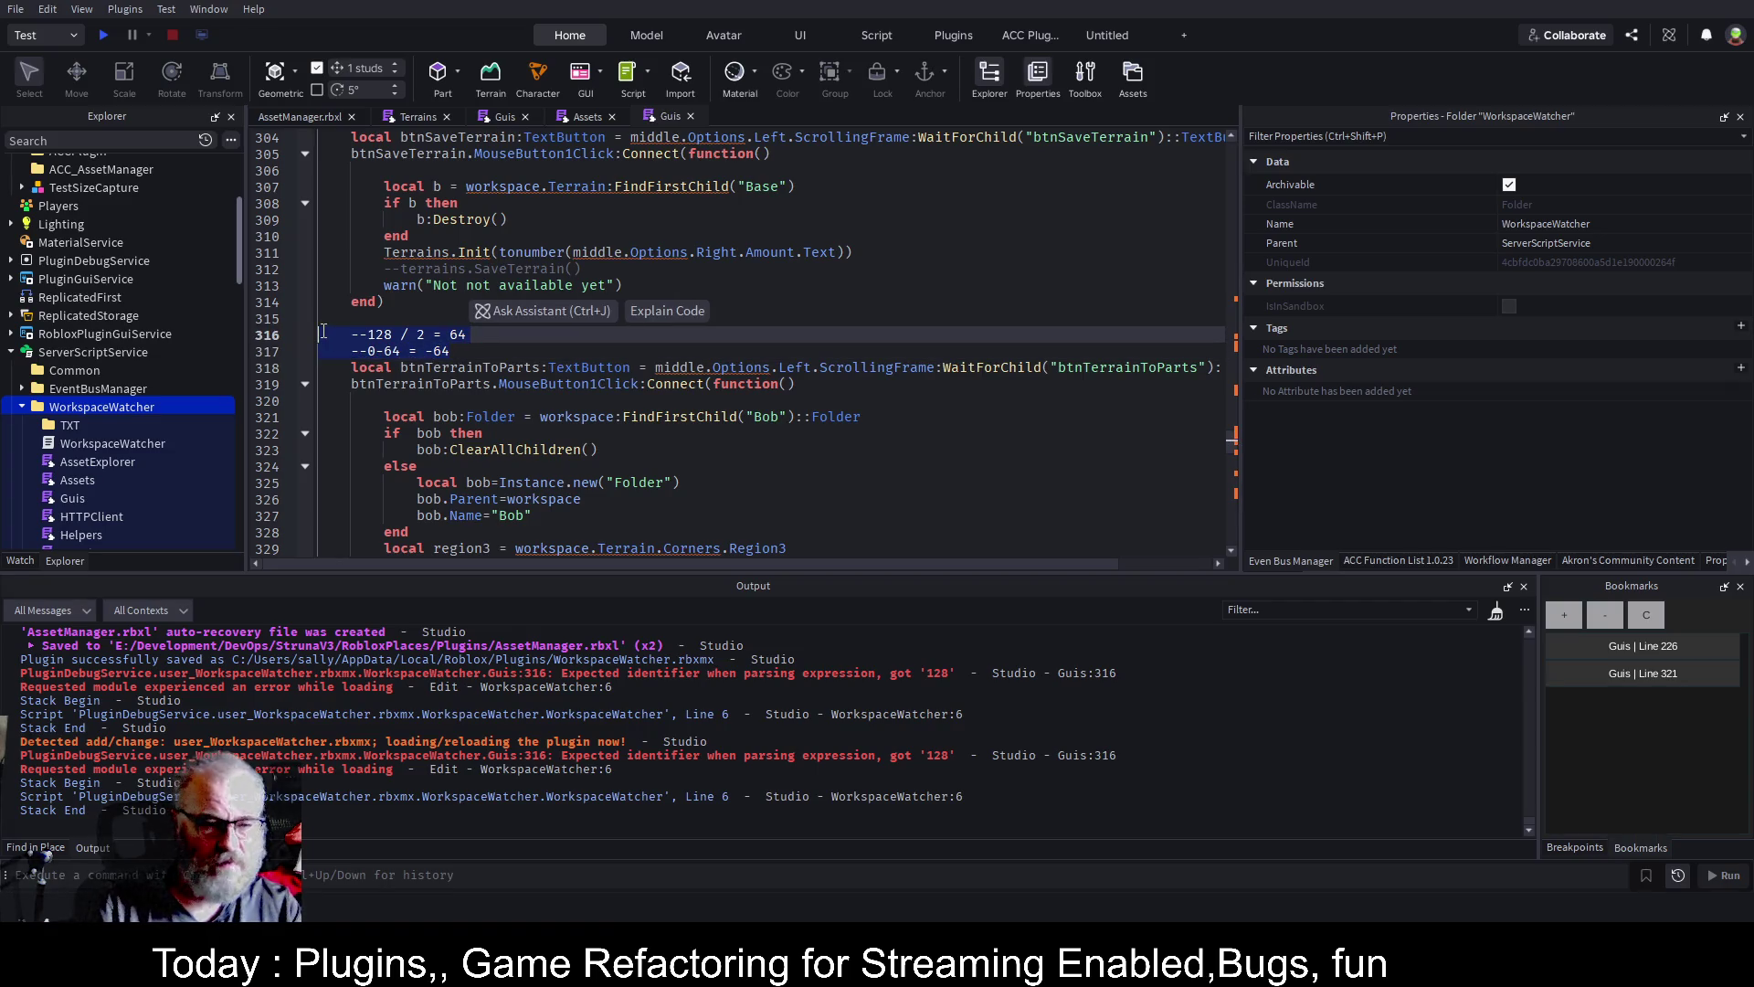
{"action": "key", "text": "ctrl+s"}
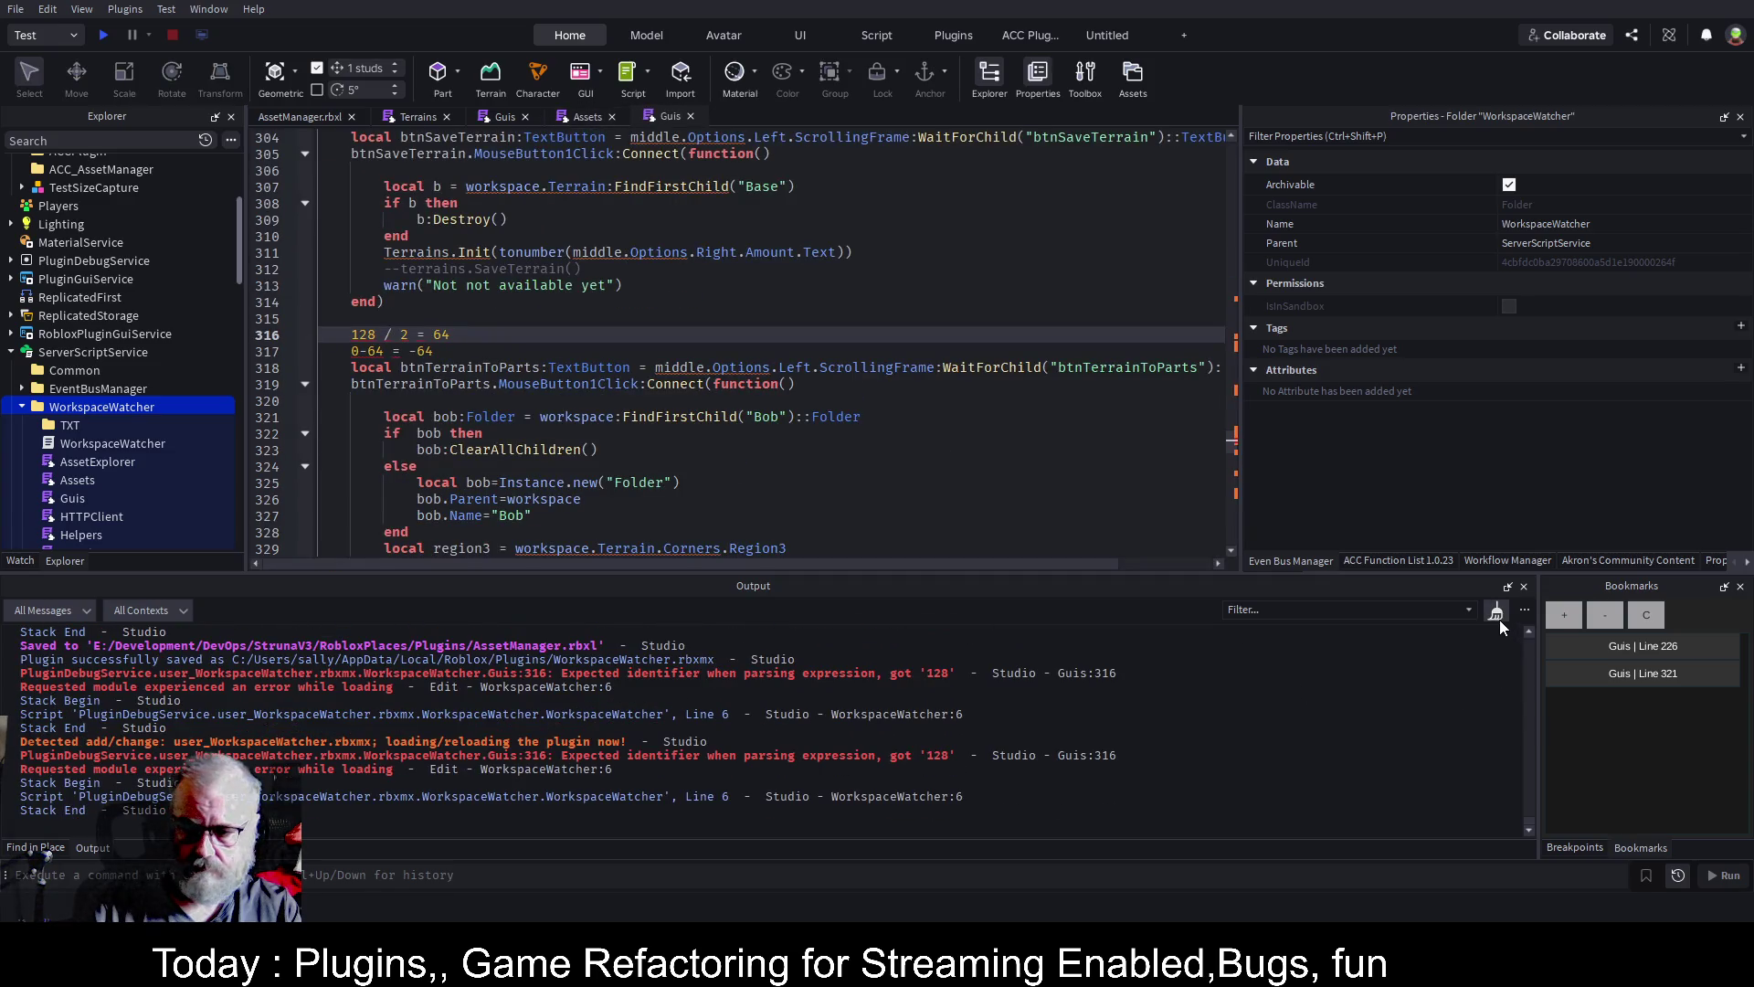
{"action": "left_click", "coordinate": [1496, 612]}
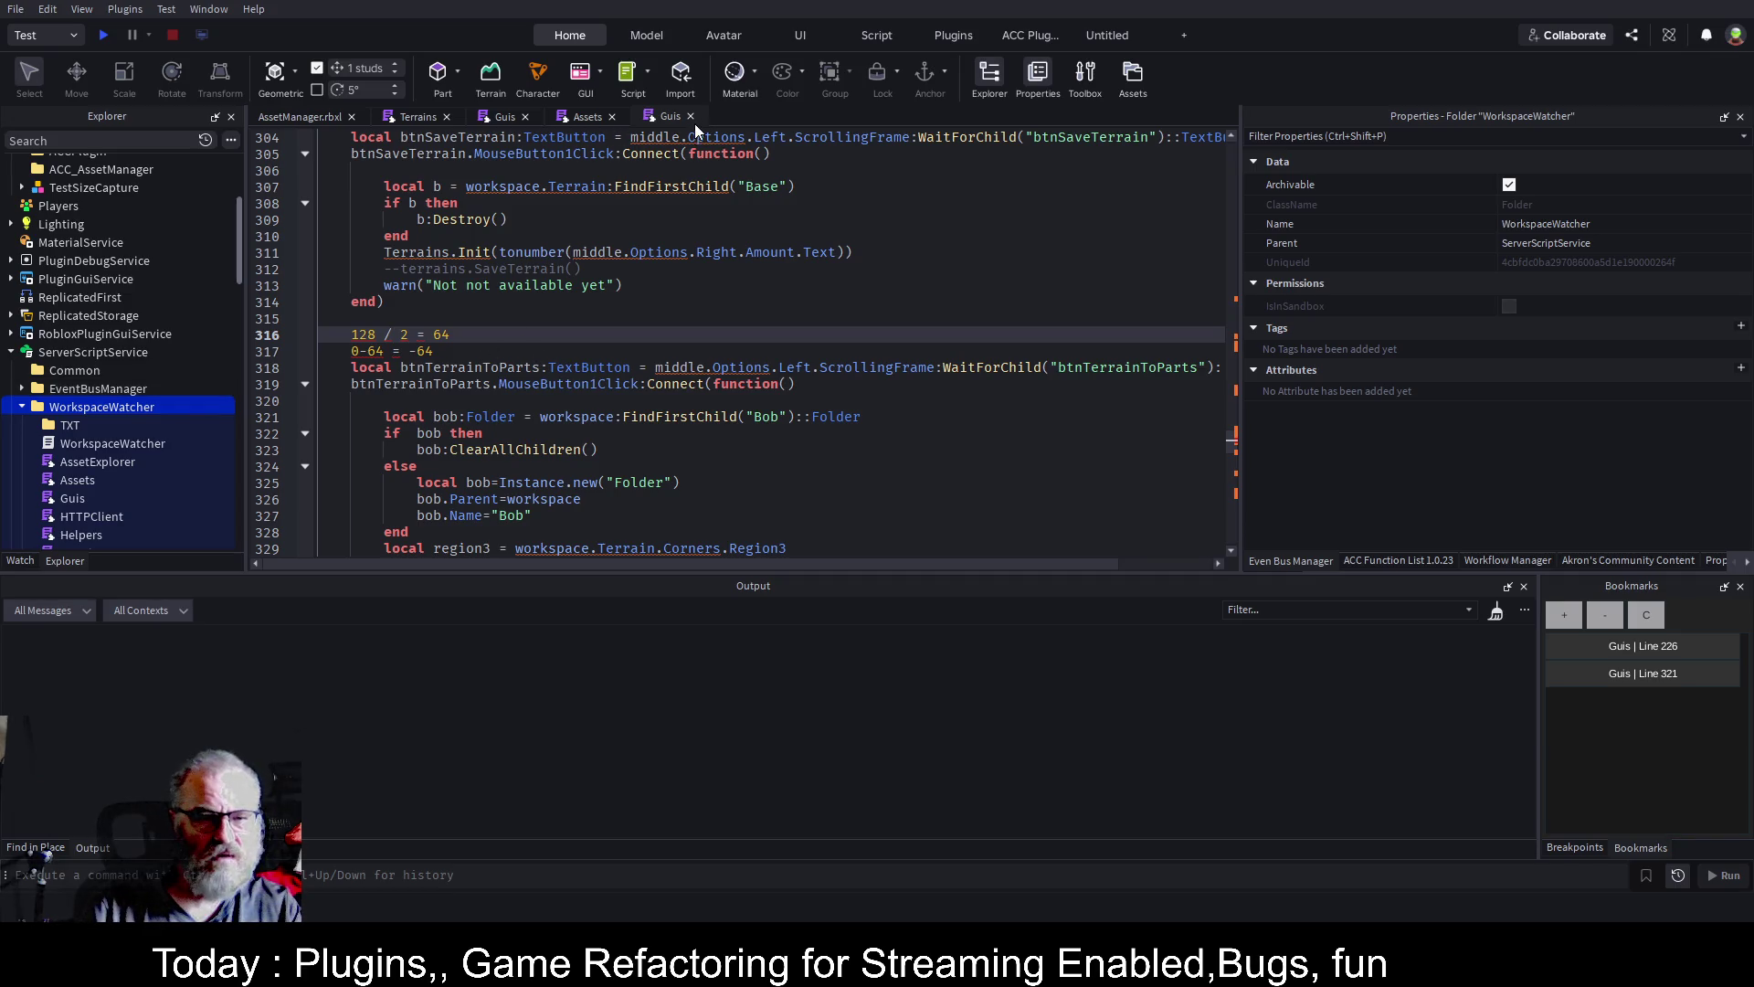
Delete the scratch arithmetic lines, save, and save-reload the WorkspaceWatcher plugin
{"action": "scroll", "coordinate": [625, 313], "scroll_direction": "down", "scroll_amount": 3}
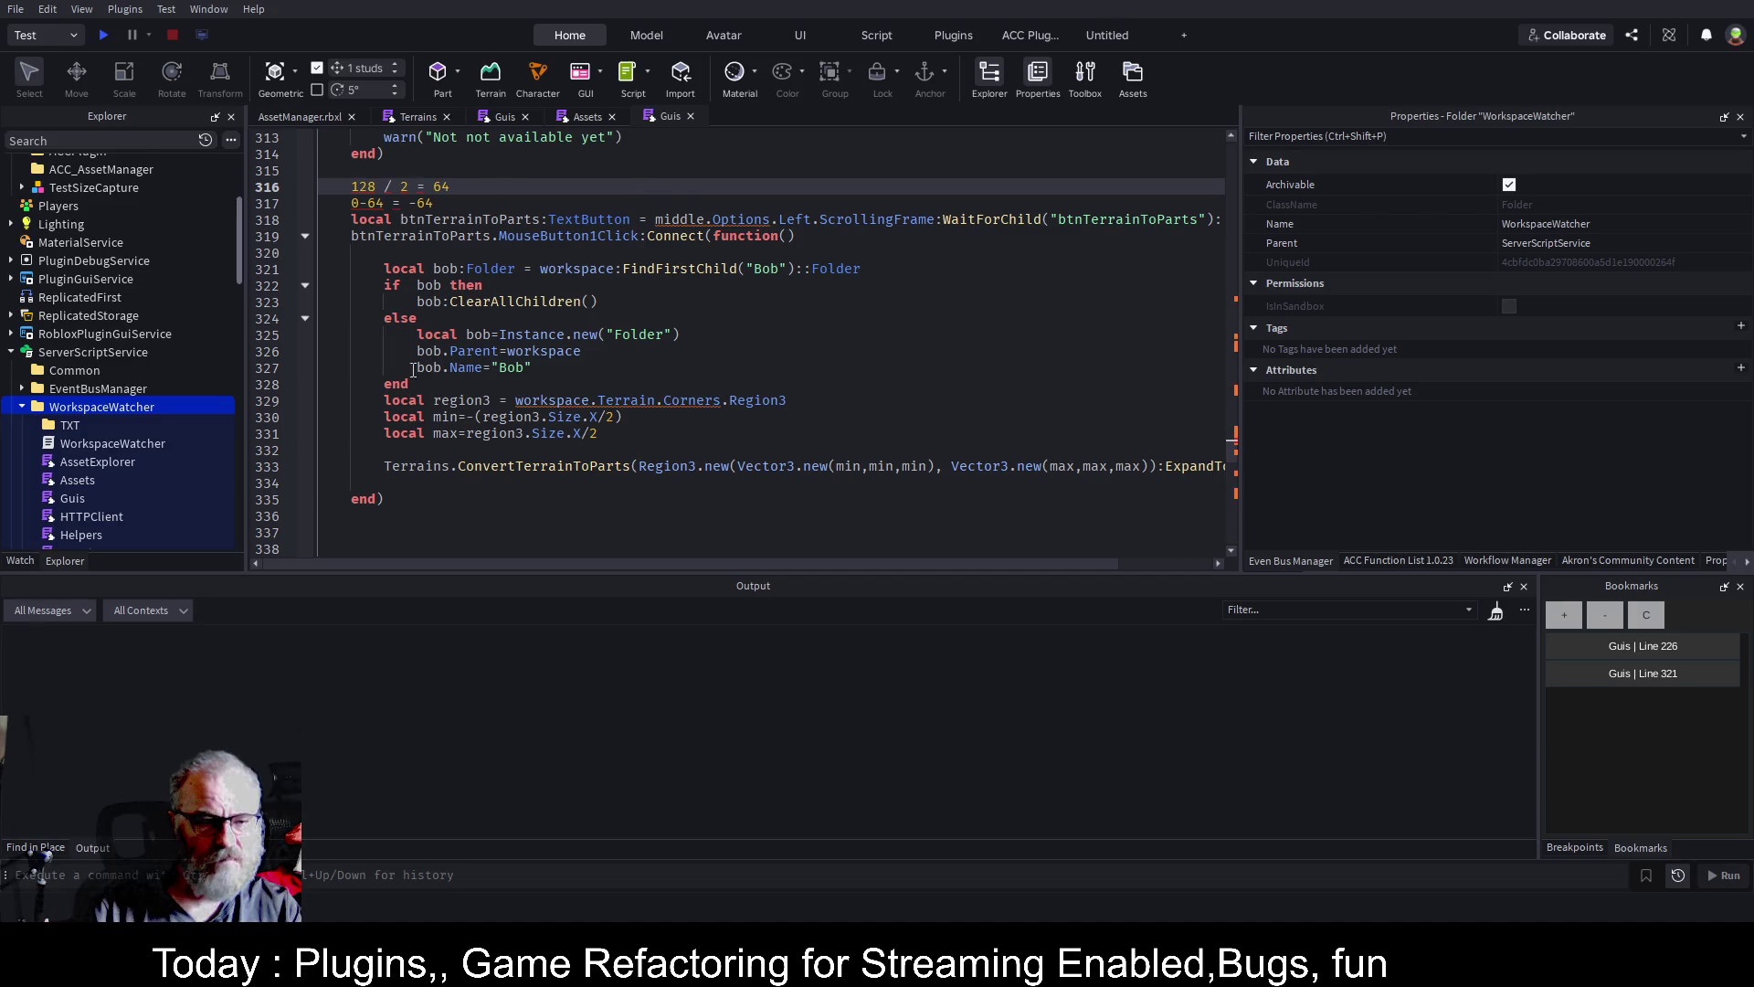
{"action": "left_click_drag", "start_coordinate": [374, 397], "coordinate": [426, 479]}
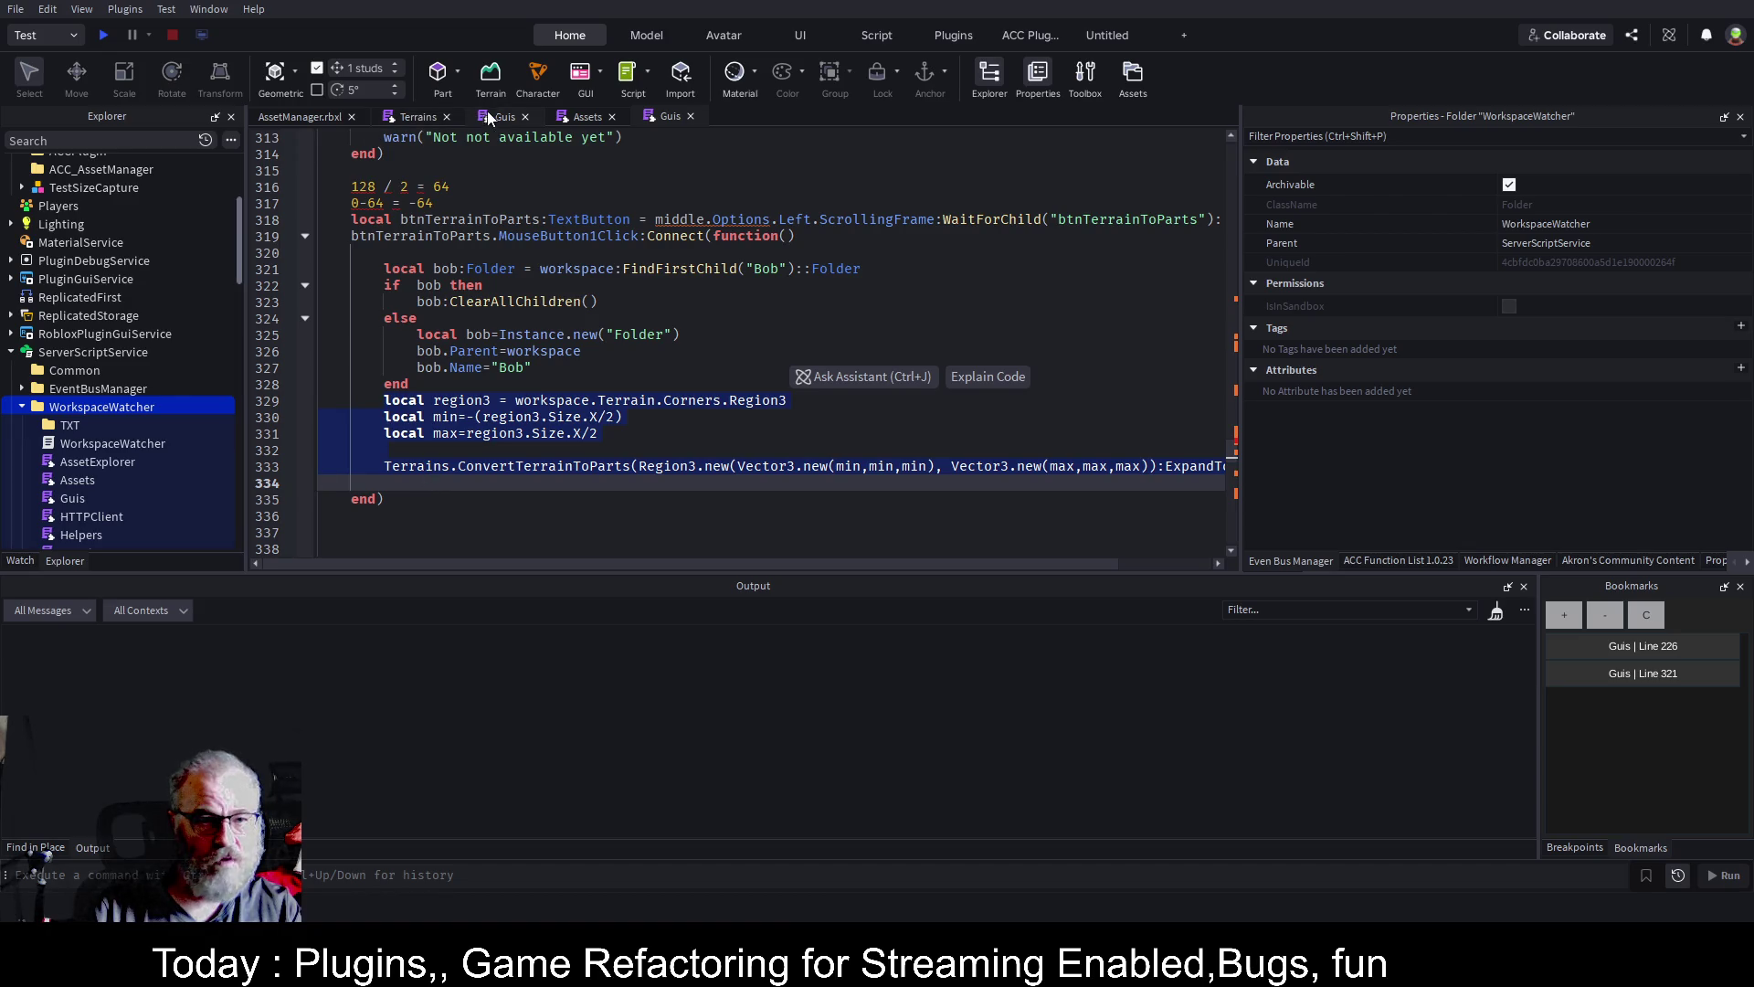
{"action": "scroll", "coordinate": [534, 331], "scroll_direction": "up", "scroll_amount": 1}
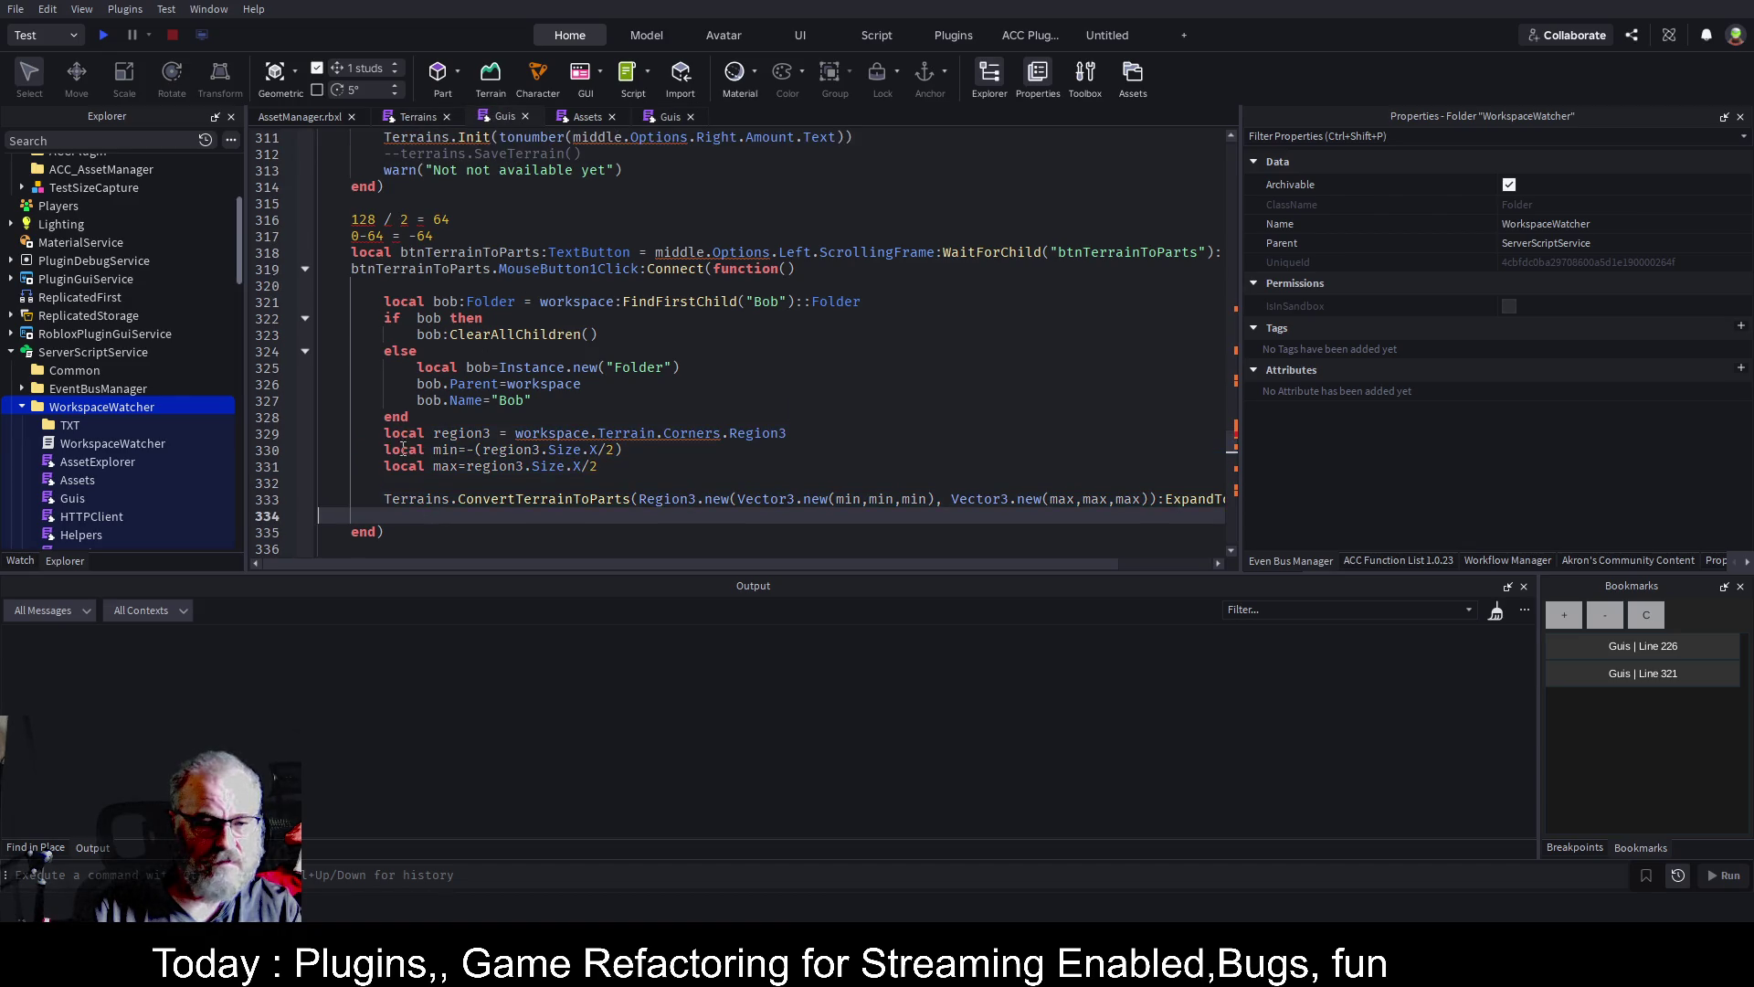
{"action": "left_click_drag", "start_coordinate": [350, 219], "coordinate": [433, 236]}
{"action": "key", "text": "BackSpace"}
{"action": "key", "text": "ctrl+s"}
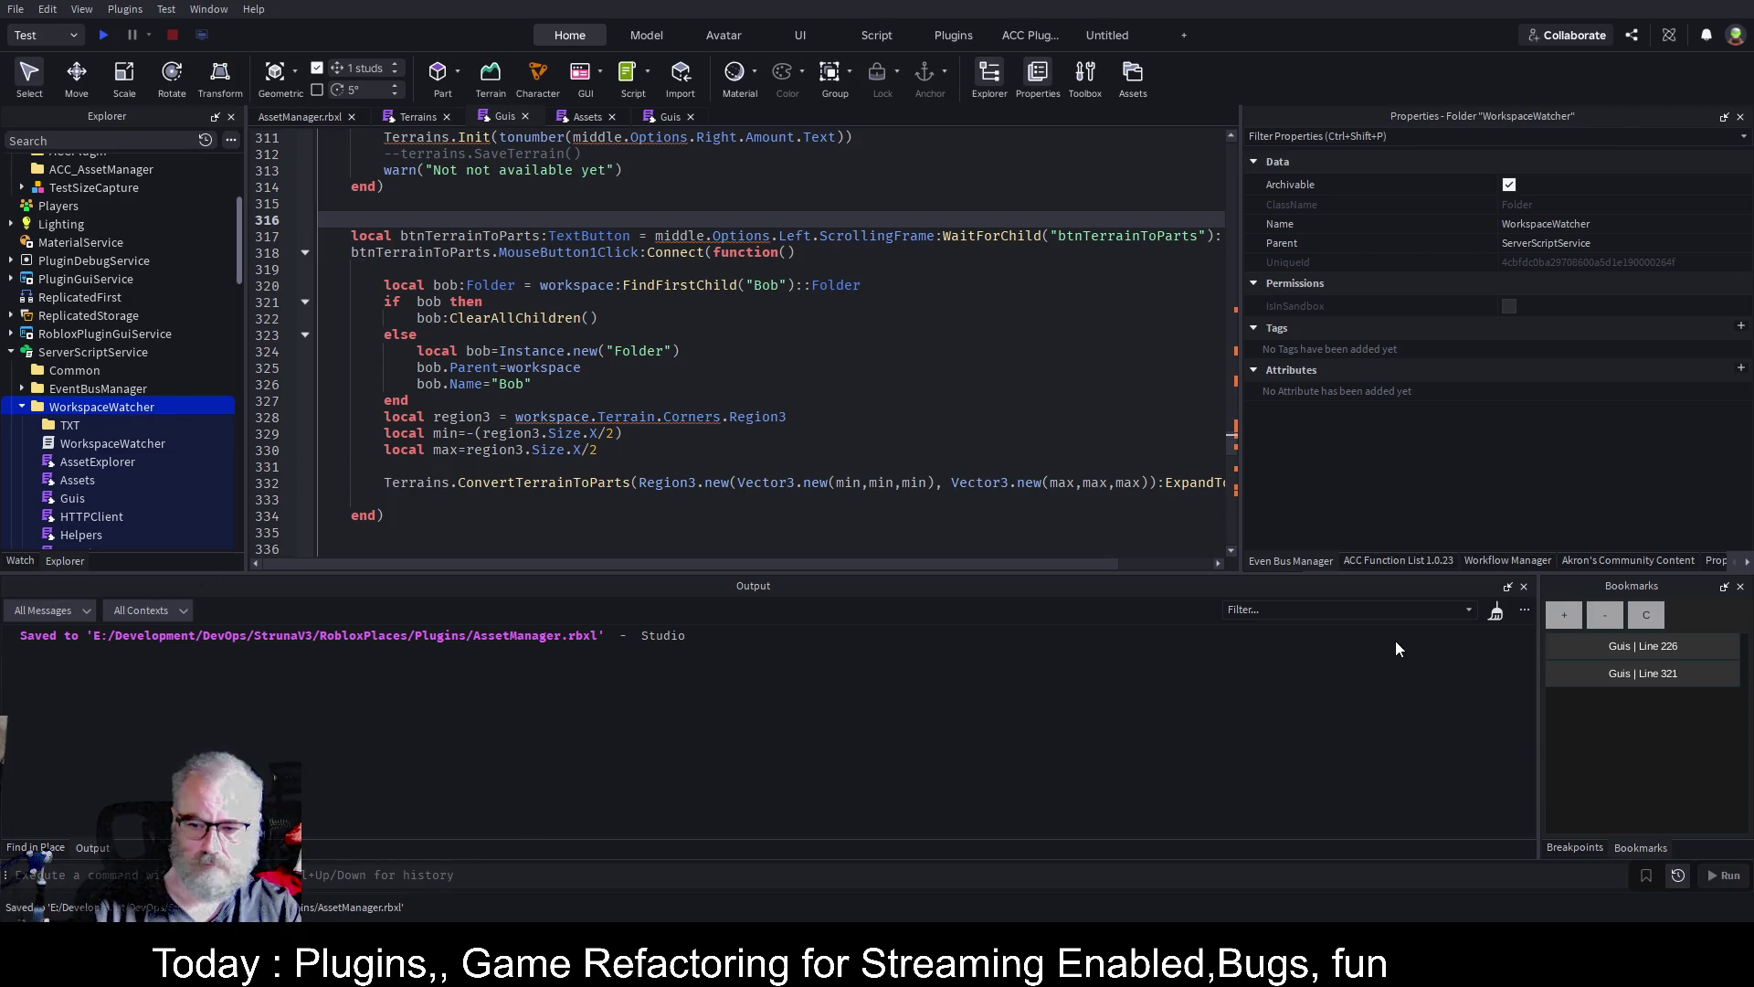
{"action": "key", "text": "ctrl+shift+s"}
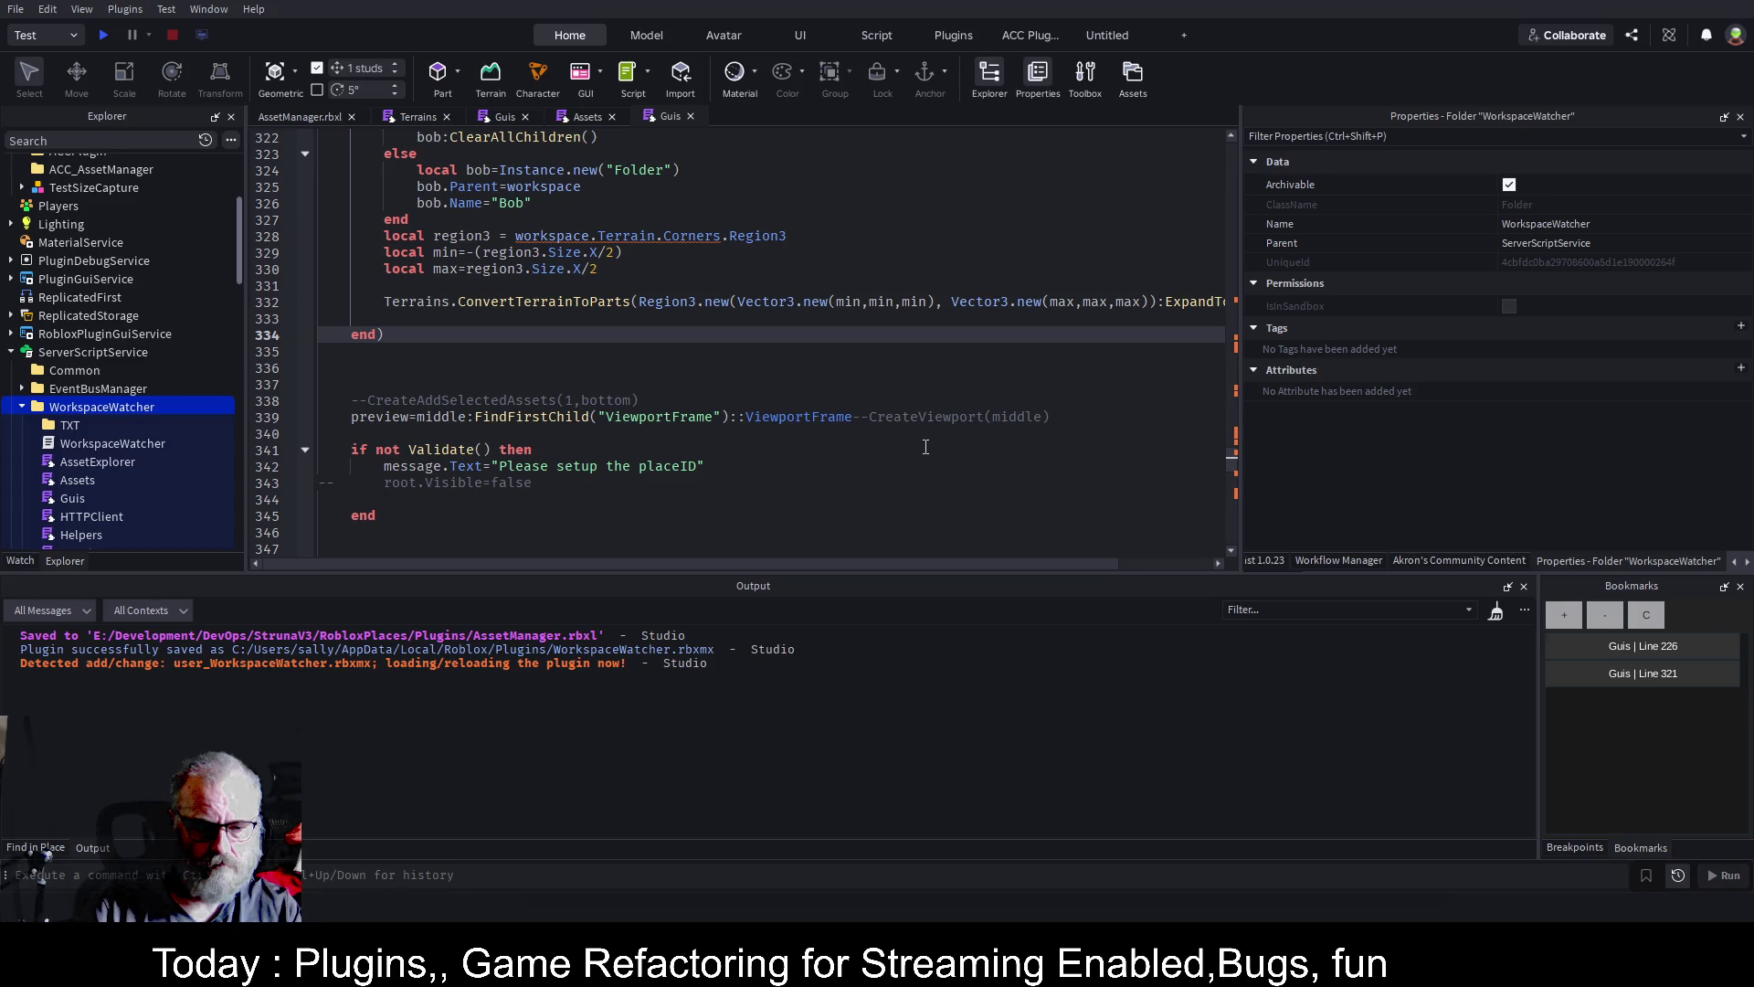
{"action": "left_click", "coordinate": [298, 118]}
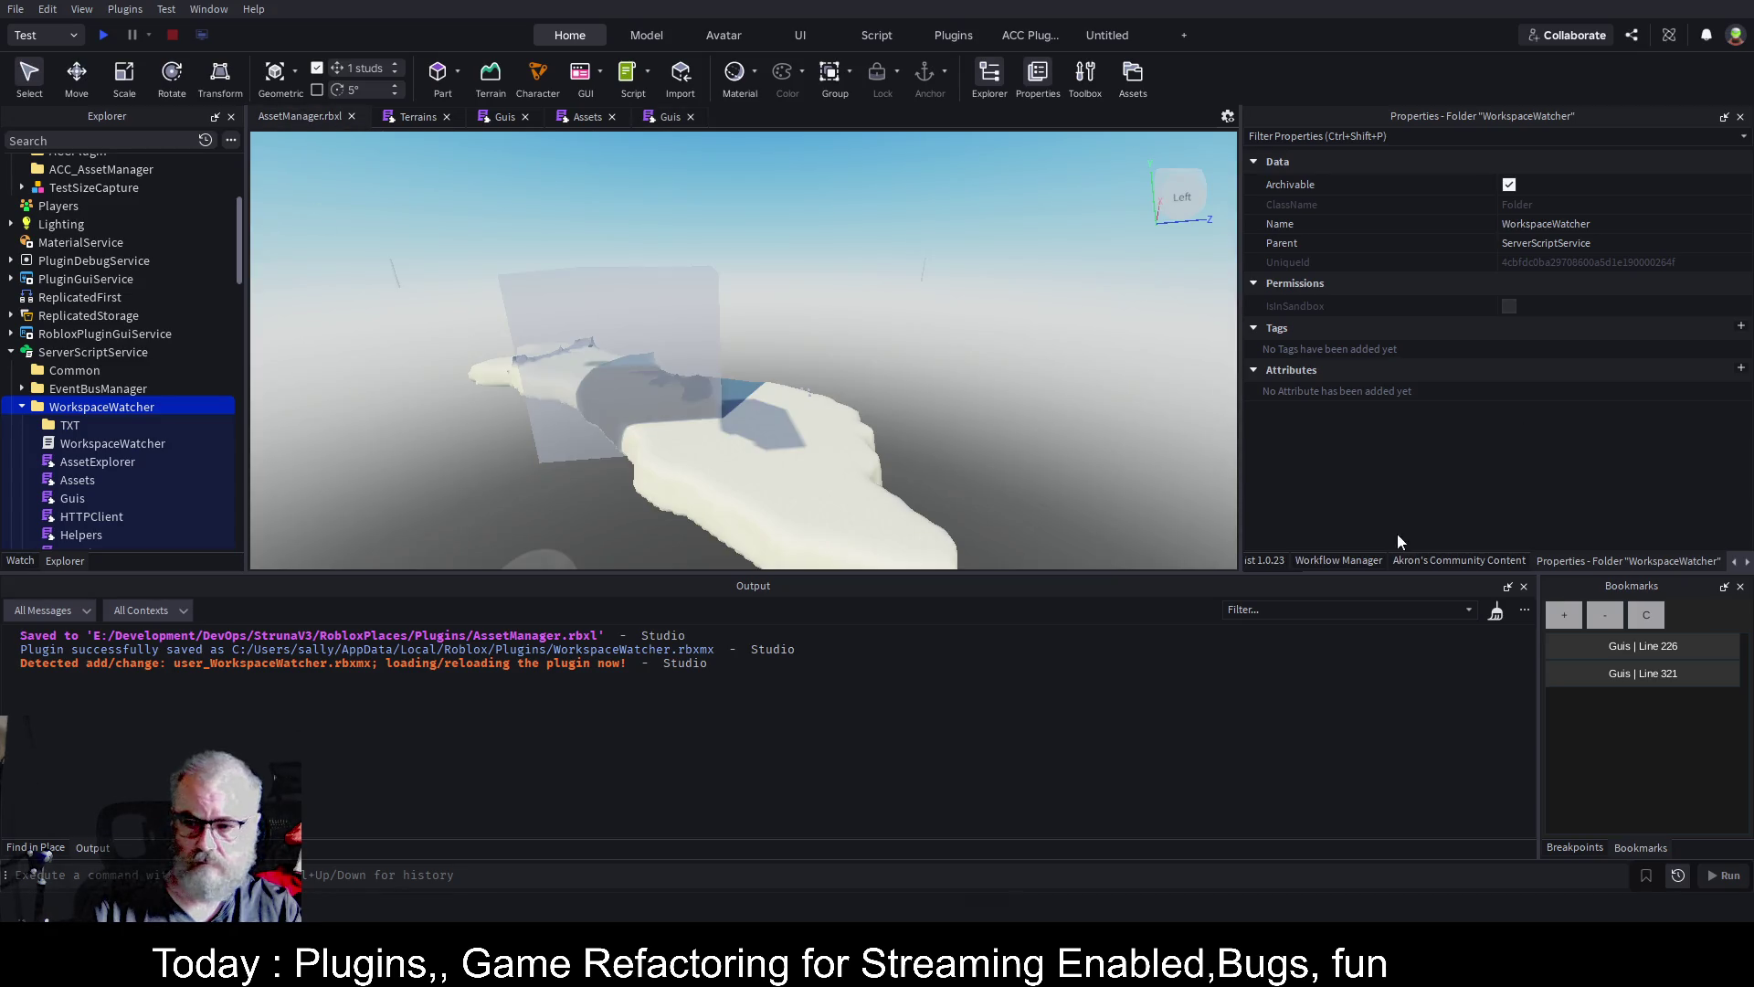
Show the Asset Manager plugin panel, then return to the Terrains script's ConvertTerrainToParts code
{"action": "left_click", "coordinate": [1747, 561]}
{"action": "left_click", "coordinate": [1663, 561]}
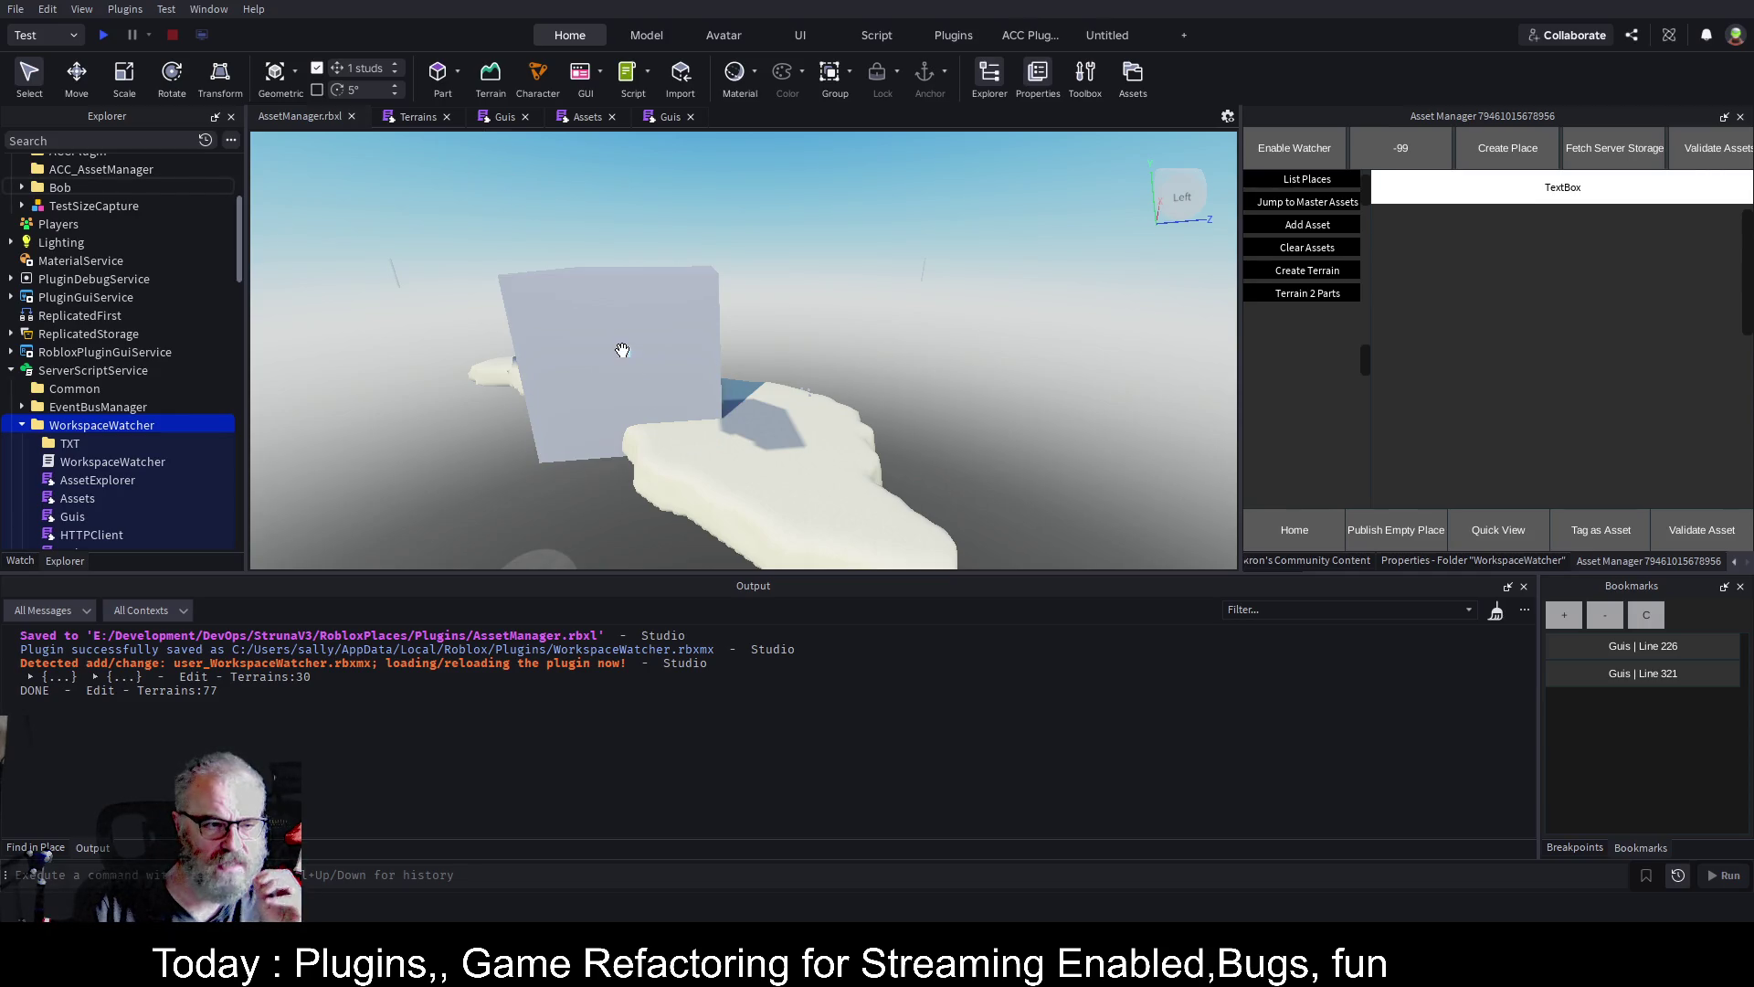
{"action": "scroll", "coordinate": [153, 346], "scroll_direction": "down", "scroll_amount": 3}
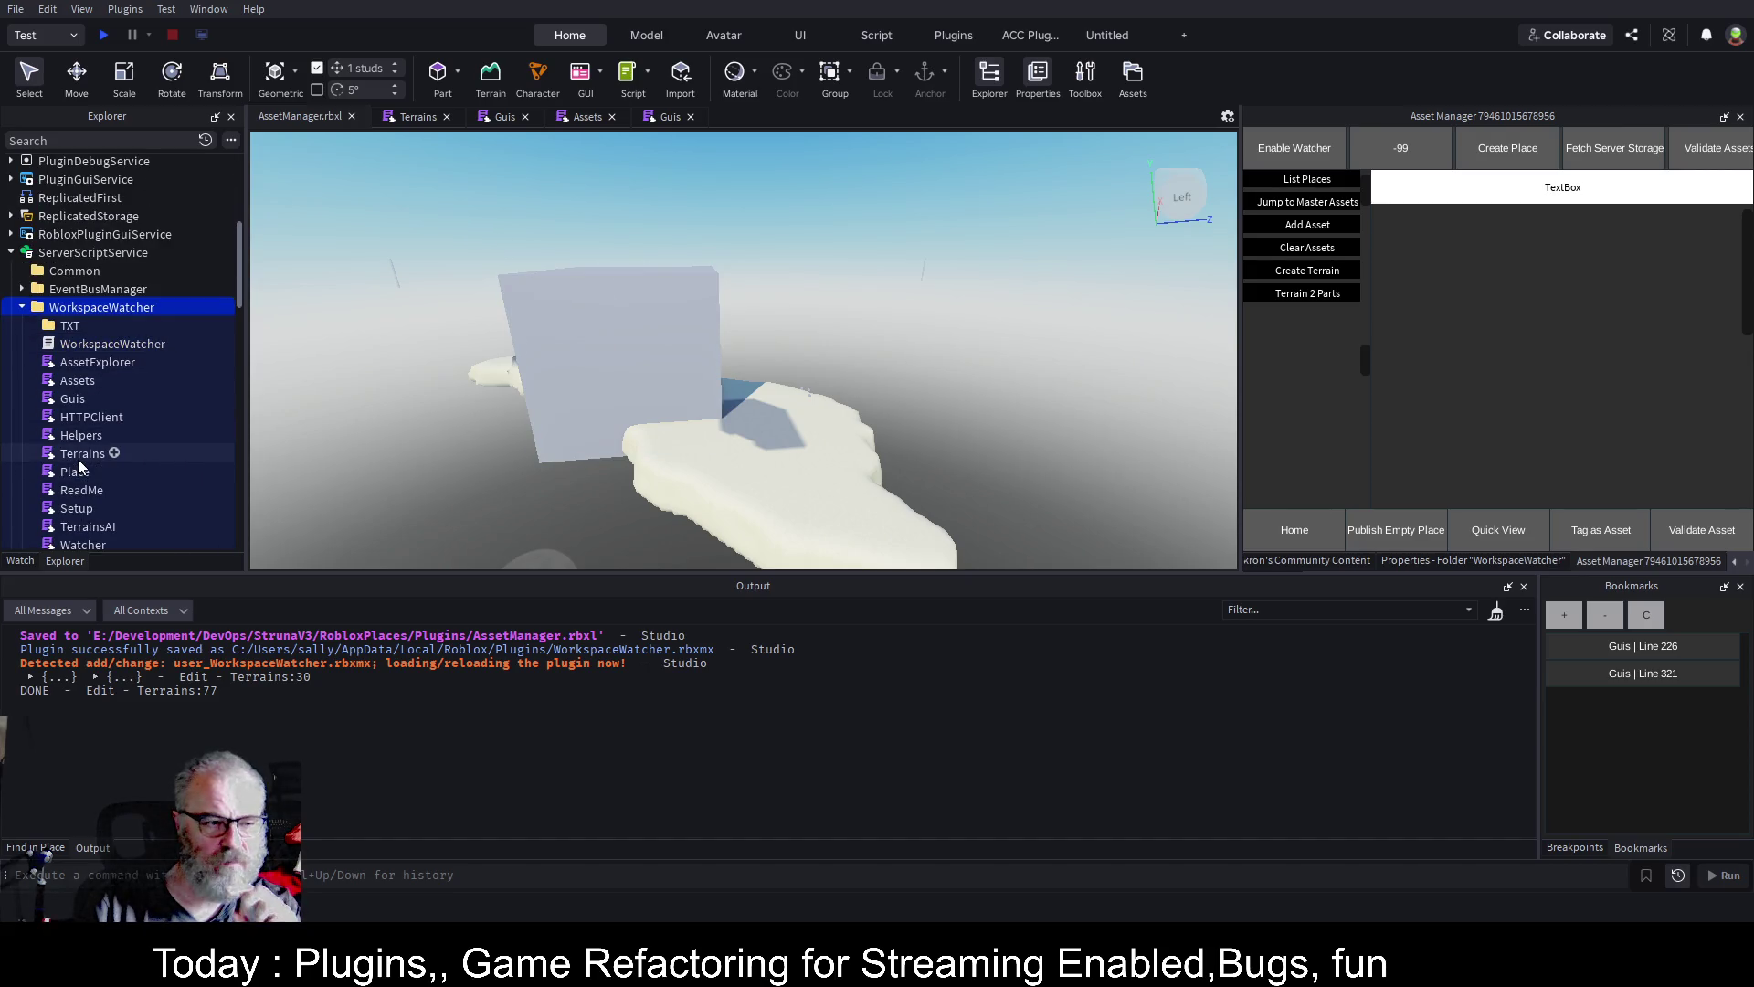
{"action": "left_click", "coordinate": [418, 117]}
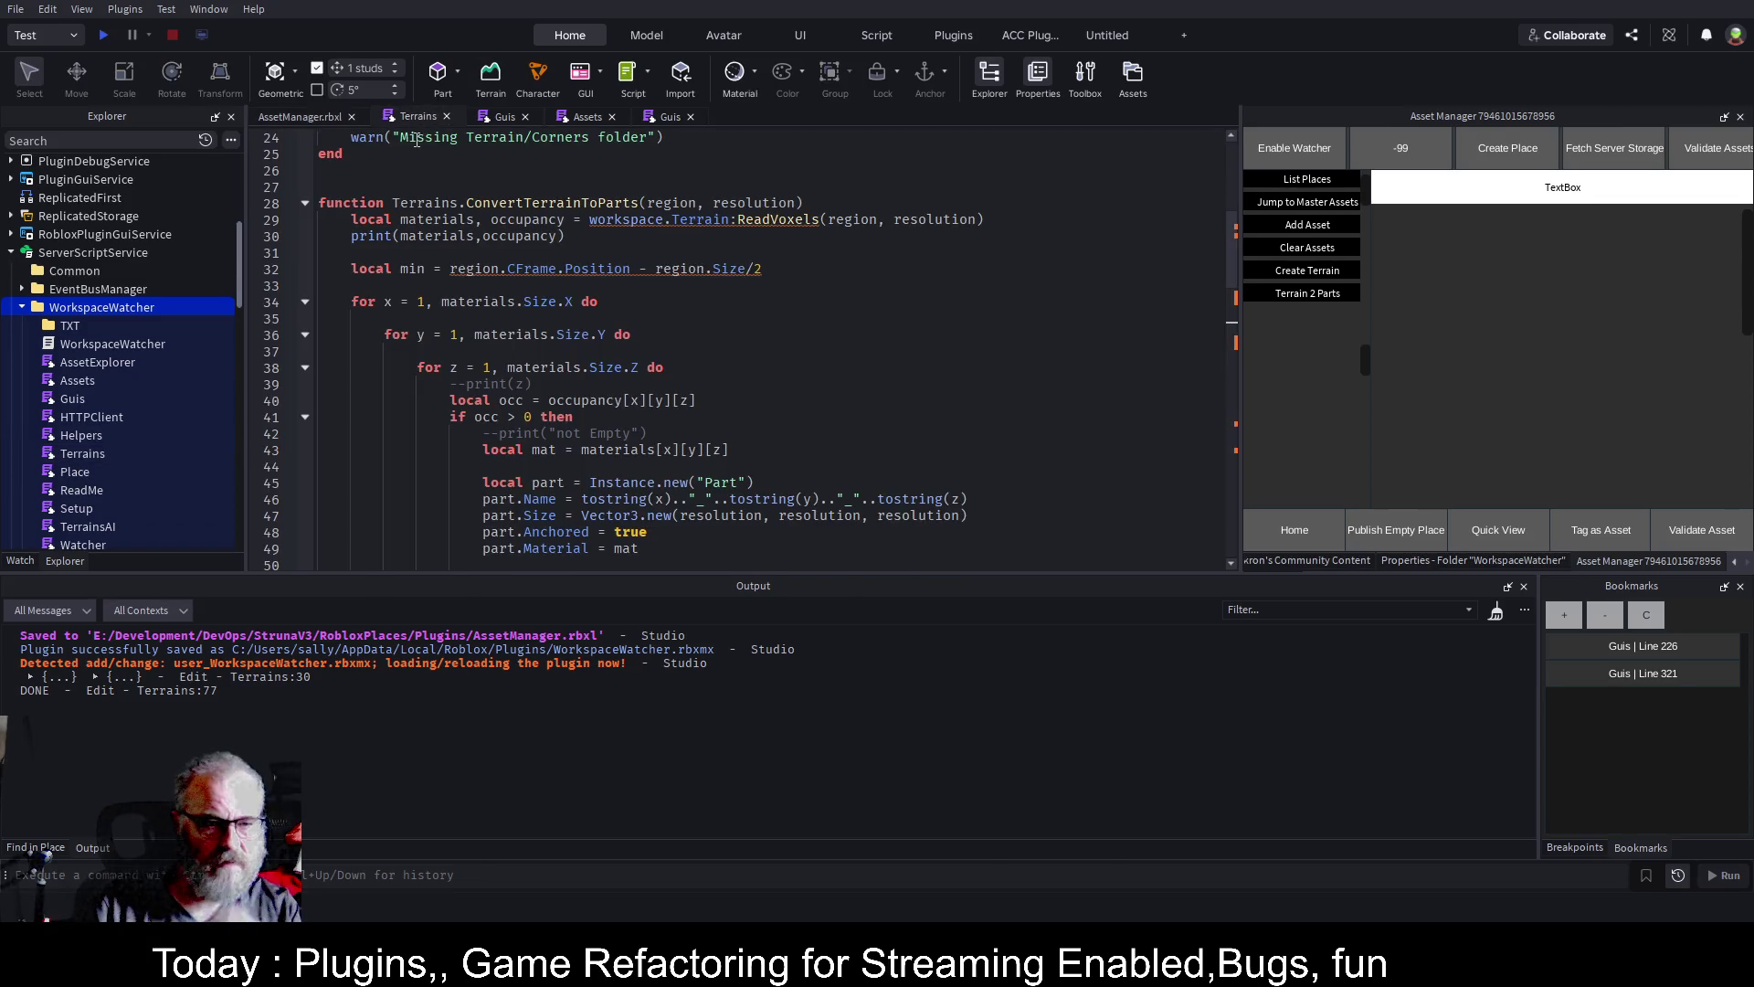
Comment out Terrains lines 60–72 that create Parts for empty voxels, then save
{"action": "scroll", "coordinate": [609, 325], "scroll_direction": "down", "scroll_amount": 9}
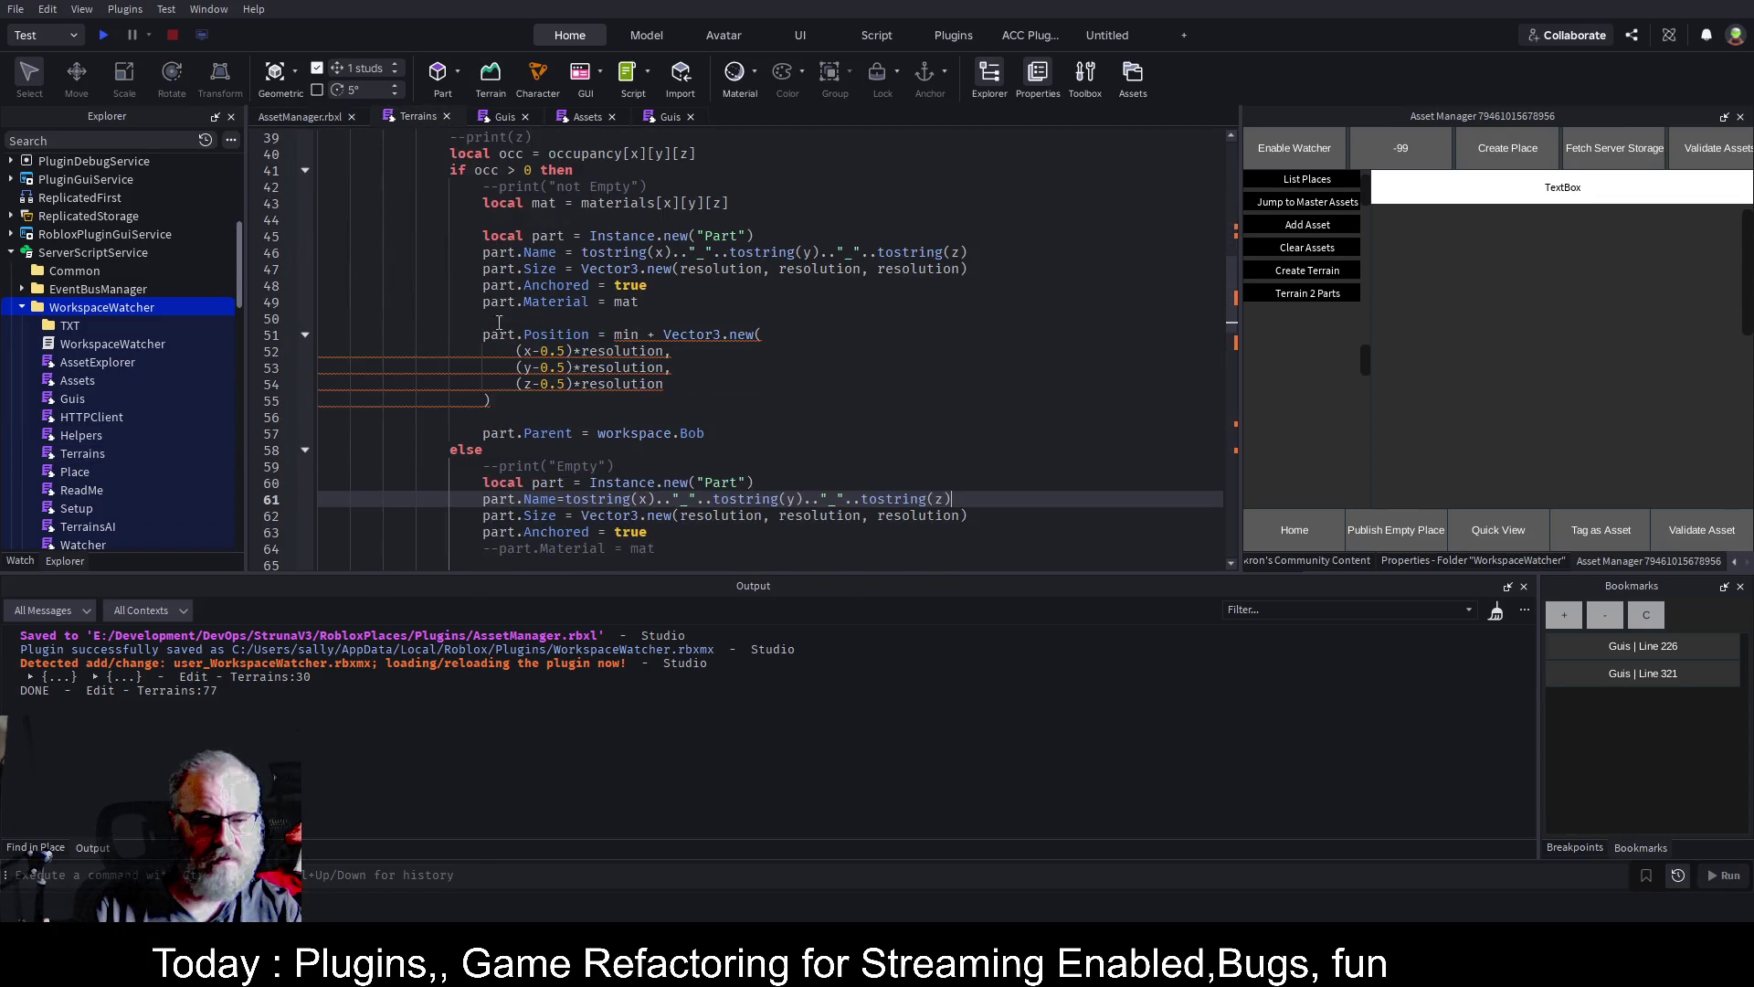
{"action": "mouse_move", "coordinate": [464, 288]}
{"action": "left_mouse_down"}
{"action": "mouse_move", "coordinate": [639, 475]}
{"action": "mouse_move", "coordinate": [655, 454]}
{"action": "mouse_move", "coordinate": [722, 484]}
{"action": "left_mouse_up"}
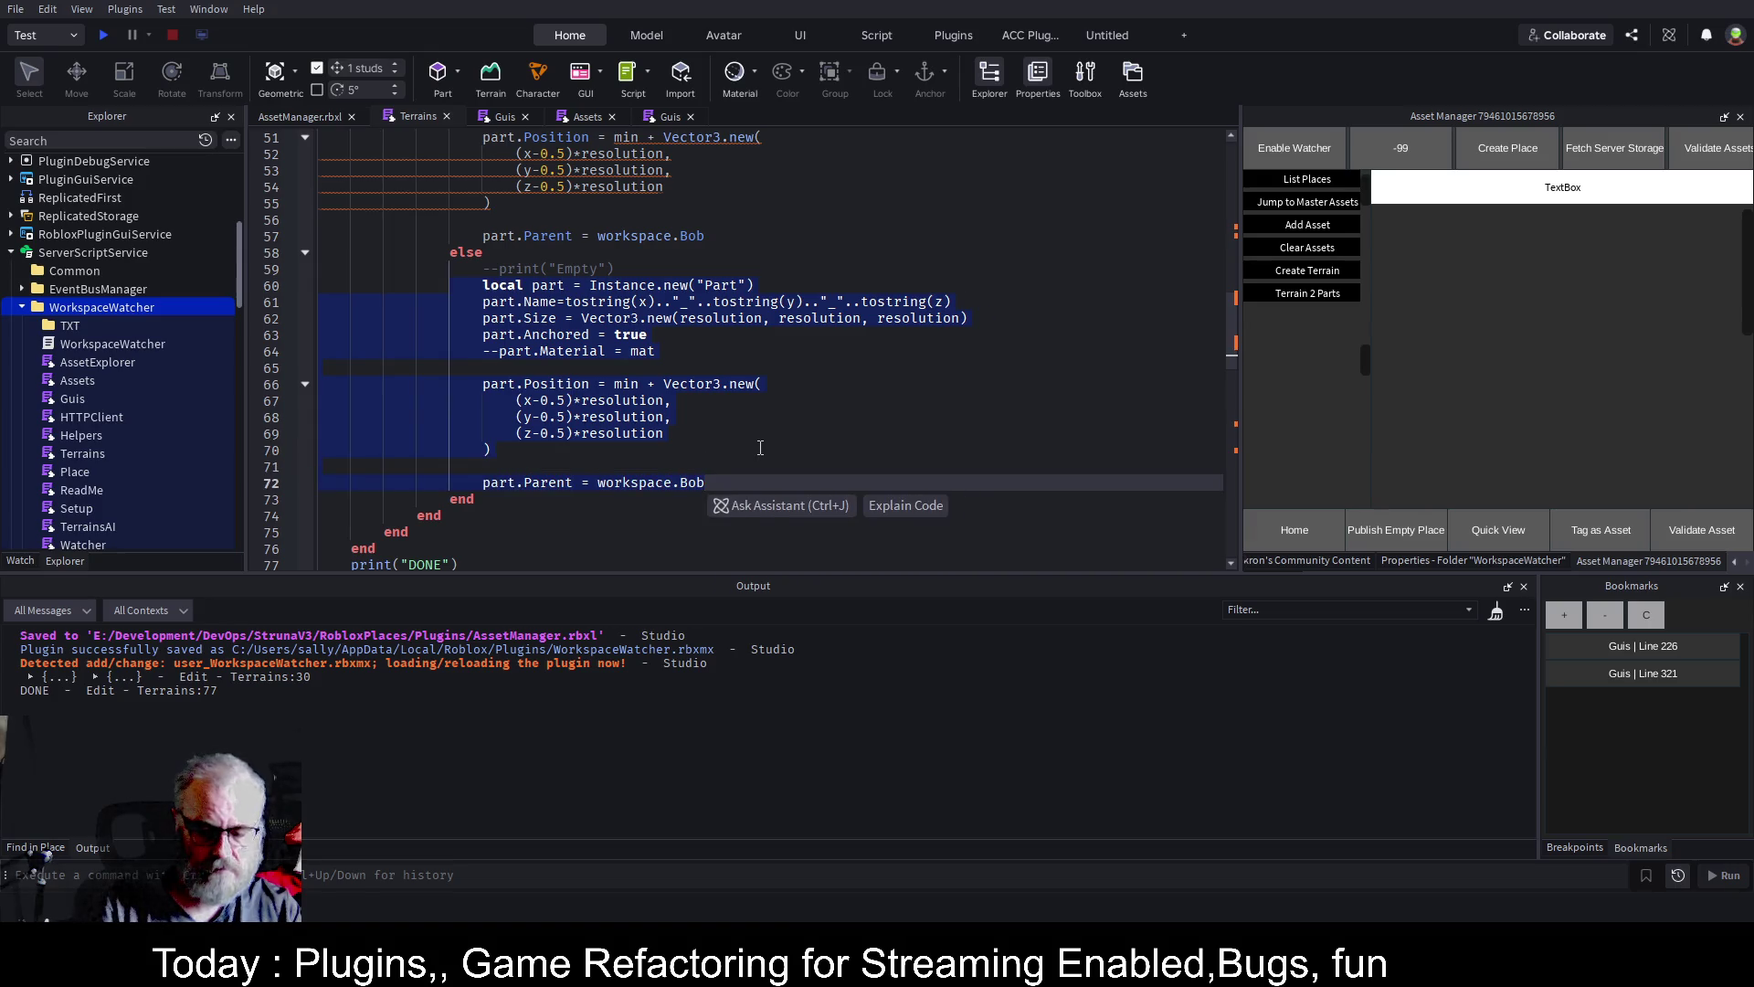
{"action": "key", "text": "ctrl+slash"}
{"action": "key", "text": "ctrl+s"}
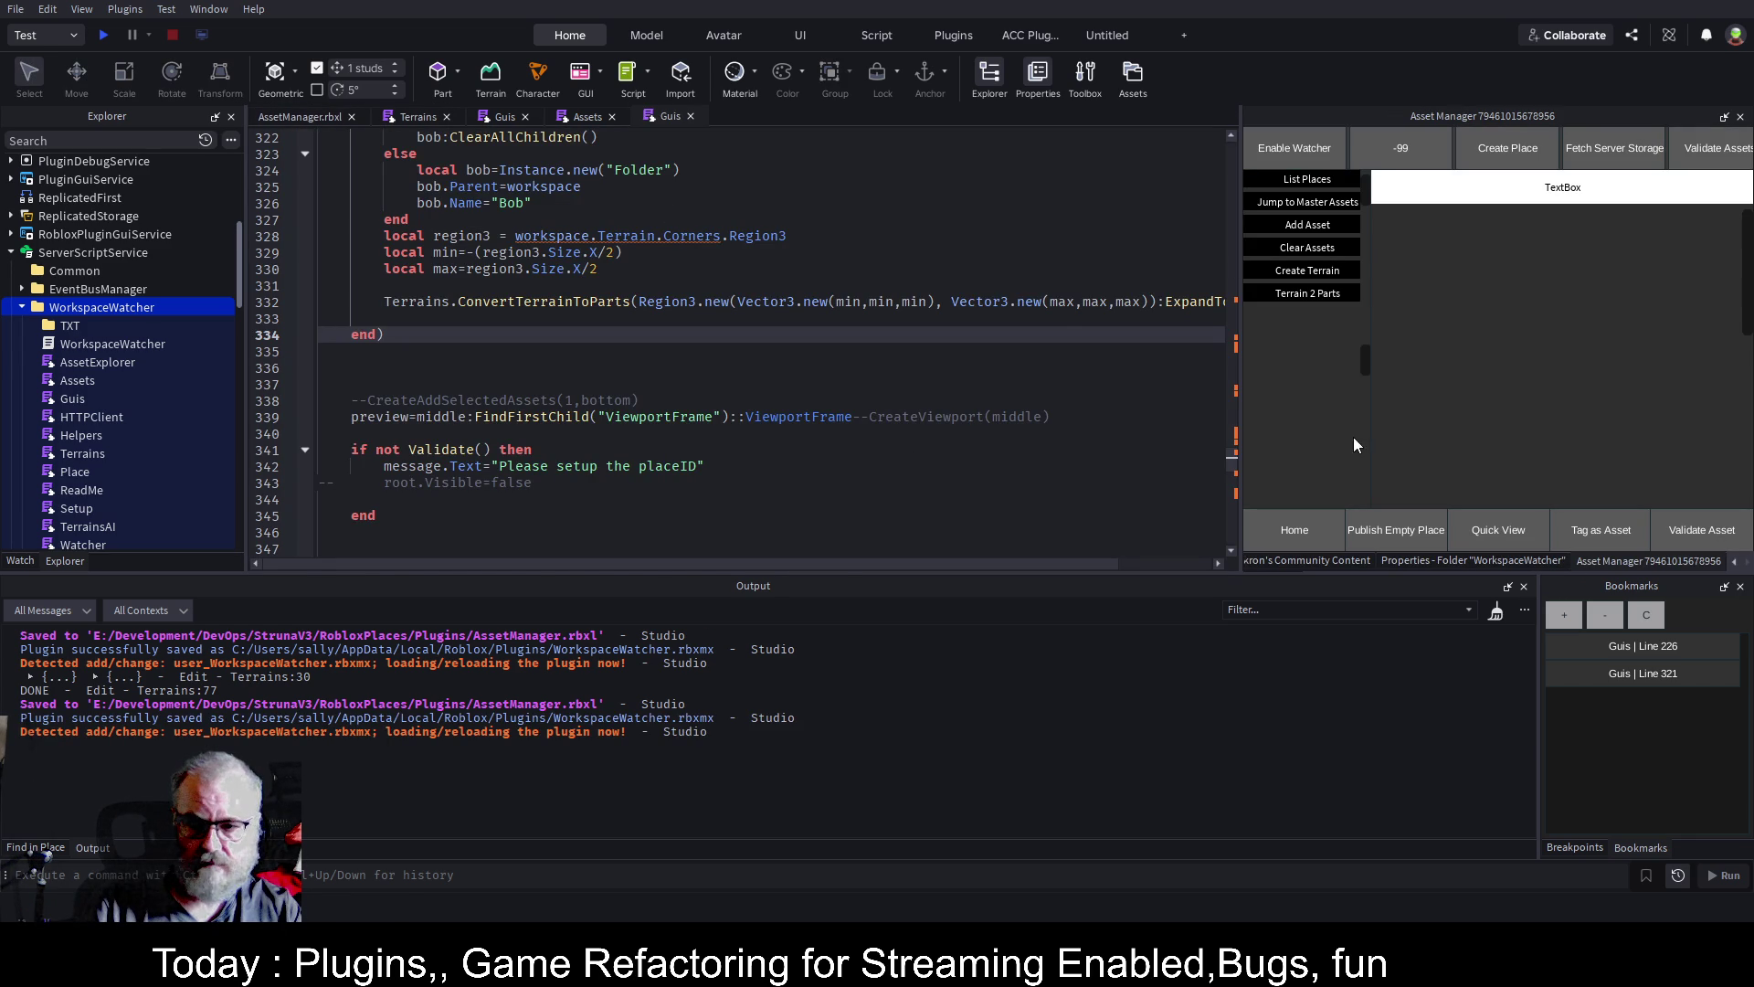
Convert the terrain into parts, then select the new Bob folder and focus the camera on it
{"action": "left_click", "coordinate": [308, 123]}
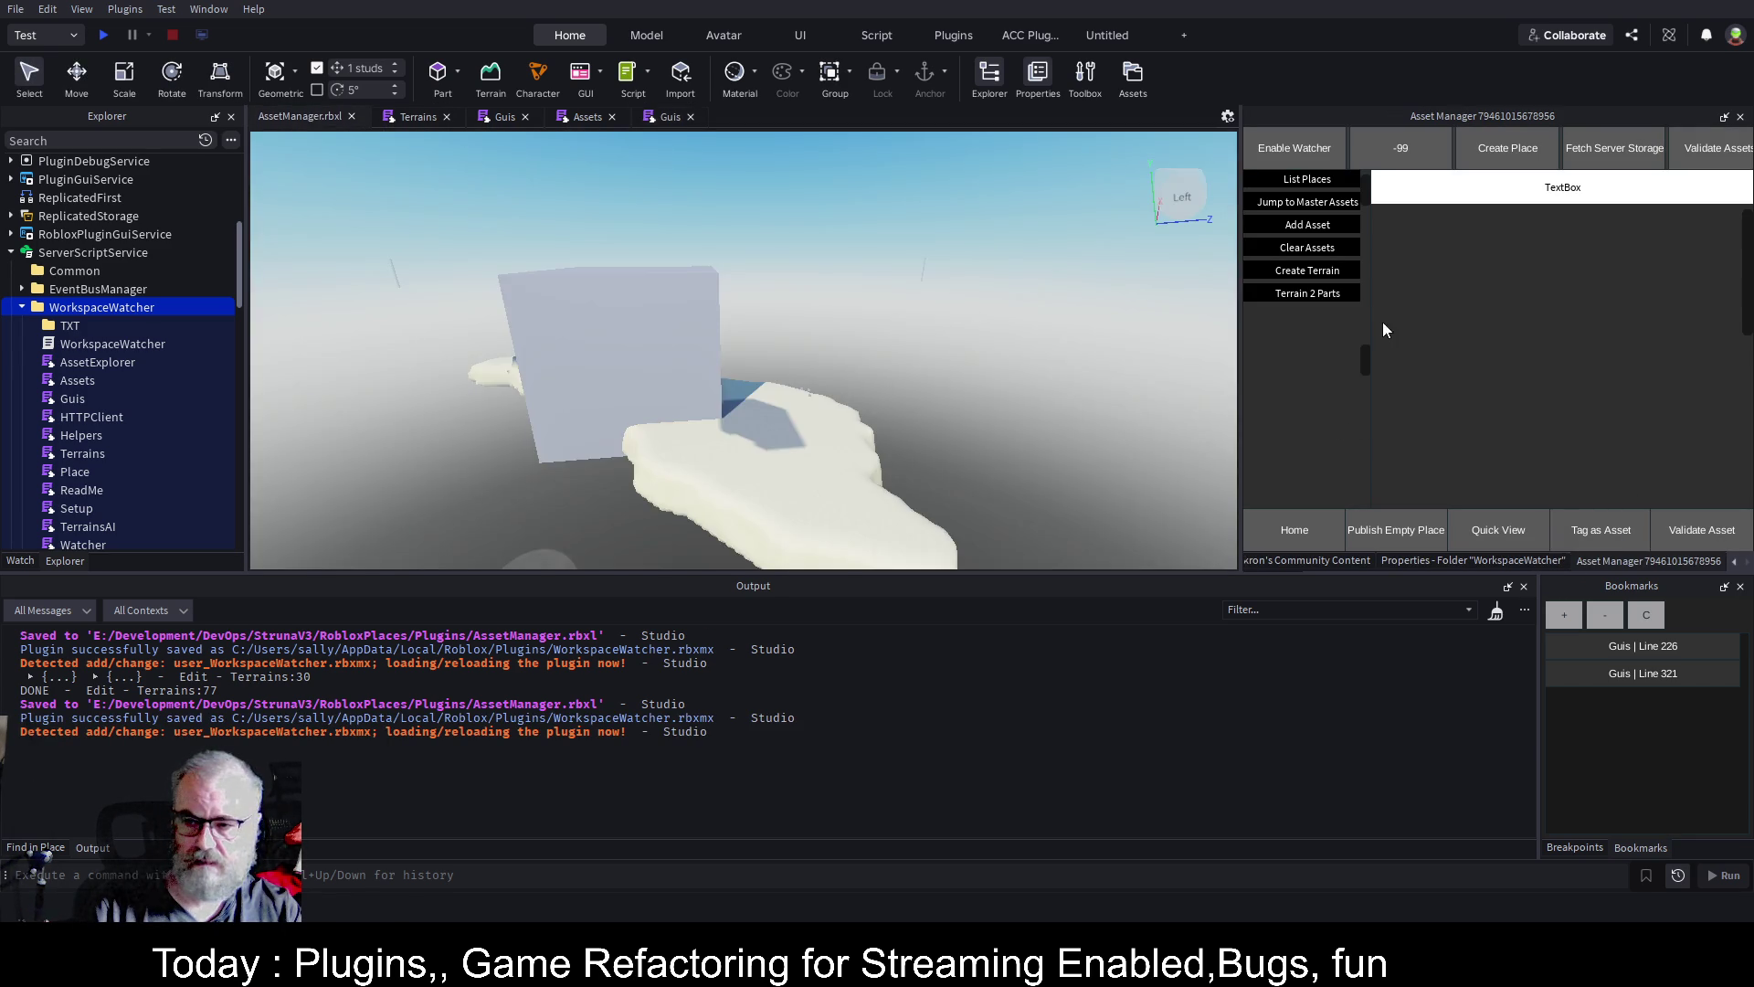
{"action": "left_click", "coordinate": [1312, 293]}
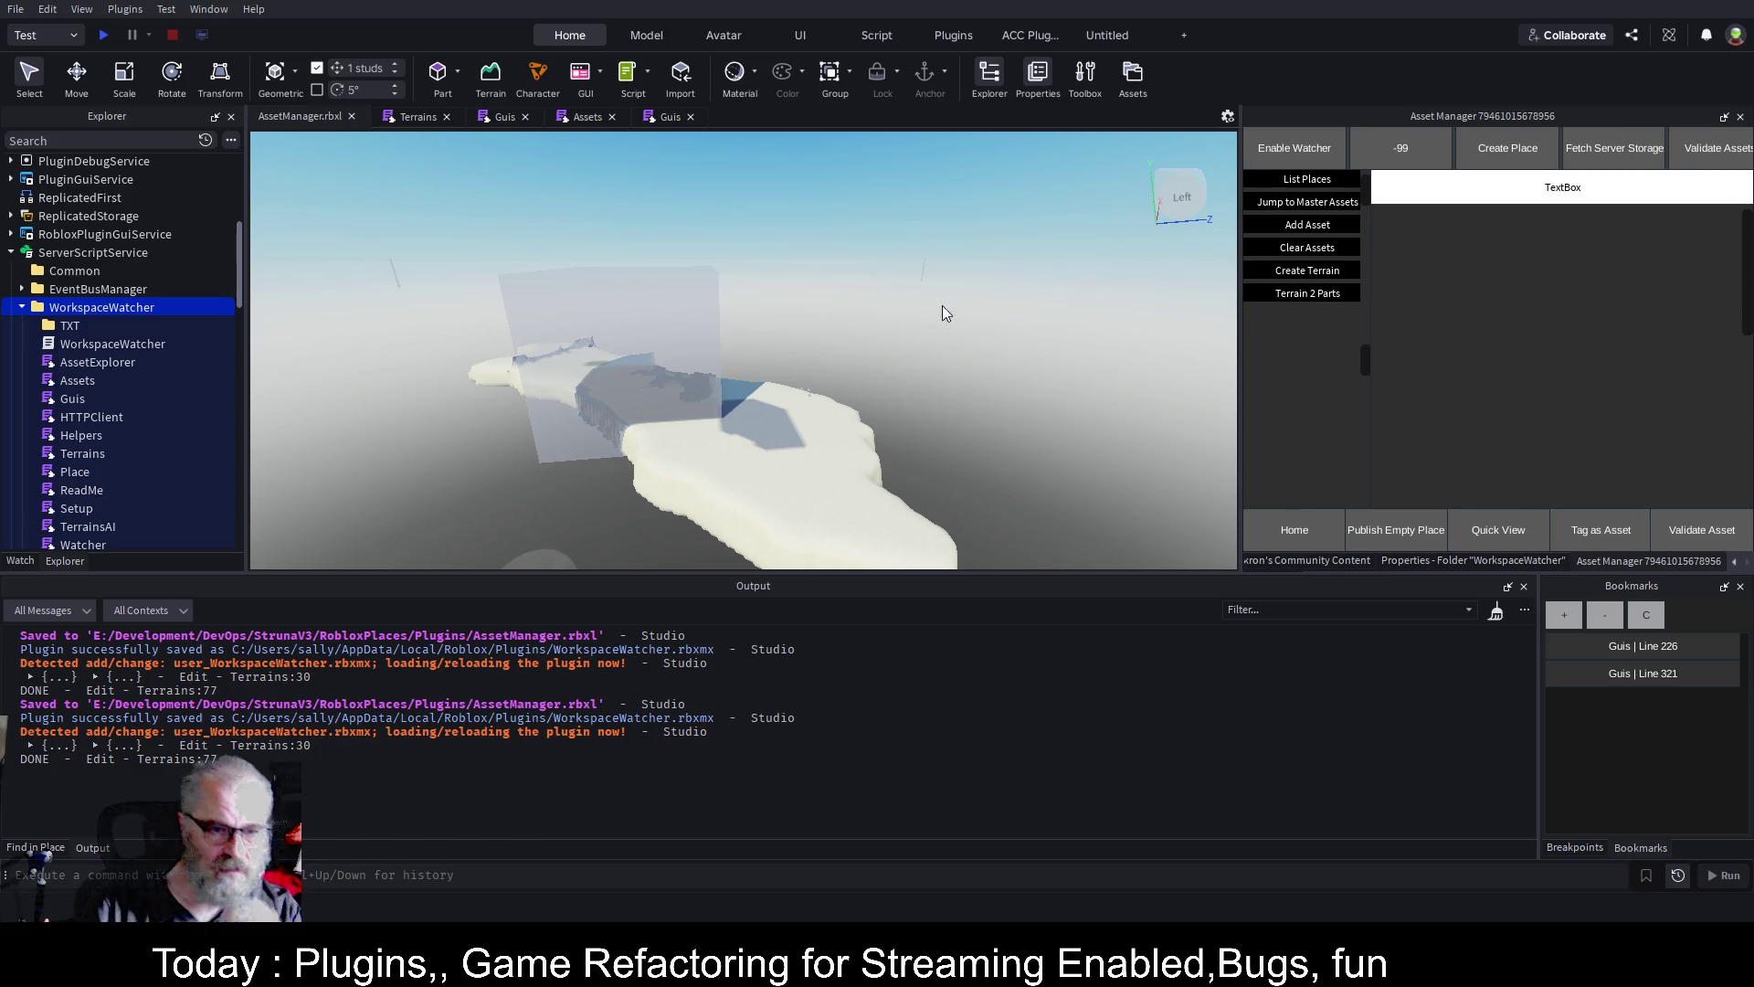
{"action": "scroll", "coordinate": [95, 274], "scroll_direction": "up", "scroll_amount": 5}
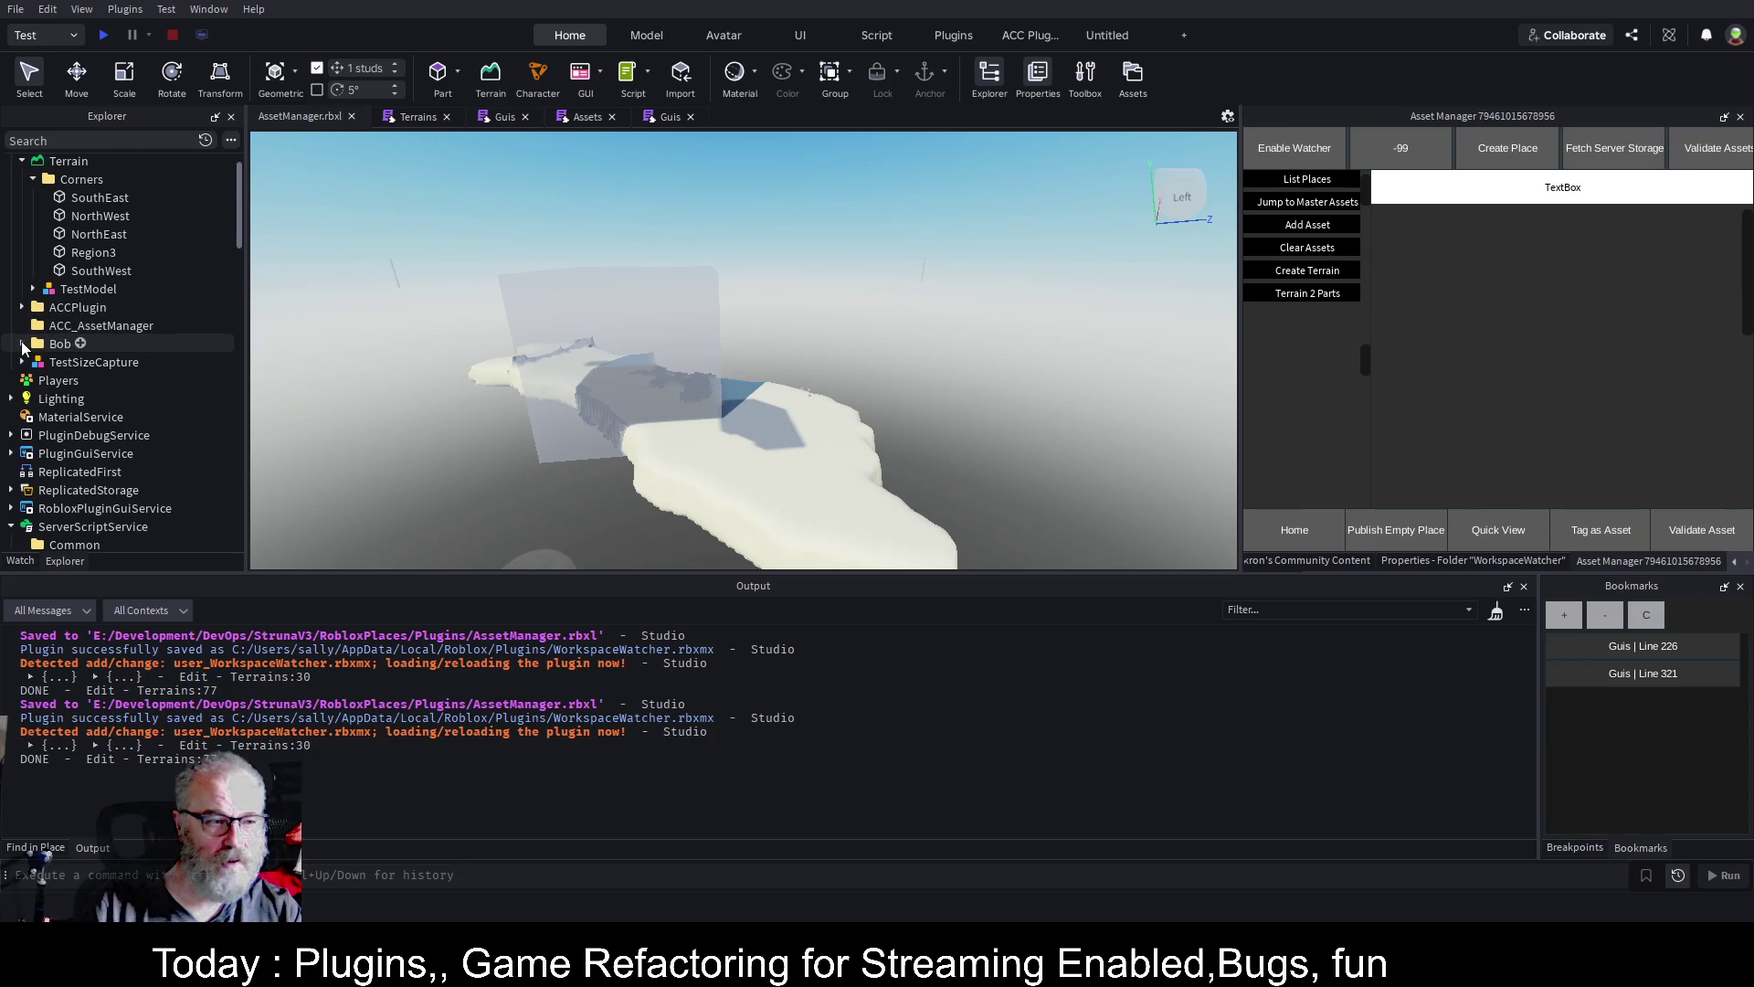
{"action": "left_click", "coordinate": [22, 343]}
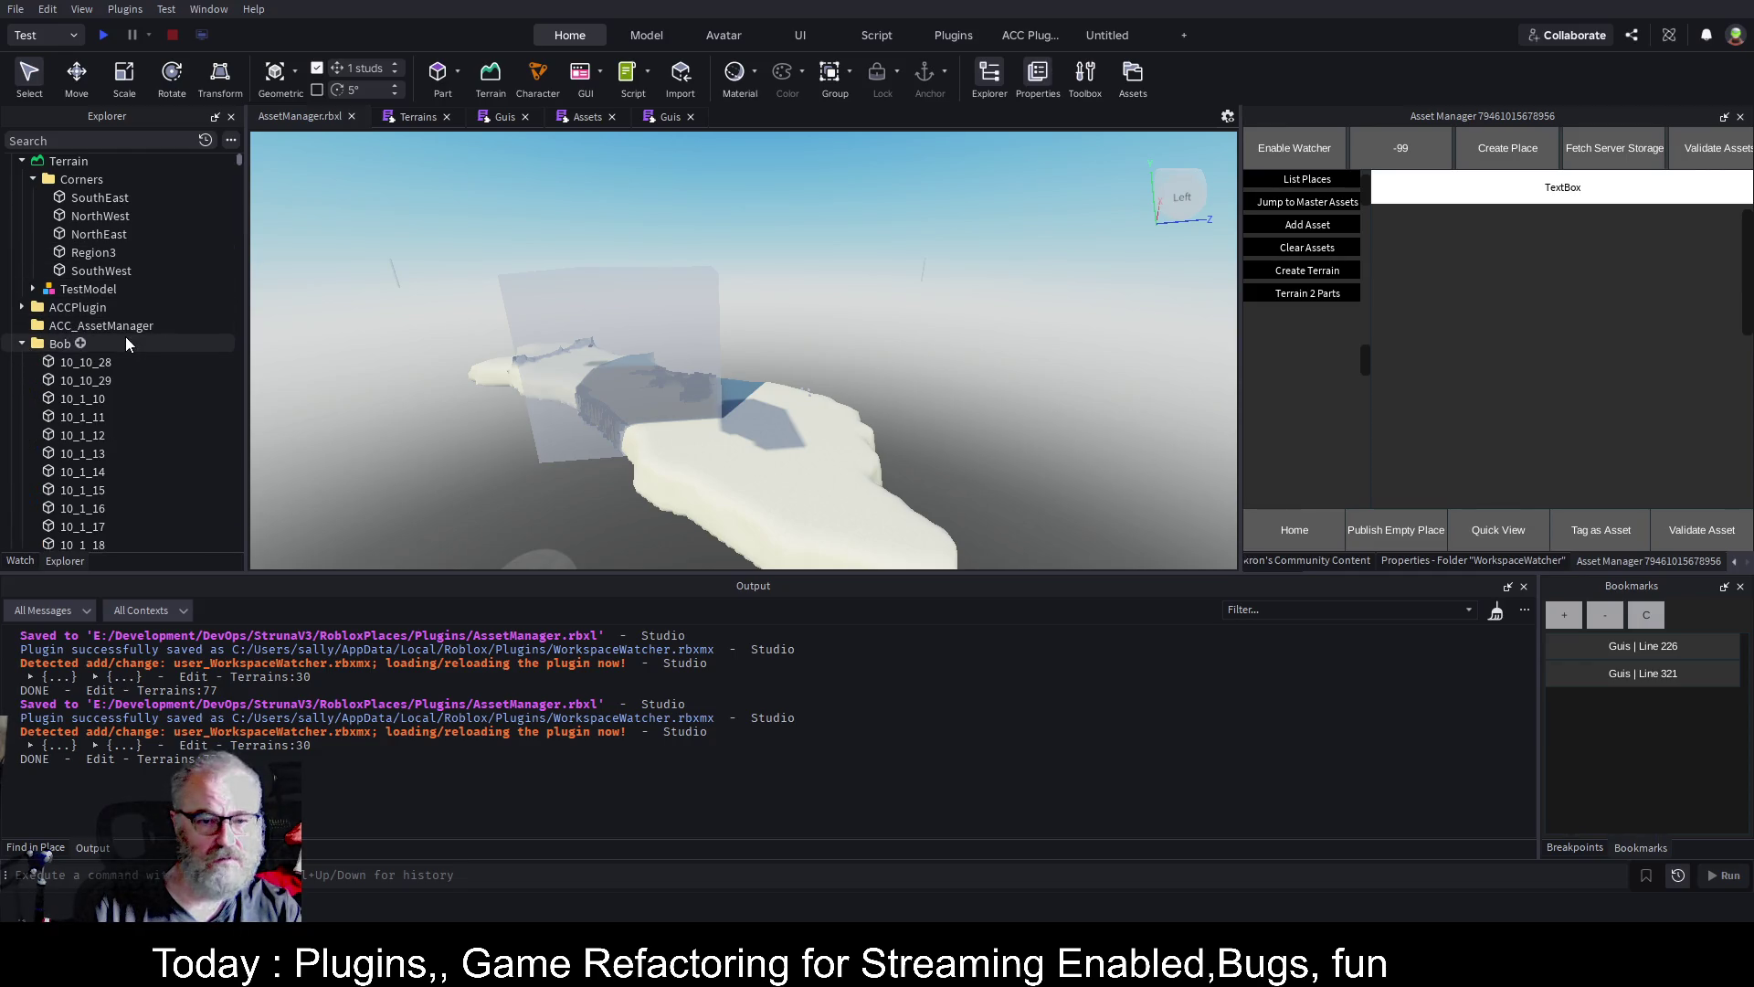
{"action": "left_click", "coordinate": [58, 348]}
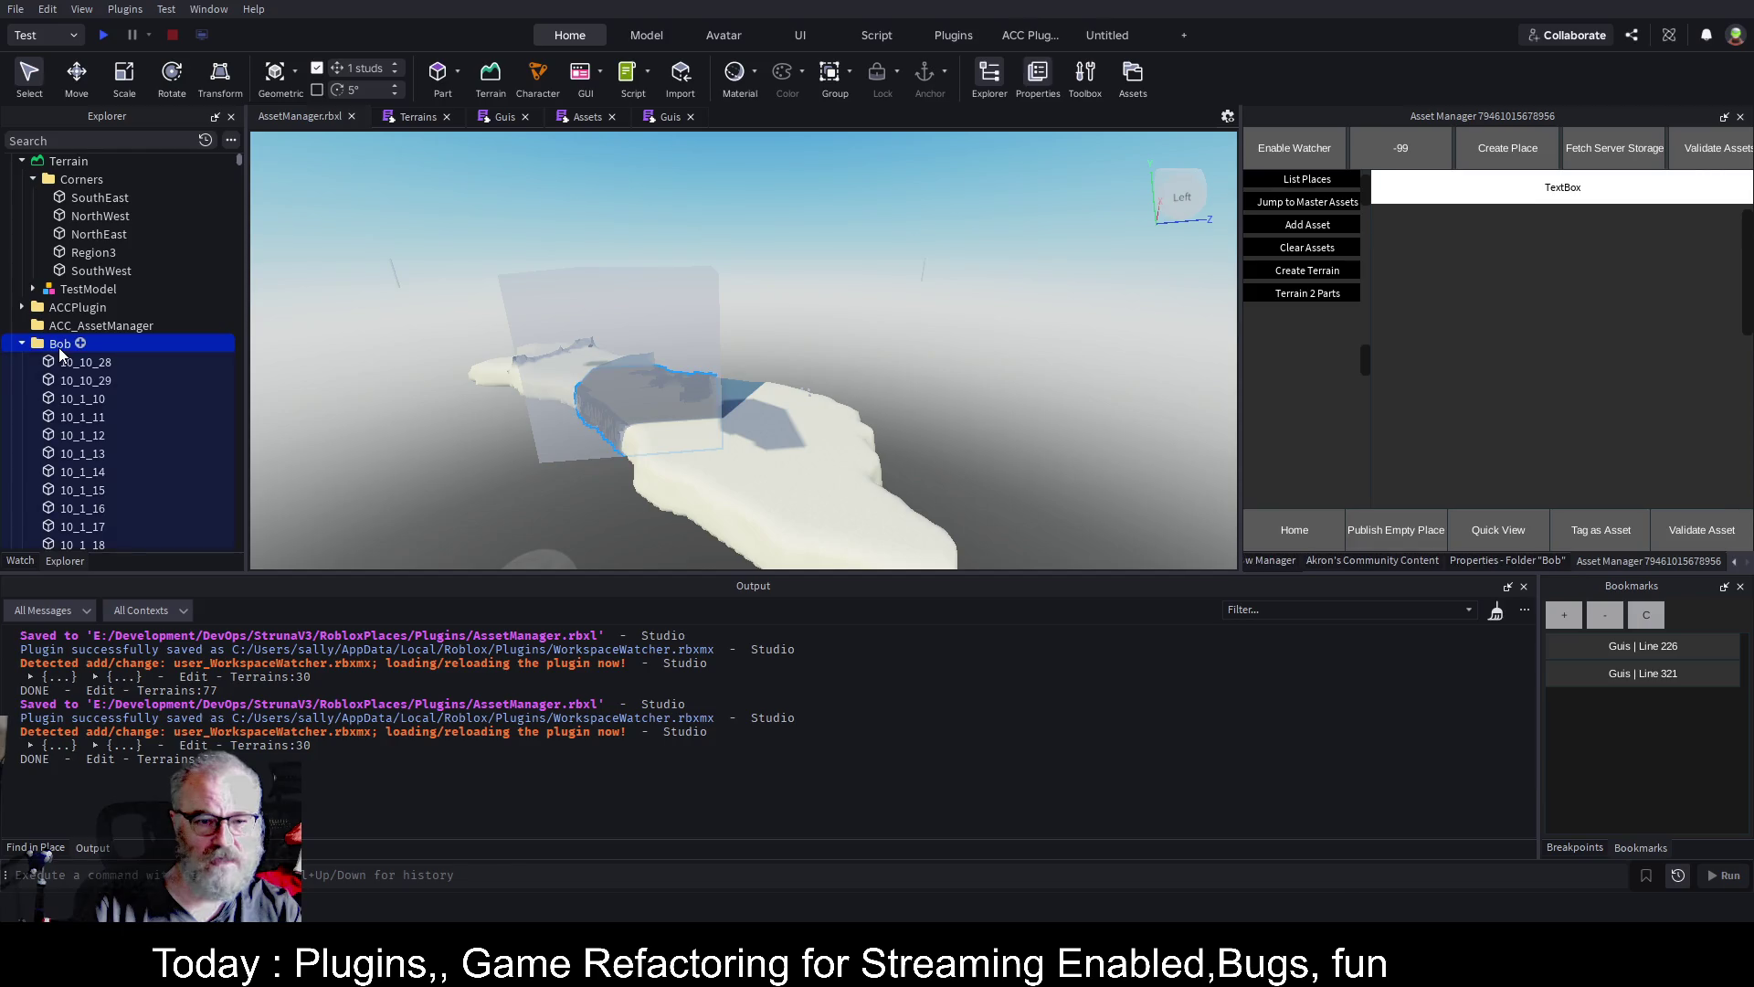
{"action": "key", "text": "f"}
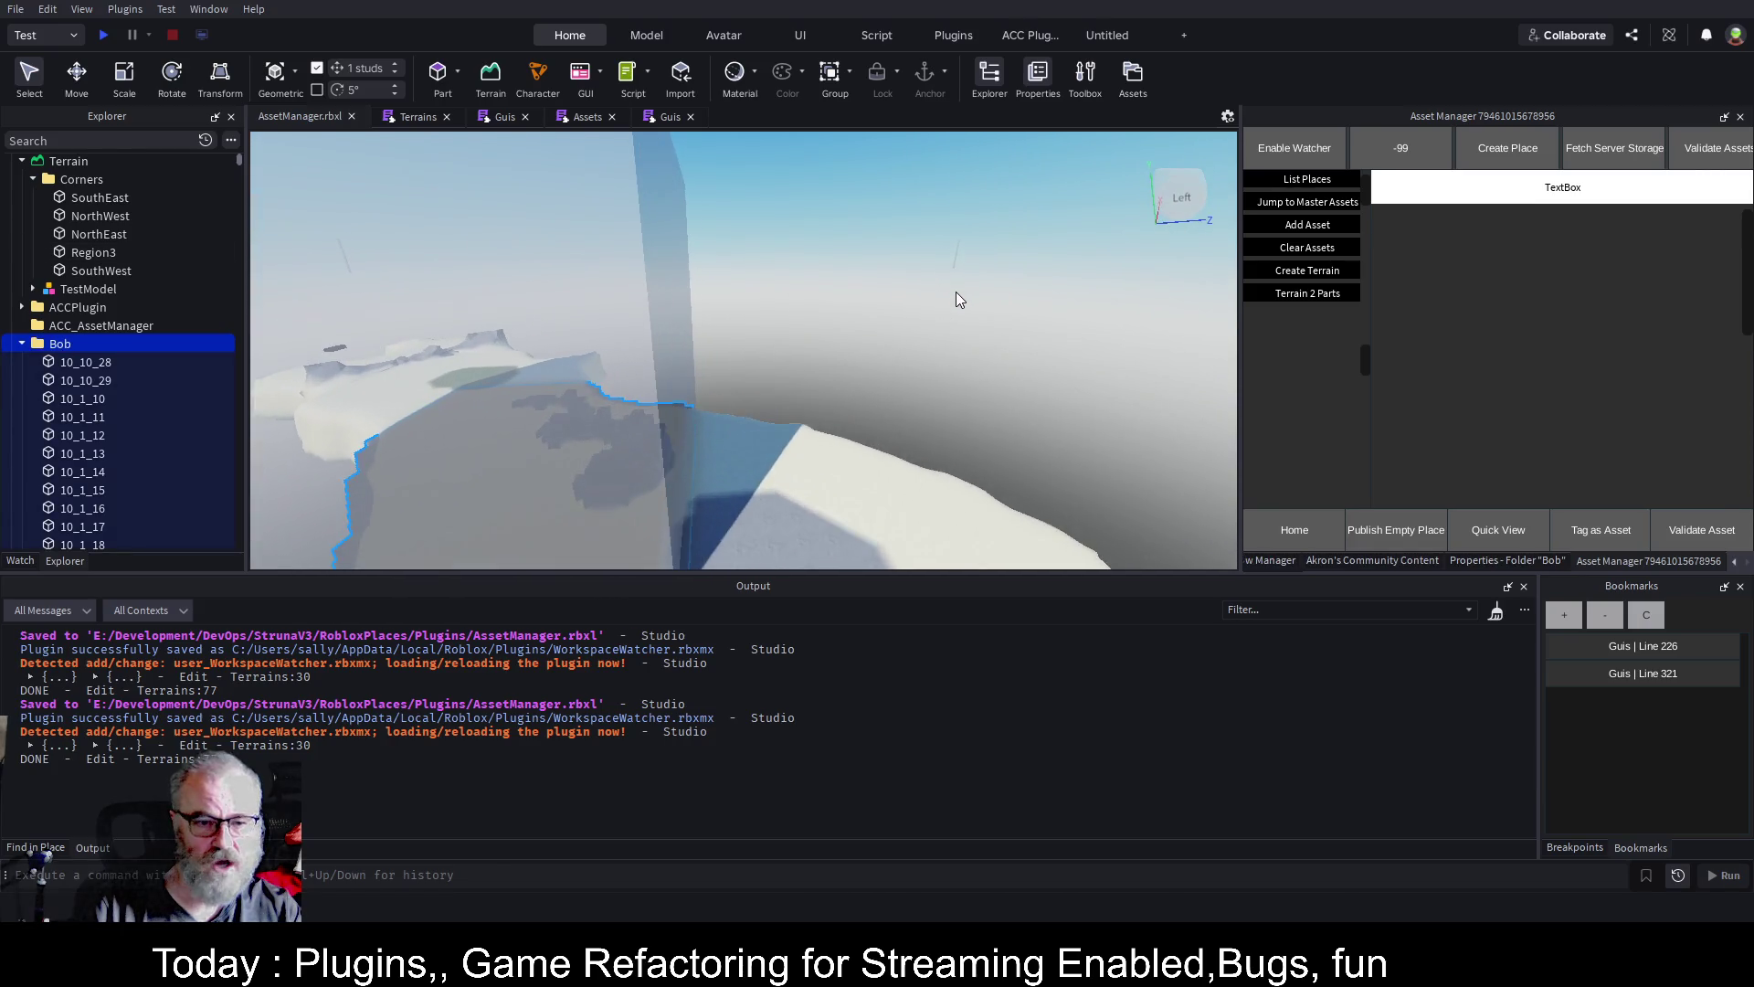
{"action": "left_click_drag", "start_coordinate": [957, 299], "coordinate": [956, 300]}
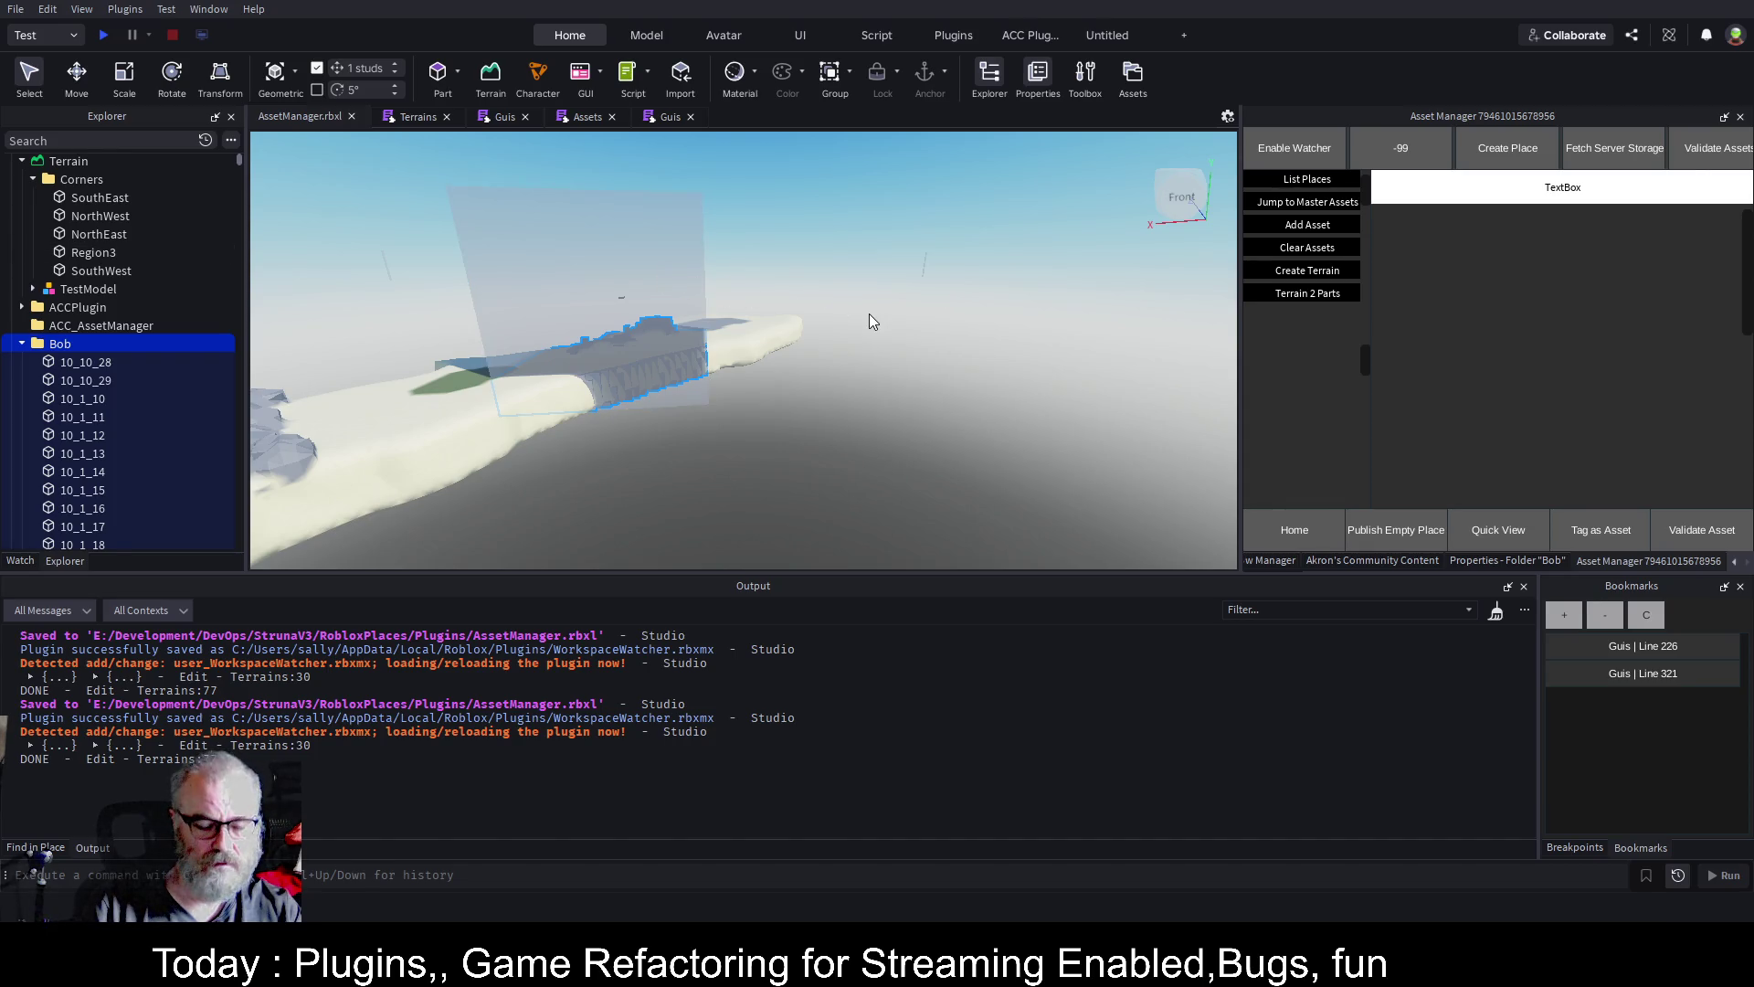
Move the Bob parts 267 studs along X with the Move tool
{"action": "key", "text": "ctrl+2"}
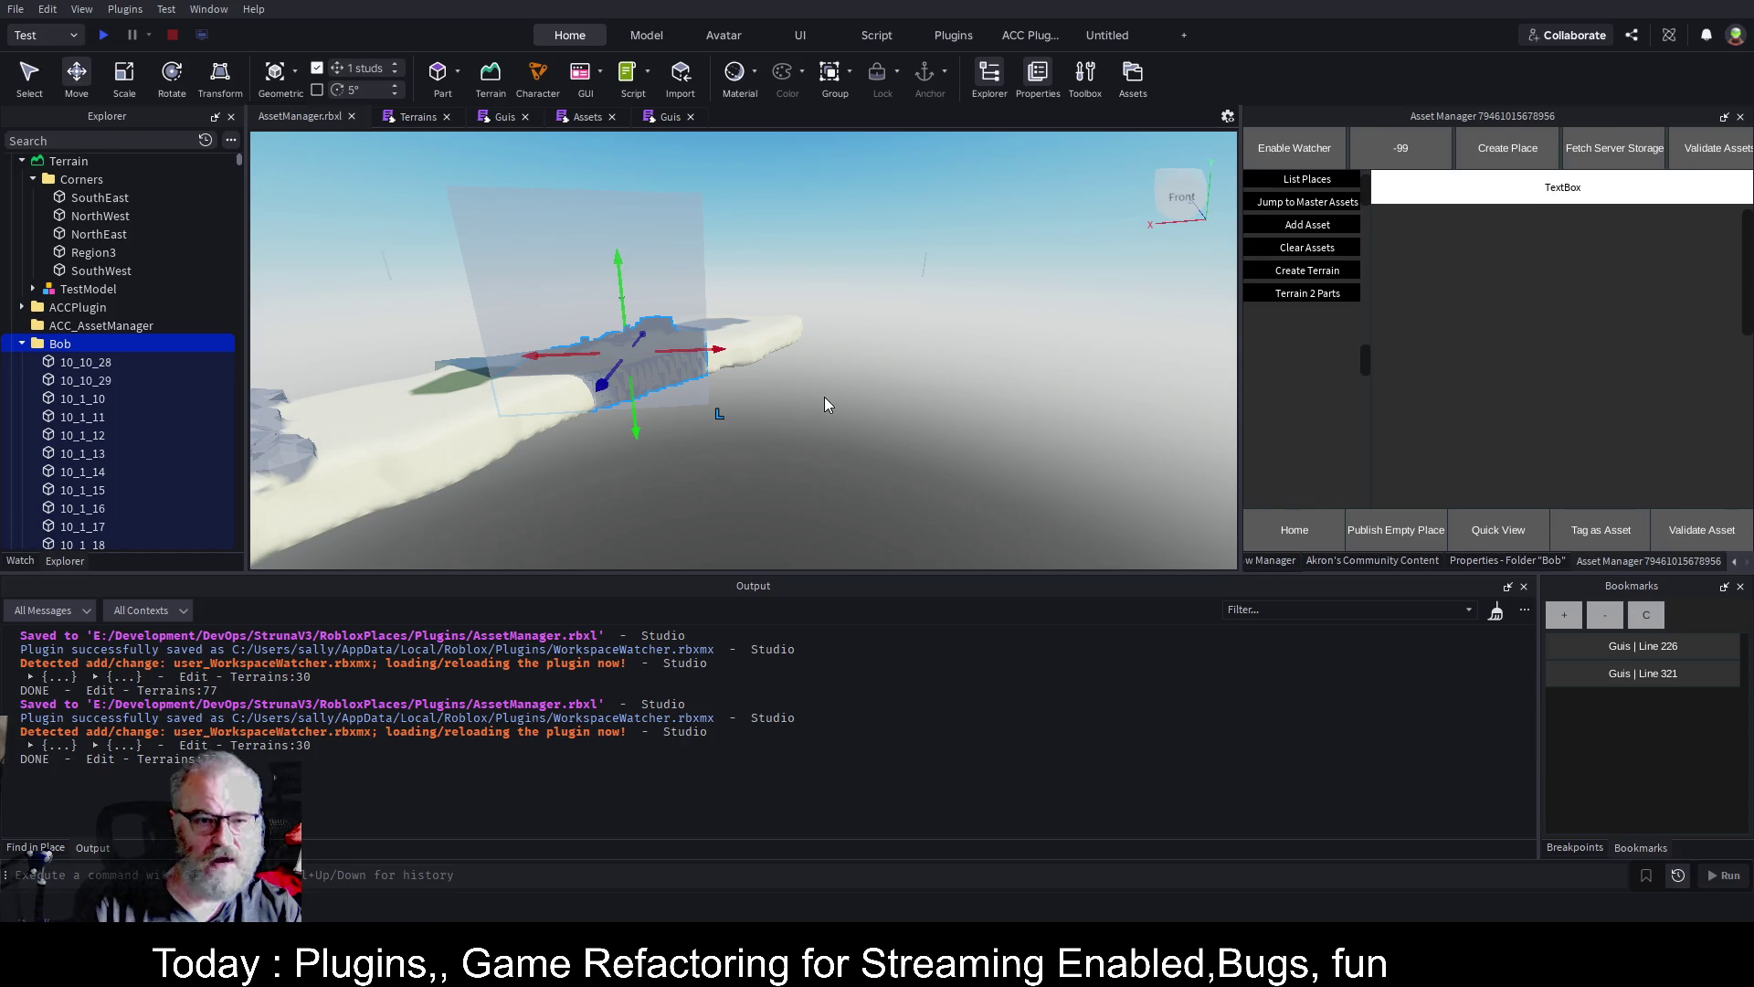
{"action": "mouse_move", "coordinate": [728, 352]}
{"action": "left_mouse_down"}
{"action": "mouse_move", "coordinate": [1051, 357]}
{"action": "mouse_move", "coordinate": [1022, 342]}
{"action": "left_mouse_up"}
{"action": "scroll", "coordinate": [1016, 283], "scroll_direction": "up", "scroll_amount": 3}
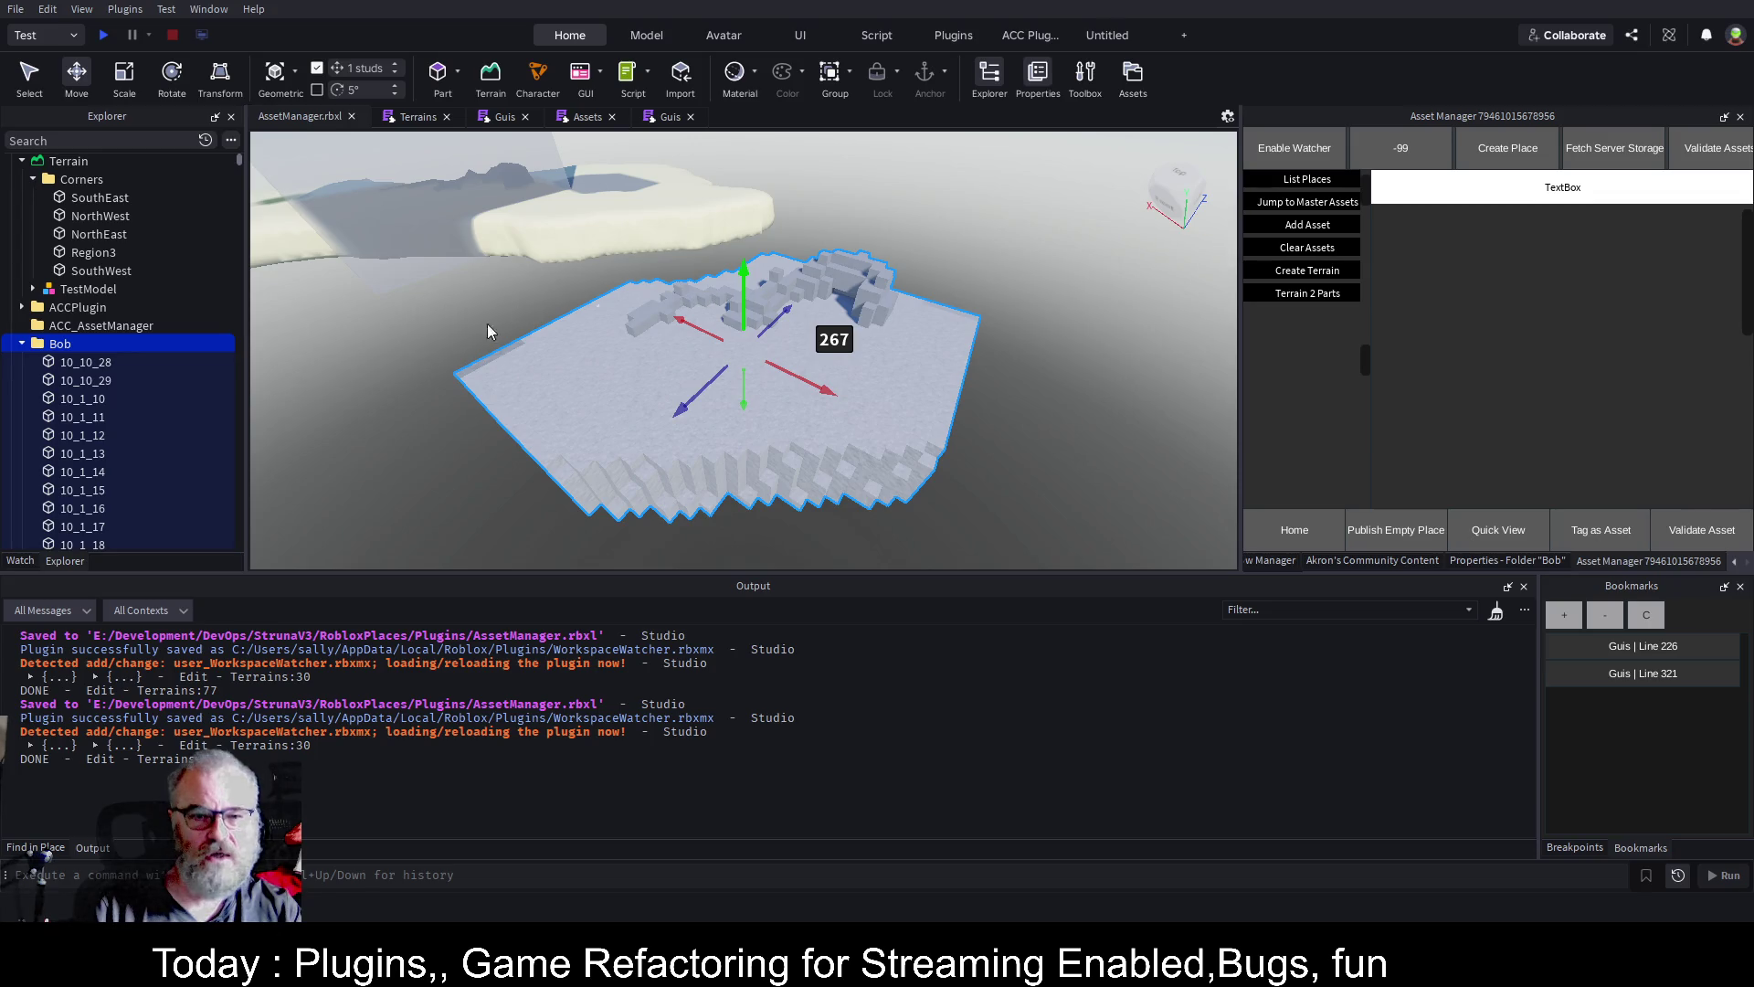
{"action": "left_click", "coordinate": [63, 363]}
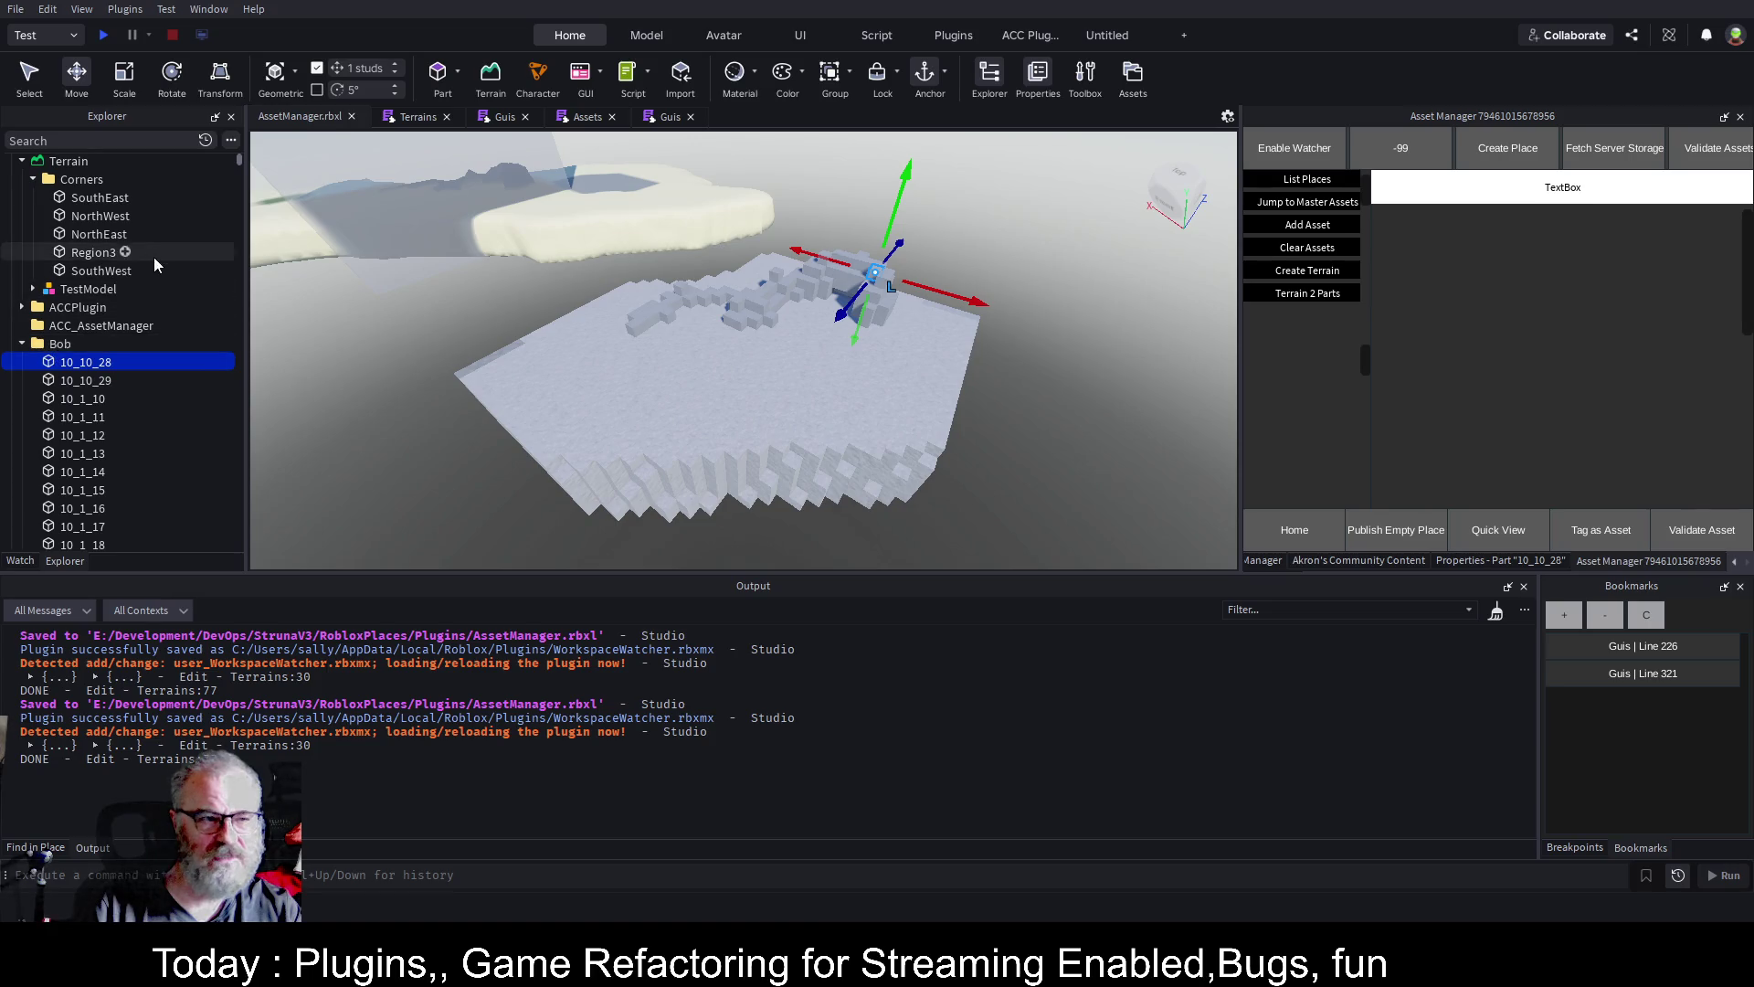
Select all 4,936 parts inside Bob and group them into a Model
{"action": "left_click_drag", "start_coordinate": [239, 161], "coordinate": [241, 534]}
{"action": "scroll", "coordinate": [85, 392], "scroll_direction": "down", "scroll_amount": 15}
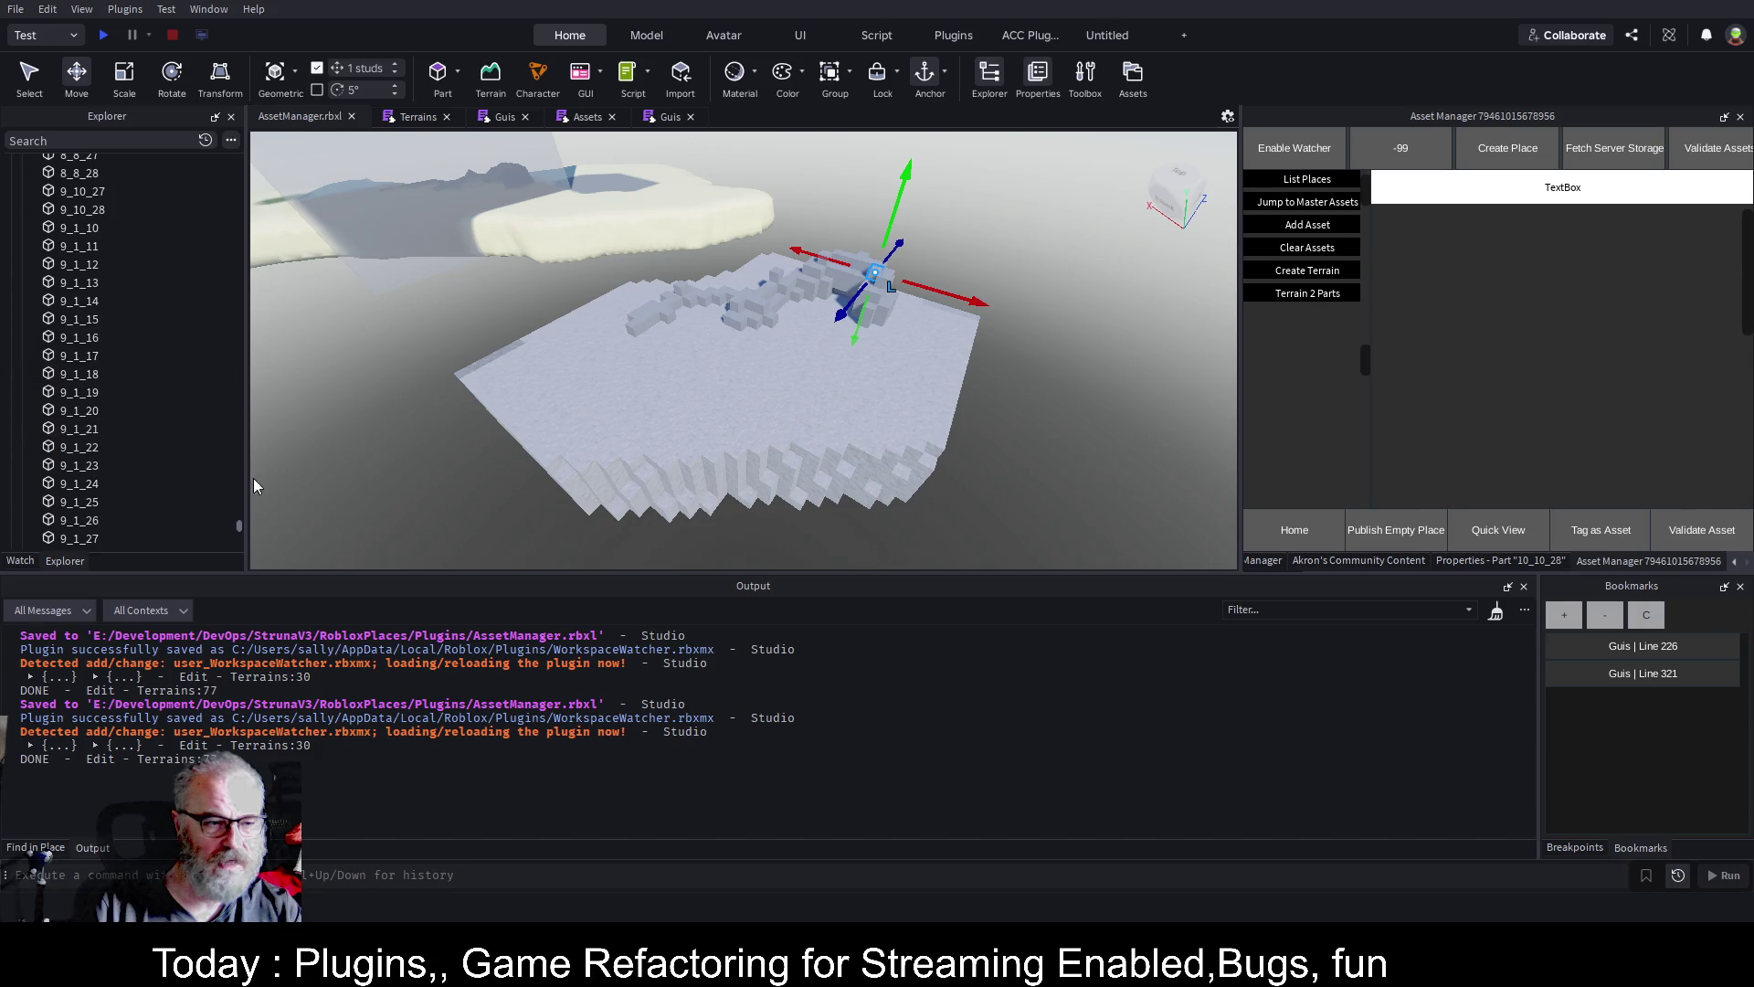
{"action": "left_click_drag", "start_coordinate": [239, 528], "coordinate": [243, 540]}
{"action": "scroll", "coordinate": [146, 365], "scroll_direction": "up", "scroll_amount": 15}
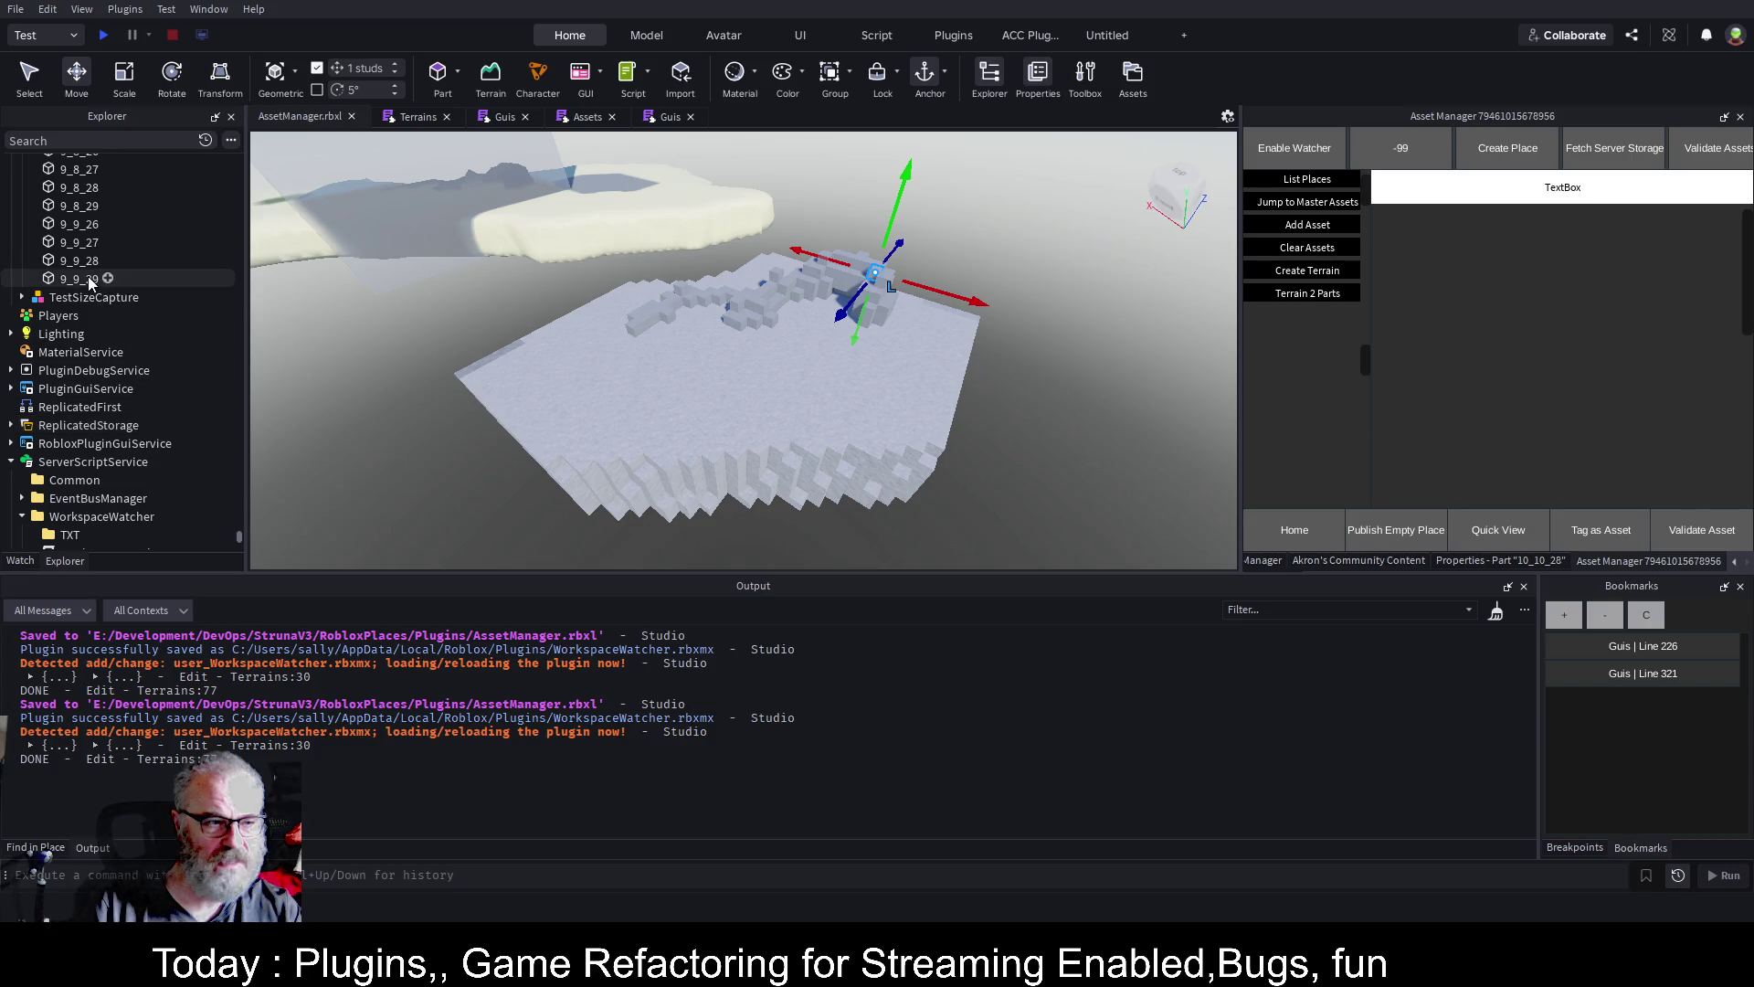
{"action": "left_click", "coordinate": [92, 283], "text": "shift"}
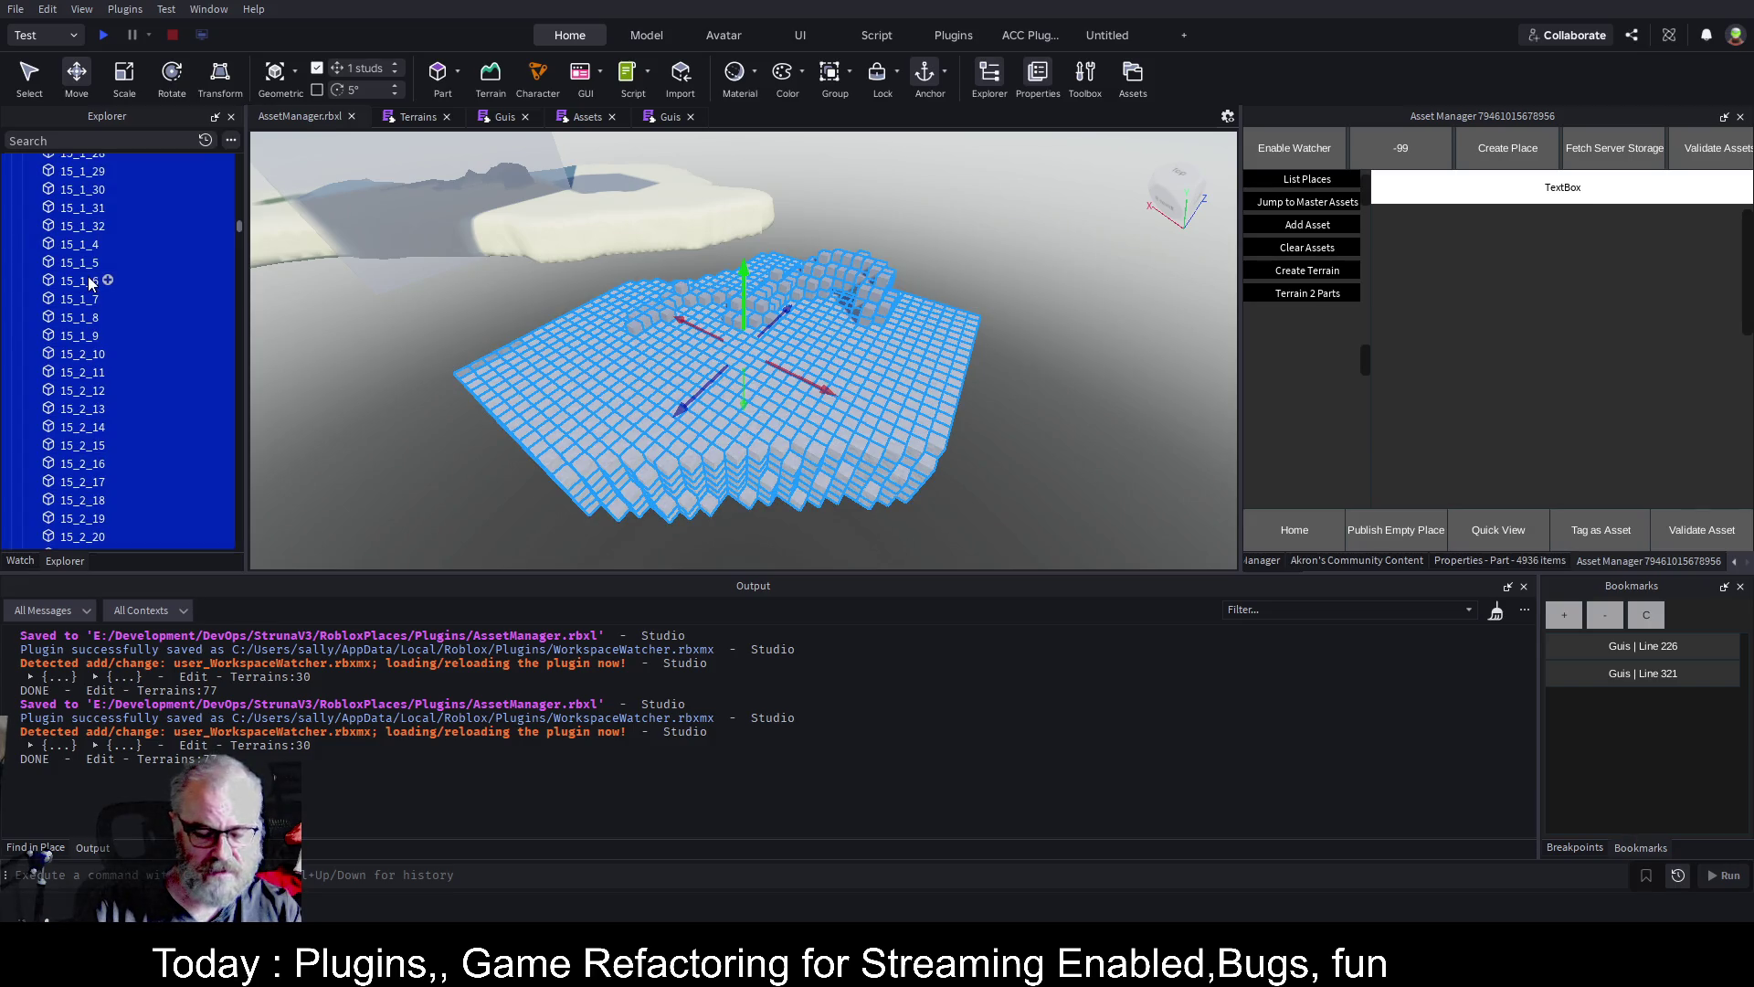
{"action": "key", "text": "ctrl+g"}
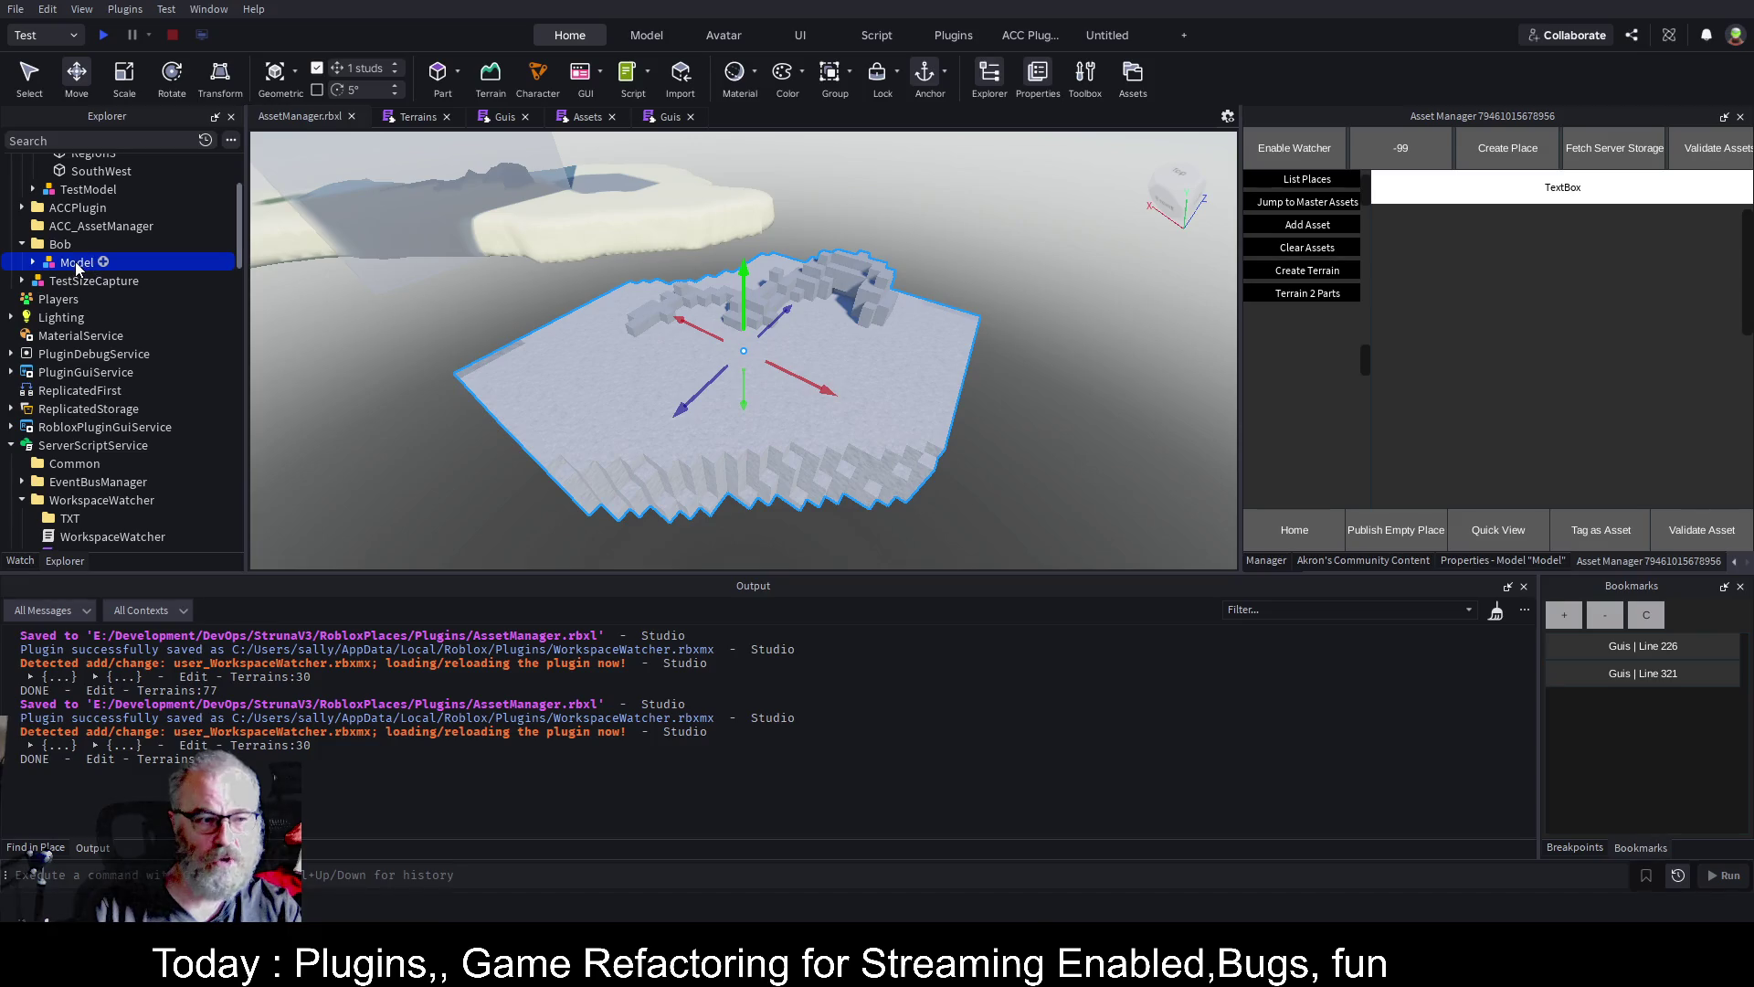
Select all 4,936 parts in Bob's Model and view their shared Properties
{"action": "left_click", "coordinate": [33, 263]}
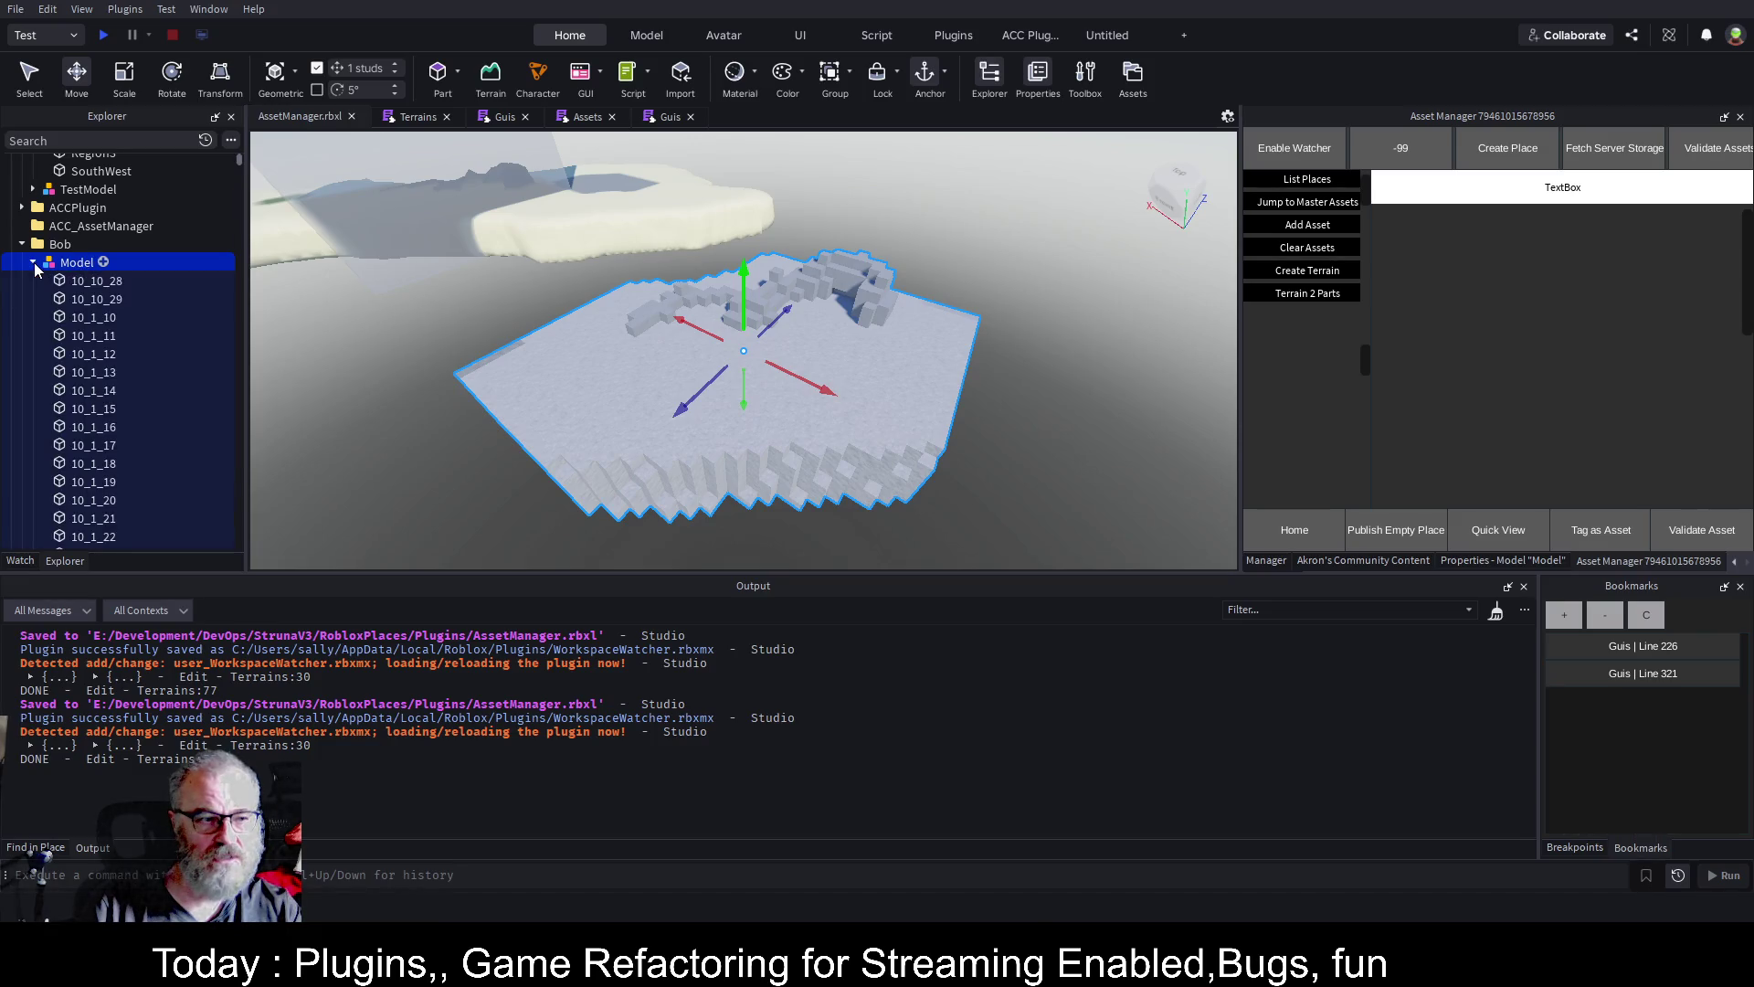
{"action": "left_click", "coordinate": [101, 281]}
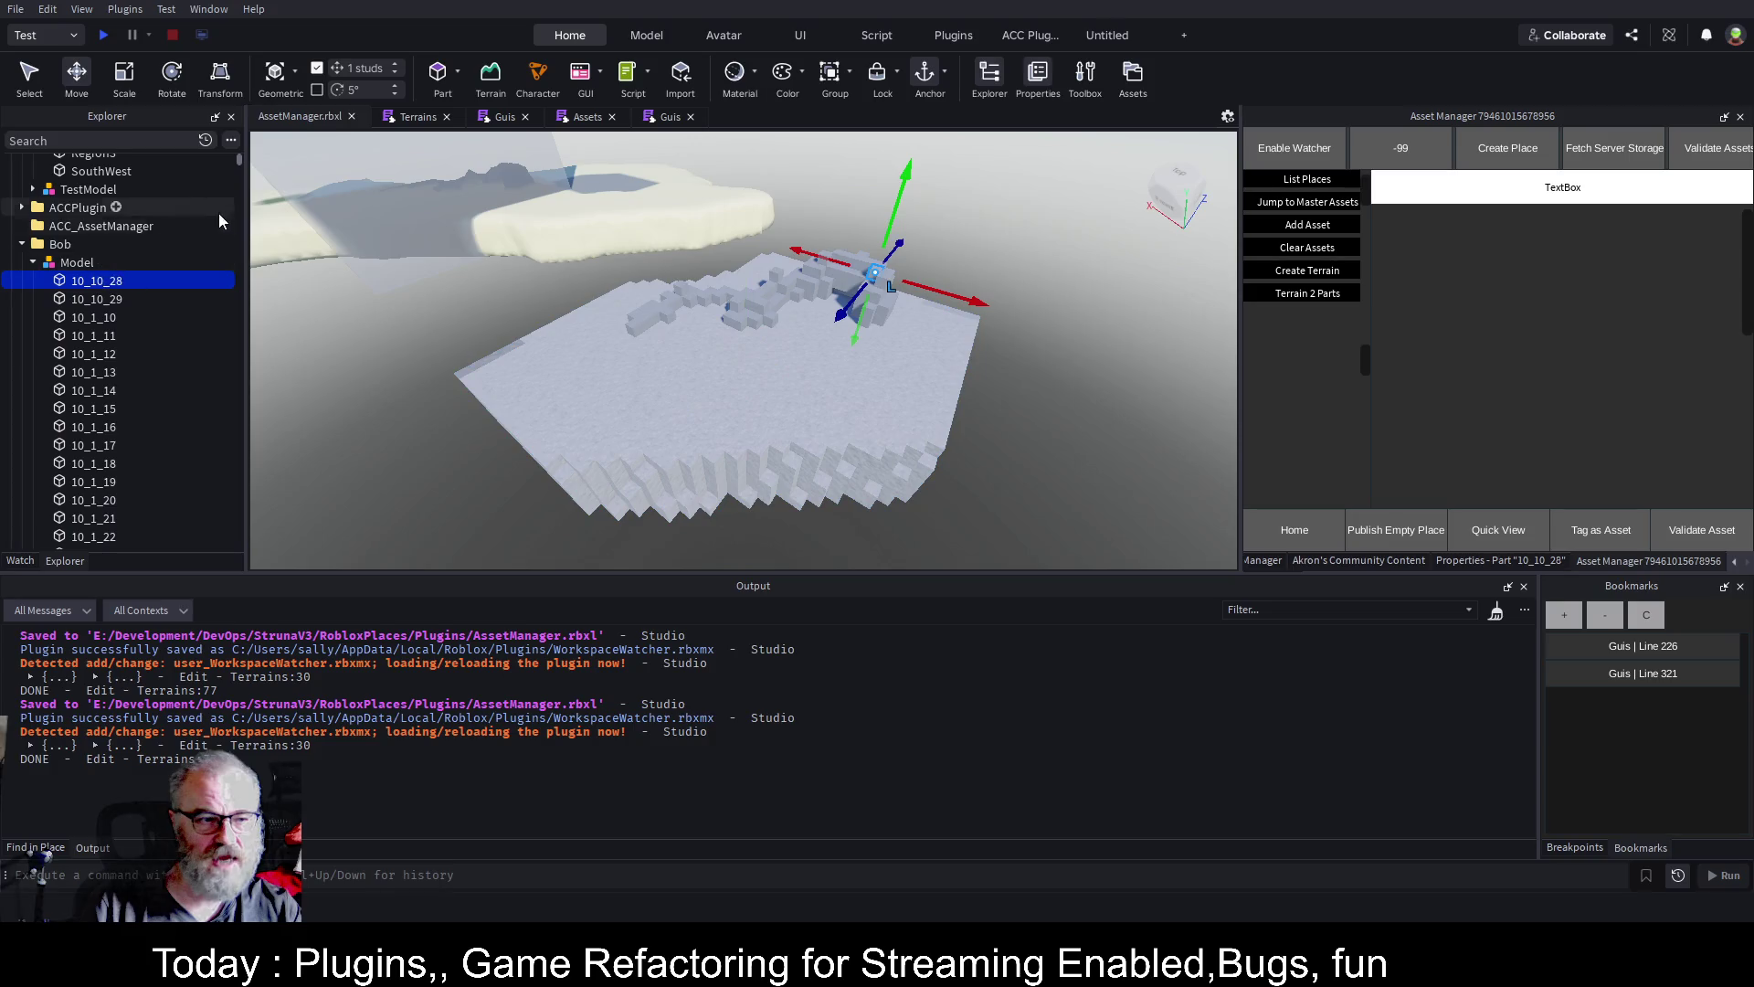
{"action": "left_click_drag", "start_coordinate": [243, 162], "coordinate": [242, 545]}
{"action": "scroll", "coordinate": [116, 321], "scroll_direction": "up", "scroll_amount": 10}
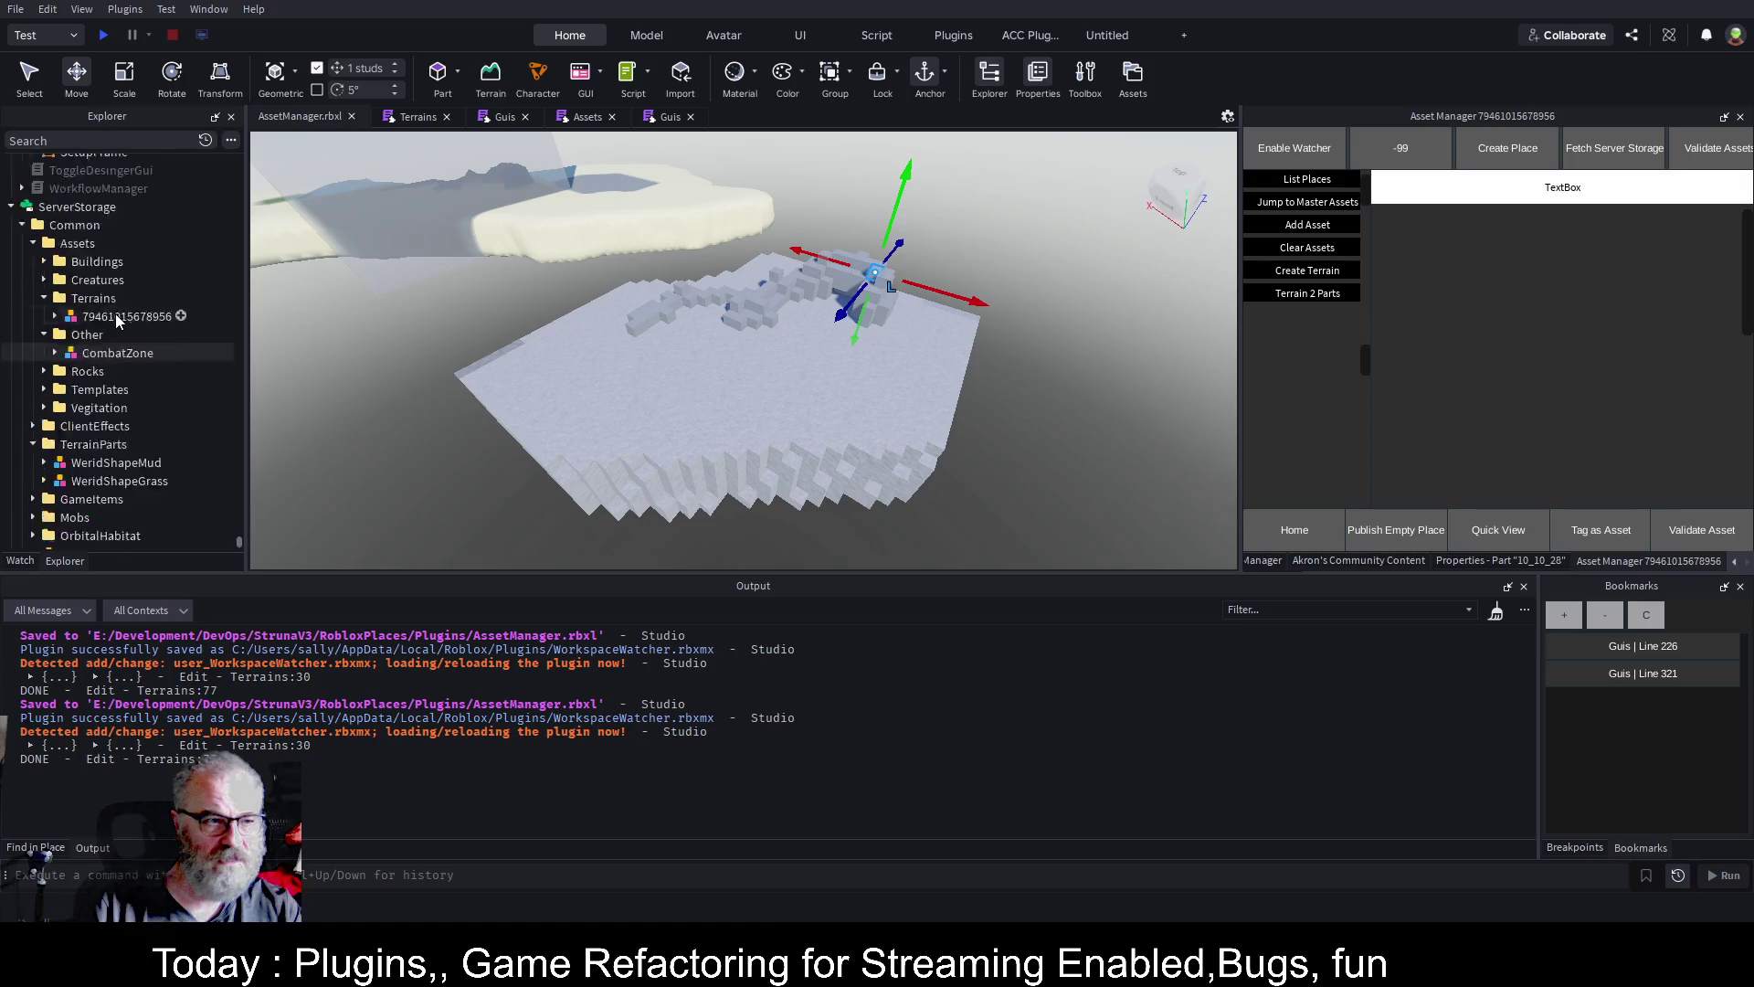
{"action": "scroll", "coordinate": [116, 321], "scroll_direction": "up", "scroll_amount": 10}
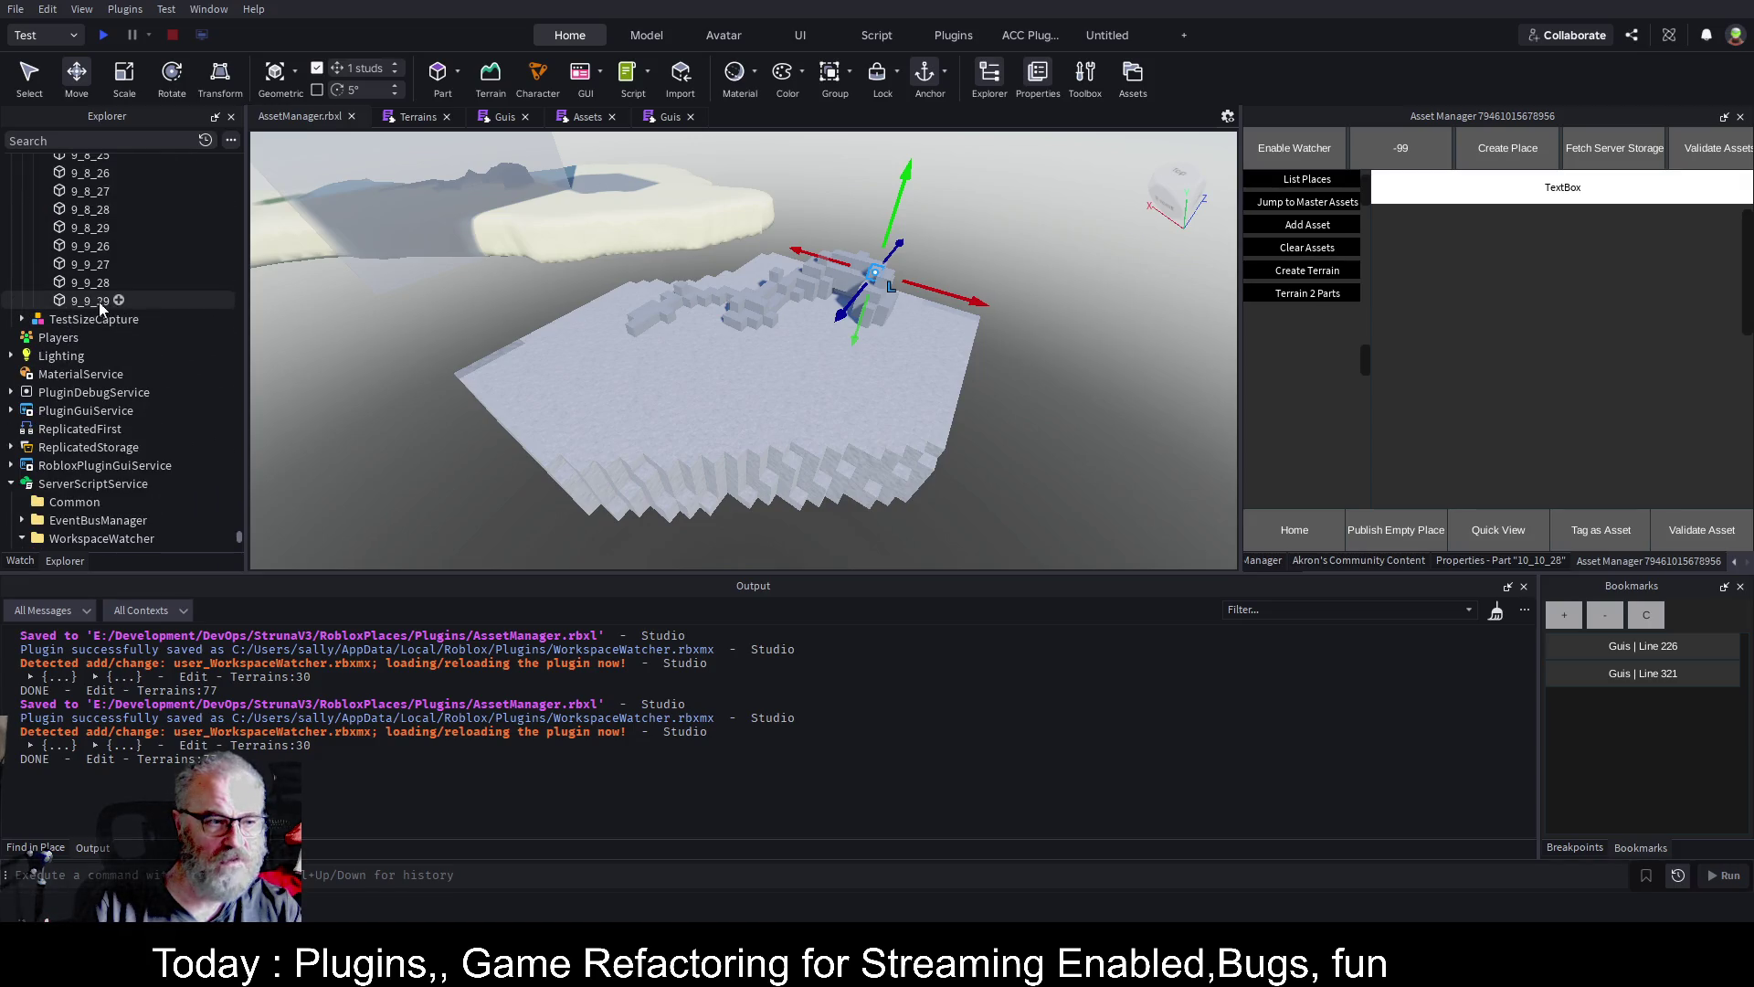
{"action": "left_click", "coordinate": [102, 309], "text": "shift"}
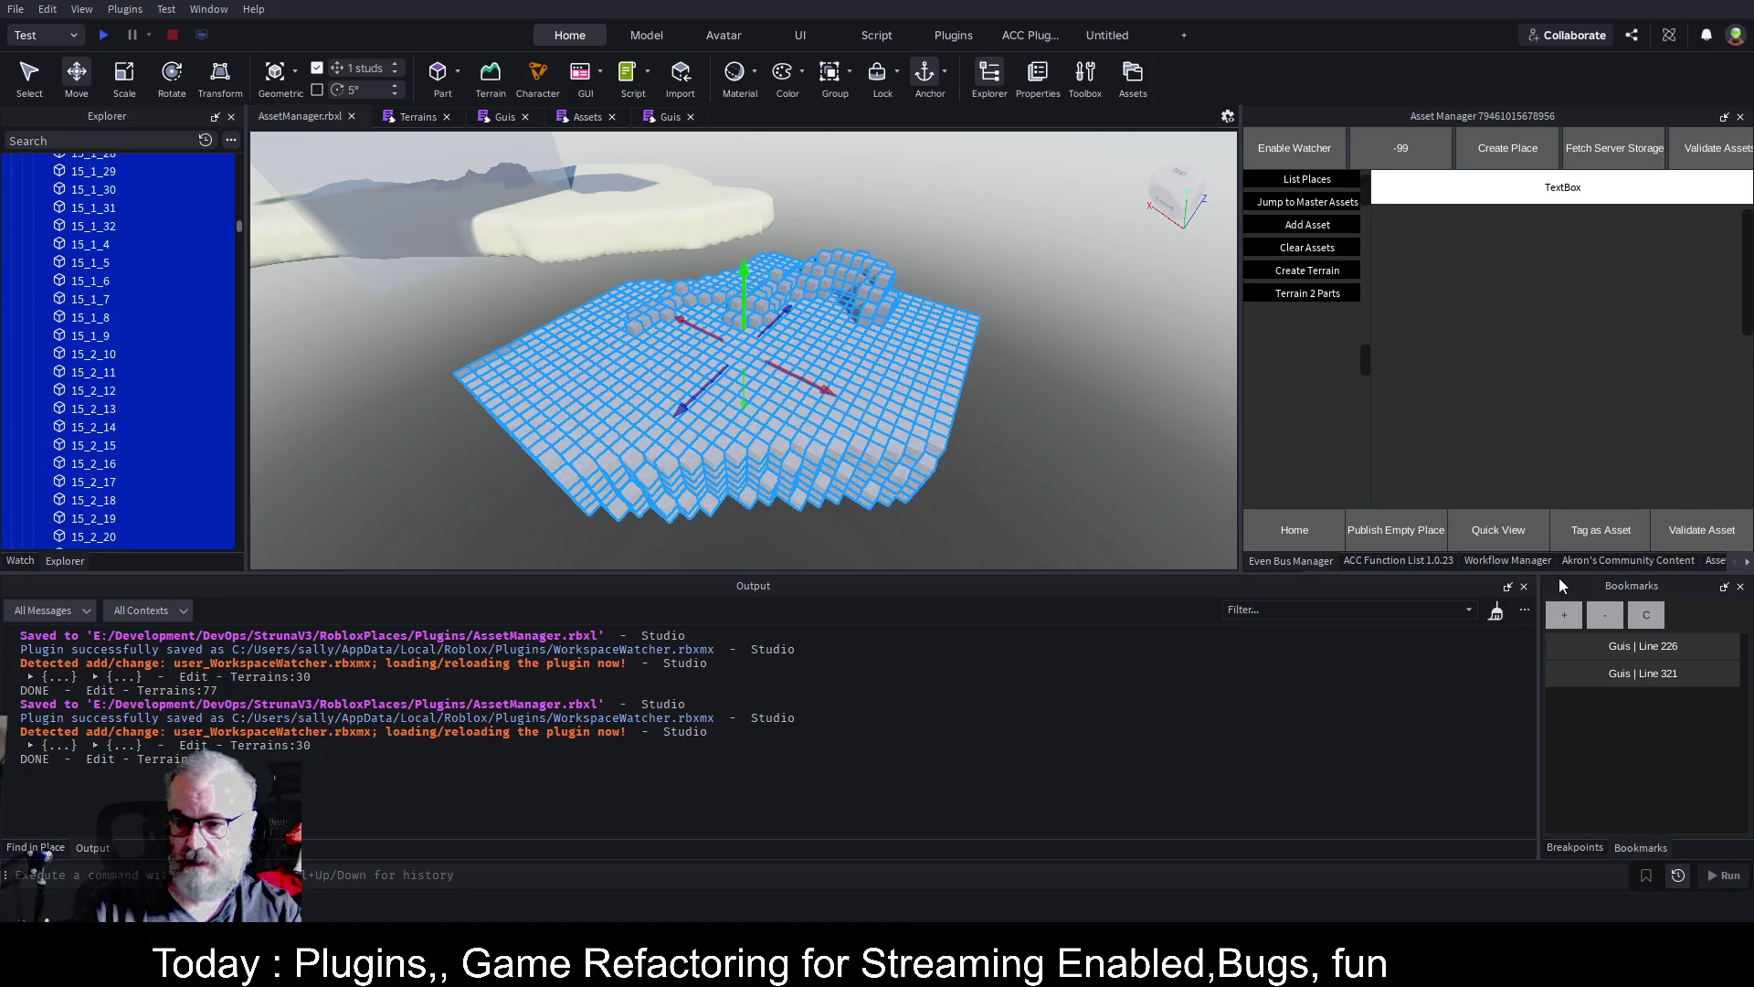
{"action": "left_click", "coordinate": [1551, 563]}
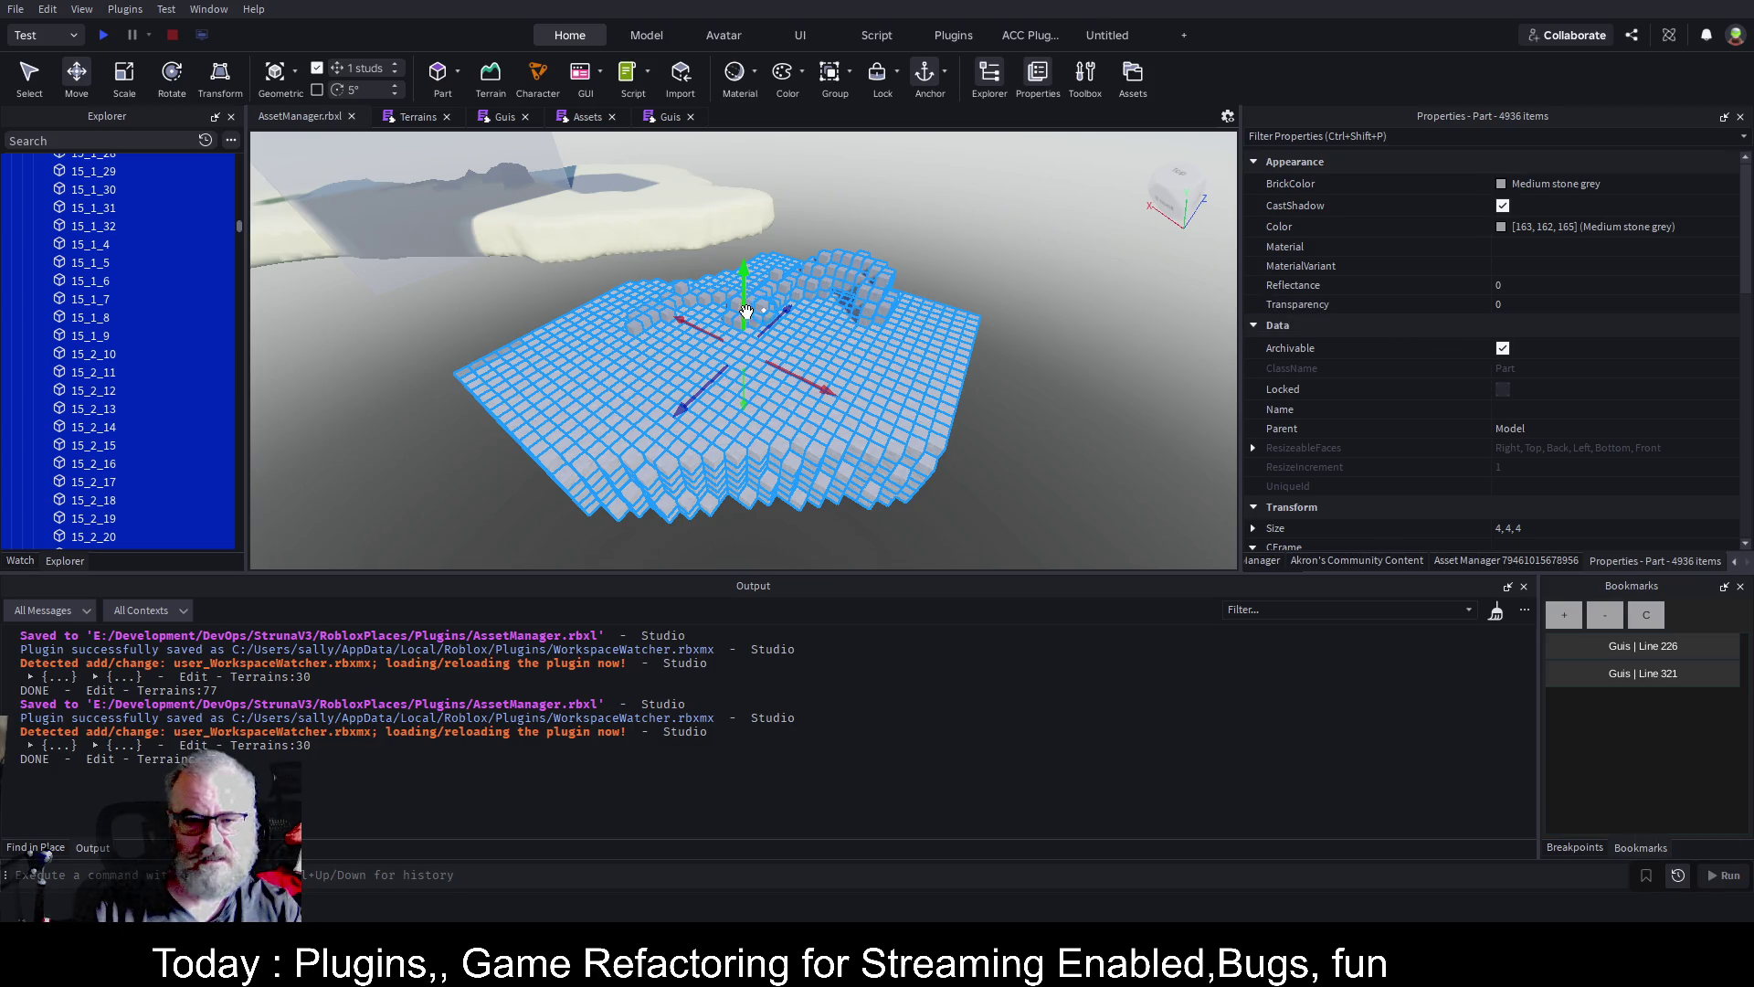
Set the Name property of all 4,936 selected parts to Ground
{"action": "scroll", "coordinate": [1417, 366], "scroll_direction": "down", "scroll_amount": 6}
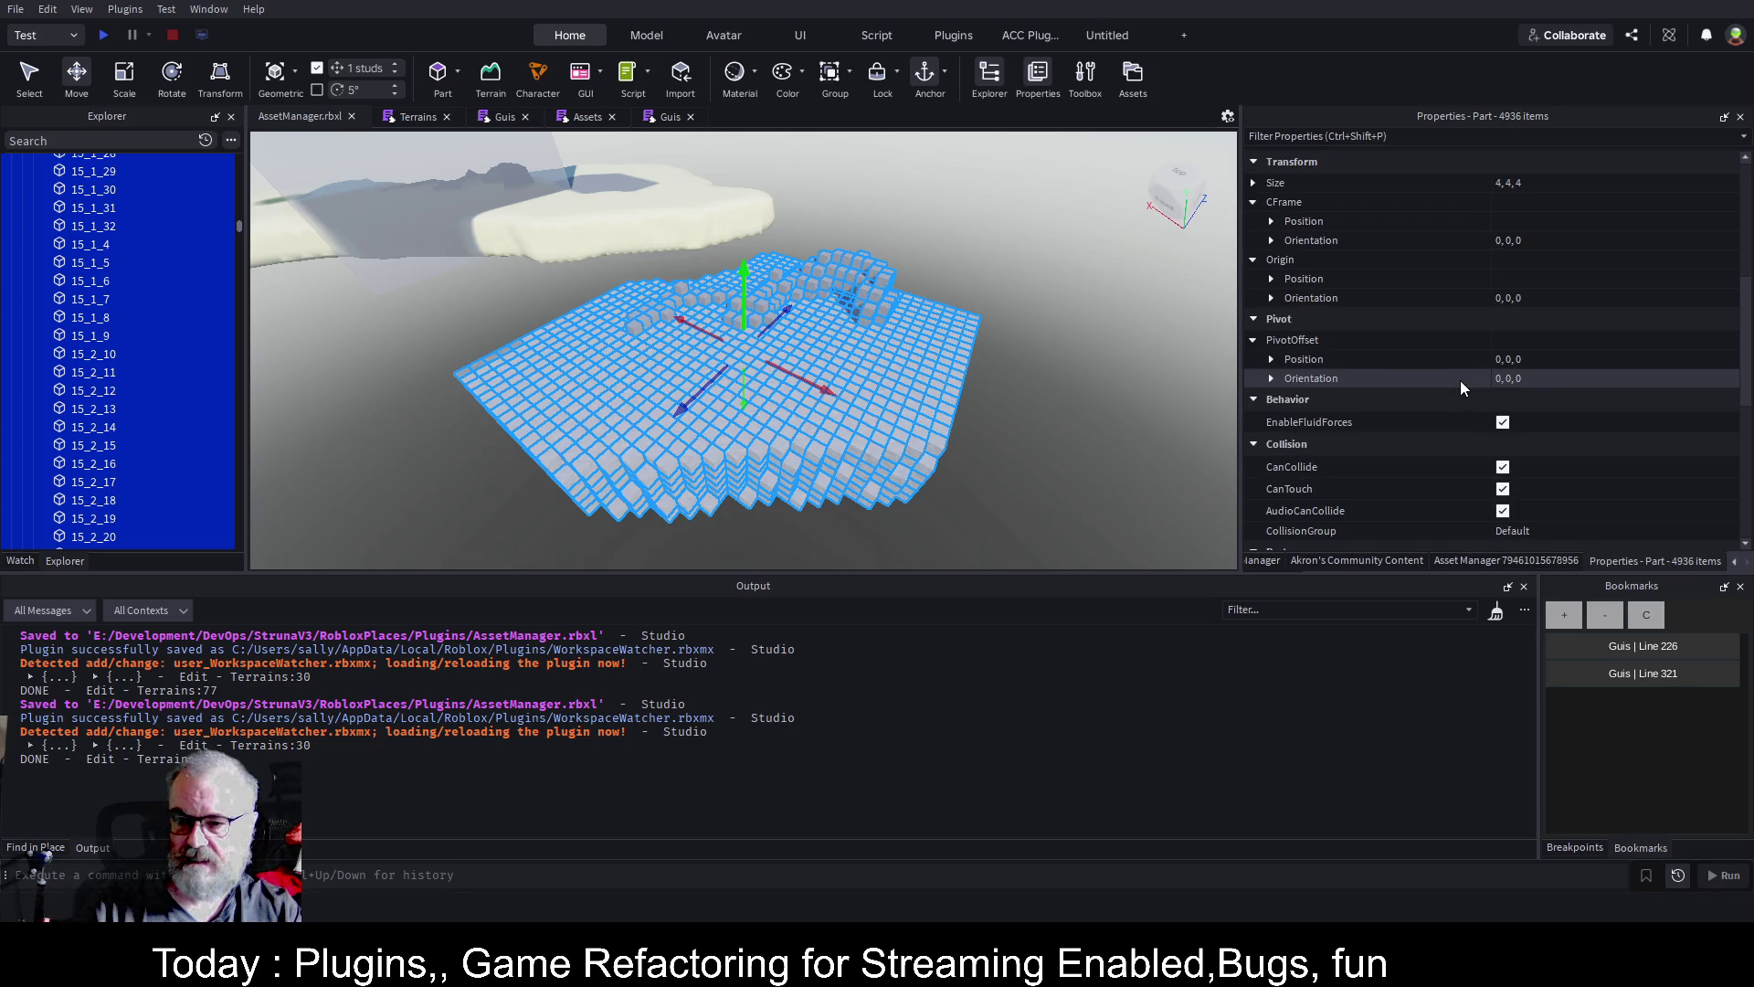
{"action": "scroll", "coordinate": [1460, 380], "scroll_direction": "down", "scroll_amount": 5}
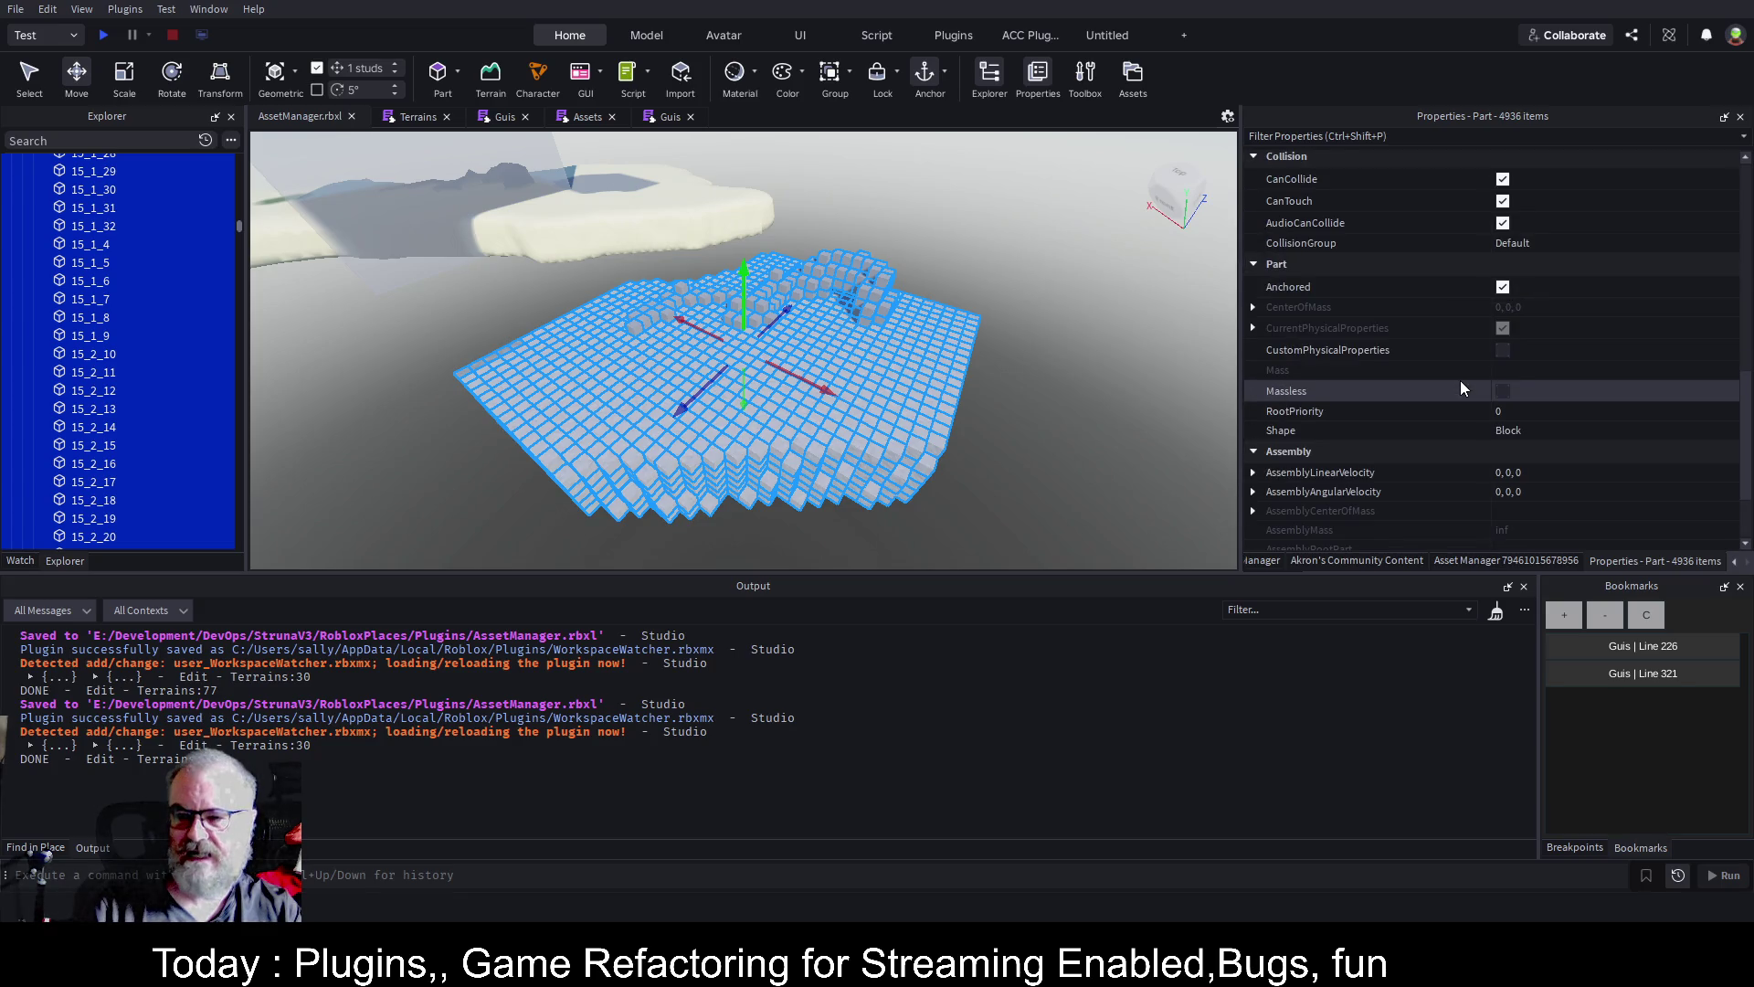
{"action": "scroll", "coordinate": [1460, 380], "scroll_direction": "up", "scroll_amount": 5}
{"action": "scroll", "coordinate": [1461, 380], "scroll_direction": "down", "scroll_amount": 8}
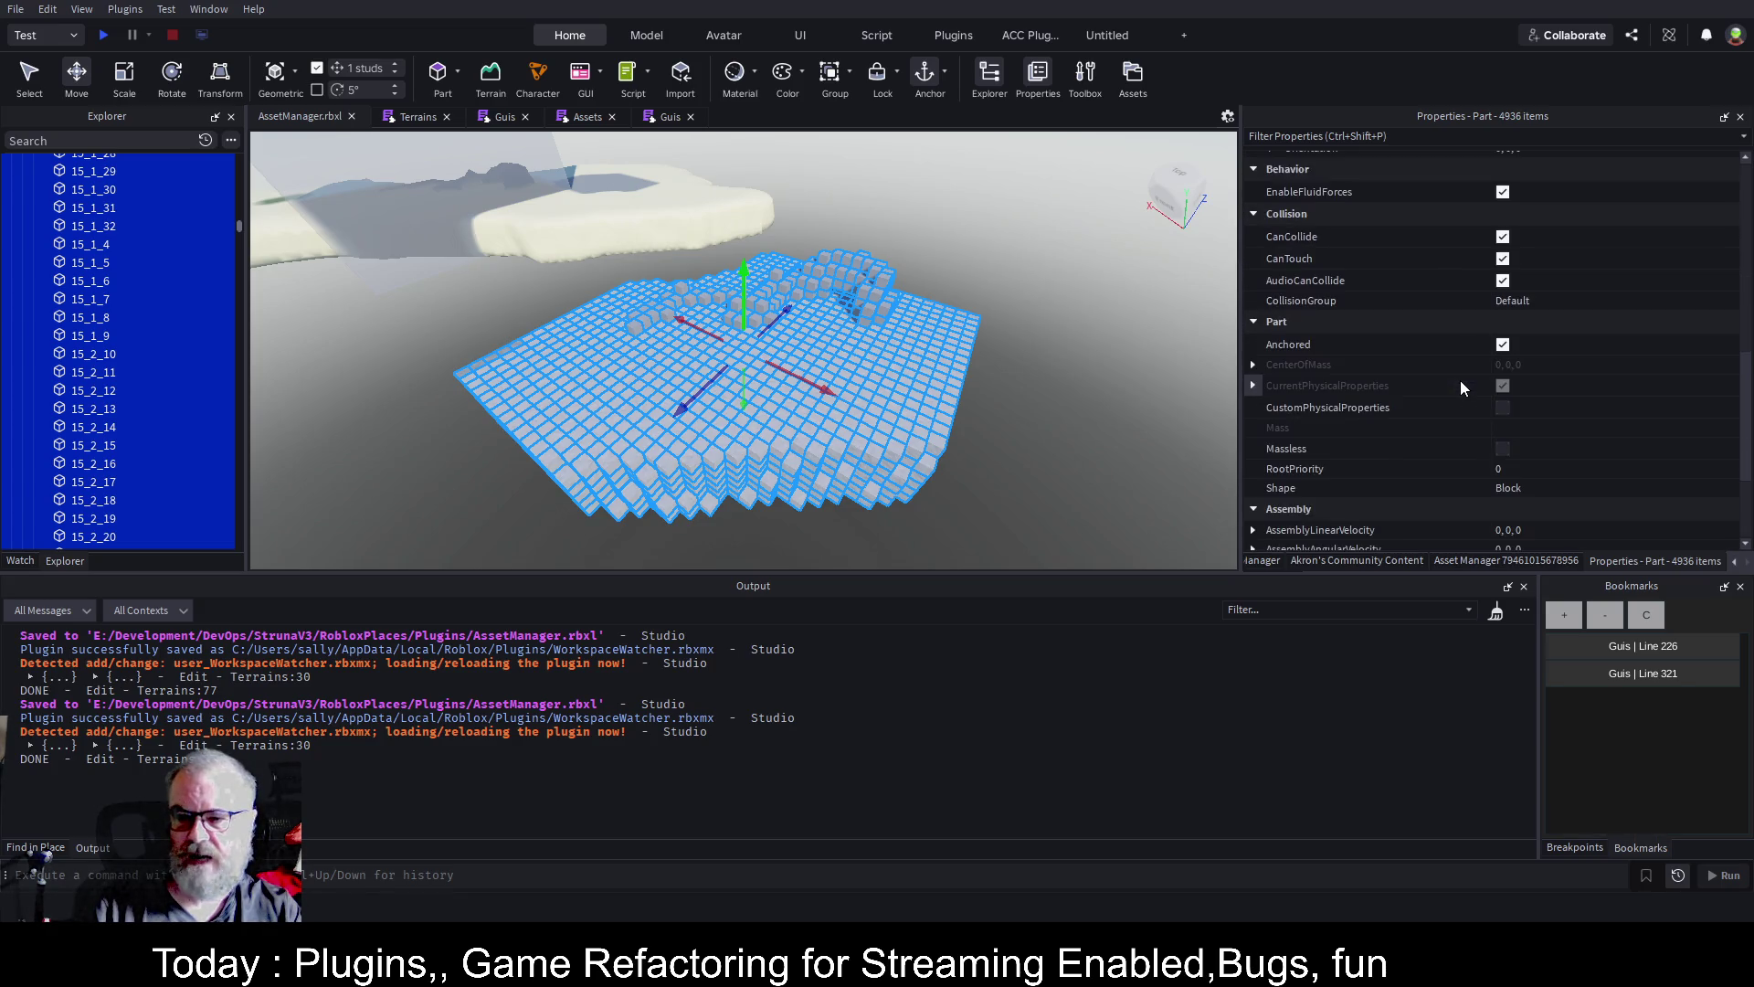
{"action": "scroll", "coordinate": [1486, 403], "scroll_direction": "up", "scroll_amount": 10}
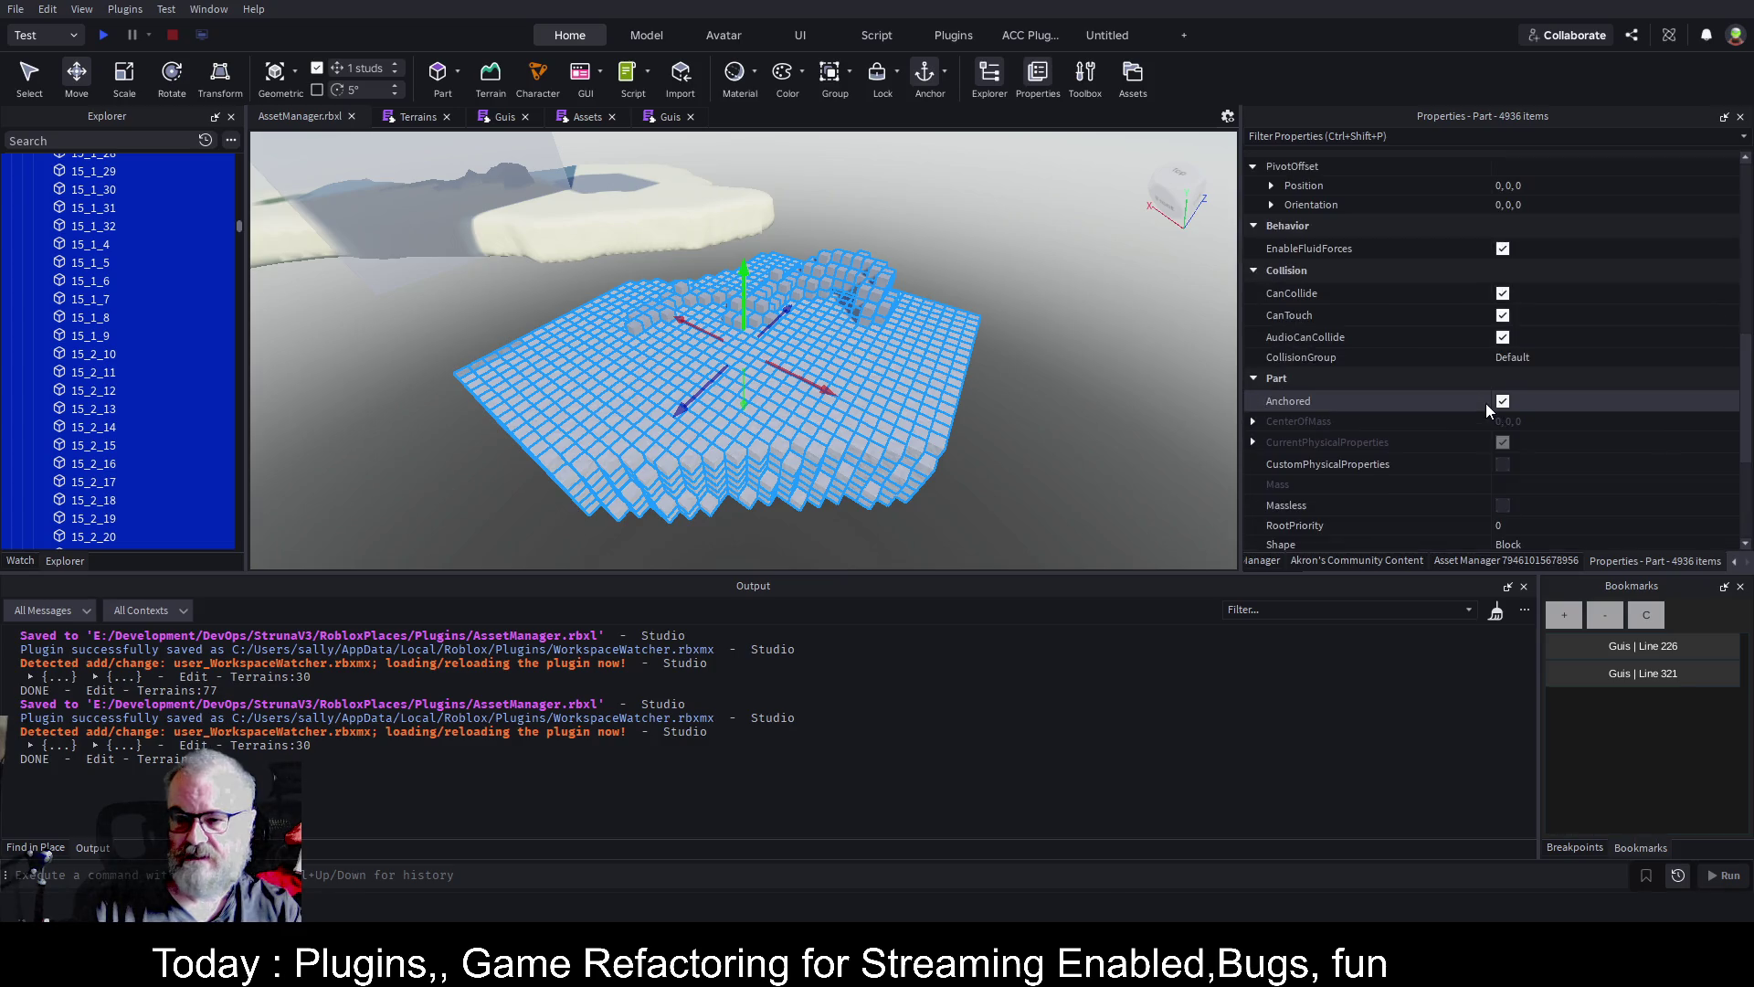
{"action": "scroll", "coordinate": [1486, 403], "scroll_direction": "up", "scroll_amount": 1}
{"action": "left_click", "coordinate": [1490, 403]}
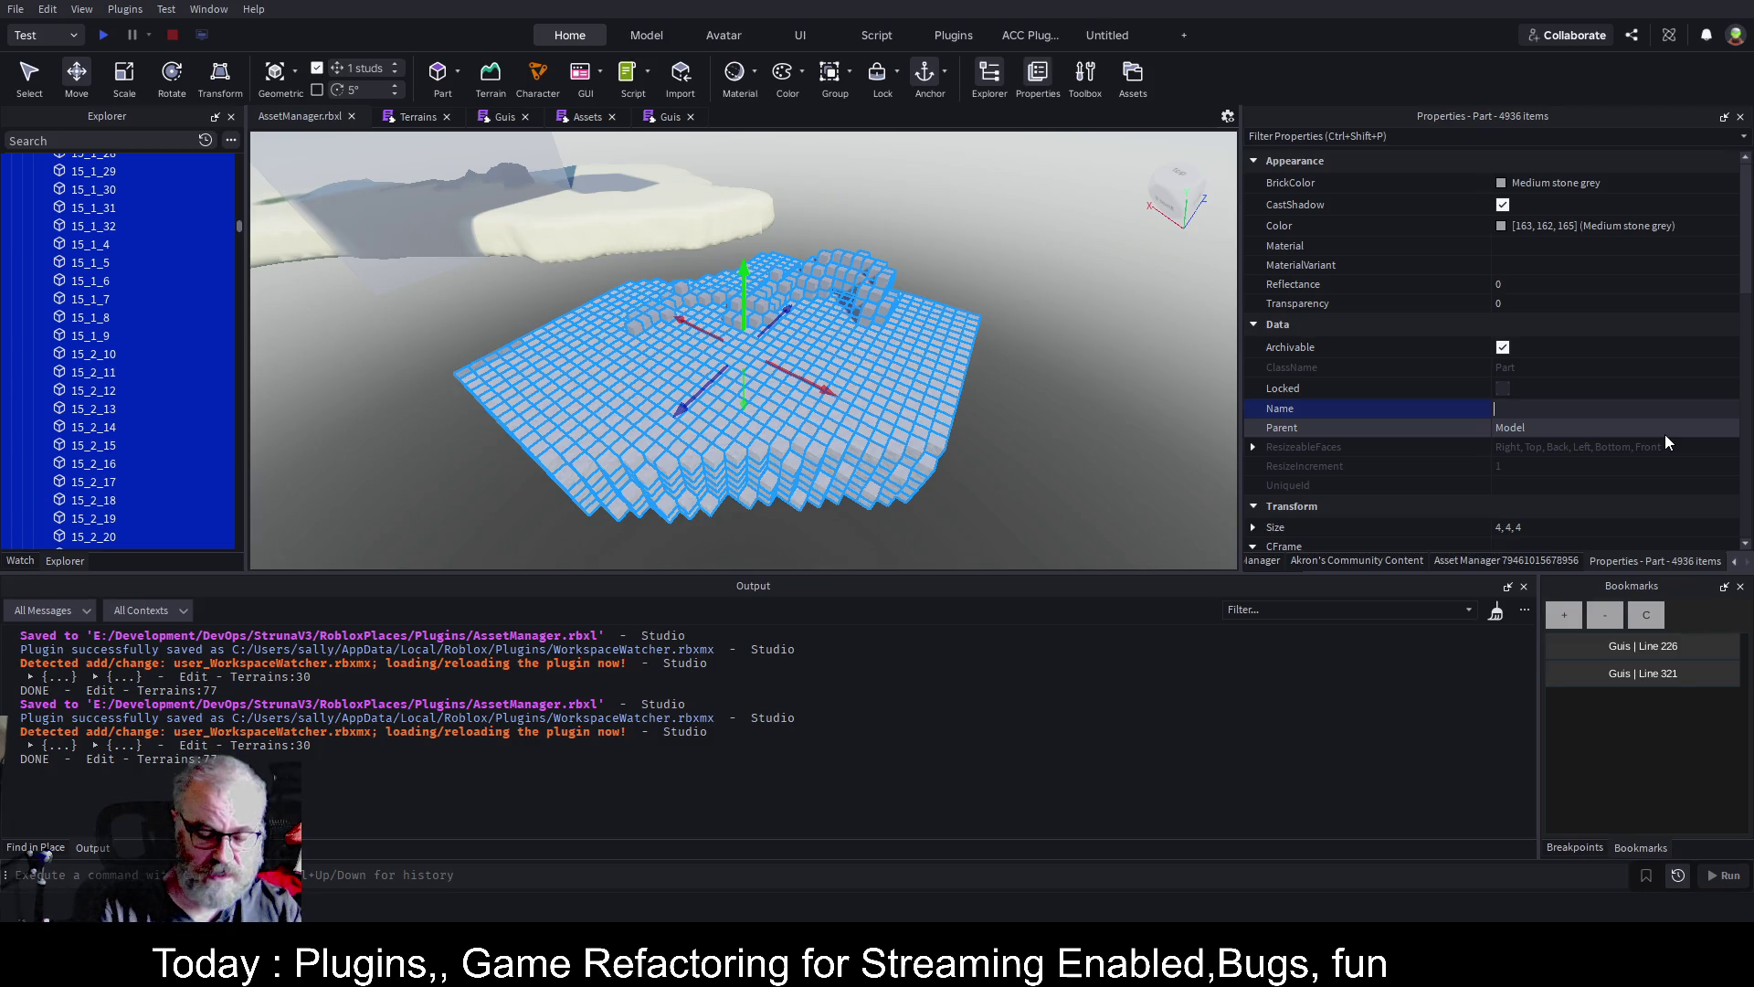
{"action": "type", "text": "Ground"}
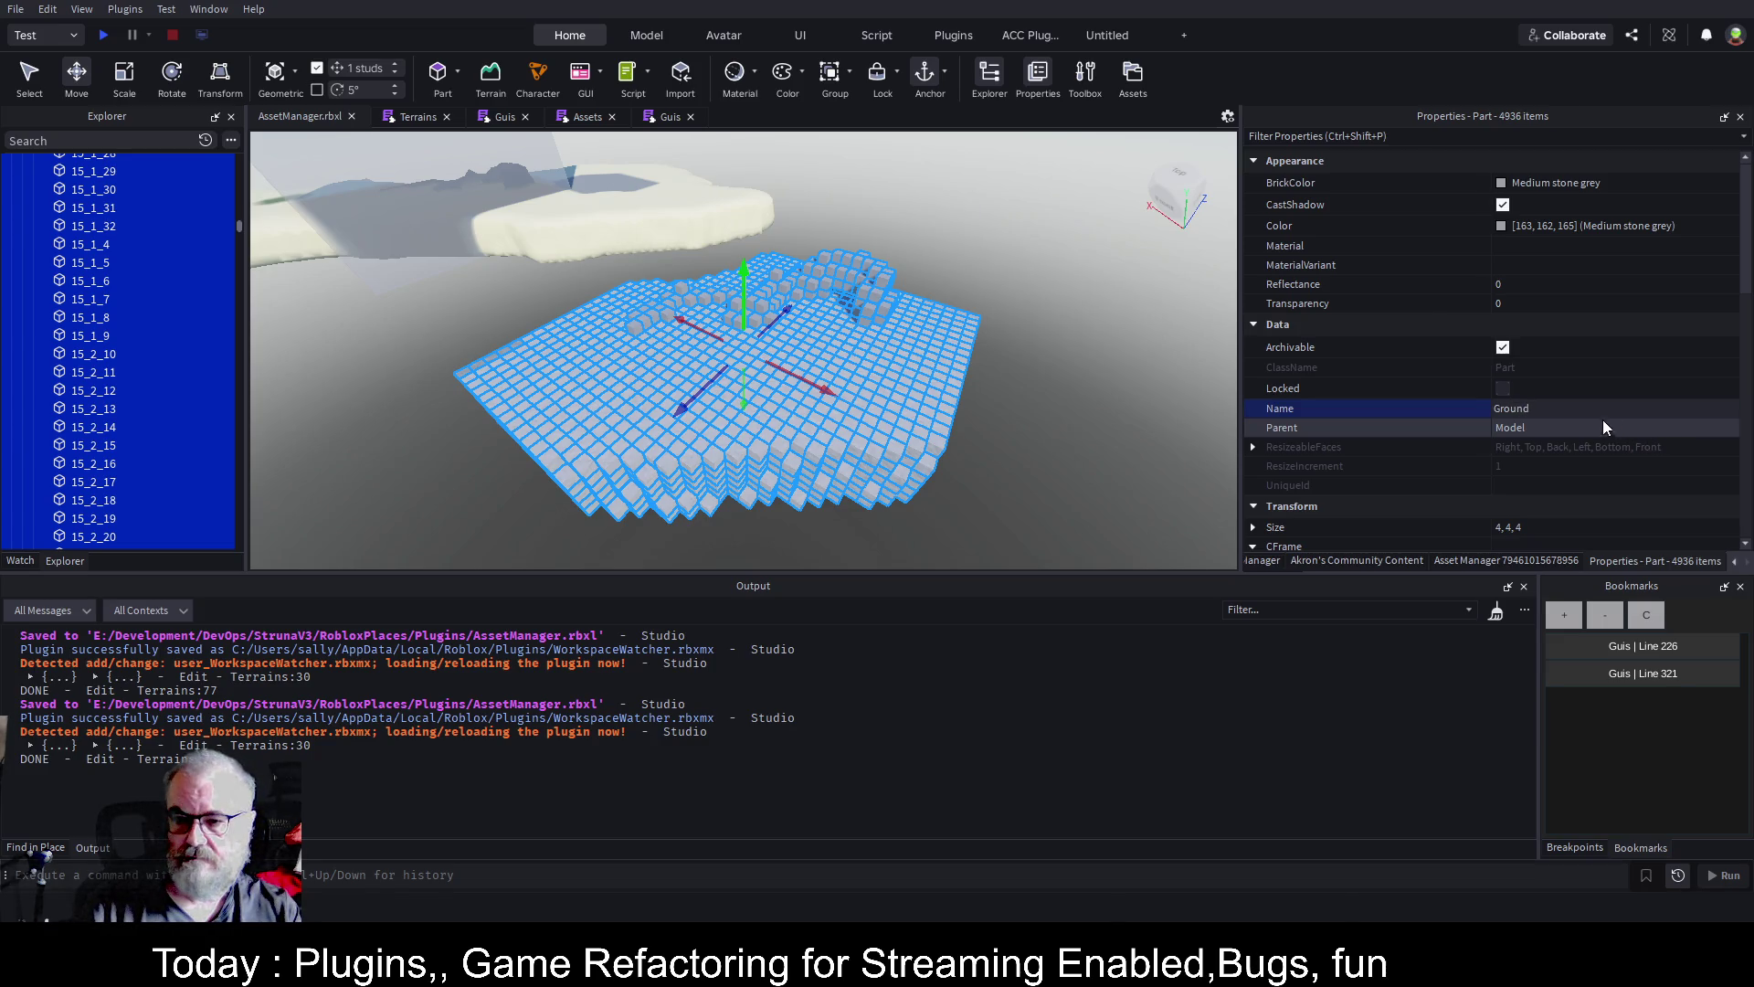
{"action": "key", "text": "Return"}
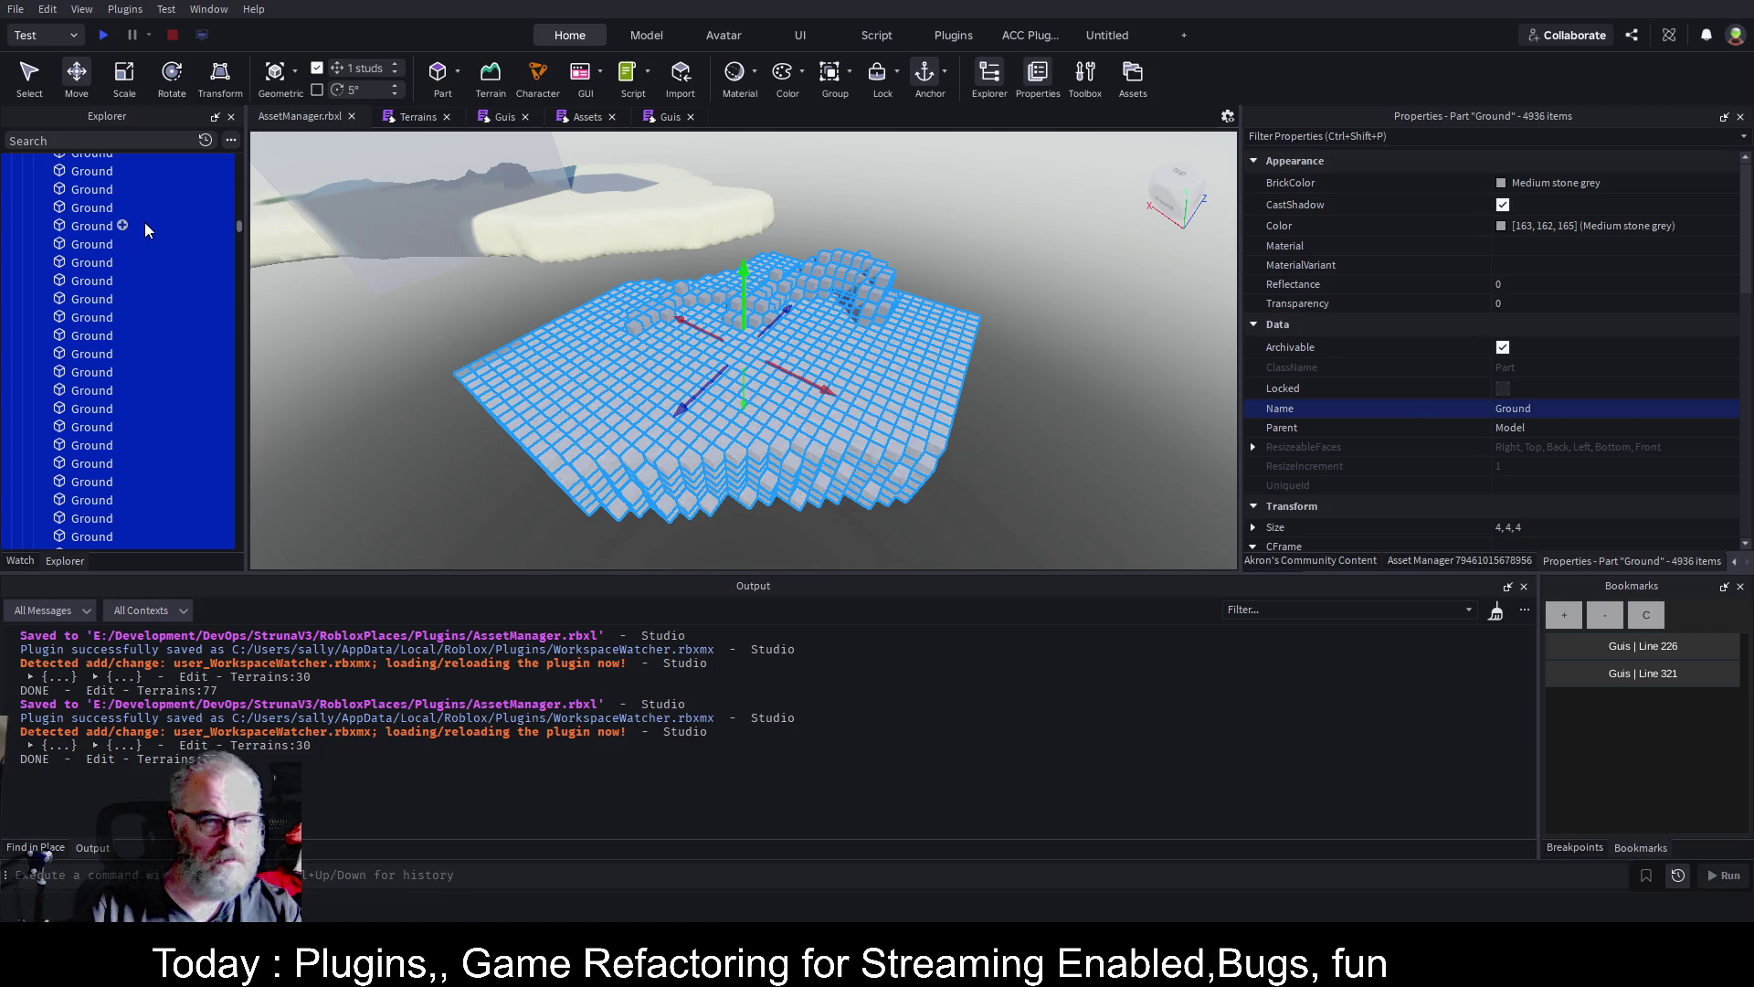
Select individual Ground parts in Explorer to confirm the rename
{"action": "left_click", "coordinate": [100, 318]}
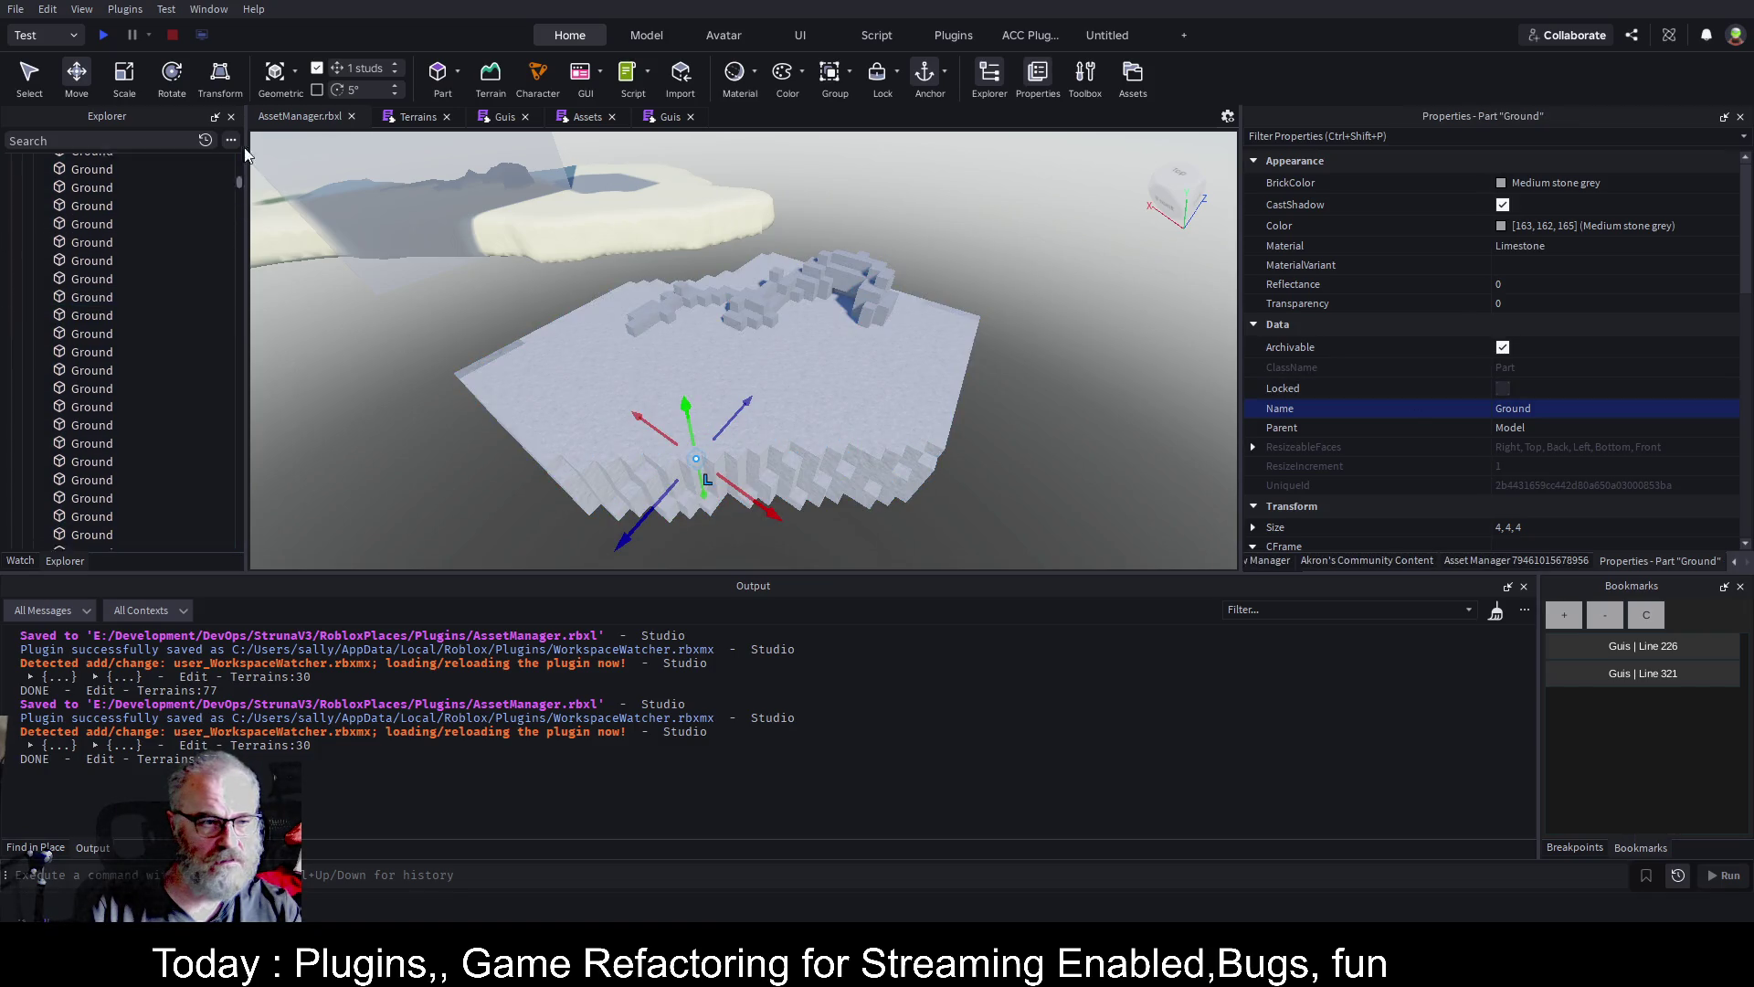
{"action": "left_click", "coordinate": [152, 192]}
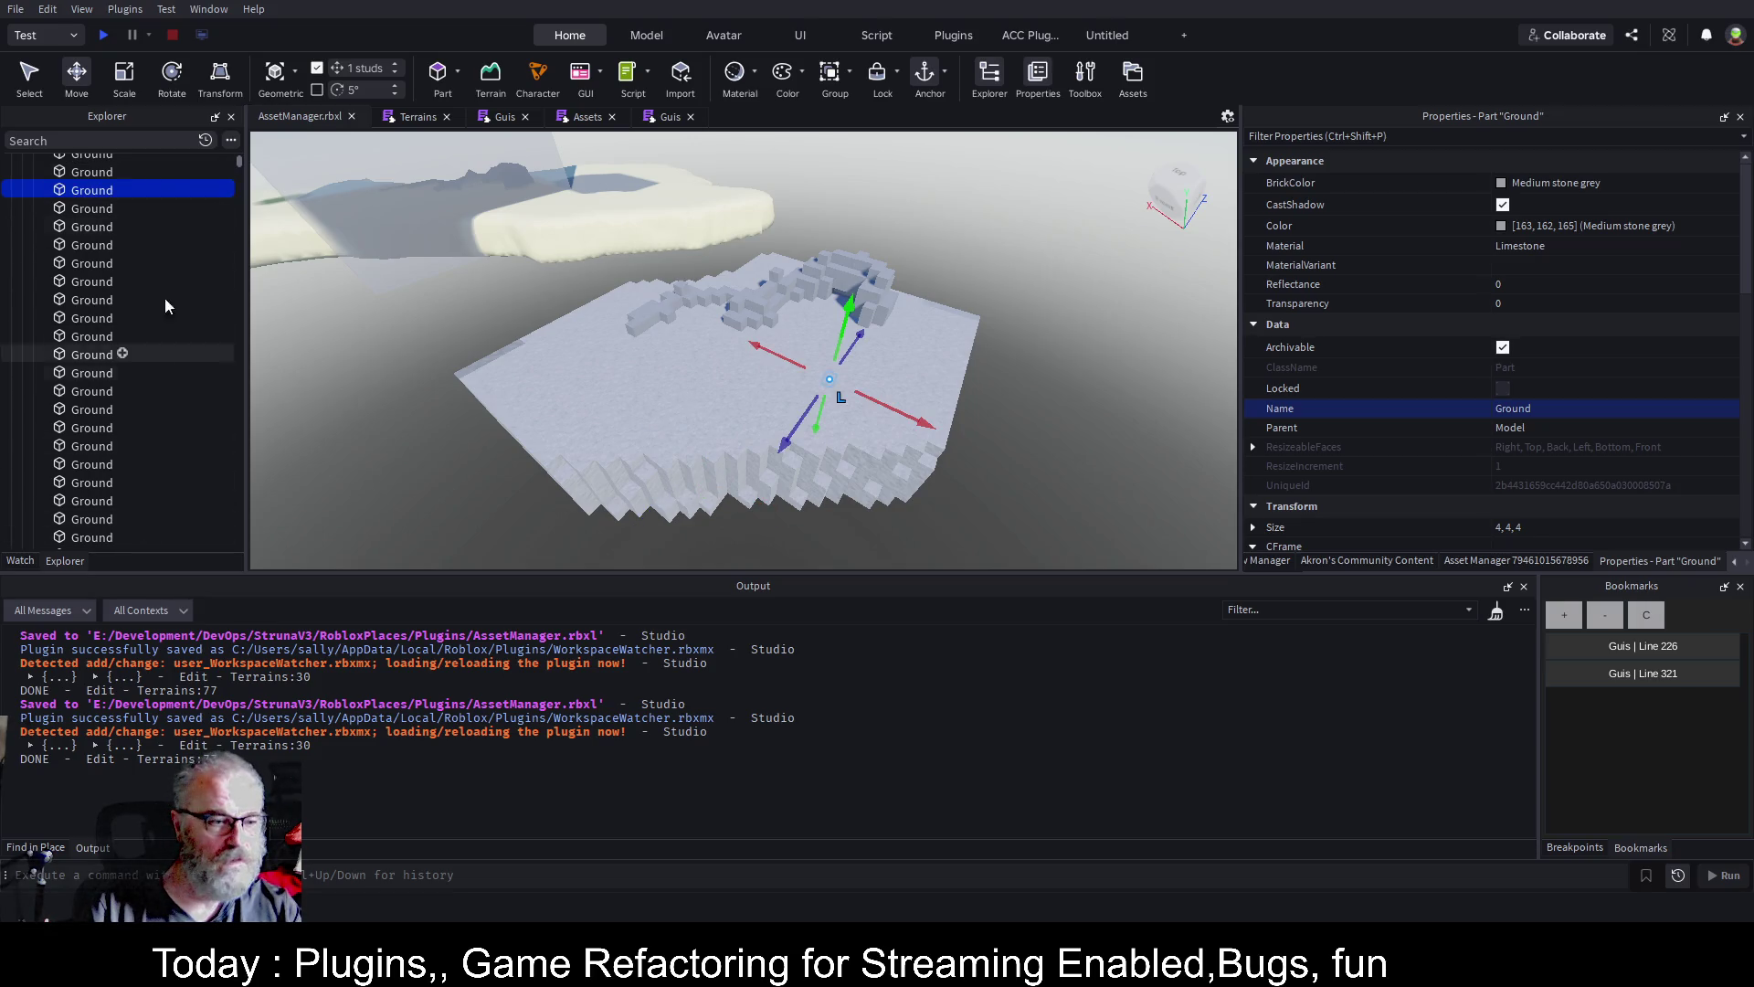
{"action": "left_click_drag", "start_coordinate": [237, 157], "coordinate": [239, 151]}
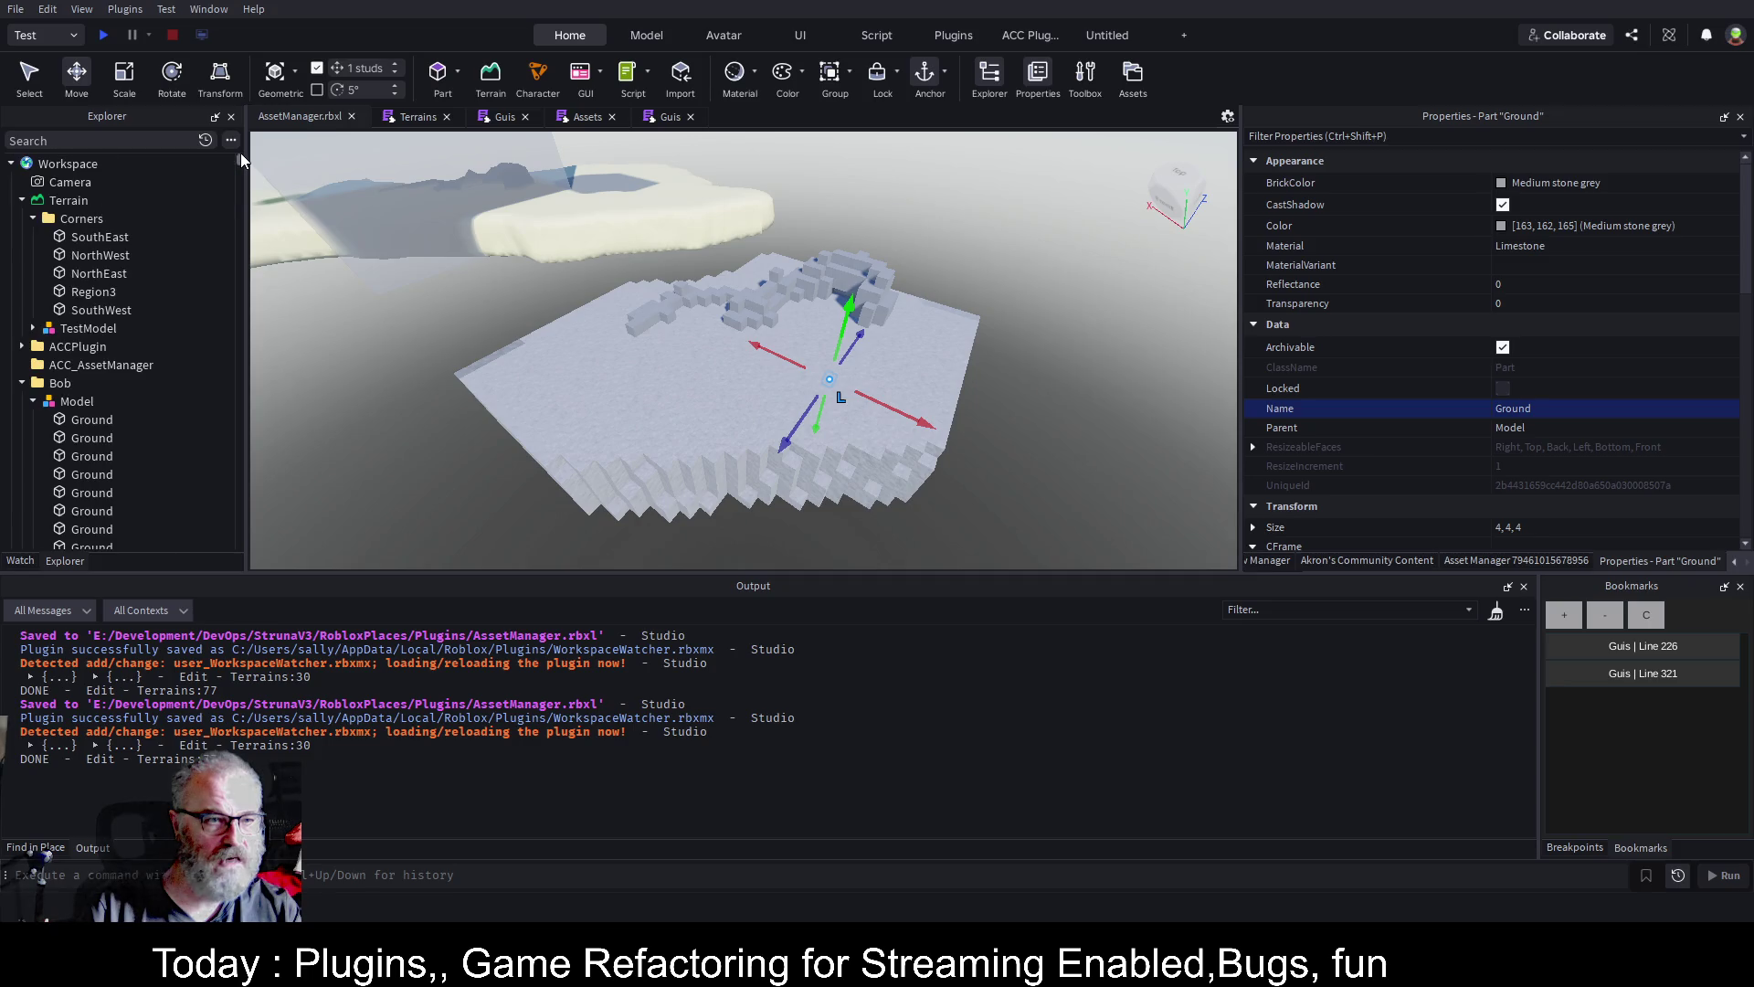
Select Bob's Model and run Convert 2 Terrain from Akron's Community Content plugin
{"action": "left_click", "coordinate": [77, 401]}
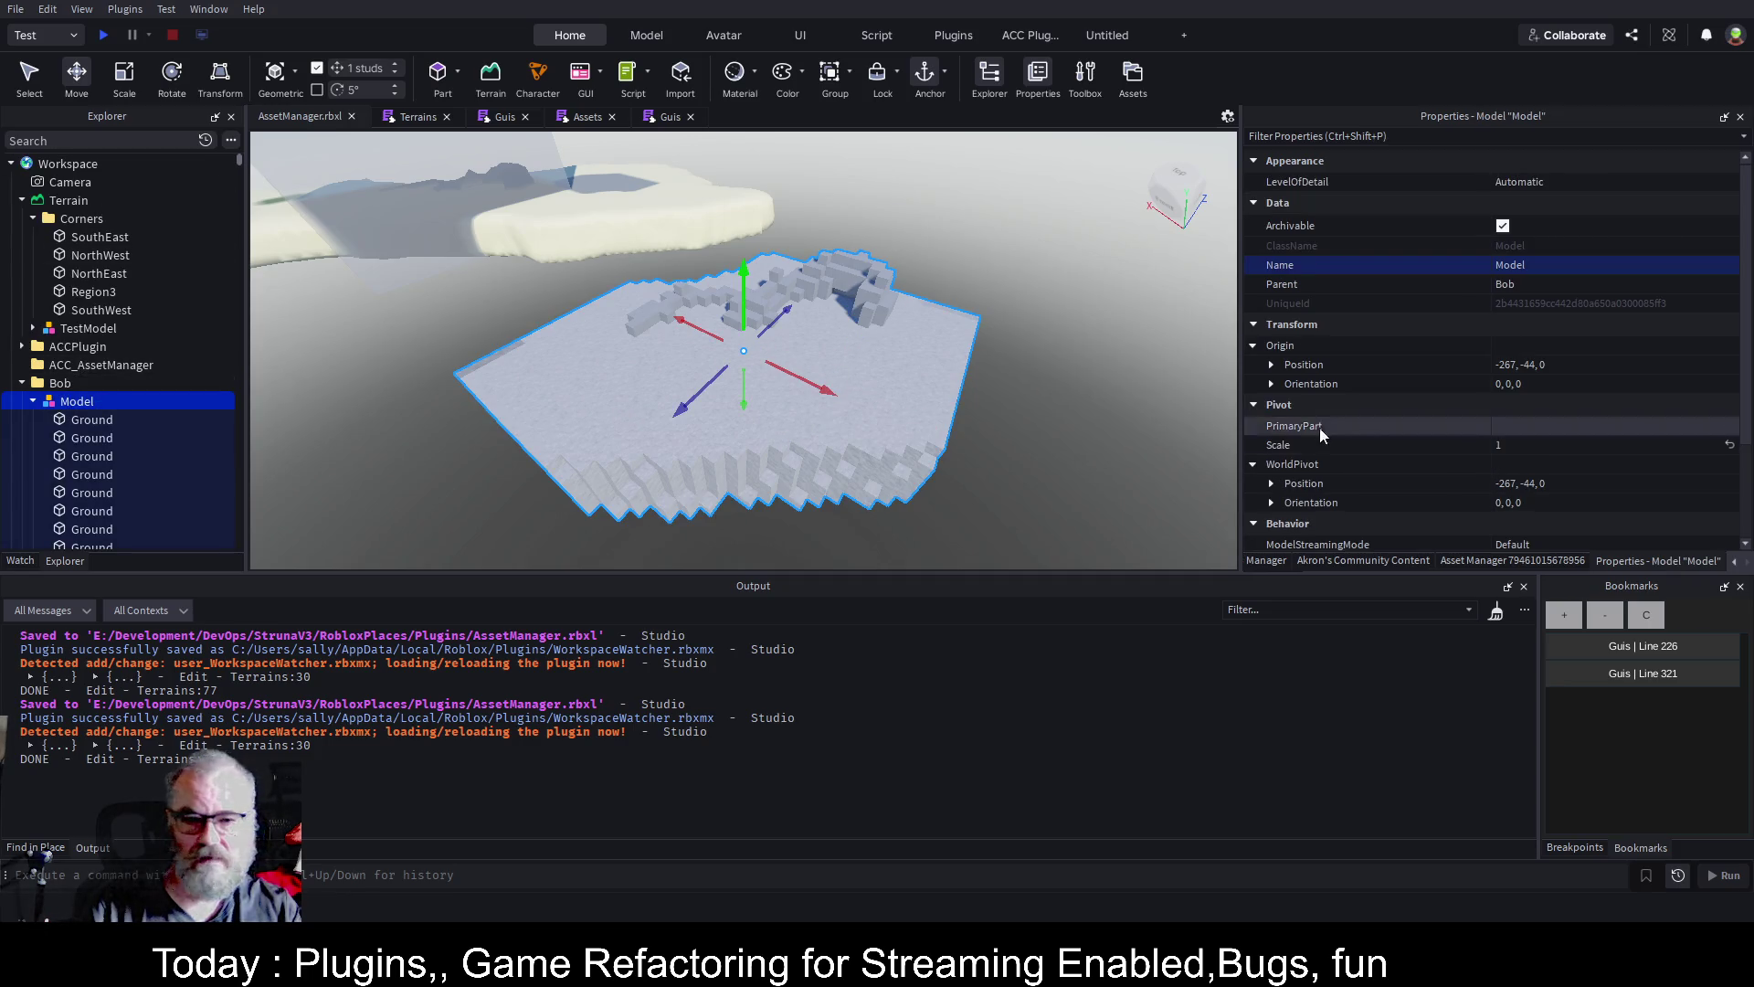
{"action": "left_click", "coordinate": [1346, 561]}
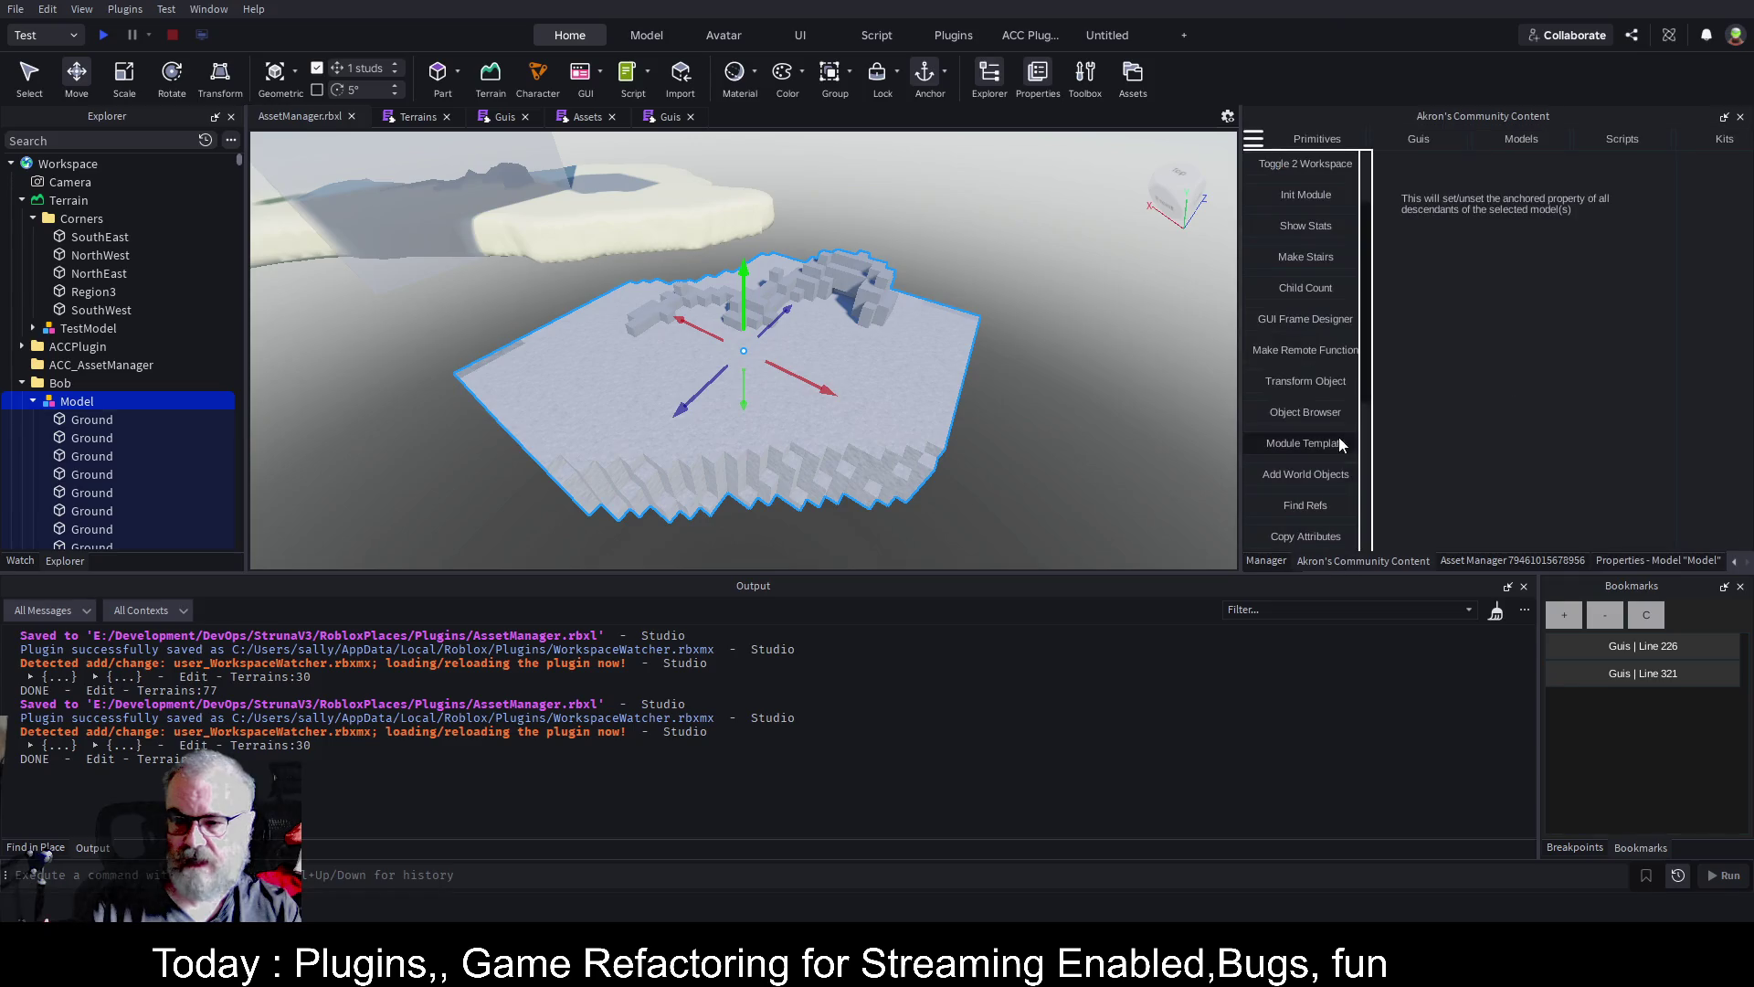
{"action": "scroll", "coordinate": [1324, 422], "scroll_direction": "down", "scroll_amount": 4}
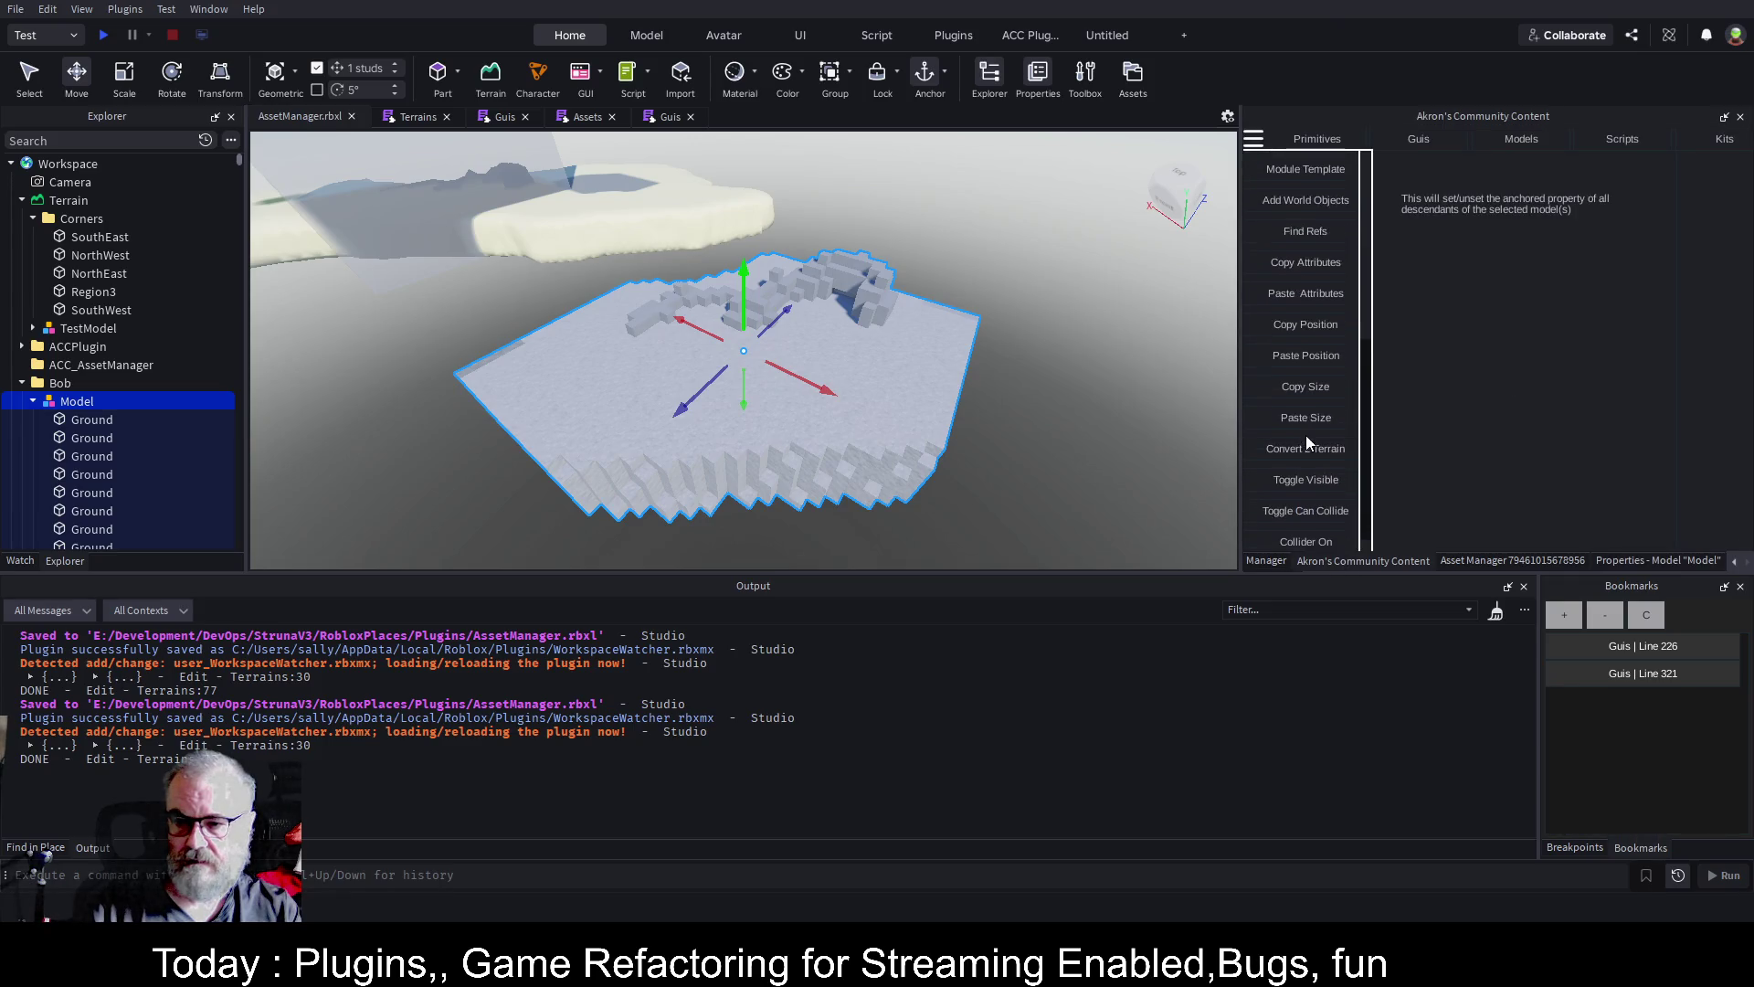
{"action": "left_click", "coordinate": [1320, 390]}
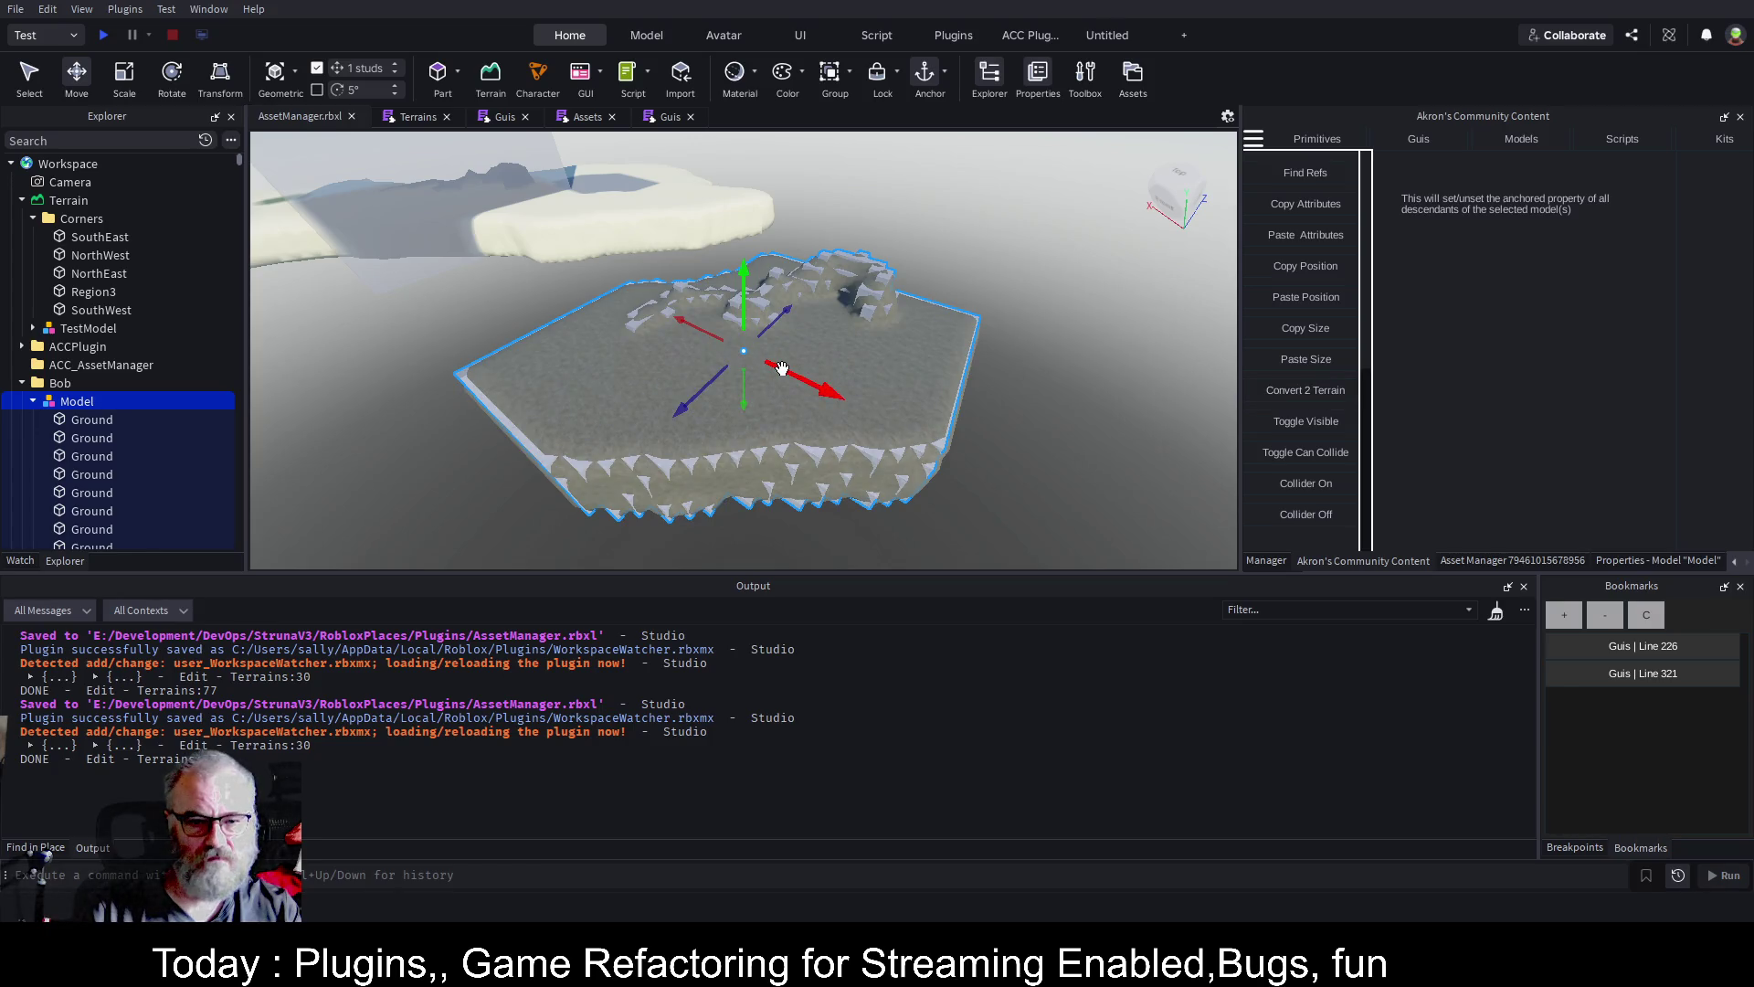
Raise Bob's Model above the new smooth terrain and orbit the camera to inspect it
{"action": "mouse_move", "coordinate": [771, 321]}
{"action": "left_mouse_down"}
{"action": "mouse_move", "coordinate": [1023, 219]}
{"action": "mouse_move", "coordinate": [1041, 194]}
{"action": "mouse_move", "coordinate": [1043, 215]}
{"action": "left_mouse_up"}
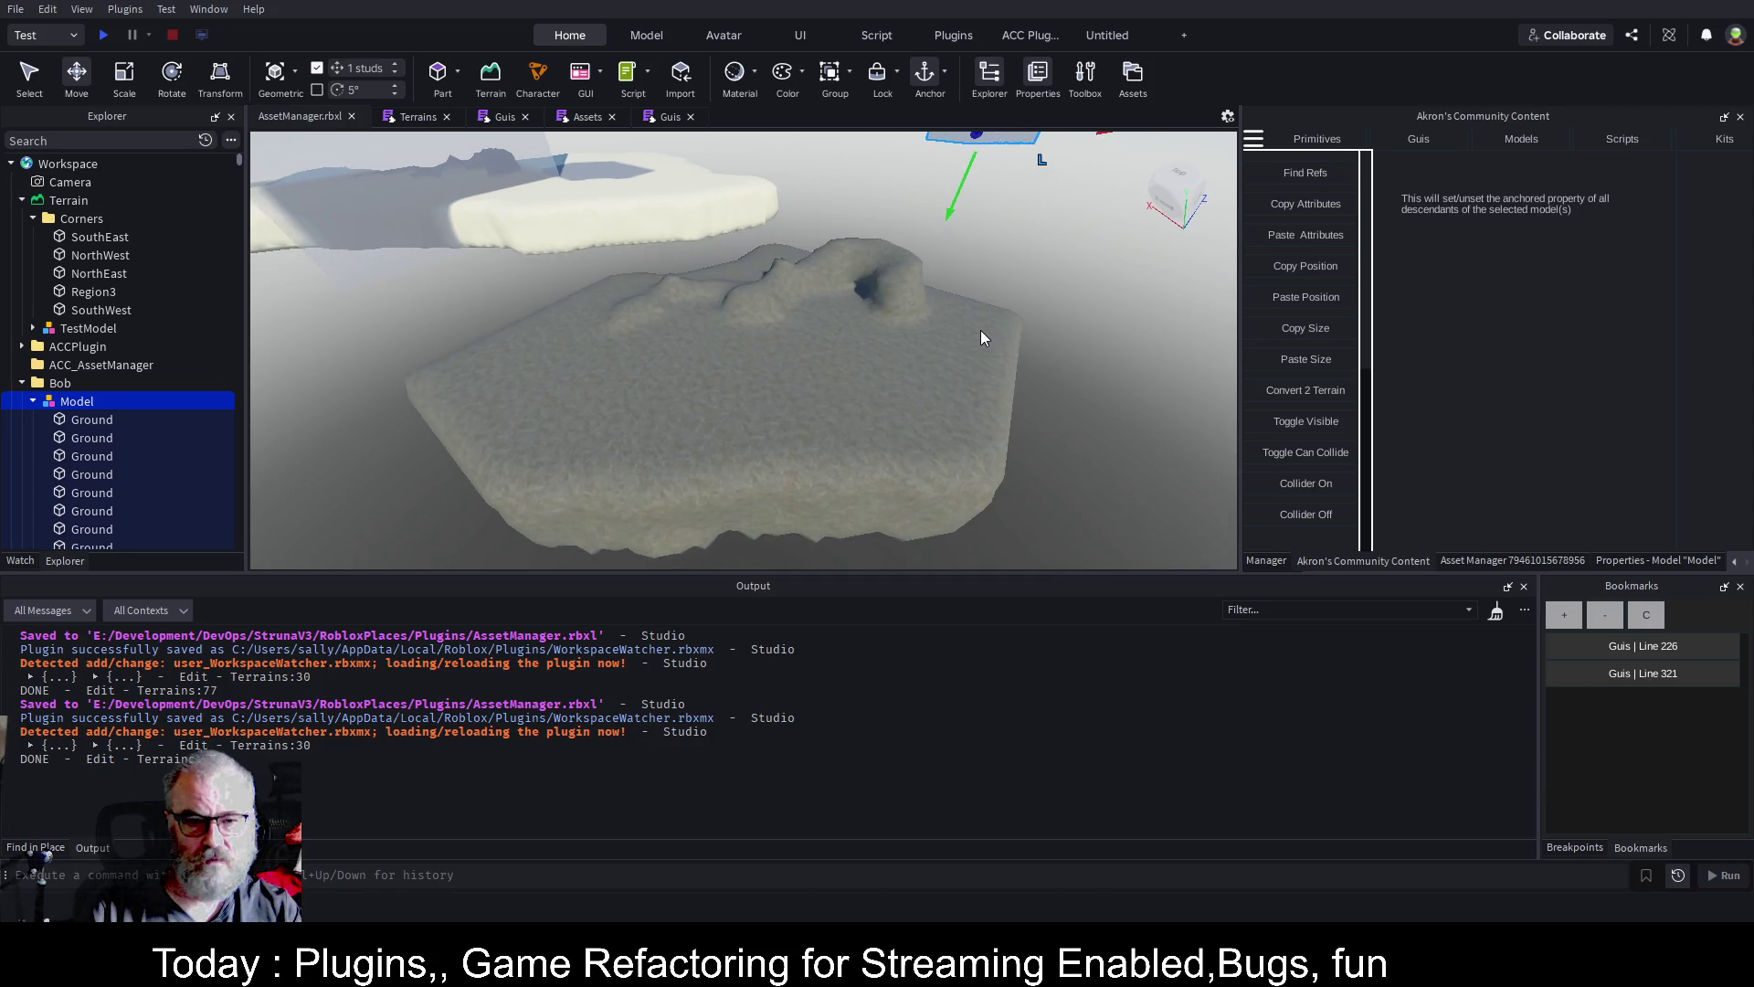
{"action": "key", "text": "q"}
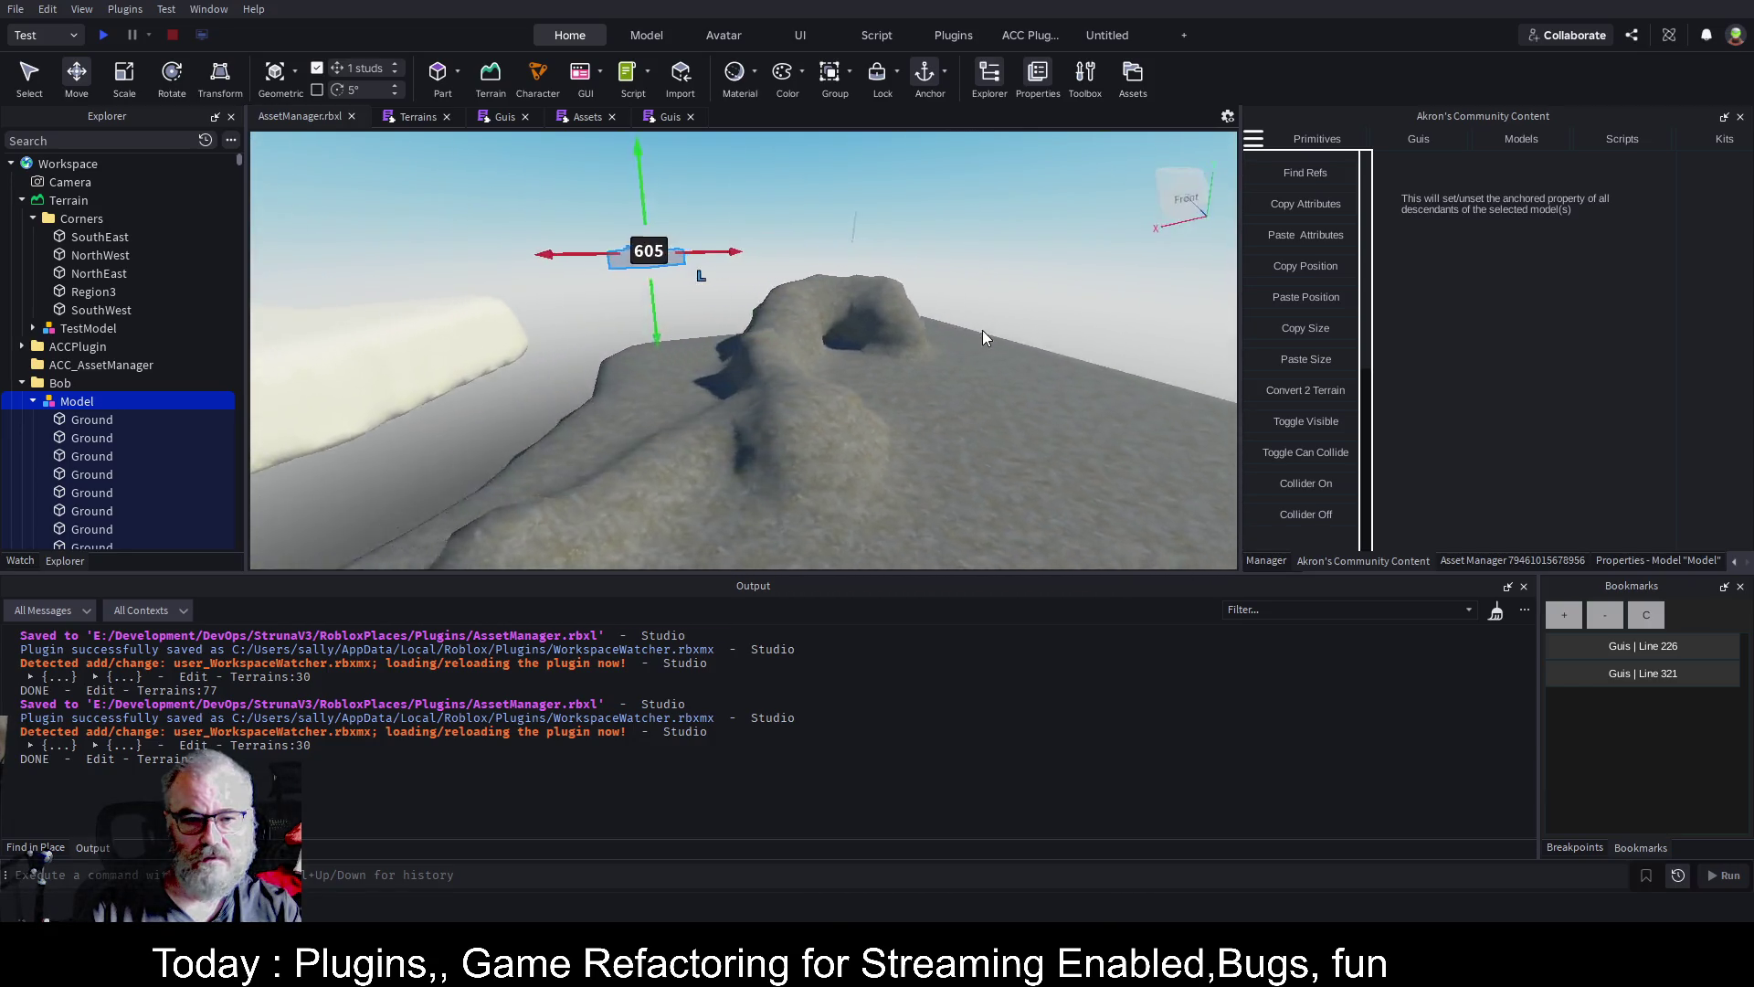
{"action": "key", "text": "Left"}
{"action": "key", "text": "Left"}
{"action": "key", "text": "Left"}
{"action": "key", "text": "s"}
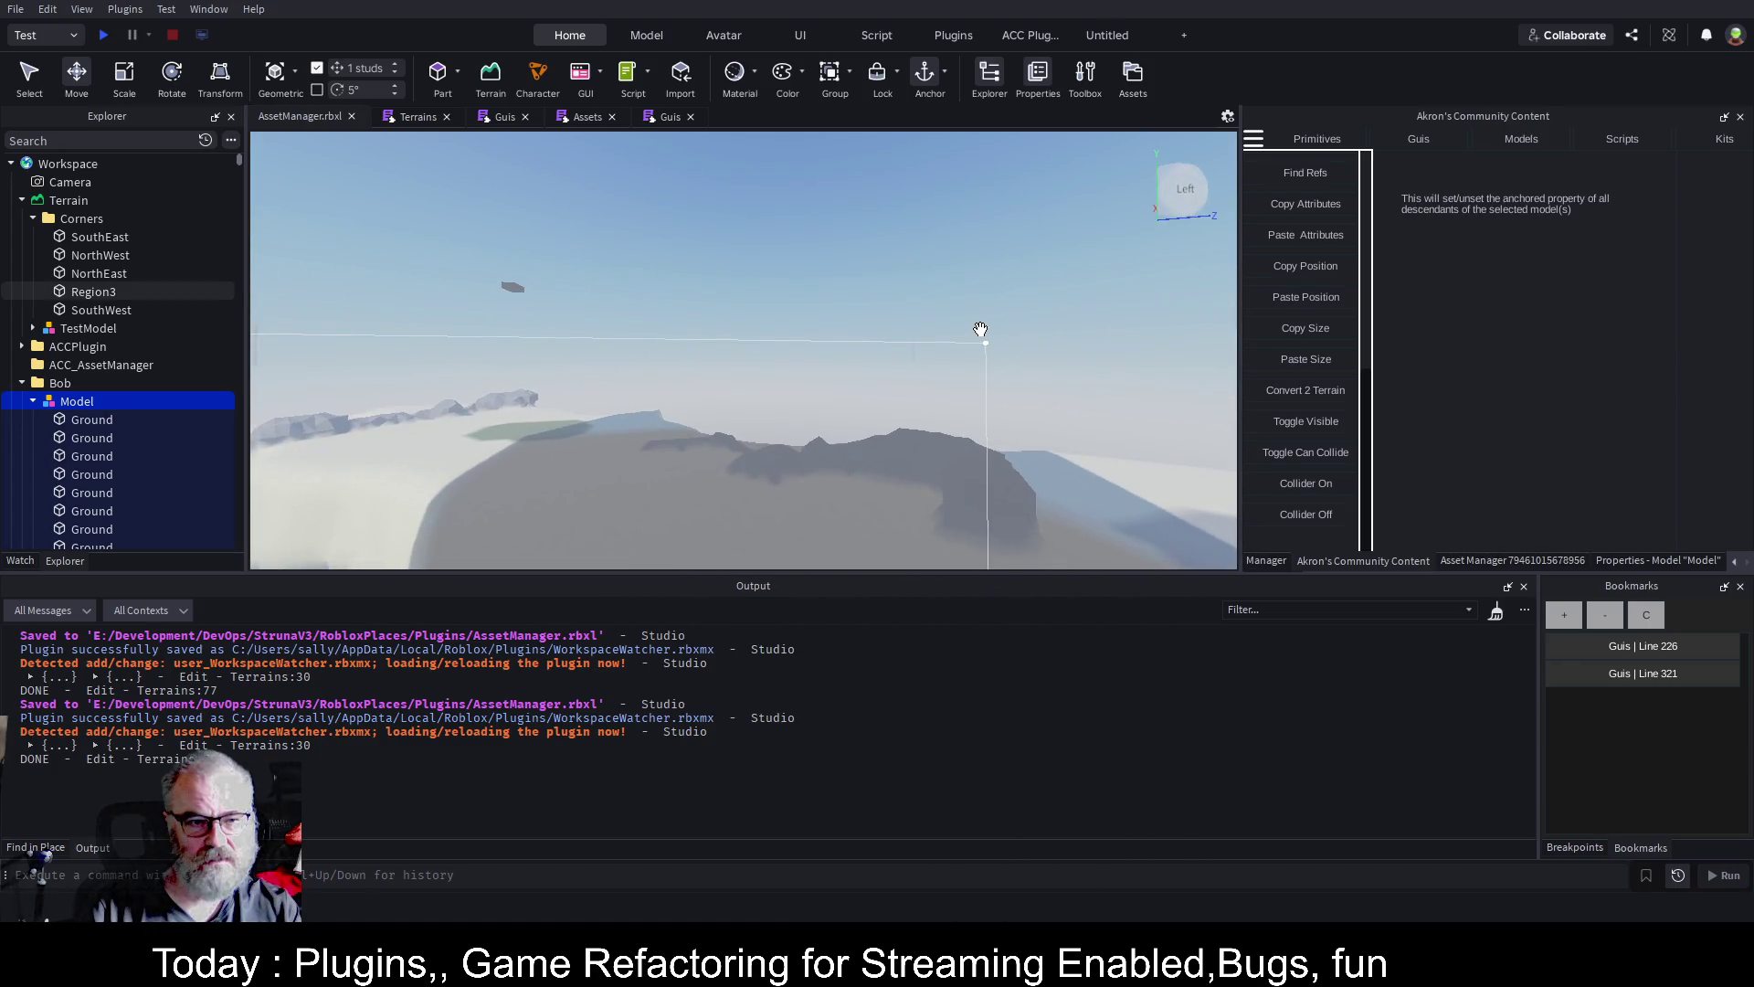
{"action": "key", "text": "w"}
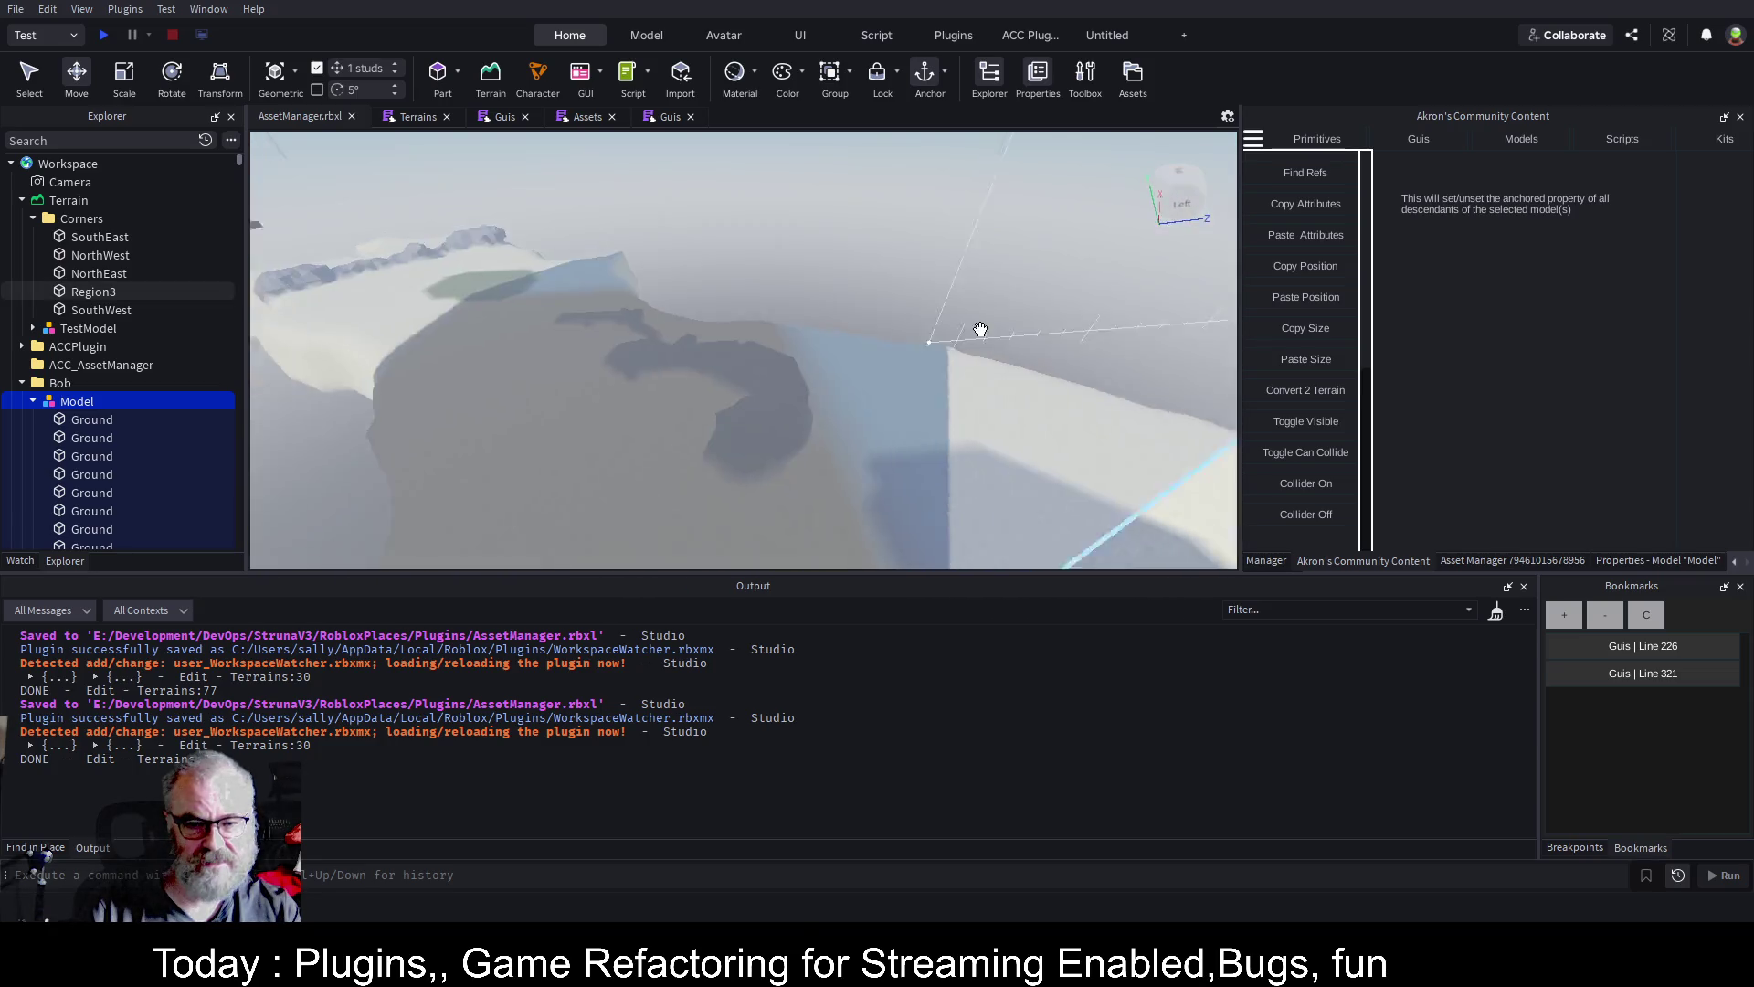
{"action": "key", "text": "e"}
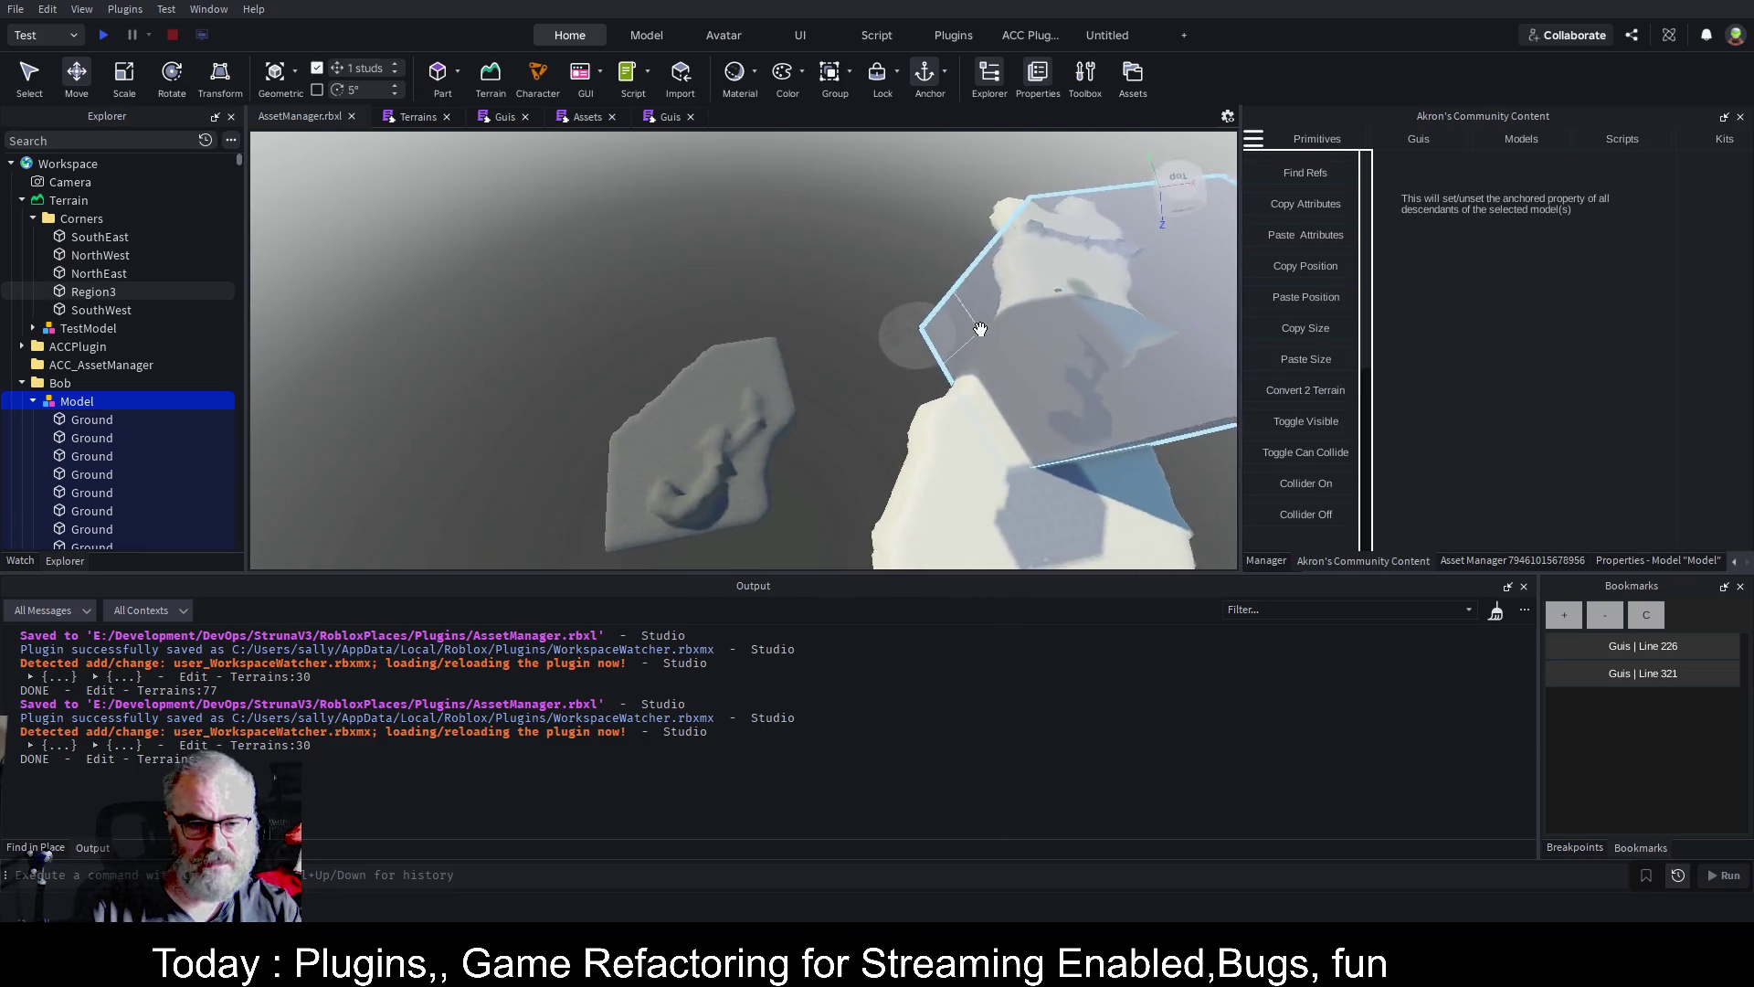
{"action": "key", "text": "d"}
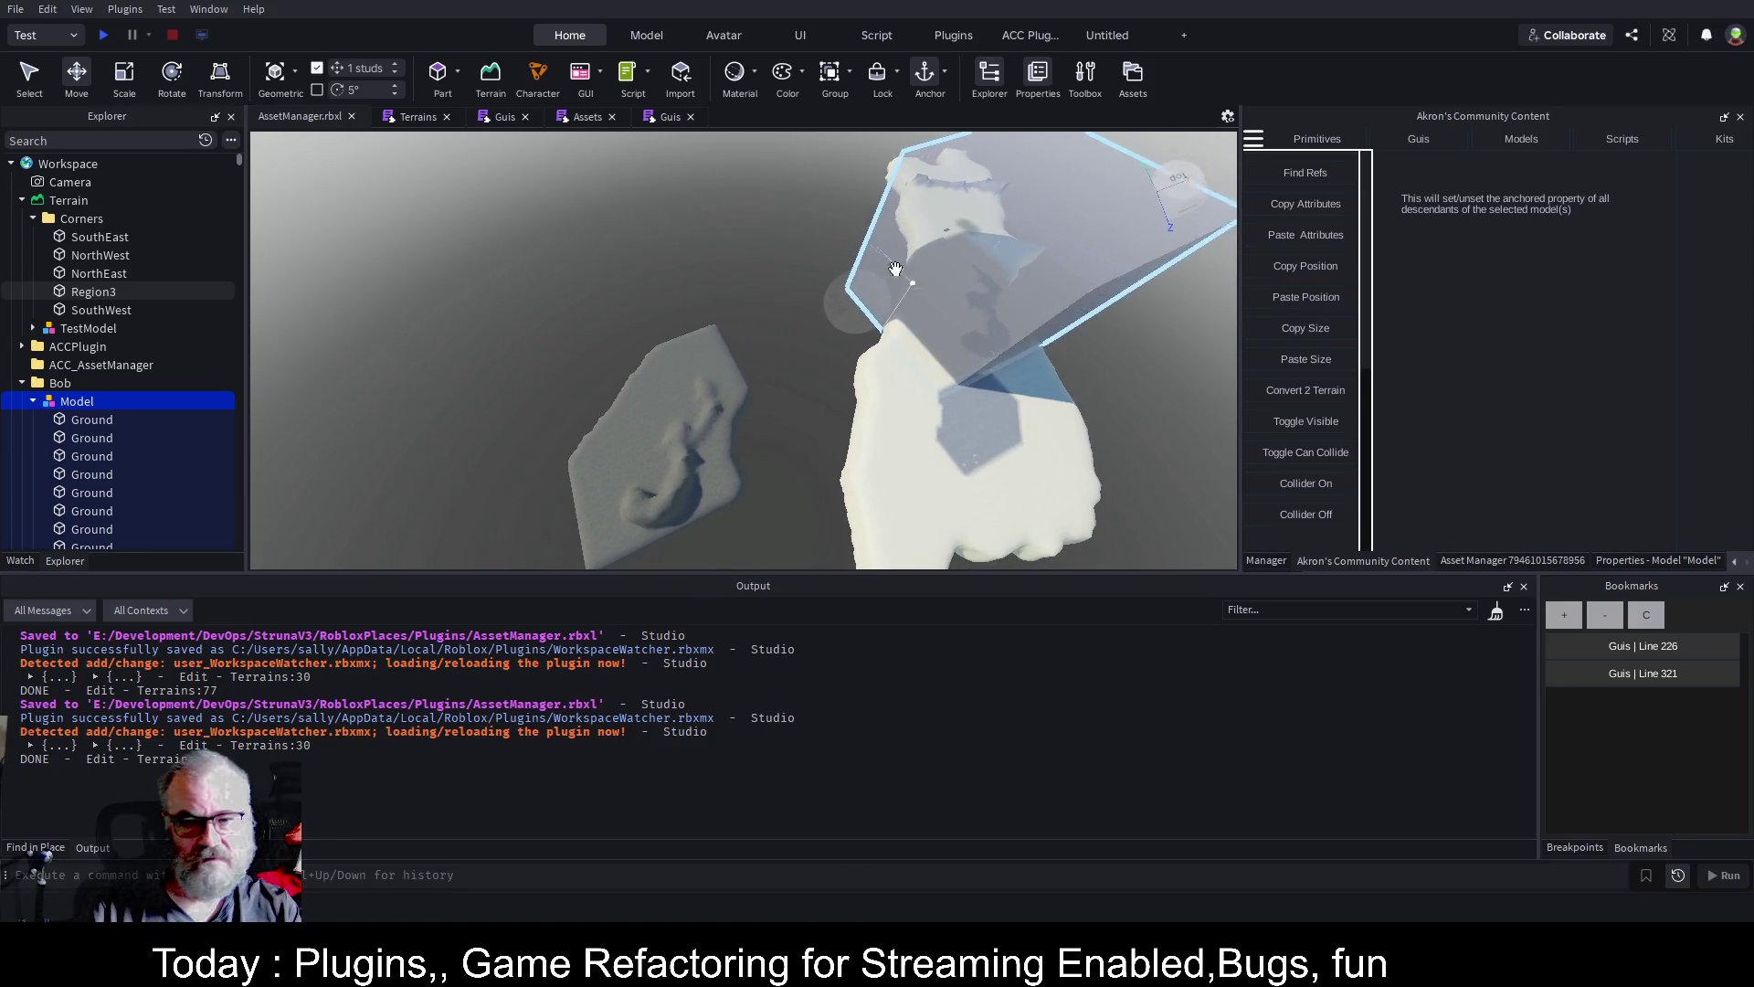
{"action": "scroll", "coordinate": [98, 210], "scroll_direction": "down", "scroll_amount": 5}
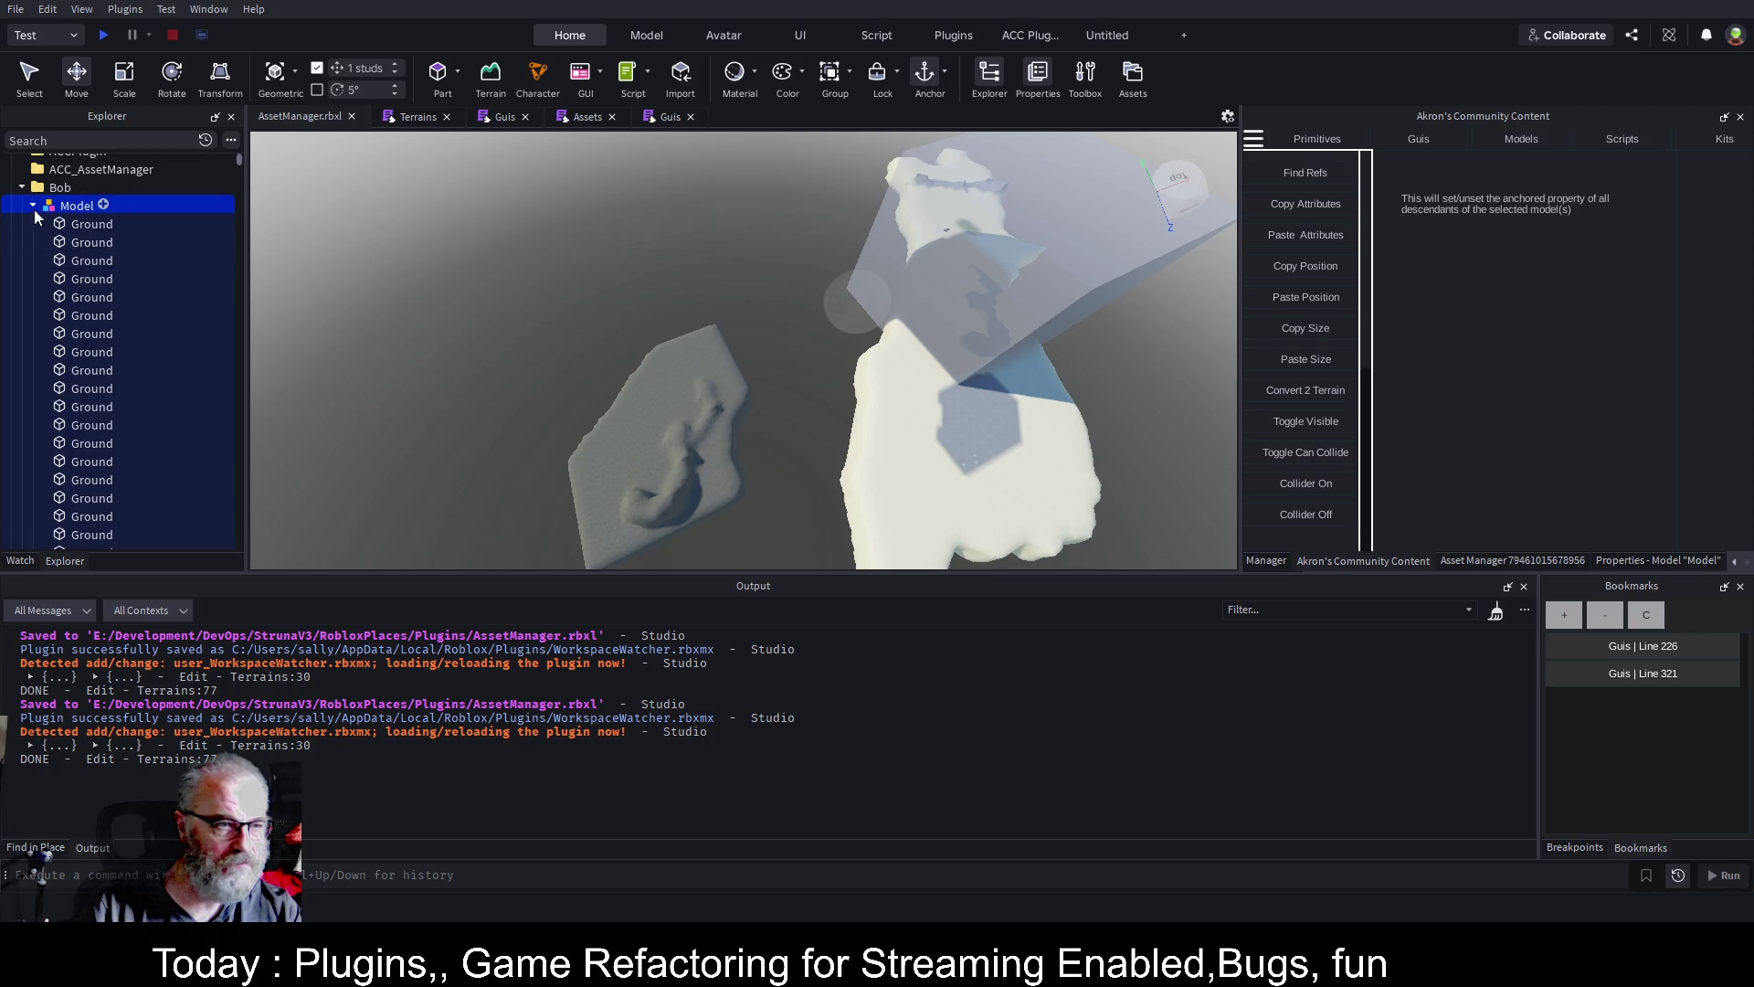
Review the Model's Ground parts and the terrain view, then collapse the Bob folder
{"action": "left_click", "coordinate": [33, 207]}
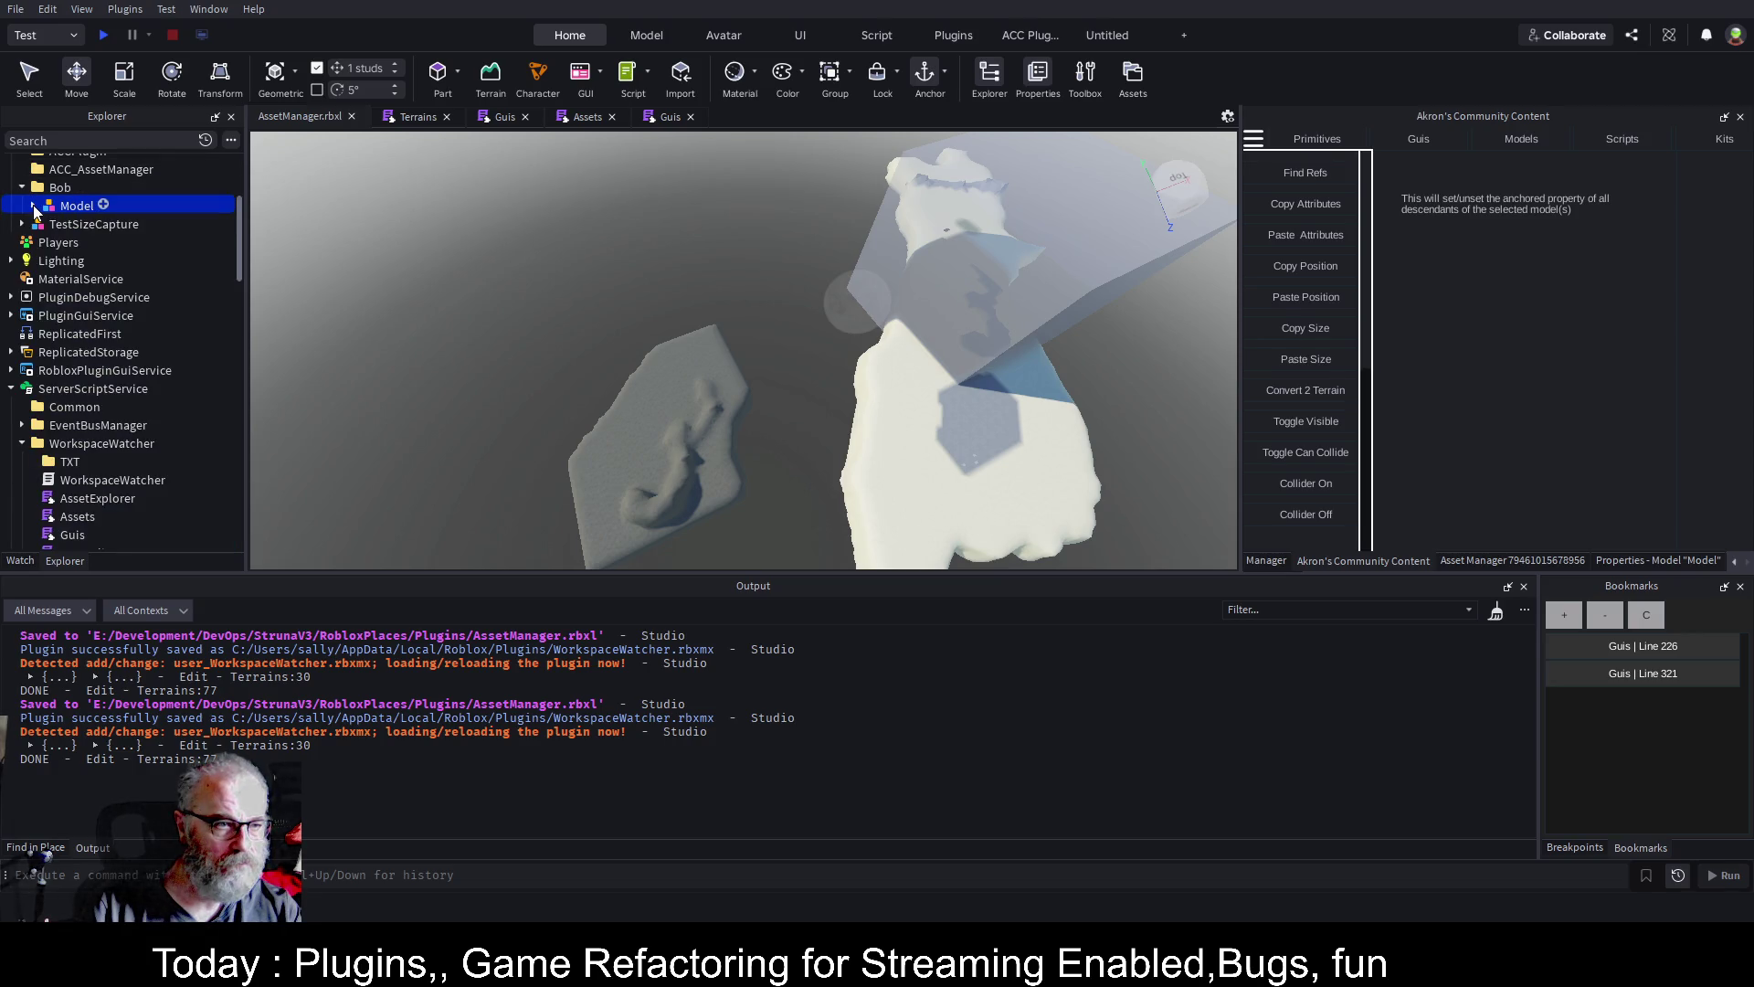
{"action": "left_click", "coordinate": [33, 206]}
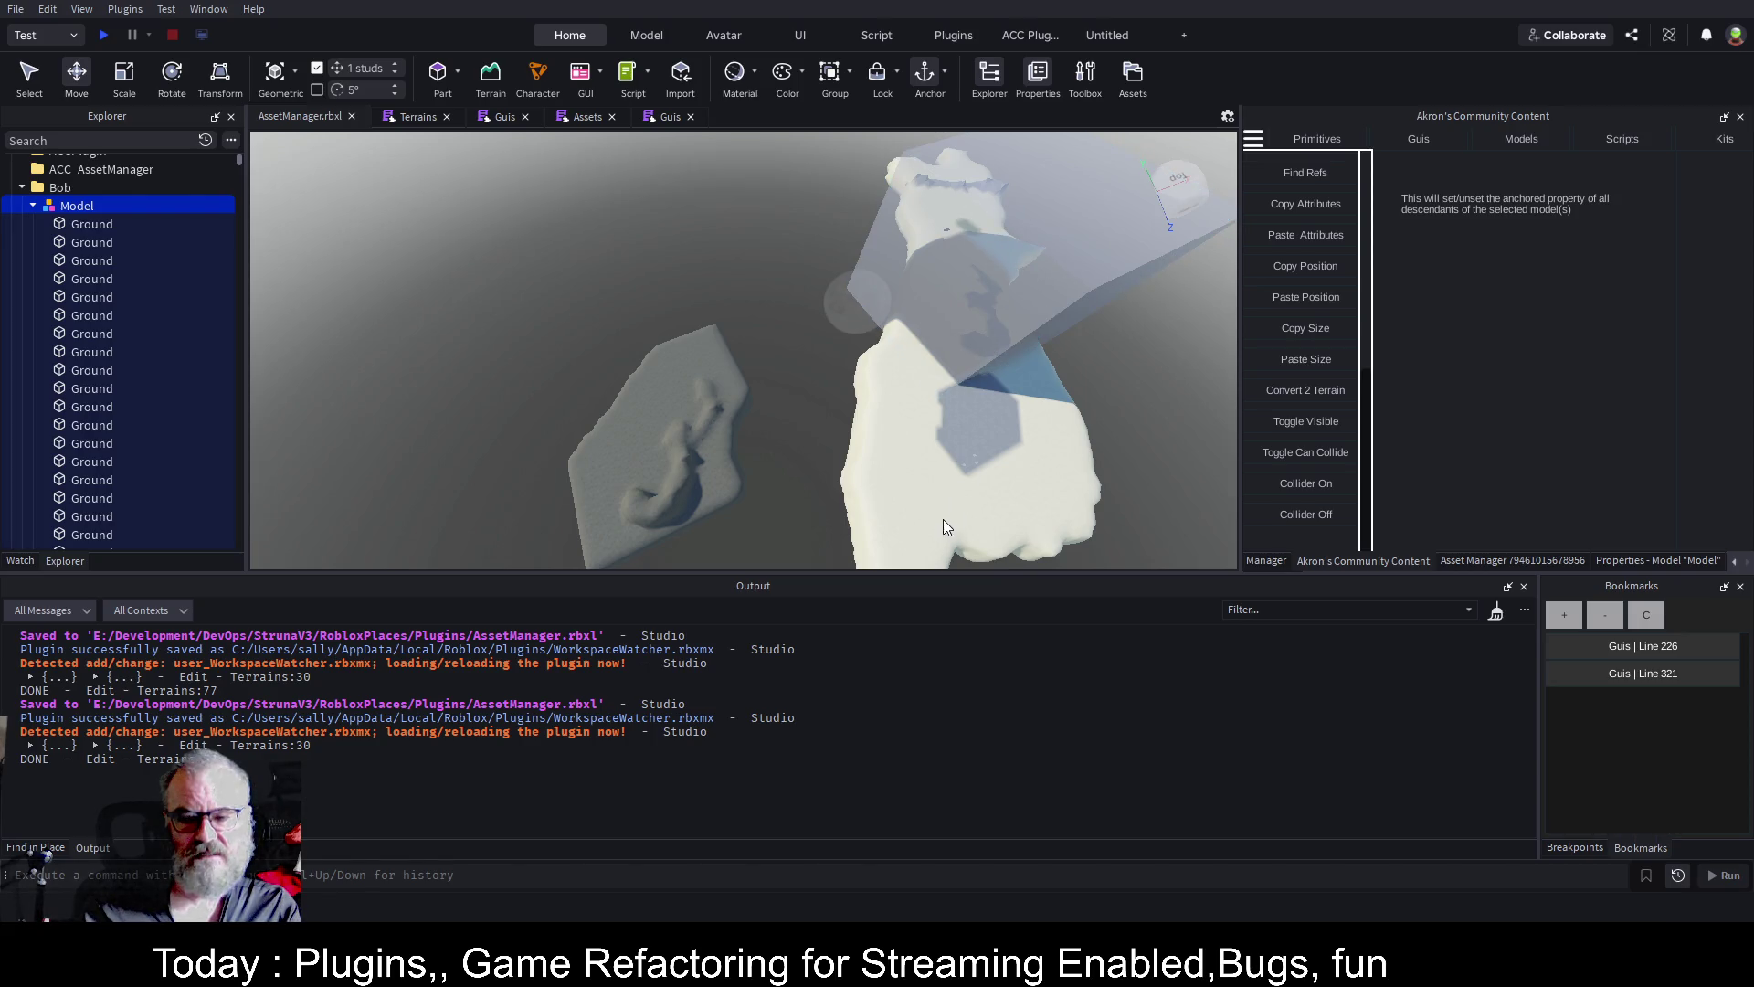
{"action": "scroll", "coordinate": [943, 528], "scroll_direction": "down", "scroll_amount": 3}
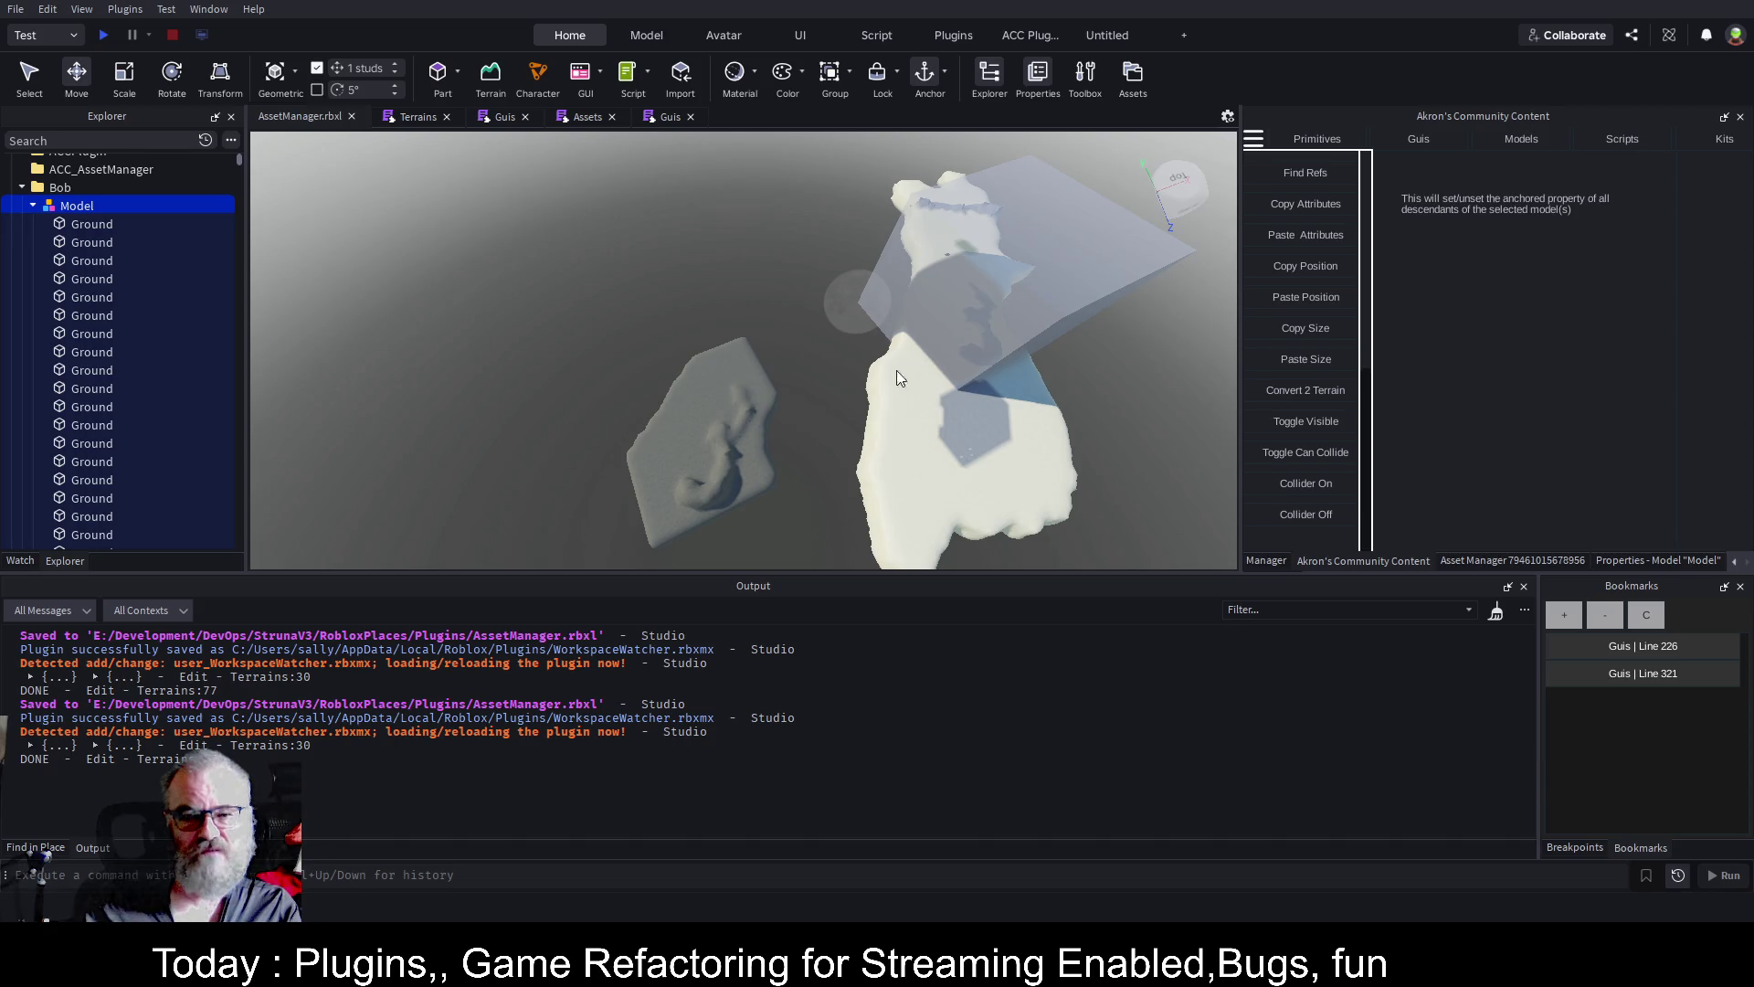
{"action": "left_click_drag", "start_coordinate": [834, 389], "coordinate": [834, 389]}
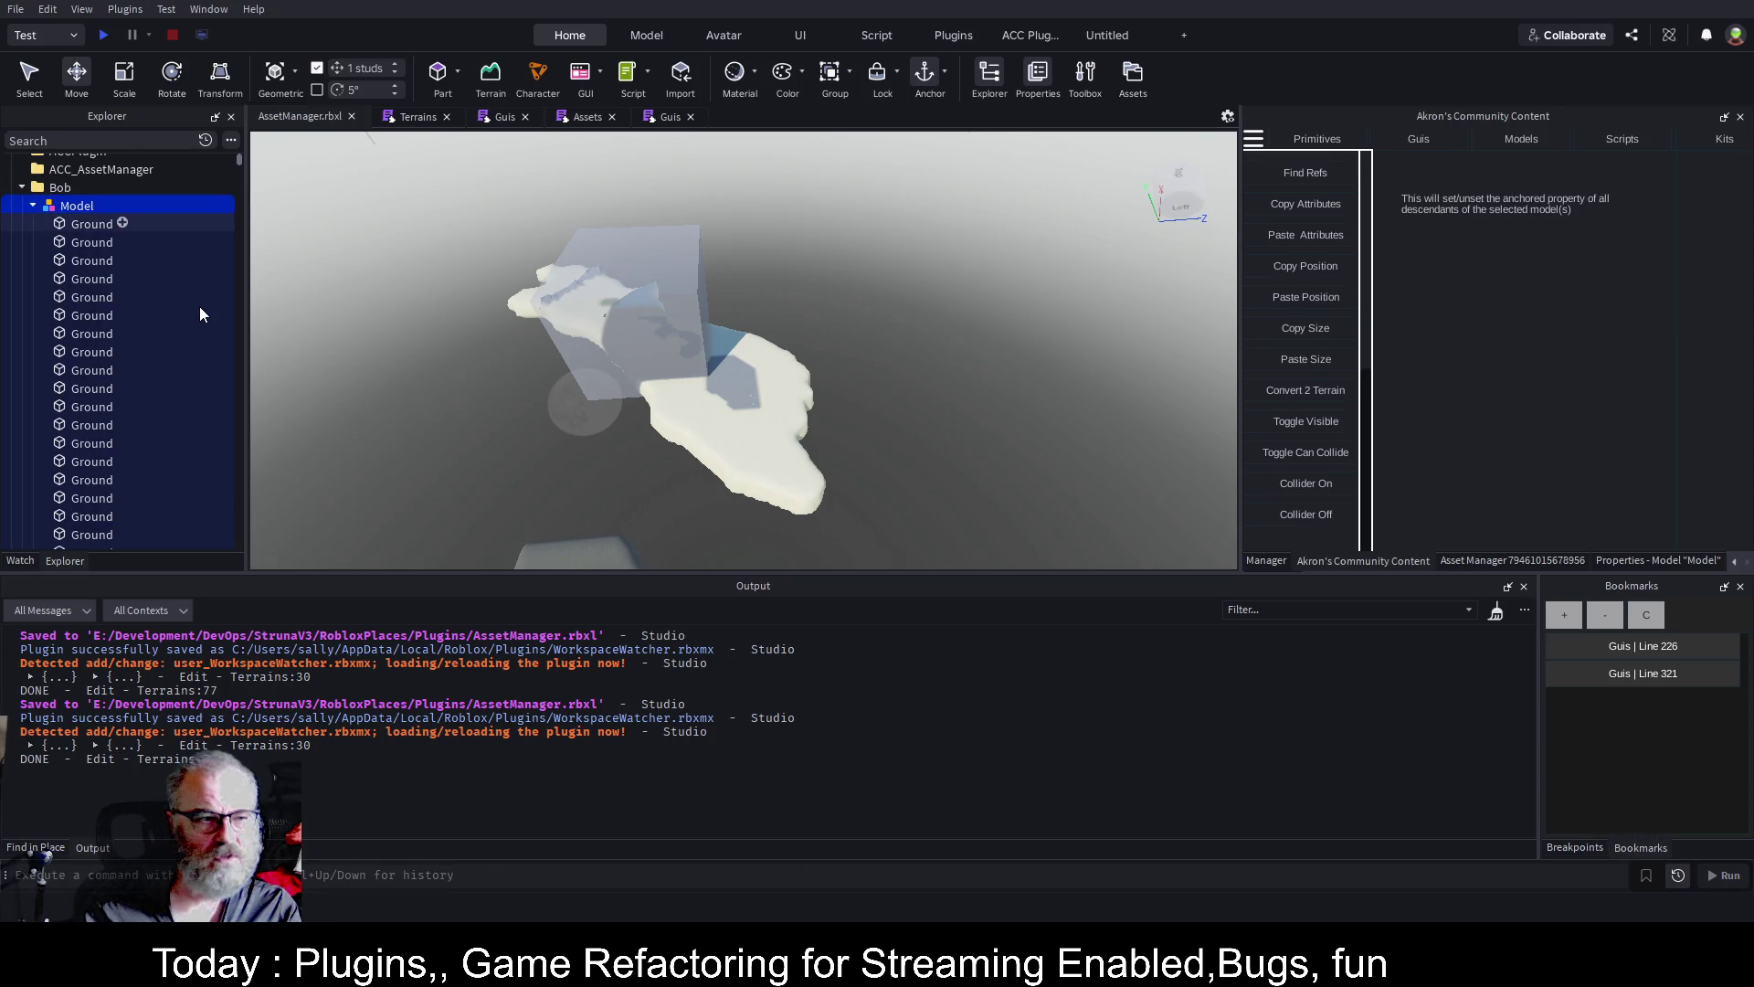
{"action": "scroll", "coordinate": [200, 305], "scroll_direction": "up", "scroll_amount": 5}
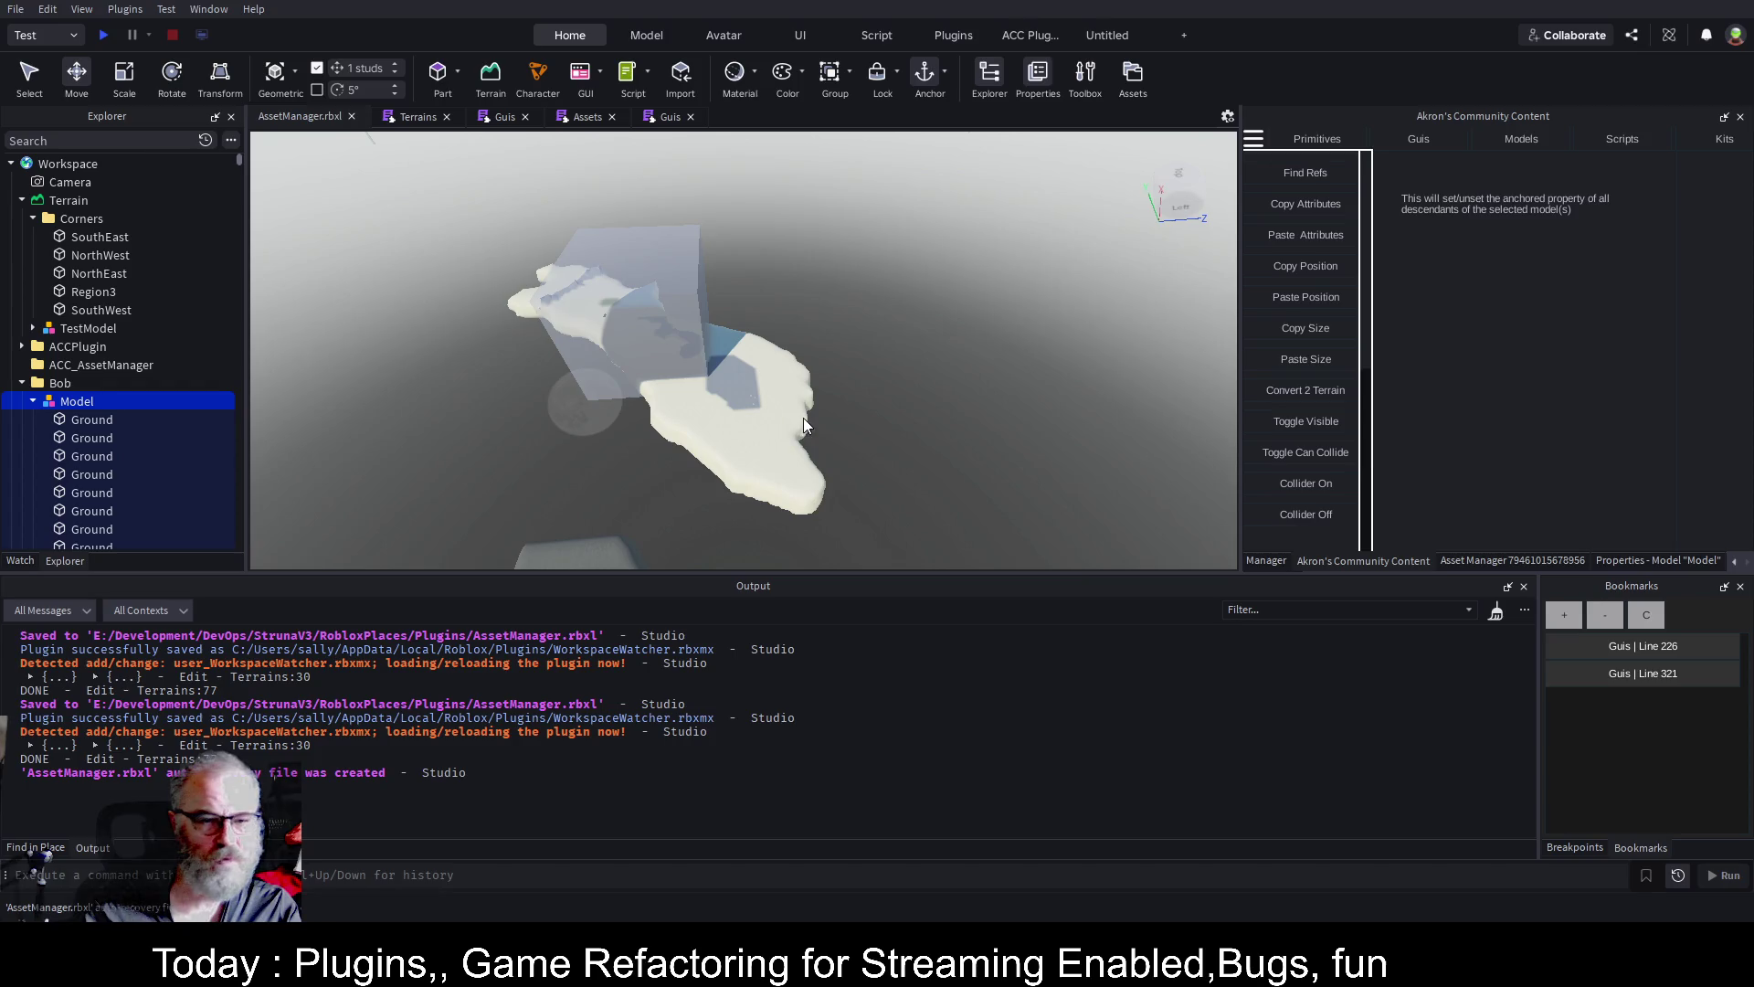
{"action": "left_click", "coordinate": [21, 384]}
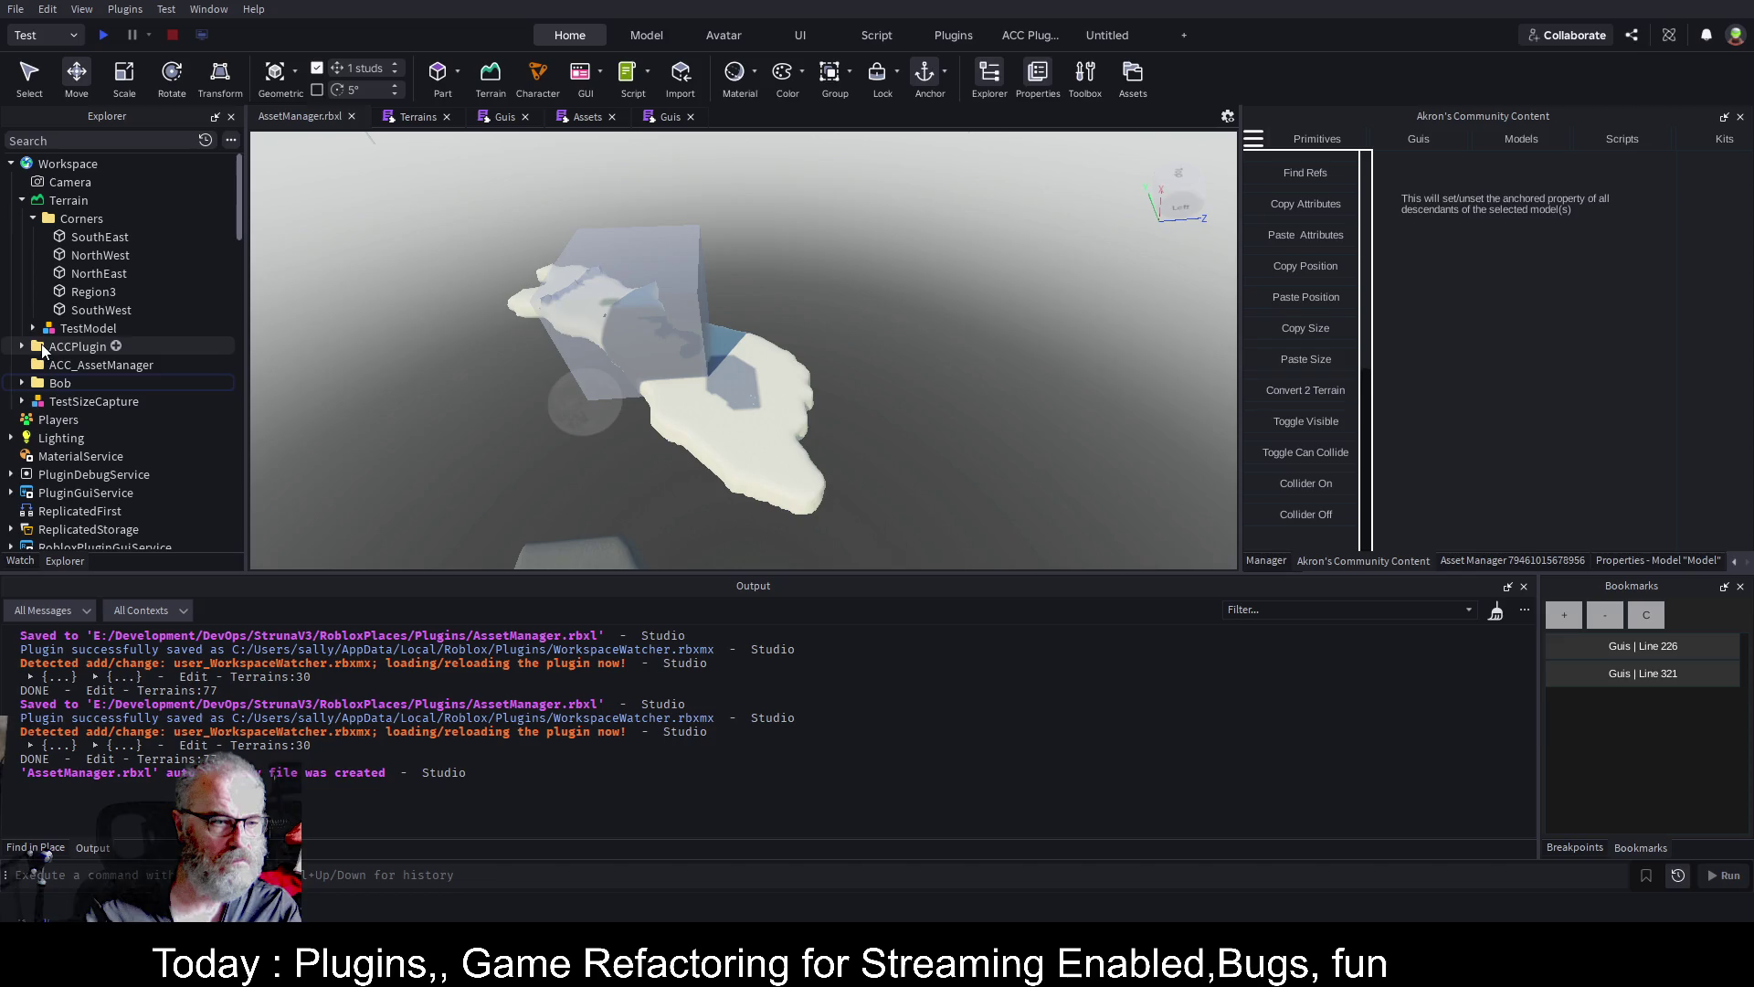
Paste a SpawnLocation into the Workspace and start a playtest
{"action": "left_click", "coordinate": [108, 163]}
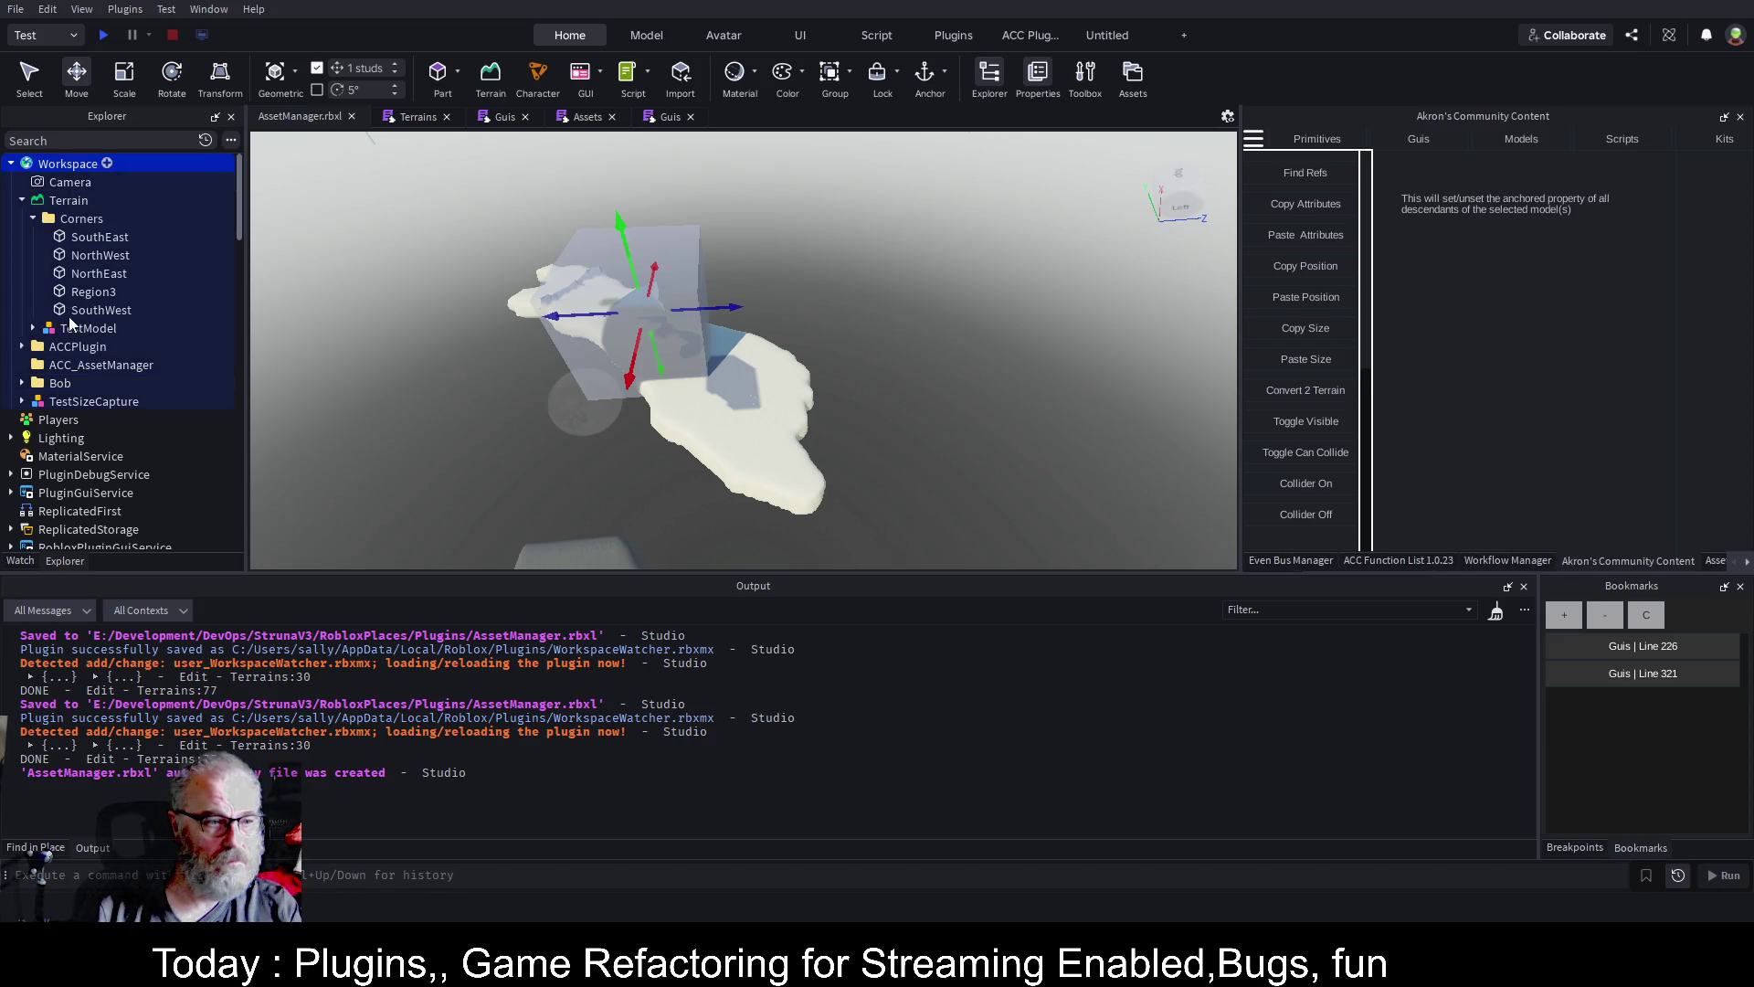
{"action": "key", "text": "ctrl+v"}
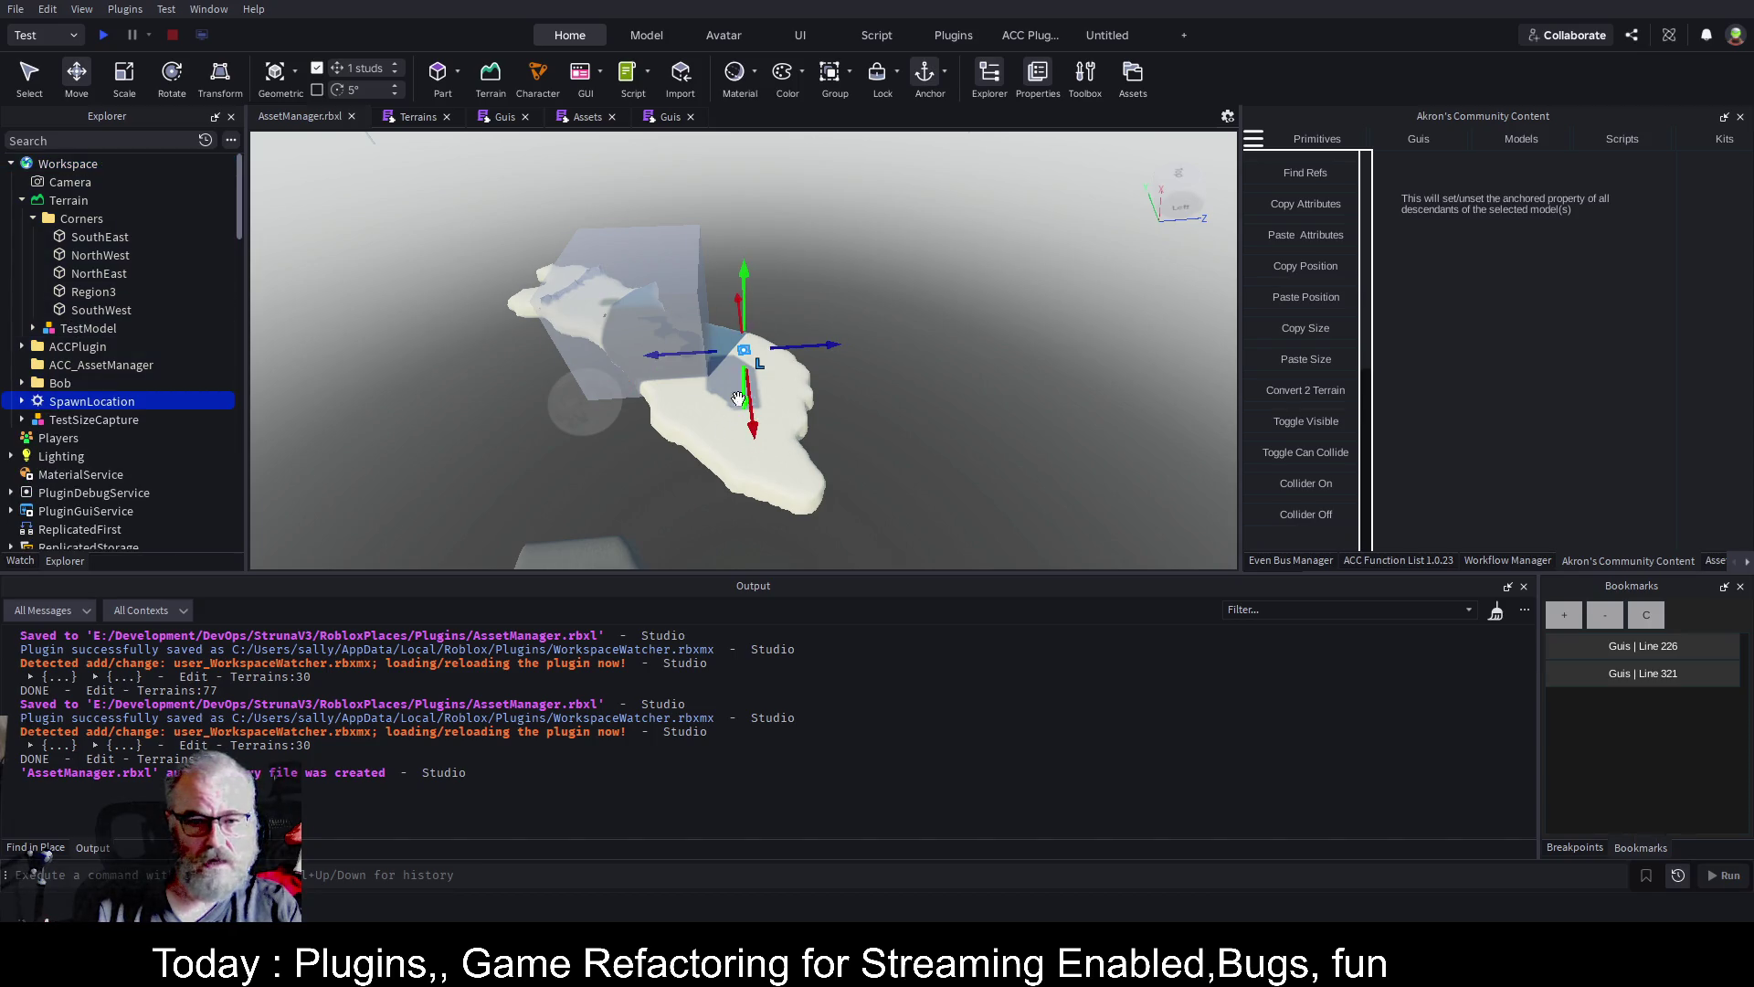
{"action": "left_click", "coordinate": [106, 39]}
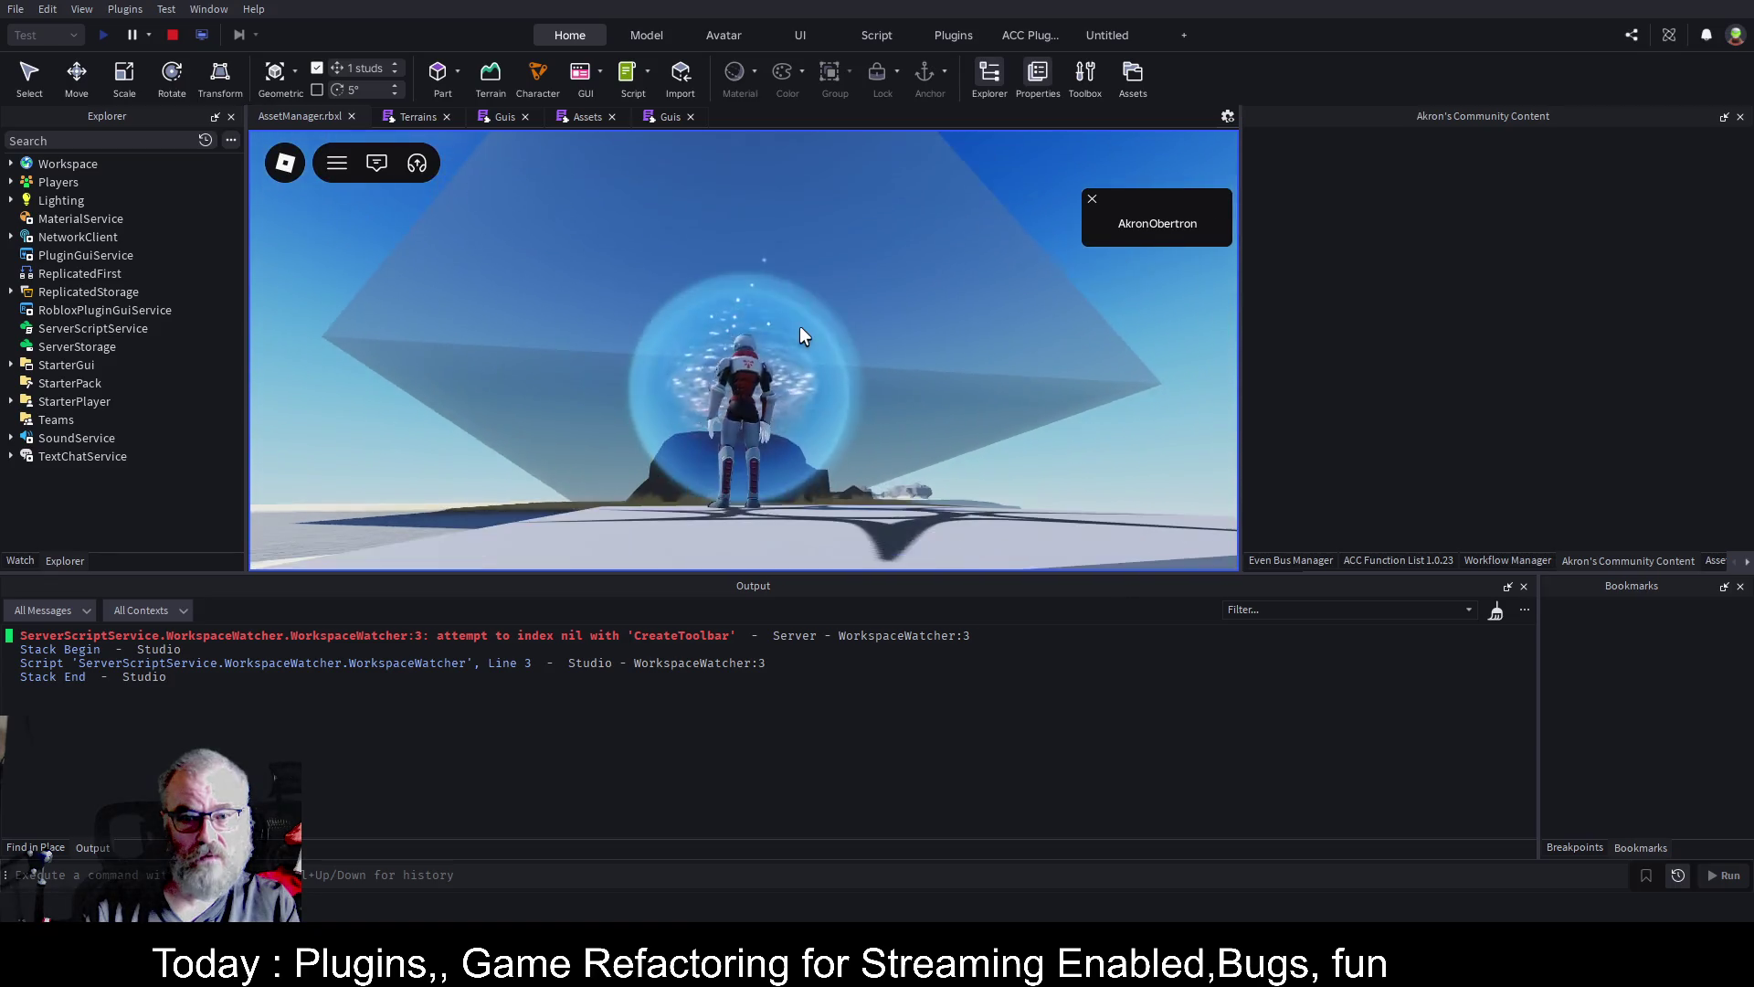
Run the character off the spawn pad across the brick floor onto the sand
{"action": "key", "text": "a"}
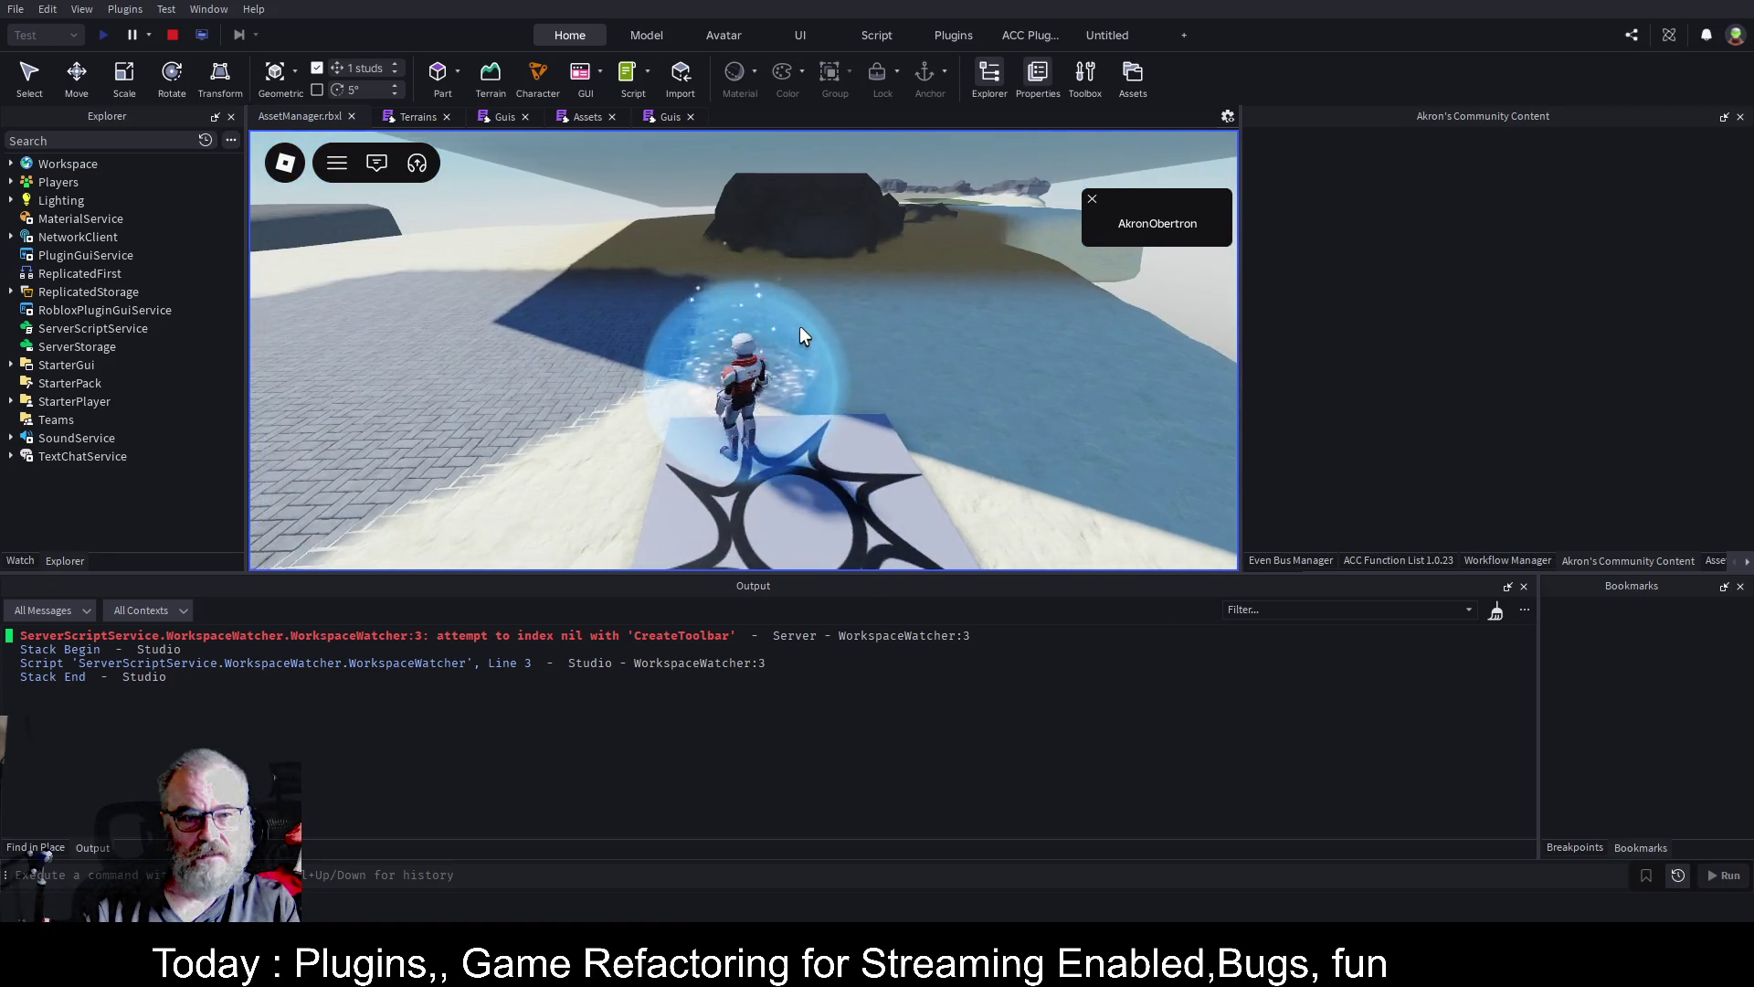
{"action": "key", "text": "w"}
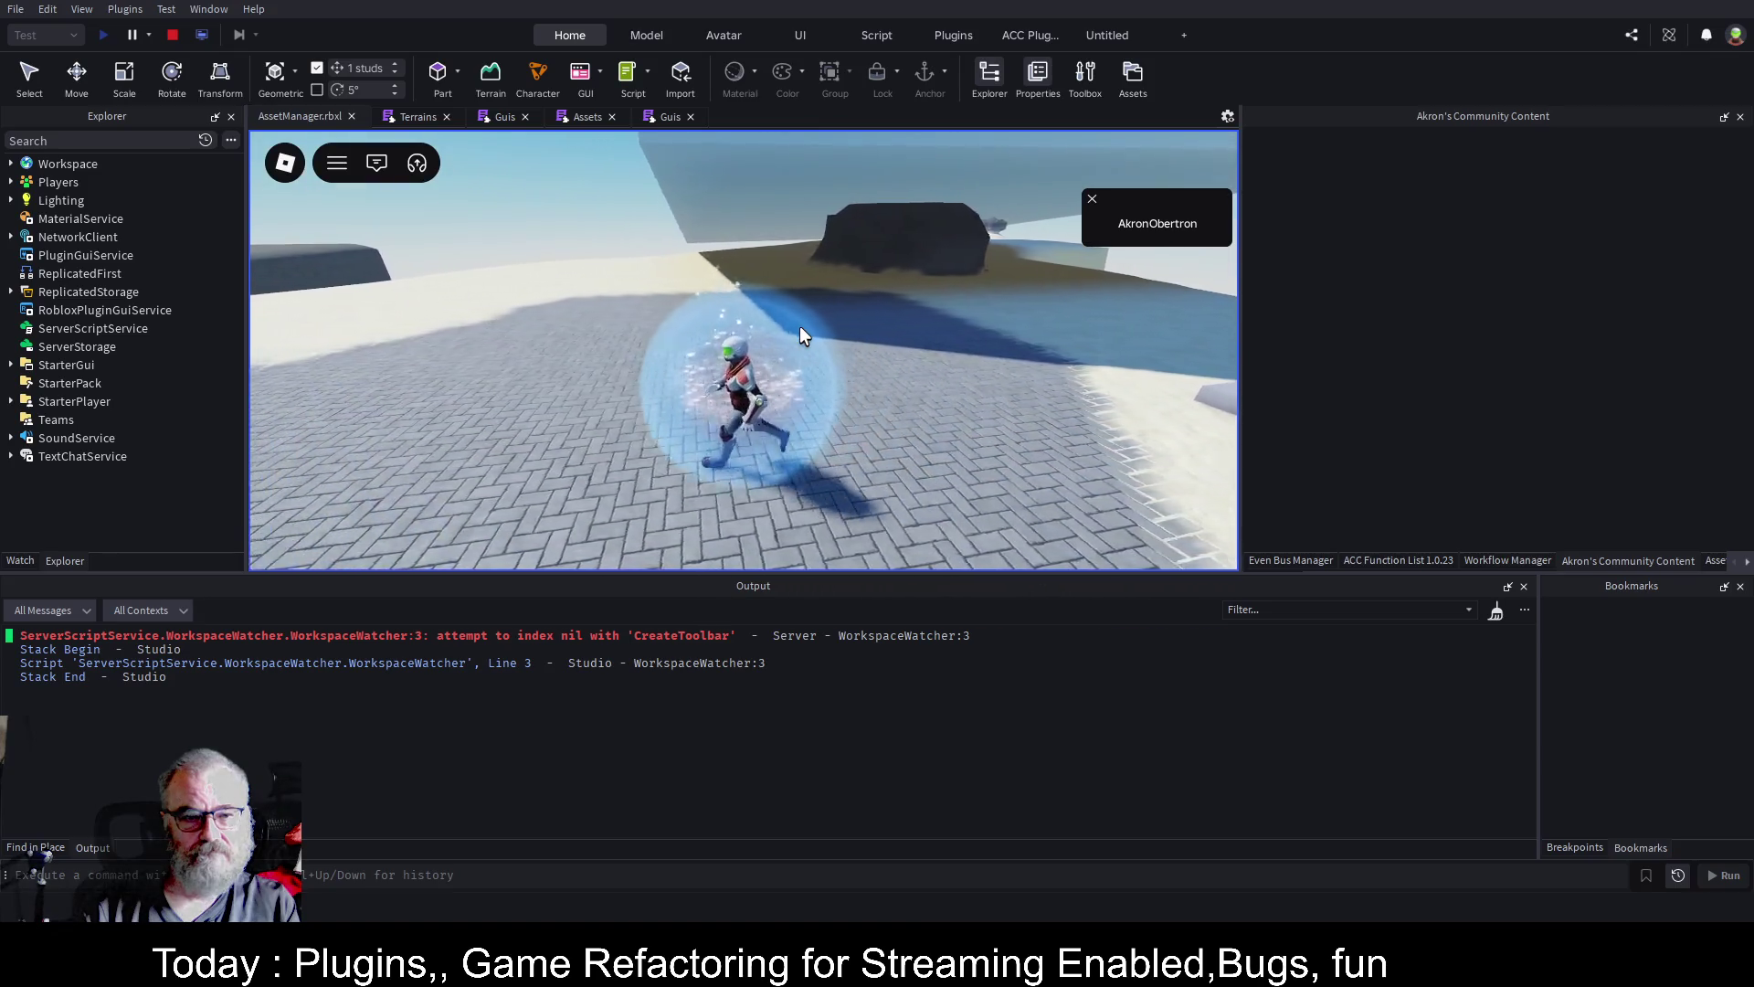
{"action": "key", "text": "a"}
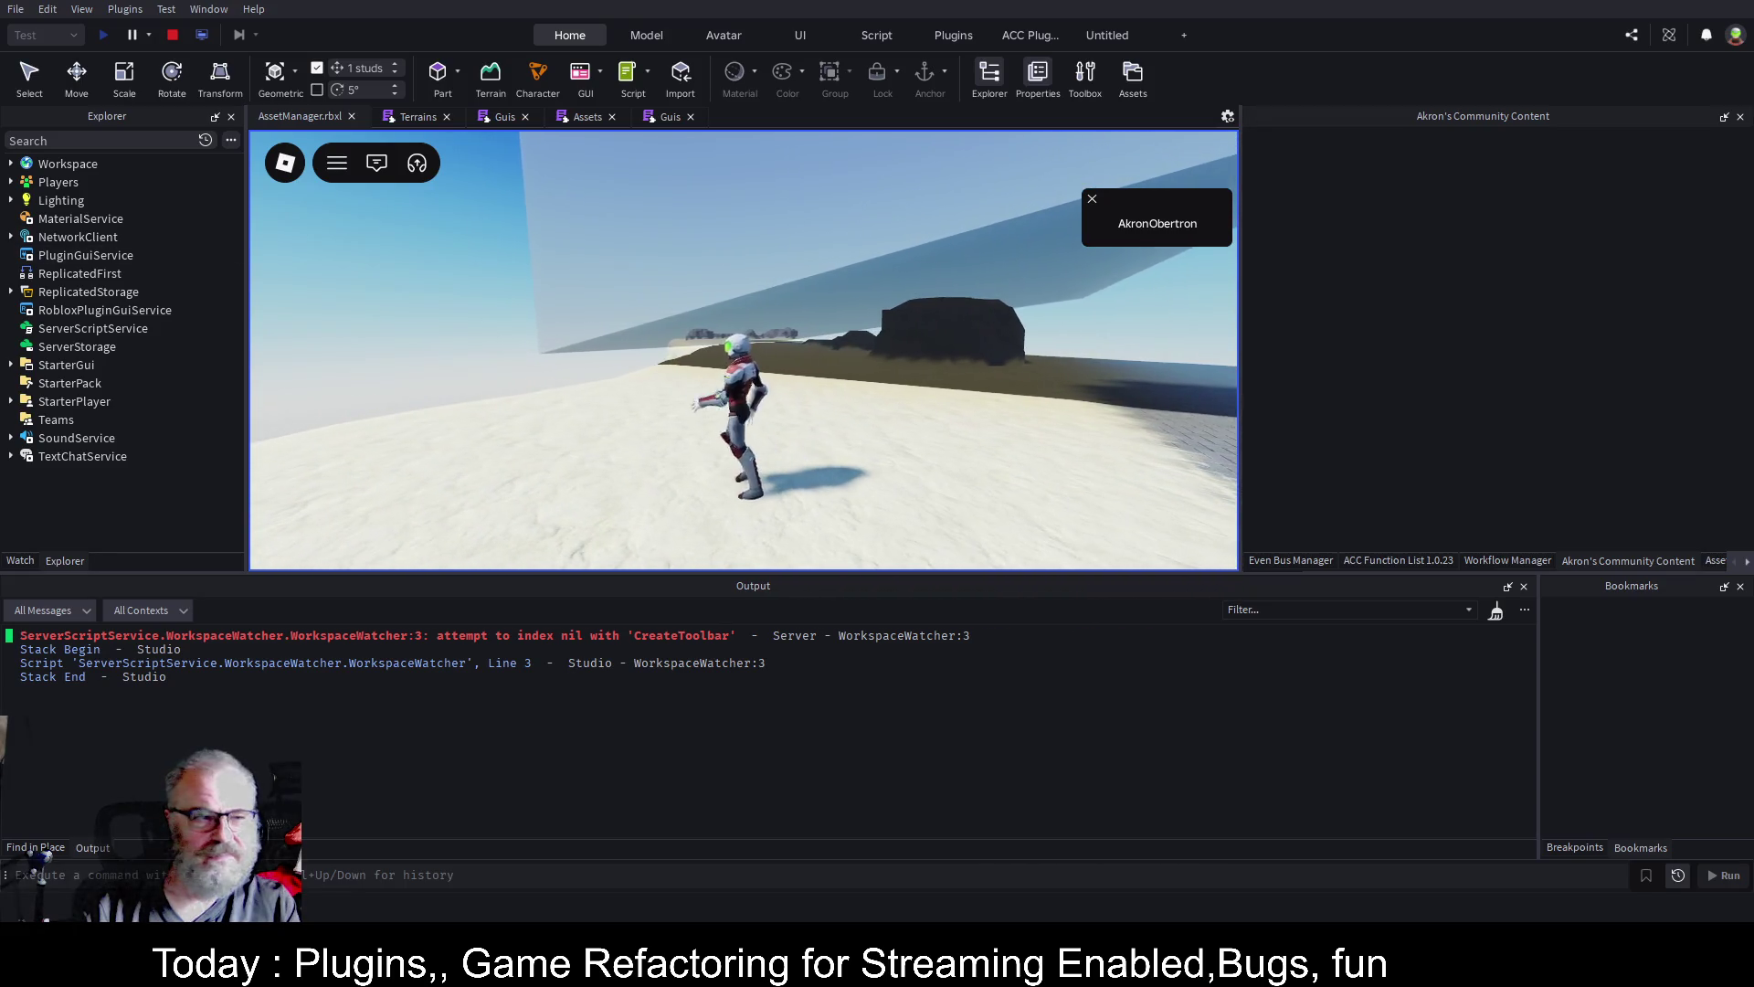
{"action": "left_click", "coordinate": [11, 163]}
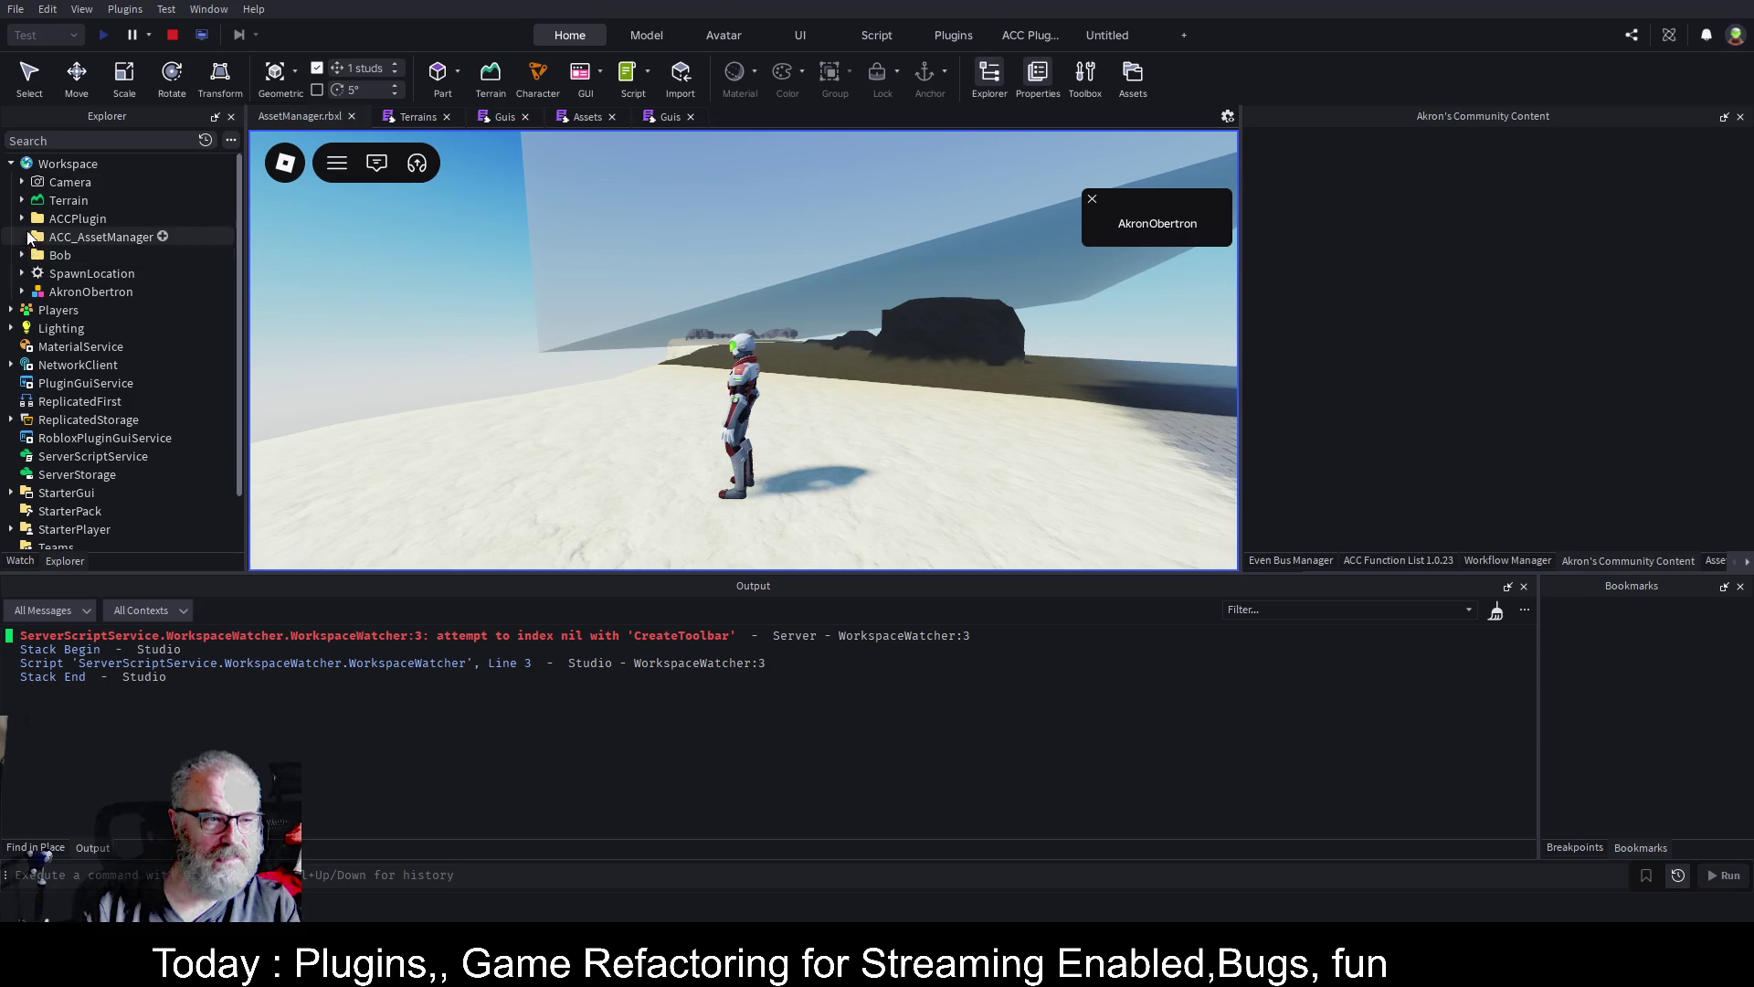
Expand Workspace > Terrain > Corners and select the Region3 object
{"action": "left_click", "coordinate": [21, 201]}
{"action": "left_click", "coordinate": [33, 219]}
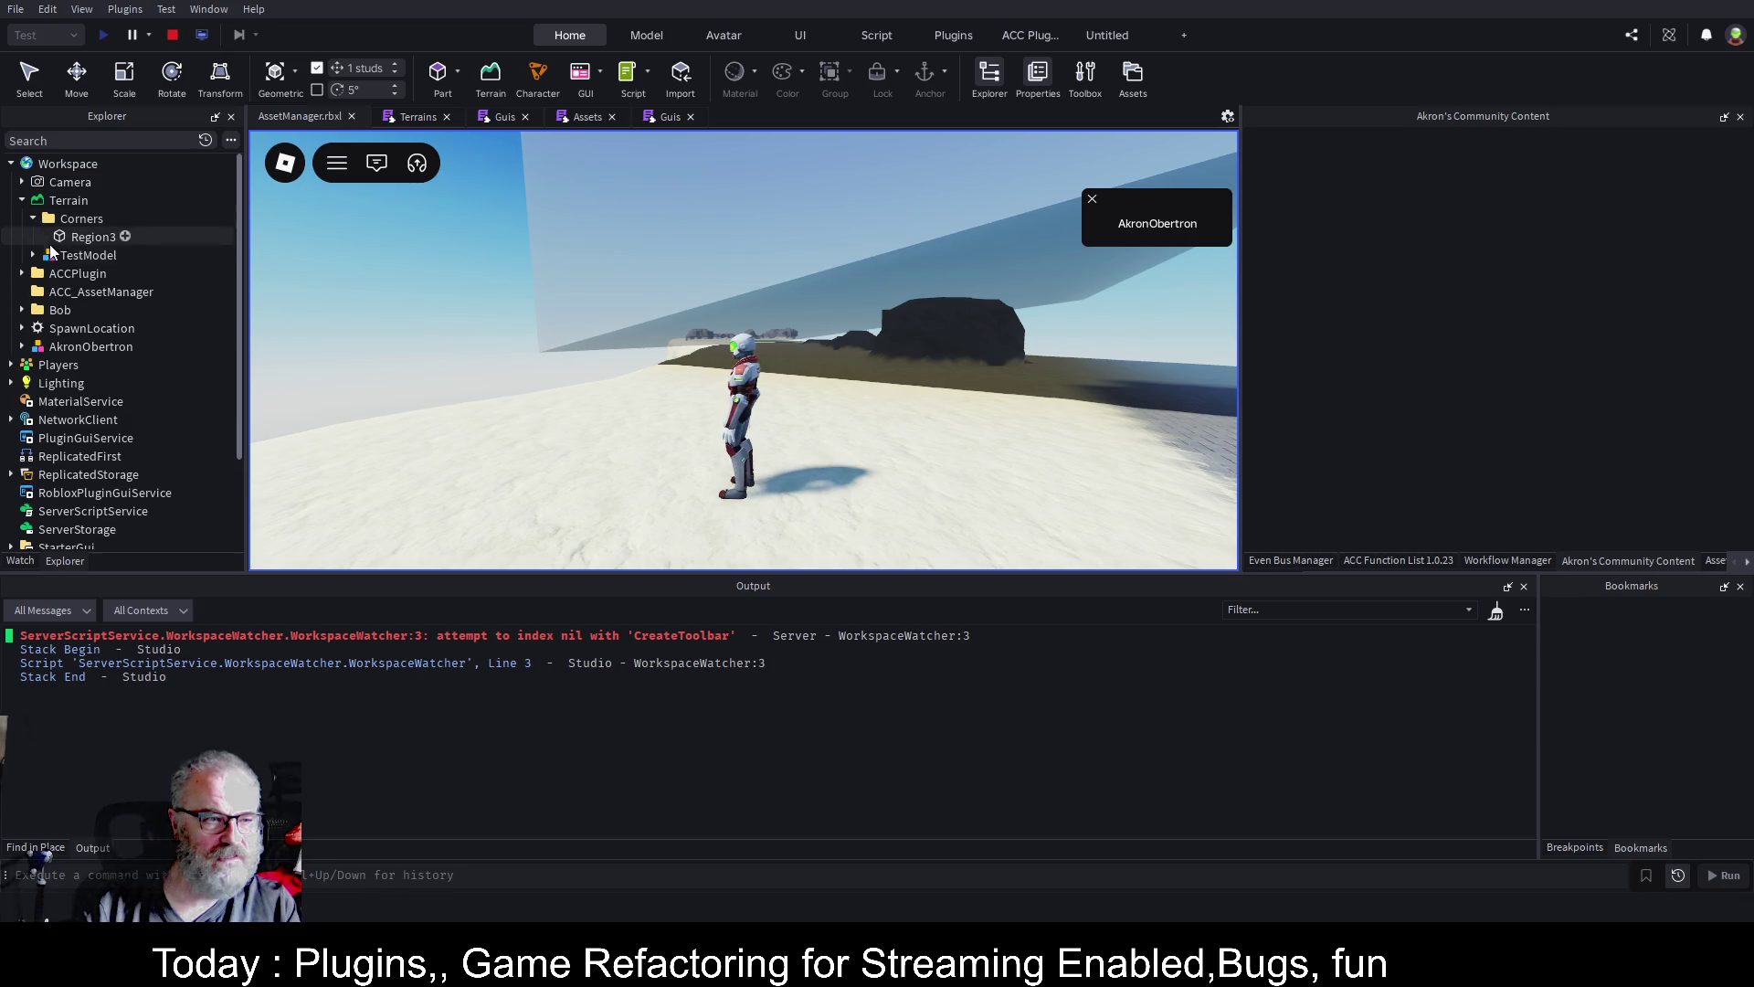
{"action": "left_click", "coordinate": [69, 237]}
{"action": "key", "text": "Delete"}
Keep running the character through the level, then stop the playtest
{"action": "left_click", "coordinate": [877, 346]}
{"action": "key", "text": "w"}
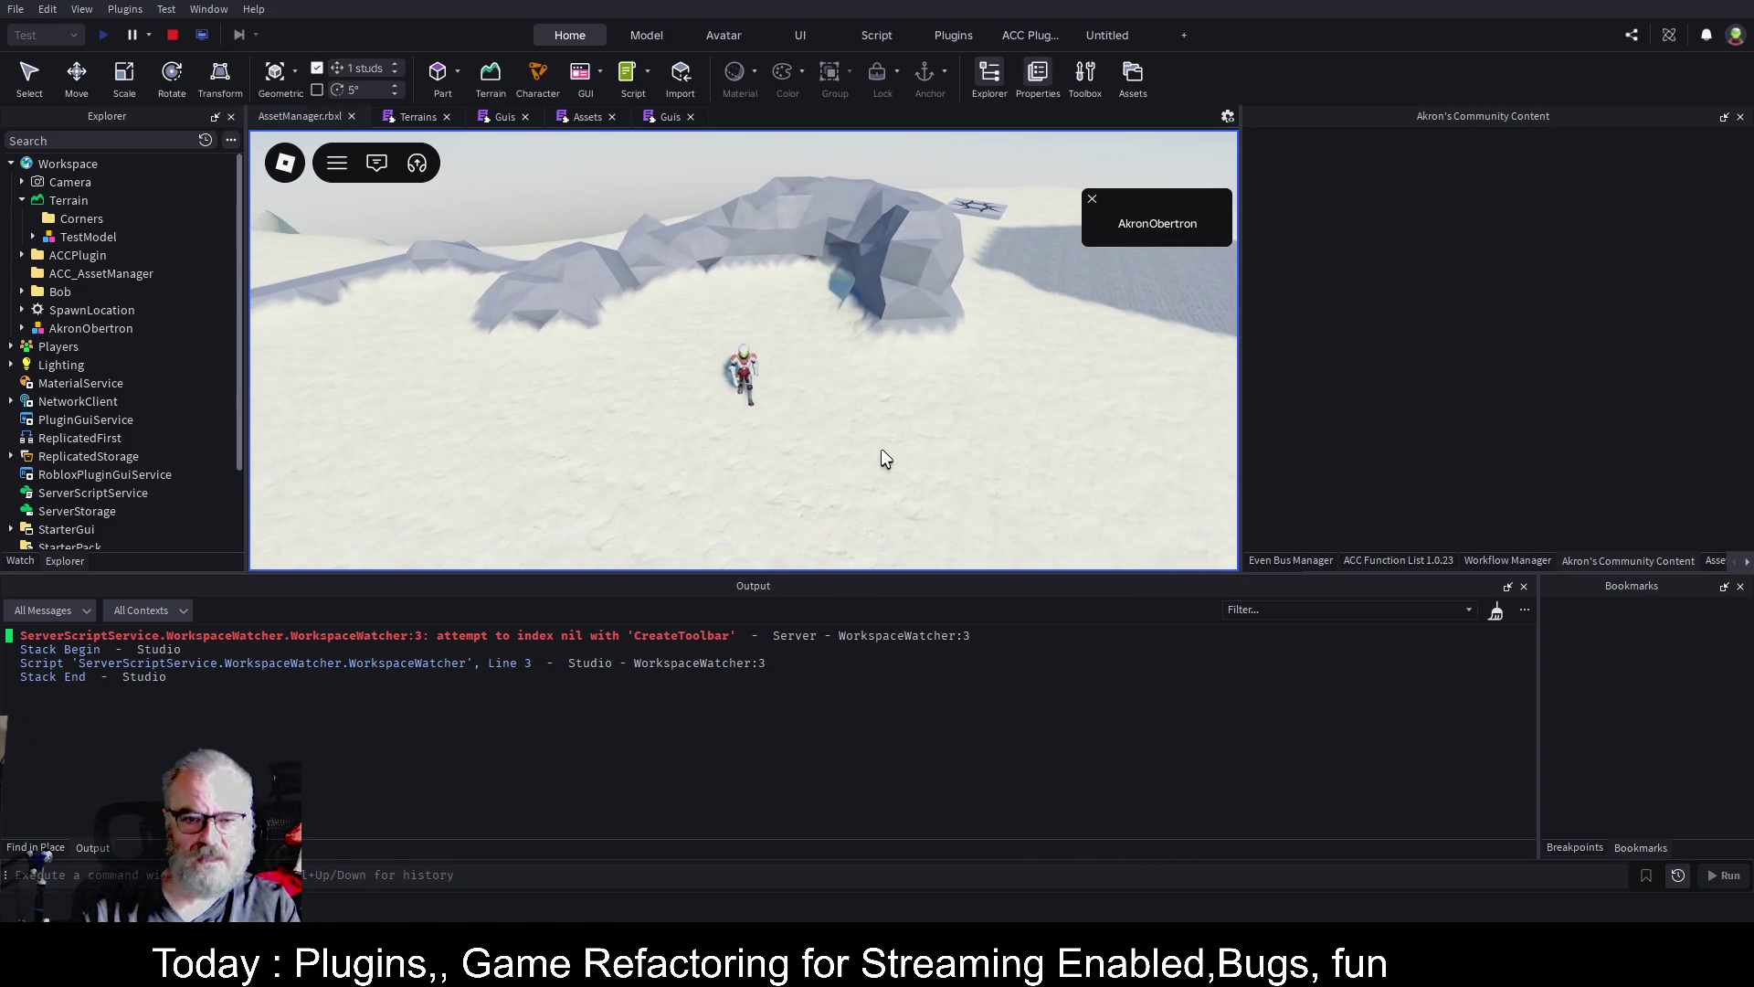
{"action": "key", "text": "w"}
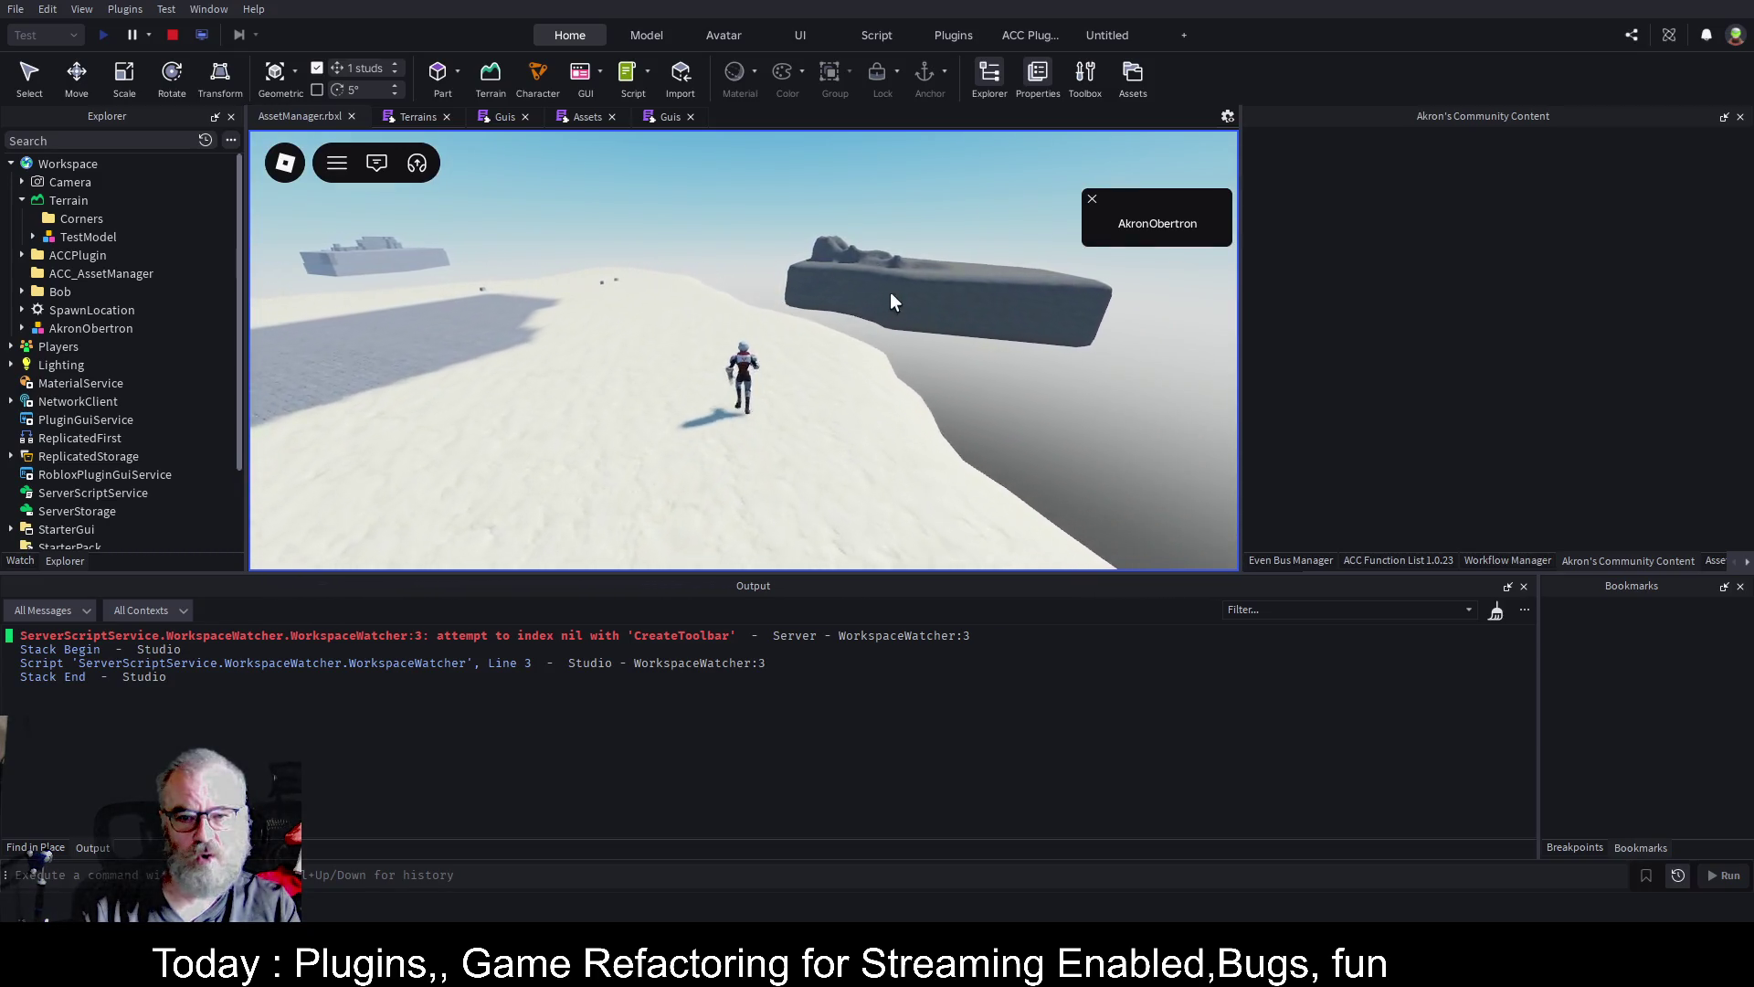
{"action": "scroll", "coordinate": [914, 310], "scroll_direction": "down", "scroll_amount": 4}
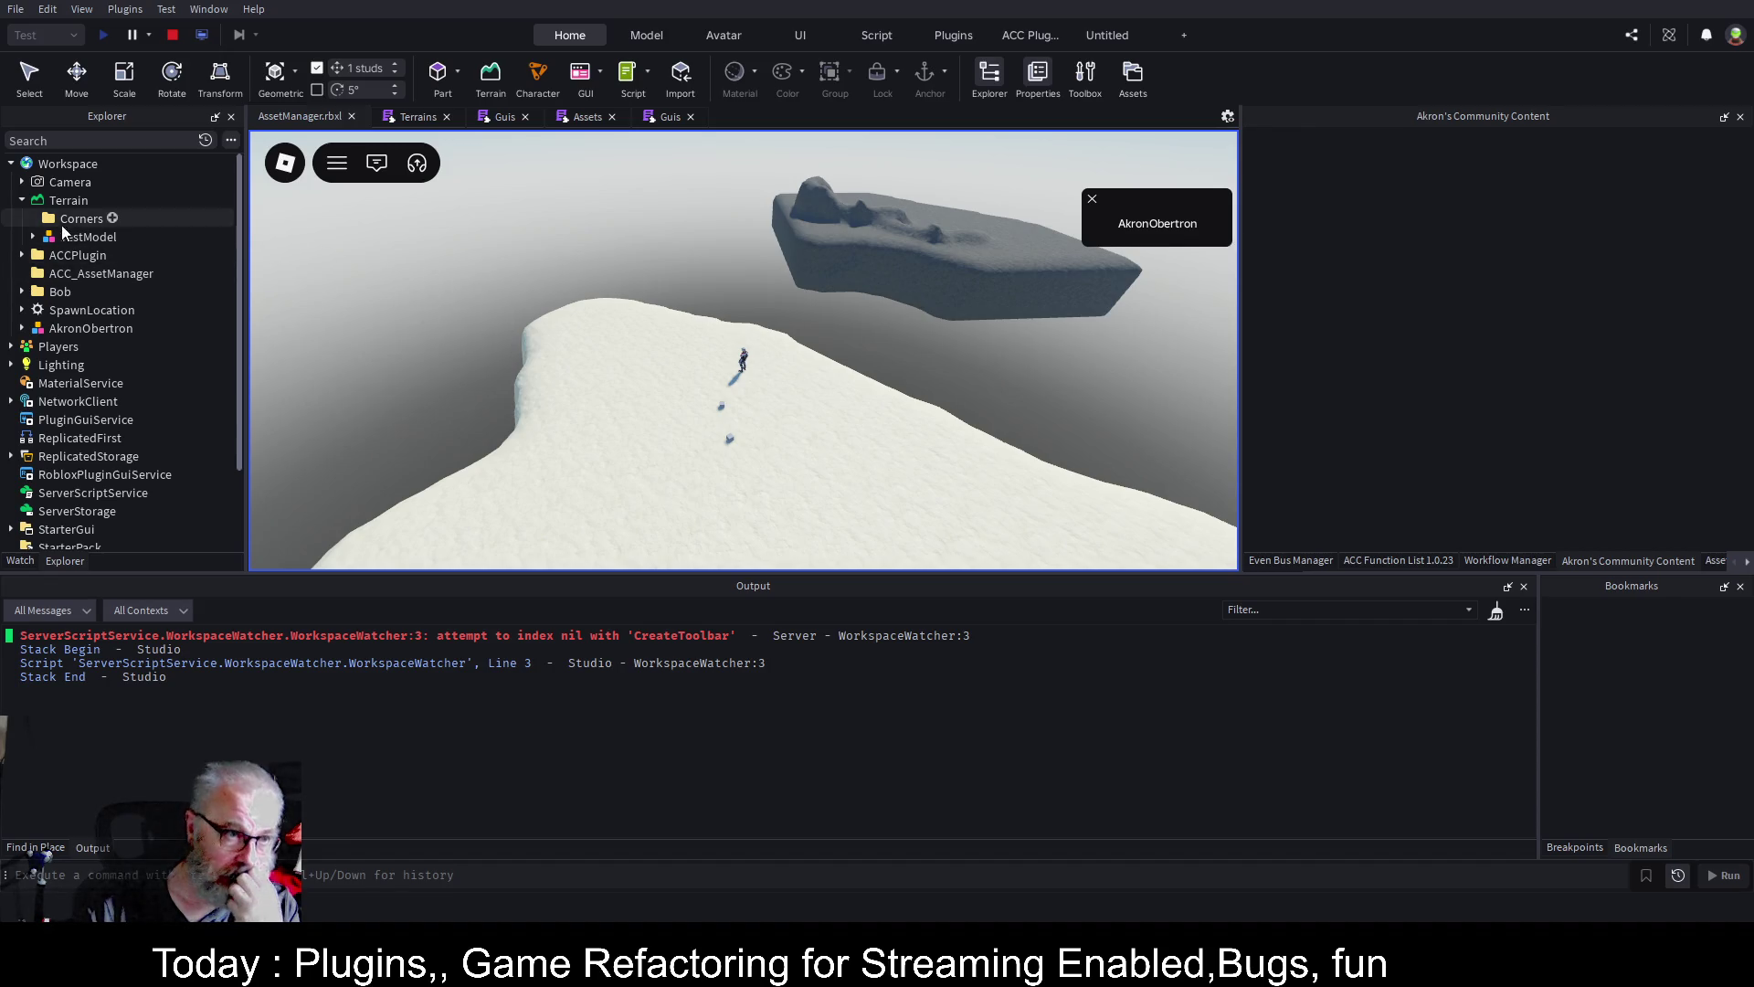
{"action": "left_click", "coordinate": [172, 35]}
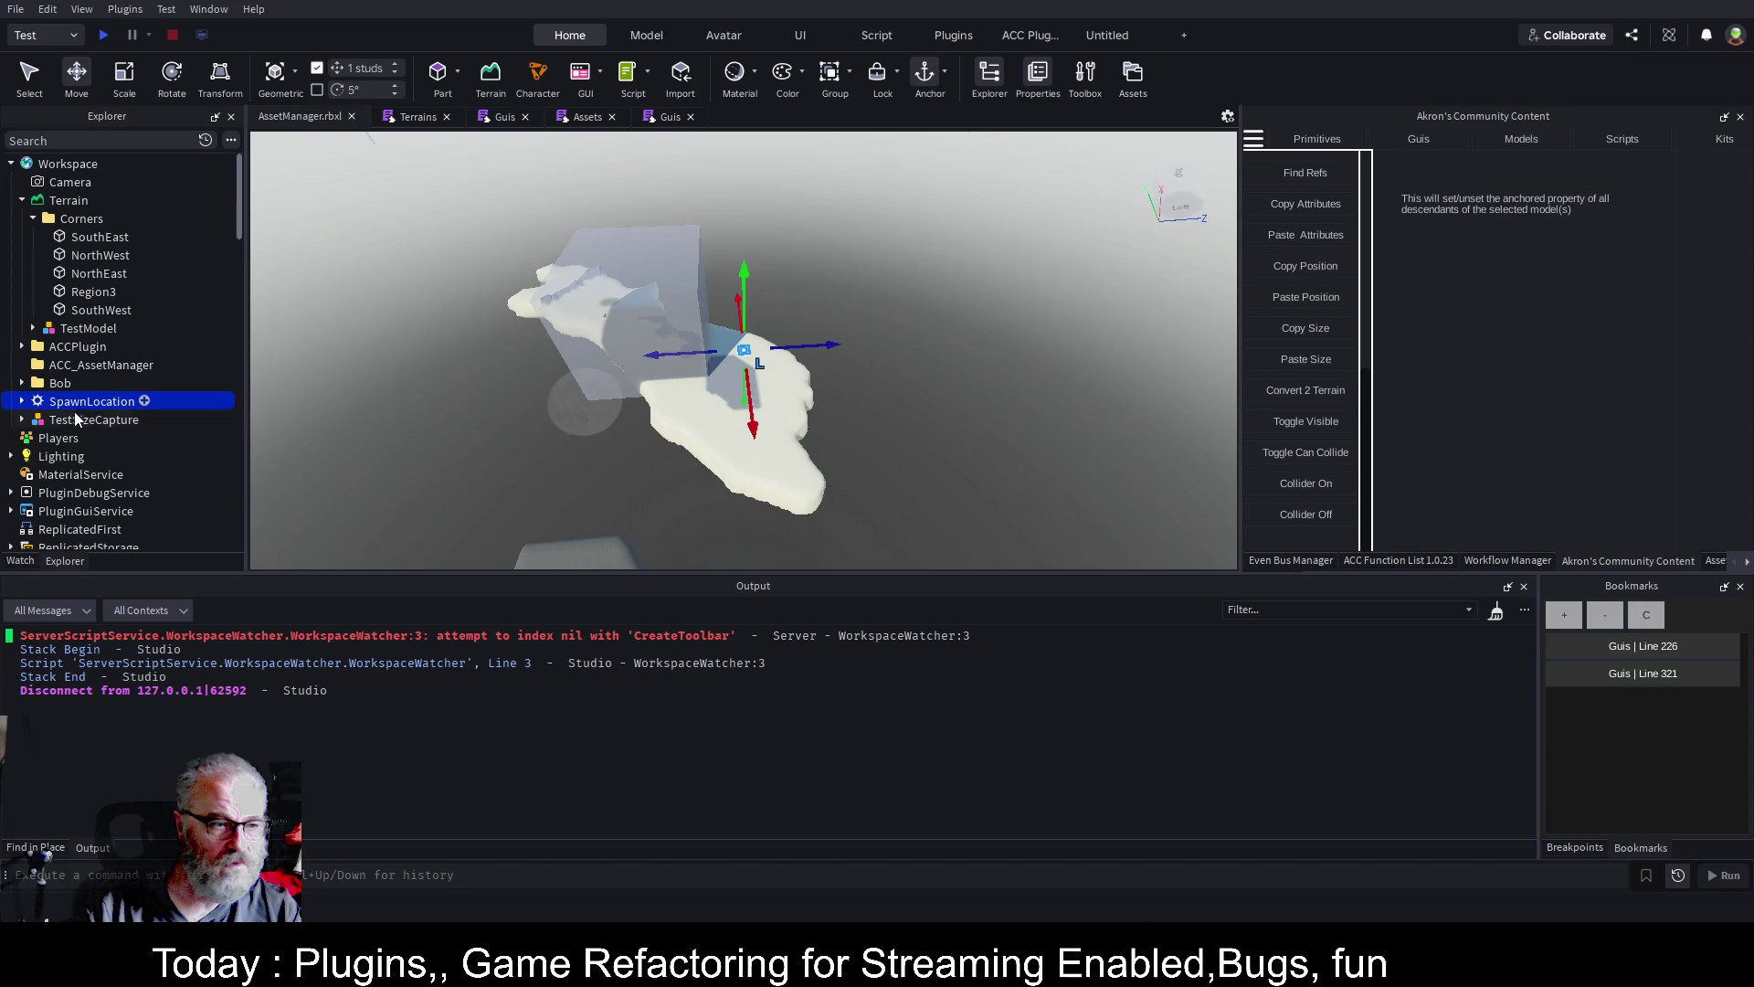
Expand Bob, select its Model and frame it in the viewport with F
{"action": "left_click", "coordinate": [22, 382]}
{"action": "left_click", "coordinate": [75, 403]}
{"action": "key", "text": "f"}
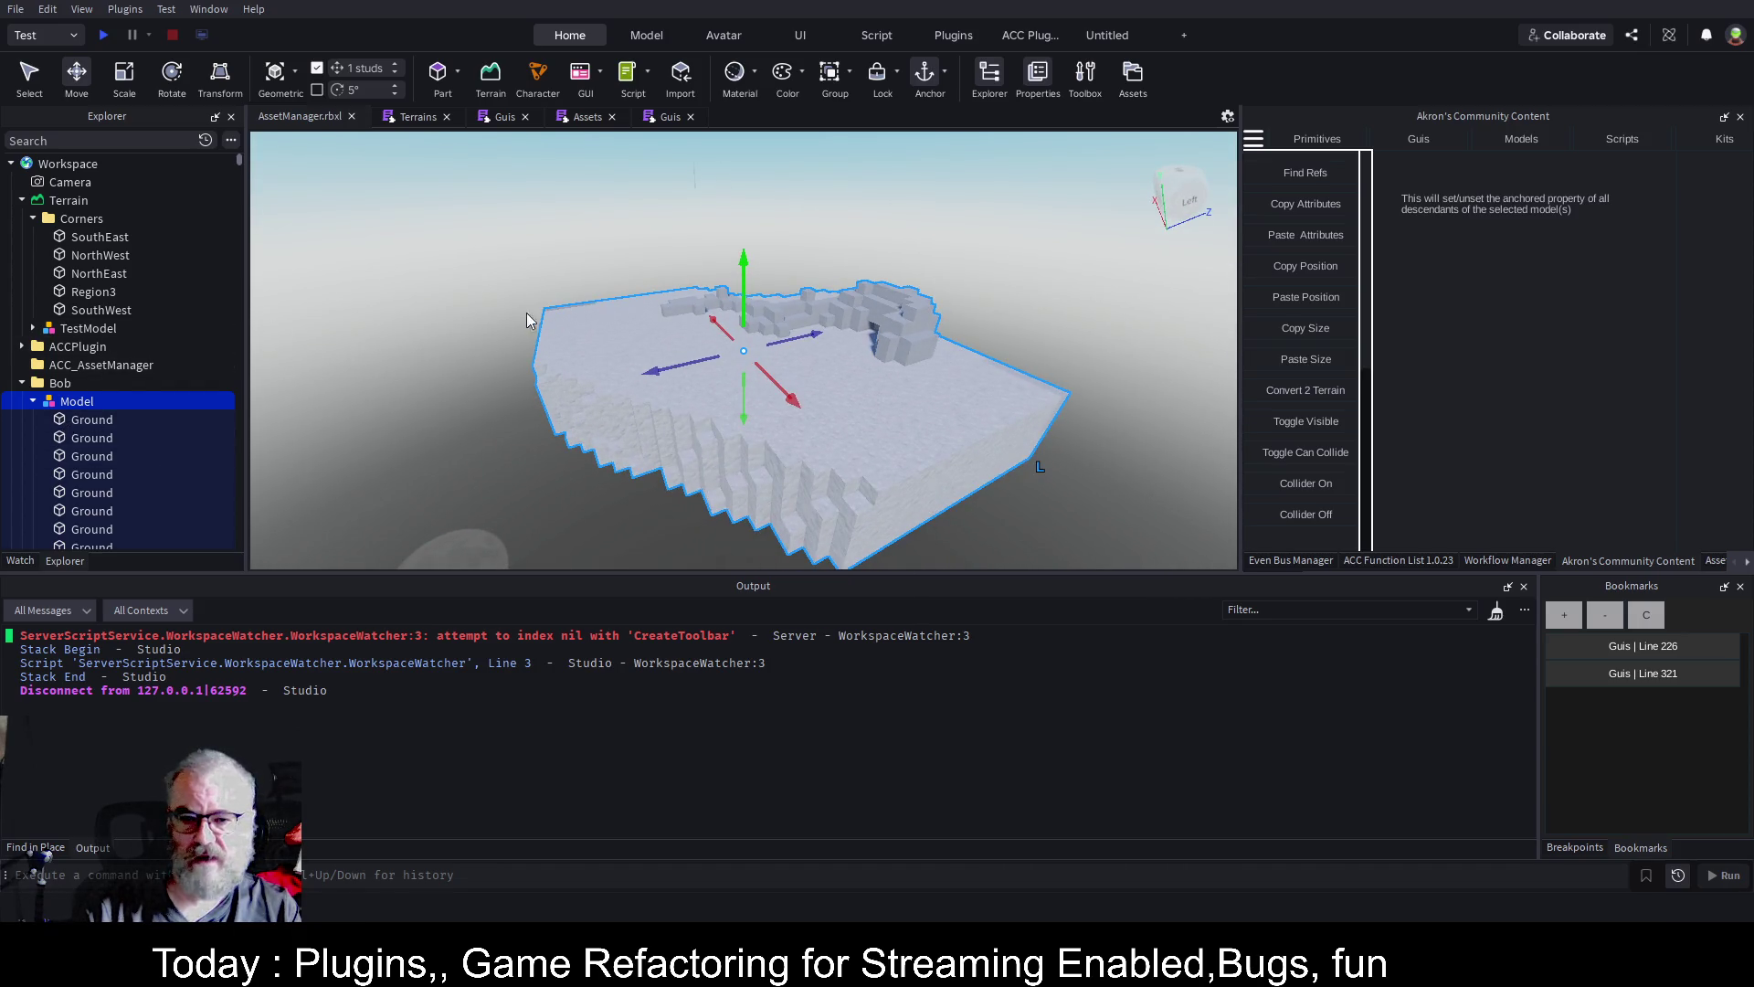
Run the Child Count plugin on the selected Model
{"action": "scroll", "coordinate": [1012, 321], "scroll_direction": "down", "scroll_amount": 1}
{"action": "scroll", "coordinate": [983, 322], "scroll_direction": "down", "scroll_amount": 2}
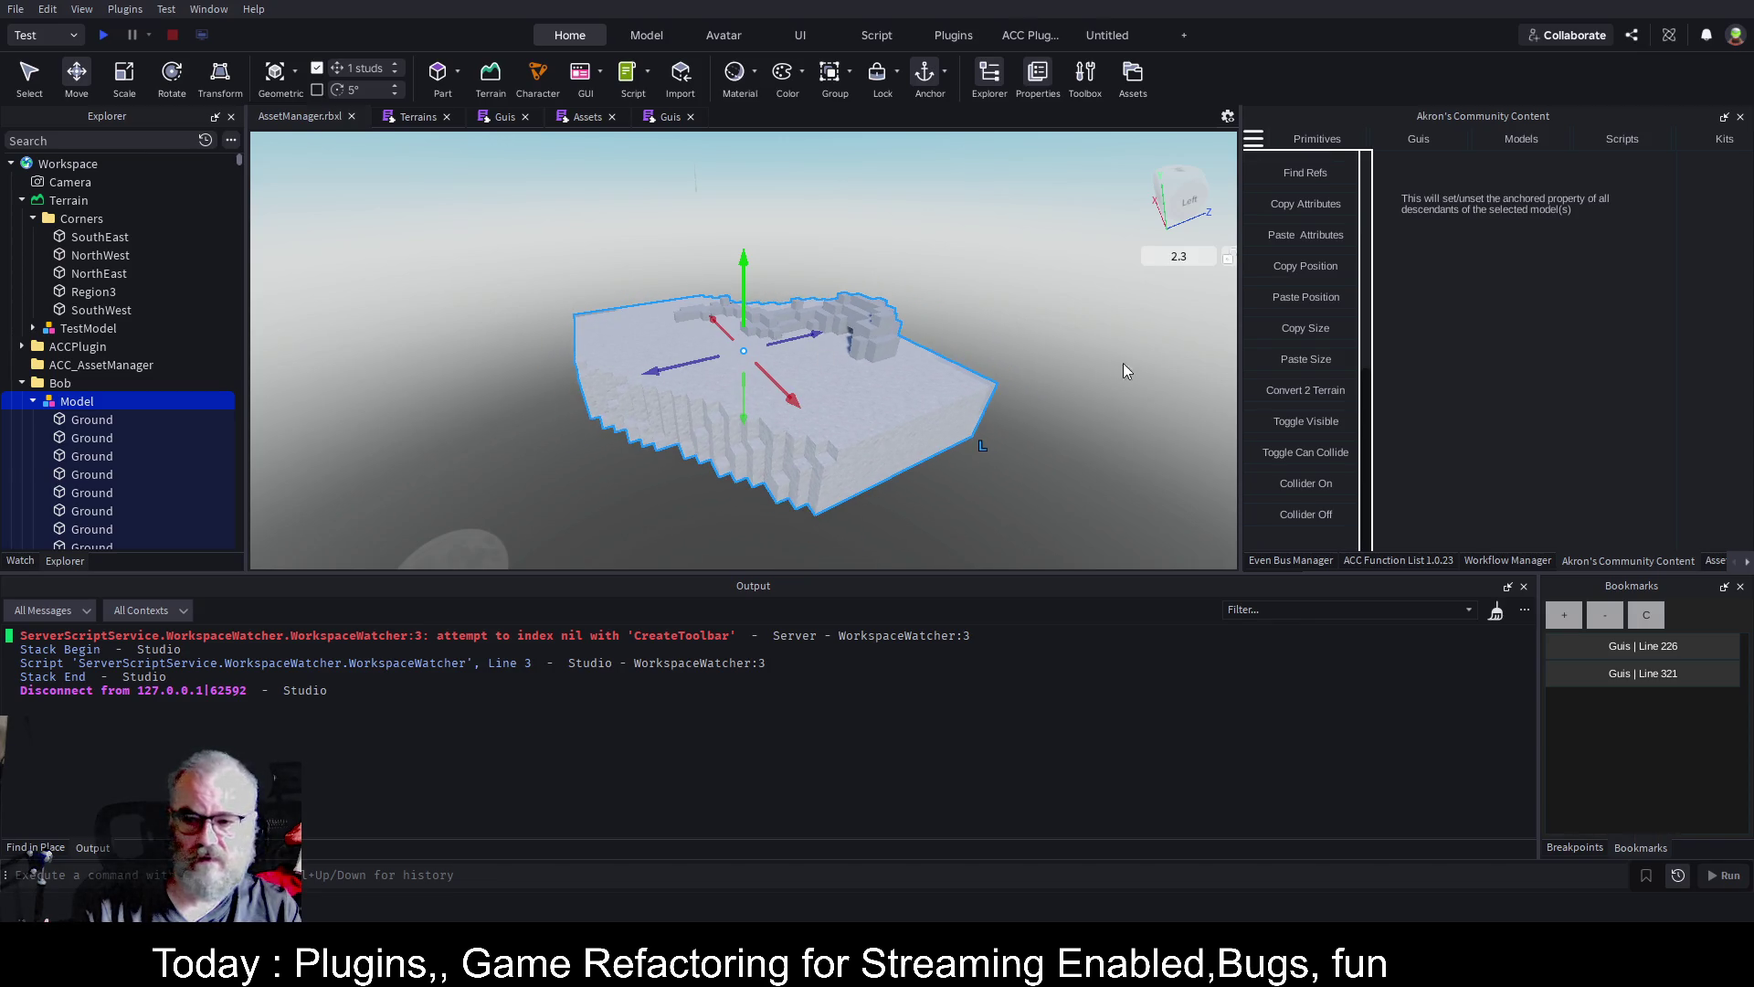
{"action": "scroll", "coordinate": [1319, 342], "scroll_direction": "up", "scroll_amount": 3}
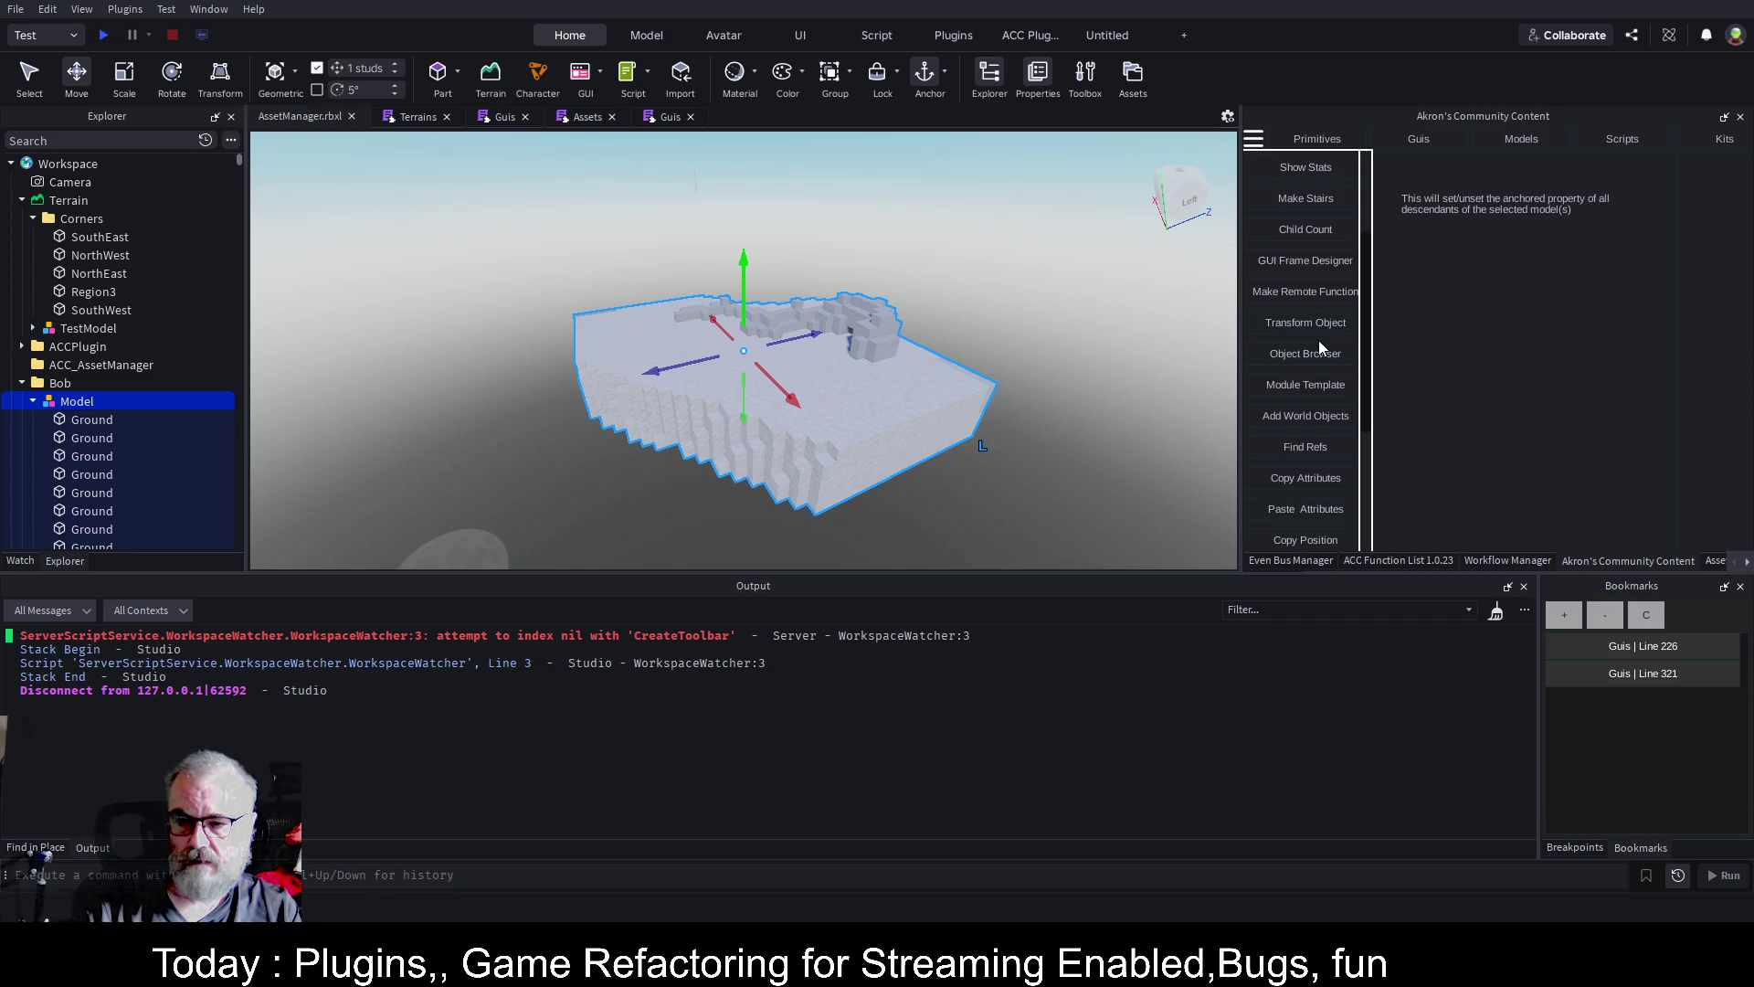
{"action": "scroll", "coordinate": [1318, 340], "scroll_direction": "up", "scroll_amount": 2}
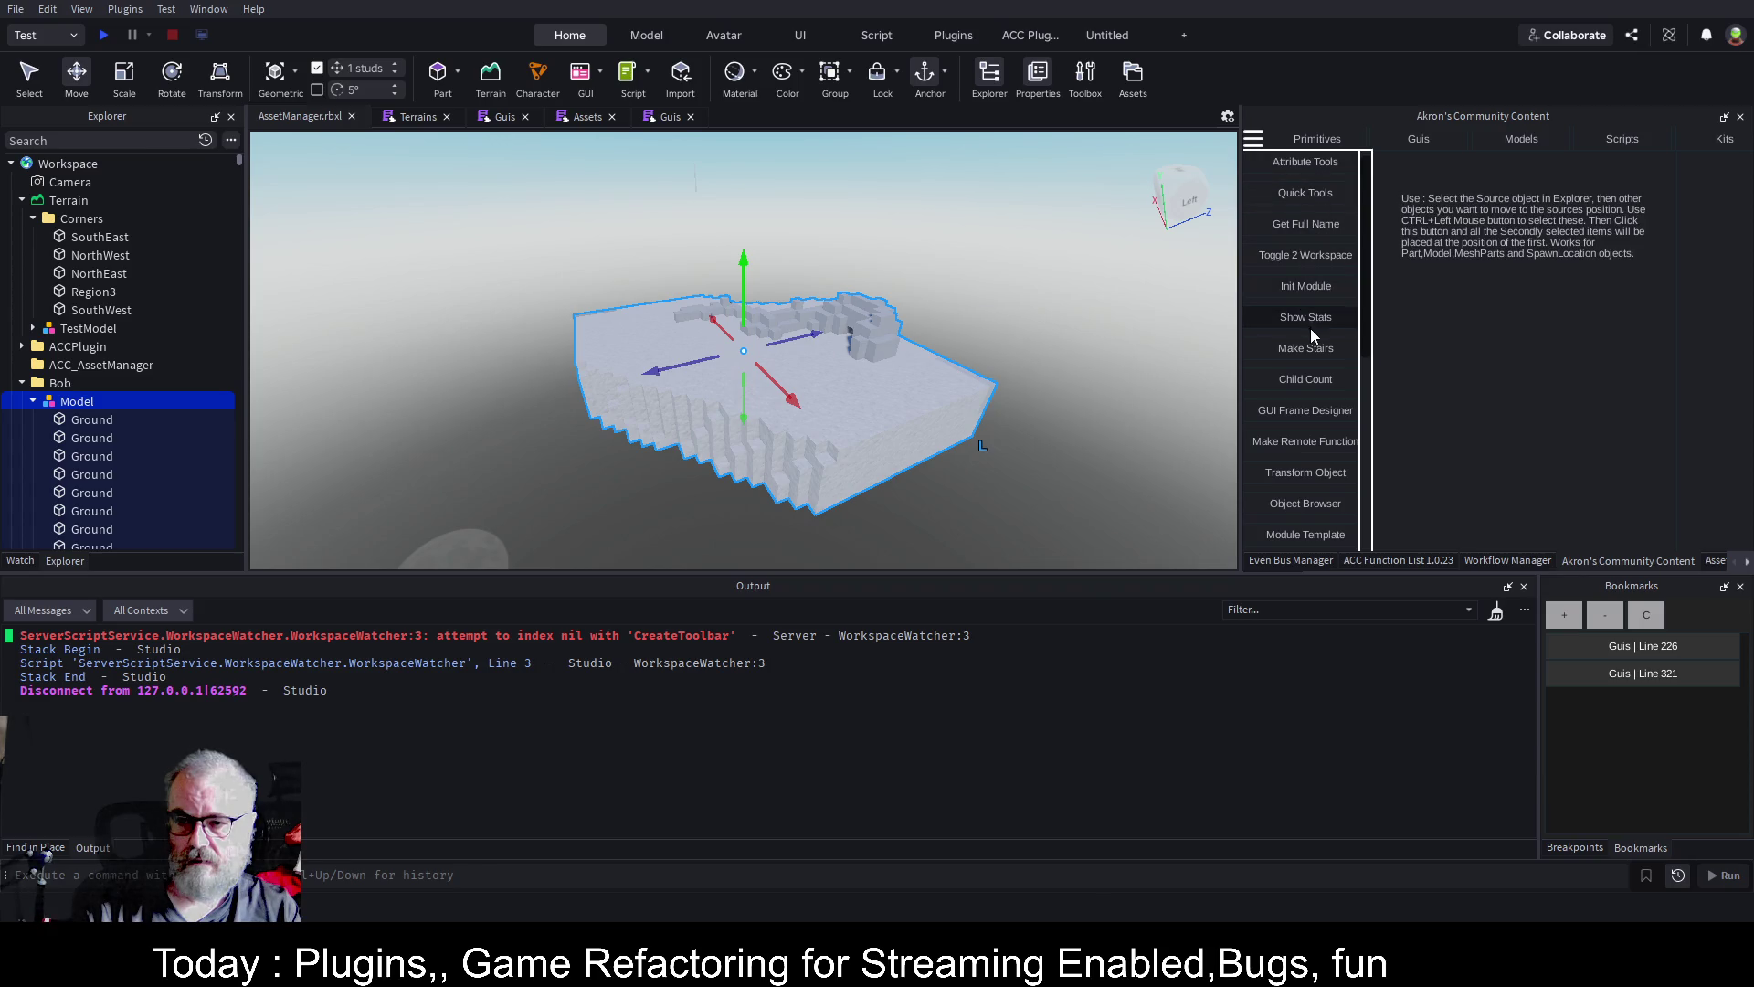
{"action": "scroll", "coordinate": [1327, 333], "scroll_direction": "down", "scroll_amount": 1}
{"action": "left_click", "coordinate": [1325, 295]}
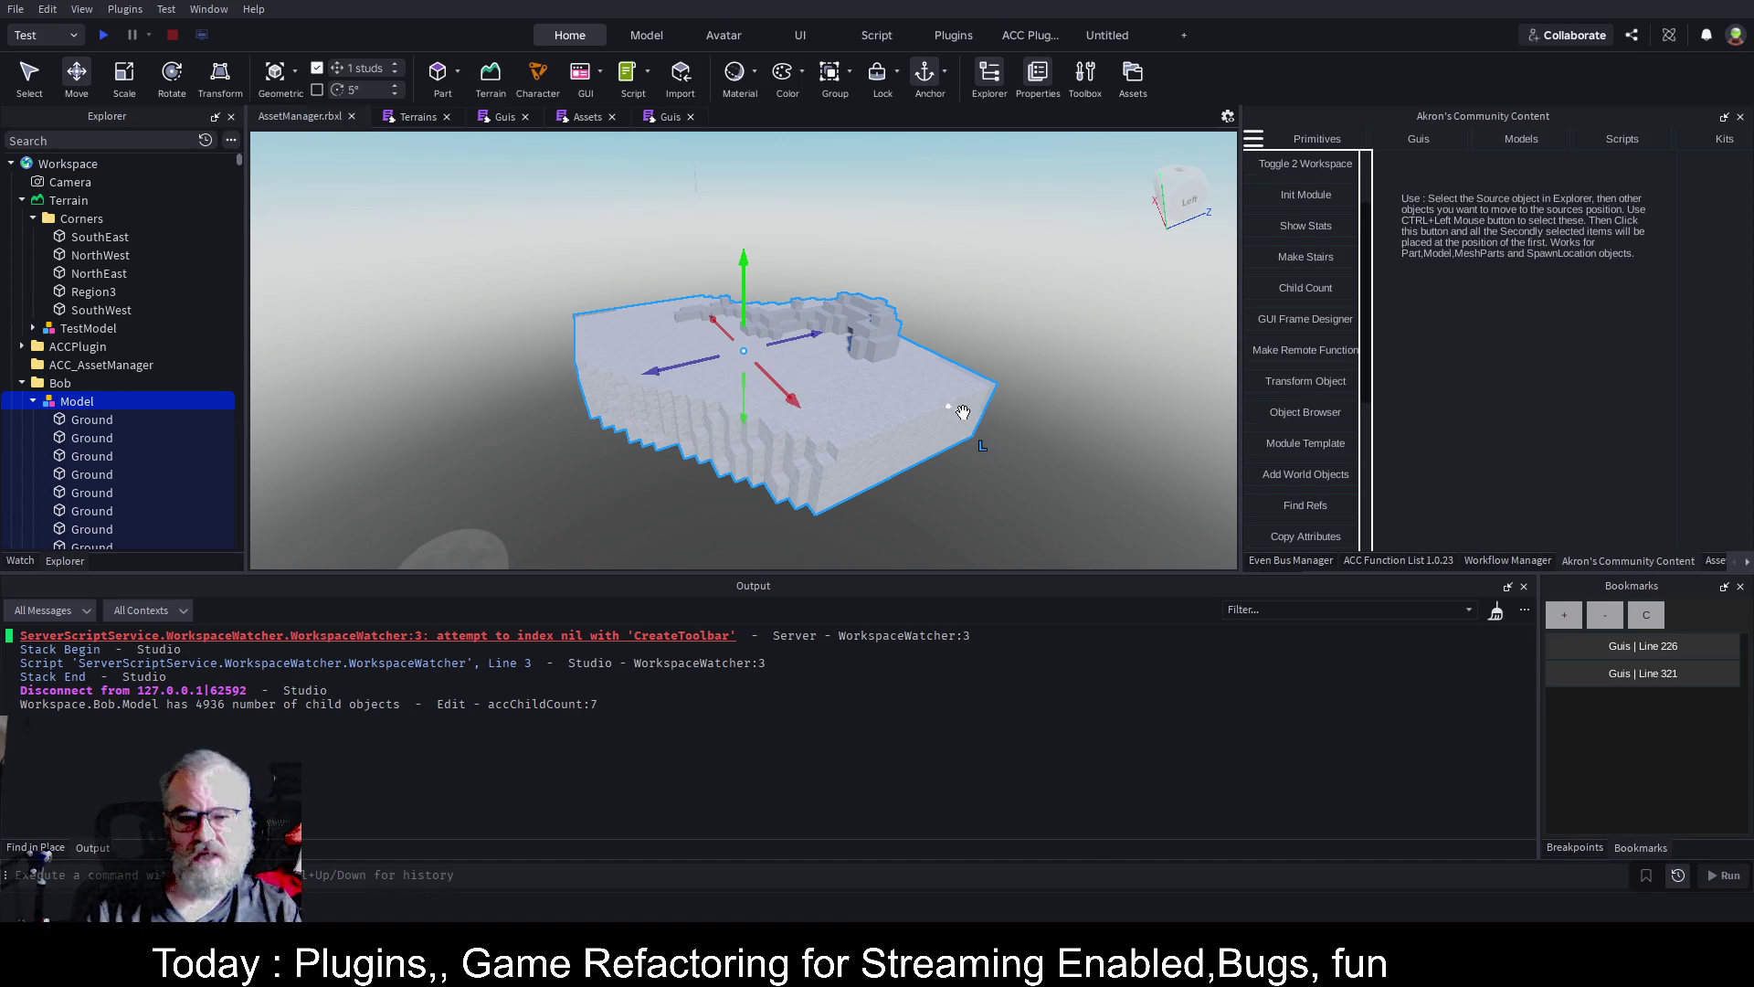
Pan, orbit and zoom the camera around the 4,936-part Bob Model
{"action": "left_click_drag", "start_coordinate": [1131, 364], "coordinate": [1128, 358]}
{"action": "key", "text": "e"}
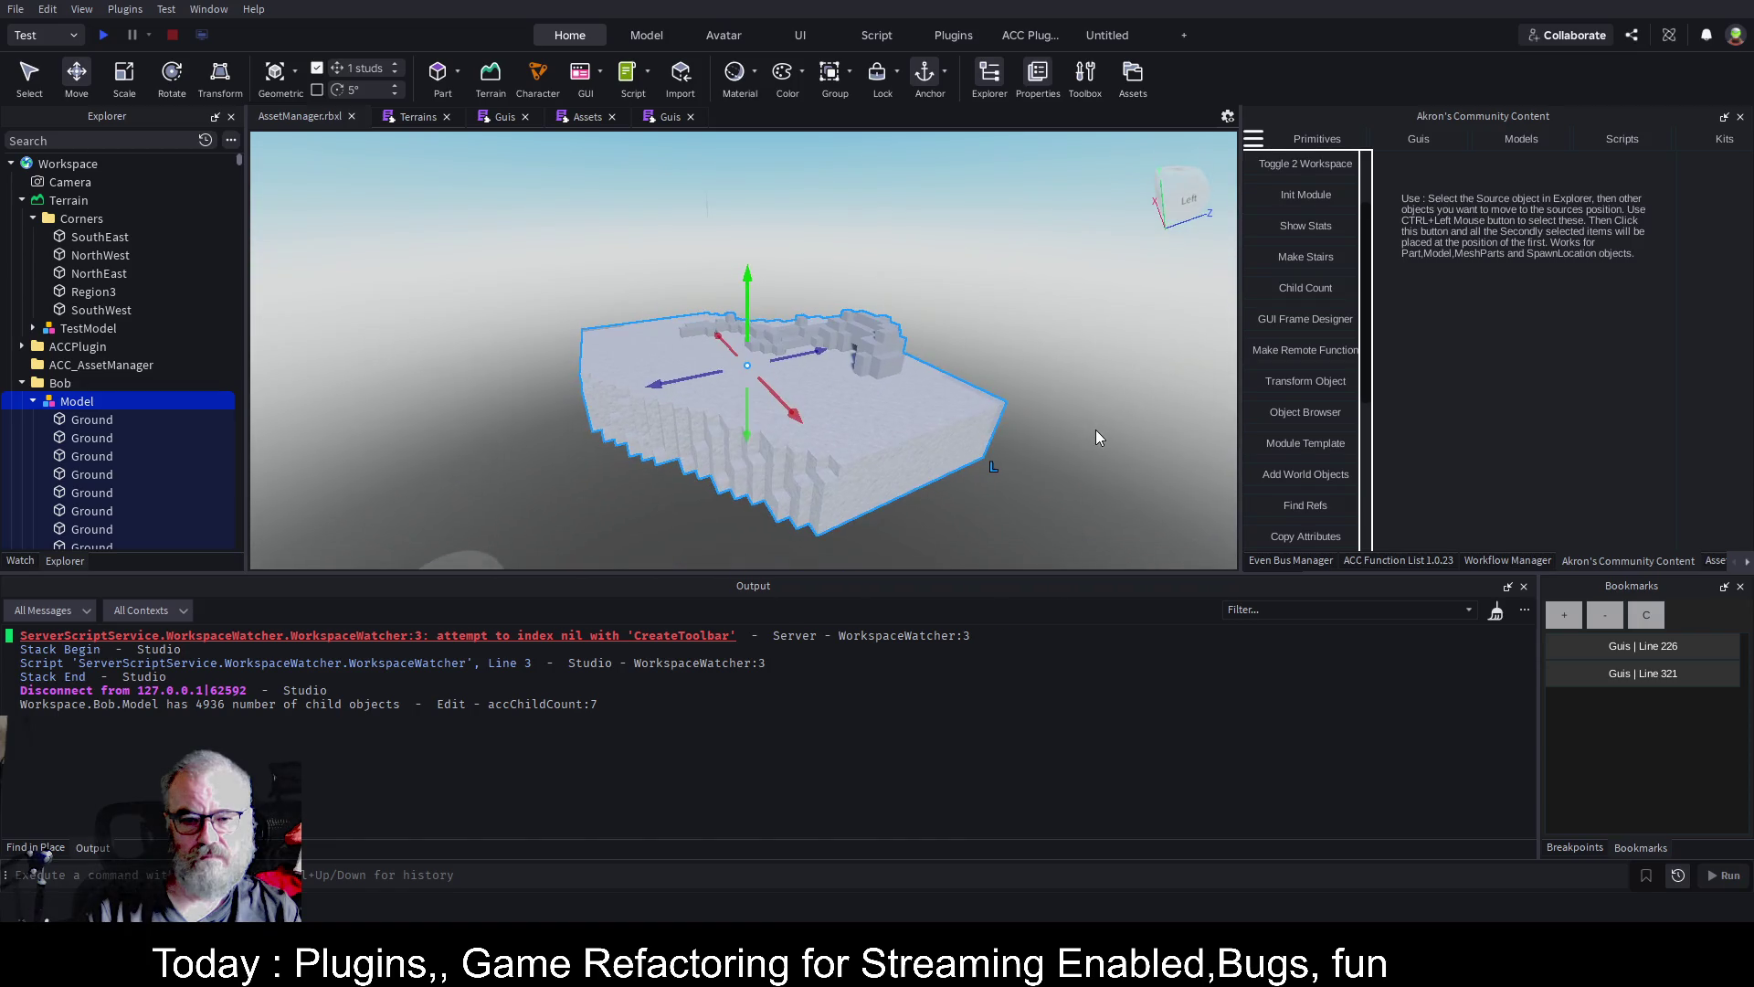
{"action": "scroll", "coordinate": [1050, 459], "scroll_direction": "up", "scroll_amount": 10}
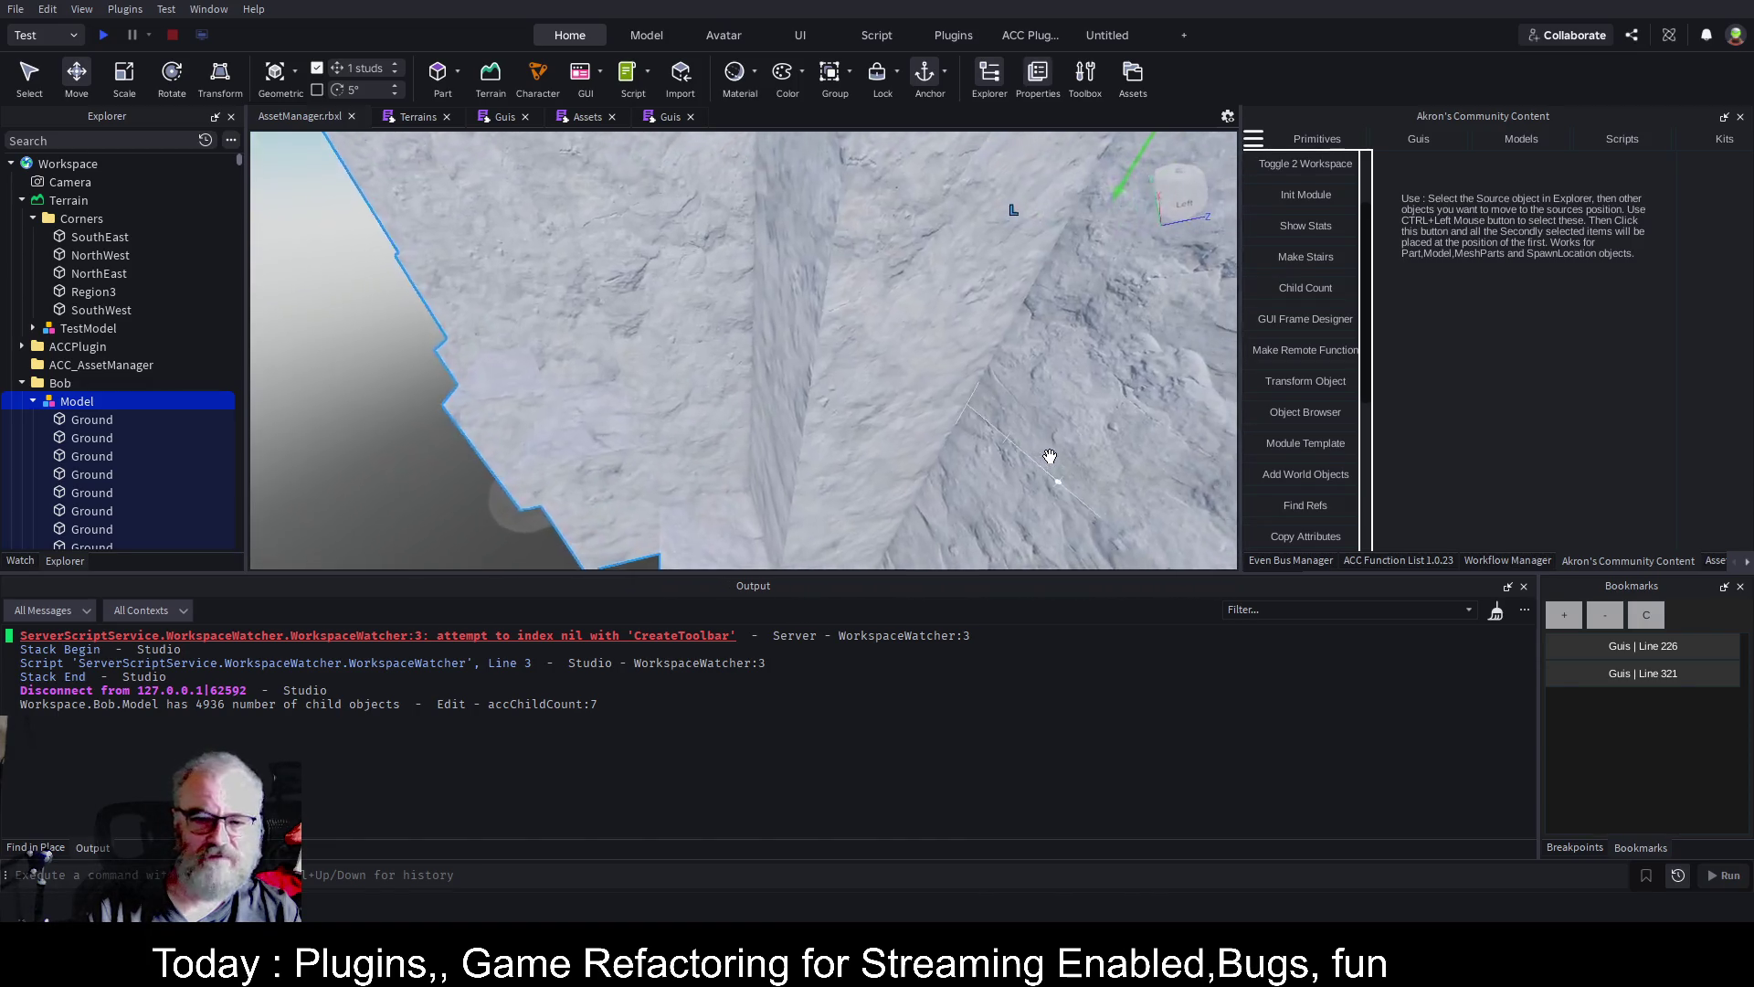
{"action": "scroll", "coordinate": [1050, 459], "scroll_direction": "down", "scroll_amount": 6}
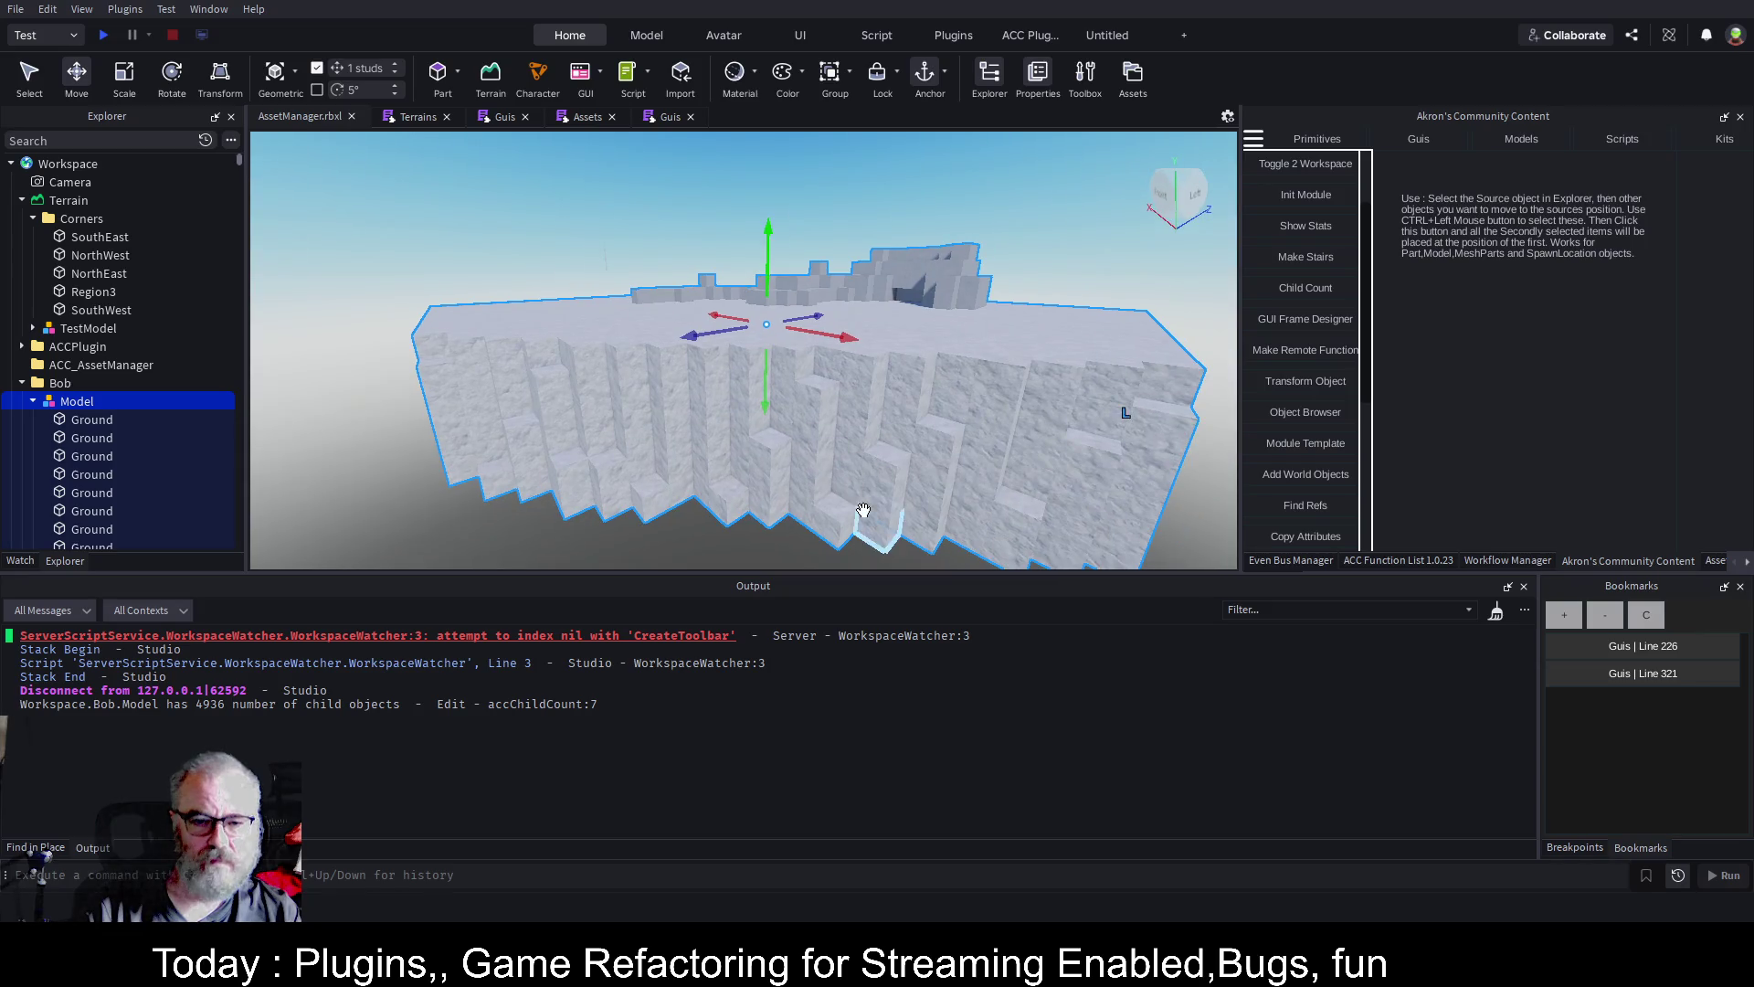
Select several single Ground parts on the cliff face, then clear the selection
{"action": "left_click", "coordinate": [853, 518]}
{"action": "left_click", "coordinate": [808, 396]}
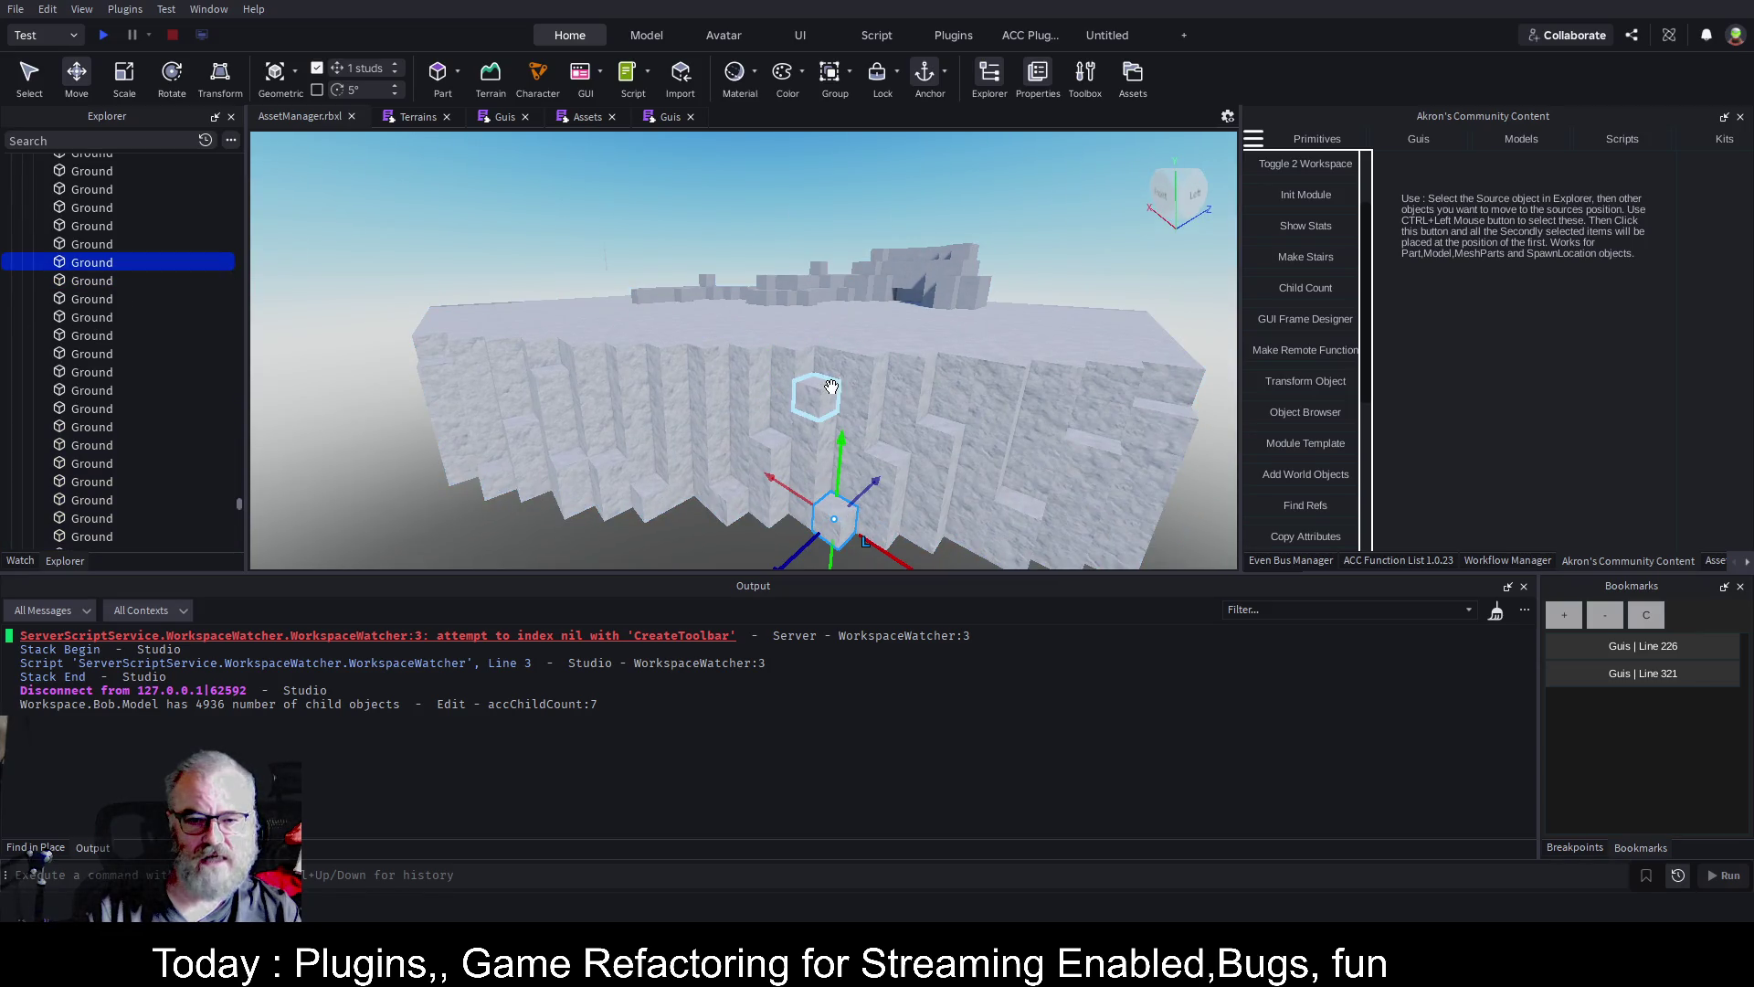
{"action": "left_click", "coordinate": [920, 366]}
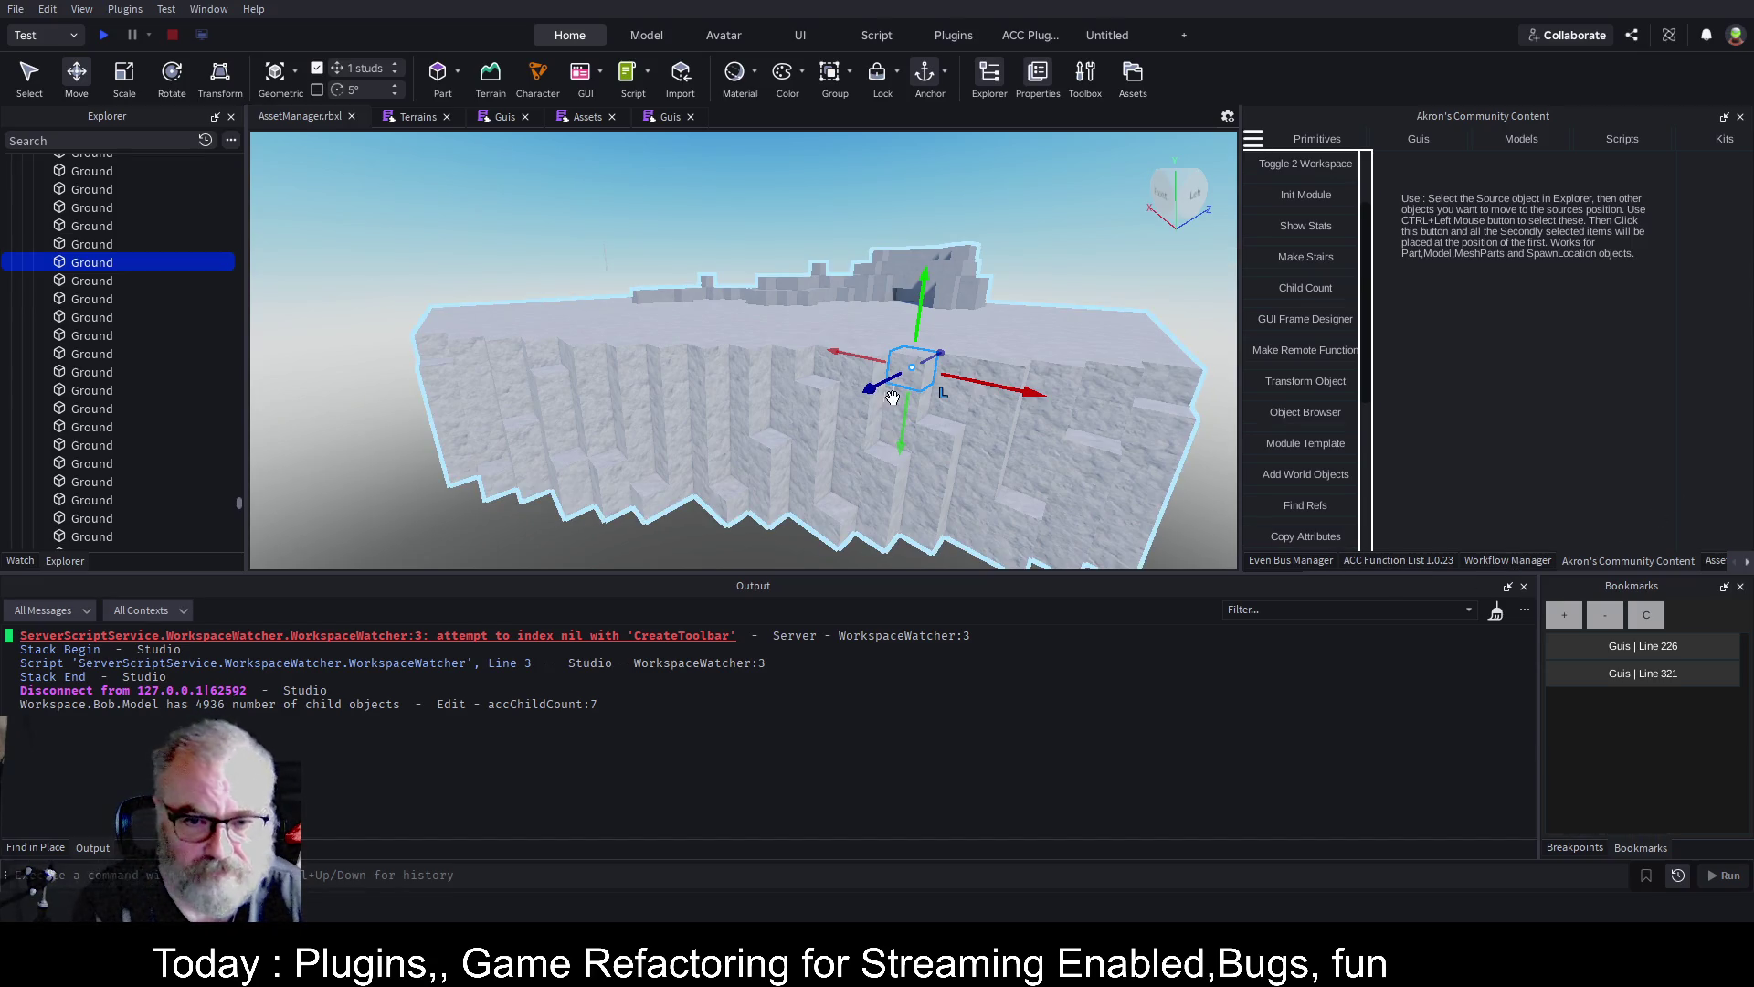
{"action": "left_click", "coordinate": [444, 387]}
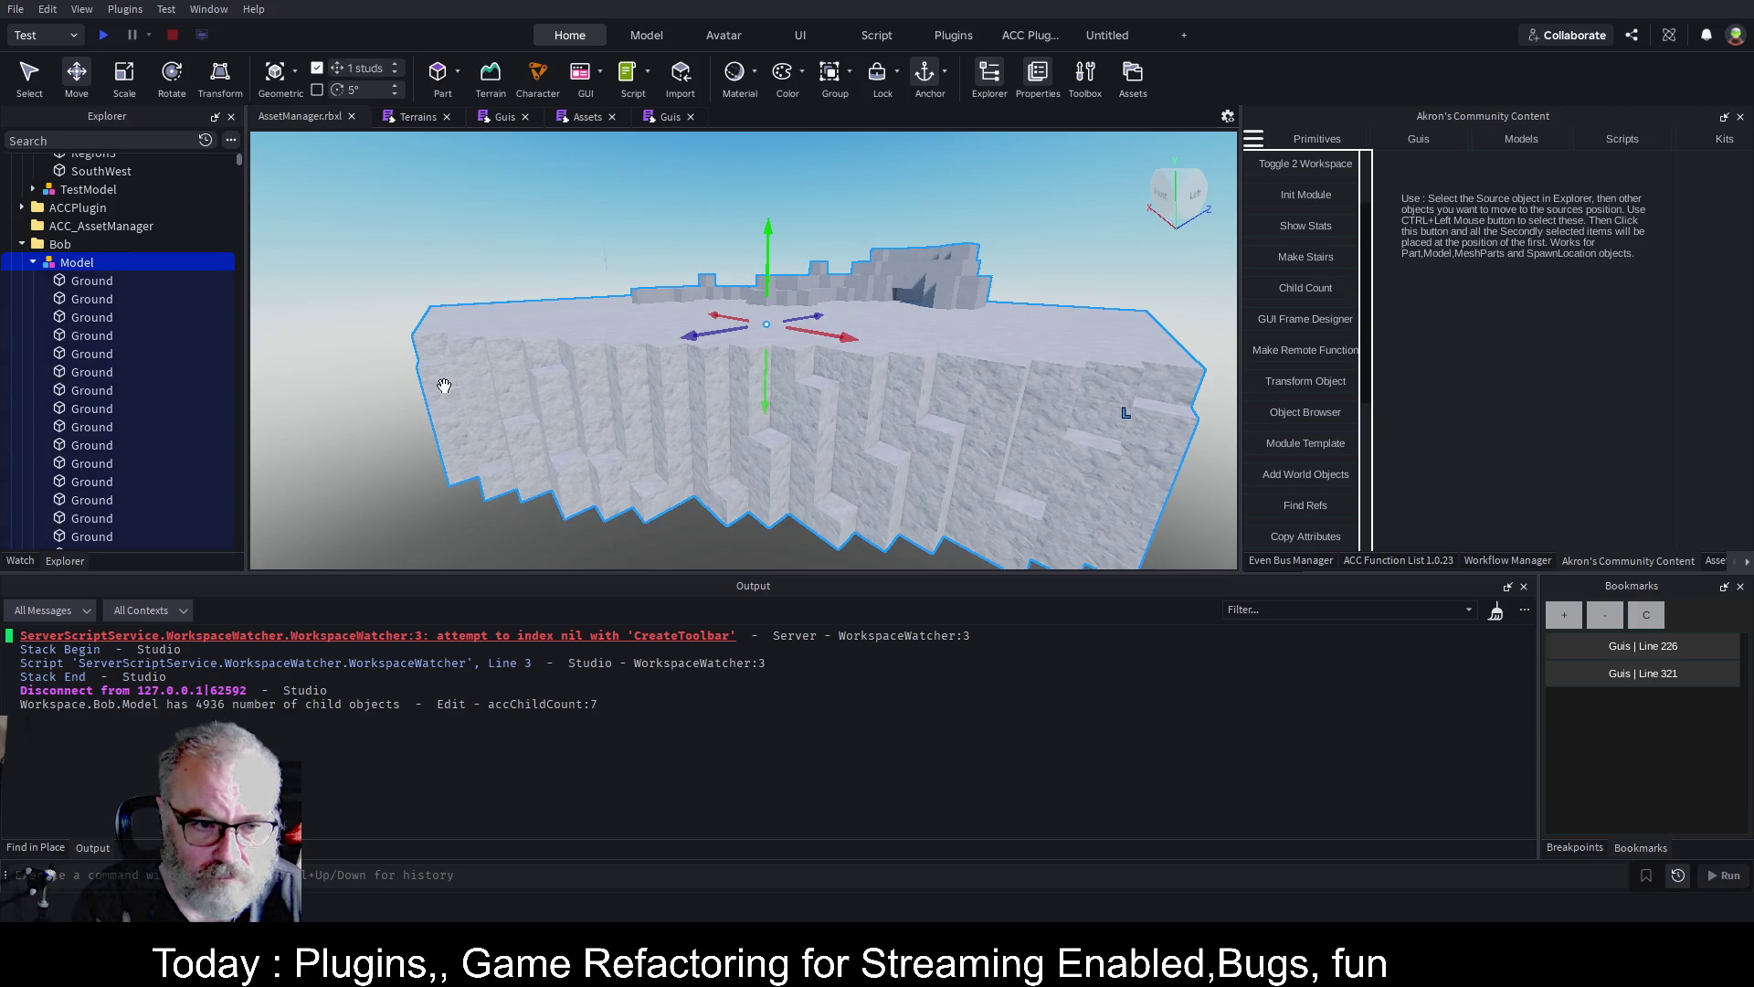
{"action": "left_click", "coordinate": [444, 387], "text": "alt"}
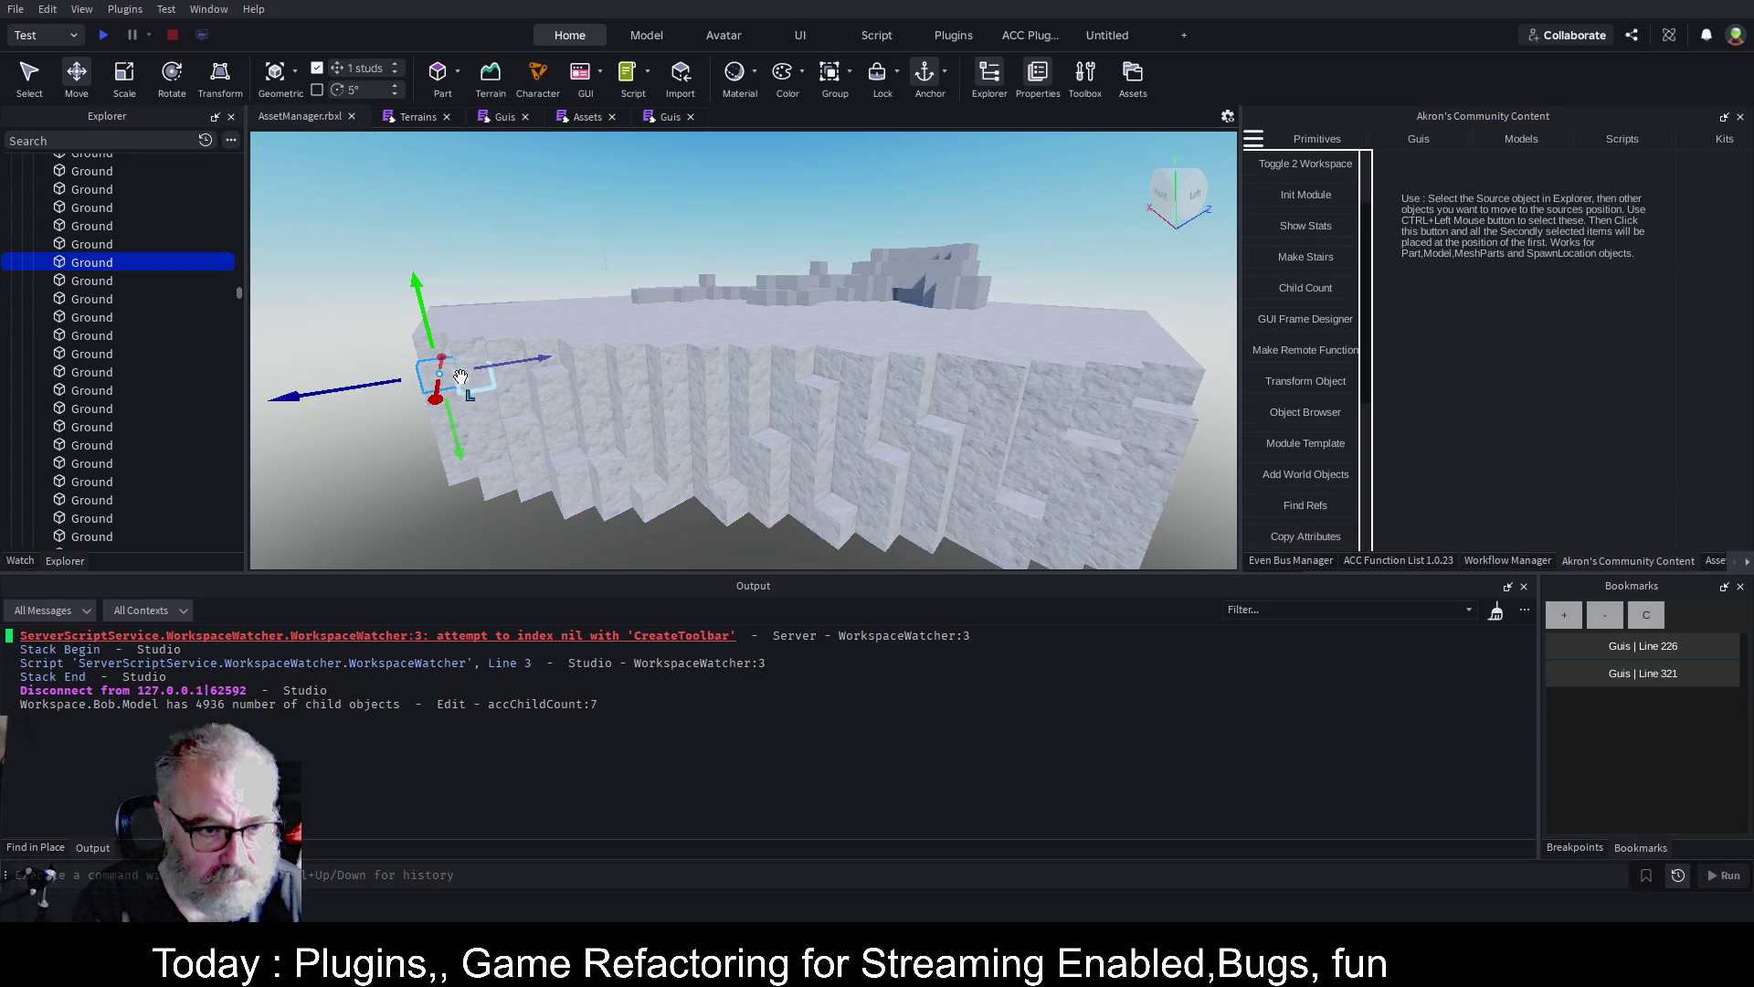
{"action": "left_click", "coordinate": [345, 455]}
Box-select Ground parts along the lower cliff, adding more from a second angle
{"action": "mouse_move", "coordinate": [510, 536]}
{"action": "left_mouse_down"}
{"action": "mouse_move", "coordinate": [1246, 527]}
{"action": "mouse_move", "coordinate": [1188, 530]}
{"action": "mouse_move", "coordinate": [1182, 567]}
{"action": "mouse_move", "coordinate": [1175, 462]}
{"action": "left_mouse_up"}
{"action": "left_click_drag", "start_coordinate": [1158, 454], "coordinate": [1153, 455]}
{"action": "left_click_drag", "start_coordinate": [472, 465], "coordinate": [1073, 513]}
{"action": "mouse_move", "coordinate": [382, 425]}
{"action": "left_mouse_down"}
{"action": "mouse_move", "coordinate": [952, 419]}
{"action": "mouse_move", "coordinate": [1095, 498]}
{"action": "mouse_move", "coordinate": [1100, 530]}
{"action": "left_mouse_up"}
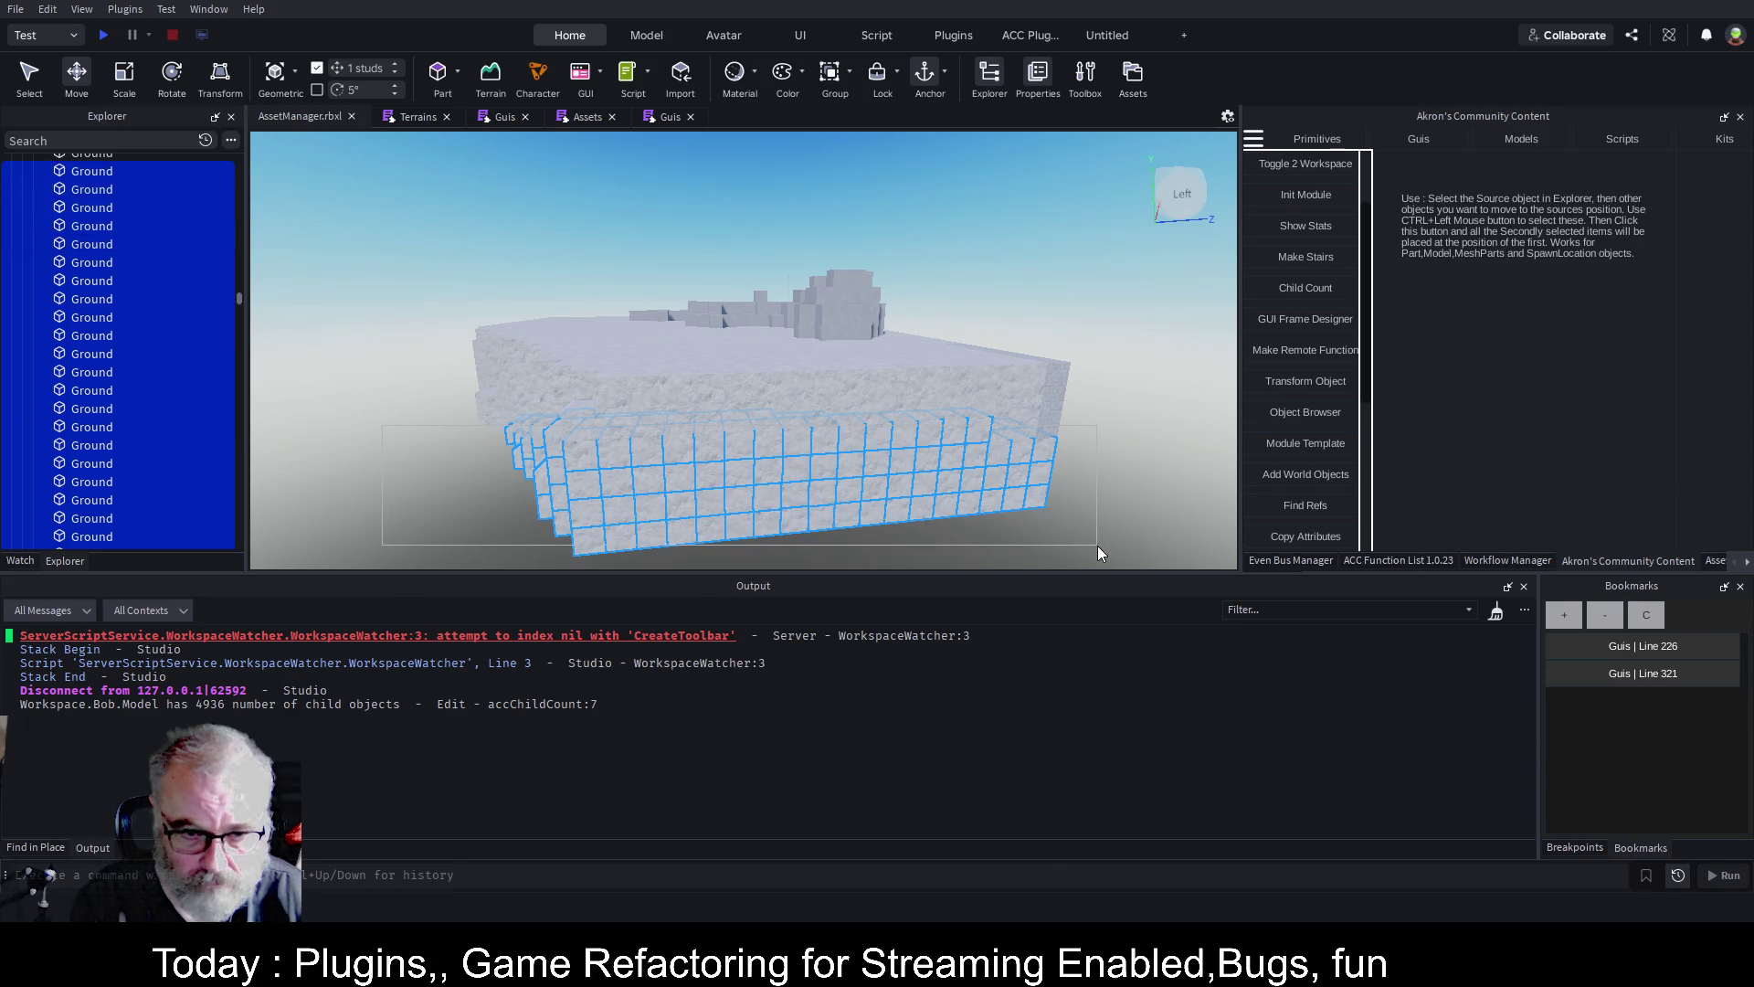
{"action": "scroll", "coordinate": [1113, 440], "scroll_direction": "up", "scroll_amount": 3}
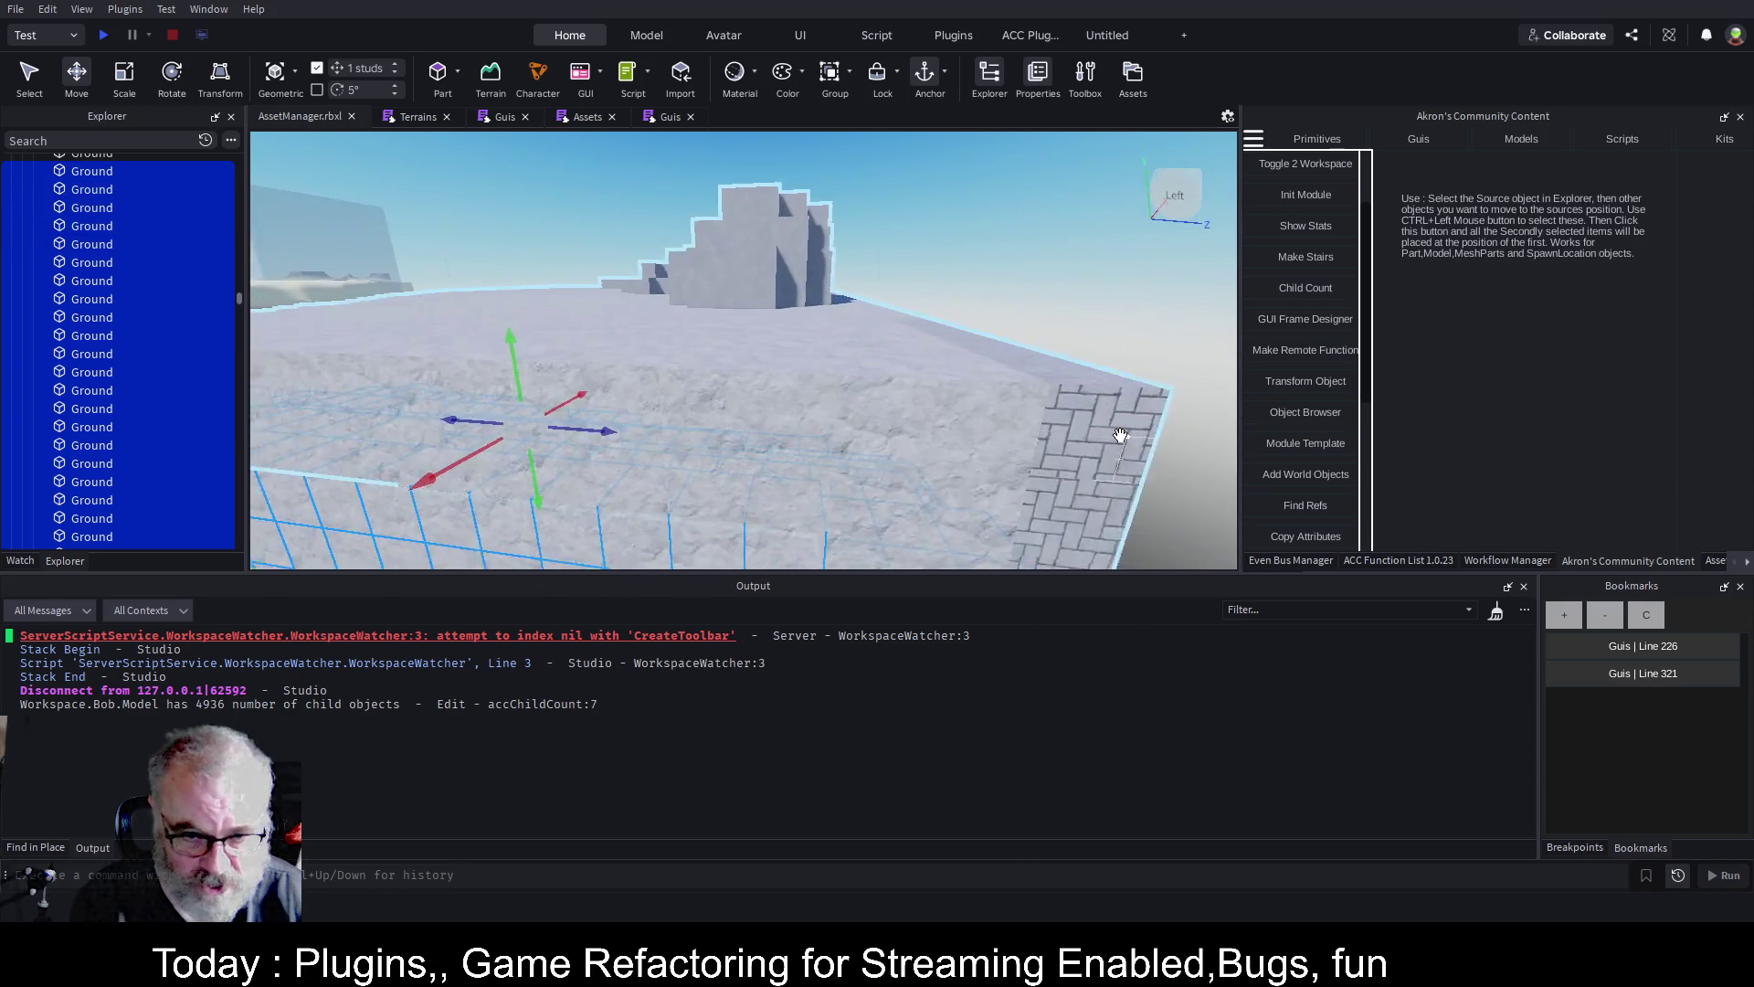